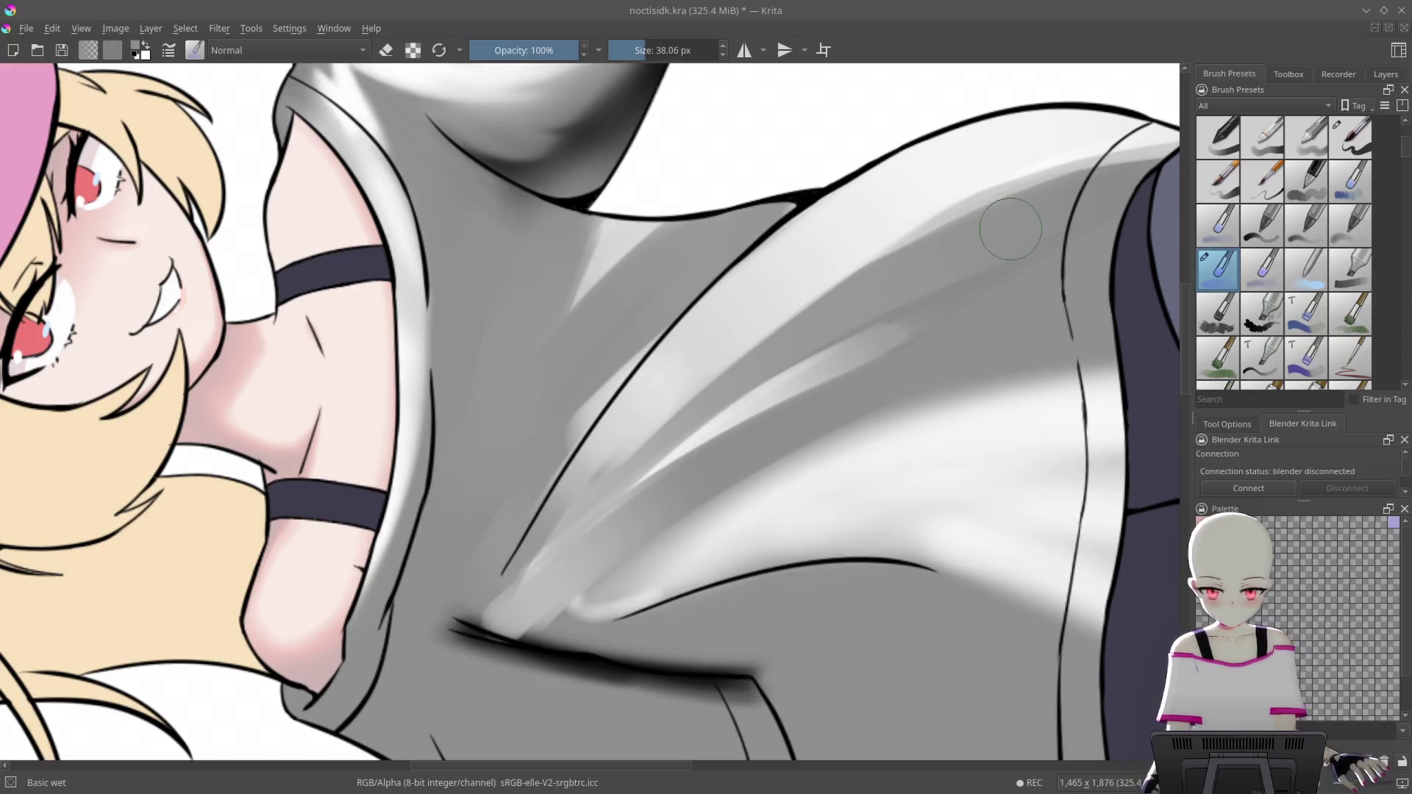
Smooth the bright highlight streaks on the fold and beside the shirt contour into grey
{"action": "left_click_drag", "start_coordinate": [1114, 182], "coordinate": [581, 493]}
{"action": "left_click_drag", "start_coordinate": [956, 272], "coordinate": [589, 515]}
{"action": "mouse_move", "coordinate": [905, 338]}
{"action": "left_mouse_down"}
{"action": "mouse_move", "coordinate": [596, 544]}
{"action": "mouse_move", "coordinate": [559, 588]}
{"action": "left_mouse_up"}
{"action": "mouse_move", "coordinate": [736, 382]}
{"action": "left_mouse_down"}
{"action": "mouse_move", "coordinate": [545, 566]}
{"action": "mouse_move", "coordinate": [529, 559]}
{"action": "left_mouse_up"}
{"action": "left_click_drag", "start_coordinate": [728, 272], "coordinate": [574, 456]}
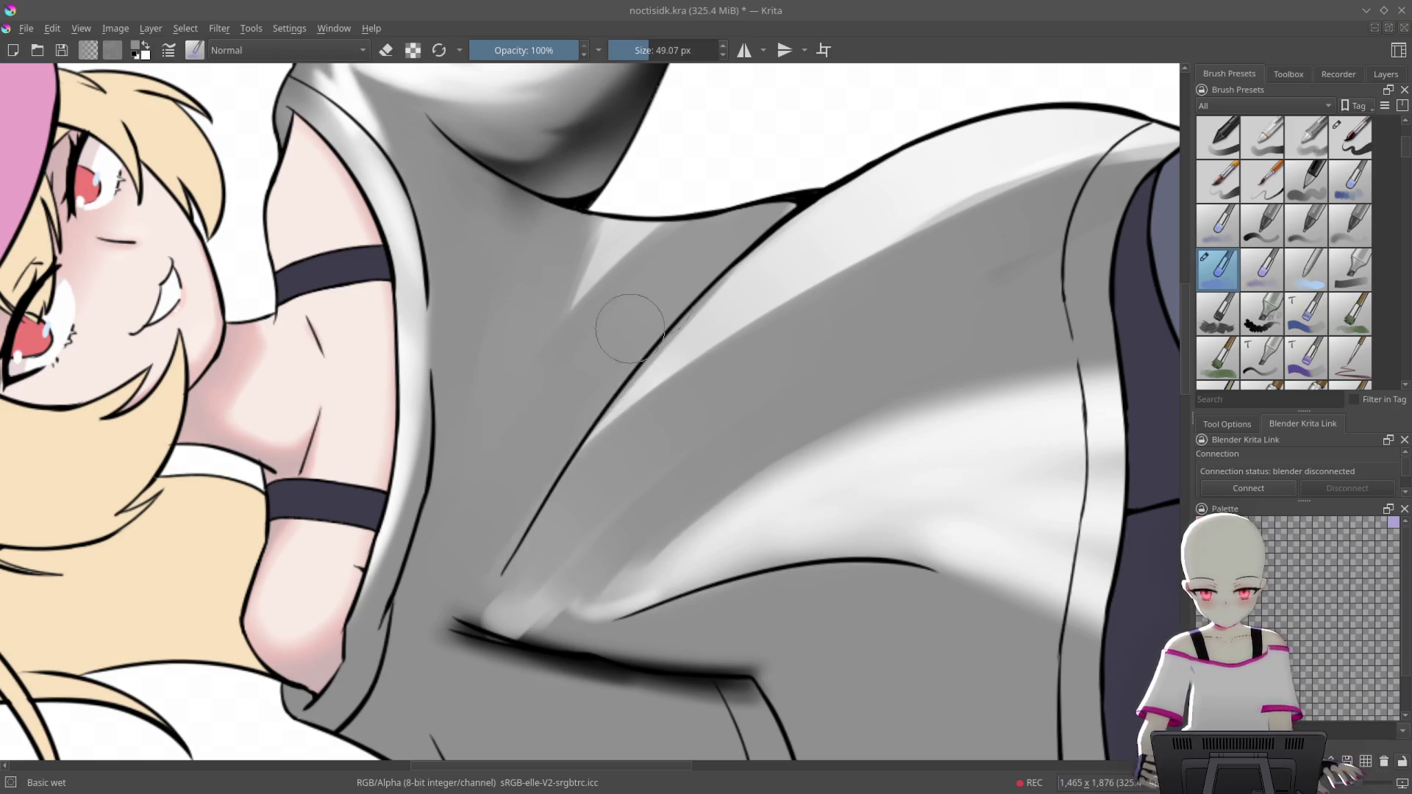
Reset the view, then repaint the light wedge under the neckline in a lighter grey
{"action": "key", "text": "5"}
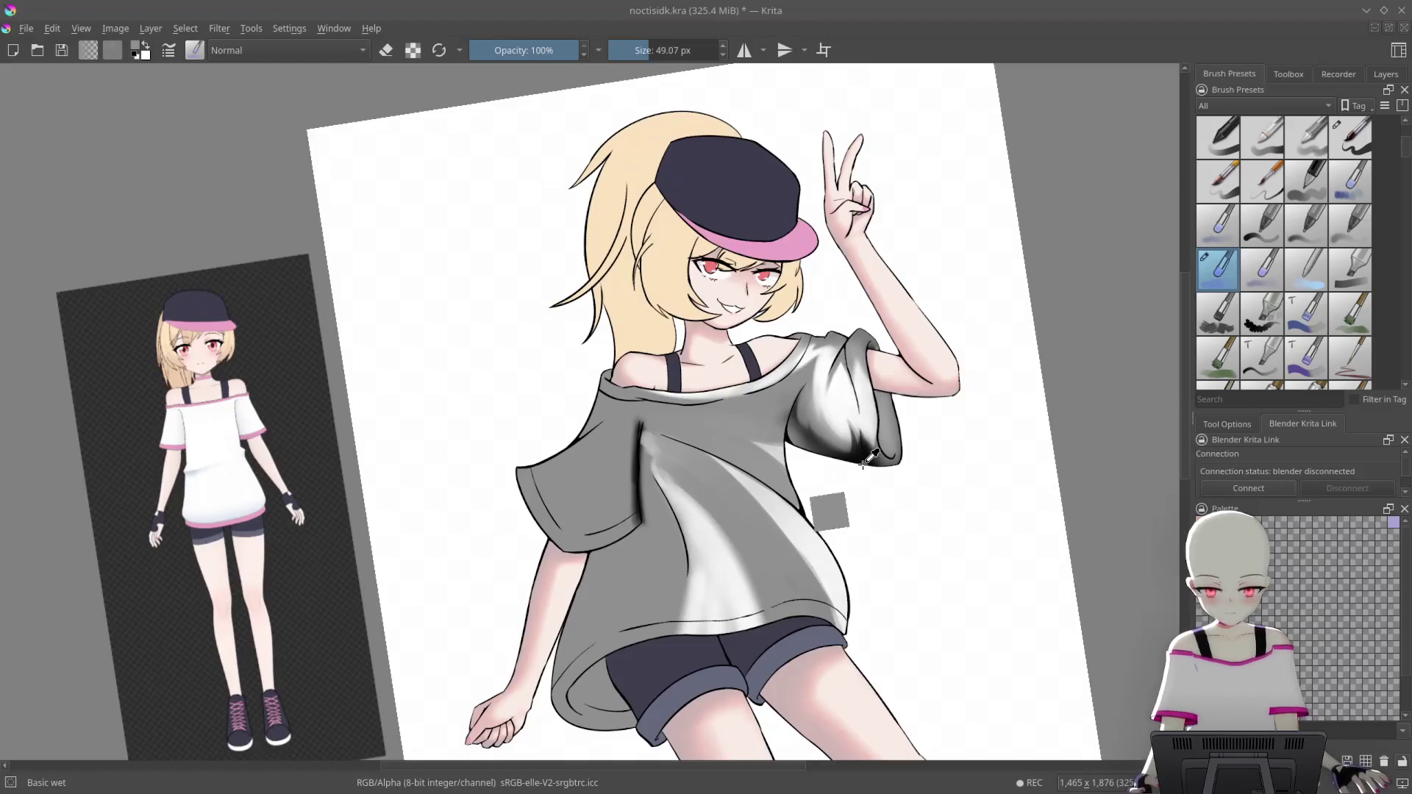
{"action": "scroll", "coordinate": [823, 599], "scroll_direction": "down", "scroll_amount": 5}
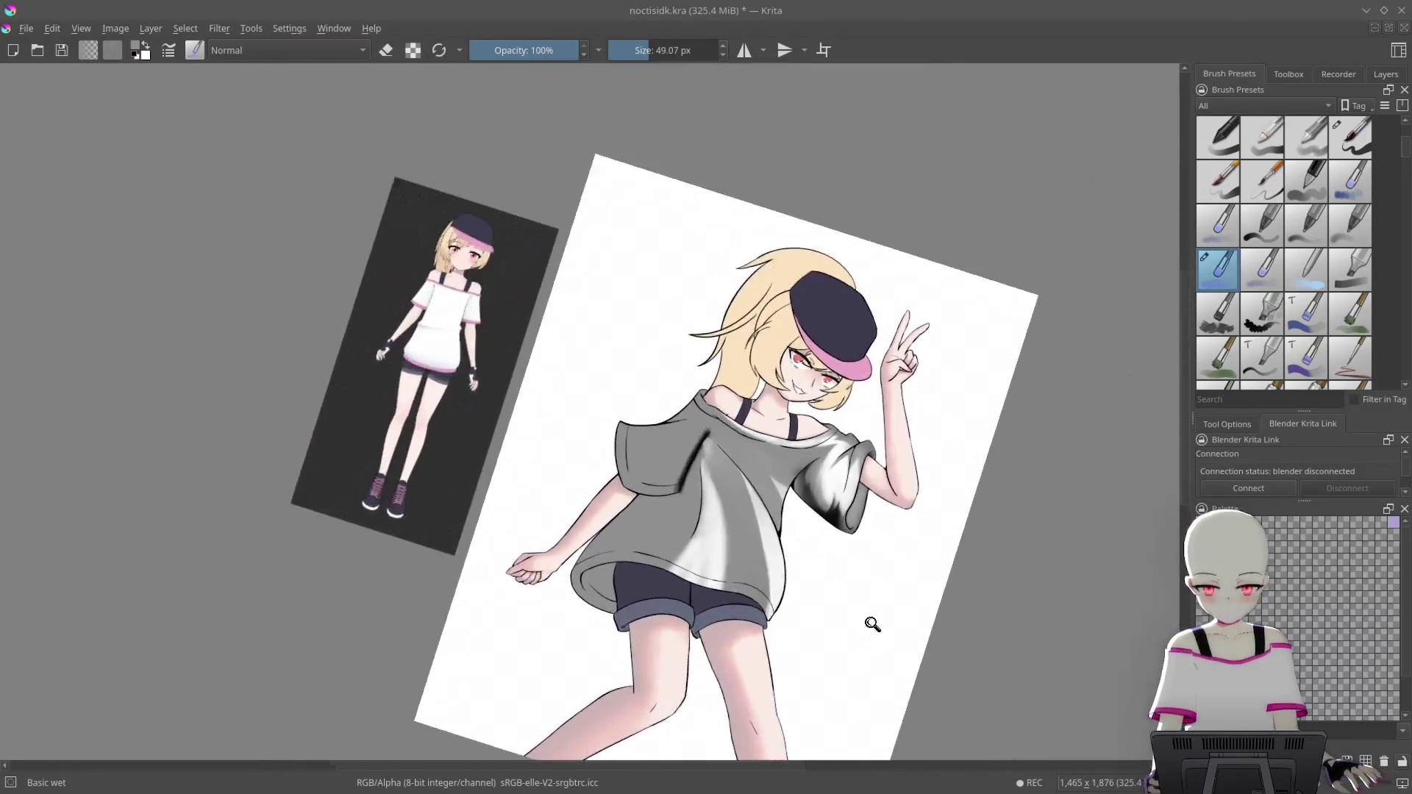
{"action": "scroll", "coordinate": [884, 479], "scroll_direction": "up", "scroll_amount": 5}
{"action": "scroll", "coordinate": [756, 324], "scroll_direction": "up", "scroll_amount": 5}
{"action": "scroll", "coordinate": [551, 236], "scroll_direction": "up", "scroll_amount": 4}
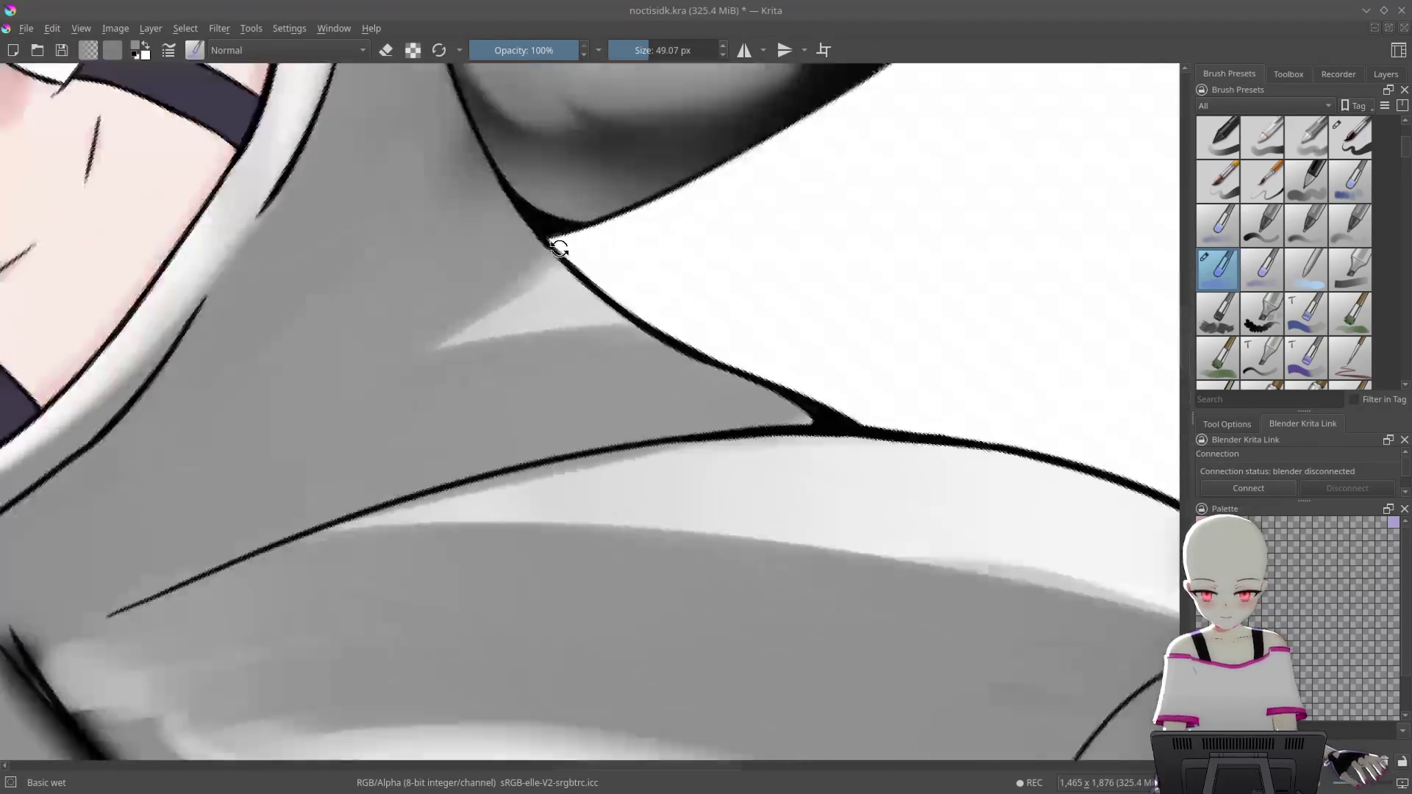
{"action": "mouse_move", "coordinate": [673, 344]}
{"action": "left_mouse_down"}
{"action": "mouse_move", "coordinate": [441, 473]}
{"action": "mouse_move", "coordinate": [552, 400]}
{"action": "mouse_move", "coordinate": [504, 409]}
{"action": "mouse_move", "coordinate": [475, 461]}
{"action": "left_mouse_up"}
{"action": "left_click", "coordinate": [728, 353], "text": "ctrl"}
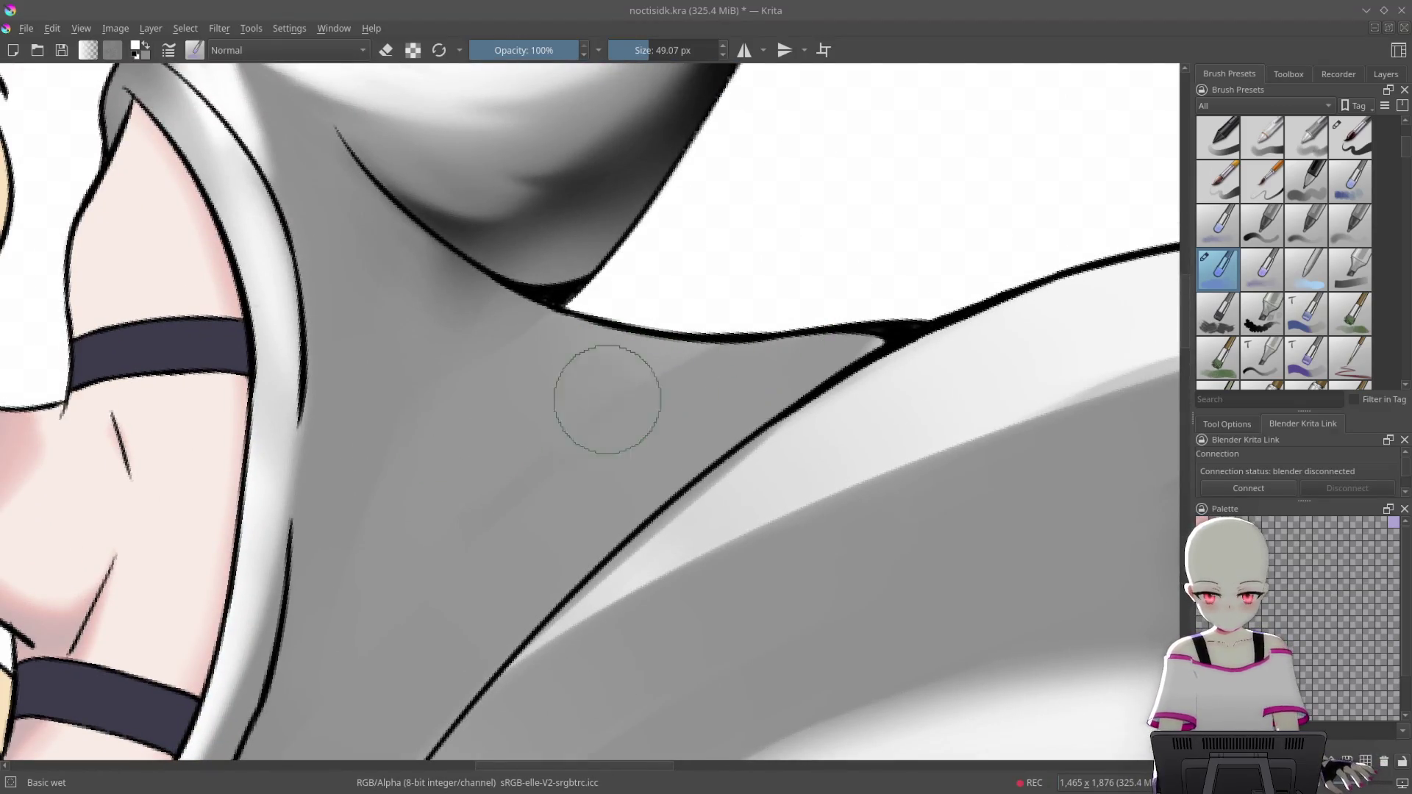
{"action": "left_click_drag", "start_coordinate": [608, 397], "coordinate": [723, 362]}
Paint white highlight streaks under the neckline with the harder Basic-5 Size pen
{"action": "right_click", "coordinate": [798, 366]}
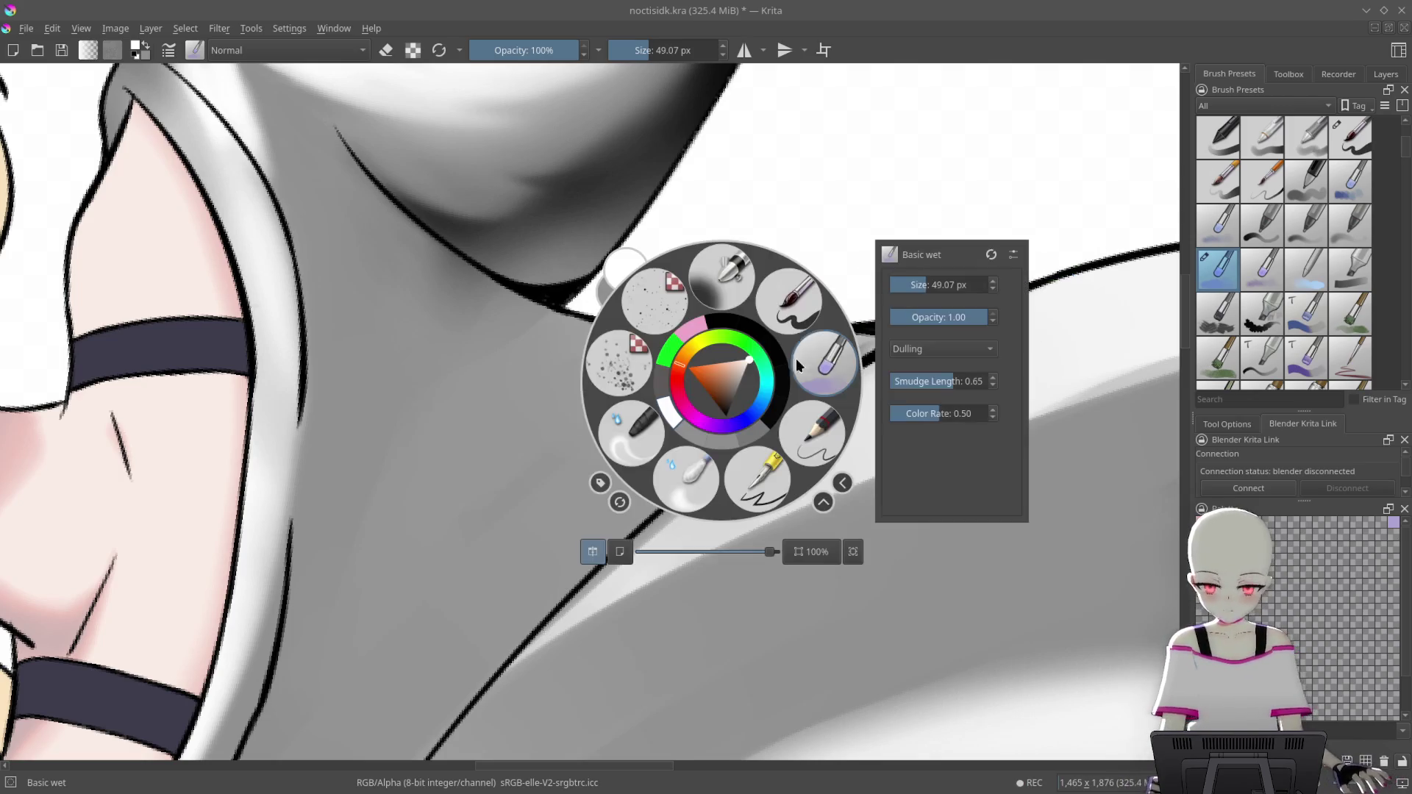
{"action": "left_click", "coordinate": [797, 317]}
{"action": "left_click_drag", "start_coordinate": [768, 349], "coordinate": [636, 403]}
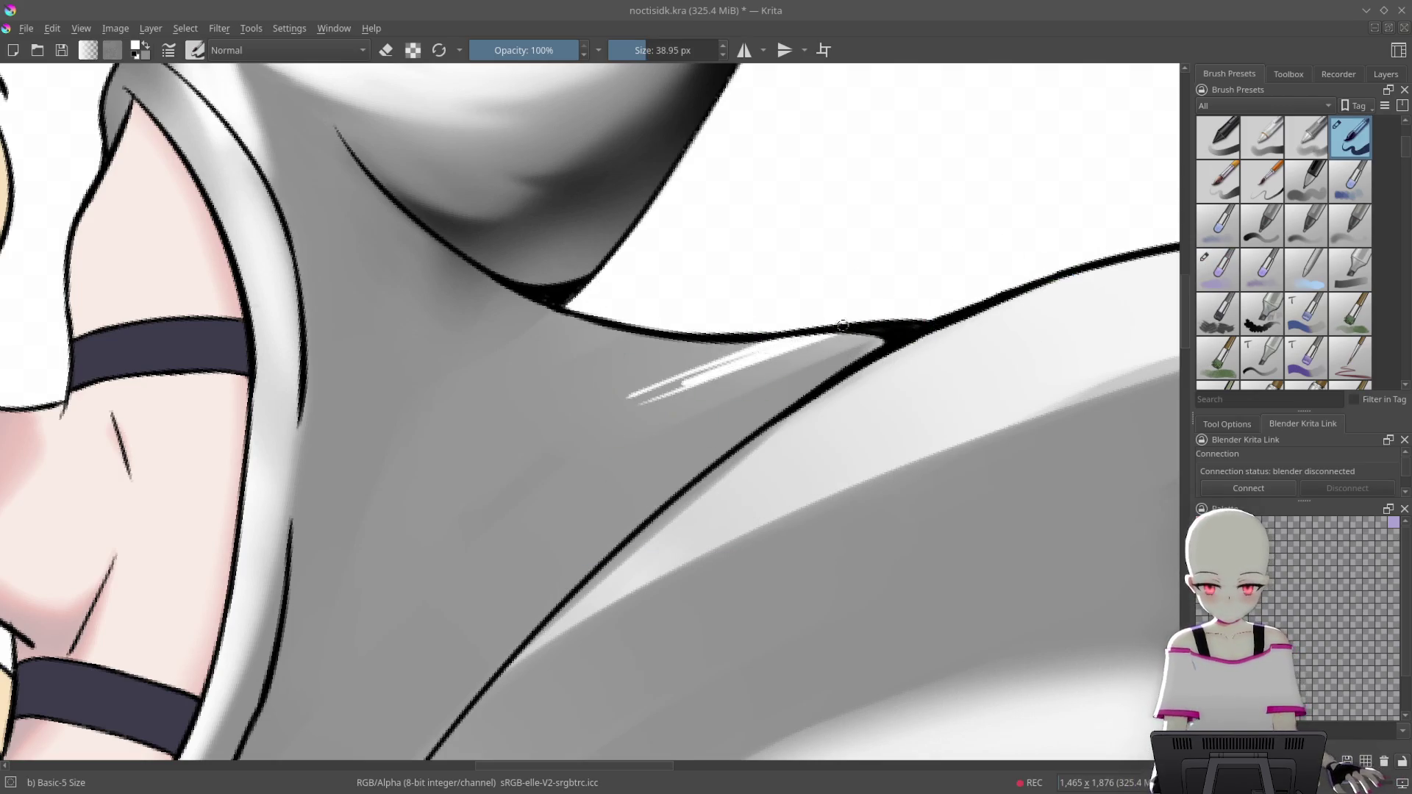
Soften the white streak under the neckline with the Basic wet brush, redoing one stroke
{"action": "right_click", "coordinate": [787, 324]}
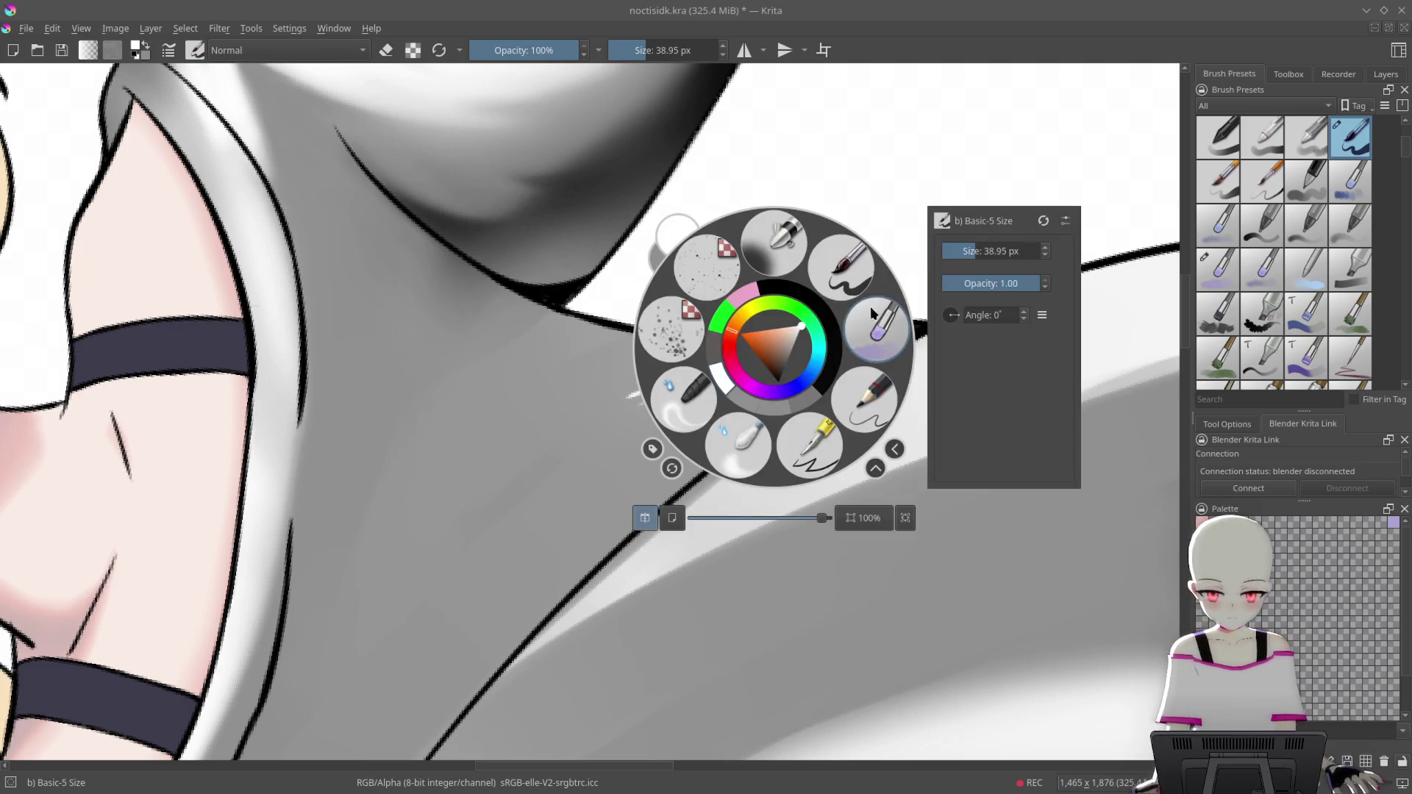
{"action": "left_click", "coordinate": [835, 324]}
{"action": "mouse_move", "coordinate": [735, 361]}
{"action": "left_mouse_down"}
{"action": "mouse_move", "coordinate": [632, 401]}
{"action": "mouse_move", "coordinate": [941, 279]}
{"action": "left_mouse_up"}
{"action": "key", "text": "ctrl+z"}
{"action": "key", "text": "bracketleft"}
{"action": "key", "text": "bracketleft"}
{"action": "left_click_drag", "start_coordinate": [662, 387], "coordinate": [961, 309]}
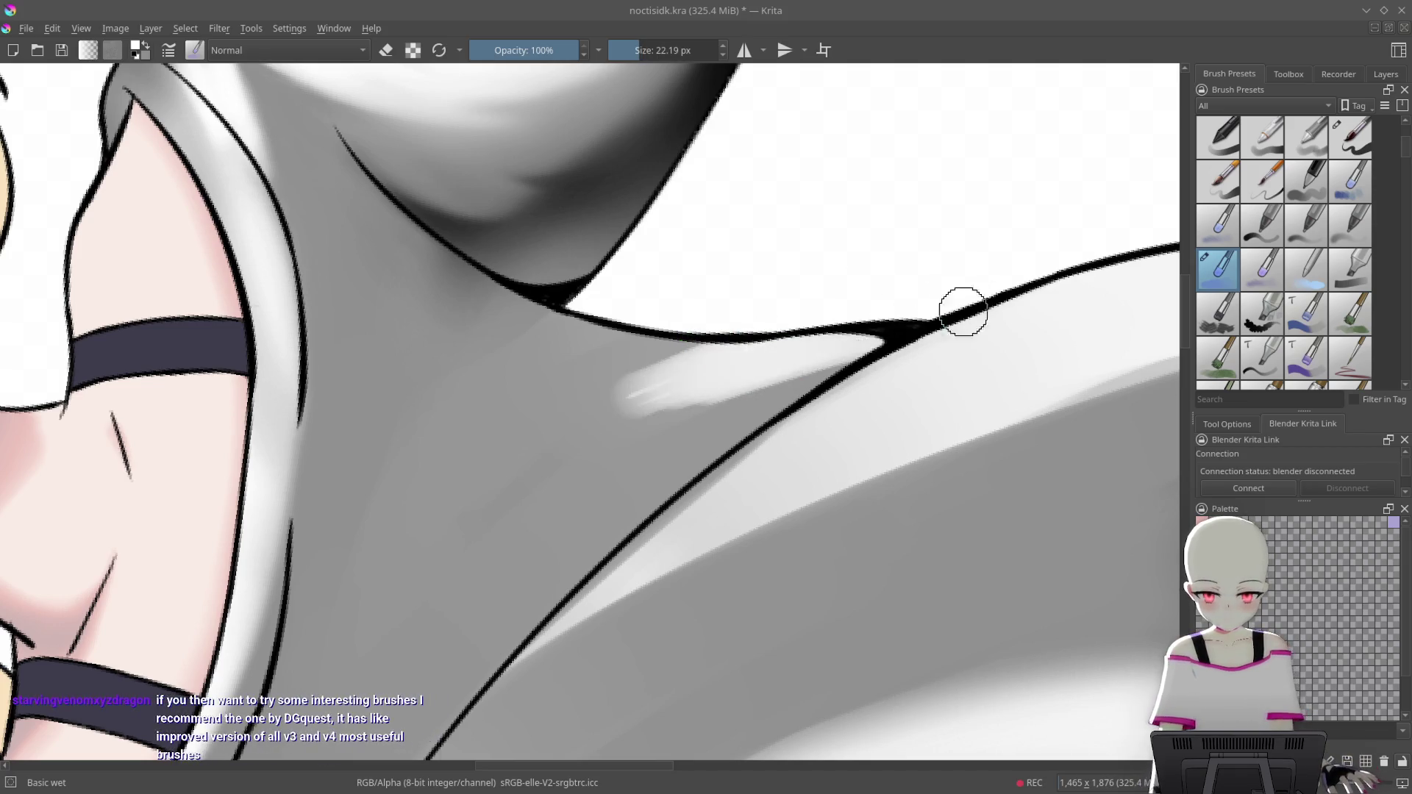
{"action": "mouse_move", "coordinate": [743, 370]}
{"action": "left_mouse_down"}
{"action": "mouse_move", "coordinate": [923, 324]}
{"action": "mouse_move", "coordinate": [824, 233]}
{"action": "mouse_move", "coordinate": [898, 253]}
{"action": "mouse_move", "coordinate": [769, 404]}
{"action": "left_mouse_up"}
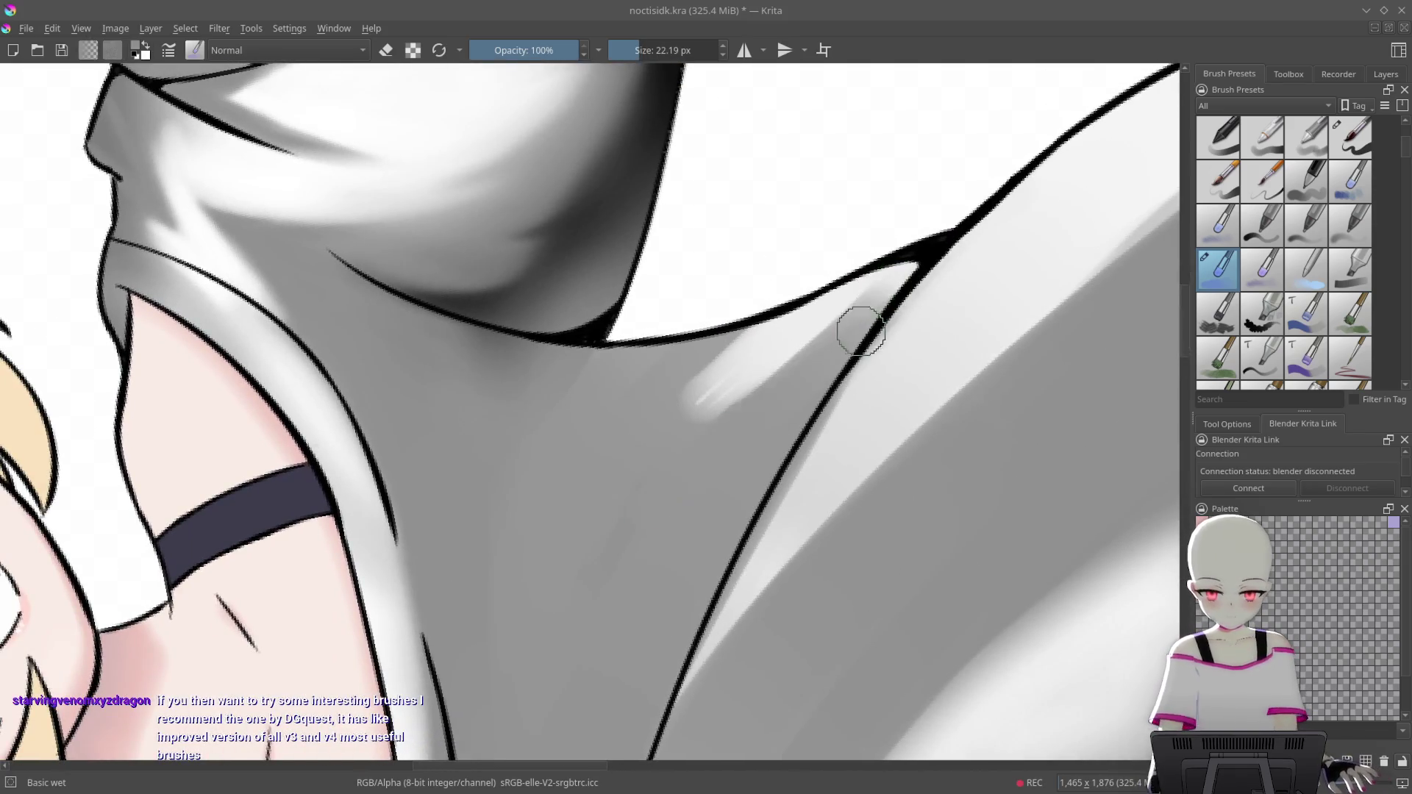
Blend the light streak below the collar line softly toward the lower left
{"action": "left_click_drag", "start_coordinate": [861, 332], "coordinate": [684, 436]}
{"action": "left_click_drag", "start_coordinate": [761, 299], "coordinate": [608, 497]}
{"action": "left_click_drag", "start_coordinate": [662, 367], "coordinate": [577, 489]}
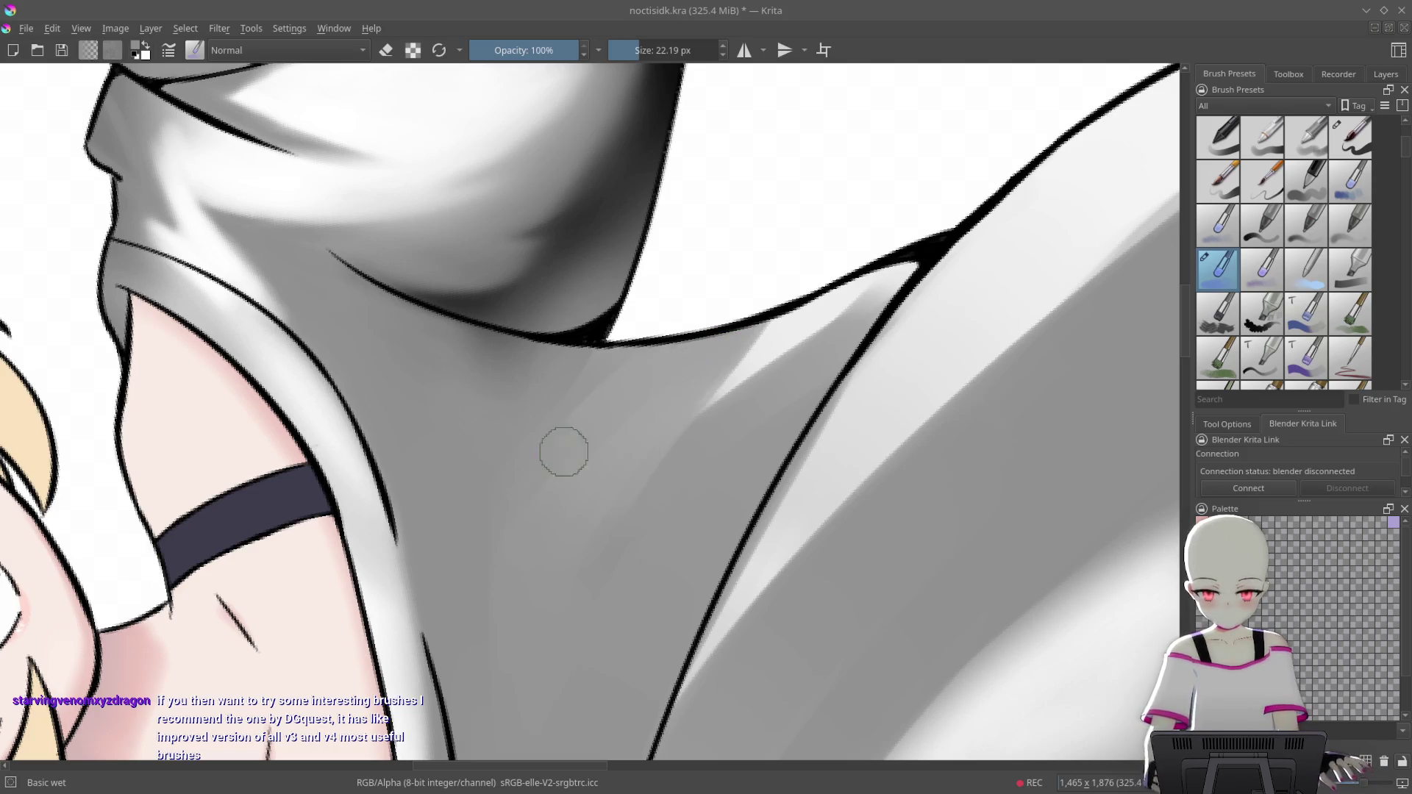
{"action": "left_click_drag", "start_coordinate": [857, 316], "coordinate": [737, 438]}
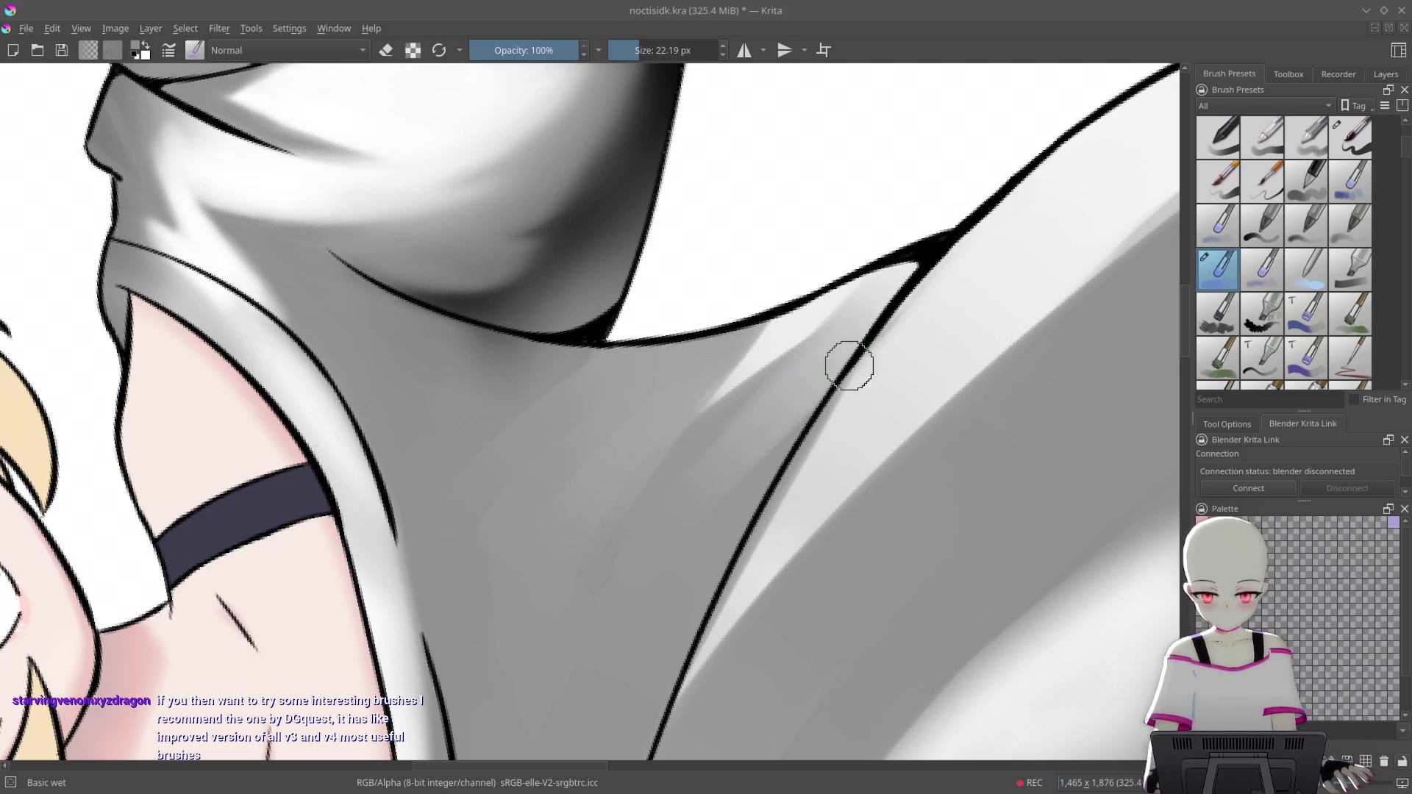
{"action": "left_click_drag", "start_coordinate": [847, 365], "coordinate": [746, 486]}
{"action": "left_click_drag", "start_coordinate": [882, 291], "coordinate": [632, 583]}
Smear the light streak softer with Blender Blur from the pop-up palette, then zoom out
{"action": "right_click", "coordinate": [870, 415]}
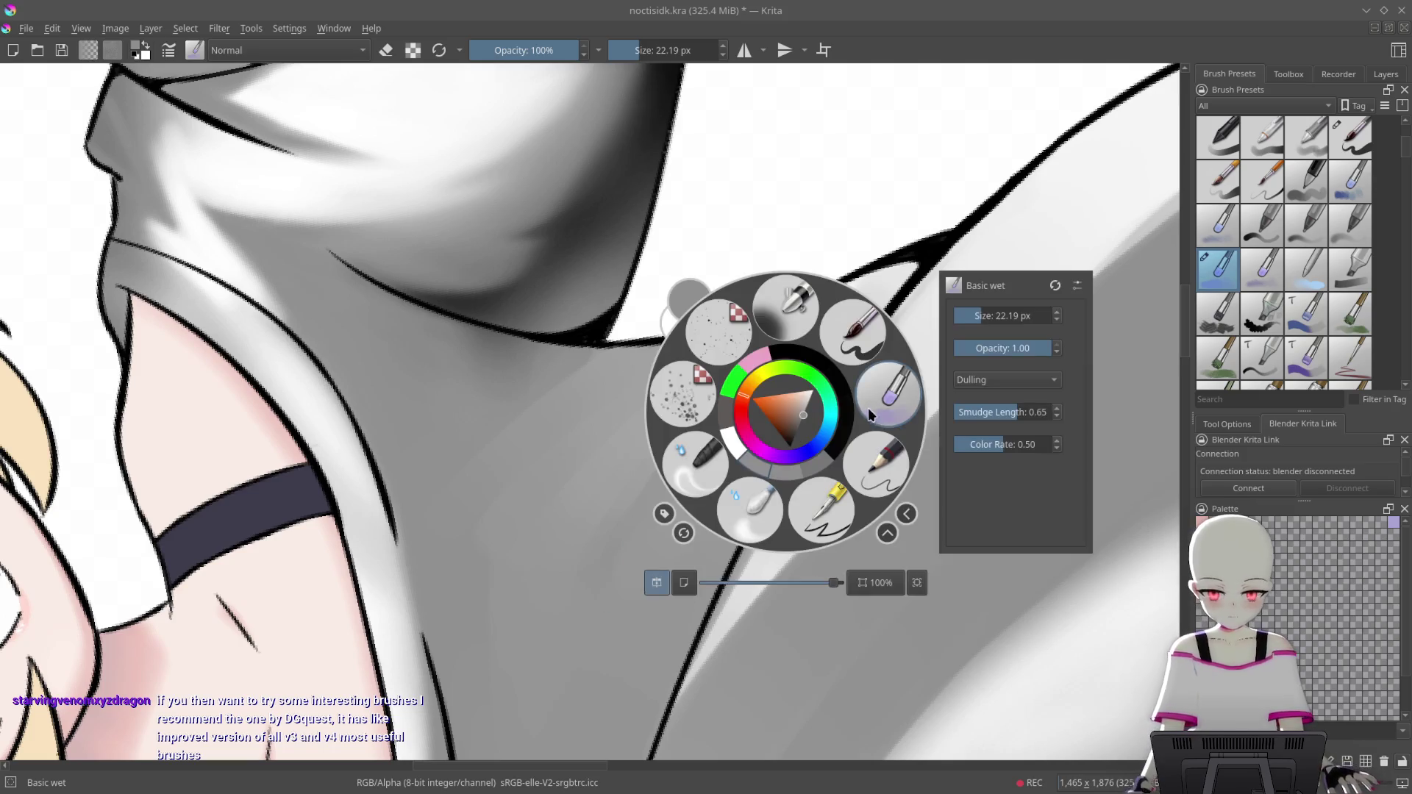
{"action": "left_click", "coordinate": [752, 526]}
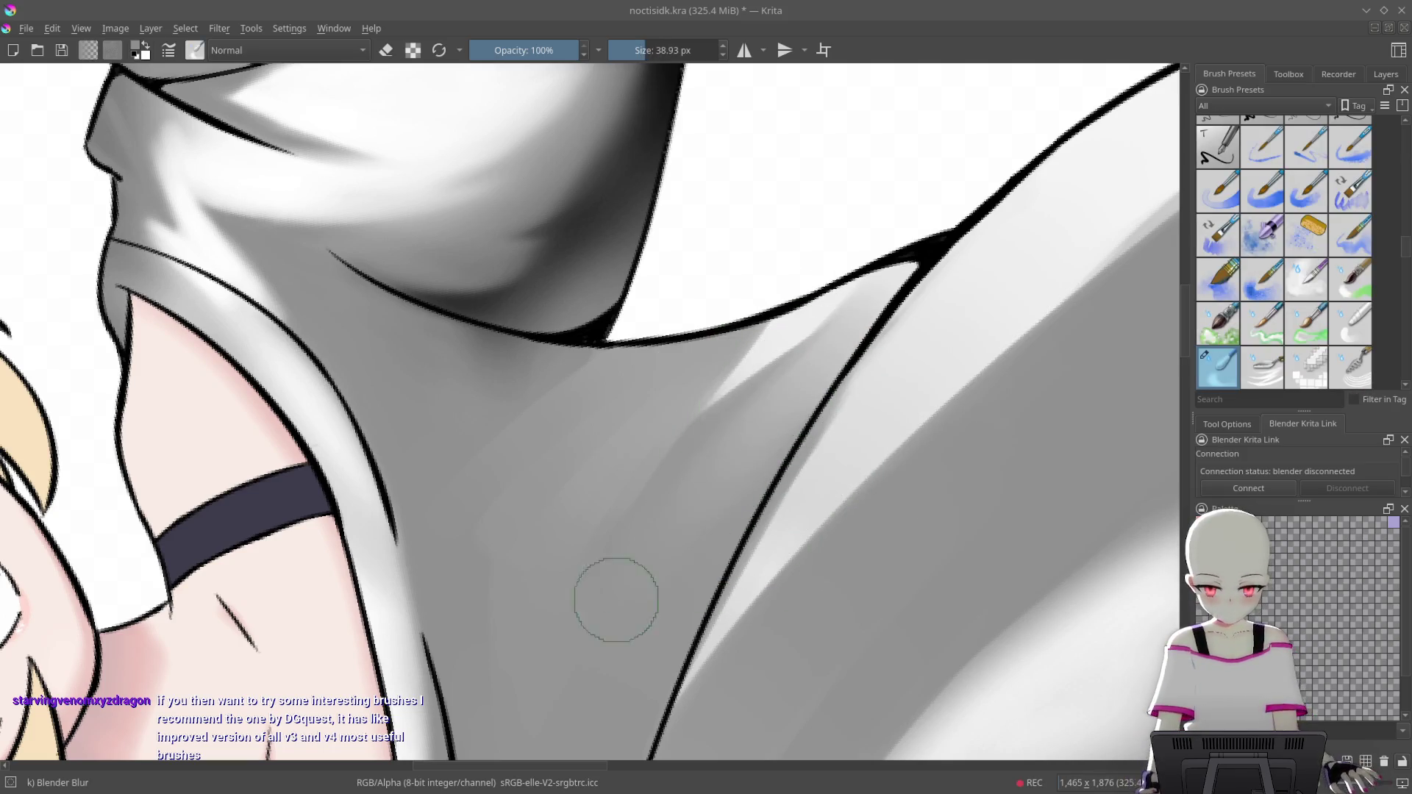
{"action": "left_click_drag", "start_coordinate": [728, 427], "coordinate": [519, 609]}
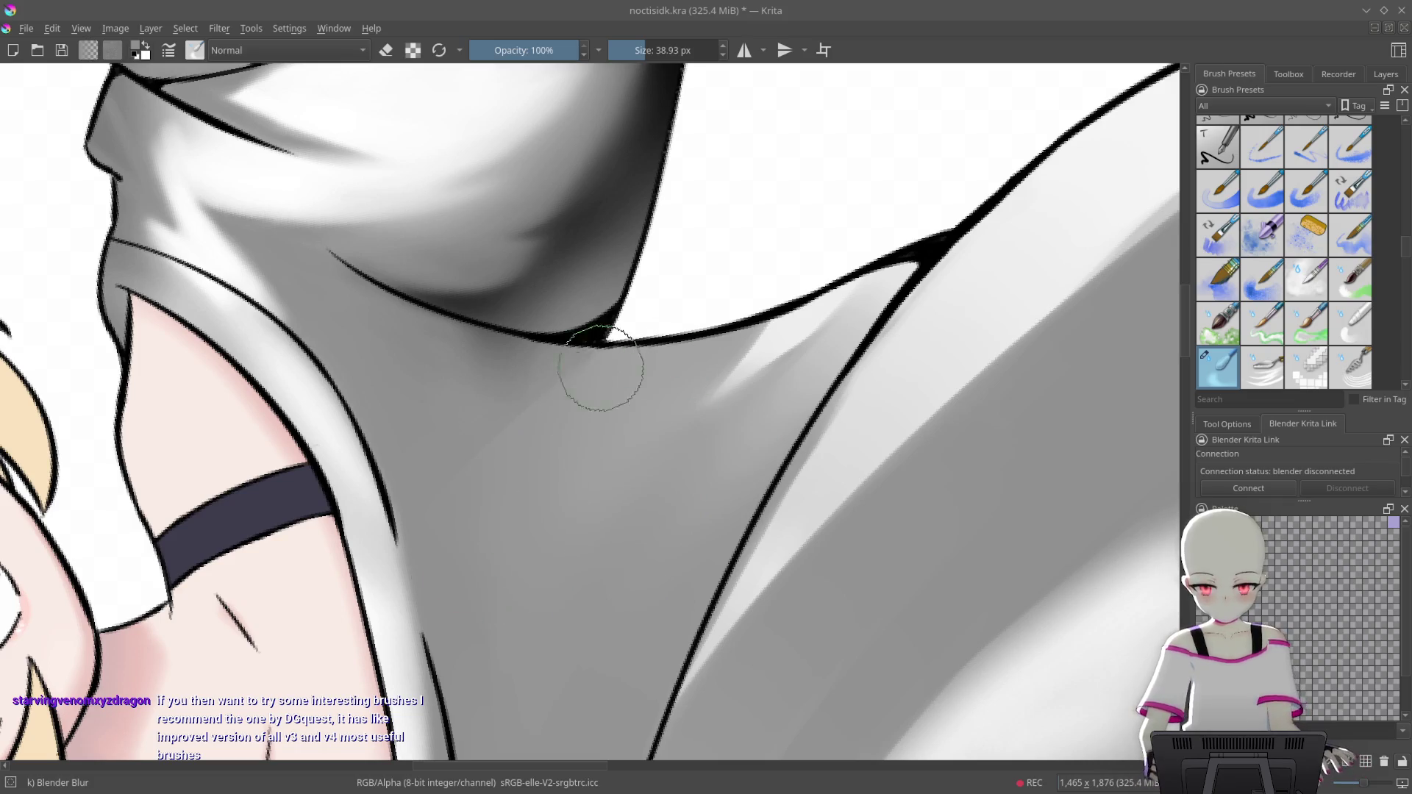
{"action": "left_click_drag", "start_coordinate": [423, 471], "coordinate": [644, 443]}
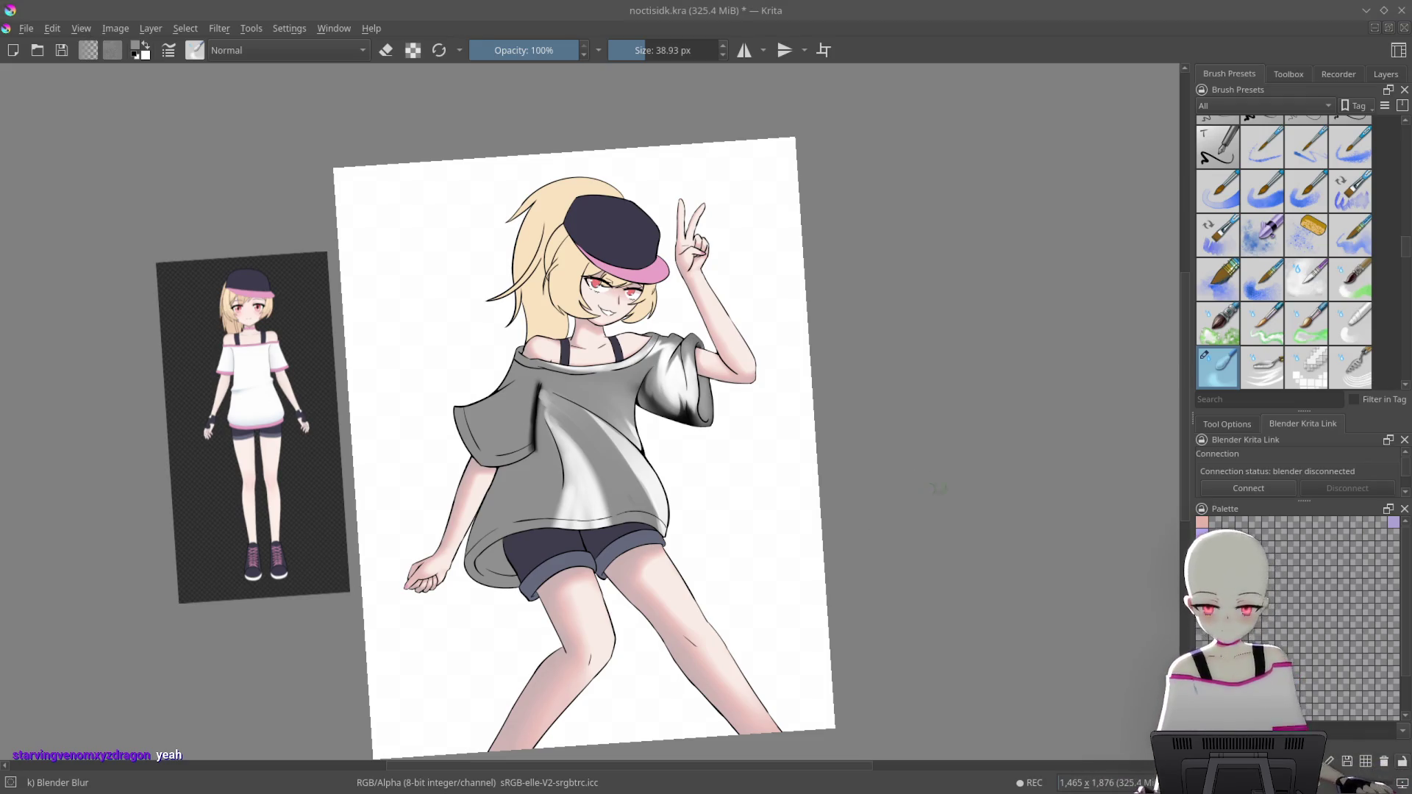
{"action": "left_click_drag", "start_coordinate": [731, 394], "coordinate": [734, 193]}
Zoom into the sleeve and soften its dark fold with Blender Blur strokes
{"action": "scroll", "coordinate": [819, 275], "scroll_direction": "up", "scroll_amount": 2}
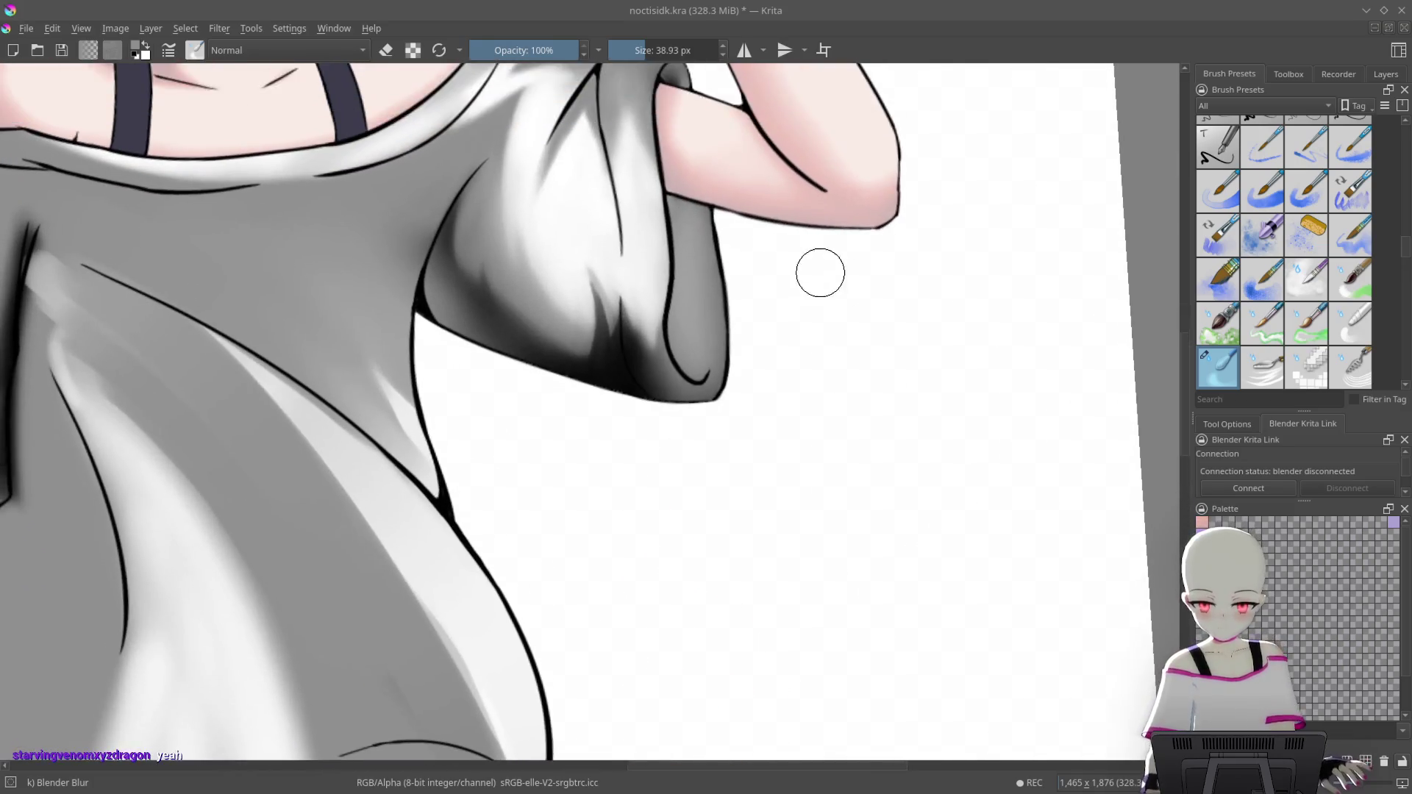
{"action": "scroll", "coordinate": [746, 378], "scroll_direction": "down", "scroll_amount": 2}
{"action": "scroll", "coordinate": [694, 350], "scroll_direction": "up", "scroll_amount": 3}
{"action": "scroll", "coordinate": [653, 435], "scroll_direction": "up", "scroll_amount": 3}
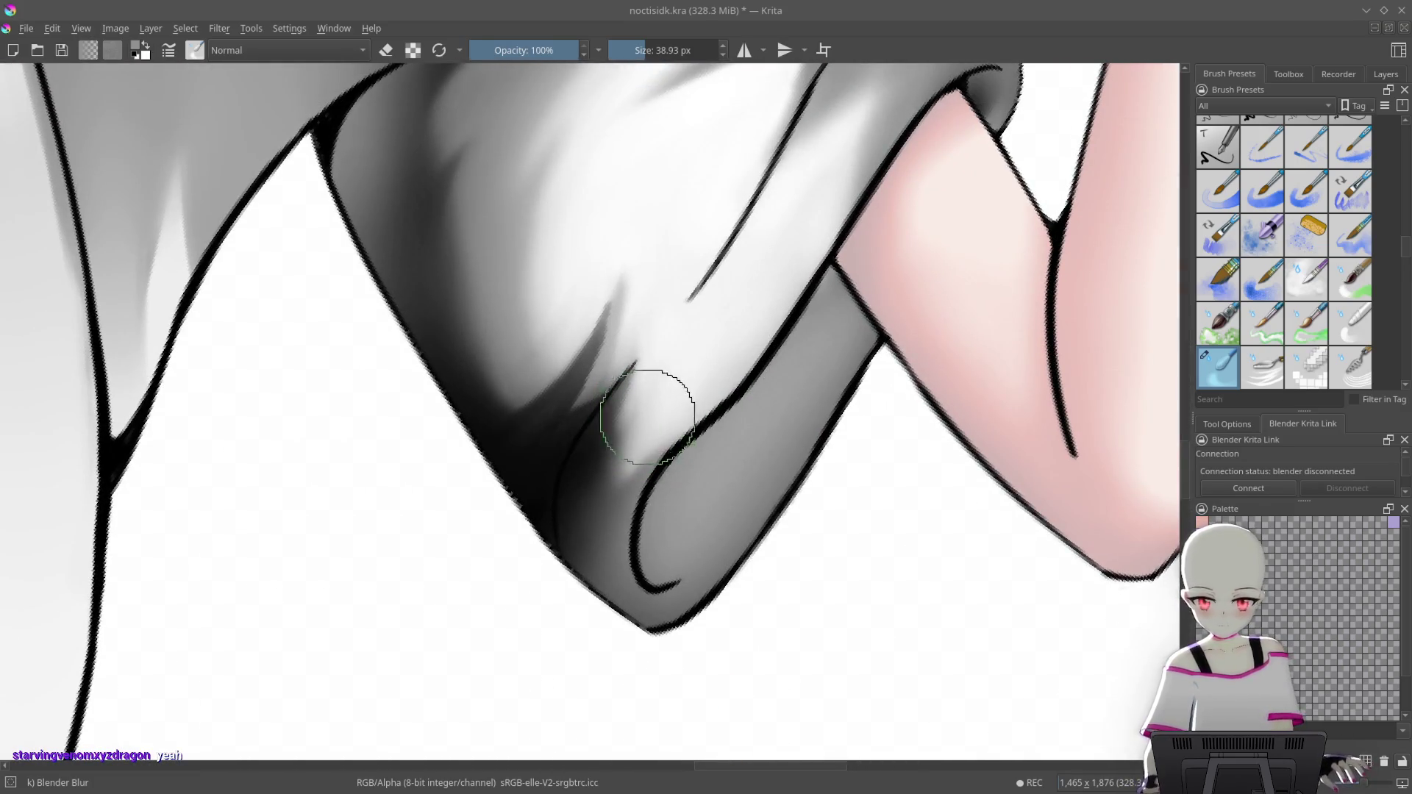
{"action": "right_click", "coordinate": [792, 426]}
{"action": "left_click", "coordinate": [933, 479]}
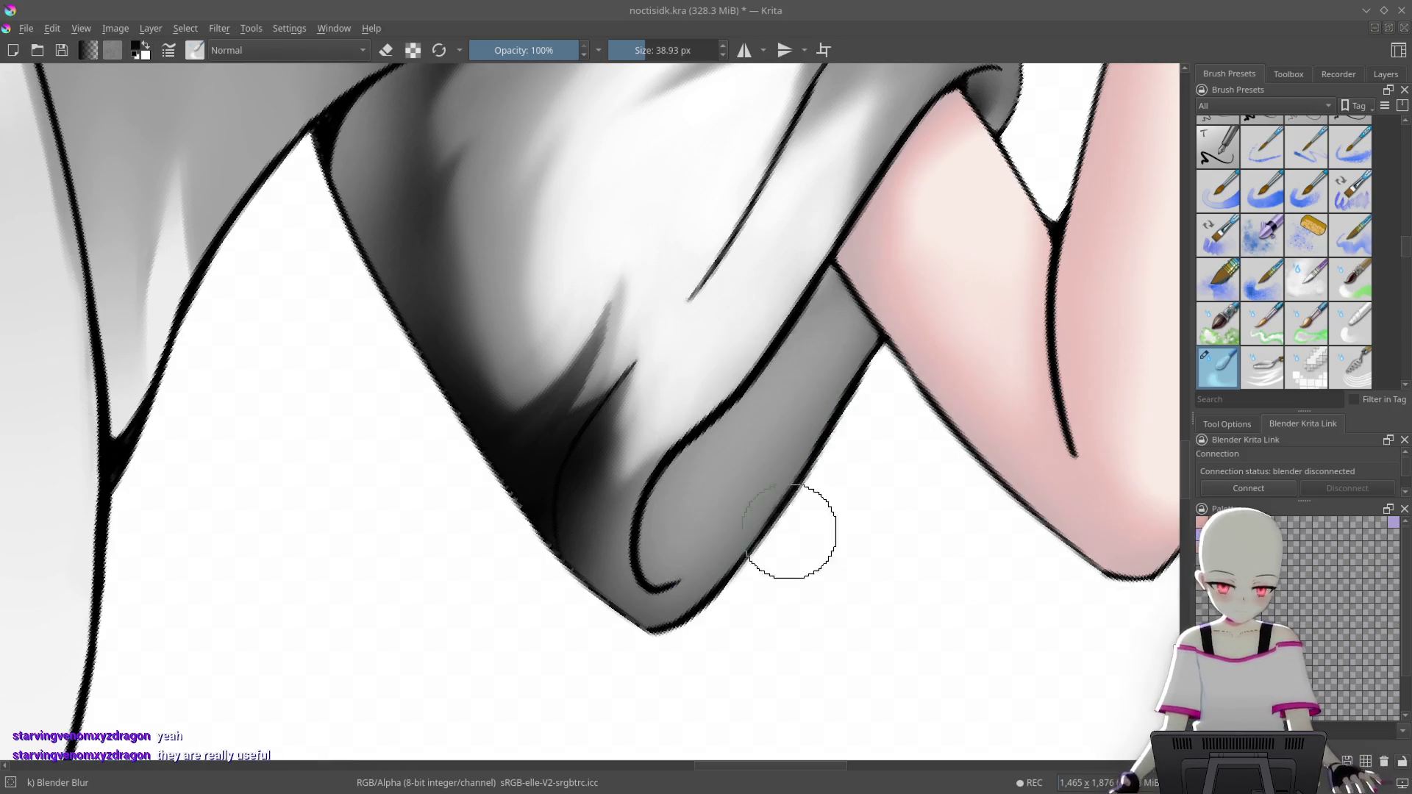
{"action": "scroll", "coordinate": [586, 345], "scroll_direction": "up", "scroll_amount": 1}
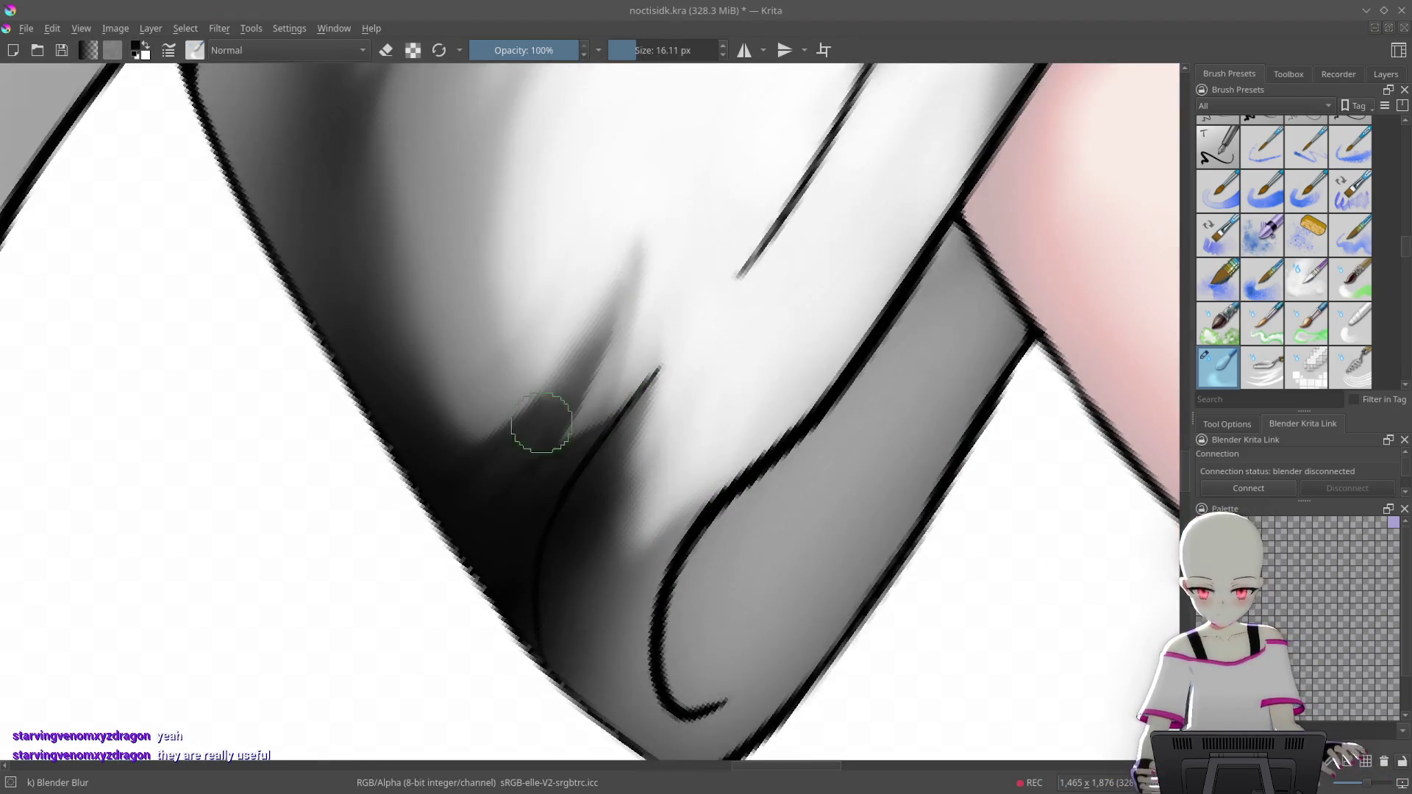
{"action": "mouse_move", "coordinate": [629, 286]}
{"action": "left_mouse_down"}
{"action": "mouse_move", "coordinate": [602, 319]}
{"action": "mouse_move", "coordinate": [655, 400]}
{"action": "mouse_move", "coordinate": [817, 324]}
{"action": "mouse_move", "coordinate": [688, 340]}
{"action": "left_mouse_up"}
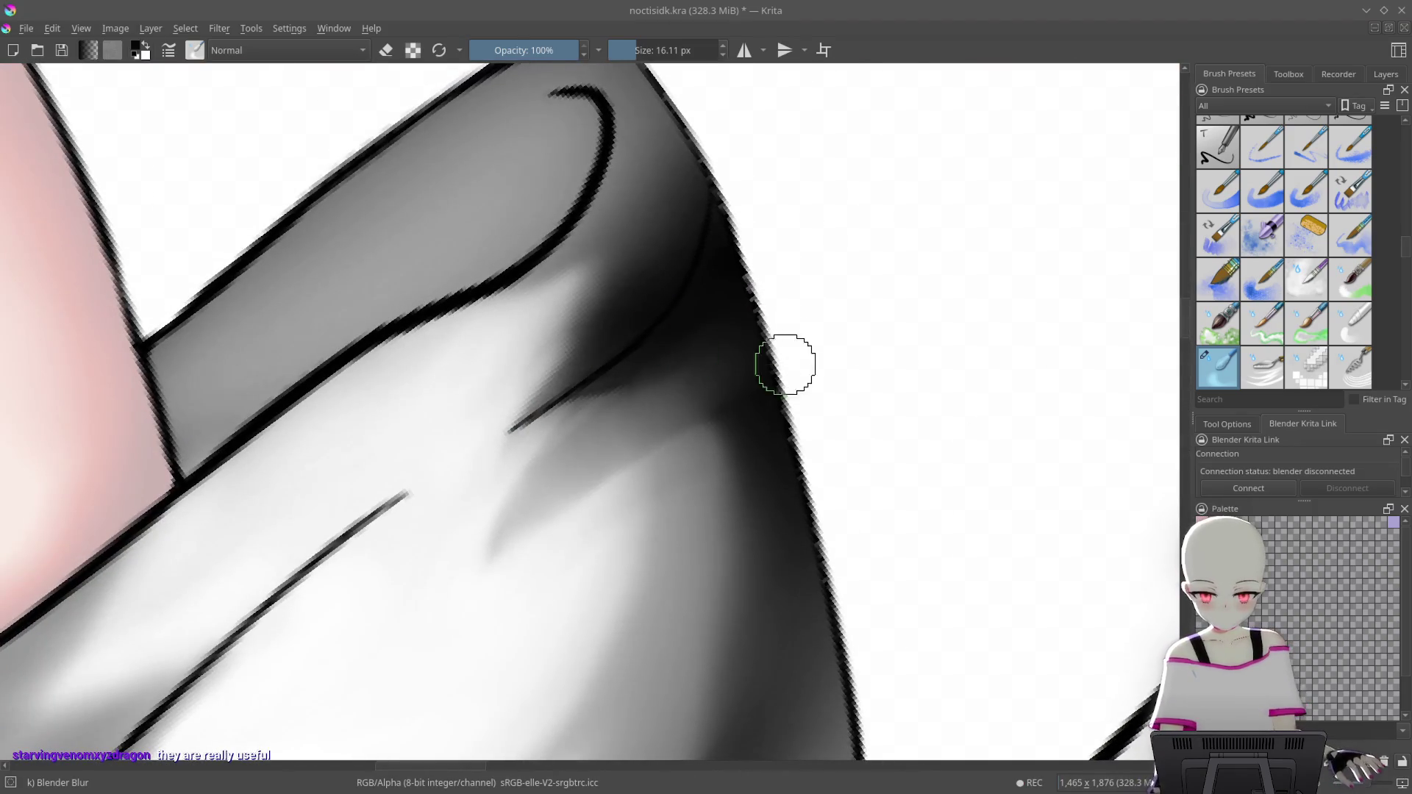
Pull a blurred shadow from the fold down-left into the light part of the sleeve
{"action": "left_click_drag", "start_coordinate": [819, 261], "coordinate": [476, 571]}
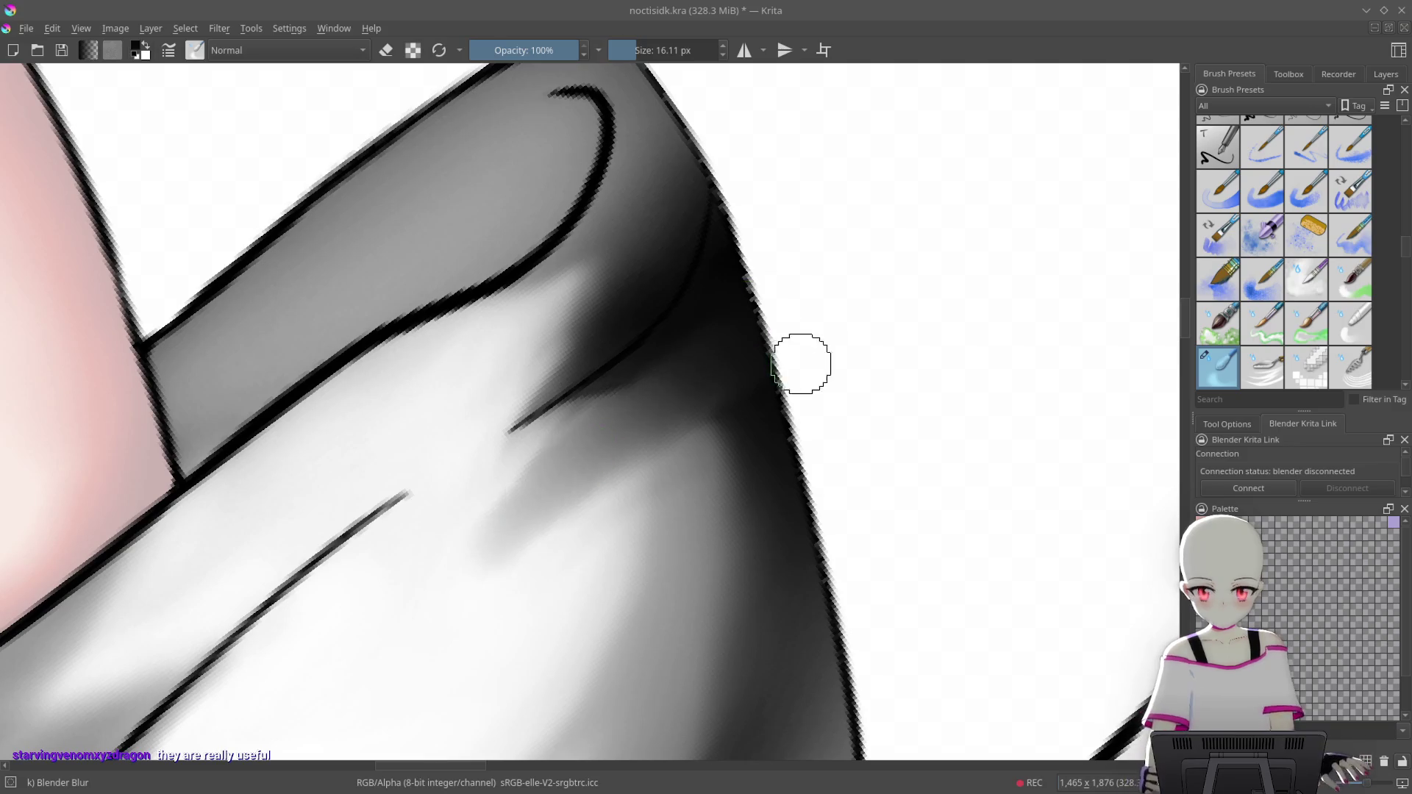
{"action": "left_click_drag", "start_coordinate": [809, 389], "coordinate": [529, 507]}
{"action": "right_click", "coordinate": [805, 332]}
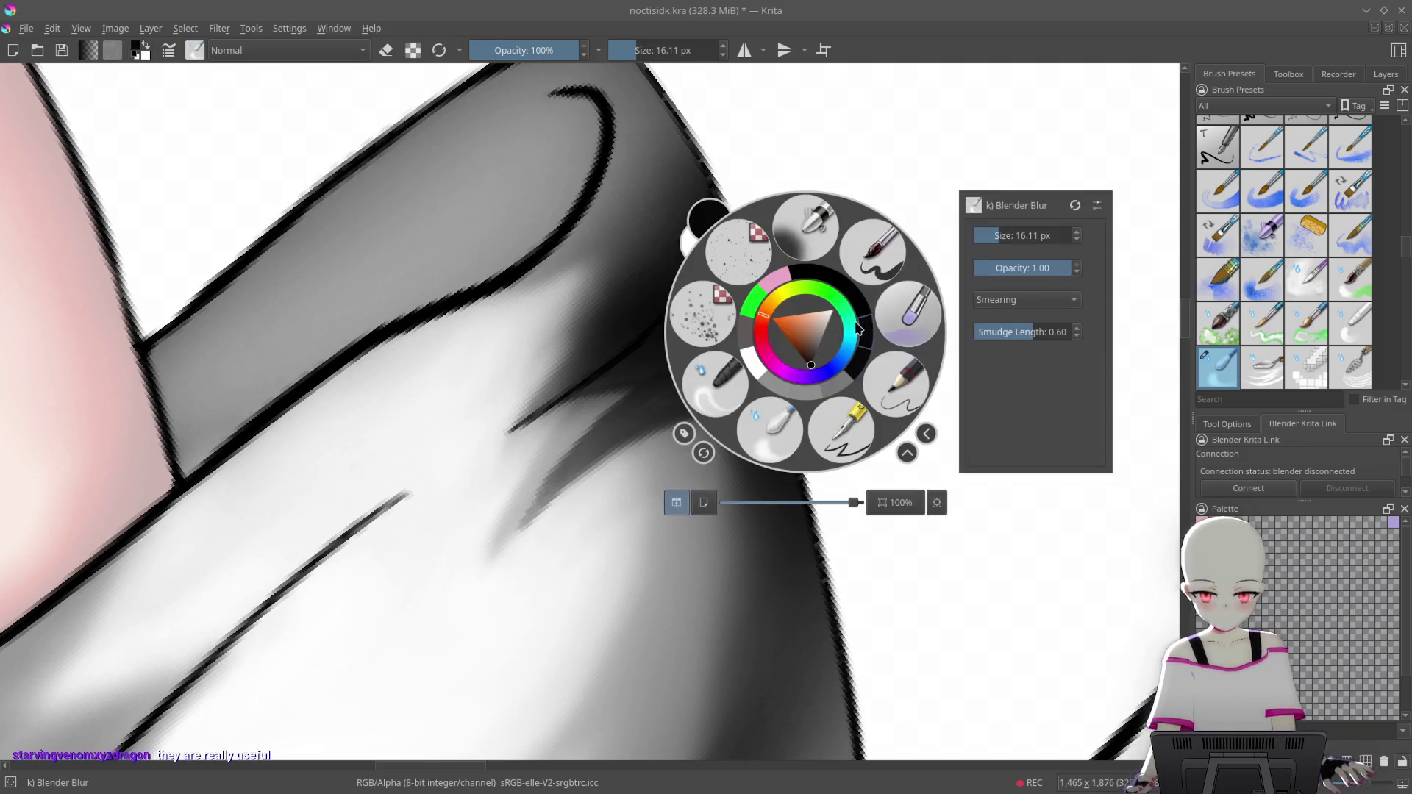
{"action": "left_click", "coordinate": [928, 274]}
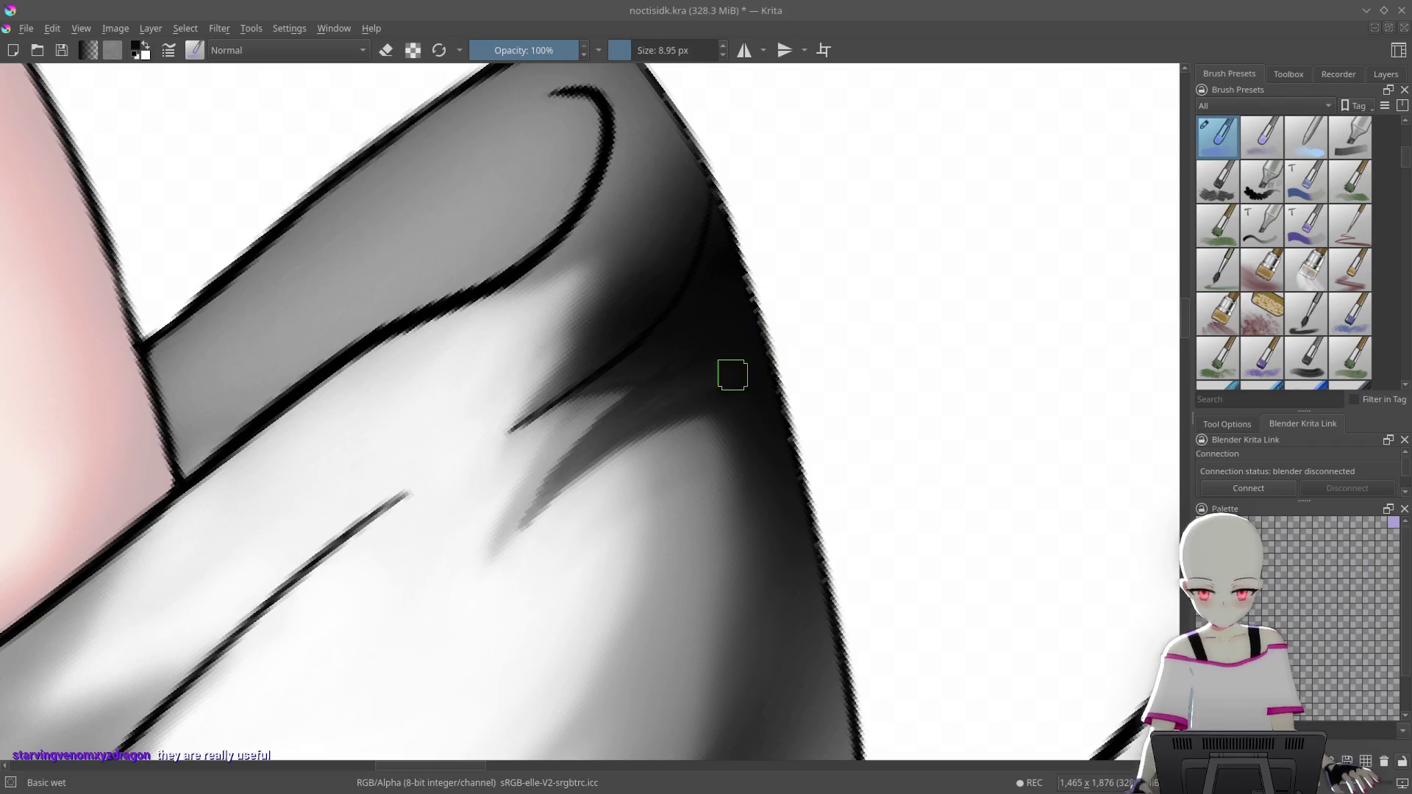
Darken, lengthen and broaden the shadow streak with wet-brush strokes
{"action": "mouse_move", "coordinate": [791, 308]}
{"action": "left_mouse_down"}
{"action": "mouse_move", "coordinate": [504, 539]}
{"action": "mouse_move", "coordinate": [514, 530]}
{"action": "left_mouse_up"}
{"action": "left_click_drag", "start_coordinate": [790, 337], "coordinate": [482, 544]}
{"action": "left_click_drag", "start_coordinate": [735, 382], "coordinate": [527, 518]}
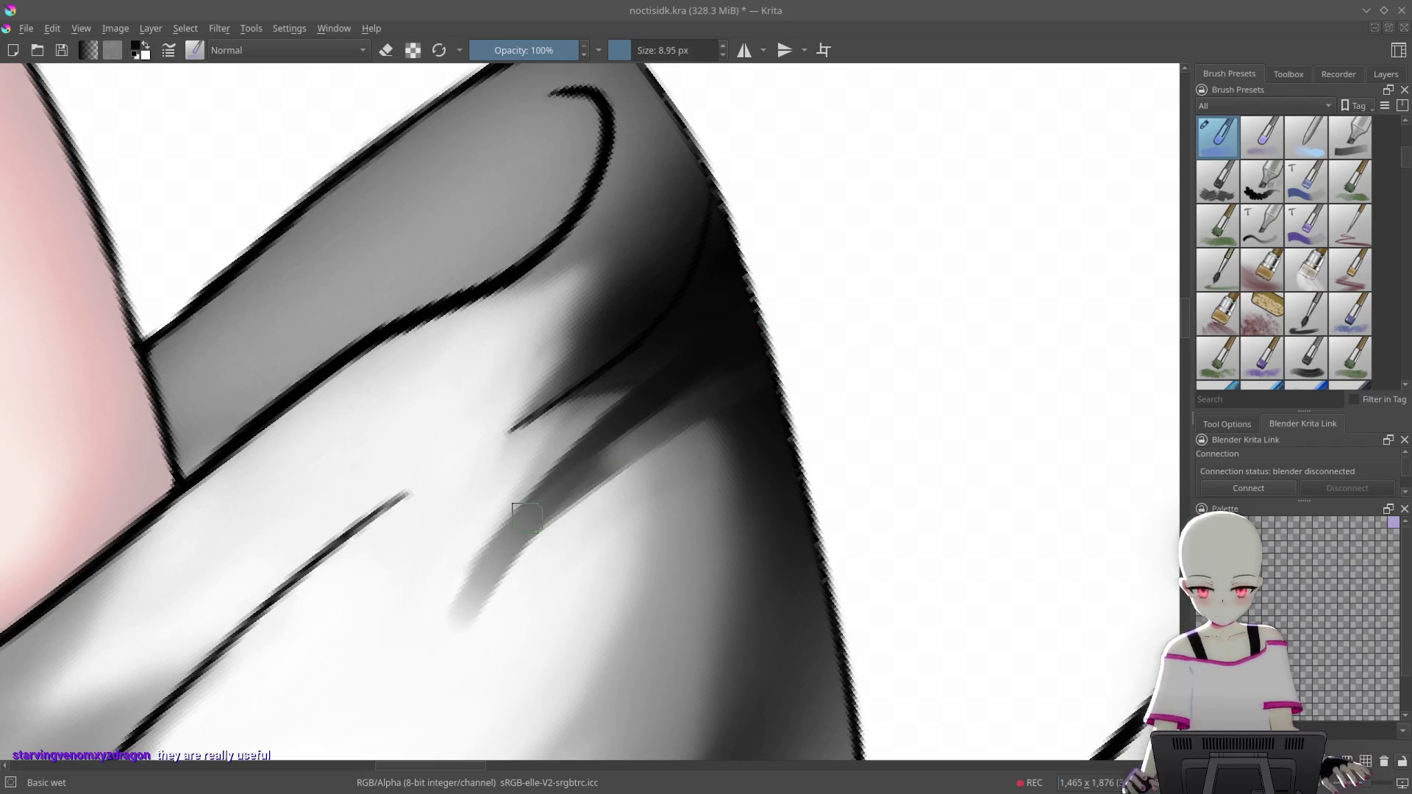
{"action": "left_click_drag", "start_coordinate": [486, 577], "coordinate": [656, 425]}
{"action": "mouse_move", "coordinate": [519, 548]}
{"action": "left_mouse_down"}
{"action": "mouse_move", "coordinate": [734, 395]}
{"action": "mouse_move", "coordinate": [518, 551]}
{"action": "left_mouse_up"}
{"action": "left_click_drag", "start_coordinate": [698, 390], "coordinate": [471, 620]}
{"action": "mouse_move", "coordinate": [735, 382]}
{"action": "left_mouse_down"}
{"action": "mouse_move", "coordinate": [559, 507]}
{"action": "mouse_move", "coordinate": [466, 599]}
{"action": "left_mouse_up"}
Darken the shadow band beside the outline and add a dark streak in it
{"action": "mouse_move", "coordinate": [700, 463]}
{"action": "left_mouse_down"}
{"action": "mouse_move", "coordinate": [760, 420]}
{"action": "mouse_move", "coordinate": [744, 404]}
{"action": "left_mouse_up"}
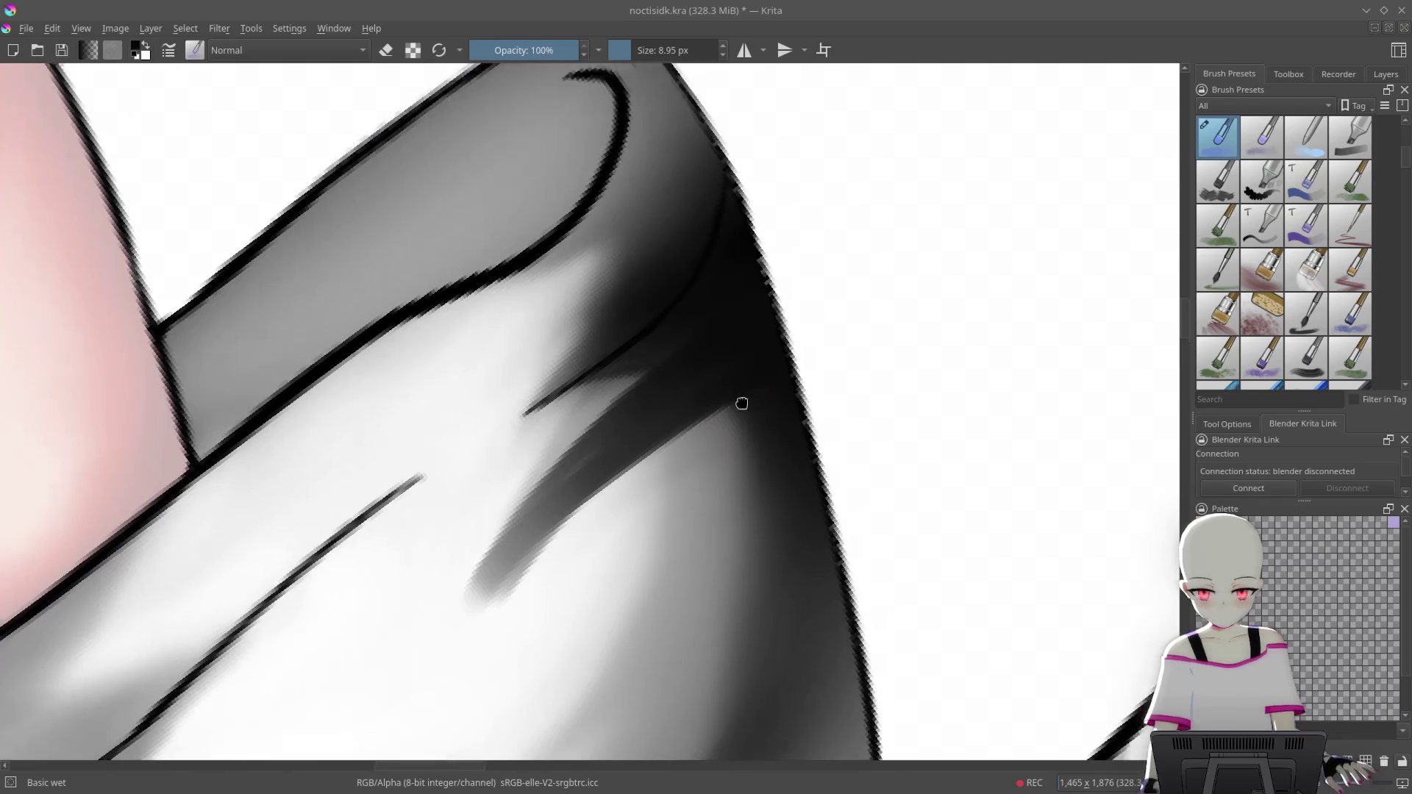
{"action": "mouse_move", "coordinate": [794, 316]}
{"action": "left_mouse_down"}
{"action": "mouse_move", "coordinate": [910, 315]}
{"action": "mouse_move", "coordinate": [838, 211]}
{"action": "mouse_move", "coordinate": [666, 471]}
{"action": "left_mouse_up"}
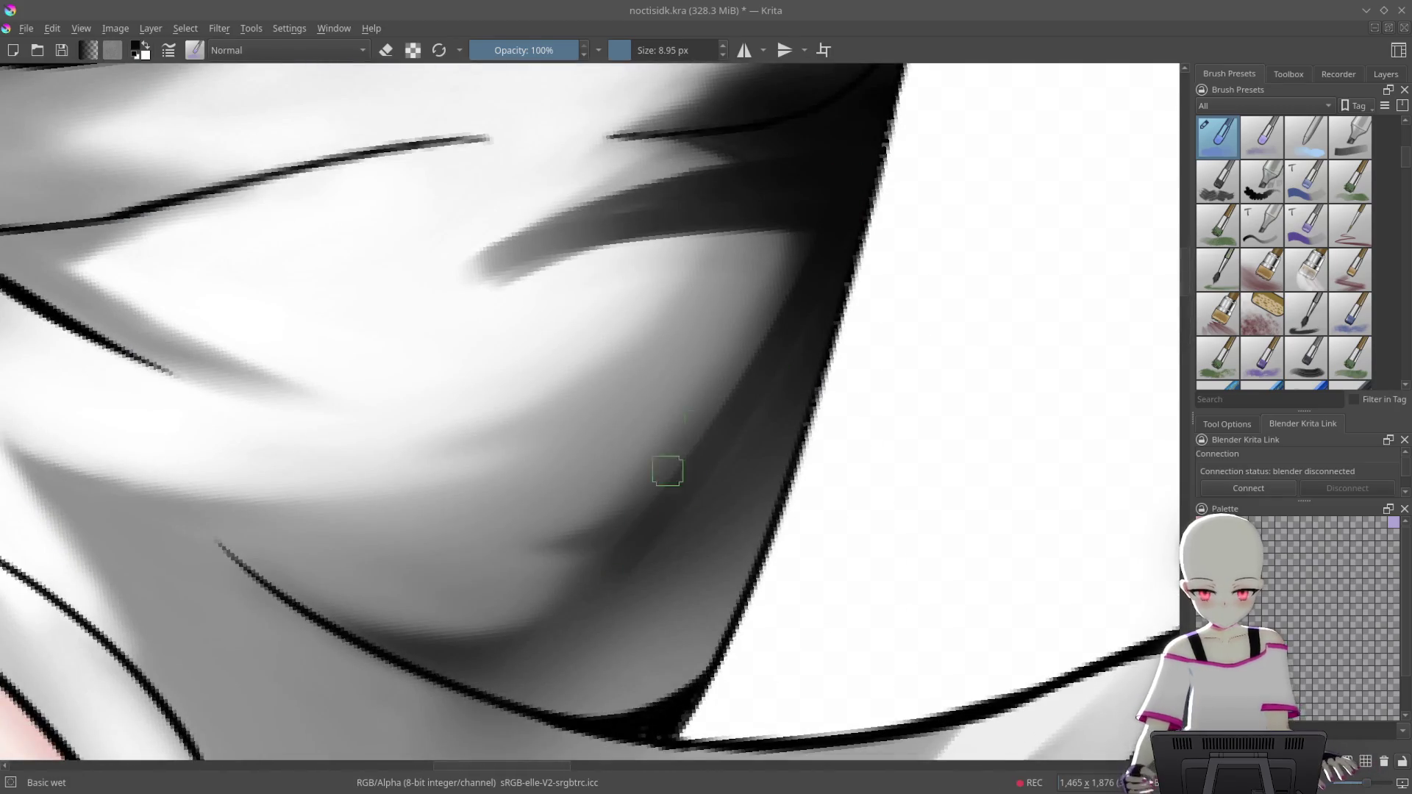
{"action": "mouse_move", "coordinate": [843, 179]}
{"action": "left_mouse_down"}
{"action": "mouse_move", "coordinate": [659, 464]}
{"action": "mouse_move", "coordinate": [544, 581]}
{"action": "left_mouse_up"}
{"action": "left_click_drag", "start_coordinate": [837, 216], "coordinate": [599, 548]}
{"action": "left_click_drag", "start_coordinate": [817, 357], "coordinate": [666, 581]}
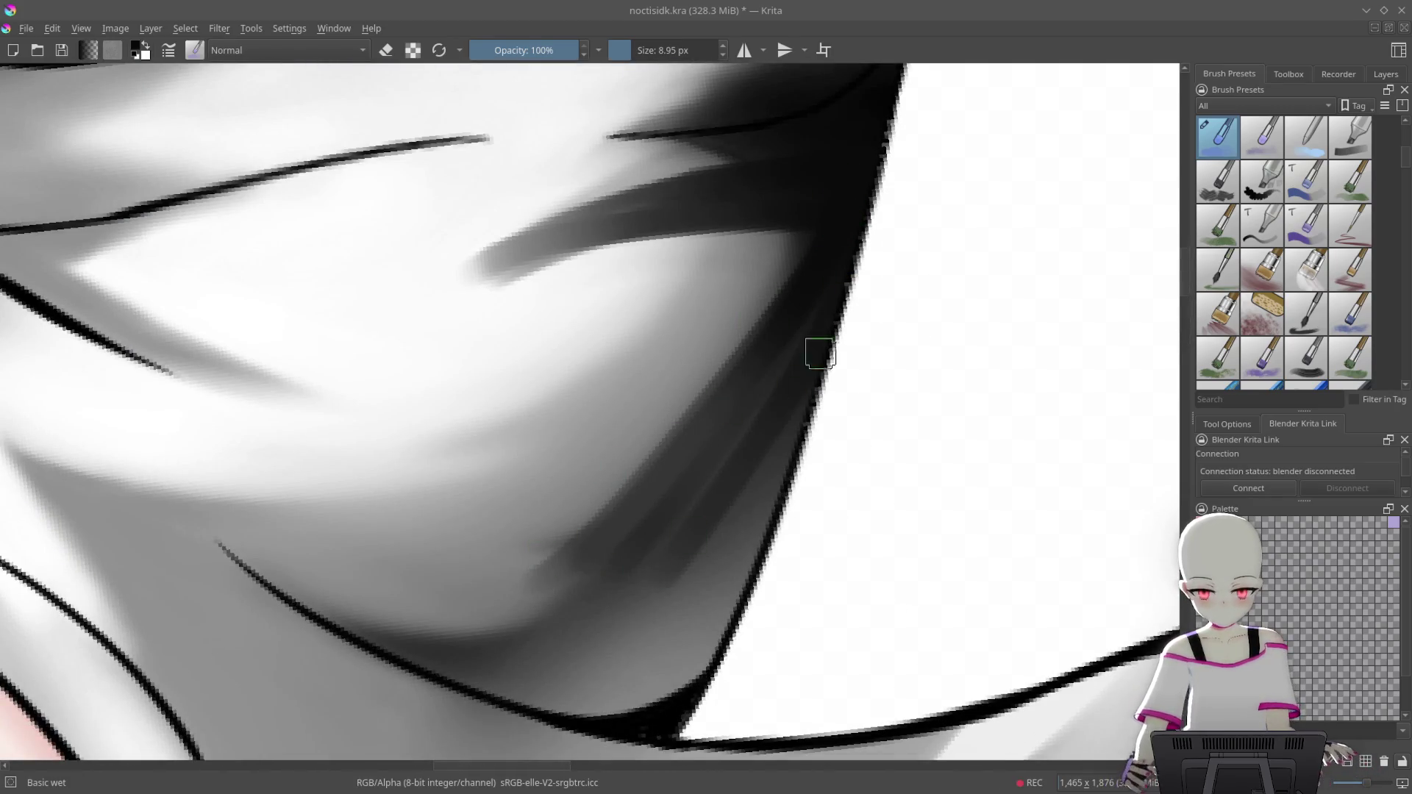
Paint a dark curved stroke along the shadow band and blend it into the shirt fold
{"action": "mouse_move", "coordinate": [834, 415]}
{"action": "left_mouse_down"}
{"action": "mouse_move", "coordinate": [750, 246]}
{"action": "mouse_move", "coordinate": [387, 573]}
{"action": "mouse_move", "coordinate": [482, 437]}
{"action": "left_mouse_up"}
{"action": "left_click_drag", "start_coordinate": [625, 206], "coordinate": [426, 405]}
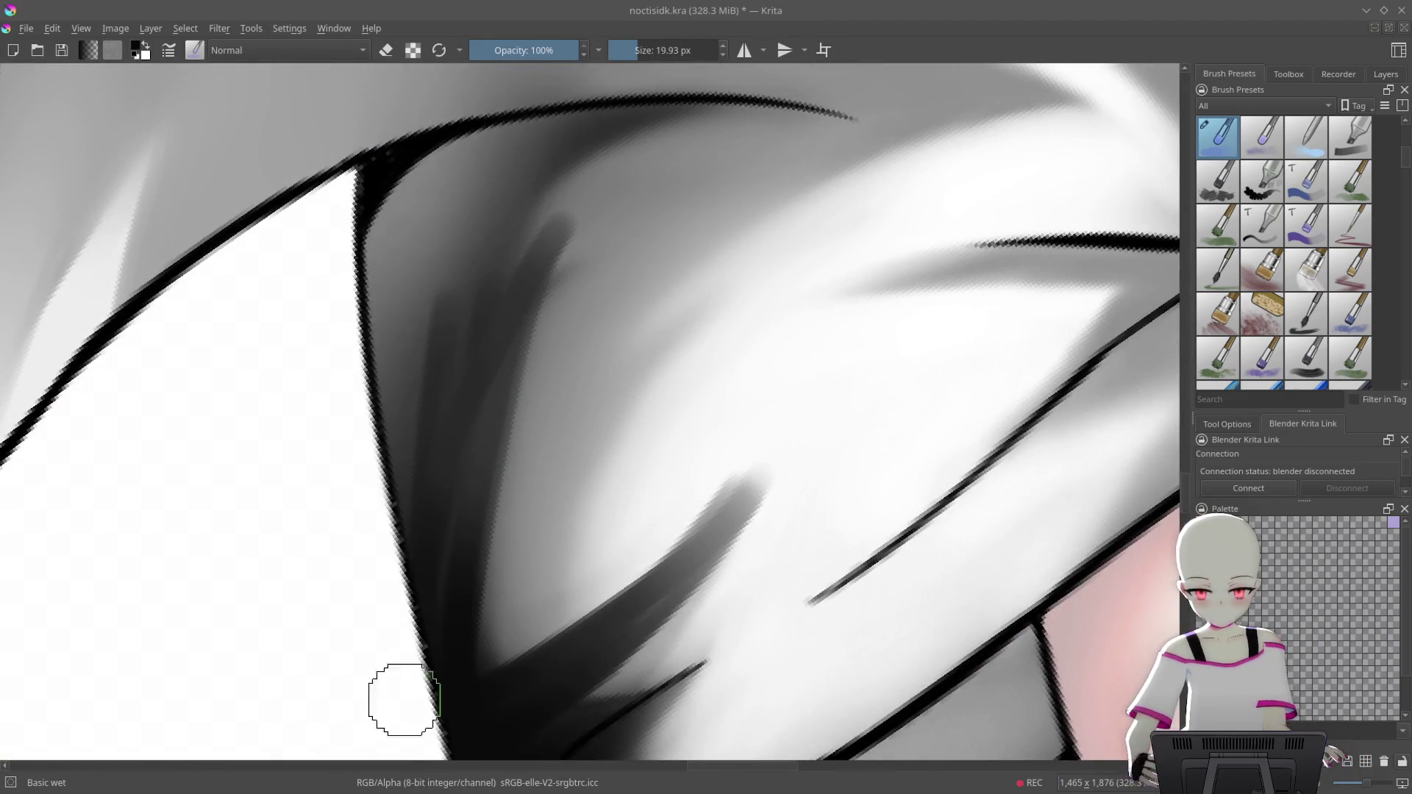
{"action": "left_click_drag", "start_coordinate": [639, 169], "coordinate": [397, 558]}
{"action": "mouse_move", "coordinate": [459, 677]}
{"action": "left_mouse_down"}
{"action": "mouse_move", "coordinate": [577, 236]}
{"action": "mouse_move", "coordinate": [435, 426]}
{"action": "left_mouse_up"}
{"action": "left_click_drag", "start_coordinate": [583, 202], "coordinate": [404, 434]}
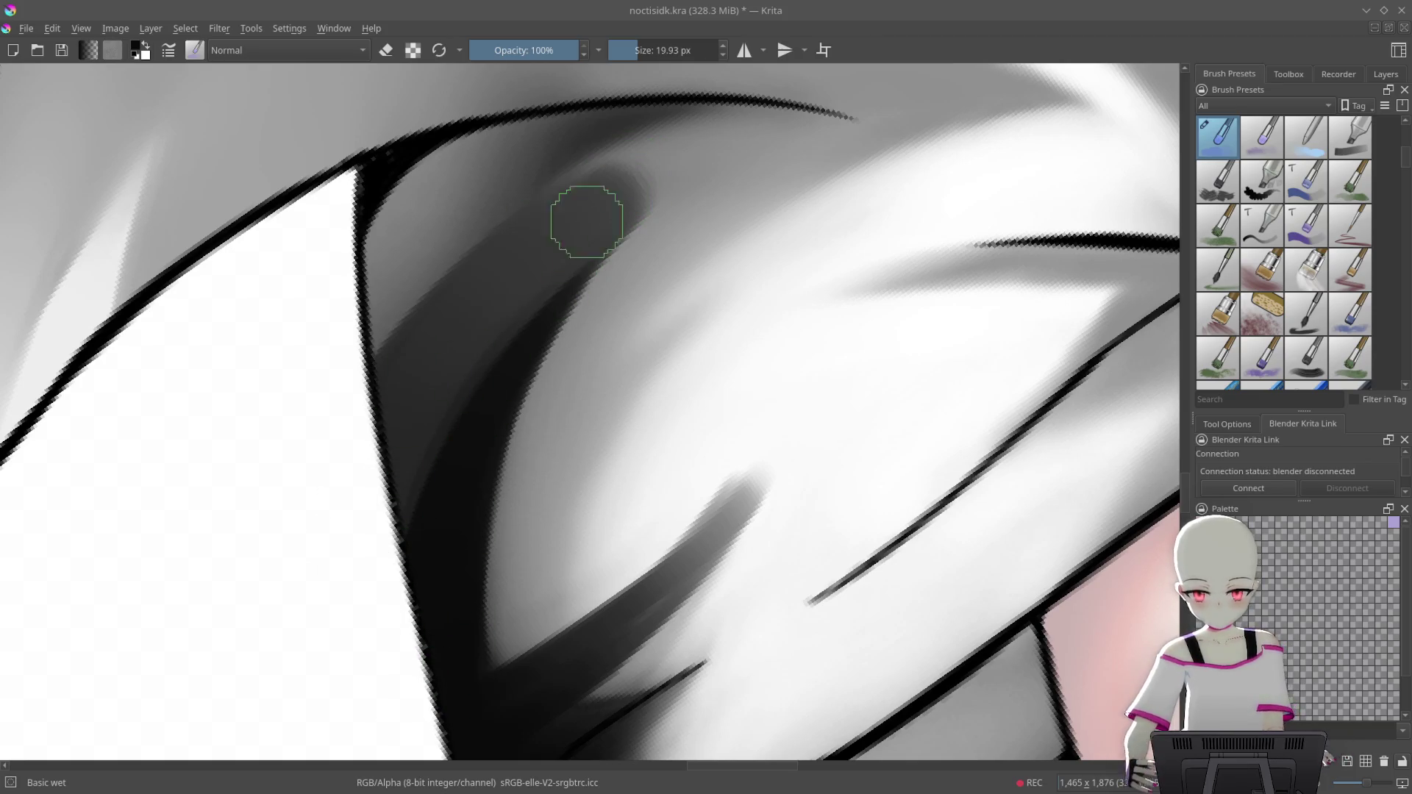
{"action": "left_click_drag", "start_coordinate": [587, 220], "coordinate": [401, 682]}
{"action": "mouse_move", "coordinate": [686, 175]}
{"action": "left_mouse_down"}
{"action": "mouse_move", "coordinate": [755, 250]}
{"action": "mouse_move", "coordinate": [478, 514]}
{"action": "left_mouse_up"}
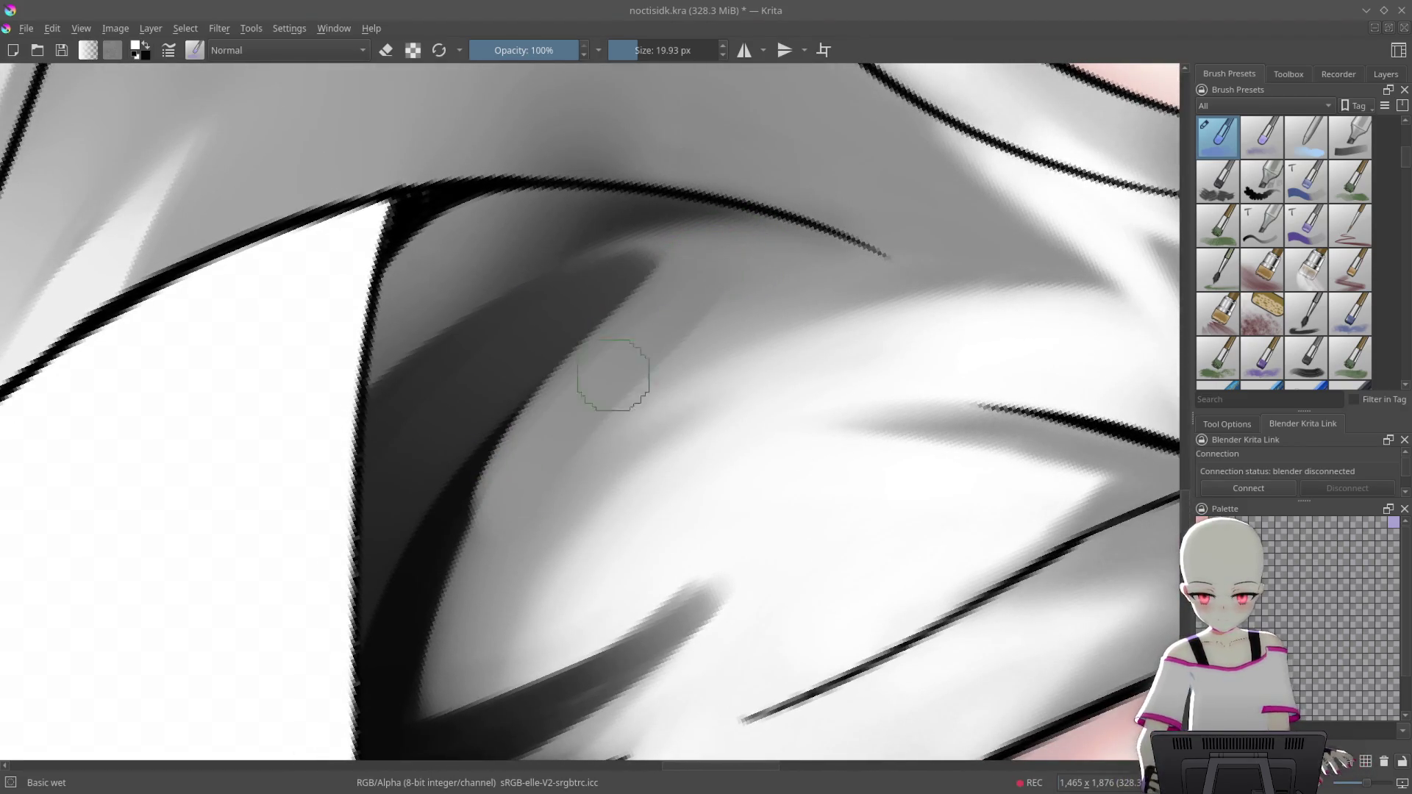
Soften and smudge the shading inside the dark fold
{"action": "left_click_drag", "start_coordinate": [662, 265], "coordinate": [474, 523]}
{"action": "left_click_drag", "start_coordinate": [735, 252], "coordinate": [530, 448]}
{"action": "left_click_drag", "start_coordinate": [785, 227], "coordinate": [678, 126]}
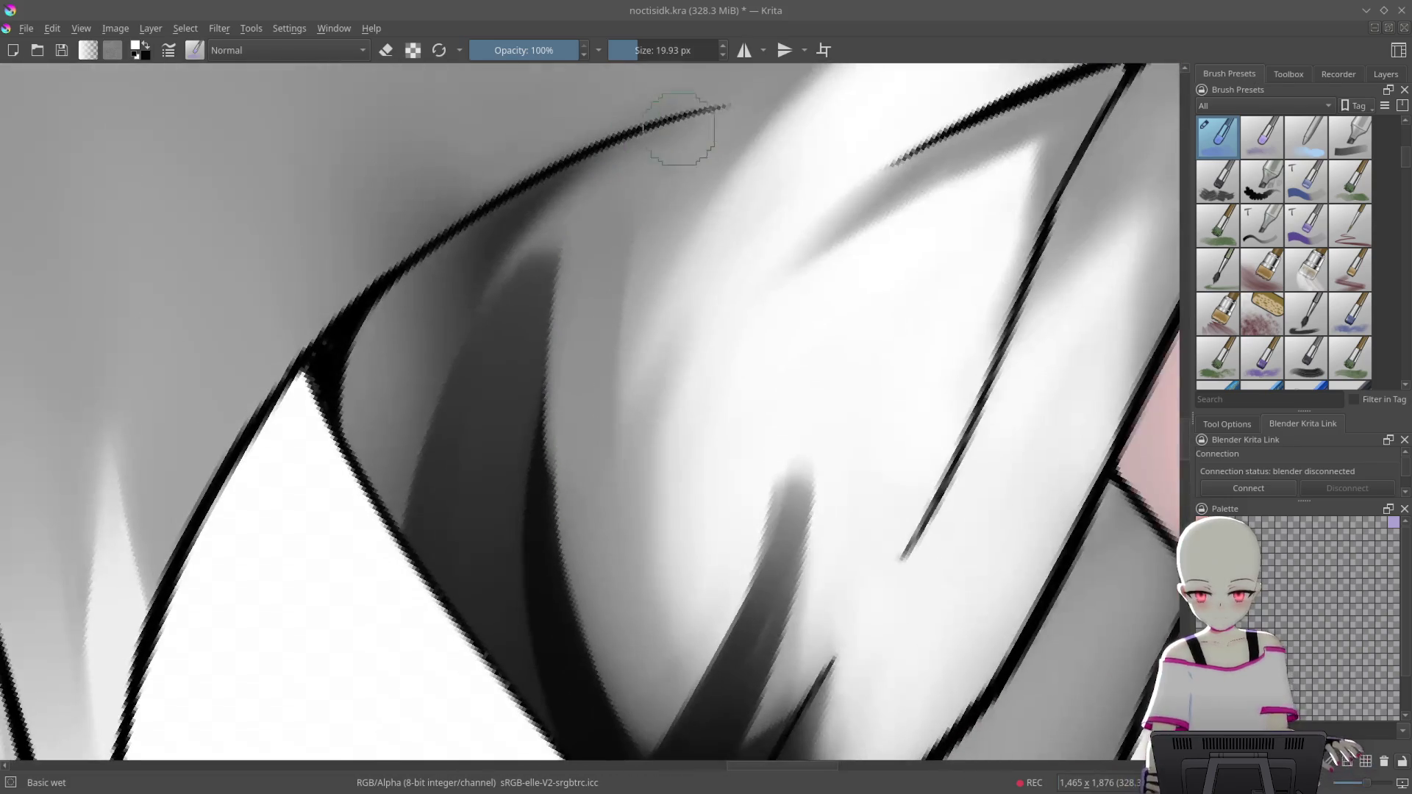
{"action": "left_click_drag", "start_coordinate": [625, 169], "coordinate": [442, 397]}
{"action": "left_click_drag", "start_coordinate": [507, 221], "coordinate": [345, 434]}
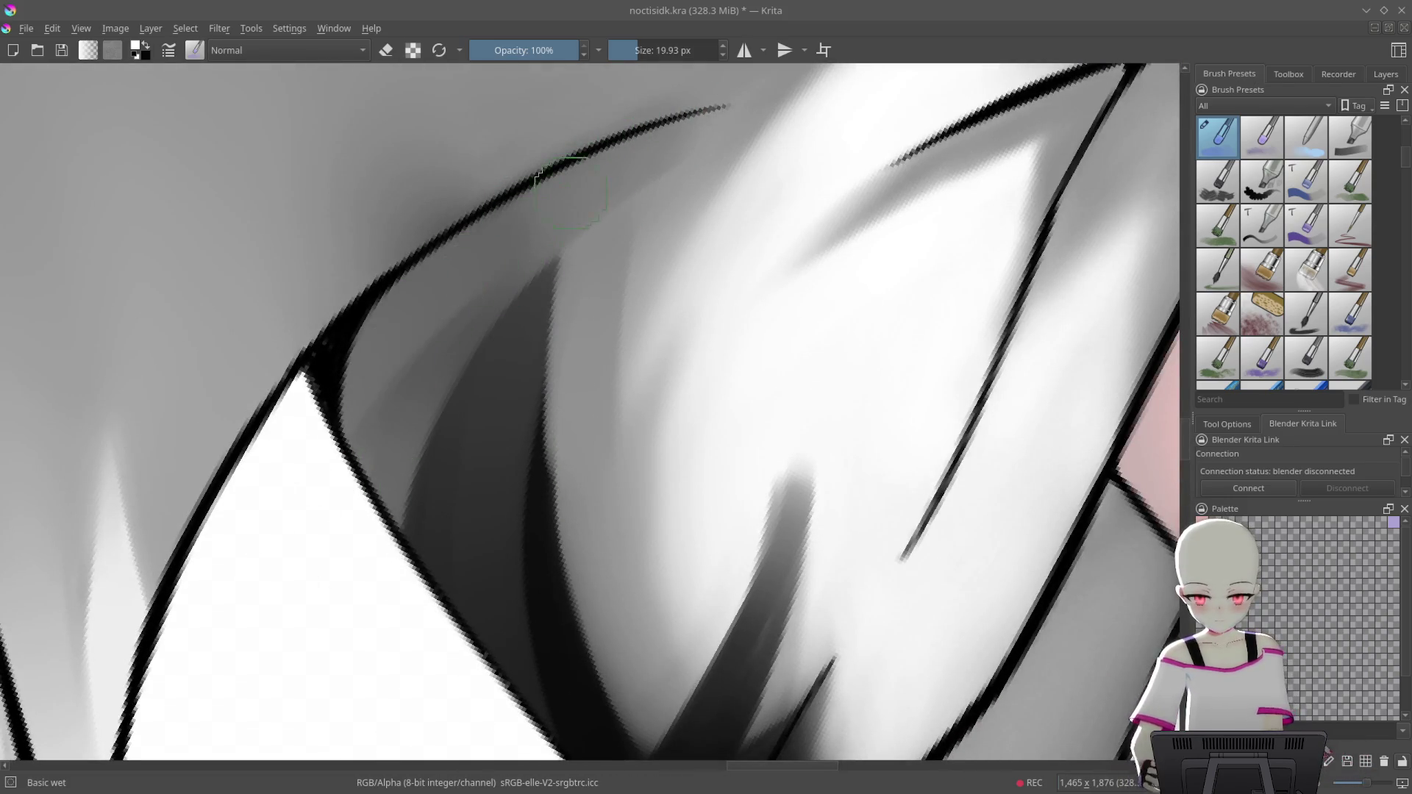
{"action": "left_click_drag", "start_coordinate": [508, 287], "coordinate": [434, 404]}
{"action": "left_click_drag", "start_coordinate": [555, 269], "coordinate": [405, 500]}
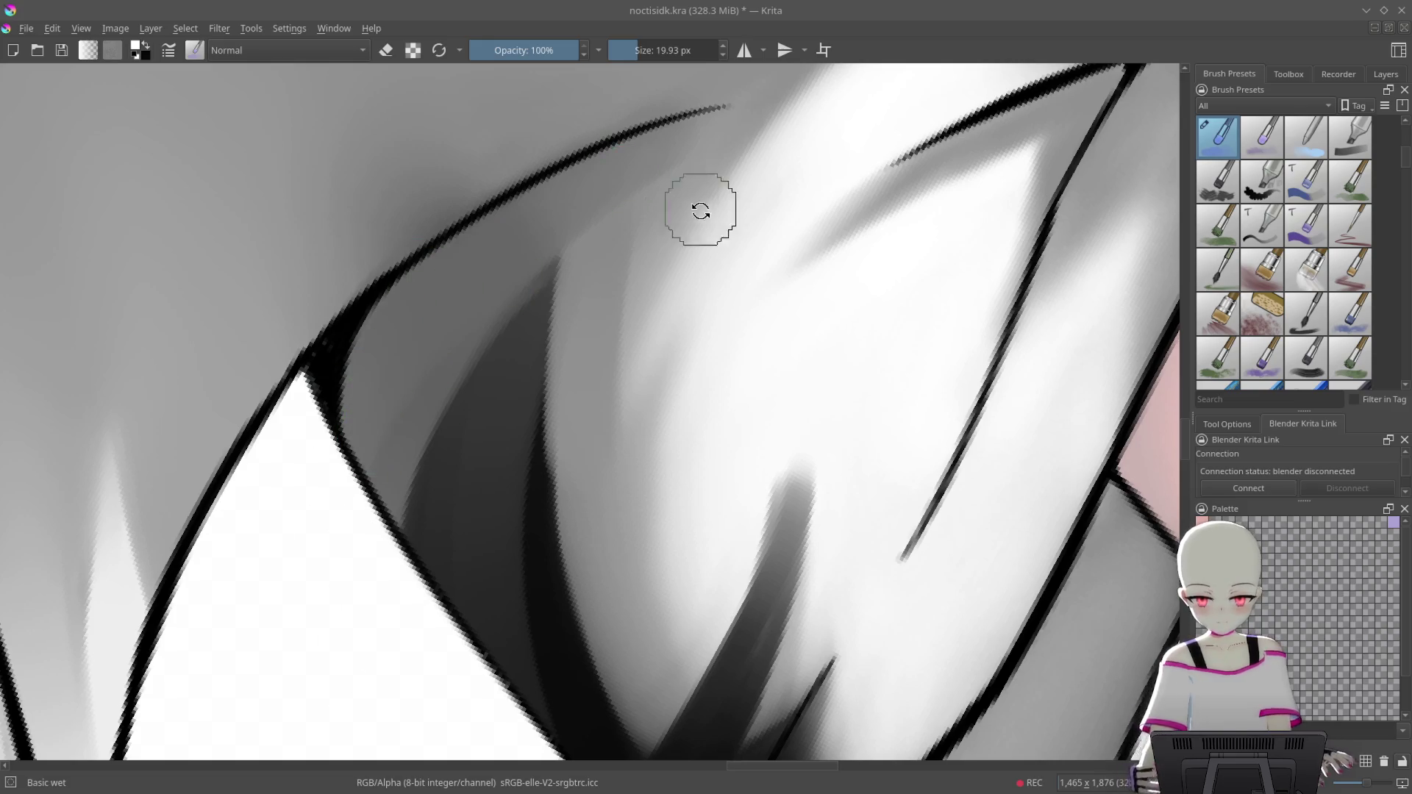
Lighten and blend the grey shading band with smudge strokes
{"action": "mouse_move", "coordinate": [701, 212]}
{"action": "left_mouse_down"}
{"action": "mouse_move", "coordinate": [765, 346]}
{"action": "mouse_move", "coordinate": [719, 233]}
{"action": "mouse_move", "coordinate": [738, 158]}
{"action": "mouse_move", "coordinate": [753, 227]}
{"action": "mouse_move", "coordinate": [549, 504]}
{"action": "left_mouse_up"}
{"action": "left_click_drag", "start_coordinate": [759, 249], "coordinate": [582, 464]}
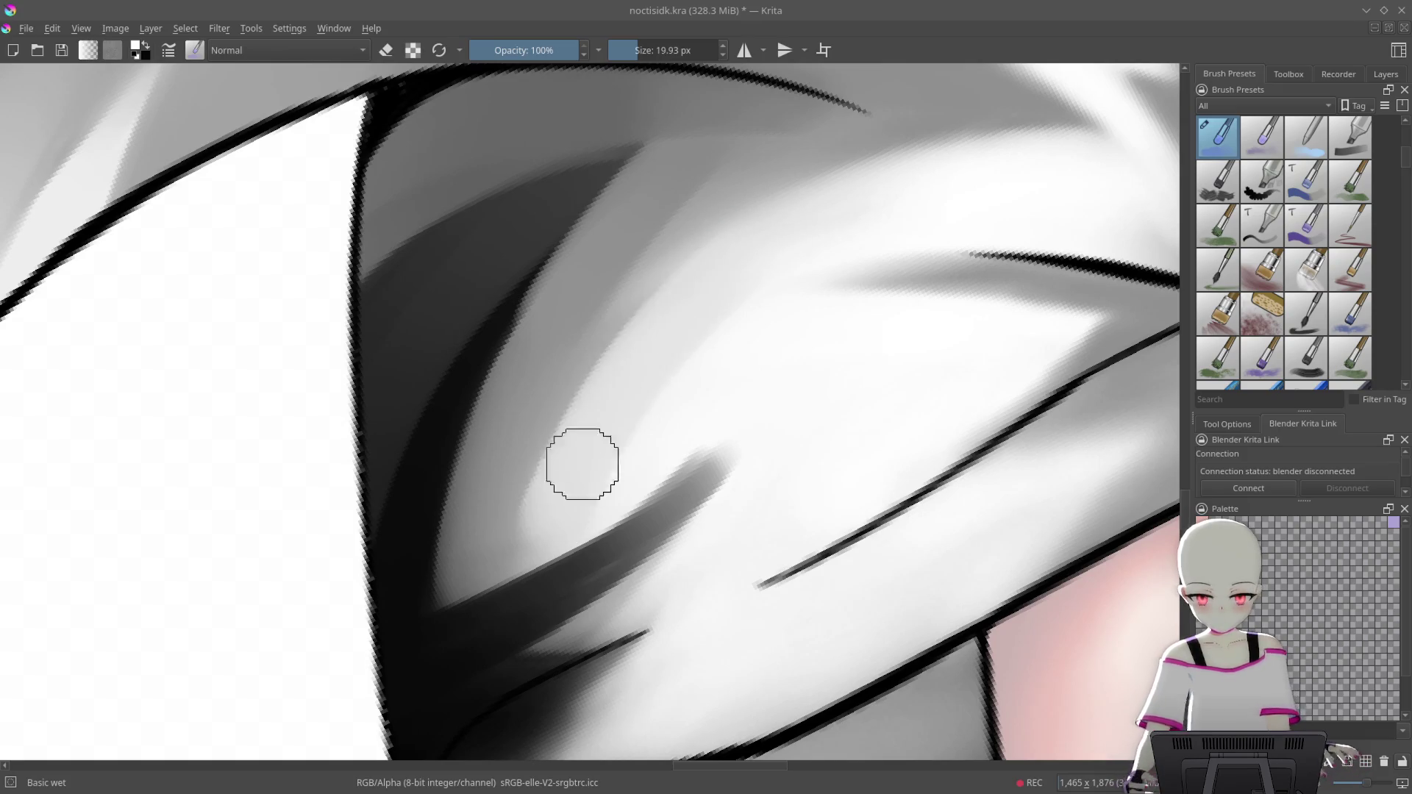
{"action": "left_click_drag", "start_coordinate": [705, 235], "coordinate": [548, 500]}
{"action": "left_click_drag", "start_coordinate": [649, 289], "coordinate": [528, 457]}
{"action": "left_click_drag", "start_coordinate": [687, 252], "coordinate": [507, 478]}
{"action": "left_click_drag", "start_coordinate": [649, 290], "coordinate": [477, 515]}
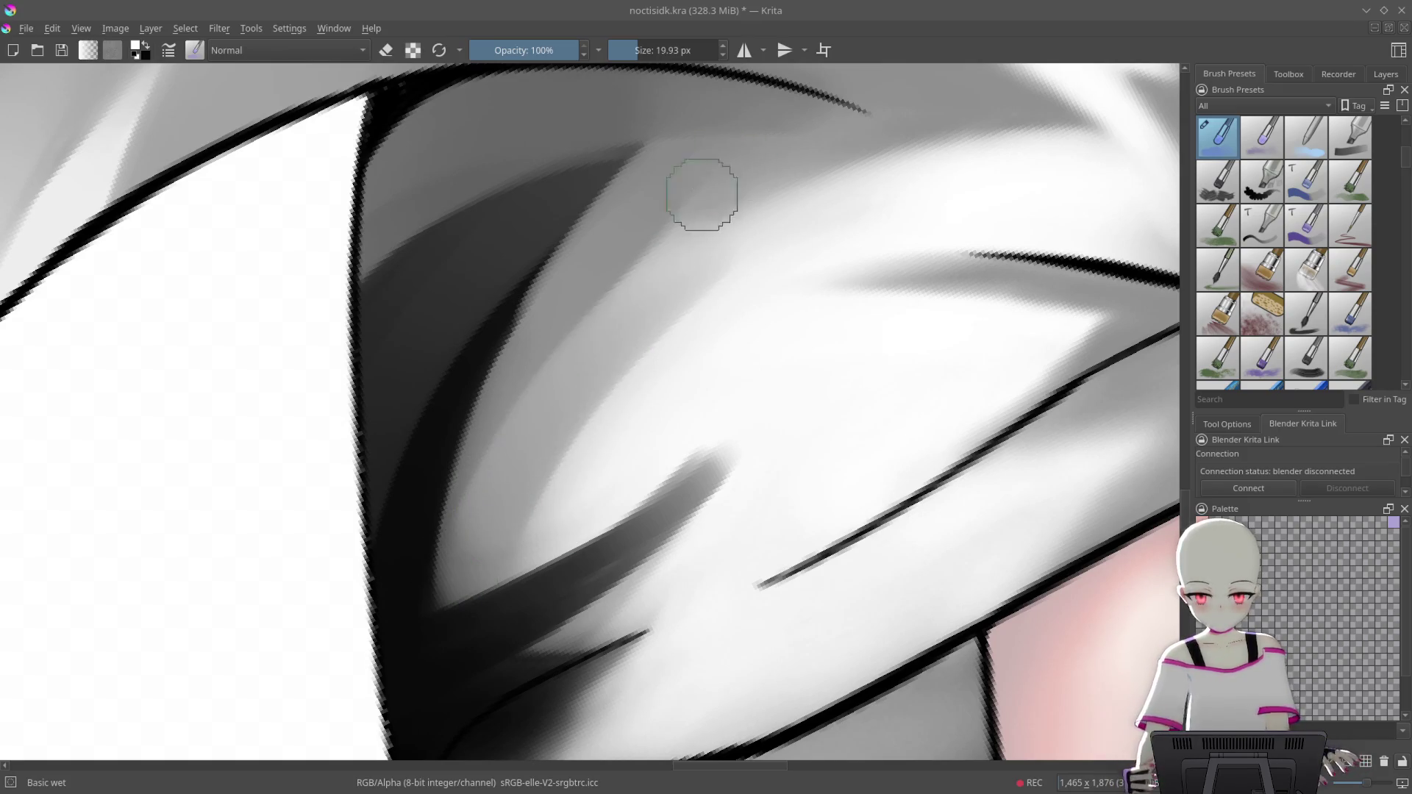
{"action": "left_click_drag", "start_coordinate": [702, 195], "coordinate": [495, 472]}
{"action": "left_click_drag", "start_coordinate": [693, 149], "coordinate": [478, 536]}
{"action": "mouse_move", "coordinate": [796, 228]}
{"action": "left_mouse_down"}
{"action": "mouse_move", "coordinate": [665, 378]}
{"action": "mouse_move", "coordinate": [774, 241]}
{"action": "mouse_move", "coordinate": [858, 214]}
{"action": "mouse_move", "coordinate": [752, 214]}
{"action": "mouse_move", "coordinate": [426, 555]}
{"action": "left_mouse_up"}
{"action": "left_click_drag", "start_coordinate": [699, 227], "coordinate": [401, 617]}
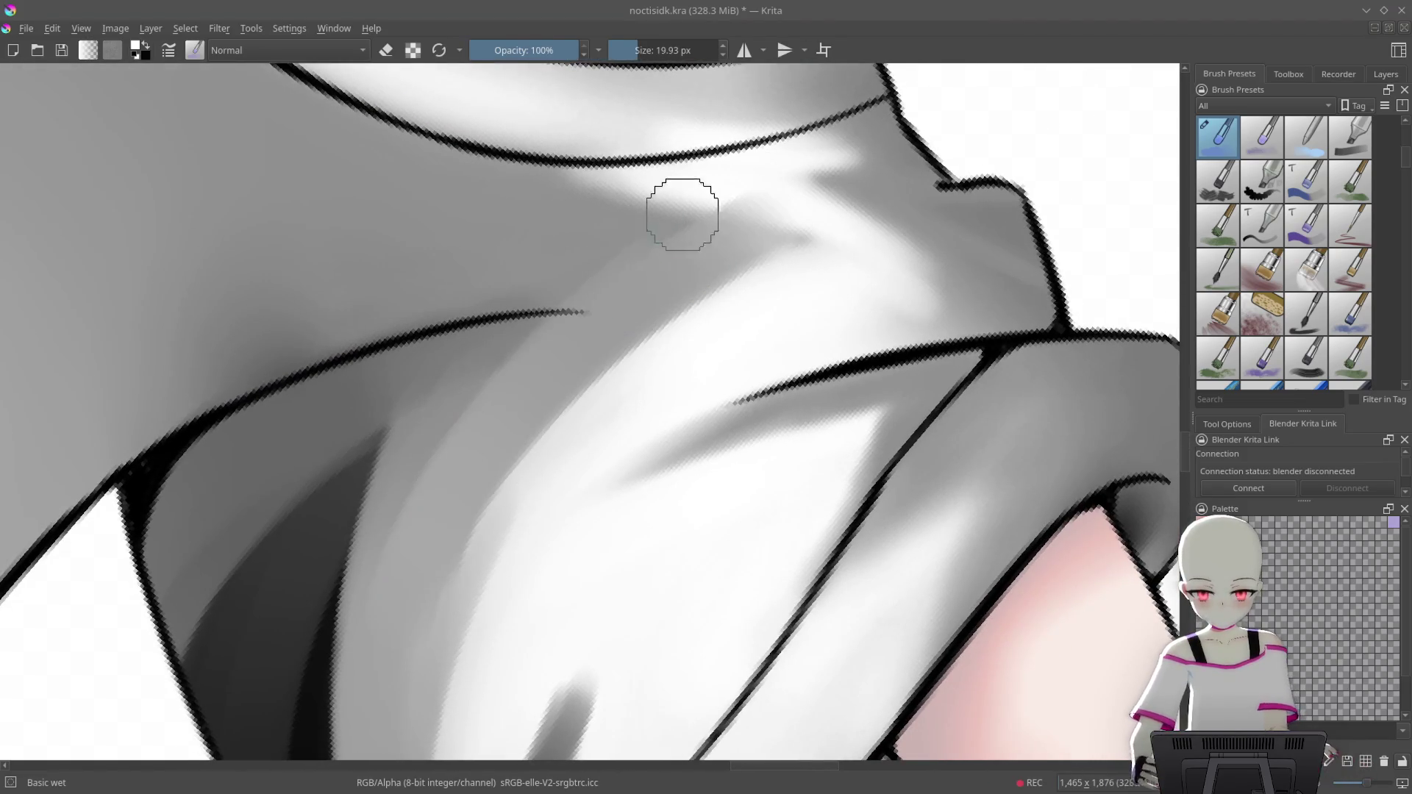
Add soft grey shadow near the sleeve edge using a smaller brush
{"action": "mouse_move", "coordinate": [675, 227]}
{"action": "left_mouse_down"}
{"action": "mouse_move", "coordinate": [571, 196]}
{"action": "mouse_move", "coordinate": [675, 214]}
{"action": "mouse_move", "coordinate": [527, 301]}
{"action": "mouse_move", "coordinate": [548, 273]}
{"action": "left_mouse_up"}
{"action": "mouse_move", "coordinate": [537, 340]}
{"action": "left_mouse_down"}
{"action": "mouse_move", "coordinate": [642, 265]}
{"action": "mouse_move", "coordinate": [444, 324]}
{"action": "left_mouse_up"}
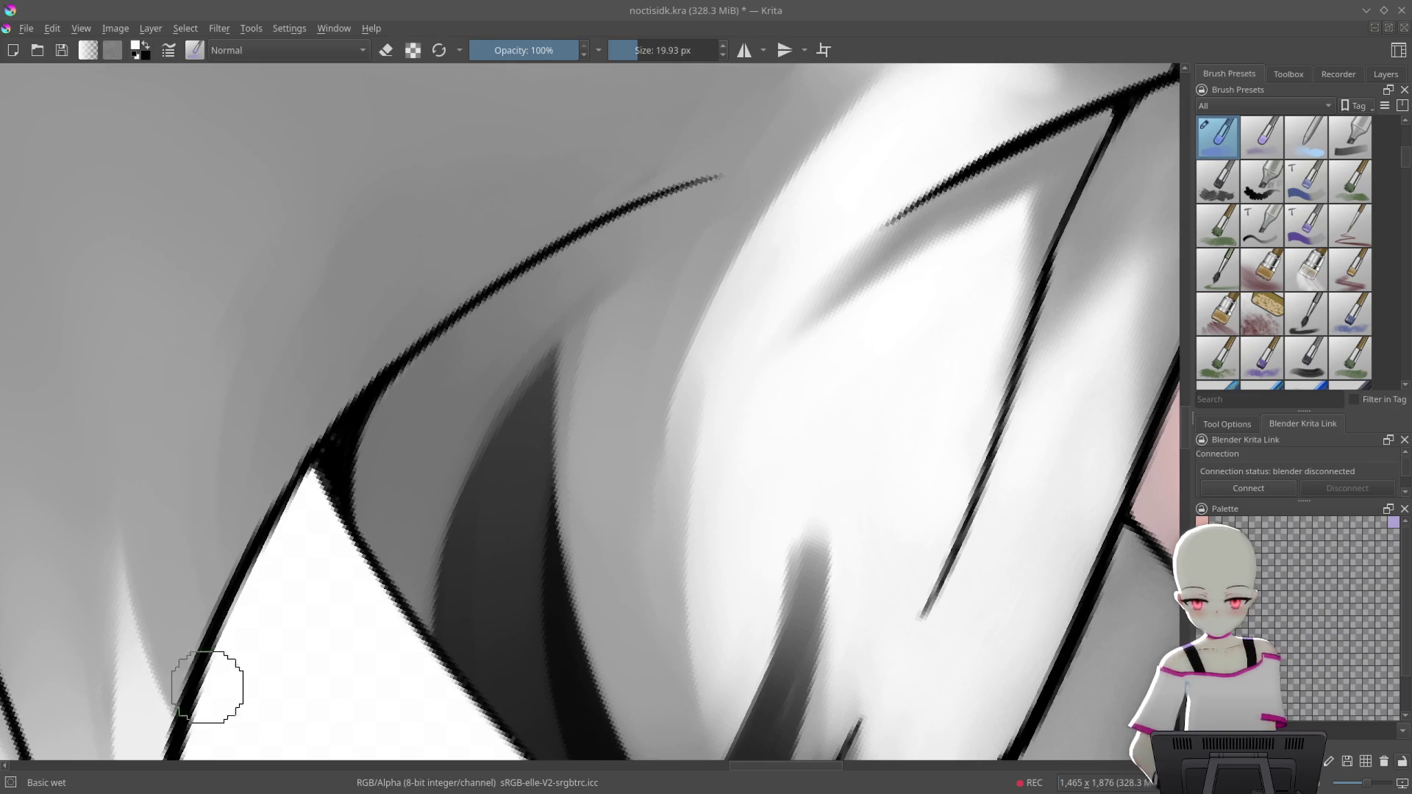
{"action": "mouse_move", "coordinate": [270, 560]}
{"action": "left_mouse_down"}
{"action": "mouse_move", "coordinate": [339, 686]}
{"action": "mouse_move", "coordinate": [696, 257]}
{"action": "left_mouse_up"}
{"action": "scroll", "coordinate": [696, 257], "scroll_direction": "down", "scroll_amount": 5}
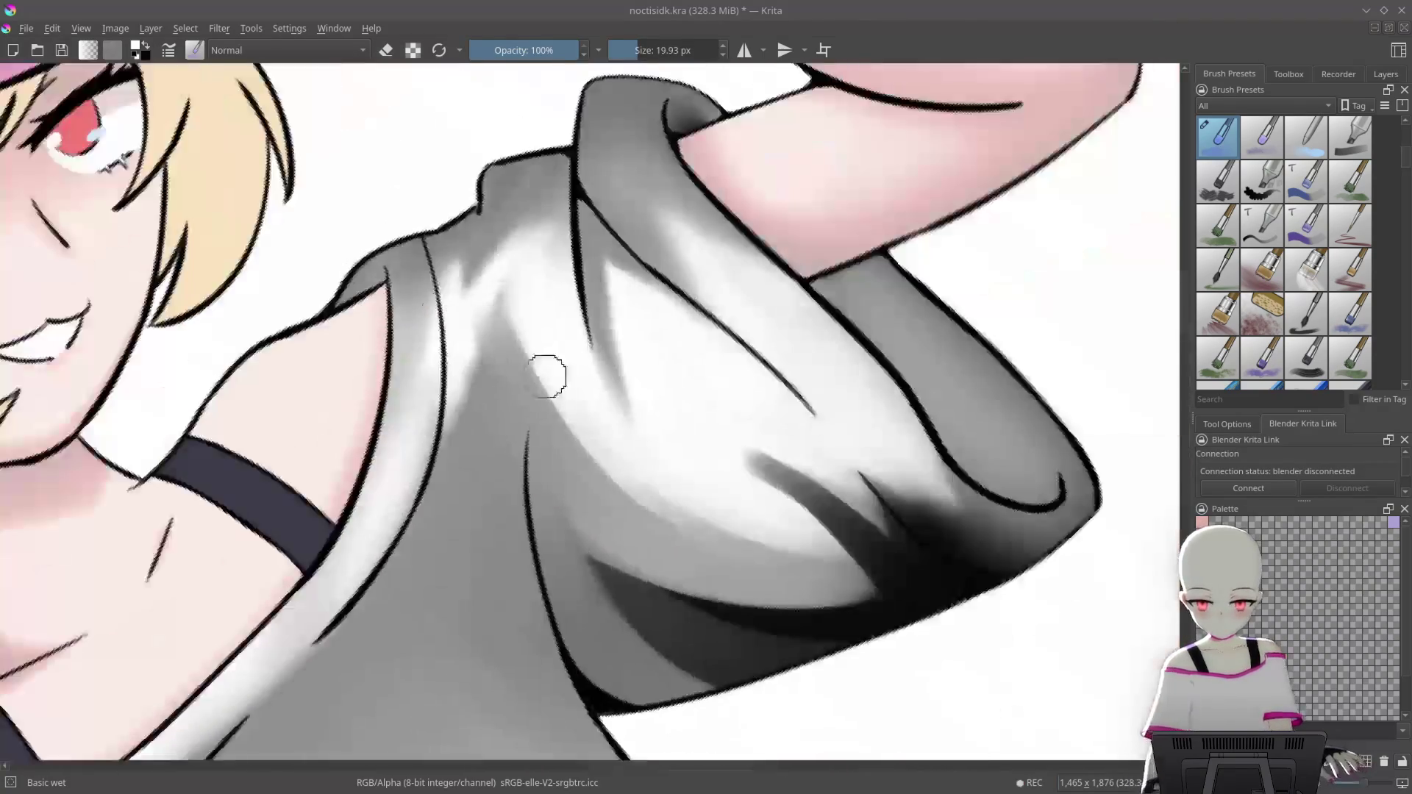
{"action": "left_click_drag", "start_coordinate": [542, 372], "coordinate": [672, 247]}
{"action": "scroll", "coordinate": [647, 142], "scroll_direction": "up", "scroll_amount": 5}
{"action": "scroll", "coordinate": [721, 380], "scroll_direction": "up", "scroll_amount": 3}
{"action": "scroll", "coordinate": [721, 380], "scroll_direction": "down", "scroll_amount": 3}
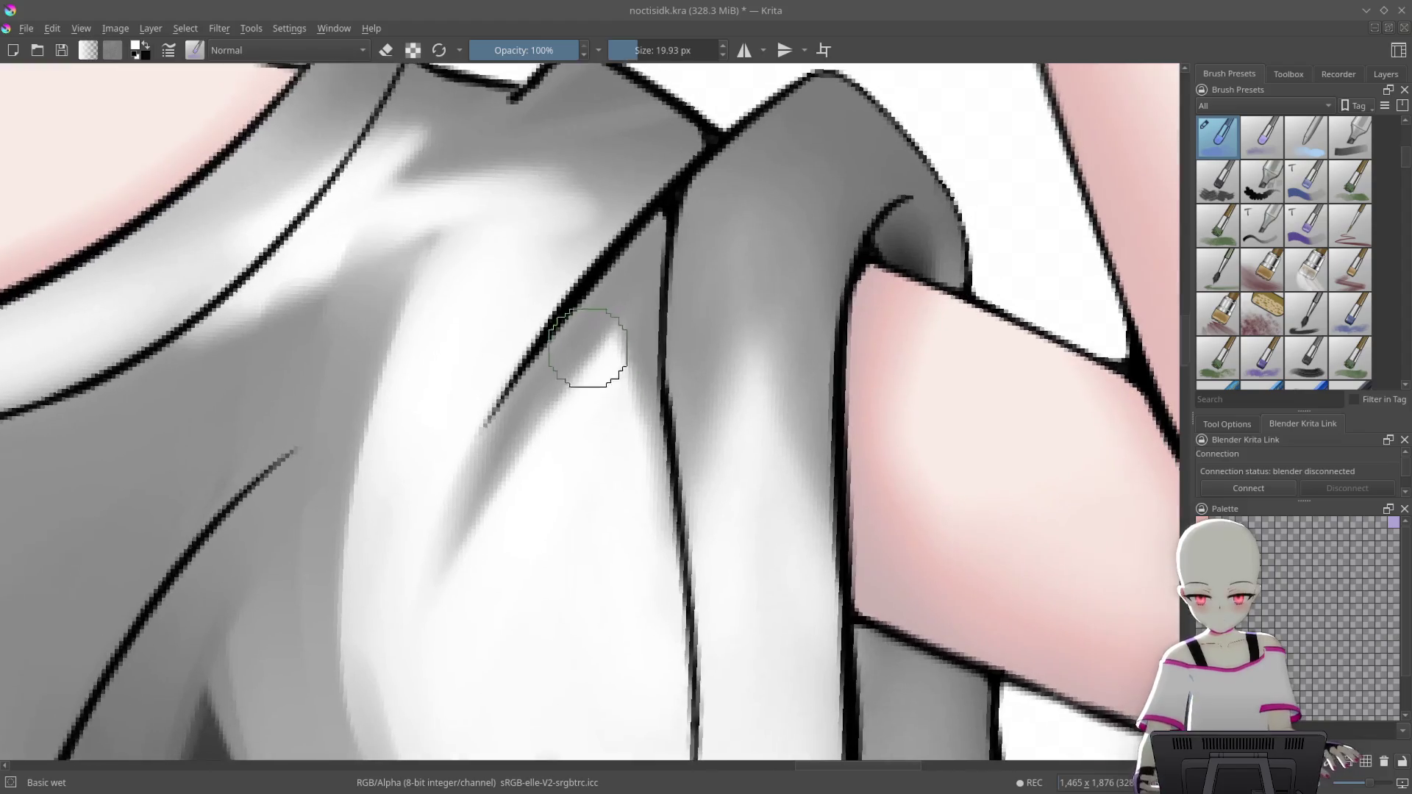
{"action": "scroll", "coordinate": [718, 205], "scroll_direction": "up", "scroll_amount": 3}
{"action": "left_click_drag", "start_coordinate": [448, 514], "coordinate": [599, 324]}
{"action": "key", "text": "bracketleft"}
{"action": "key", "text": "bracketleft"}
{"action": "key", "text": "bracketleft"}
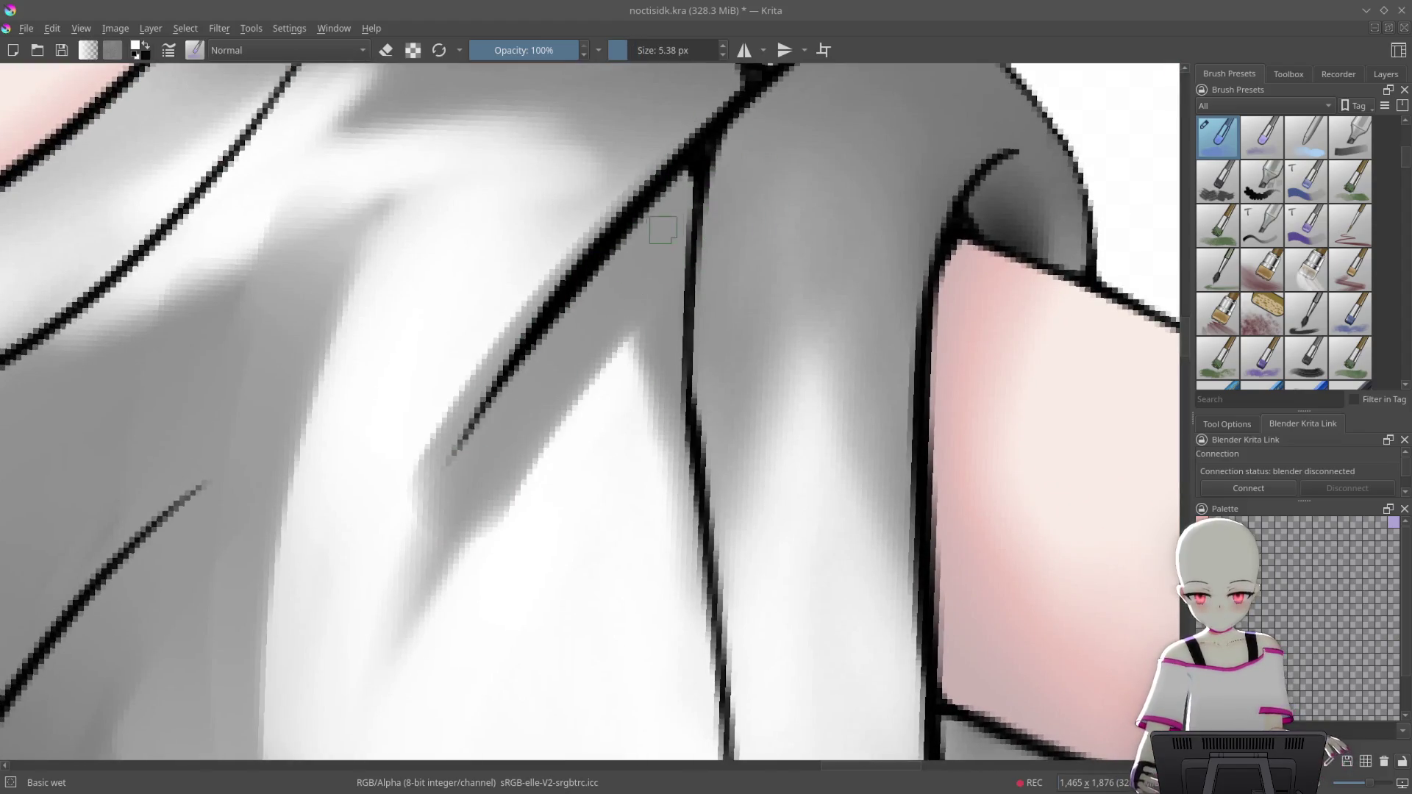
{"action": "left_click_drag", "start_coordinate": [434, 520], "coordinate": [397, 616]}
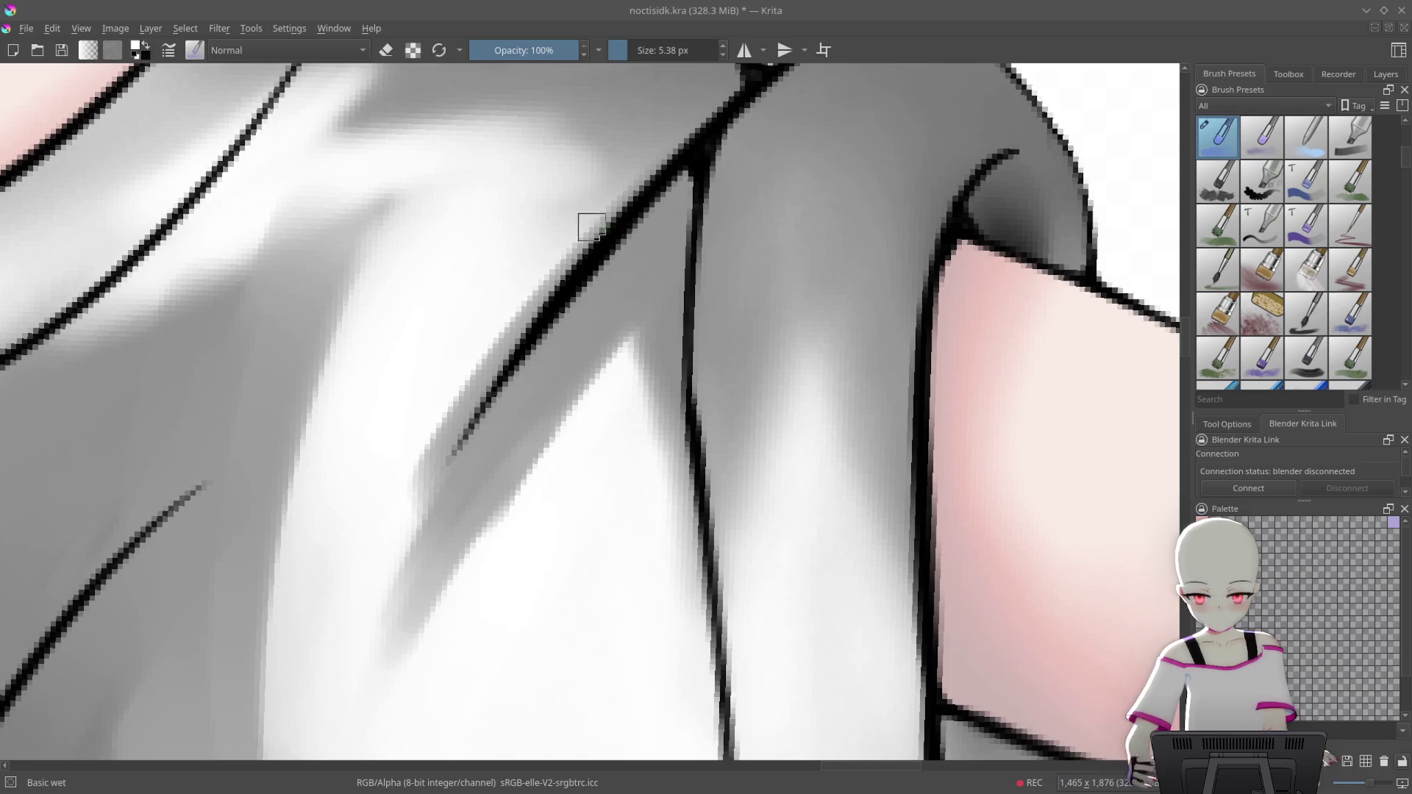
Shade along the sleeve's black edge line and darken the area beneath it
{"action": "left_click_drag", "start_coordinate": [584, 198], "coordinate": [402, 507]}
{"action": "left_click_drag", "start_coordinate": [621, 177], "coordinate": [428, 465]}
{"action": "left_click_drag", "start_coordinate": [596, 210], "coordinate": [384, 534]}
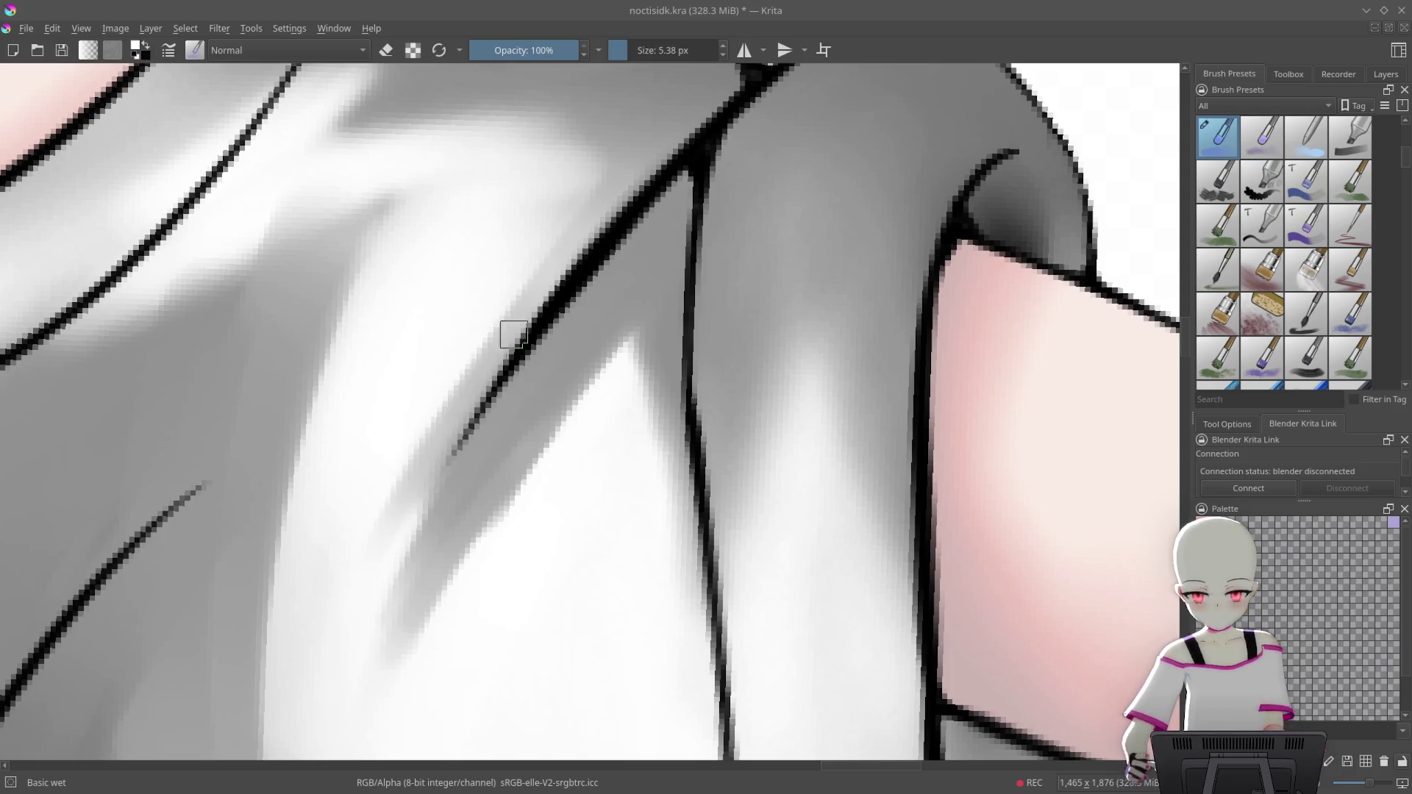
{"action": "mouse_move", "coordinate": [635, 333]}
{"action": "left_mouse_down"}
{"action": "mouse_move", "coordinate": [519, 558]}
{"action": "mouse_move", "coordinate": [537, 459]}
{"action": "mouse_move", "coordinate": [548, 469]}
{"action": "mouse_move", "coordinate": [425, 672]}
{"action": "left_mouse_up"}
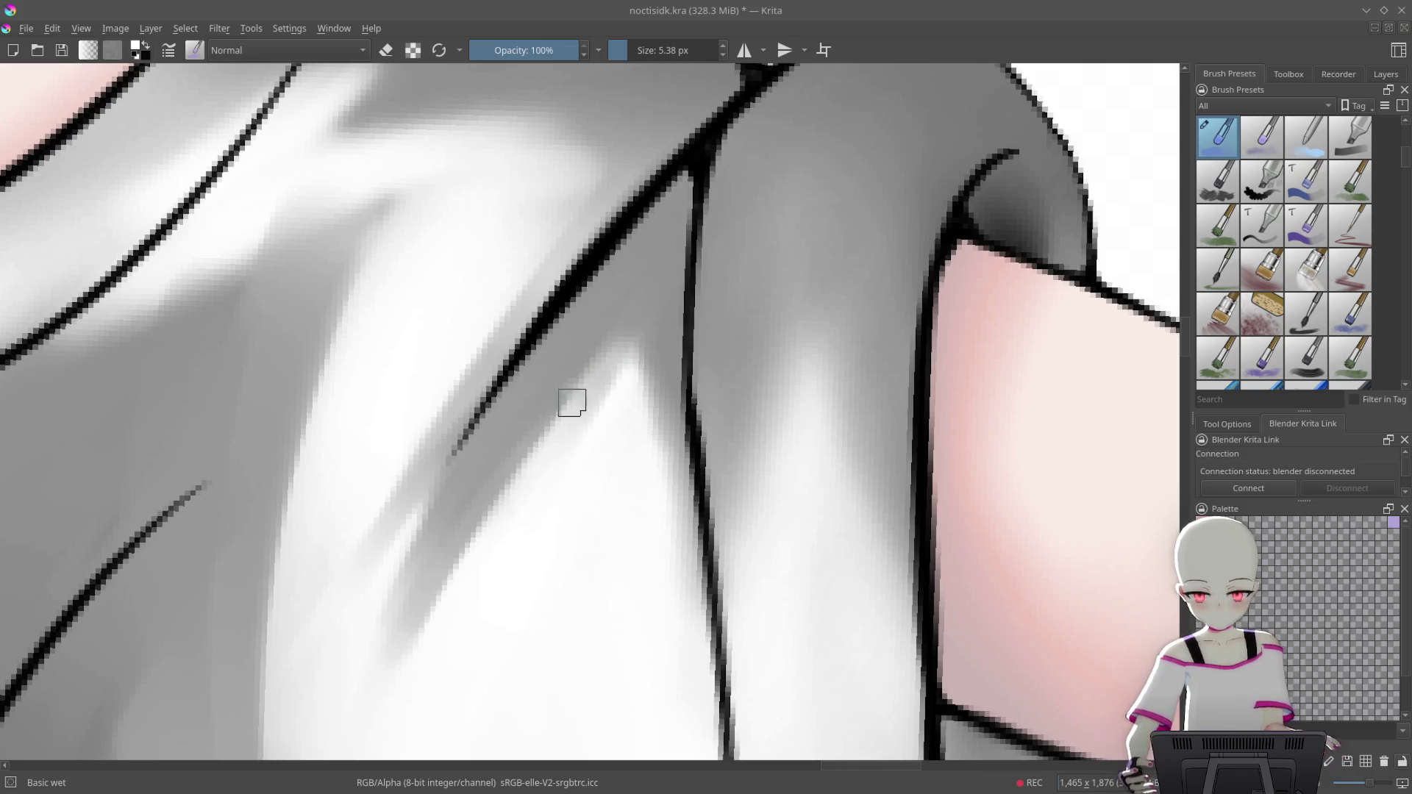
With the brush enlarged to about 15 px, smooth and lighten shading along the sleeve line
{"action": "left_click_drag", "start_coordinate": [572, 403], "coordinate": [699, 305]}
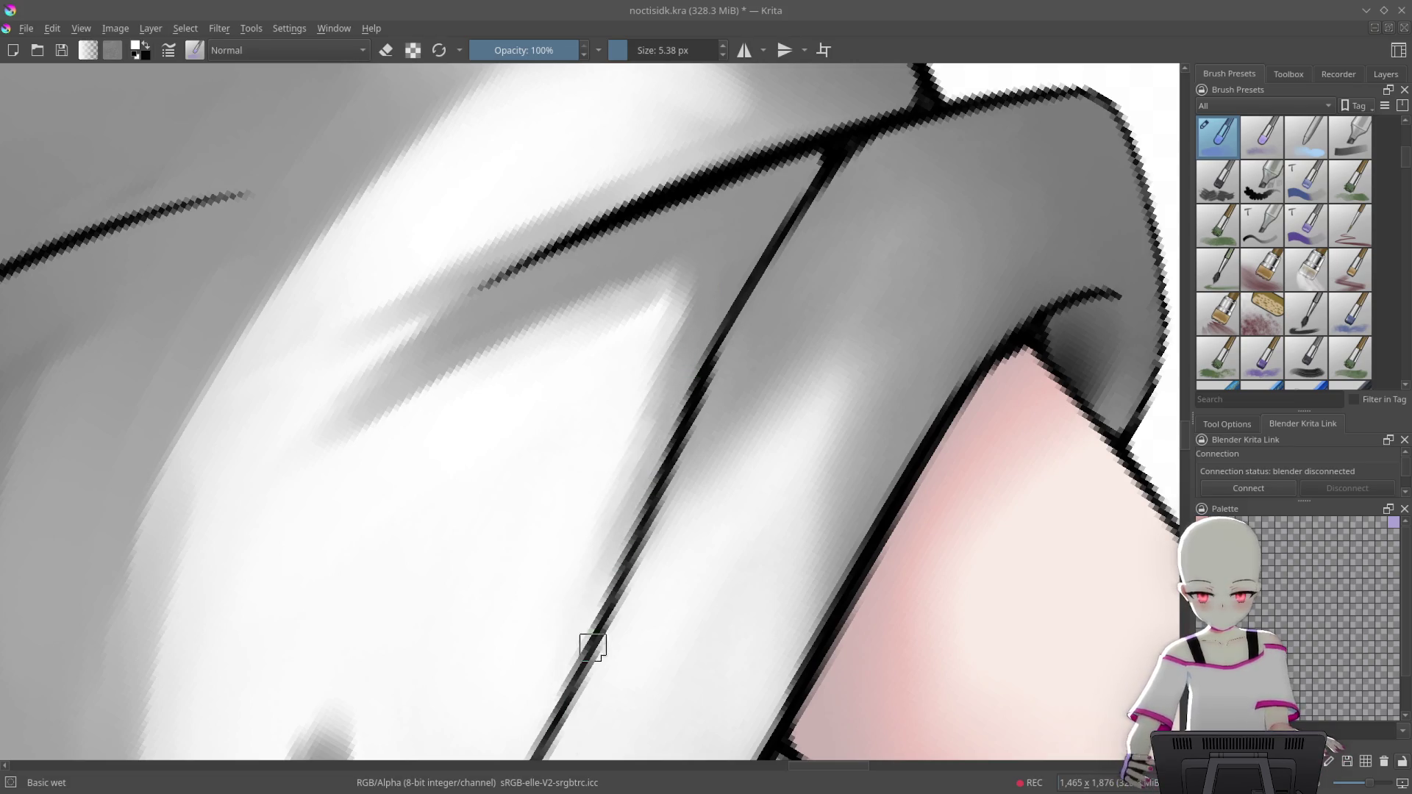
{"action": "left_click_drag", "start_coordinate": [869, 301], "coordinate": [902, 303]}
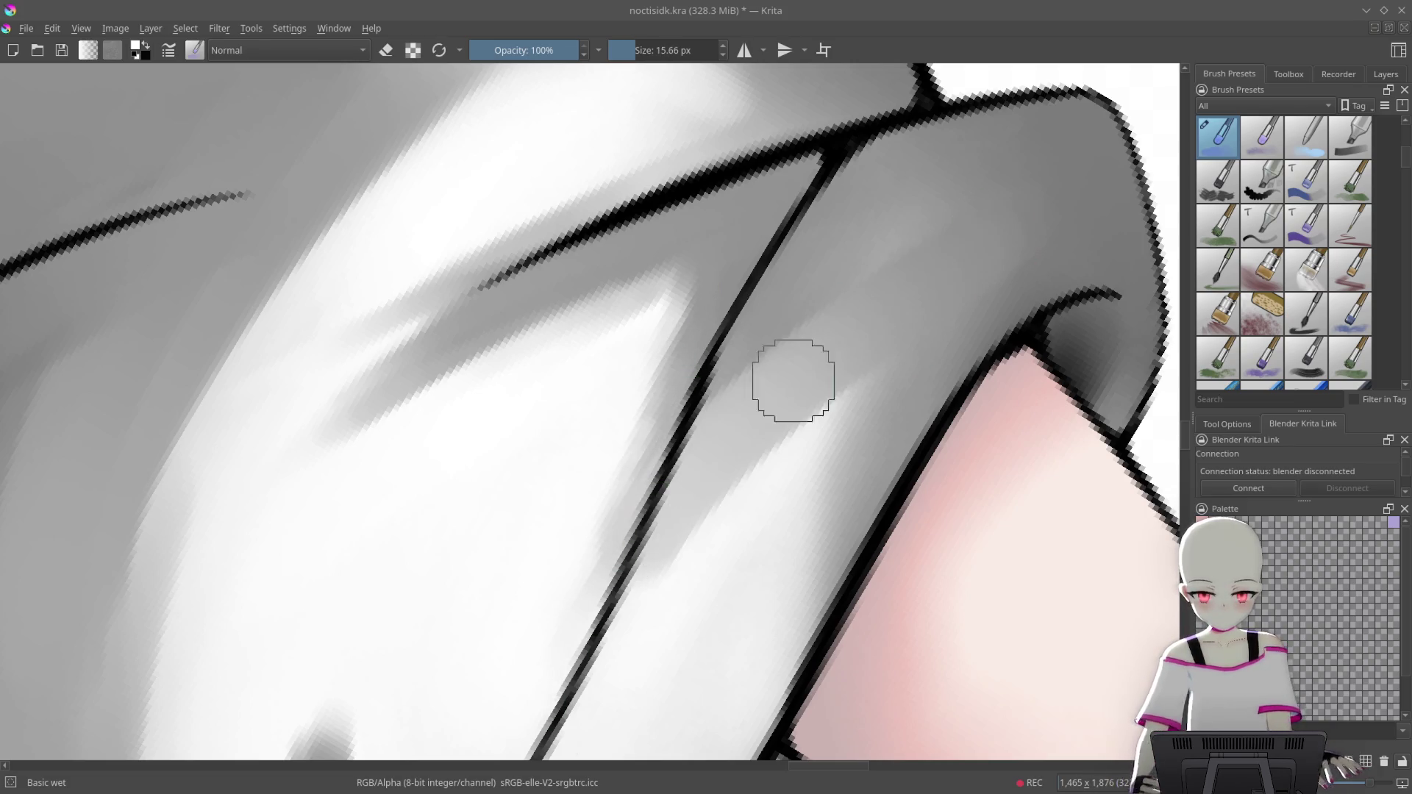
{"action": "mouse_move", "coordinate": [567, 684]}
{"action": "left_mouse_down"}
{"action": "mouse_move", "coordinate": [785, 358]}
{"action": "mouse_move", "coordinate": [610, 603]}
{"action": "left_mouse_up"}
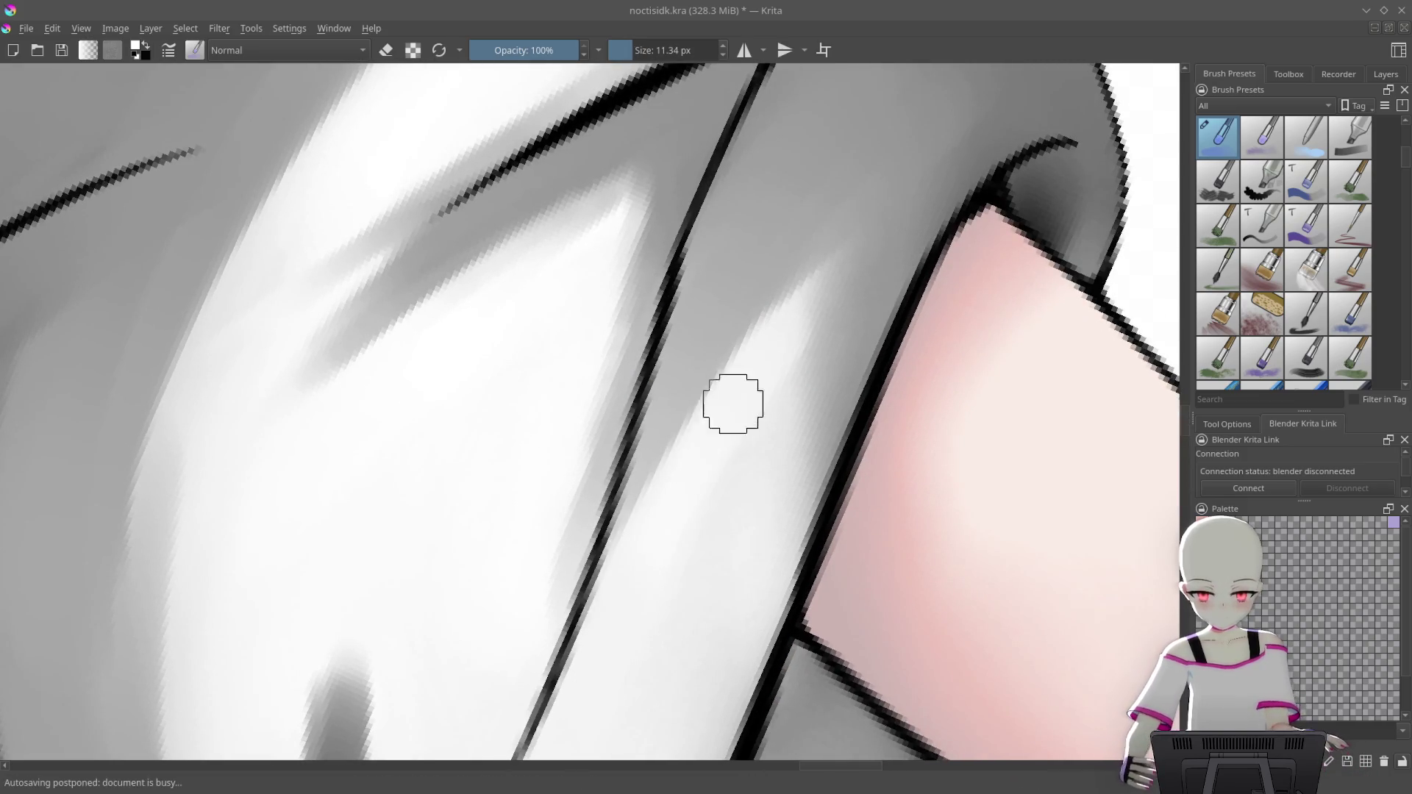
{"action": "left_click_drag", "start_coordinate": [598, 316], "coordinate": [563, 603]}
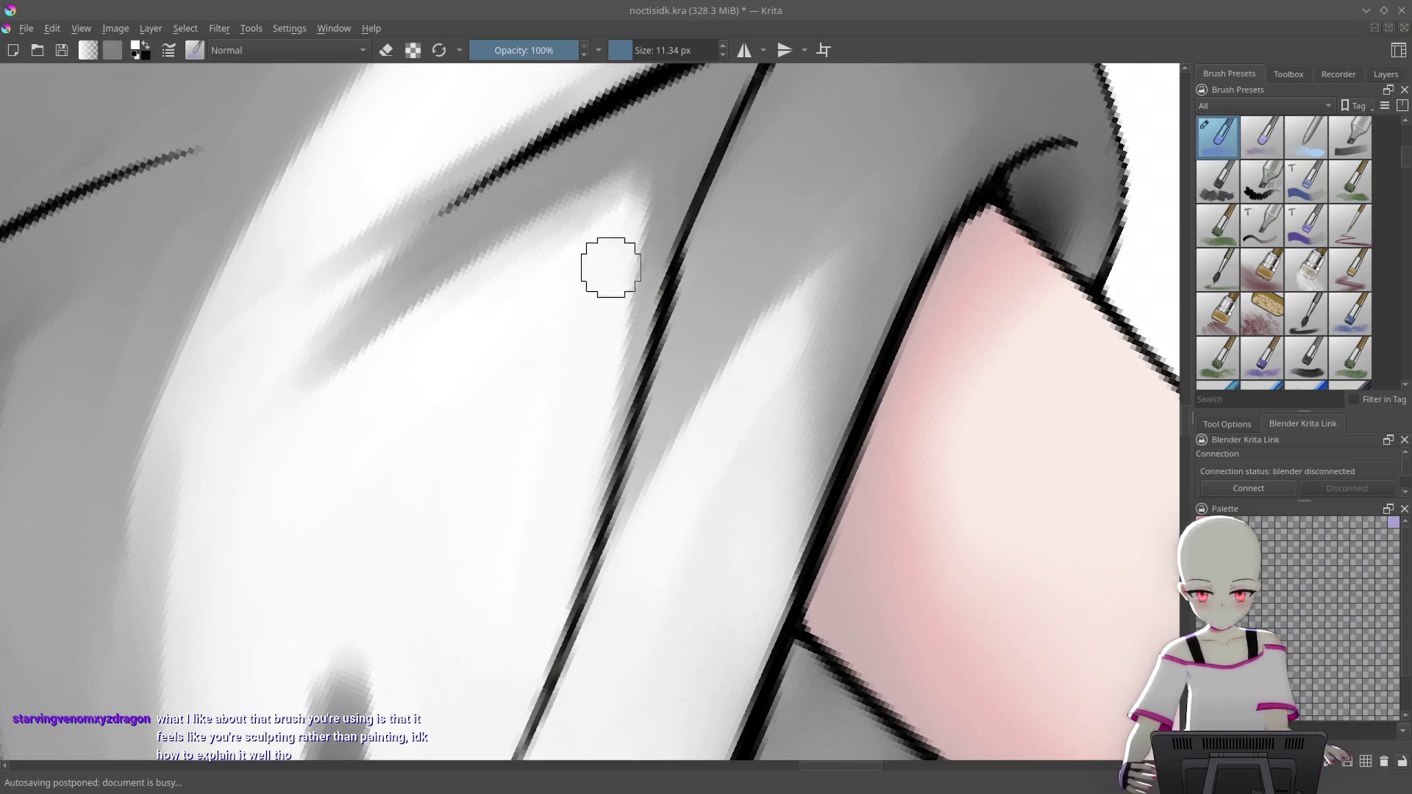
{"action": "mouse_move", "coordinate": [874, 298]}
{"action": "left_mouse_down"}
{"action": "mouse_move", "coordinate": [761, 224]}
{"action": "mouse_move", "coordinate": [841, 175]}
{"action": "left_mouse_up"}
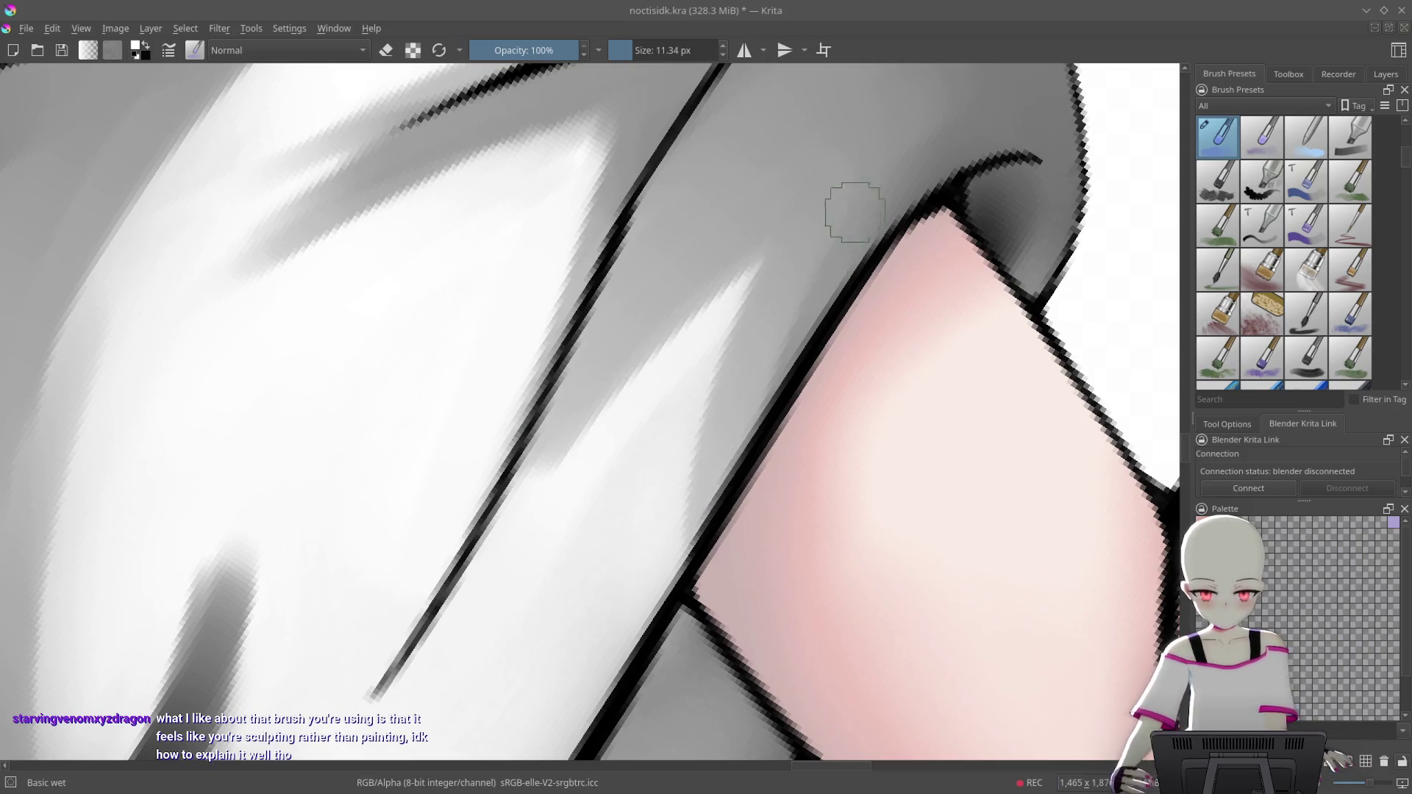
{"action": "left_click_drag", "start_coordinate": [756, 394], "coordinate": [707, 517]}
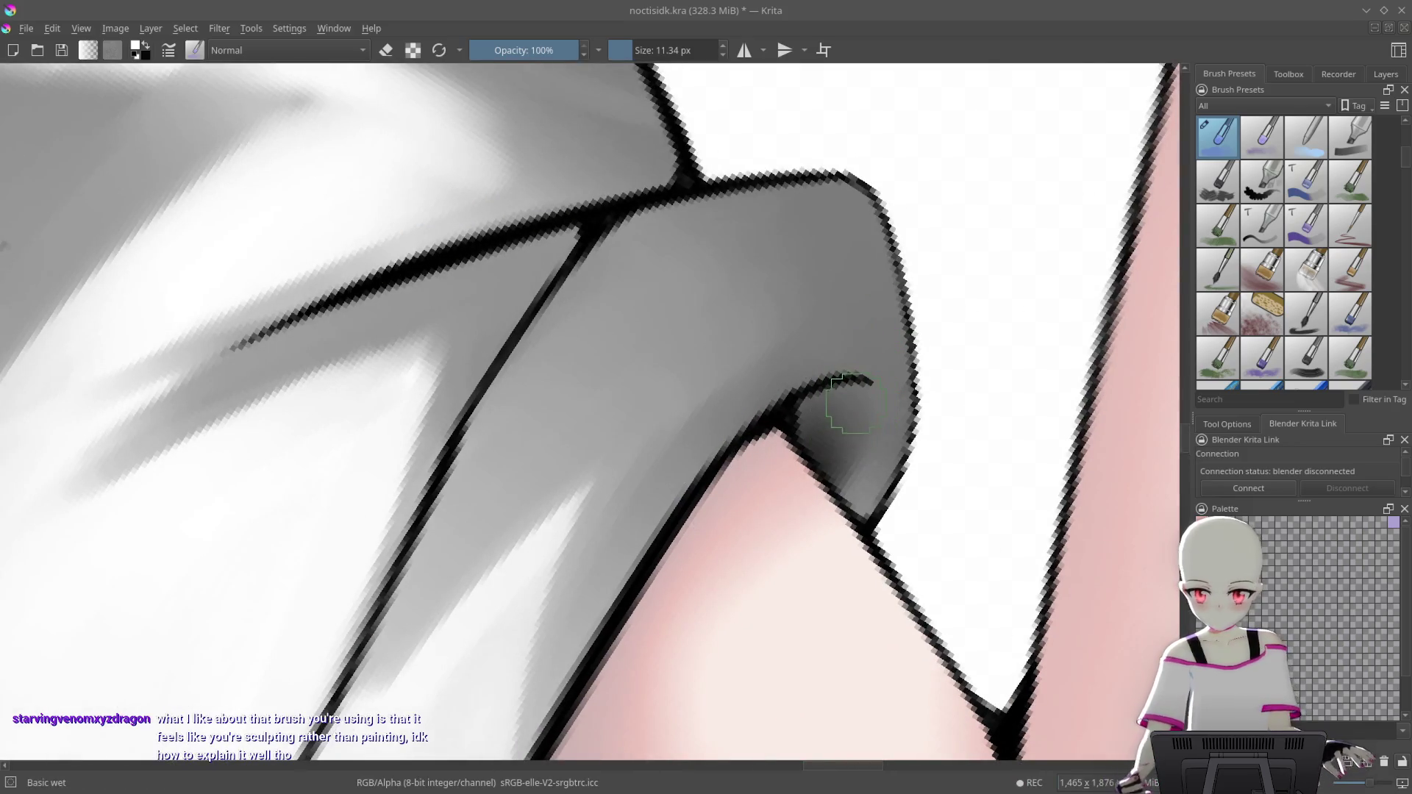
{"action": "left_click_drag", "start_coordinate": [853, 404], "coordinate": [802, 401]}
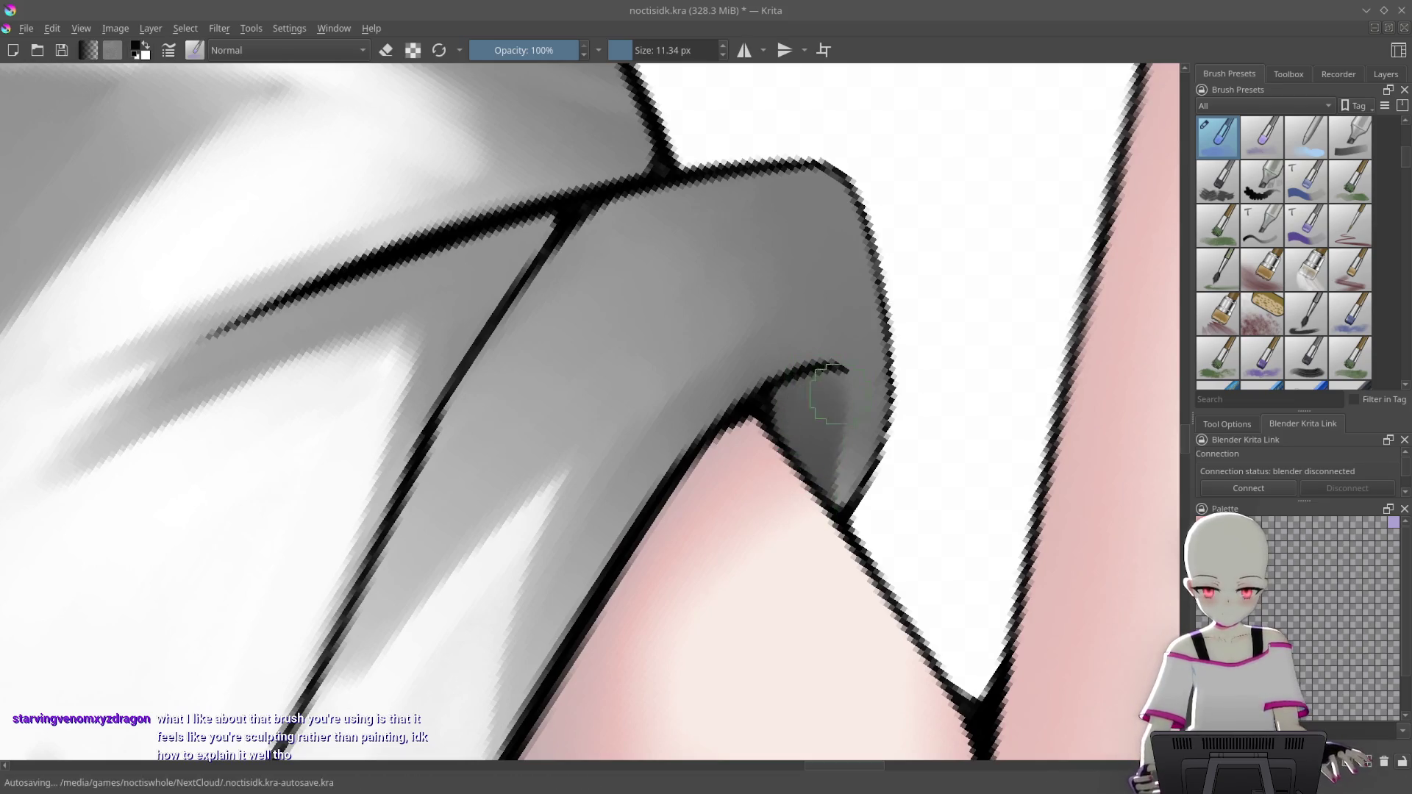
{"action": "mouse_move", "coordinate": [812, 519]}
{"action": "left_mouse_down"}
{"action": "mouse_move", "coordinate": [868, 483]}
{"action": "mouse_move", "coordinate": [857, 294]}
{"action": "left_mouse_up"}
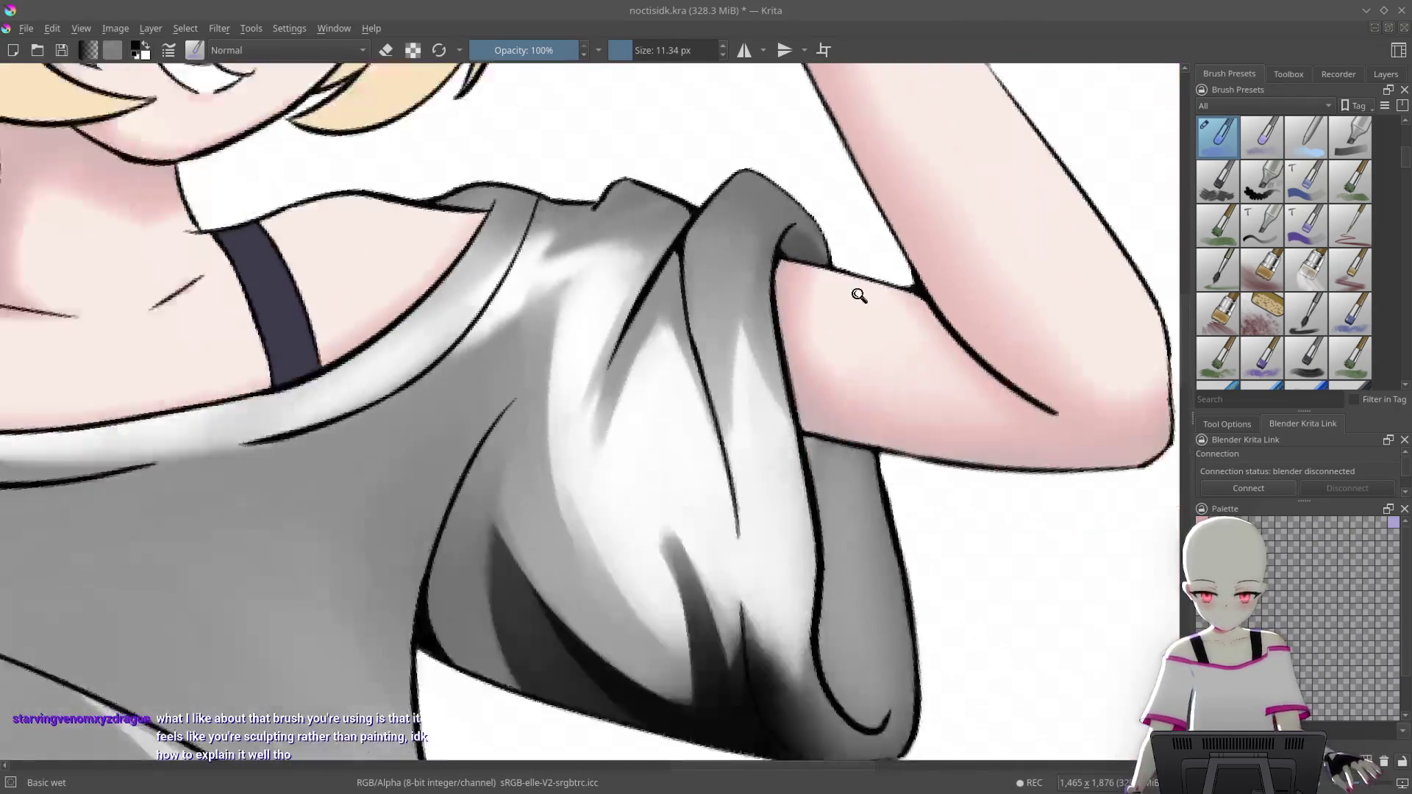
Darken the shading beside the sleeve's diagonal fold line
{"action": "scroll", "coordinate": [857, 324], "scroll_direction": "down", "scroll_amount": 2}
{"action": "scroll", "coordinate": [831, 230], "scroll_direction": "up", "scroll_amount": 5}
{"action": "scroll", "coordinate": [869, 256], "scroll_direction": "up", "scroll_amount": 2}
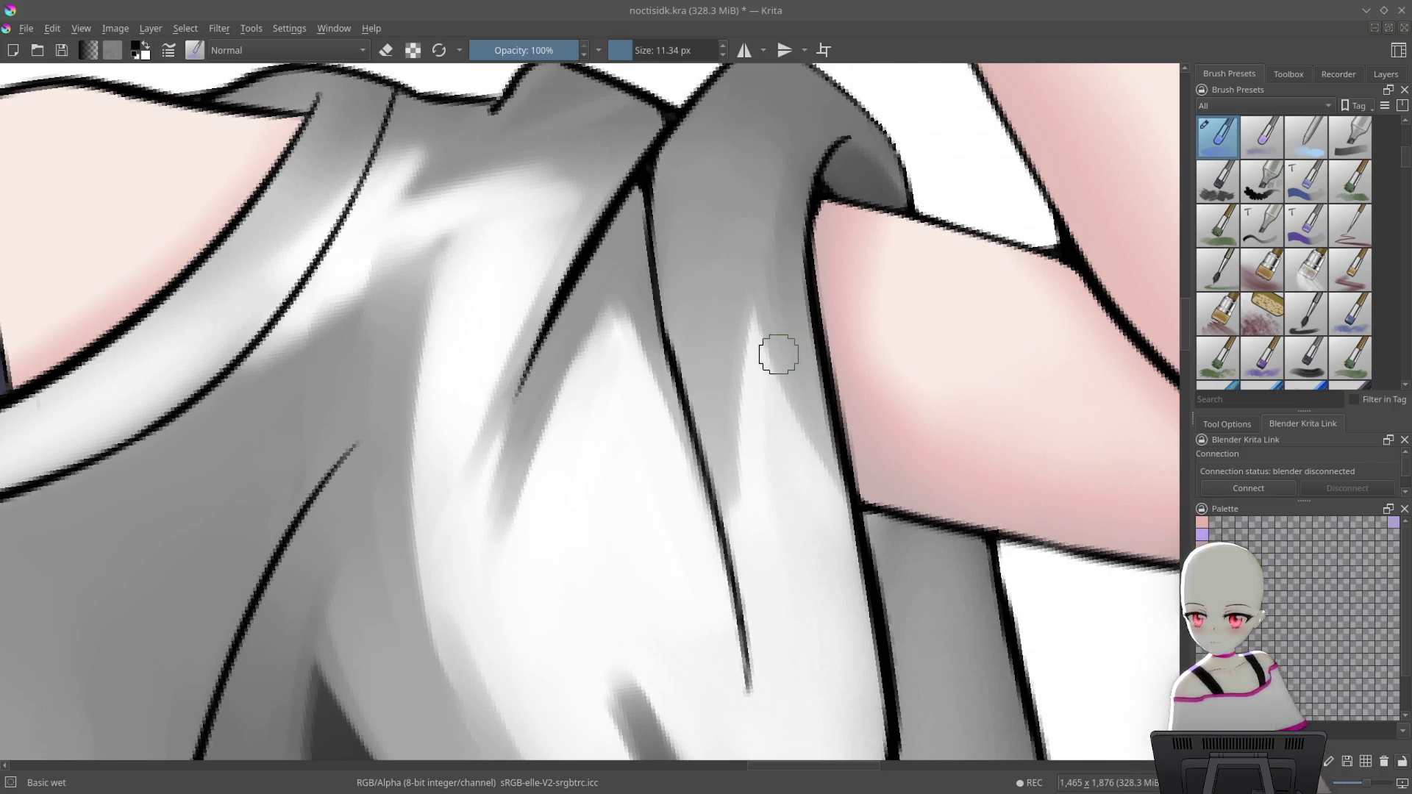
{"action": "mouse_move", "coordinate": [656, 344]}
{"action": "left_mouse_down"}
{"action": "mouse_move", "coordinate": [655, 289]}
{"action": "mouse_move", "coordinate": [844, 277]}
{"action": "mouse_move", "coordinate": [898, 338]}
{"action": "mouse_move", "coordinate": [802, 392]}
{"action": "left_mouse_up"}
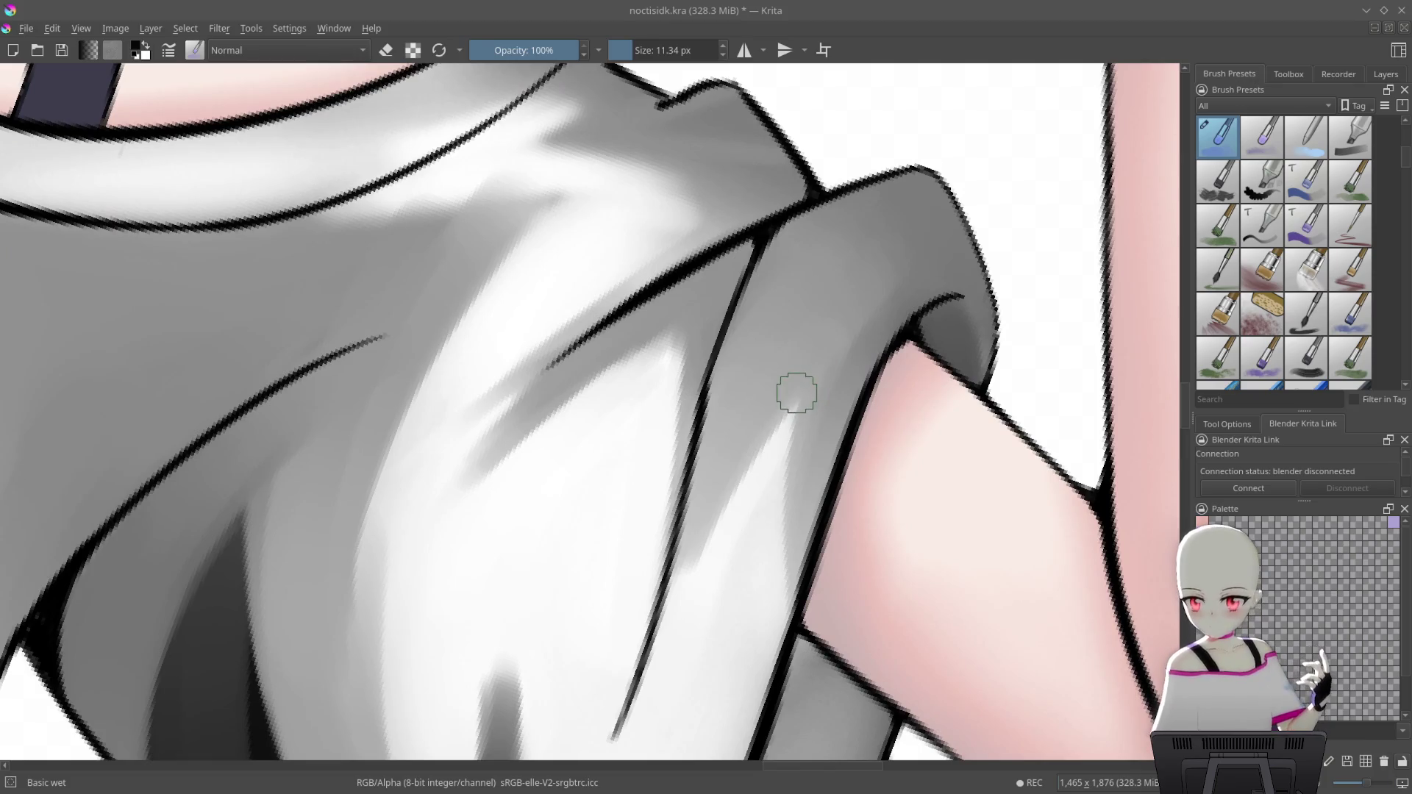
{"action": "mouse_move", "coordinate": [799, 389]}
{"action": "left_mouse_down"}
{"action": "mouse_move", "coordinate": [826, 412]}
{"action": "mouse_move", "coordinate": [841, 252]}
{"action": "mouse_move", "coordinate": [865, 286]}
{"action": "left_mouse_up"}
{"action": "scroll", "coordinate": [693, 495], "scroll_direction": "up", "scroll_amount": 5}
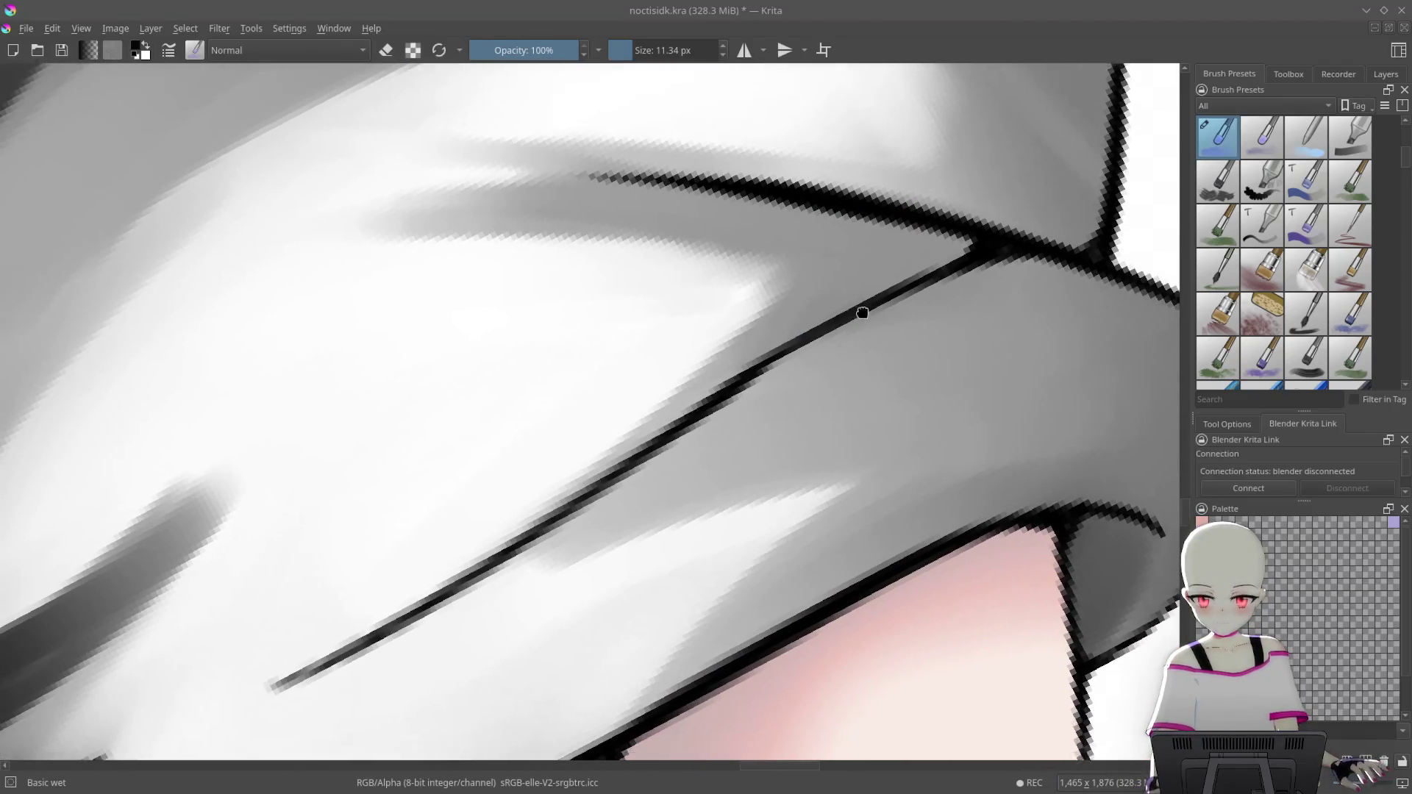
{"action": "left_click_drag", "start_coordinate": [862, 313], "coordinate": [872, 297]}
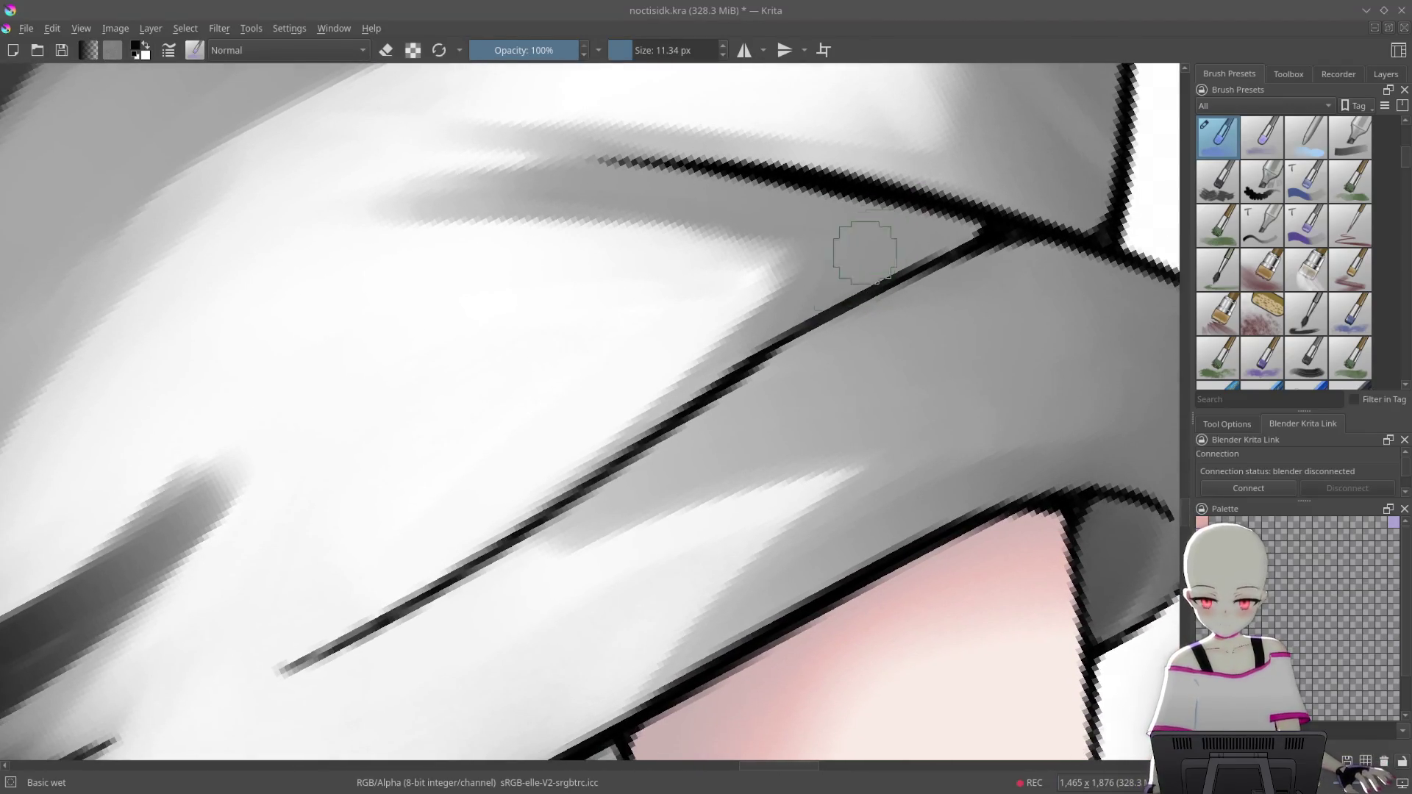
{"action": "left_click_drag", "start_coordinate": [801, 268], "coordinate": [522, 566]}
{"action": "left_click_drag", "start_coordinate": [798, 316], "coordinate": [563, 548]}
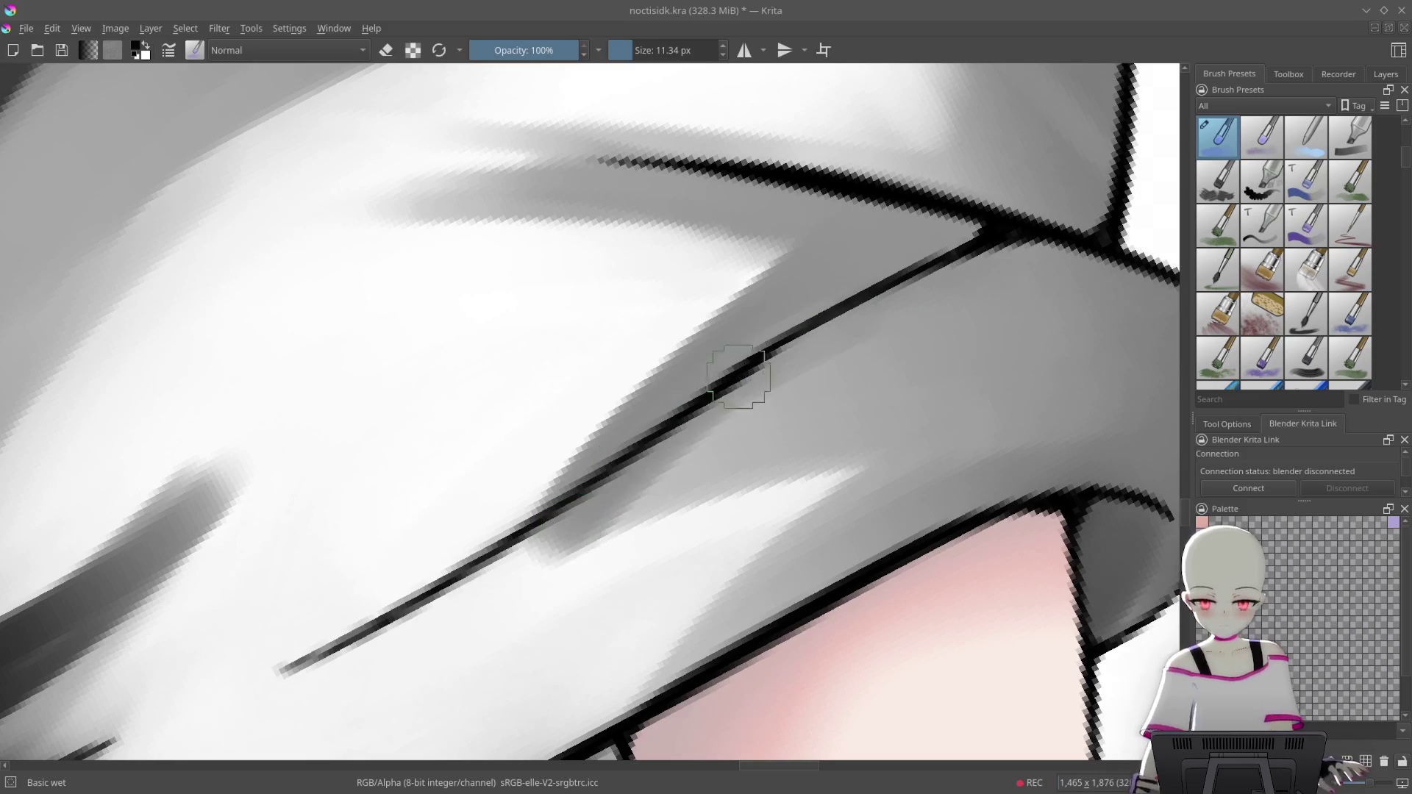
{"action": "left_click_drag", "start_coordinate": [846, 353], "coordinate": [581, 522]}
{"action": "left_click_drag", "start_coordinate": [878, 371], "coordinate": [562, 511]}
{"action": "left_click_drag", "start_coordinate": [860, 400], "coordinate": [644, 485]}
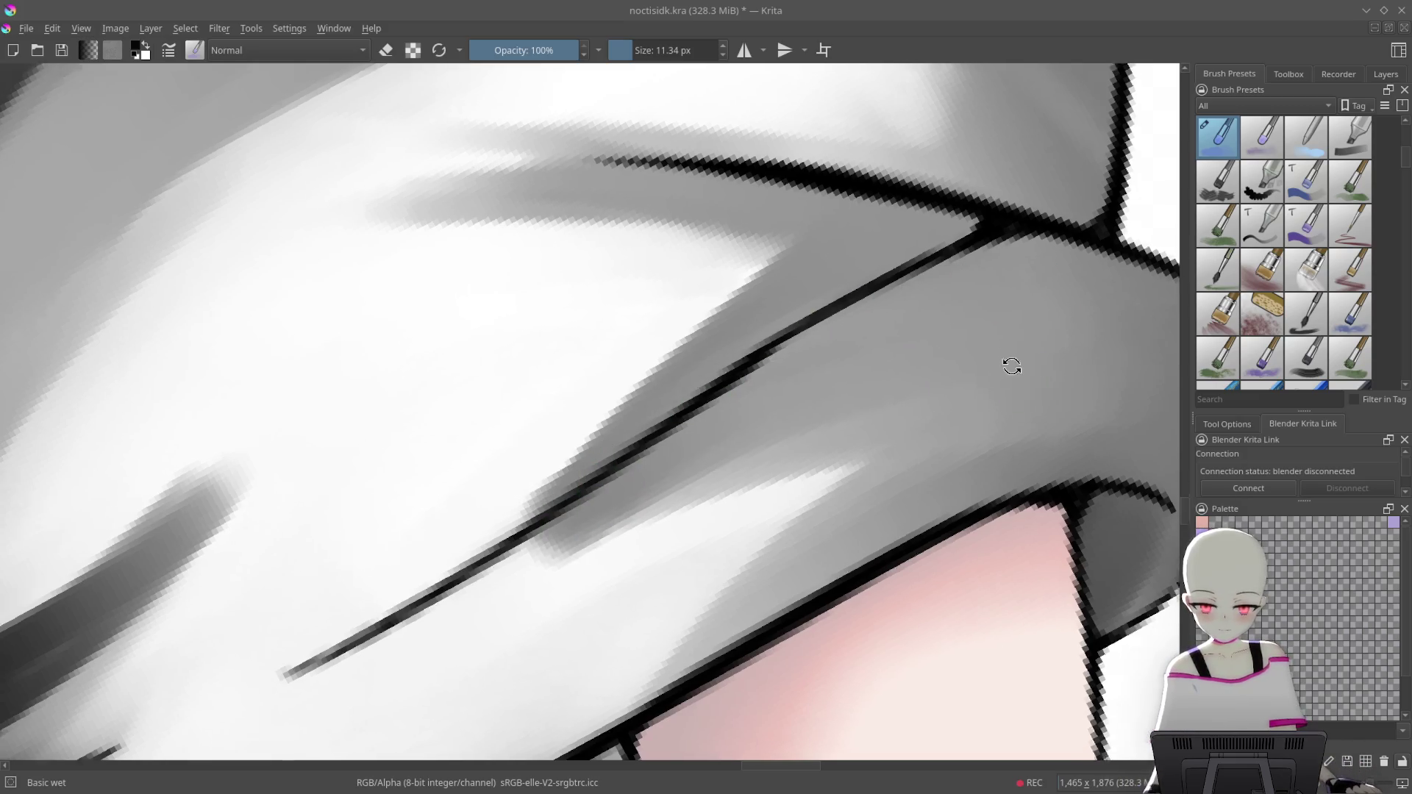
Rotate the view, deepen shading along the diagonal, then lighten the grey beside the fold
{"action": "key", "text": "4"}
{"action": "left_click_drag", "start_coordinate": [868, 339], "coordinate": [629, 533]}
{"action": "left_click_drag", "start_coordinate": [879, 364], "coordinate": [621, 548]}
{"action": "key", "text": "4"}
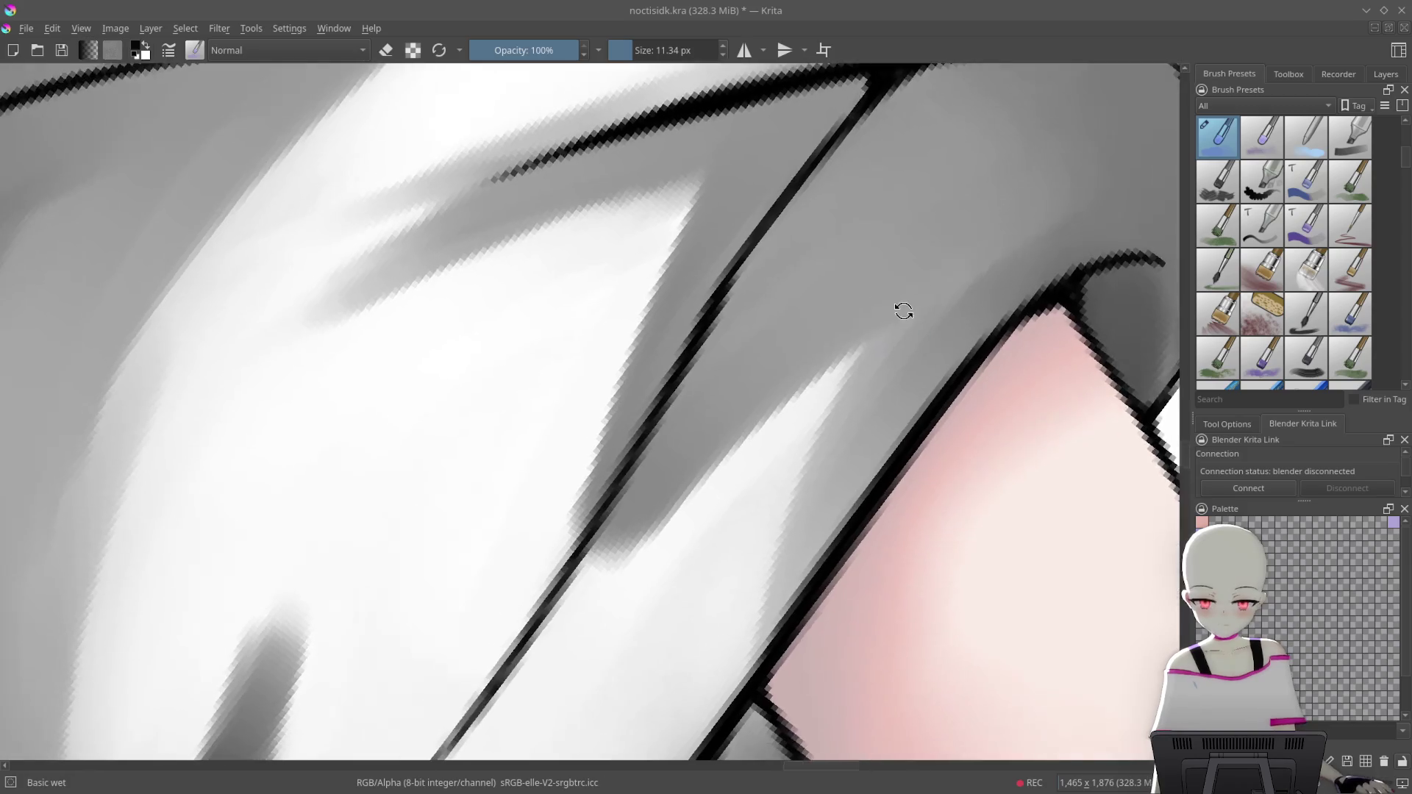
{"action": "mouse_move", "coordinate": [797, 378]}
{"action": "left_mouse_down"}
{"action": "mouse_move", "coordinate": [661, 508]}
{"action": "mouse_move", "coordinate": [647, 478]}
{"action": "left_mouse_up"}
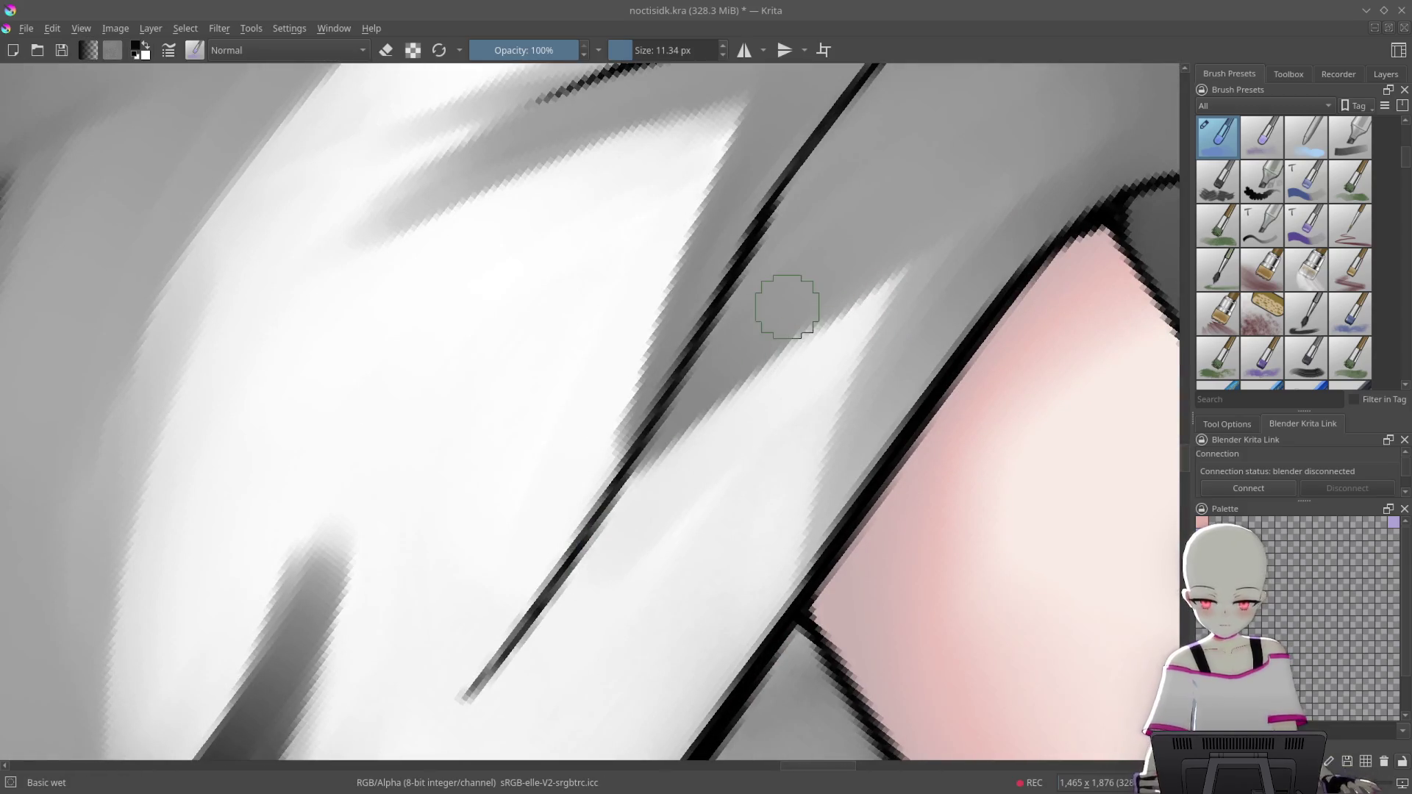
{"action": "left_click_drag", "start_coordinate": [677, 221], "coordinate": [567, 576]}
{"action": "left_click_drag", "start_coordinate": [661, 316], "coordinate": [634, 474]}
Try several lighter and darker strokes on the grey band, undoing each one
{"action": "left_click_drag", "start_coordinate": [715, 141], "coordinate": [647, 441]}
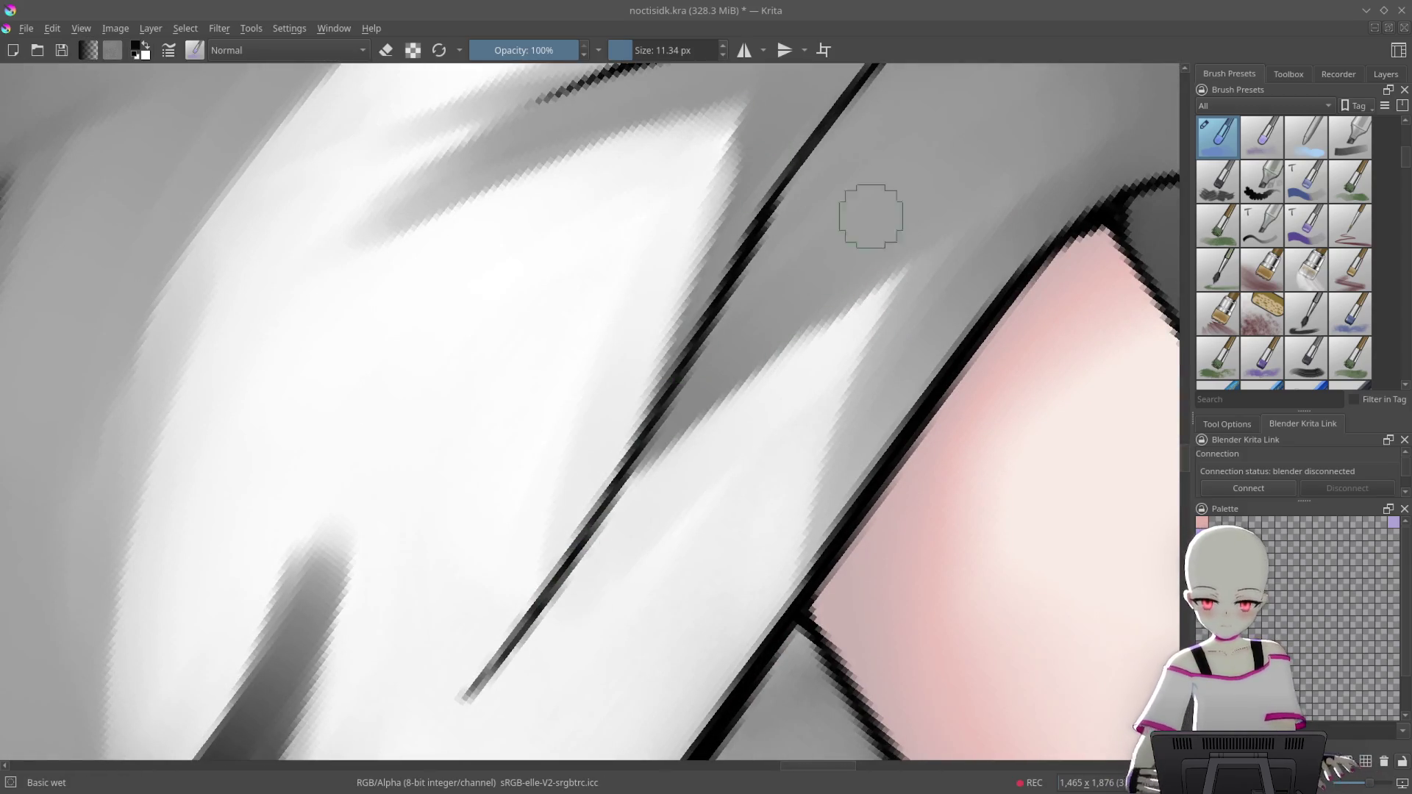
{"action": "key", "text": "ctrl+z"}
{"action": "left_click_drag", "start_coordinate": [725, 125], "coordinate": [684, 301]}
{"action": "key", "text": "ctrl+z"}
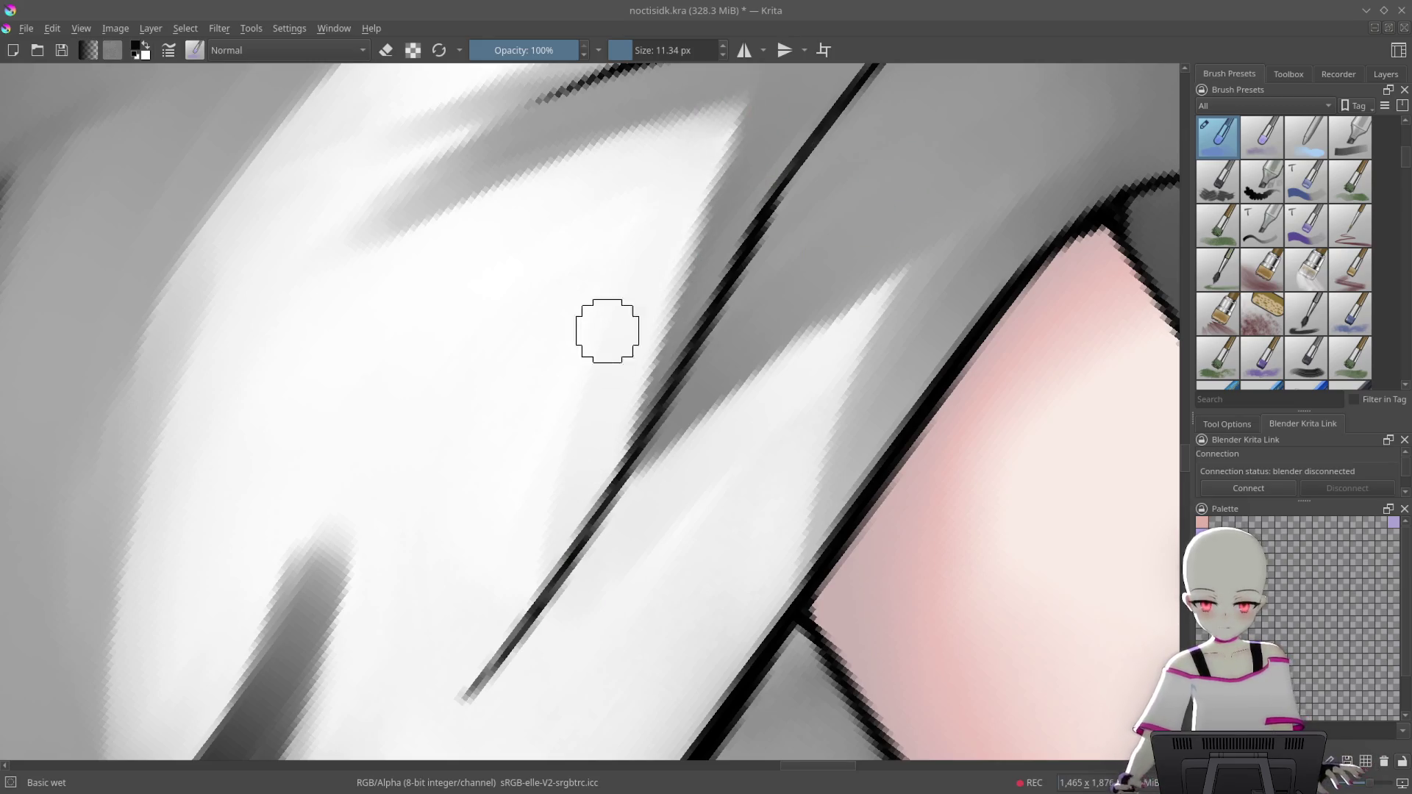
{"action": "left_click_drag", "start_coordinate": [584, 404], "coordinate": [495, 520]}
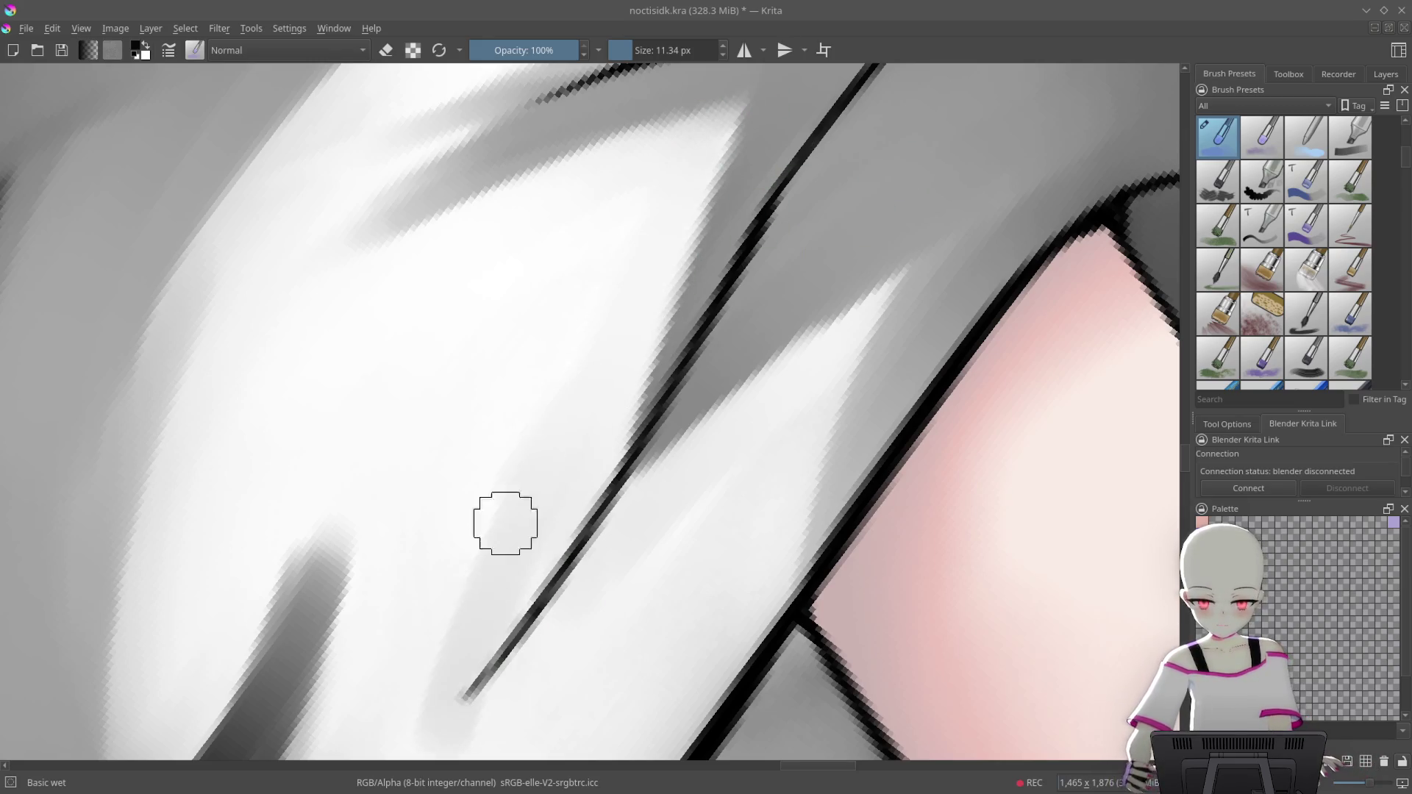
{"action": "key", "text": "ctrl+z"}
{"action": "mouse_move", "coordinate": [686, 407]}
{"action": "left_mouse_down"}
{"action": "mouse_move", "coordinate": [842, 350]}
{"action": "mouse_move", "coordinate": [807, 321]}
{"action": "left_mouse_up"}
{"action": "left_click_drag", "start_coordinate": [648, 426], "coordinate": [898, 147]}
{"action": "key", "text": "ctrl+z"}
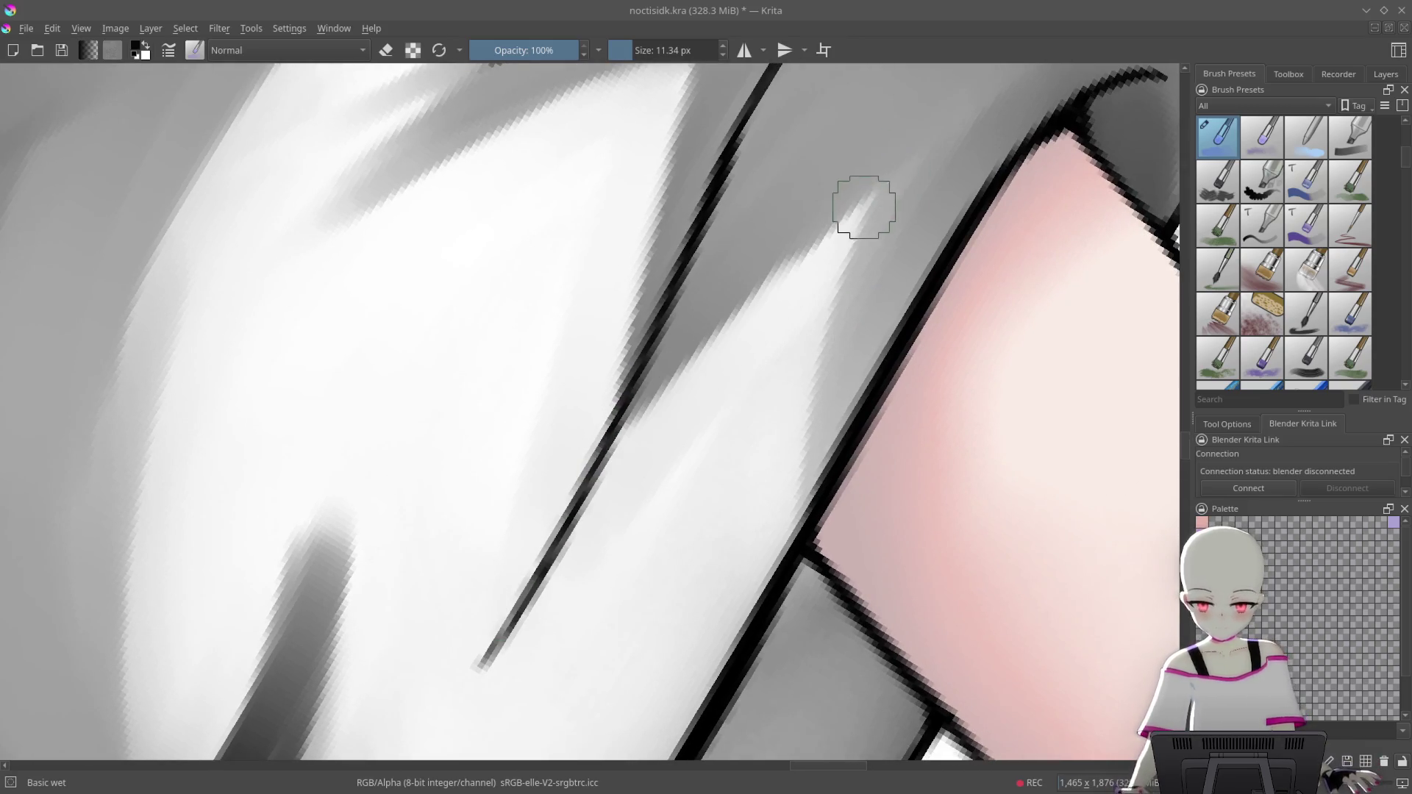
{"action": "scroll", "coordinate": [704, 530], "scroll_direction": "down", "scroll_amount": 8}
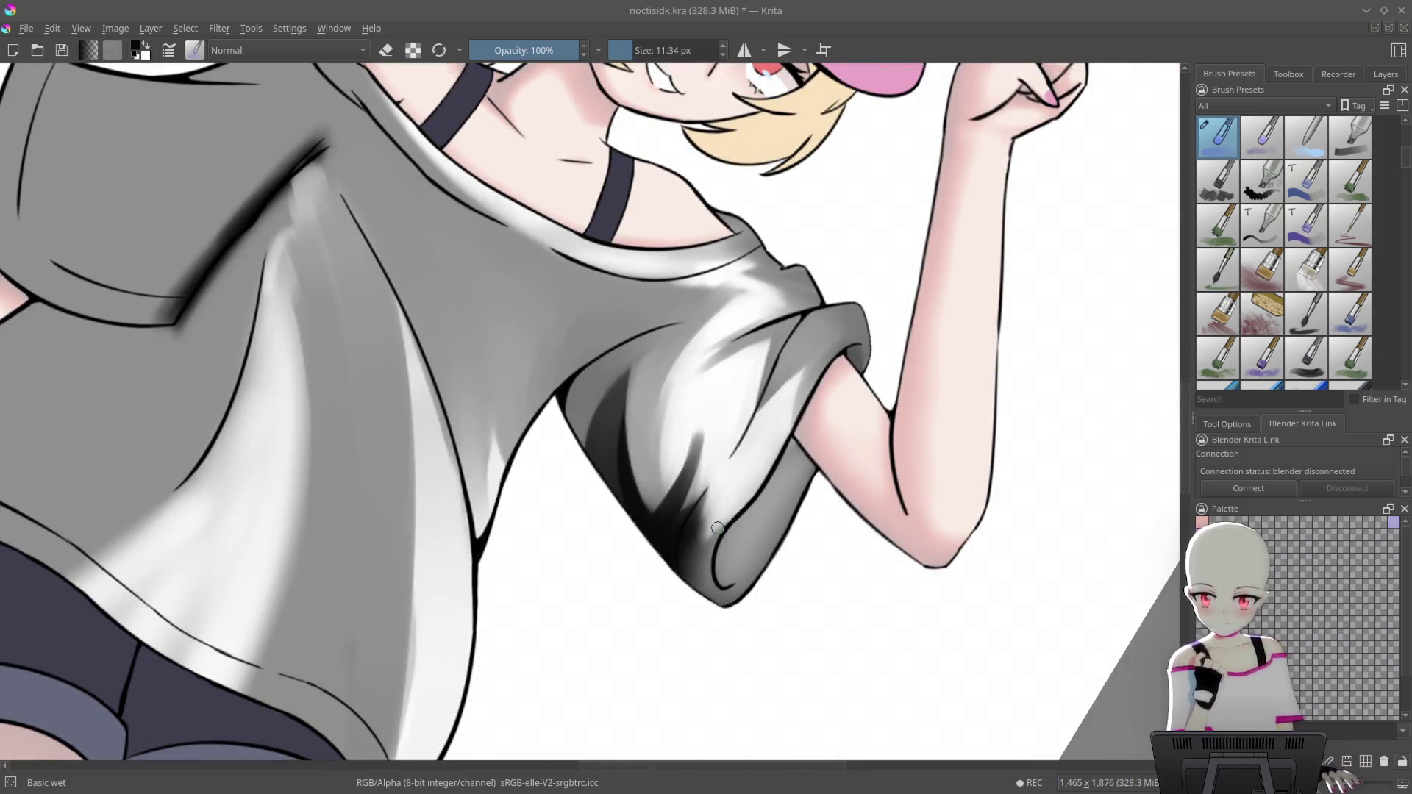
Rotate and zoom the canvas onto the bright highlight beside the shoulder fold
{"action": "left_click_drag", "start_coordinate": [717, 528], "coordinate": [842, 265]}
{"action": "scroll", "coordinate": [720, 221], "scroll_direction": "up", "scroll_amount": 6}
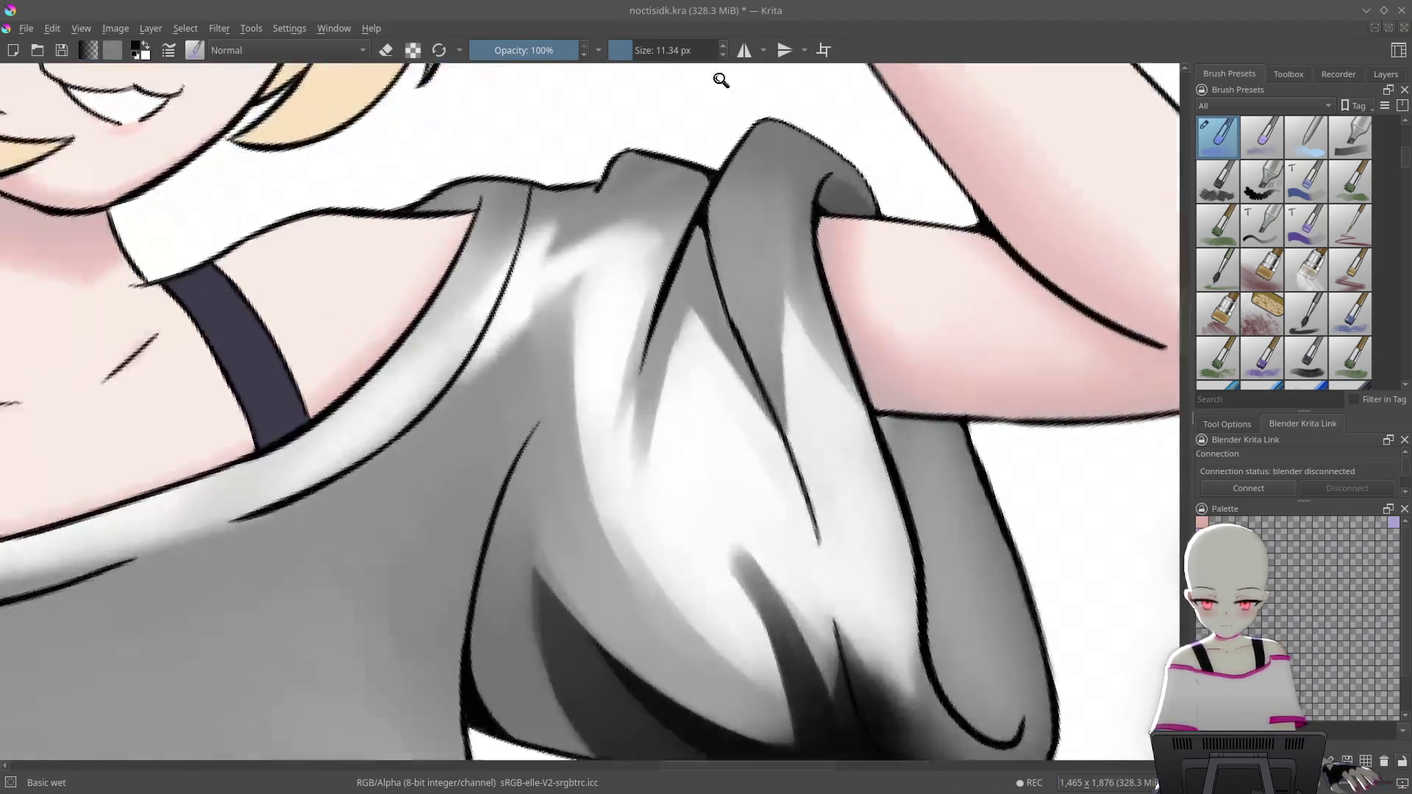
{"action": "scroll", "coordinate": [566, 338], "scroll_direction": "up", "scroll_amount": 4}
{"action": "scroll", "coordinate": [672, 215], "scroll_direction": "up", "scroll_amount": 2}
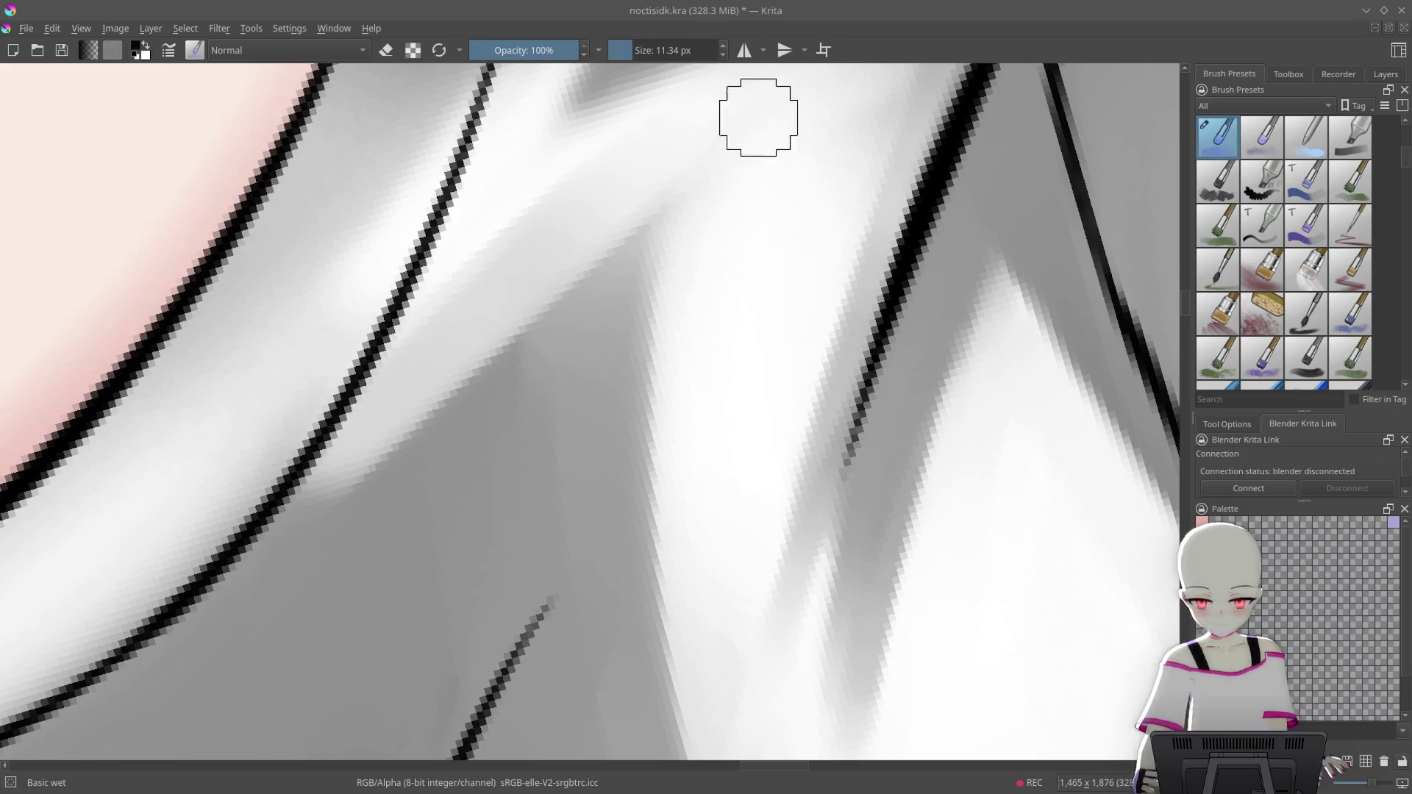
{"action": "mouse_move", "coordinate": [756, 120]}
{"action": "left_mouse_down"}
{"action": "mouse_move", "coordinate": [931, 304]}
{"action": "mouse_move", "coordinate": [807, 219]}
{"action": "left_mouse_up"}
{"action": "key", "text": "6"}
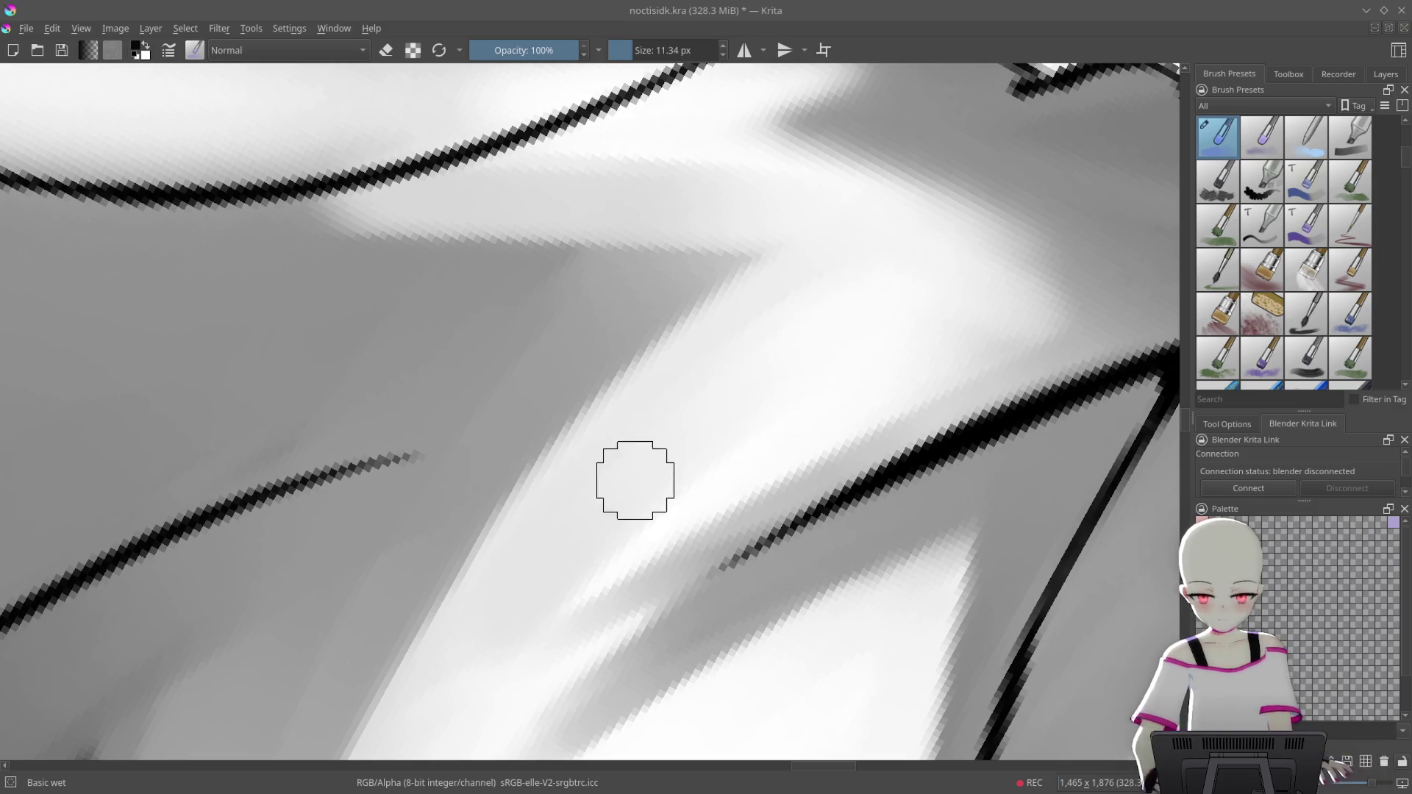
{"action": "left_click_drag", "start_coordinate": [637, 479], "coordinate": [878, 268]}
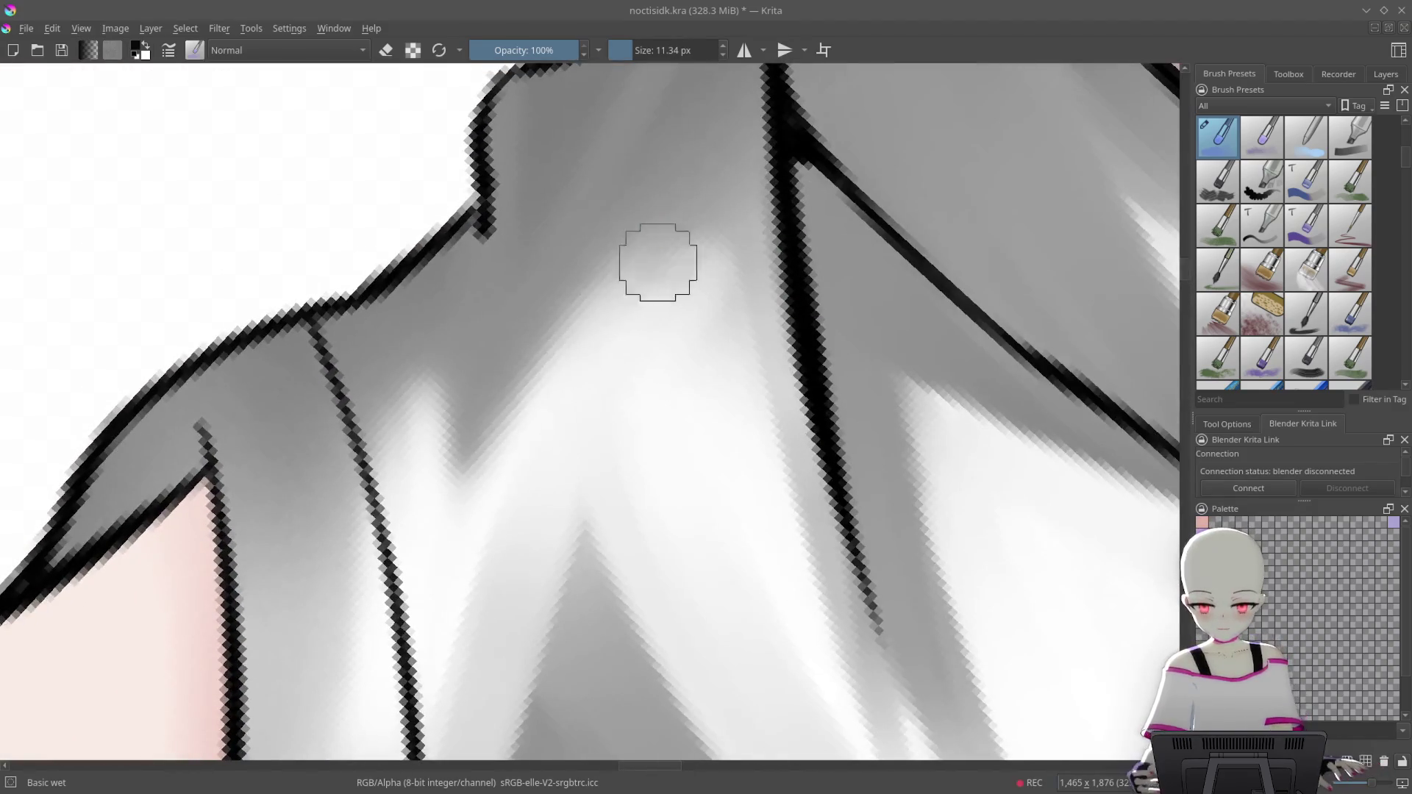
{"action": "key", "text": "5"}
{"action": "scroll", "coordinate": [804, 211], "scroll_direction": "down", "scroll_amount": 3}
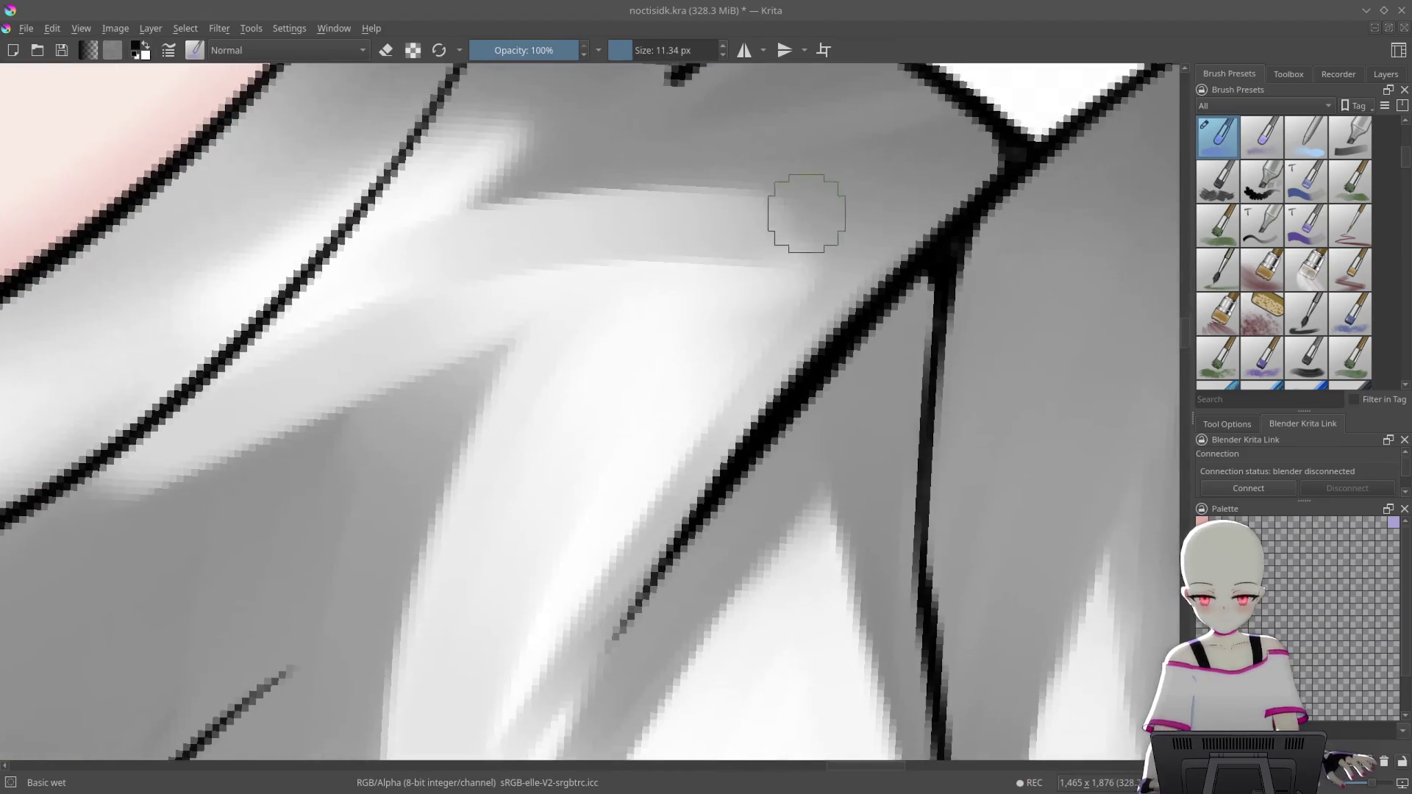
Paint darker grey strokes along the highlight's right edge to soften its tip
{"action": "mouse_move", "coordinate": [849, 142]}
{"action": "left_mouse_down"}
{"action": "mouse_move", "coordinate": [741, 451]}
{"action": "mouse_move", "coordinate": [782, 325]}
{"action": "mouse_move", "coordinate": [753, 408]}
{"action": "mouse_move", "coordinate": [588, 647]}
{"action": "left_mouse_up"}
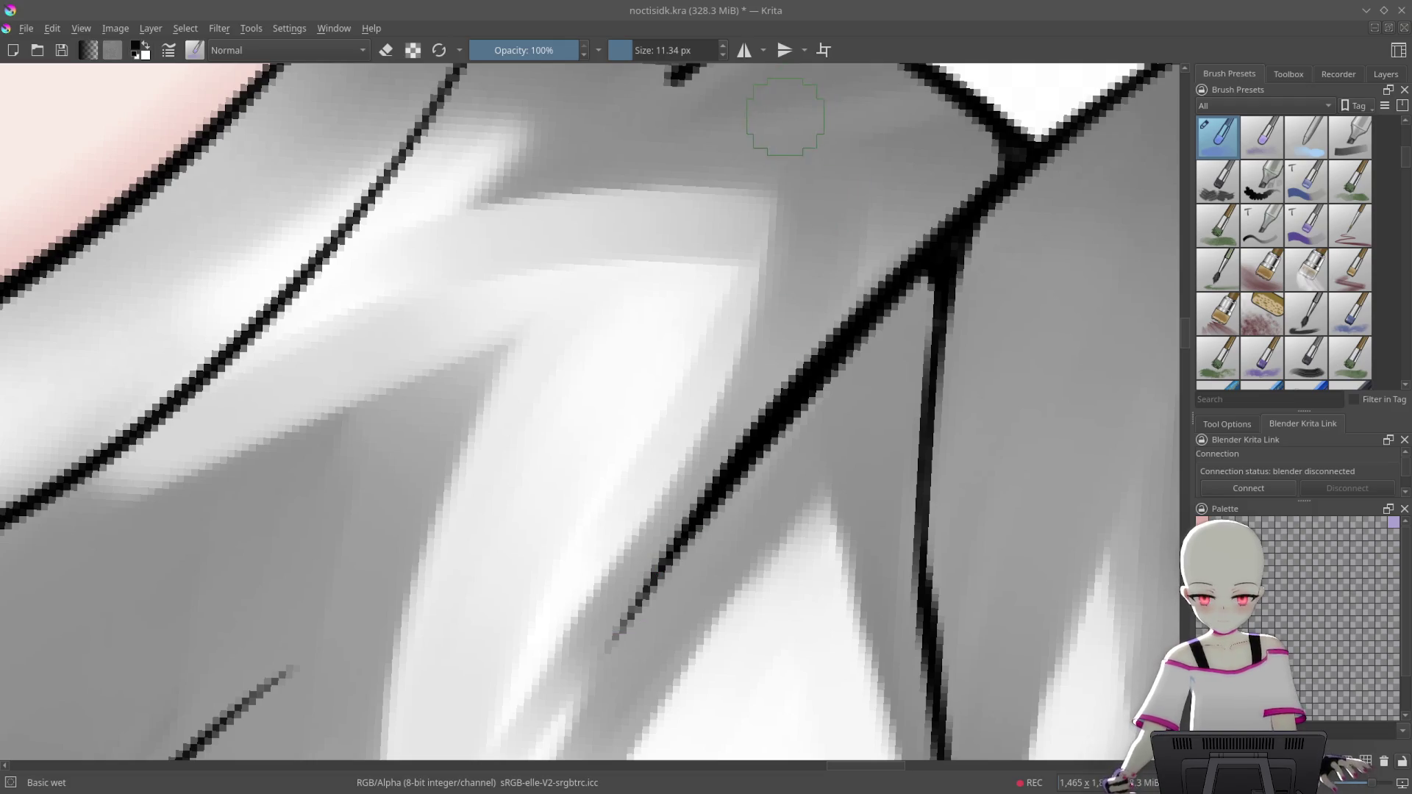
{"action": "mouse_move", "coordinate": [785, 117]}
{"action": "left_mouse_down"}
{"action": "mouse_move", "coordinate": [747, 356]}
{"action": "mouse_move", "coordinate": [594, 664]}
{"action": "left_mouse_up"}
{"action": "mouse_move", "coordinate": [779, 140]}
{"action": "left_mouse_down"}
{"action": "mouse_move", "coordinate": [647, 529]}
{"action": "mouse_move", "coordinate": [774, 145]}
{"action": "mouse_move", "coordinate": [749, 299]}
{"action": "left_mouse_up"}
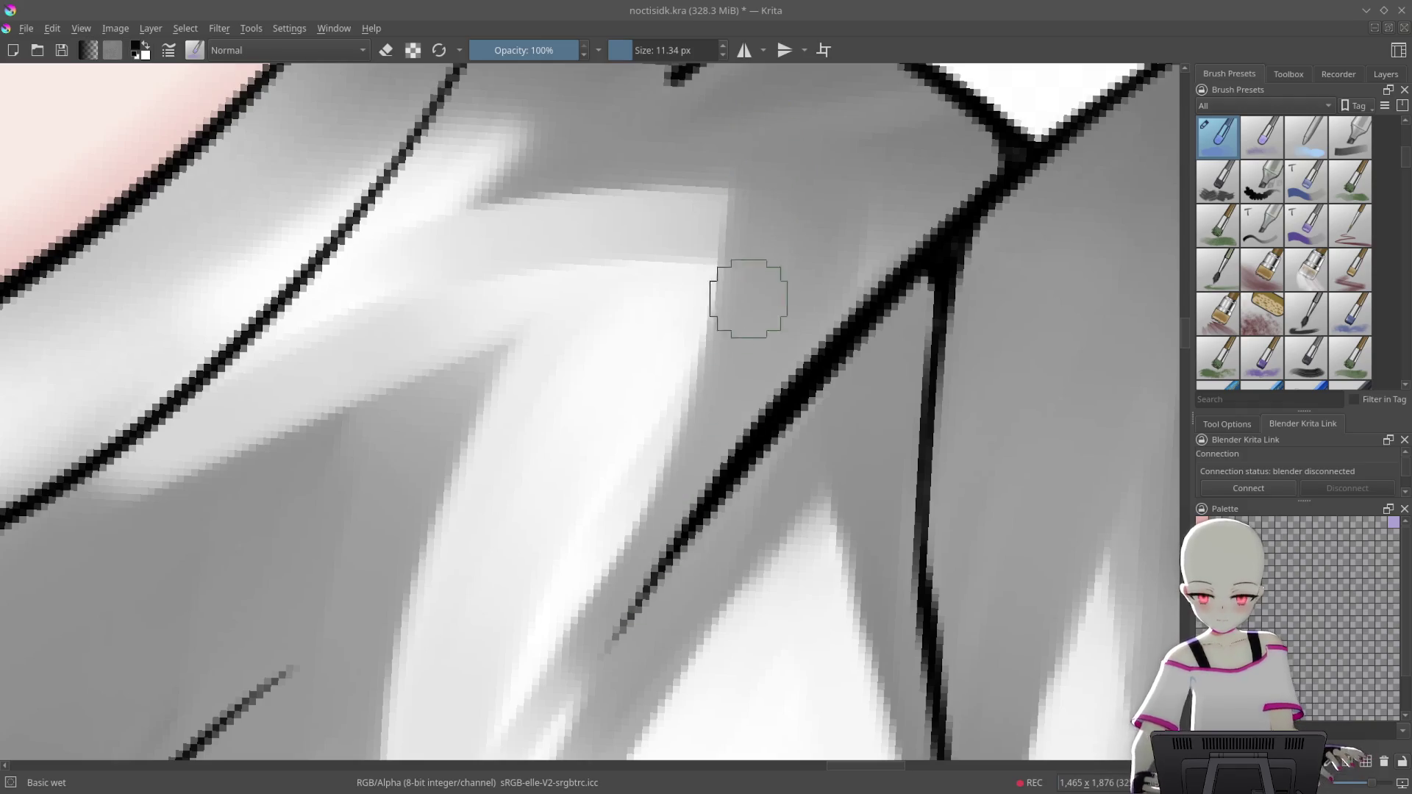
{"action": "left_click_drag", "start_coordinate": [747, 121], "coordinate": [632, 566]}
{"action": "scroll", "coordinate": [742, 258], "scroll_direction": "down", "scroll_amount": 5}
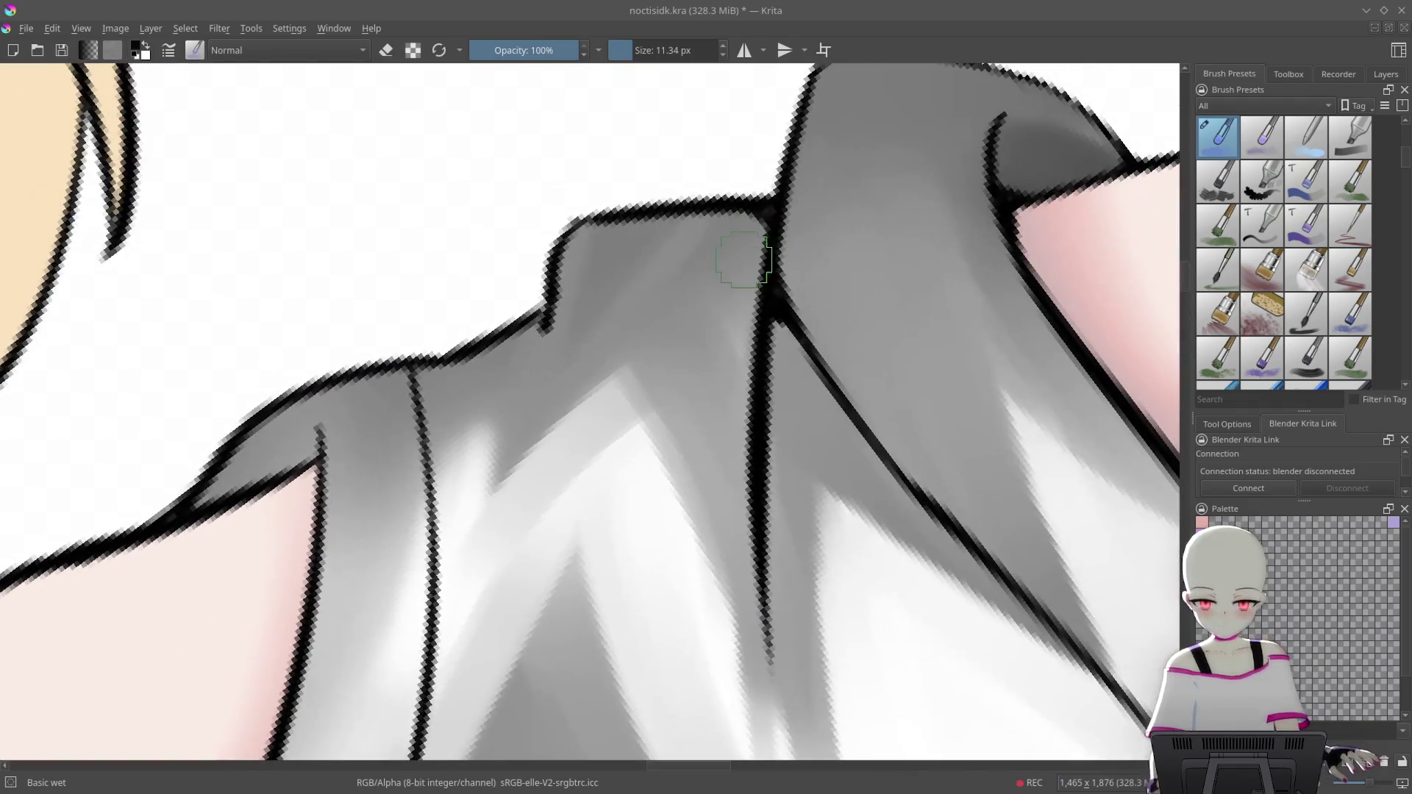
Deepen the grey shading along the collar line, undoing a stray patch beside the collar peak
{"action": "left_click_drag", "start_coordinate": [743, 259], "coordinate": [714, 446]}
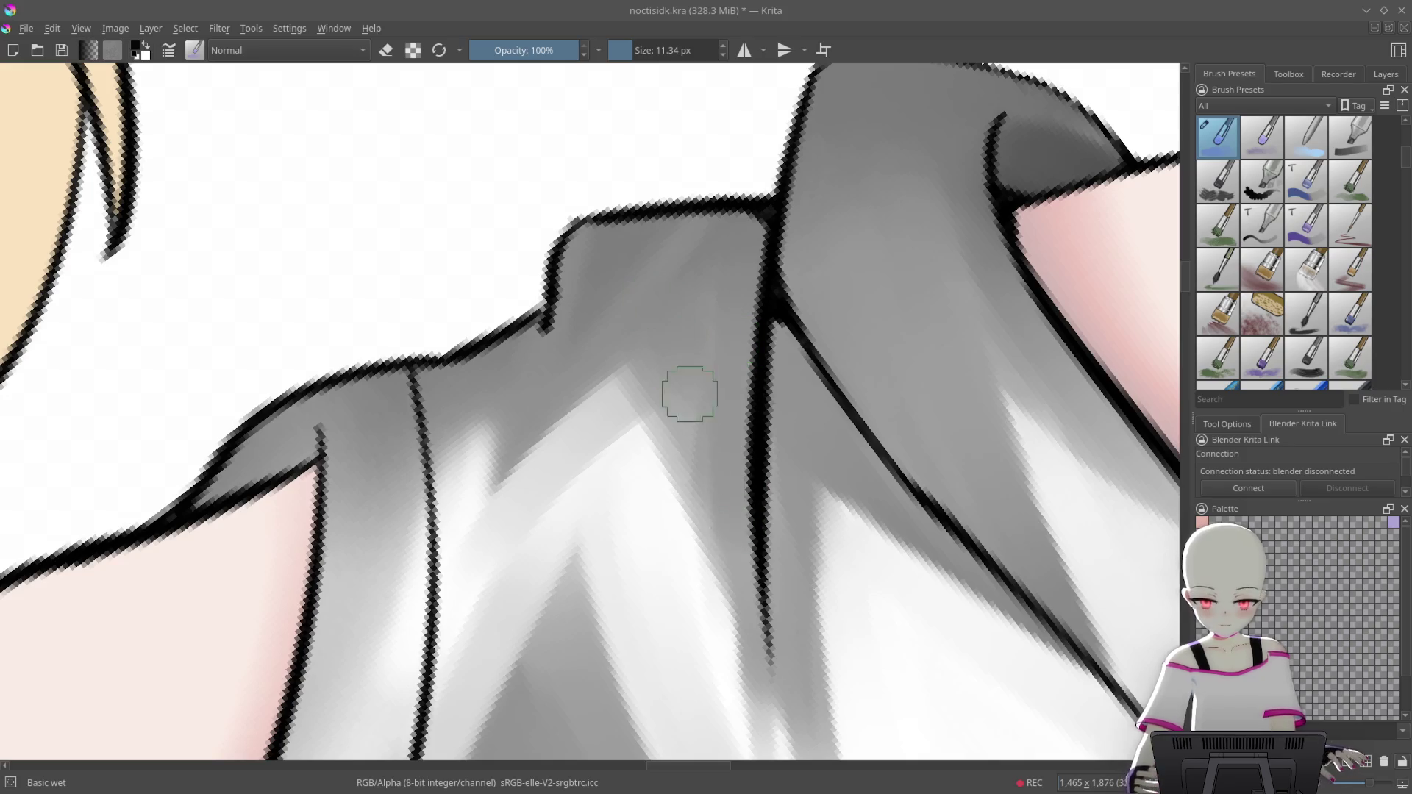
{"action": "mouse_move", "coordinate": [690, 394]}
{"action": "left_mouse_down"}
{"action": "mouse_move", "coordinate": [694, 505]}
{"action": "mouse_move", "coordinate": [751, 580]}
{"action": "left_mouse_up"}
{"action": "scroll", "coordinate": [702, 447], "scroll_direction": "down", "scroll_amount": 2}
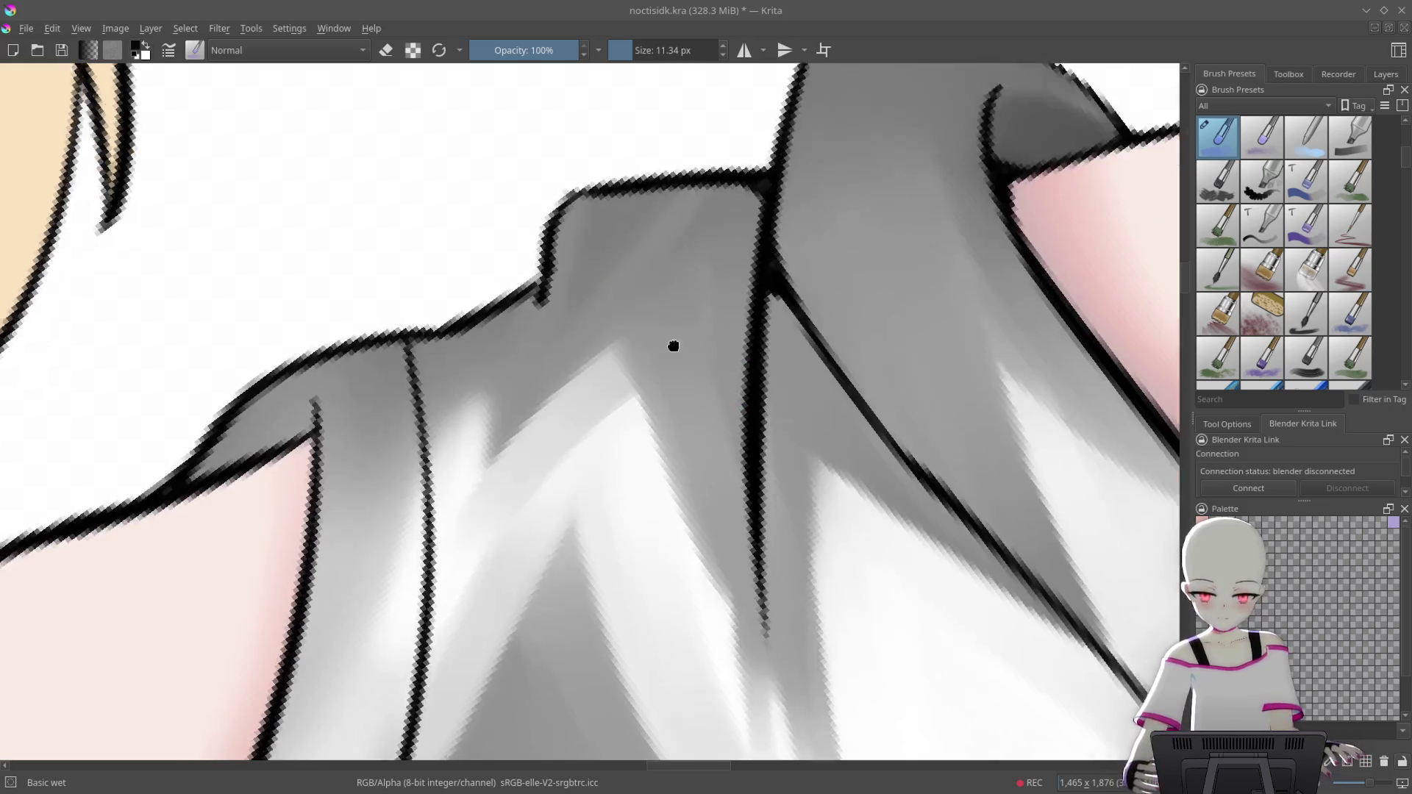
{"action": "left_click_drag", "start_coordinate": [672, 347], "coordinate": [908, 331]}
{"action": "left_click_drag", "start_coordinate": [738, 379], "coordinate": [665, 542]}
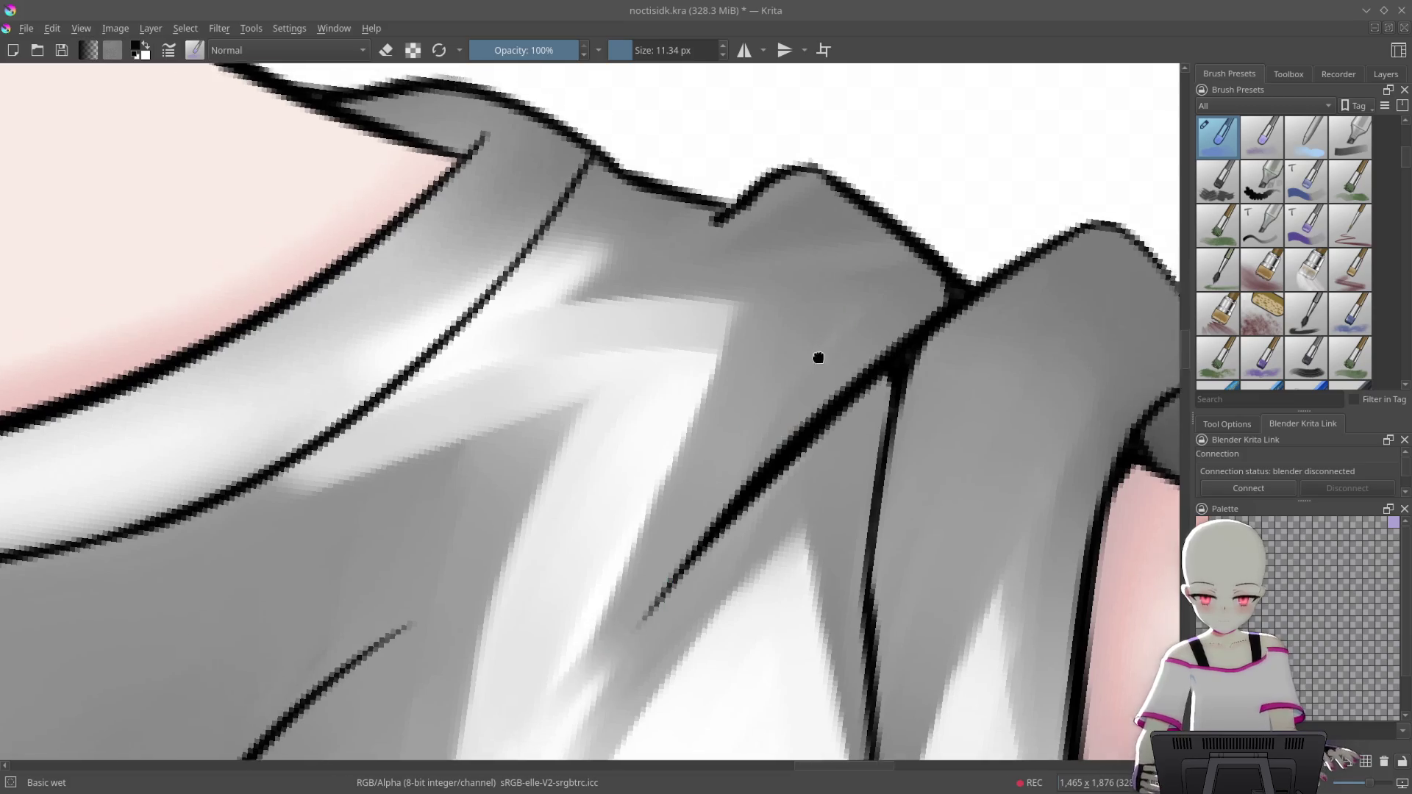
{"action": "left_click_drag", "start_coordinate": [829, 332], "coordinate": [745, 454]}
{"action": "mouse_move", "coordinate": [742, 346]}
{"action": "left_mouse_down"}
{"action": "mouse_move", "coordinate": [808, 411]}
{"action": "mouse_move", "coordinate": [706, 309]}
{"action": "left_mouse_up"}
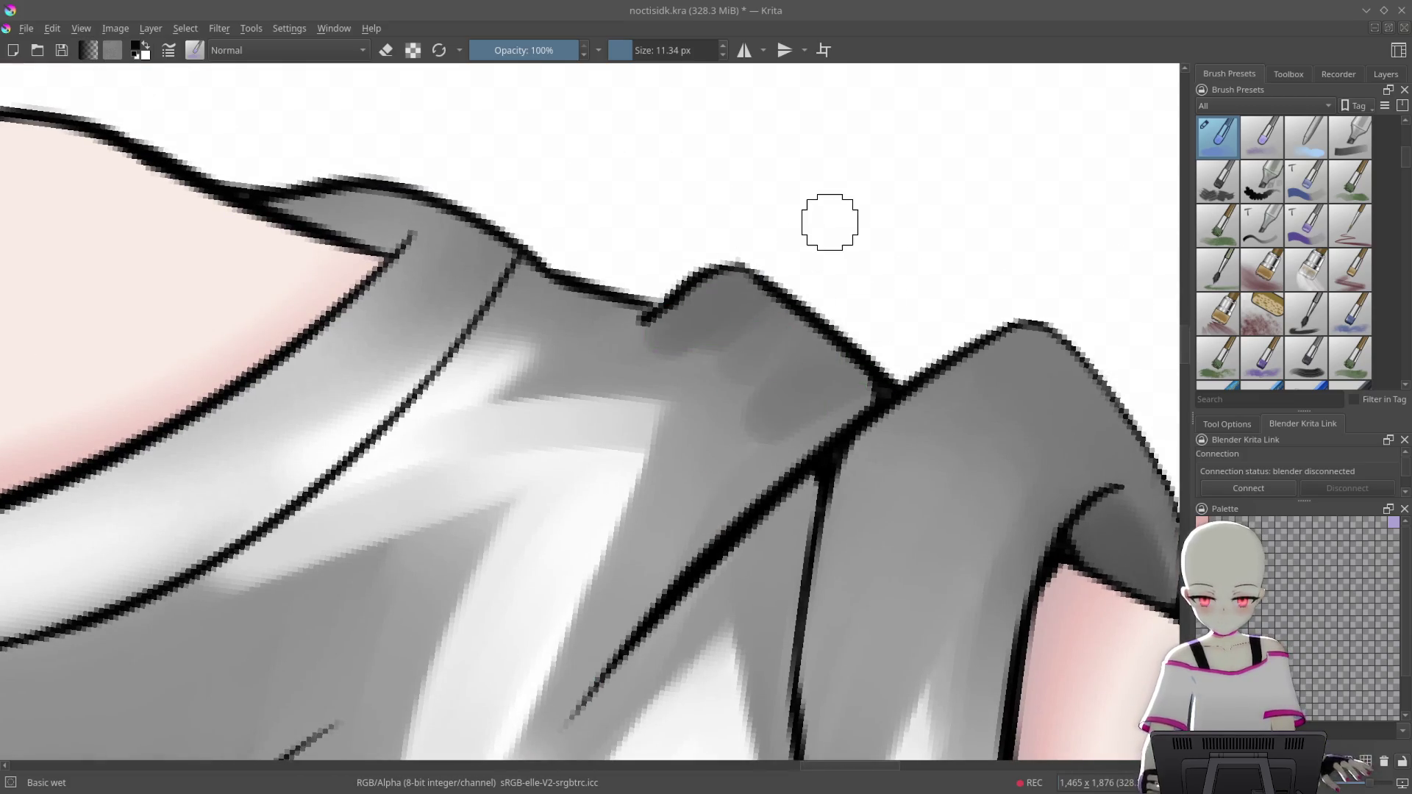
{"action": "key", "text": "ctrl+z"}
{"action": "key", "text": "ctrl+z"}
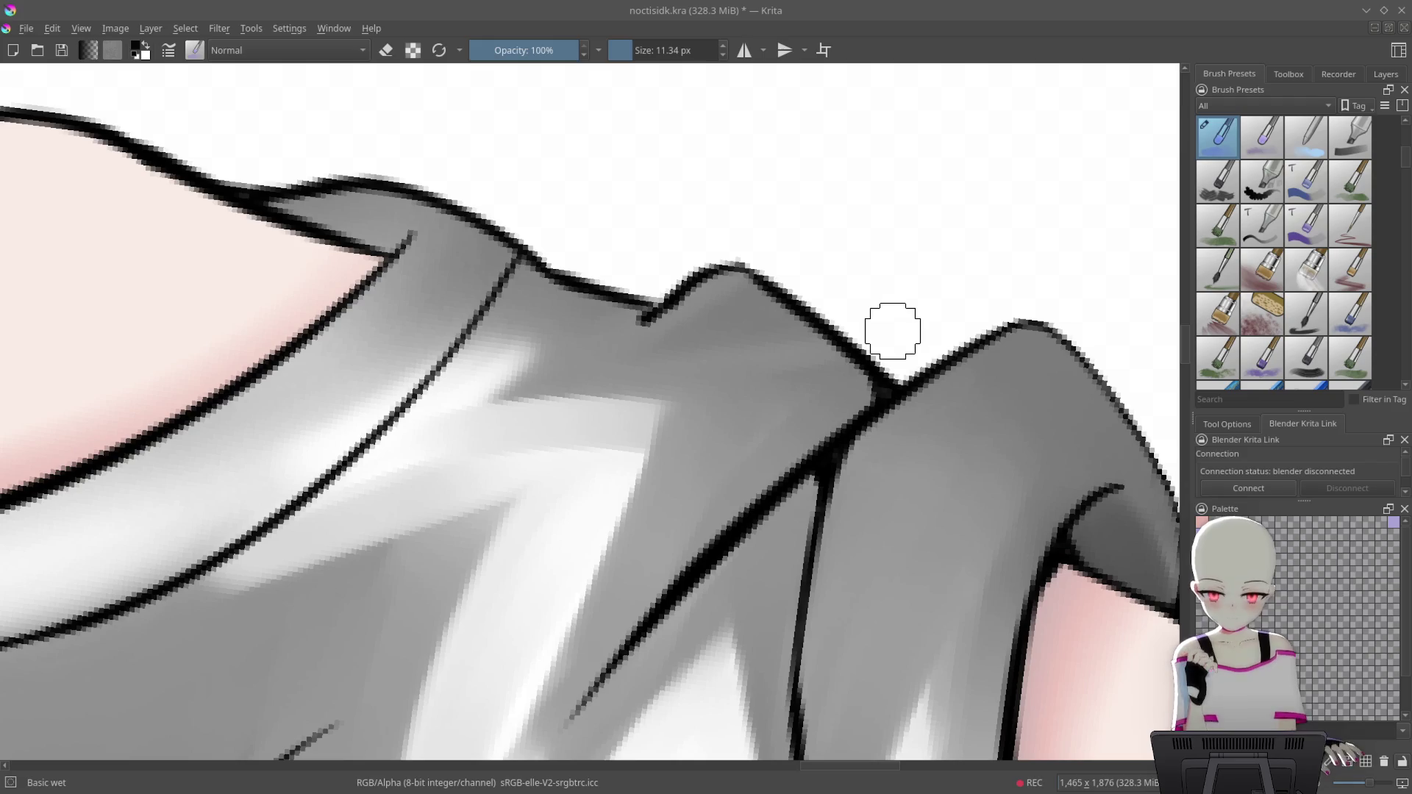
Grey the light band between the collar and the skin
{"action": "scroll", "coordinate": [868, 395], "scroll_direction": "down", "scroll_amount": 2}
{"action": "scroll", "coordinate": [828, 306], "scroll_direction": "up", "scroll_amount": 3}
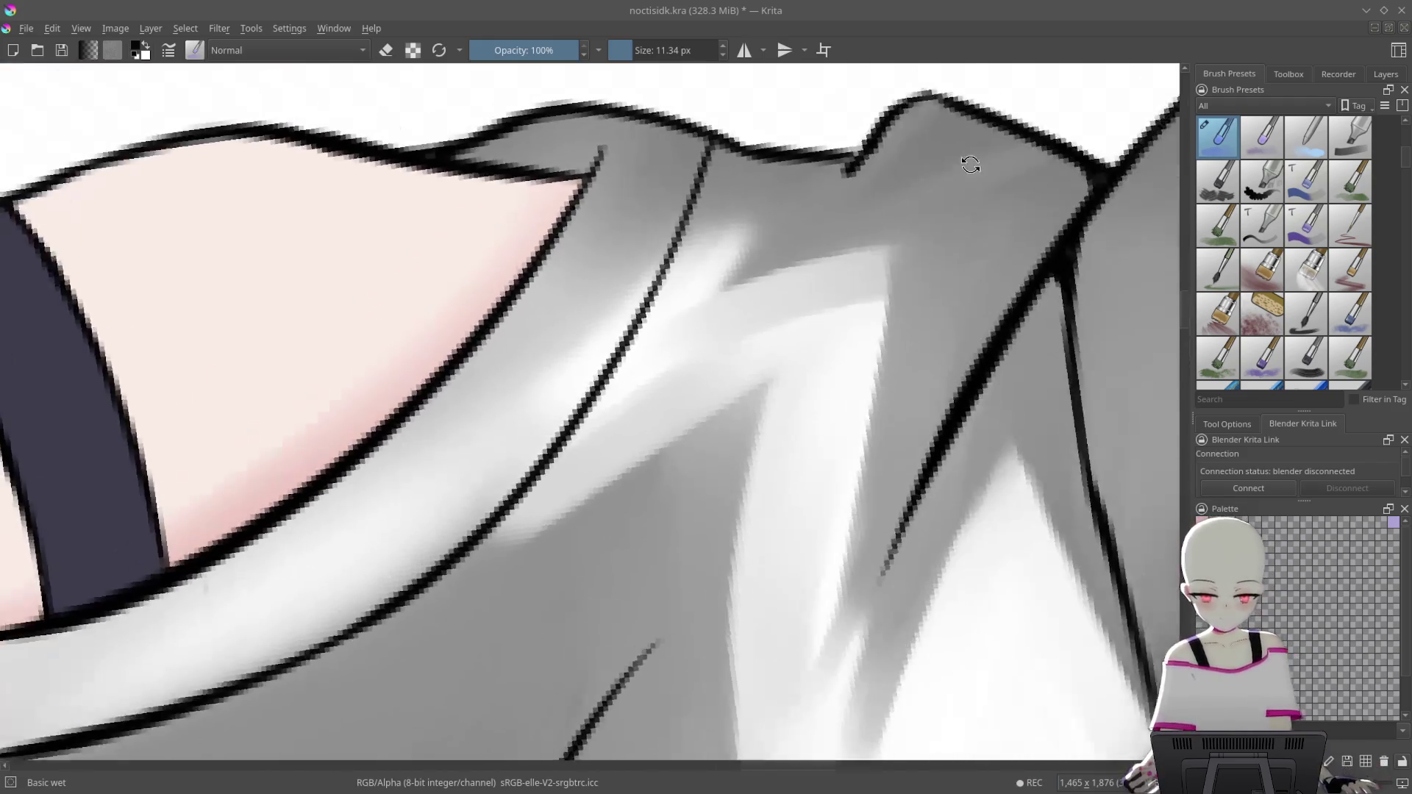
{"action": "scroll", "coordinate": [691, 197], "scroll_direction": "up", "scroll_amount": 2}
{"action": "mouse_move", "coordinate": [691, 197]}
{"action": "left_mouse_down"}
{"action": "mouse_move", "coordinate": [488, 466]}
{"action": "mouse_move", "coordinate": [605, 284]}
{"action": "mouse_move", "coordinate": [486, 507]}
{"action": "left_mouse_up"}
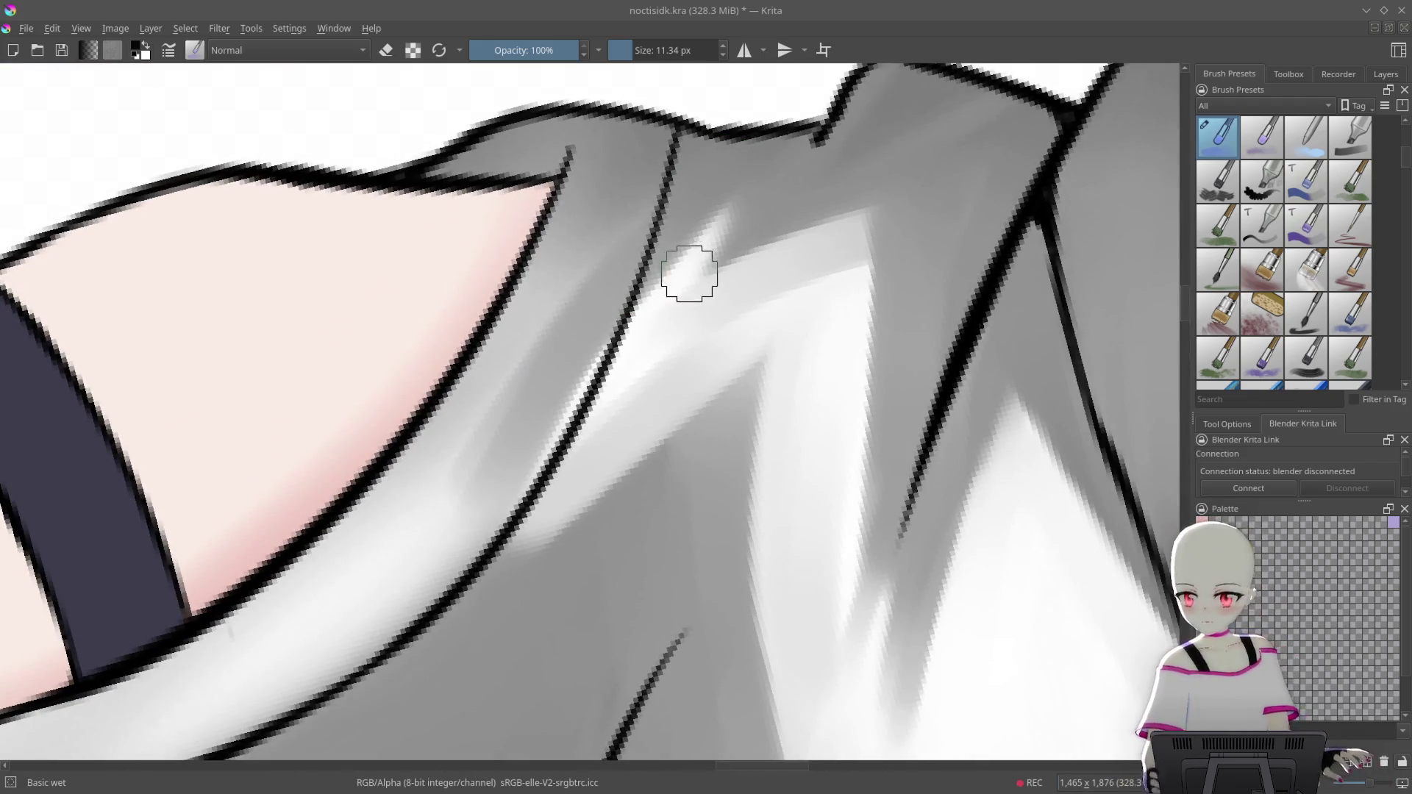
{"action": "mouse_move", "coordinate": [707, 268]}
{"action": "left_mouse_down"}
{"action": "mouse_move", "coordinate": [743, 241]}
{"action": "mouse_move", "coordinate": [520, 467]}
{"action": "left_mouse_up"}
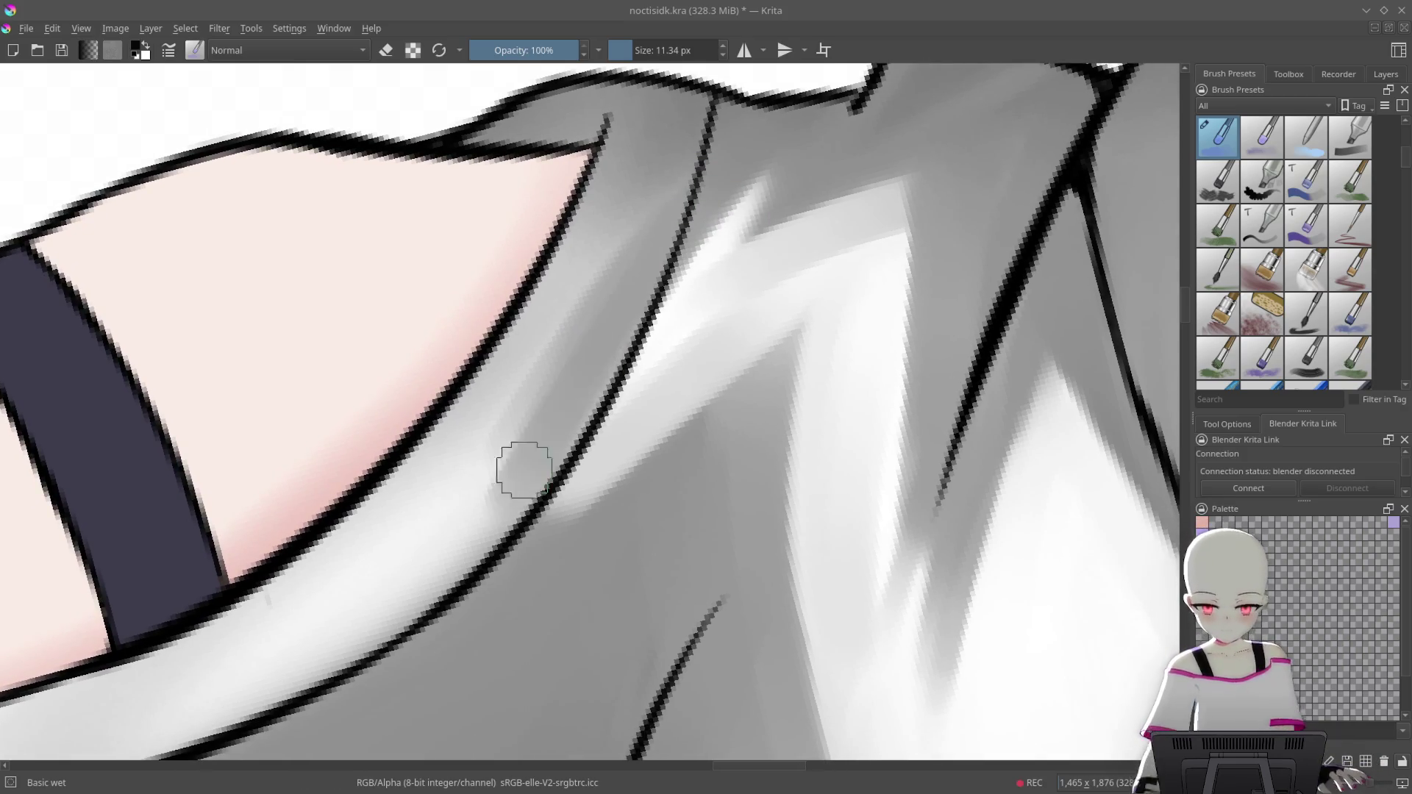
Darken the fold near the lower shirt edge, widening and blending its lighter grey band
{"action": "left_click_drag", "start_coordinate": [780, 191], "coordinate": [728, 345]}
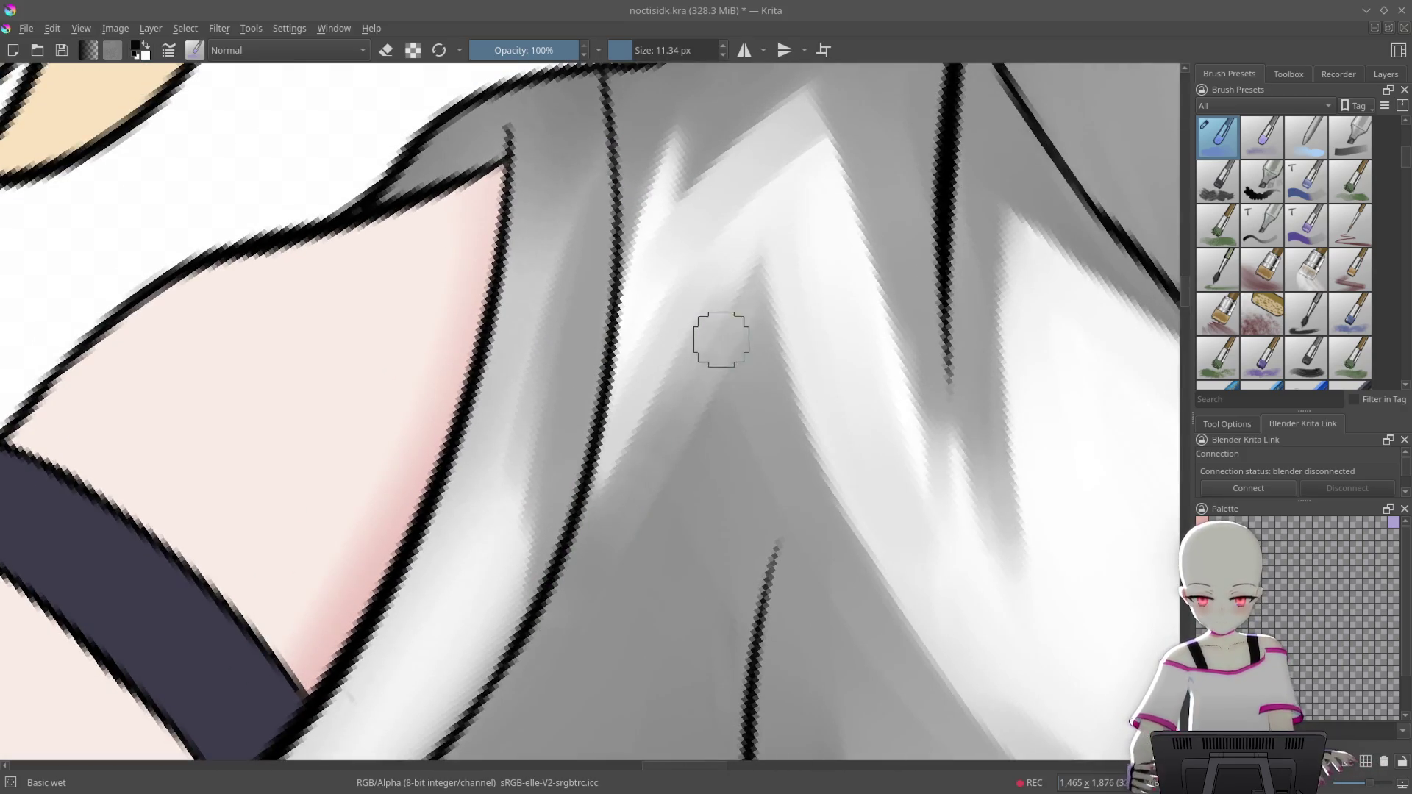
{"action": "mouse_move", "coordinate": [719, 363]}
{"action": "left_mouse_down"}
{"action": "mouse_move", "coordinate": [938, 502]}
{"action": "mouse_move", "coordinate": [868, 441]}
{"action": "left_mouse_up"}
{"action": "scroll", "coordinate": [814, 372], "scroll_direction": "up", "scroll_amount": 3}
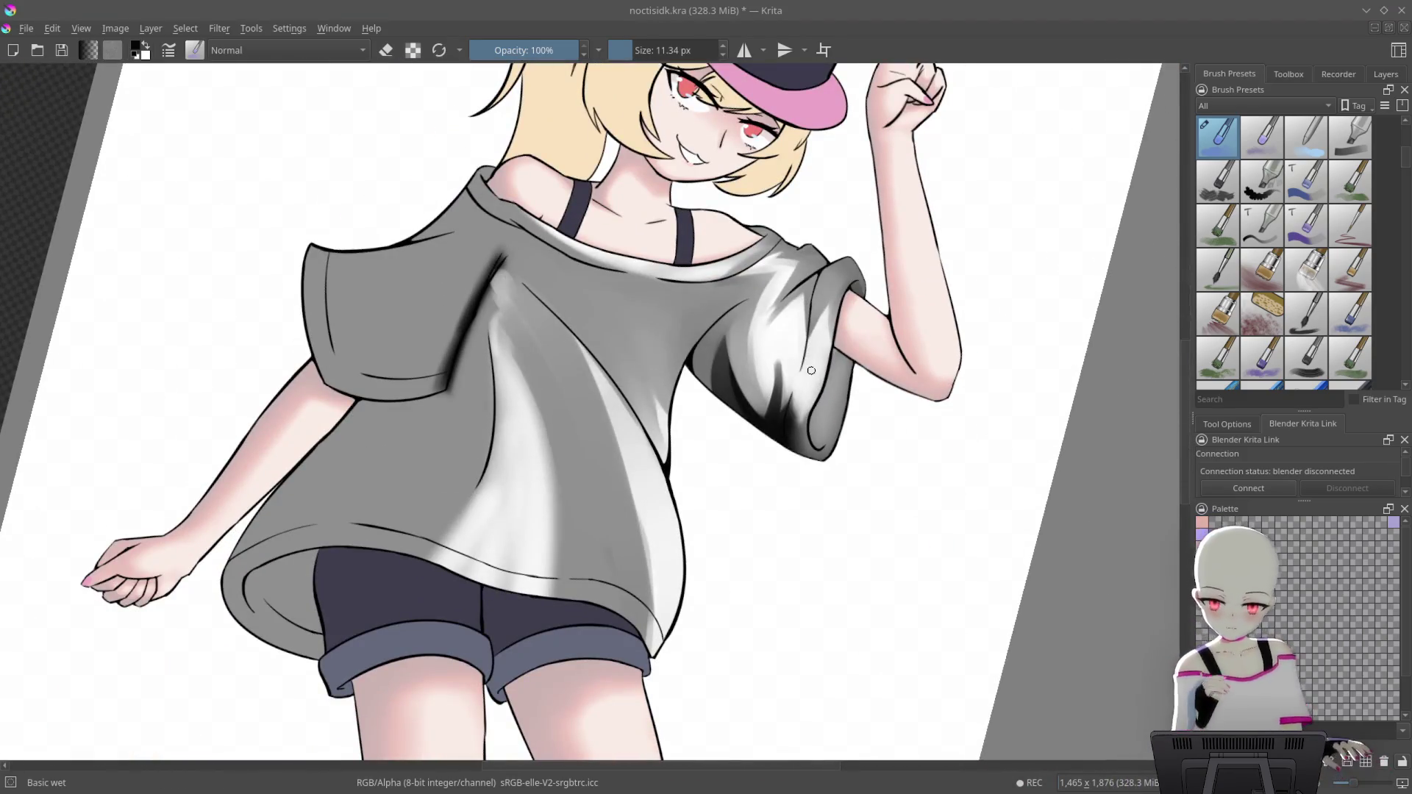
{"action": "mouse_move", "coordinate": [811, 371]}
{"action": "left_mouse_down"}
{"action": "mouse_move", "coordinate": [713, 142]}
{"action": "mouse_move", "coordinate": [920, 451]}
{"action": "left_mouse_up"}
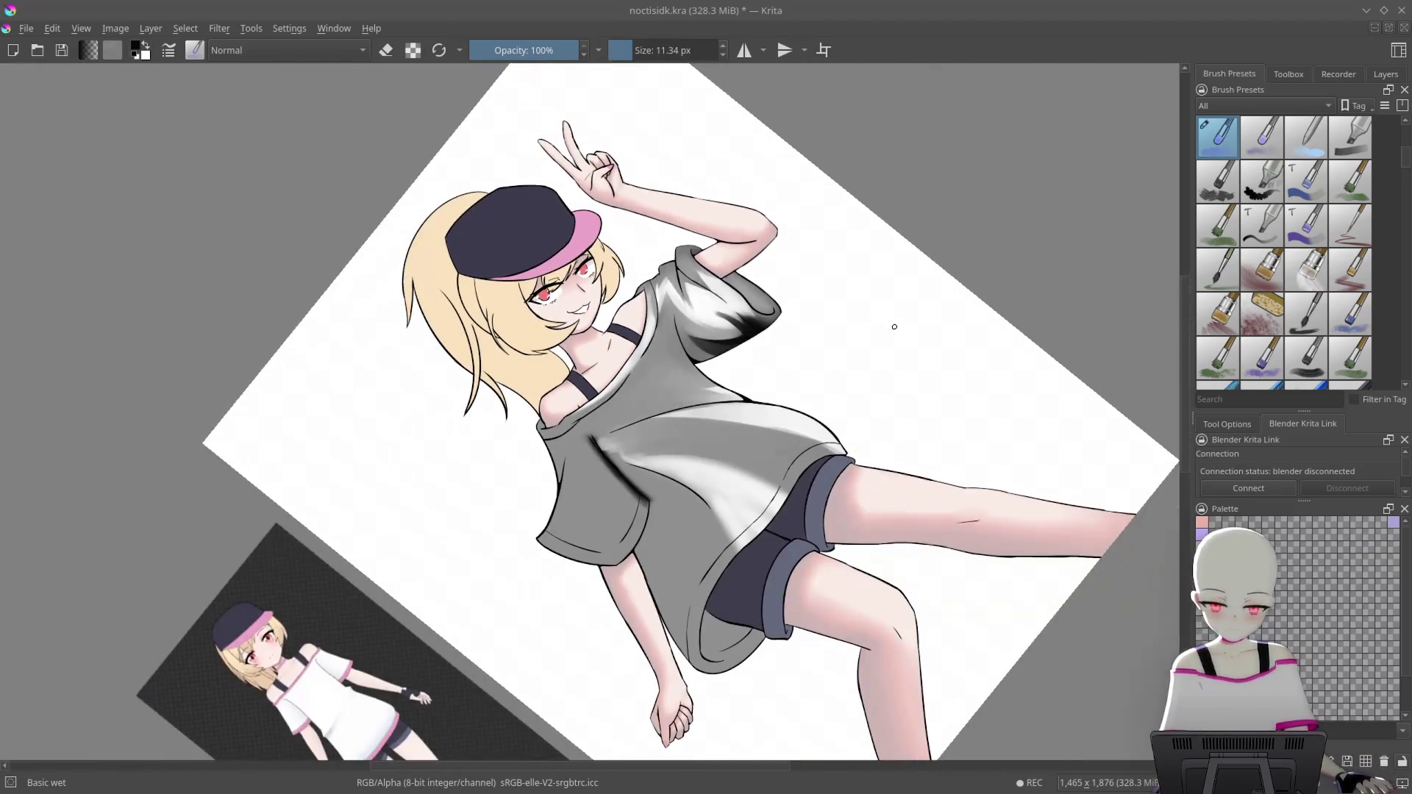
{"action": "scroll", "coordinate": [746, 290], "scroll_direction": "up", "scroll_amount": 10}
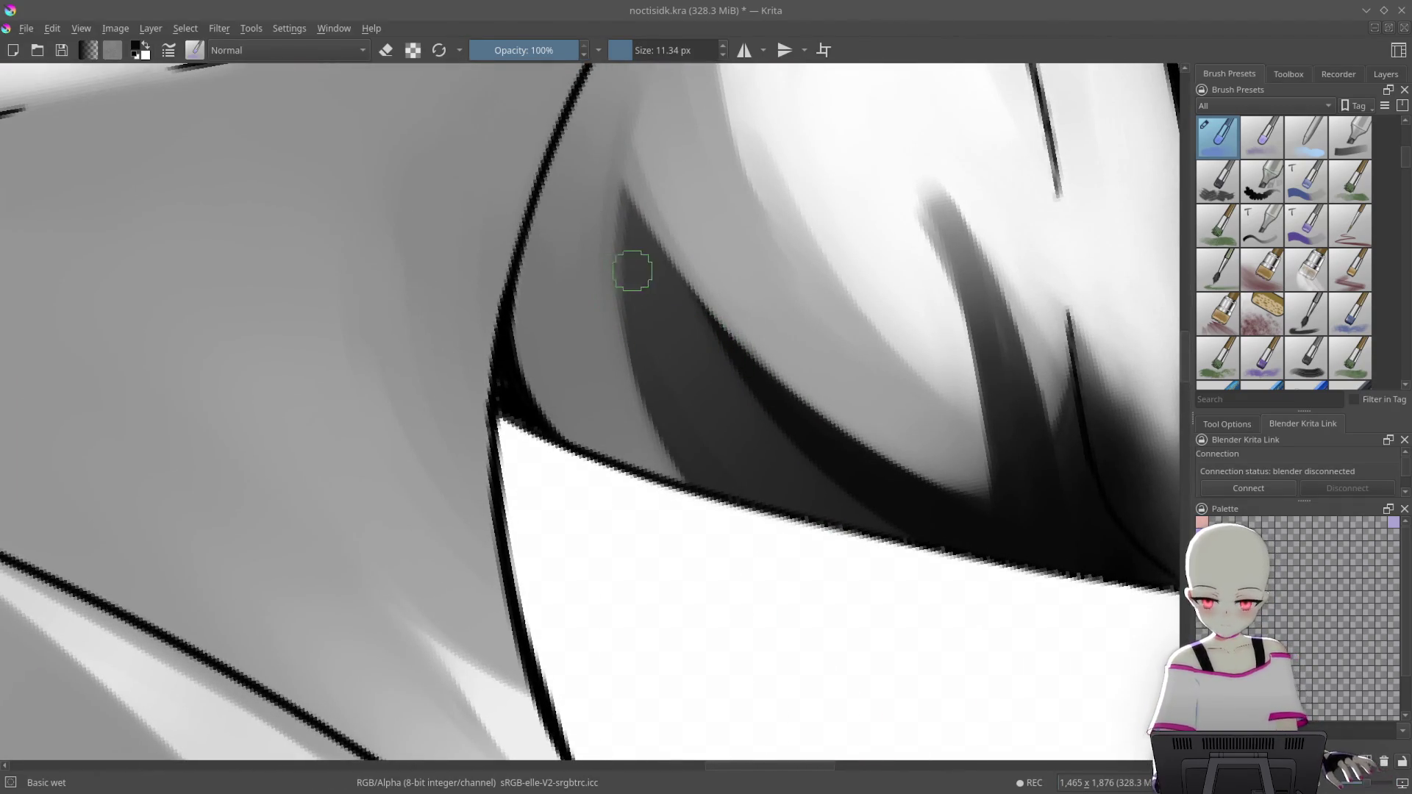
{"action": "mouse_move", "coordinate": [629, 463]}
{"action": "left_mouse_down"}
{"action": "mouse_move", "coordinate": [638, 289]}
{"action": "mouse_move", "coordinate": [511, 589]}
{"action": "left_mouse_up"}
{"action": "left_click_drag", "start_coordinate": [633, 290], "coordinate": [579, 507]}
{"action": "left_click_drag", "start_coordinate": [642, 334], "coordinate": [660, 500]}
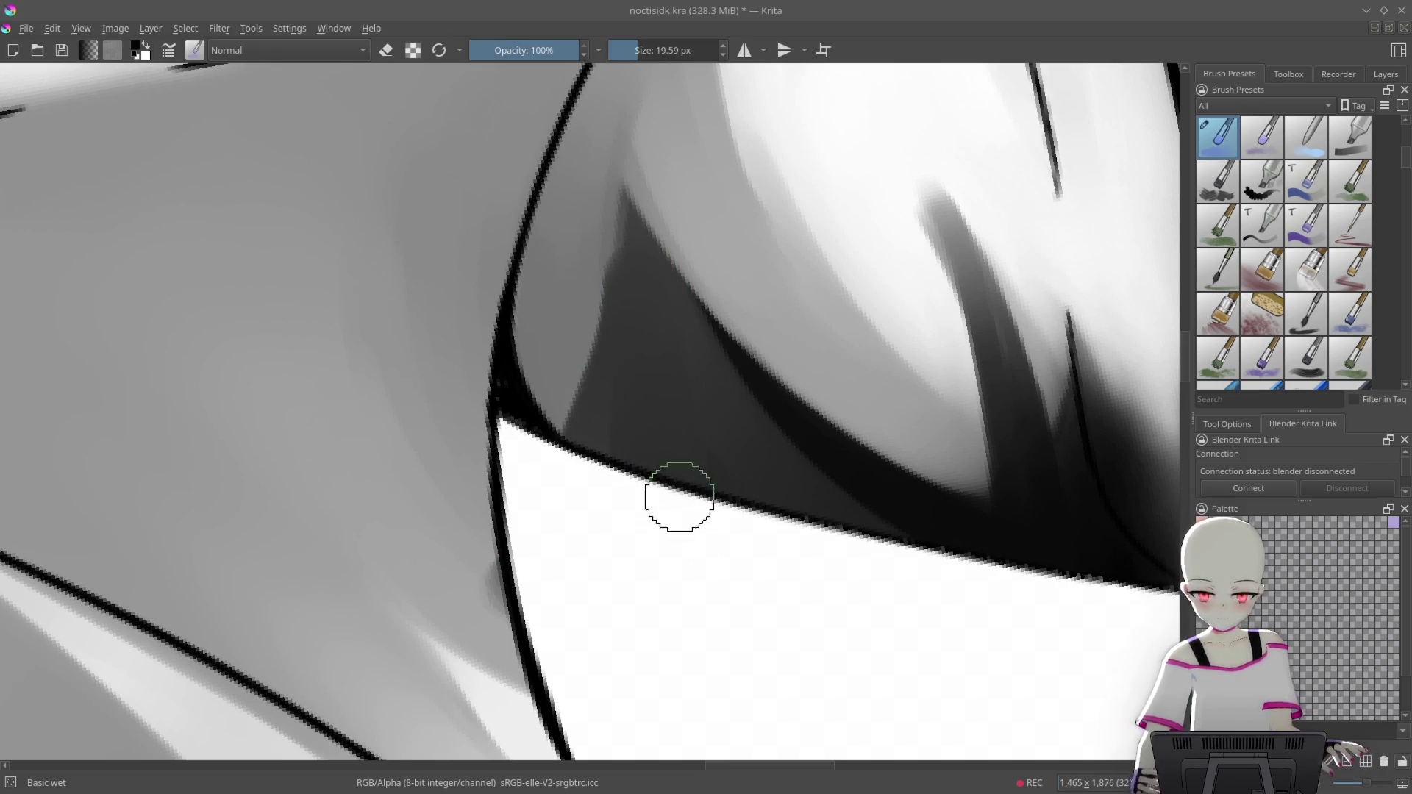
{"action": "left_click_drag", "start_coordinate": [603, 160], "coordinate": [547, 434]}
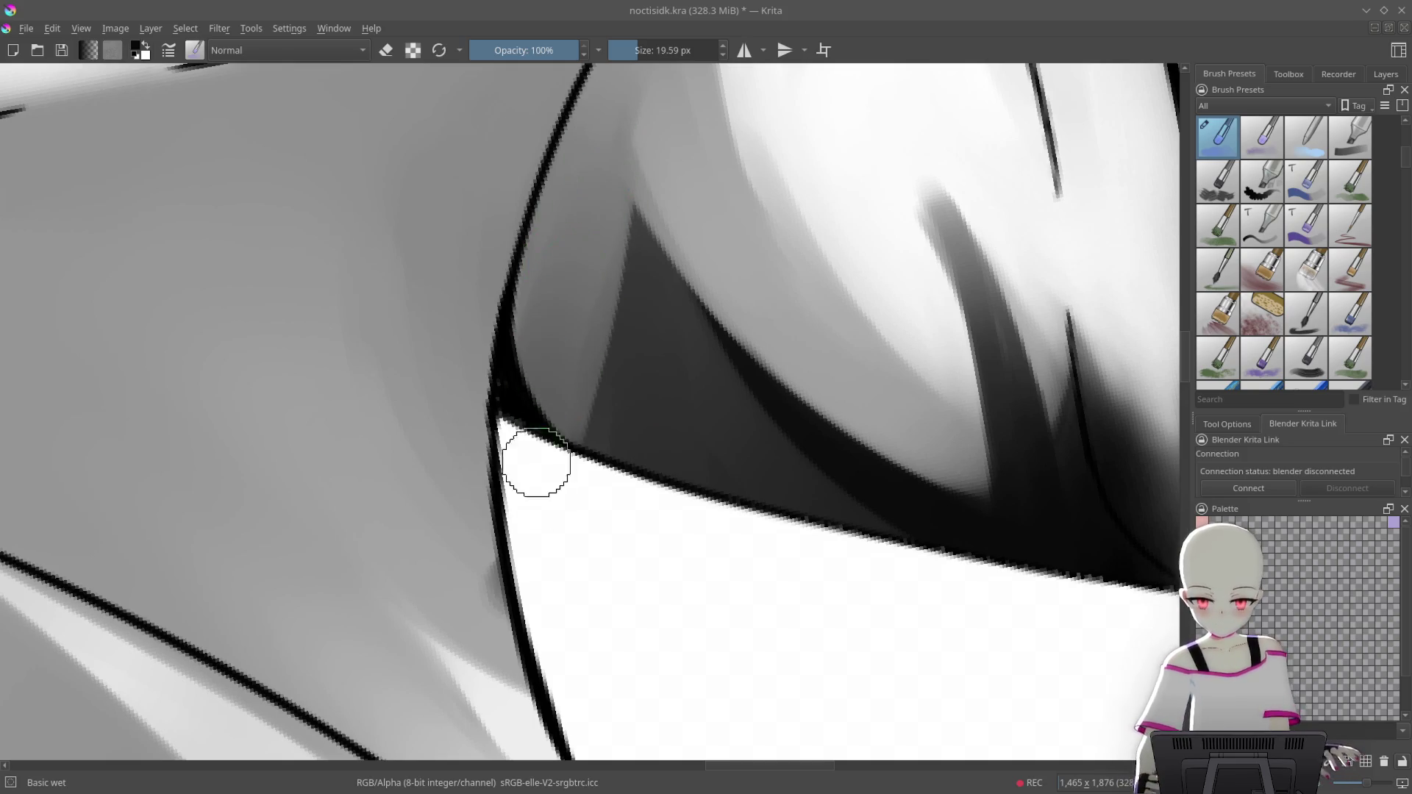
{"action": "left_click_drag", "start_coordinate": [651, 390], "coordinate": [615, 314]}
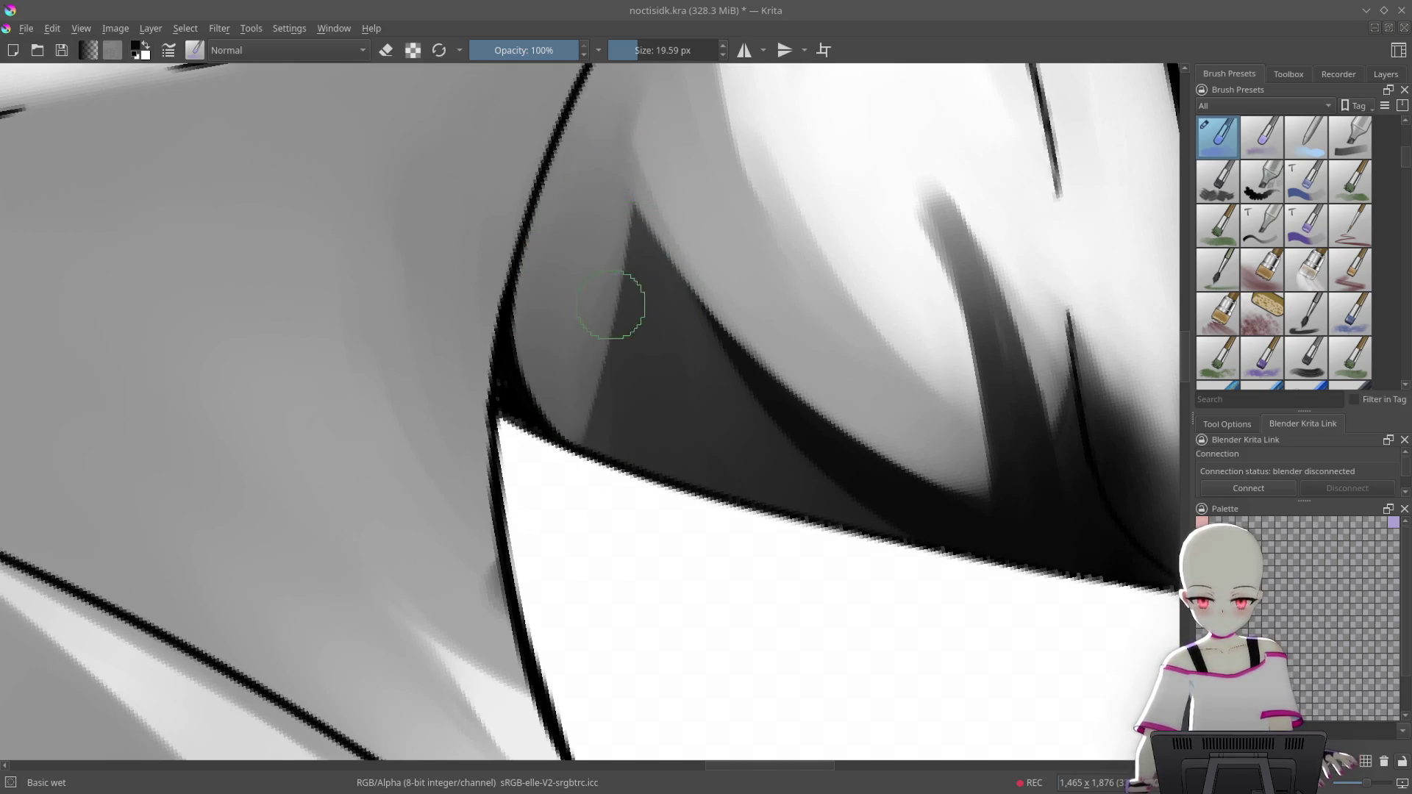
Show the layer stack and make the Gradient Map layer visible so the shirt turns white
{"action": "key", "text": "1"}
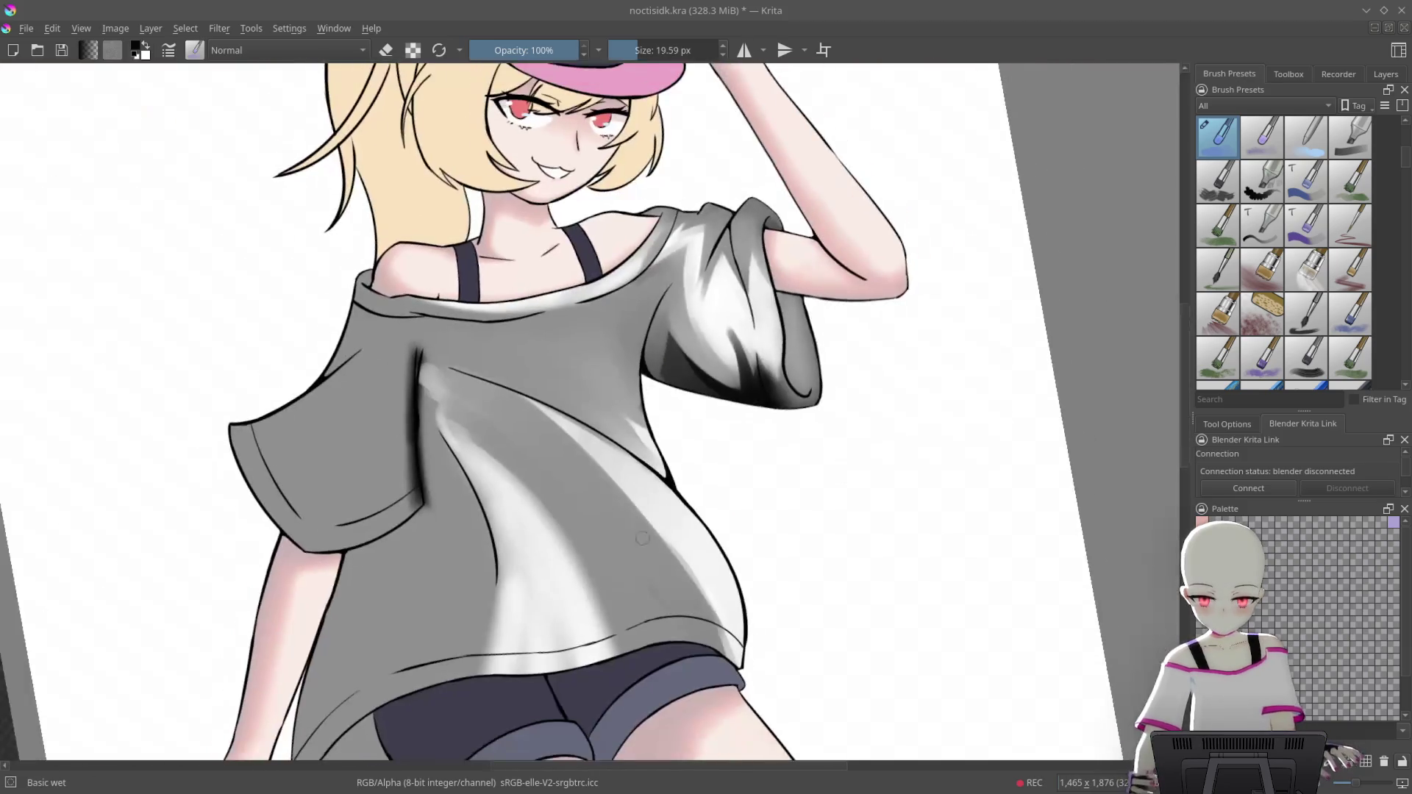
{"action": "mouse_move", "coordinate": [625, 402]}
{"action": "left_mouse_down"}
{"action": "mouse_move", "coordinate": [926, 581]}
{"action": "mouse_move", "coordinate": [919, 592]}
{"action": "left_mouse_up"}
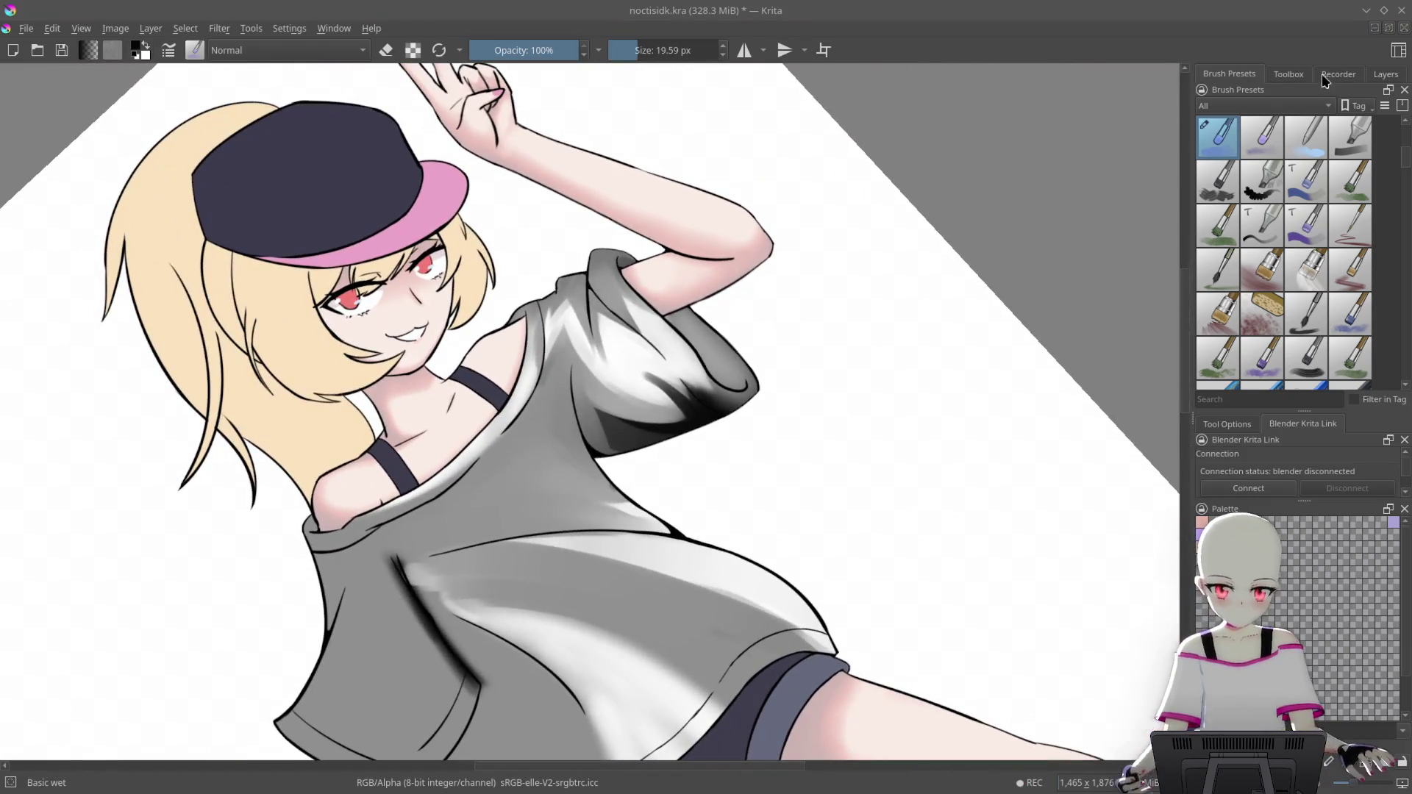
{"action": "left_click", "coordinate": [1288, 74]}
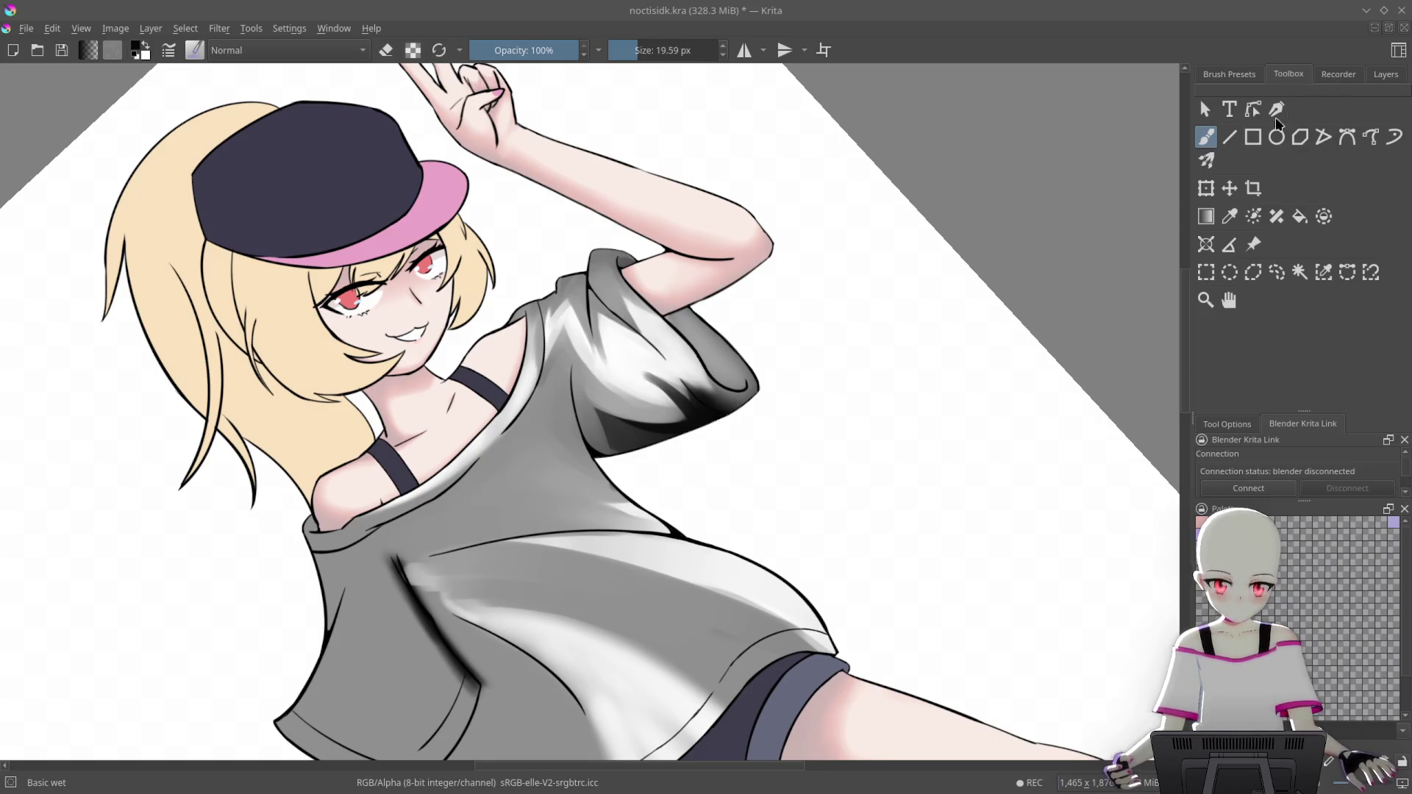
{"action": "left_click", "coordinate": [1258, 72]}
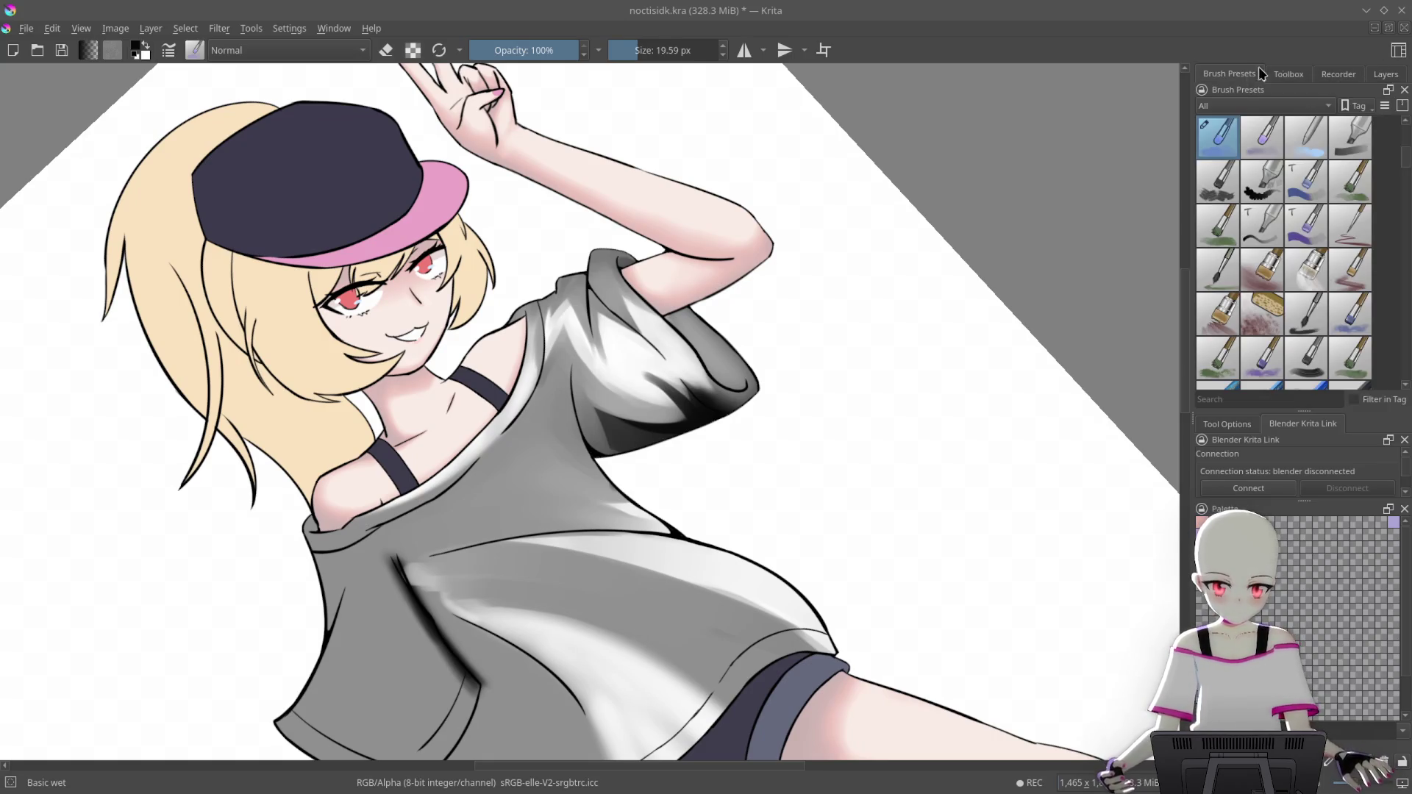
{"action": "left_click", "coordinate": [1385, 74]}
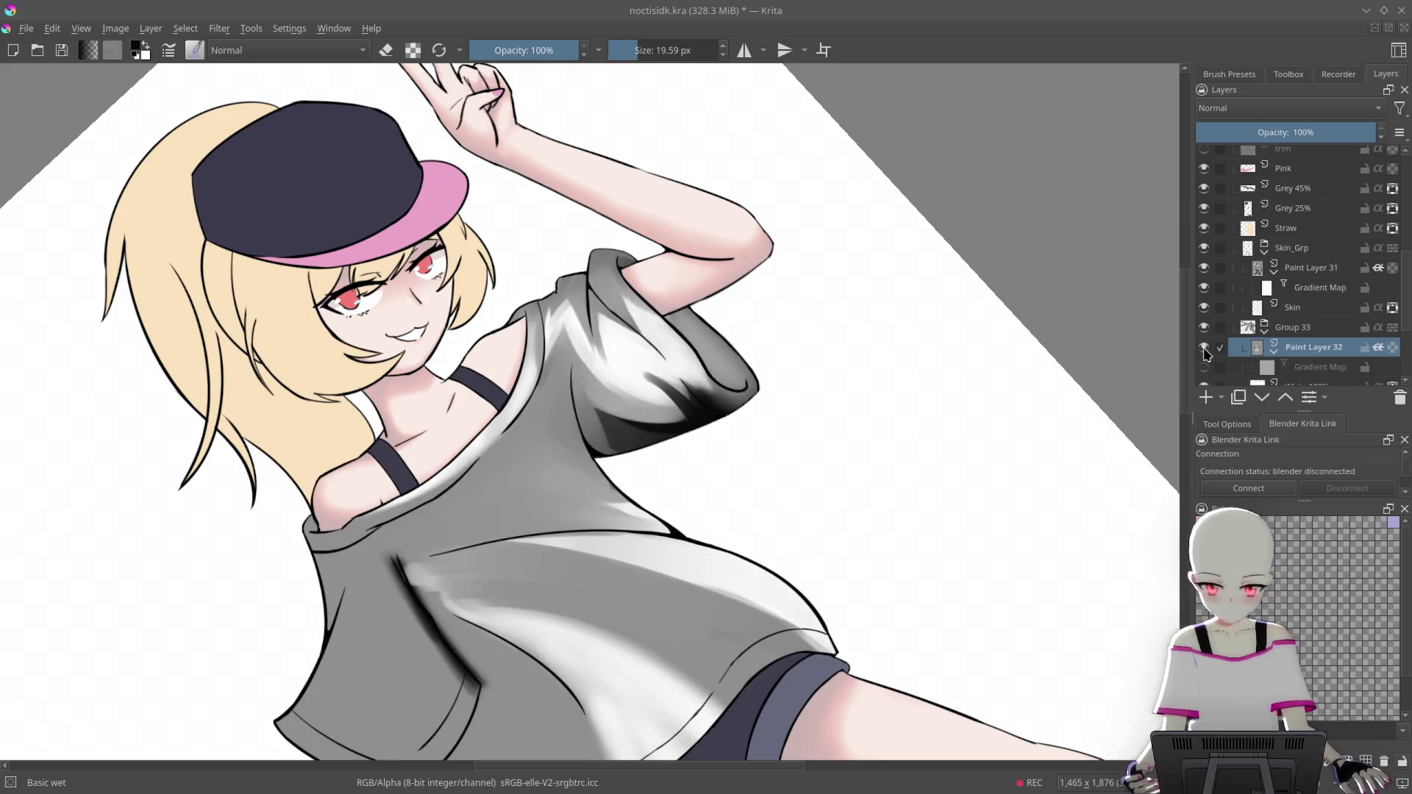
{"action": "left_click", "coordinate": [1203, 367]}
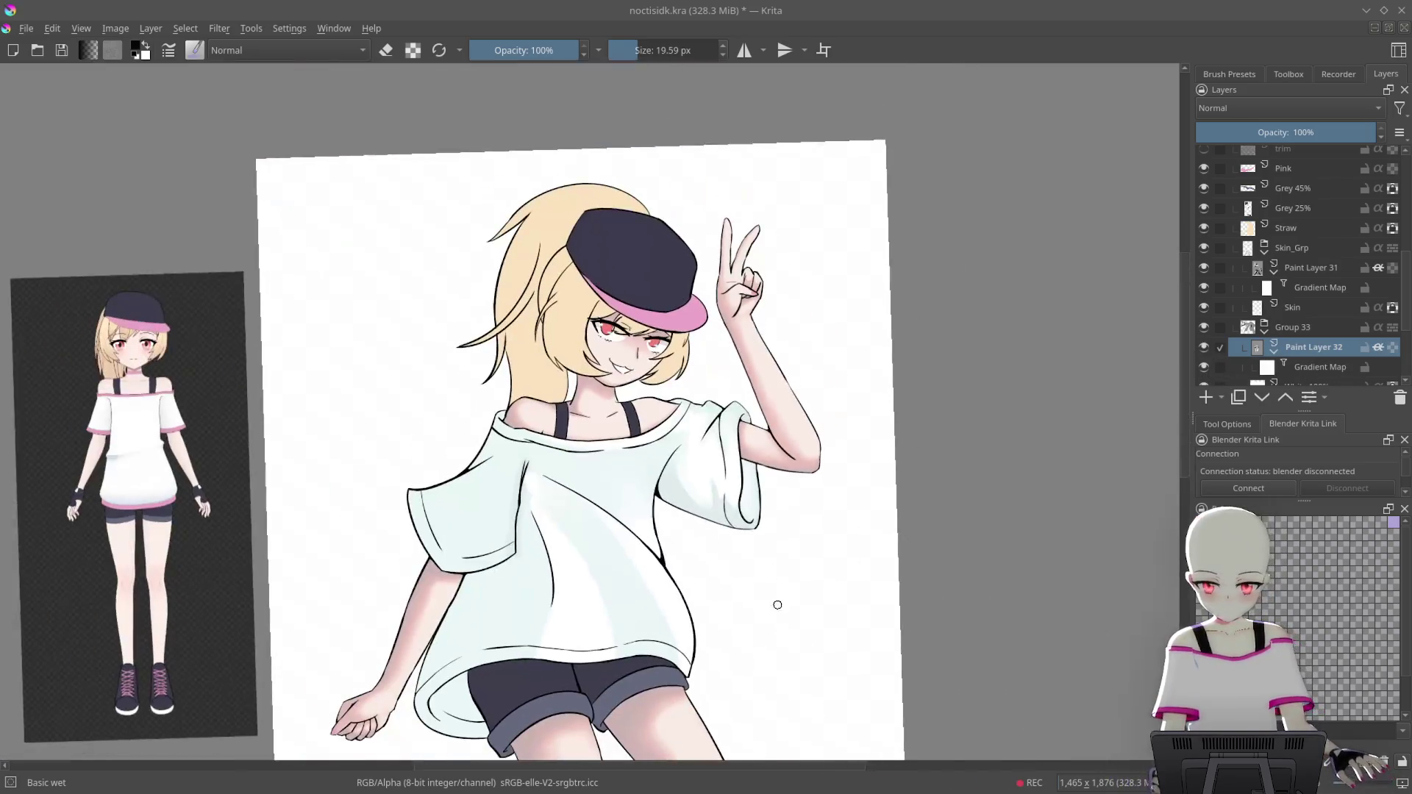
Reset the canvas rotation to upright and select the Gradient Map layer
{"action": "mouse_move", "coordinate": [778, 604]}
{"action": "left_mouse_down"}
{"action": "mouse_move", "coordinate": [741, 249]}
{"action": "mouse_move", "coordinate": [812, 456]}
{"action": "mouse_move", "coordinate": [806, 336]}
{"action": "mouse_move", "coordinate": [647, 505]}
{"action": "left_mouse_up"}
{"action": "scroll", "coordinate": [700, 404], "scroll_direction": "up", "scroll_amount": 5}
{"action": "key", "text": "5"}
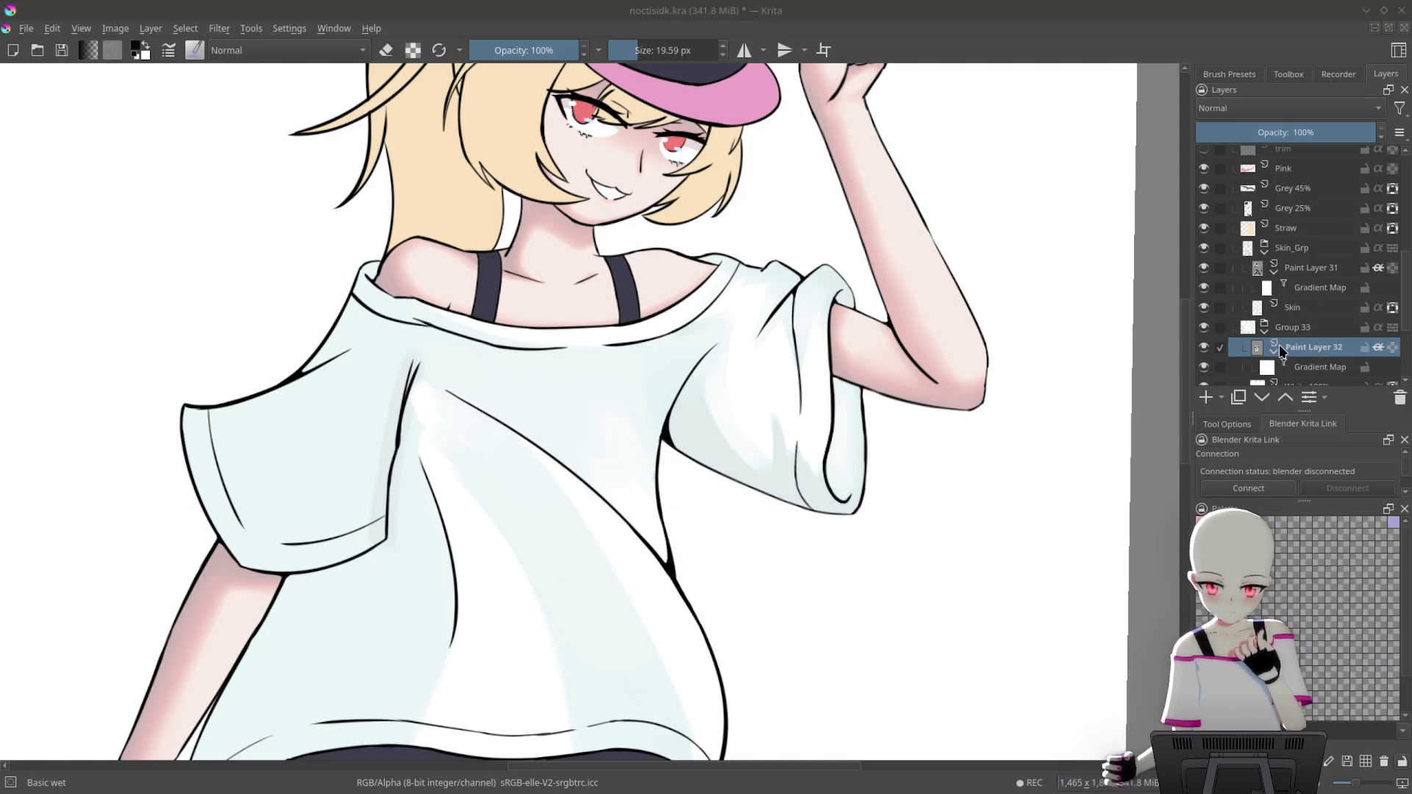
{"action": "left_click", "coordinate": [1320, 366]}
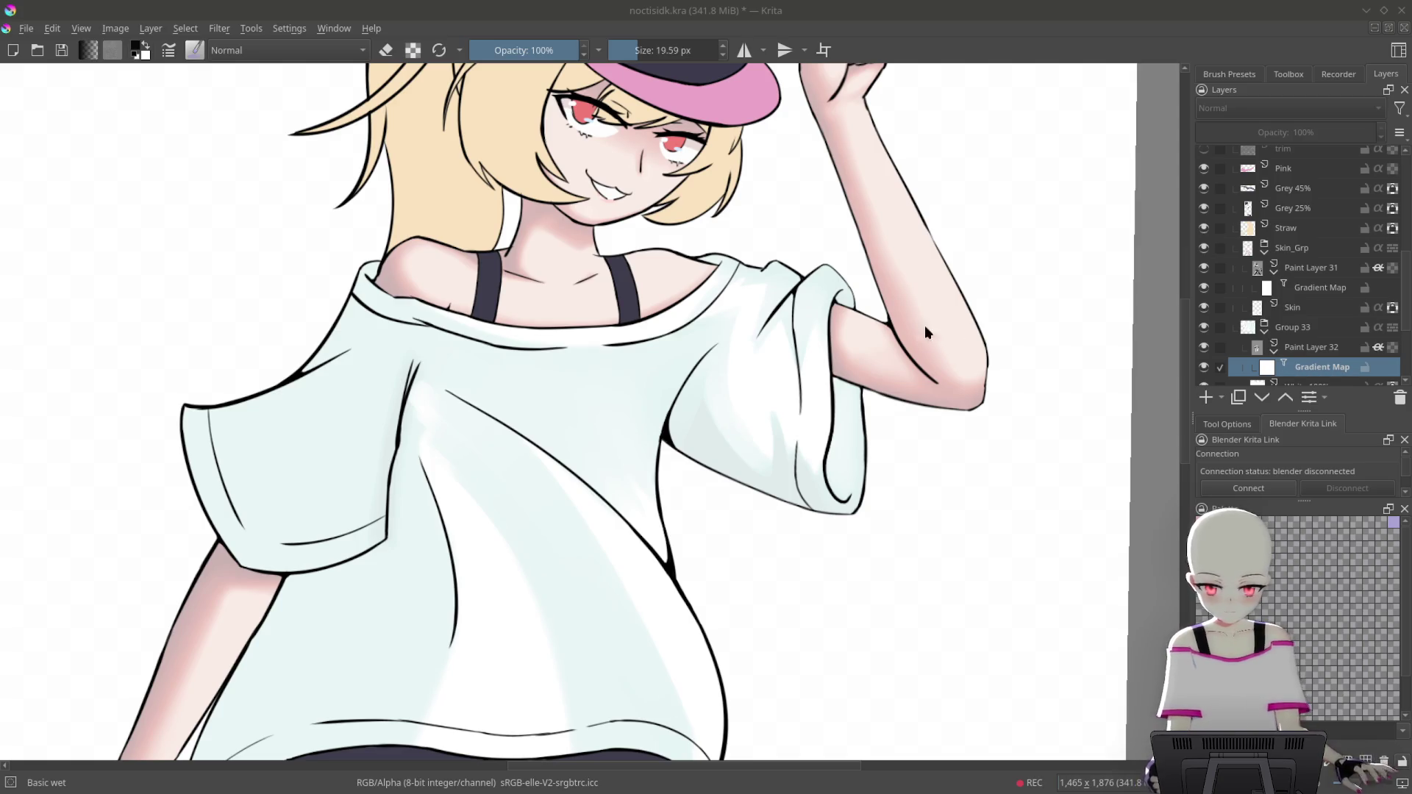
{"action": "scroll", "coordinate": [839, 514], "scroll_direction": "down", "scroll_amount": 5}
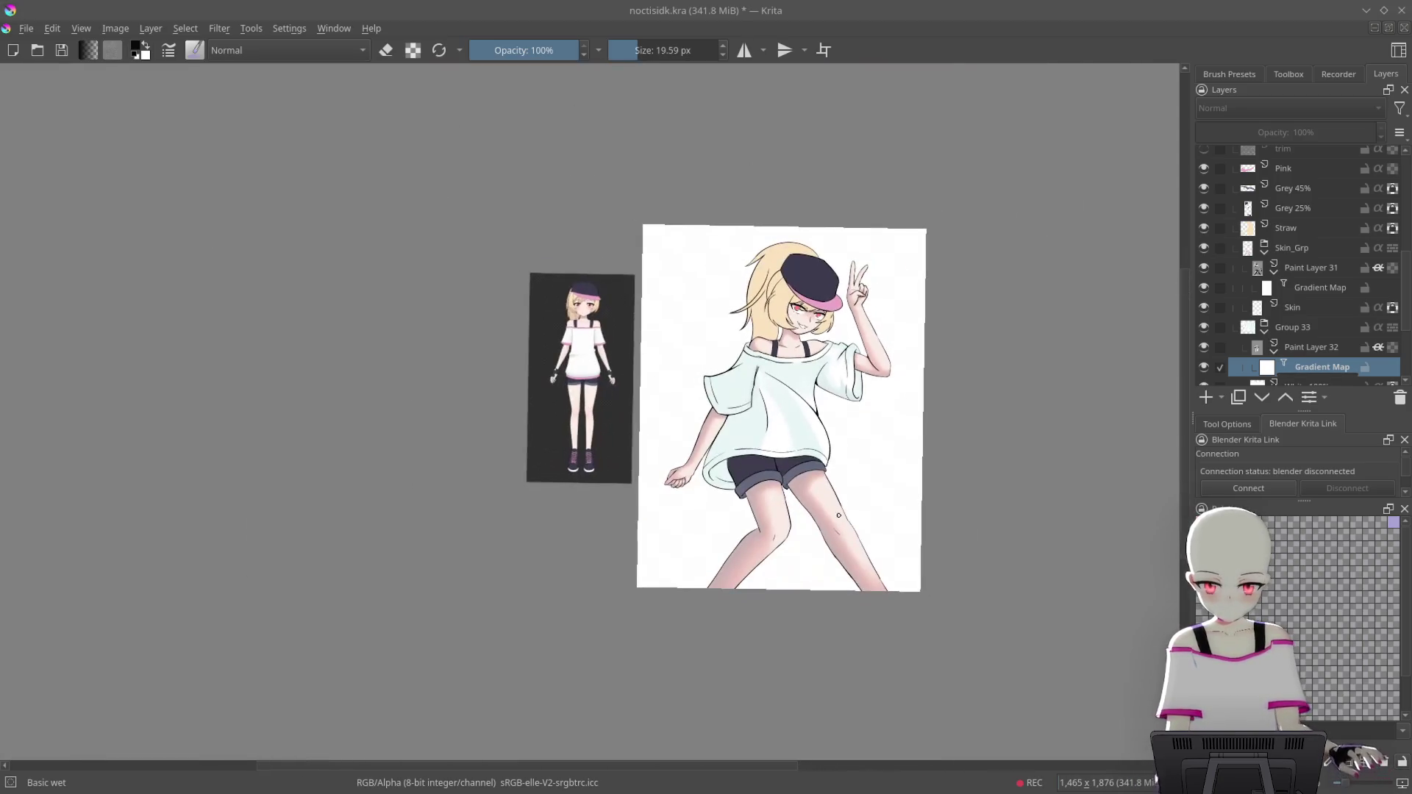
{"action": "left_click_drag", "start_coordinate": [870, 434], "coordinate": [741, 139]}
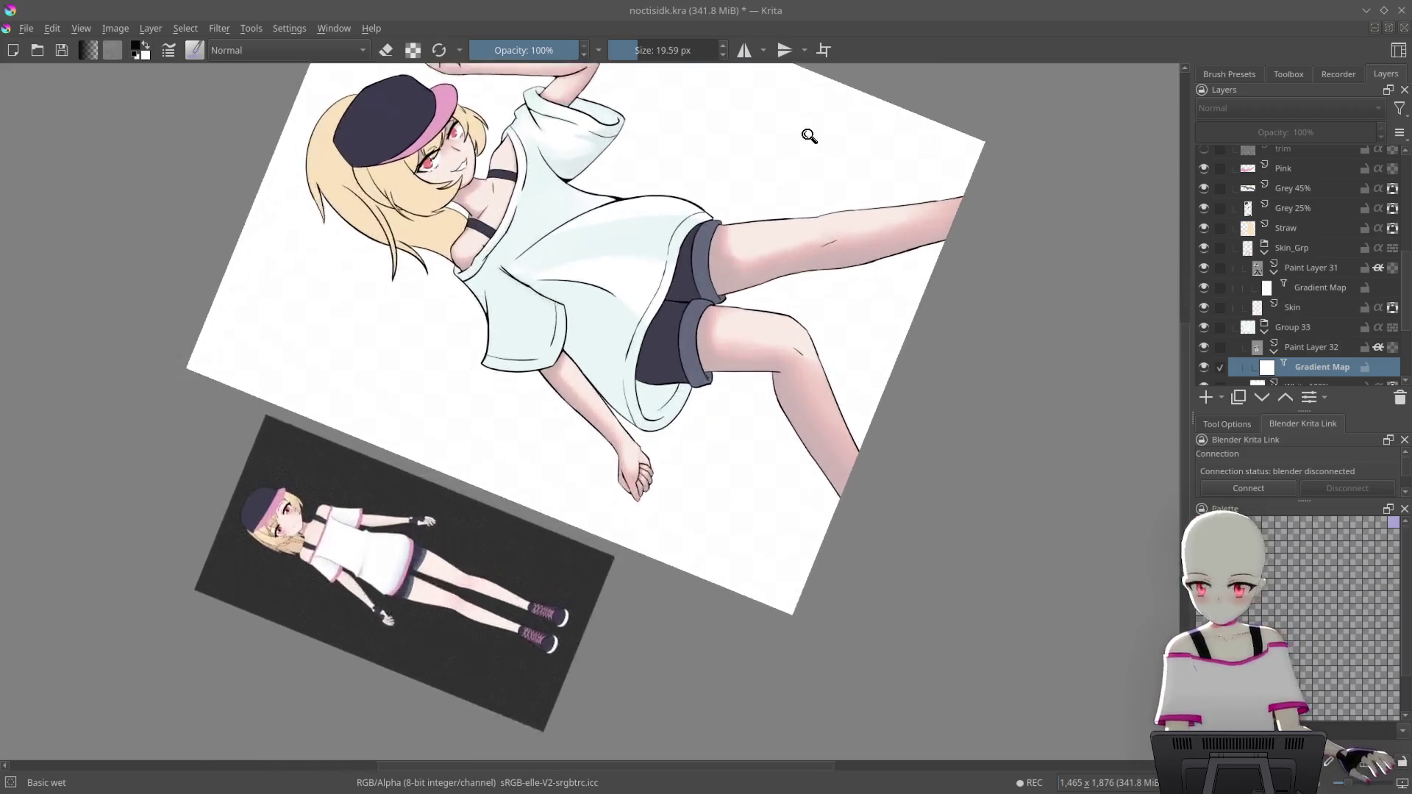
{"action": "scroll", "coordinate": [813, 132], "scroll_direction": "up", "scroll_amount": 5}
{"action": "scroll", "coordinate": [722, 122], "scroll_direction": "up", "scroll_amount": 2}
{"action": "scroll", "coordinate": [736, 147], "scroll_direction": "up", "scroll_amount": 1}
{"action": "scroll", "coordinate": [801, 157], "scroll_direction": "up", "scroll_amount": 2}
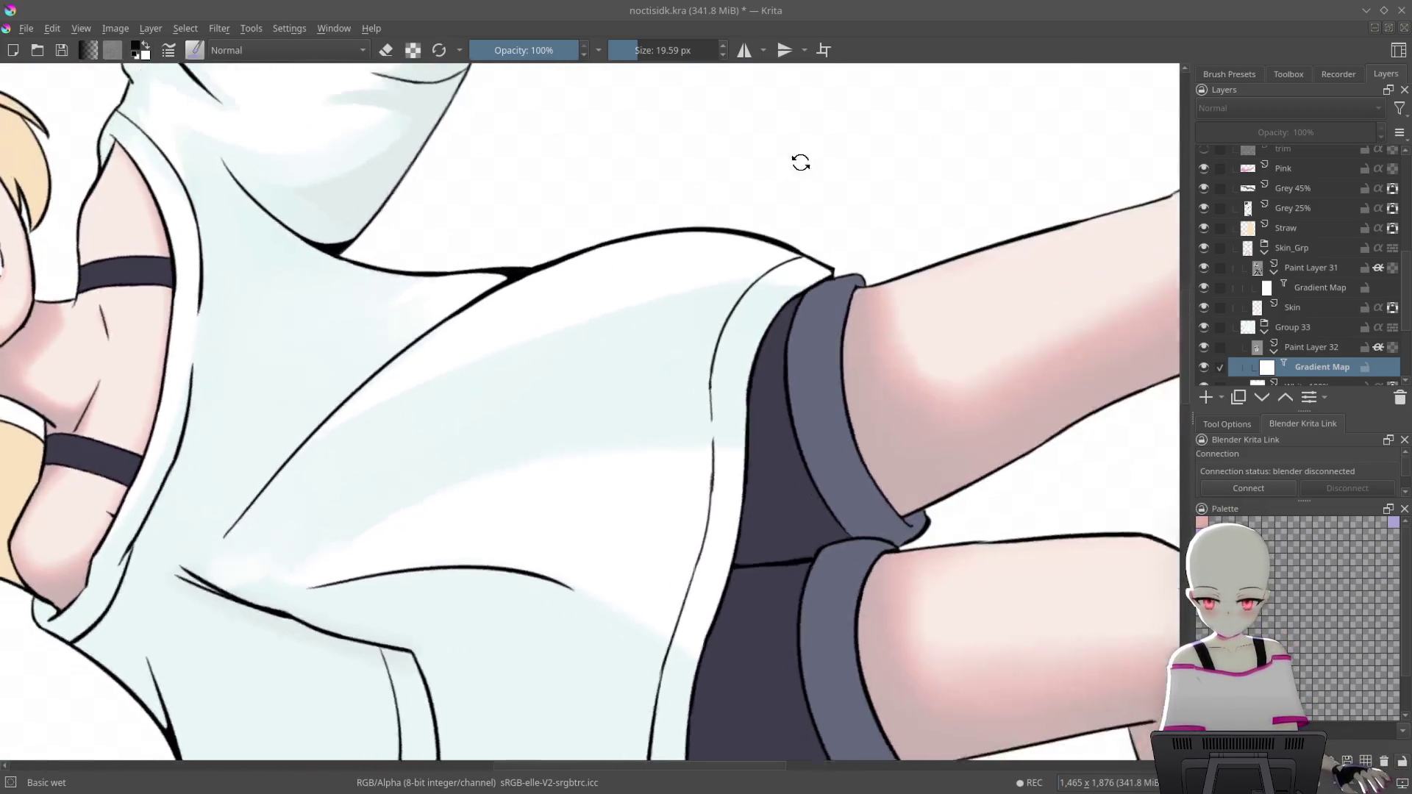
{"action": "scroll", "coordinate": [650, 201], "scroll_direction": "up", "scroll_amount": 2}
{"action": "scroll", "coordinate": [650, 201], "scroll_direction": "up", "scroll_amount": 2}
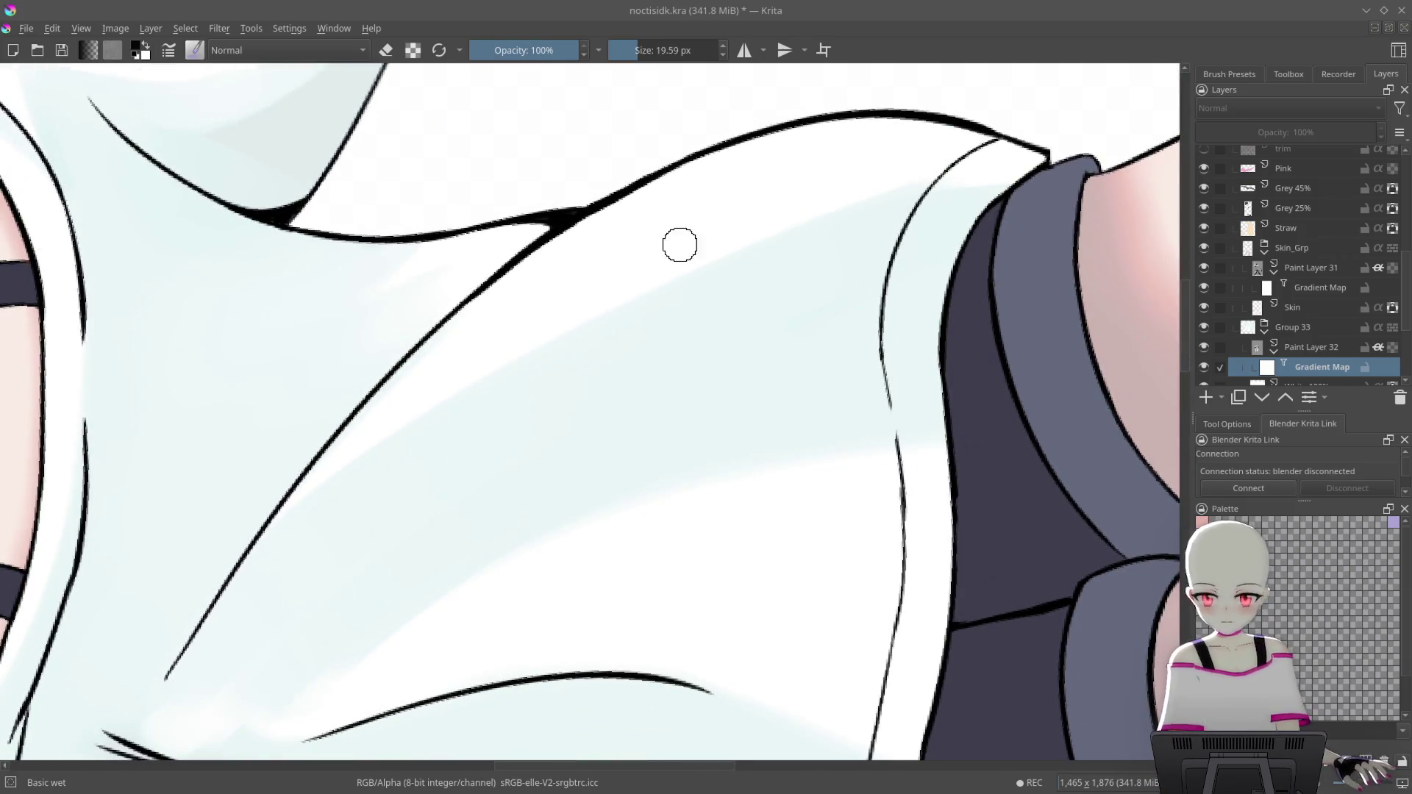
Enlarge the brush to about 68 px and paint white over the top of the blue shading on Paint Layer 32
{"action": "left_click_drag", "start_coordinate": [677, 233], "coordinate": [728, 233]}
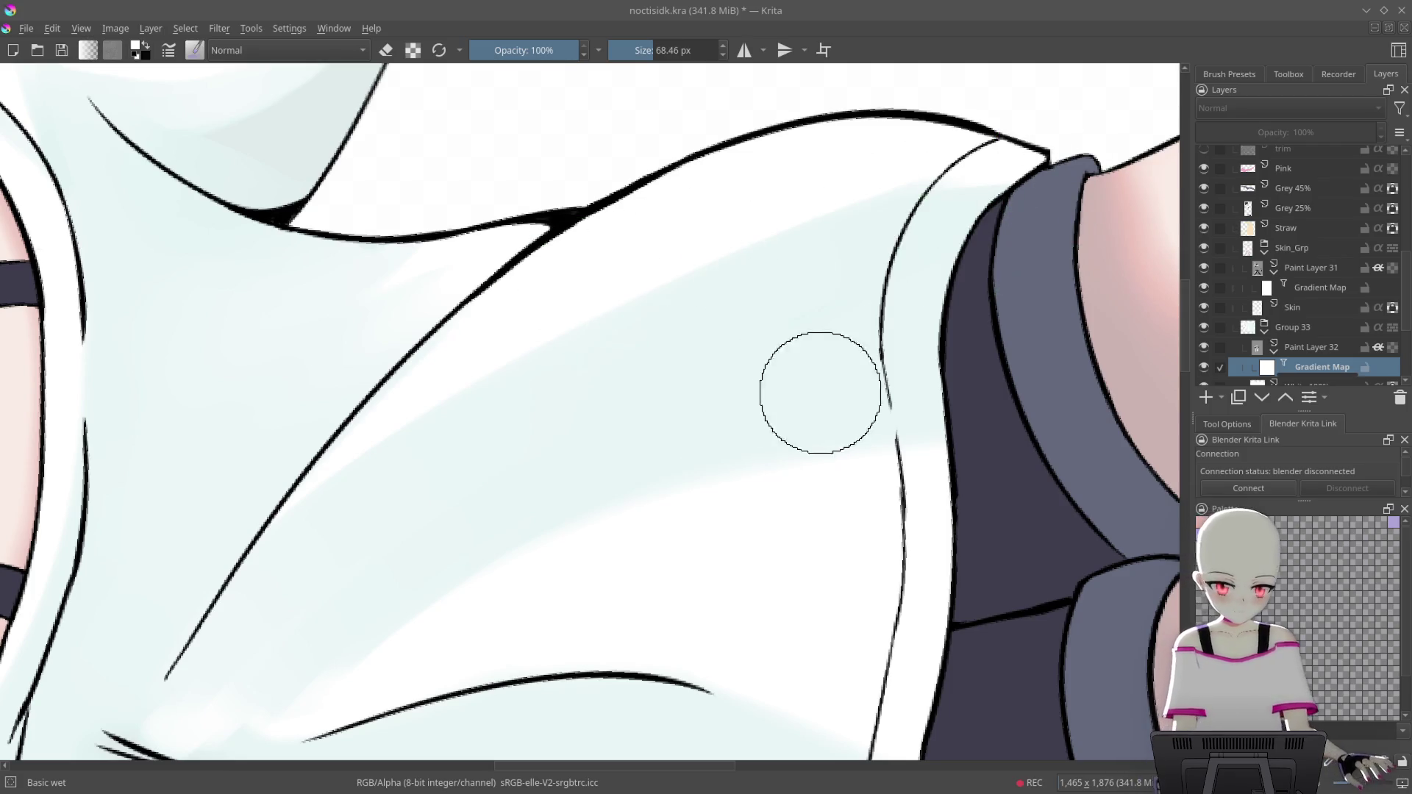
{"action": "left_click", "coordinate": [1279, 347]}
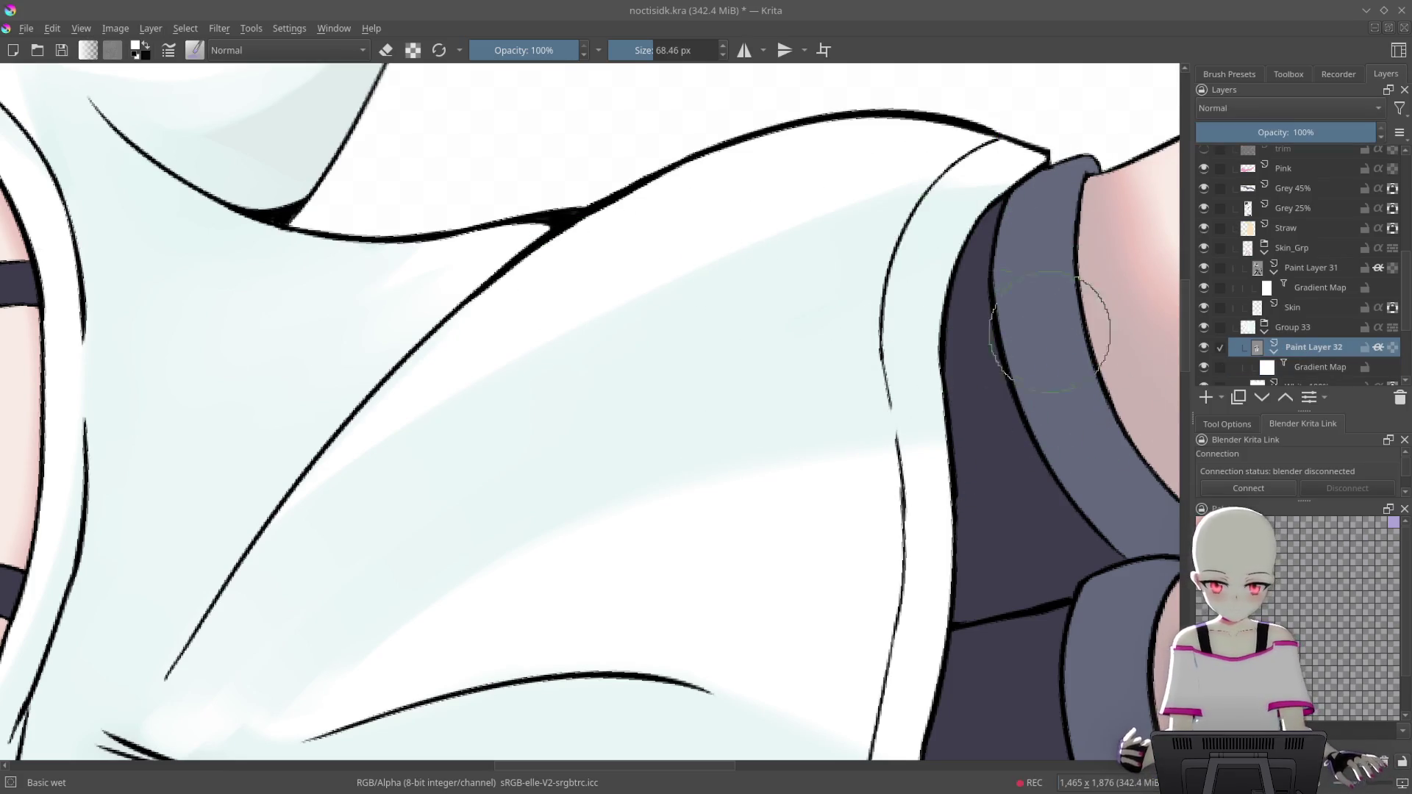
{"action": "left_click_drag", "start_coordinate": [447, 372], "coordinate": [721, 252]}
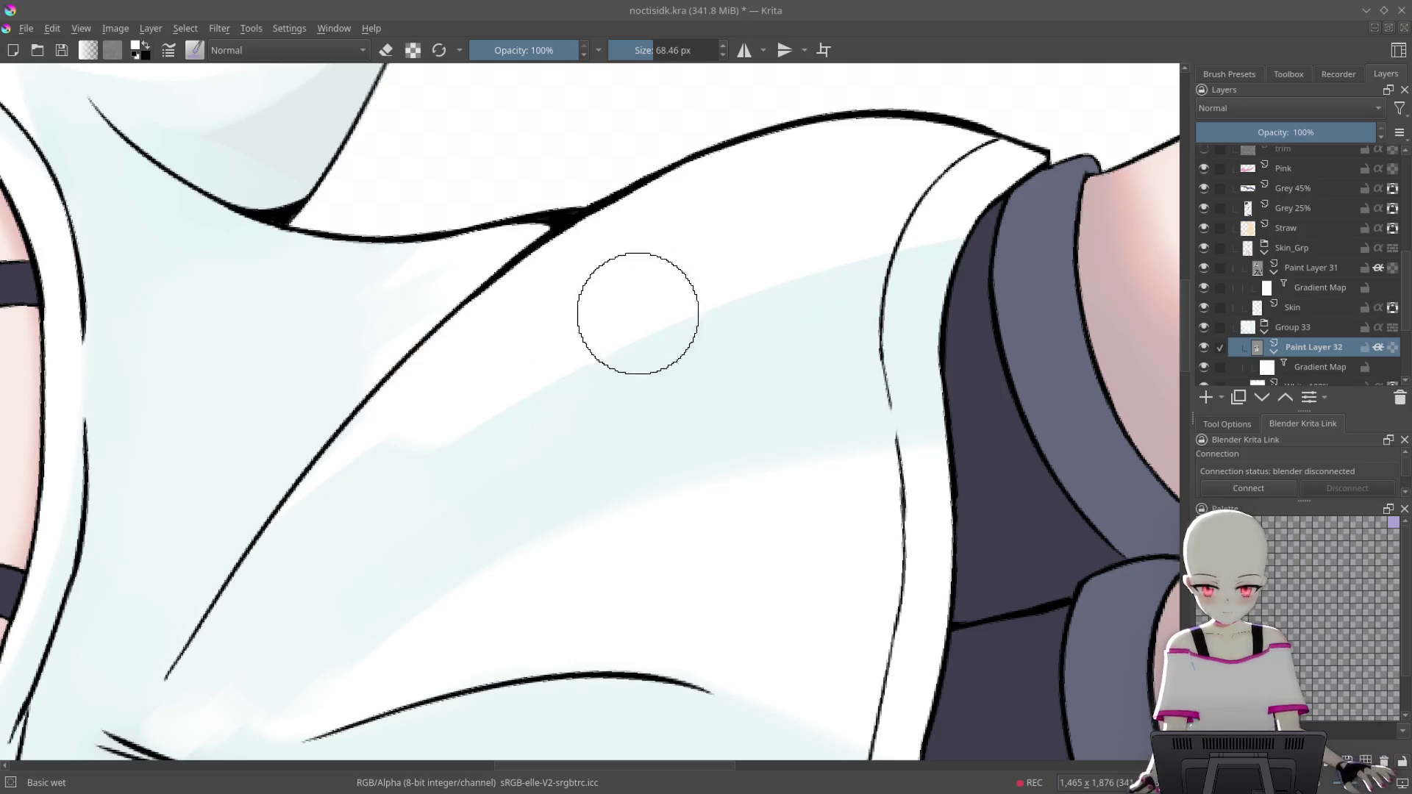
{"action": "left_click_drag", "start_coordinate": [647, 302], "coordinate": [901, 268]}
{"action": "left_click_drag", "start_coordinate": [701, 312], "coordinate": [884, 198]}
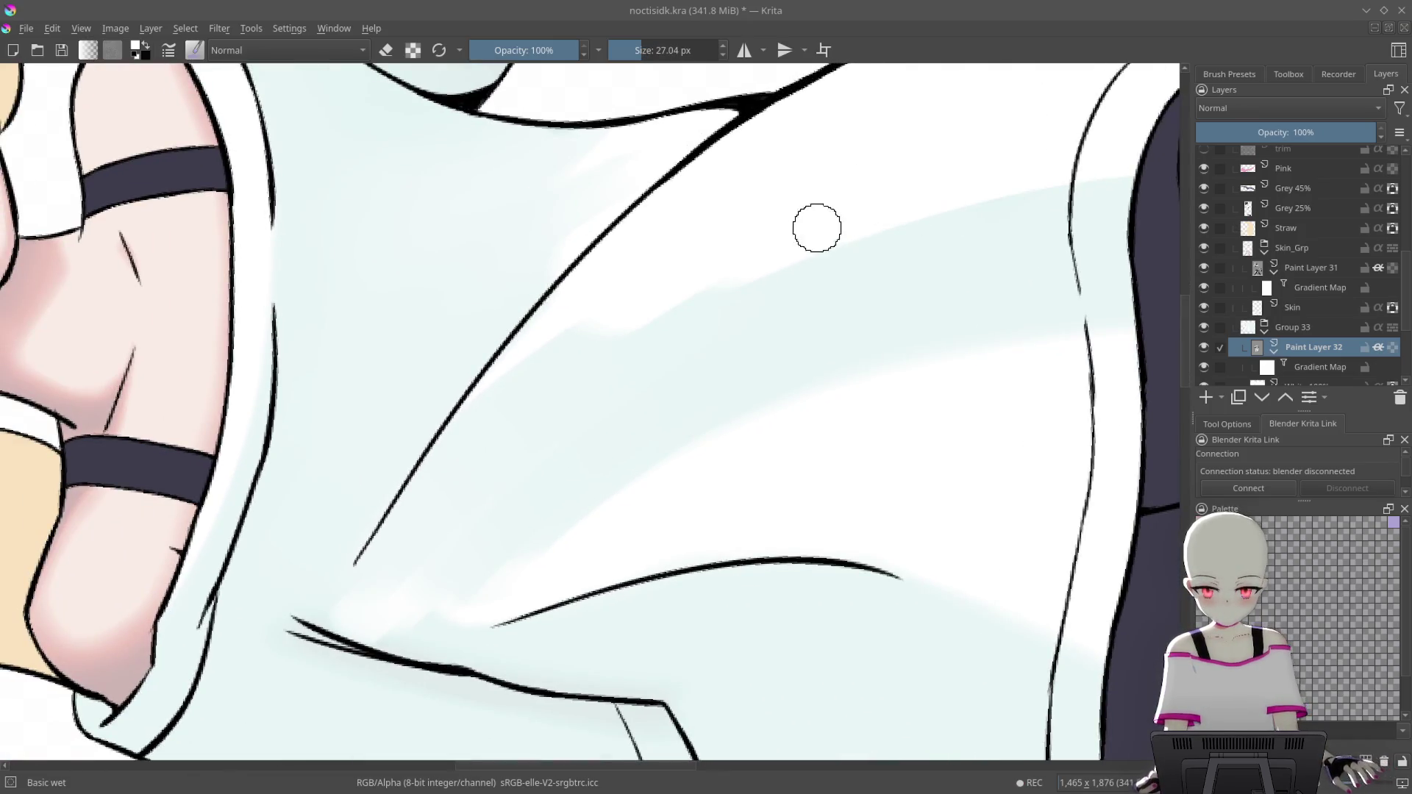
Rotate and zoom the view around the figure to check the widened white area
{"action": "scroll", "coordinate": [816, 228], "scroll_direction": "up", "scroll_amount": 5}
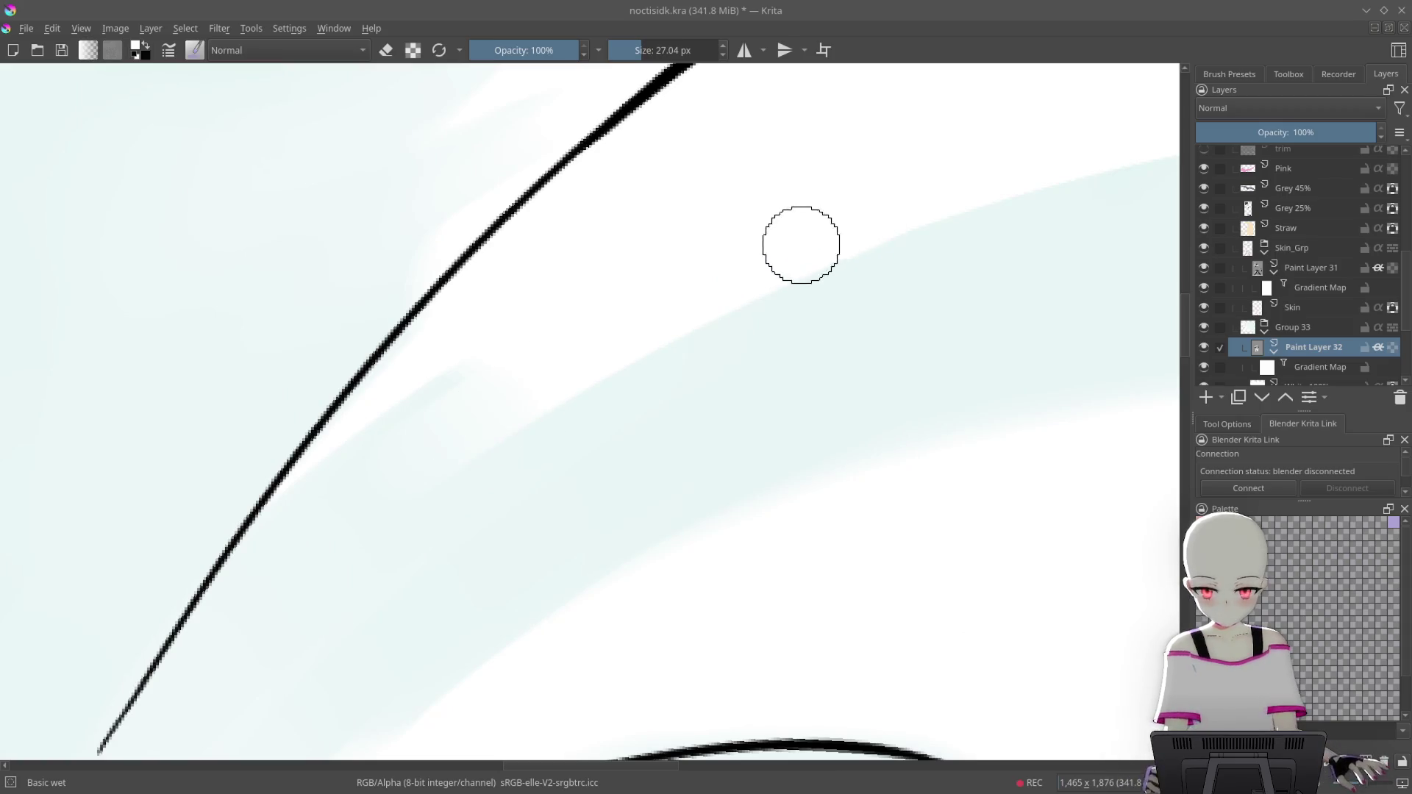
{"action": "scroll", "coordinate": [590, 343], "scroll_direction": "down", "scroll_amount": 5}
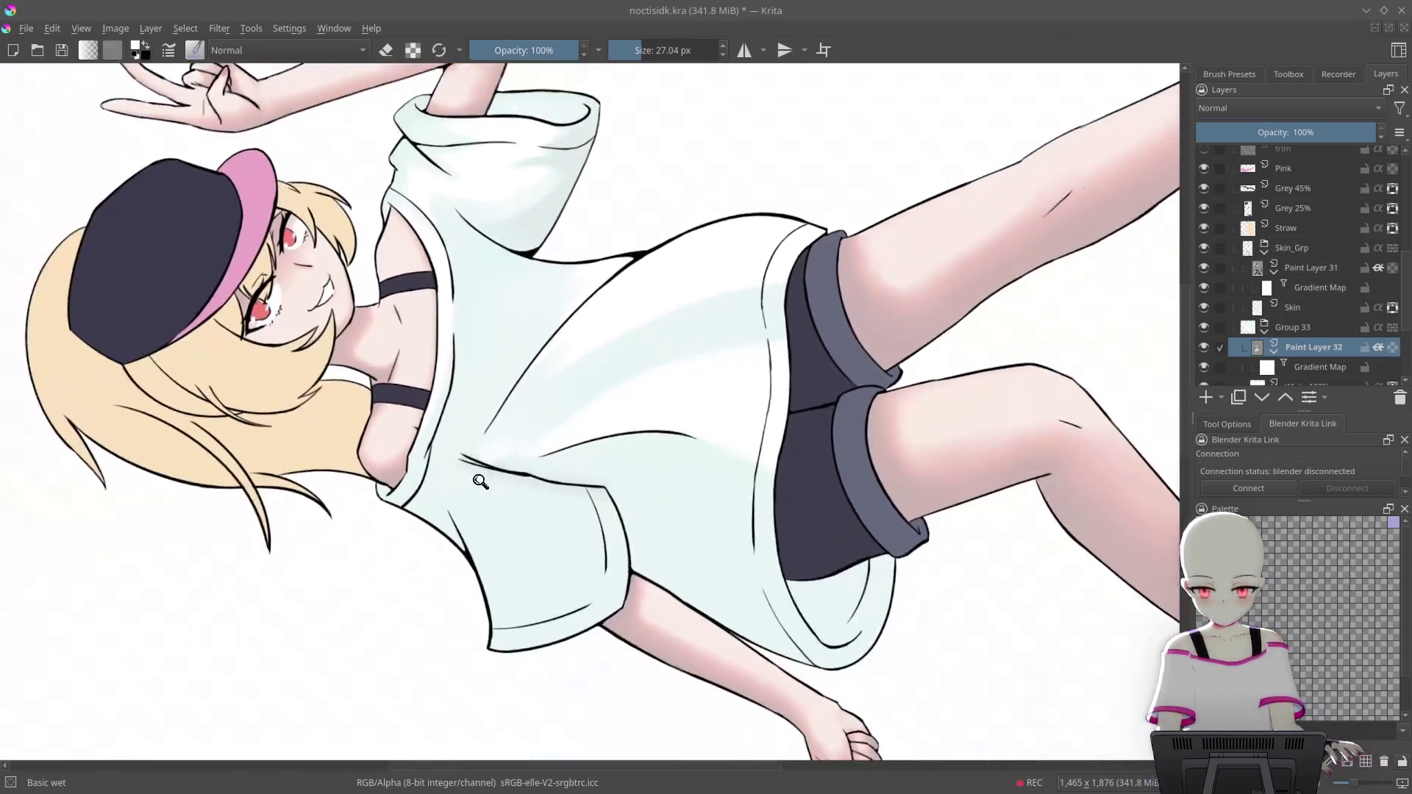
{"action": "scroll", "coordinate": [630, 318], "scroll_direction": "up", "scroll_amount": 5}
{"action": "left_click_drag", "start_coordinate": [750, 251], "coordinate": [589, 350]}
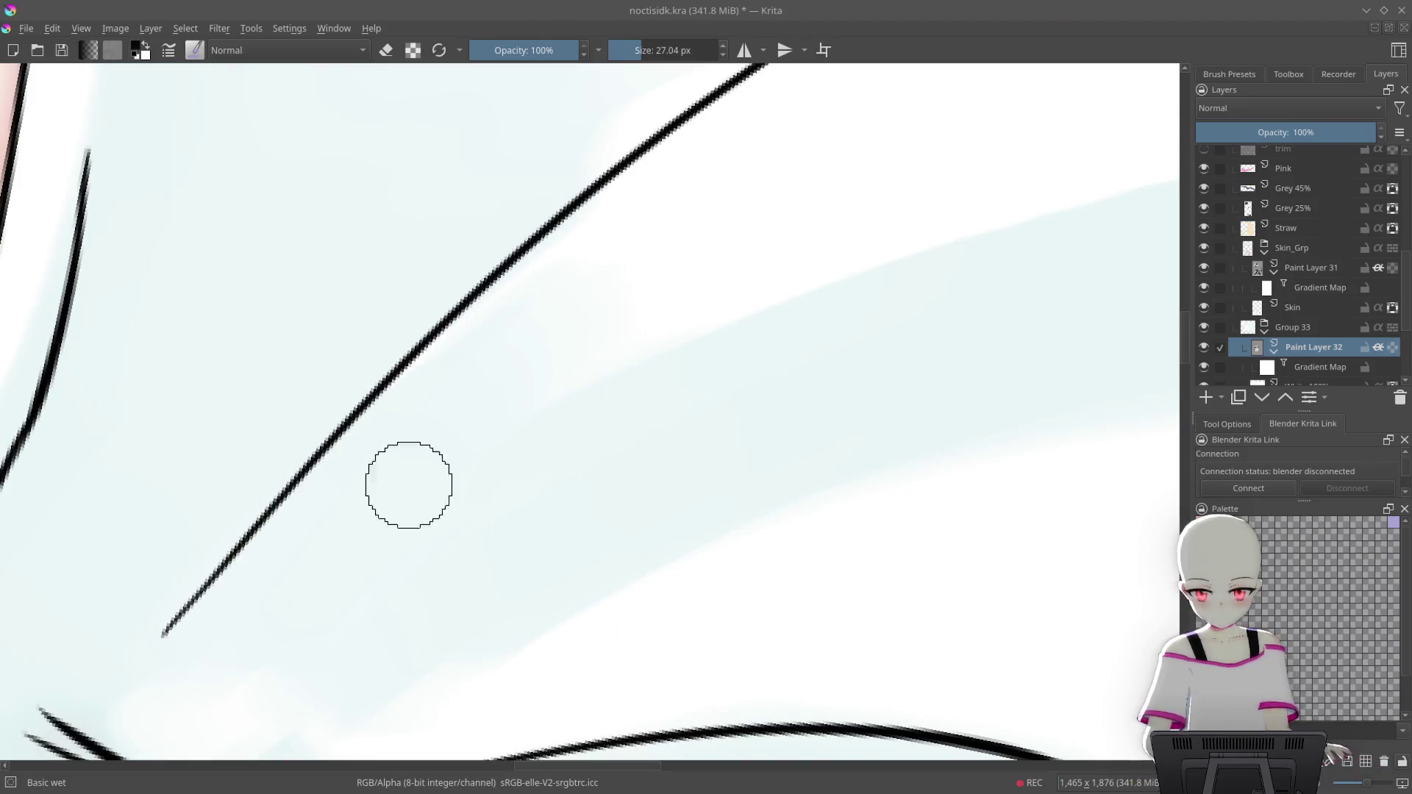
{"action": "scroll", "coordinate": [580, 517], "scroll_direction": "down", "scroll_amount": 5}
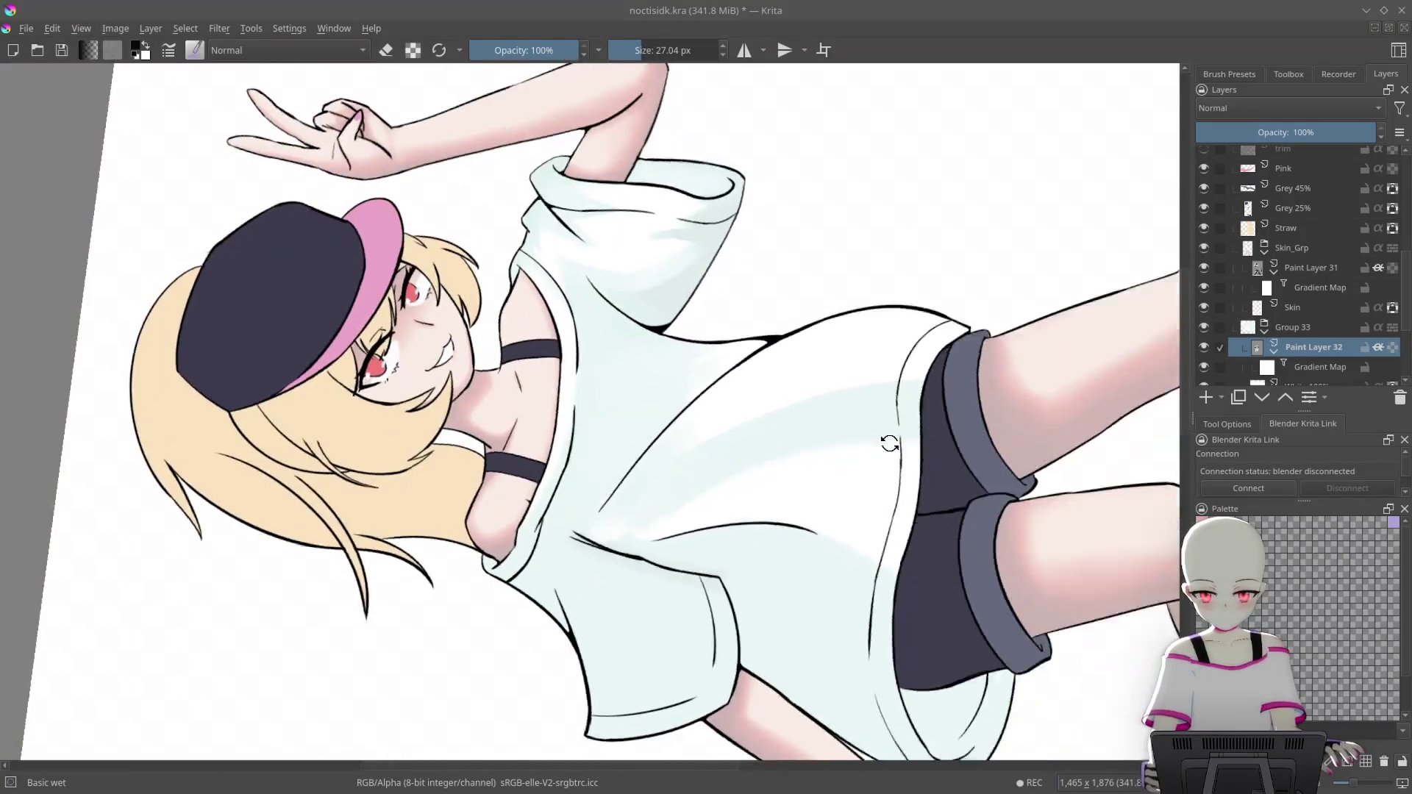
{"action": "mouse_move", "coordinate": [735, 383]}
{"action": "left_mouse_down"}
{"action": "mouse_move", "coordinate": [961, 269]}
{"action": "mouse_move", "coordinate": [907, 428]}
{"action": "left_mouse_up"}
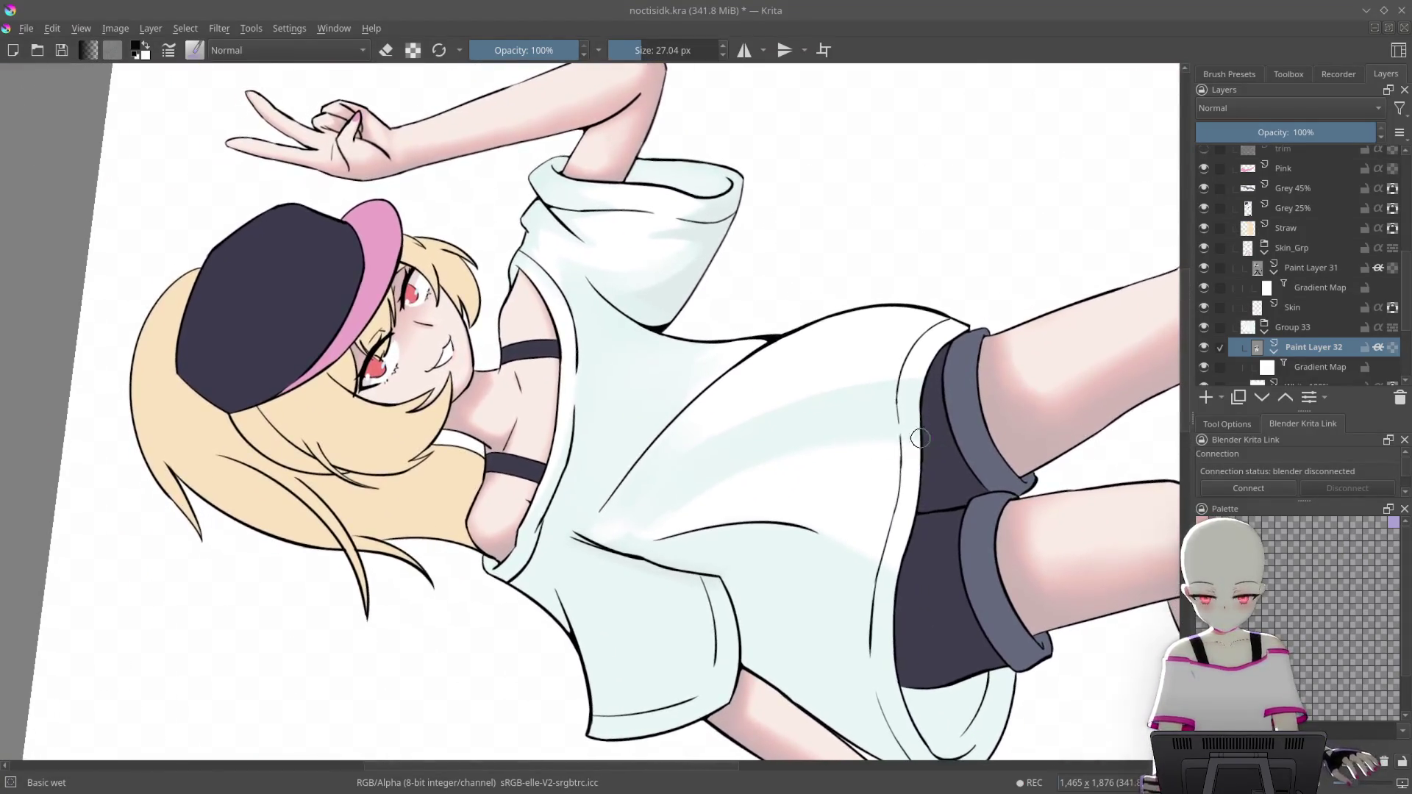
{"action": "scroll", "coordinate": [775, 434], "scroll_direction": "up", "scroll_amount": 3}
{"action": "scroll", "coordinate": [775, 434], "scroll_direction": "up", "scroll_amount": 3}
{"action": "scroll", "coordinate": [787, 368], "scroll_direction": "up", "scroll_amount": 3}
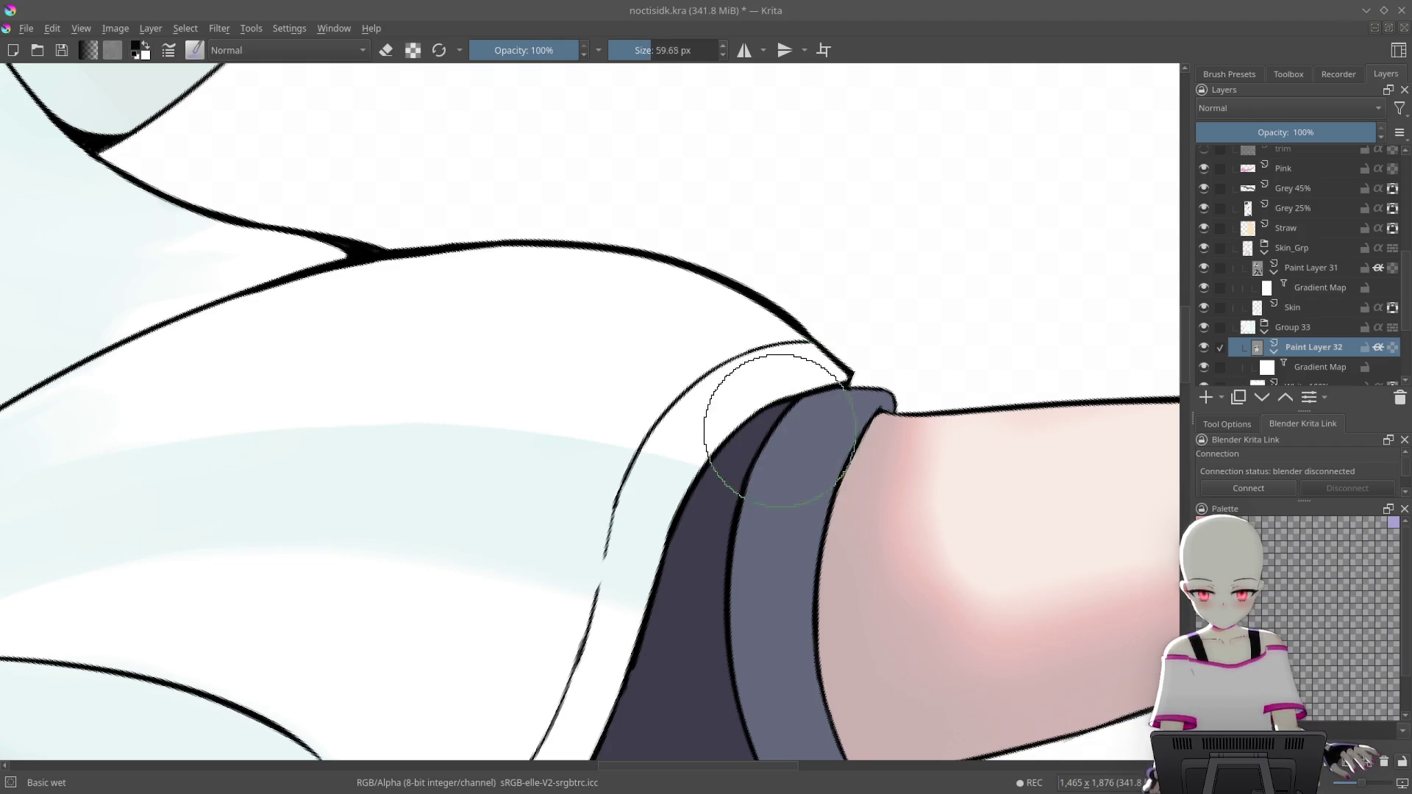
Add pale blue-grey shading near the shoulder and shorts edge, and over the highlight's top
{"action": "left_click_drag", "start_coordinate": [671, 580], "coordinate": [630, 552]}
{"action": "left_click_drag", "start_coordinate": [814, 268], "coordinate": [583, 504]}
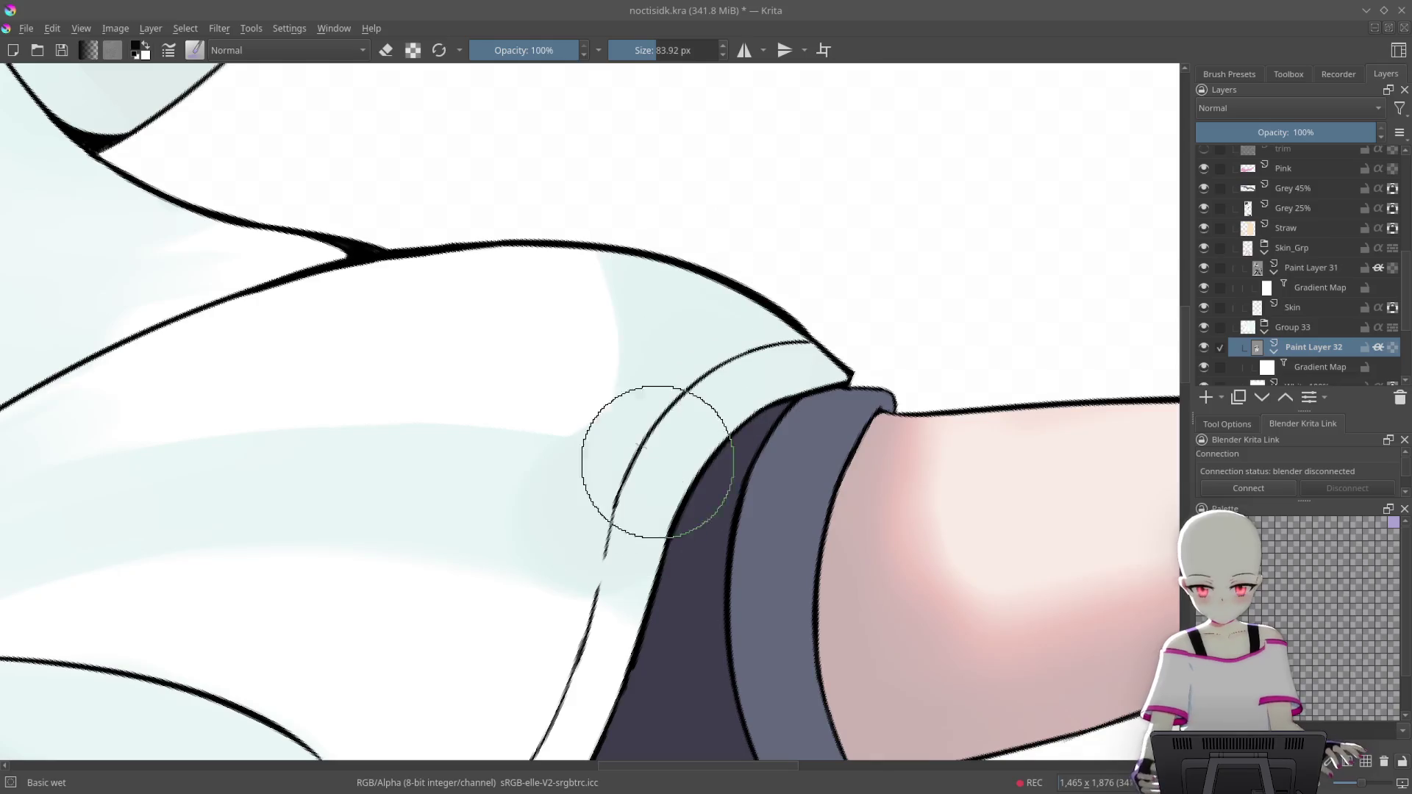
{"action": "mouse_move", "coordinate": [650, 451]}
{"action": "left_mouse_down"}
{"action": "mouse_move", "coordinate": [422, 300]}
{"action": "mouse_move", "coordinate": [876, 379]}
{"action": "left_mouse_up"}
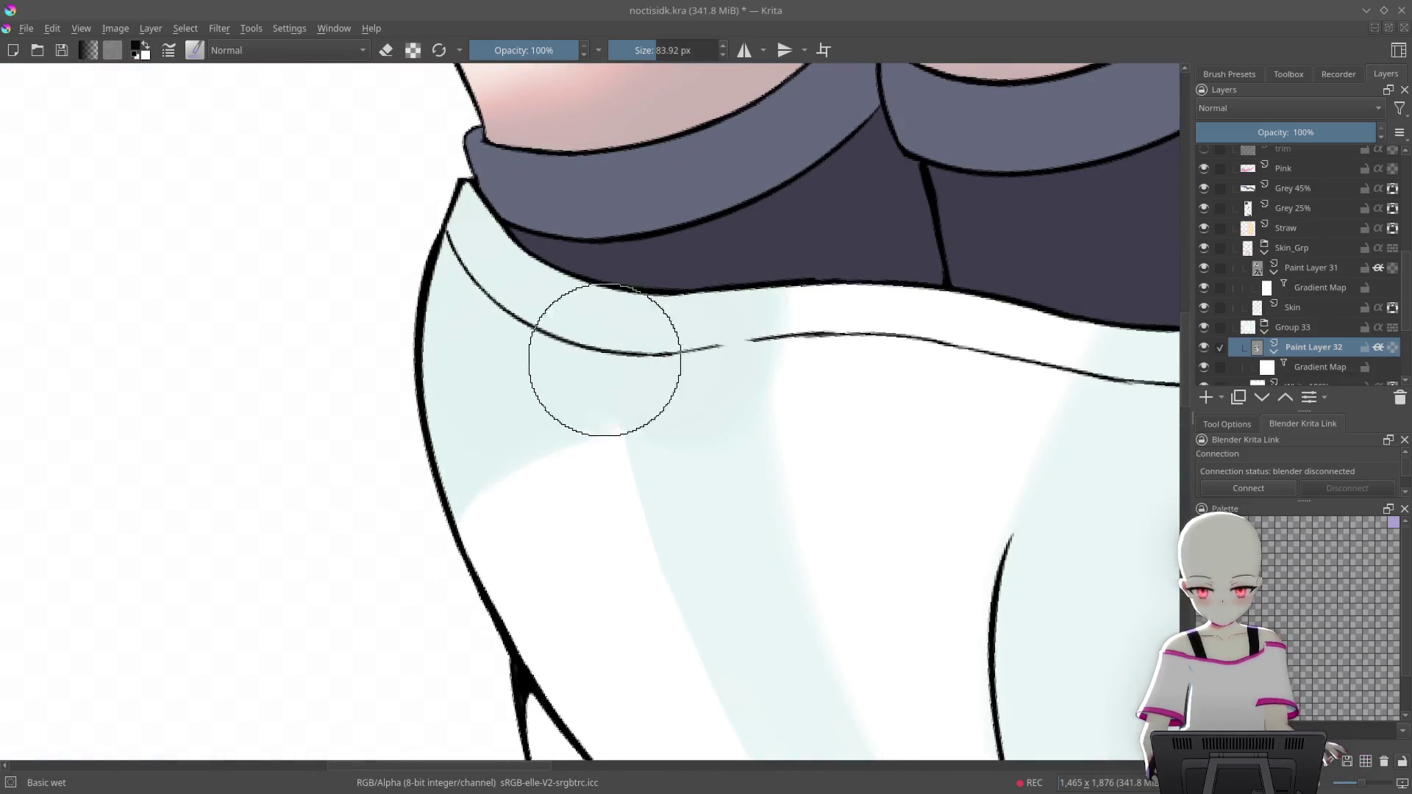
{"action": "mouse_move", "coordinate": [895, 322]}
{"action": "left_mouse_down"}
{"action": "mouse_move", "coordinate": [762, 286]}
{"action": "mouse_move", "coordinate": [757, 505]}
{"action": "left_mouse_up"}
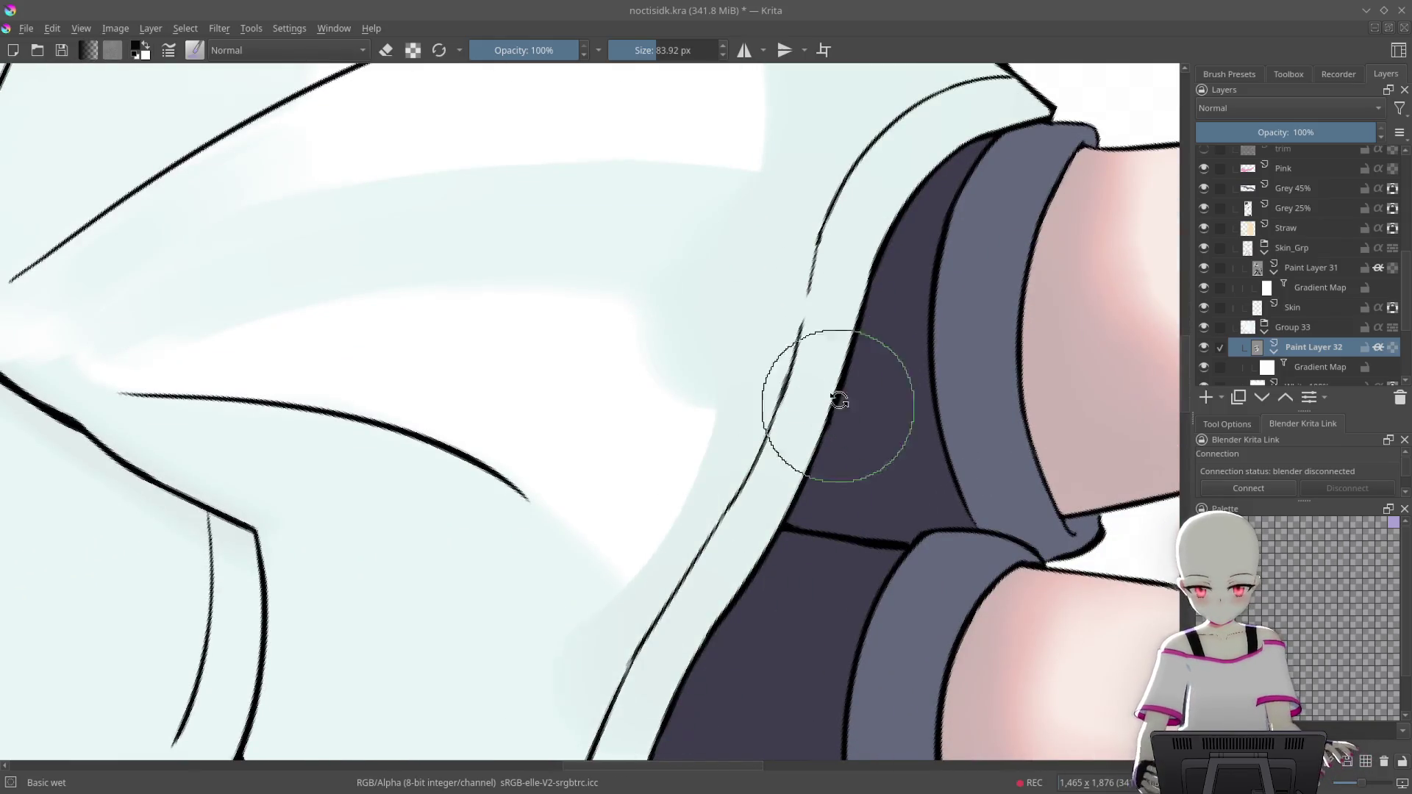
{"action": "left_click_drag", "start_coordinate": [835, 395], "coordinate": [637, 264]}
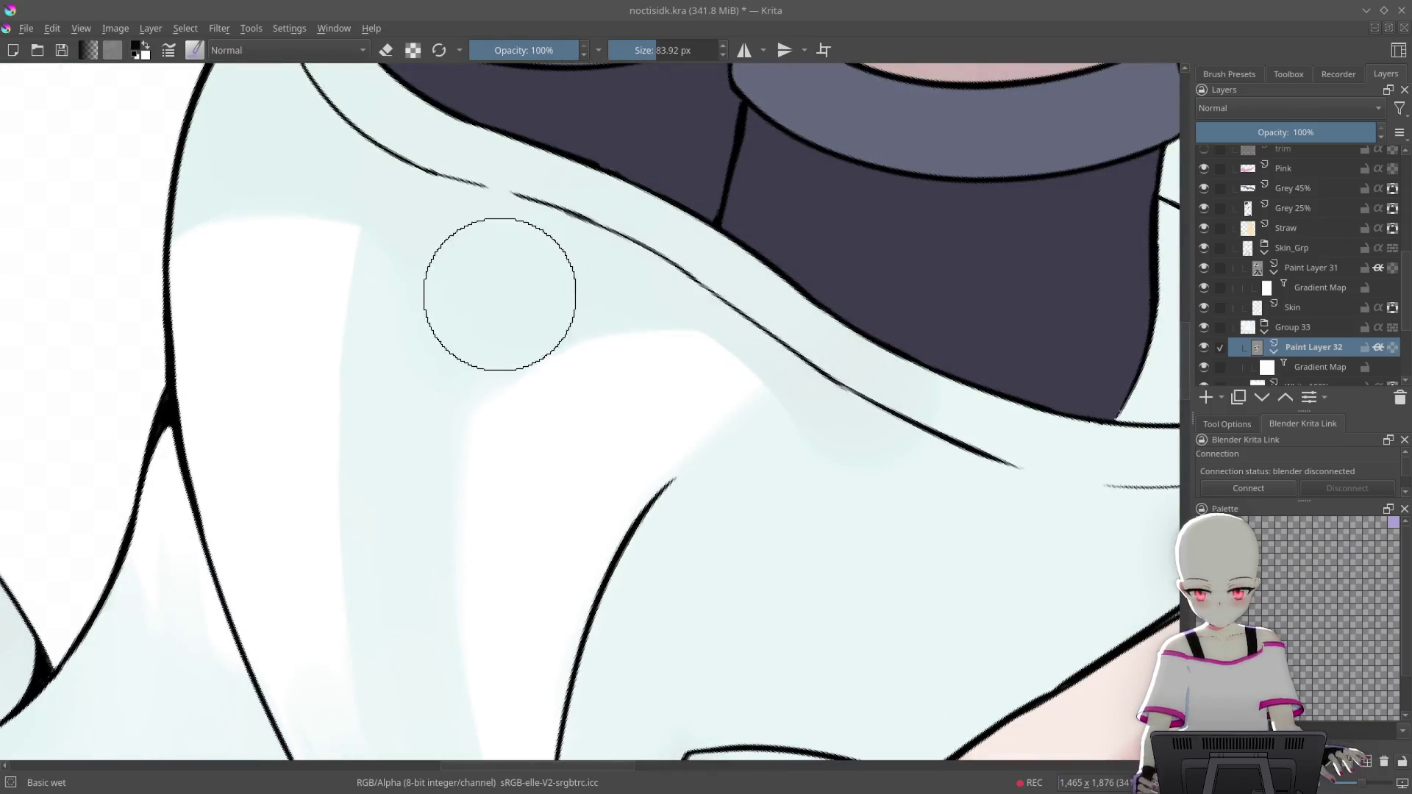
{"action": "left_click_drag", "start_coordinate": [498, 293], "coordinate": [739, 310]}
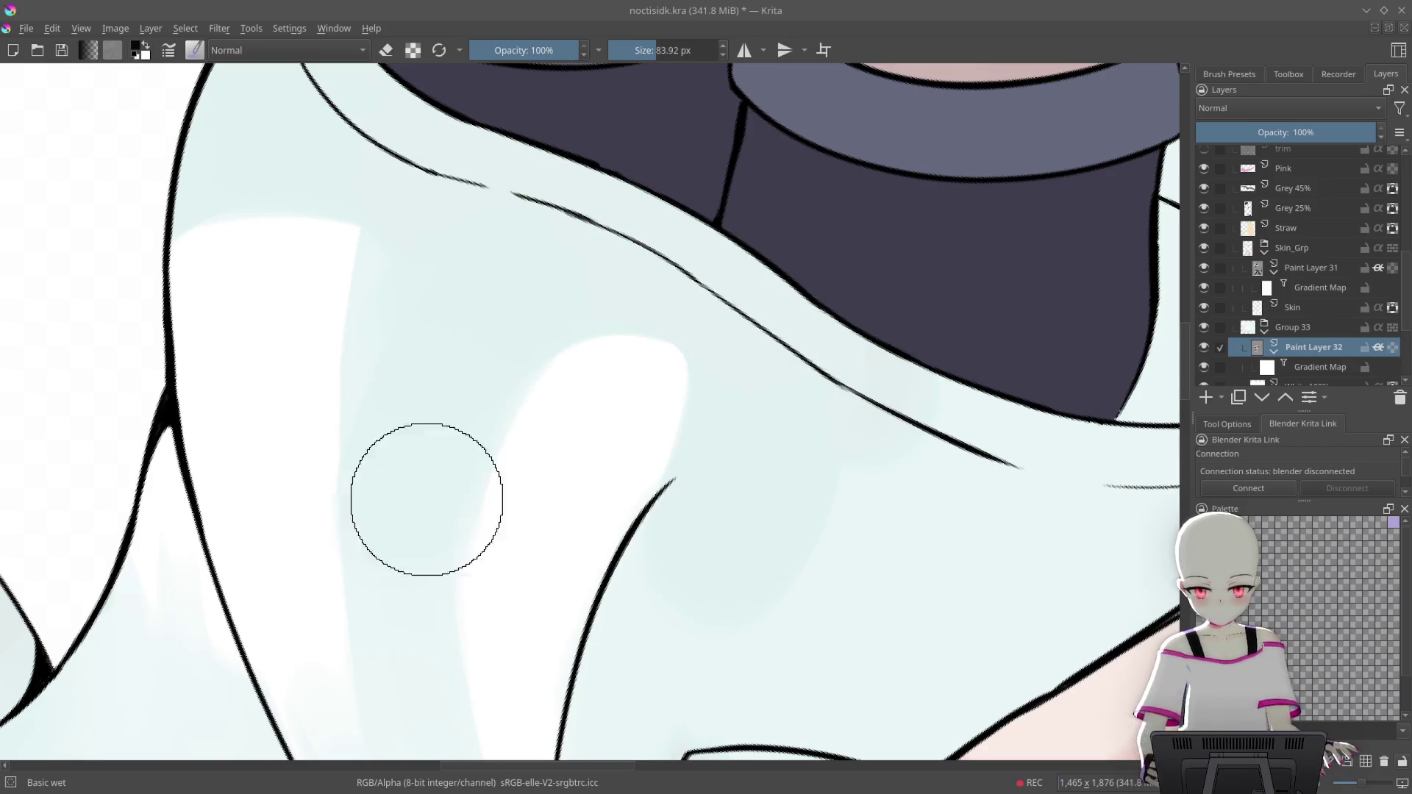
Shrink the brush to about 53 px and paint a diagonal white highlight on the fold
{"action": "mouse_move", "coordinate": [425, 489]}
{"action": "left_mouse_down"}
{"action": "mouse_move", "coordinate": [691, 401]}
{"action": "mouse_move", "coordinate": [882, 236]}
{"action": "left_mouse_up"}
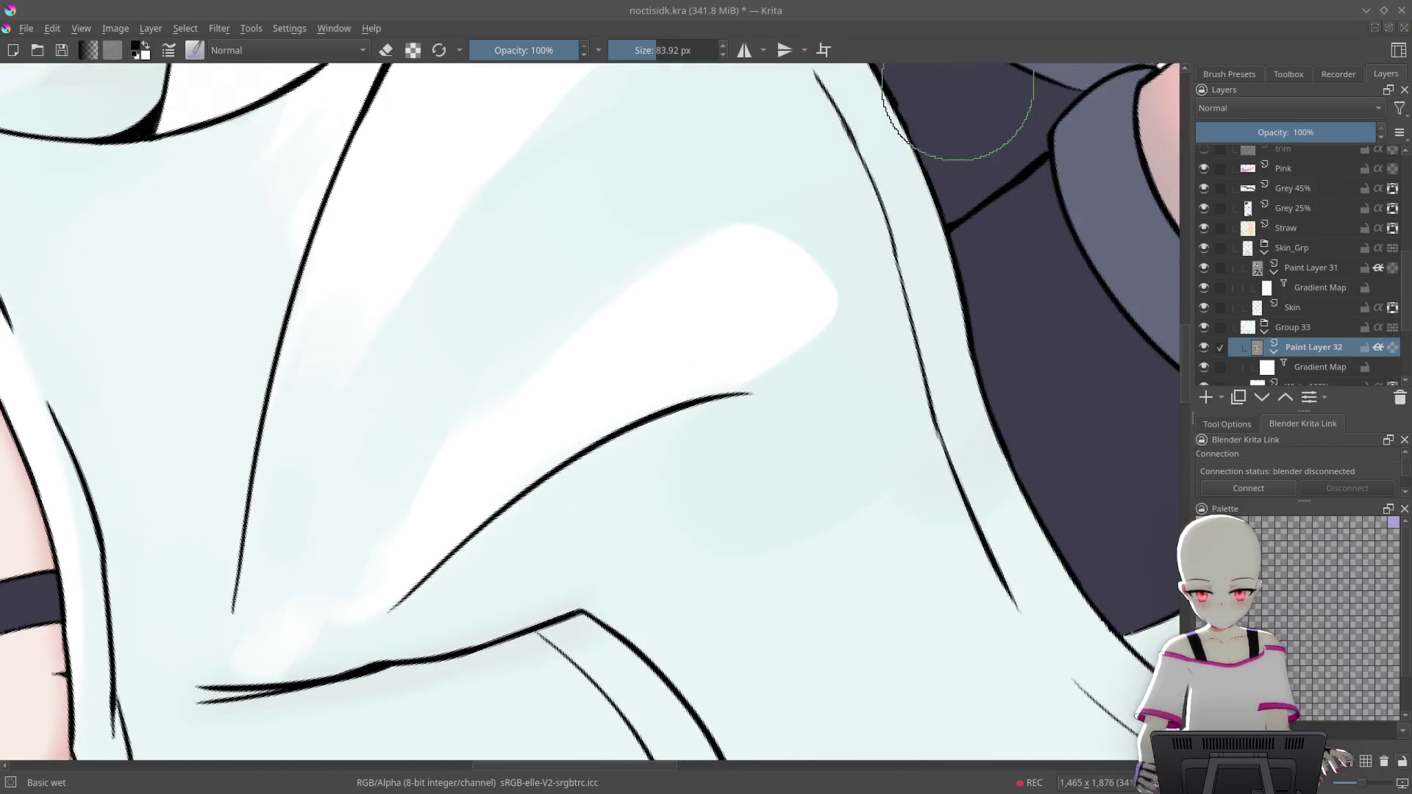
{"action": "left_click_drag", "start_coordinate": [748, 191], "coordinate": [788, 253]}
{"action": "key", "text": "bracketleft"}
{"action": "key", "text": "bracketleft"}
{"action": "key", "text": "bracketleft"}
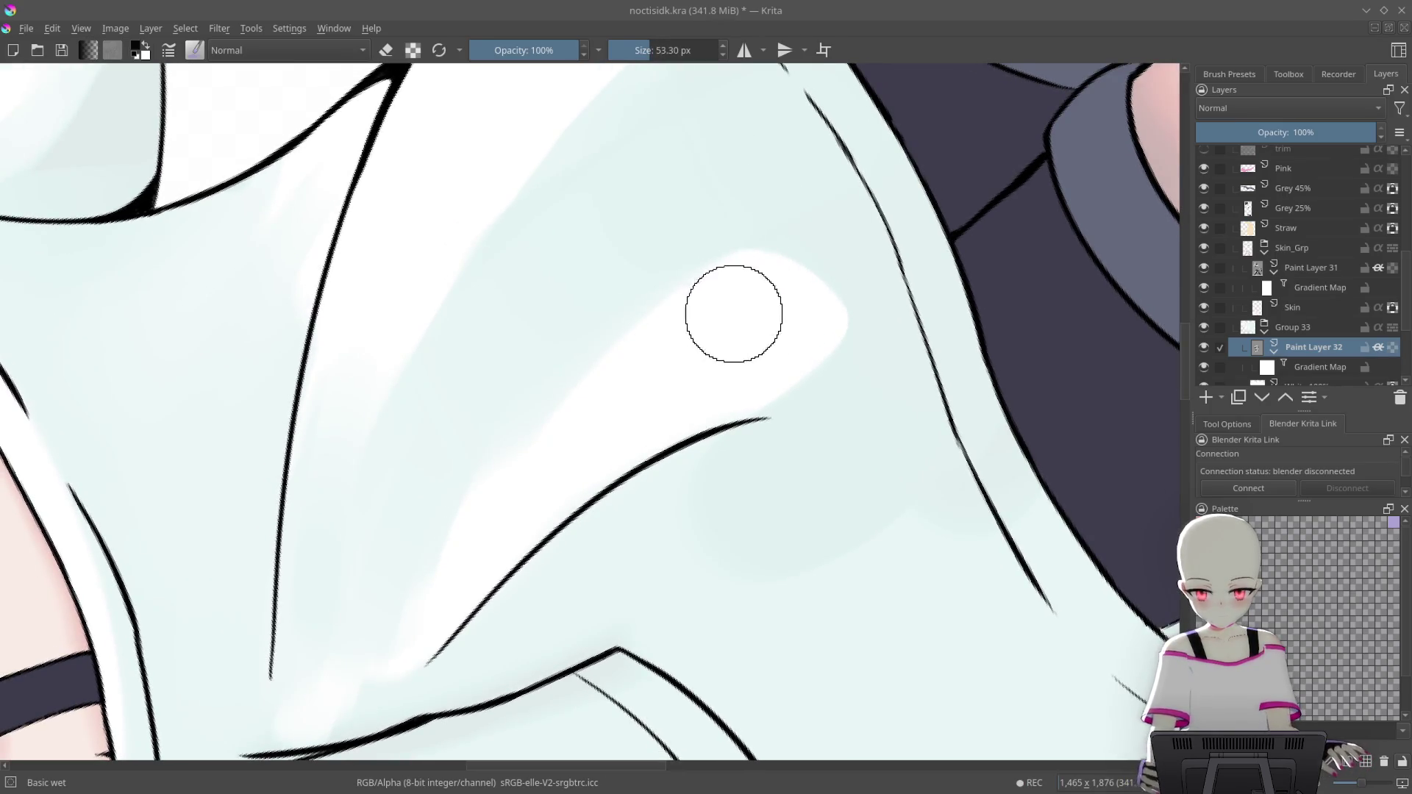
{"action": "left_click_drag", "start_coordinate": [747, 313], "coordinate": [569, 441]}
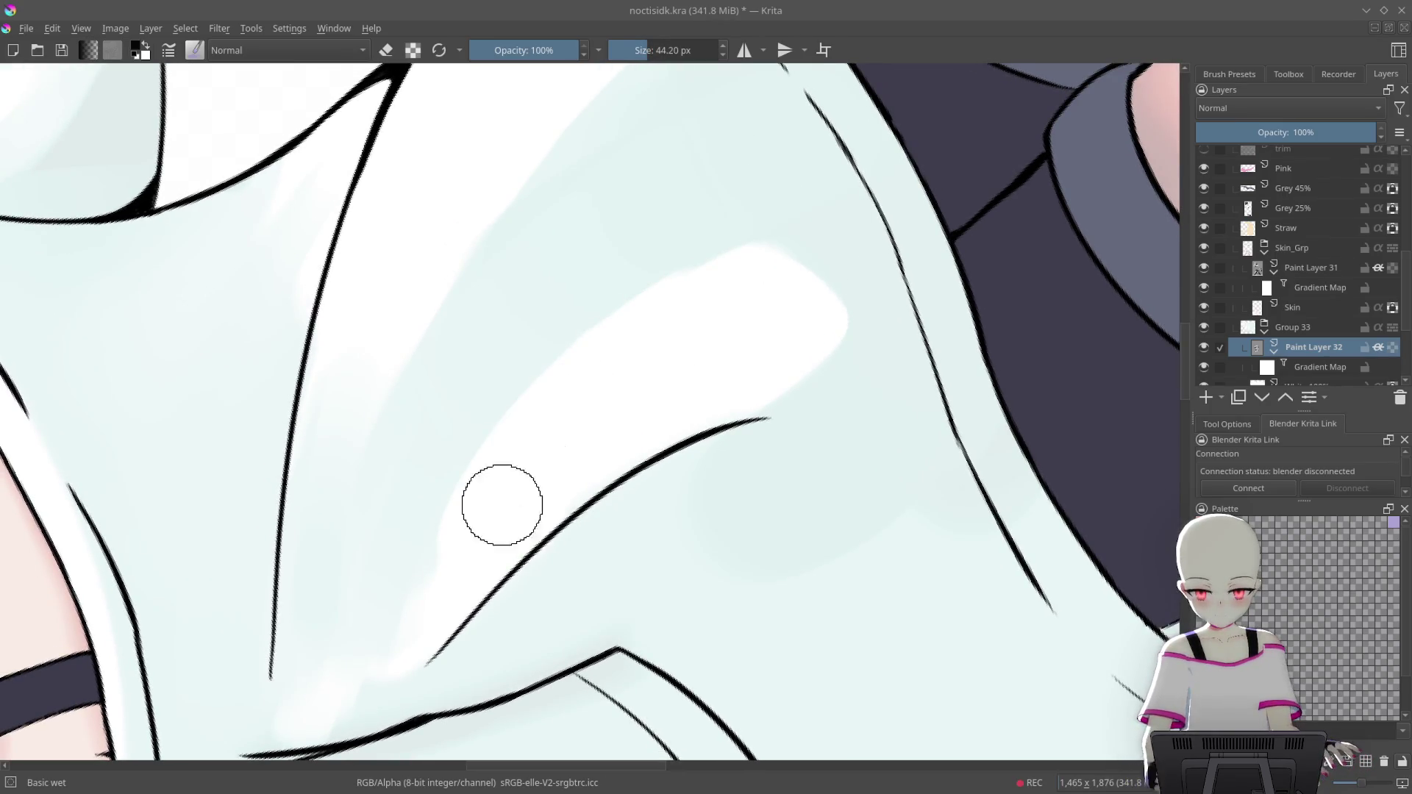
Switch to the Blender Blur brush from the pop-up palette
{"action": "left_click_drag", "start_coordinate": [502, 505], "coordinate": [709, 304]}
{"action": "left_click_drag", "start_coordinate": [830, 281], "coordinate": [889, 195]}
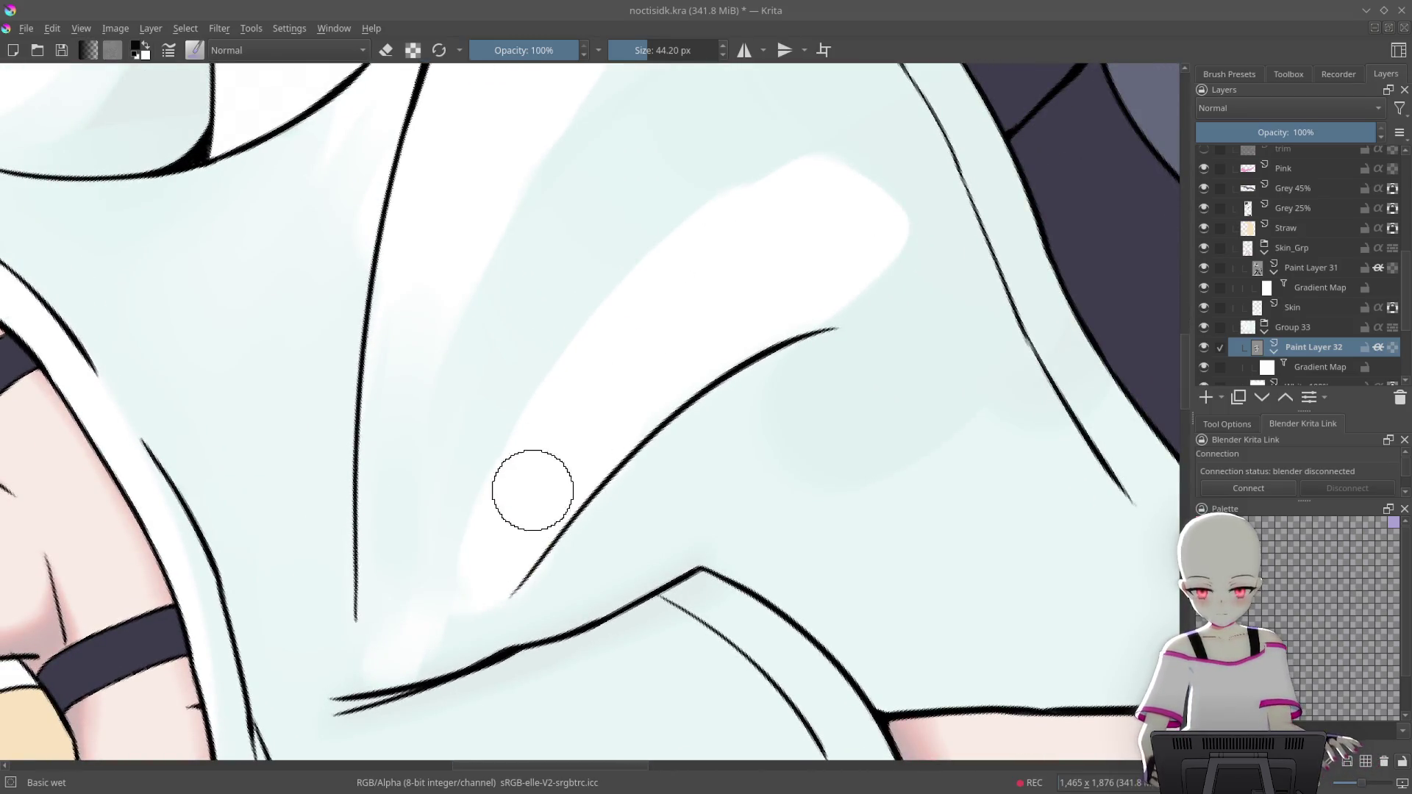
{"action": "left_click_drag", "start_coordinate": [533, 490], "coordinate": [736, 291]}
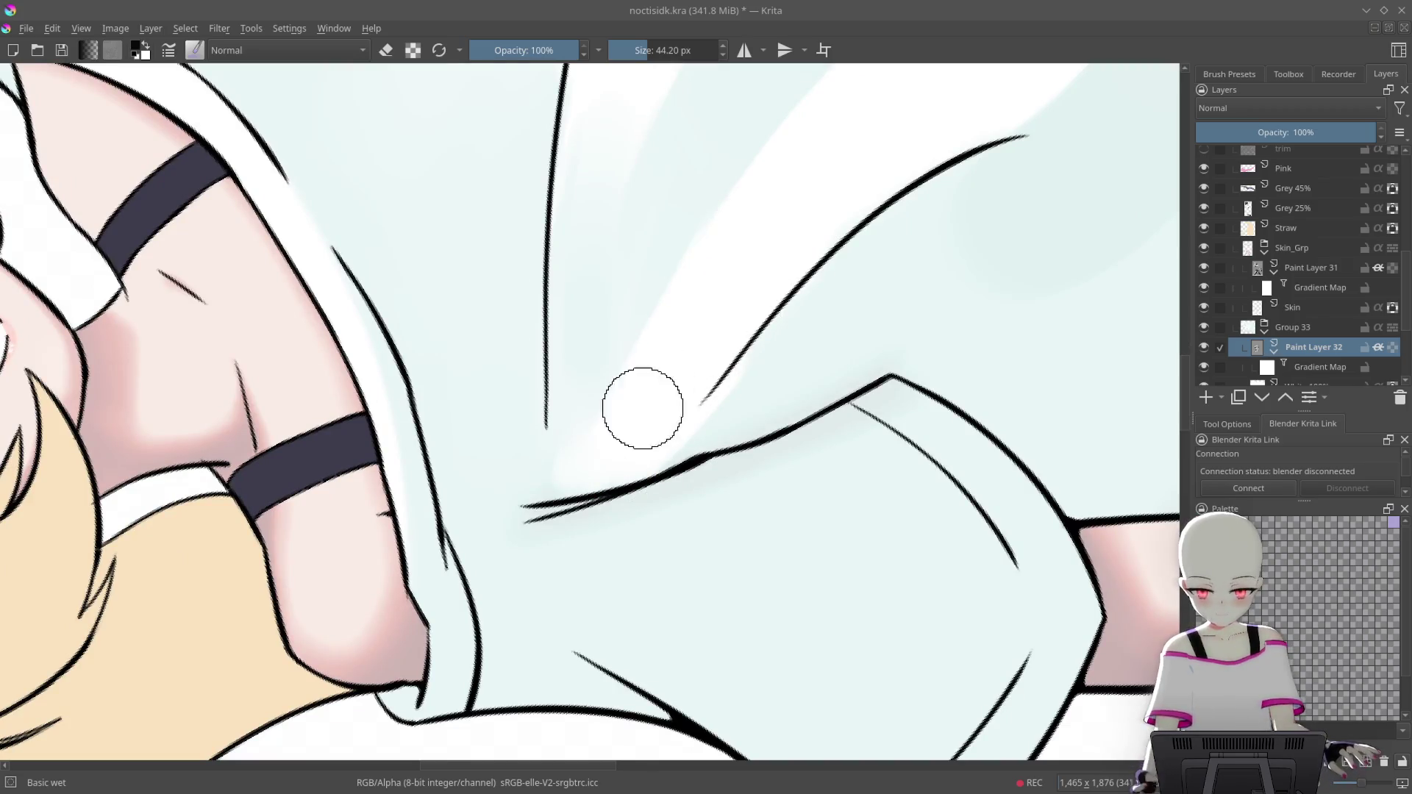
{"action": "mouse_move", "coordinate": [611, 412]}
{"action": "left_mouse_down"}
{"action": "mouse_move", "coordinate": [736, 283]}
{"action": "mouse_move", "coordinate": [680, 320]}
{"action": "left_mouse_up"}
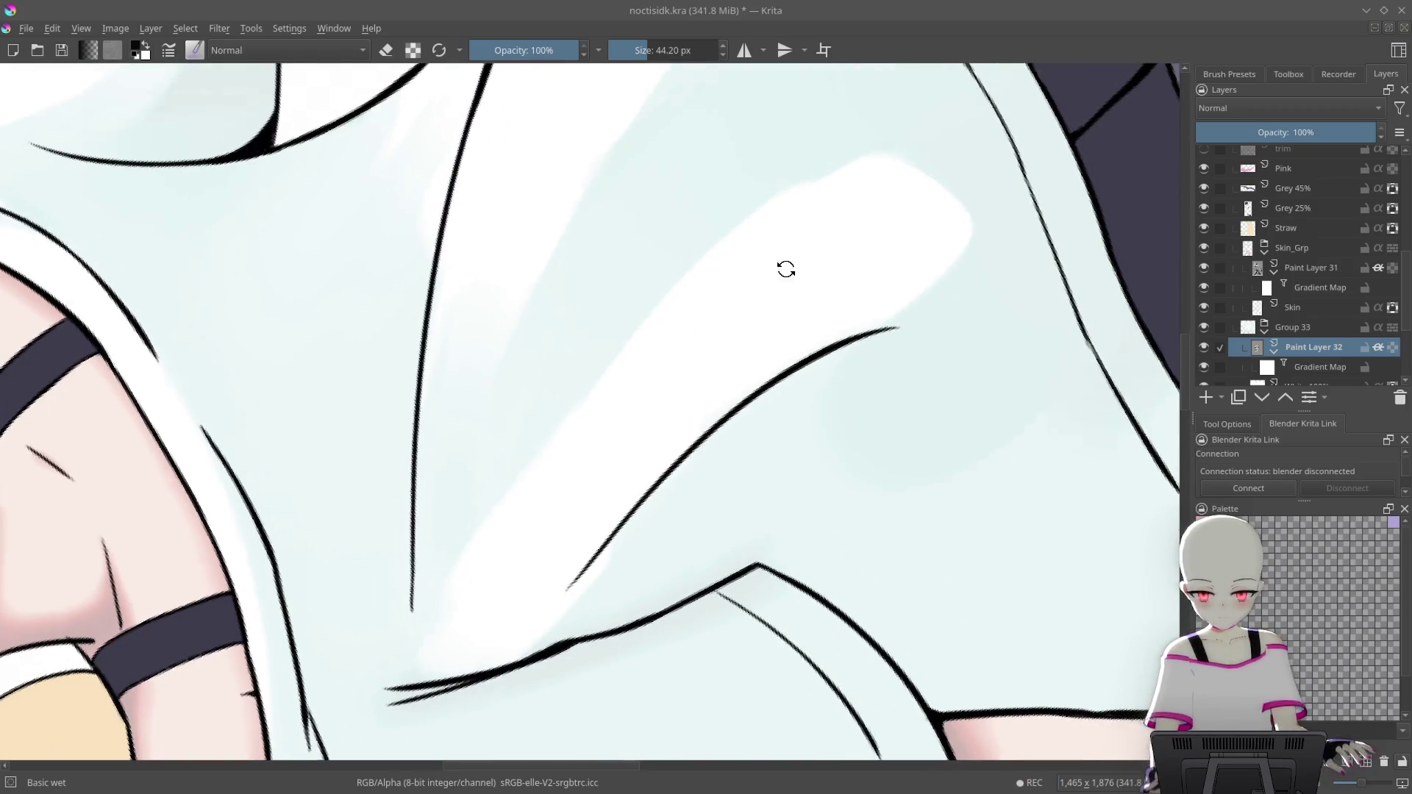
{"action": "left_click_drag", "start_coordinate": [616, 411], "coordinate": [784, 305]}
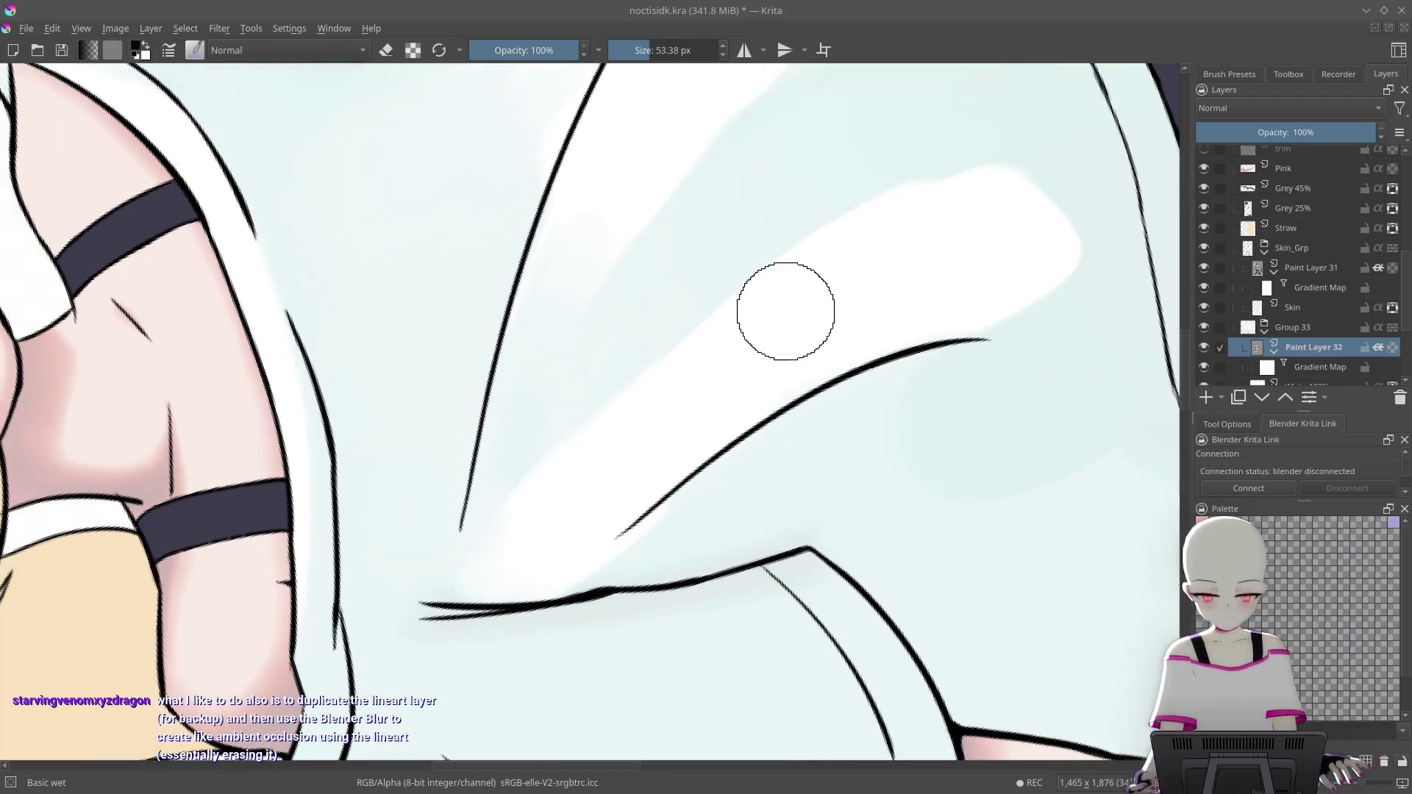
{"action": "right_click", "coordinate": [784, 308]}
{"action": "left_click", "coordinate": [691, 359]}
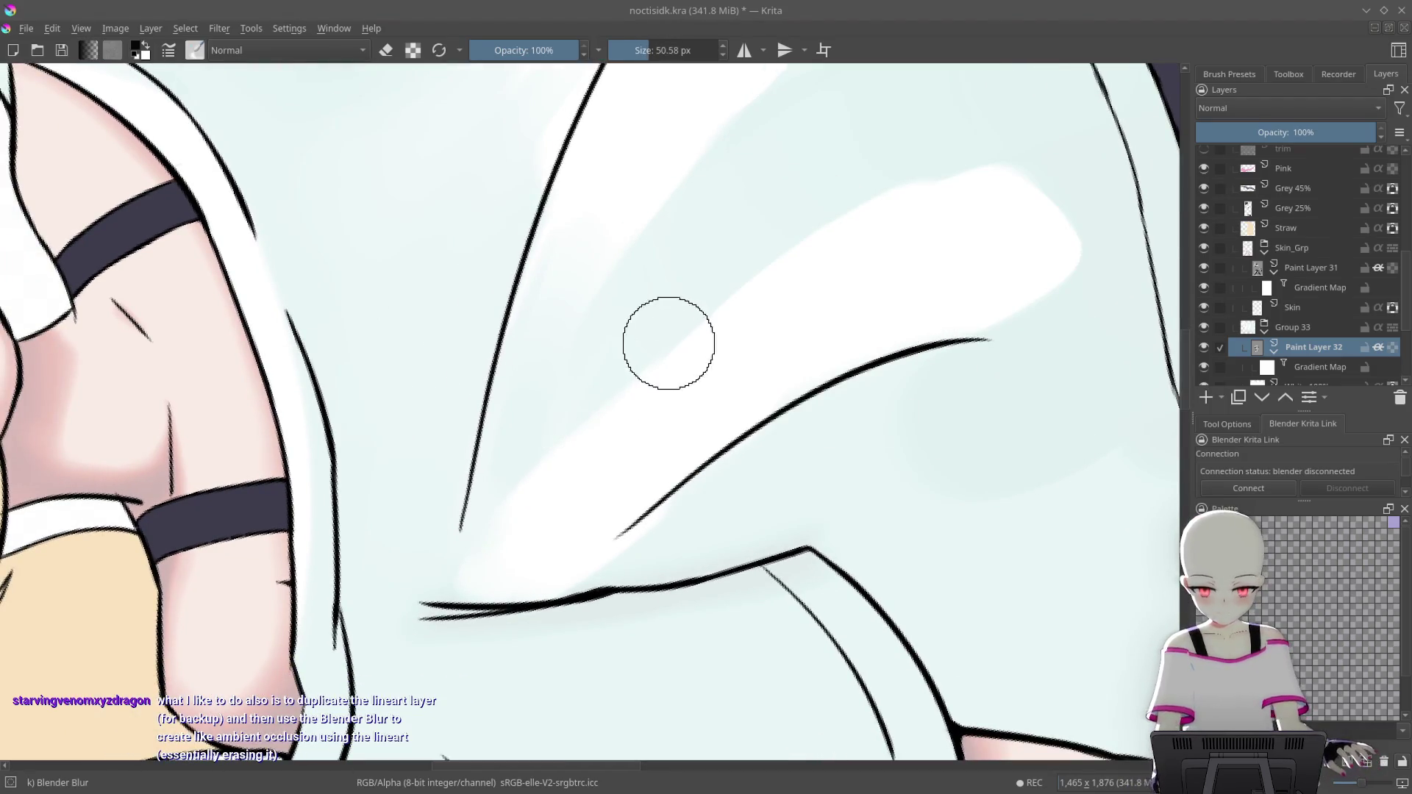
Soften the fold's white highlight with Blender Blur, working along both sides of the fold
{"action": "left_click_drag", "start_coordinate": [525, 376], "coordinate": [619, 358]}
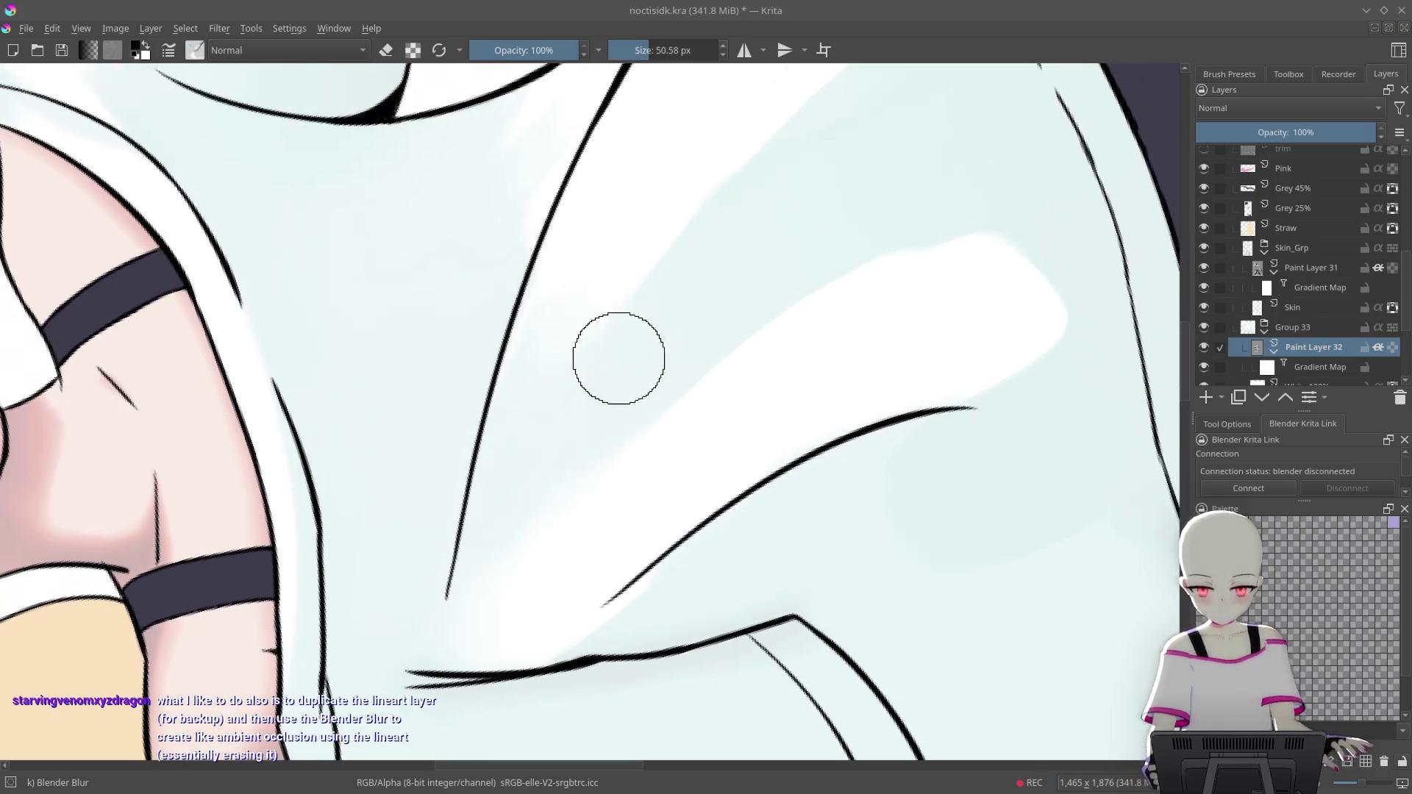
{"action": "left_click_drag", "start_coordinate": [908, 284], "coordinate": [732, 347]}
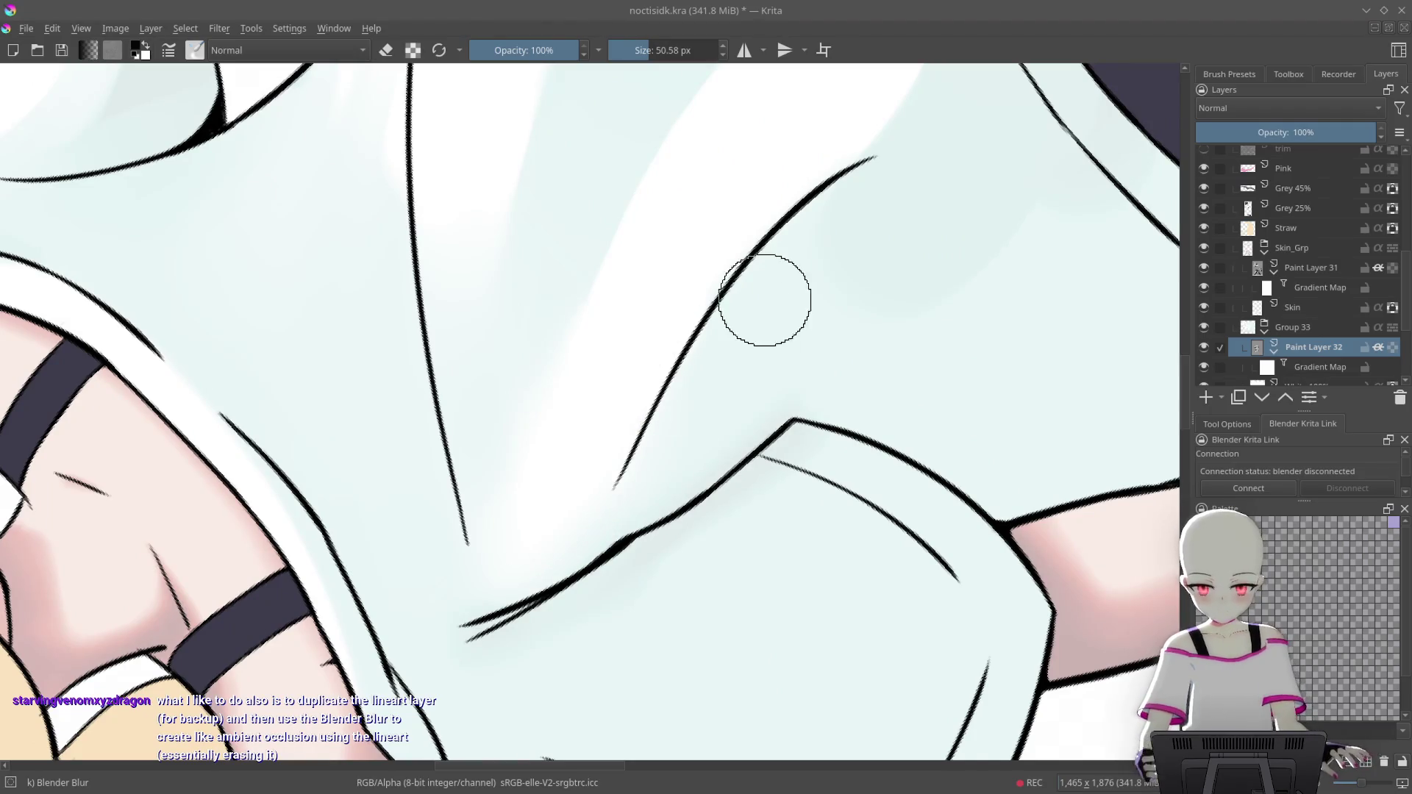
{"action": "mouse_move", "coordinate": [764, 300]}
{"action": "left_mouse_down"}
{"action": "mouse_move", "coordinate": [740, 378]}
{"action": "mouse_move", "coordinate": [649, 258]}
{"action": "left_mouse_up"}
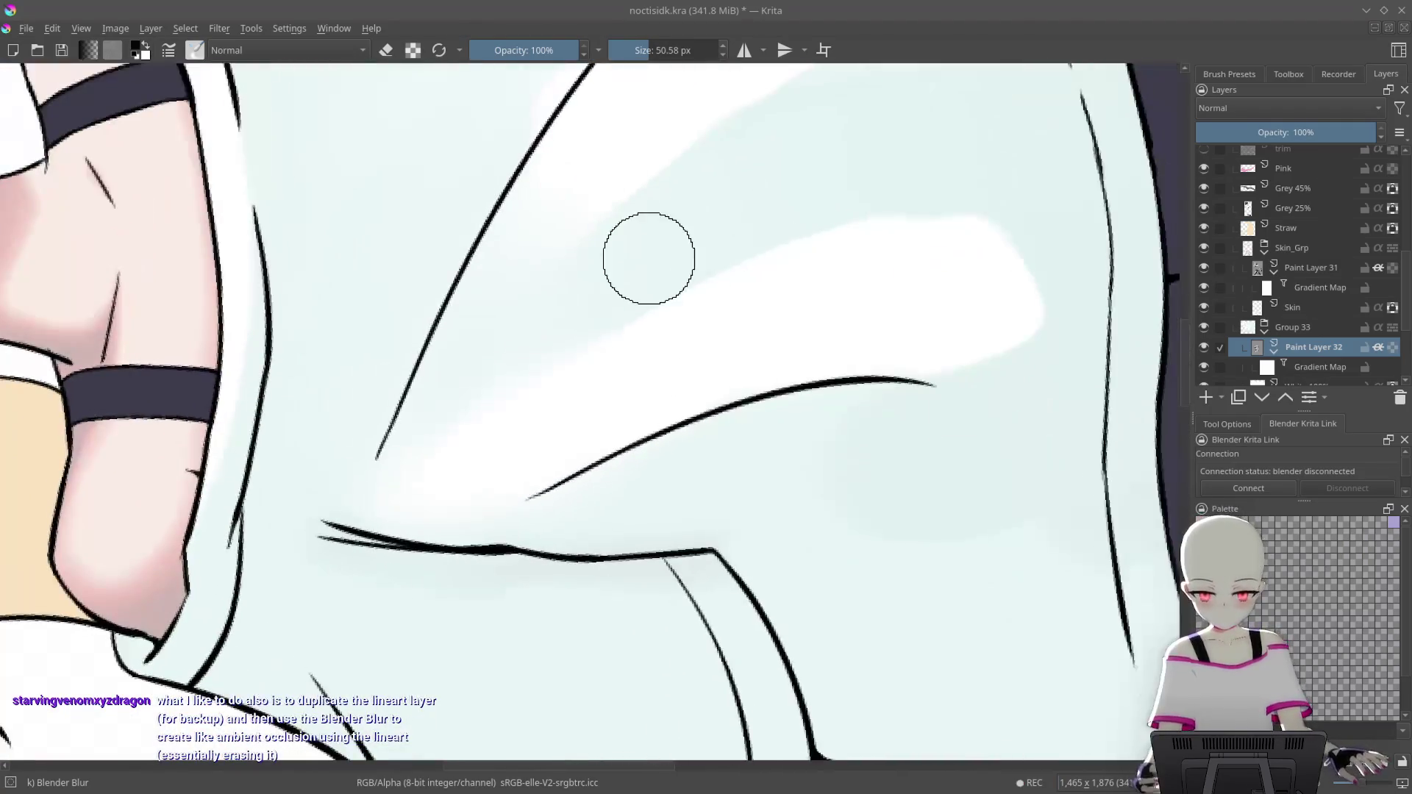
{"action": "scroll", "coordinate": [740, 416], "scroll_direction": "down", "scroll_amount": 5}
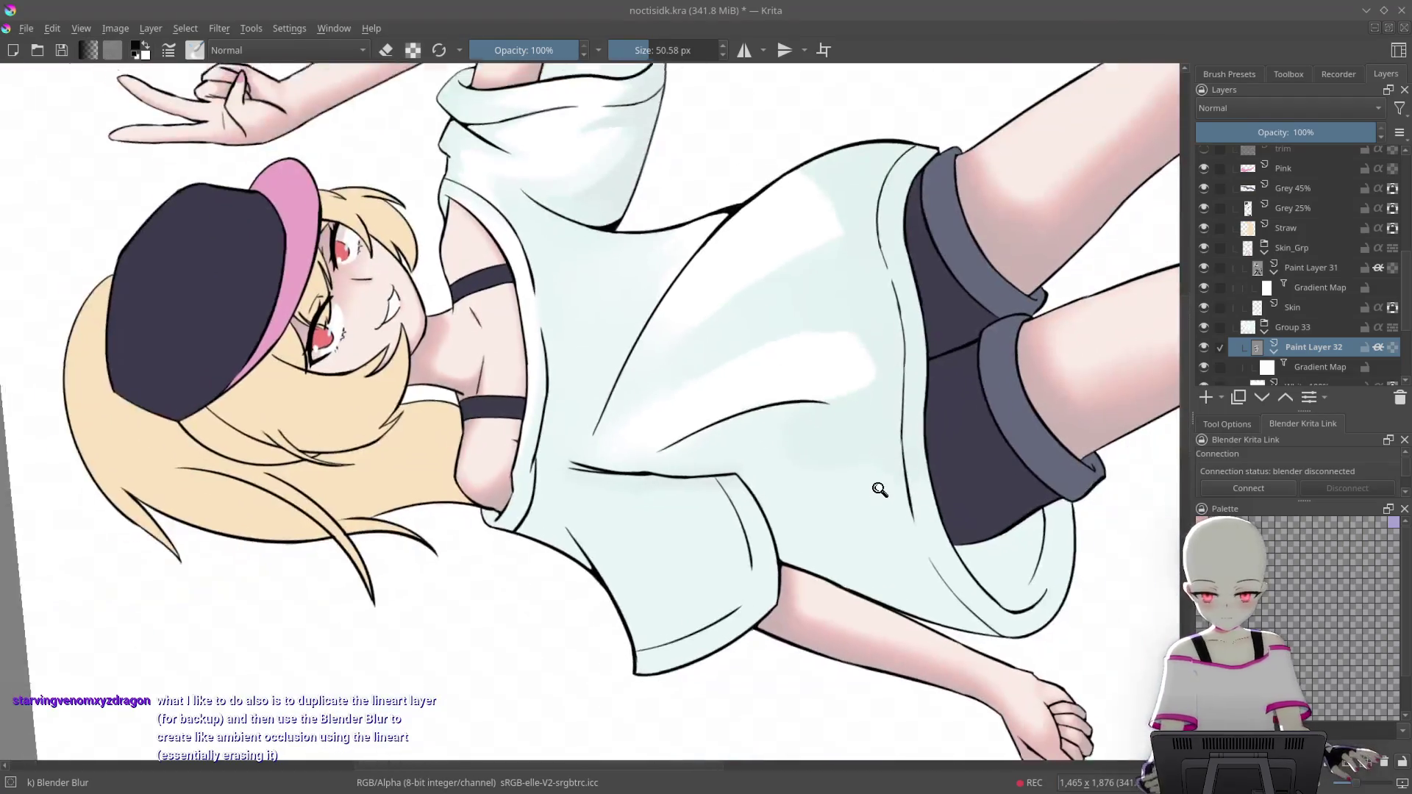
{"action": "scroll", "coordinate": [809, 265], "scroll_direction": "up", "scroll_amount": 5}
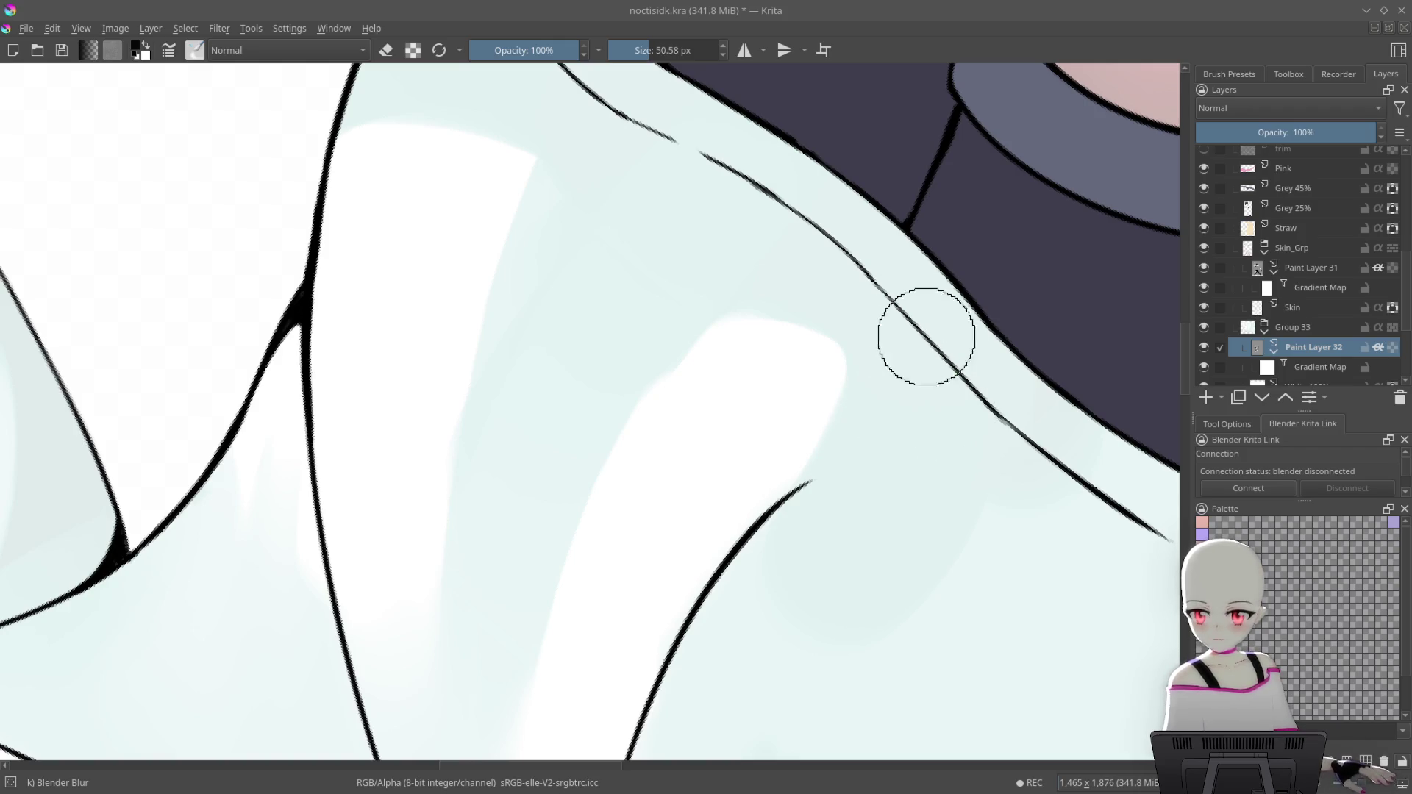
{"action": "left_click_drag", "start_coordinate": [923, 343], "coordinate": [838, 367]}
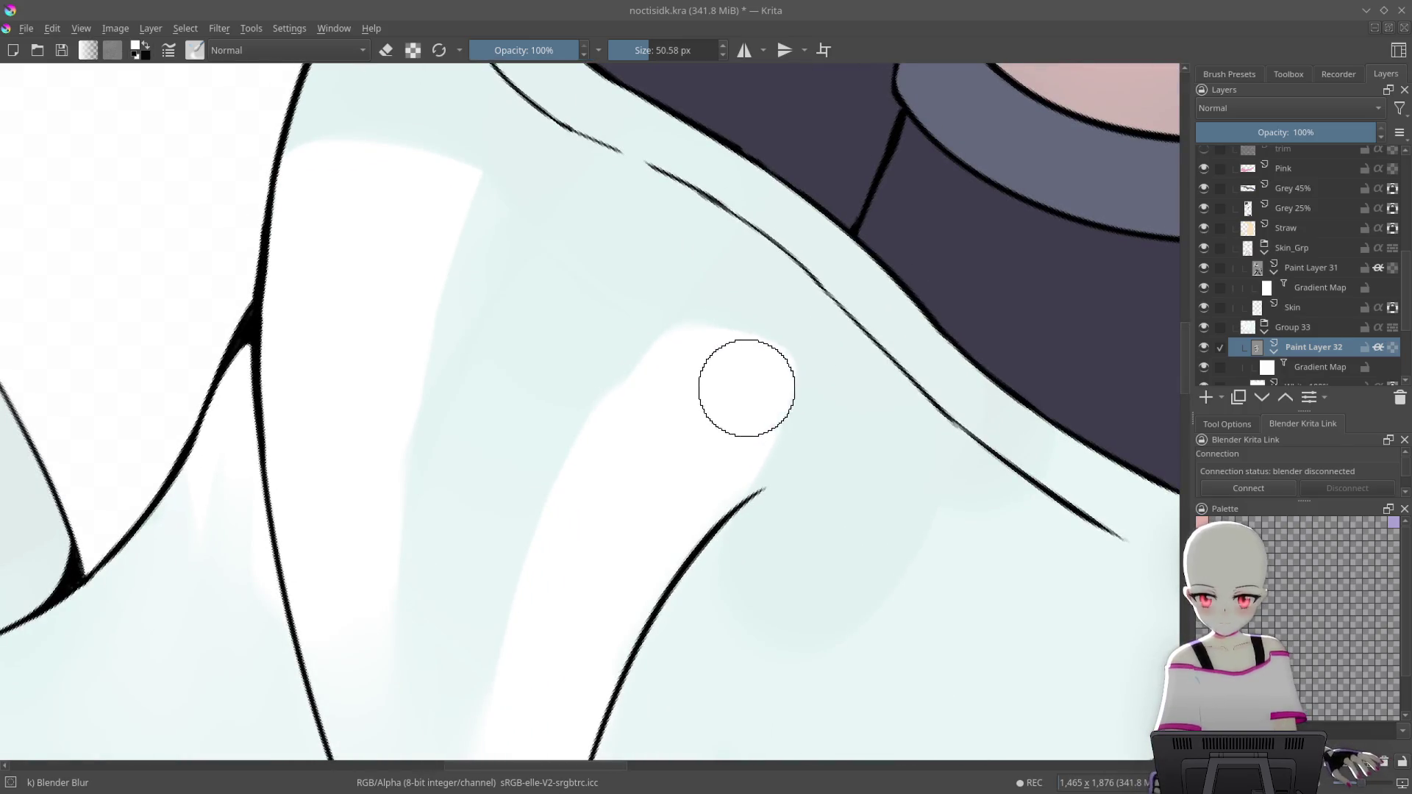
{"action": "right_click", "coordinate": [736, 391]}
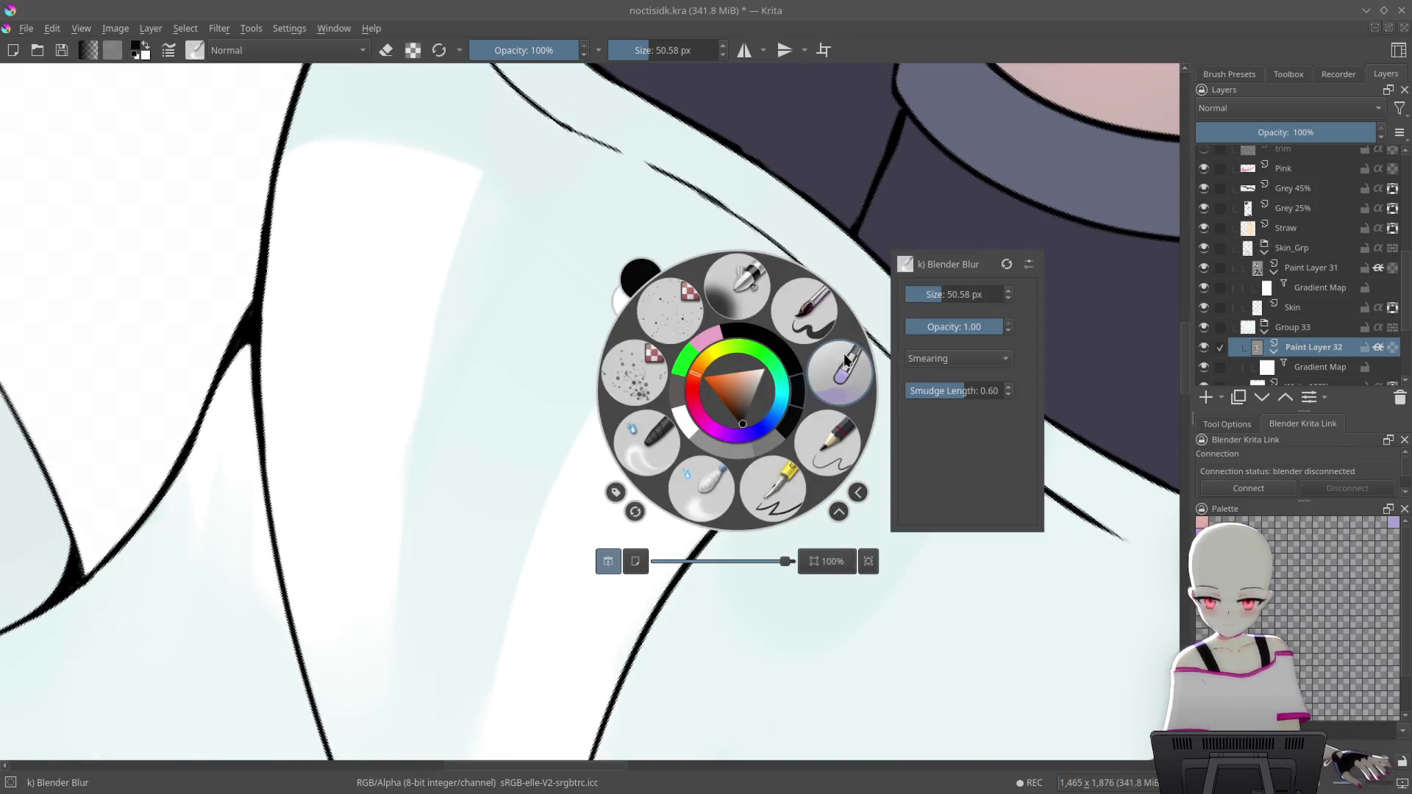
Switch back to Basic wet, smooth the highlight's top edge, and widen it with an ~81 px brush
{"action": "left_click", "coordinate": [834, 394]}
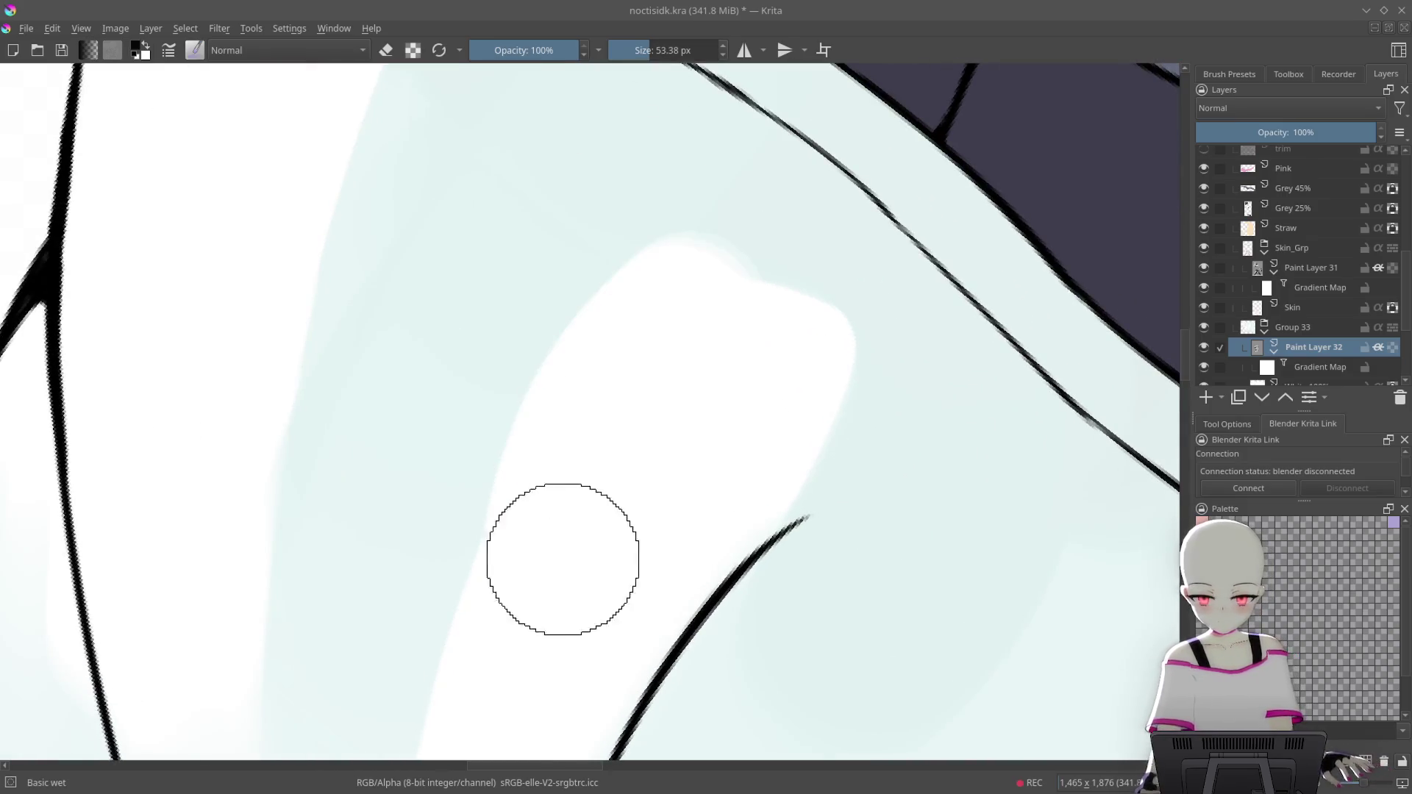
{"action": "left_click_drag", "start_coordinate": [489, 700], "coordinate": [712, 334]}
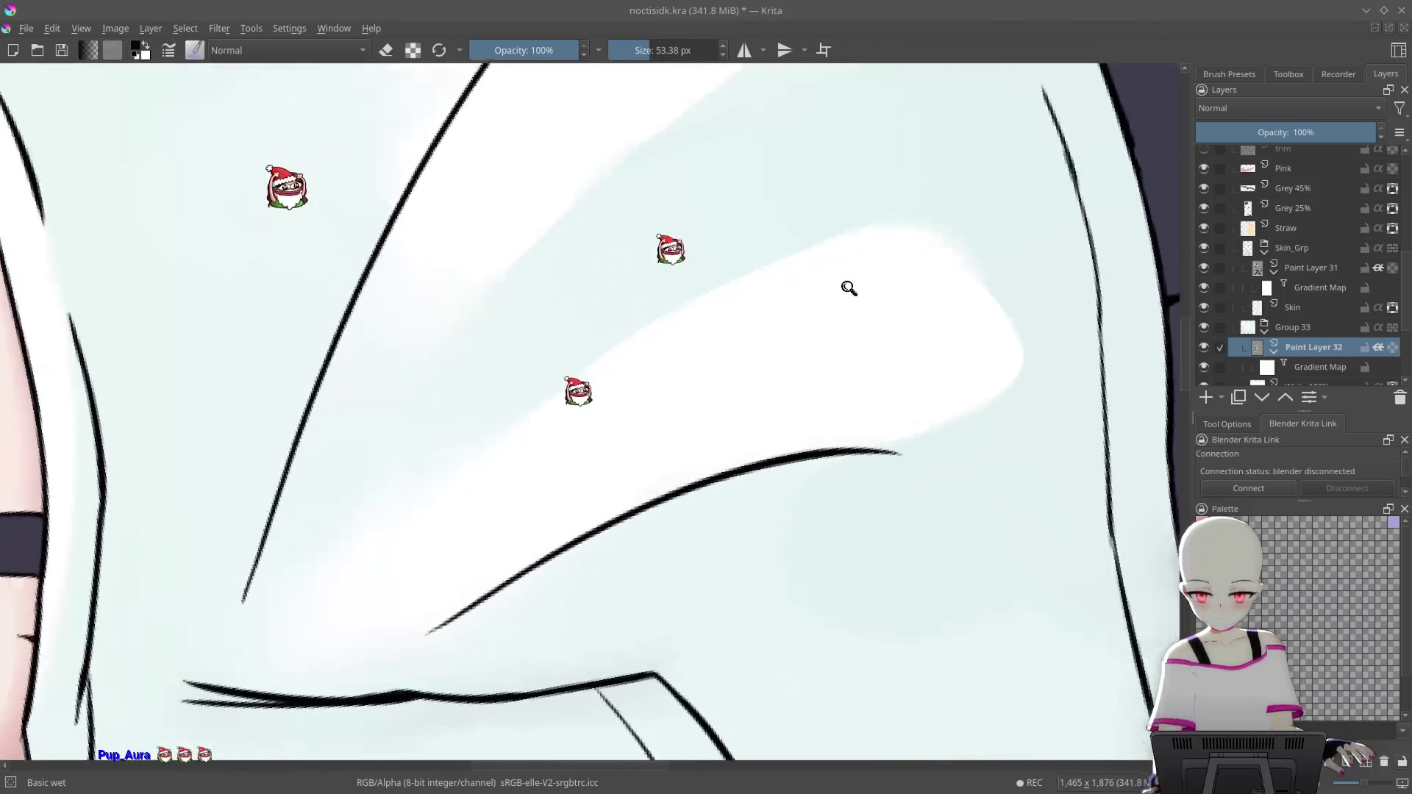
{"action": "left_click_drag", "start_coordinate": [813, 294], "coordinate": [845, 281]}
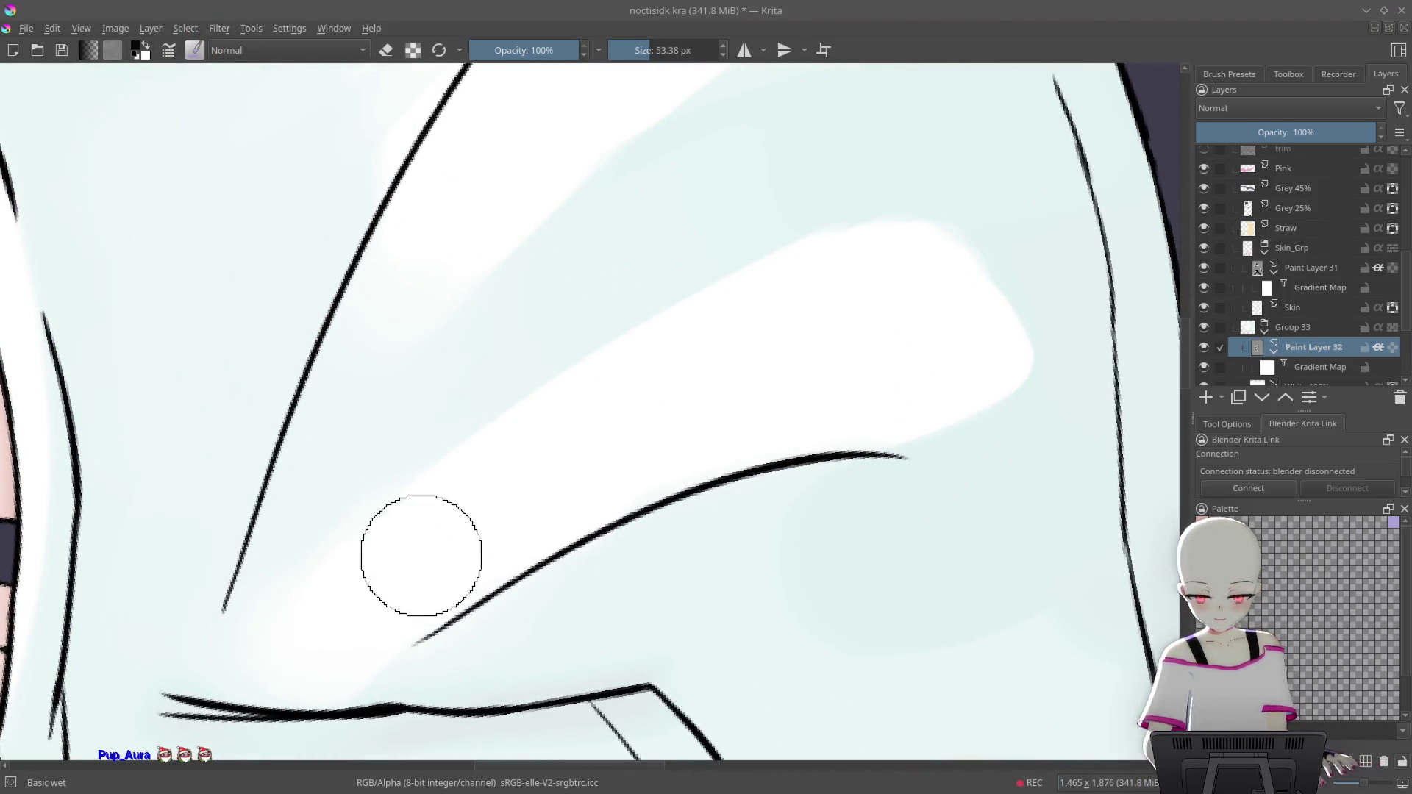
{"action": "mouse_move", "coordinate": [933, 278]}
{"action": "left_mouse_down"}
{"action": "mouse_move", "coordinate": [616, 453]}
{"action": "mouse_move", "coordinate": [627, 326]}
{"action": "left_mouse_up"}
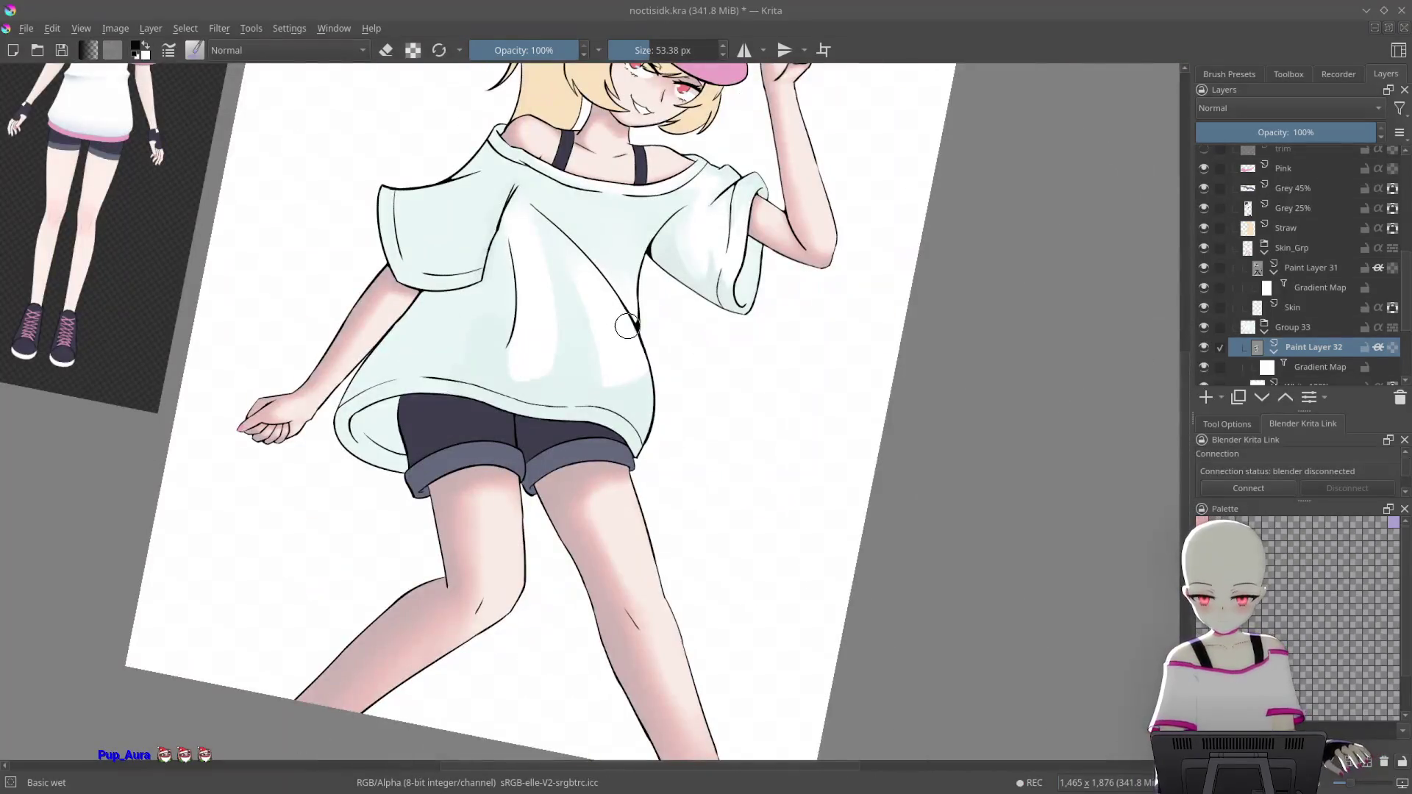
{"action": "left_click_drag", "start_coordinate": [616, 324], "coordinate": [605, 400]}
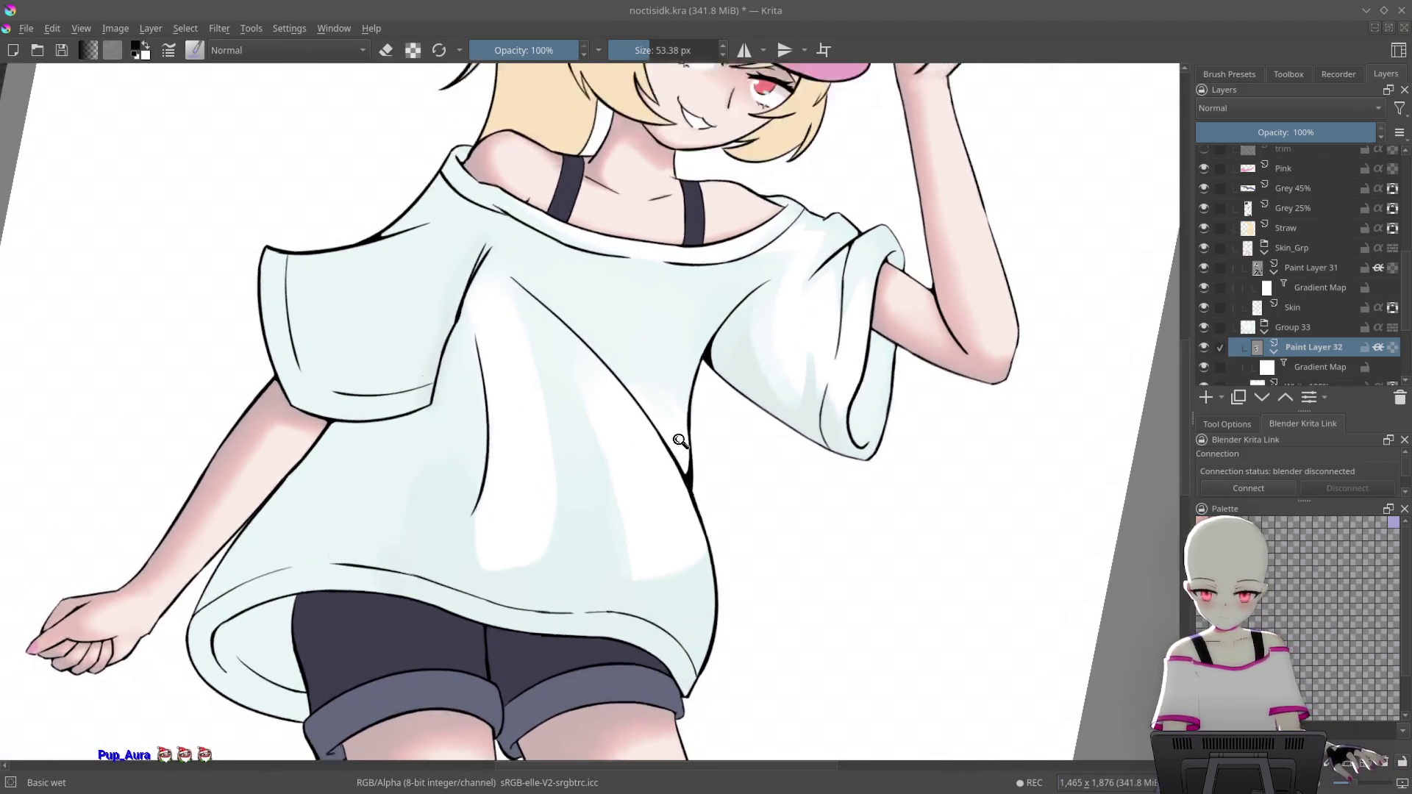
{"action": "left_click_drag", "start_coordinate": [753, 353], "coordinate": [710, 483]}
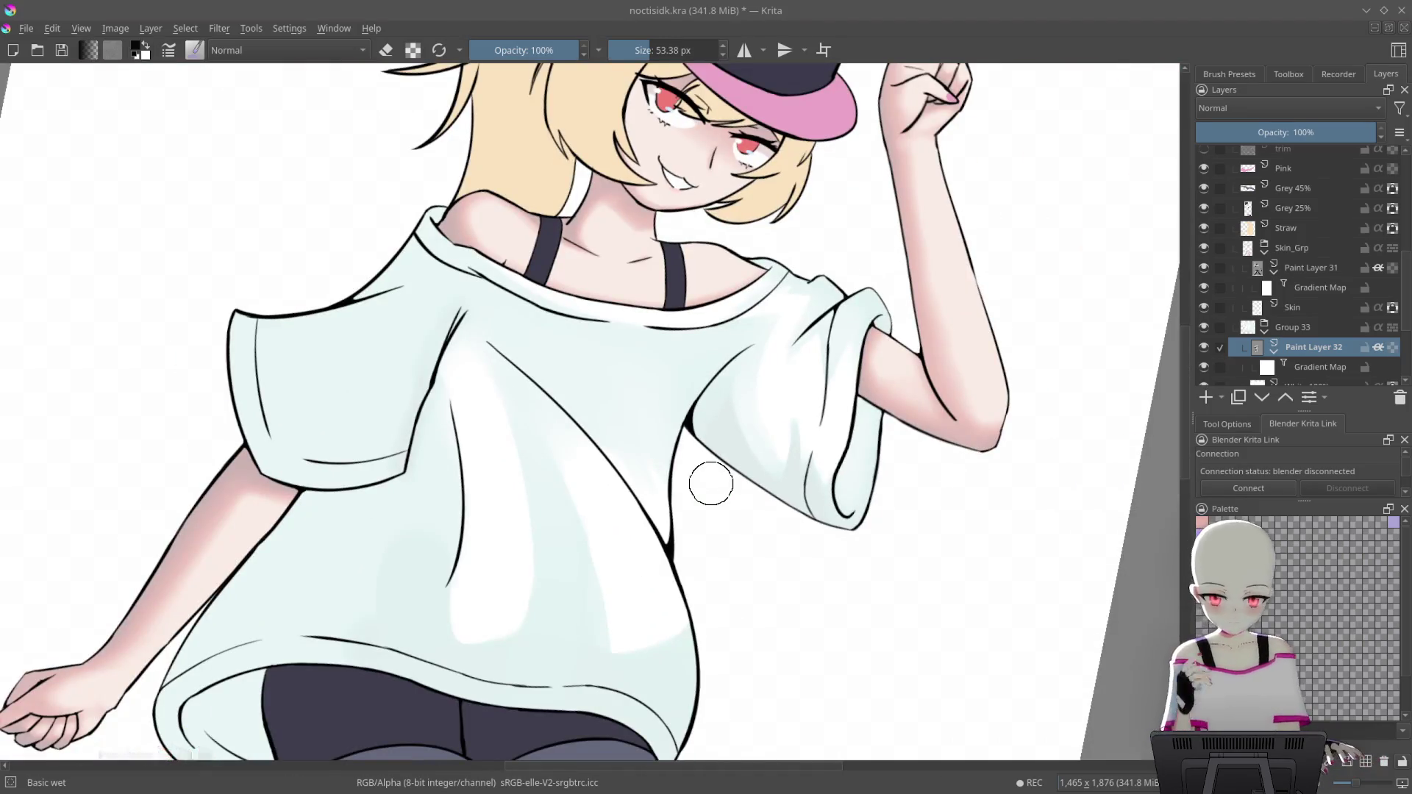
{"action": "mouse_move", "coordinate": [633, 550]}
{"action": "left_mouse_down"}
{"action": "mouse_move", "coordinate": [684, 507]}
{"action": "mouse_move", "coordinate": [735, 516]}
{"action": "left_mouse_up"}
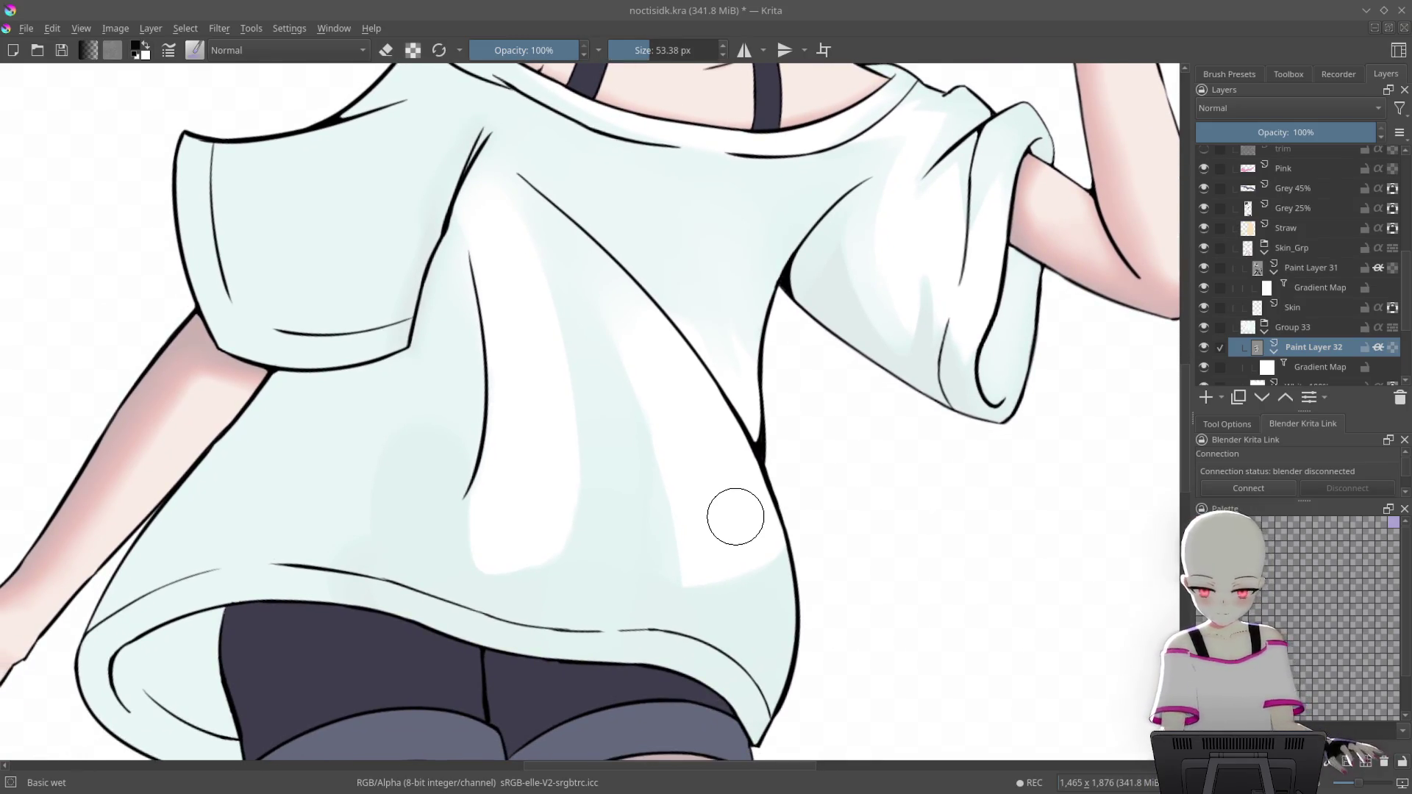
{"action": "mouse_move", "coordinate": [786, 546]}
{"action": "left_mouse_down"}
{"action": "mouse_move", "coordinate": [725, 277]}
{"action": "mouse_move", "coordinate": [912, 360]}
{"action": "mouse_move", "coordinate": [727, 562]}
{"action": "mouse_move", "coordinate": [637, 435]}
{"action": "left_mouse_up"}
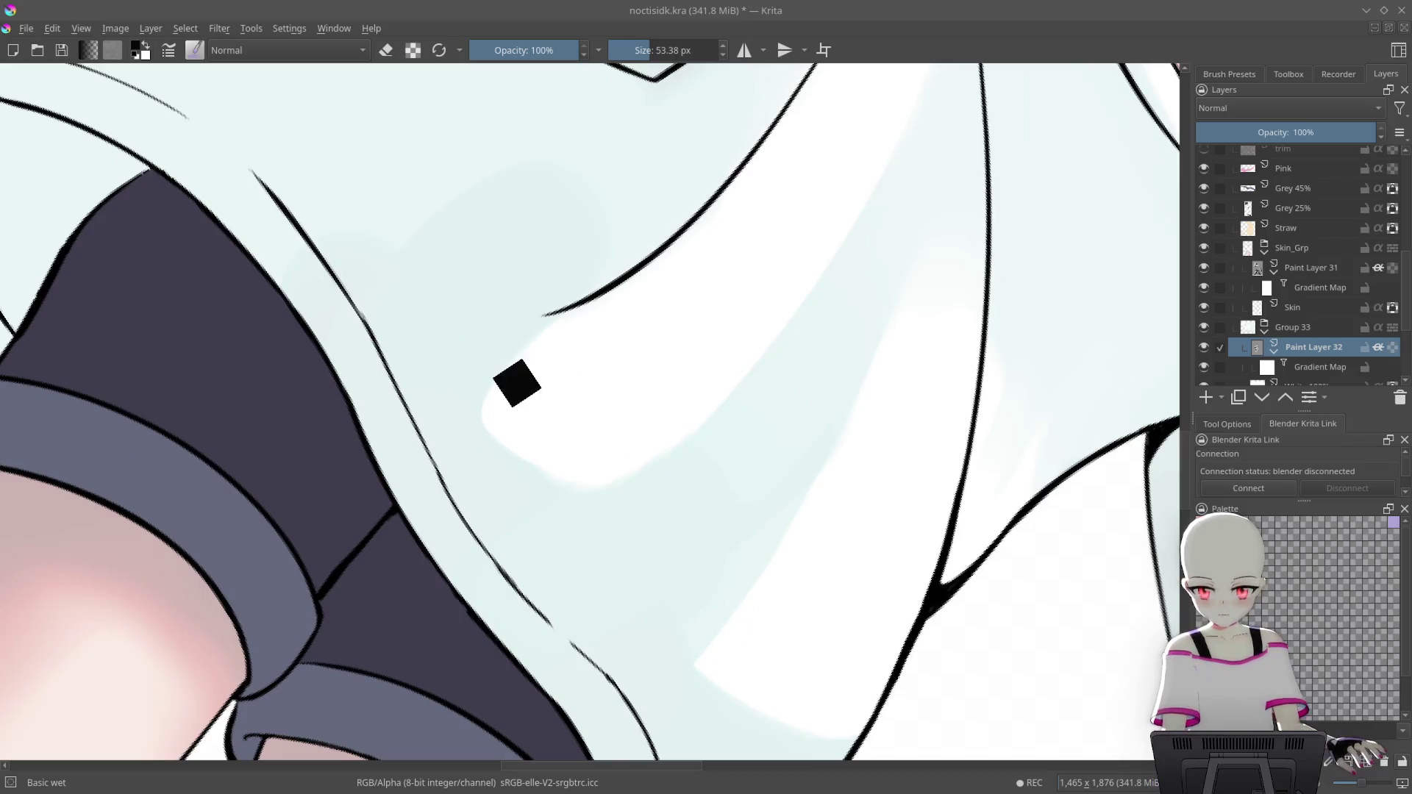
{"action": "mouse_move", "coordinate": [630, 369]}
{"action": "left_mouse_down"}
{"action": "mouse_move", "coordinate": [599, 331]}
{"action": "mouse_move", "coordinate": [691, 381]}
{"action": "left_mouse_up"}
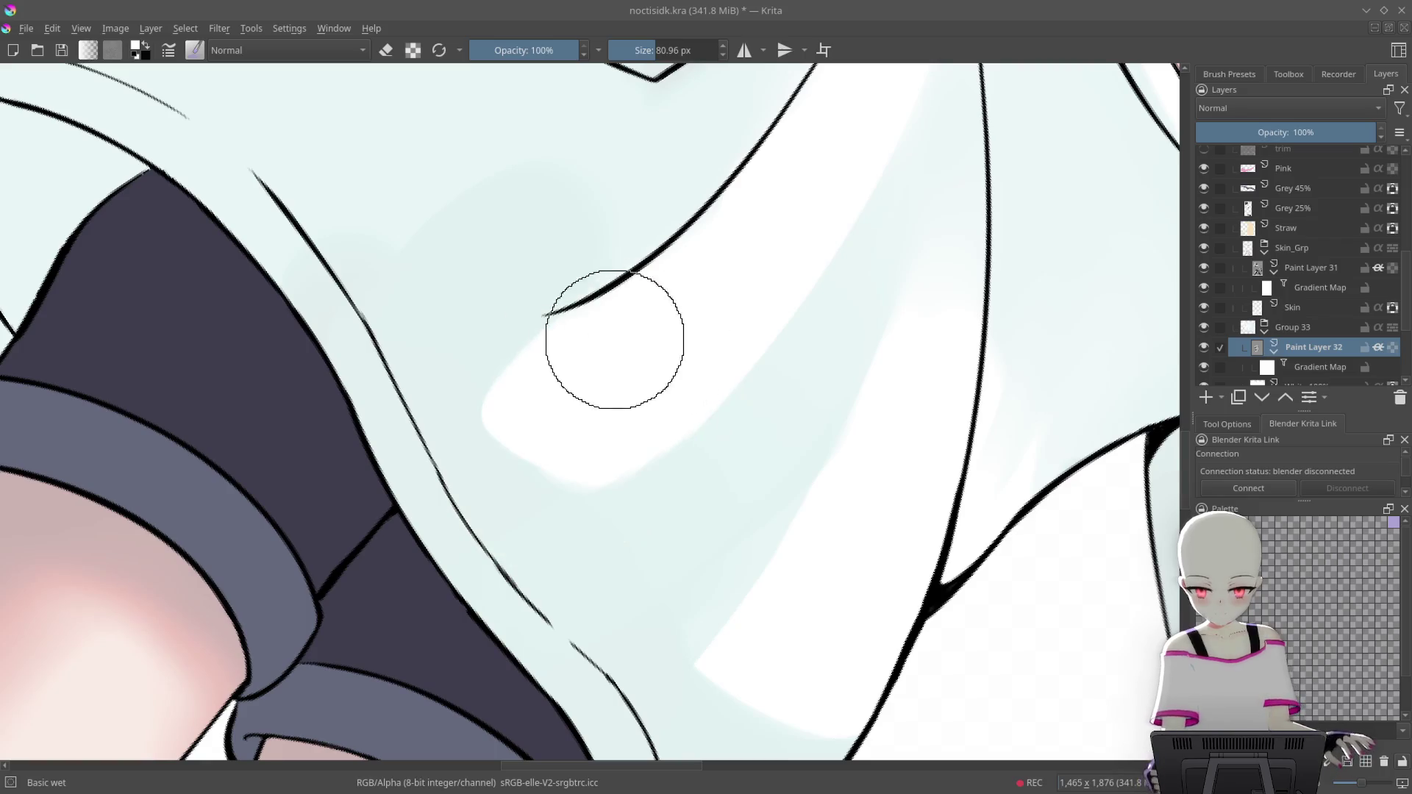
{"action": "left_click_drag", "start_coordinate": [615, 331], "coordinate": [672, 395]}
Paint white over the blue shading near the shirt hem
{"action": "left_click_drag", "start_coordinate": [764, 277], "coordinate": [434, 363]}
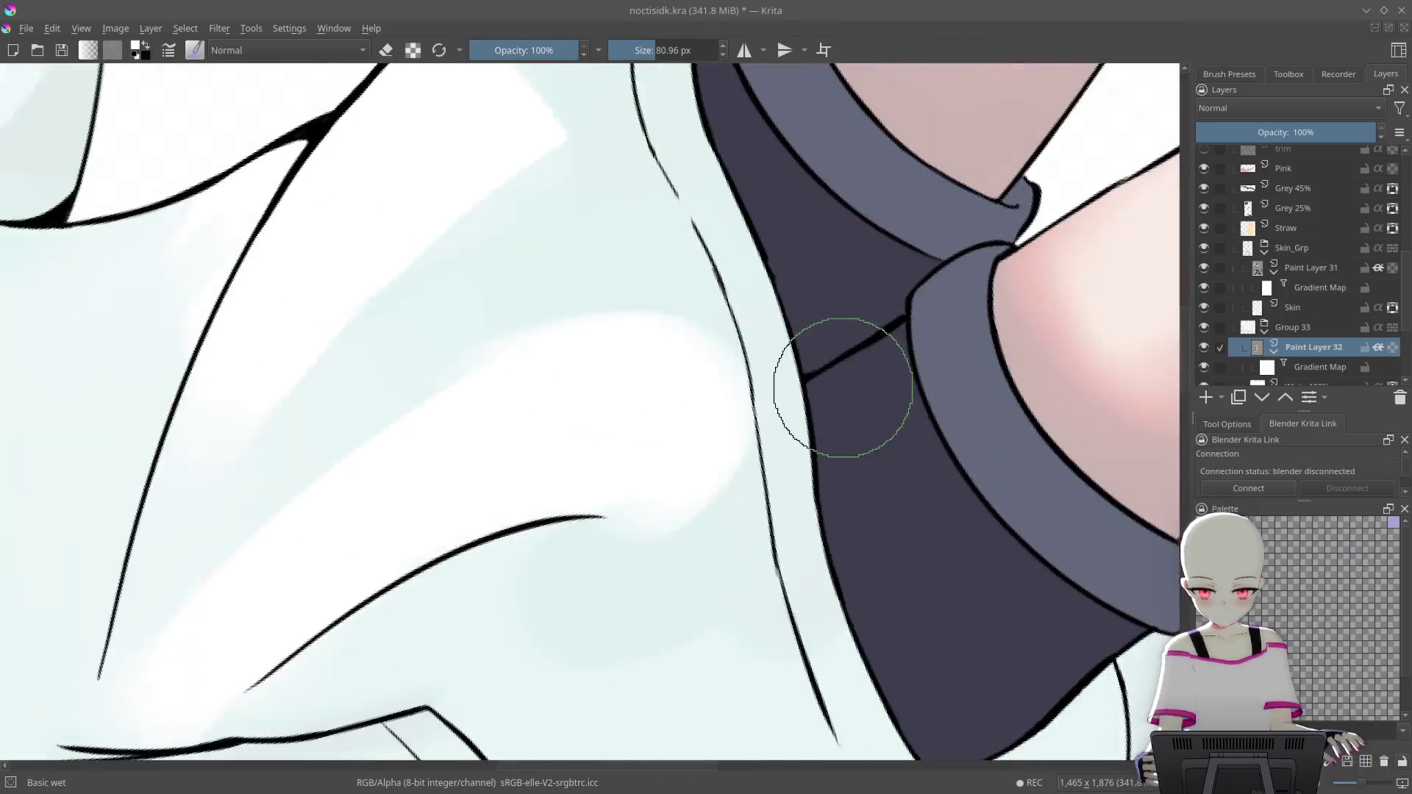
{"action": "mouse_move", "coordinate": [841, 381]}
{"action": "left_mouse_down"}
{"action": "mouse_move", "coordinate": [464, 402]}
{"action": "mouse_move", "coordinate": [599, 340]}
{"action": "left_mouse_up"}
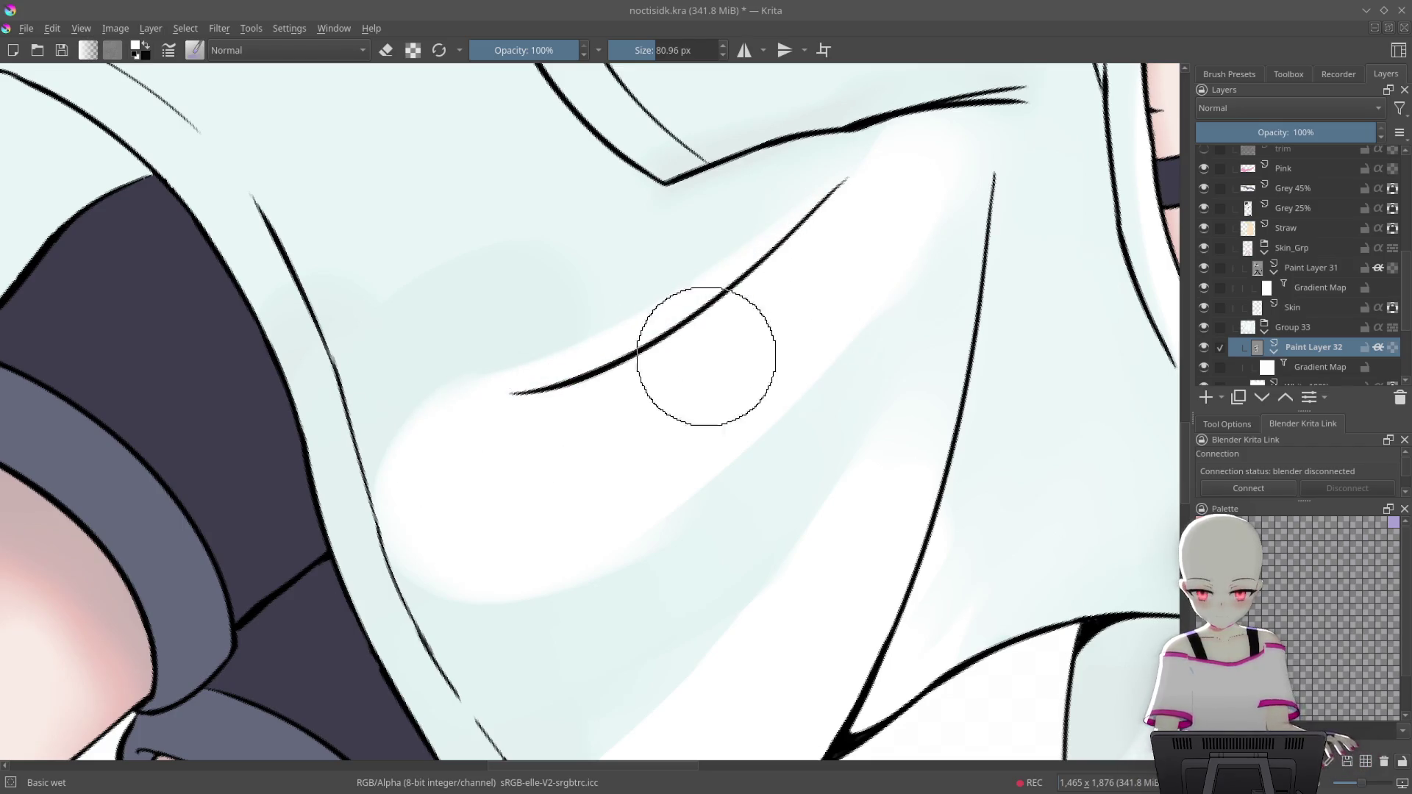
{"action": "scroll", "coordinate": [441, 505], "scroll_direction": "down", "scroll_amount": 5}
{"action": "mouse_move", "coordinate": [441, 505]}
{"action": "left_mouse_down"}
{"action": "mouse_move", "coordinate": [632, 203]}
{"action": "mouse_move", "coordinate": [778, 378]}
{"action": "mouse_move", "coordinate": [772, 407]}
{"action": "mouse_move", "coordinate": [667, 529]}
{"action": "left_mouse_up"}
{"action": "scroll", "coordinate": [772, 407], "scroll_direction": "up", "scroll_amount": 6}
{"action": "scroll", "coordinate": [667, 529], "scroll_direction": "up", "scroll_amount": 3}
{"action": "left_click_drag", "start_coordinate": [709, 378], "coordinate": [739, 624]}
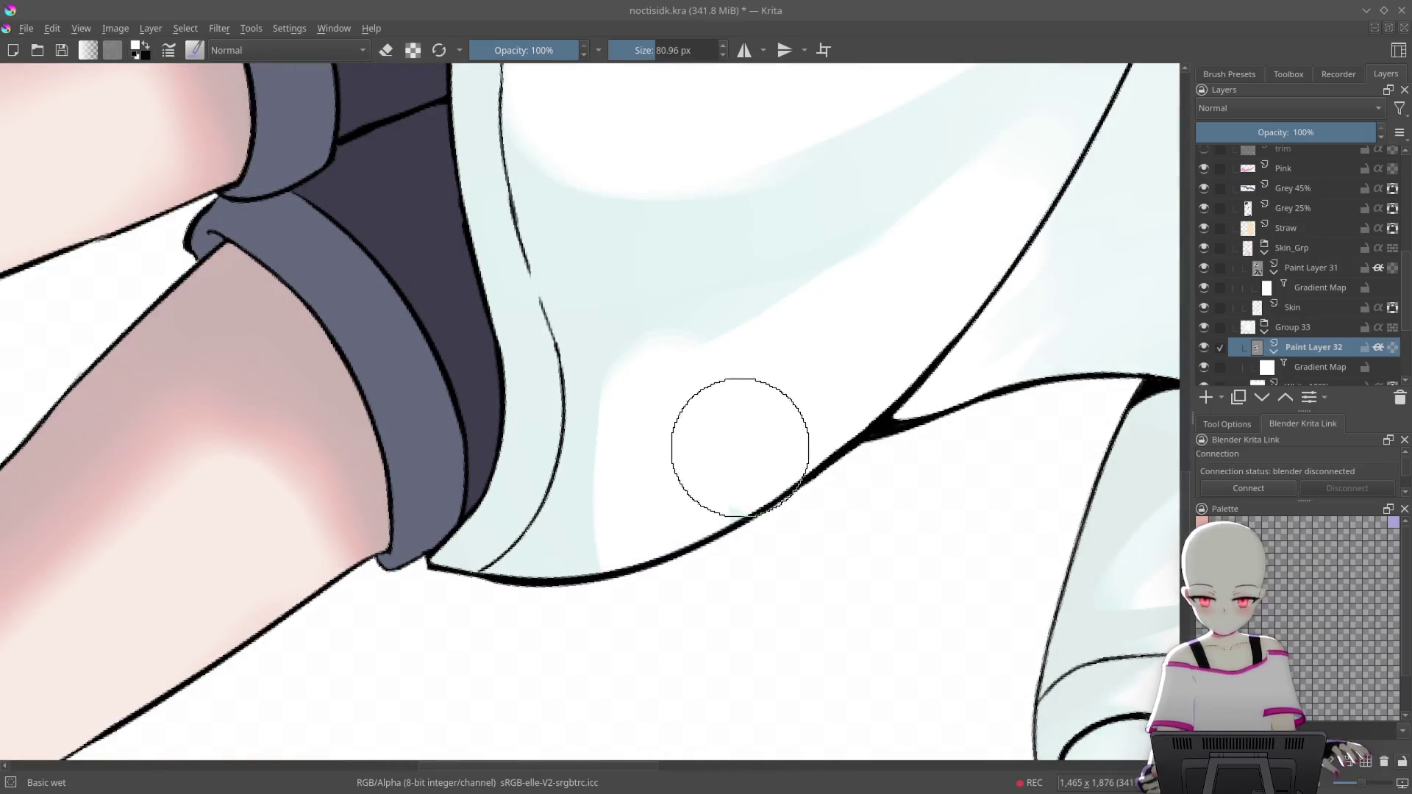
{"action": "left_click_drag", "start_coordinate": [721, 465], "coordinate": [684, 536]}
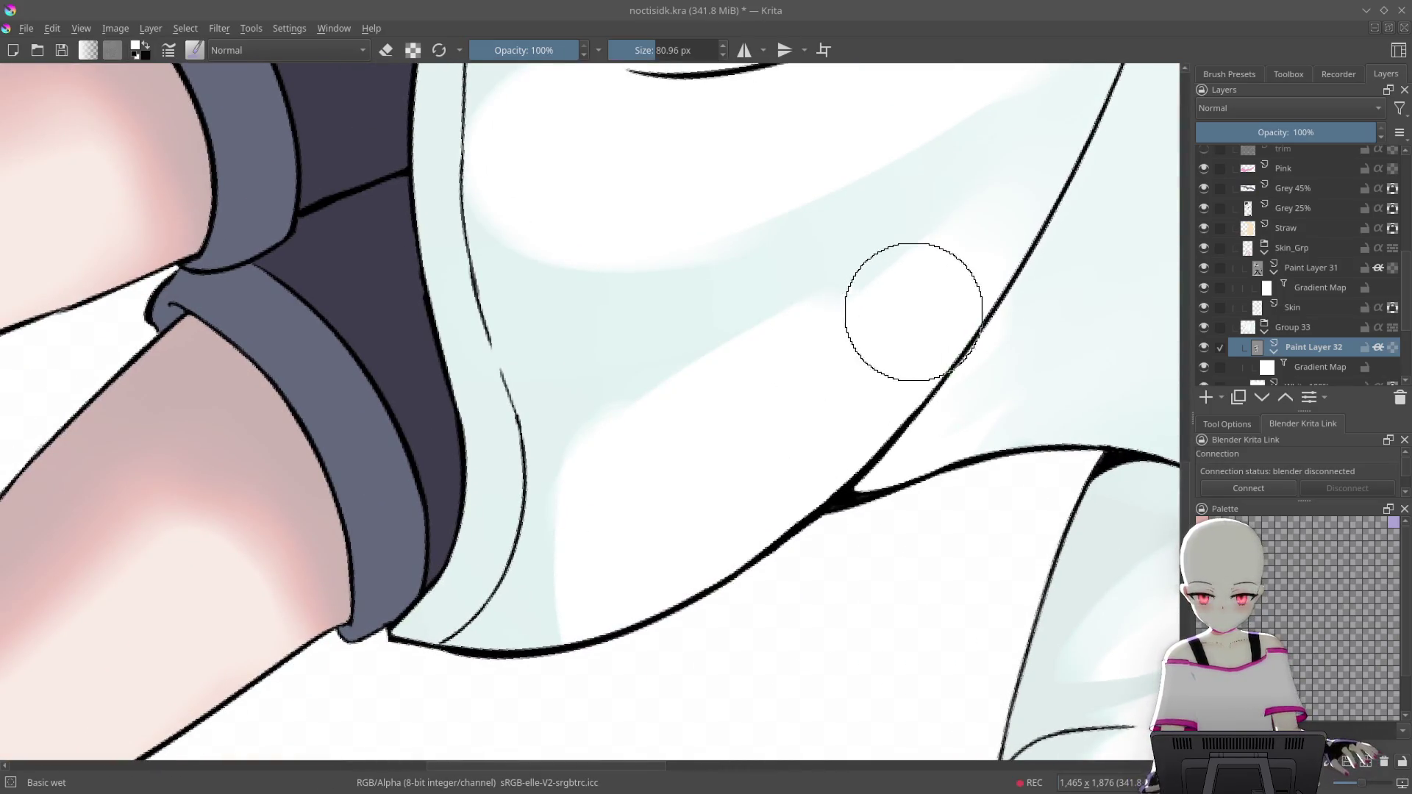
{"action": "left_click_drag", "start_coordinate": [931, 260], "coordinate": [892, 347]}
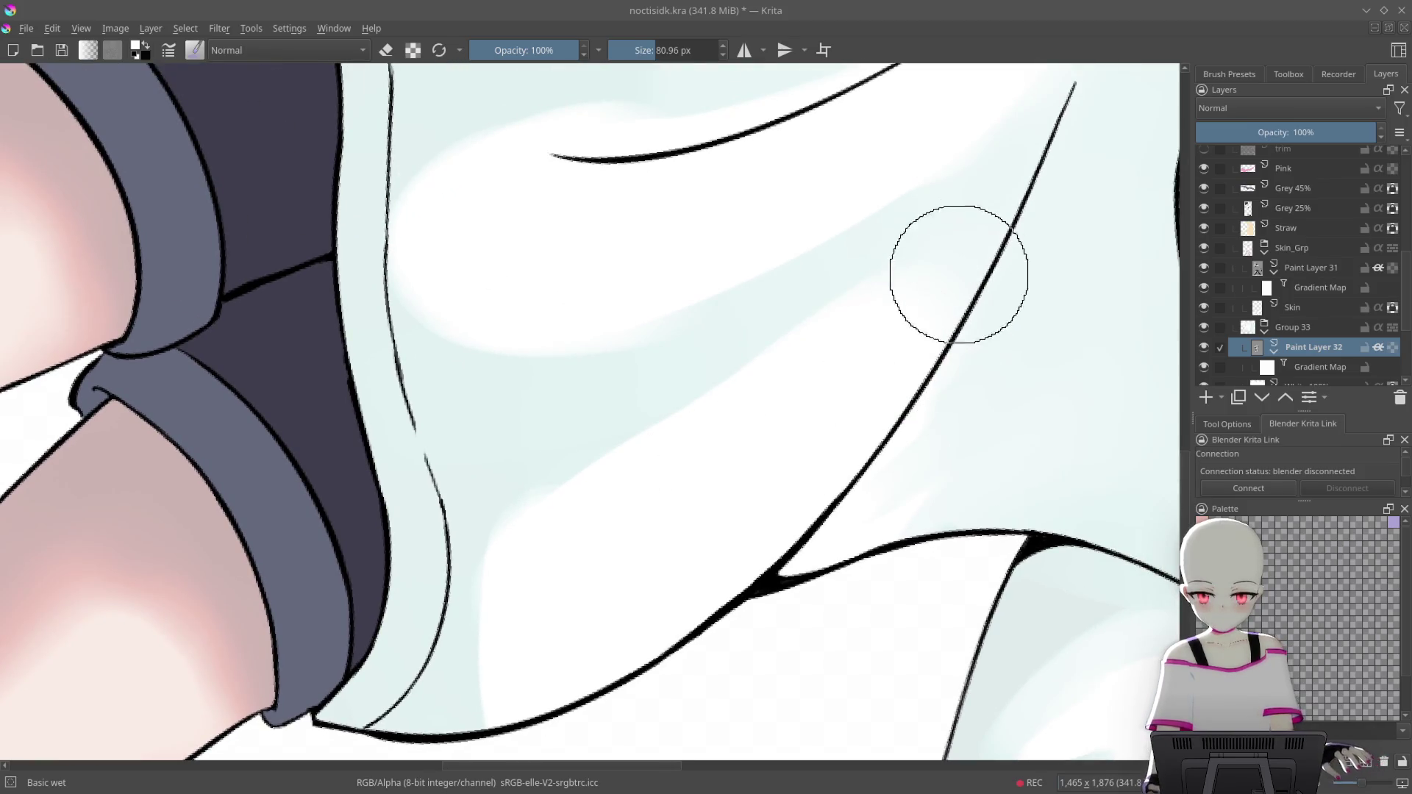
{"action": "scroll", "coordinate": [648, 290], "scroll_direction": "down", "scroll_amount": 5}
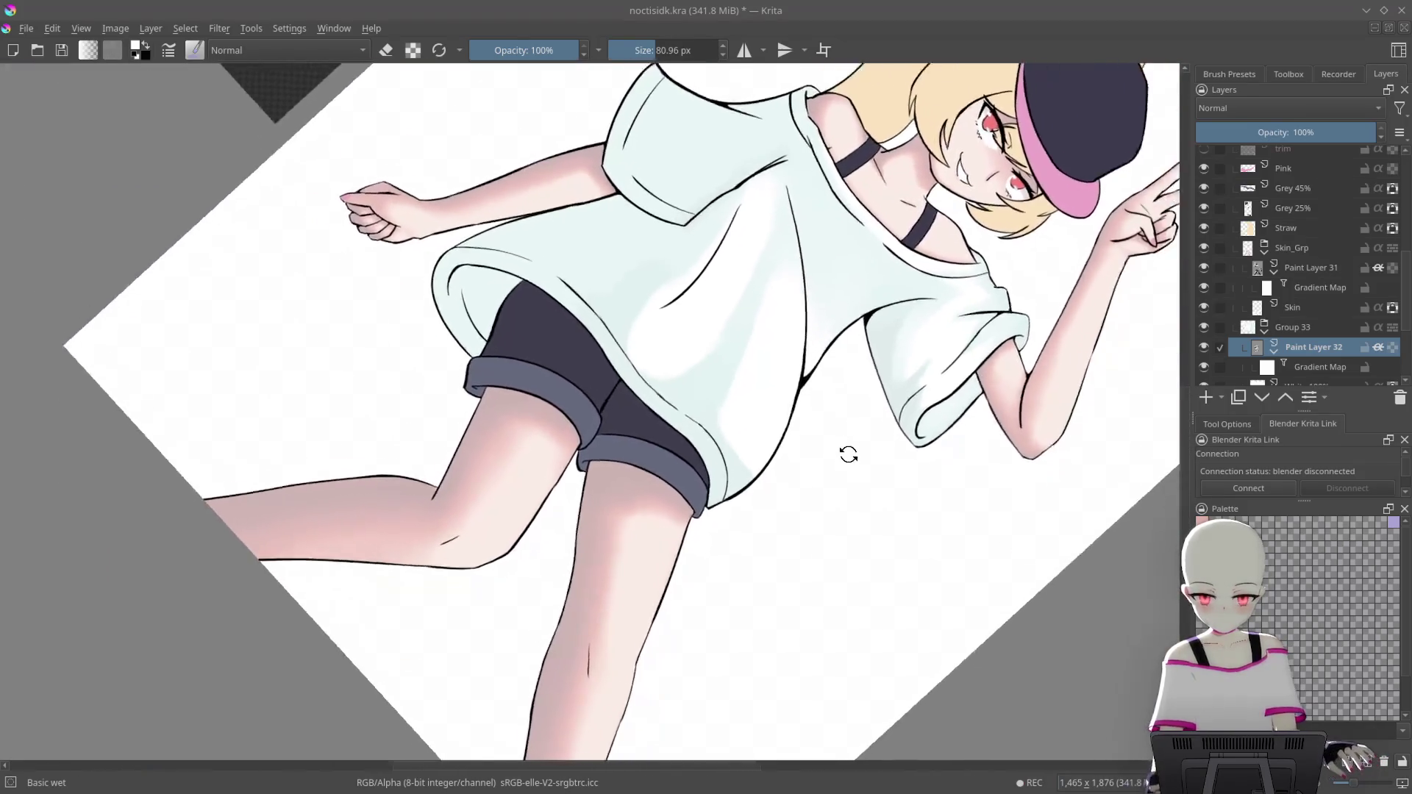
Shrink the brush to about 53 px and widen the blue band between the white highlights
{"action": "mouse_move", "coordinate": [845, 450]}
{"action": "left_mouse_down"}
{"action": "mouse_move", "coordinate": [570, 286]}
{"action": "mouse_move", "coordinate": [647, 425]}
{"action": "left_mouse_up"}
{"action": "scroll", "coordinate": [678, 309], "scroll_direction": "up", "scroll_amount": 5}
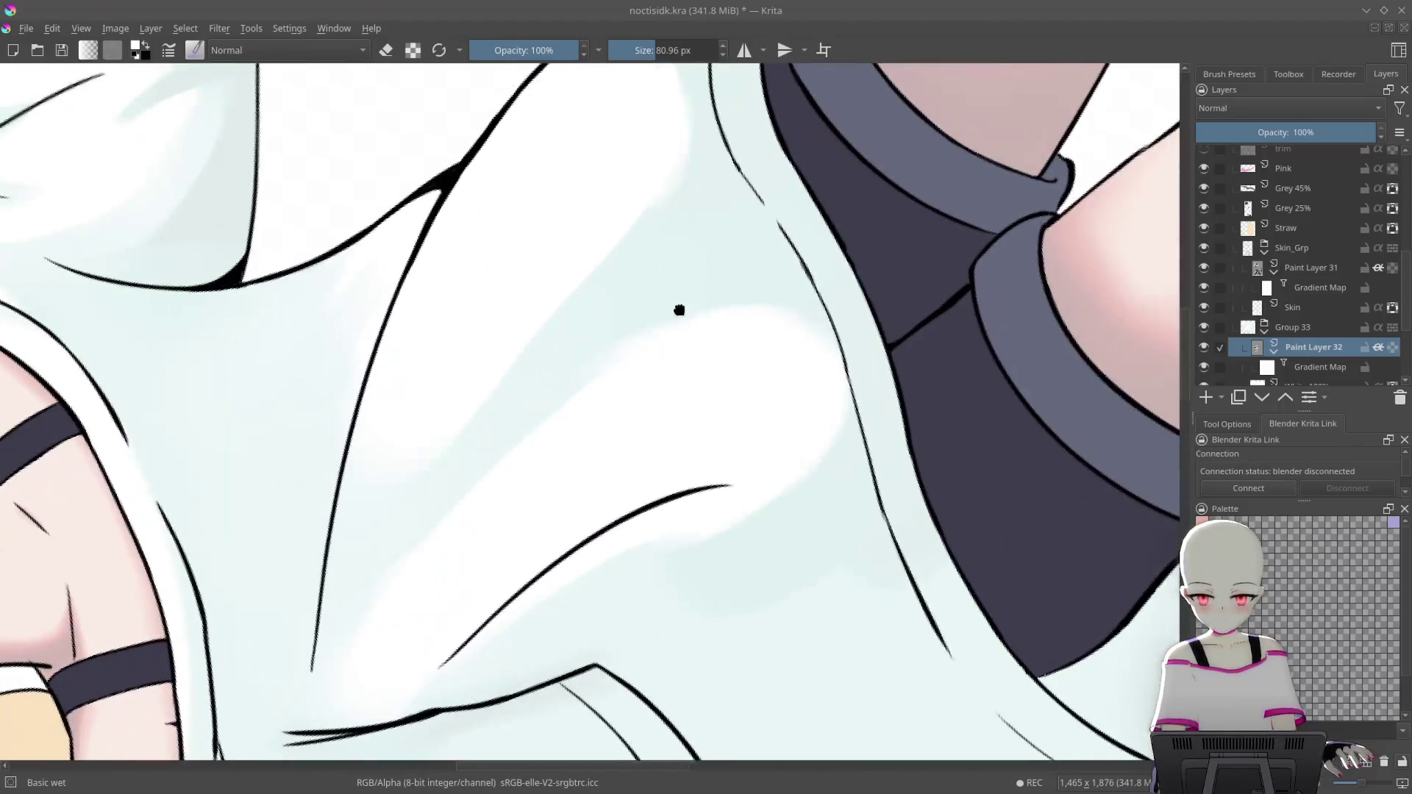
{"action": "left_click_drag", "start_coordinate": [721, 245], "coordinate": [483, 467]}
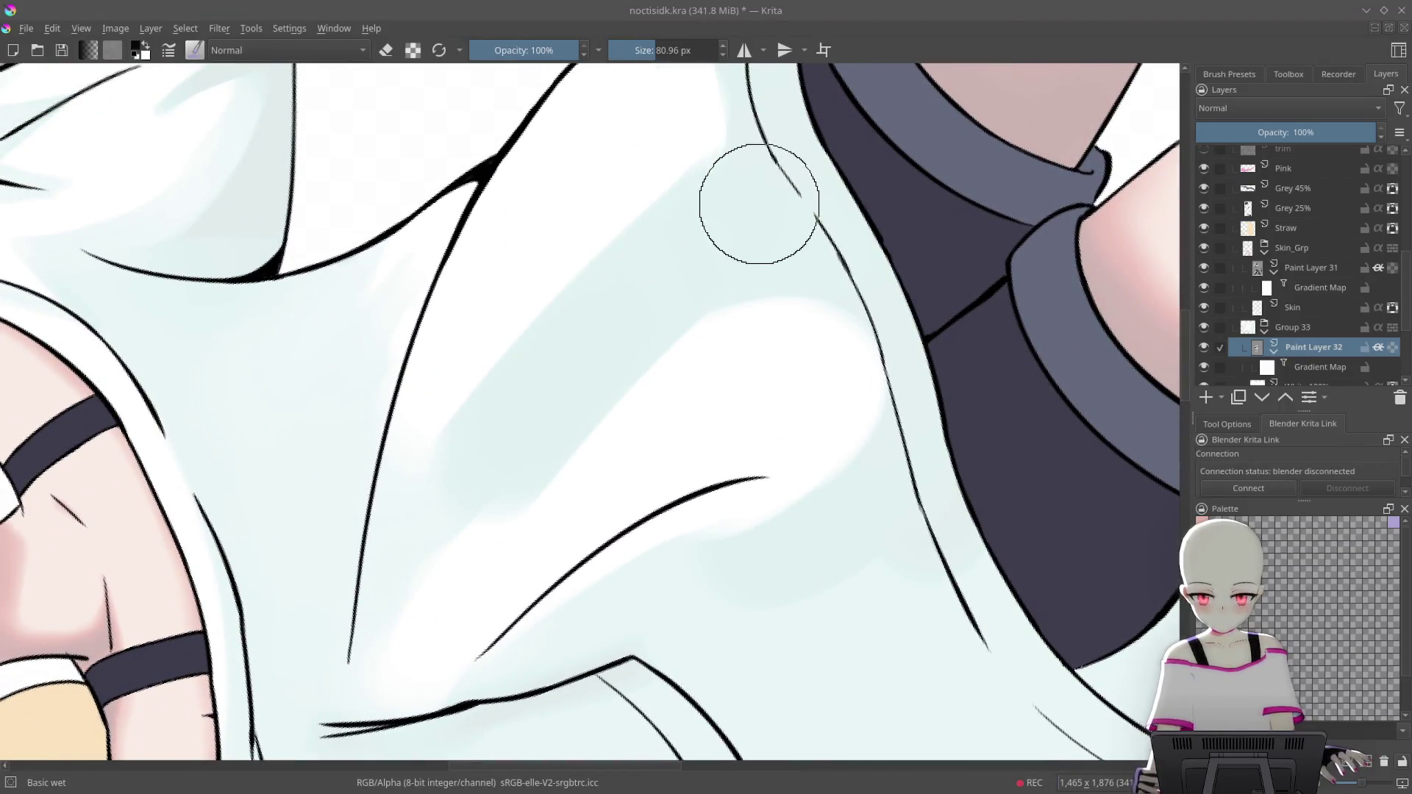
{"action": "key", "text": "ctrl+z"}
{"action": "key", "text": "bracketleft"}
{"action": "key", "text": "bracketleft"}
{"action": "key", "text": "bracketleft"}
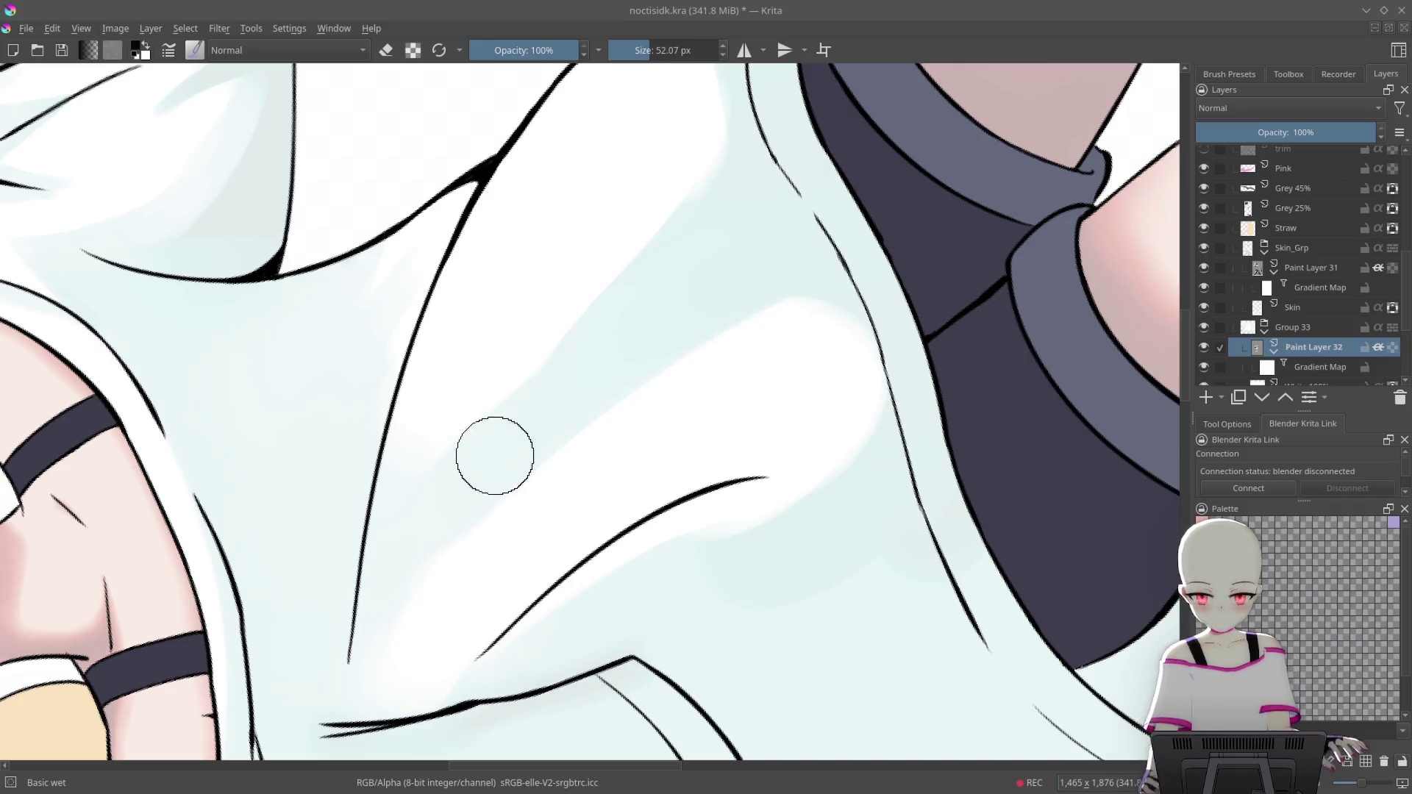
{"action": "mouse_move", "coordinate": [806, 317]}
{"action": "left_mouse_down"}
{"action": "mouse_move", "coordinate": [575, 438]}
{"action": "mouse_move", "coordinate": [916, 283]}
{"action": "left_mouse_up"}
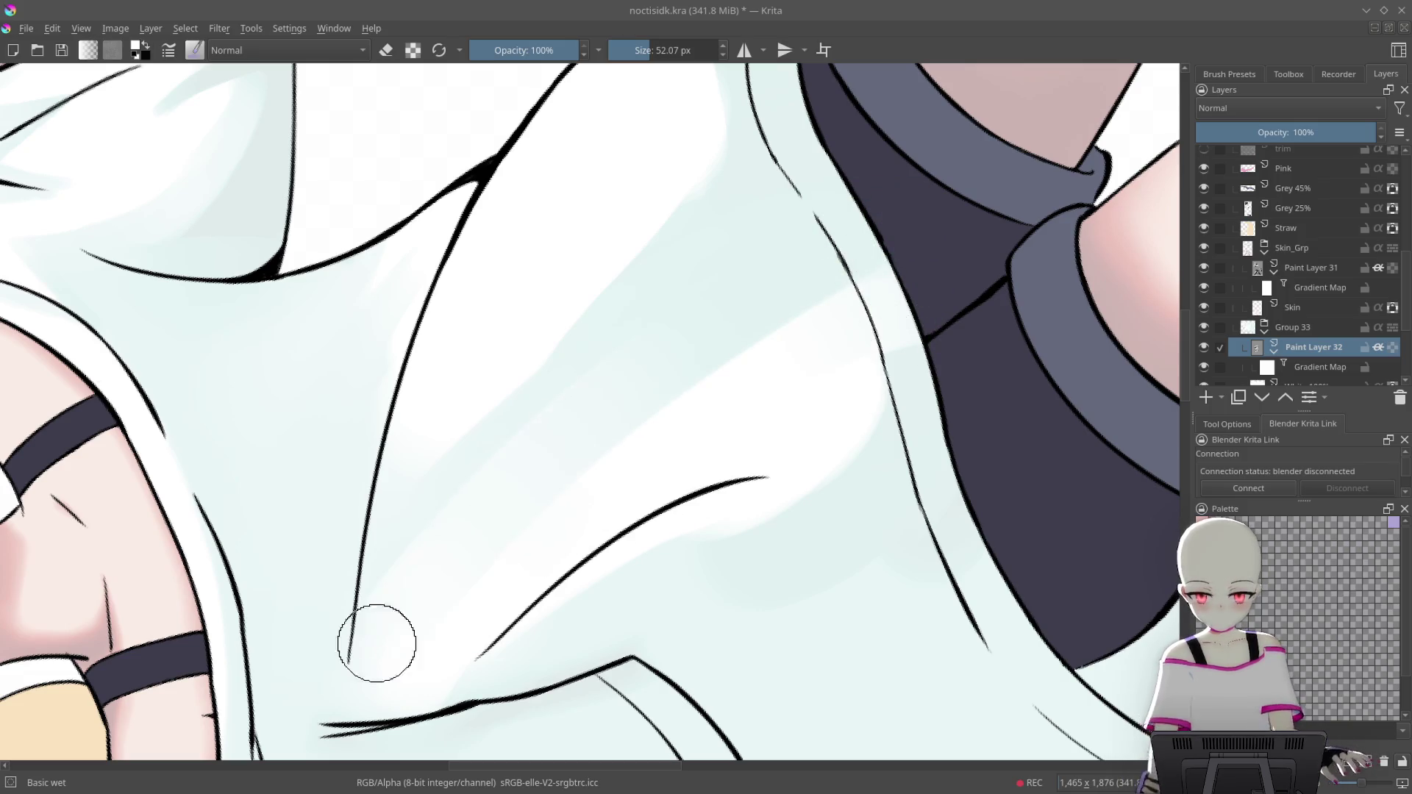
Dab a lighter wet tone onto the shirt
{"action": "scroll", "coordinate": [681, 612], "scroll_direction": "down", "scroll_amount": 3}
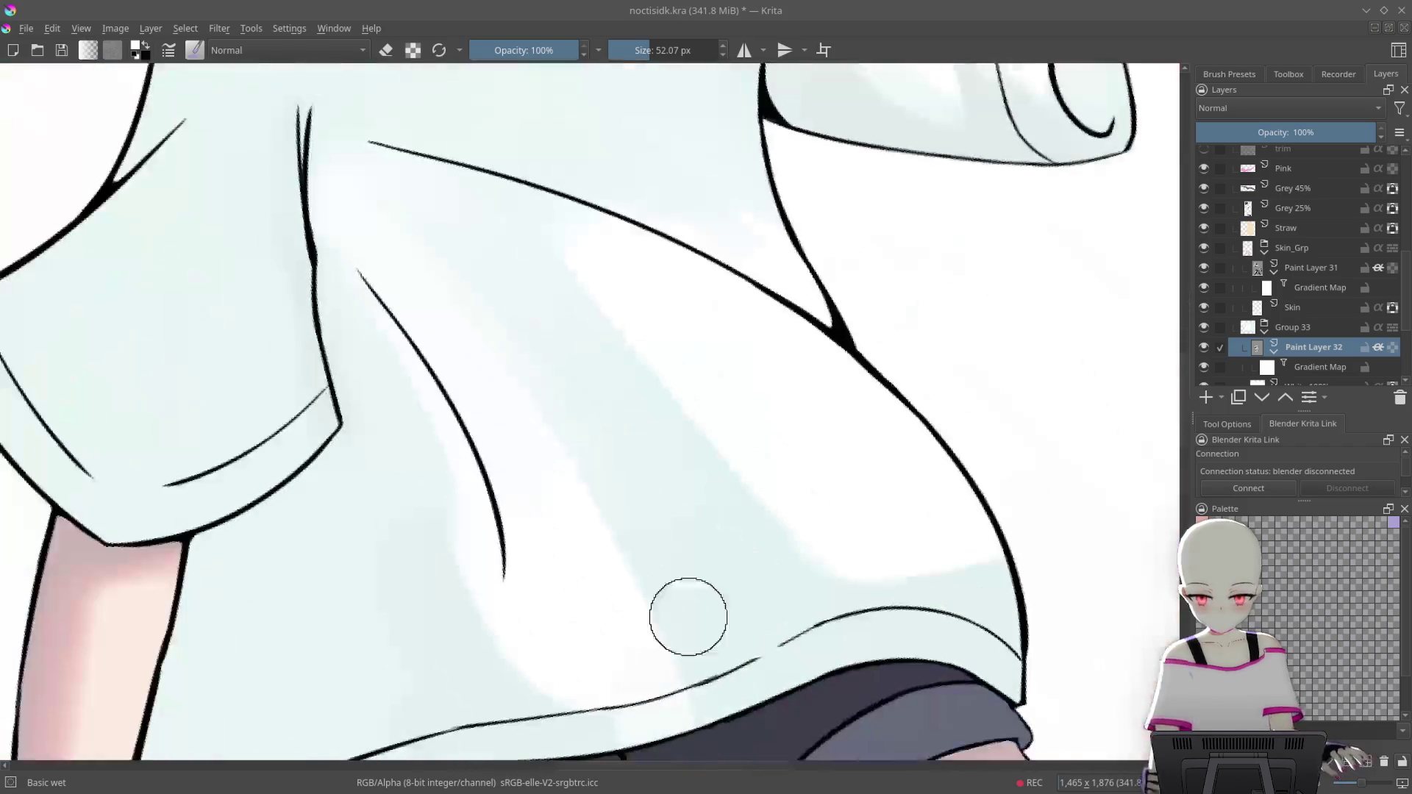
{"action": "scroll", "coordinate": [859, 648], "scroll_direction": "down", "scroll_amount": 4}
{"action": "left_click_drag", "start_coordinate": [922, 558], "coordinate": [844, 142]}
{"action": "scroll", "coordinate": [809, 258], "scroll_direction": "up", "scroll_amount": 5}
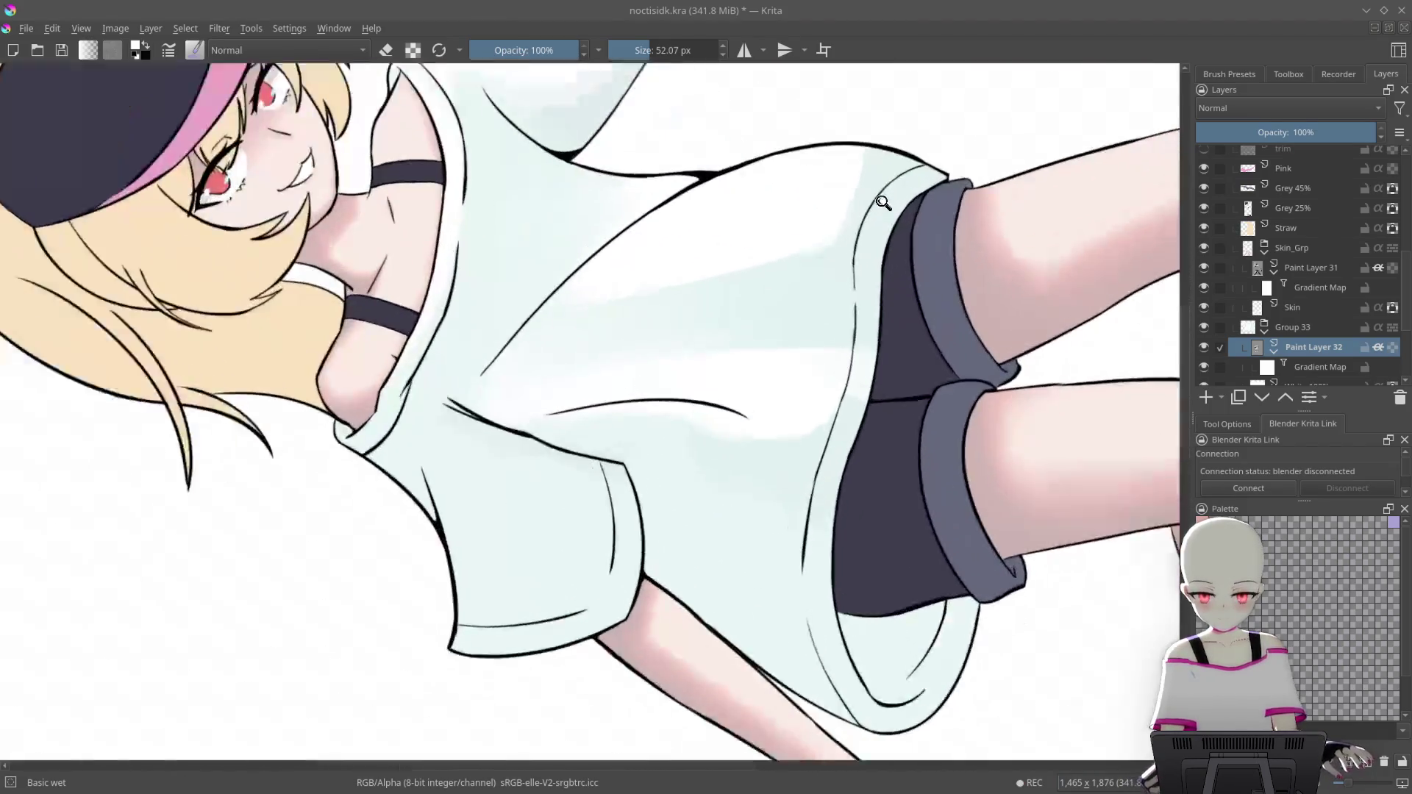
{"action": "mouse_move", "coordinate": [794, 243]}
{"action": "left_mouse_down"}
{"action": "mouse_move", "coordinate": [779, 367]}
{"action": "mouse_move", "coordinate": [610, 514]}
{"action": "left_mouse_up"}
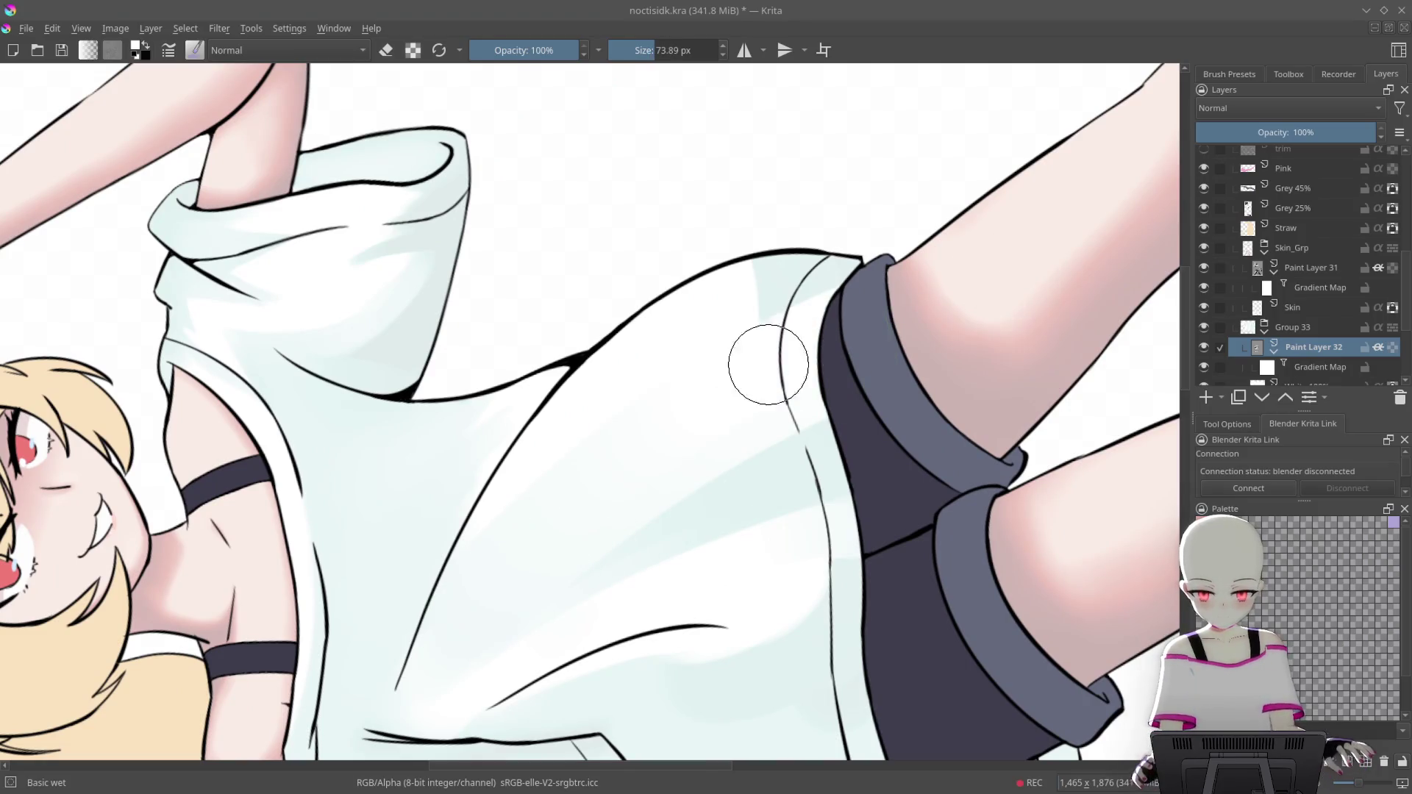
{"action": "left_click_drag", "start_coordinate": [712, 366], "coordinate": [778, 302]}
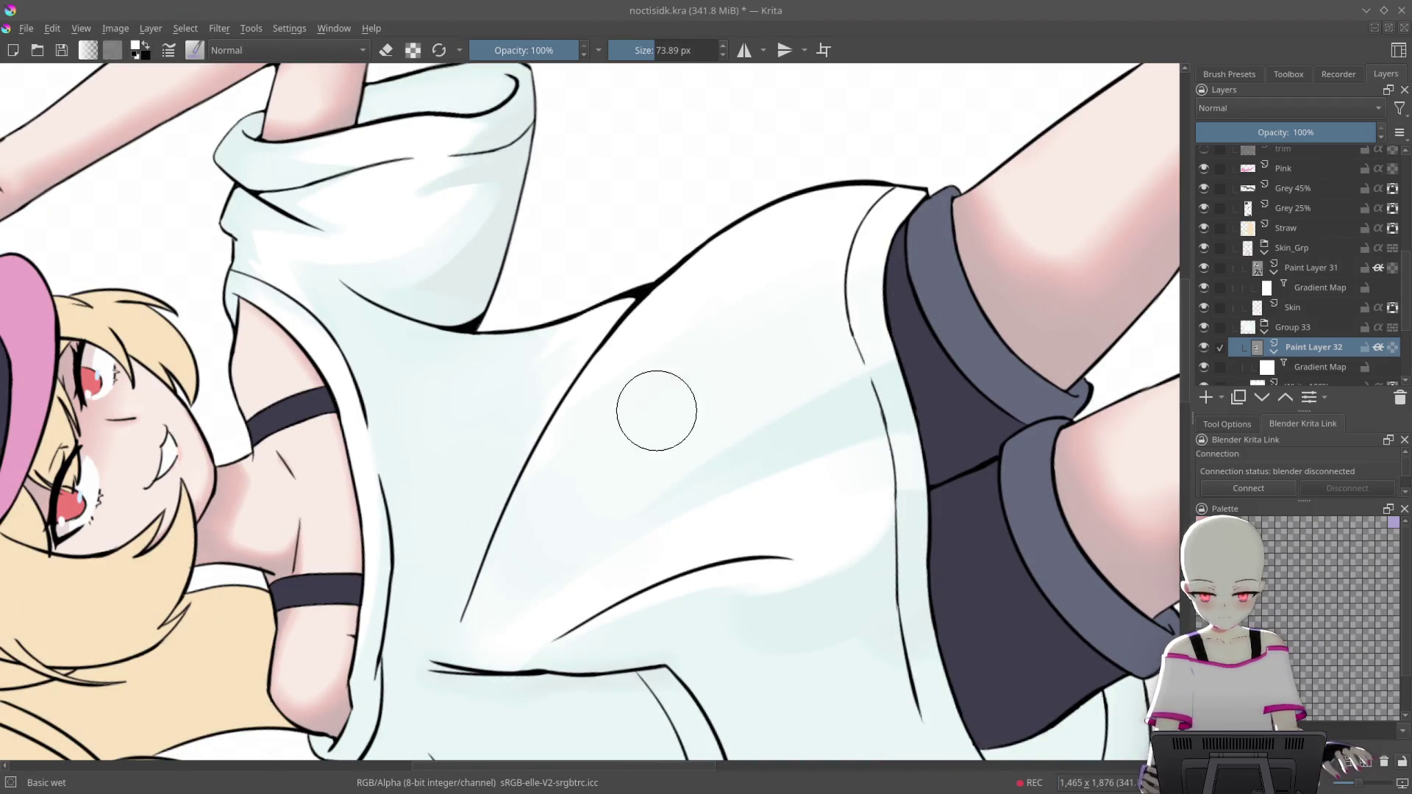
{"action": "scroll", "coordinate": [860, 302], "scroll_direction": "down", "scroll_amount": 3}
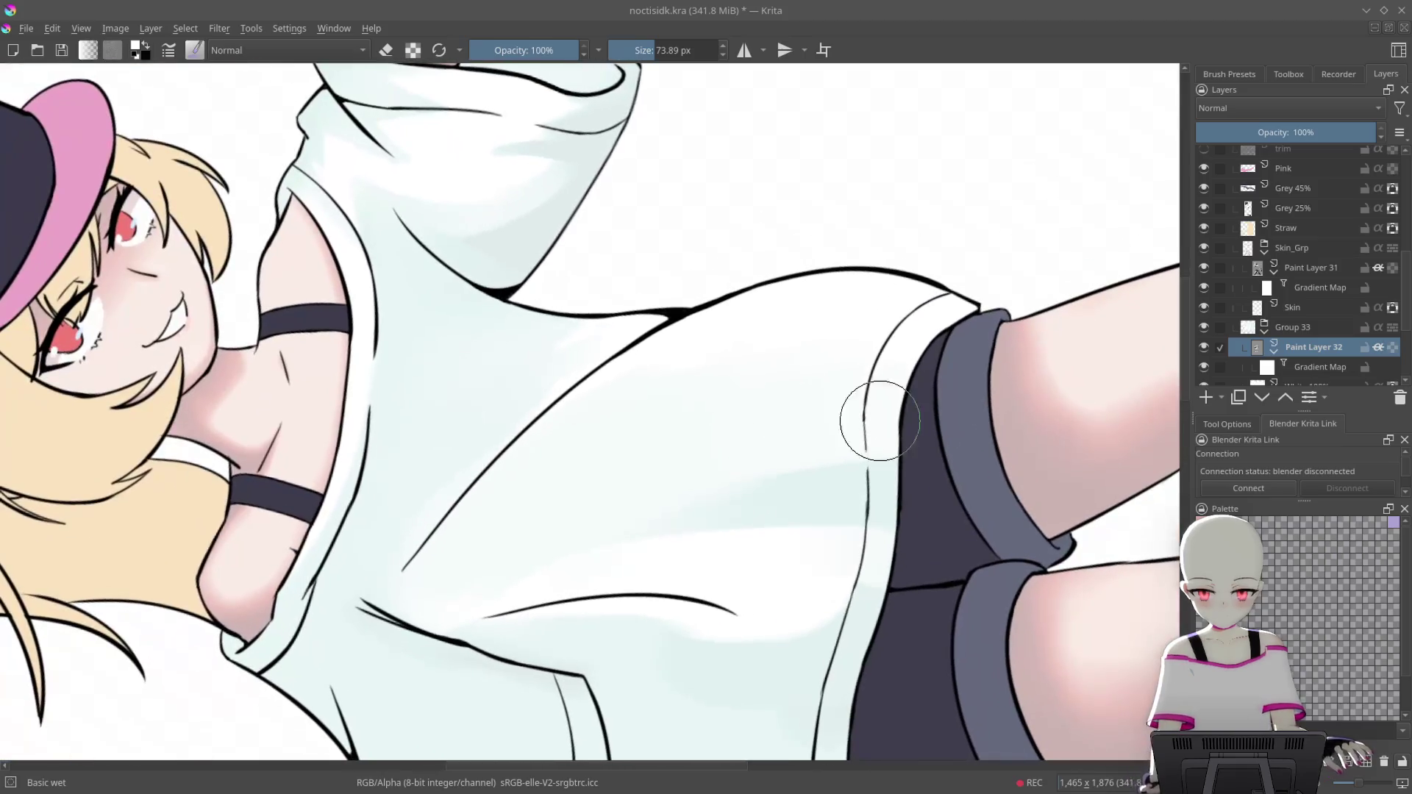
{"action": "scroll", "coordinate": [967, 410], "scroll_direction": "up", "scroll_amount": 4}
{"action": "scroll", "coordinate": [678, 346], "scroll_direction": "up", "scroll_amount": 1}
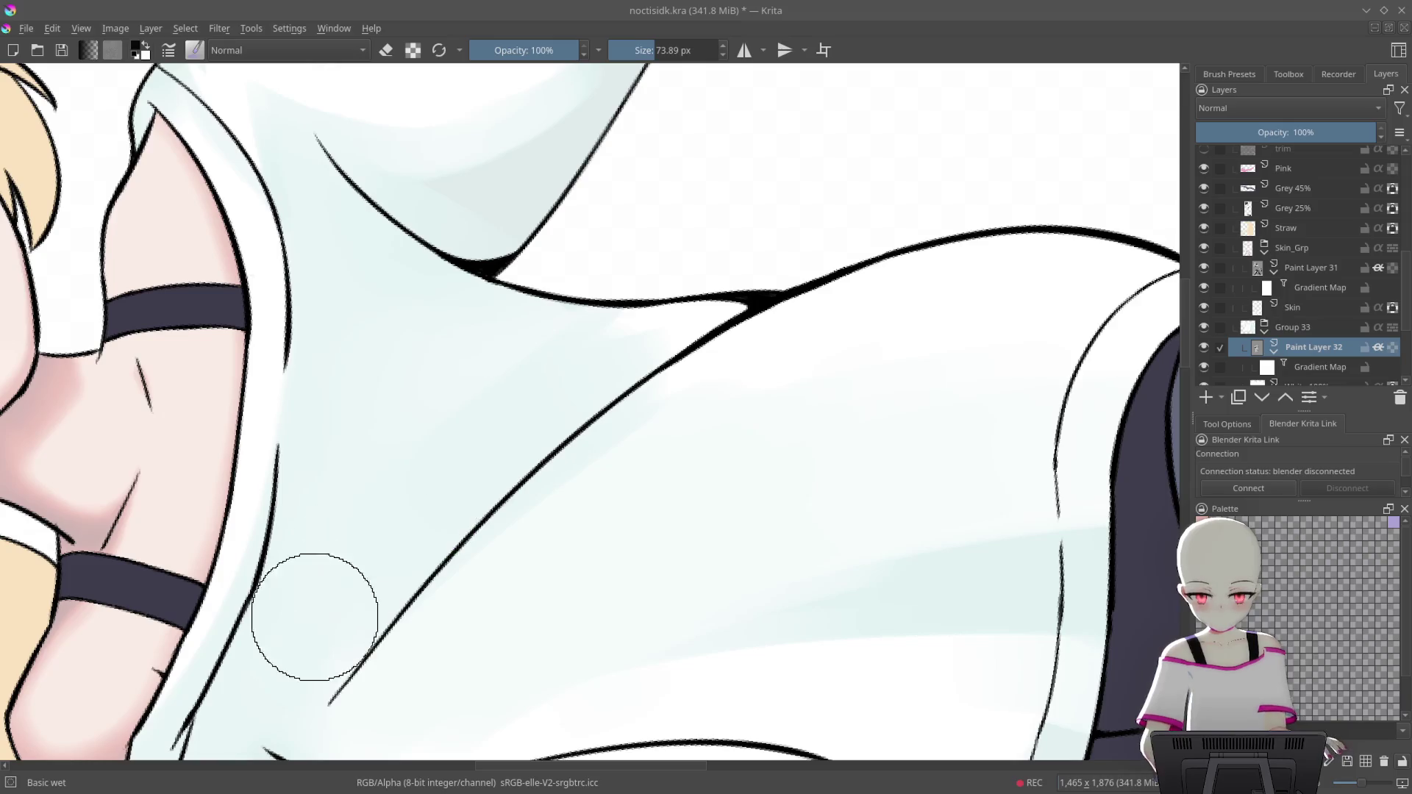
{"action": "left_click", "coordinate": [585, 404]}
Reduce the brush to 21.34 px and lighten the lower-left and central diagonal grey streaks
{"action": "scroll", "coordinate": [415, 489], "scroll_direction": "down", "scroll_amount": 3}
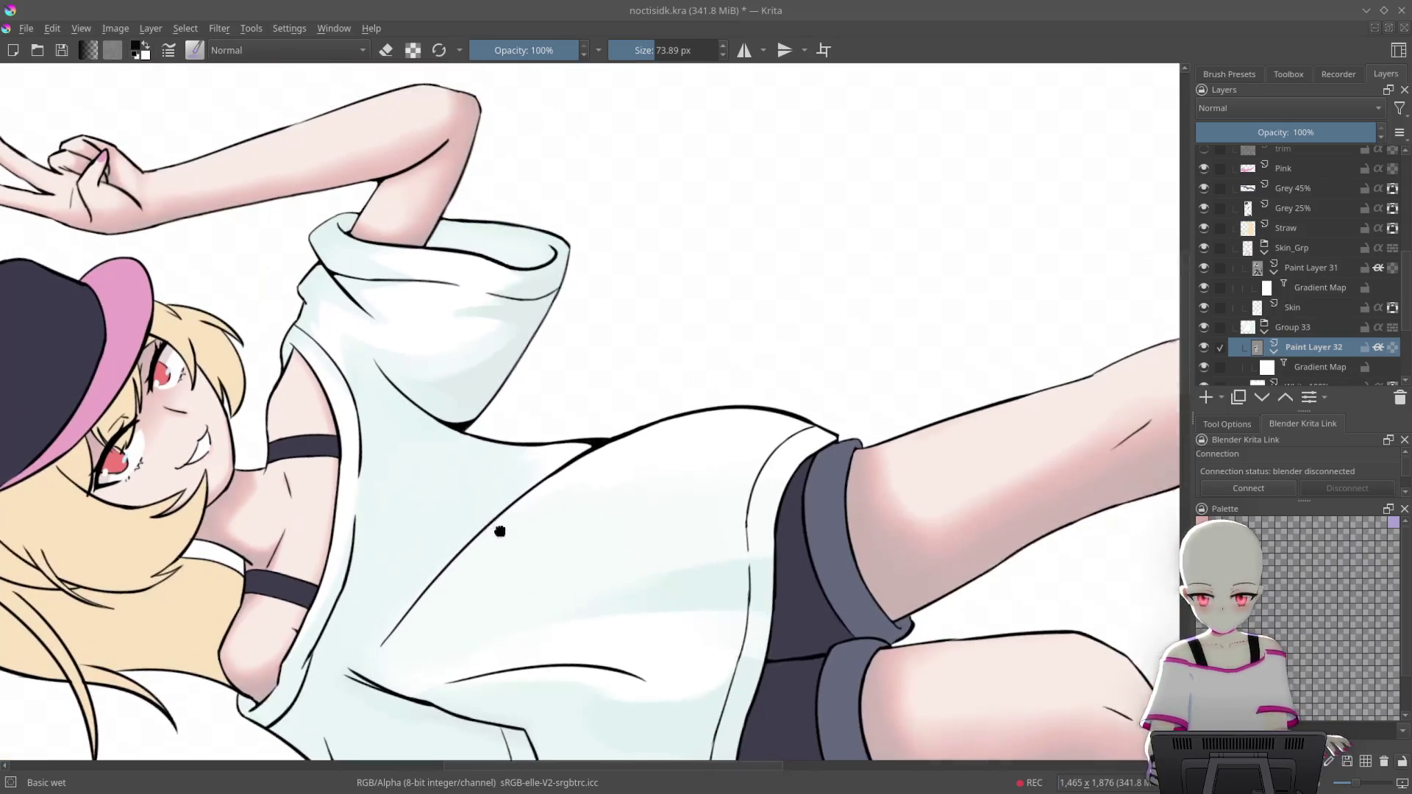
{"action": "left_click_drag", "start_coordinate": [500, 530], "coordinate": [559, 368]}
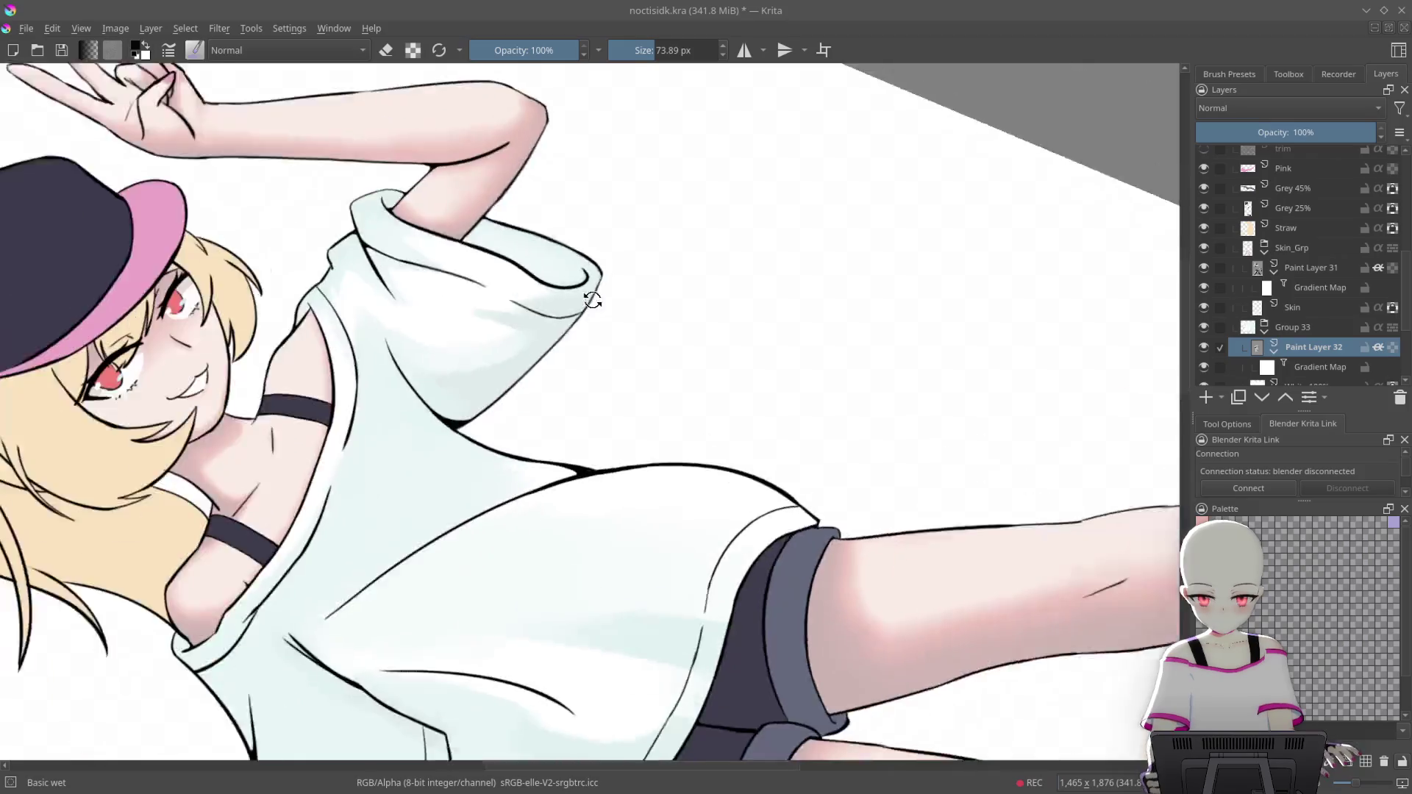
{"action": "scroll", "coordinate": [615, 233], "scroll_direction": "up", "scroll_amount": 5}
{"action": "left_click_drag", "start_coordinate": [615, 233], "coordinate": [524, 232]}
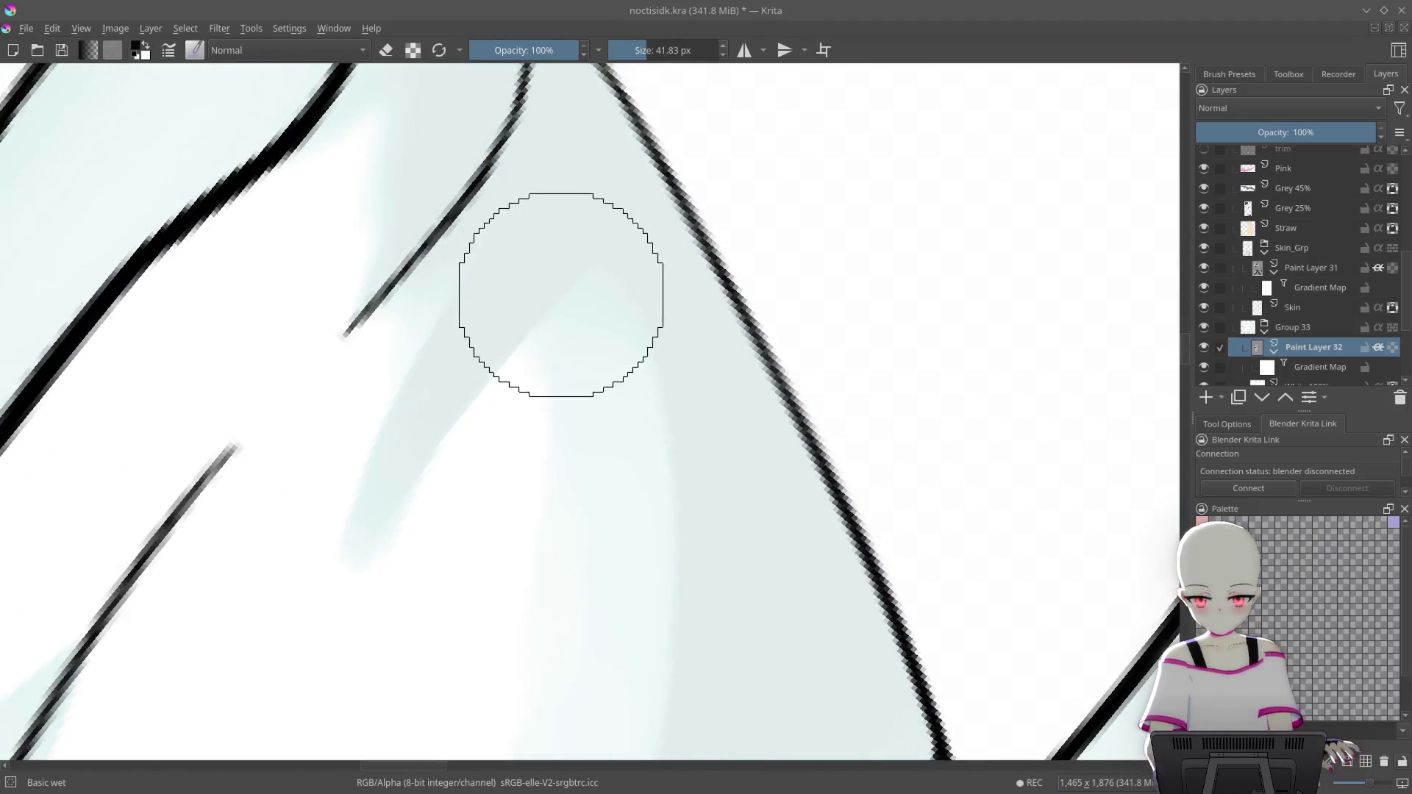
{"action": "key", "text": "bracketleft"}
{"action": "key", "text": "bracketleft"}
{"action": "key", "text": "bracketleft"}
{"action": "left_click_drag", "start_coordinate": [523, 390], "coordinate": [362, 589]}
{"action": "left_click_drag", "start_coordinate": [452, 378], "coordinate": [306, 568]}
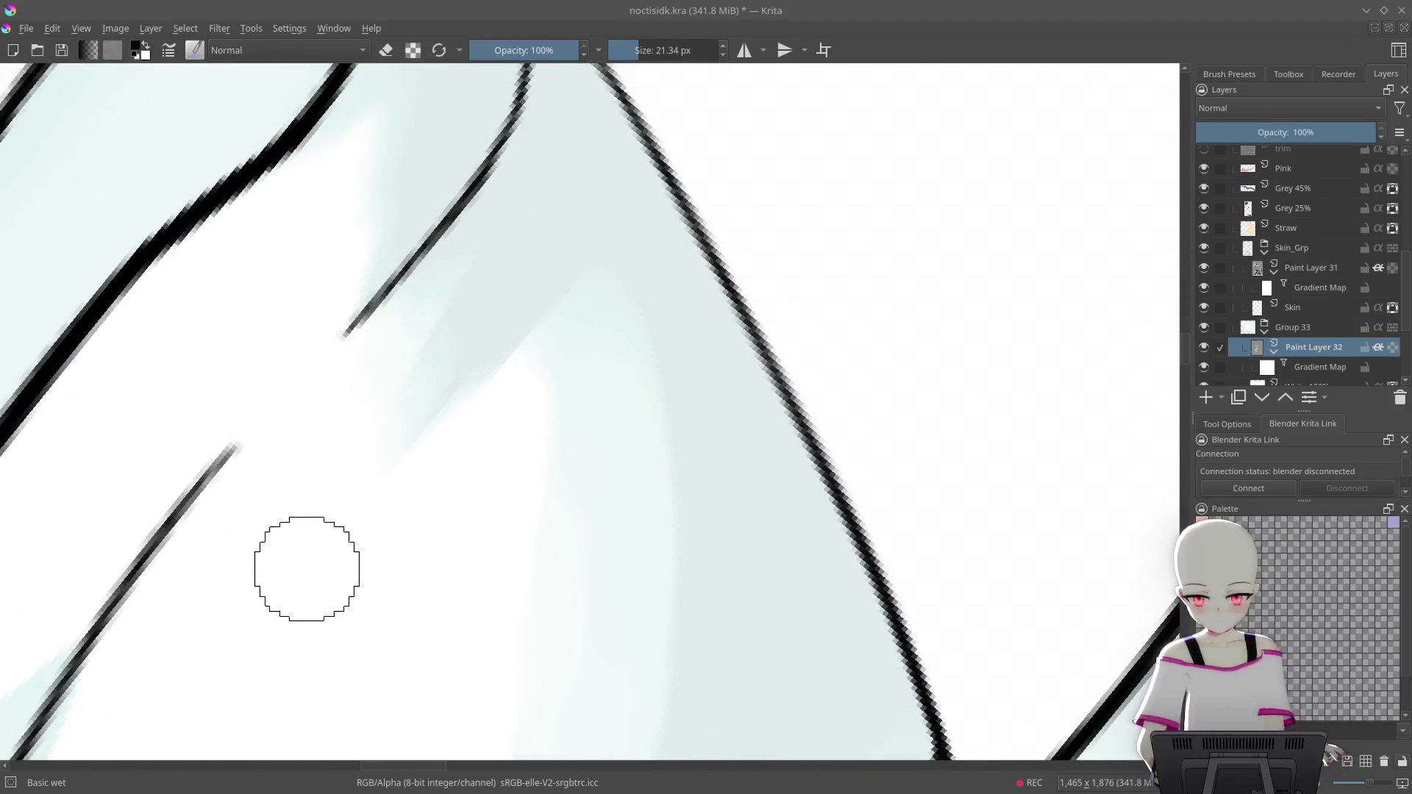
{"action": "scroll", "coordinate": [535, 247], "scroll_direction": "down", "scroll_amount": 5}
{"action": "mouse_move", "coordinate": [534, 246]}
{"action": "left_mouse_down"}
{"action": "mouse_move", "coordinate": [709, 535]}
{"action": "mouse_move", "coordinate": [822, 306]}
{"action": "mouse_move", "coordinate": [675, 239]}
{"action": "mouse_move", "coordinate": [735, 441]}
{"action": "left_mouse_up"}
{"action": "scroll", "coordinate": [583, 668], "scroll_direction": "up", "scroll_amount": 3}
{"action": "scroll", "coordinate": [713, 613], "scroll_direction": "down", "scroll_amount": 3}
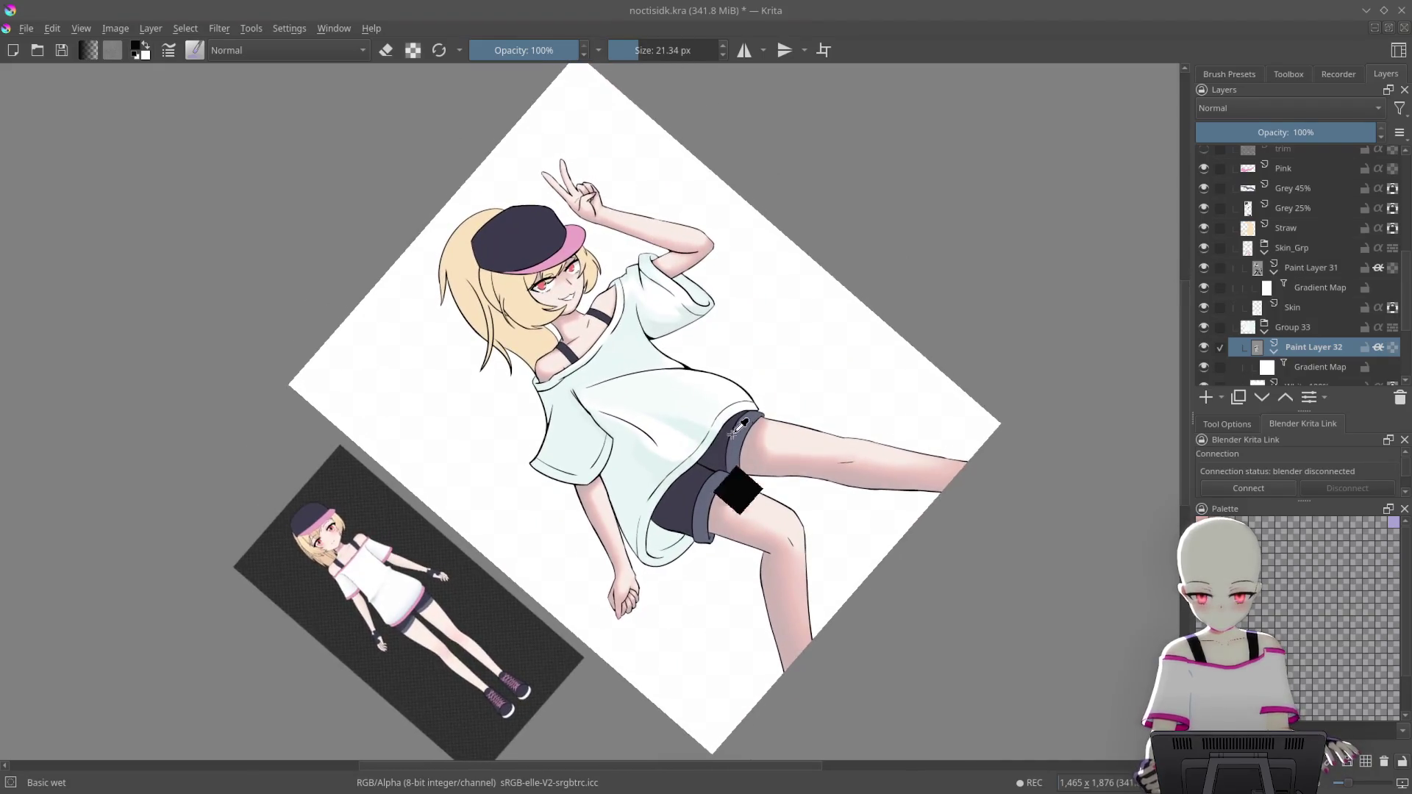
Zoom in on the shirt fold and paint a bright white wet-brush streak along it toward the shorts
{"action": "scroll", "coordinate": [742, 312], "scroll_direction": "up", "scroll_amount": 5}
{"action": "scroll", "coordinate": [742, 312], "scroll_direction": "down", "scroll_amount": 3}
{"action": "mouse_move", "coordinate": [755, 289]}
{"action": "left_mouse_down"}
{"action": "mouse_move", "coordinate": [790, 441]}
{"action": "mouse_move", "coordinate": [771, 431]}
{"action": "left_mouse_up"}
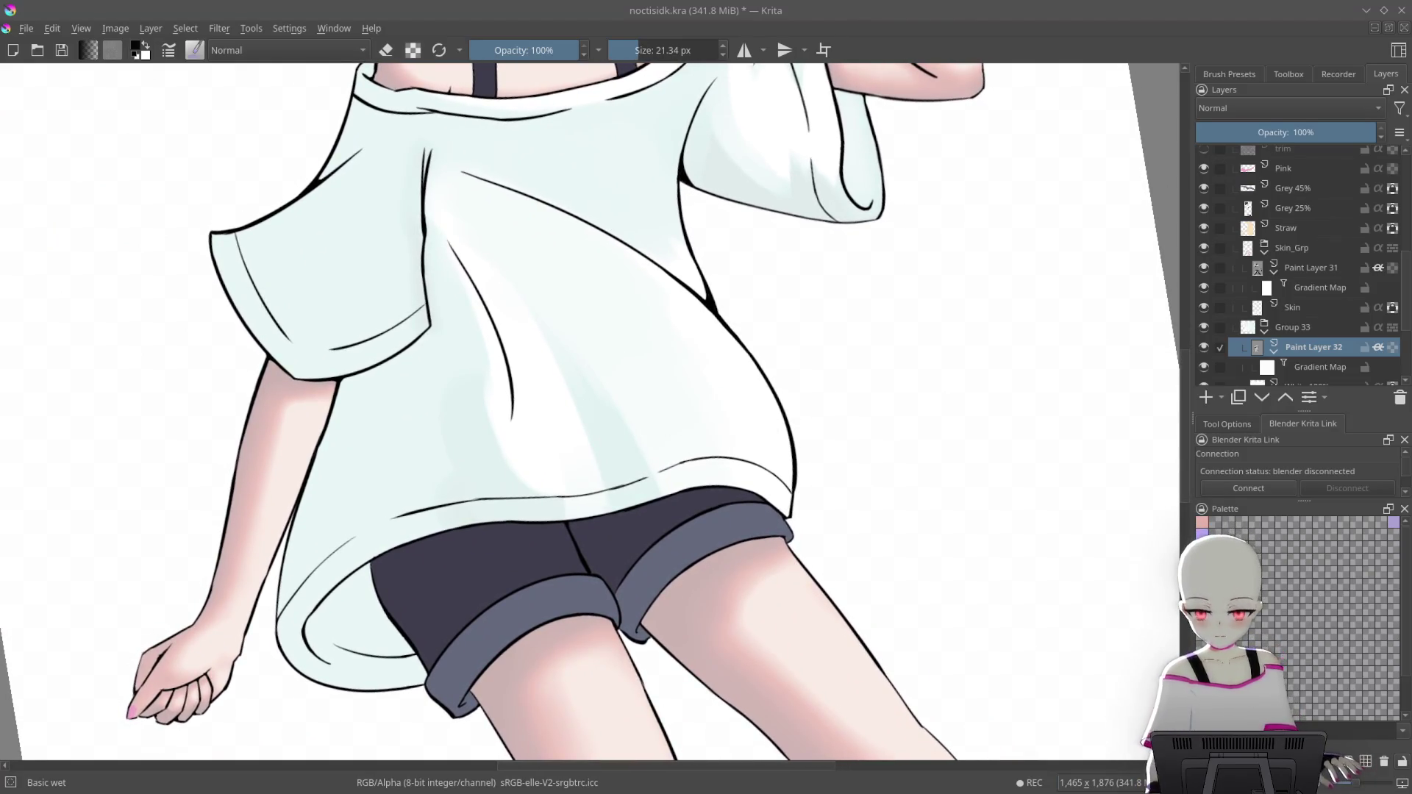
{"action": "scroll", "coordinate": [542, 356], "scroll_direction": "up", "scroll_amount": 2}
{"action": "scroll", "coordinate": [709, 363], "scroll_direction": "up", "scroll_amount": 2}
{"action": "scroll", "coordinate": [716, 350], "scroll_direction": "up", "scroll_amount": 2}
{"action": "scroll", "coordinate": [668, 262], "scroll_direction": "up", "scroll_amount": 2}
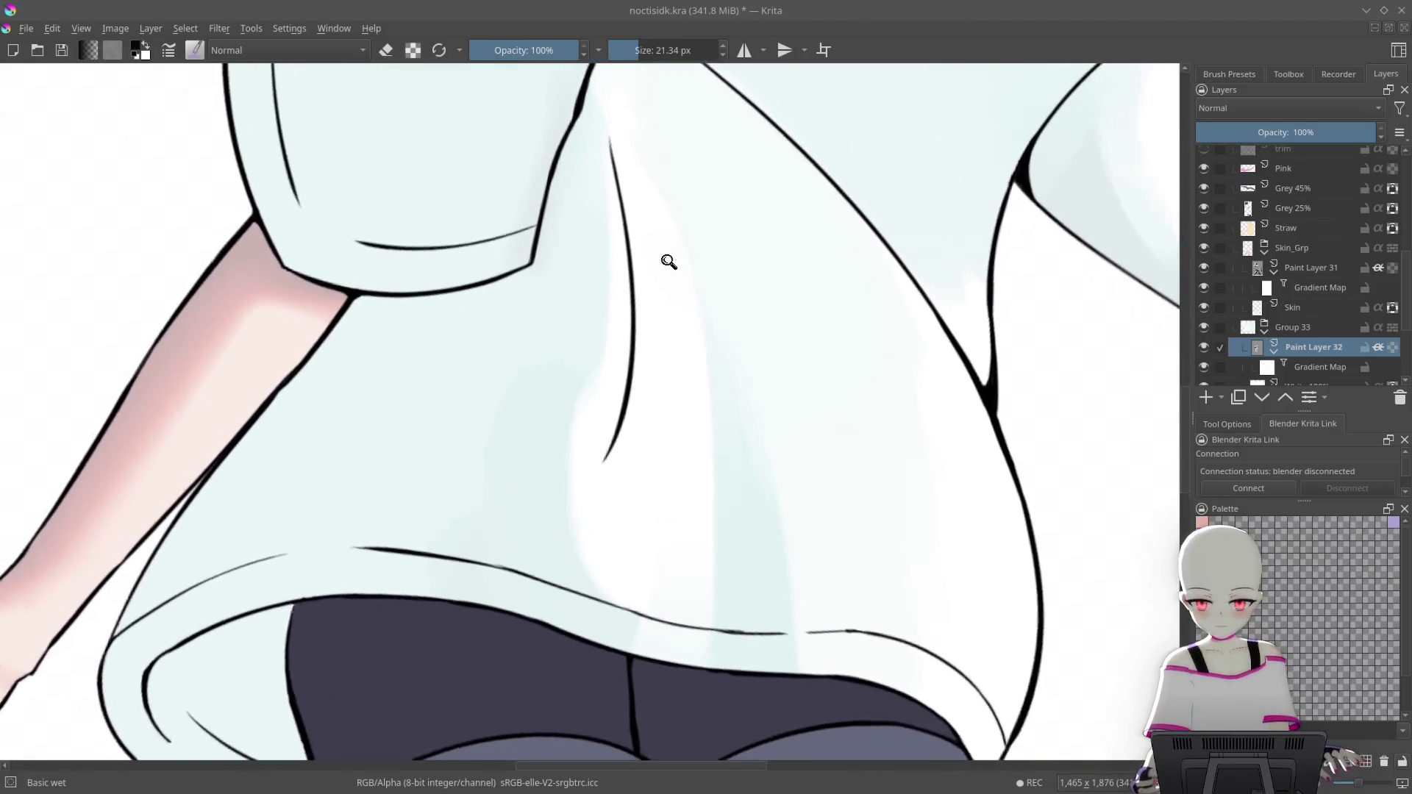
{"action": "scroll", "coordinate": [668, 262], "scroll_direction": "up", "scroll_amount": 2}
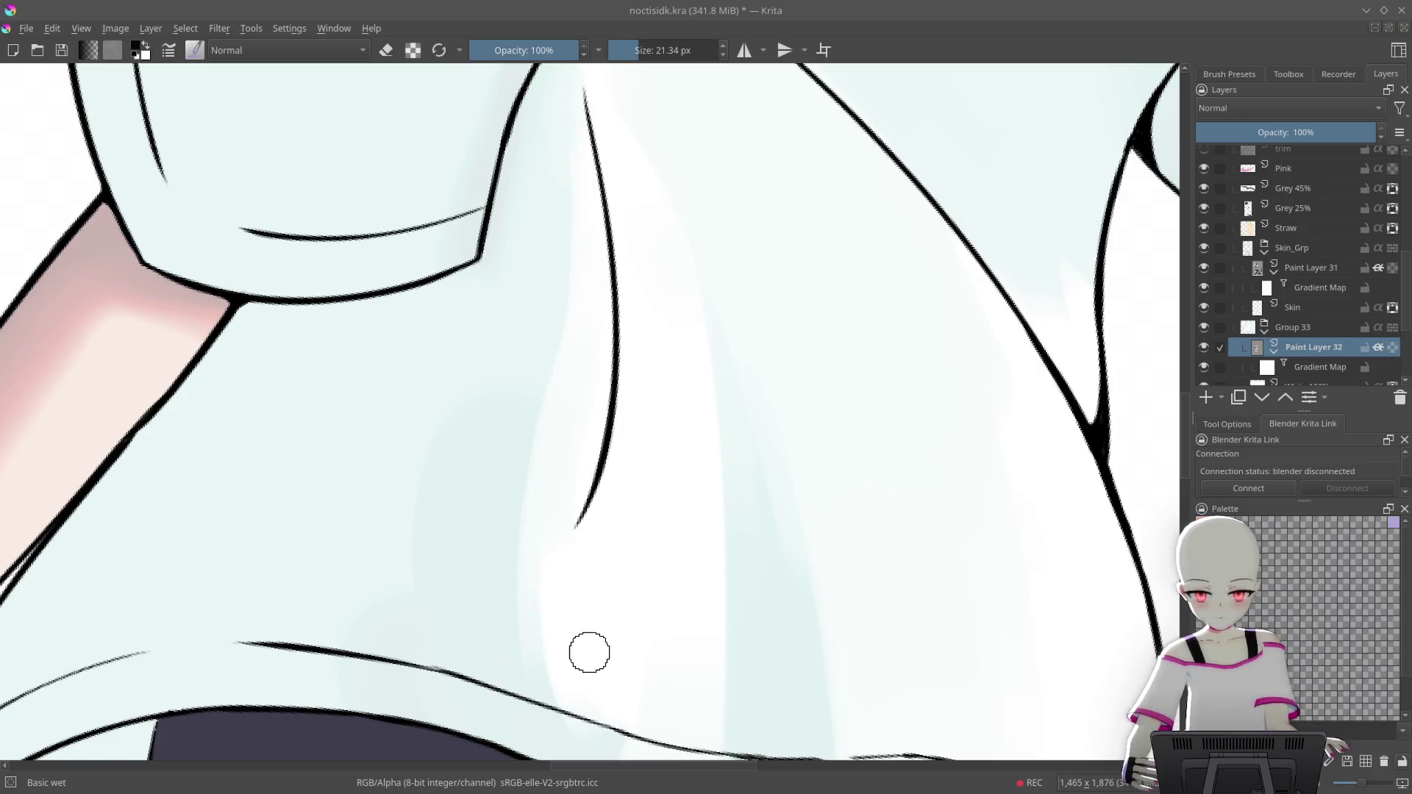
{"action": "scroll", "coordinate": [699, 494], "scroll_direction": "down", "scroll_amount": 3}
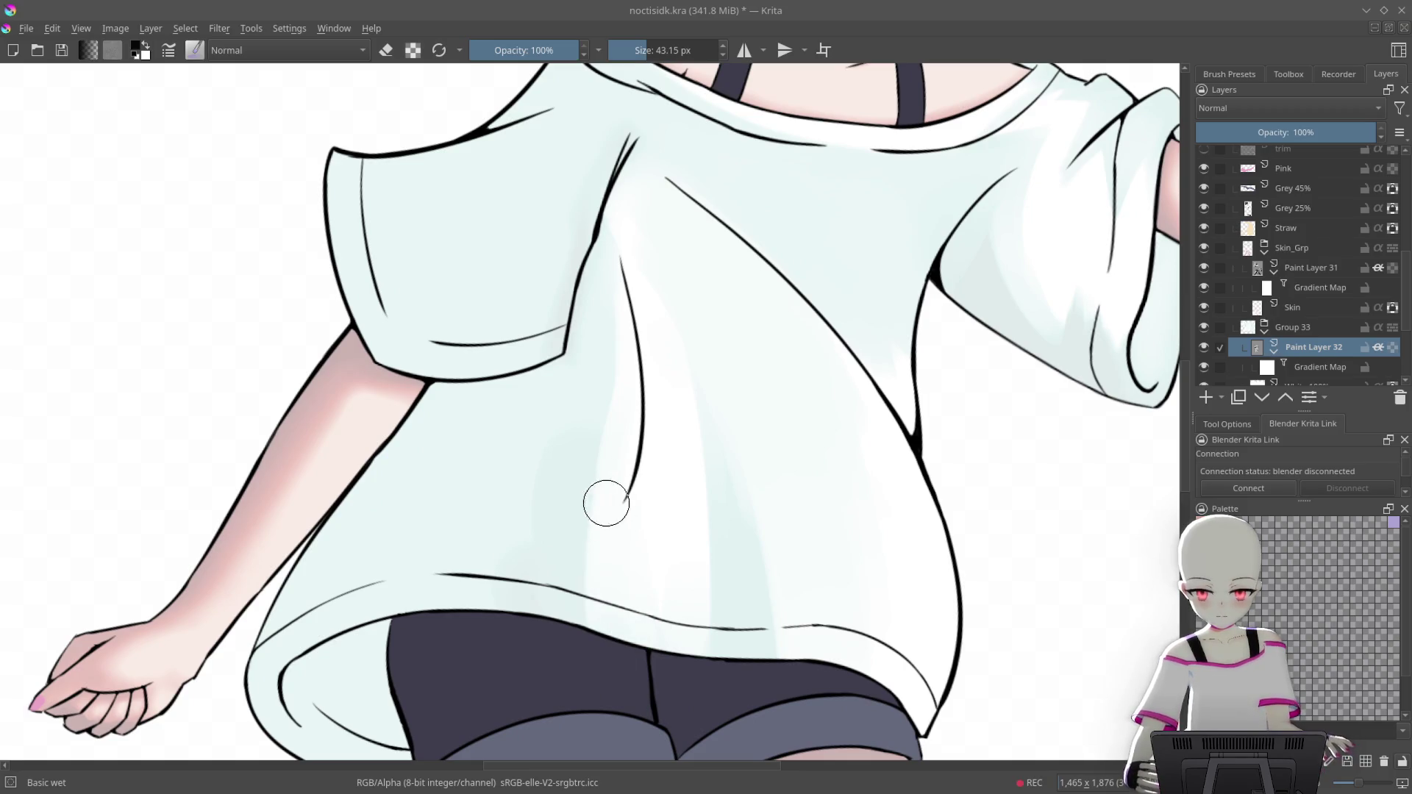
{"action": "scroll", "coordinate": [706, 315], "scroll_direction": "up", "scroll_amount": 2}
{"action": "scroll", "coordinate": [707, 284], "scroll_direction": "up", "scroll_amount": 2}
{"action": "scroll", "coordinate": [340, 426], "scroll_direction": "up", "scroll_amount": 2}
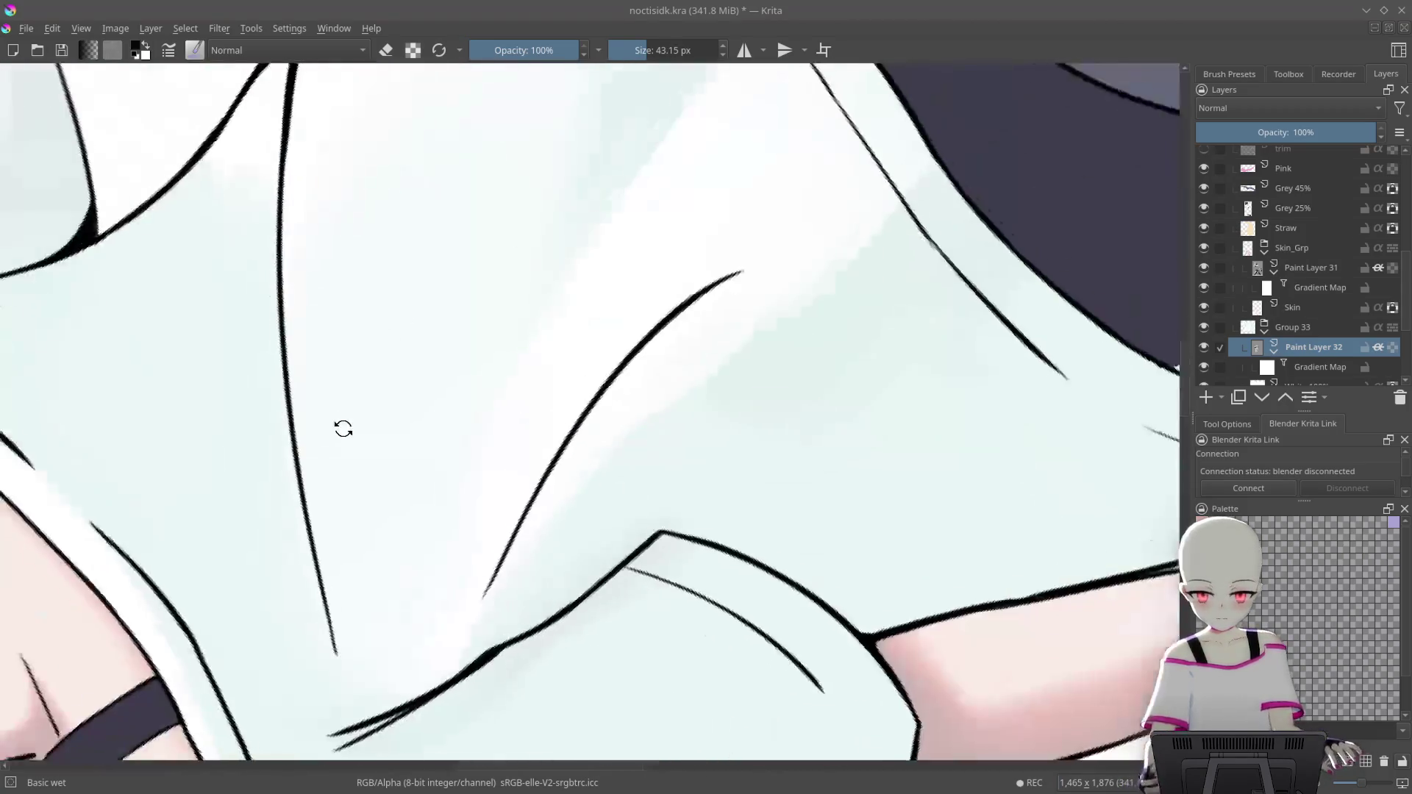
{"action": "scroll", "coordinate": [717, 271], "scroll_direction": "up", "scroll_amount": 2}
{"action": "left_click_drag", "start_coordinate": [717, 270], "coordinate": [646, 336]}
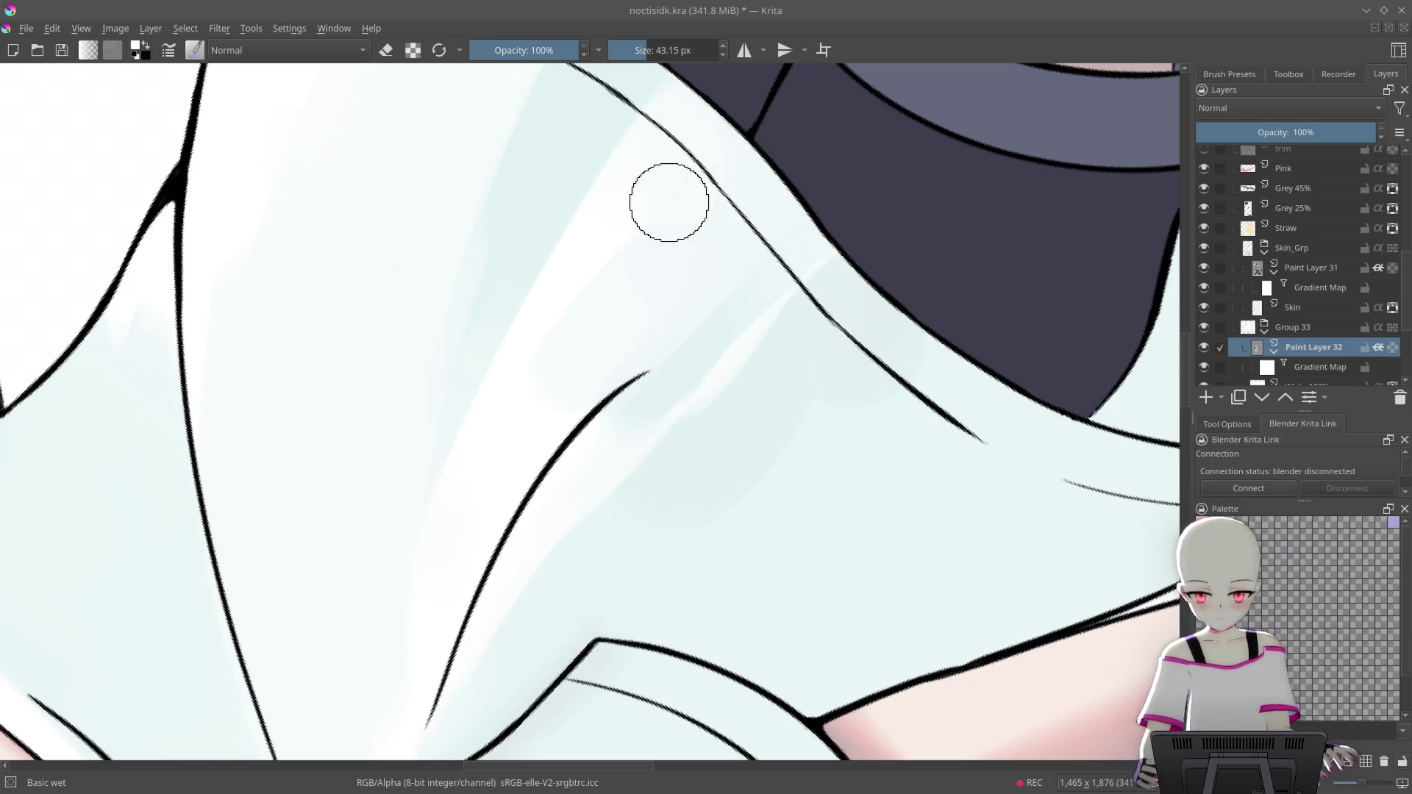
{"action": "left_click_drag", "start_coordinate": [580, 425], "coordinate": [821, 250]}
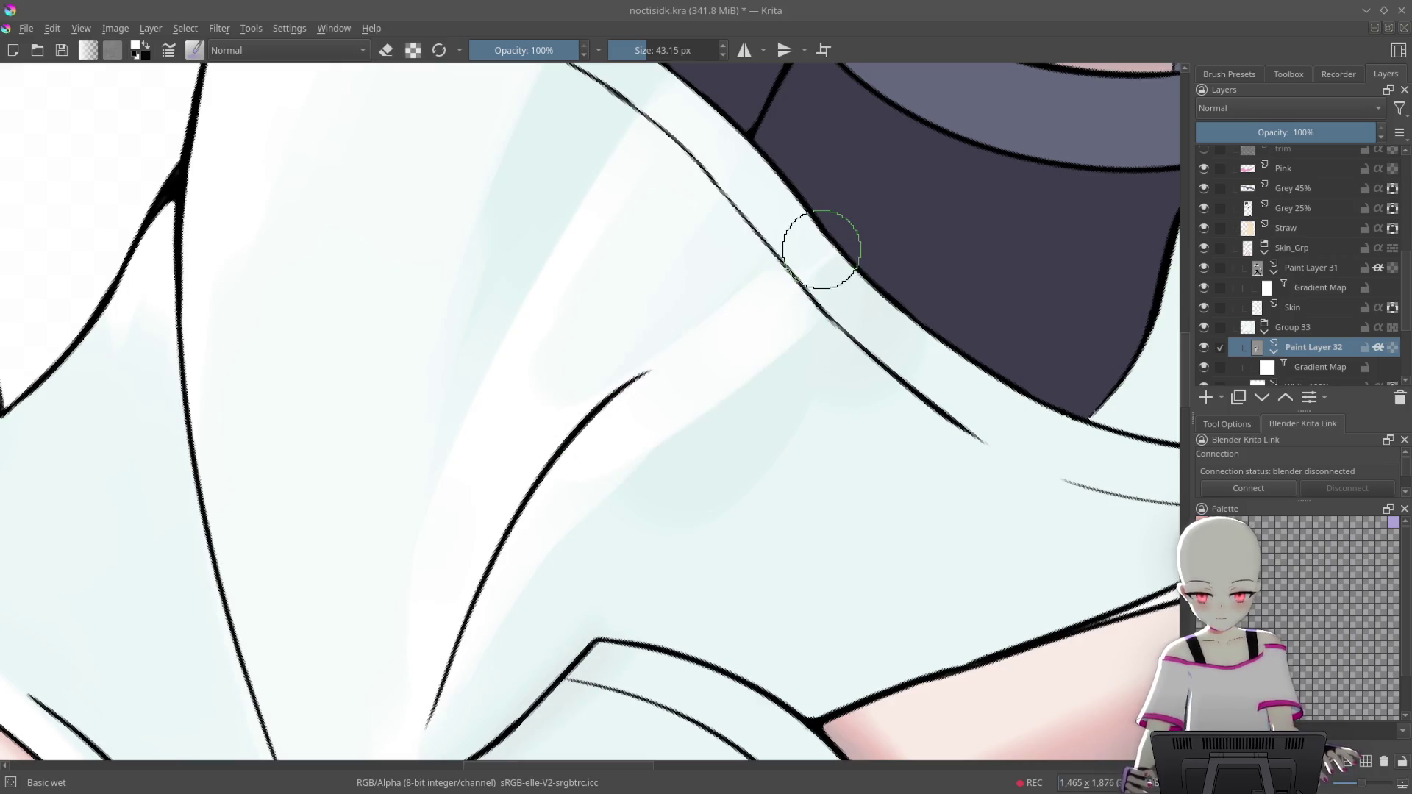
{"action": "left_click_drag", "start_coordinate": [737, 351], "coordinate": [845, 190]}
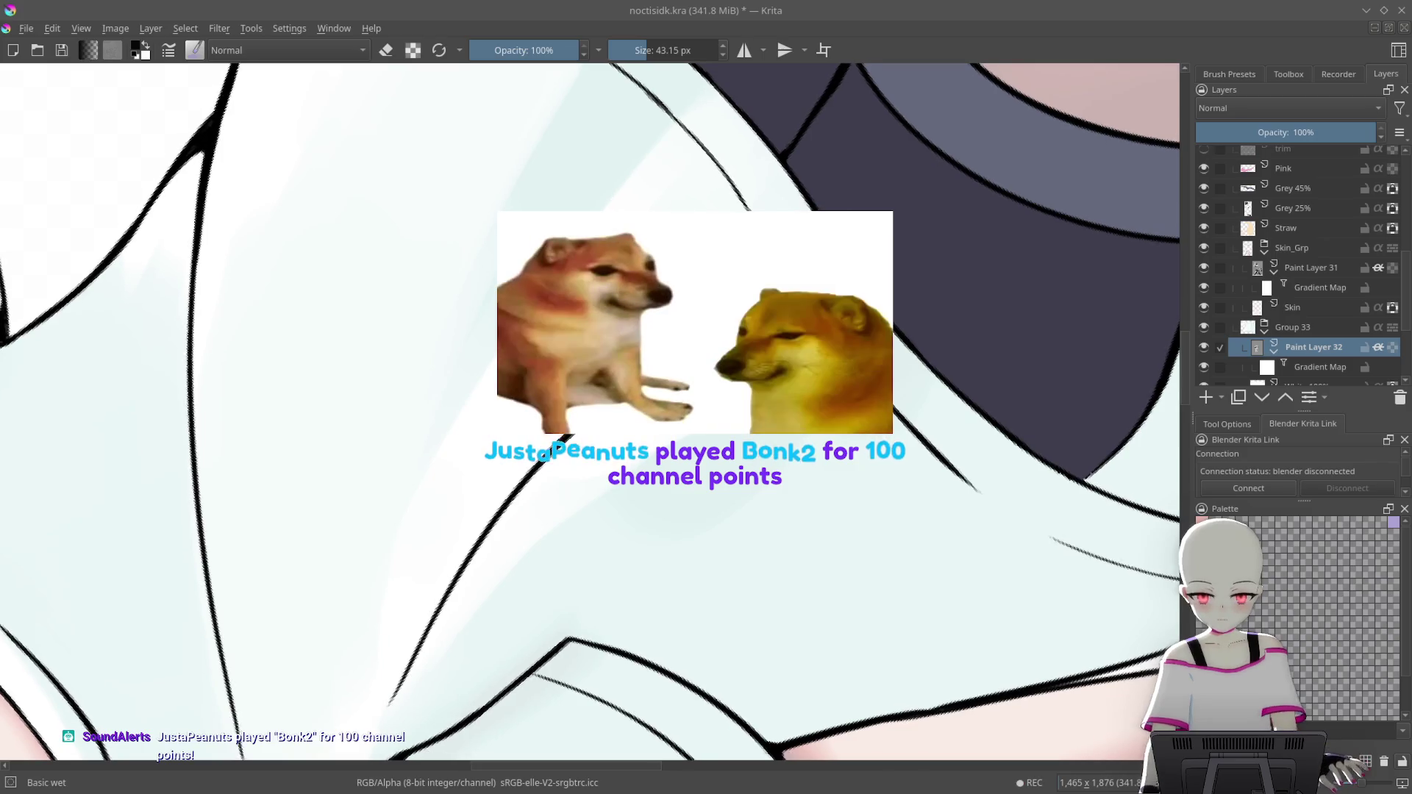
{"action": "mouse_move", "coordinate": [845, 190]}
{"action": "left_mouse_down"}
{"action": "mouse_move", "coordinate": [875, 147]}
{"action": "mouse_move", "coordinate": [852, 192]}
{"action": "left_mouse_up"}
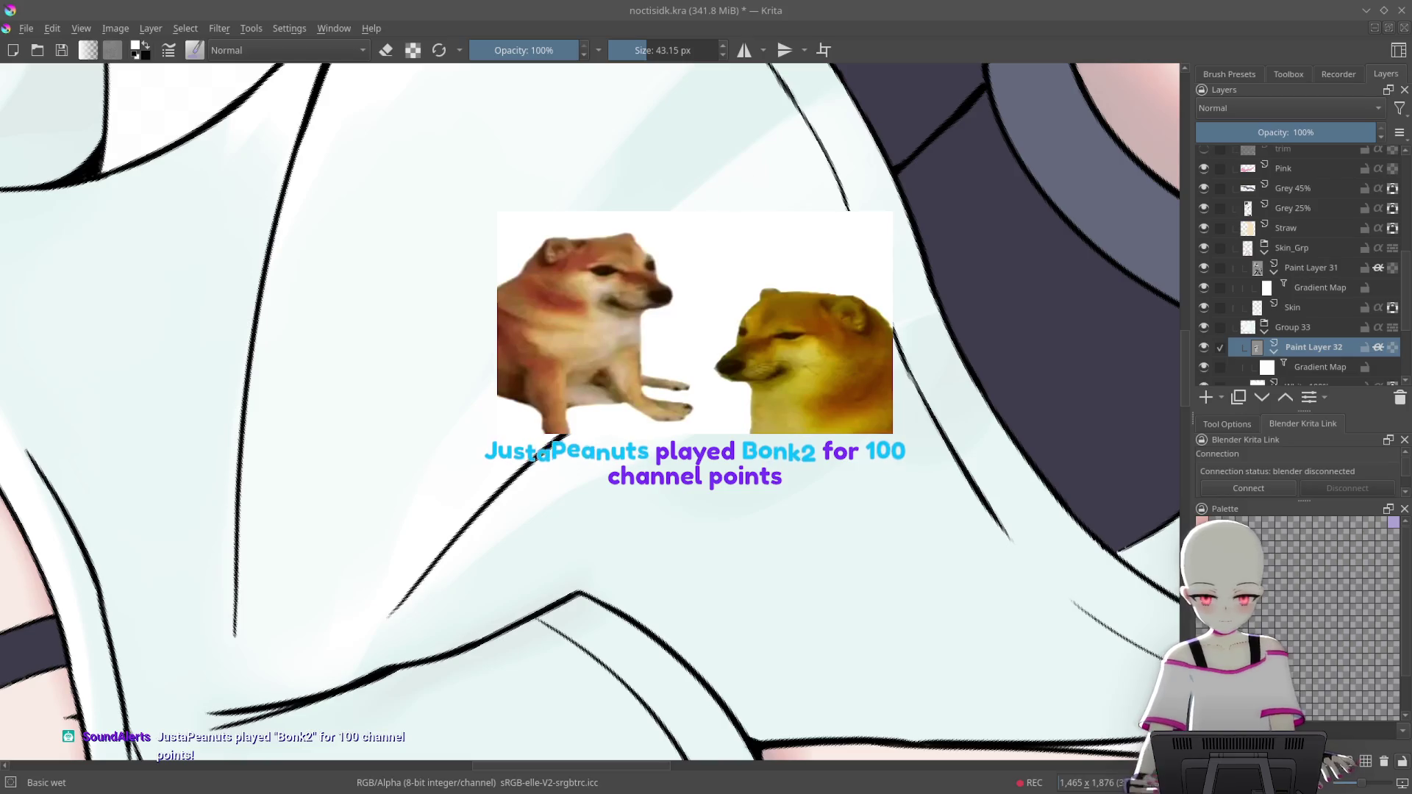
Toggle inherit alpha on Paint Layer 32 on and off near the shorts cuff
{"action": "left_click_drag", "start_coordinate": [755, 179], "coordinate": [779, 147]}
{"action": "left_click_drag", "start_coordinate": [662, 514], "coordinate": [778, 480]}
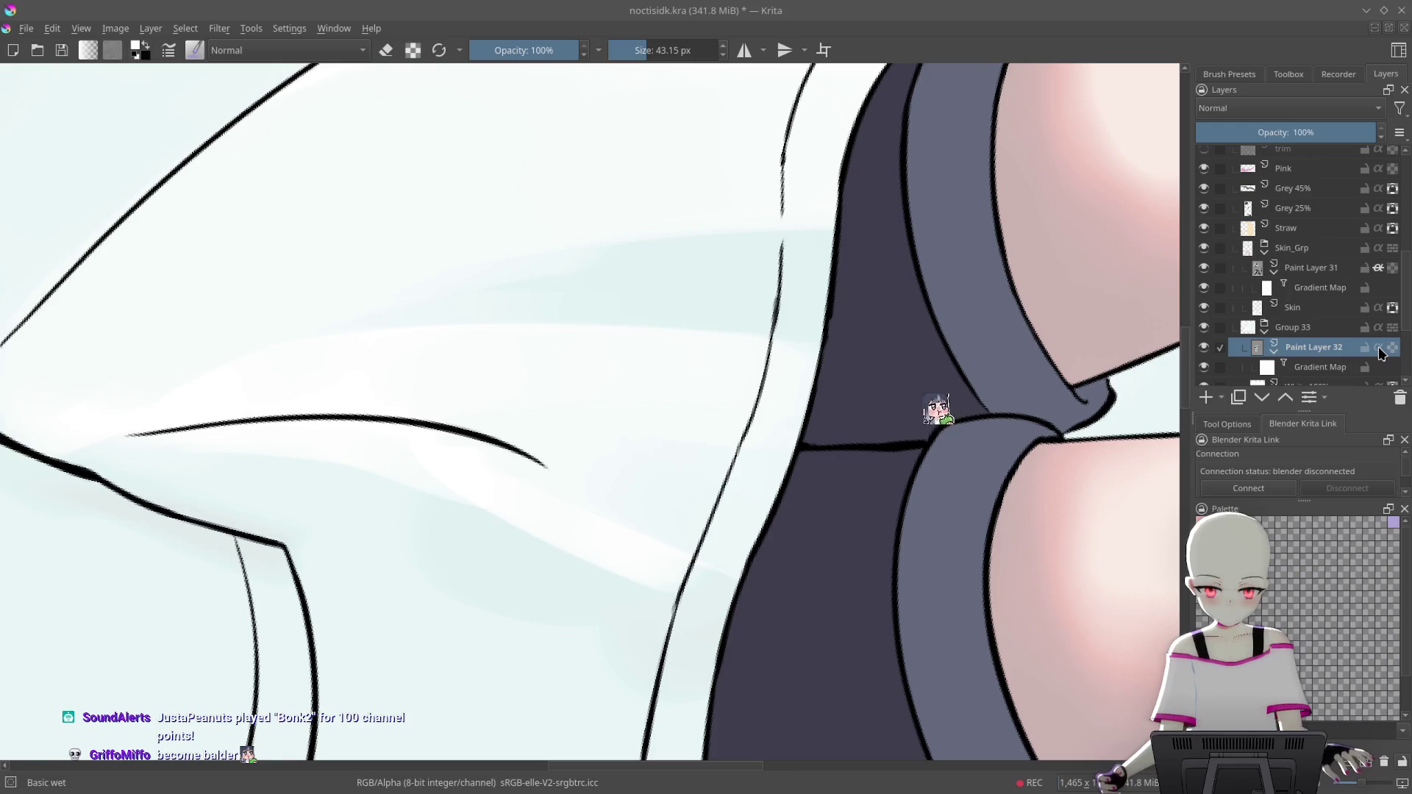
{"action": "left_click", "coordinate": [1378, 349]}
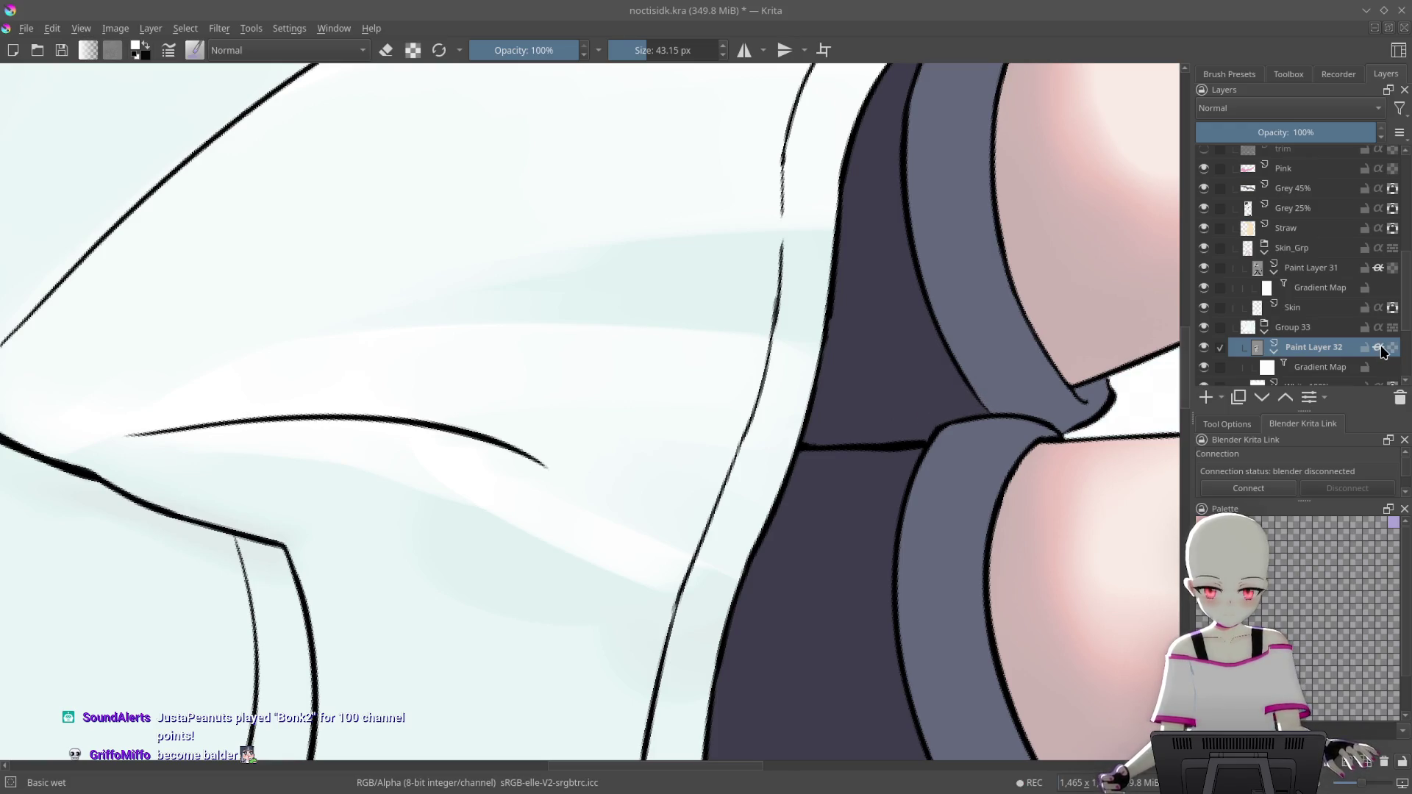
{"action": "left_click", "coordinate": [1378, 349]}
{"action": "left_click", "coordinate": [1379, 348]}
{"action": "left_click", "coordinate": [1378, 348]}
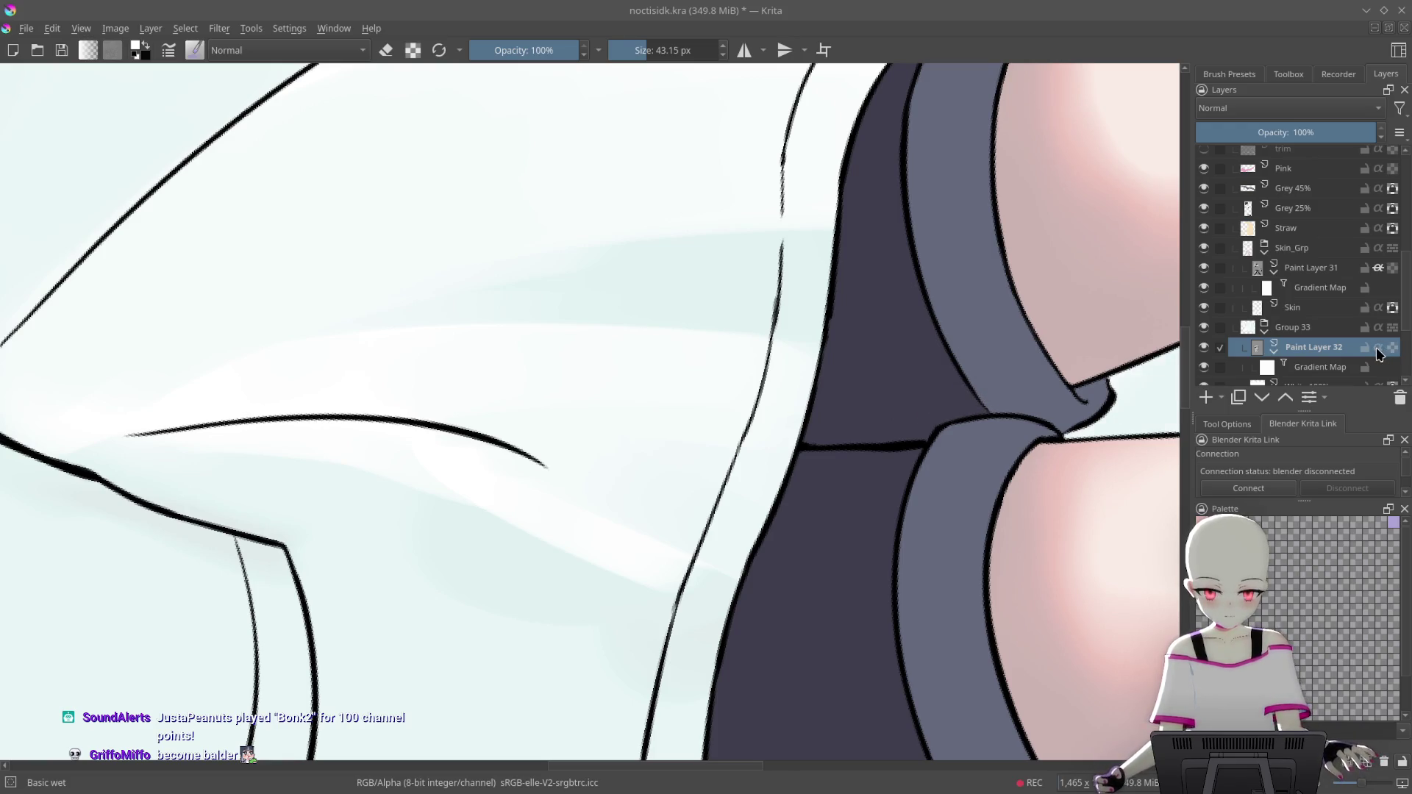
{"action": "left_click", "coordinate": [1379, 348]}
Paint a broad diagonal white stroke across the fold and cover the greenish specks at the line tip
{"action": "left_click_drag", "start_coordinate": [896, 462], "coordinate": [763, 214]}
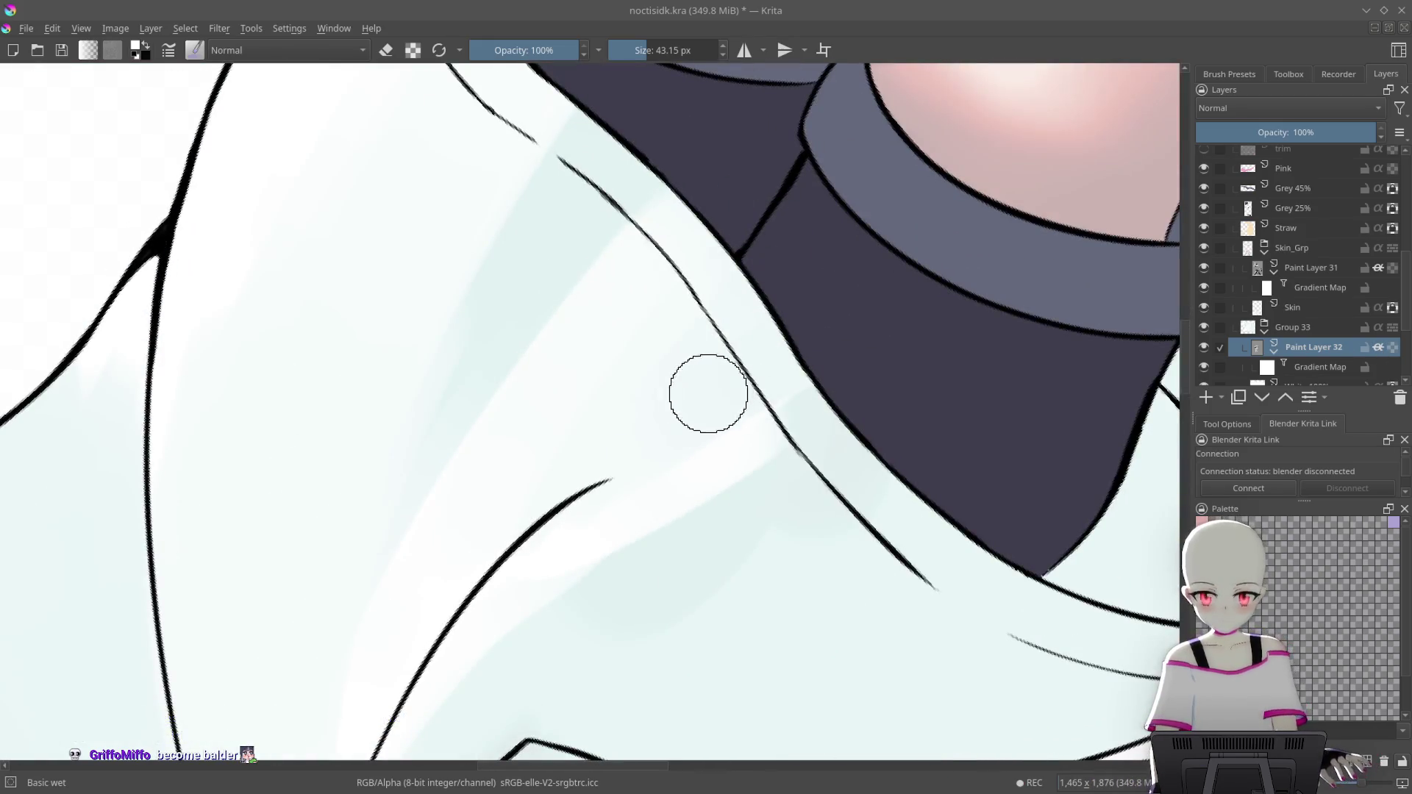
{"action": "left_click_drag", "start_coordinate": [720, 382], "coordinate": [774, 312]}
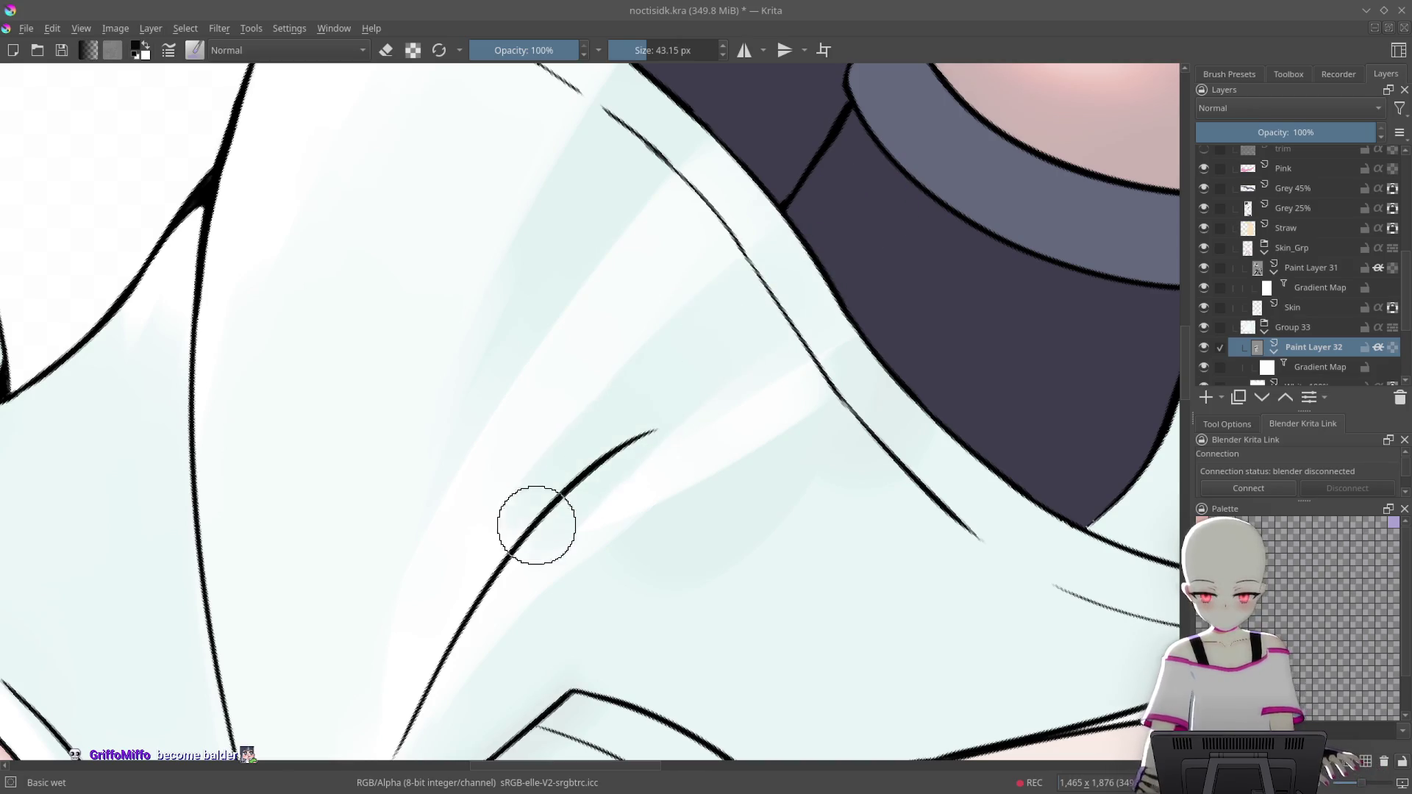
{"action": "left_click_drag", "start_coordinate": [713, 361], "coordinate": [763, 314]}
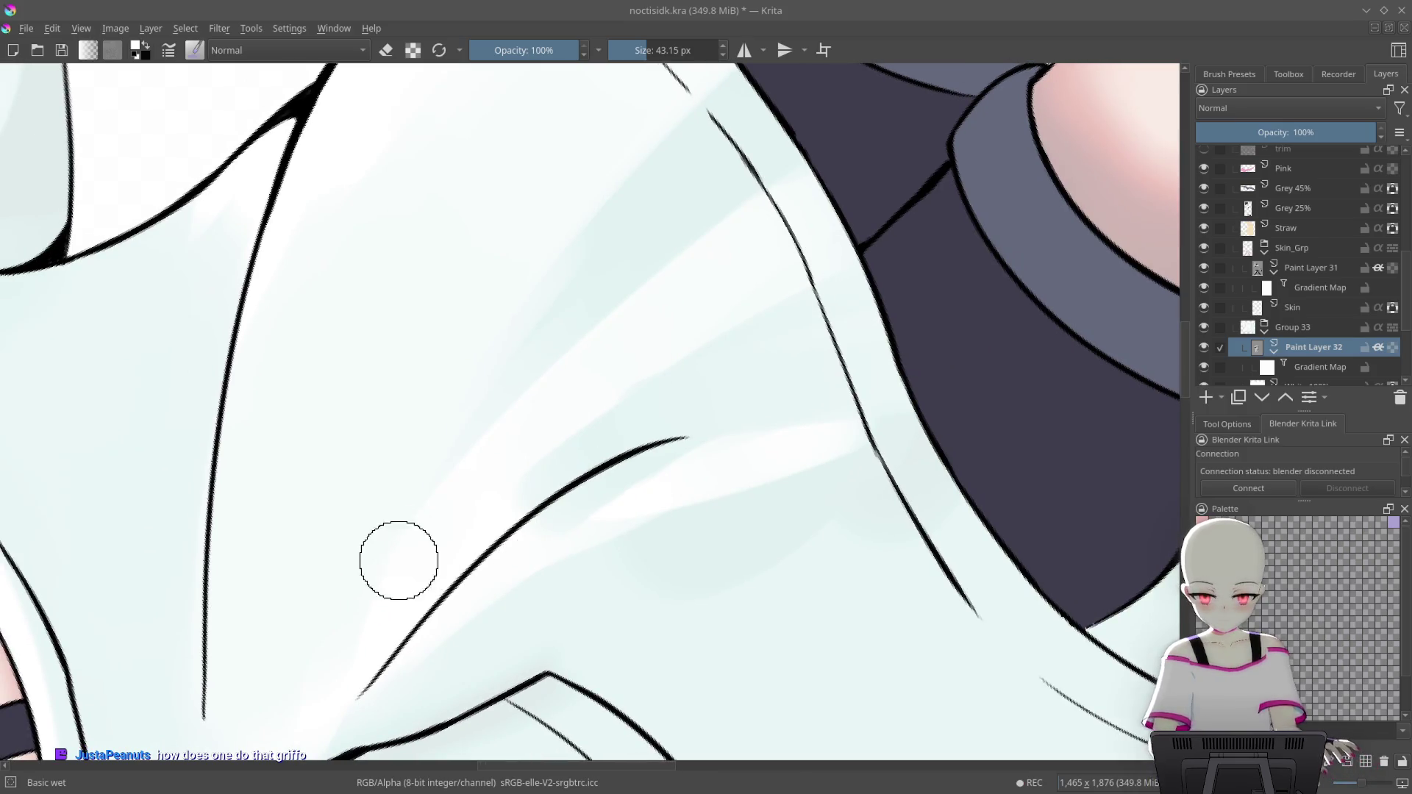
{"action": "left_click_drag", "start_coordinate": [562, 456], "coordinate": [772, 316]}
{"action": "mouse_move", "coordinate": [641, 409]}
{"action": "left_mouse_down"}
{"action": "mouse_move", "coordinate": [759, 340]}
{"action": "mouse_move", "coordinate": [907, 214]}
{"action": "left_mouse_up"}
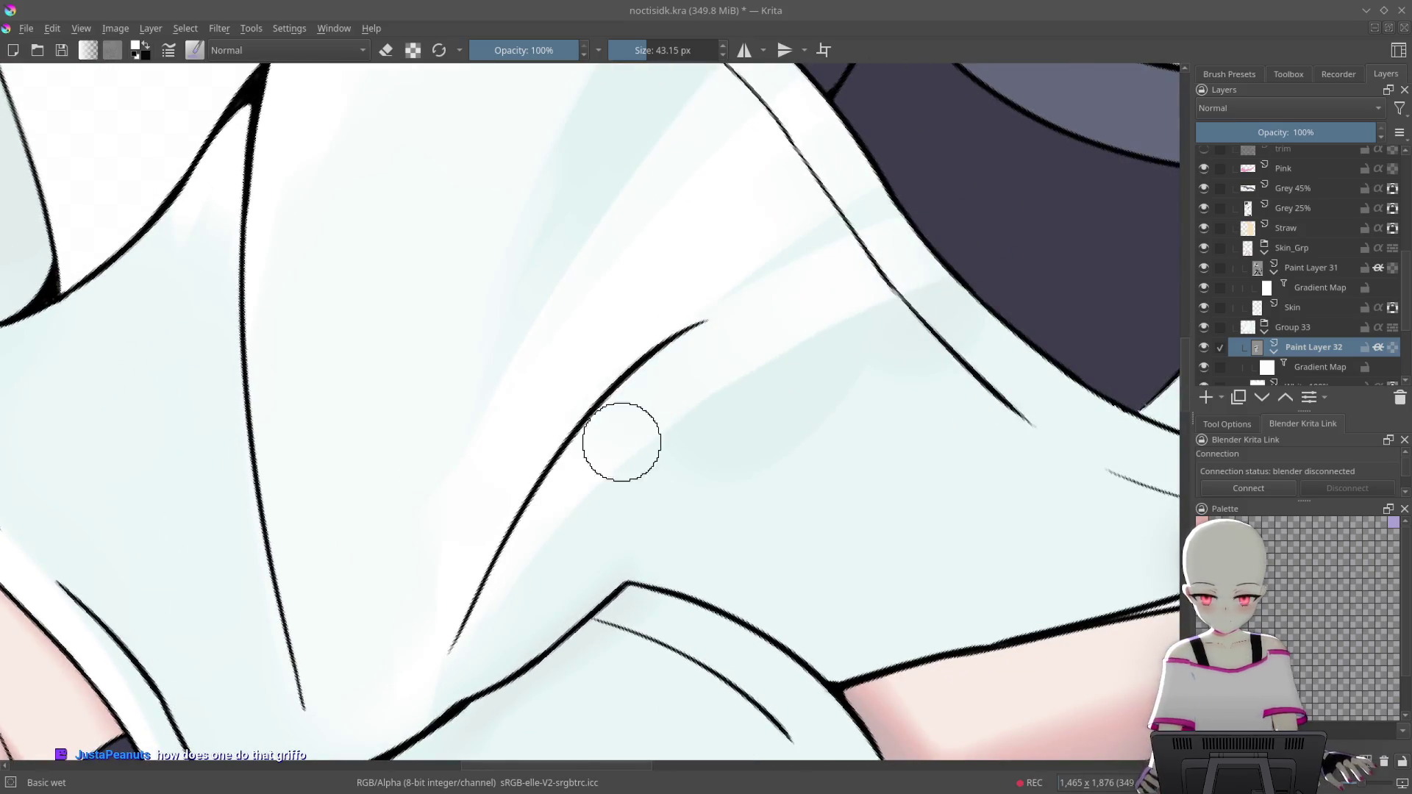
{"action": "mouse_move", "coordinate": [884, 341]}
{"action": "left_mouse_down"}
{"action": "mouse_move", "coordinate": [819, 302]}
{"action": "mouse_move", "coordinate": [825, 317]}
{"action": "left_mouse_up"}
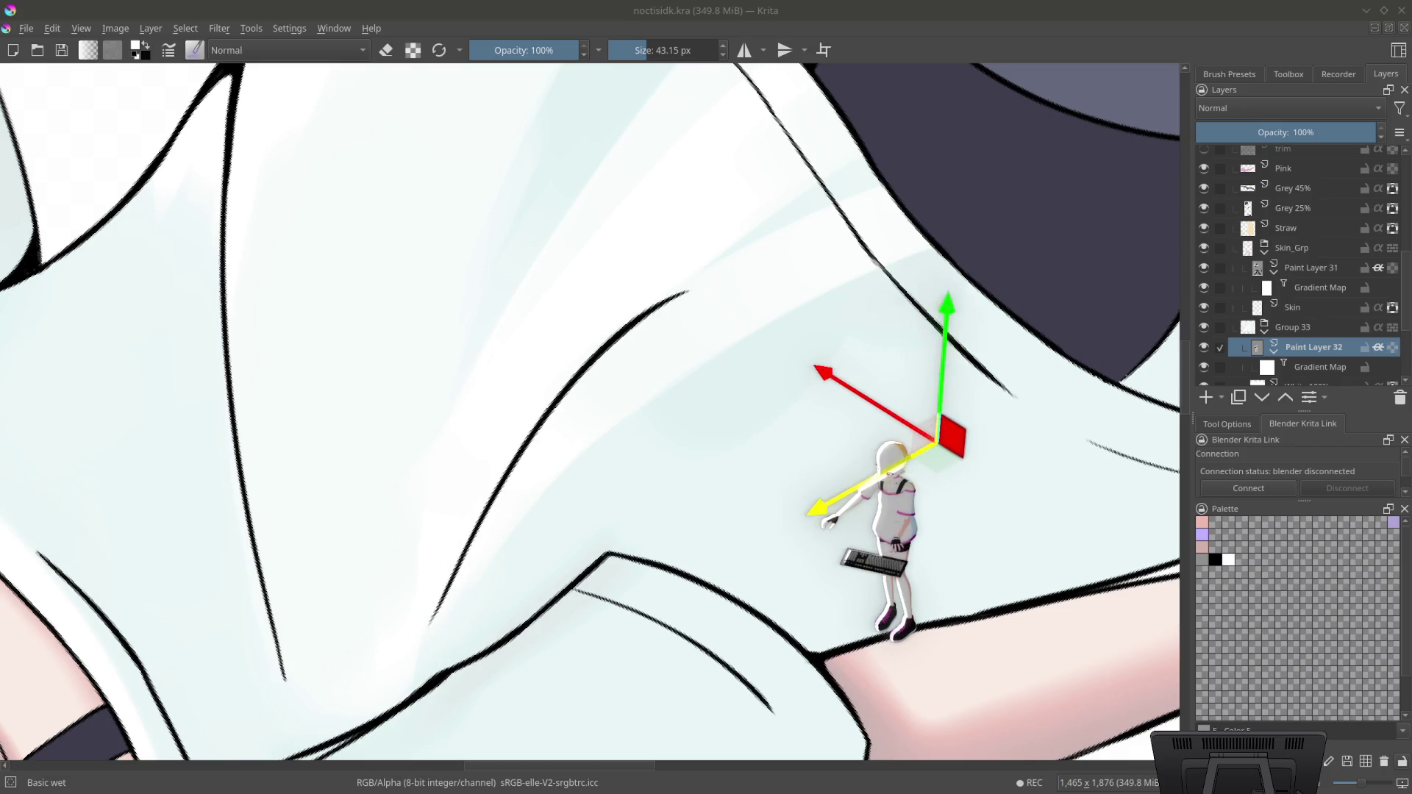
{"action": "left_click_drag", "start_coordinate": [894, 273], "coordinate": [888, 388]}
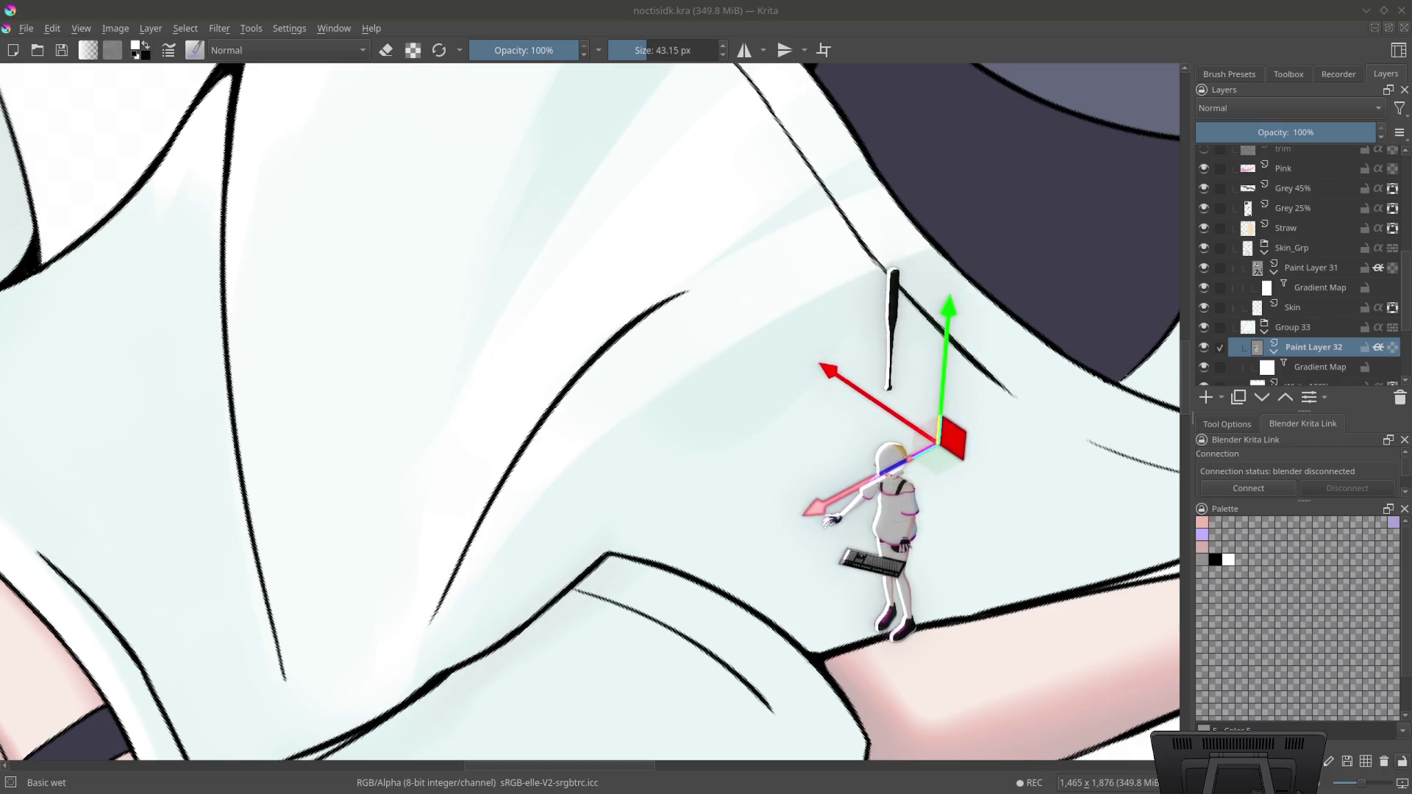
{"action": "key", "text": "ctrl+z"}
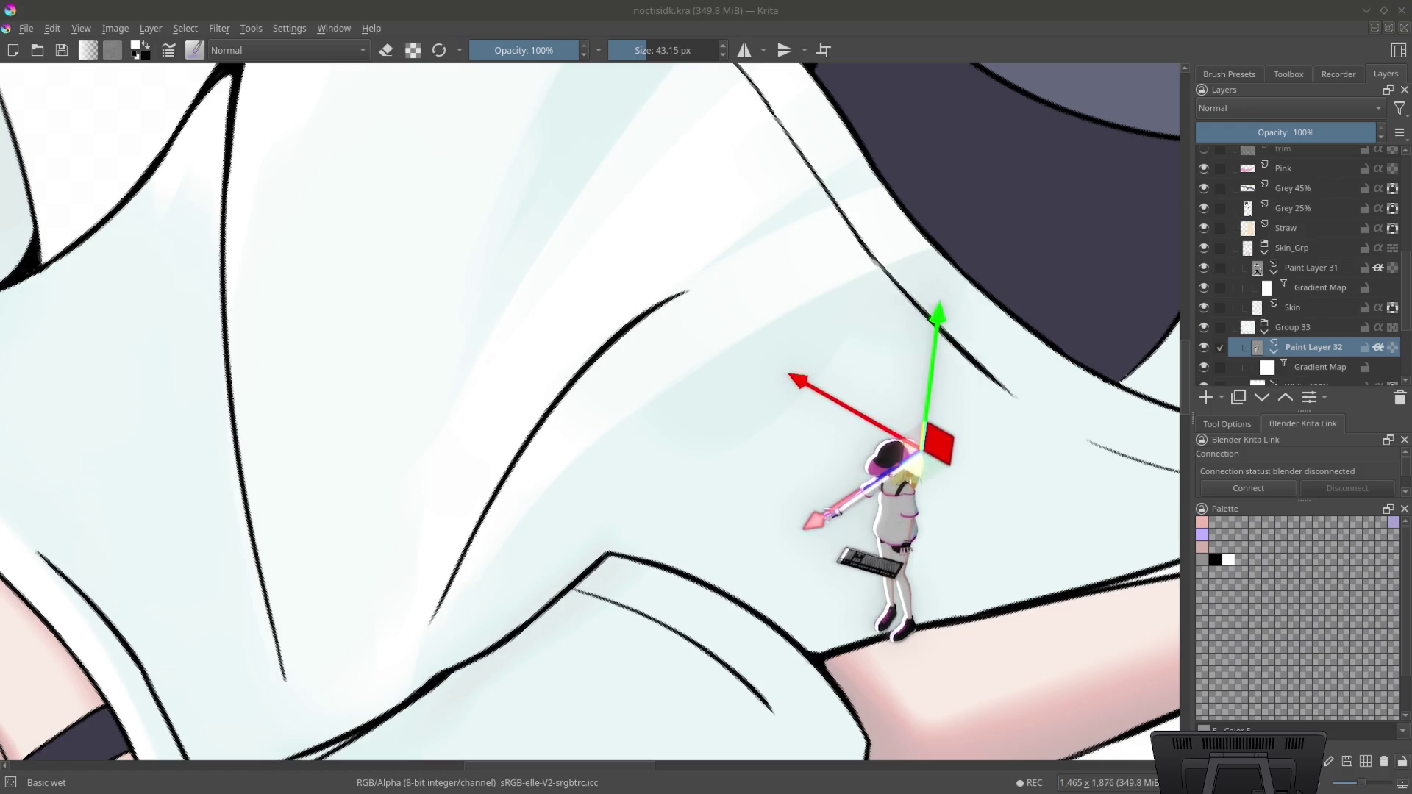
{"action": "left_click_drag", "start_coordinate": [868, 340], "coordinate": [805, 354]}
{"action": "key", "text": "ctrl+z"}
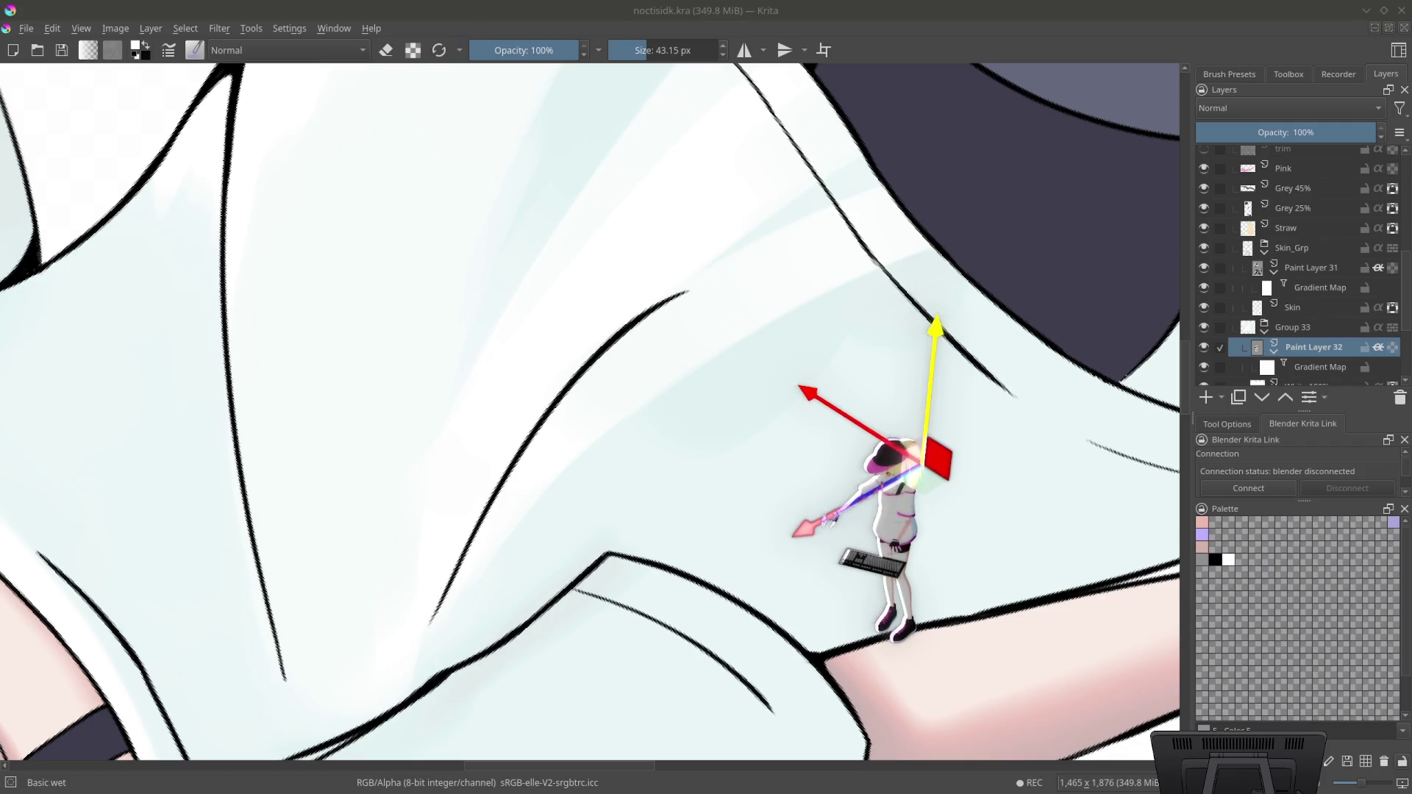
{"action": "left_click_drag", "start_coordinate": [896, 394], "coordinate": [796, 347]}
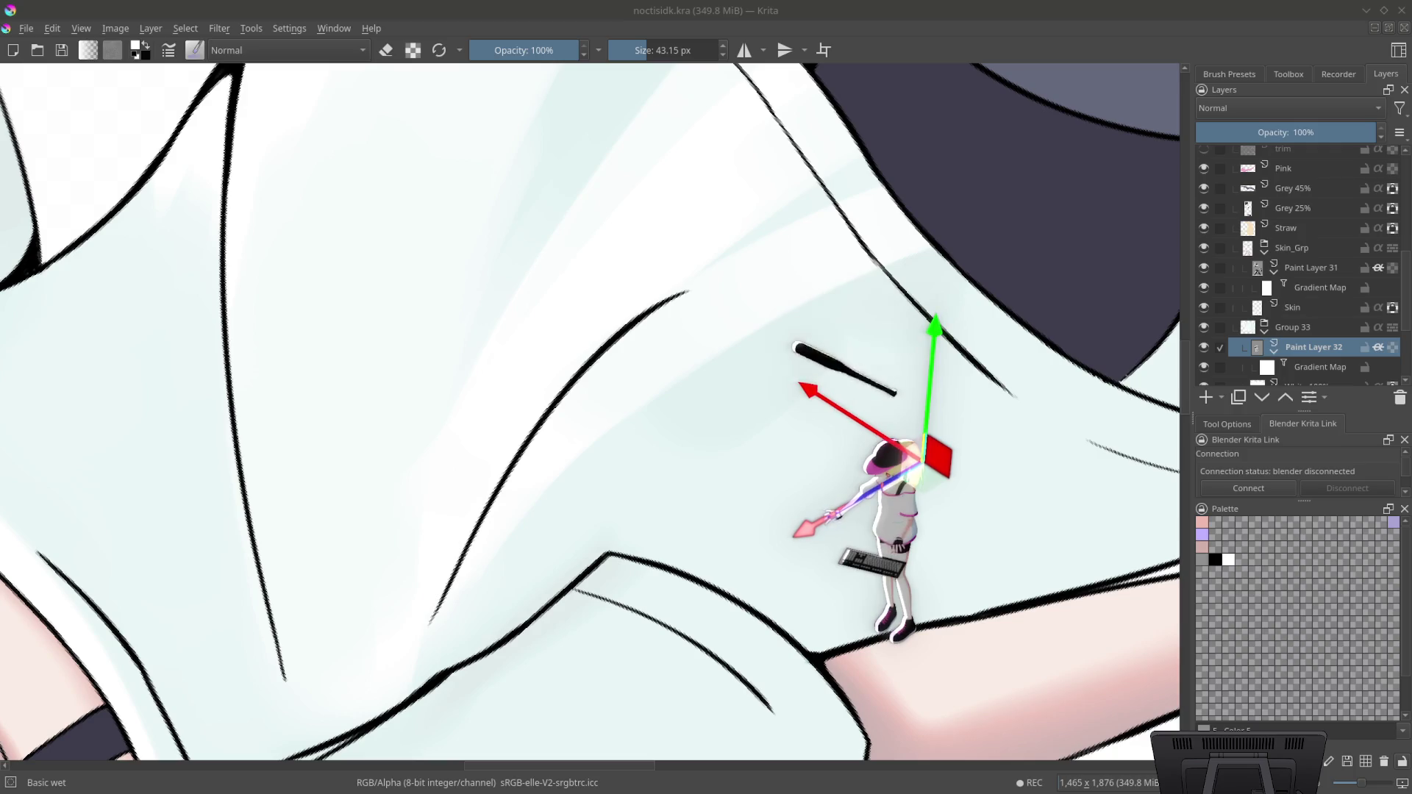
{"action": "key", "text": "ctrl+z"}
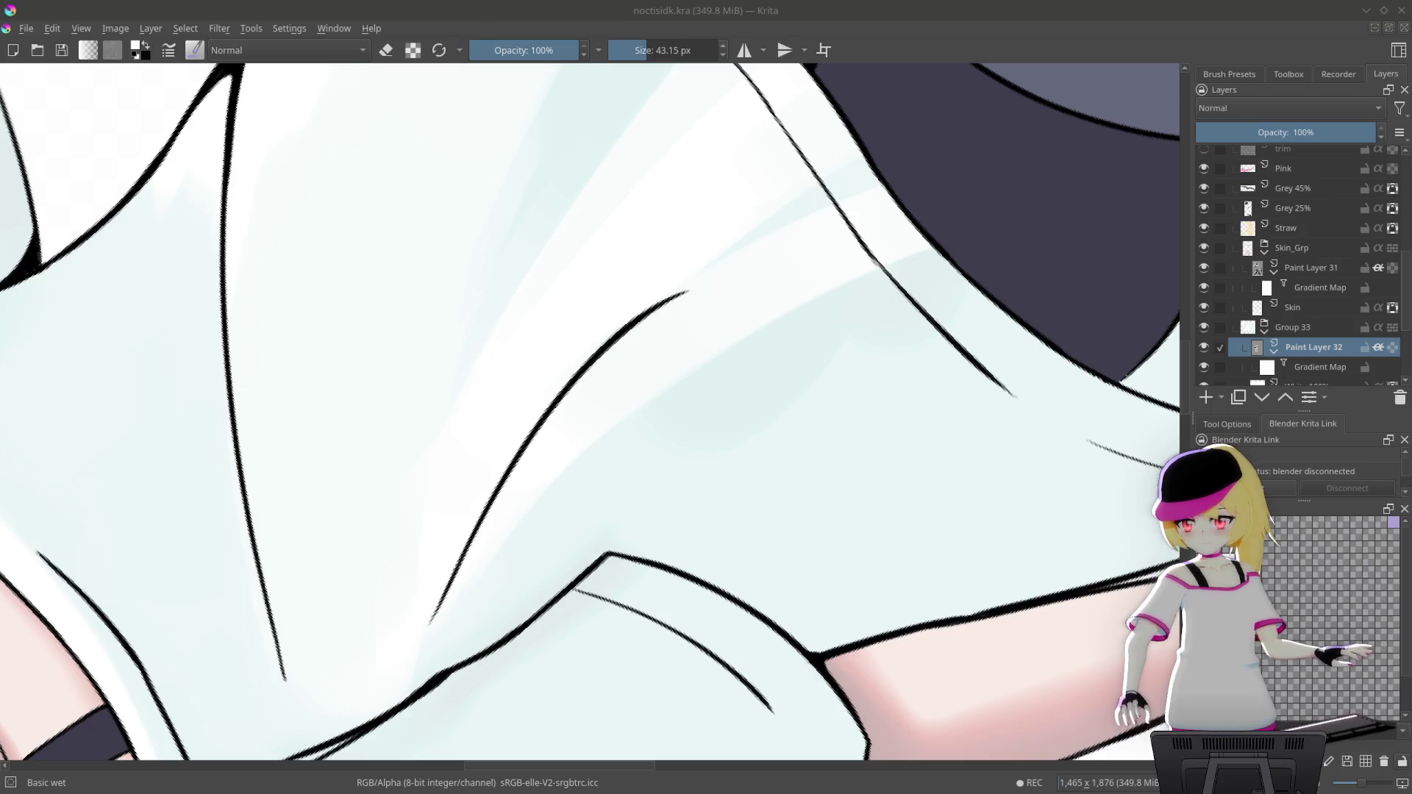
{"action": "left_click_drag", "start_coordinate": [1103, 425], "coordinate": [794, 473]}
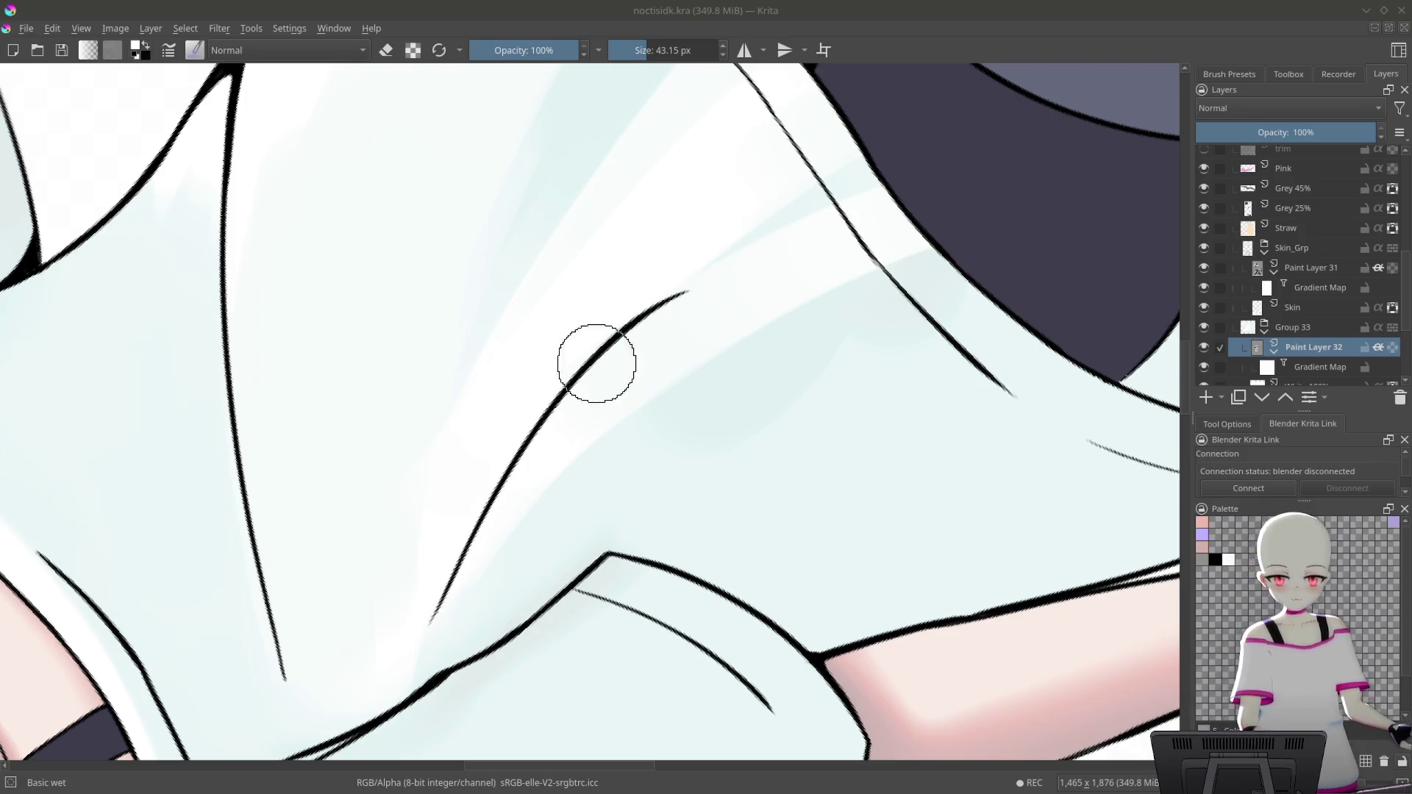
Paint a soft pale blue shading stroke on the shirt's upper fold
{"action": "left_click_drag", "start_coordinate": [665, 211], "coordinate": [736, 184]}
{"action": "left_click_drag", "start_coordinate": [764, 213], "coordinate": [800, 214]}
{"action": "key", "text": "ctrl+]"}
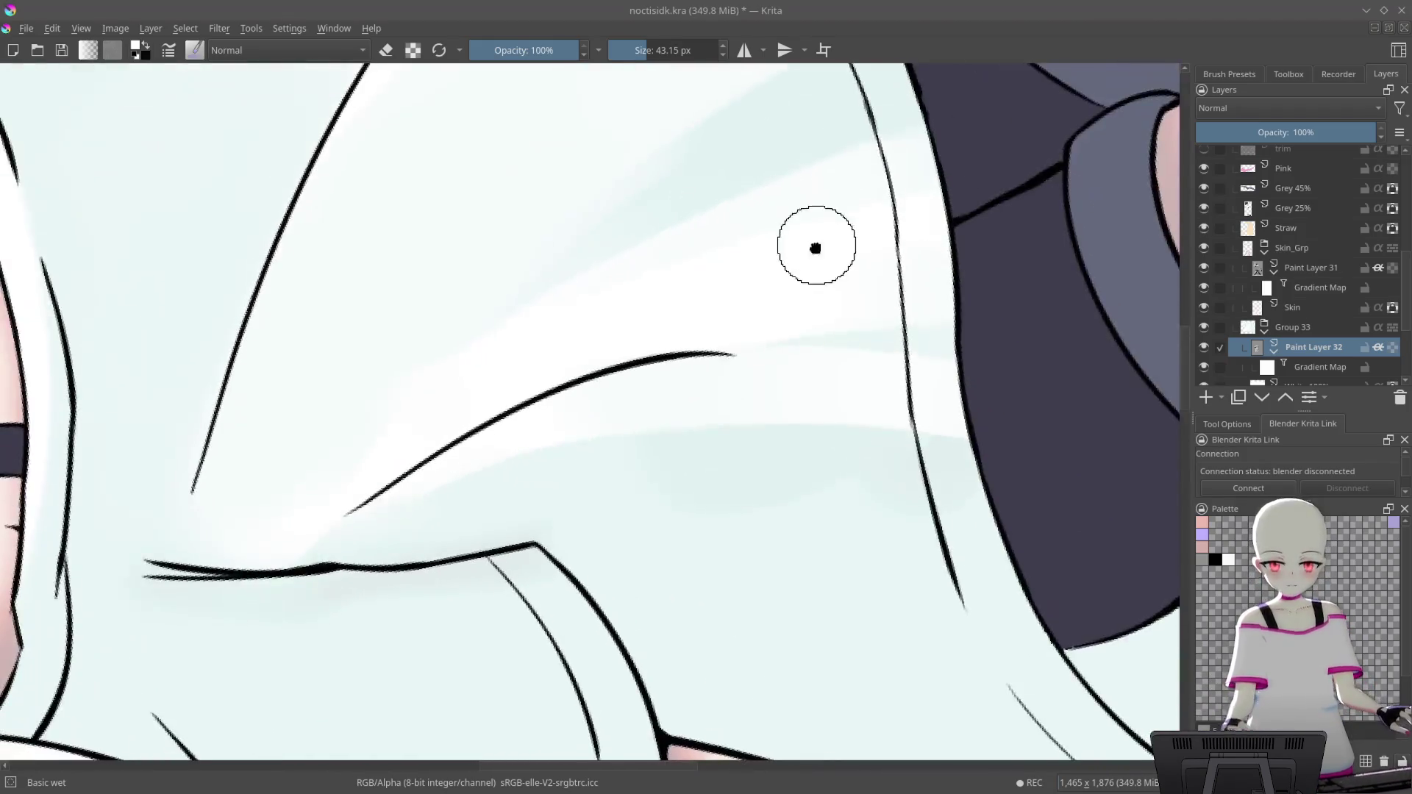
{"action": "key", "text": "ctrl+]"}
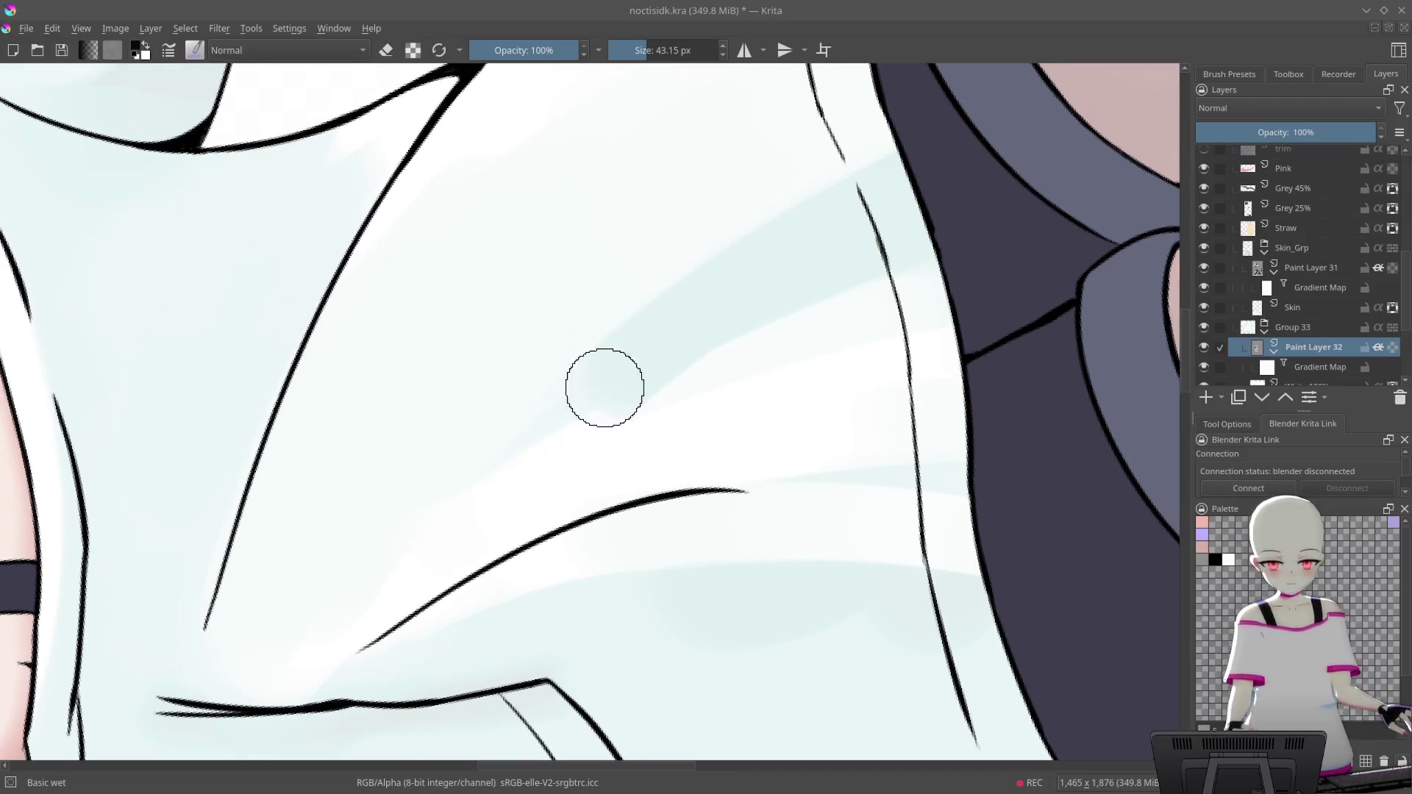
{"action": "key", "text": "ctrl+["}
{"action": "key", "text": "ctrl+]"}
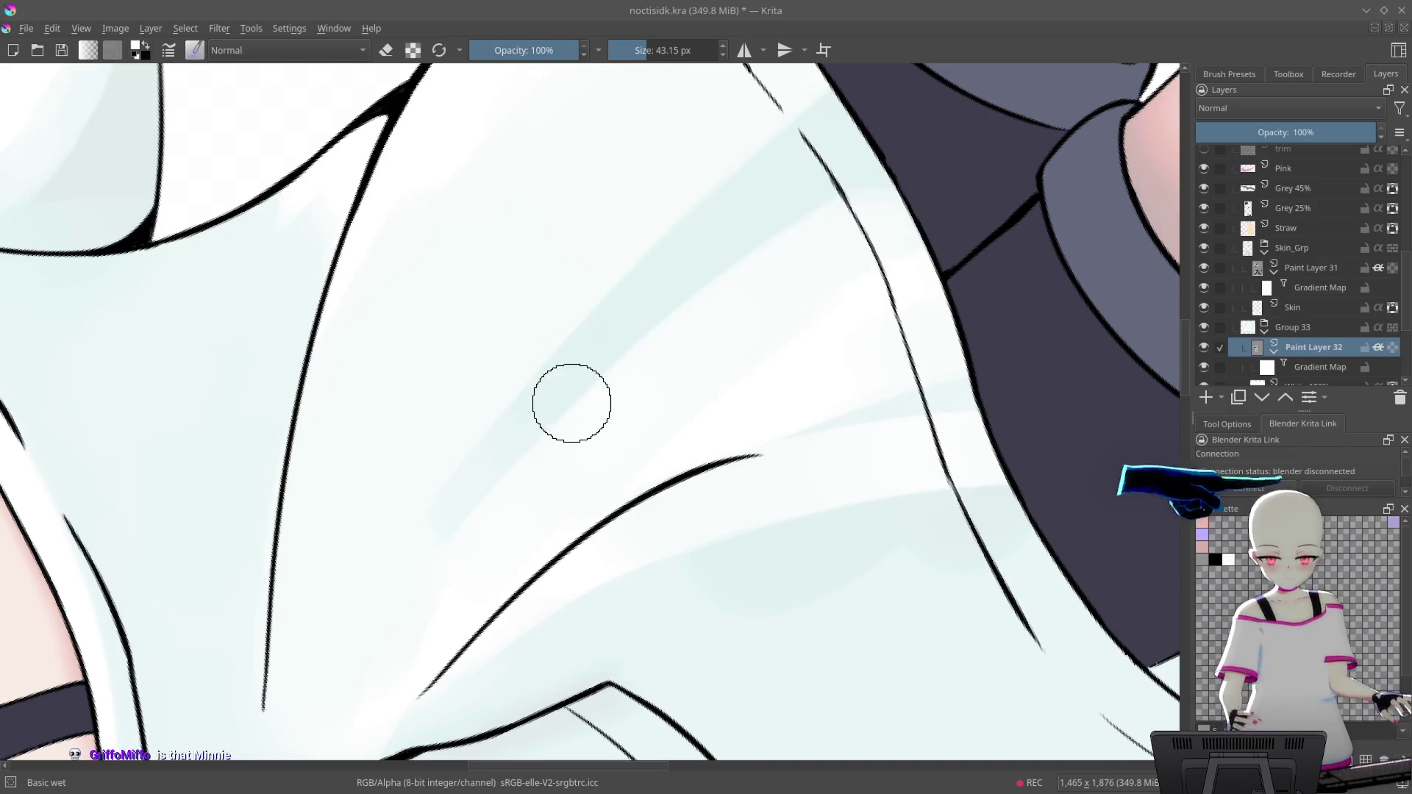
{"action": "key", "text": "ctrl+["}
{"action": "key", "text": "ctrl+]"}
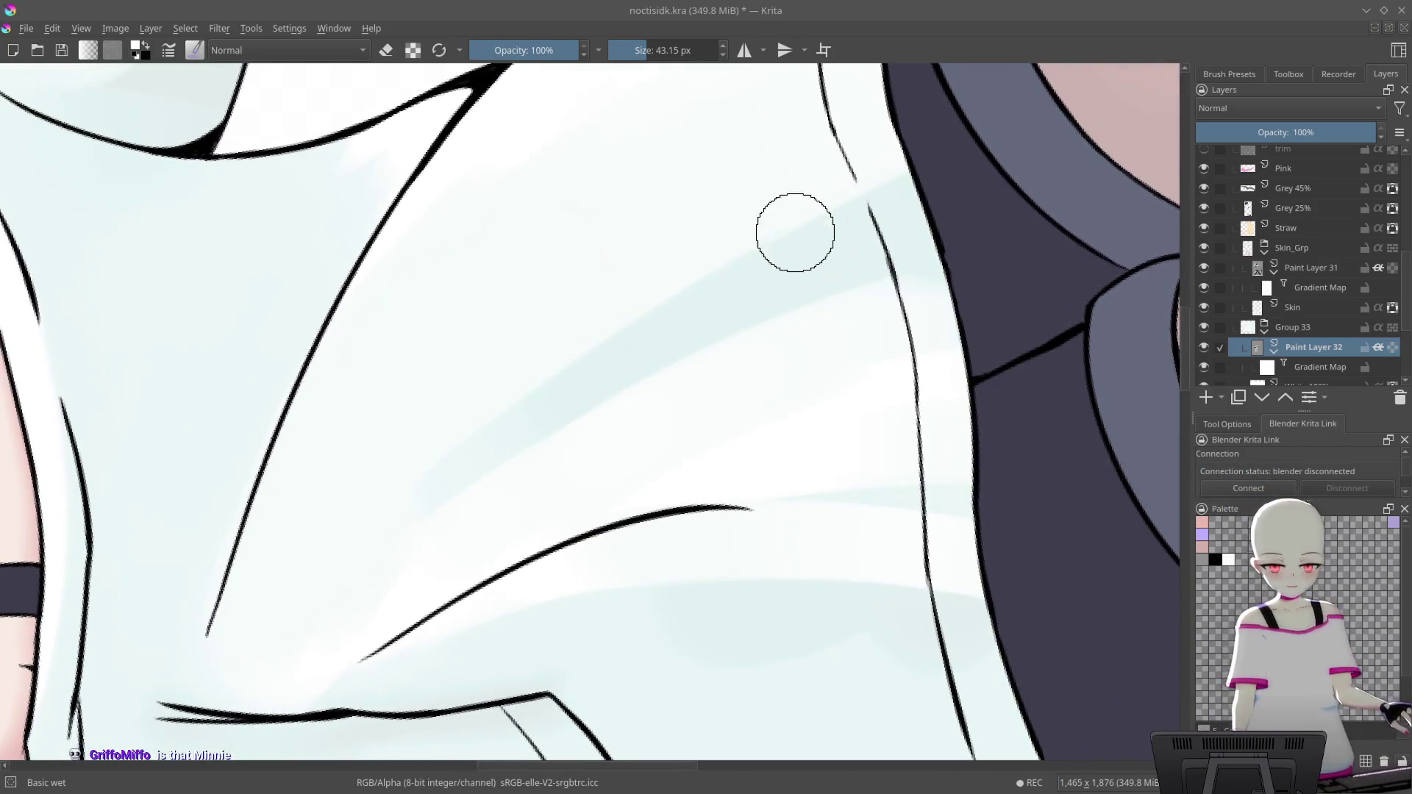
Zoom out, reset the rotation to upright, and frame the shirt hem with the arm below
{"action": "left_click_drag", "start_coordinate": [873, 163], "coordinate": [744, 309]}
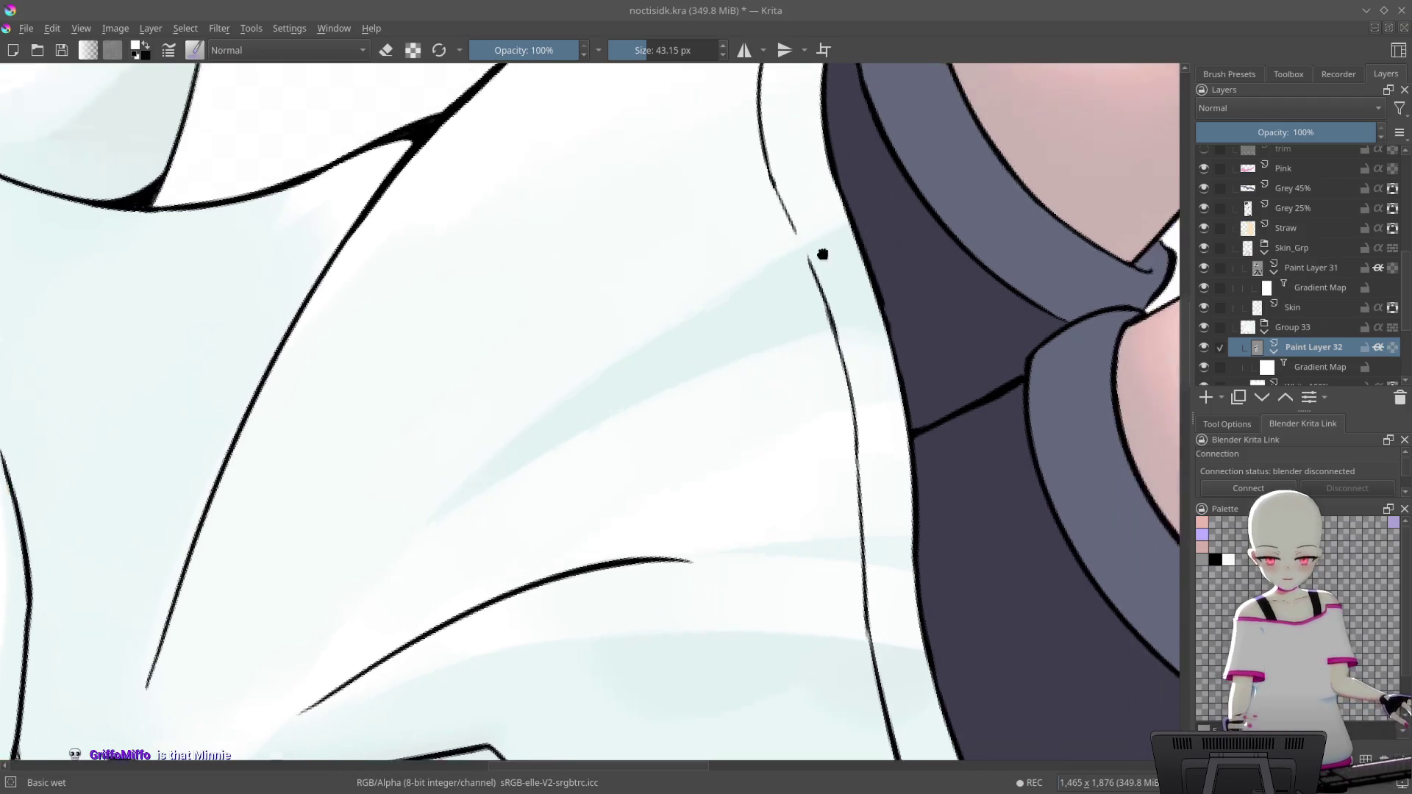
{"action": "left_click_drag", "start_coordinate": [558, 435], "coordinate": [484, 508]}
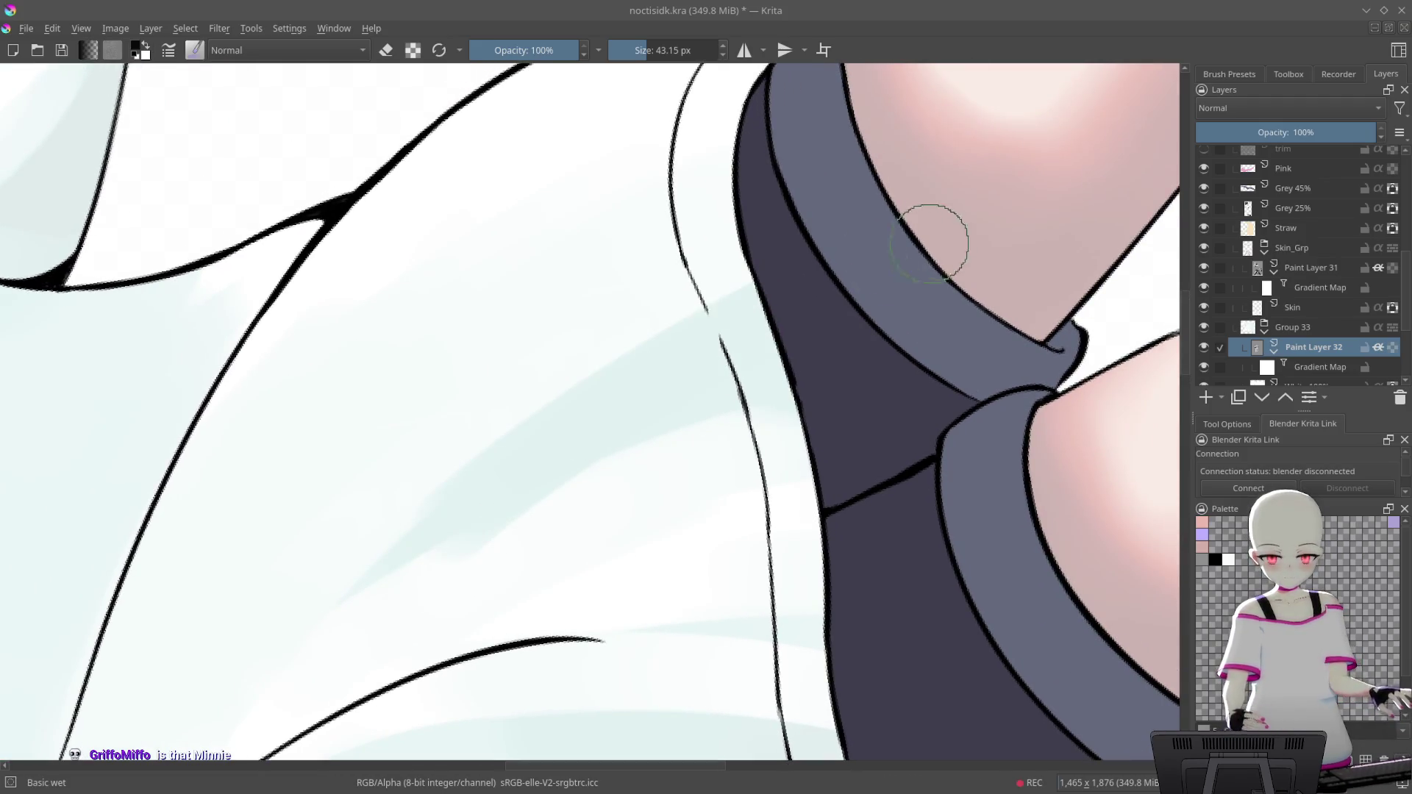
{"action": "key", "text": "ctrl+["}
{"action": "left_click_drag", "start_coordinate": [721, 368], "coordinate": [762, 309]}
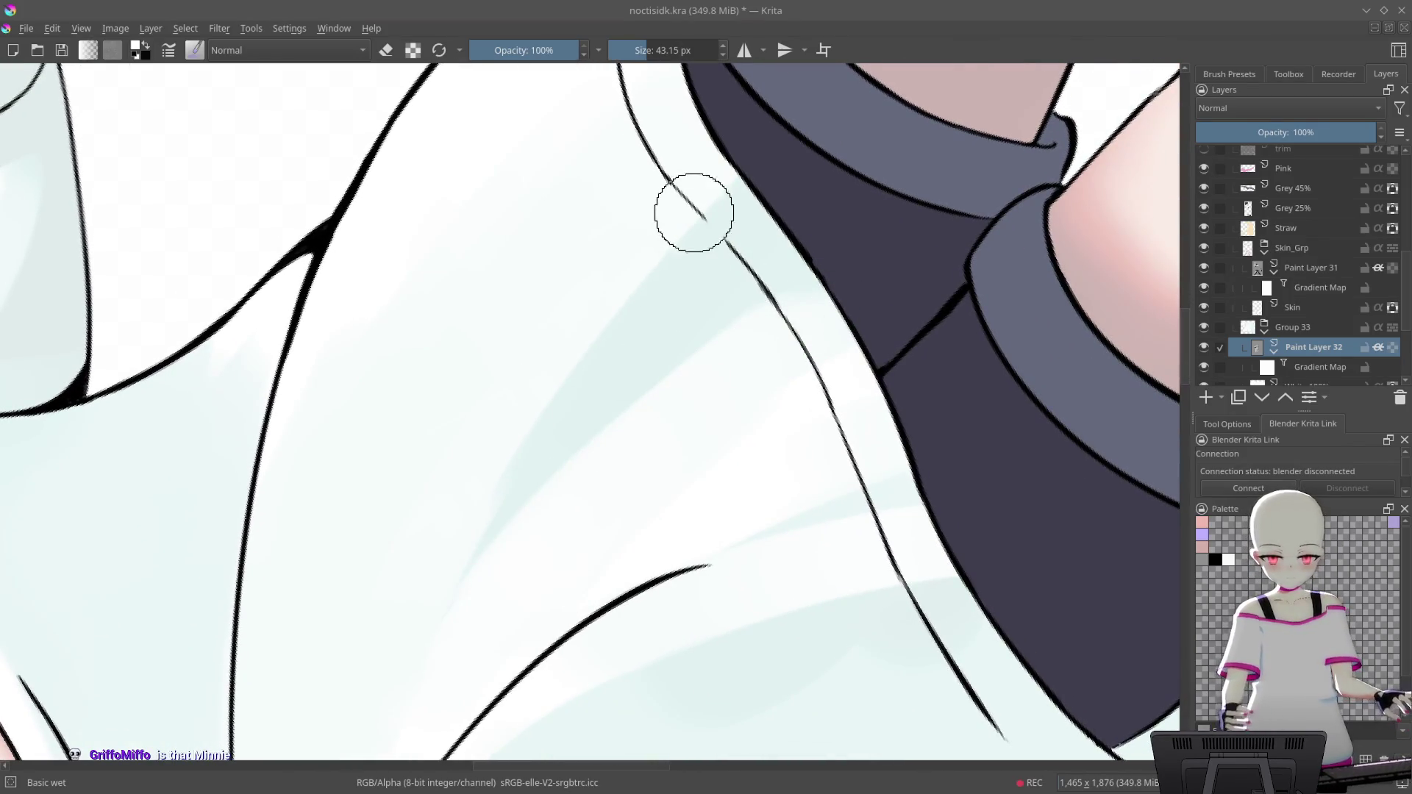
{"action": "key", "text": "2"}
{"action": "mouse_move", "coordinate": [612, 284]}
{"action": "left_mouse_down"}
{"action": "mouse_move", "coordinate": [715, 592]}
{"action": "mouse_move", "coordinate": [853, 283]}
{"action": "mouse_move", "coordinate": [826, 360]}
{"action": "mouse_move", "coordinate": [733, 409]}
{"action": "mouse_move", "coordinate": [789, 325]}
{"action": "left_mouse_up"}
{"action": "key", "text": "5"}
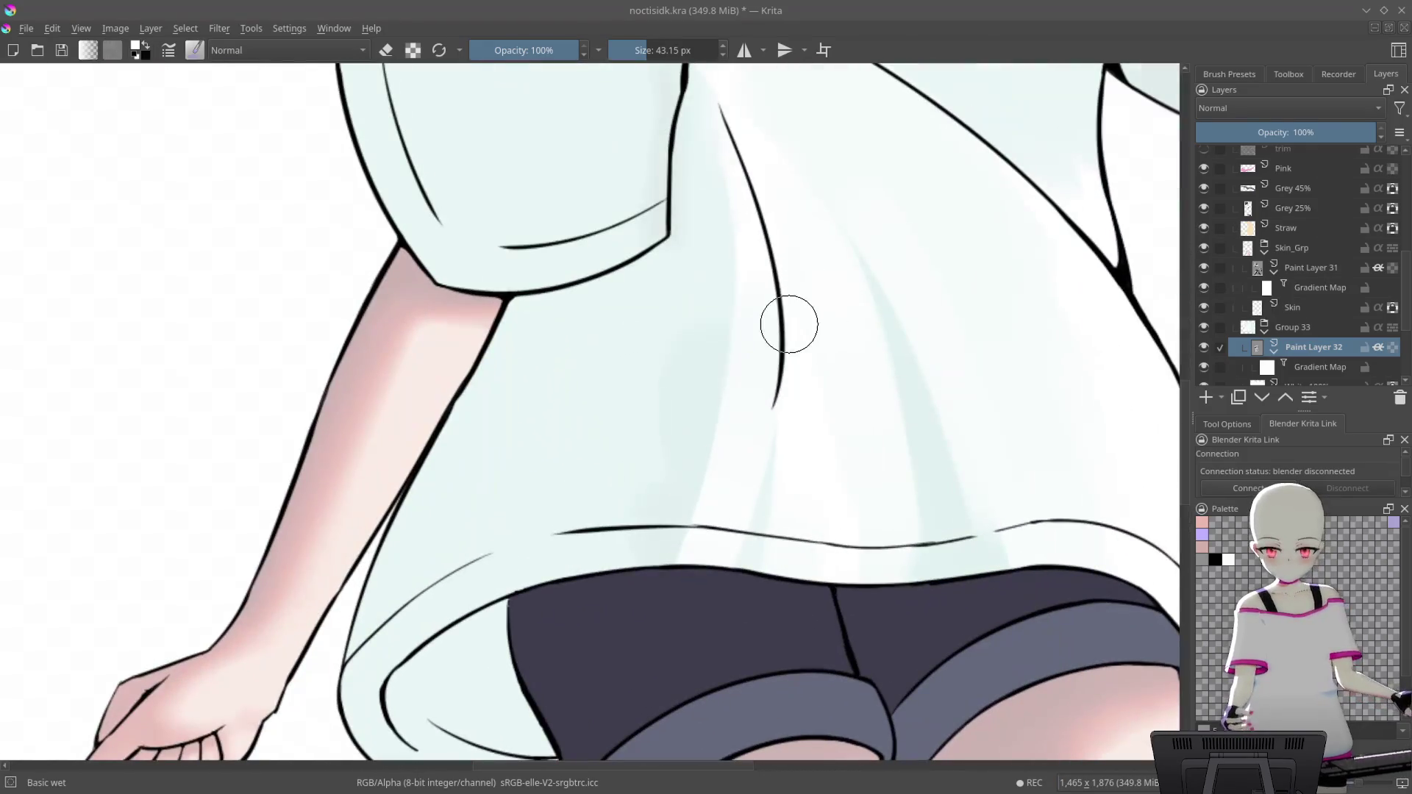
{"action": "mouse_move", "coordinate": [819, 382]}
{"action": "left_mouse_down"}
{"action": "mouse_move", "coordinate": [763, 299]}
{"action": "mouse_move", "coordinate": [639, 425]}
{"action": "mouse_move", "coordinate": [705, 354]}
{"action": "left_mouse_up"}
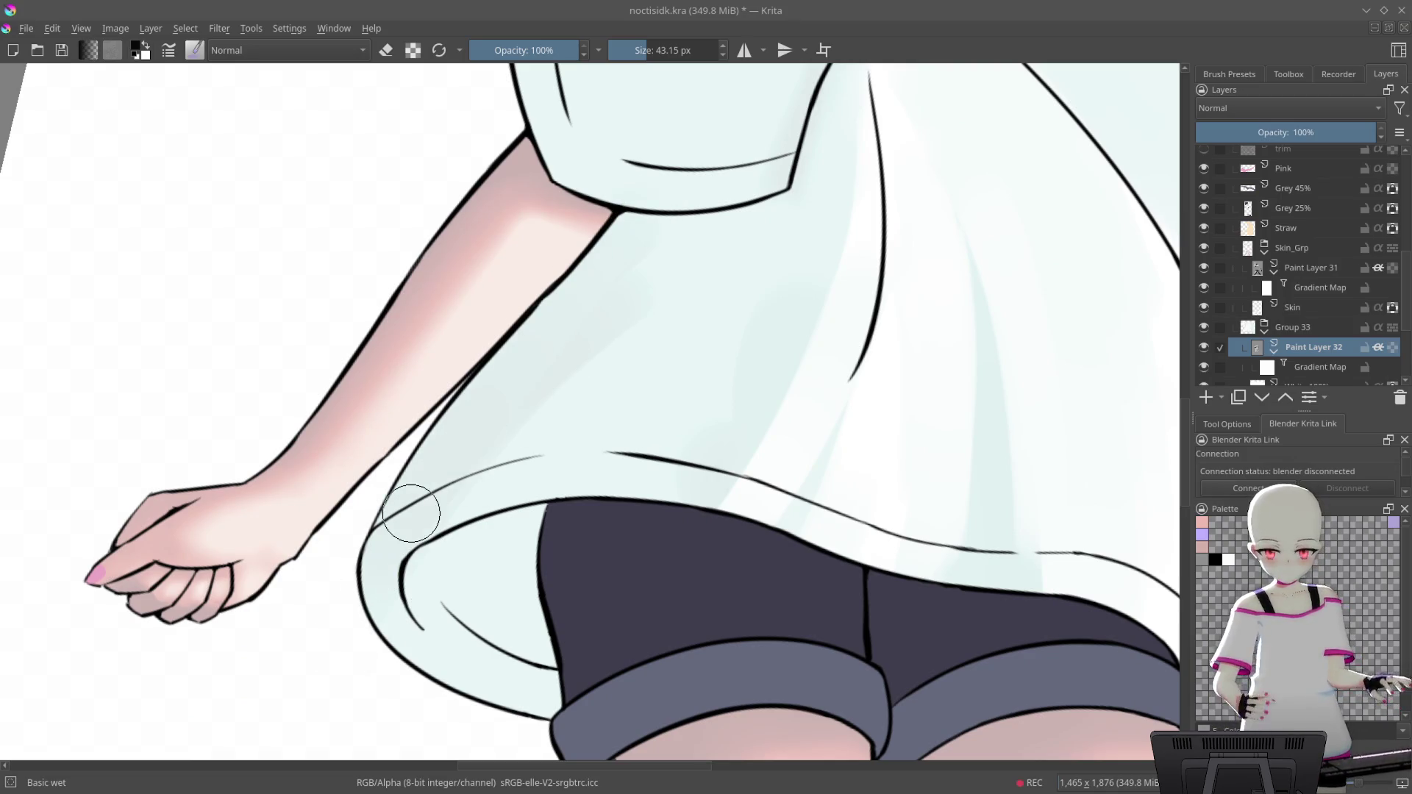
{"action": "right_click", "coordinate": [760, 318]}
Return to the larger Basic wet brush after trying Basic-5 Size, and rotate the canvas clockwise
{"action": "left_click", "coordinate": [814, 233]}
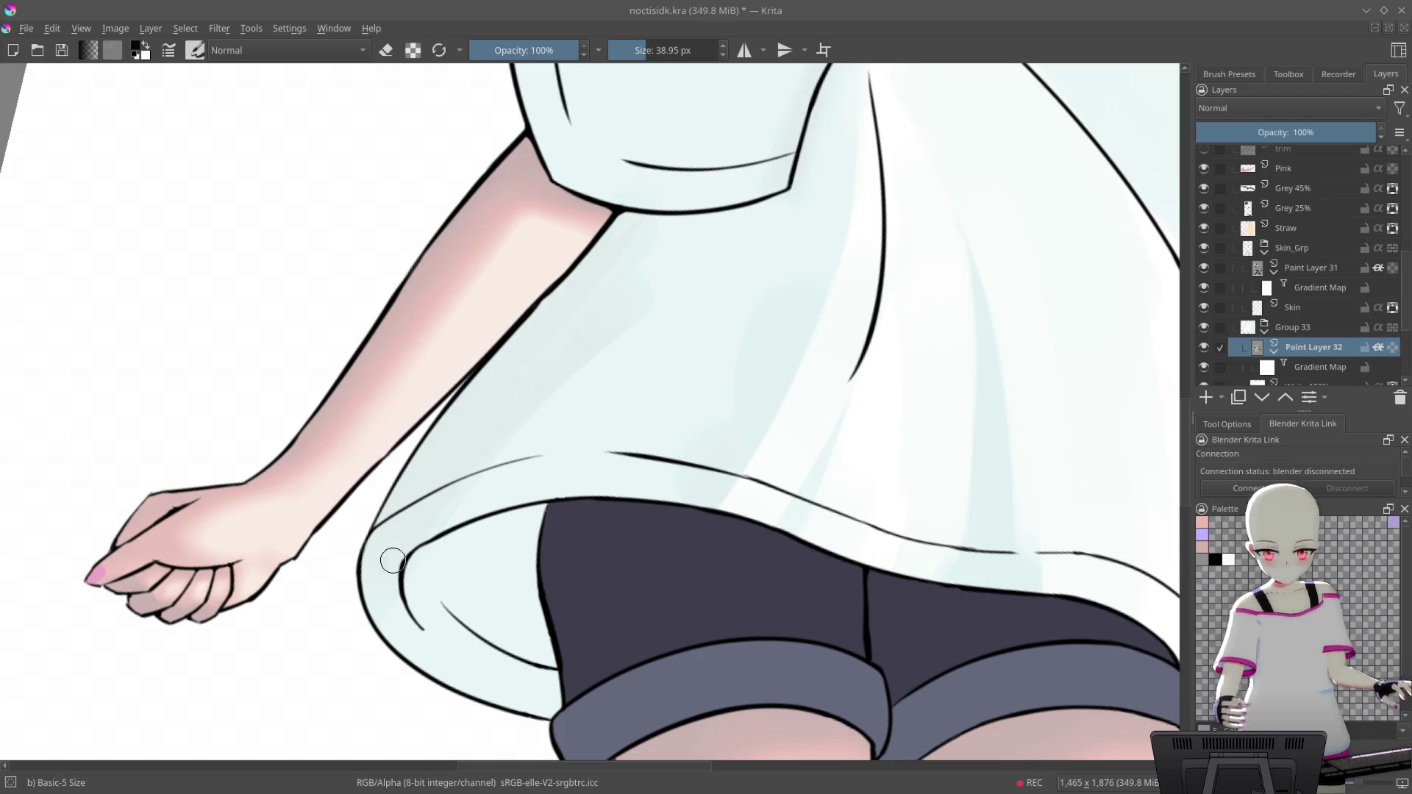
{"action": "key", "text": "6"}
{"action": "key", "text": "slash"}
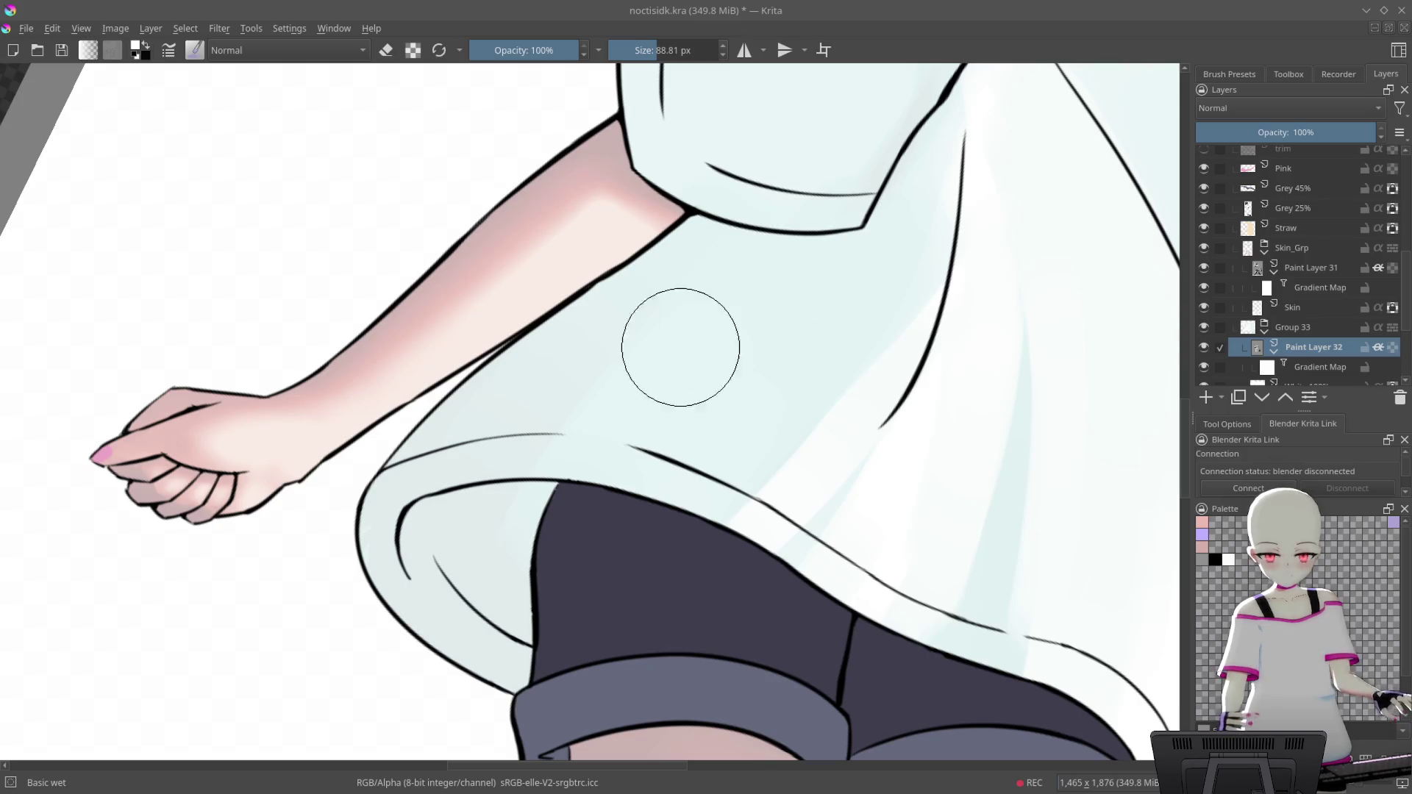
{"action": "left_click_drag", "start_coordinate": [688, 331], "coordinate": [656, 367]}
Turn the canvas so the arm points right and zoom in close on the fold by the sleeve
{"action": "key", "text": "plus"}
{"action": "key", "text": "plus"}
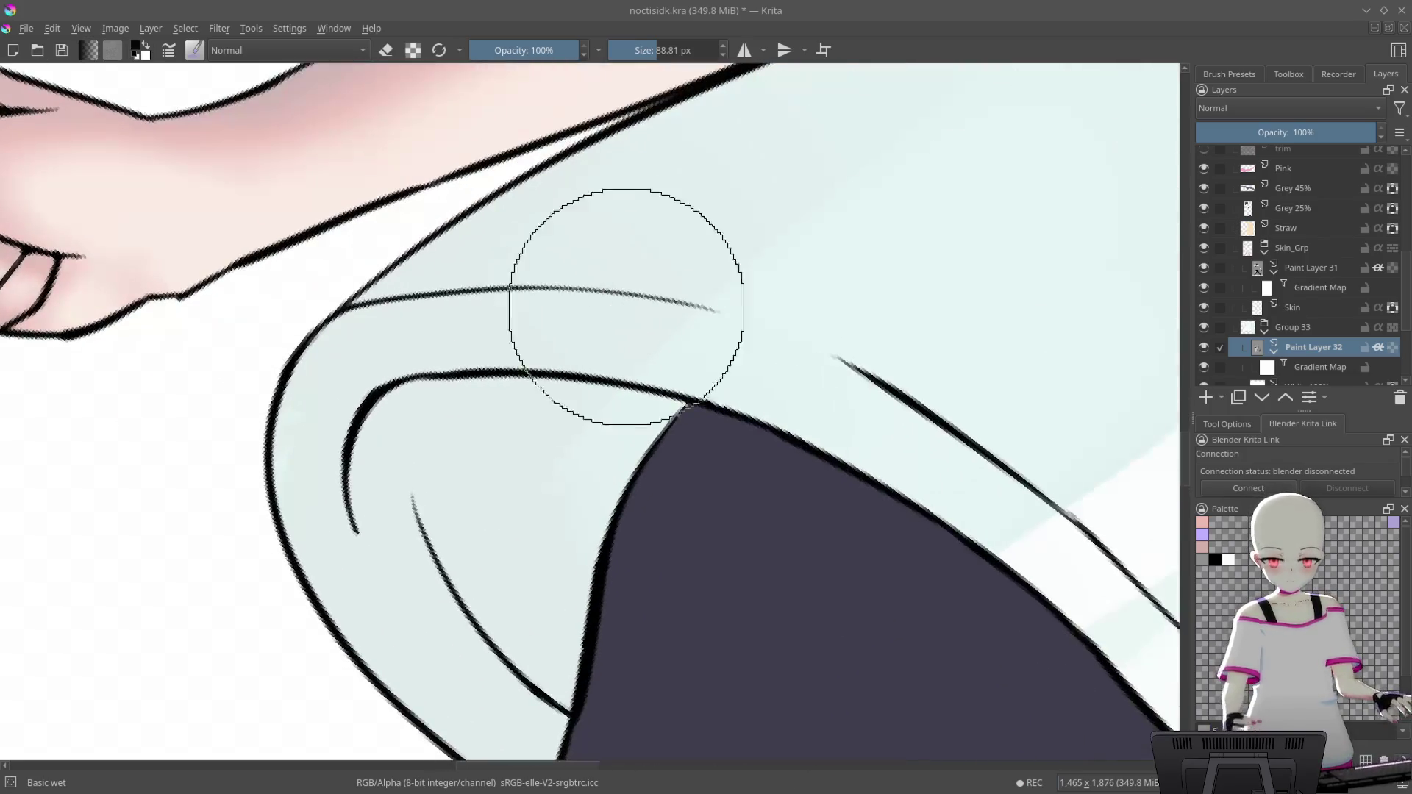
{"action": "key", "text": "minus"}
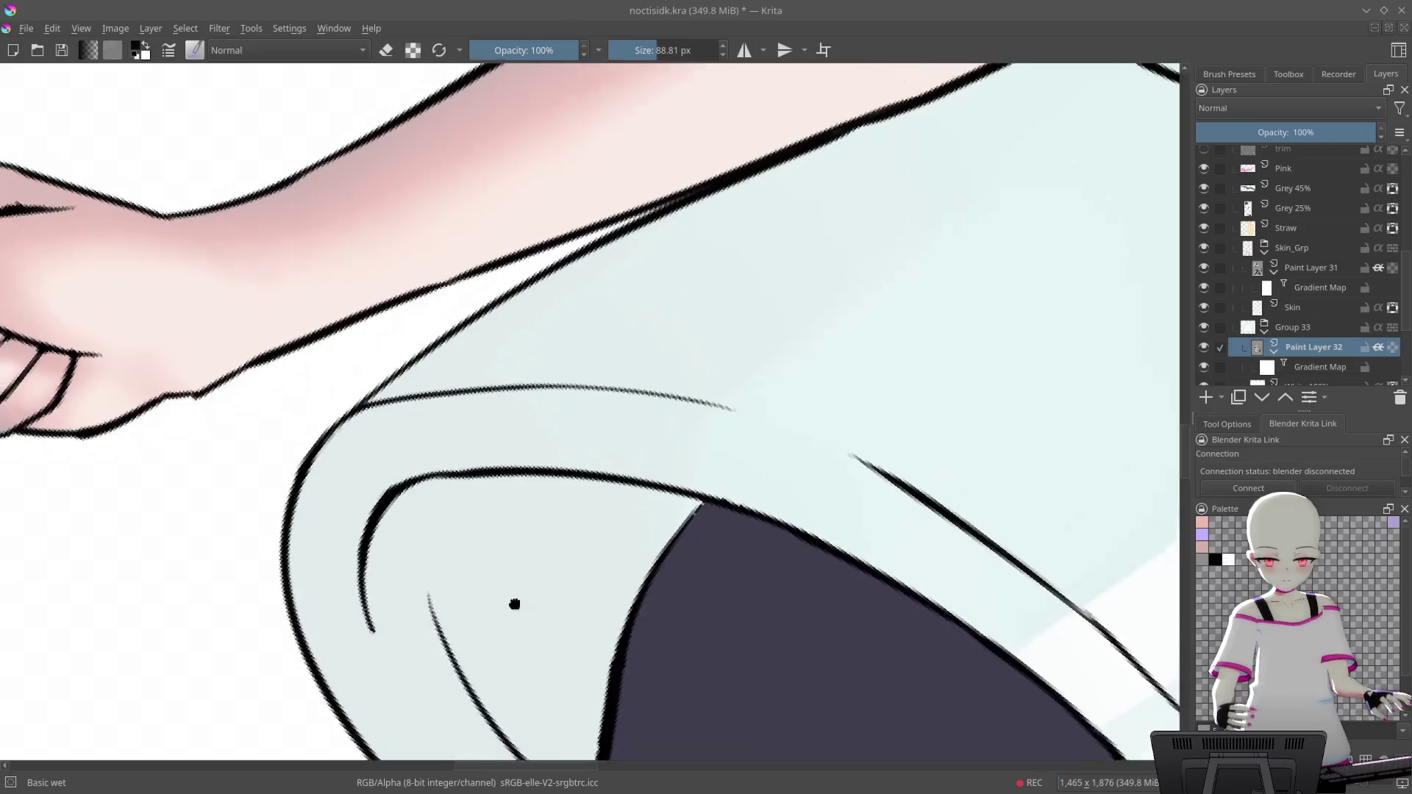
{"action": "mouse_move", "coordinate": [816, 409]}
{"action": "left_mouse_down"}
{"action": "mouse_move", "coordinate": [864, 155]}
{"action": "mouse_move", "coordinate": [857, 269]}
{"action": "left_mouse_up"}
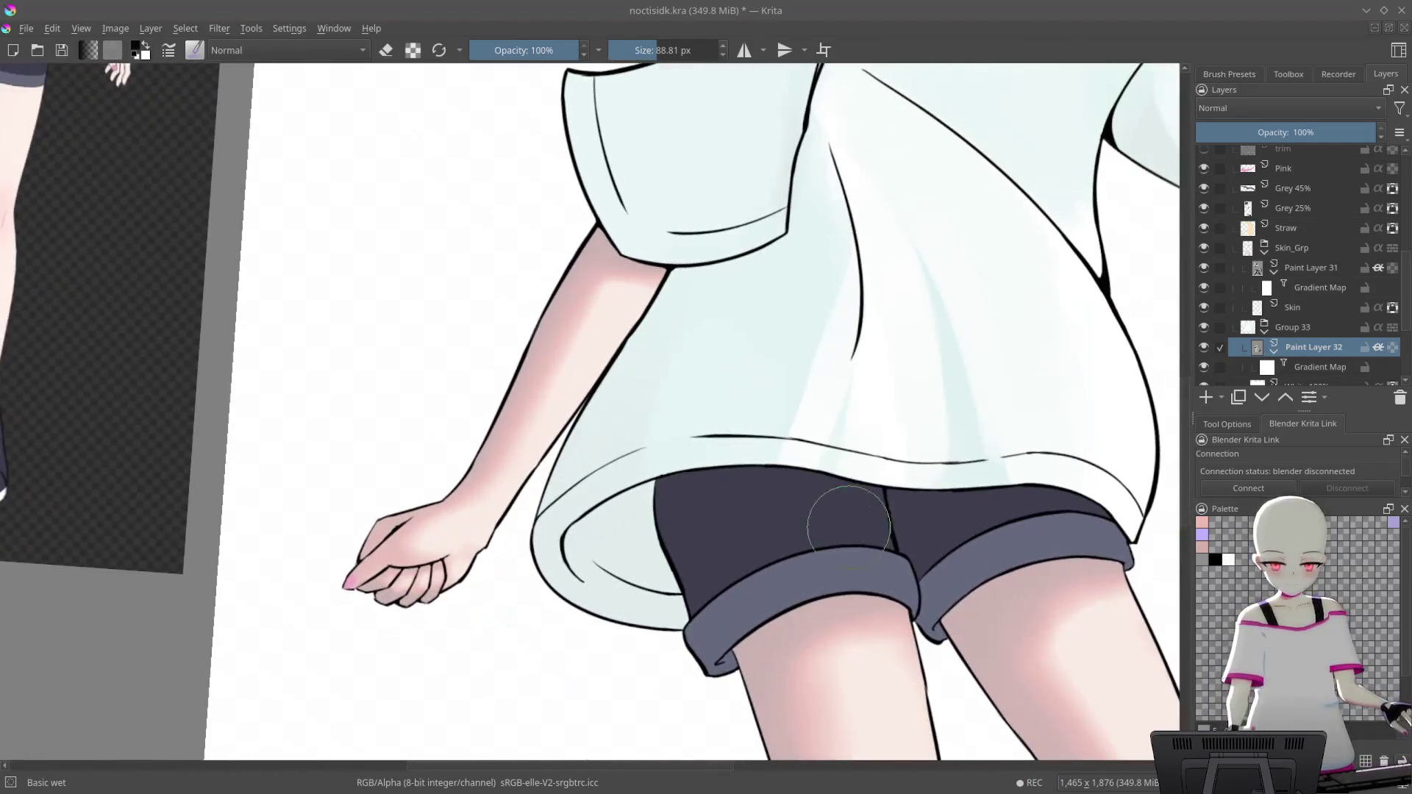
{"action": "mouse_move", "coordinate": [857, 269]}
{"action": "left_mouse_down"}
{"action": "mouse_move", "coordinate": [789, 220]}
{"action": "mouse_move", "coordinate": [732, 142]}
{"action": "left_mouse_up"}
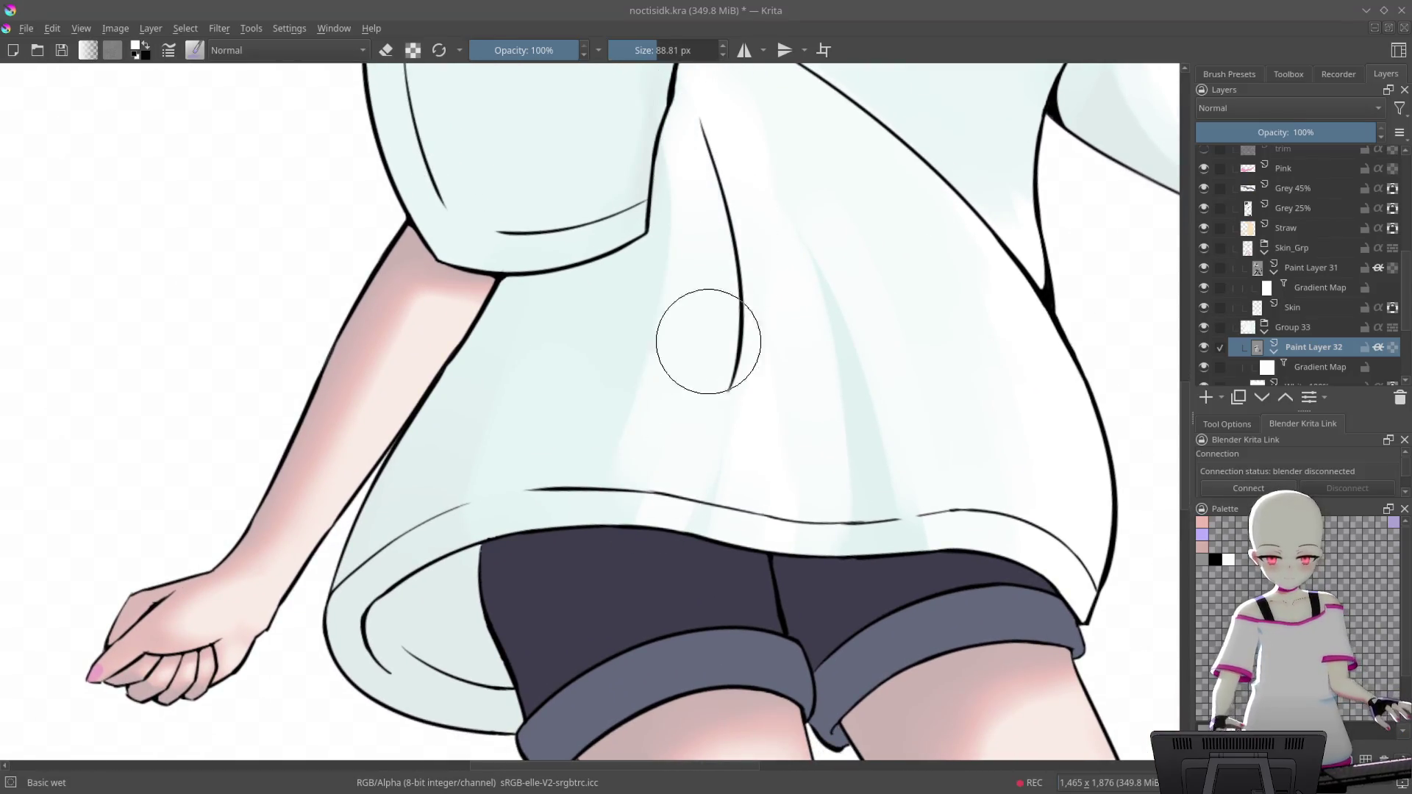
{"action": "mouse_move", "coordinate": [829, 179]}
{"action": "left_mouse_down"}
{"action": "mouse_move", "coordinate": [802, 349]}
{"action": "mouse_move", "coordinate": [489, 479]}
{"action": "left_mouse_up"}
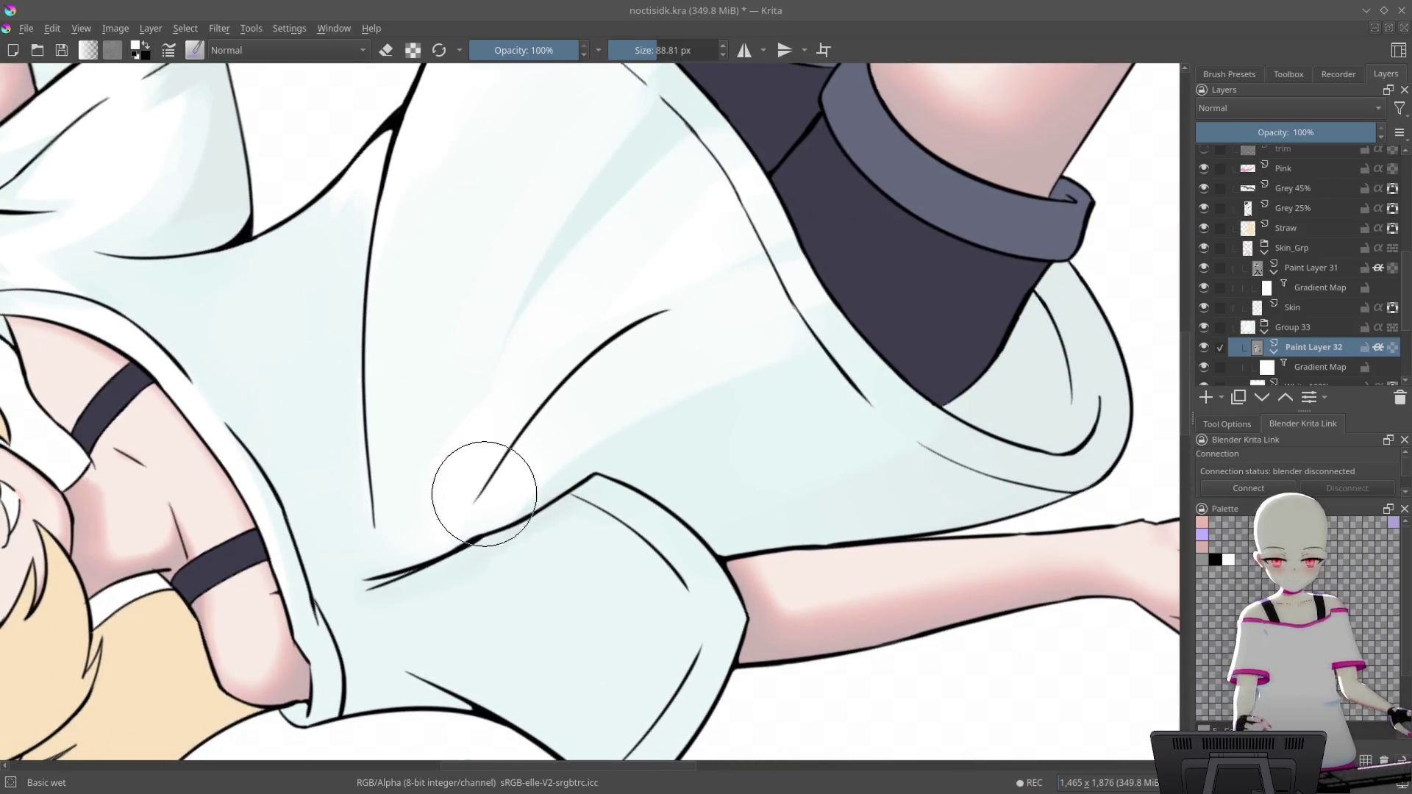
{"action": "mouse_move", "coordinate": [756, 331]}
{"action": "left_mouse_down"}
{"action": "mouse_move", "coordinate": [761, 372]}
{"action": "mouse_move", "coordinate": [794, 361]}
{"action": "left_mouse_up"}
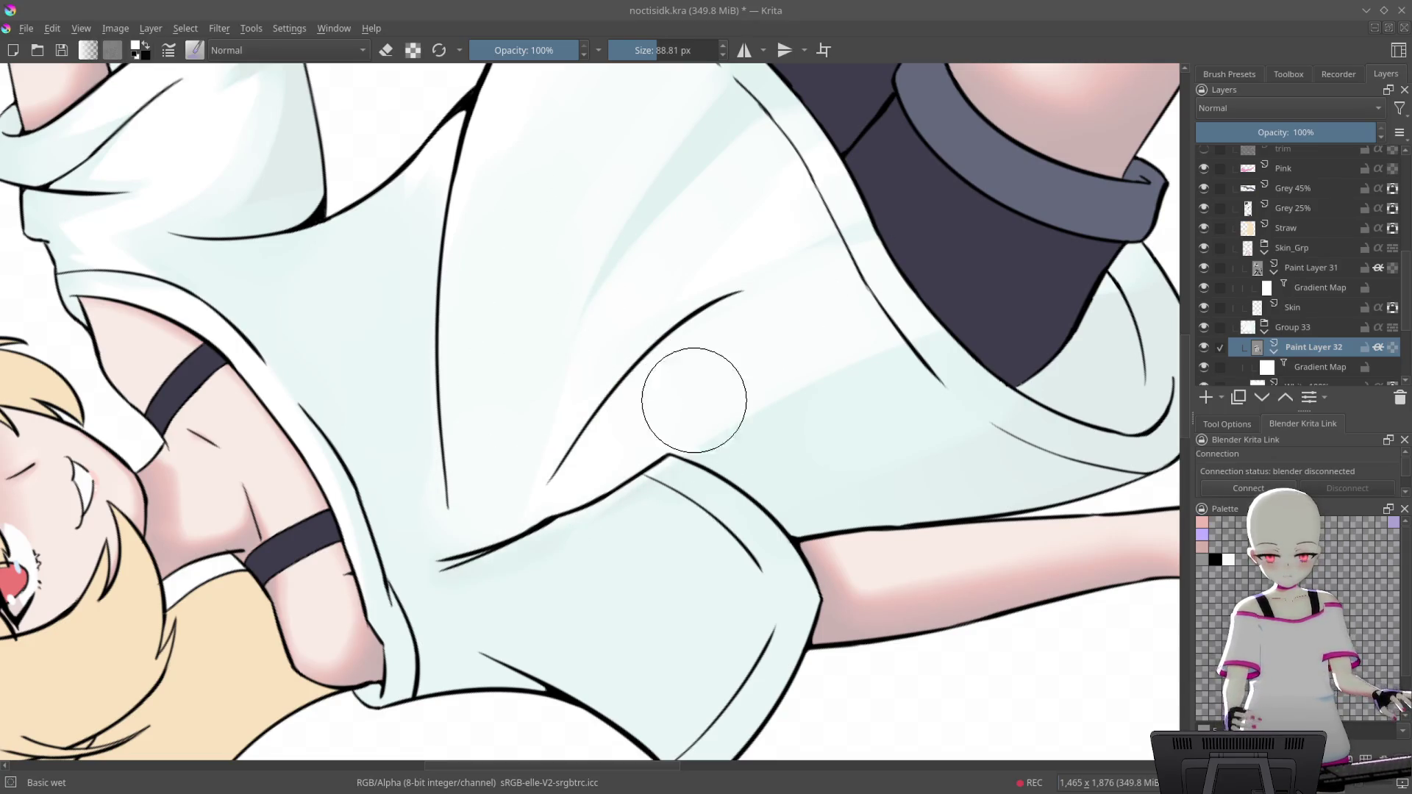
{"action": "left_click_drag", "start_coordinate": [687, 401], "coordinate": [867, 299]}
{"action": "scroll", "coordinate": [713, 337], "scroll_direction": "up", "scroll_amount": 5}
Shrink the brush to about 47 px and paint pale blue shading bands along the fold toward the shorts
{"action": "key", "text": "bracketleft"}
{"action": "key", "text": "bracketleft"}
{"action": "key", "text": "bracketleft"}
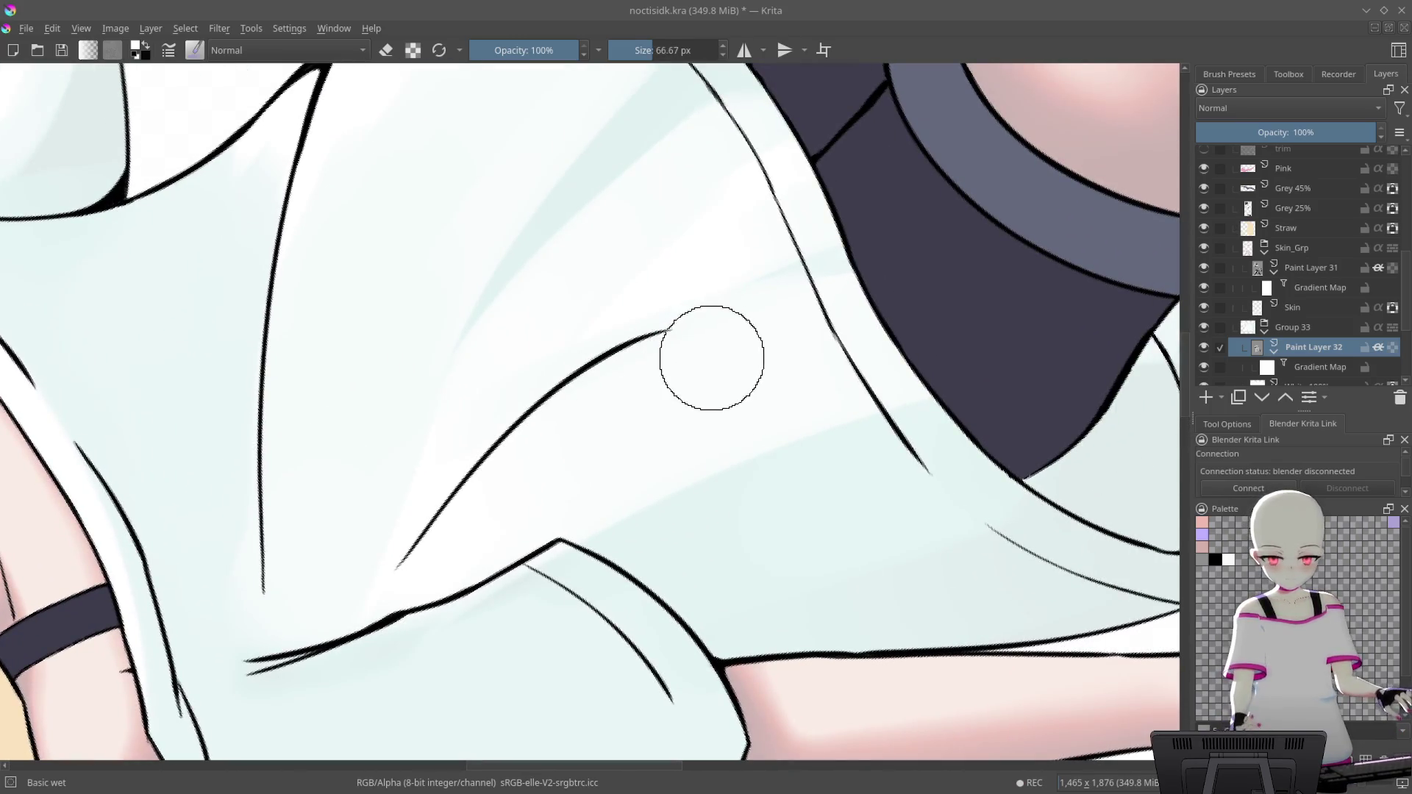
{"action": "left_click_drag", "start_coordinate": [621, 441], "coordinate": [652, 422]}
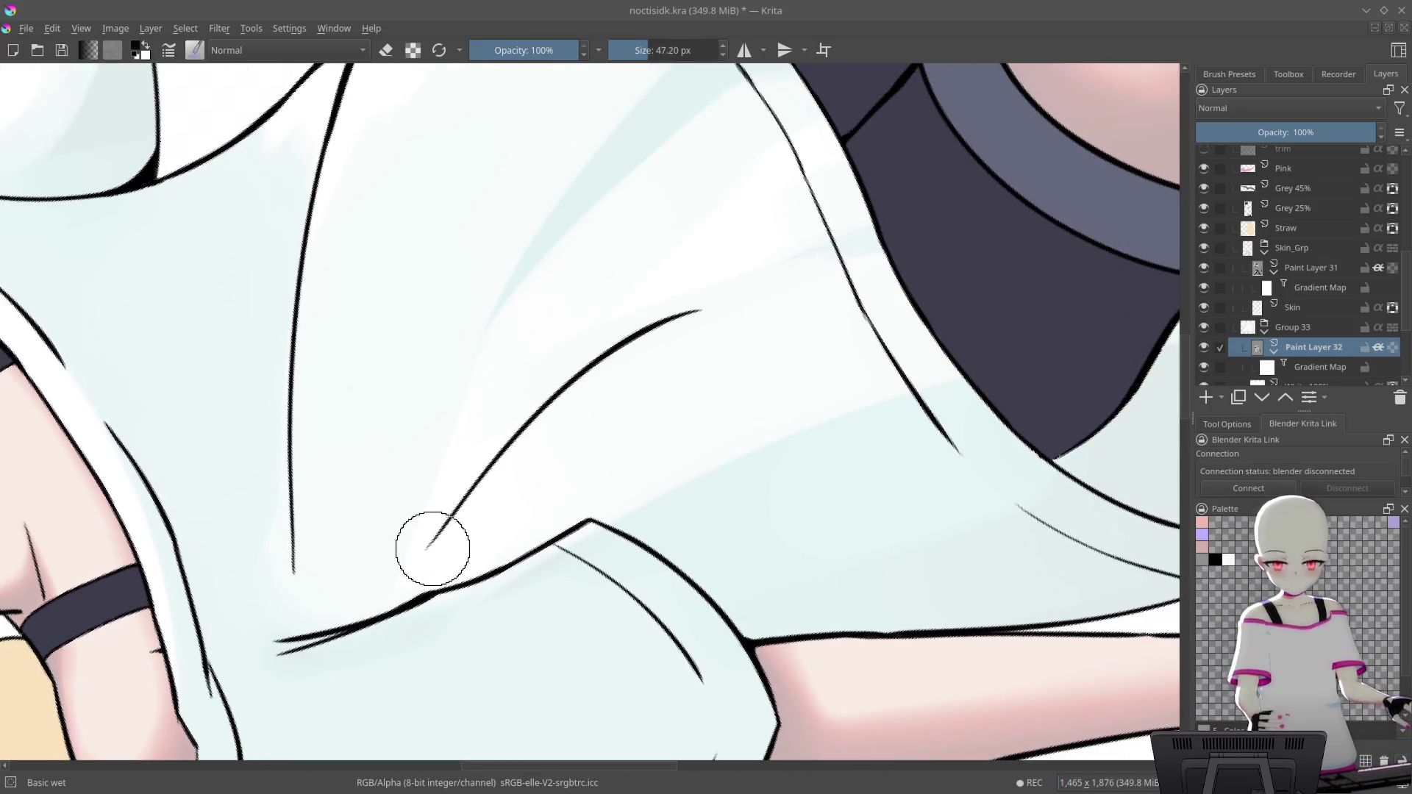
{"action": "left_click_drag", "start_coordinate": [470, 507], "coordinate": [845, 221]}
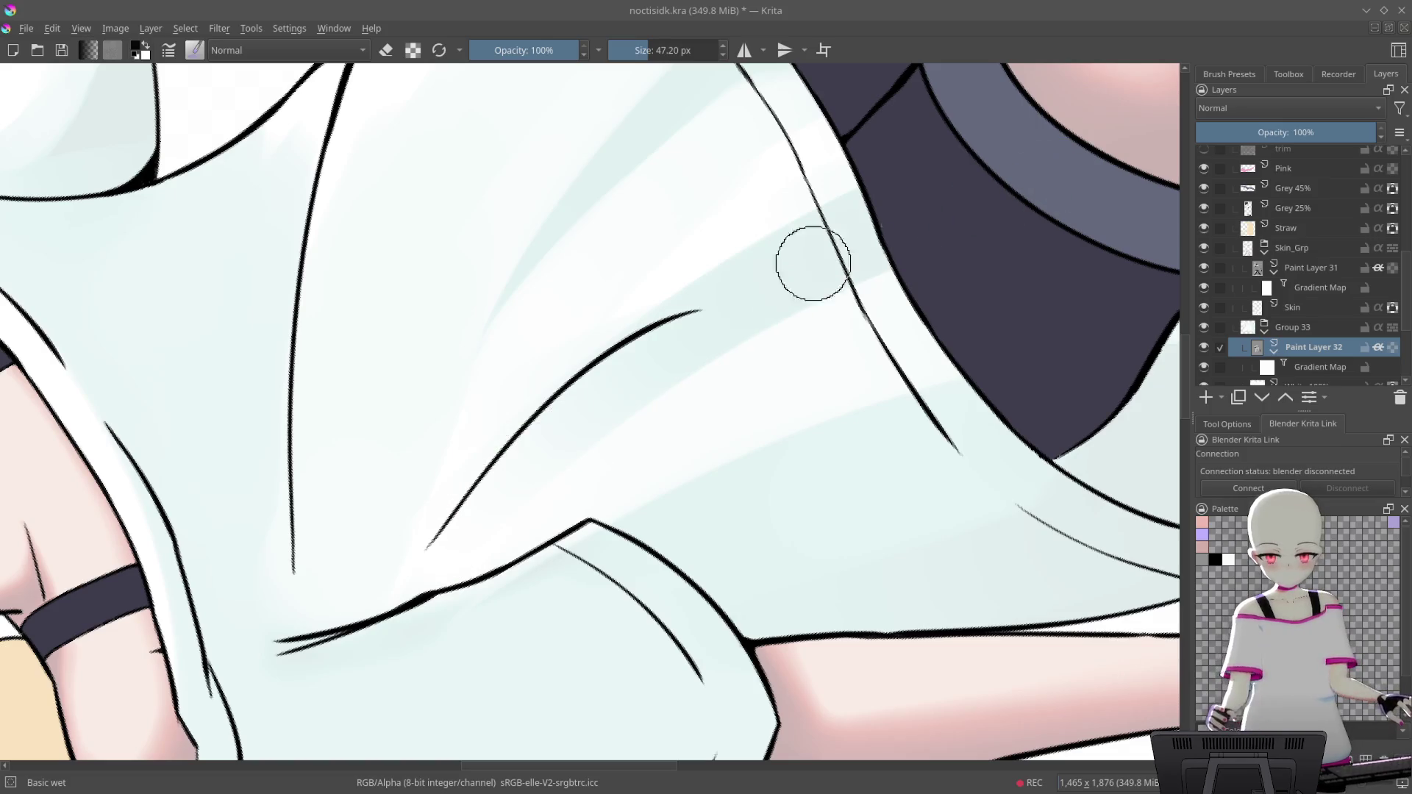
{"action": "left_click_drag", "start_coordinate": [540, 415], "coordinate": [1014, 229]}
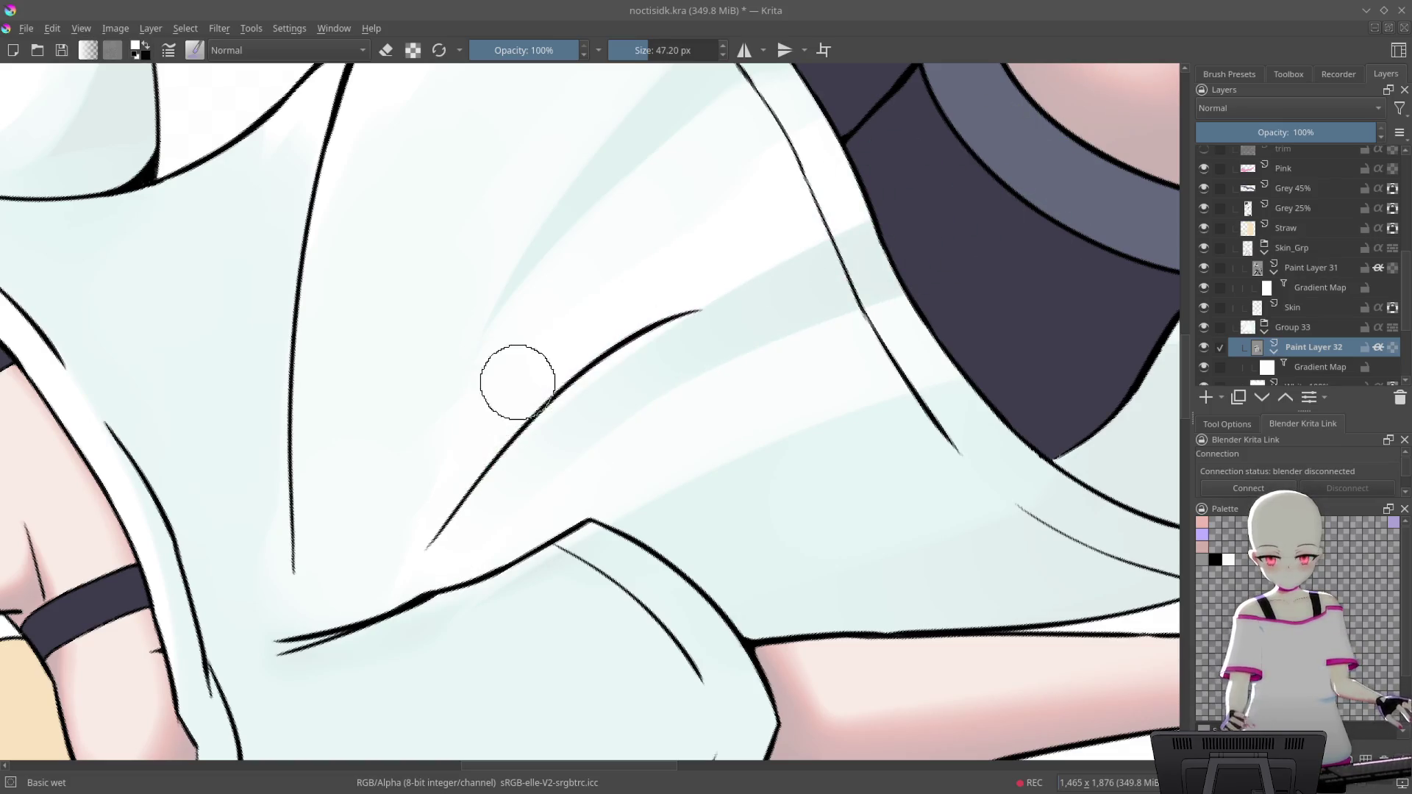
{"action": "left_click_drag", "start_coordinate": [451, 450], "coordinate": [884, 197]}
{"action": "left_click_drag", "start_coordinate": [426, 456], "coordinate": [829, 206]}
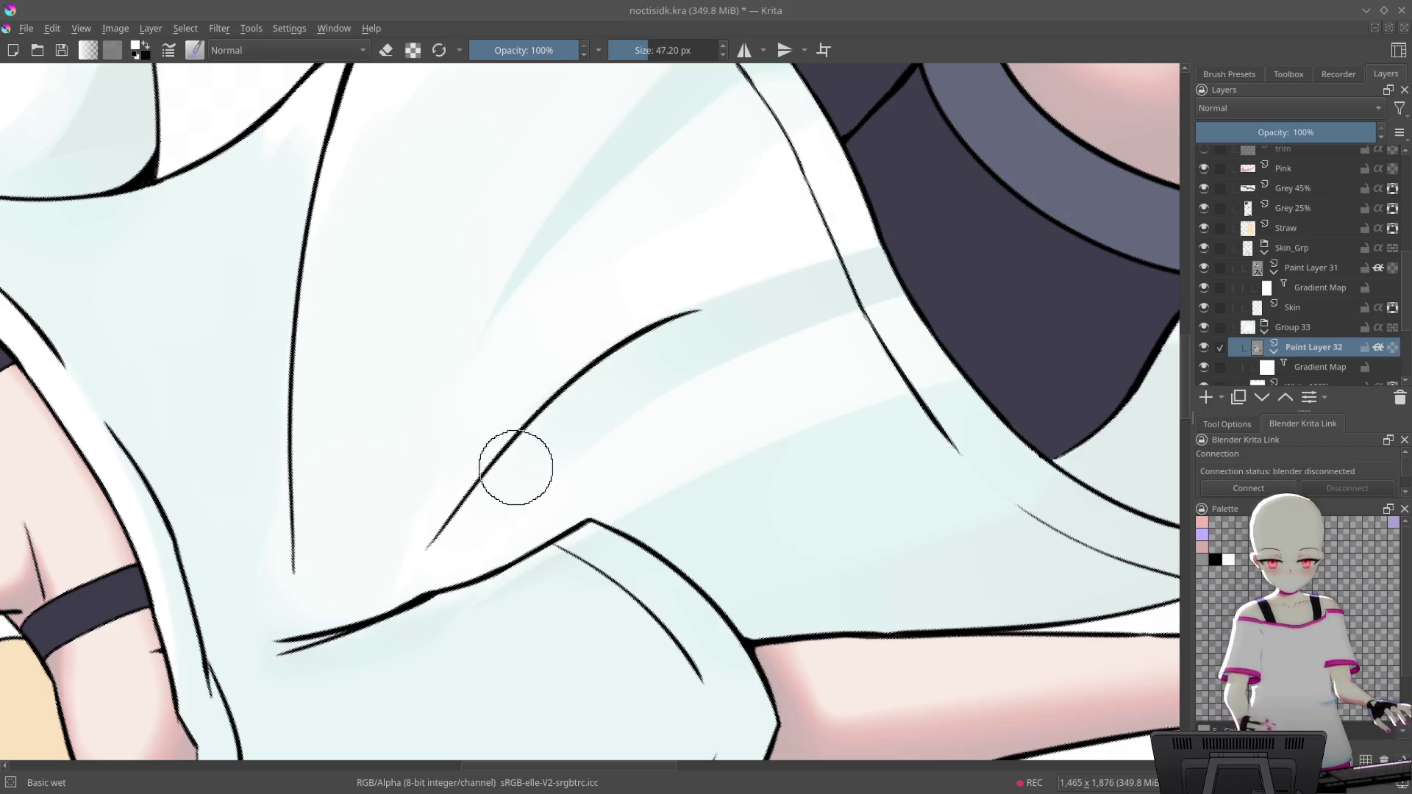
{"action": "left_click_drag", "start_coordinate": [575, 423], "coordinate": [765, 338]}
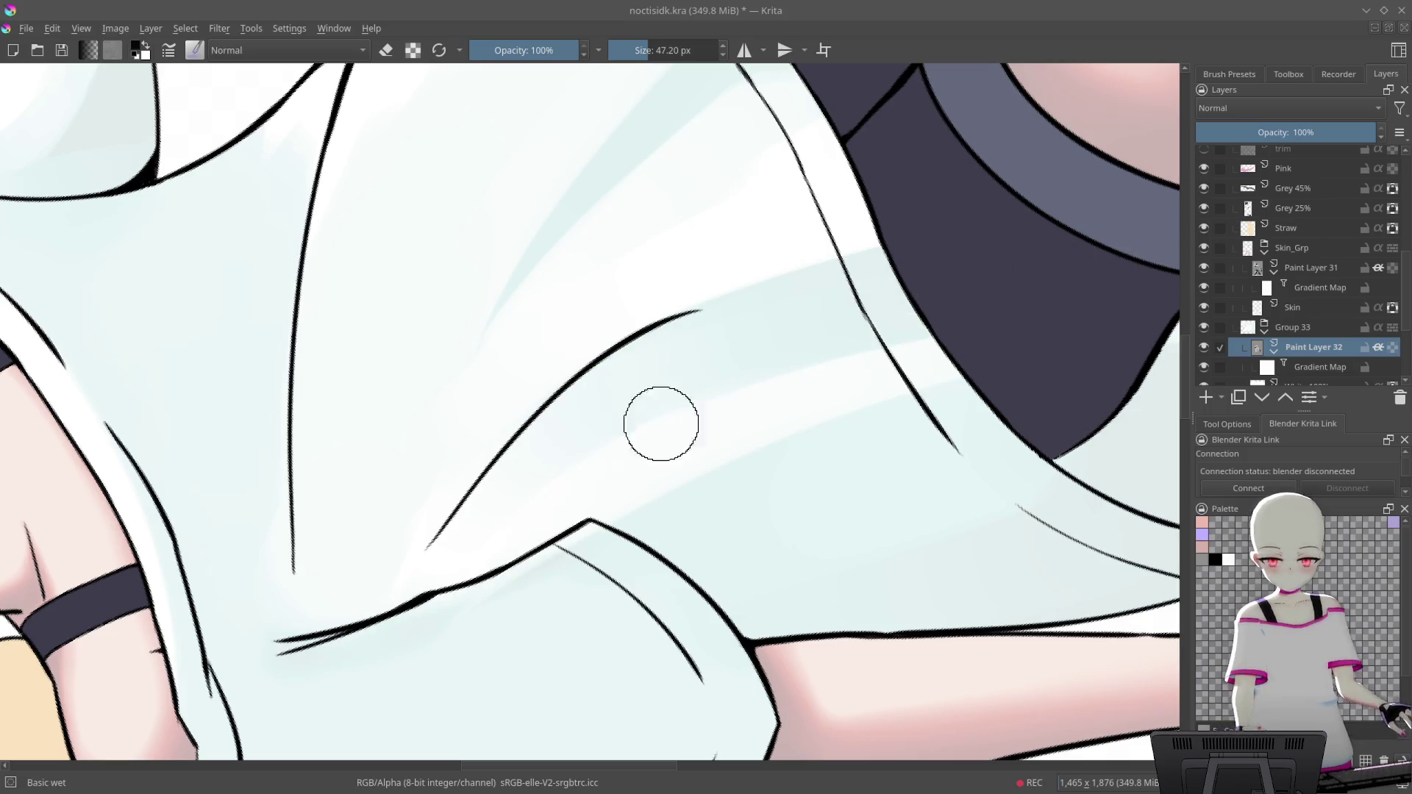
Rotate the canvas and switch to the Blender Blur brush from the pop-up palette
{"action": "mouse_move", "coordinate": [851, 284]}
{"action": "left_mouse_down"}
{"action": "mouse_move", "coordinate": [845, 428]}
{"action": "mouse_move", "coordinate": [826, 234]}
{"action": "mouse_move", "coordinate": [838, 243]}
{"action": "left_mouse_up"}
{"action": "scroll", "coordinate": [846, 428], "scroll_direction": "down", "scroll_amount": 5}
{"action": "scroll", "coordinate": [867, 142], "scroll_direction": "up", "scroll_amount": 6}
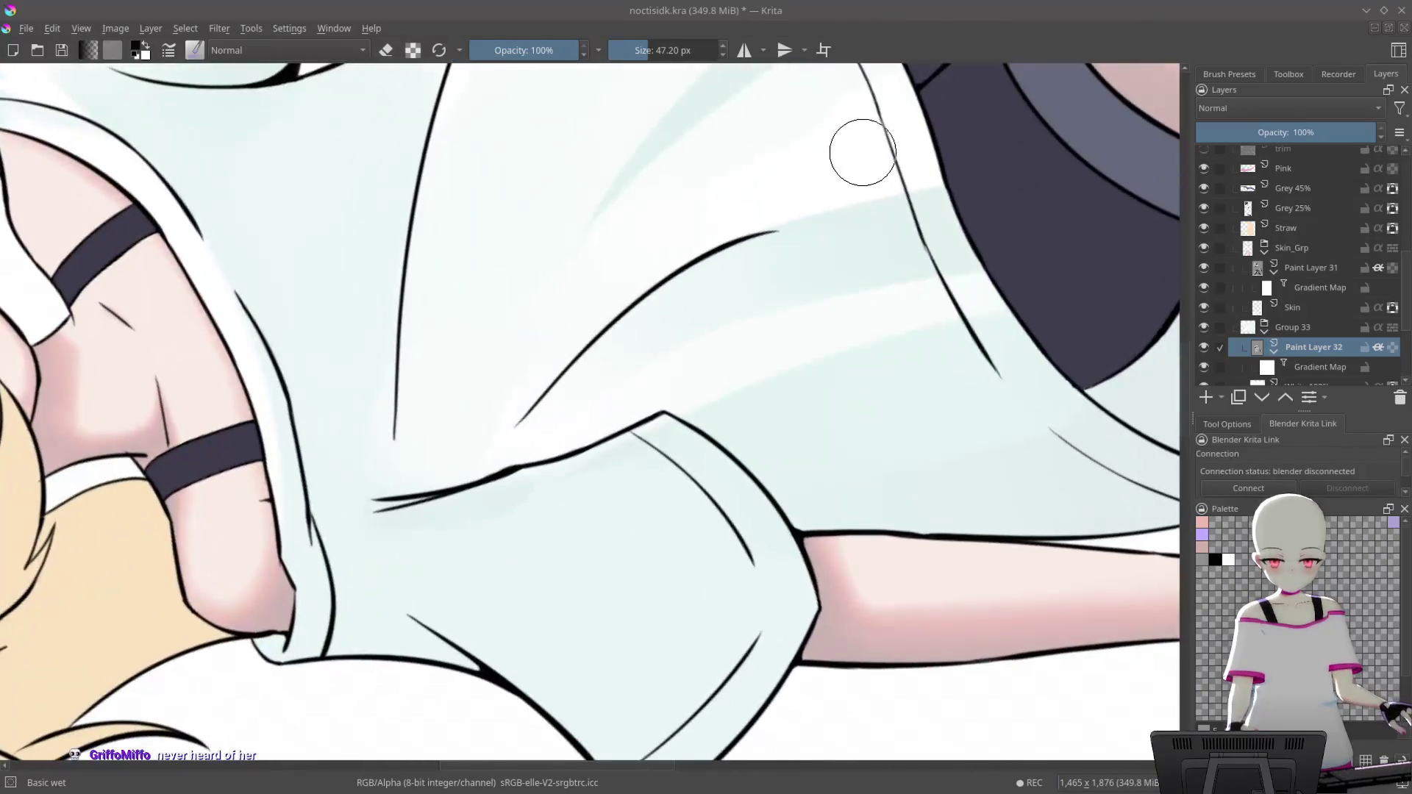
{"action": "scroll", "coordinate": [764, 324], "scroll_direction": "up", "scroll_amount": 2}
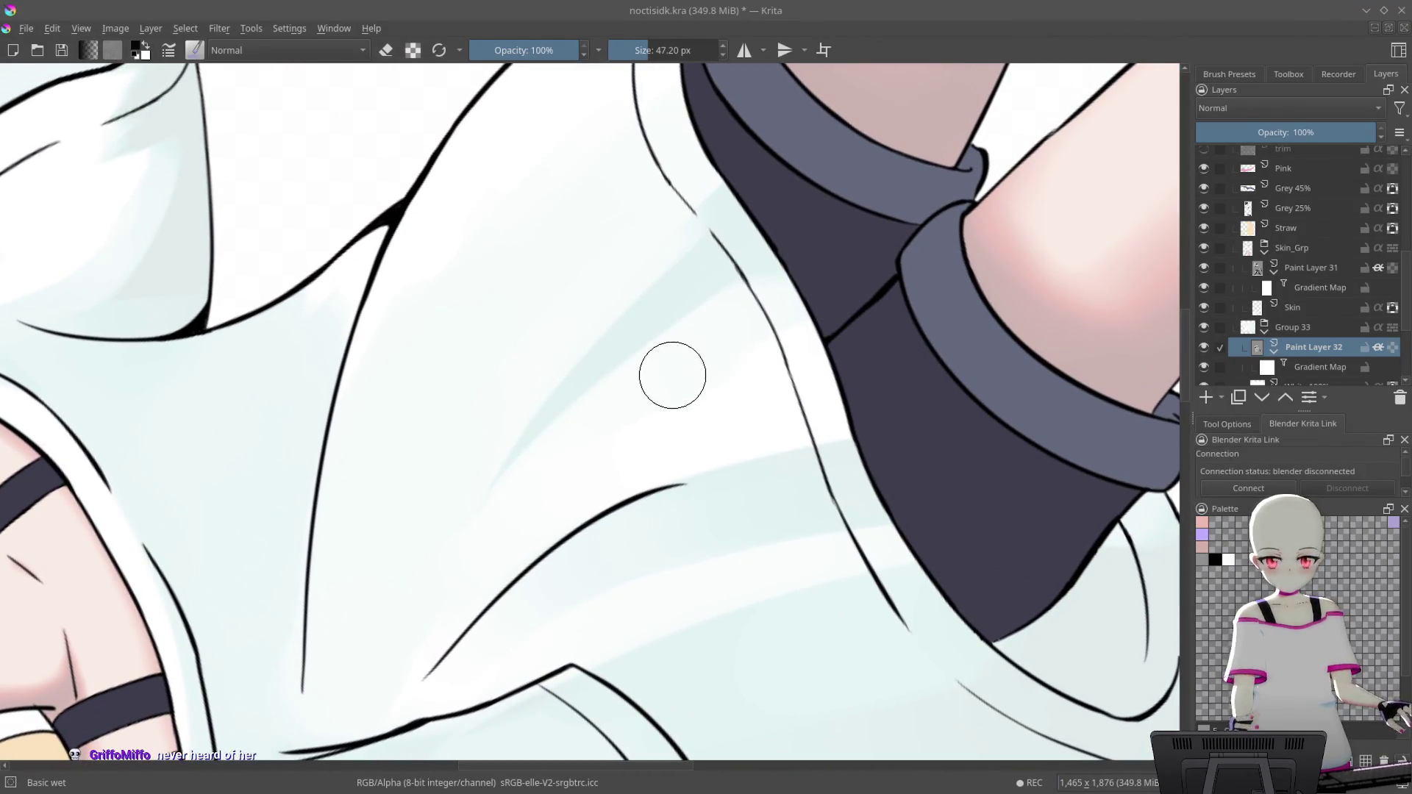
{"action": "right_click", "coordinate": [686, 371]}
{"action": "left_click", "coordinate": [655, 469]}
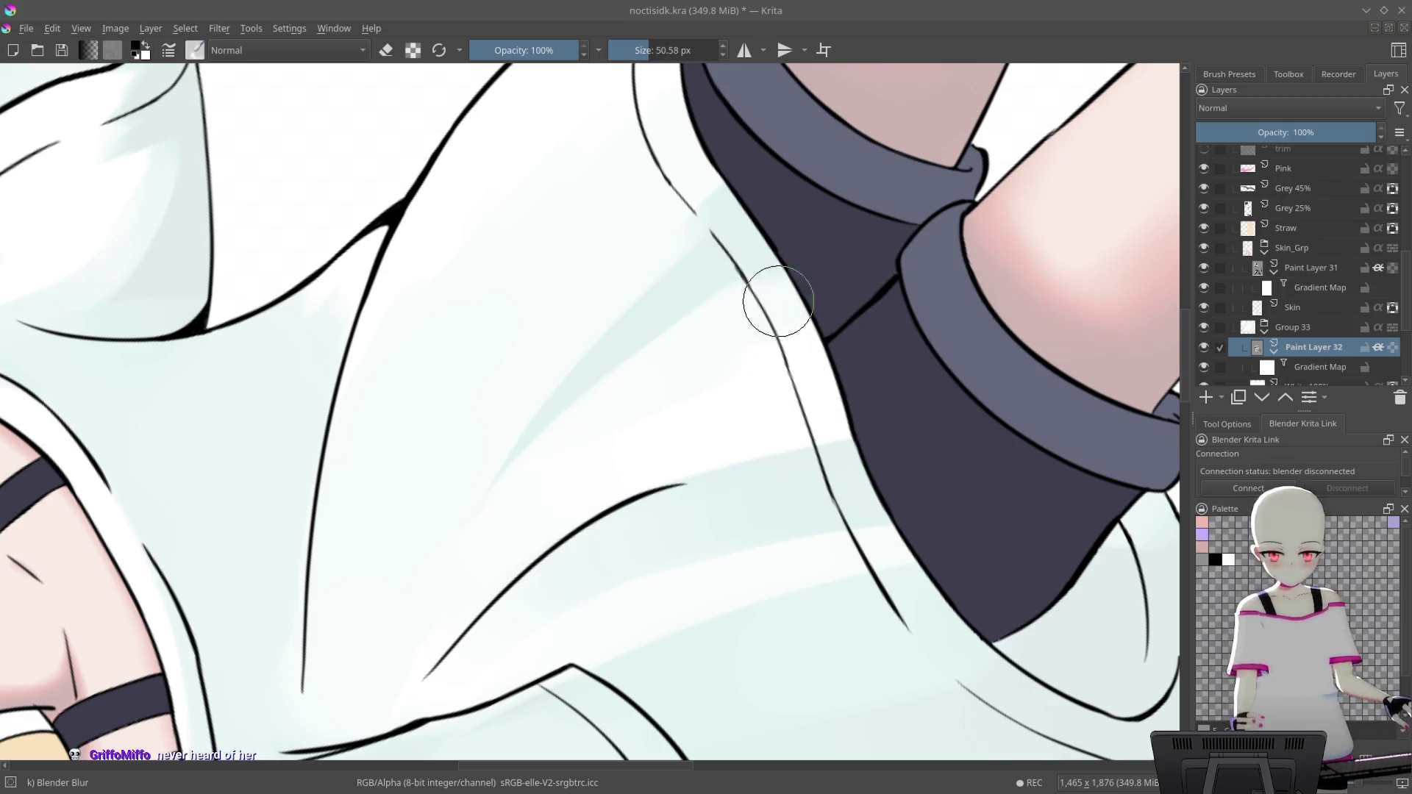
Zoom and pan across the drawing to review the lower shirt, then straighten the canvas
{"action": "scroll", "coordinate": [626, 433], "scroll_direction": "down", "scroll_amount": 5}
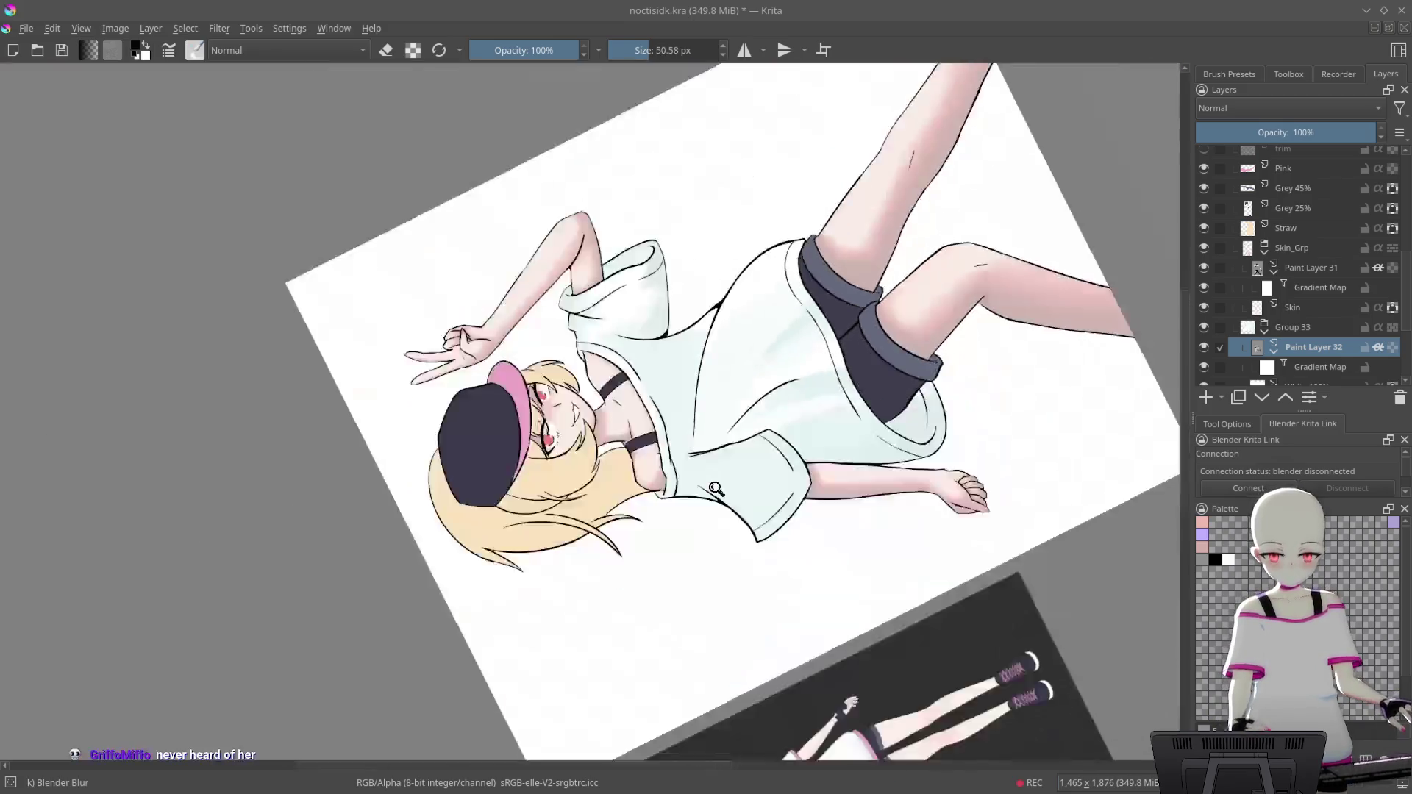
{"action": "scroll", "coordinate": [728, 294], "scroll_direction": "up", "scroll_amount": 2}
{"action": "scroll", "coordinate": [730, 268], "scroll_direction": "up", "scroll_amount": 3}
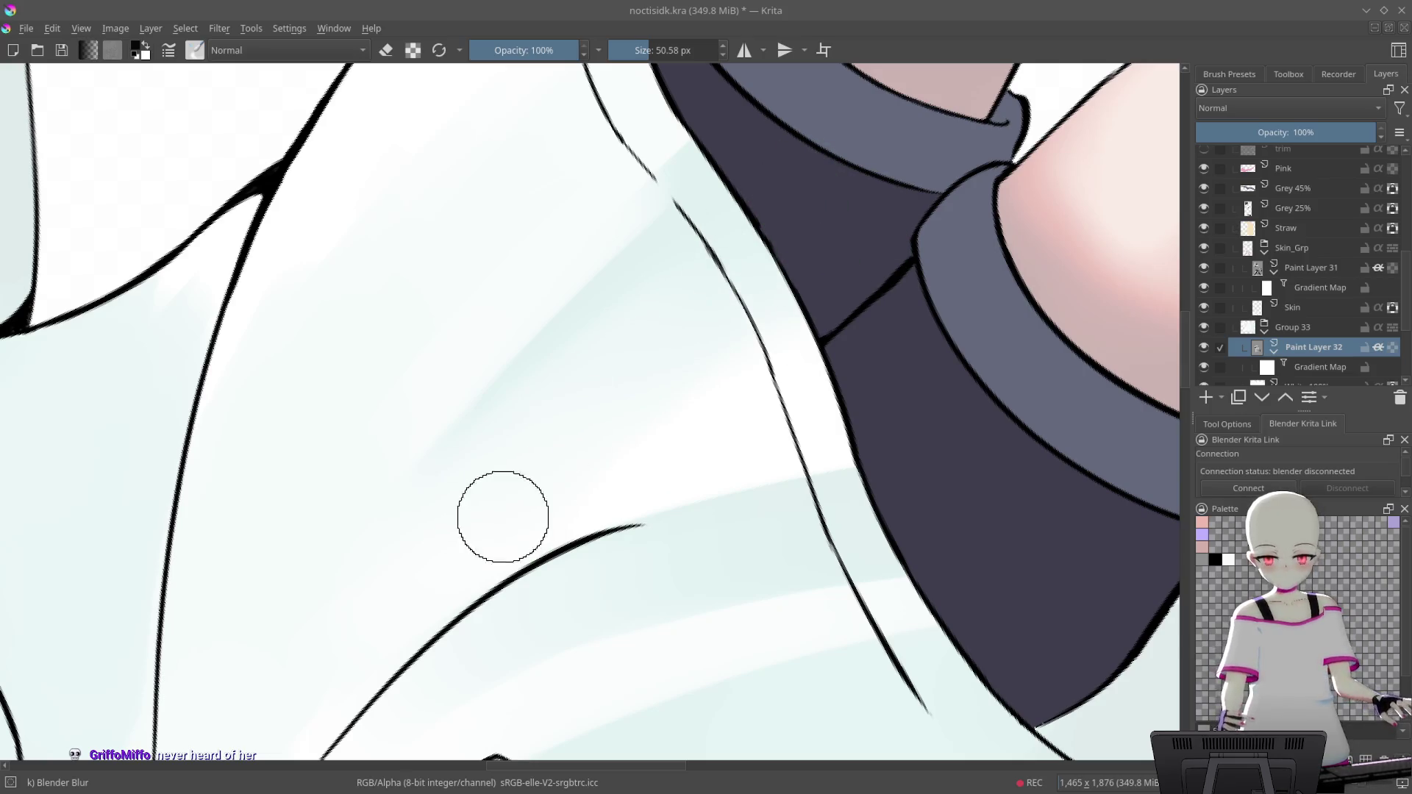
{"action": "scroll", "coordinate": [806, 315], "scroll_direction": "down", "scroll_amount": 2}
{"action": "scroll", "coordinate": [711, 488], "scroll_direction": "down", "scroll_amount": 3}
{"action": "scroll", "coordinate": [772, 448], "scroll_direction": "up", "scroll_amount": 1}
{"action": "scroll", "coordinate": [772, 448], "scroll_direction": "up", "scroll_amount": 4}
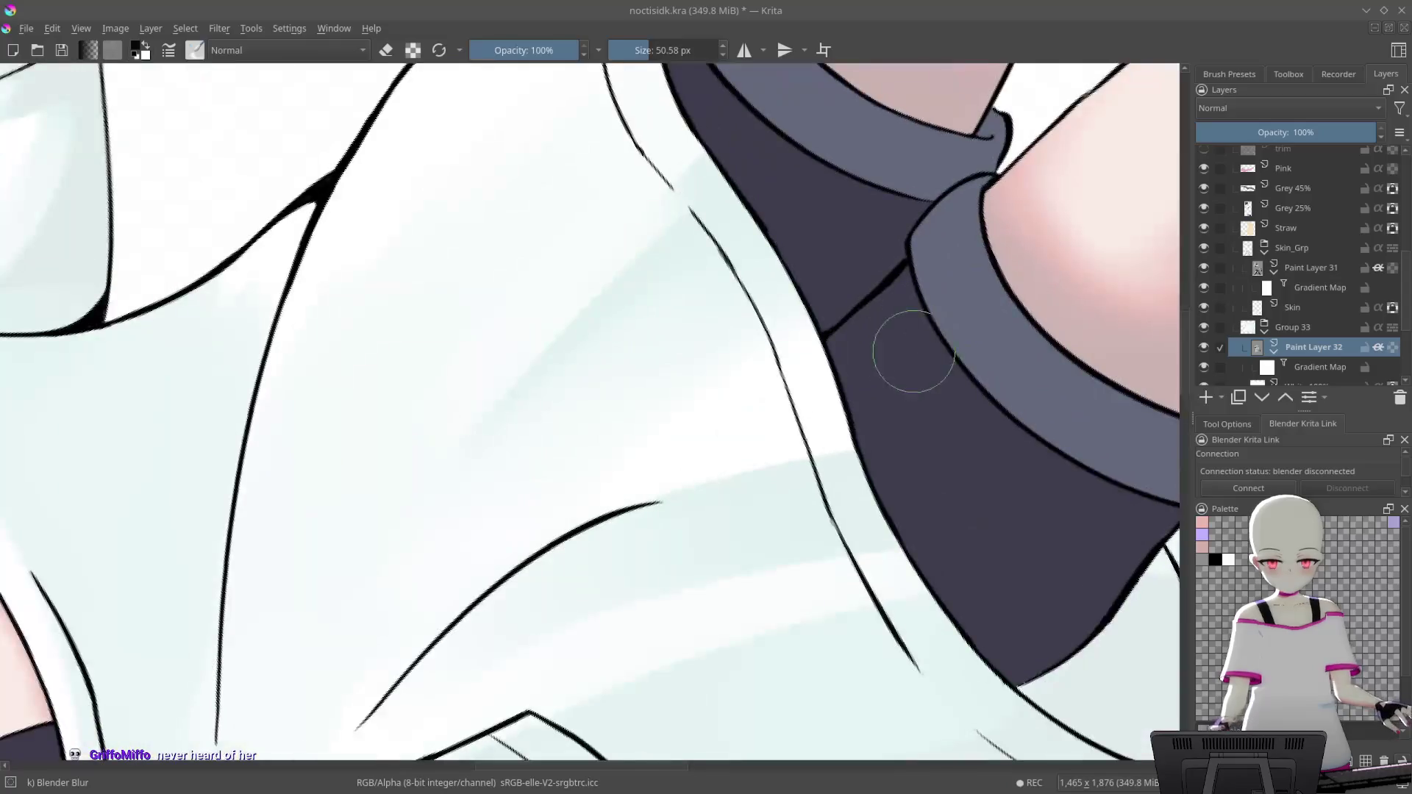
{"action": "scroll", "coordinate": [914, 346], "scroll_direction": "up", "scroll_amount": 2}
{"action": "scroll", "coordinate": [882, 189], "scroll_direction": "down", "scroll_amount": 1}
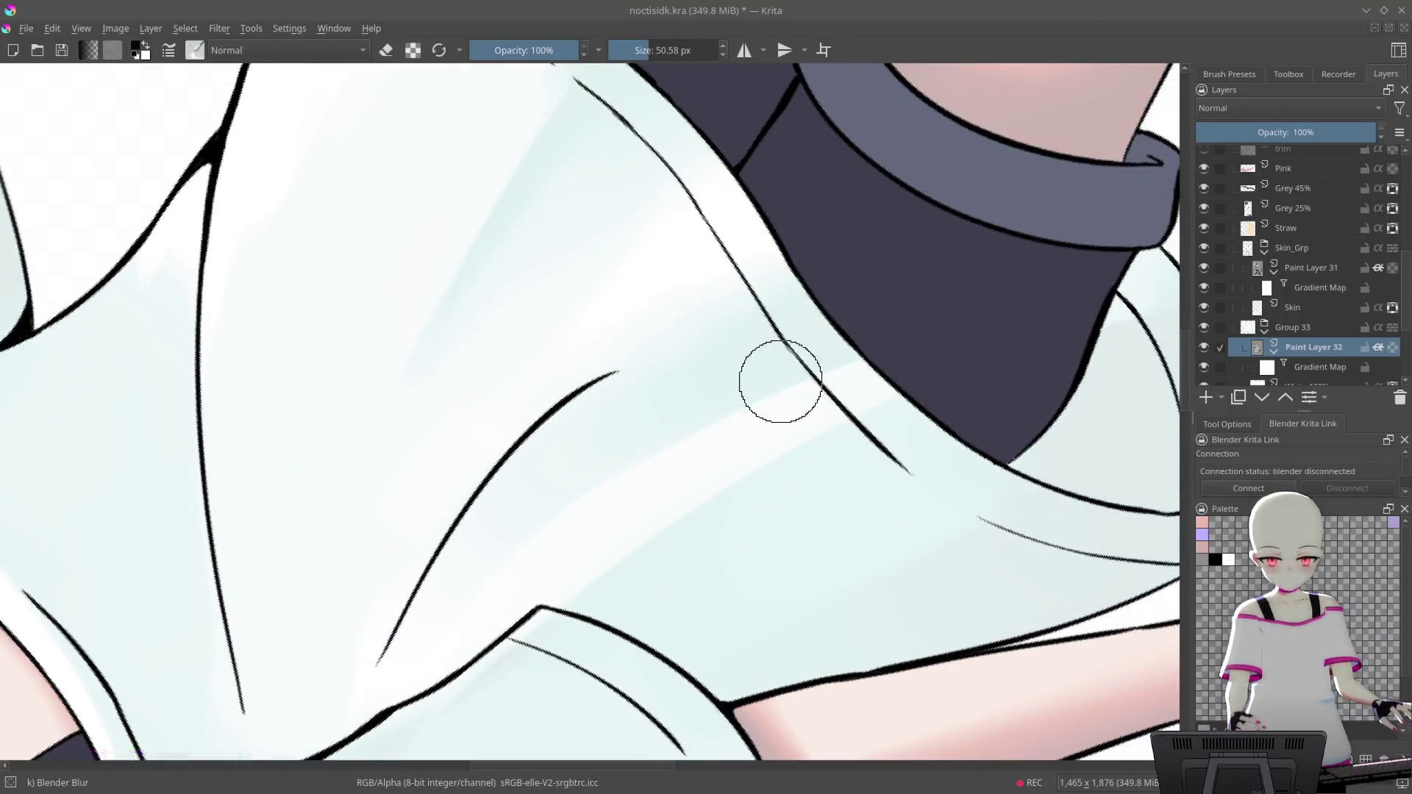
{"action": "left_click_drag", "start_coordinate": [678, 378], "coordinate": [795, 241]}
{"action": "scroll", "coordinate": [1010, 252], "scroll_direction": "down", "scroll_amount": 5}
{"action": "mouse_move", "coordinate": [898, 419]}
{"action": "left_mouse_down"}
{"action": "mouse_move", "coordinate": [661, 735]}
{"action": "mouse_move", "coordinate": [777, 424]}
{"action": "left_mouse_up"}
{"action": "scroll", "coordinate": [778, 424], "scroll_direction": "up", "scroll_amount": 1}
{"action": "scroll", "coordinate": [777, 425], "scroll_direction": "up", "scroll_amount": 4}
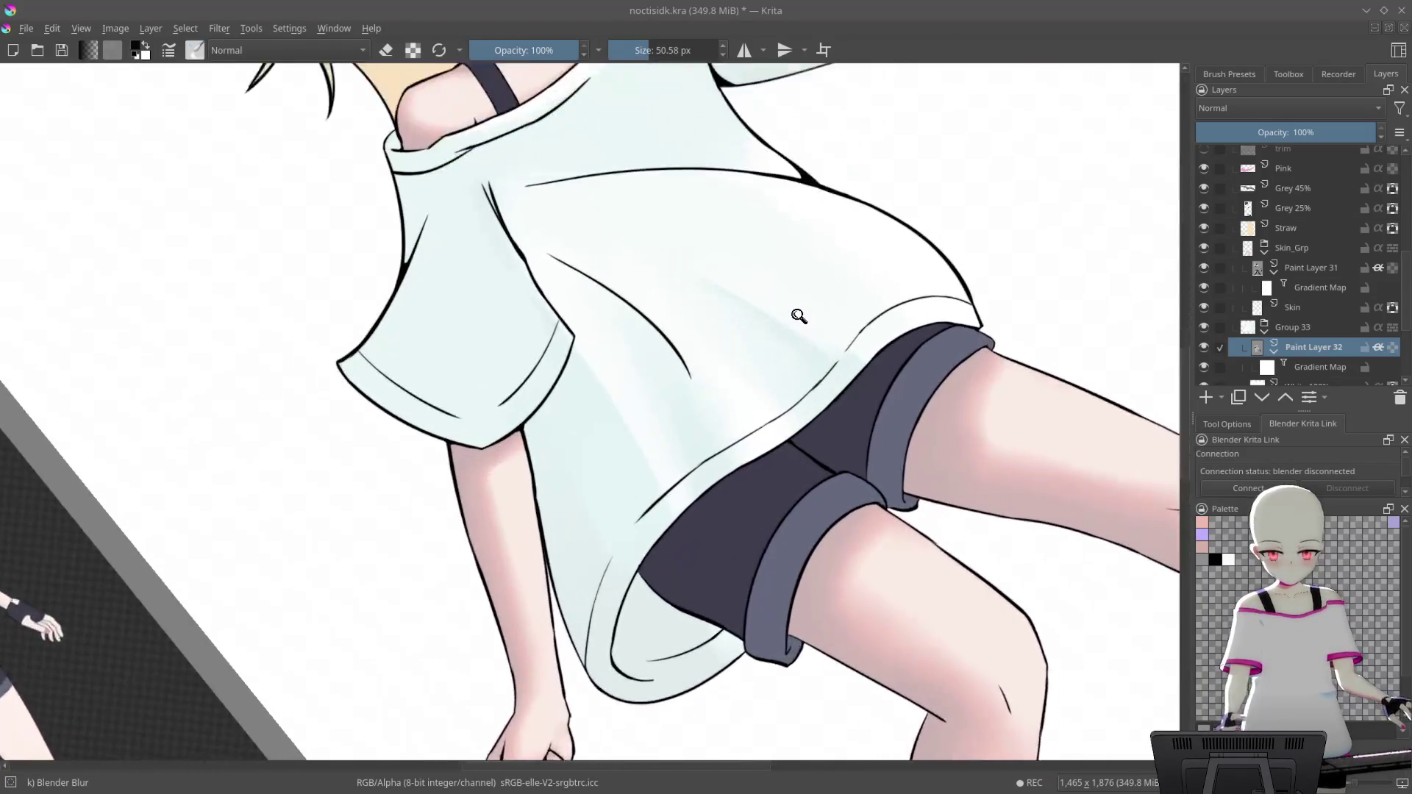
{"action": "mouse_move", "coordinate": [851, 382]}
{"action": "left_mouse_down"}
{"action": "mouse_move", "coordinate": [804, 375]}
{"action": "mouse_move", "coordinate": [745, 339]}
{"action": "mouse_move", "coordinate": [777, 356]}
{"action": "left_mouse_up"}
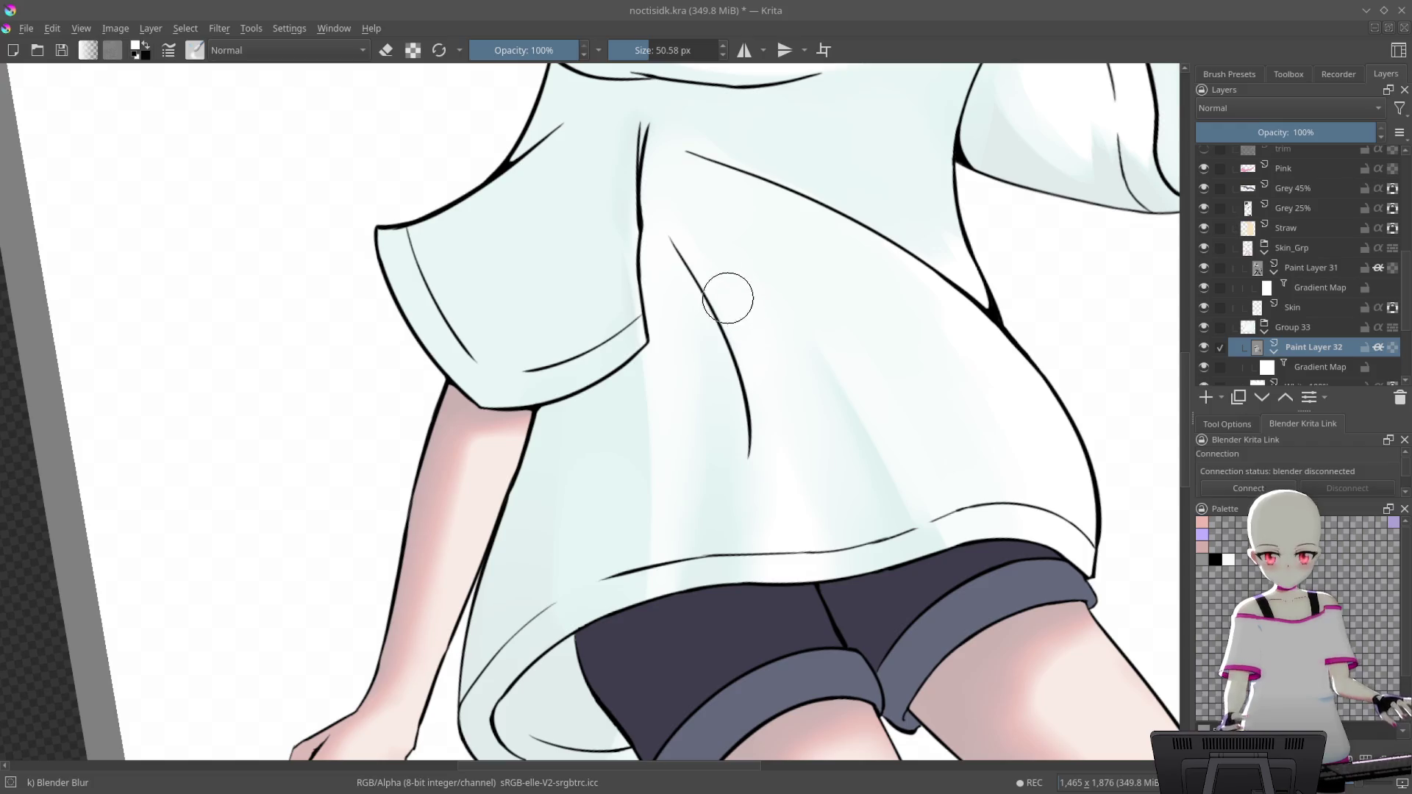
{"action": "right_click", "coordinate": [720, 254]}
Switch to the Basic wet brush and lighten the blue shading below the sleeve with several strokes
{"action": "left_click", "coordinate": [810, 234]}
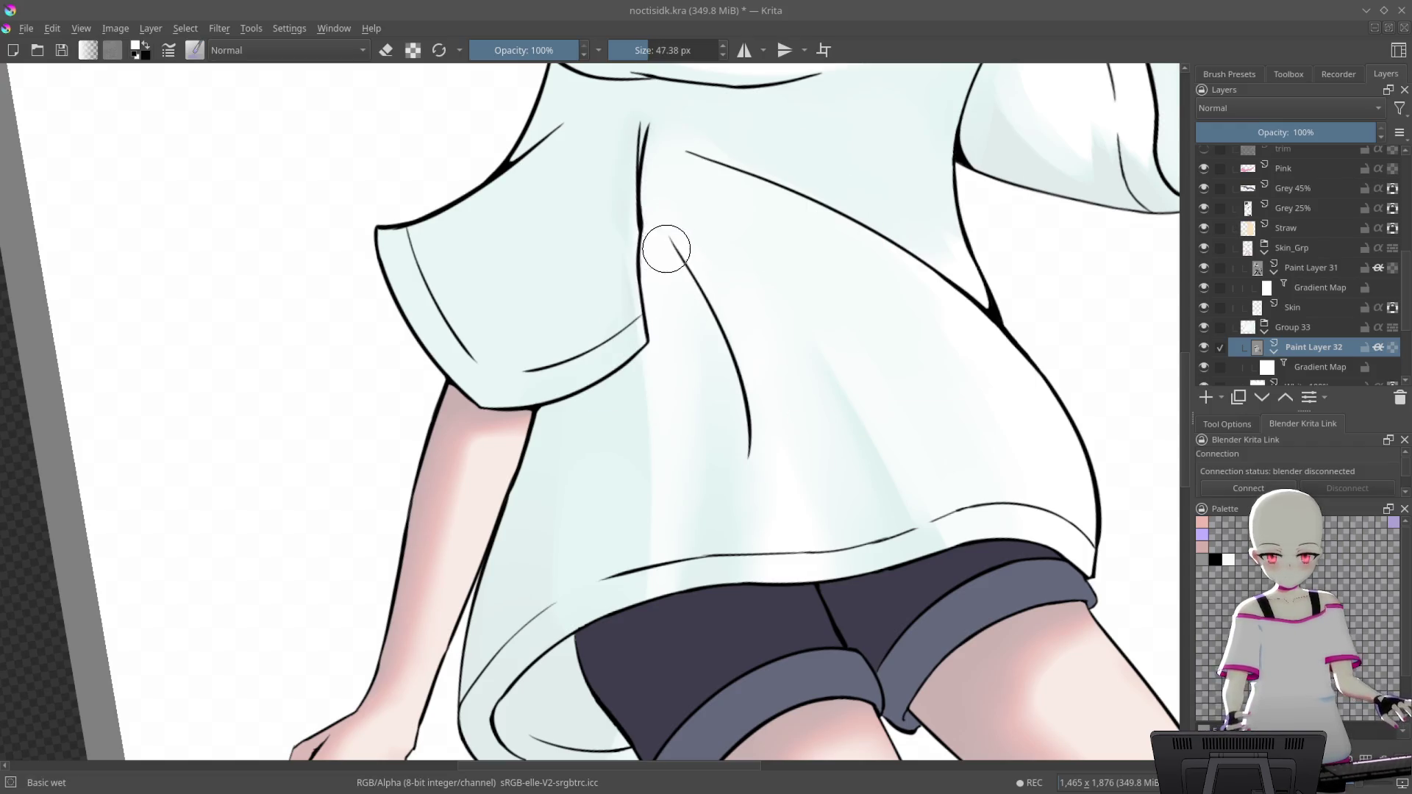
{"action": "left_click_drag", "start_coordinate": [658, 360], "coordinate": [621, 596]}
{"action": "left_click_drag", "start_coordinate": [639, 357], "coordinate": [573, 662]}
{"action": "mouse_move", "coordinate": [631, 420]}
{"action": "left_mouse_down"}
{"action": "mouse_move", "coordinate": [661, 320]}
{"action": "mouse_move", "coordinate": [587, 632]}
{"action": "left_mouse_up"}
{"action": "left_click_drag", "start_coordinate": [605, 327], "coordinate": [631, 655]}
{"action": "left_click_drag", "start_coordinate": [665, 306], "coordinate": [631, 608]}
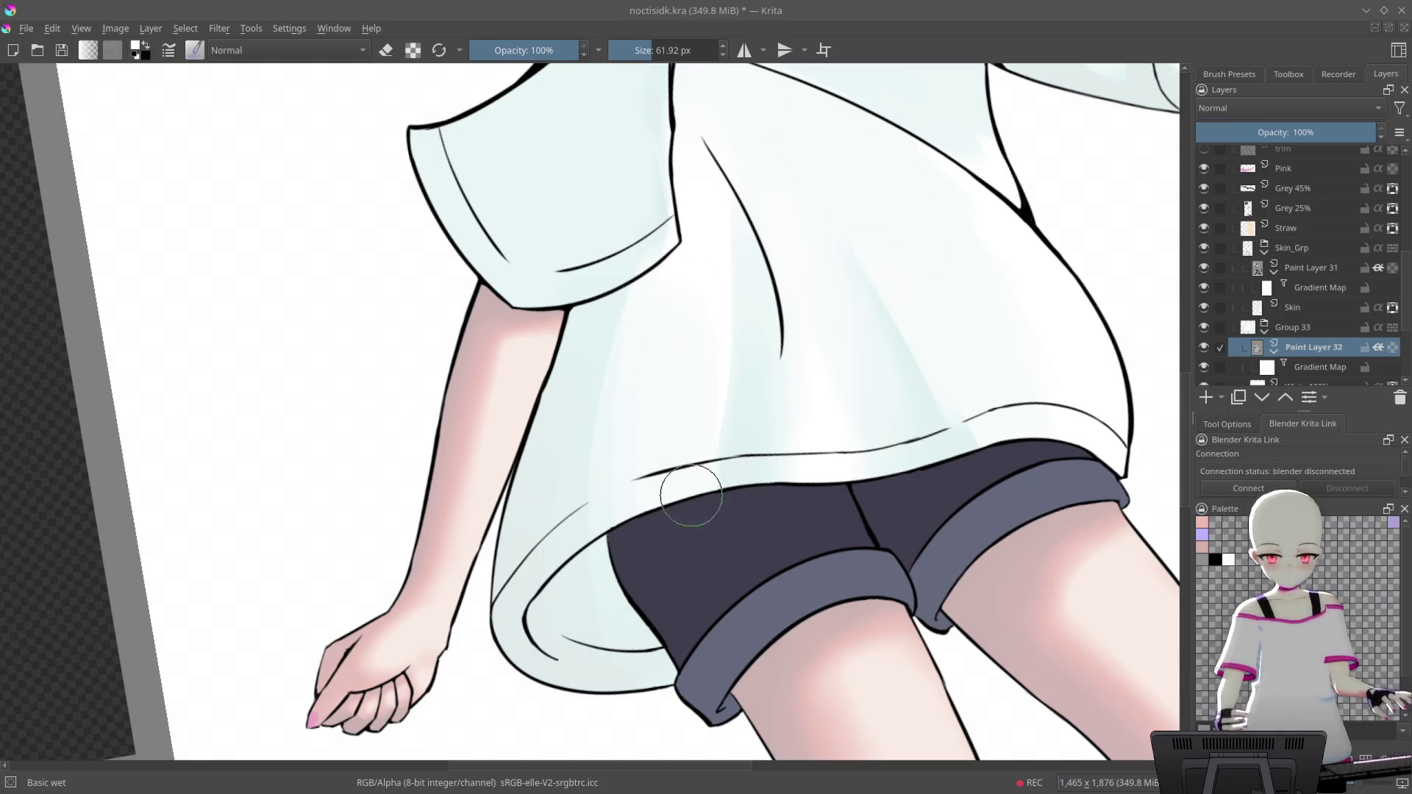
Swing the view around to check the artwork and repaint the pale shirt shading
{"action": "mouse_move", "coordinate": [925, 564]}
{"action": "left_mouse_down"}
{"action": "mouse_move", "coordinate": [839, 359]}
{"action": "mouse_move", "coordinate": [720, 421]}
{"action": "left_mouse_up"}
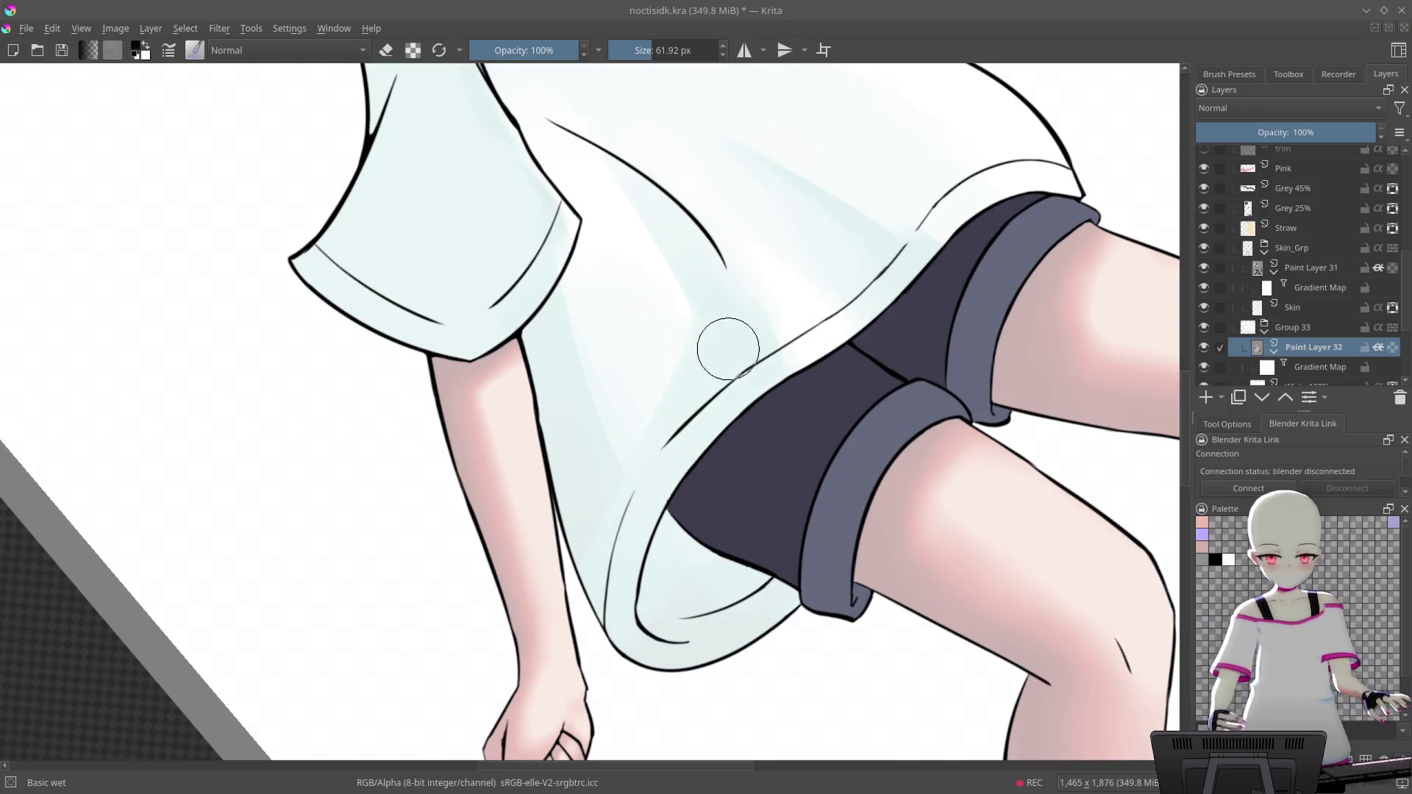
{"action": "left_click_drag", "start_coordinate": [619, 603], "coordinate": [734, 542]}
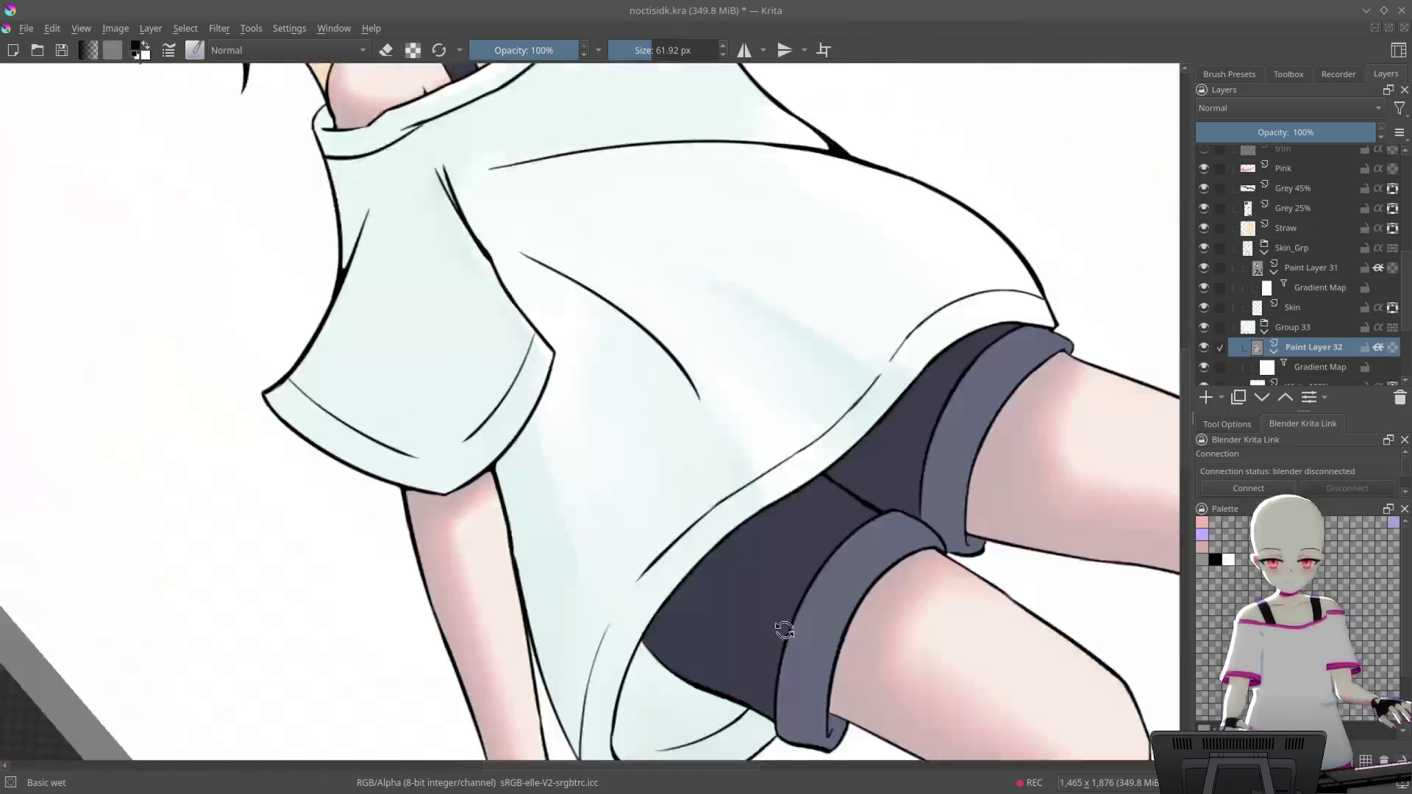
{"action": "mouse_move", "coordinate": [857, 397]}
{"action": "left_mouse_down"}
{"action": "mouse_move", "coordinate": [928, 588]}
{"action": "mouse_move", "coordinate": [861, 294]}
{"action": "mouse_move", "coordinate": [788, 363]}
{"action": "left_mouse_up"}
{"action": "left_click_drag", "start_coordinate": [824, 411], "coordinate": [600, 489]}
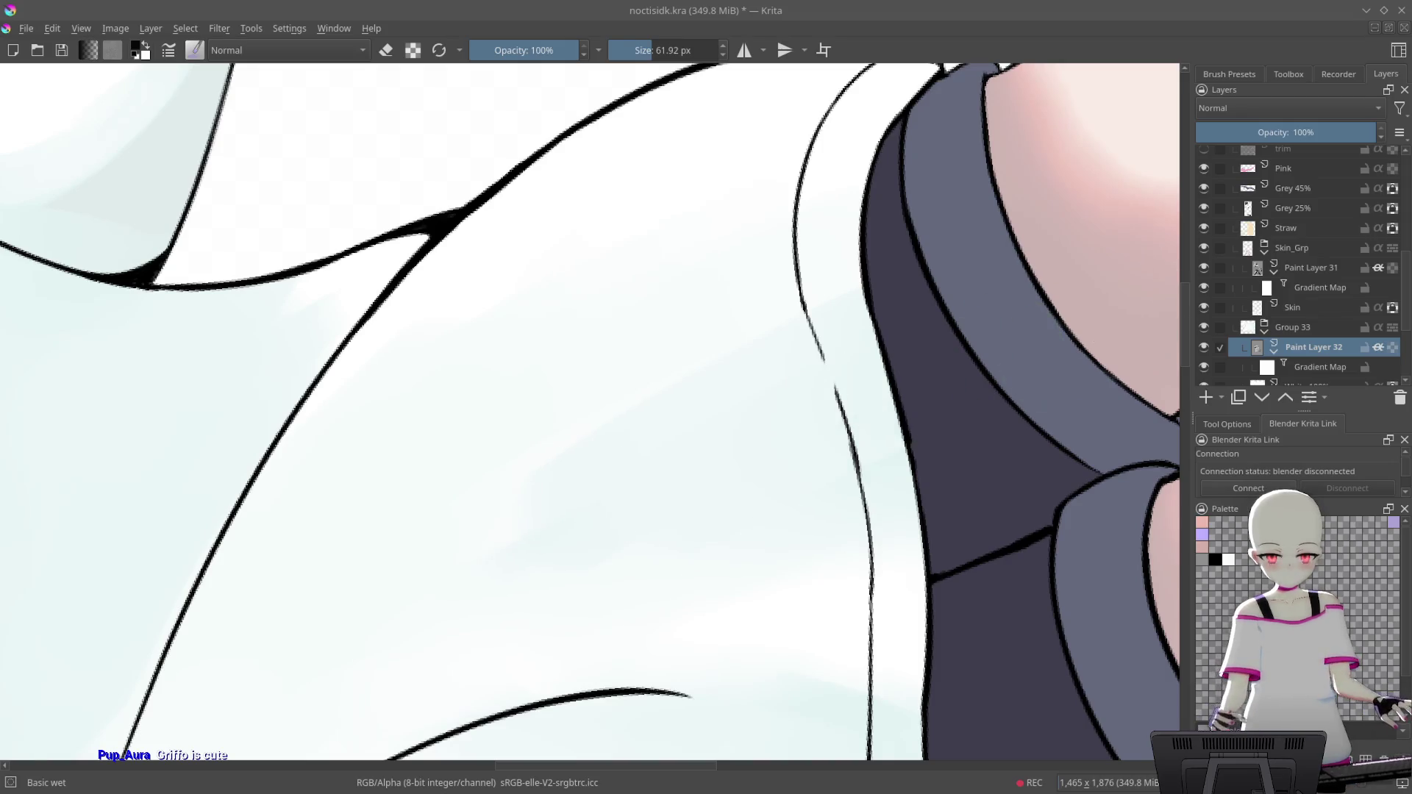
Tilt the canvas, lighten the darker blue band, and add soft bluish shading near the shoulder fold
{"action": "scroll", "coordinate": [836, 415], "scroll_direction": "down", "scroll_amount": 5}
{"action": "scroll", "coordinate": [845, 320], "scroll_direction": "up", "scroll_amount": 5}
{"action": "key", "text": "2"}
{"action": "mouse_move", "coordinate": [956, 368]}
{"action": "left_mouse_down"}
{"action": "mouse_move", "coordinate": [944, 567]}
{"action": "mouse_move", "coordinate": [908, 599]}
{"action": "mouse_move", "coordinate": [893, 224]}
{"action": "mouse_move", "coordinate": [834, 178]}
{"action": "mouse_move", "coordinate": [828, 302]}
{"action": "mouse_move", "coordinate": [561, 523]}
{"action": "left_mouse_up"}
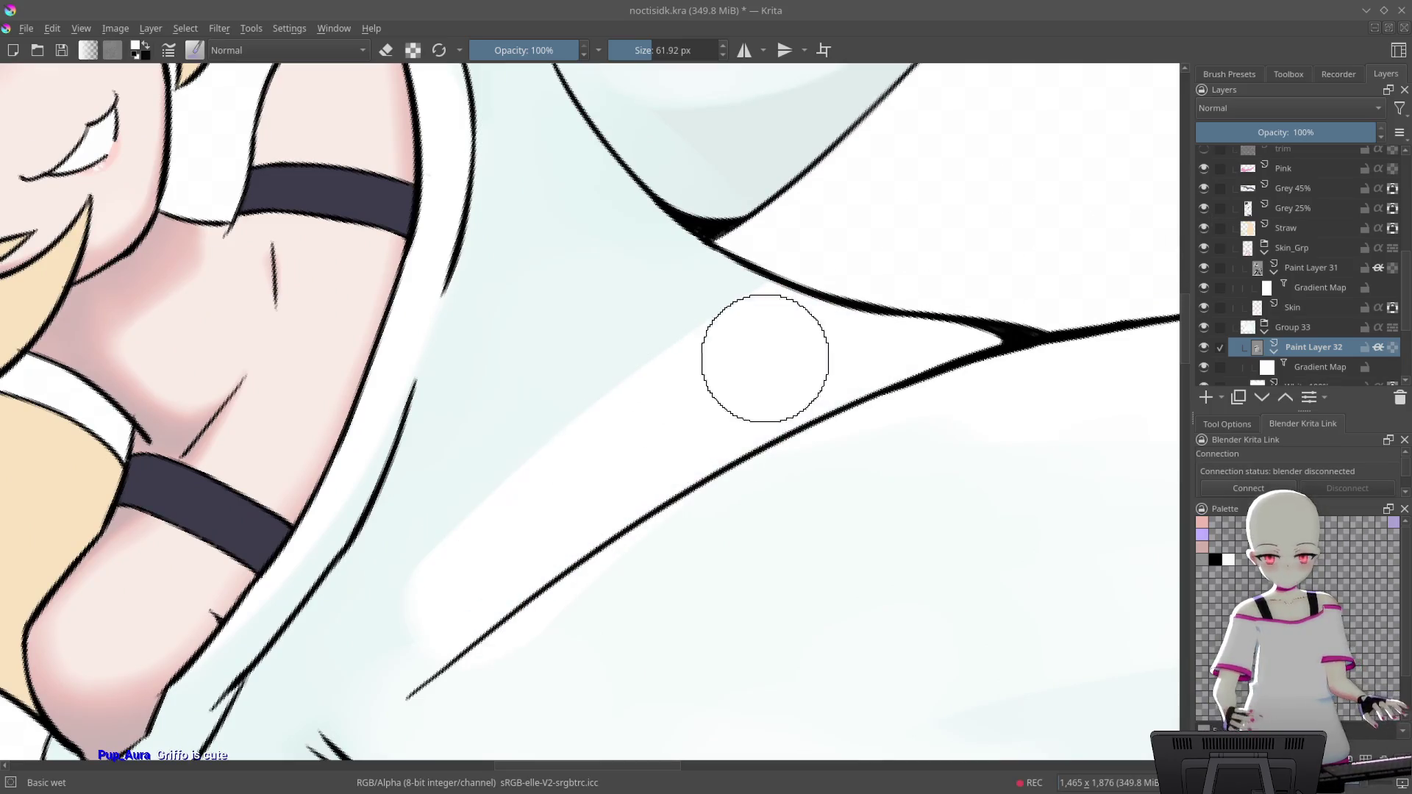
{"action": "scroll", "coordinate": [617, 375], "scroll_direction": "down", "scroll_amount": 1}
{"action": "scroll", "coordinate": [618, 375], "scroll_direction": "left", "scroll_amount": 1}
{"action": "scroll", "coordinate": [774, 307], "scroll_direction": "up", "scroll_amount": 1}
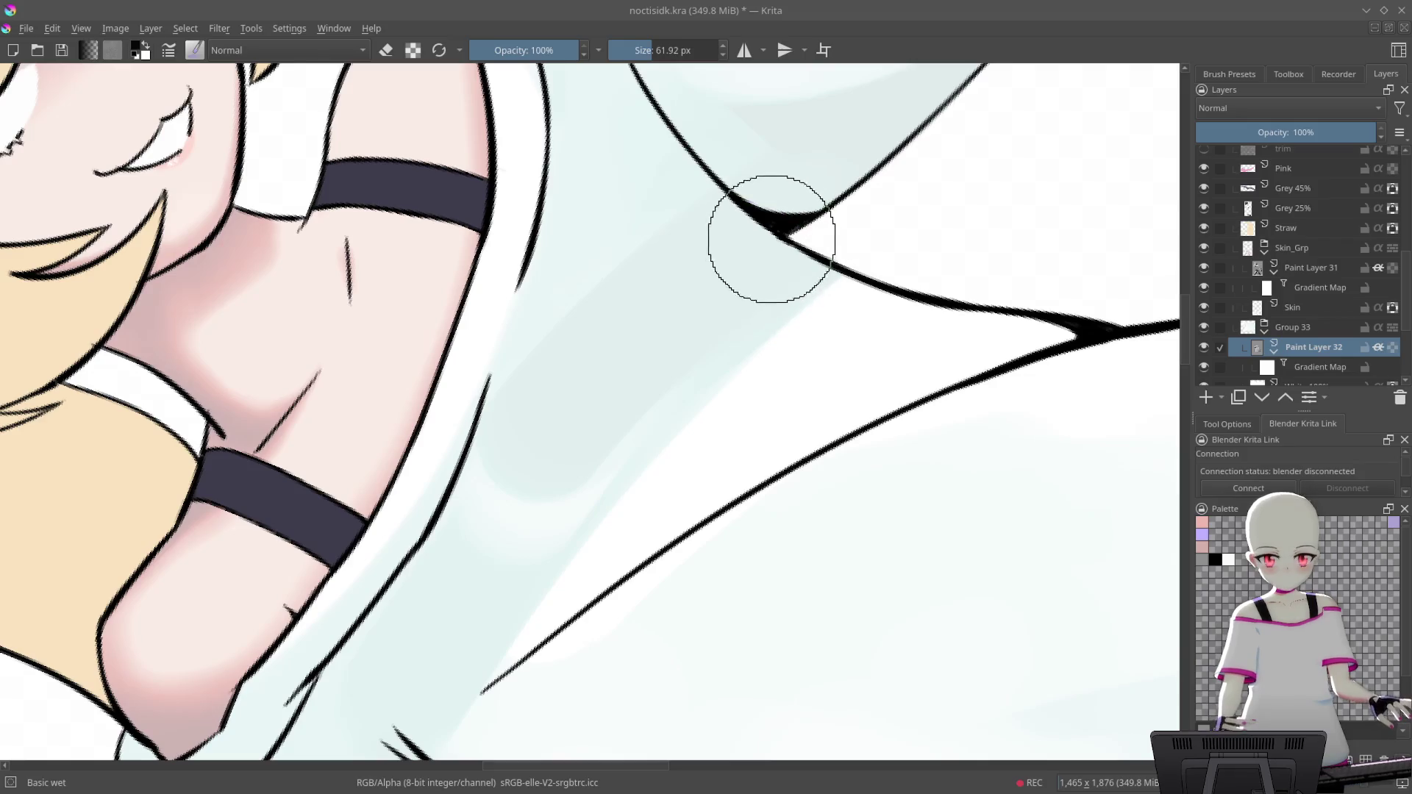
{"action": "left_click_drag", "start_coordinate": [662, 324], "coordinate": [514, 478]}
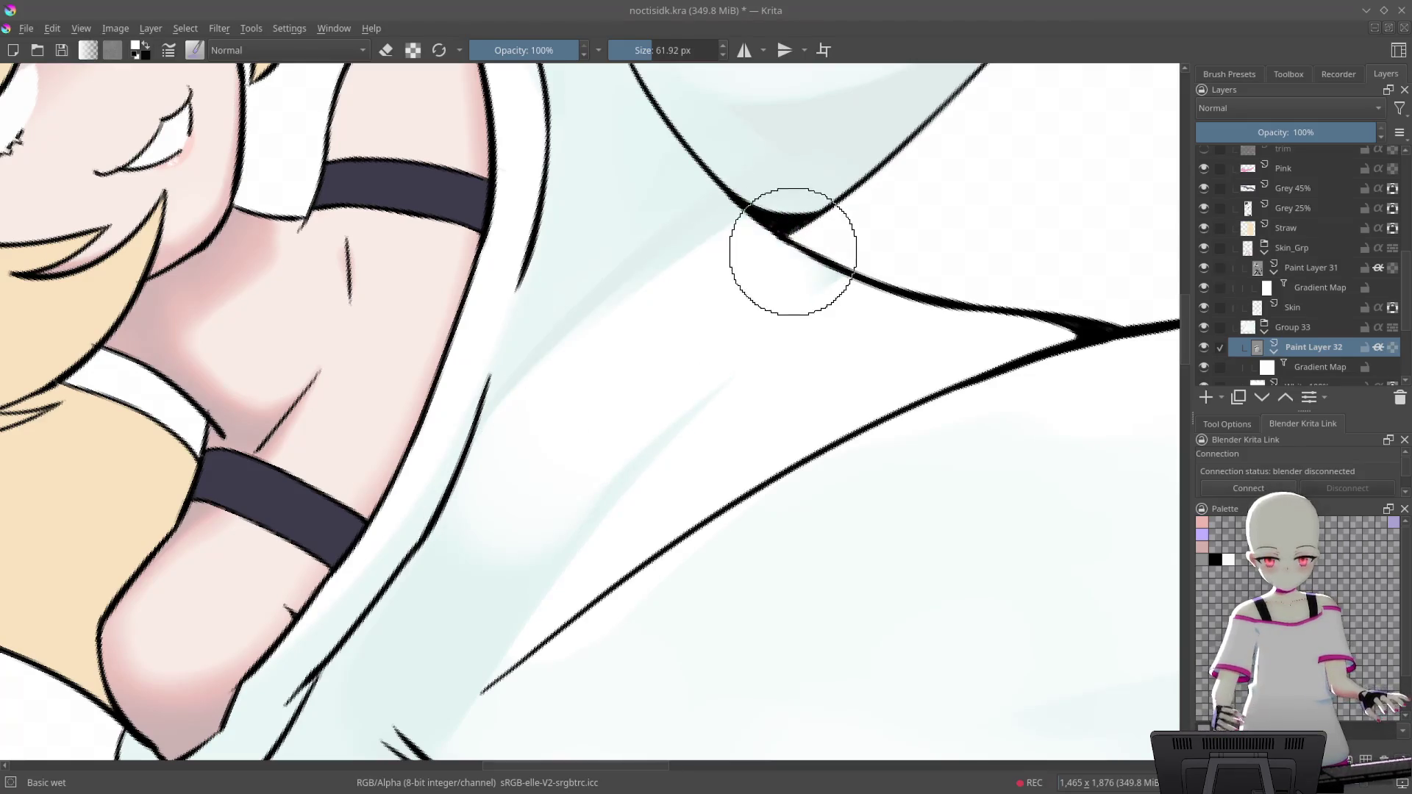
{"action": "left_click_drag", "start_coordinate": [812, 295], "coordinate": [570, 544]}
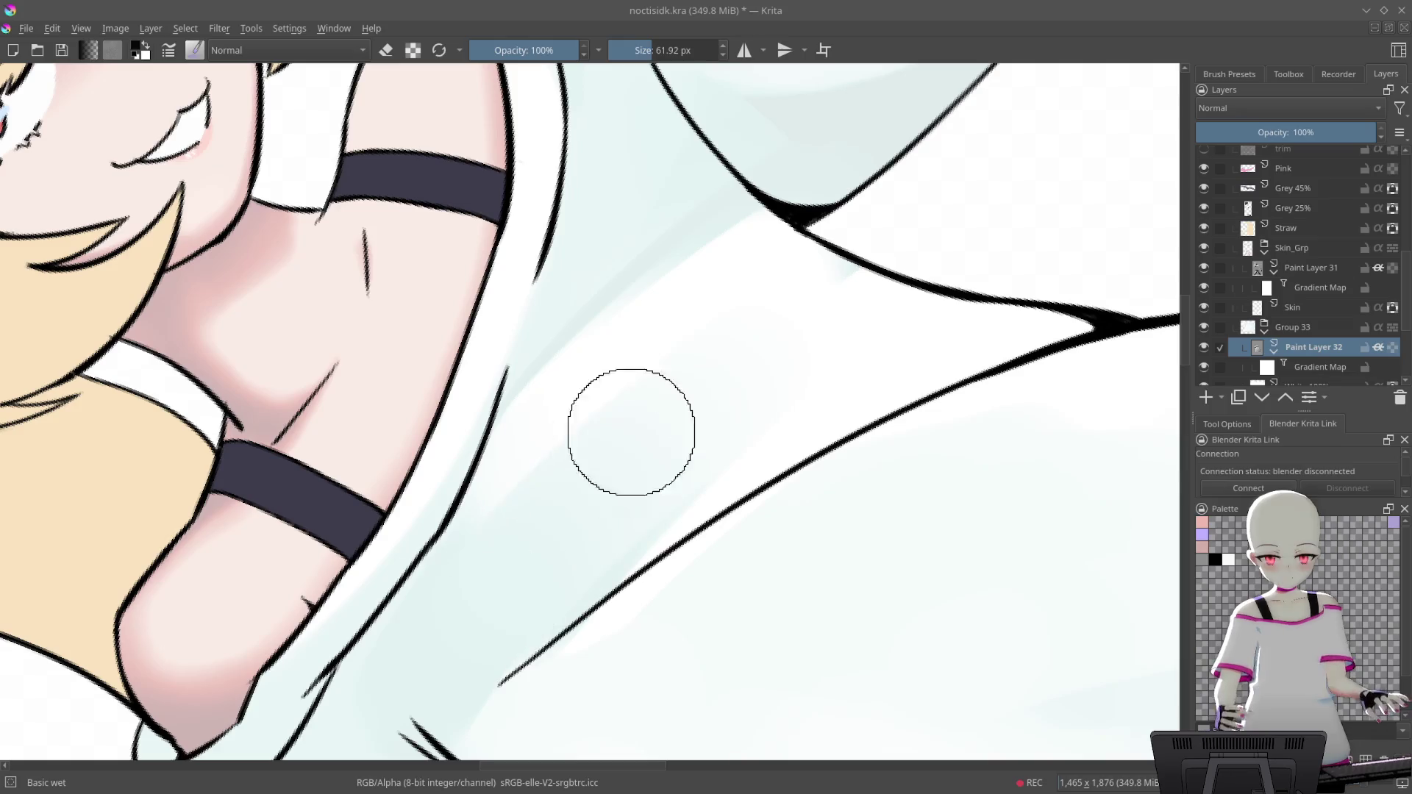
{"action": "left_click_drag", "start_coordinate": [824, 298], "coordinate": [615, 441]}
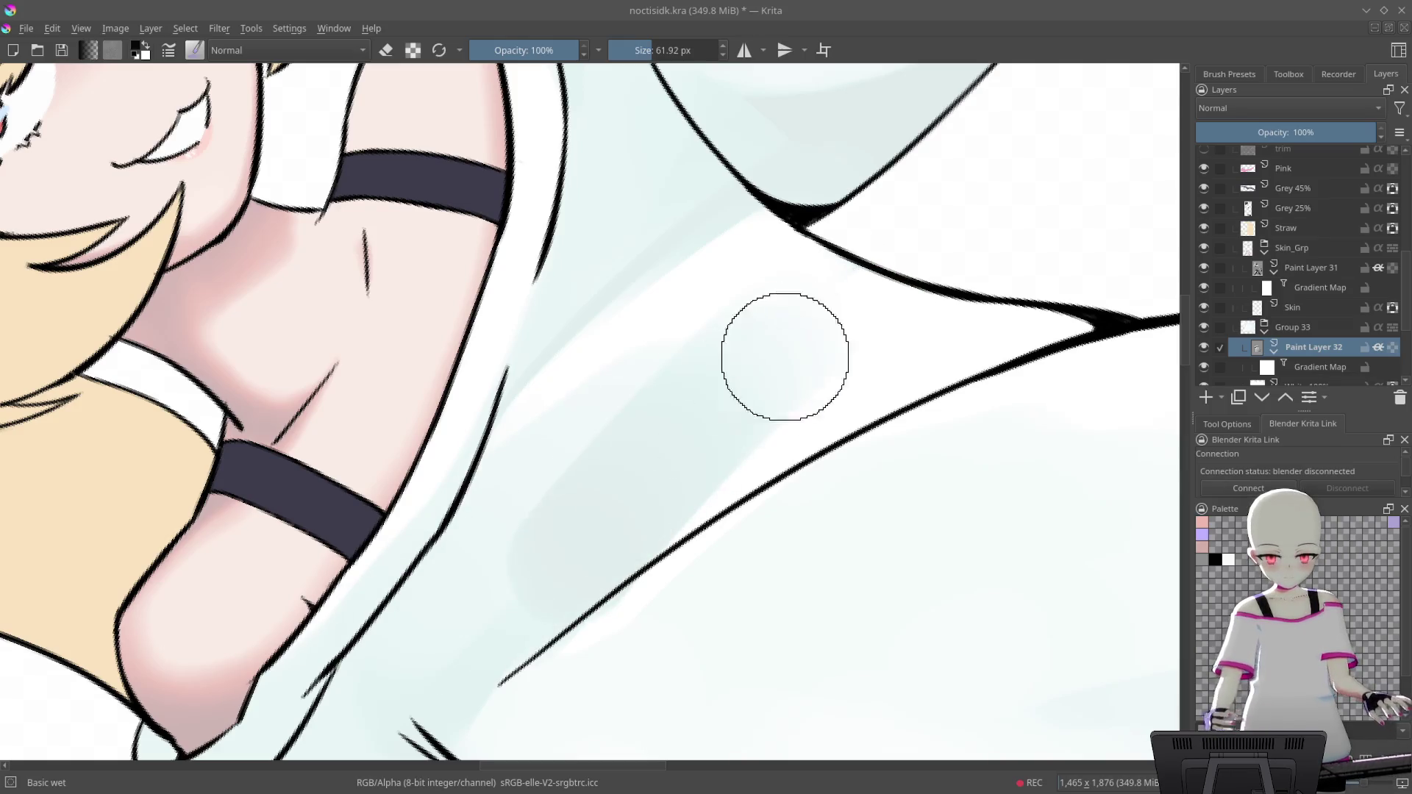
Lighten and smooth the shading above the lower shirt line and on the upper shirt
{"action": "mouse_move", "coordinate": [829, 350]}
{"action": "left_mouse_down"}
{"action": "mouse_move", "coordinate": [898, 268]}
{"action": "mouse_move", "coordinate": [905, 288]}
{"action": "left_mouse_up"}
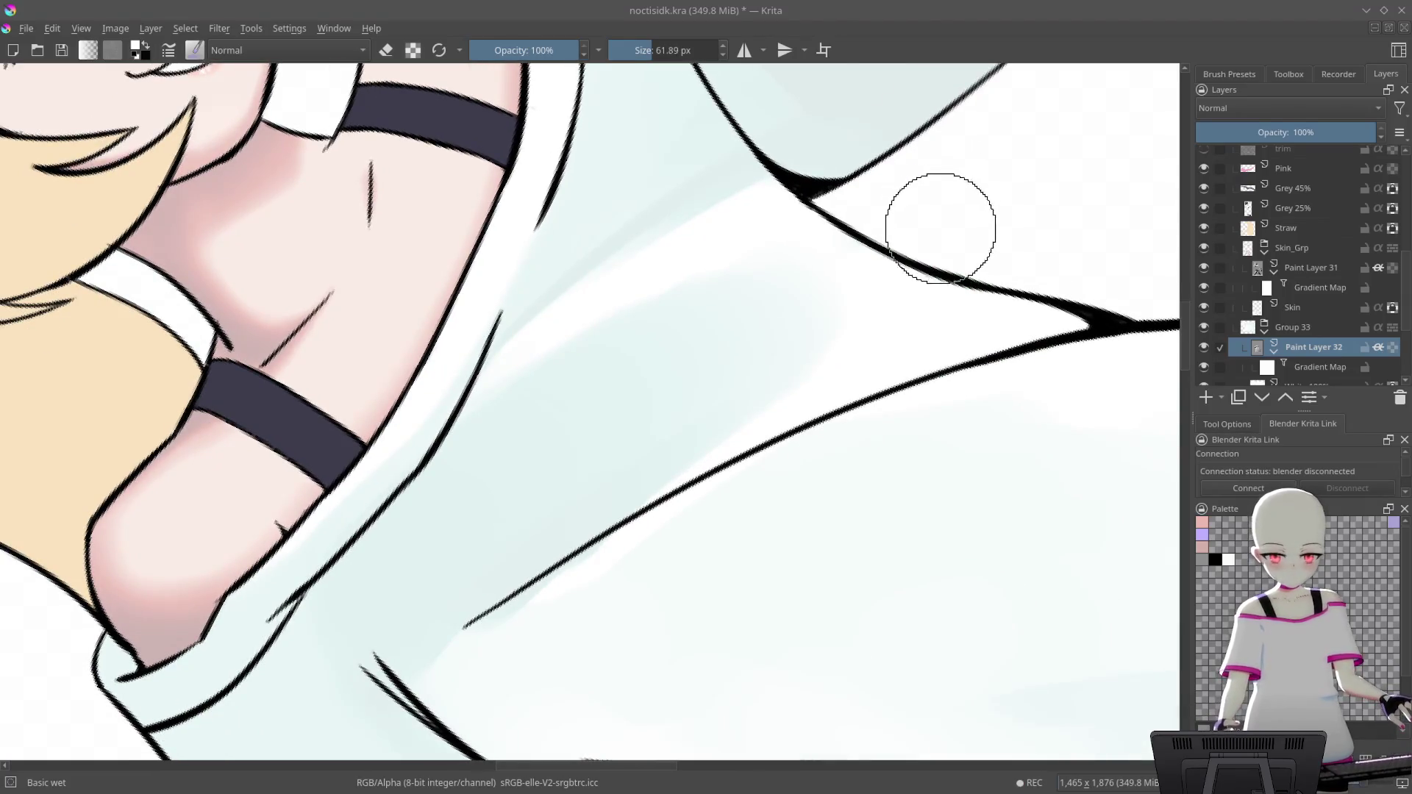
{"action": "left_click_drag", "start_coordinate": [735, 419], "coordinate": [831, 341]}
{"action": "left_click_drag", "start_coordinate": [743, 397], "coordinate": [581, 559]}
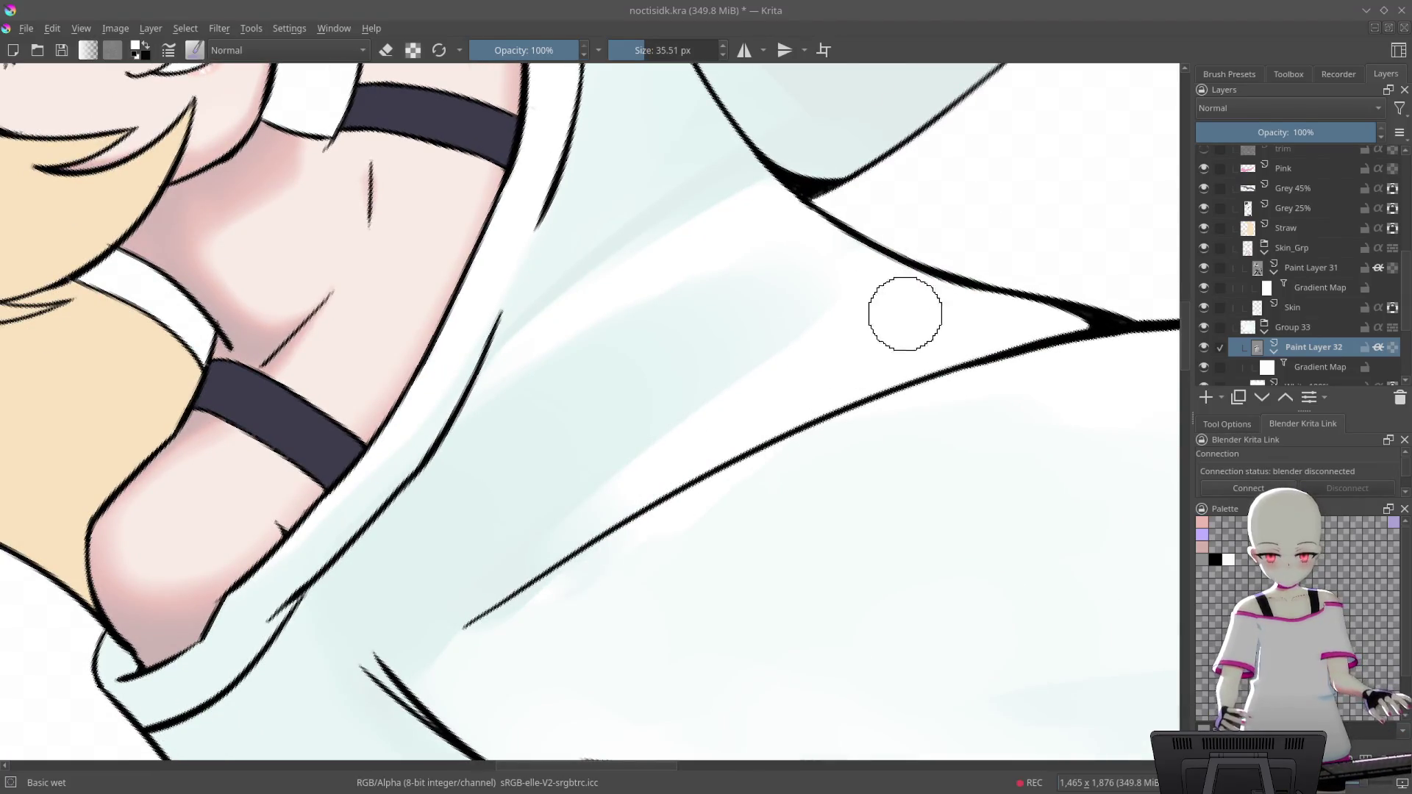
{"action": "left_click_drag", "start_coordinate": [667, 302], "coordinate": [515, 331]}
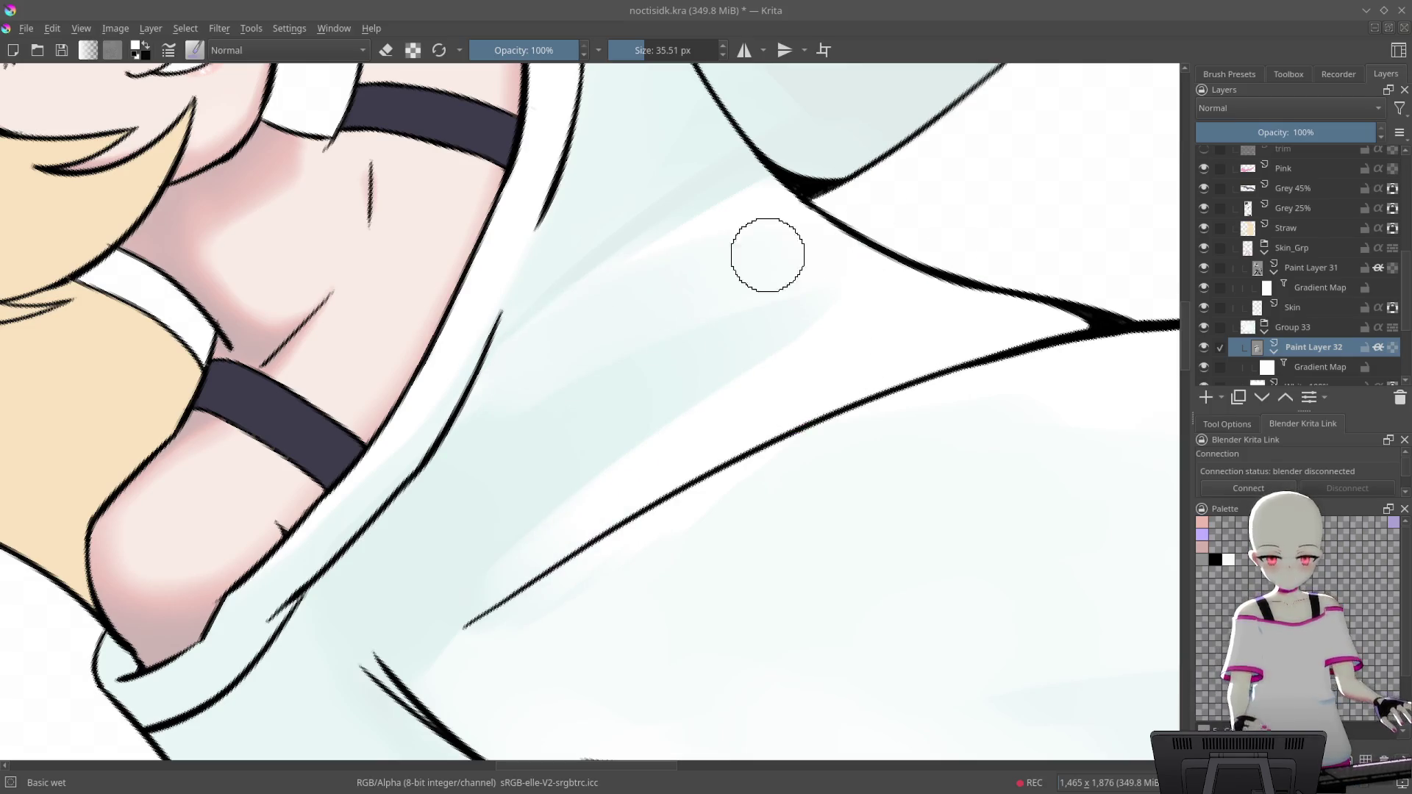
{"action": "left_click_drag", "start_coordinate": [914, 224], "coordinate": [832, 238]}
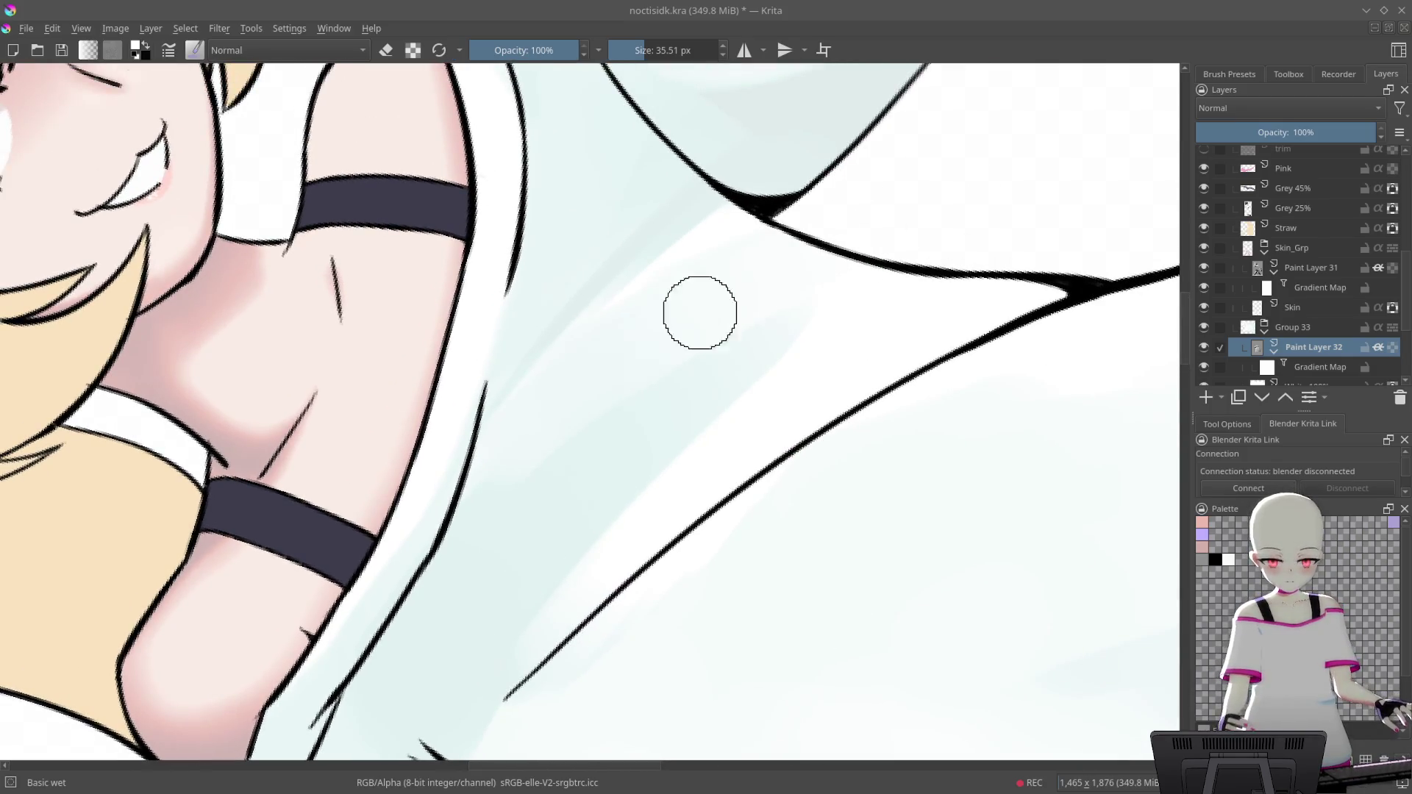
{"action": "left_click_drag", "start_coordinate": [447, 498], "coordinate": [489, 434]}
{"action": "mouse_move", "coordinate": [804, 292]}
{"action": "left_mouse_down"}
{"action": "mouse_move", "coordinate": [840, 270]}
{"action": "mouse_move", "coordinate": [826, 271]}
{"action": "left_mouse_up"}
Blend faint strokes along the diagonal and lower fold lines, slightly deepening the fold shading
{"action": "left_click_drag", "start_coordinate": [661, 450], "coordinate": [832, 265]}
{"action": "left_click_drag", "start_coordinate": [941, 252], "coordinate": [894, 297]}
{"action": "left_click_drag", "start_coordinate": [838, 335], "coordinate": [627, 469]}
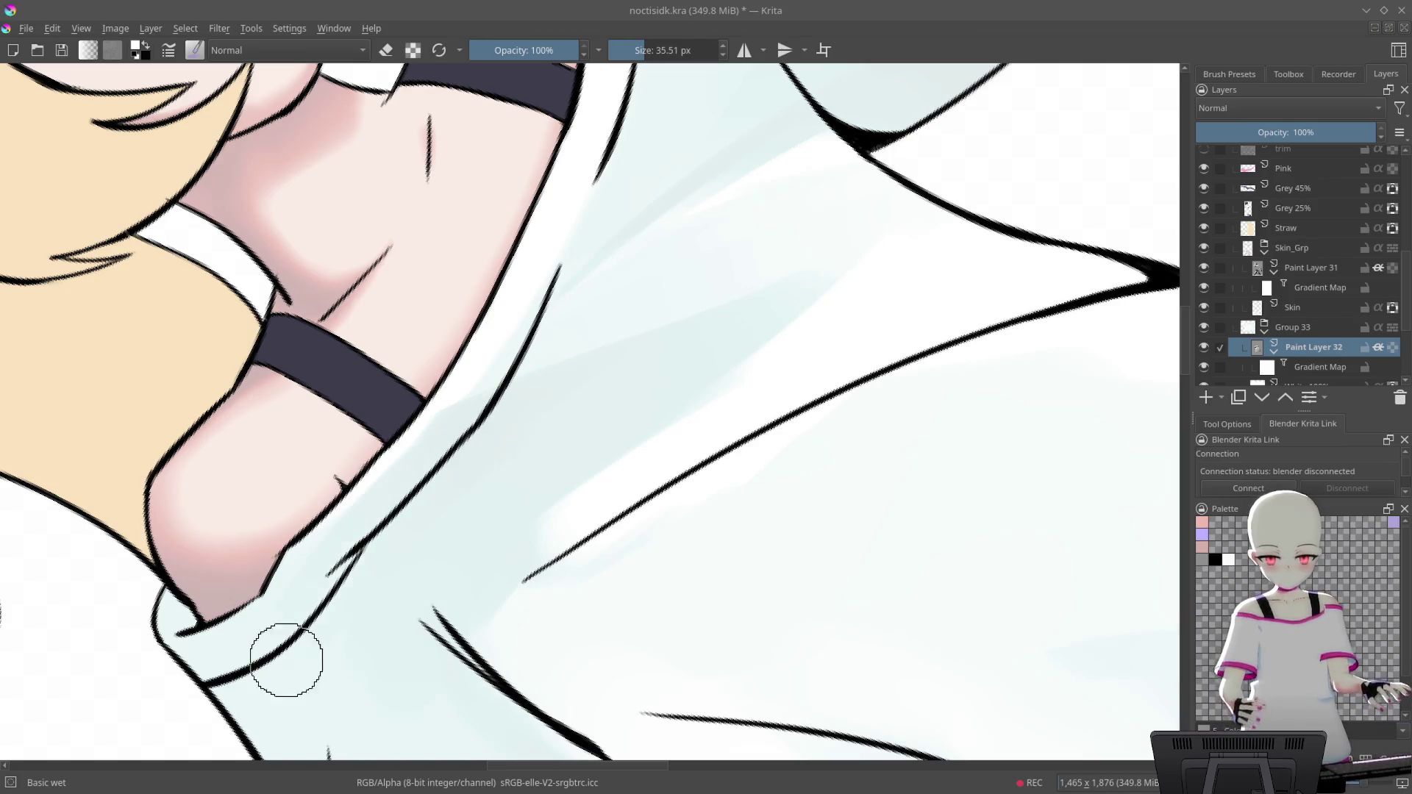
{"action": "scroll", "coordinate": [442, 550], "scroll_direction": "down", "scroll_amount": 5}
{"action": "mouse_move", "coordinate": [443, 551]}
{"action": "left_mouse_down"}
{"action": "mouse_move", "coordinate": [914, 427]}
{"action": "mouse_move", "coordinate": [809, 412]}
{"action": "left_mouse_up"}
{"action": "scroll", "coordinate": [914, 427], "scroll_direction": "up", "scroll_amount": 4}
{"action": "scroll", "coordinate": [599, 380], "scroll_direction": "up", "scroll_amount": 5}
{"action": "scroll", "coordinate": [902, 381], "scroll_direction": "down", "scroll_amount": 2}
{"action": "scroll", "coordinate": [718, 365], "scroll_direction": "up", "scroll_amount": 4}
{"action": "left_click_drag", "start_coordinate": [653, 306], "coordinate": [497, 458]}
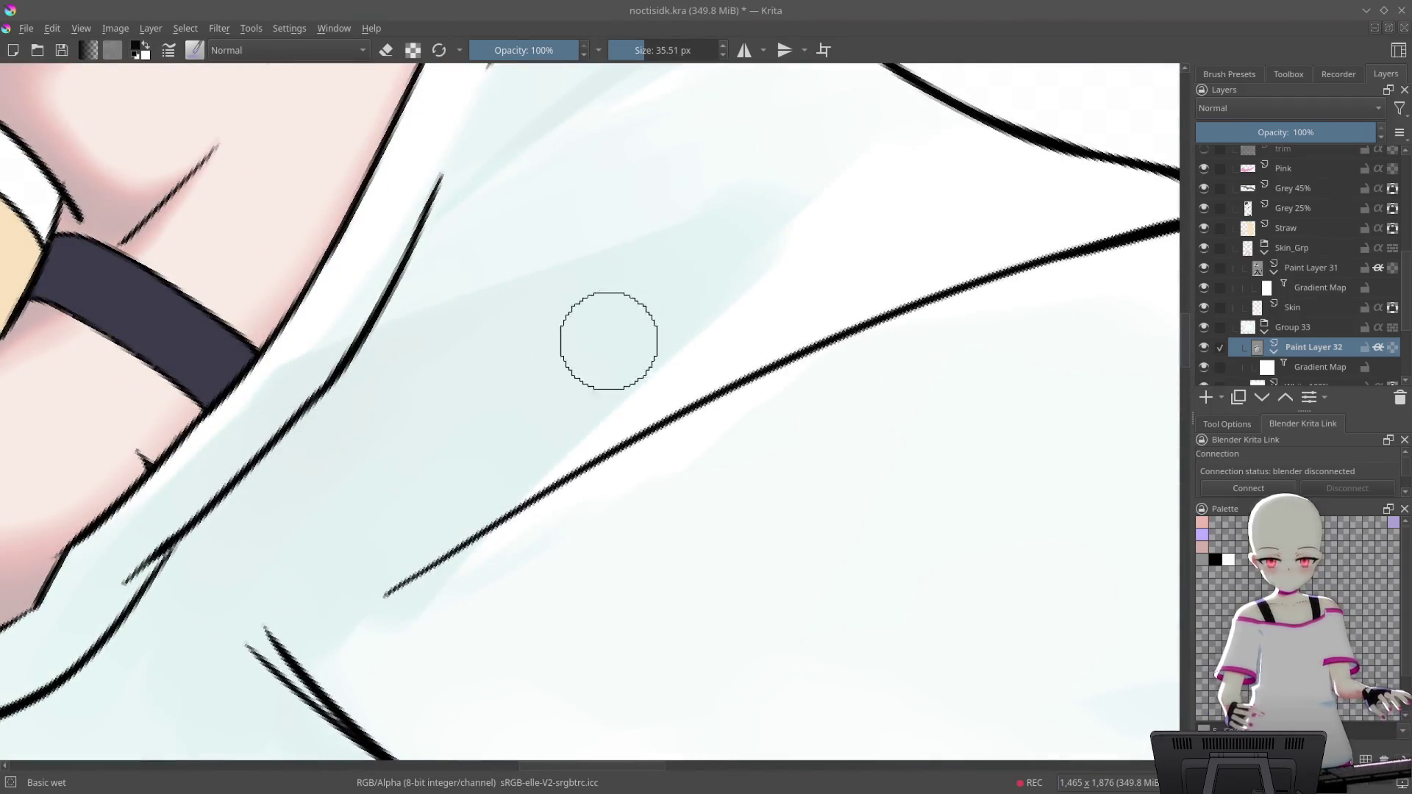
{"action": "scroll", "coordinate": [584, 487], "scroll_direction": "down", "scroll_amount": 5}
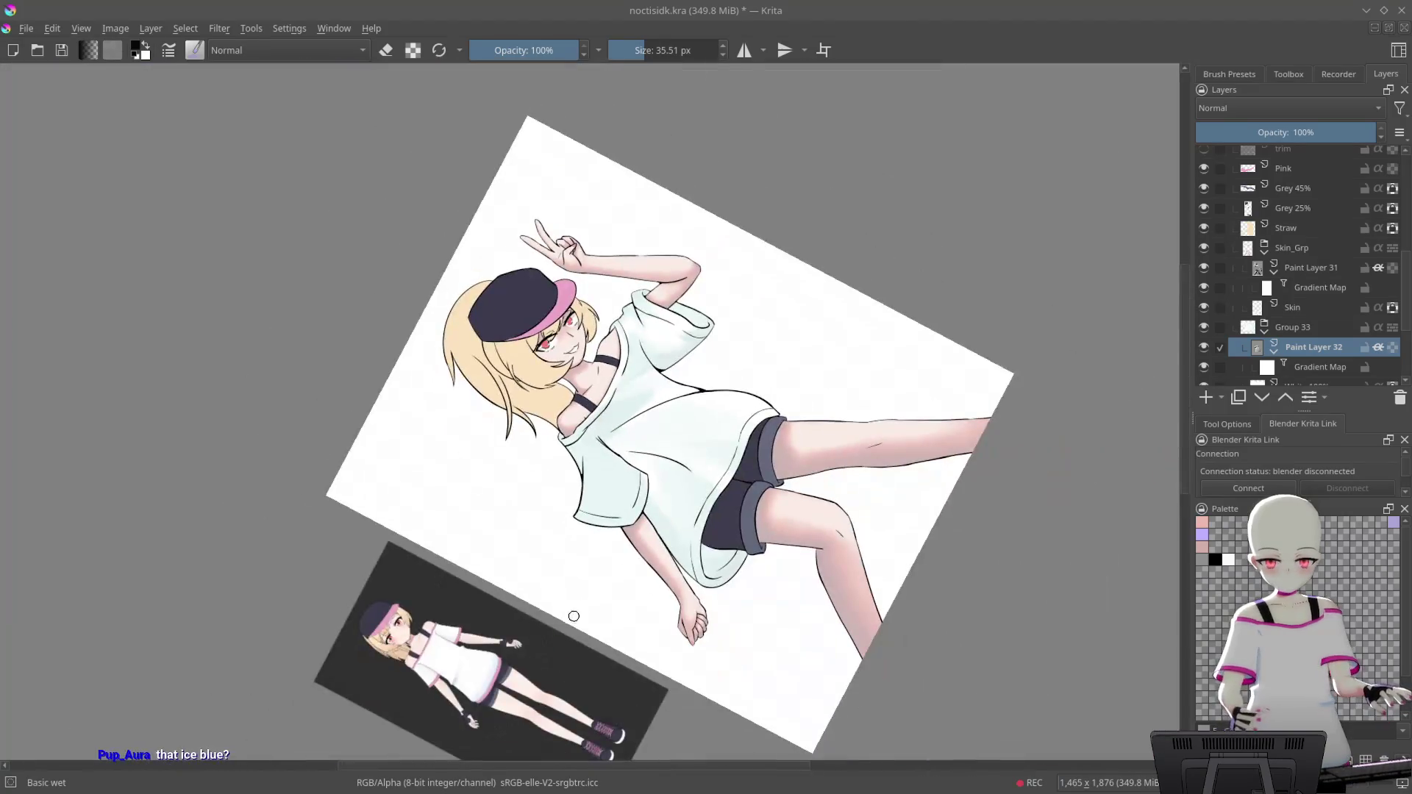
Shrink the brush, sample the shirt's pale blue, and paint a short diagonal fold stroke, redoing it once
{"action": "left_click_drag", "start_coordinate": [583, 488], "coordinate": [692, 264]}
{"action": "scroll", "coordinate": [692, 265], "scroll_direction": "up", "scroll_amount": 5}
{"action": "scroll", "coordinate": [692, 264], "scroll_direction": "up", "scroll_amount": 6}
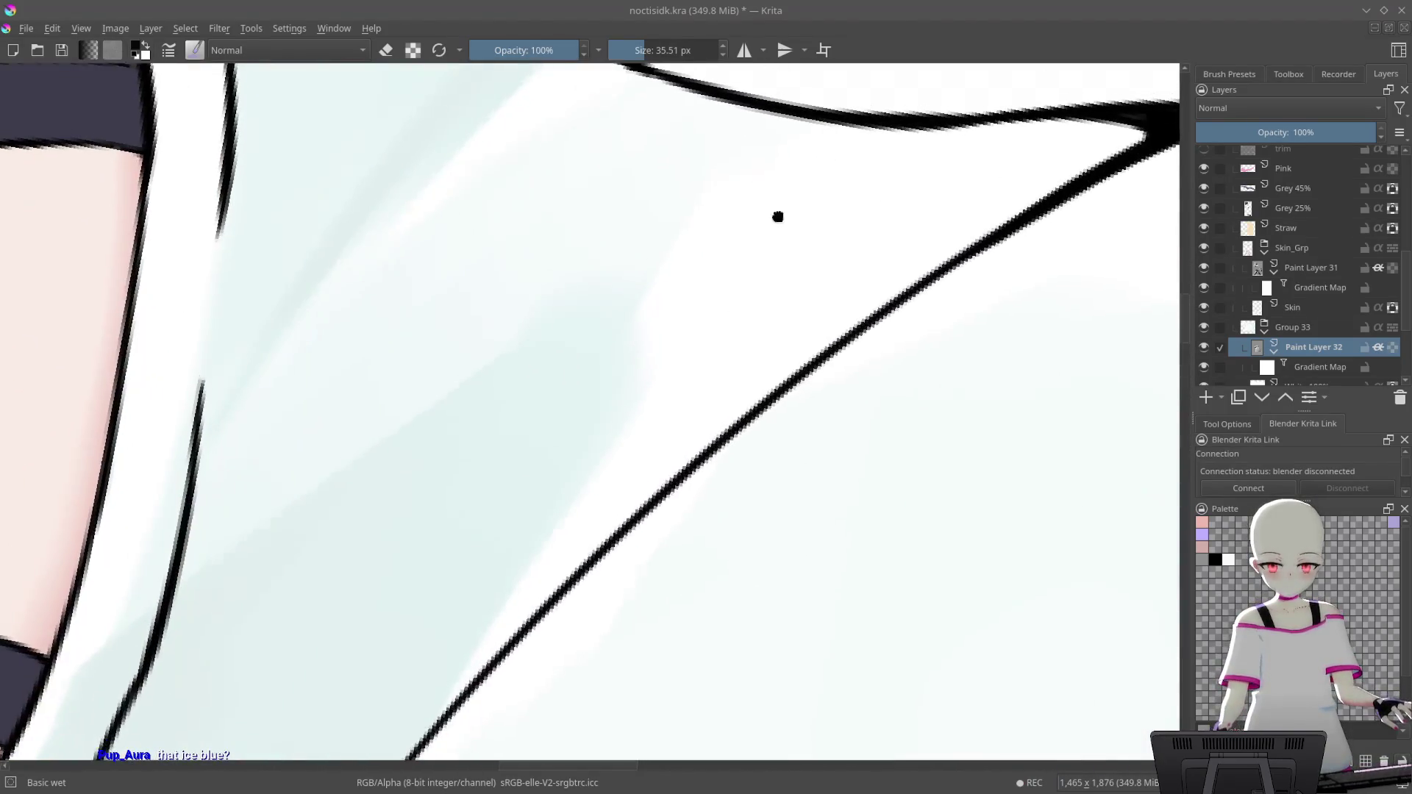
{"action": "key", "text": "["}
{"action": "key", "text": "["}
{"action": "key", "text": "["}
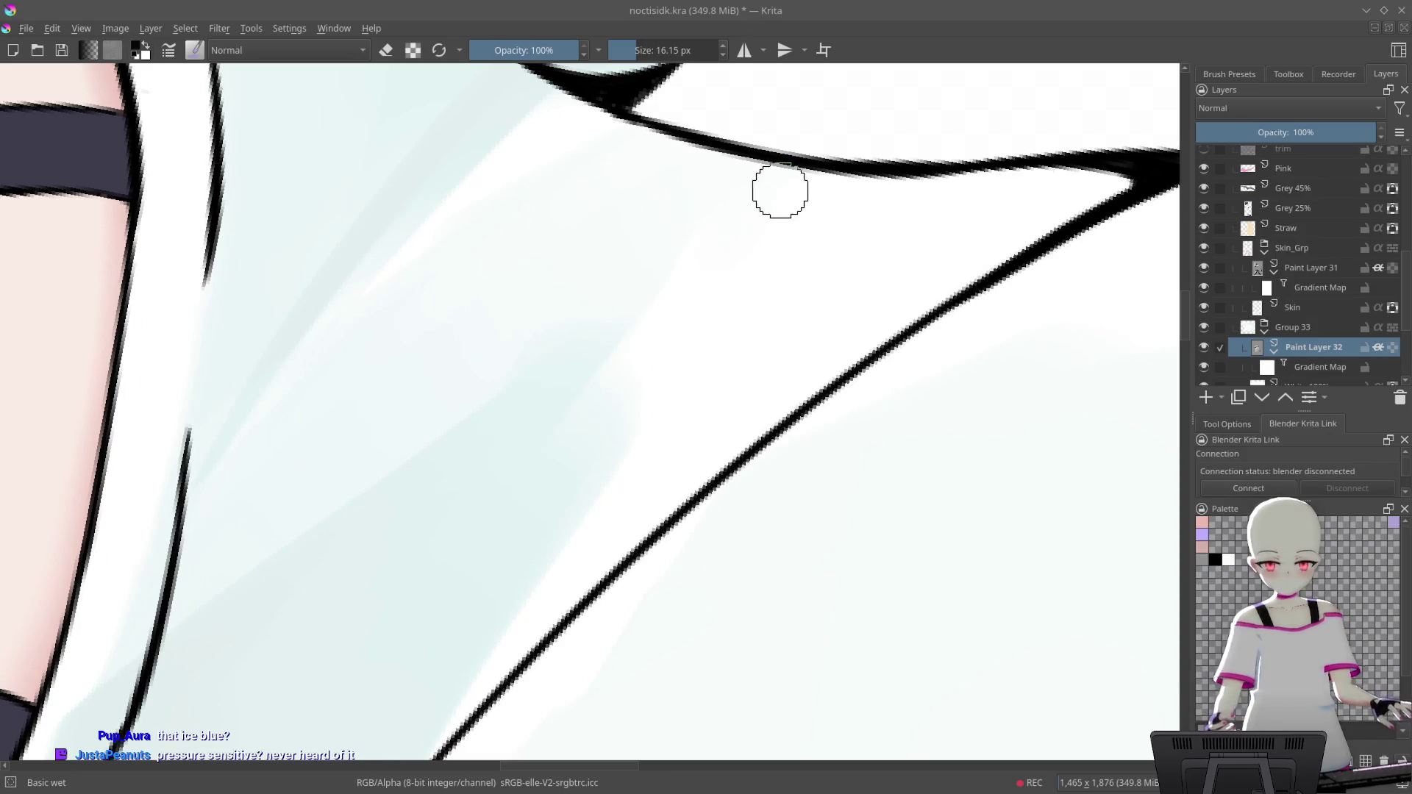
{"action": "key", "text": "ctrl+z"}
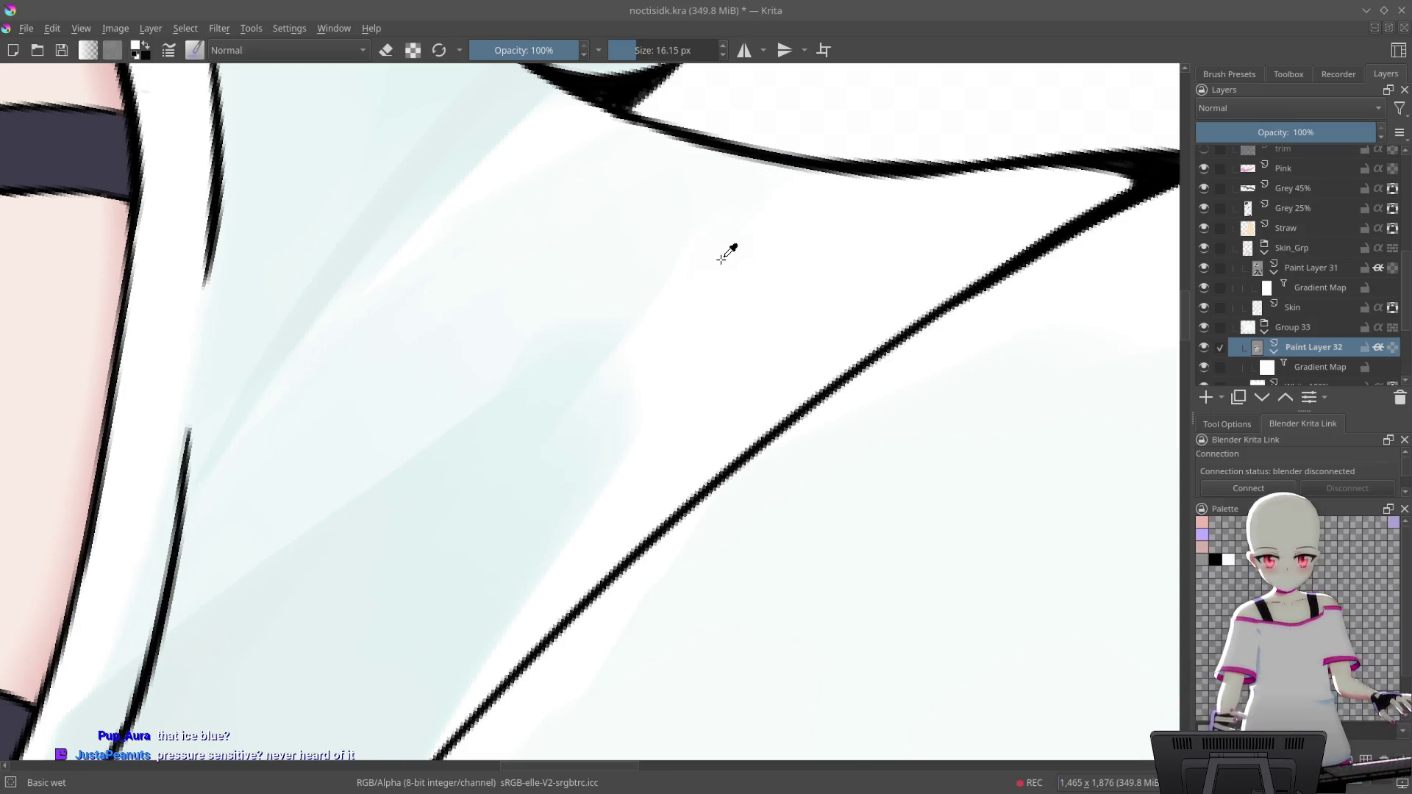
{"action": "left_click_drag", "start_coordinate": [802, 180], "coordinate": [592, 412]}
{"action": "key", "text": "ctrl+z"}
{"action": "left_click_drag", "start_coordinate": [739, 246], "coordinate": [617, 430]}
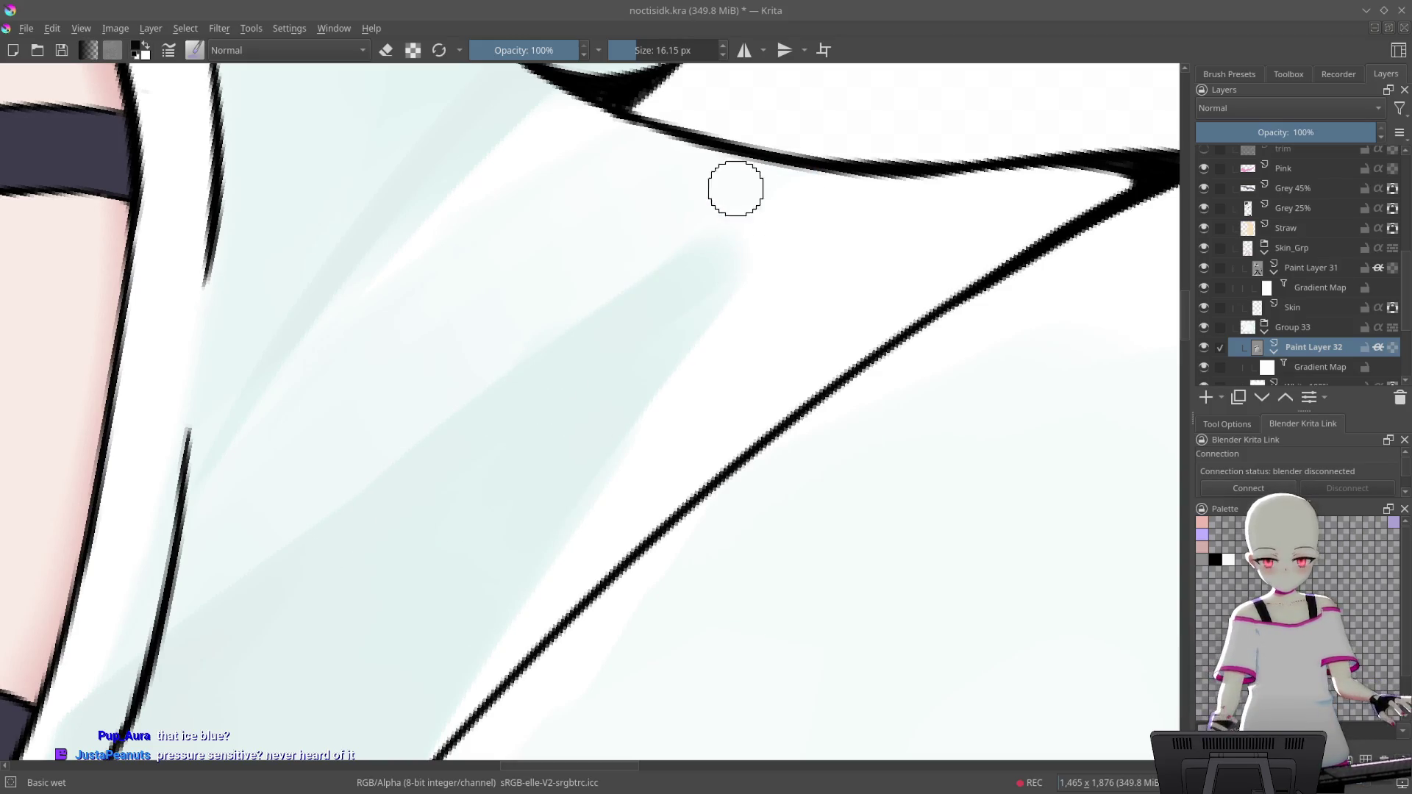
Soften, narrow and lighten the diagonal blue stroke with a larger brush
{"action": "left_click_drag", "start_coordinate": [836, 274], "coordinate": [531, 554]}
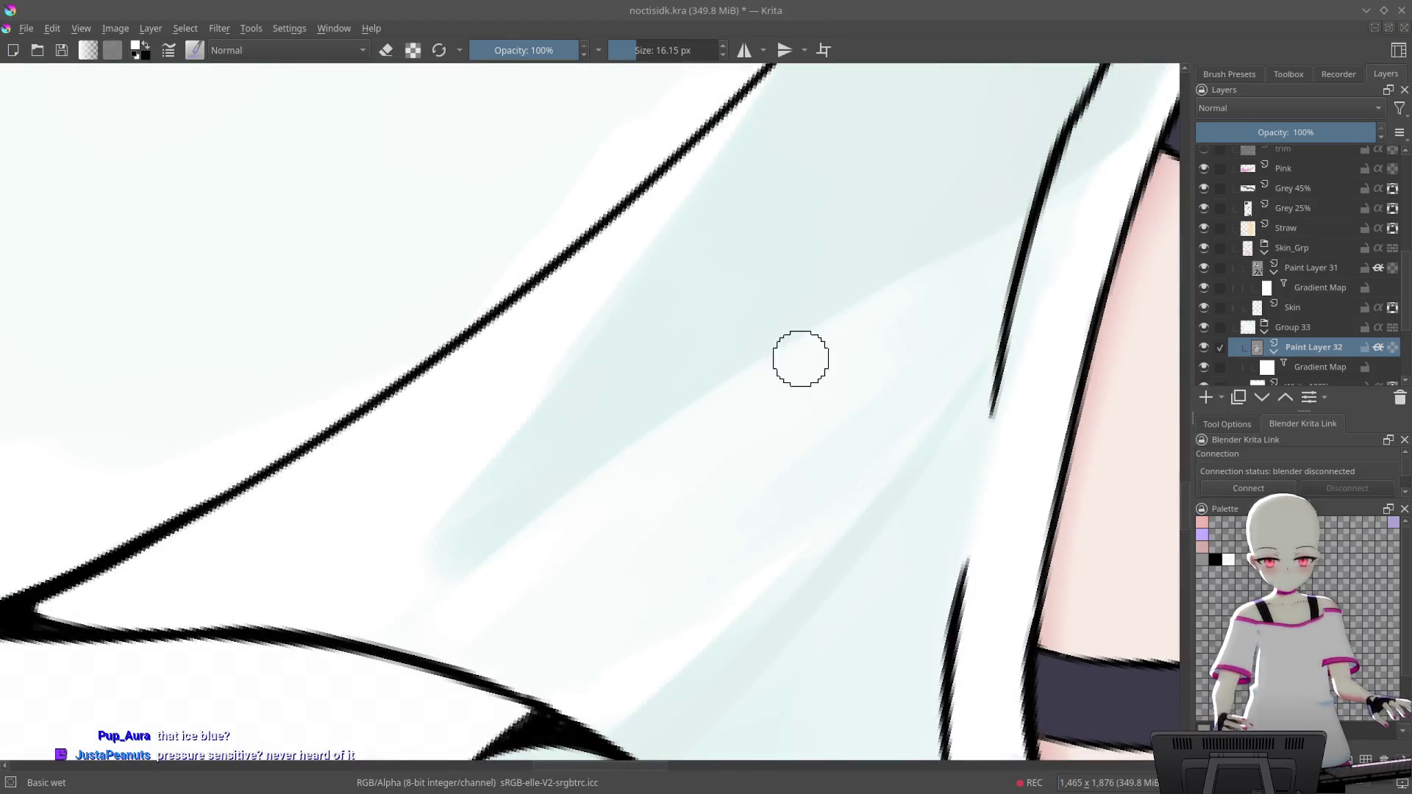
{"action": "left_click_drag", "start_coordinate": [598, 290], "coordinate": [441, 559]}
{"action": "left_click_drag", "start_coordinate": [715, 226], "coordinate": [456, 573]}
{"action": "mouse_move", "coordinate": [799, 373]}
{"action": "left_mouse_down"}
{"action": "mouse_move", "coordinate": [1072, 269]}
{"action": "mouse_move", "coordinate": [587, 521]}
{"action": "left_mouse_up"}
{"action": "left_click_drag", "start_coordinate": [981, 284], "coordinate": [968, 287]}
Bring the face, shirt and arm into view, then rotate and zoom in close on the sleeve seam junction
{"action": "scroll", "coordinate": [969, 286], "scroll_direction": "down", "scroll_amount": 5}
{"action": "scroll", "coordinate": [741, 426], "scroll_direction": "up", "scroll_amount": 3}
{"action": "scroll", "coordinate": [742, 450], "scroll_direction": "up", "scroll_amount": 2}
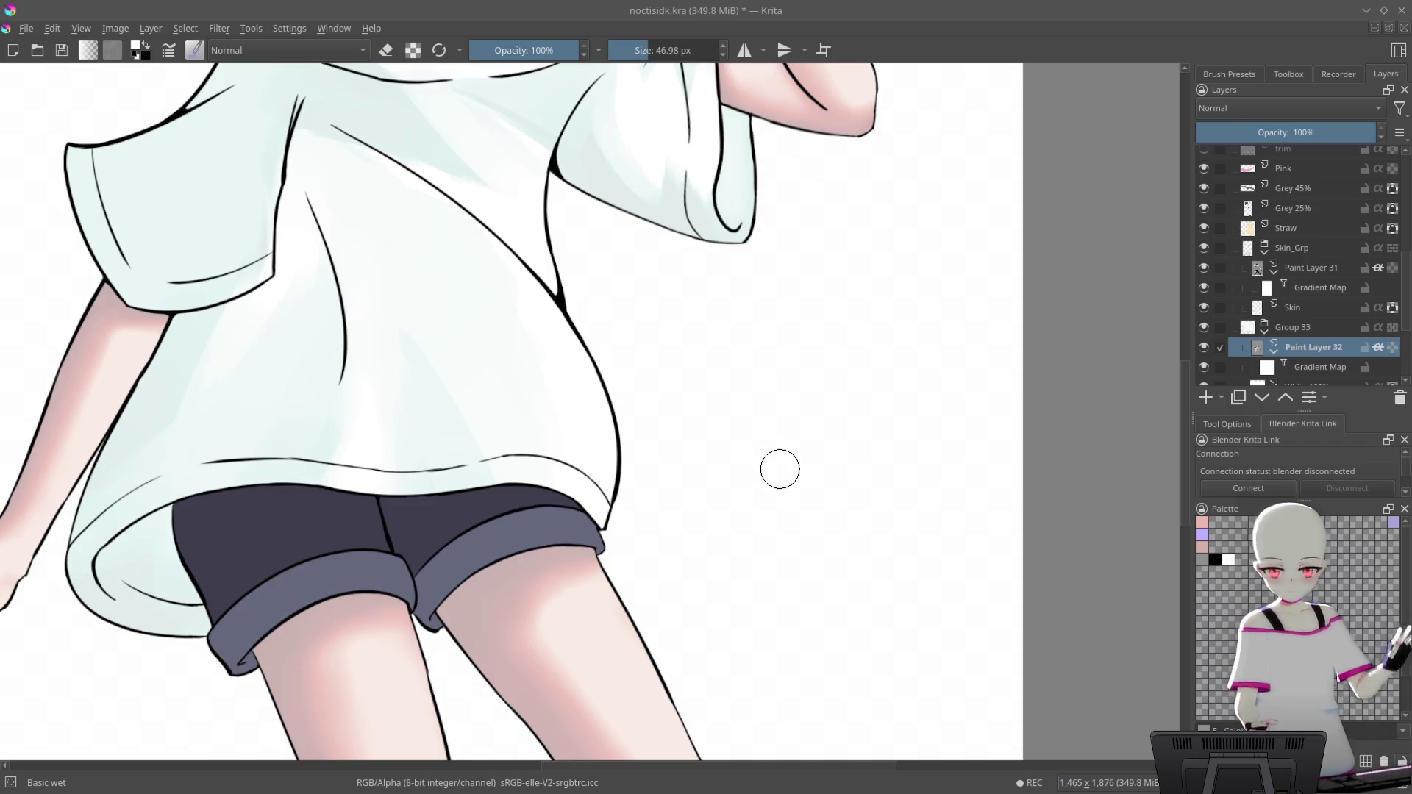
{"action": "left_click_drag", "start_coordinate": [779, 466], "coordinate": [835, 634]}
{"action": "left_click_drag", "start_coordinate": [712, 526], "coordinate": [759, 526]}
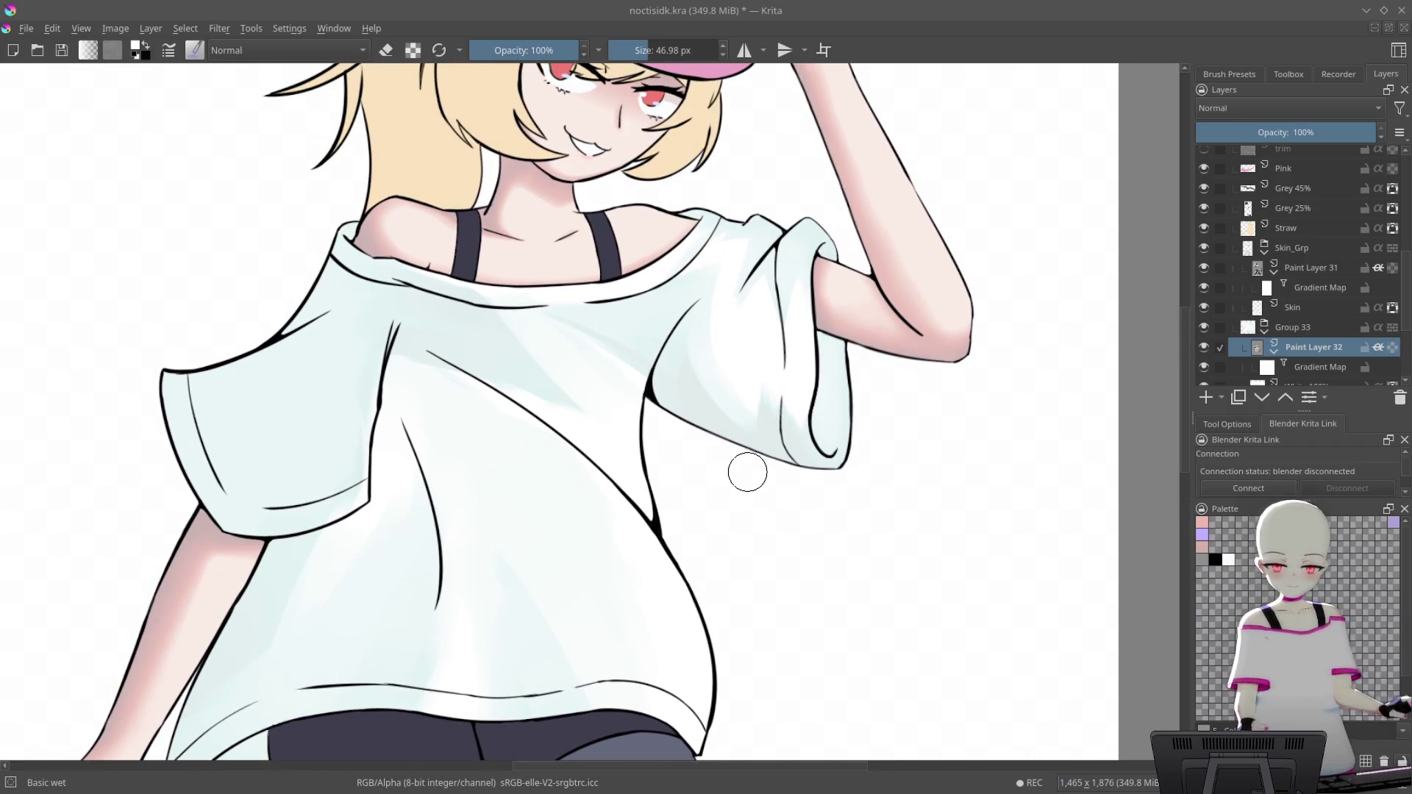
{"action": "scroll", "coordinate": [680, 417], "scroll_direction": "up", "scroll_amount": 3}
{"action": "scroll", "coordinate": [653, 353], "scroll_direction": "up", "scroll_amount": 3}
{"action": "left_click_drag", "start_coordinate": [762, 277], "coordinate": [520, 369]}
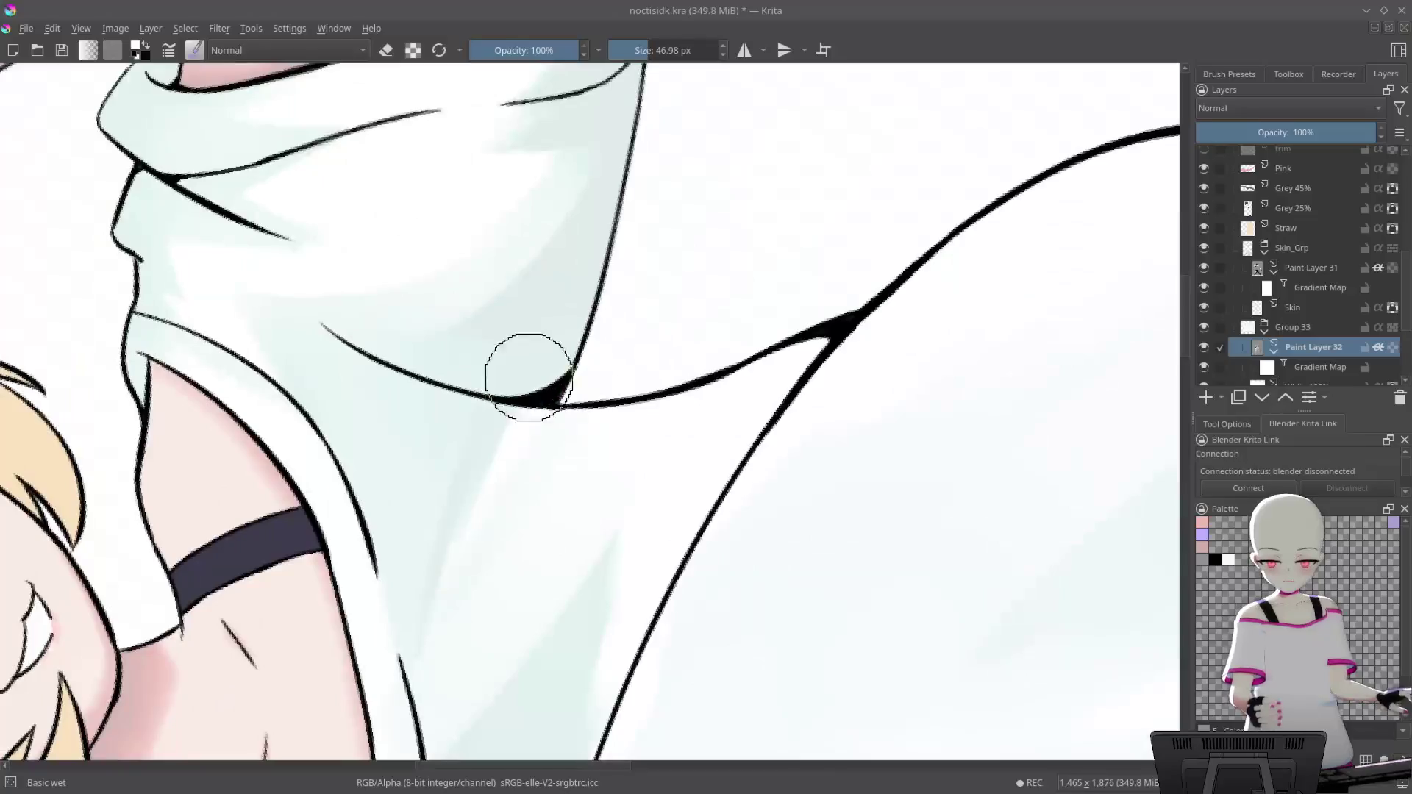
{"action": "scroll", "coordinate": [520, 369], "scroll_direction": "up", "scroll_amount": 3}
{"action": "scroll", "coordinate": [576, 368], "scroll_direction": "down", "scroll_amount": 3}
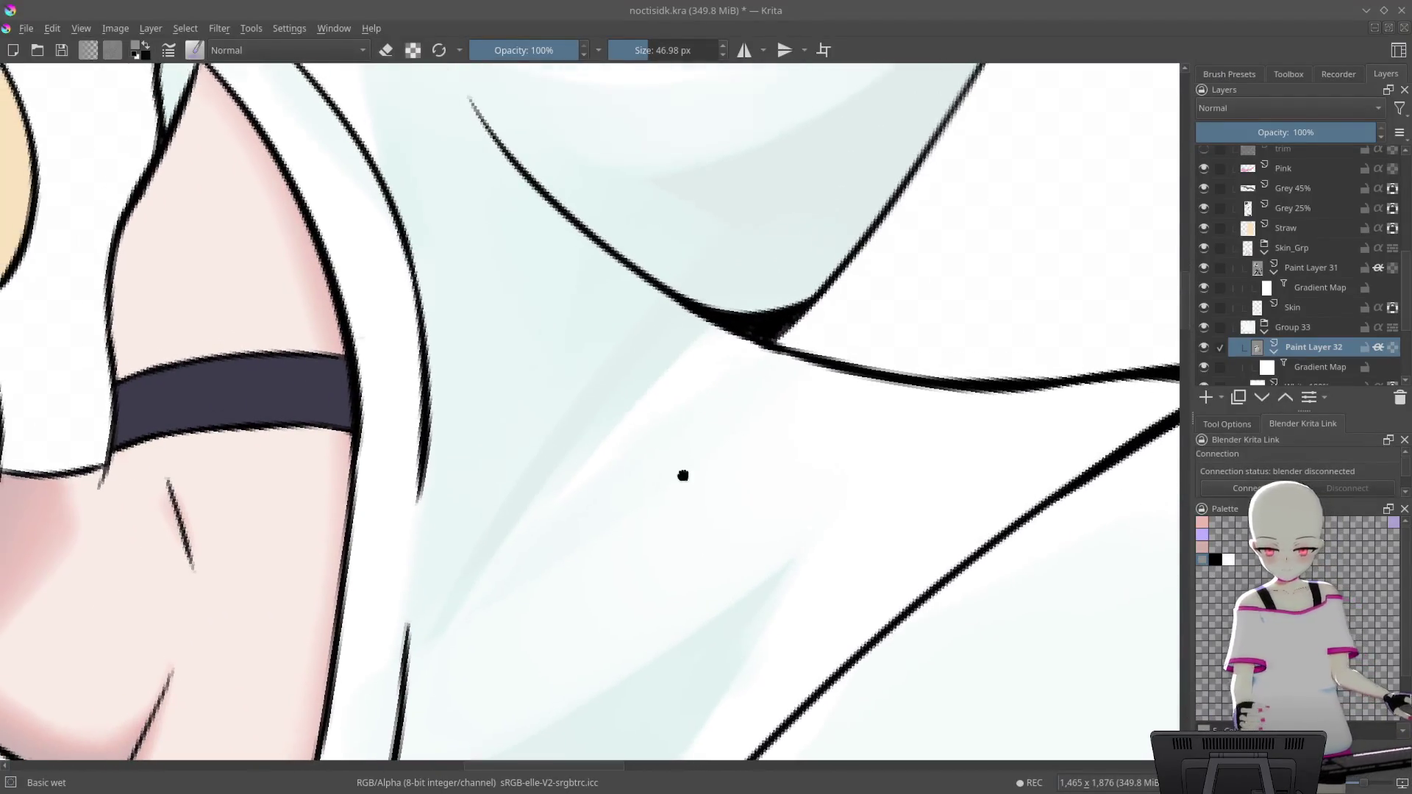
{"action": "mouse_move", "coordinate": [760, 366]}
{"action": "left_mouse_down"}
{"action": "mouse_move", "coordinate": [873, 372]}
{"action": "mouse_move", "coordinate": [871, 389]}
{"action": "left_mouse_up"}
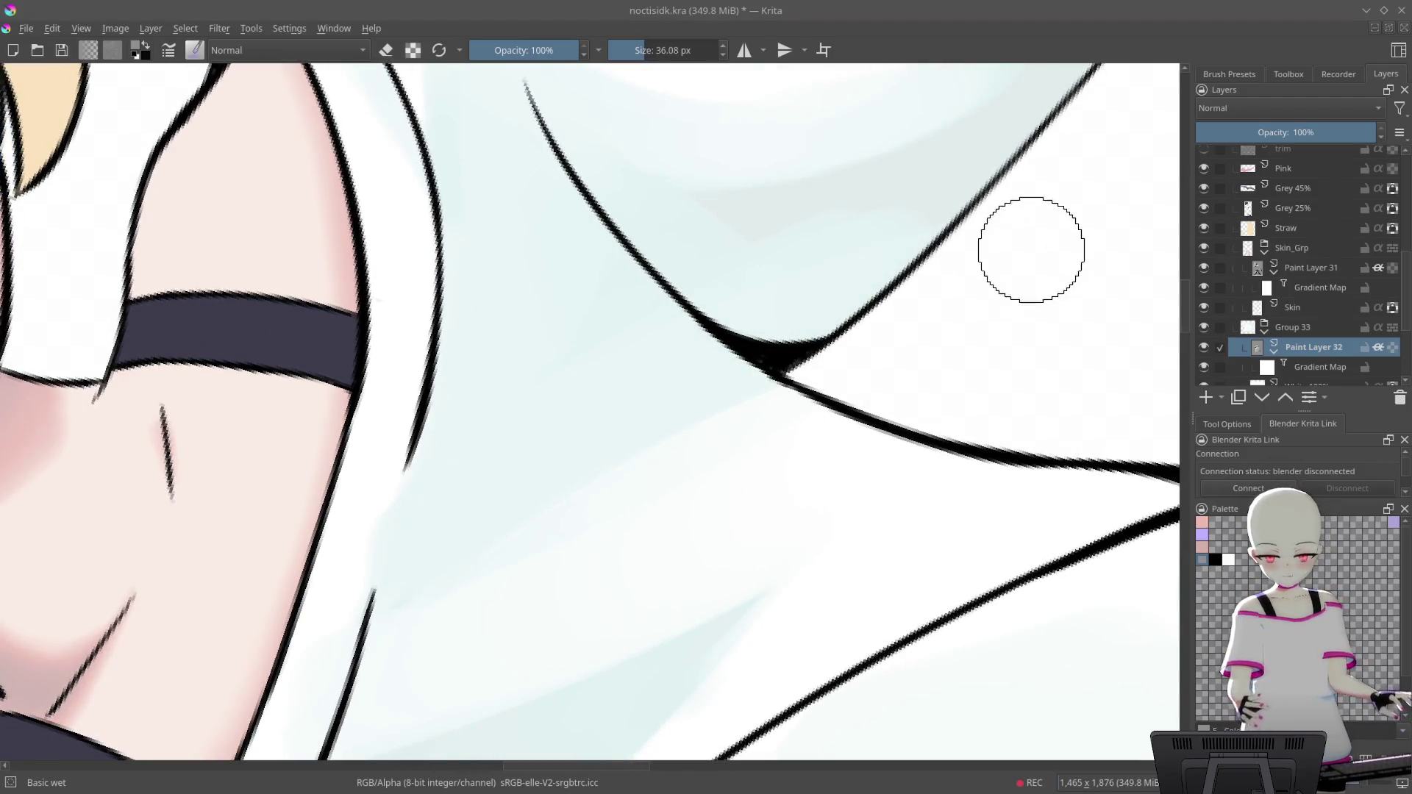
{"action": "mouse_move", "coordinate": [882, 300]}
{"action": "left_mouse_down"}
{"action": "mouse_move", "coordinate": [971, 378]}
{"action": "mouse_move", "coordinate": [947, 325]}
{"action": "left_mouse_up"}
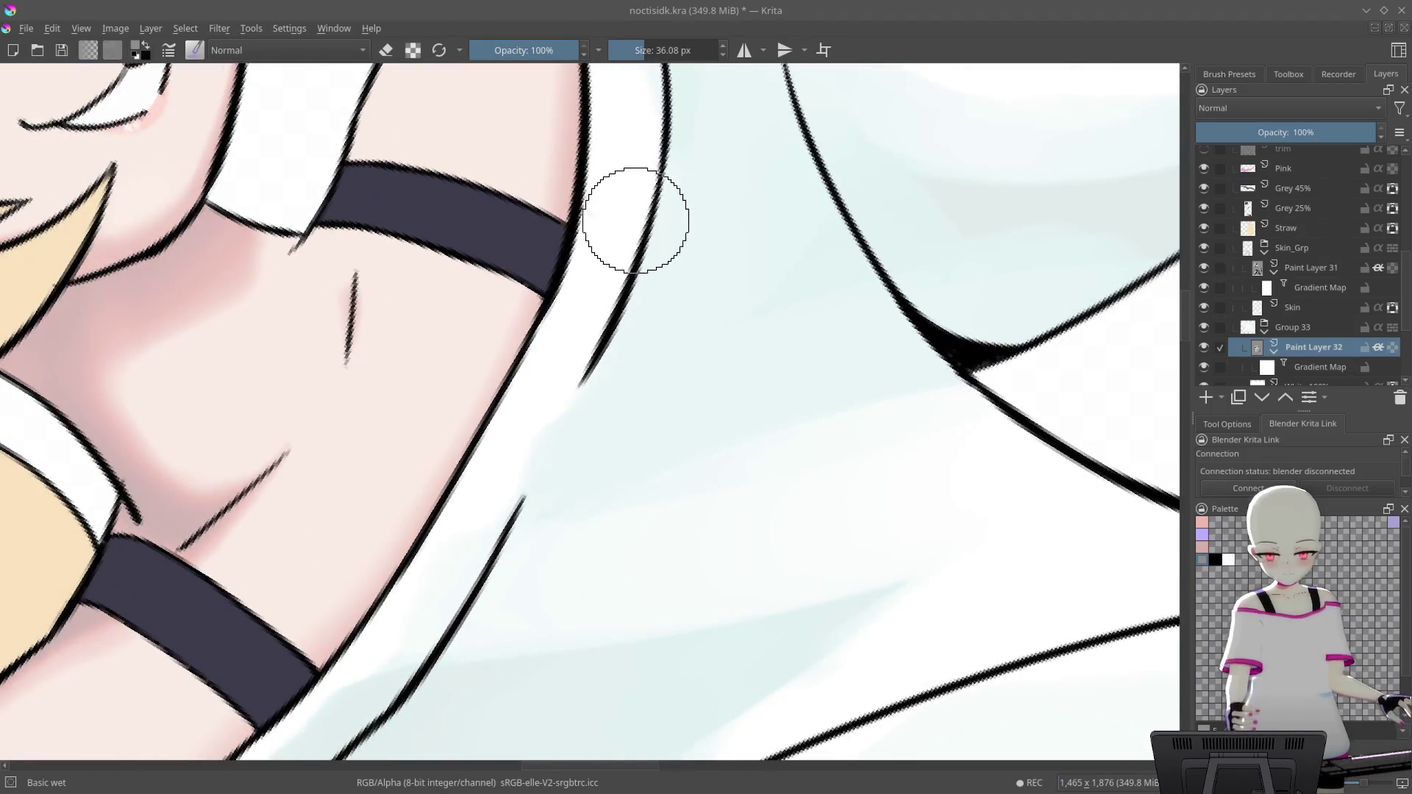
Pick black from the Palette docker, then zoom out to view the whole character upright
{"action": "left_click", "coordinate": [1214, 559]}
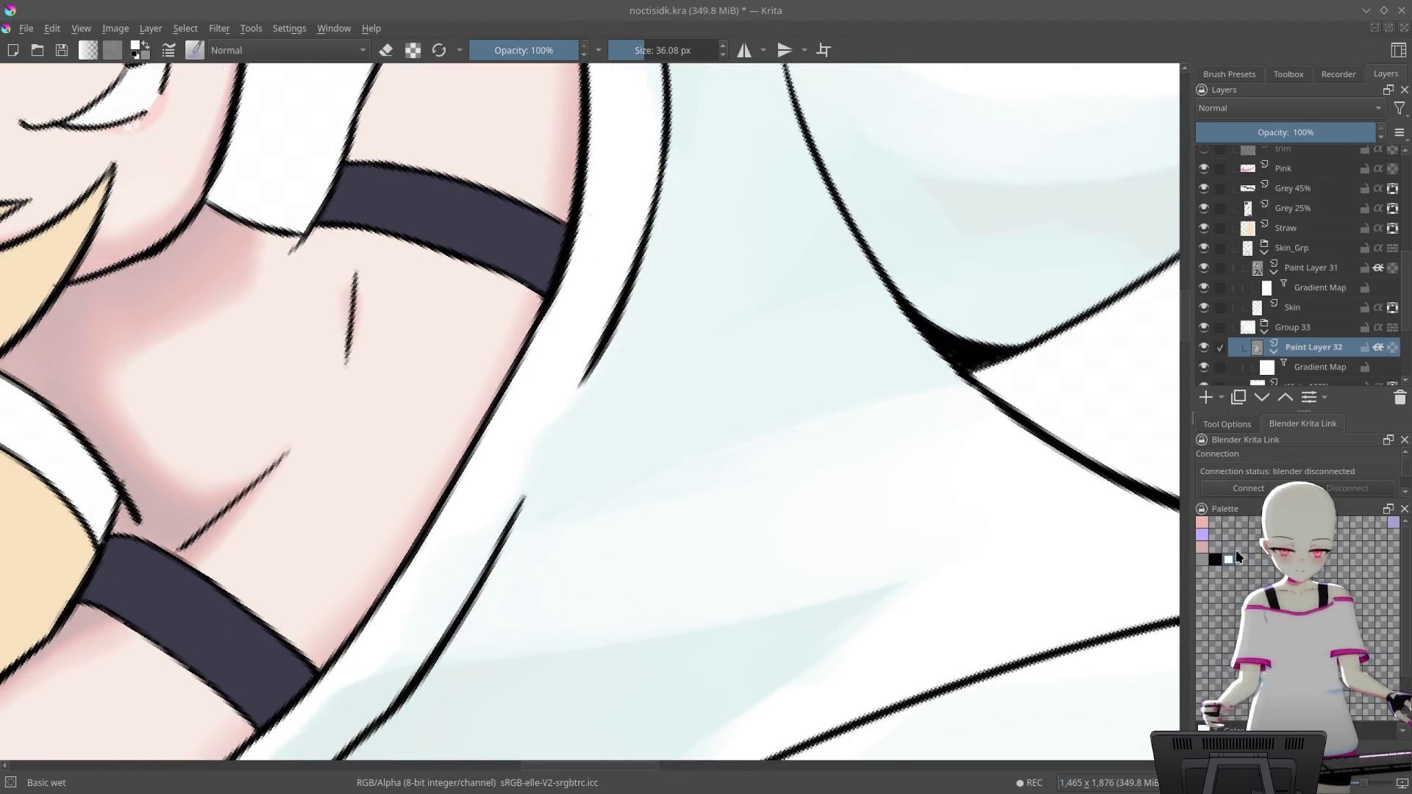
{"action": "mouse_move", "coordinate": [778, 212]}
{"action": "left_mouse_down"}
{"action": "mouse_move", "coordinate": [685, 446]}
{"action": "mouse_move", "coordinate": [828, 358]}
{"action": "mouse_move", "coordinate": [797, 451]}
{"action": "left_mouse_up"}
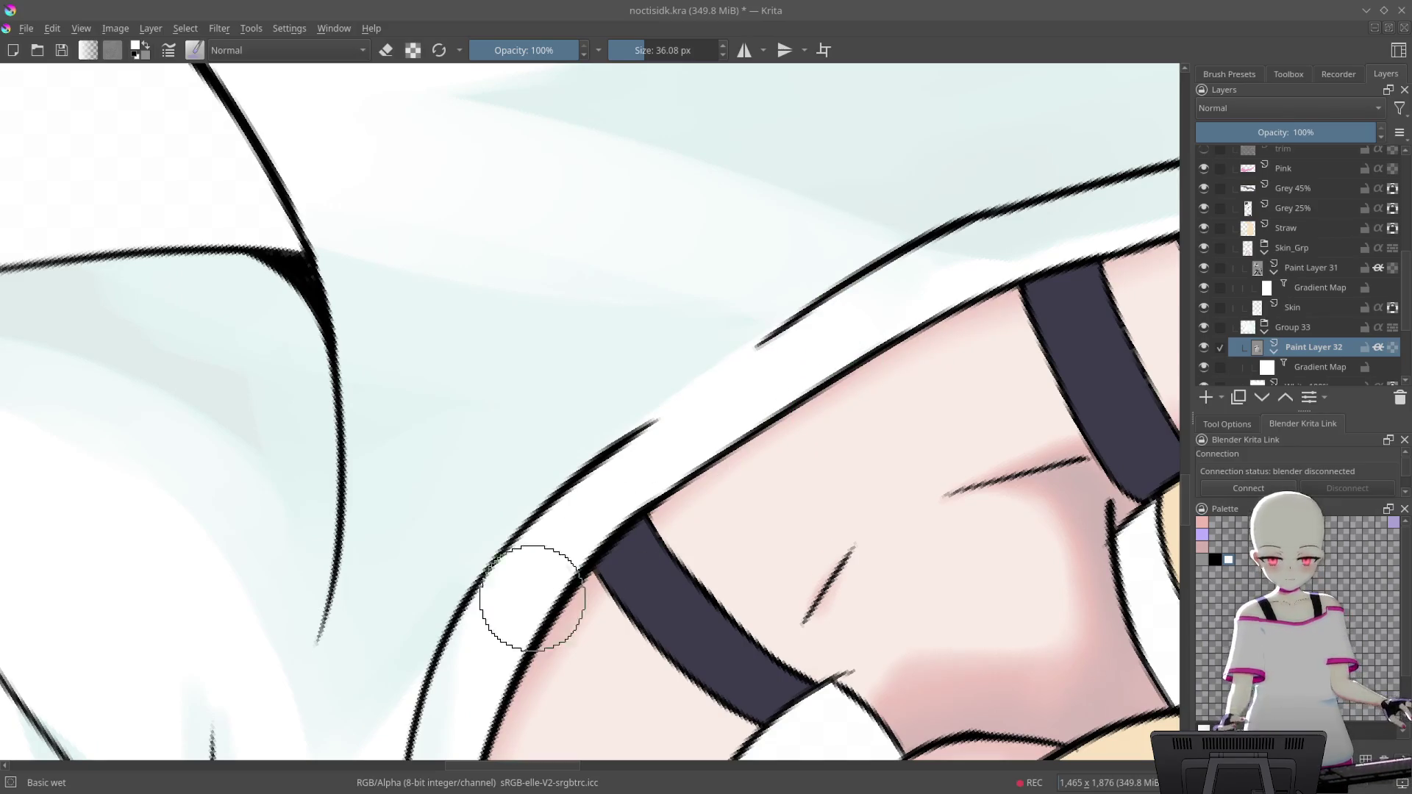
{"action": "left_click_drag", "start_coordinate": [514, 672], "coordinate": [740, 378]}
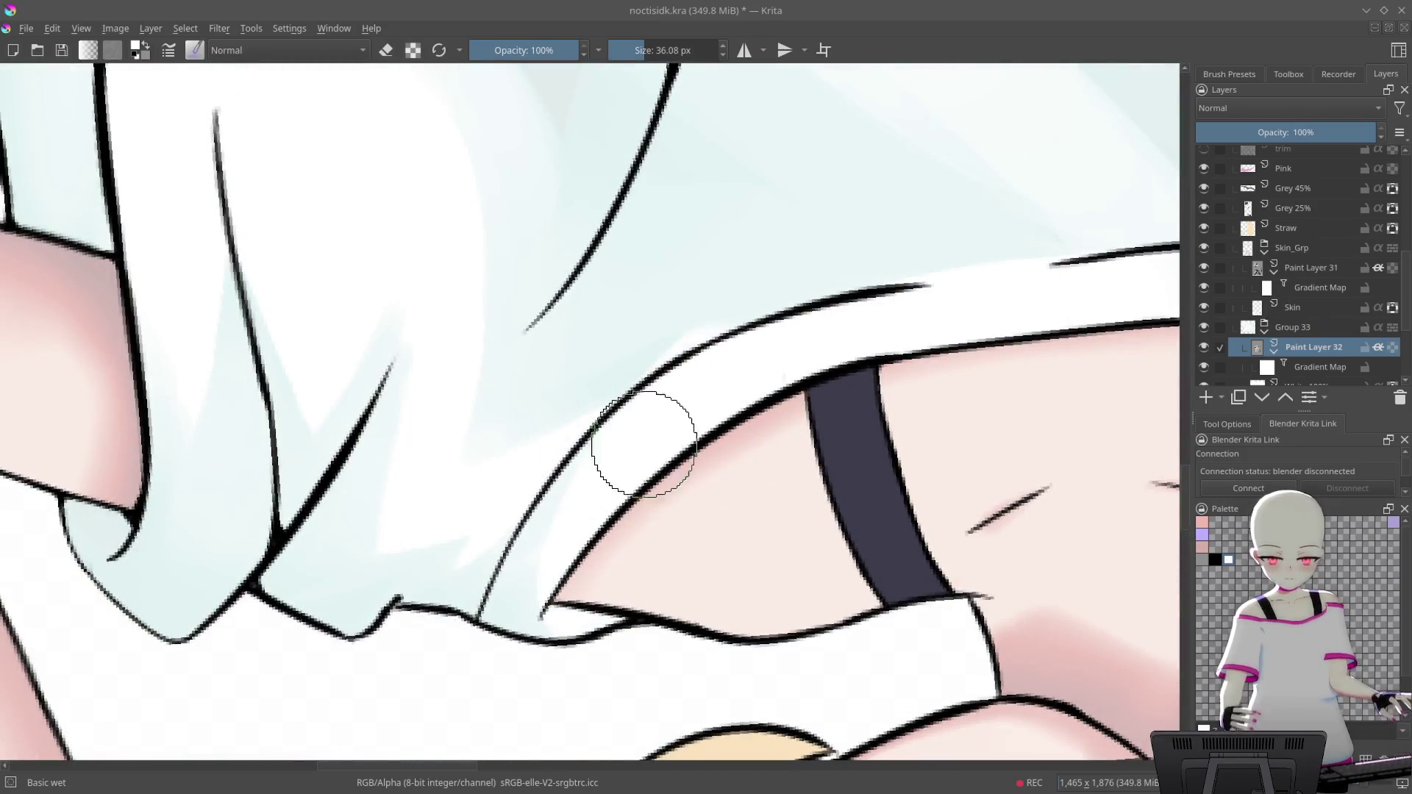
{"action": "mouse_move", "coordinate": [650, 438]}
{"action": "left_mouse_down"}
{"action": "mouse_move", "coordinate": [953, 333]}
{"action": "mouse_move", "coordinate": [908, 475]}
{"action": "mouse_move", "coordinate": [936, 385]}
{"action": "mouse_move", "coordinate": [841, 441]}
{"action": "left_mouse_up"}
{"action": "scroll", "coordinate": [870, 252], "scroll_direction": "up", "scroll_amount": 5}
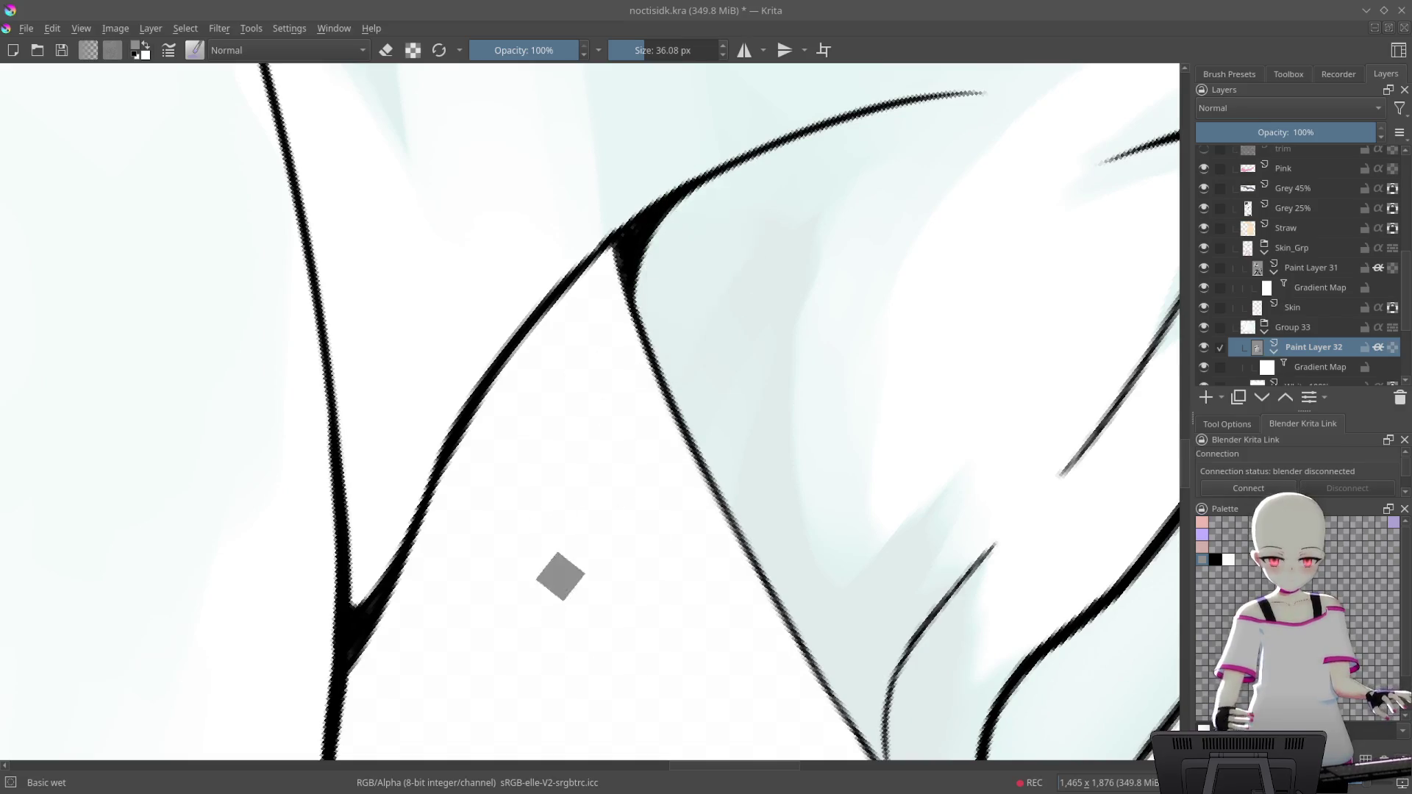
{"action": "scroll", "coordinate": [662, 674], "scroll_direction": "down", "scroll_amount": 10}
{"action": "left_click_drag", "start_coordinate": [662, 675], "coordinate": [892, 299]}
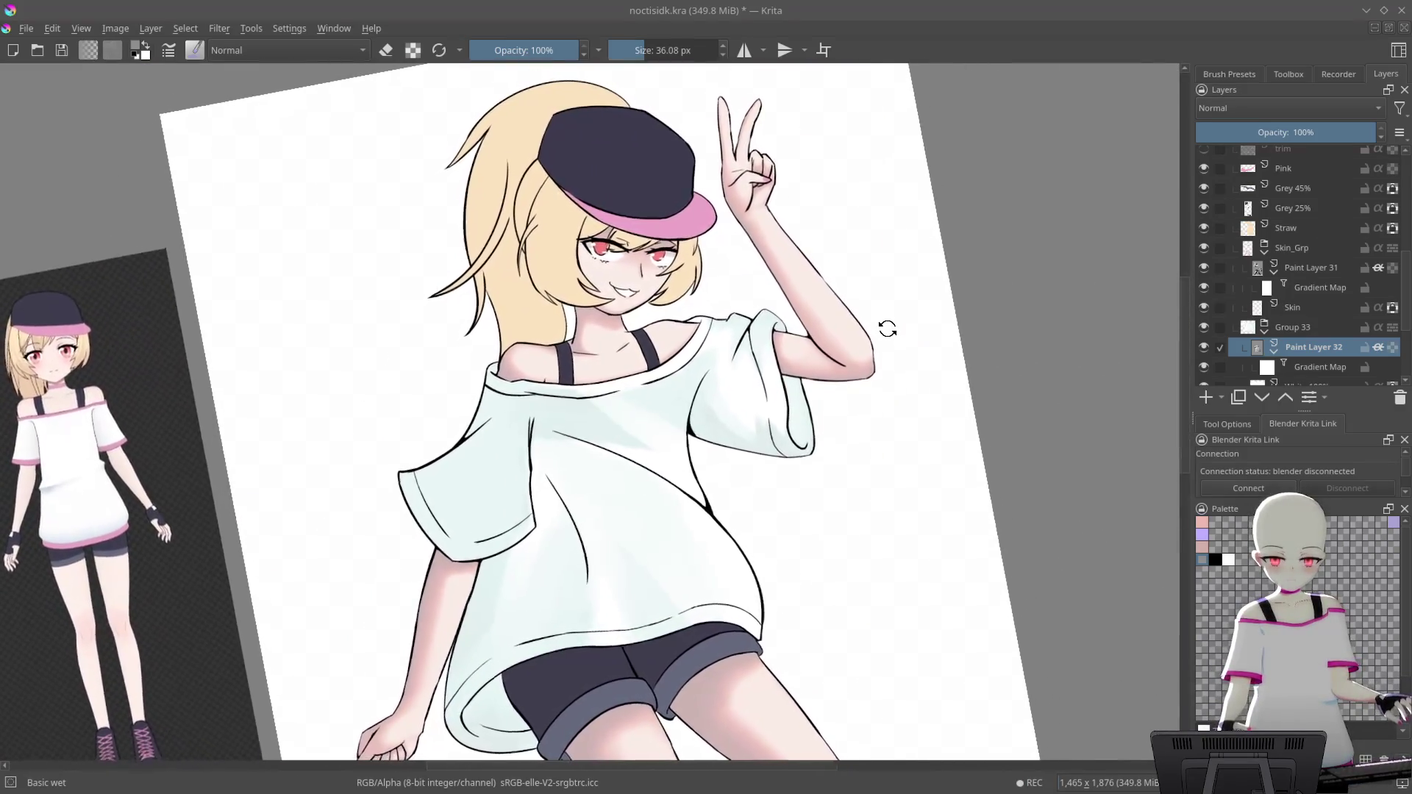
{"action": "scroll", "coordinate": [730, 337], "scroll_direction": "up", "scroll_amount": 5}
{"action": "right_click", "coordinate": [731, 337]}
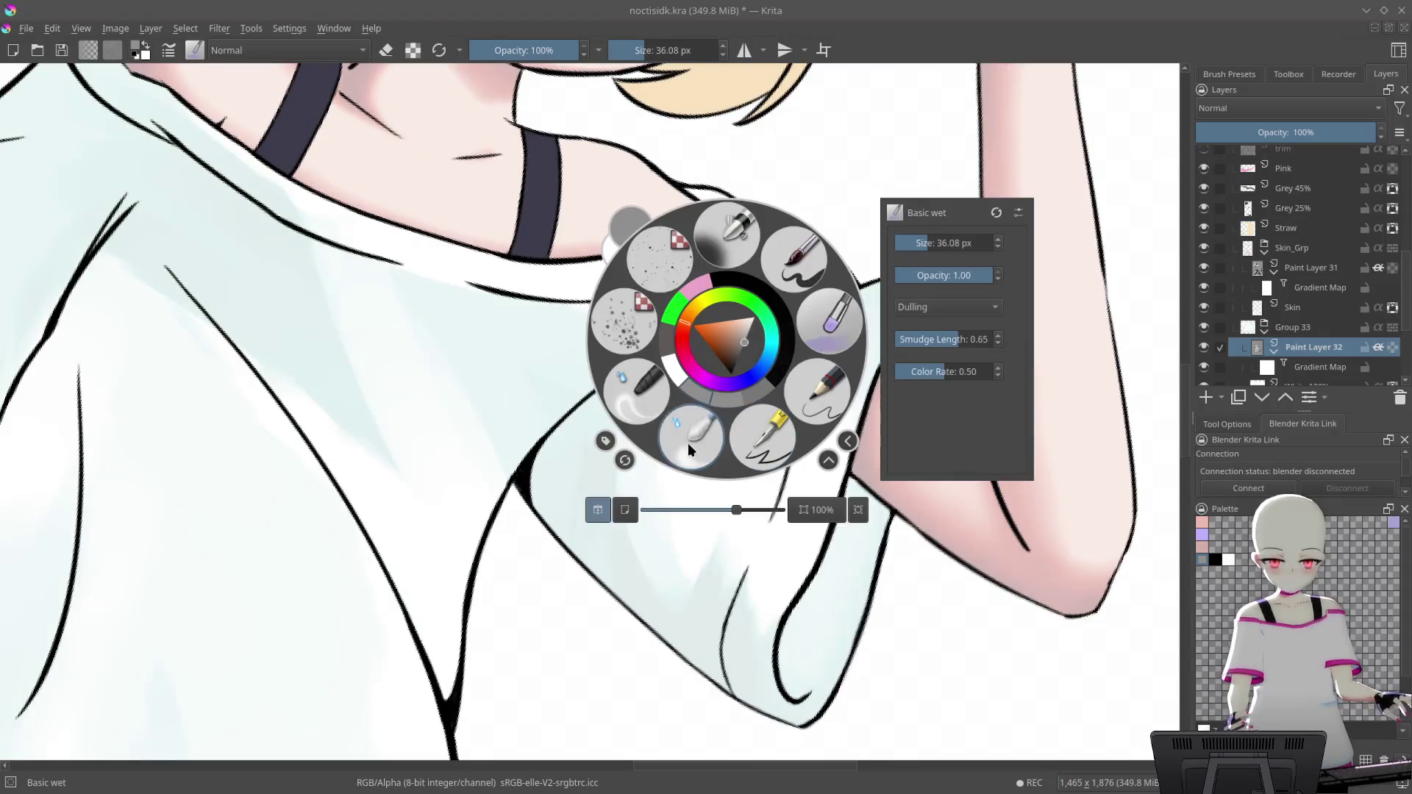
{"action": "left_click", "coordinate": [689, 447]}
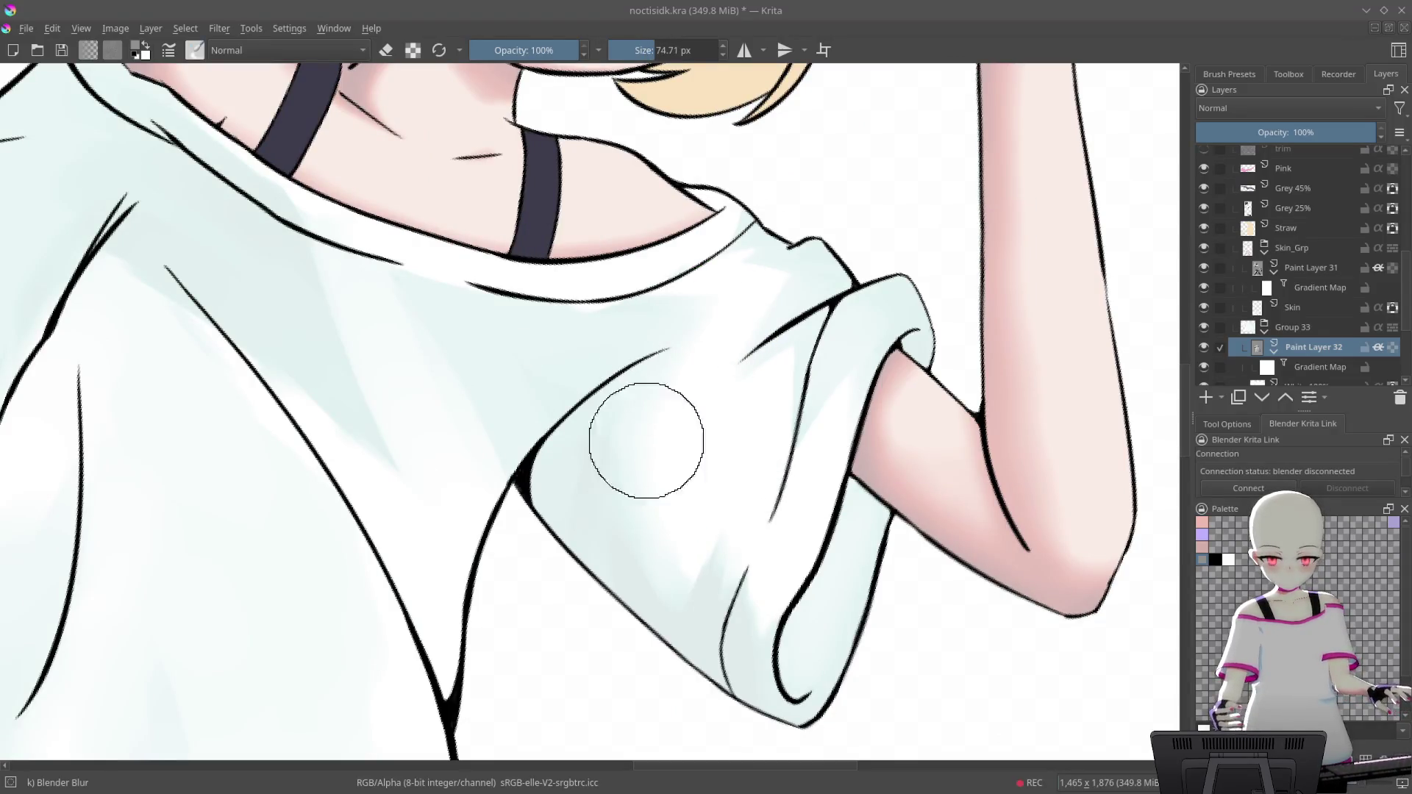
{"action": "scroll", "coordinate": [736, 416], "scroll_direction": "down", "scroll_amount": 10}
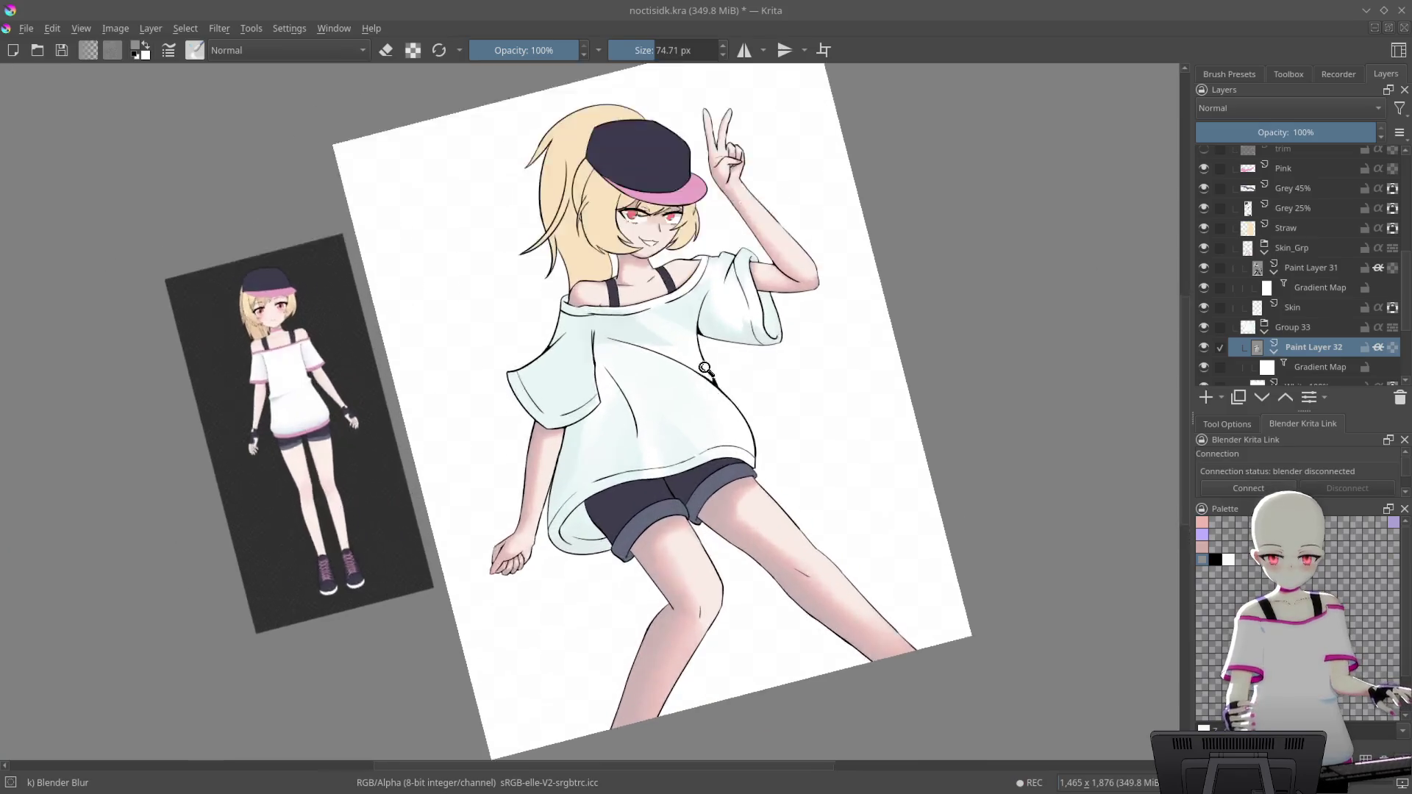
{"action": "scroll", "coordinate": [726, 313], "scroll_direction": "up", "scroll_amount": 8}
{"action": "scroll", "coordinate": [726, 314], "scroll_direction": "down", "scroll_amount": 4}
{"action": "scroll", "coordinate": [615, 211], "scroll_direction": "up", "scroll_amount": 8}
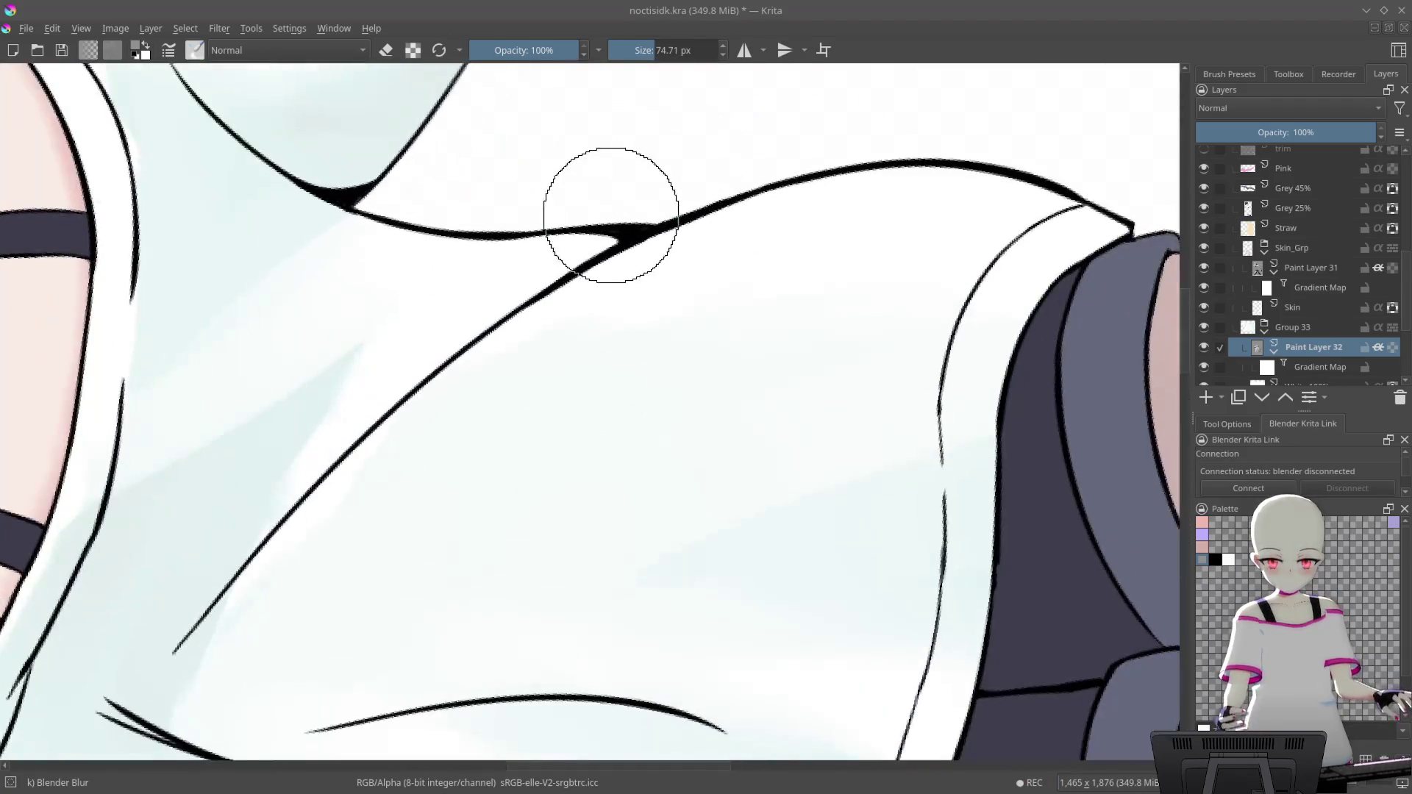
{"action": "left_click_drag", "start_coordinate": [773, 228], "coordinate": [732, 346]}
{"action": "scroll", "coordinate": [765, 285], "scroll_direction": "up", "scroll_amount": 1}
{"action": "right_click", "coordinate": [740, 284]}
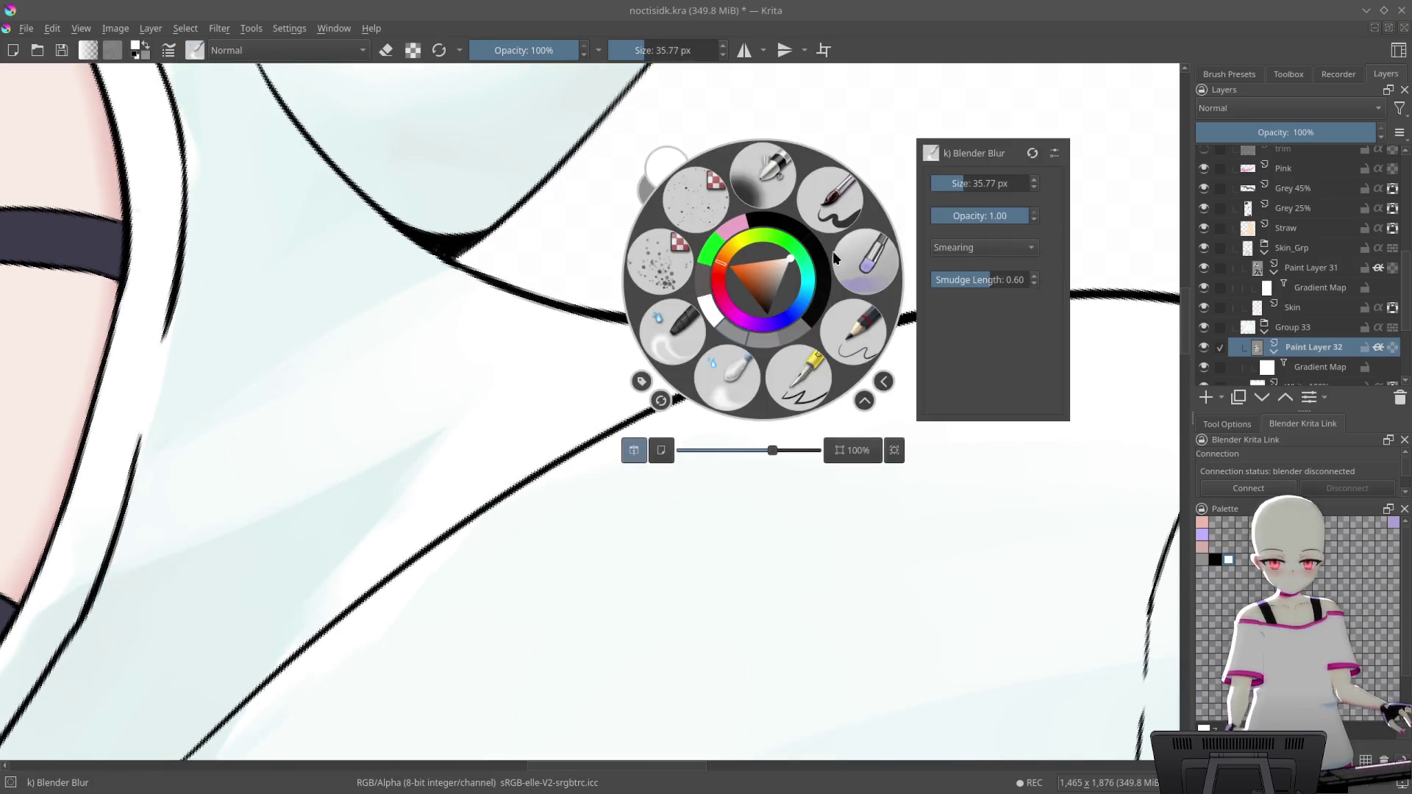
{"action": "left_click", "coordinate": [867, 258]}
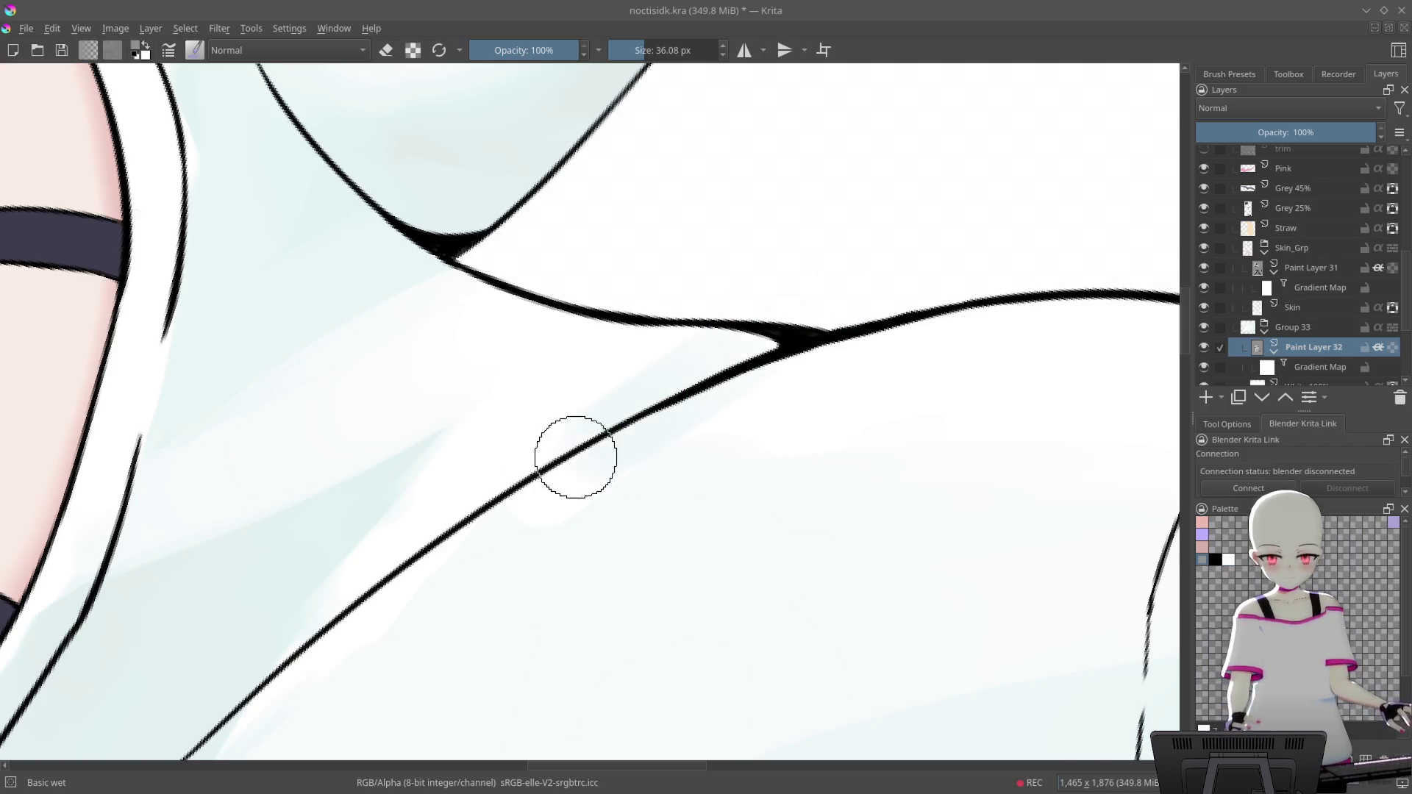
Soften and brighten the pale blue-grey shading beside and above the shirt's diagonal fold line
{"action": "left_click_drag", "start_coordinate": [412, 577], "coordinate": [522, 456]}
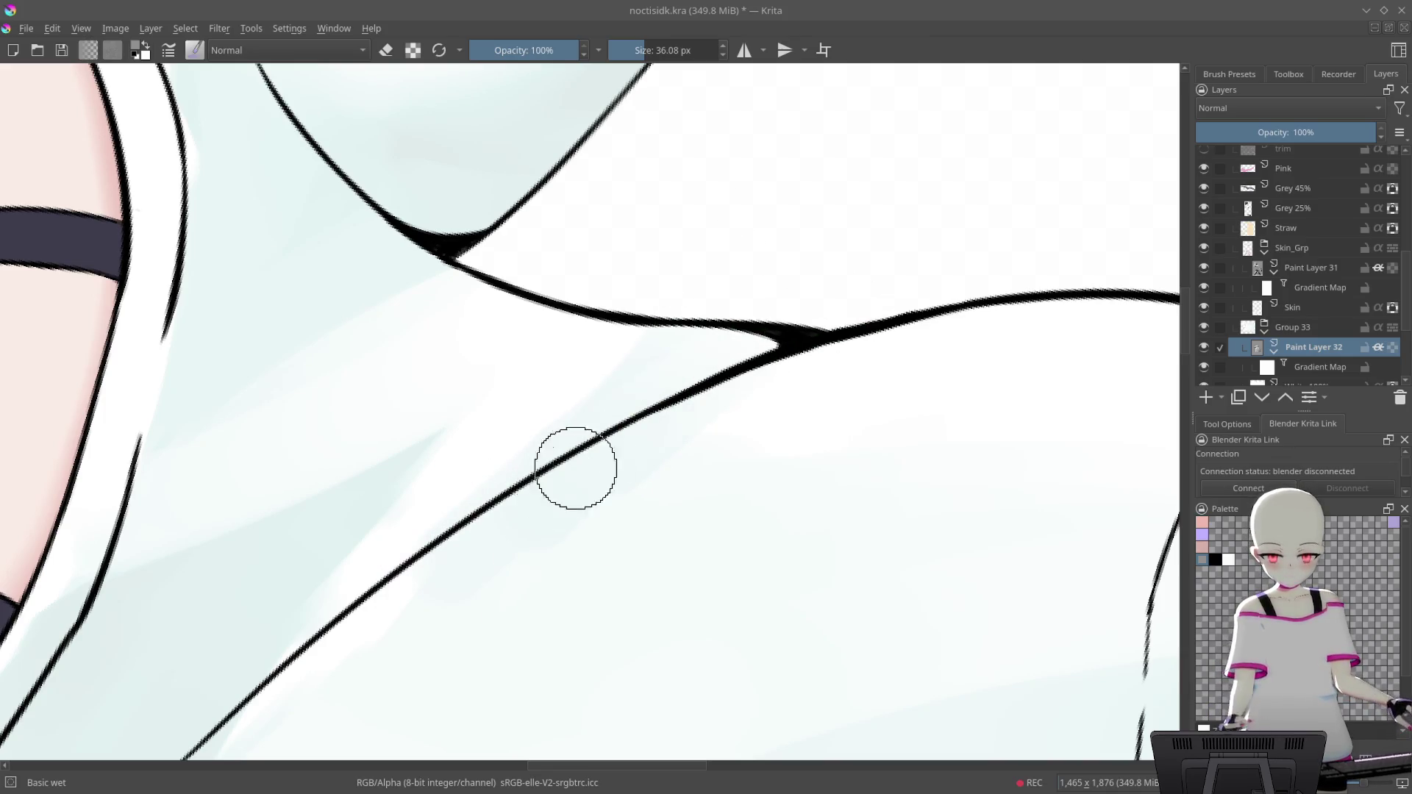
{"action": "left_click_drag", "start_coordinate": [754, 293], "coordinate": [791, 236]}
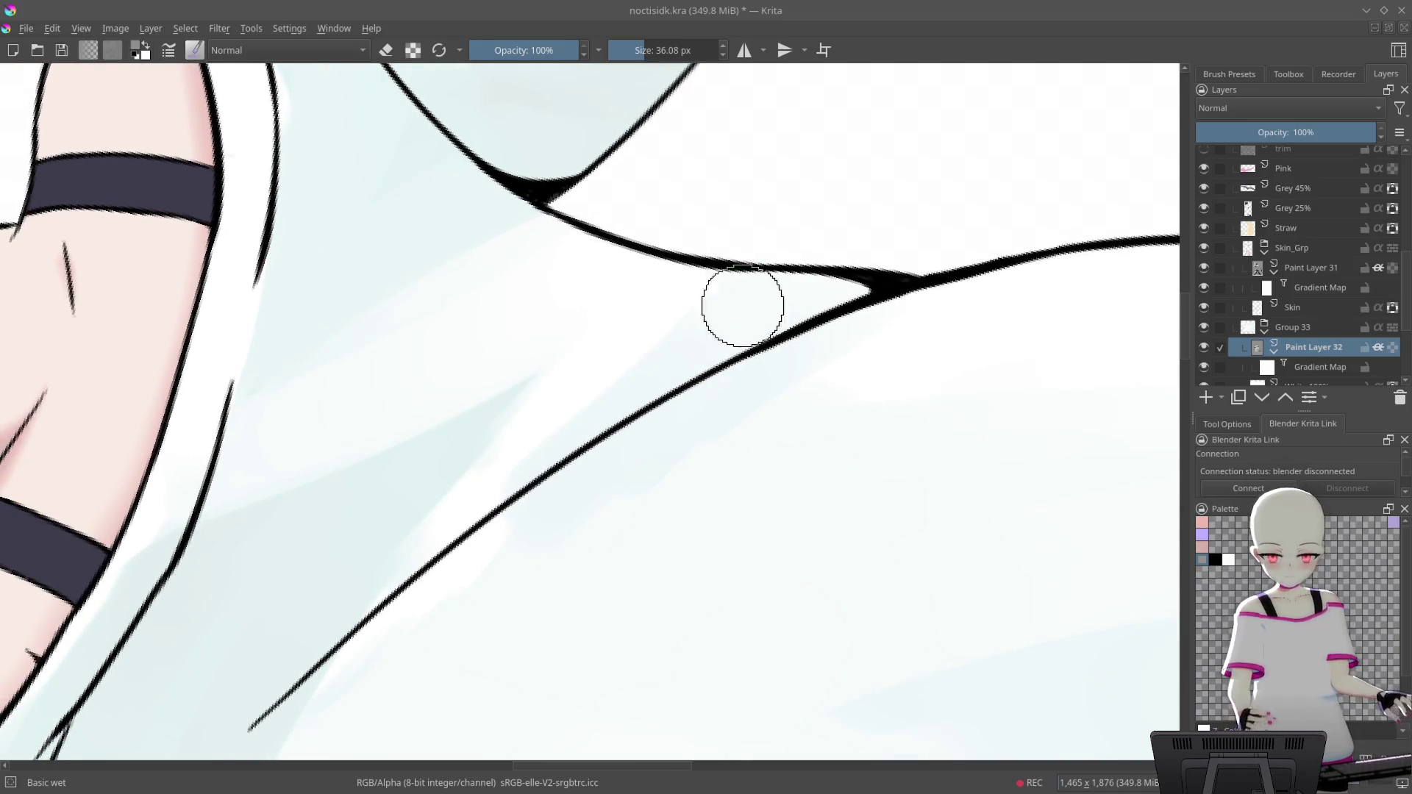
{"action": "left_click_drag", "start_coordinate": [633, 373], "coordinate": [780, 241]}
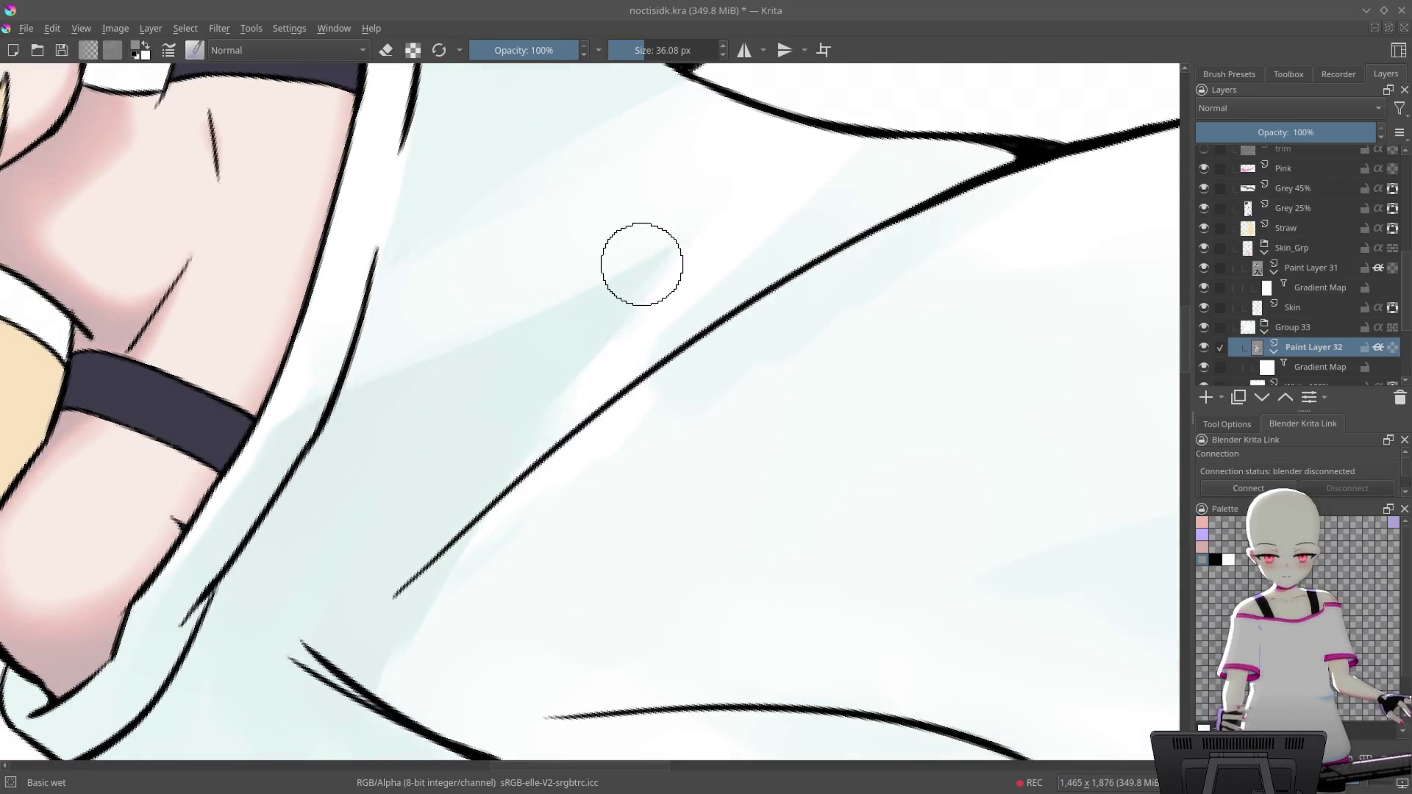
{"action": "left_click_drag", "start_coordinate": [474, 515], "coordinate": [680, 283]}
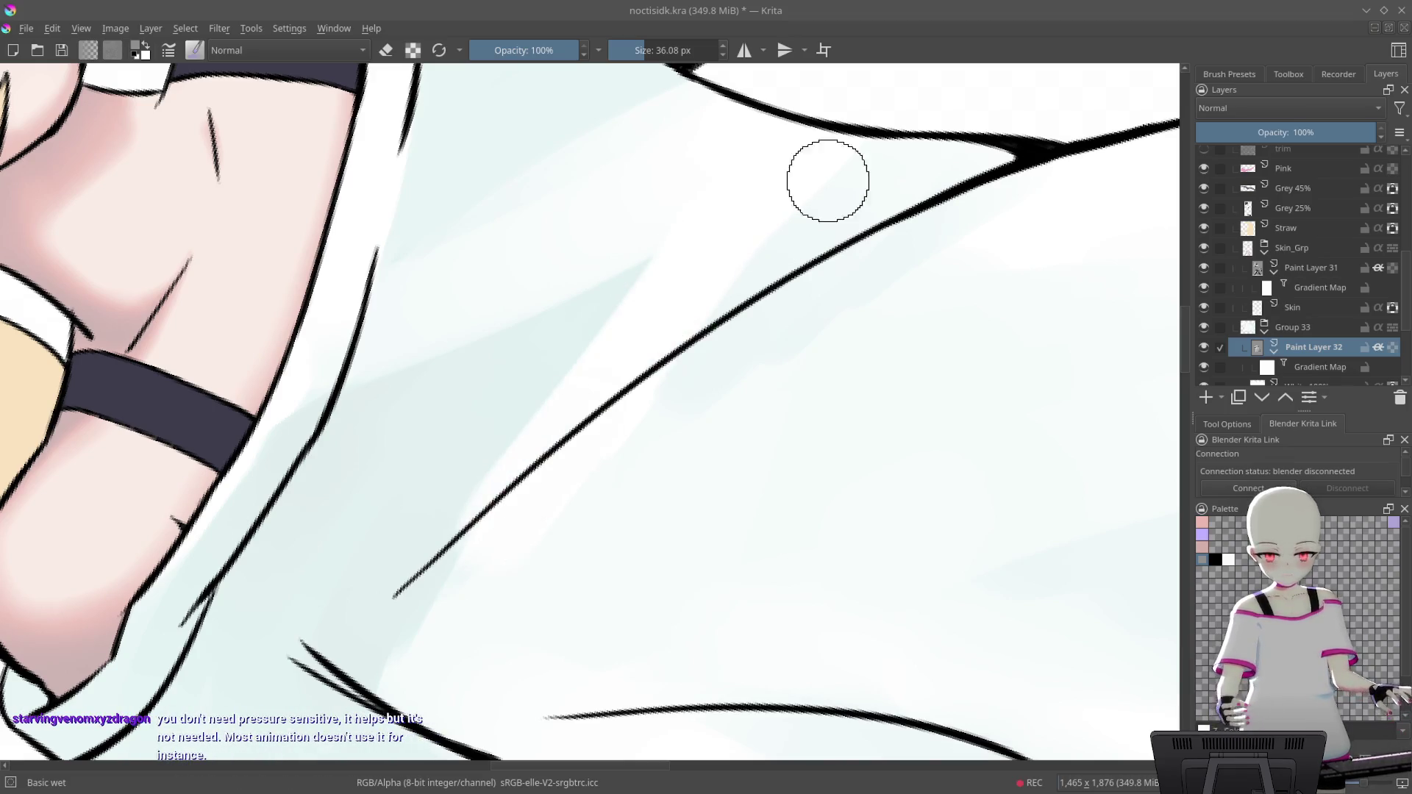
Rotate the view around the fold junction, zoom out to check the whole character, then return to the shirt front
{"action": "left_click_drag", "start_coordinate": [822, 184], "coordinate": [728, 294]}
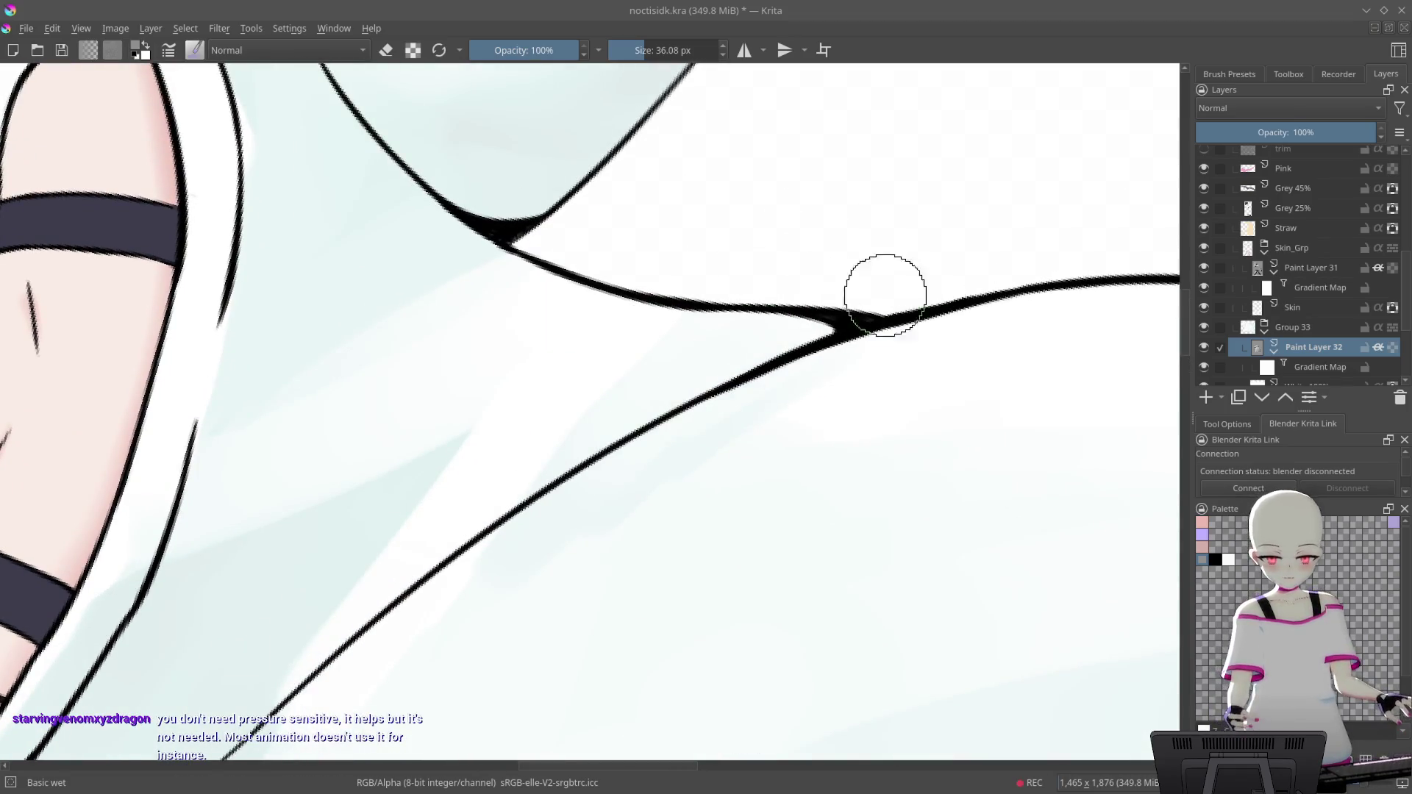
{"action": "left_click_drag", "start_coordinate": [854, 196], "coordinate": [674, 163]}
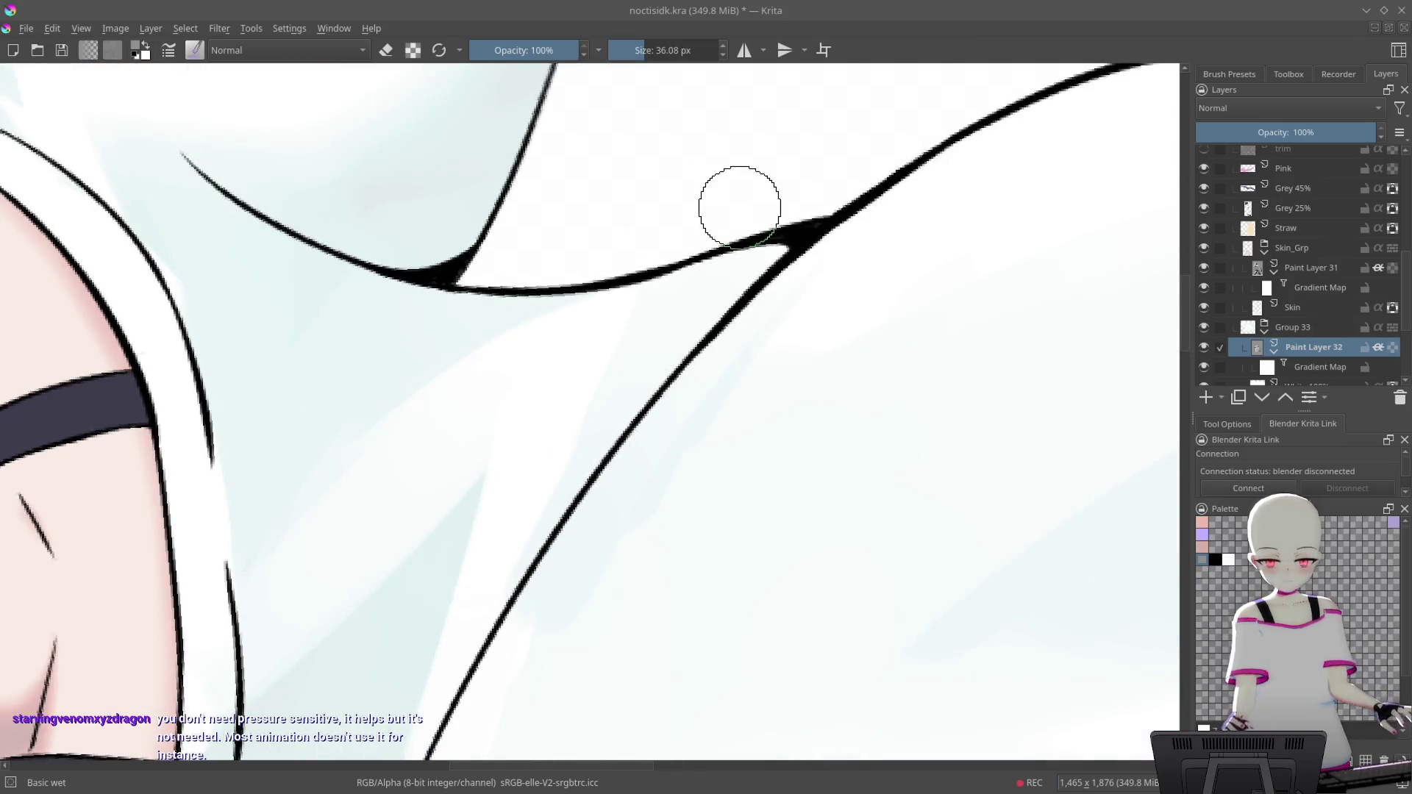
{"action": "mouse_move", "coordinate": [903, 177]}
{"action": "left_mouse_down"}
{"action": "mouse_move", "coordinate": [955, 225]}
{"action": "mouse_move", "coordinate": [849, 182]}
{"action": "left_mouse_up"}
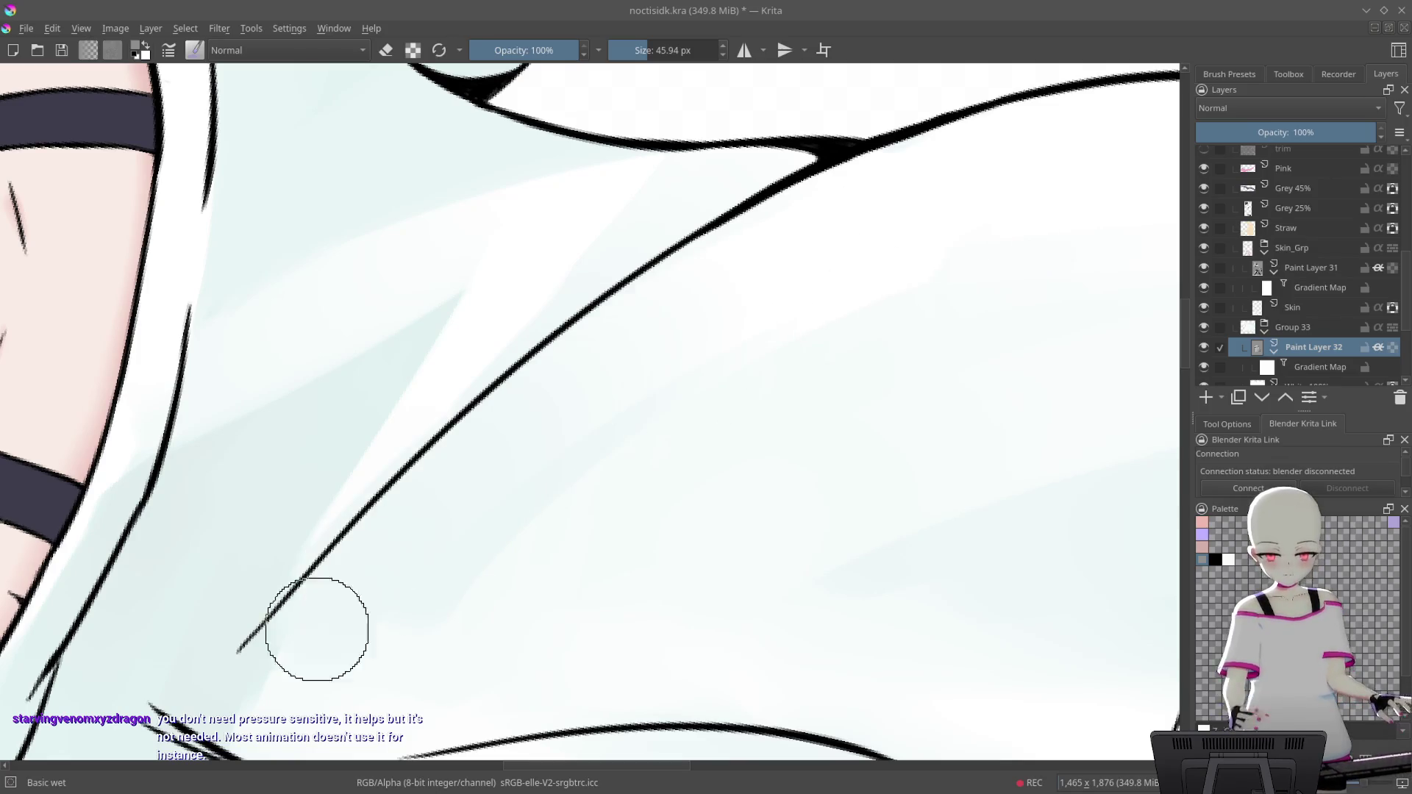
{"action": "left_click_drag", "start_coordinate": [283, 684], "coordinate": [372, 523]}
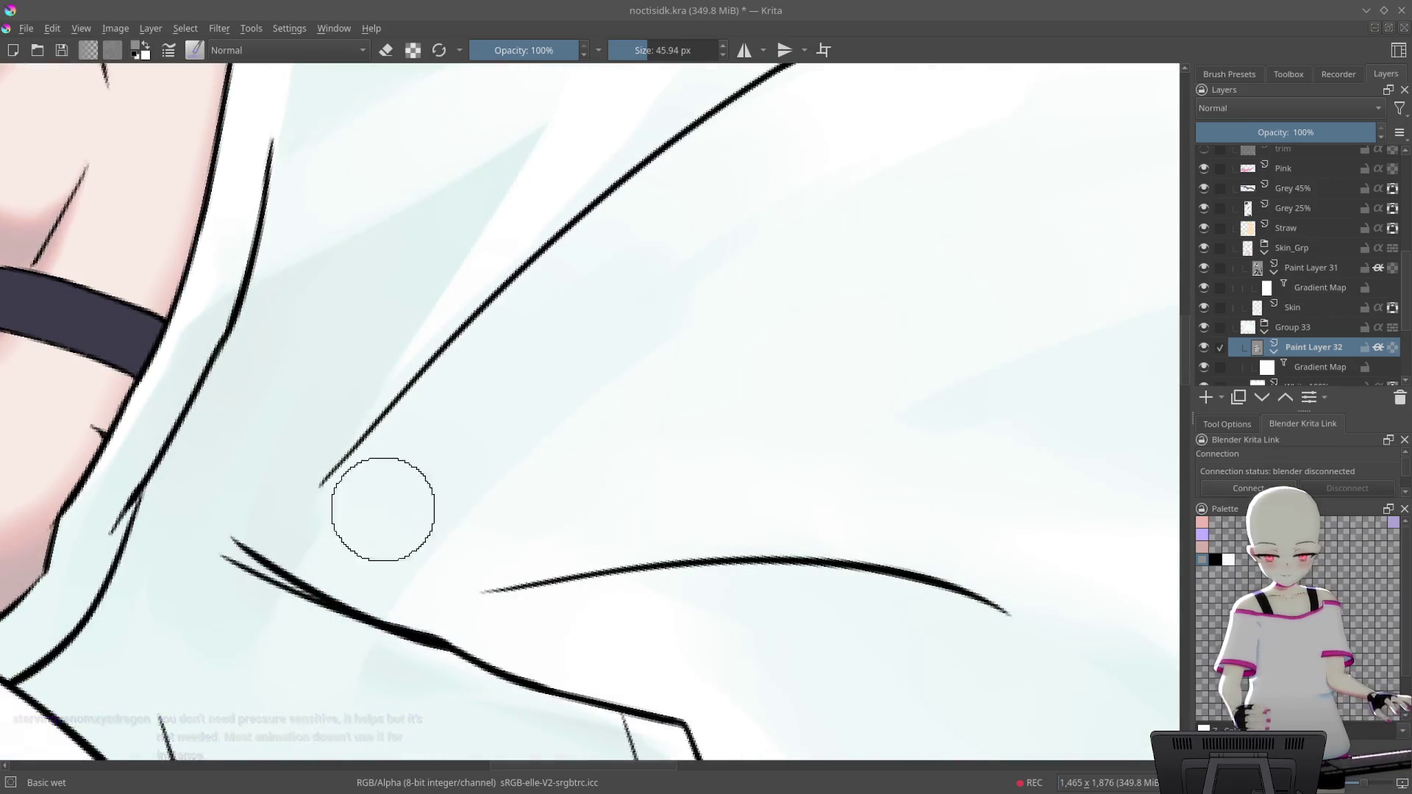
{"action": "mouse_move", "coordinate": [328, 653]}
{"action": "left_mouse_down"}
{"action": "mouse_move", "coordinate": [801, 402]}
{"action": "mouse_move", "coordinate": [896, 190]}
{"action": "left_mouse_up"}
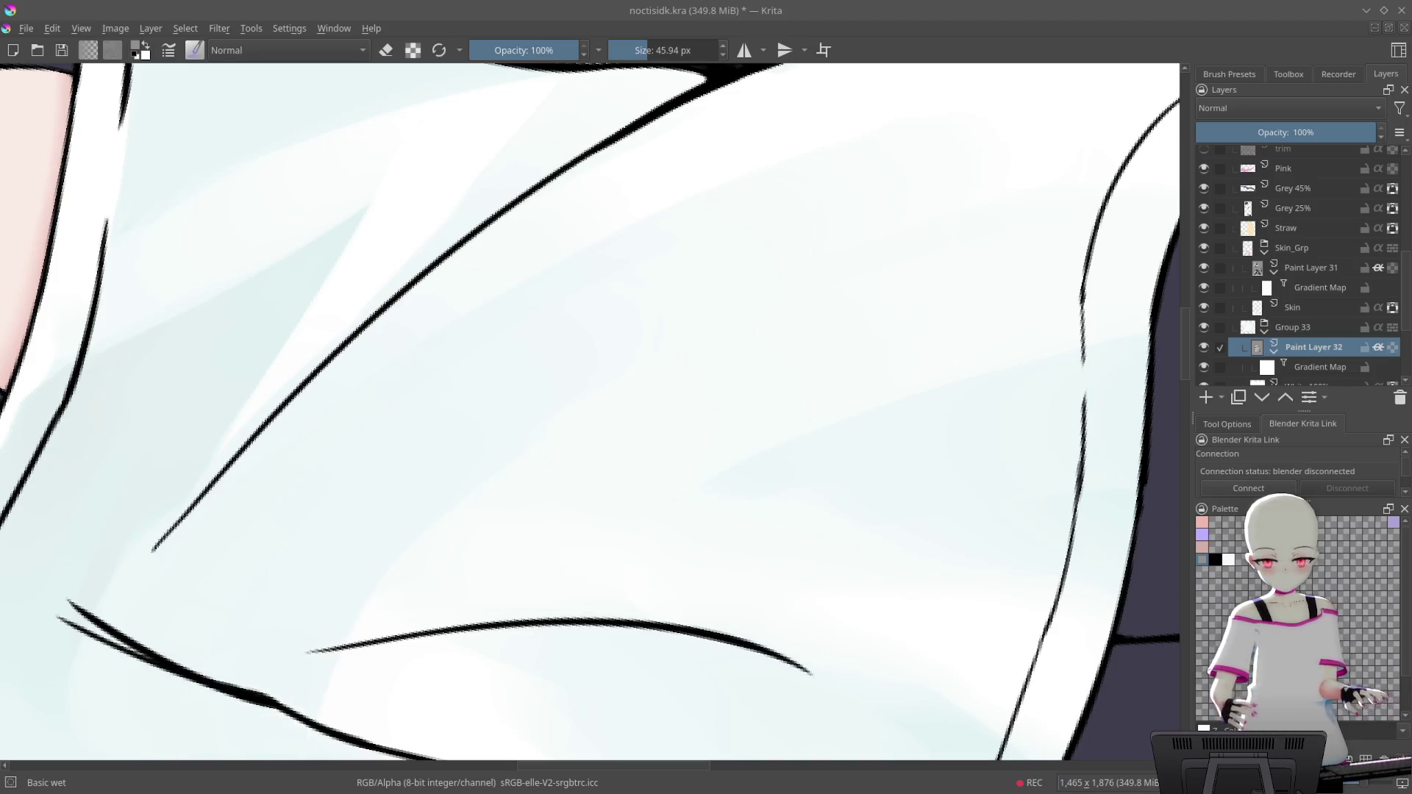
{"action": "scroll", "coordinate": [750, 390], "scroll_direction": "down", "scroll_amount": 3}
{"action": "left_click_drag", "start_coordinate": [536, 615], "coordinate": [731, 444]}
{"action": "scroll", "coordinate": [534, 342], "scroll_direction": "up", "scroll_amount": 2}
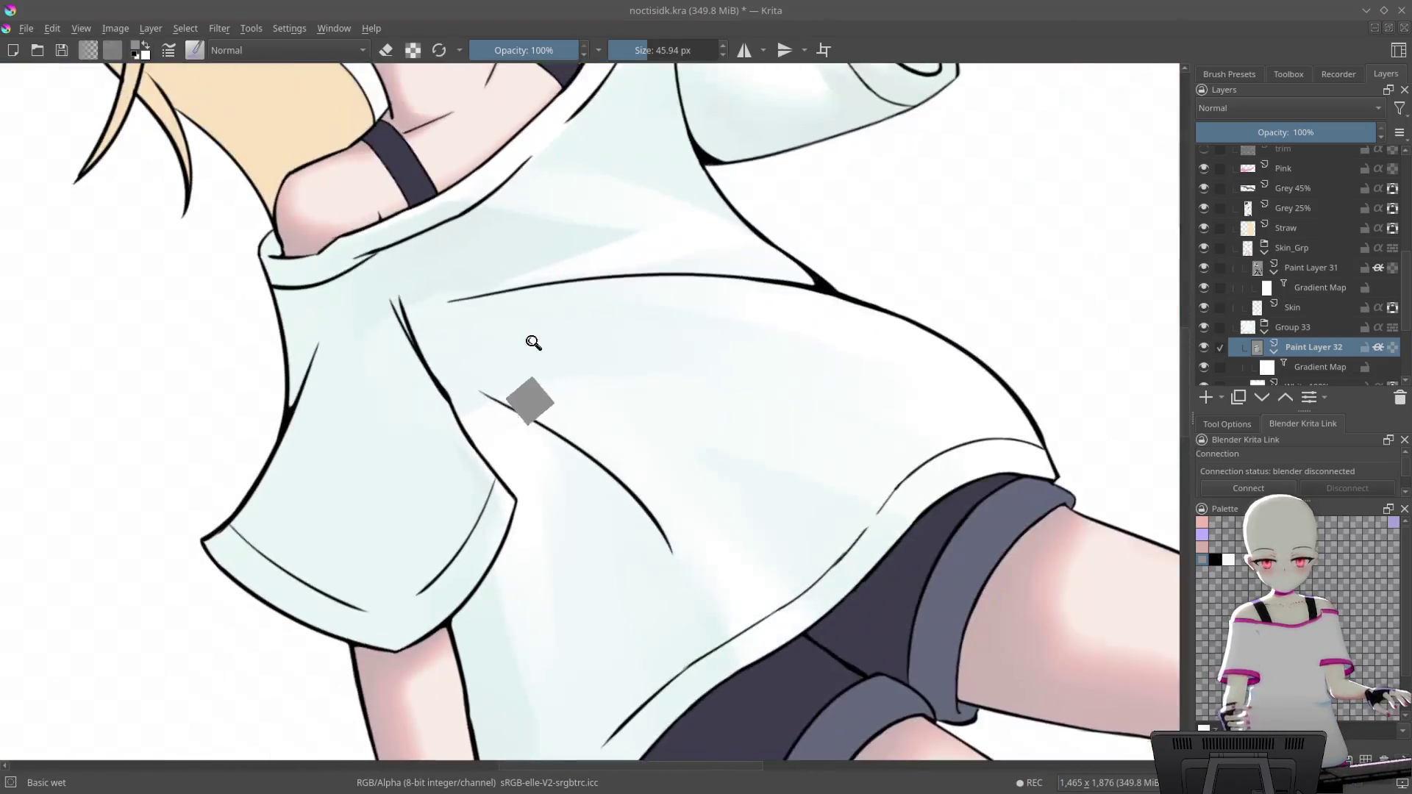
Paint broad white highlights across the shoulder, widening them toward the lower left
{"action": "scroll", "coordinate": [489, 353], "scroll_direction": "down", "scroll_amount": 1}
{"action": "scroll", "coordinate": [529, 514], "scroll_direction": "down", "scroll_amount": 2}
{"action": "mouse_move", "coordinate": [530, 513]}
{"action": "left_mouse_down"}
{"action": "mouse_move", "coordinate": [761, 503]}
{"action": "mouse_move", "coordinate": [817, 437]}
{"action": "mouse_move", "coordinate": [509, 621]}
{"action": "mouse_move", "coordinate": [508, 594]}
{"action": "left_mouse_up"}
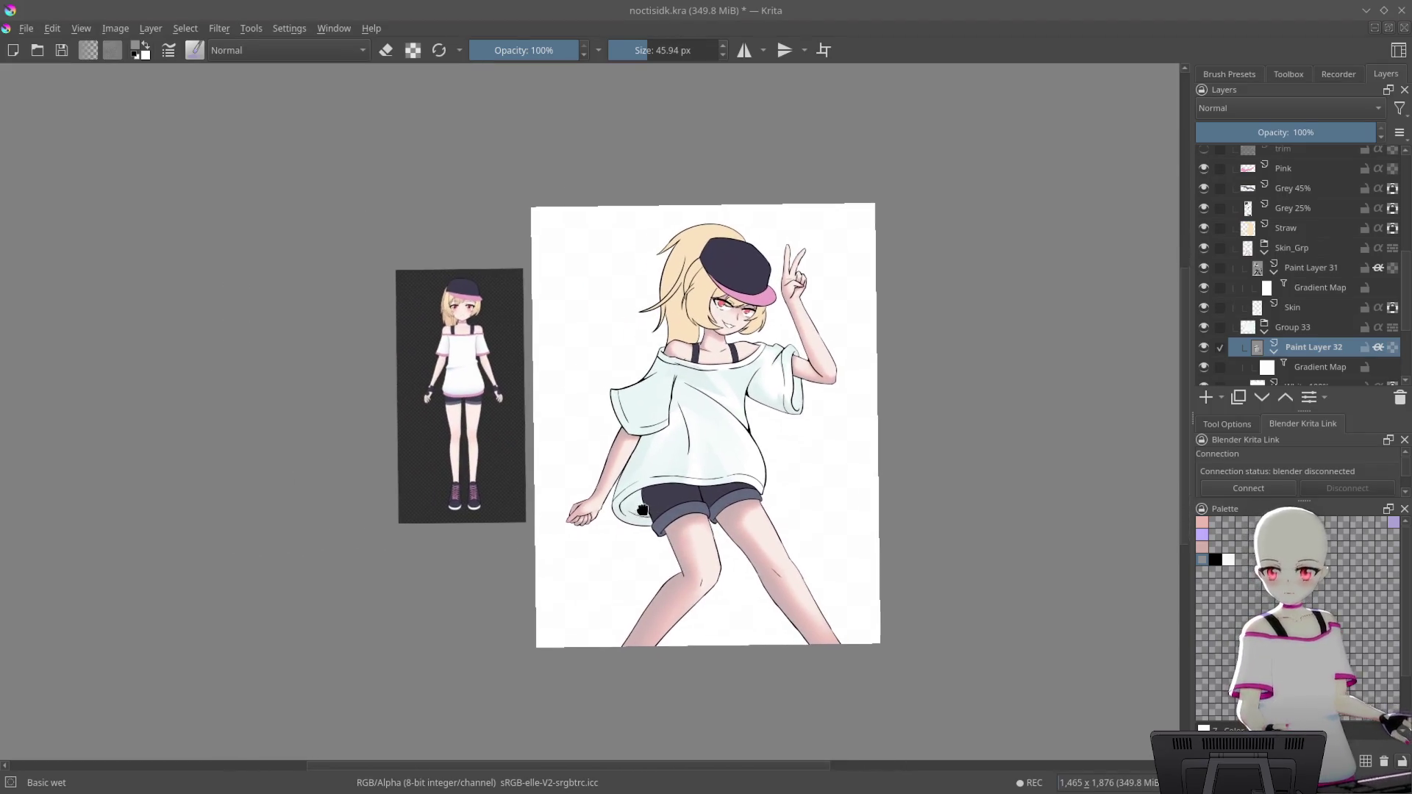
{"action": "scroll", "coordinate": [508, 594], "scroll_direction": "up", "scroll_amount": 2}
{"action": "scroll", "coordinate": [598, 315], "scroll_direction": "up", "scroll_amount": 3}
{"action": "scroll", "coordinate": [609, 315], "scroll_direction": "up", "scroll_amount": 2}
{"action": "scroll", "coordinate": [643, 306], "scroll_direction": "up", "scroll_amount": 2}
{"action": "scroll", "coordinate": [768, 303], "scroll_direction": "up", "scroll_amount": 3}
{"action": "scroll", "coordinate": [769, 303], "scroll_direction": "up", "scroll_amount": 2}
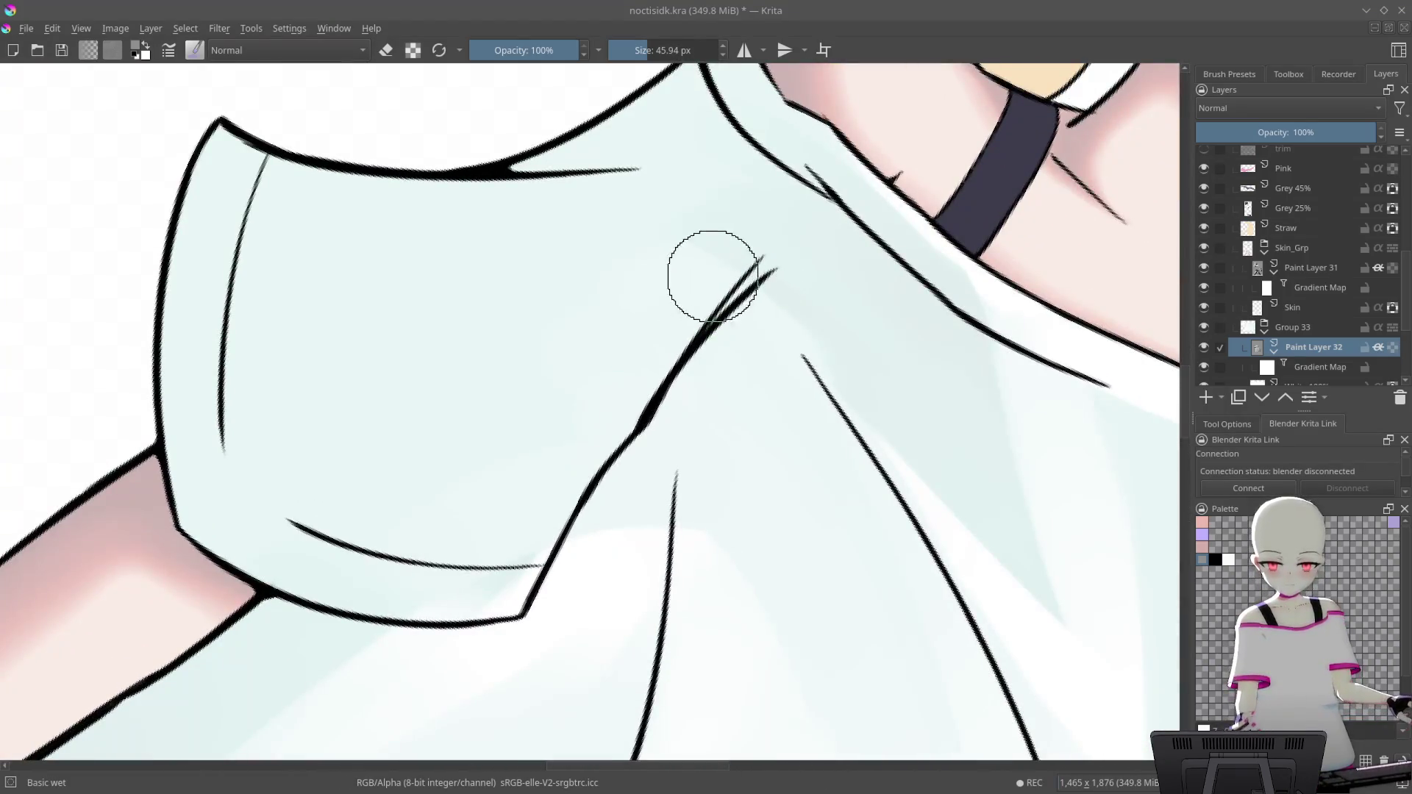
{"action": "left_click_drag", "start_coordinate": [745, 231], "coordinate": [456, 544]}
{"action": "left_click_drag", "start_coordinate": [646, 346], "coordinate": [511, 550]}
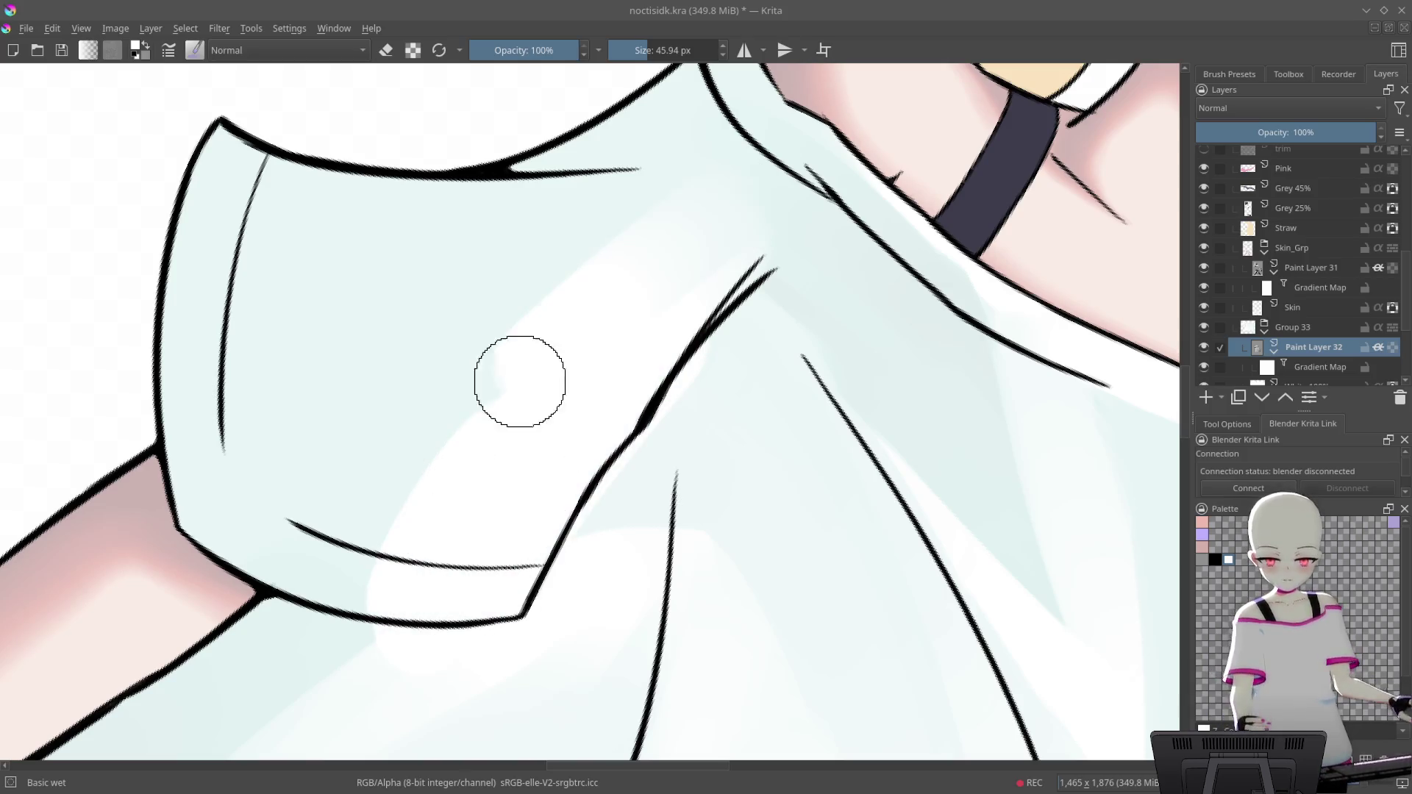
{"action": "left_click_drag", "start_coordinate": [574, 338], "coordinate": [346, 566]}
{"action": "left_click_drag", "start_coordinate": [789, 206], "coordinate": [697, 240]}
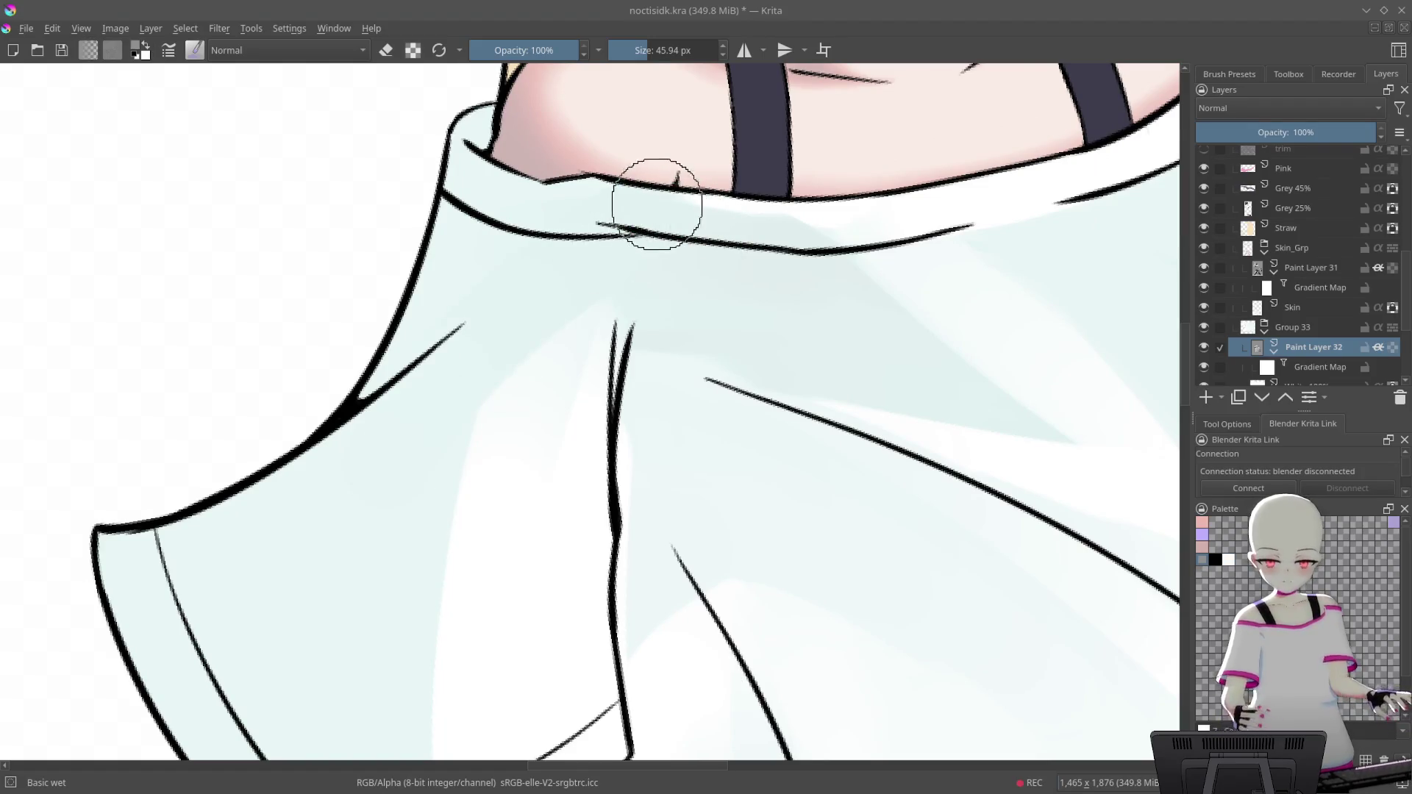
{"action": "left_click_drag", "start_coordinate": [559, 324], "coordinate": [411, 559]}
Save the current grey-blue as a new palette swatch and enlarge the brush to 61.30 px
{"action": "left_click_drag", "start_coordinate": [473, 457], "coordinate": [763, 197]}
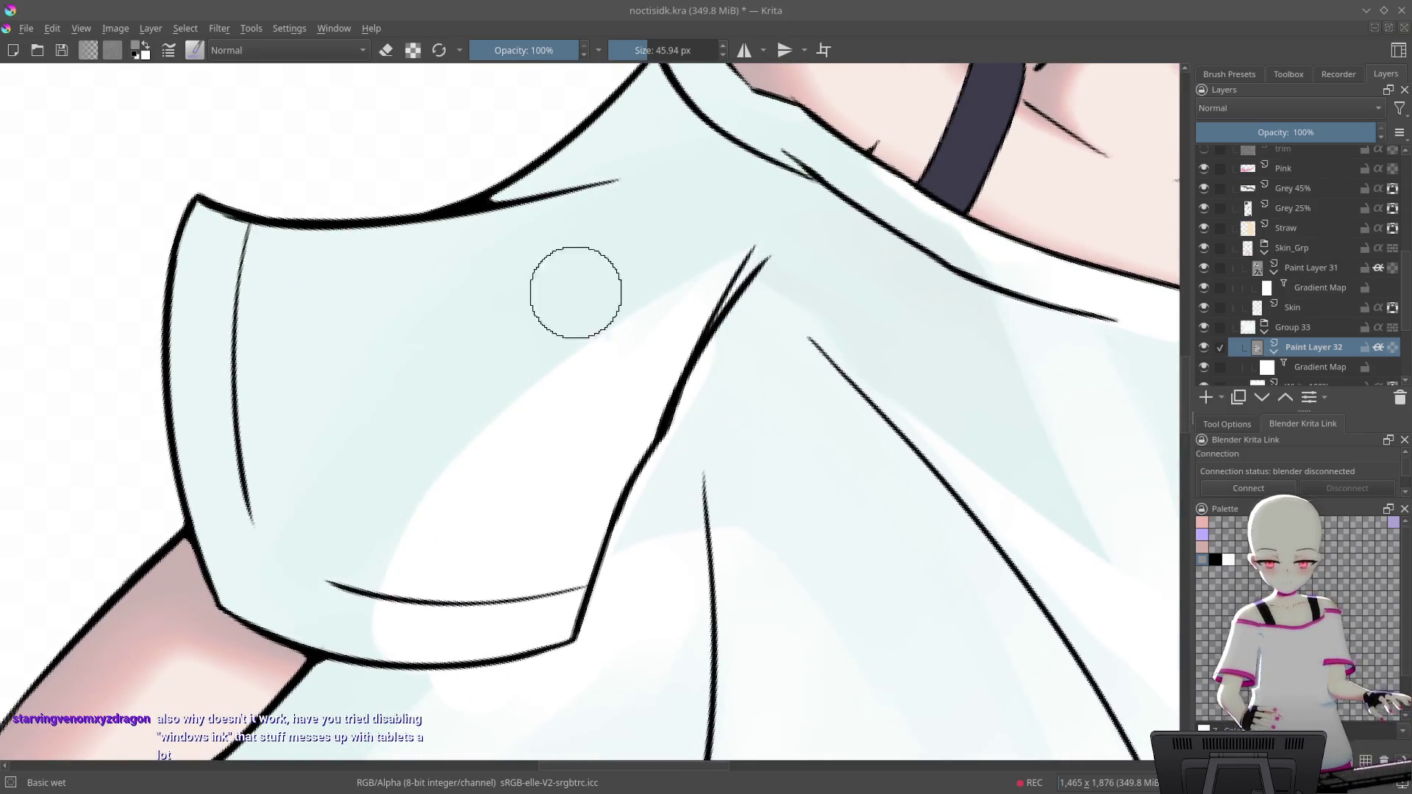
{"action": "mouse_move", "coordinate": [650, 245]}
{"action": "left_mouse_down"}
{"action": "mouse_move", "coordinate": [589, 148]}
{"action": "mouse_move", "coordinate": [914, 450]}
{"action": "left_mouse_up"}
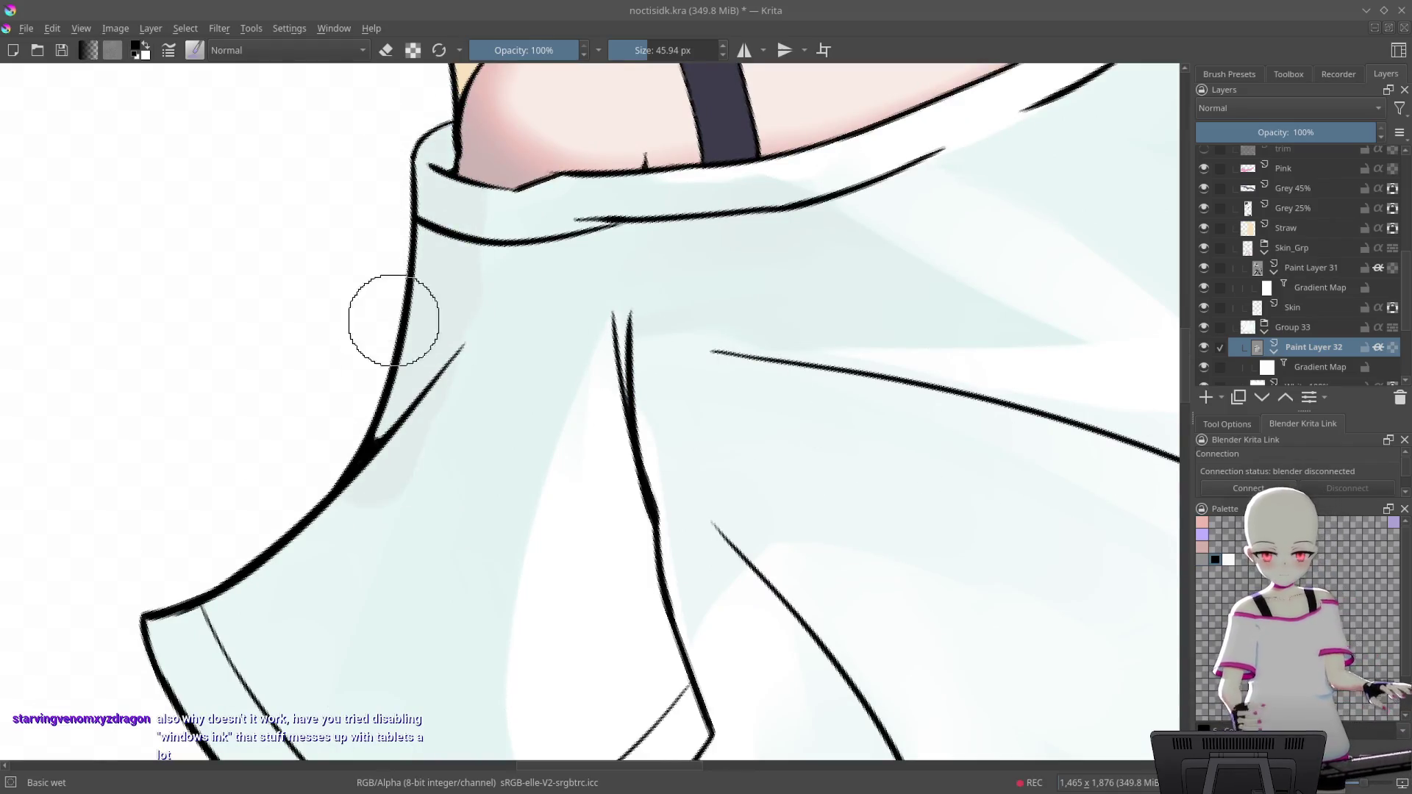
{"action": "mouse_move", "coordinate": [332, 514]}
{"action": "left_mouse_down"}
{"action": "mouse_move", "coordinate": [608, 199]}
{"action": "mouse_move", "coordinate": [456, 214]}
{"action": "left_mouse_up"}
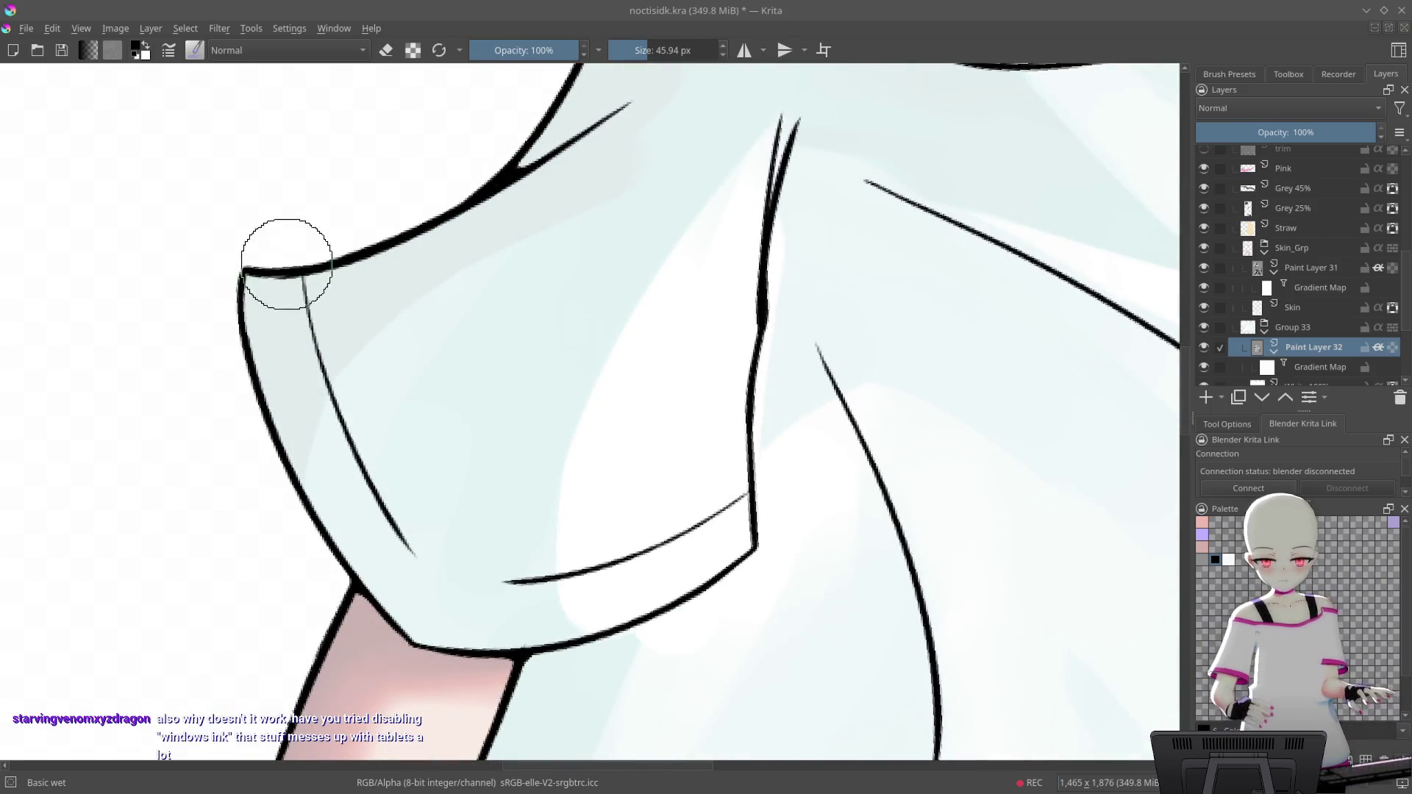
{"action": "mouse_move", "coordinate": [672, 409]}
{"action": "left_mouse_down"}
{"action": "mouse_move", "coordinate": [792, 514]}
{"action": "mouse_move", "coordinate": [798, 262]}
{"action": "mouse_move", "coordinate": [757, 296]}
{"action": "left_mouse_up"}
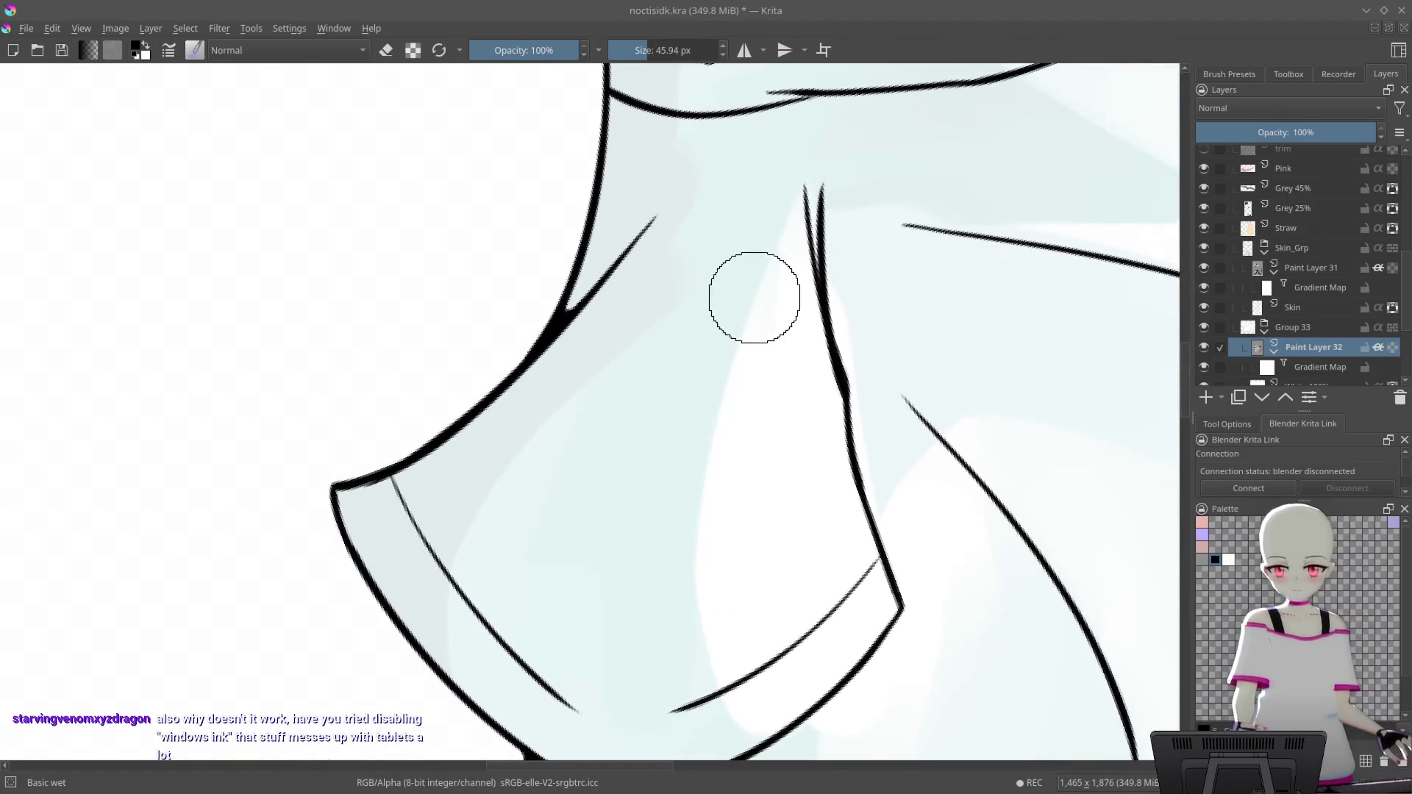
{"action": "left_click_drag", "start_coordinate": [772, 236], "coordinate": [679, 350]}
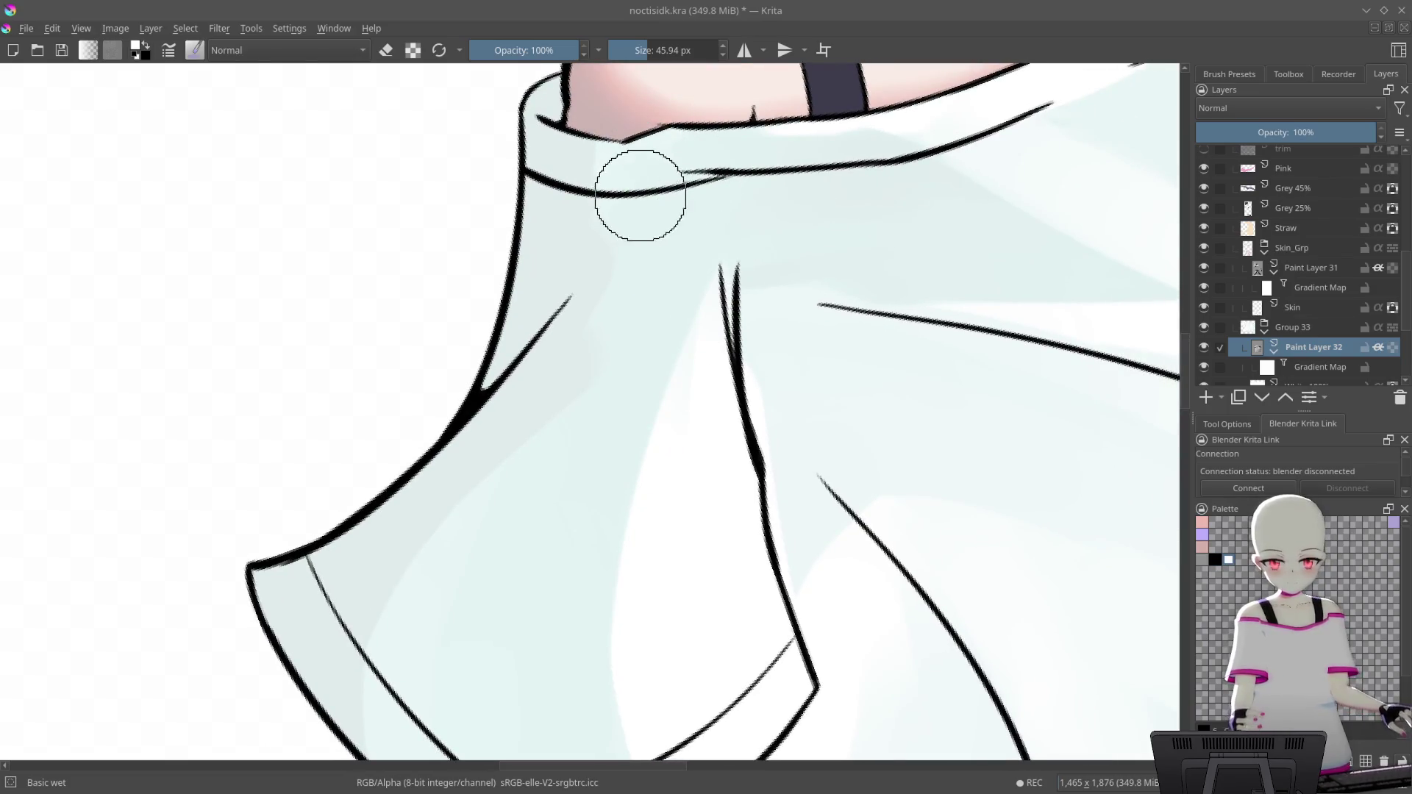
{"action": "left_click", "coordinate": [1201, 559]}
{"action": "key", "text": "bracketright"}
{"action": "key", "text": "bracketright"}
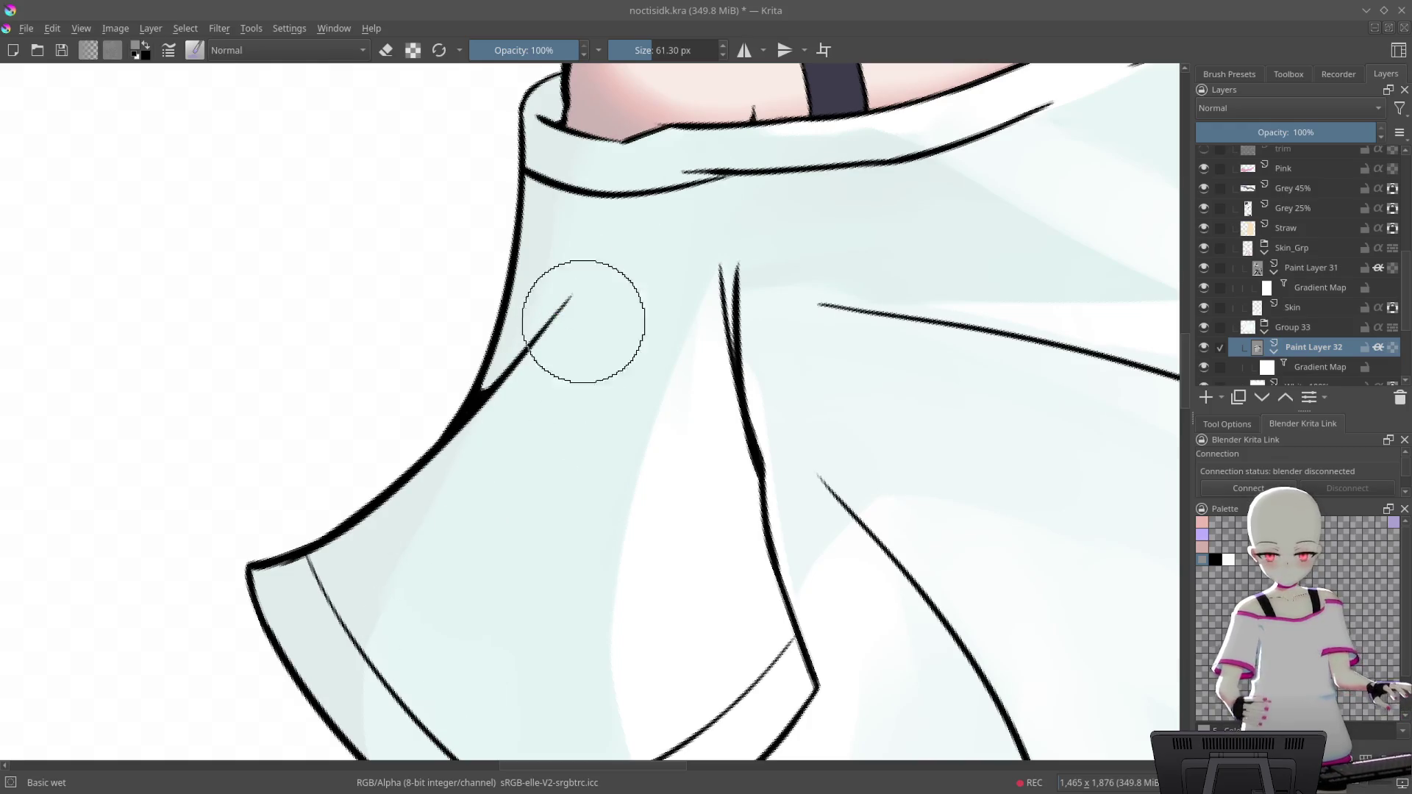
{"action": "key", "text": "minus"}
{"action": "key", "text": "minus"}
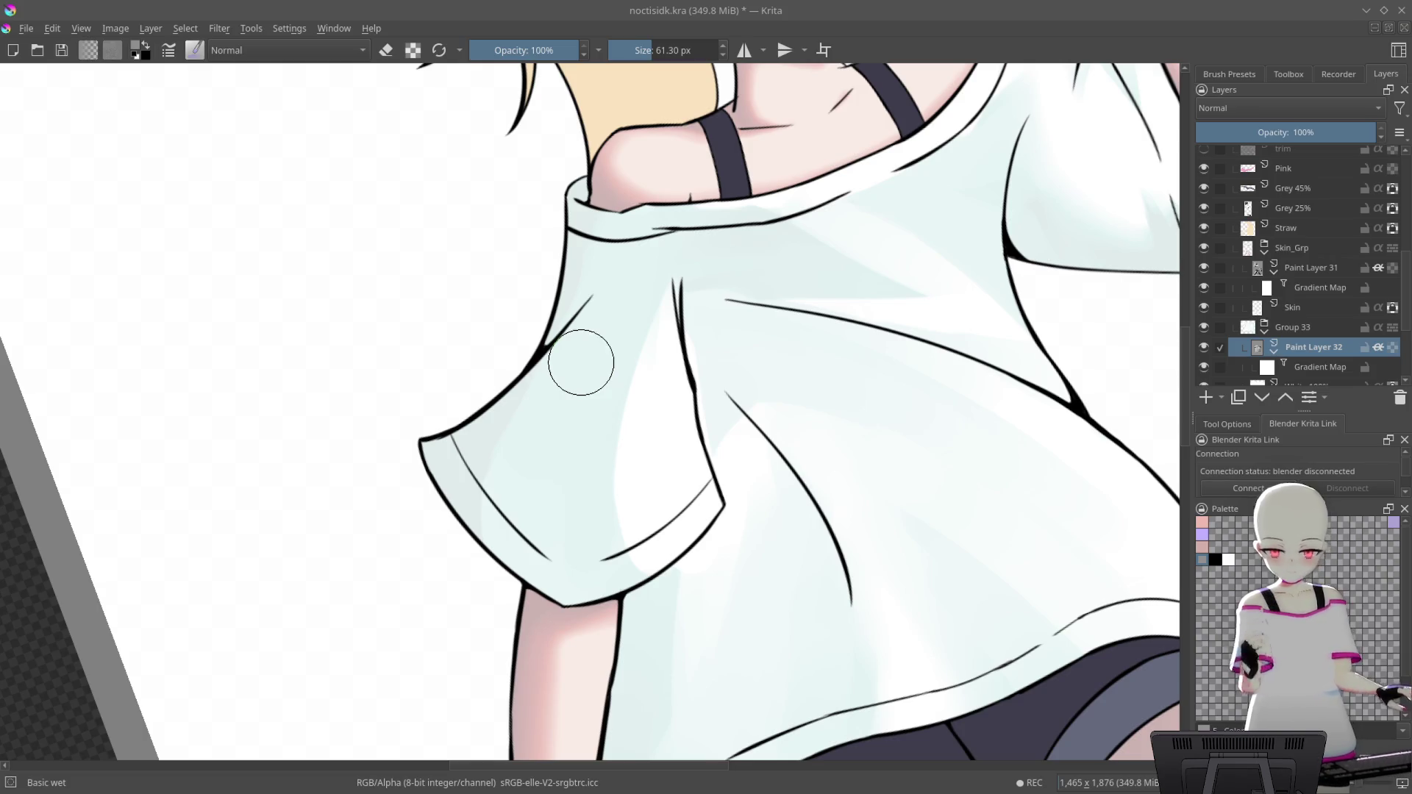
Zoom in close on the sleeve, pick white from the palette, and shrink the brush to 21.03 px
{"action": "scroll", "coordinate": [861, 432], "scroll_direction": "down", "scroll_amount": 1}
{"action": "scroll", "coordinate": [661, 367], "scroll_direction": "up", "scroll_amount": 1}
{"action": "scroll", "coordinate": [640, 246], "scroll_direction": "up", "scroll_amount": 2}
{"action": "scroll", "coordinate": [685, 171], "scroll_direction": "up", "scroll_amount": 1}
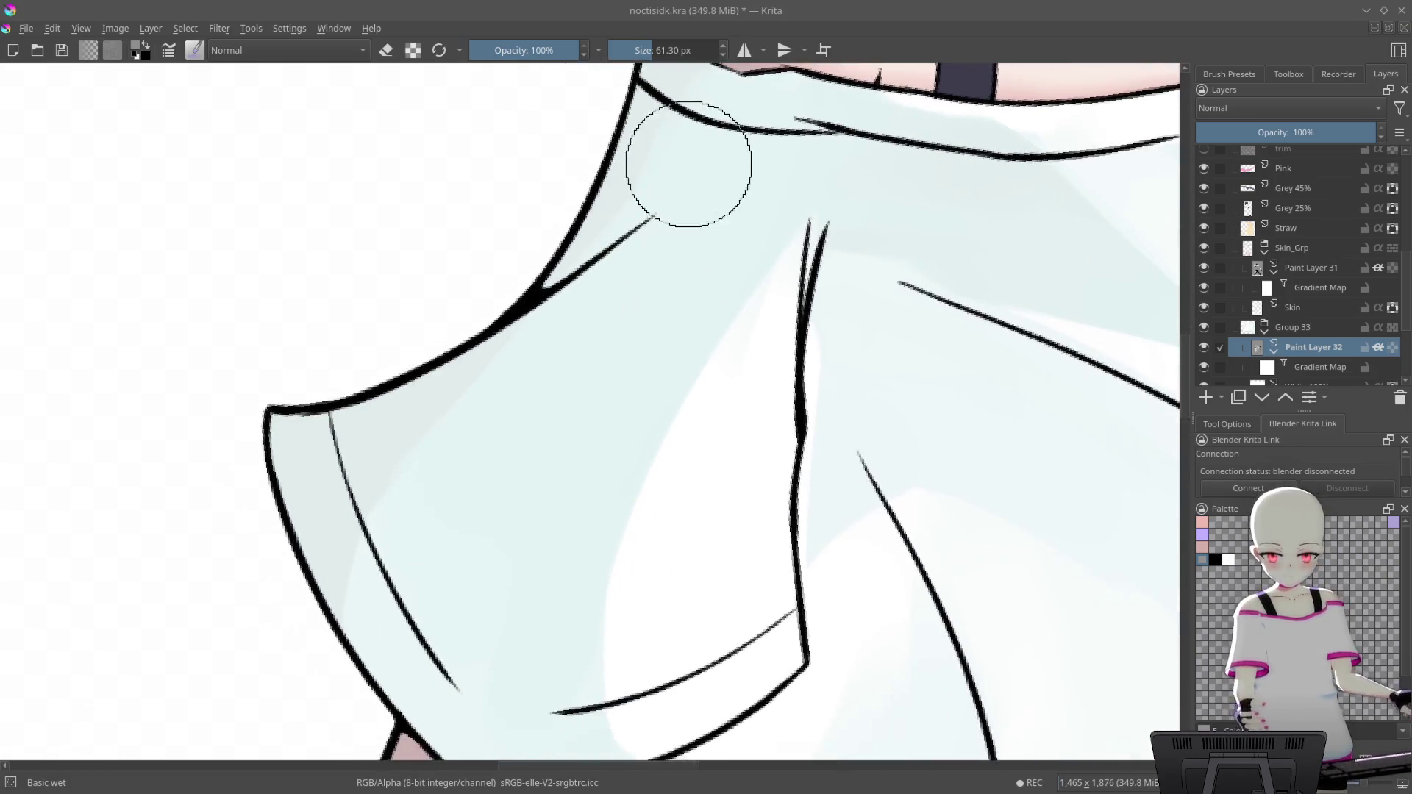
{"action": "left_click_drag", "start_coordinate": [685, 171], "coordinate": [744, 132]}
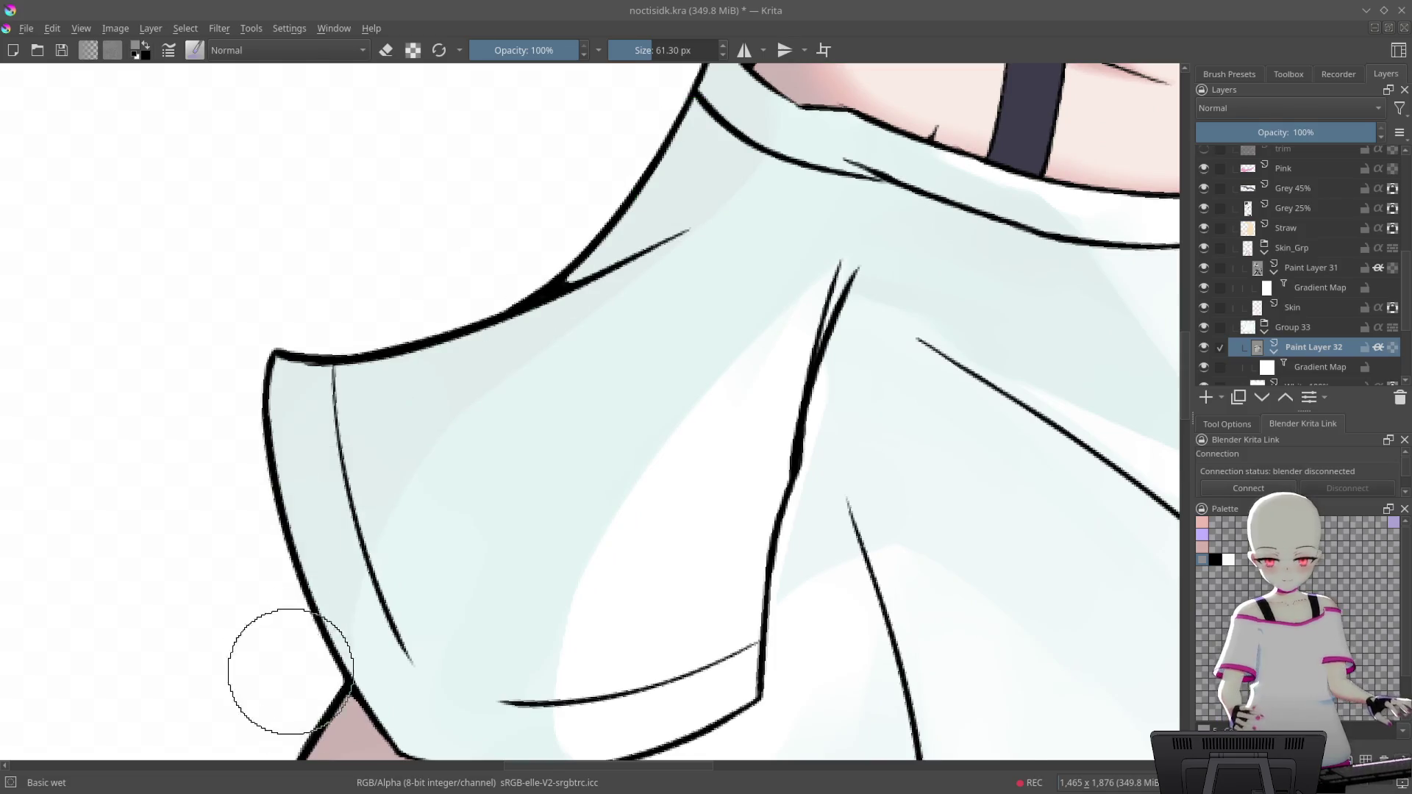
{"action": "scroll", "coordinate": [662, 295], "scroll_direction": "down", "scroll_amount": 5}
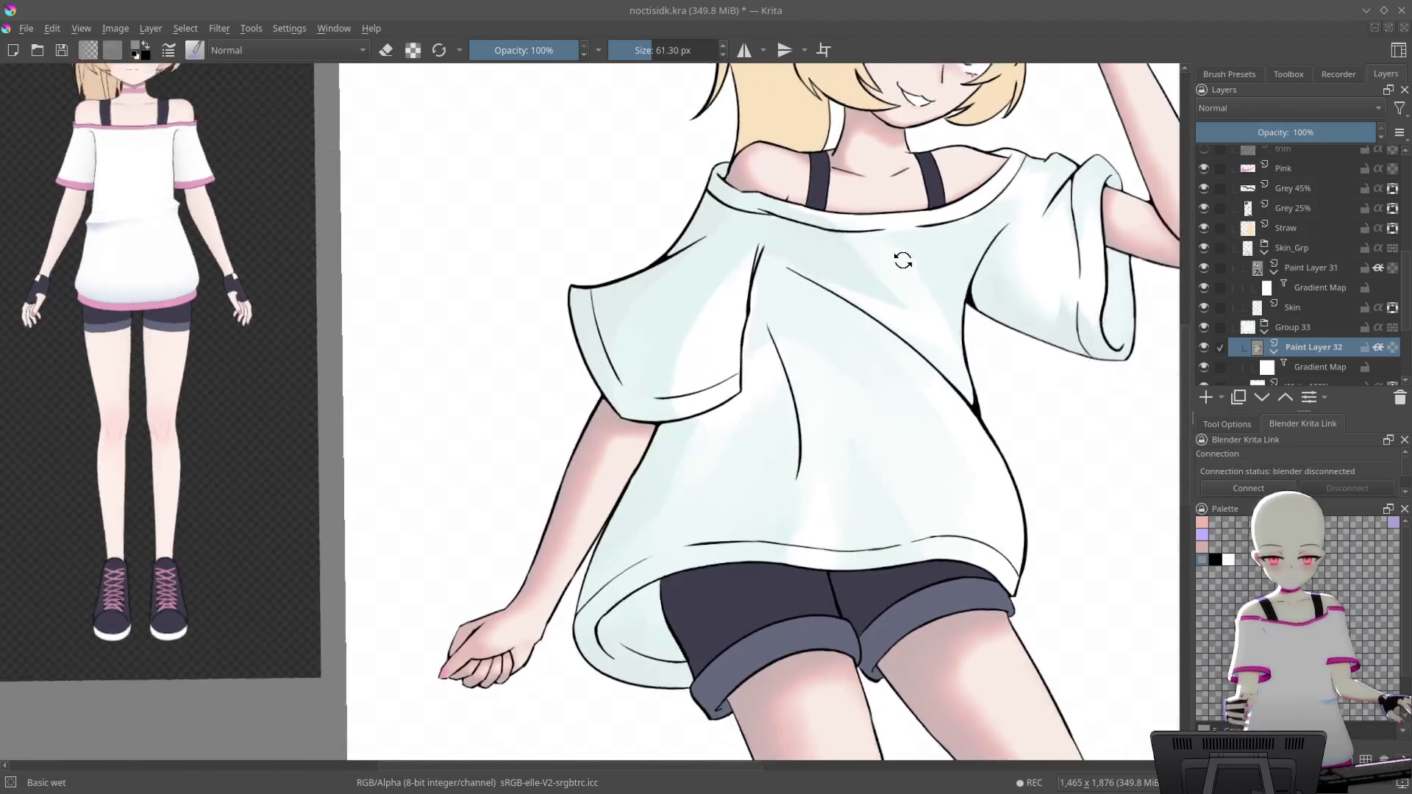
{"action": "left_click_drag", "start_coordinate": [900, 269], "coordinate": [813, 183]}
{"action": "scroll", "coordinate": [750, 164], "scroll_direction": "up", "scroll_amount": 5}
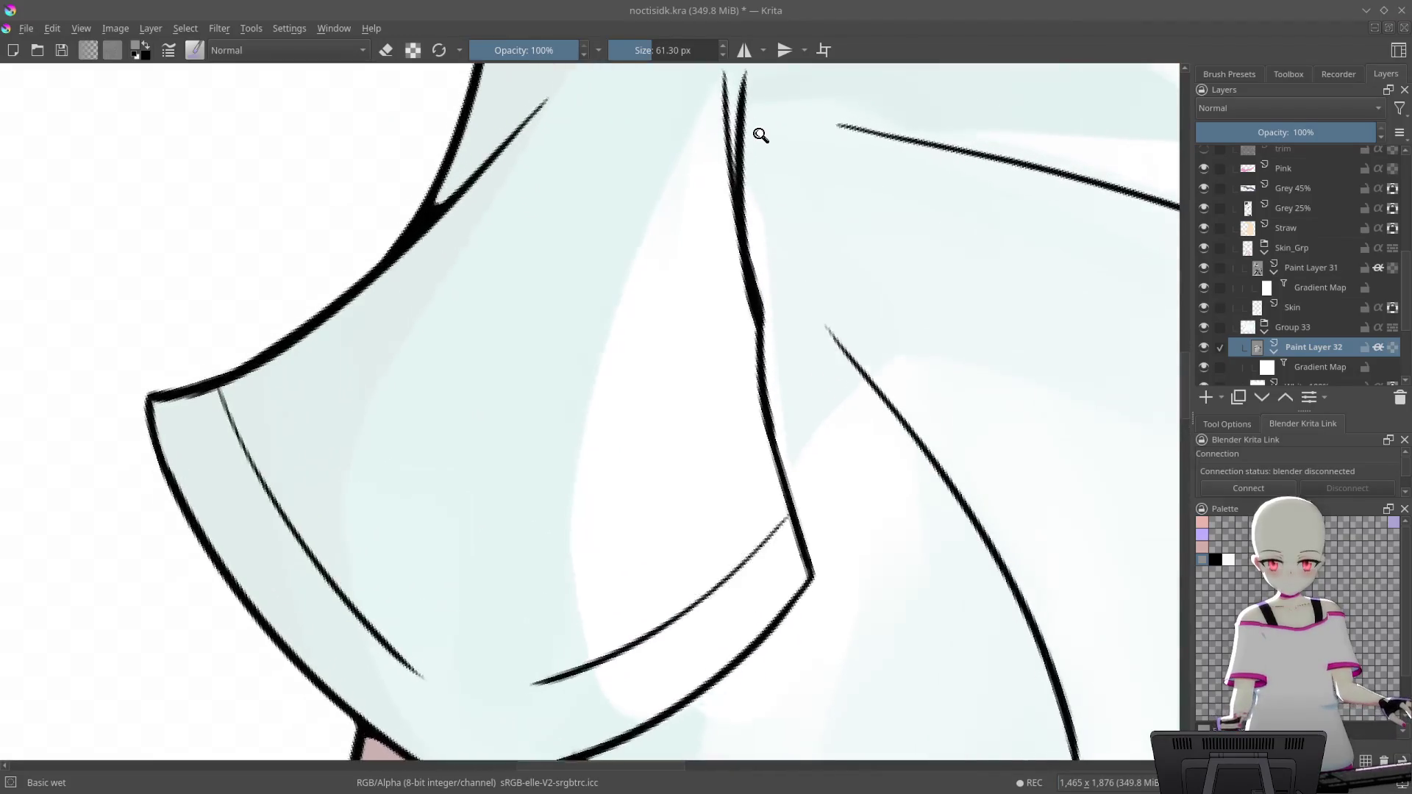
{"action": "scroll", "coordinate": [760, 136], "scroll_direction": "up", "scroll_amount": 1}
{"action": "left_click", "coordinate": [1228, 560]}
{"action": "left_click_drag", "start_coordinate": [726, 309], "coordinate": [702, 287], "text": "shift"}
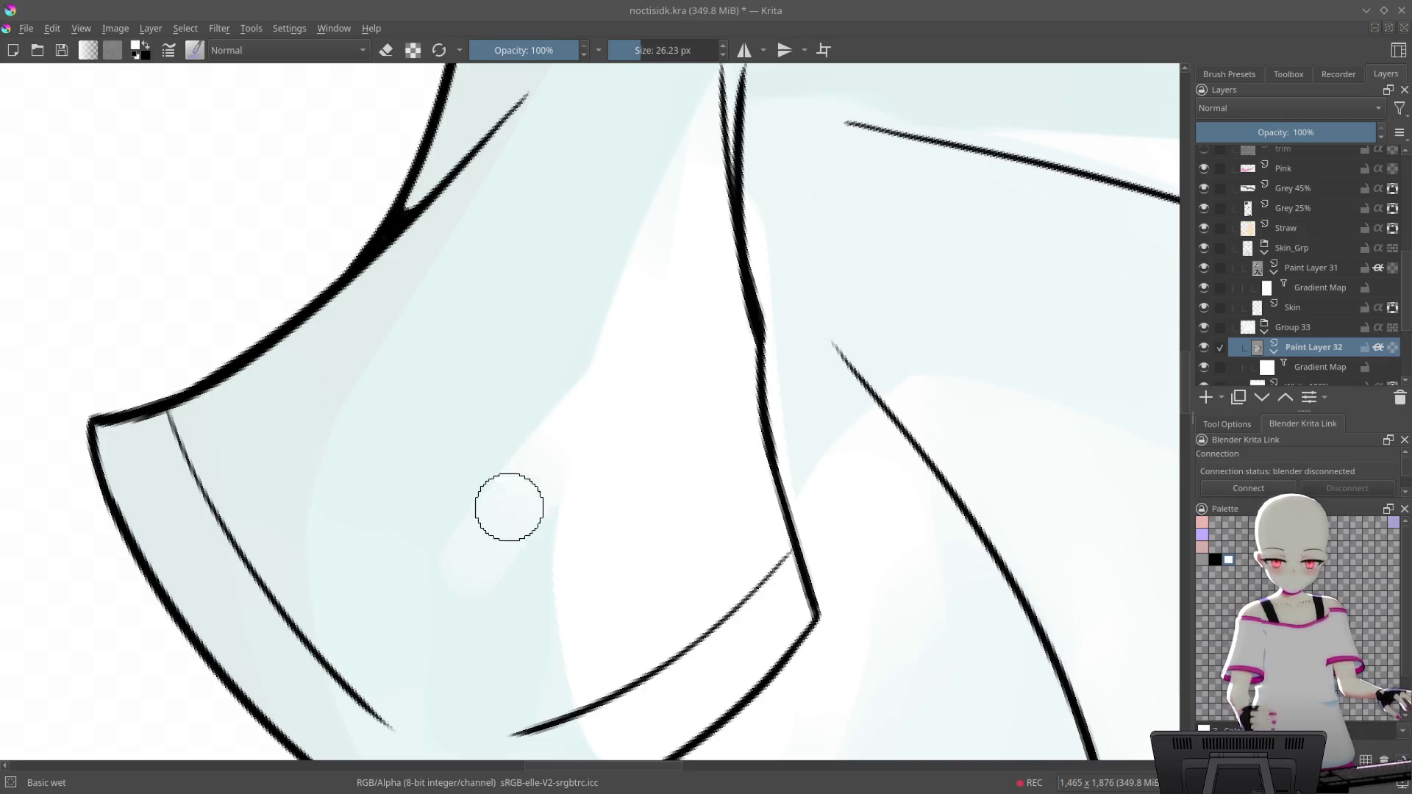
{"action": "scroll", "coordinate": [658, 316], "scroll_direction": "up", "scroll_amount": 2}
{"action": "left_click_drag", "start_coordinate": [672, 299], "coordinate": [650, 299], "text": "shift"}
Undo the last white stroke on the sleeve hem and swap the painting colour to black and back to white
{"action": "left_click_drag", "start_coordinate": [631, 362], "coordinate": [763, 217]}
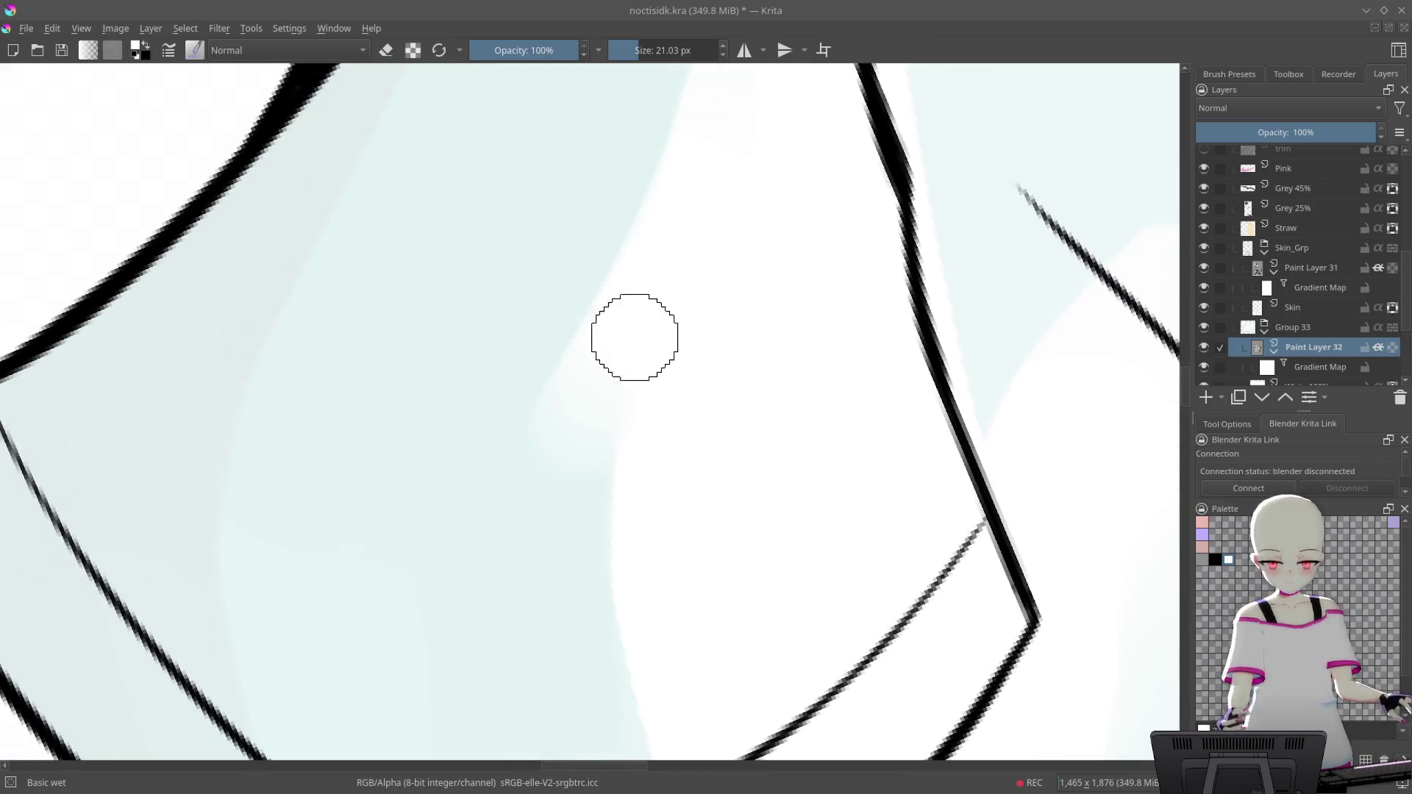
{"action": "mouse_move", "coordinate": [706, 140]}
{"action": "left_mouse_down"}
{"action": "mouse_move", "coordinate": [796, 200]}
{"action": "mouse_move", "coordinate": [708, 409]}
{"action": "left_mouse_up"}
{"action": "key", "text": "ctrl+z"}
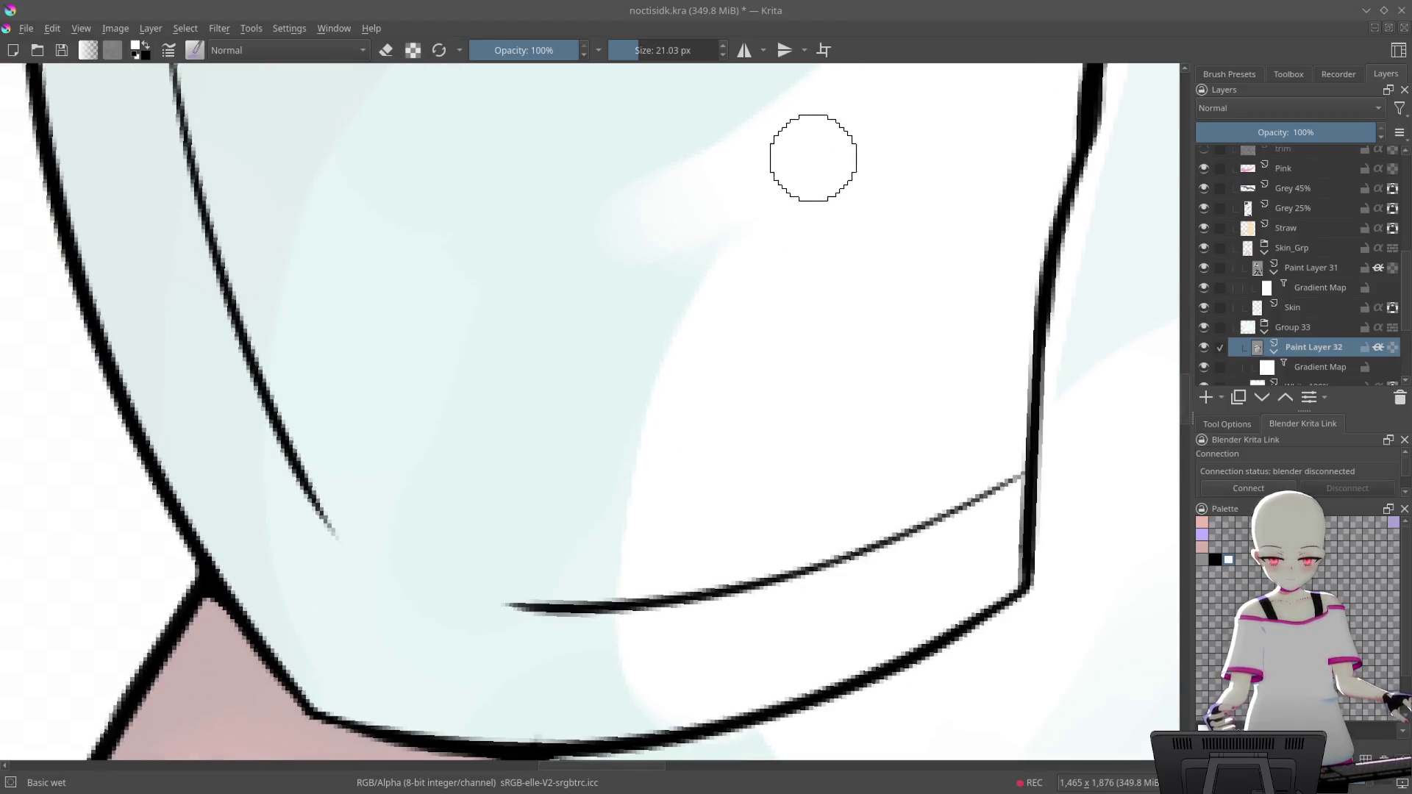
{"action": "left_click_drag", "start_coordinate": [808, 240], "coordinate": [854, 145]}
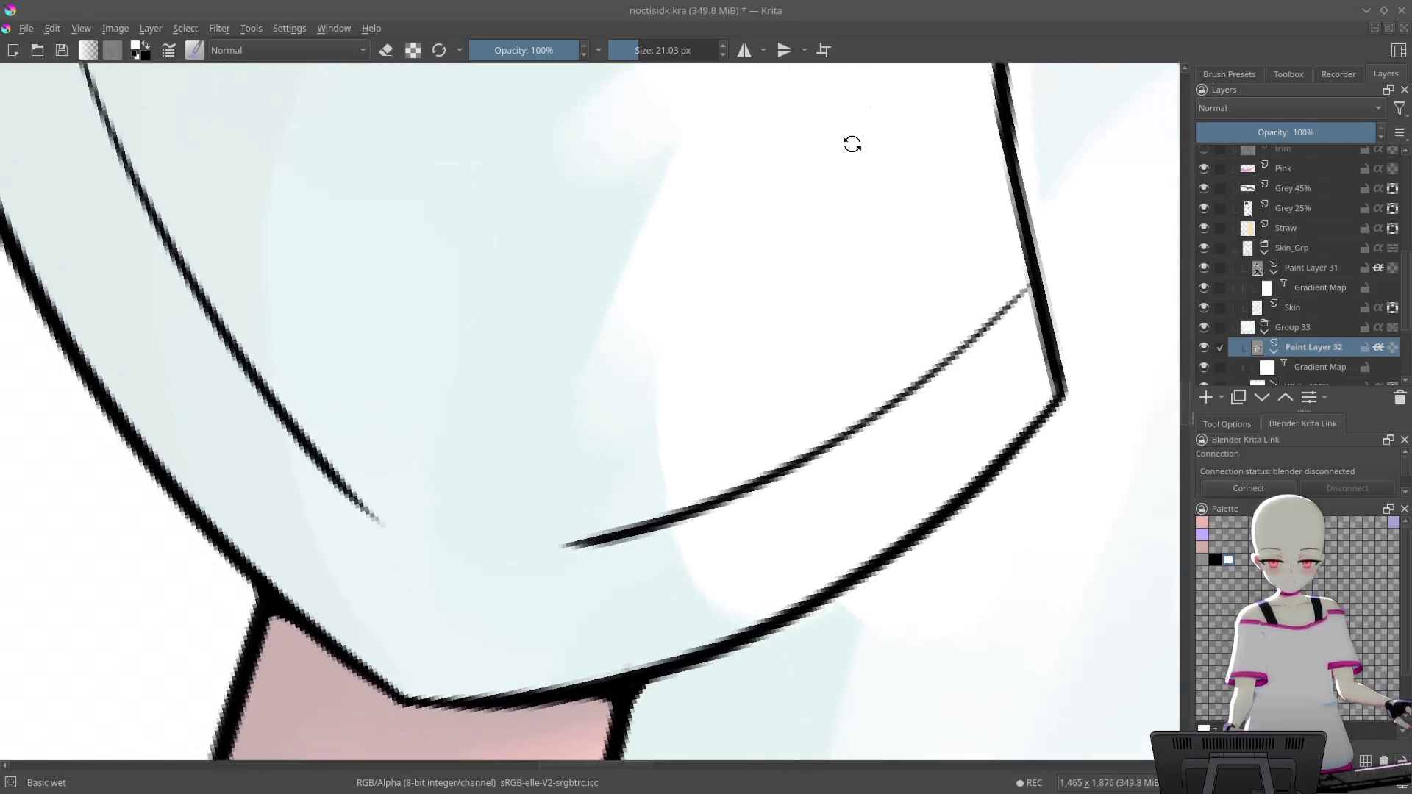
{"action": "key", "text": "x"}
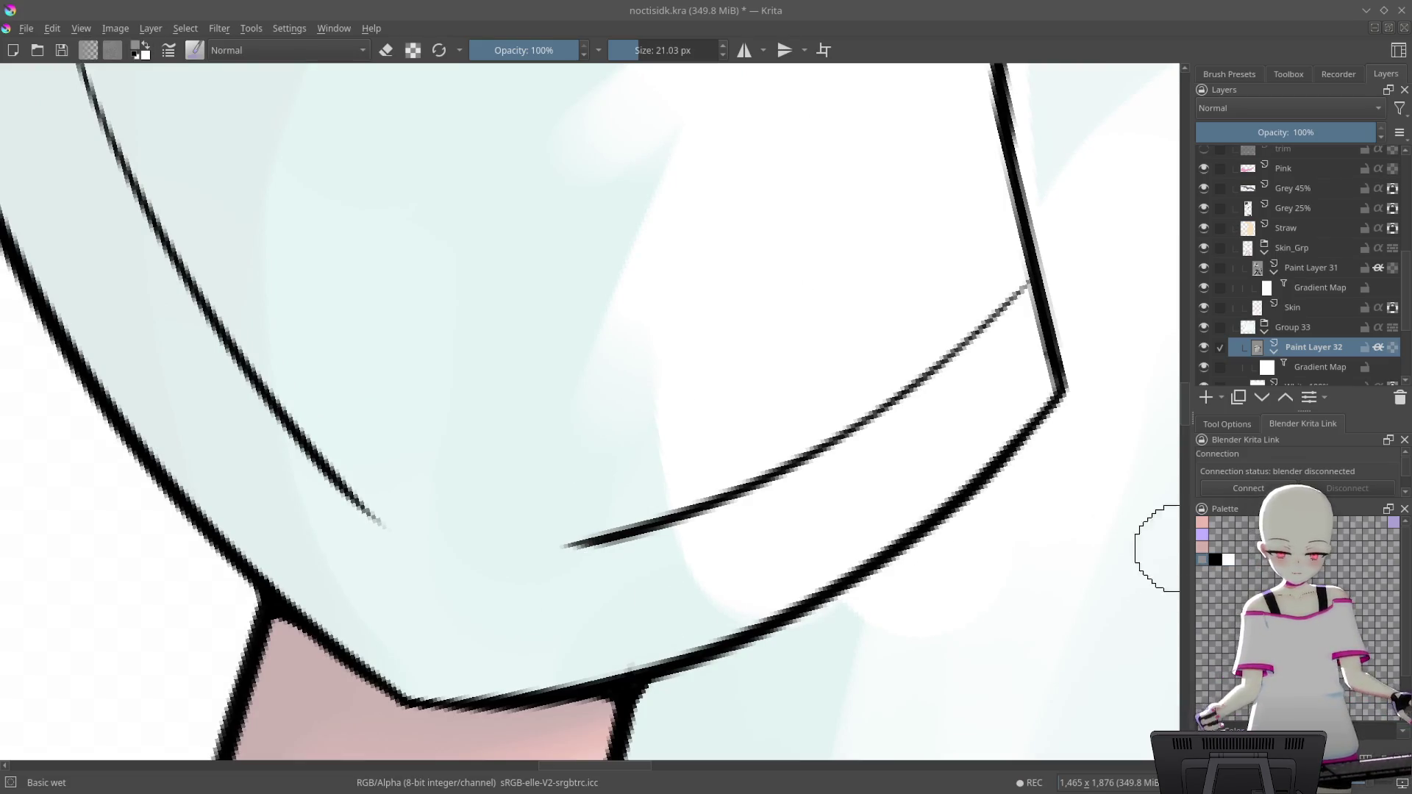
{"action": "mouse_move", "coordinate": [847, 211]}
{"action": "left_mouse_down"}
{"action": "mouse_move", "coordinate": [852, 292]}
{"action": "mouse_move", "coordinate": [870, 217]}
{"action": "mouse_move", "coordinate": [784, 309]}
{"action": "left_mouse_up"}
{"action": "key", "text": "x"}
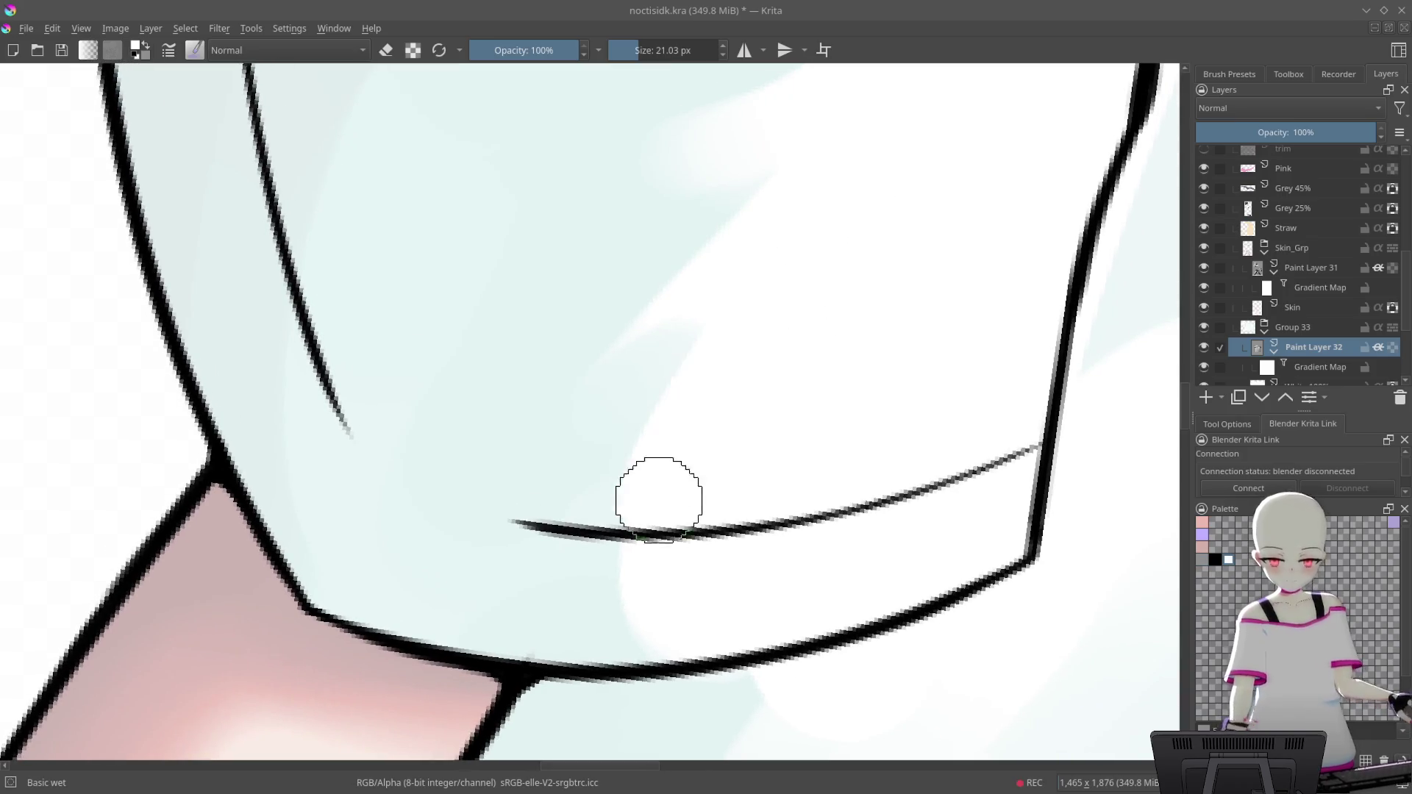
{"action": "scroll", "coordinate": [765, 400], "scroll_direction": "down", "scroll_amount": 3}
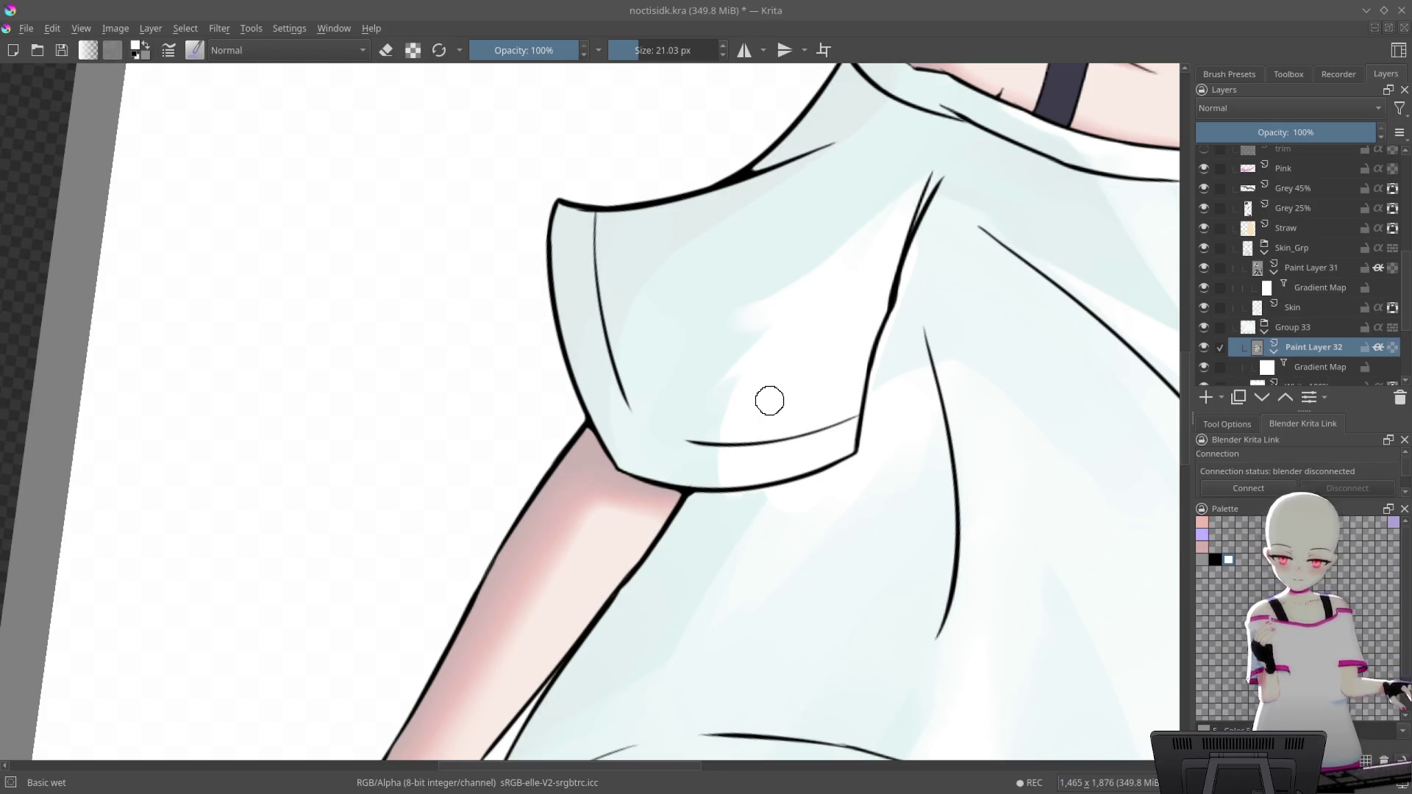
{"action": "left_click_drag", "start_coordinate": [769, 401], "coordinate": [820, 546]}
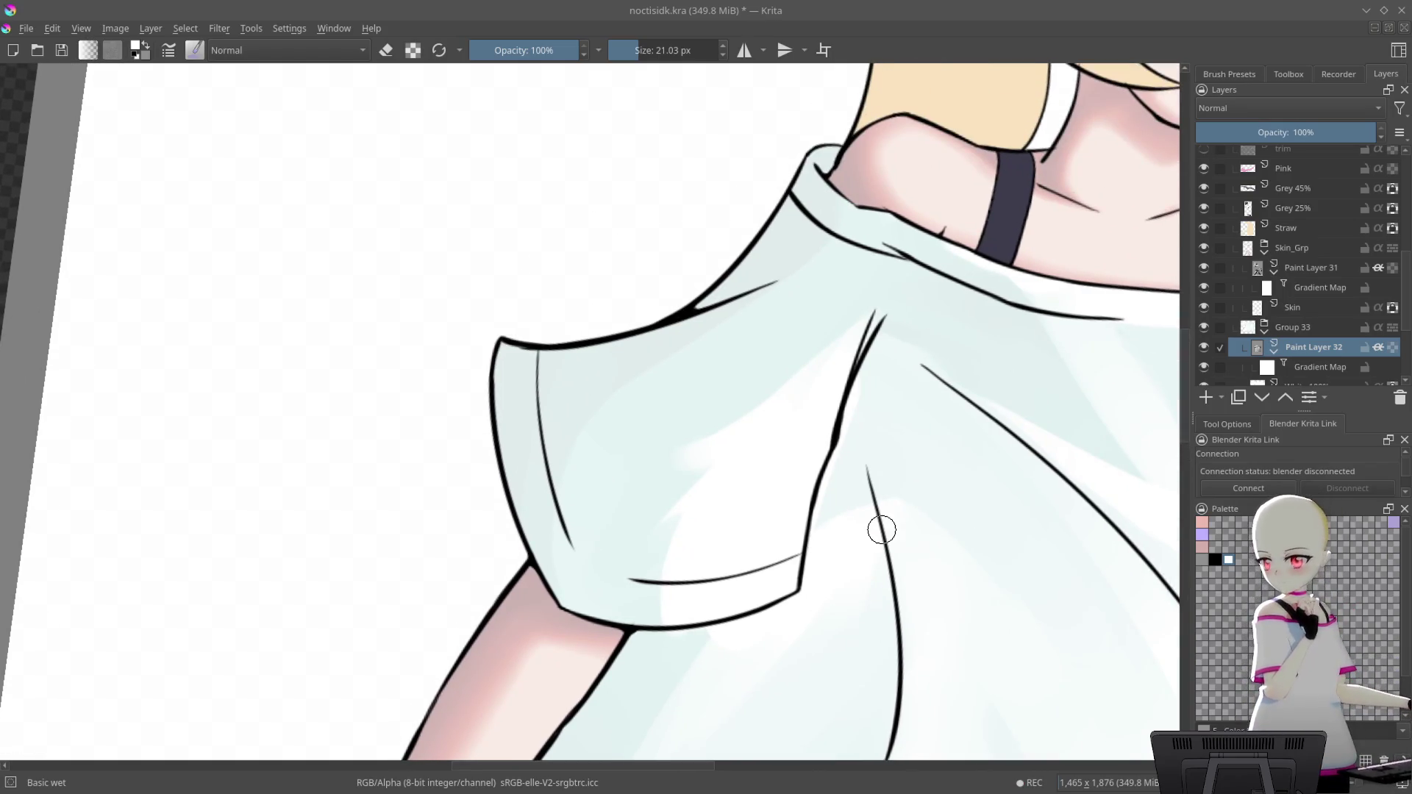
{"action": "left_click_drag", "start_coordinate": [962, 427], "coordinate": [925, 223]}
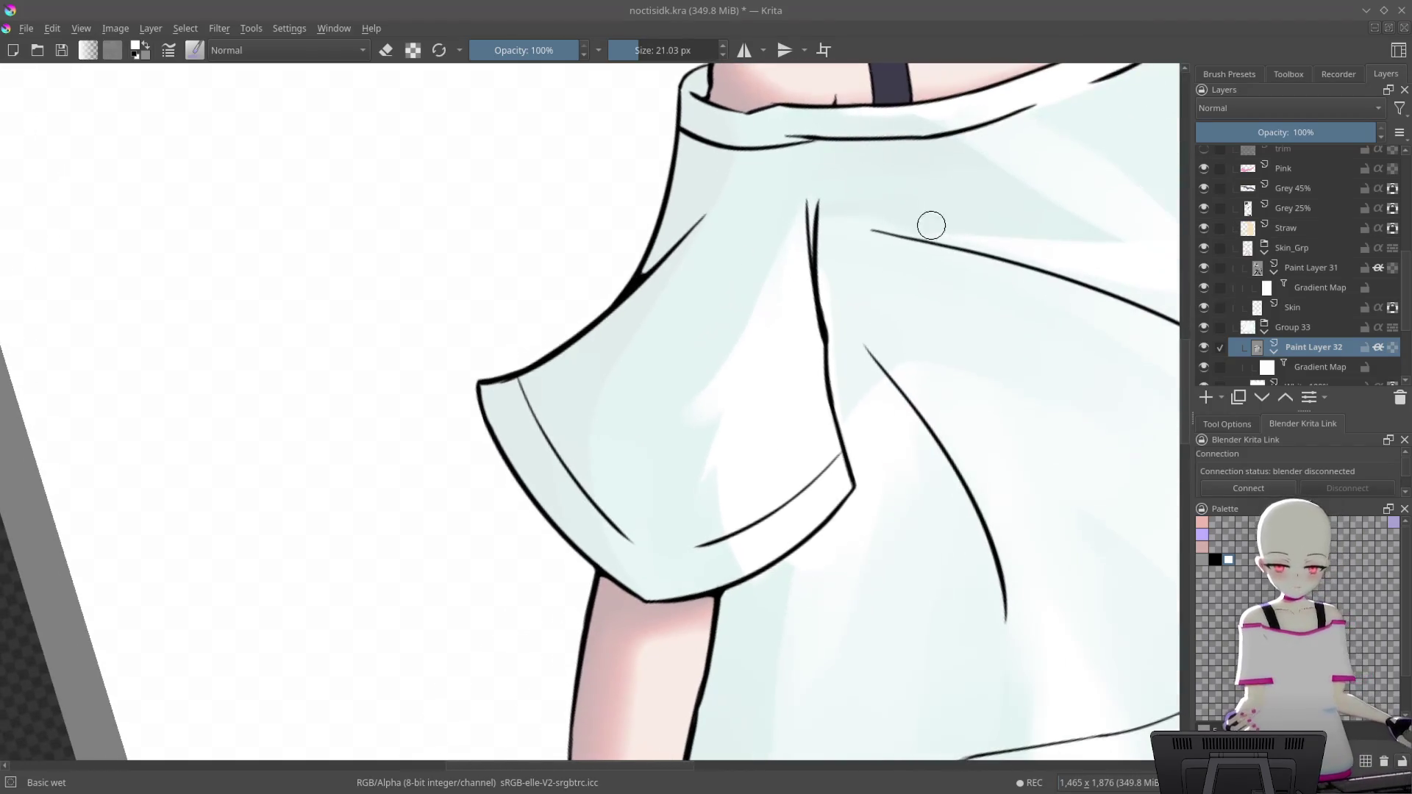
{"action": "left_click_drag", "start_coordinate": [776, 495], "coordinate": [852, 399]}
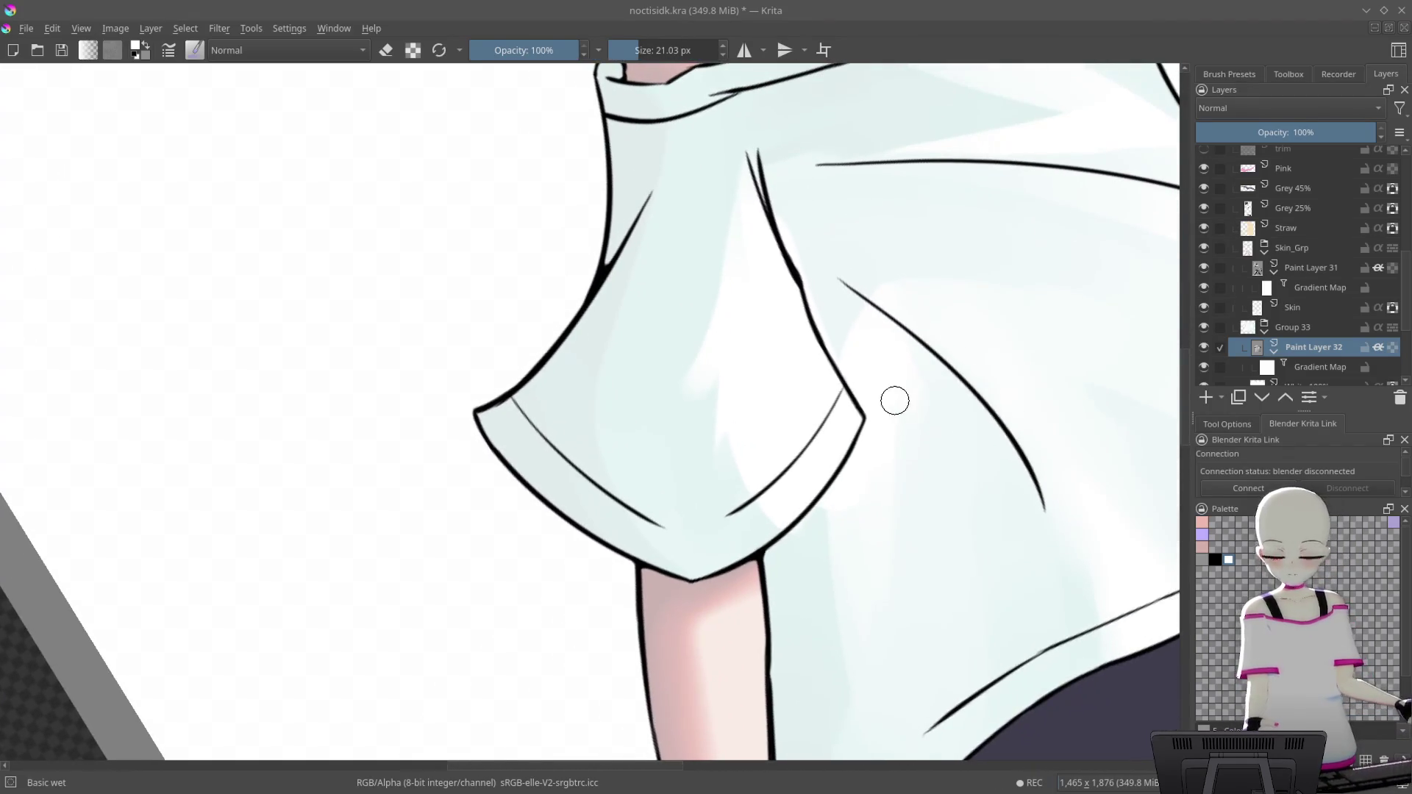
{"action": "scroll", "coordinate": [760, 302], "scroll_direction": "up", "scroll_amount": 2}
{"action": "scroll", "coordinate": [756, 253], "scroll_direction": "up", "scroll_amount": 2}
{"action": "scroll", "coordinate": [757, 256], "scroll_direction": "up", "scroll_amount": 2}
{"action": "scroll", "coordinate": [757, 256], "scroll_direction": "up", "scroll_amount": 1}
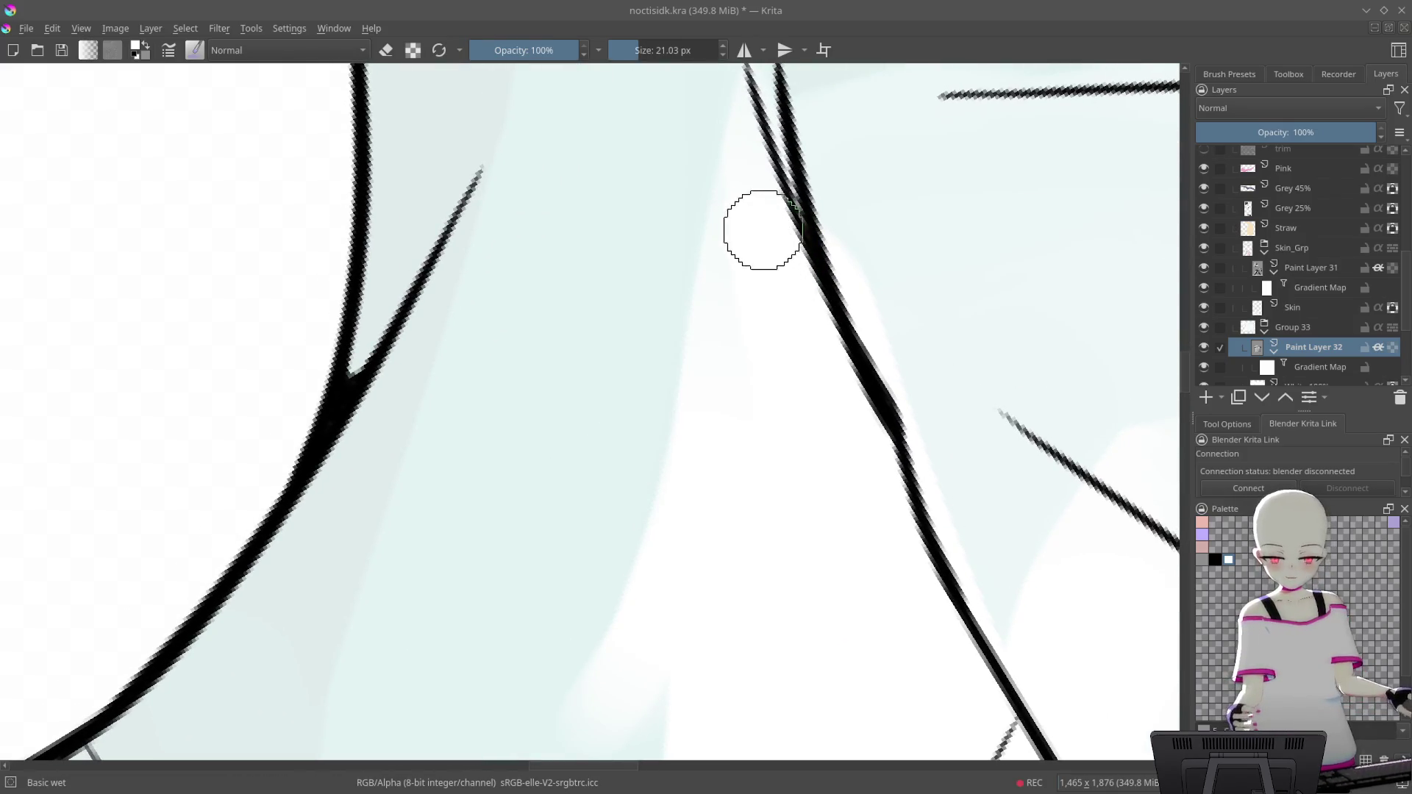
{"action": "mouse_move", "coordinate": [775, 301]}
{"action": "left_mouse_down"}
{"action": "mouse_move", "coordinate": [746, 205]}
{"action": "mouse_move", "coordinate": [337, 473]}
{"action": "mouse_move", "coordinate": [778, 369]}
{"action": "mouse_move", "coordinate": [702, 261]}
{"action": "mouse_move", "coordinate": [736, 355]}
{"action": "left_mouse_up"}
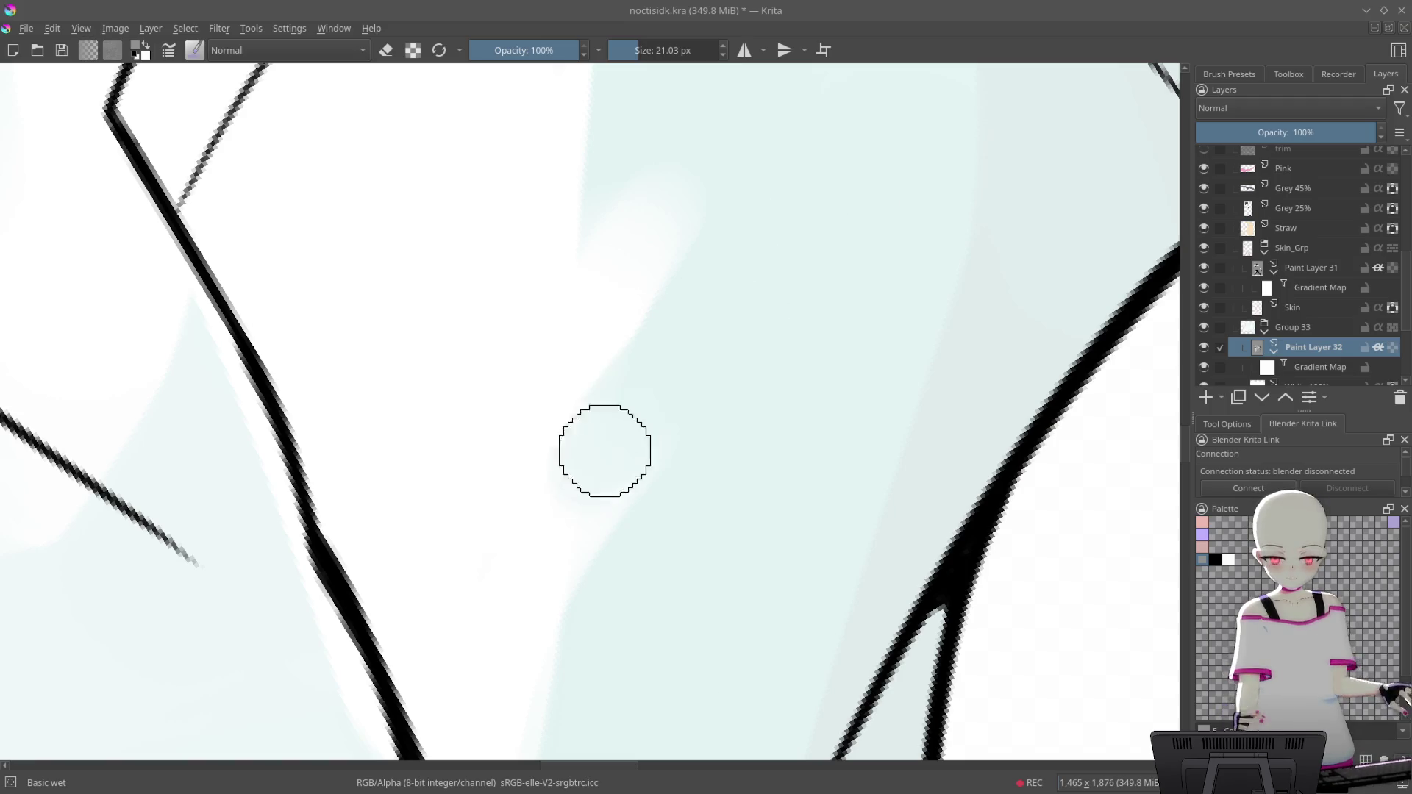
{"action": "left_click_drag", "start_coordinate": [847, 289], "coordinate": [873, 236]}
{"action": "left_click_drag", "start_coordinate": [644, 275], "coordinate": [721, 240]}
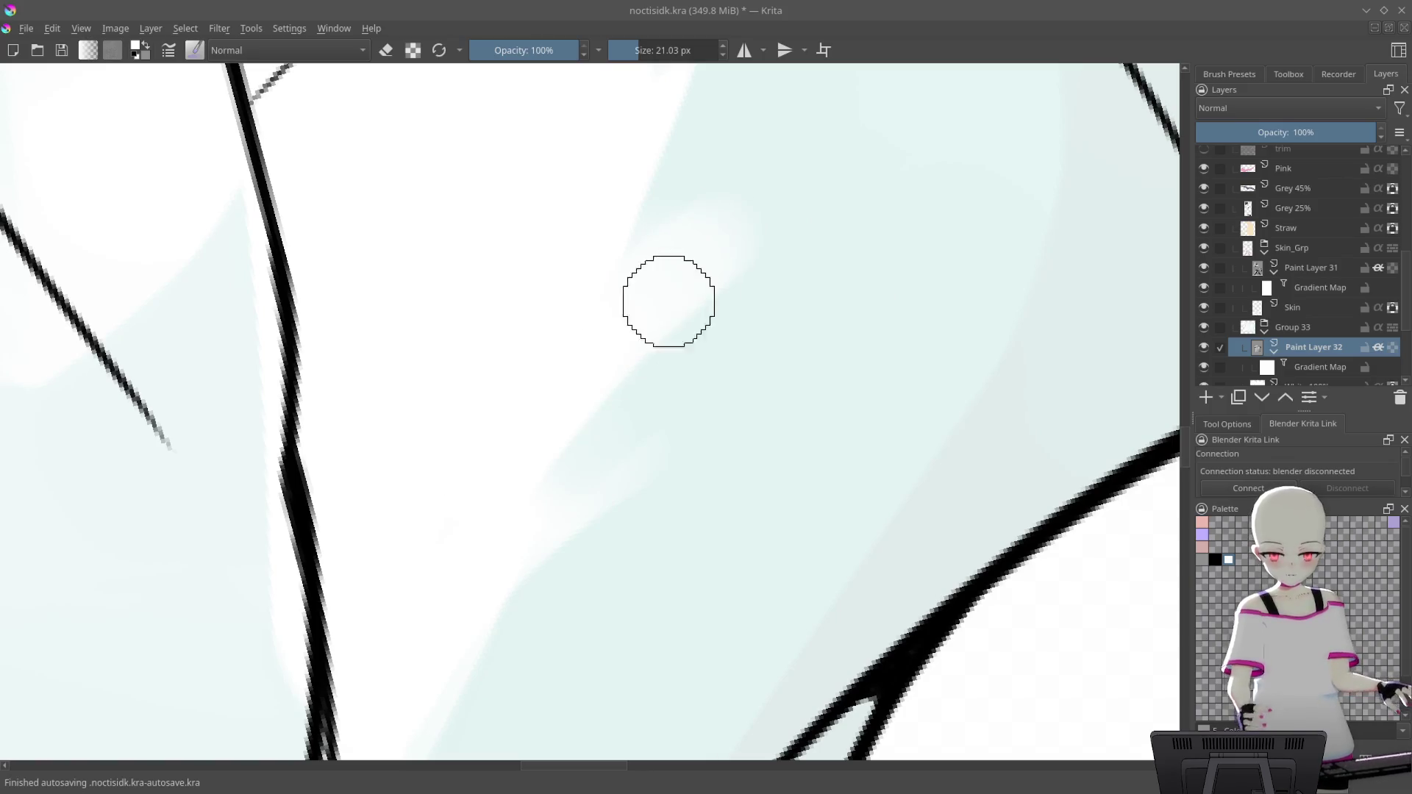
{"action": "mouse_move", "coordinate": [488, 498]}
{"action": "left_mouse_down"}
{"action": "mouse_move", "coordinate": [984, 291]}
{"action": "mouse_move", "coordinate": [353, 375]}
{"action": "mouse_move", "coordinate": [731, 397]}
{"action": "mouse_move", "coordinate": [762, 522]}
{"action": "left_mouse_up"}
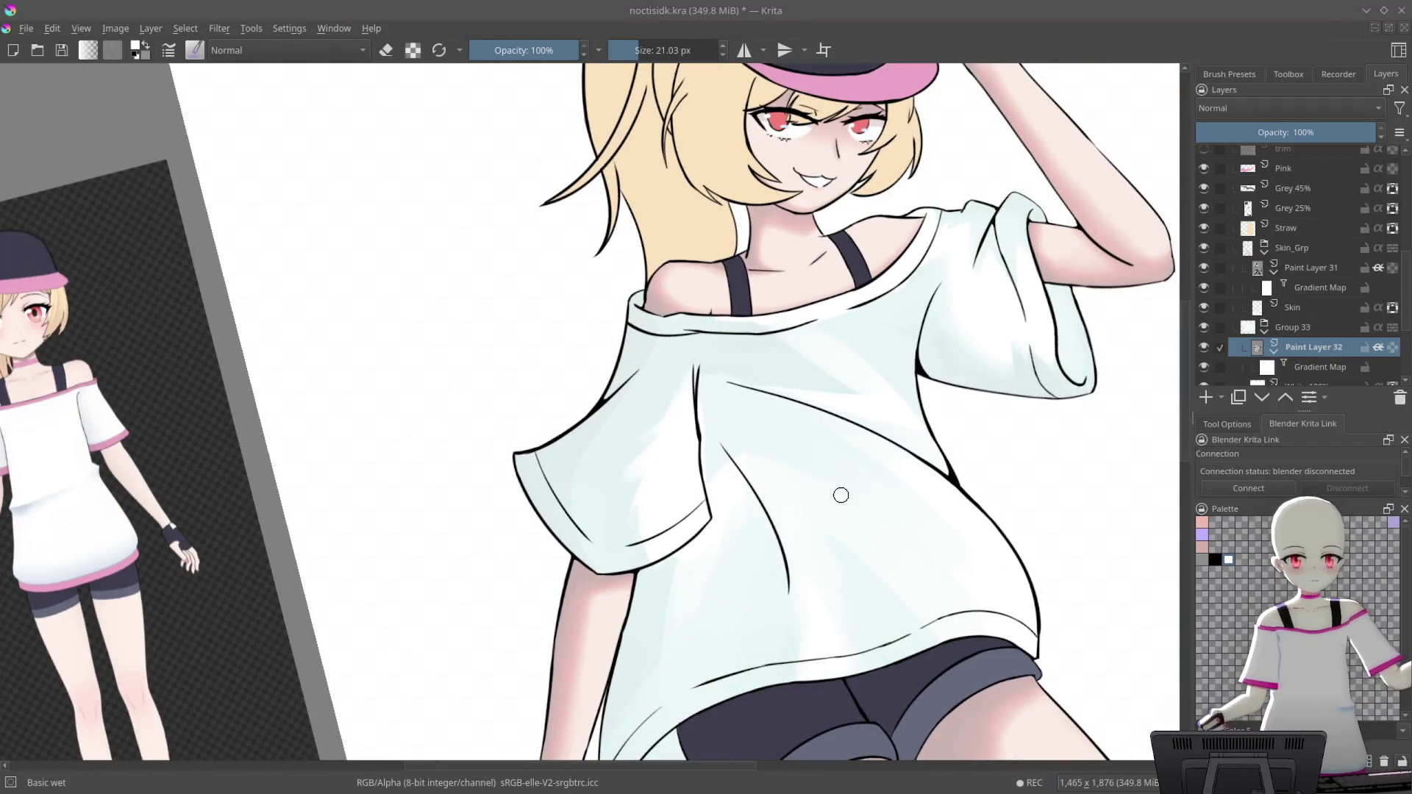
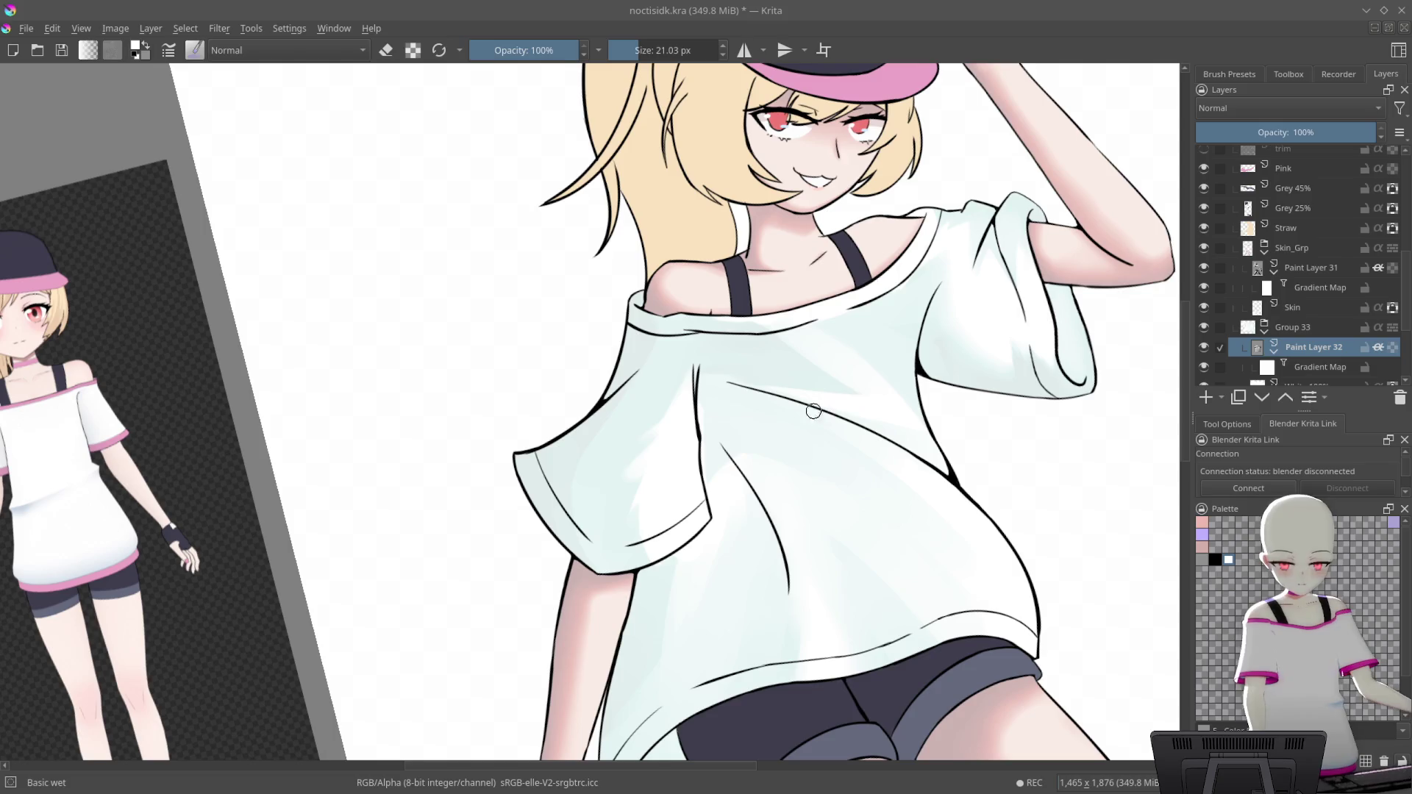
Rotate and zoom the canvas in close on the shirt sleeve's folds
{"action": "left_click_drag", "start_coordinate": [823, 410], "coordinate": [701, 245]}
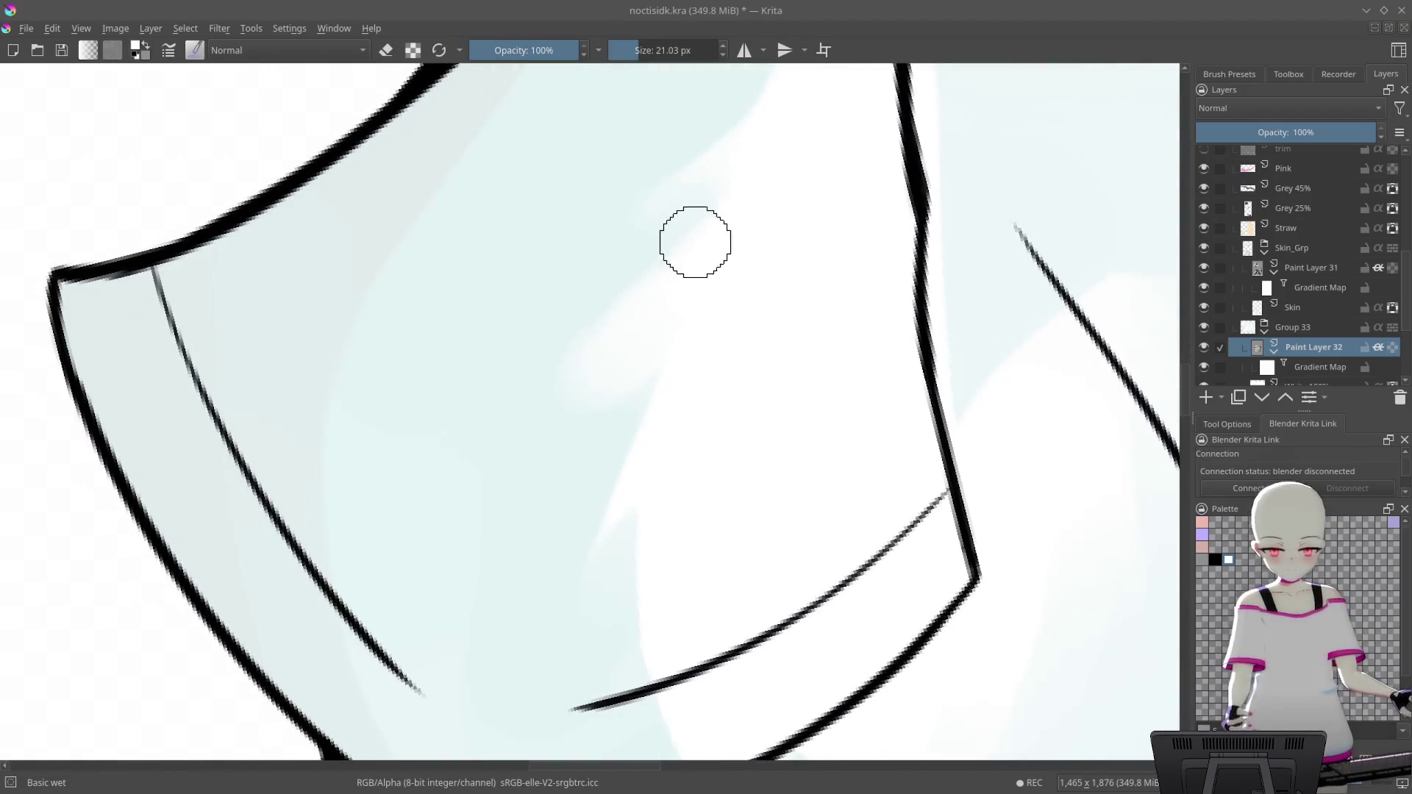
{"action": "left_click_drag", "start_coordinate": [646, 254], "coordinate": [822, 189]}
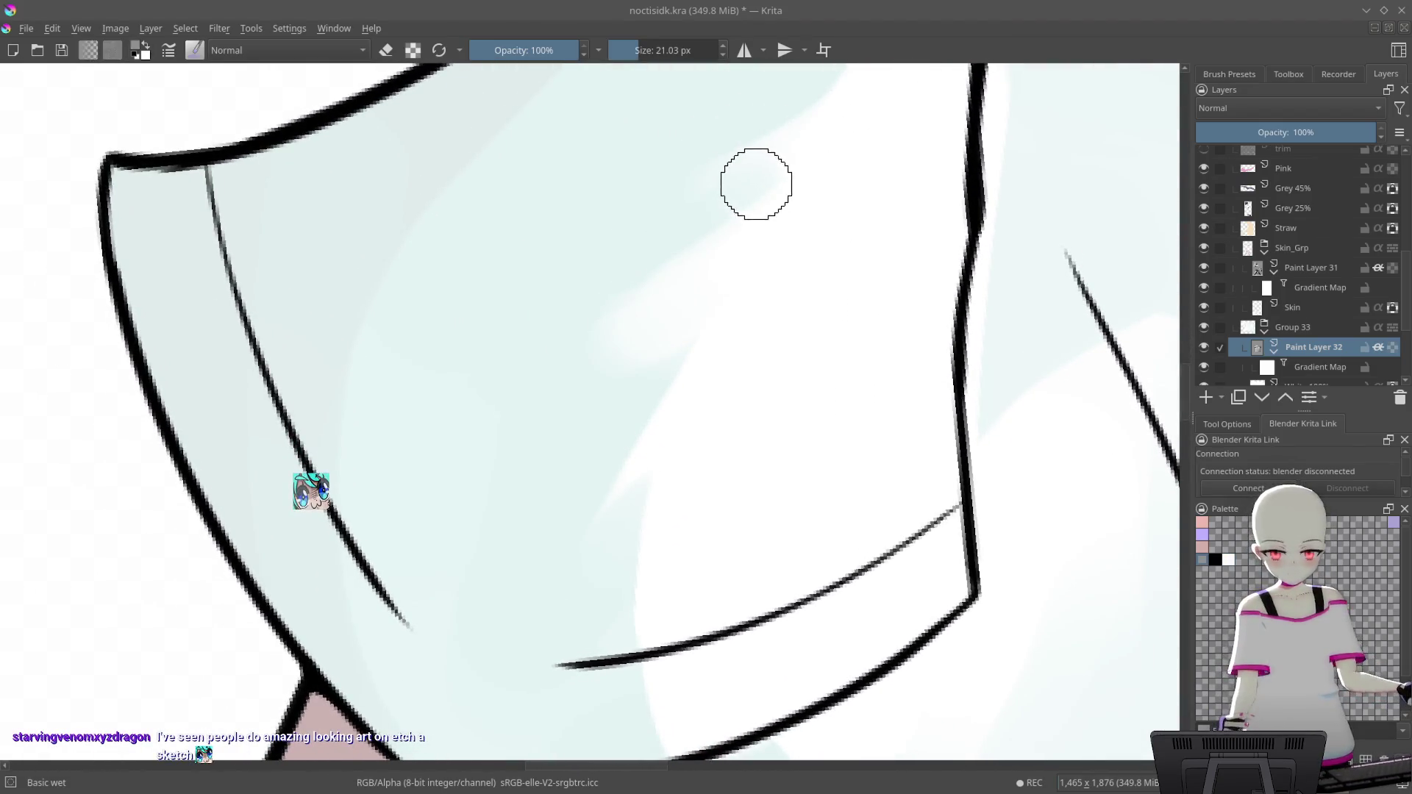
{"action": "mouse_move", "coordinate": [653, 321]}
{"action": "left_mouse_down"}
{"action": "mouse_move", "coordinate": [775, 186]}
{"action": "mouse_move", "coordinate": [564, 491]}
{"action": "left_mouse_up"}
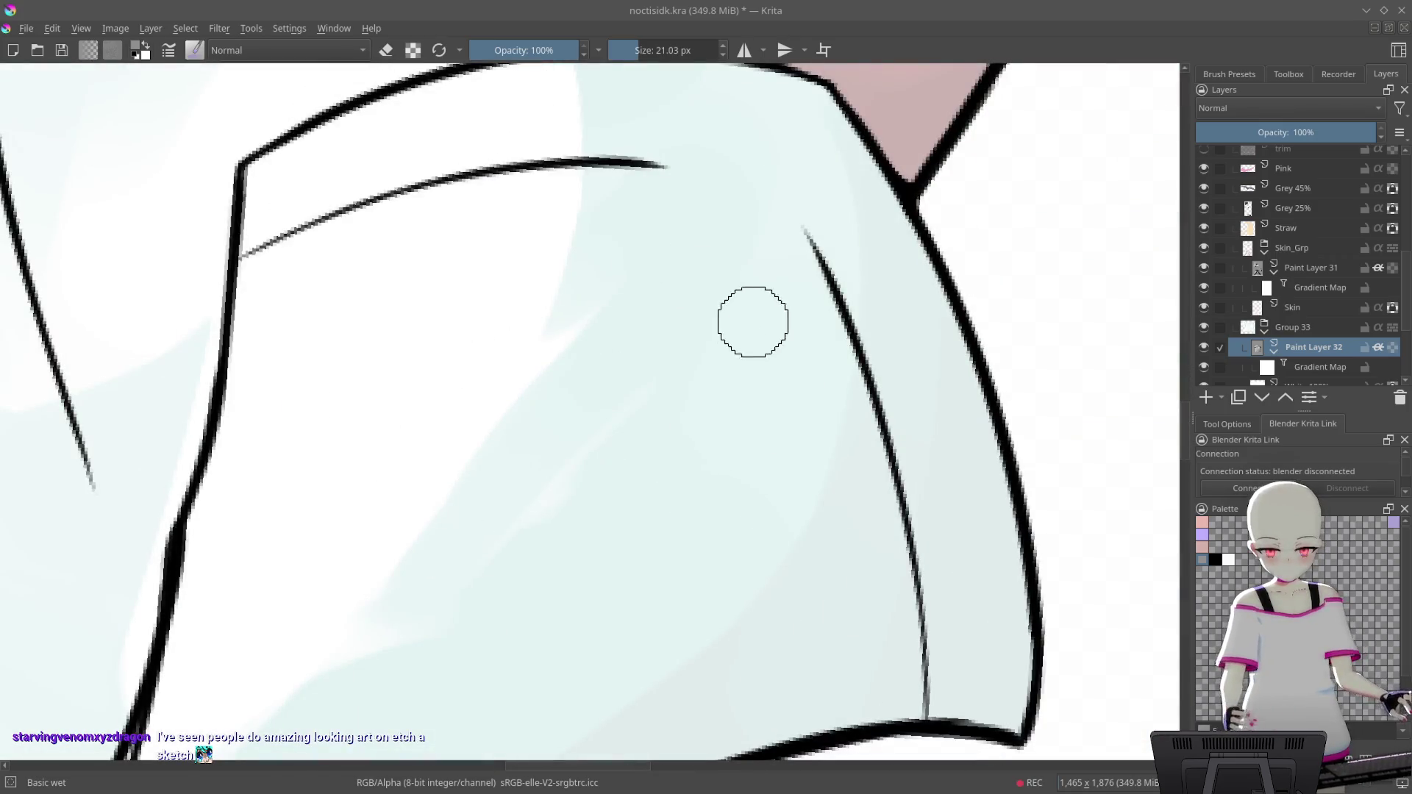
{"action": "scroll", "coordinate": [705, 241], "scroll_direction": "down", "scroll_amount": 6}
{"action": "mouse_move", "coordinate": [678, 504]}
{"action": "left_mouse_down"}
{"action": "mouse_move", "coordinate": [632, 599]}
{"action": "mouse_move", "coordinate": [647, 581]}
{"action": "left_mouse_up"}
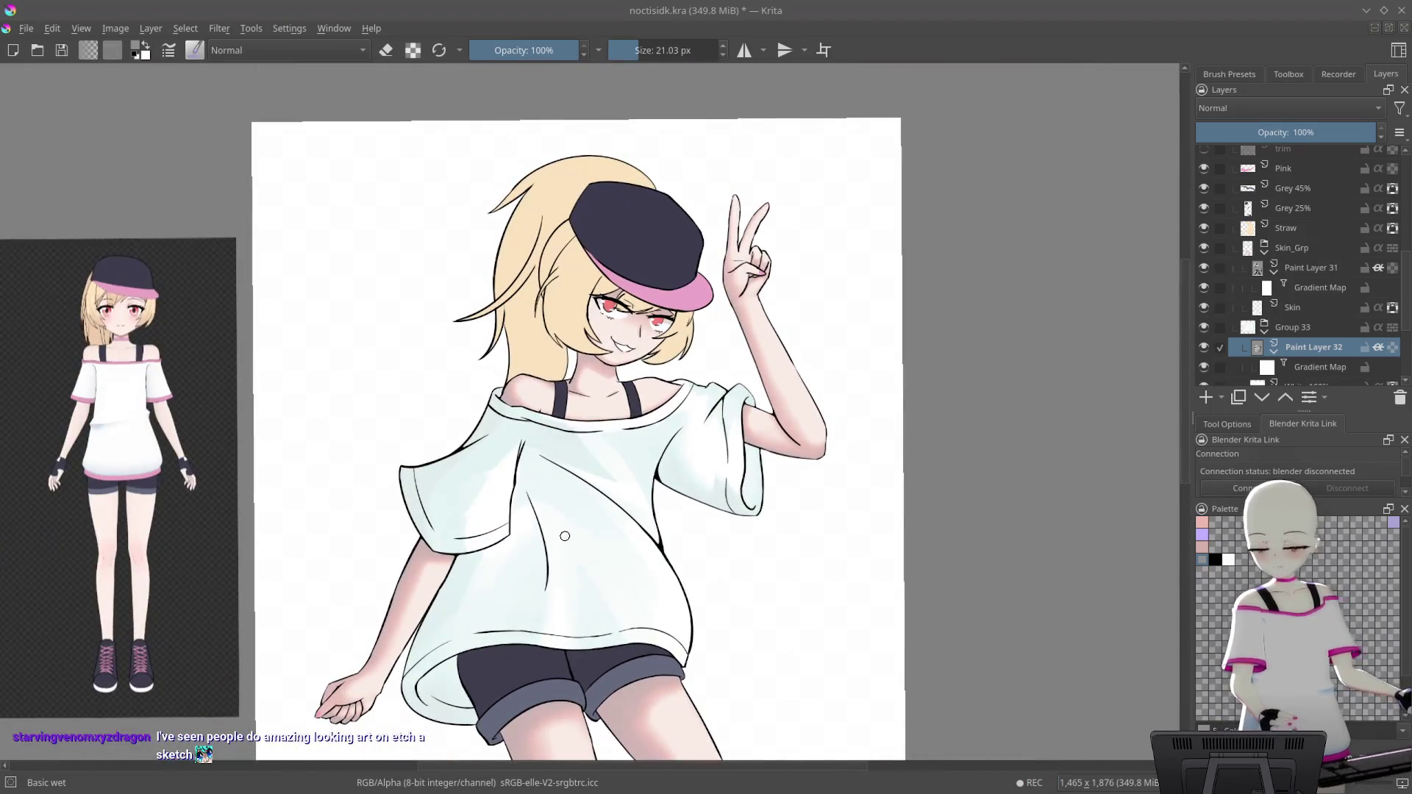
{"action": "left_click_drag", "start_coordinate": [585, 468], "coordinate": [651, 409]}
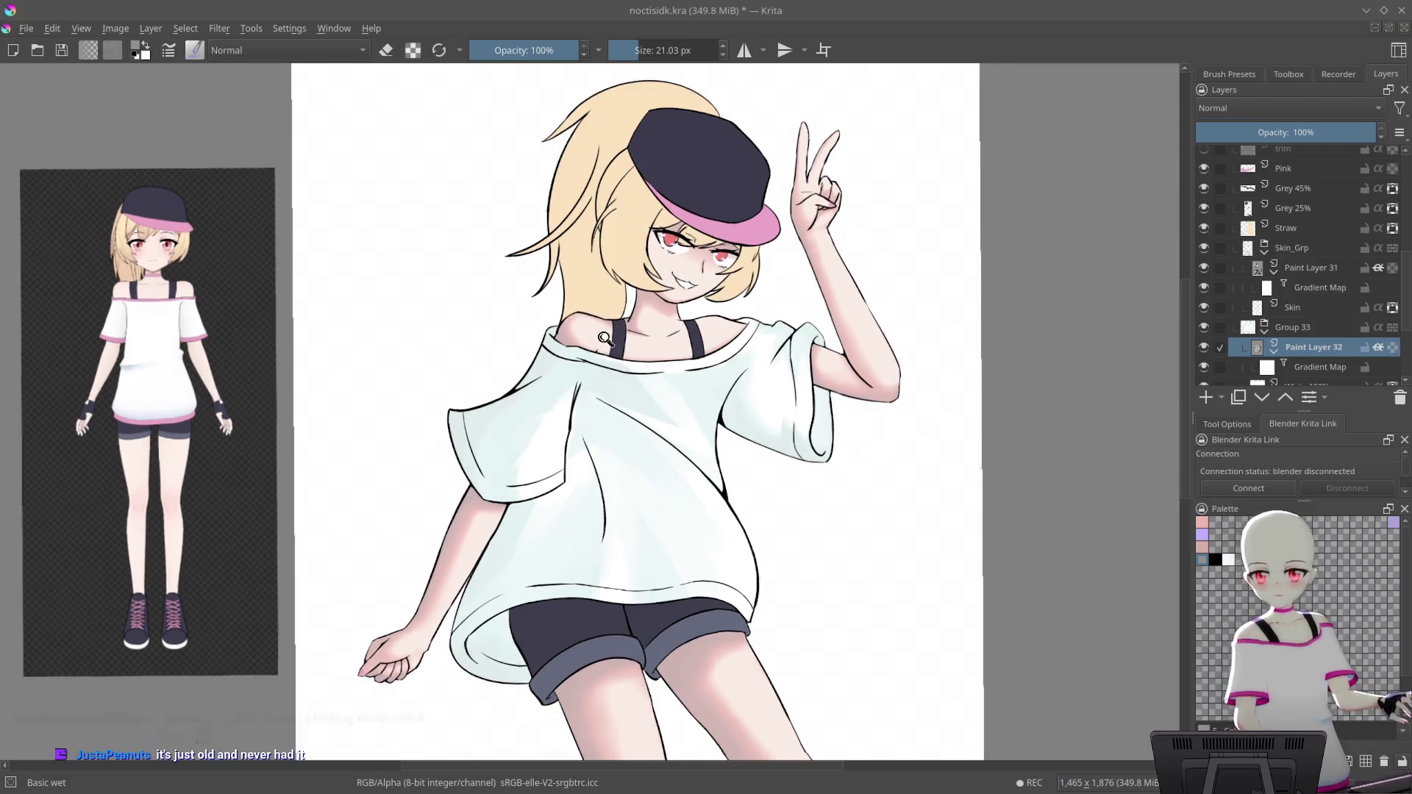
{"action": "scroll", "coordinate": [604, 353], "scroll_direction": "up", "scroll_amount": 5}
{"action": "left_click_drag", "start_coordinate": [534, 312], "coordinate": [716, 220]}
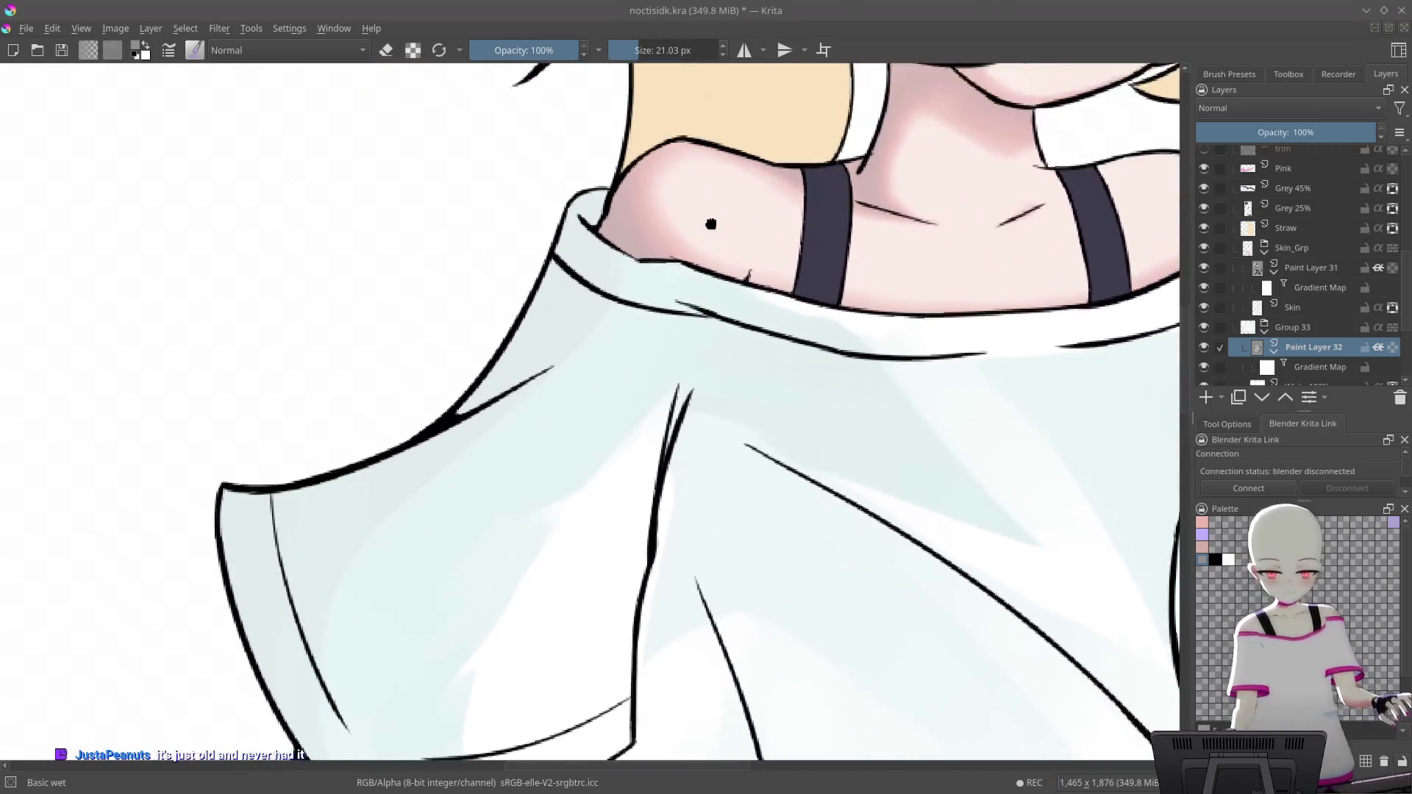
{"action": "scroll", "coordinate": [576, 382], "scroll_direction": "up", "scroll_amount": 4}
{"action": "scroll", "coordinate": [661, 184], "scroll_direction": "down", "scroll_amount": 3}
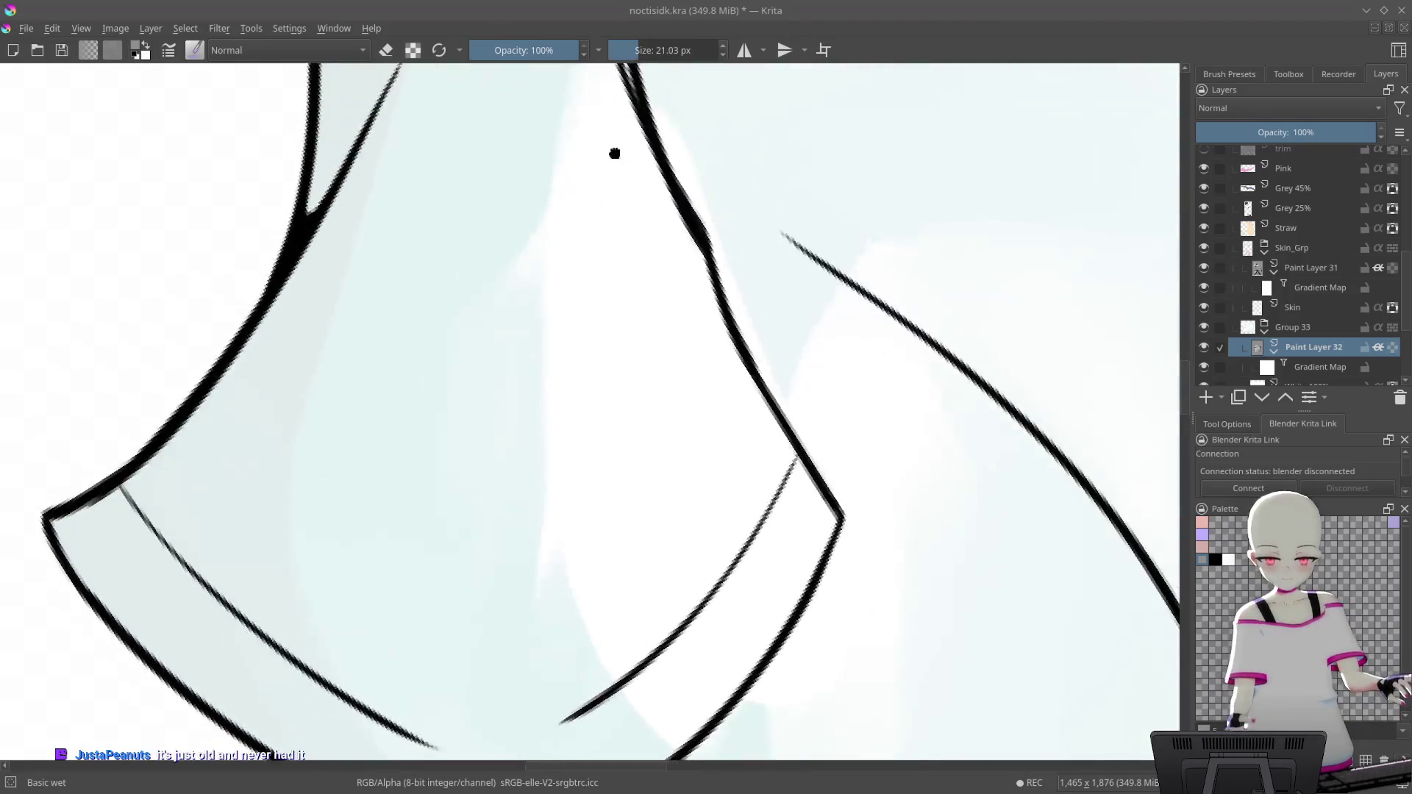
{"action": "scroll", "coordinate": [581, 148], "scroll_direction": "up", "scroll_amount": 2}
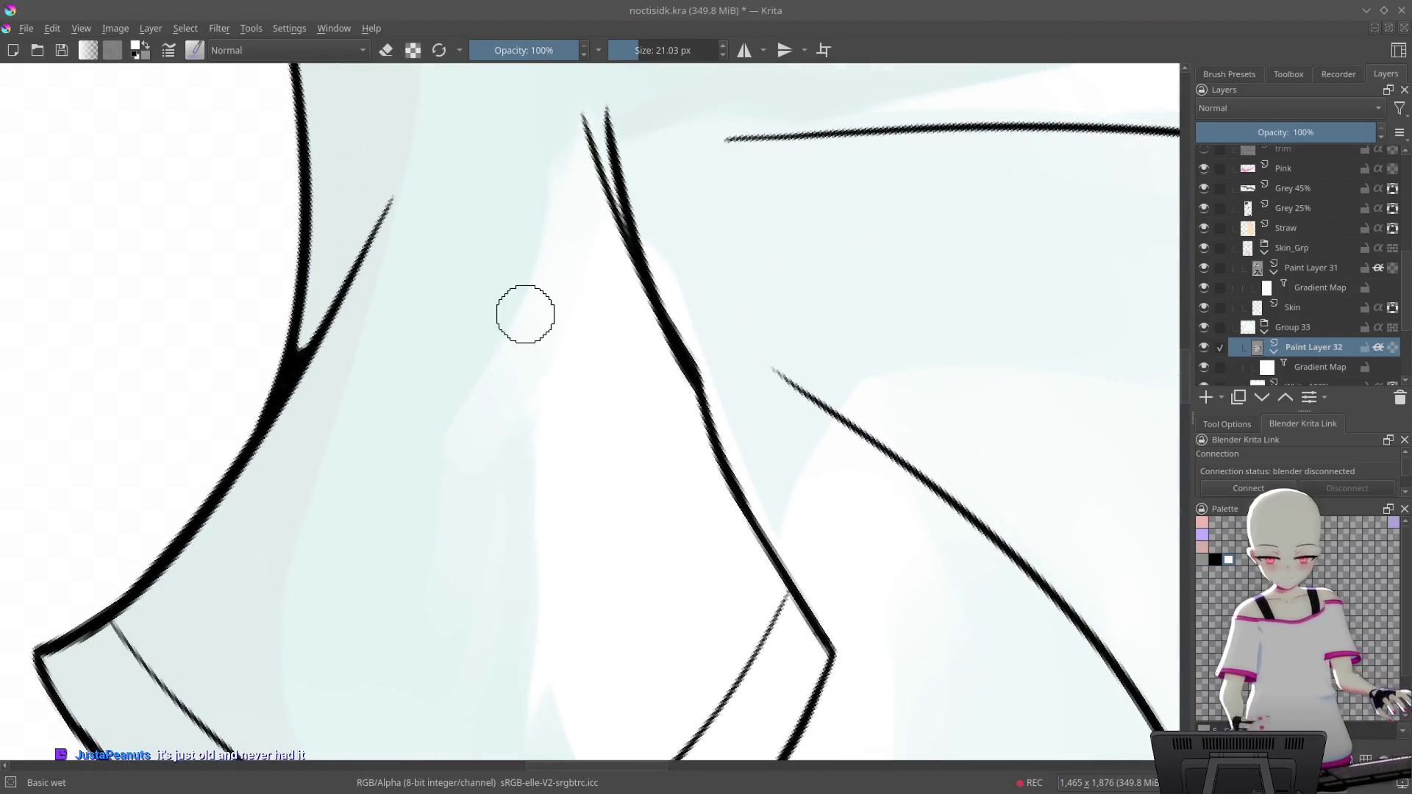
{"action": "scroll", "coordinate": [660, 282], "scroll_direction": "down", "scroll_amount": 3}
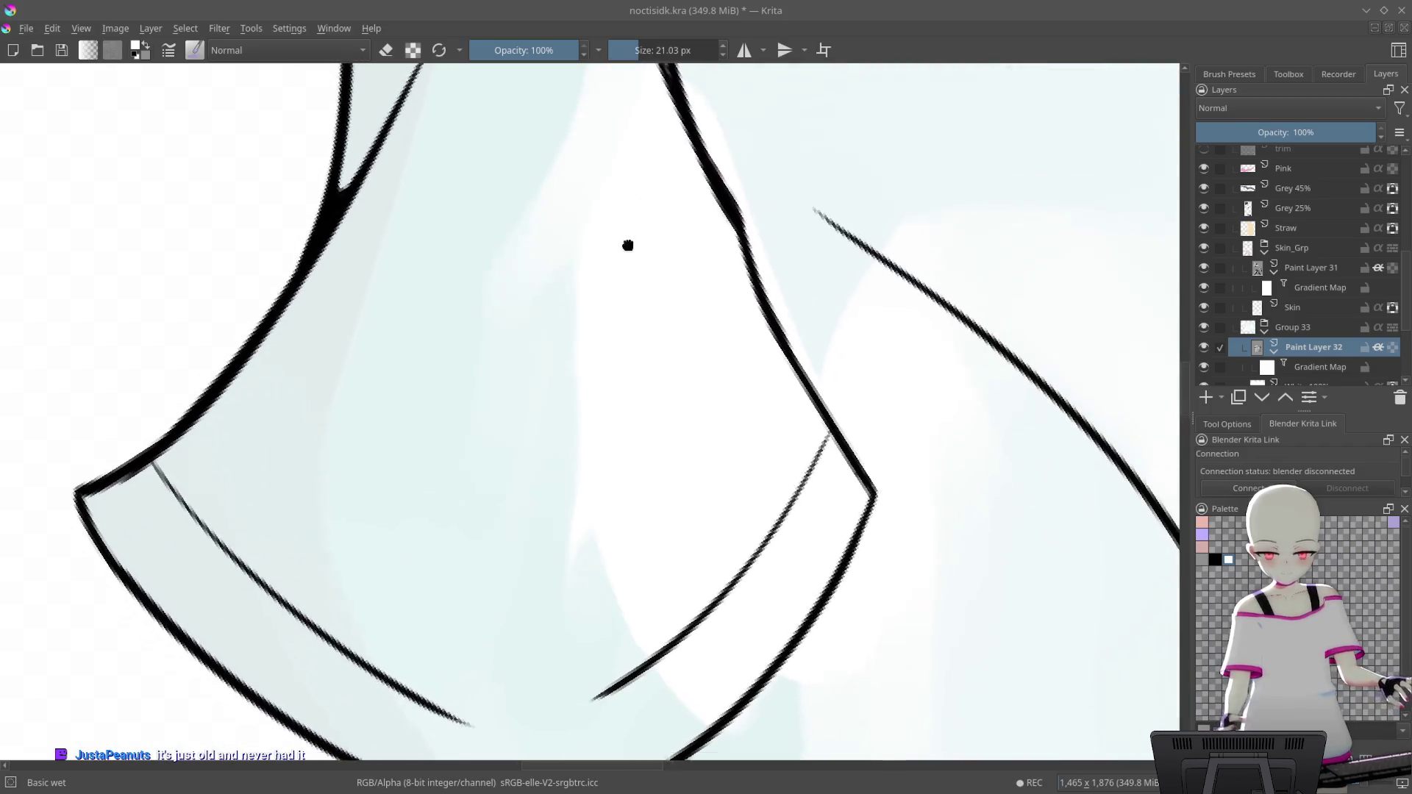
{"action": "scroll", "coordinate": [631, 236], "scroll_direction": "up", "scroll_amount": 2}
{"action": "scroll", "coordinate": [589, 116], "scroll_direction": "up", "scroll_amount": 1}
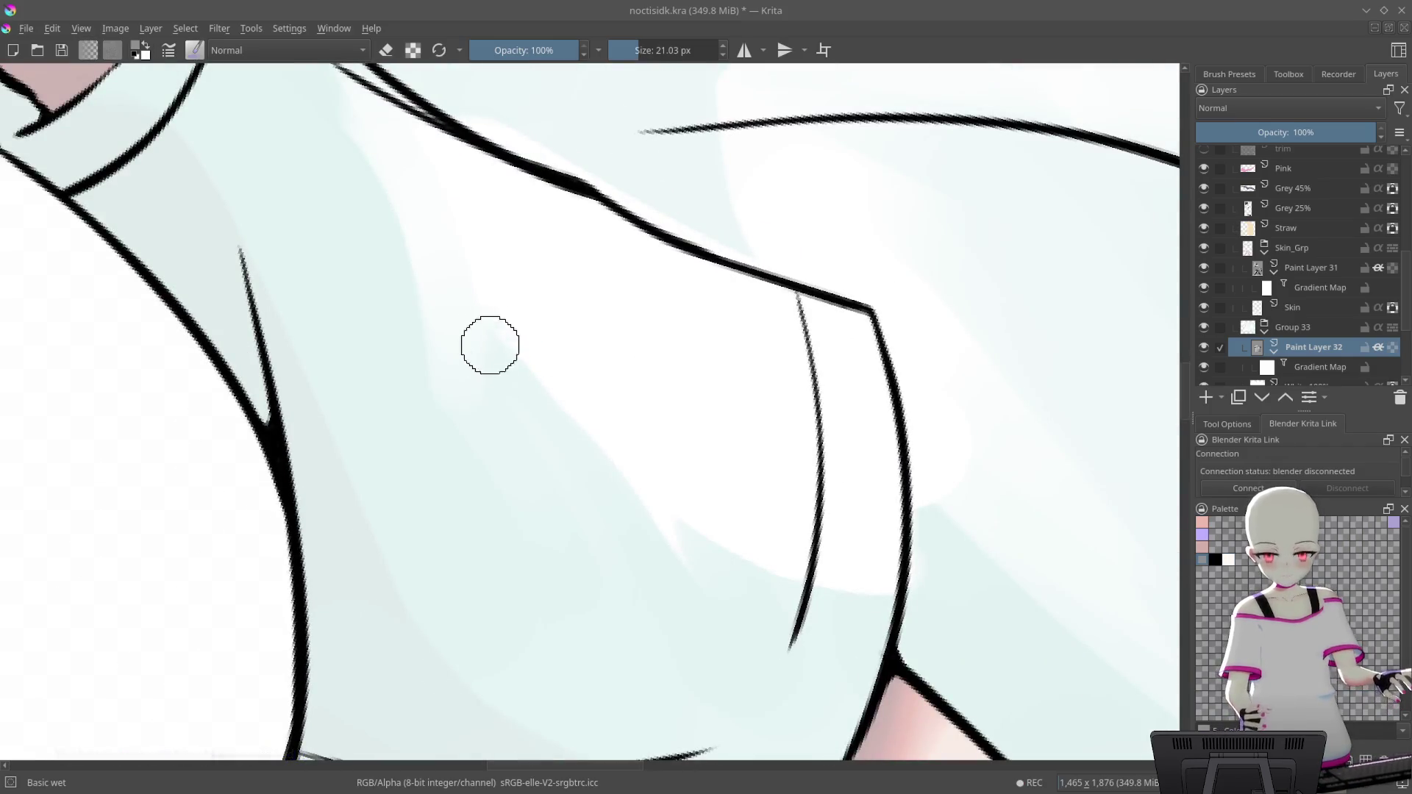
Paint a soft white highlight stroke across the sleeve's blue shading, then undo it
{"action": "left_click_drag", "start_coordinate": [577, 215], "coordinate": [645, 239]}
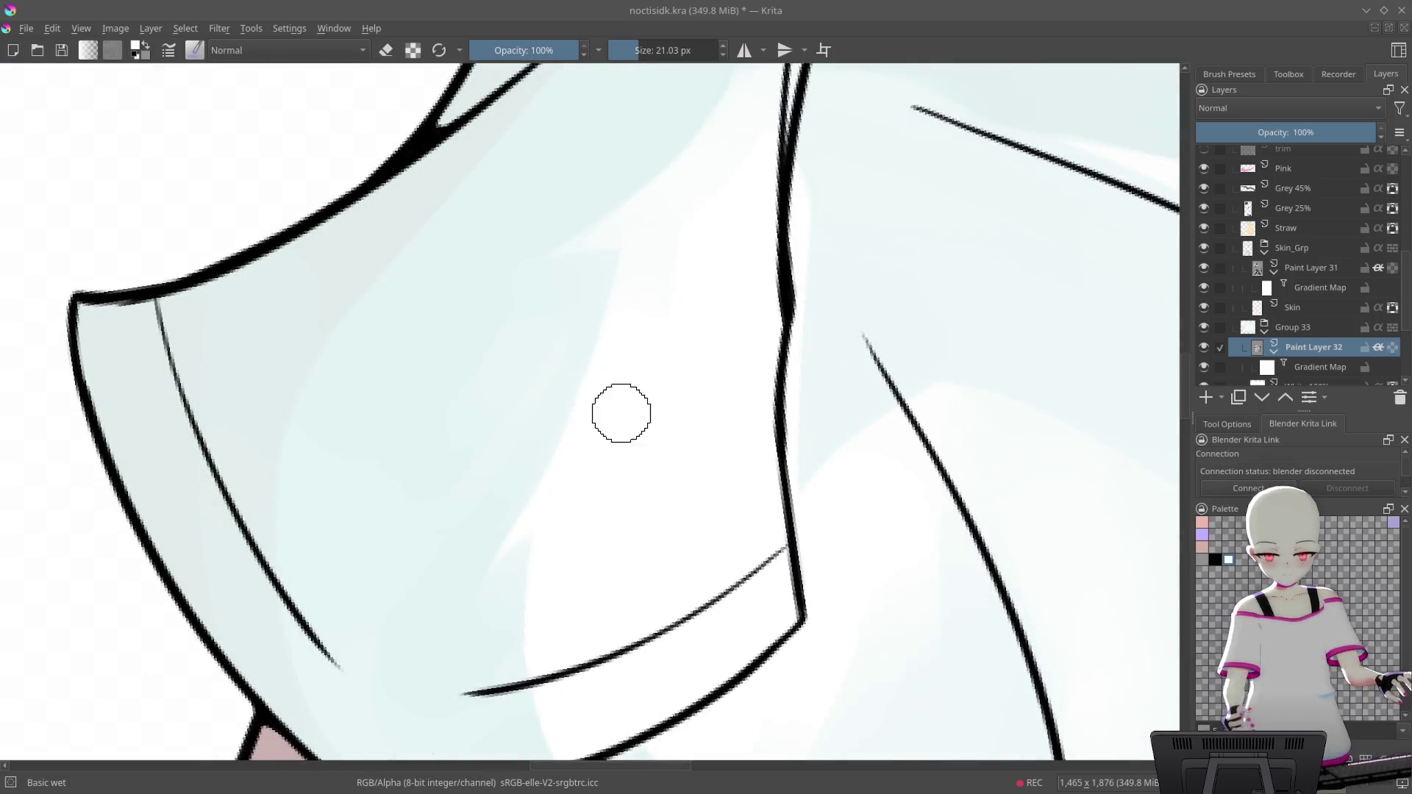
{"action": "scroll", "coordinate": [624, 398], "scroll_direction": "down", "scroll_amount": 2}
{"action": "scroll", "coordinate": [718, 432], "scroll_direction": "down", "scroll_amount": 2}
{"action": "left_click_drag", "start_coordinate": [718, 432], "coordinate": [831, 326]}
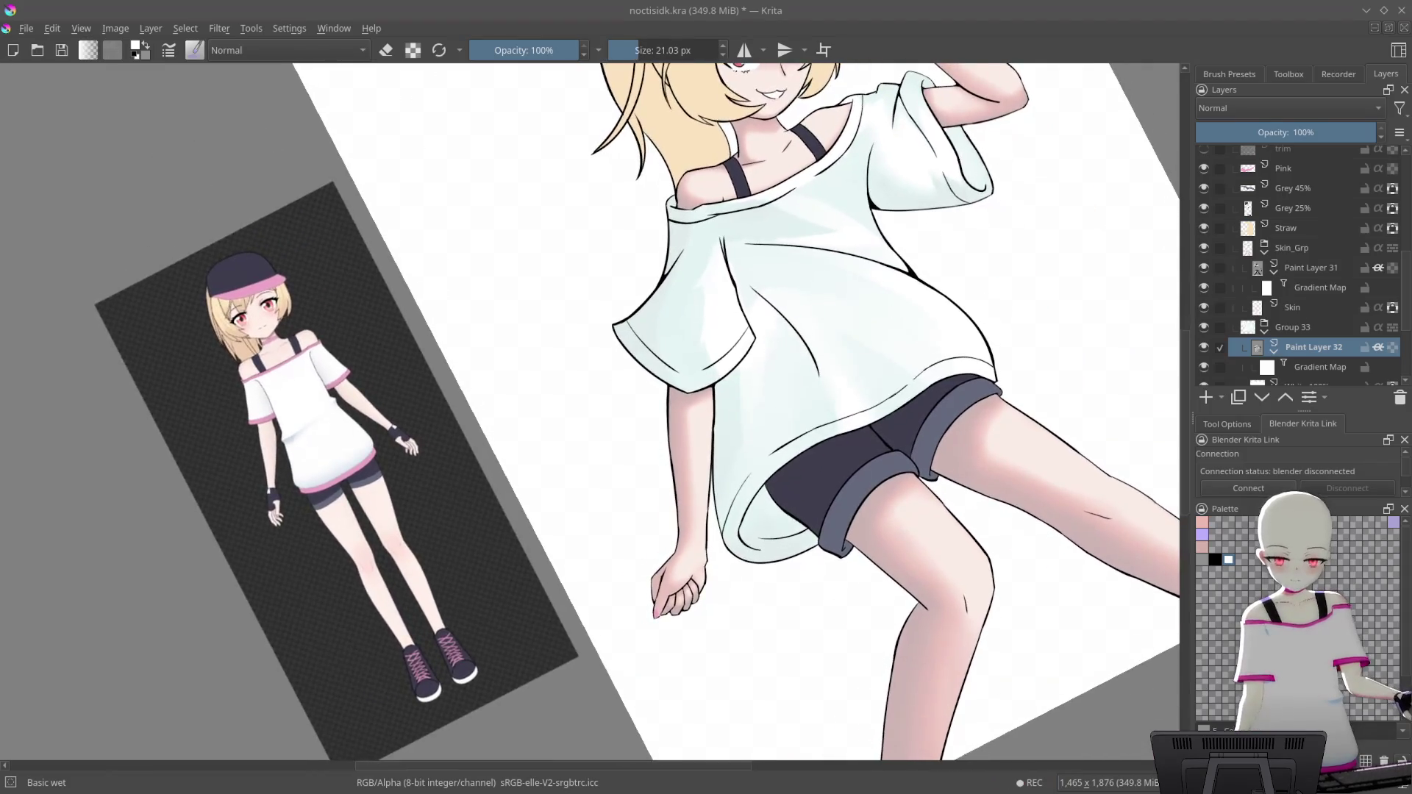
{"action": "scroll", "coordinate": [788, 205], "scroll_direction": "up", "scroll_amount": 3}
{"action": "scroll", "coordinate": [760, 135], "scroll_direction": "up", "scroll_amount": 2}
{"action": "scroll", "coordinate": [731, 299], "scroll_direction": "up", "scroll_amount": 2}
{"action": "scroll", "coordinate": [567, 129], "scroll_direction": "up", "scroll_amount": 2}
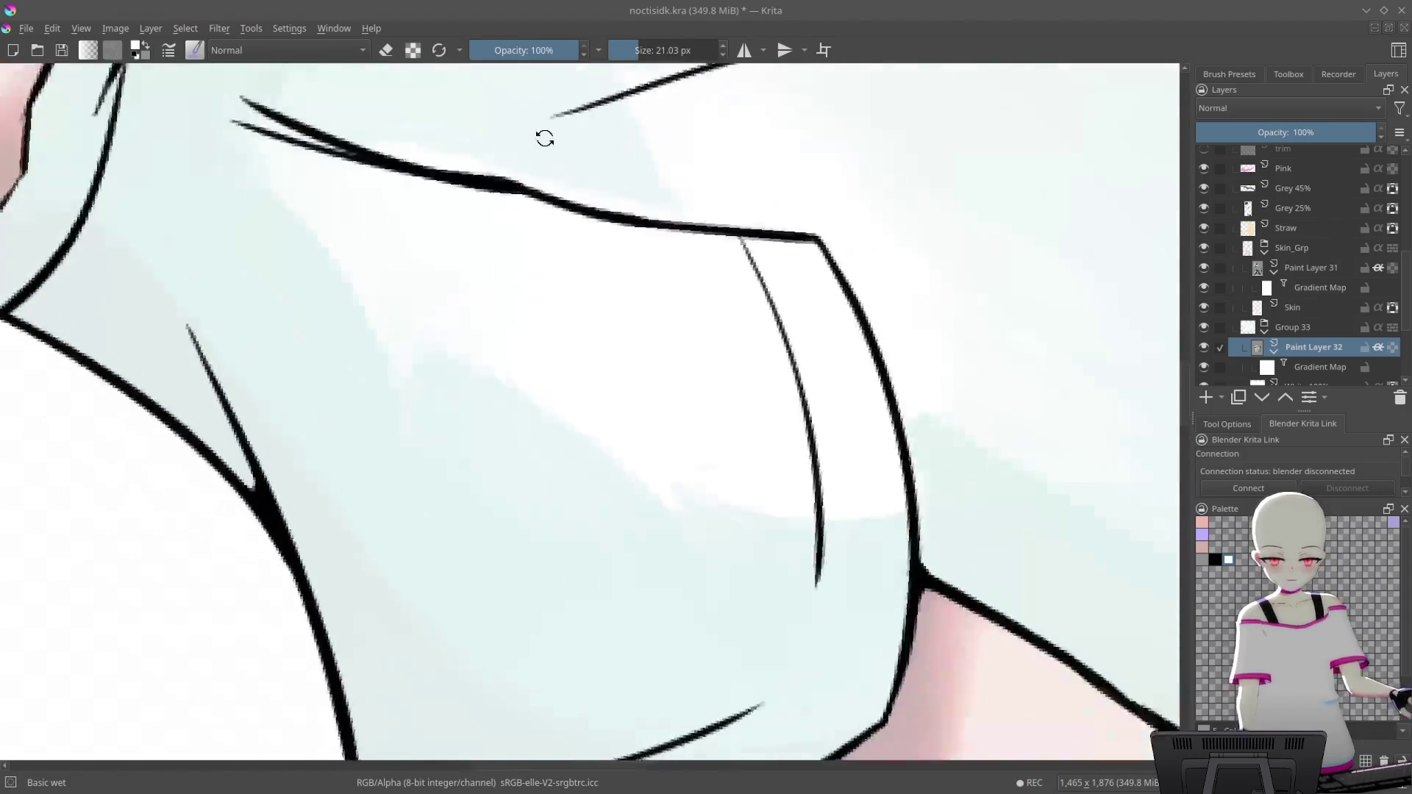
{"action": "scroll", "coordinate": [566, 130], "scroll_direction": "down", "scroll_amount": 2}
{"action": "scroll", "coordinate": [595, 416], "scroll_direction": "up", "scroll_amount": 2}
{"action": "scroll", "coordinate": [734, 315], "scroll_direction": "up", "scroll_amount": 3}
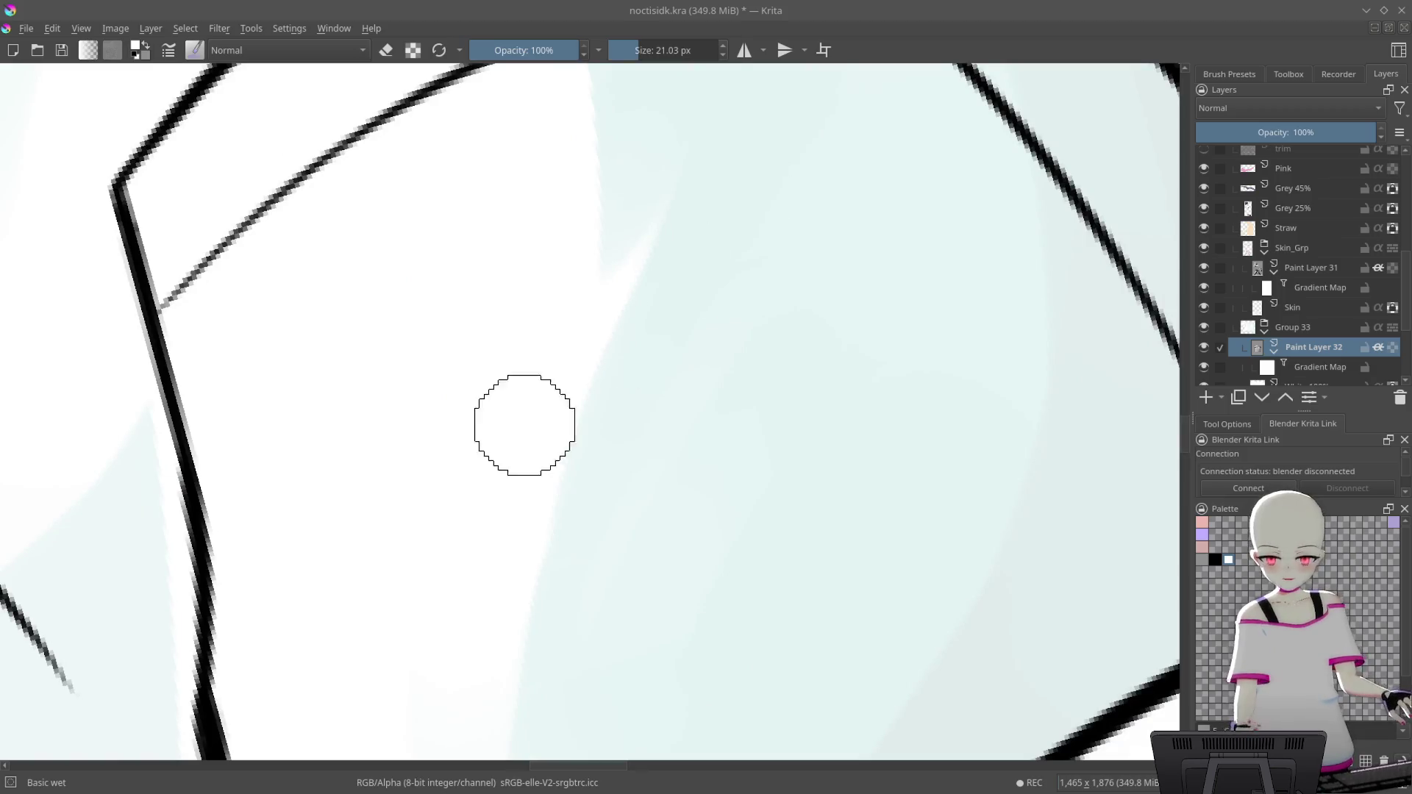
{"action": "left_click_drag", "start_coordinate": [627, 294], "coordinate": [764, 192]}
{"action": "key", "text": "ctrl+z"}
Repaint the soft white highlight stroke over the sleeve's blue shading
{"action": "mouse_move", "coordinate": [584, 441]}
{"action": "left_mouse_down"}
{"action": "mouse_move", "coordinate": [765, 184]}
{"action": "mouse_move", "coordinate": [742, 375]}
{"action": "left_mouse_up"}
{"action": "scroll", "coordinate": [741, 375], "scroll_direction": "down", "scroll_amount": 5}
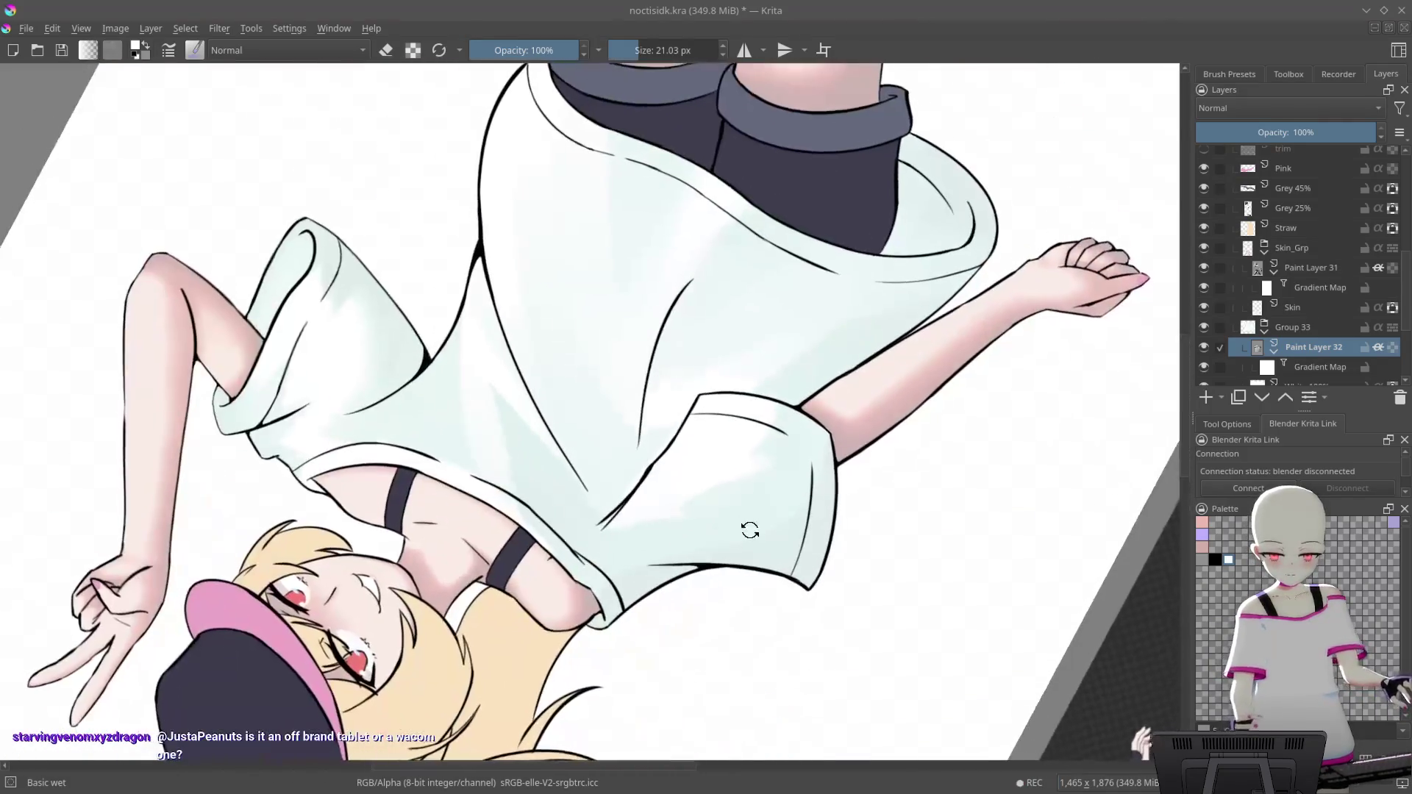
{"action": "scroll", "coordinate": [747, 529], "scroll_direction": "up", "scroll_amount": 4}
{"action": "scroll", "coordinate": [923, 363], "scroll_direction": "up", "scroll_amount": 2}
{"action": "scroll", "coordinate": [886, 317], "scroll_direction": "up", "scroll_amount": 2}
{"action": "scroll", "coordinate": [829, 211], "scroll_direction": "up", "scroll_amount": 2}
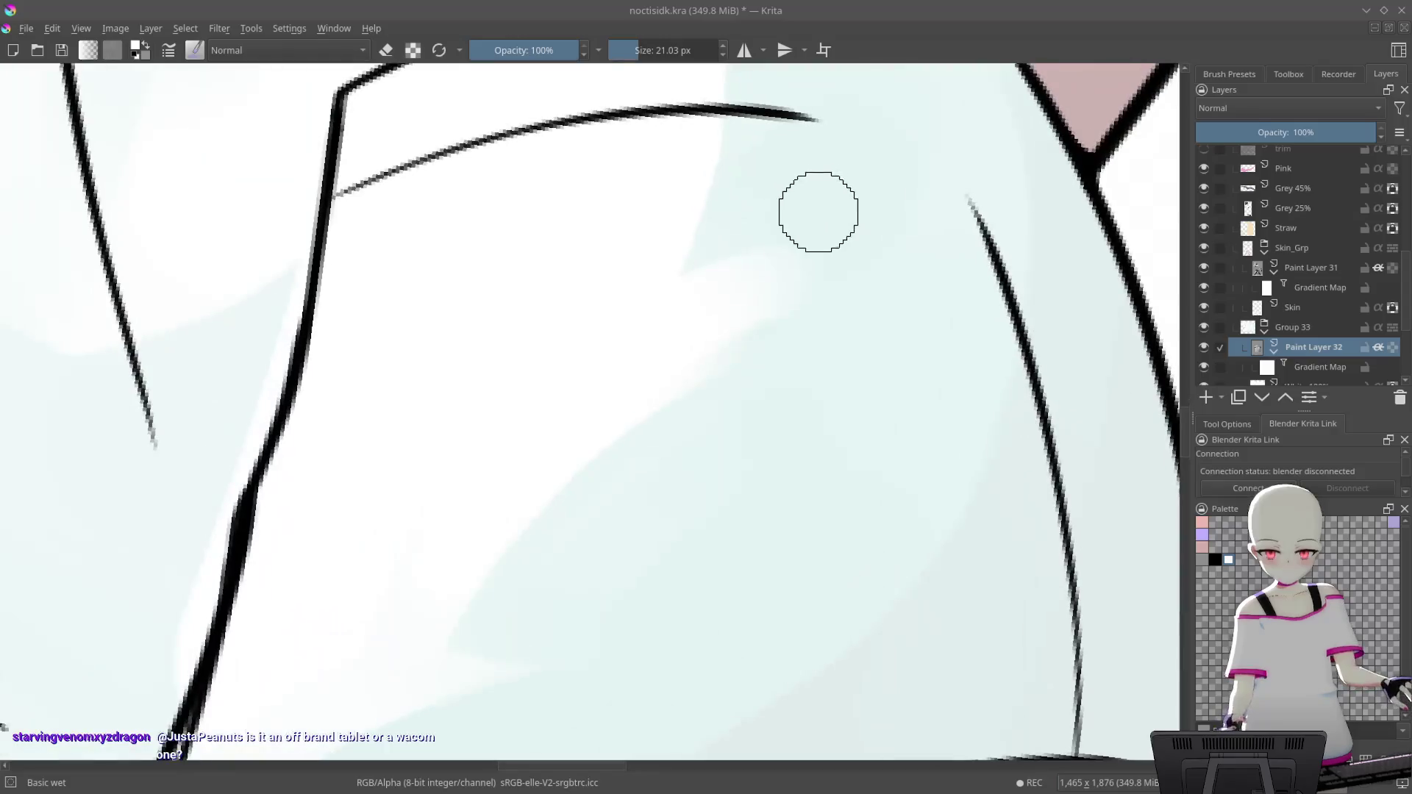
{"action": "scroll", "coordinate": [745, 337], "scroll_direction": "down", "scroll_amount": 2}
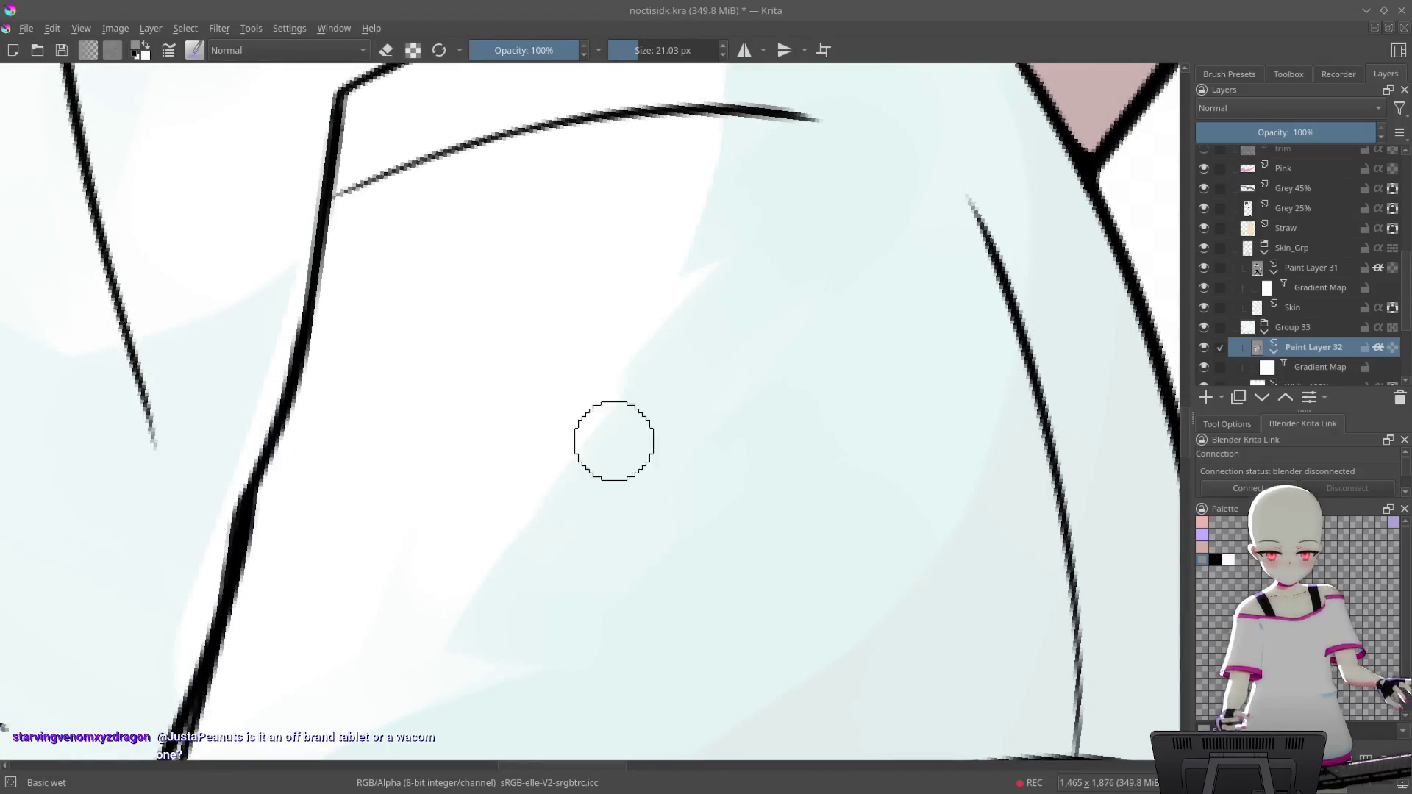
{"action": "scroll", "coordinate": [825, 205], "scroll_direction": "down", "scroll_amount": 3}
{"action": "left_click_drag", "start_coordinate": [687, 443], "coordinate": [799, 622]}
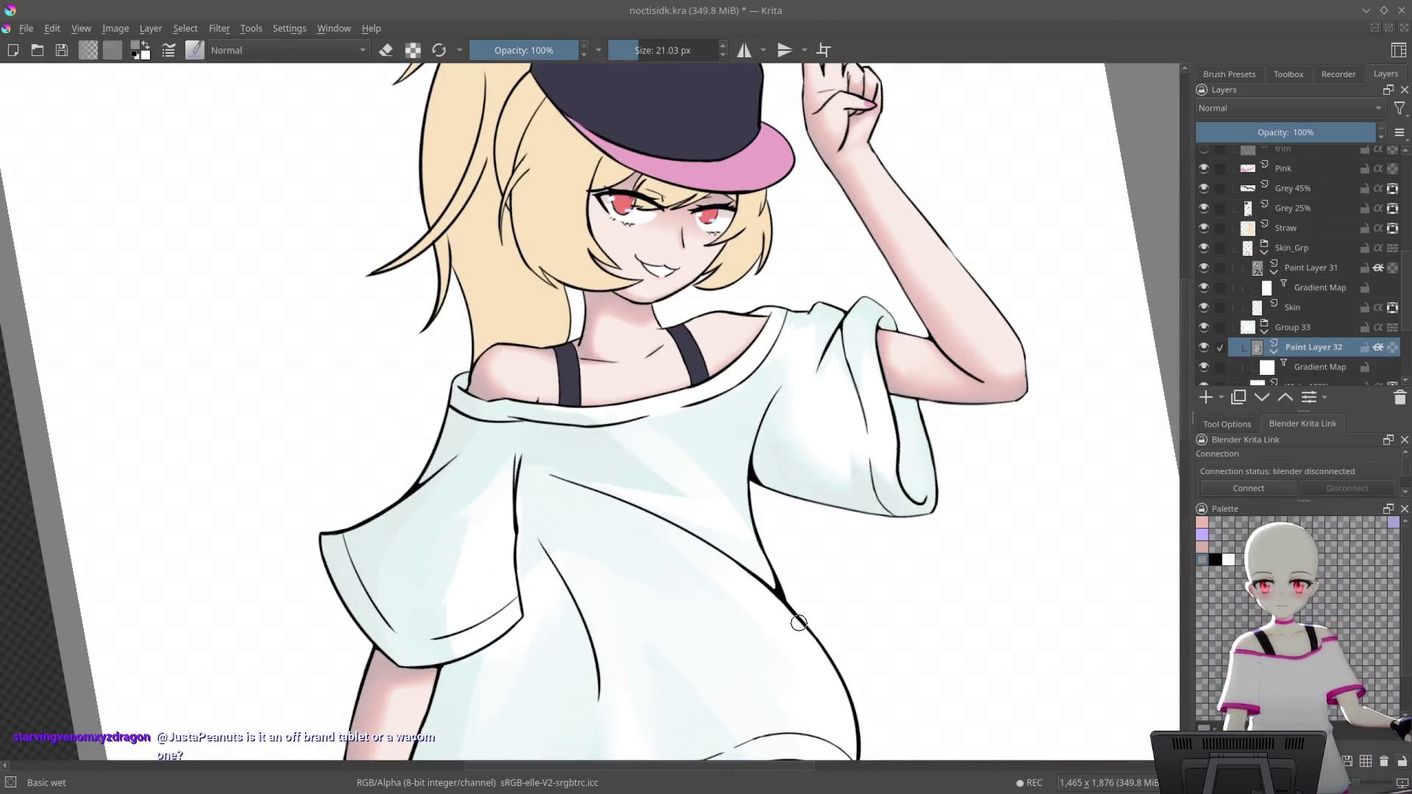
{"action": "left_click_drag", "start_coordinate": [673, 497], "coordinate": [683, 378]}
Switch to white and dab it over the cyan shading near the cuff, undoing the last dab
{"action": "scroll", "coordinate": [725, 394], "scroll_direction": "up", "scroll_amount": 3}
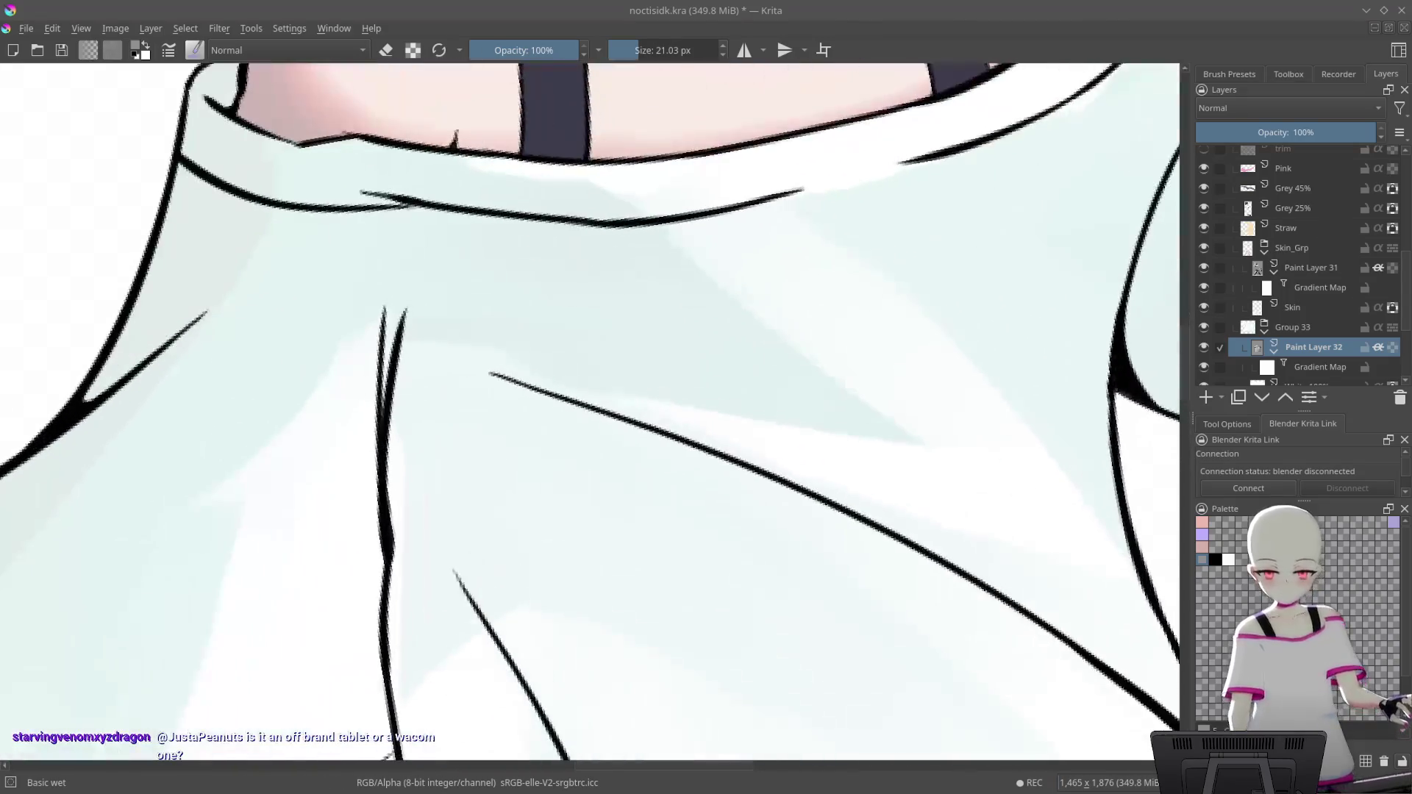
{"action": "scroll", "coordinate": [769, 277], "scroll_direction": "up", "scroll_amount": 2}
{"action": "scroll", "coordinate": [769, 276], "scroll_direction": "up", "scroll_amount": 2}
{"action": "scroll", "coordinate": [581, 289], "scroll_direction": "up", "scroll_amount": 2}
{"action": "scroll", "coordinate": [778, 253], "scroll_direction": "up", "scroll_amount": 2}
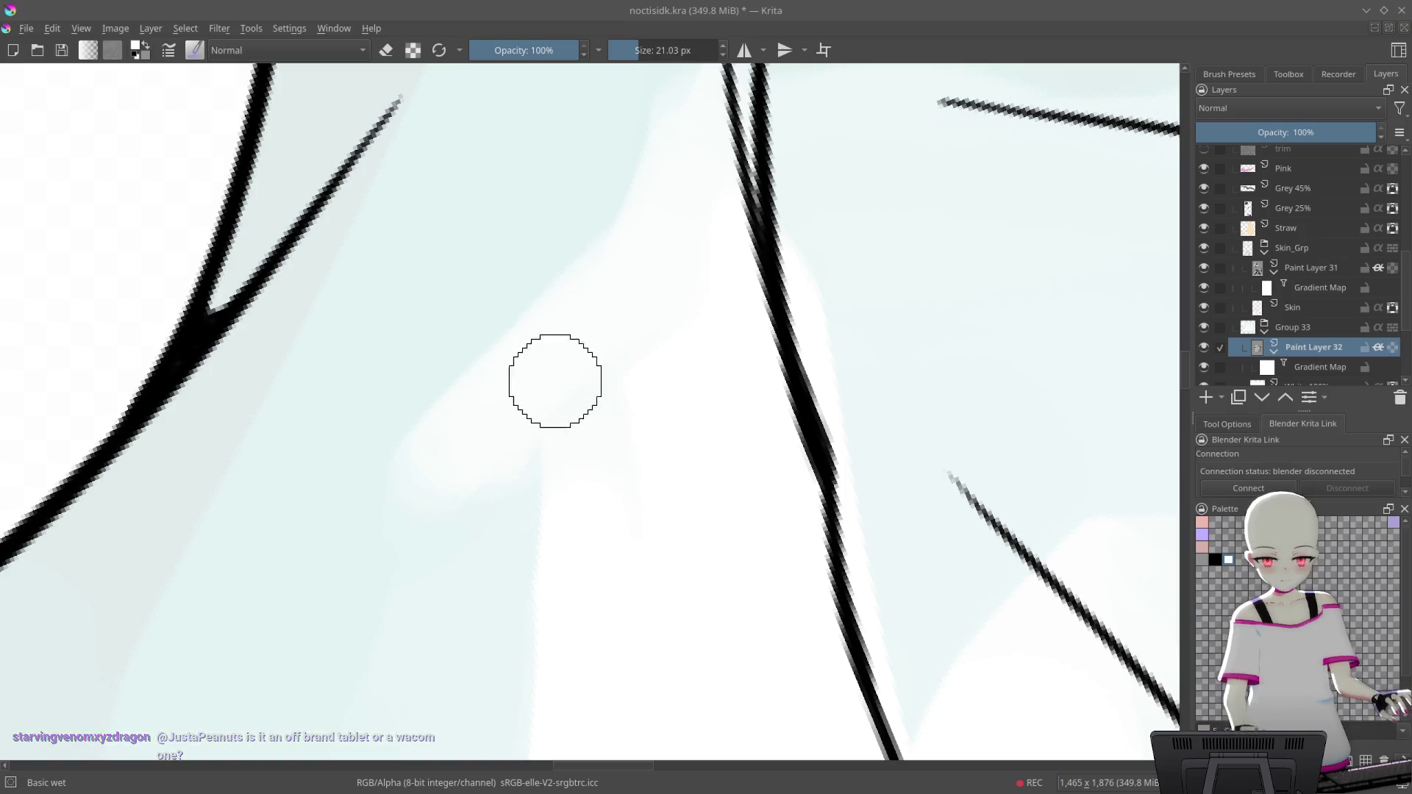
{"action": "scroll", "coordinate": [624, 284], "scroll_direction": "down", "scroll_amount": 1}
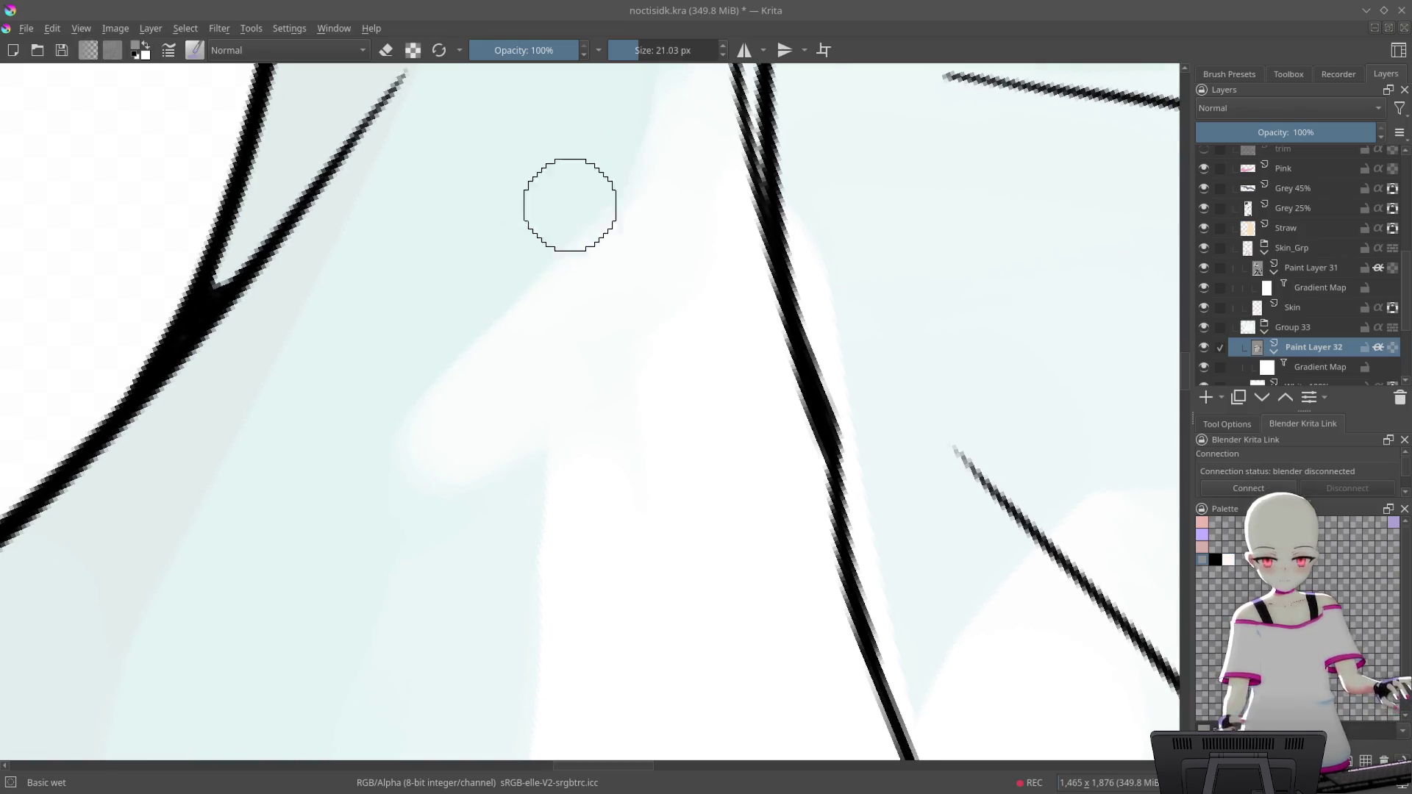
{"action": "scroll", "coordinate": [659, 400], "scroll_direction": "down", "scroll_amount": 3}
{"action": "scroll", "coordinate": [691, 369], "scroll_direction": "down", "scroll_amount": 2}
{"action": "scroll", "coordinate": [685, 293], "scroll_direction": "up", "scroll_amount": 2}
{"action": "scroll", "coordinate": [670, 317], "scroll_direction": "up", "scroll_amount": 1}
{"action": "left_click_drag", "start_coordinate": [670, 318], "coordinate": [672, 261]}
{"action": "scroll", "coordinate": [706, 252], "scroll_direction": "up", "scroll_amount": 2}
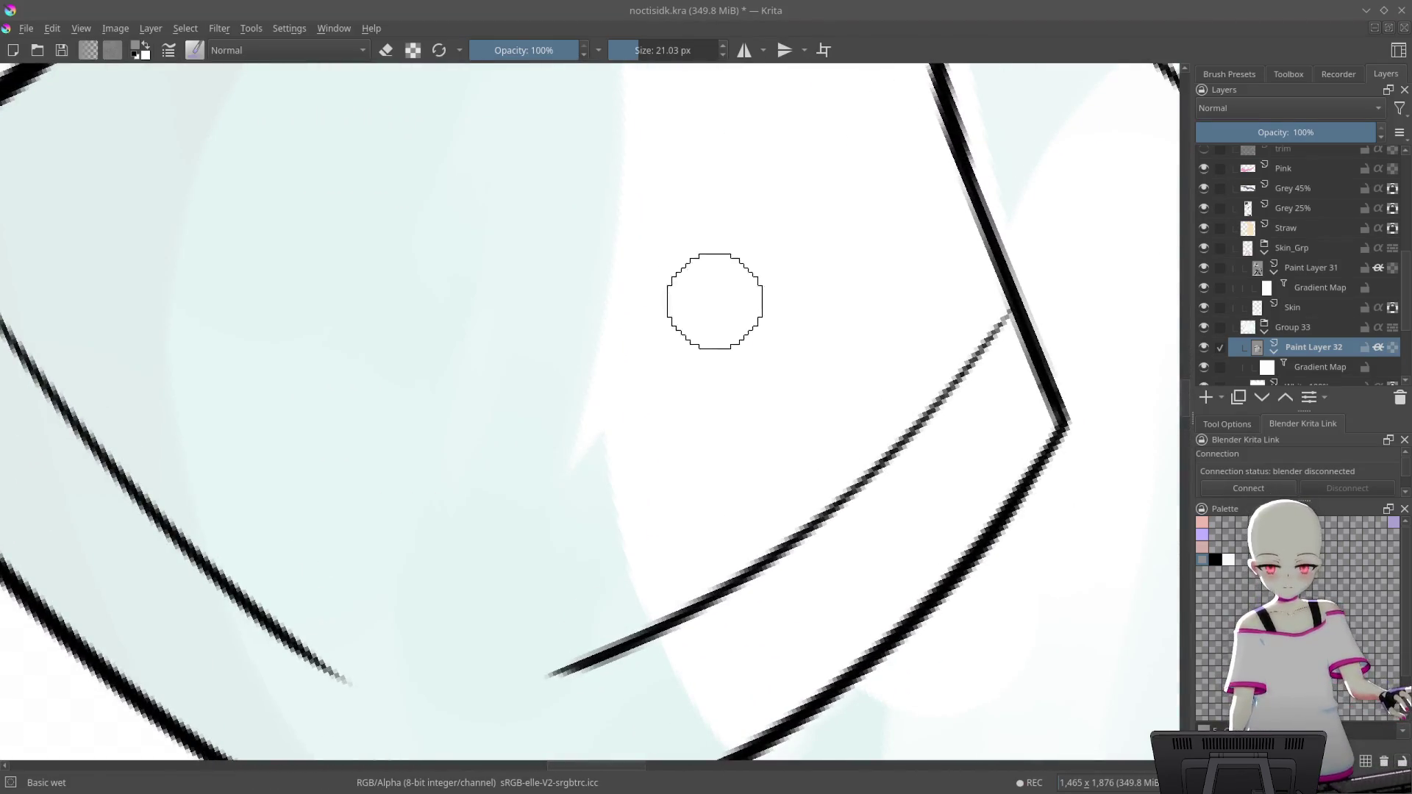
{"action": "left_click", "coordinate": [693, 404], "text": "ctrl"}
{"action": "left_click", "coordinate": [574, 559]}
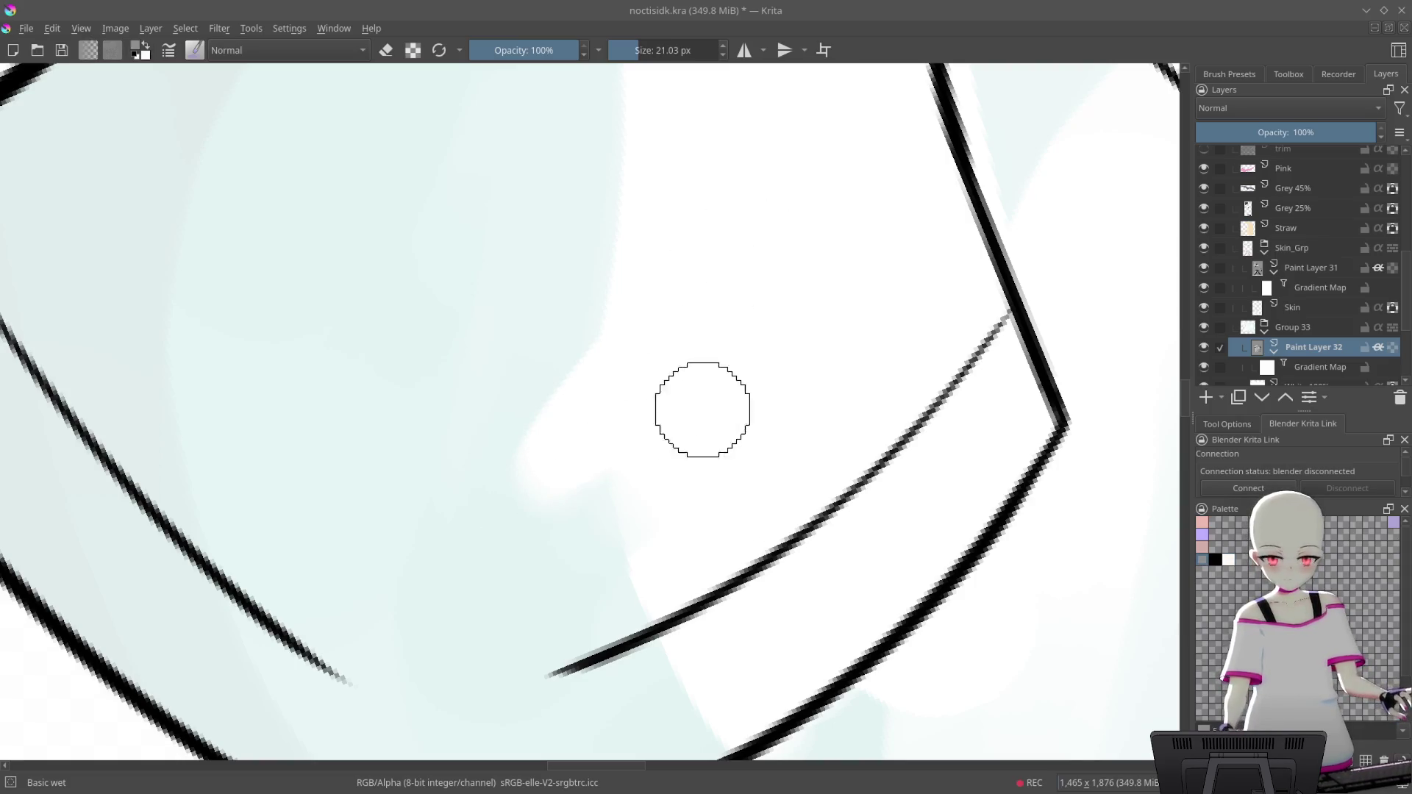
{"action": "left_click", "coordinate": [594, 529]}
{"action": "key", "text": "ctrl+z"}
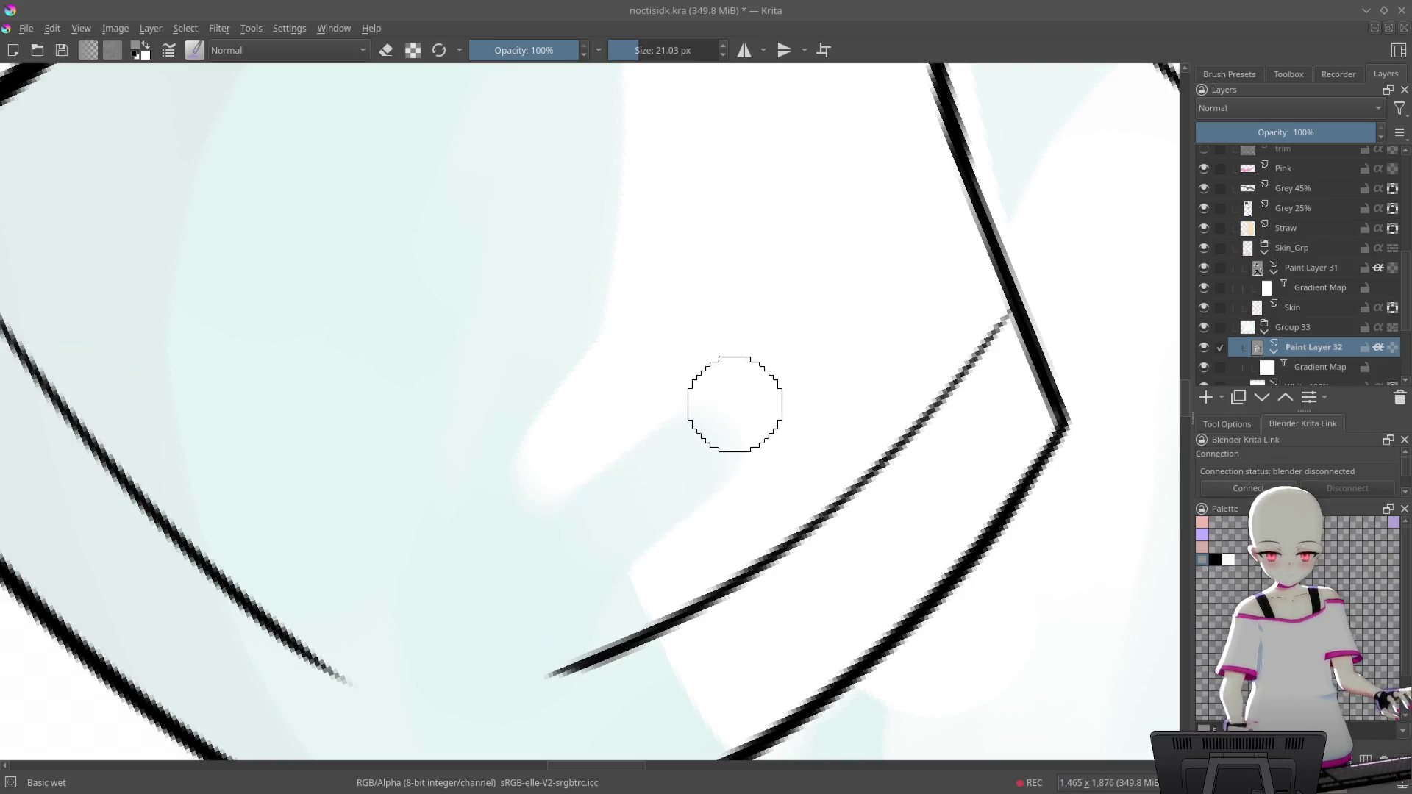
Blend the boundary between the white and cyan shading along the shirt folds
{"action": "left_click_drag", "start_coordinate": [693, 546], "coordinate": [772, 426]}
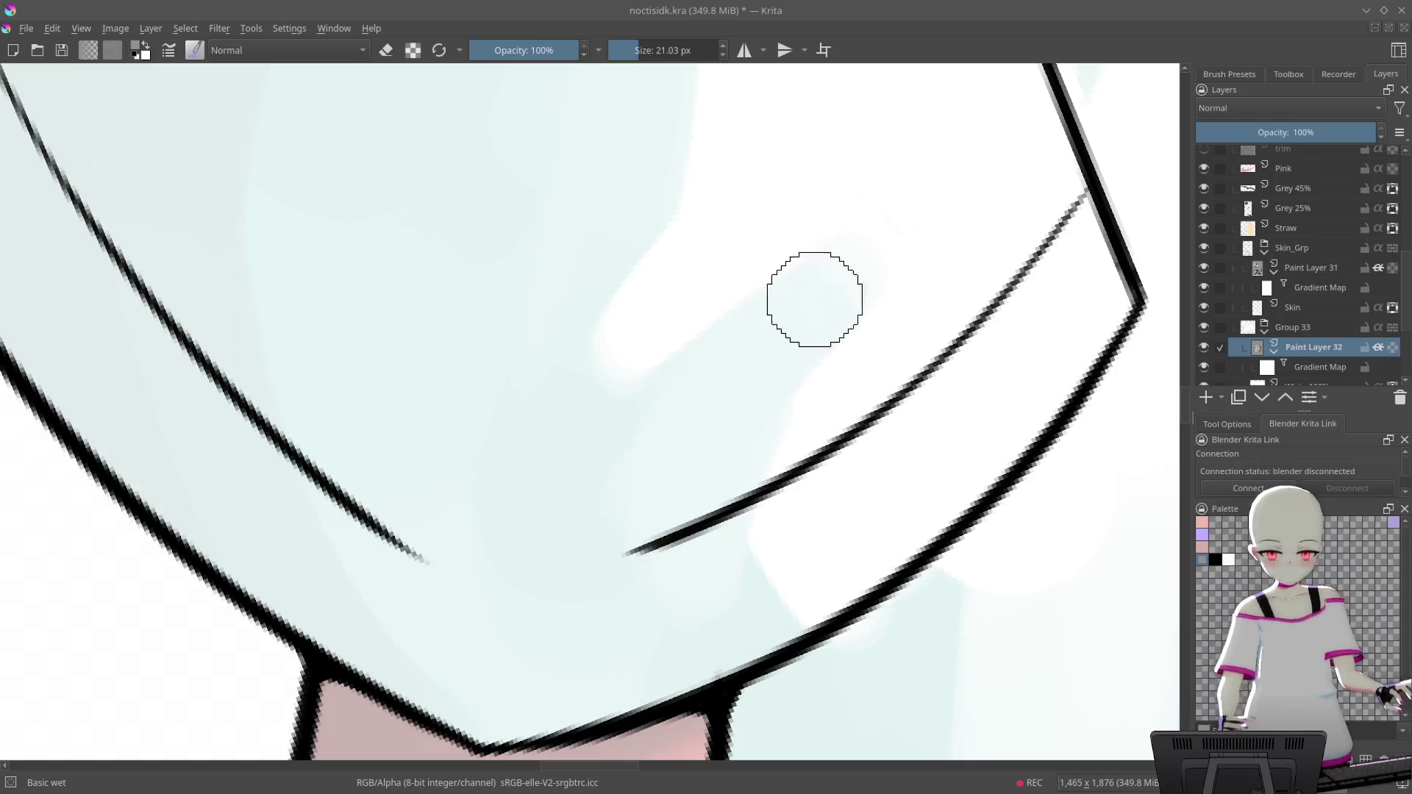
{"action": "left_click_drag", "start_coordinate": [805, 323], "coordinate": [779, 478]}
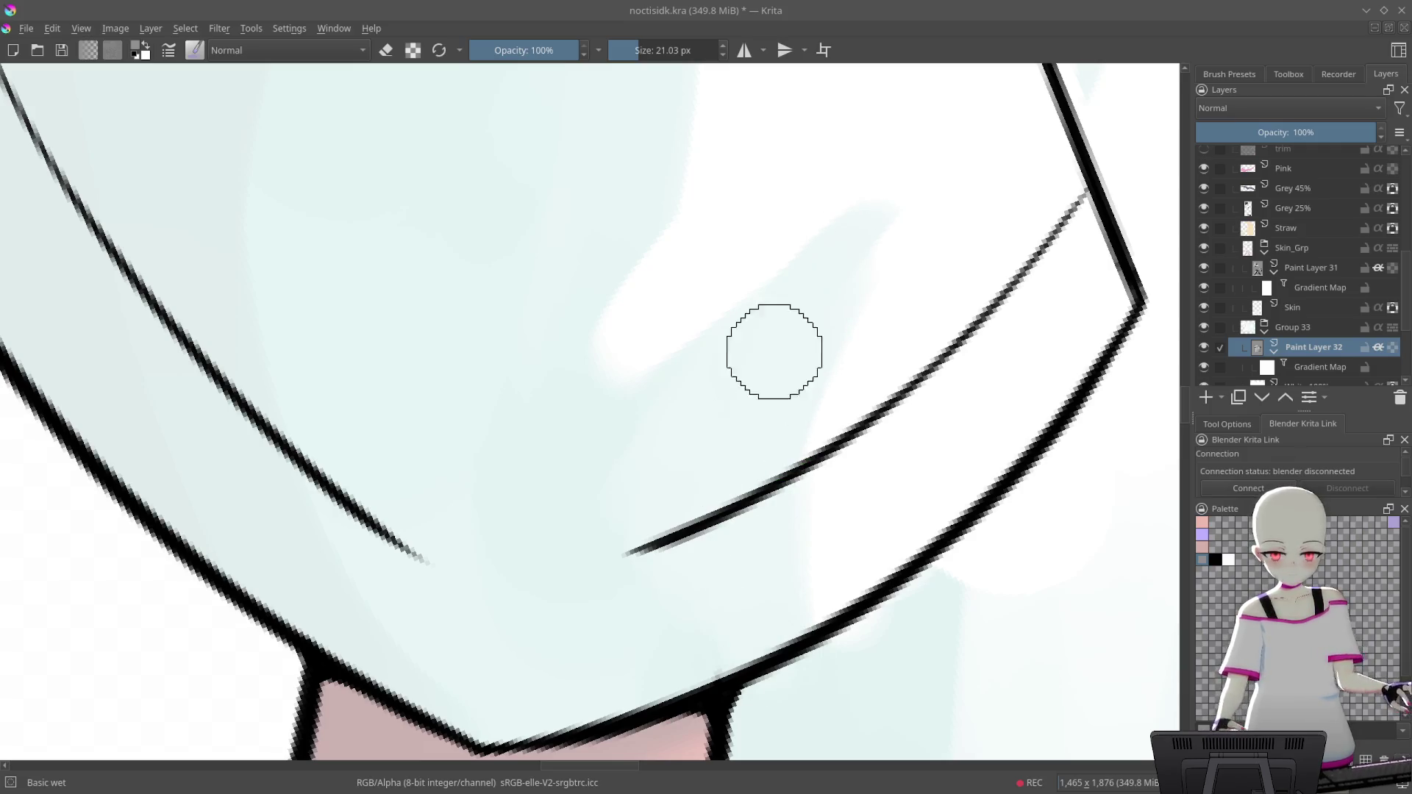
{"action": "mouse_move", "coordinate": [853, 322]}
{"action": "left_mouse_down"}
{"action": "mouse_move", "coordinate": [426, 369]}
{"action": "mouse_move", "coordinate": [724, 434]}
{"action": "left_mouse_up"}
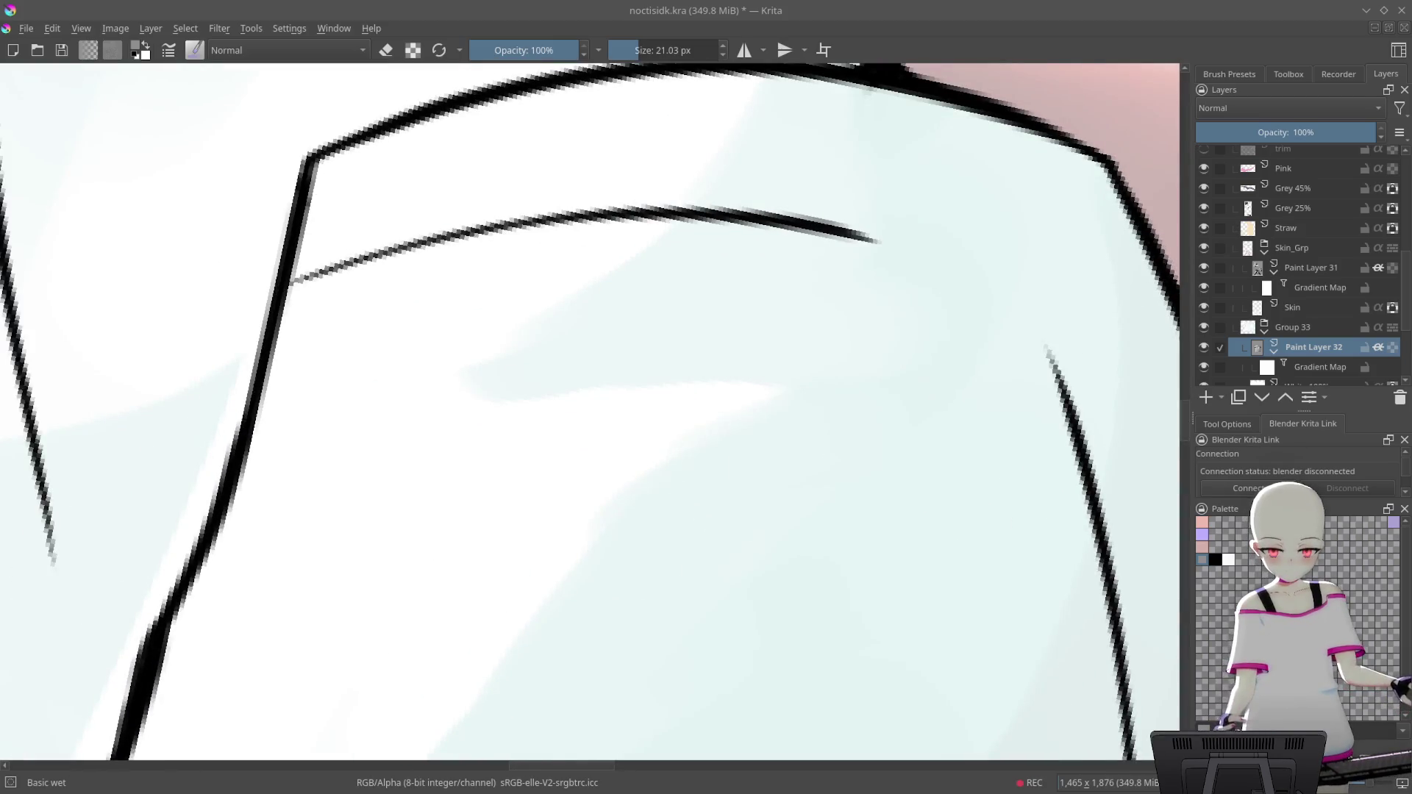
{"action": "left_click_drag", "start_coordinate": [586, 539], "coordinate": [652, 458]}
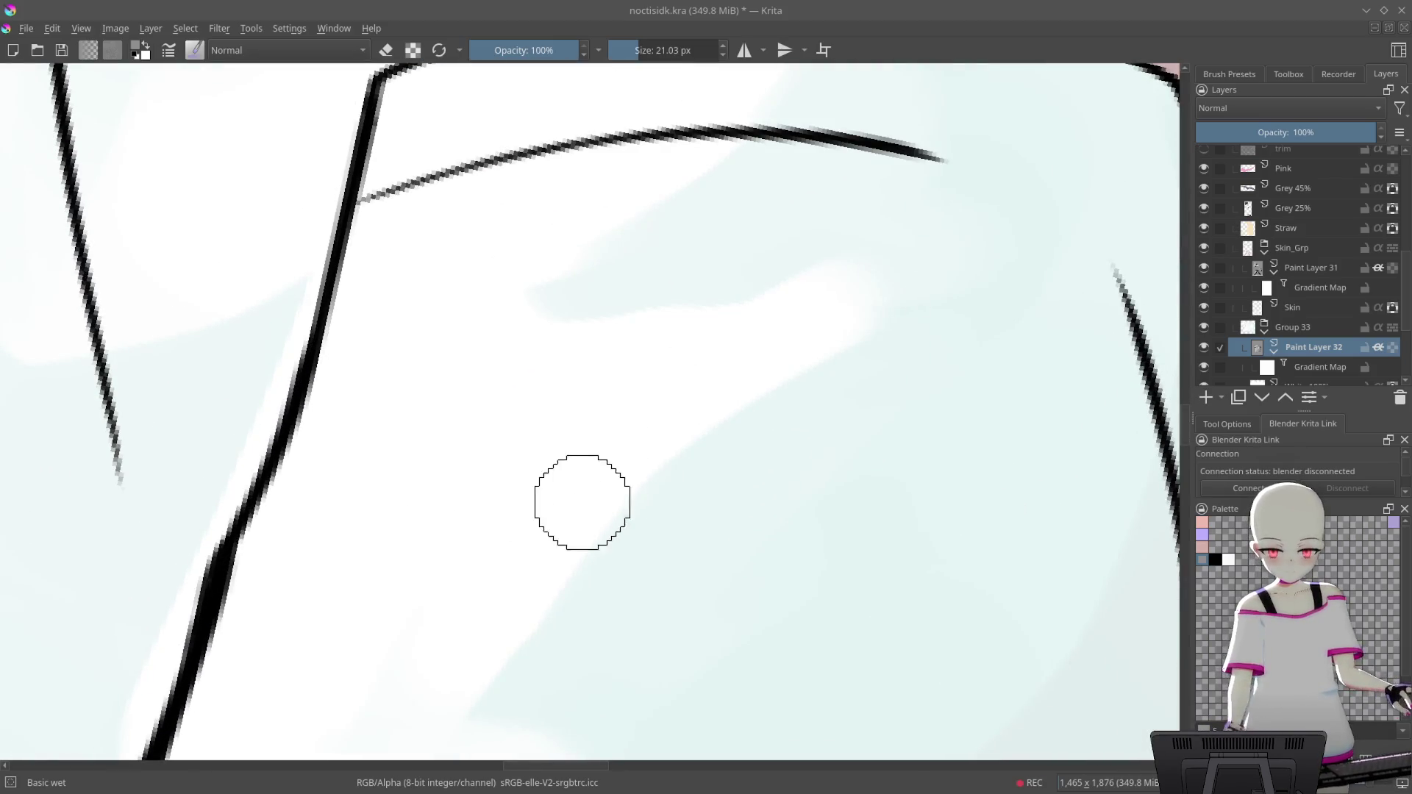
{"action": "mouse_move", "coordinate": [780, 349]}
{"action": "left_mouse_down"}
{"action": "mouse_move", "coordinate": [827, 239]}
{"action": "mouse_move", "coordinate": [714, 176]}
{"action": "left_mouse_up"}
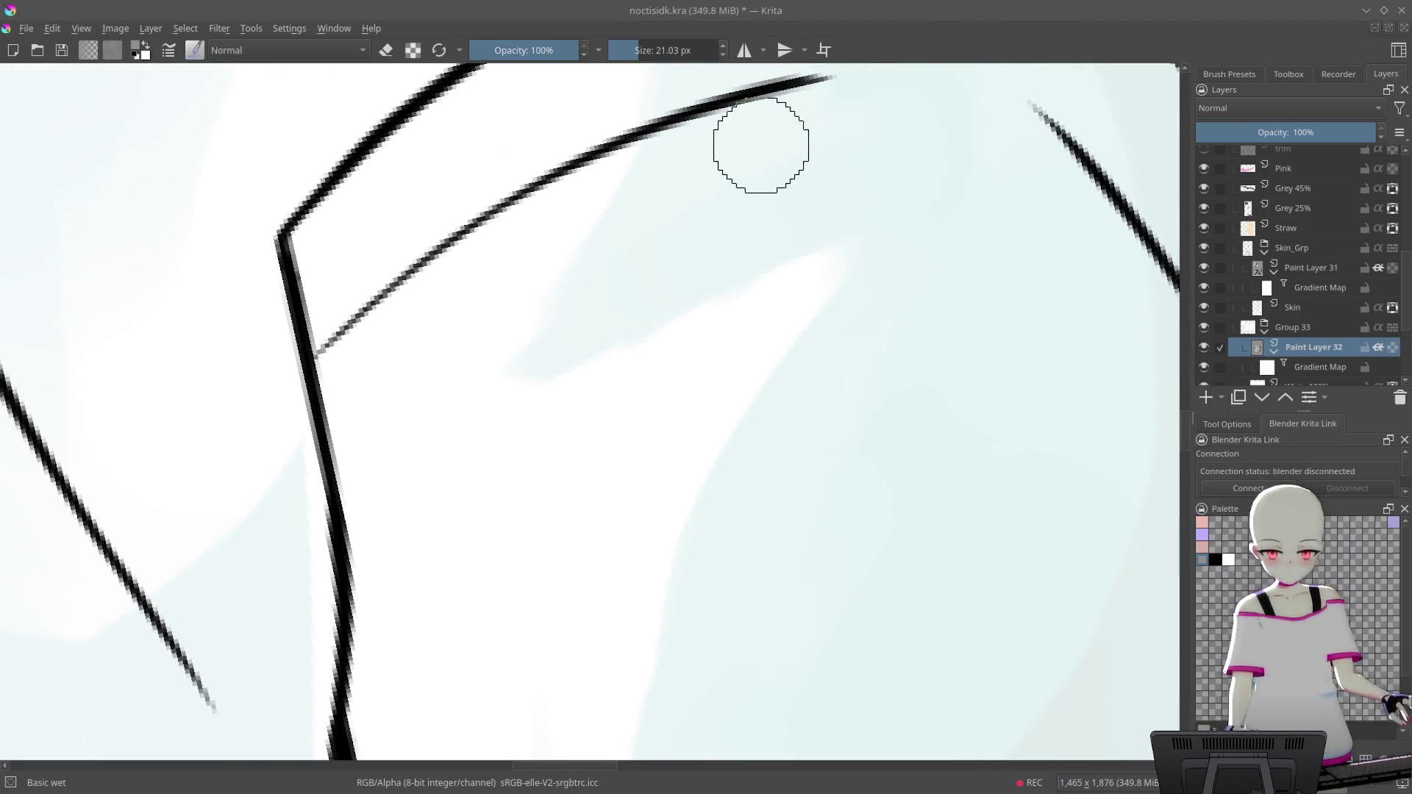
{"action": "left_click_drag", "start_coordinate": [769, 139], "coordinate": [777, 347]}
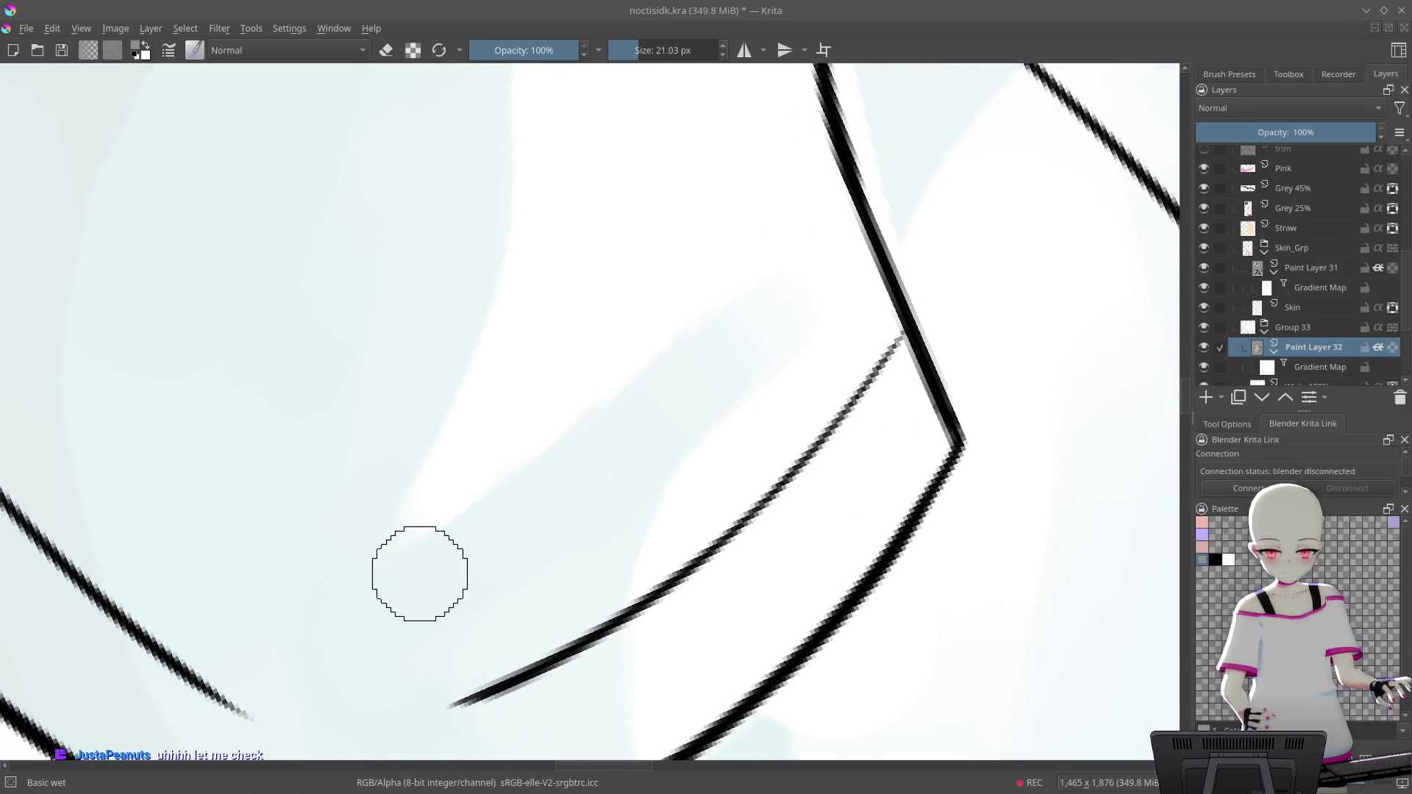
{"action": "mouse_move", "coordinate": [914, 236]}
{"action": "left_mouse_down"}
{"action": "mouse_move", "coordinate": [828, 211]}
{"action": "mouse_move", "coordinate": [967, 246]}
{"action": "left_mouse_up"}
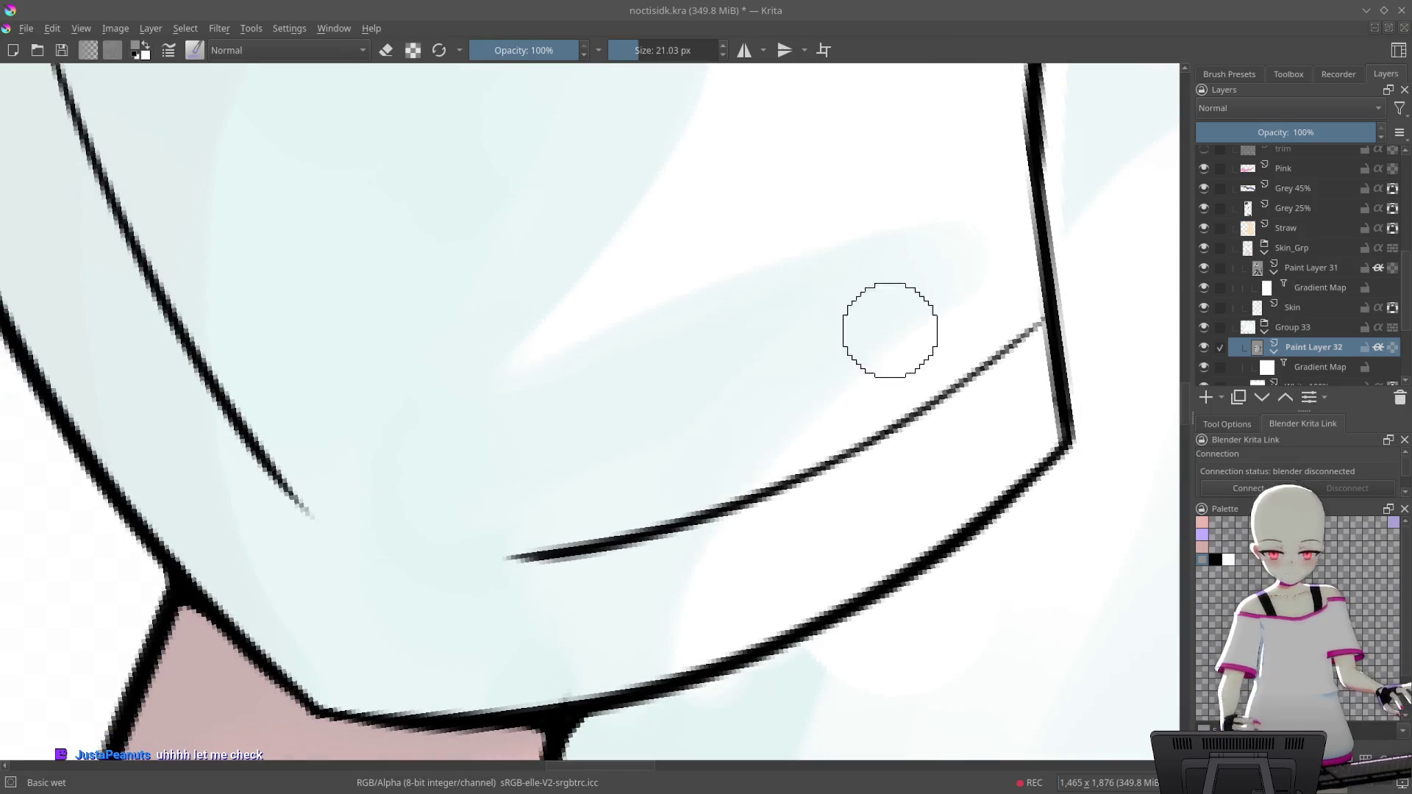
{"action": "scroll", "coordinate": [682, 570], "scroll_direction": "down", "scroll_amount": 5}
{"action": "scroll", "coordinate": [682, 570], "scroll_direction": "up", "scroll_amount": 5}
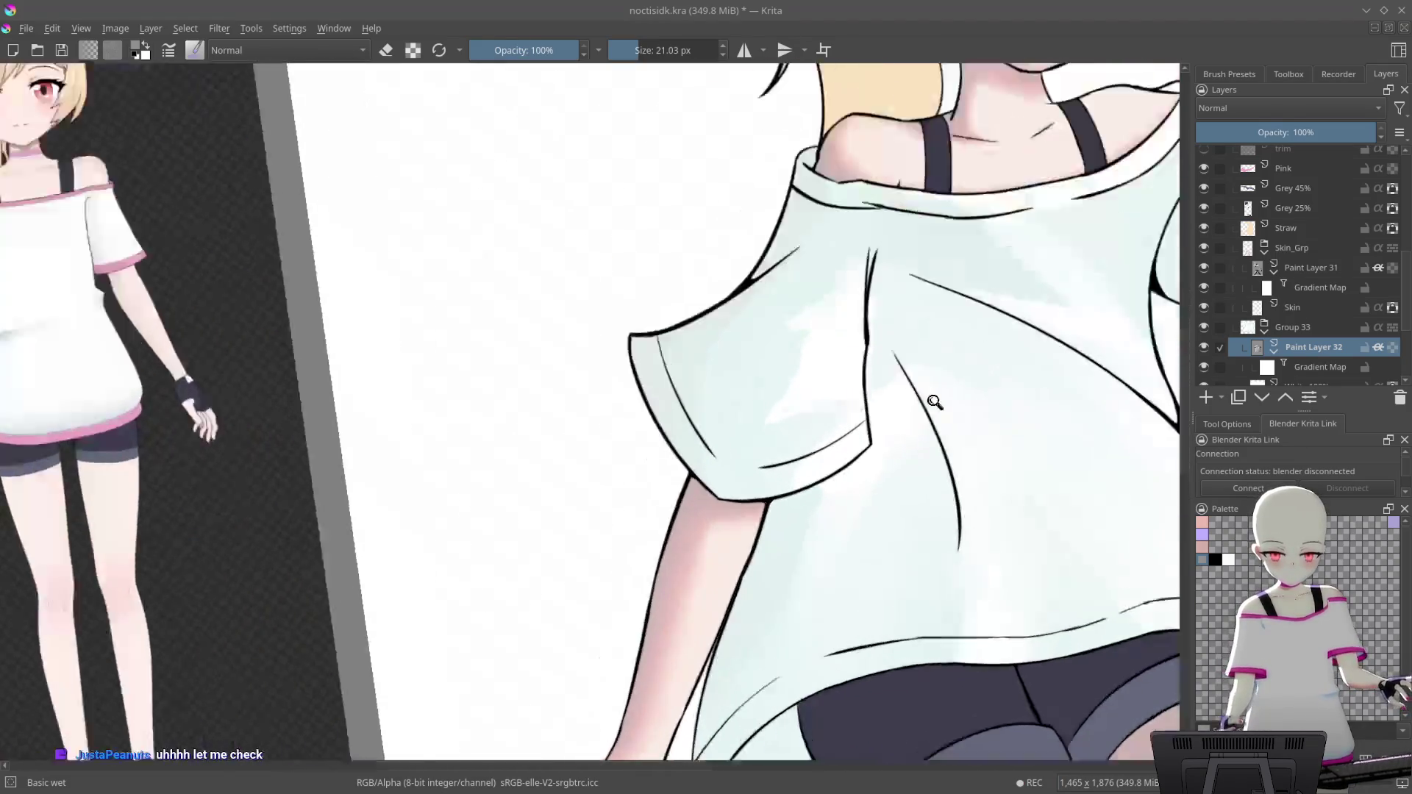
{"action": "left_click_drag", "start_coordinate": [983, 322], "coordinate": [984, 322]}
Paint a broad white stroke across the shirt near the armband, then undo it
{"action": "scroll", "coordinate": [552, 529], "scroll_direction": "up", "scroll_amount": 3}
{"action": "scroll", "coordinate": [787, 331], "scroll_direction": "up", "scroll_amount": 2}
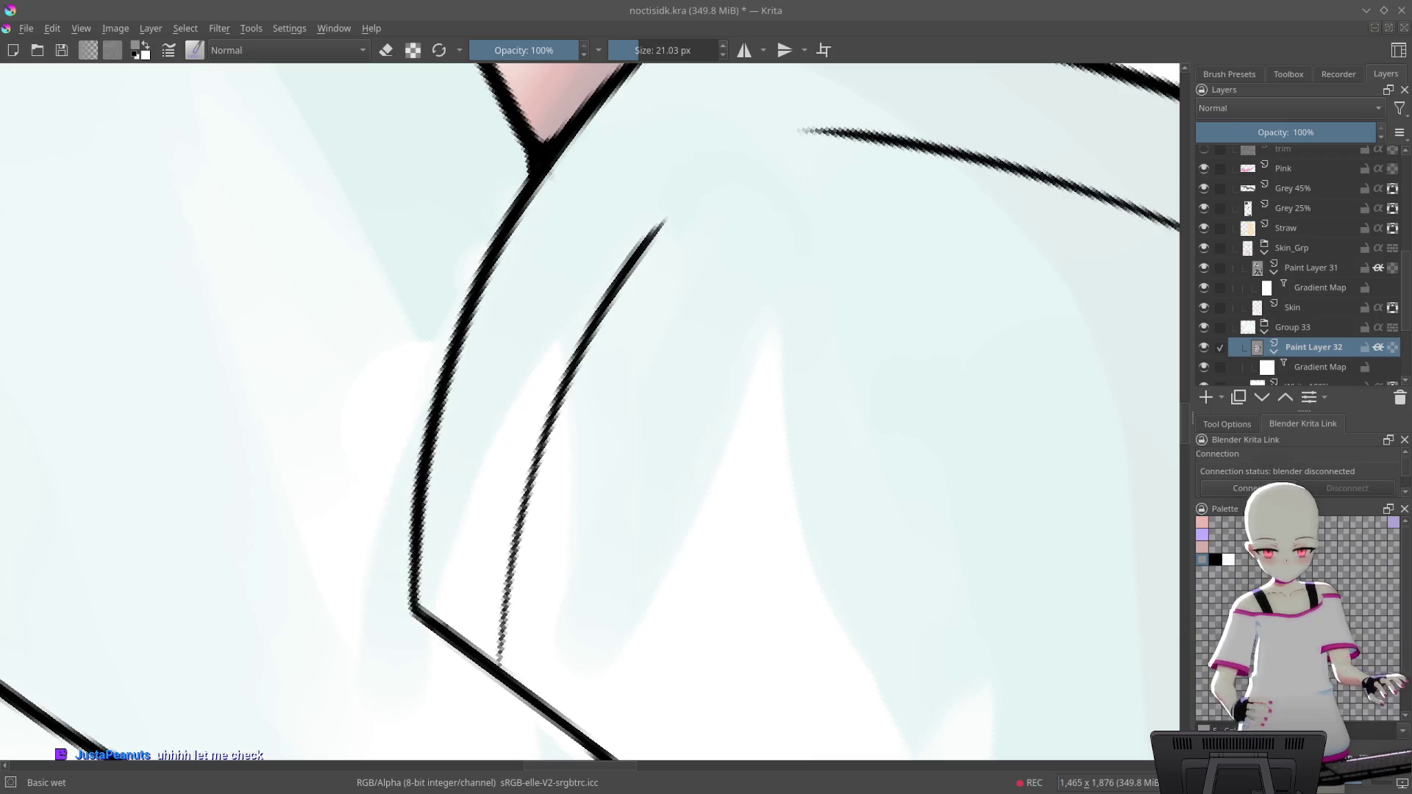
{"action": "scroll", "coordinate": [404, 664], "scroll_direction": "down", "scroll_amount": 5}
{"action": "mouse_move", "coordinate": [404, 664]}
{"action": "left_mouse_down"}
{"action": "mouse_move", "coordinate": [578, 377]}
{"action": "mouse_move", "coordinate": [760, 269]}
{"action": "left_mouse_up"}
{"action": "mouse_move", "coordinate": [546, 470]}
{"action": "left_mouse_down"}
{"action": "mouse_move", "coordinate": [706, 287]}
{"action": "mouse_move", "coordinate": [608, 318]}
{"action": "left_mouse_up"}
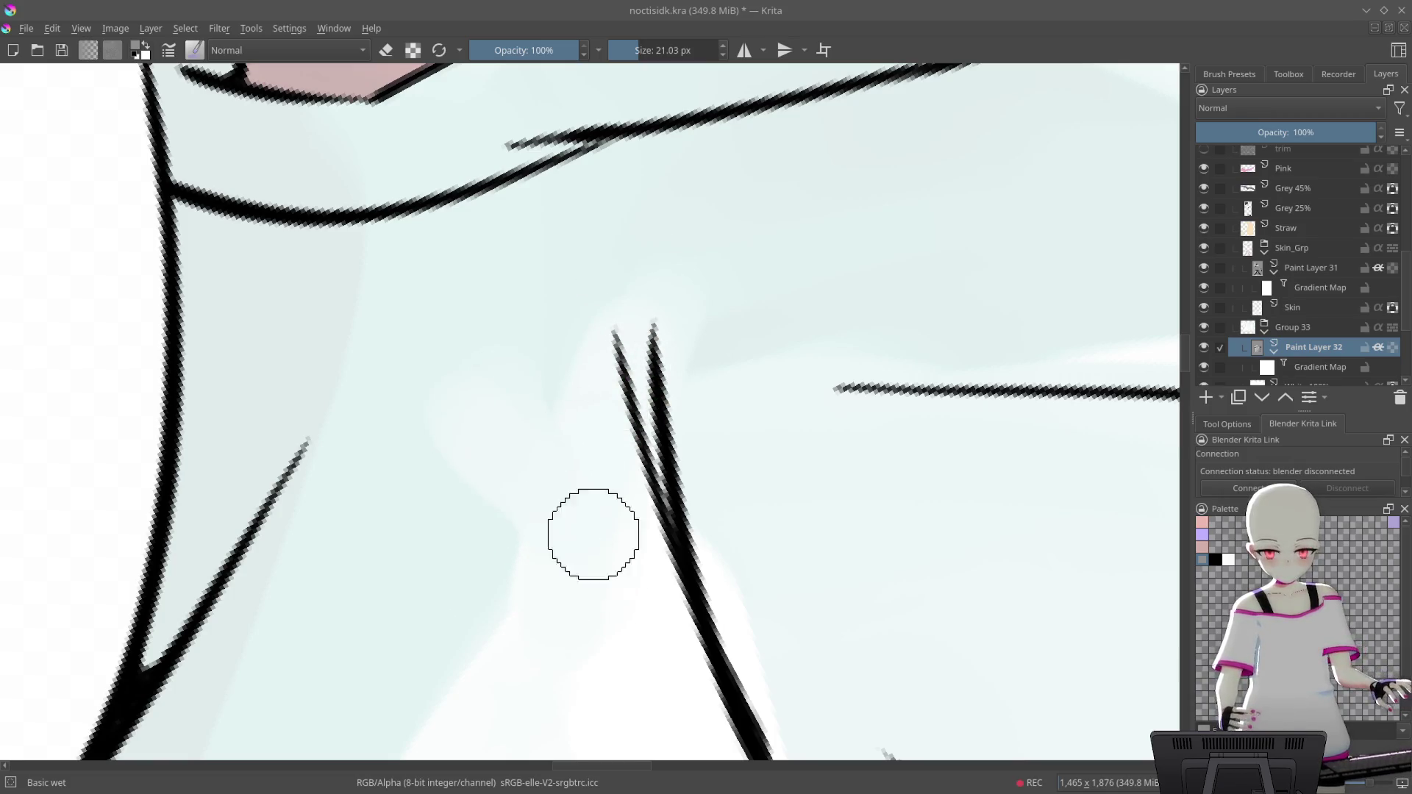
{"action": "left_click_drag", "start_coordinate": [517, 380], "coordinate": [782, 245]}
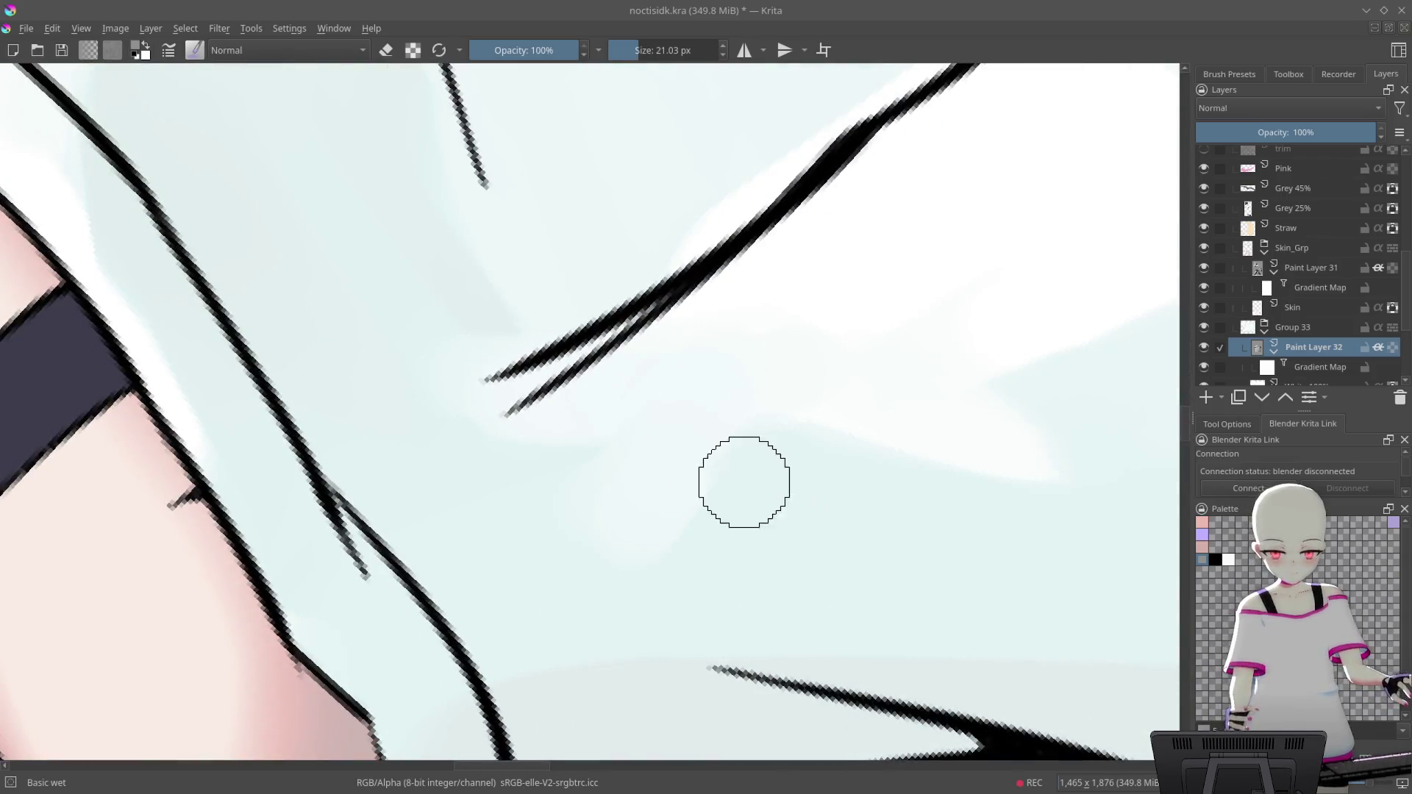
{"action": "left_click_drag", "start_coordinate": [630, 644], "coordinate": [797, 397]}
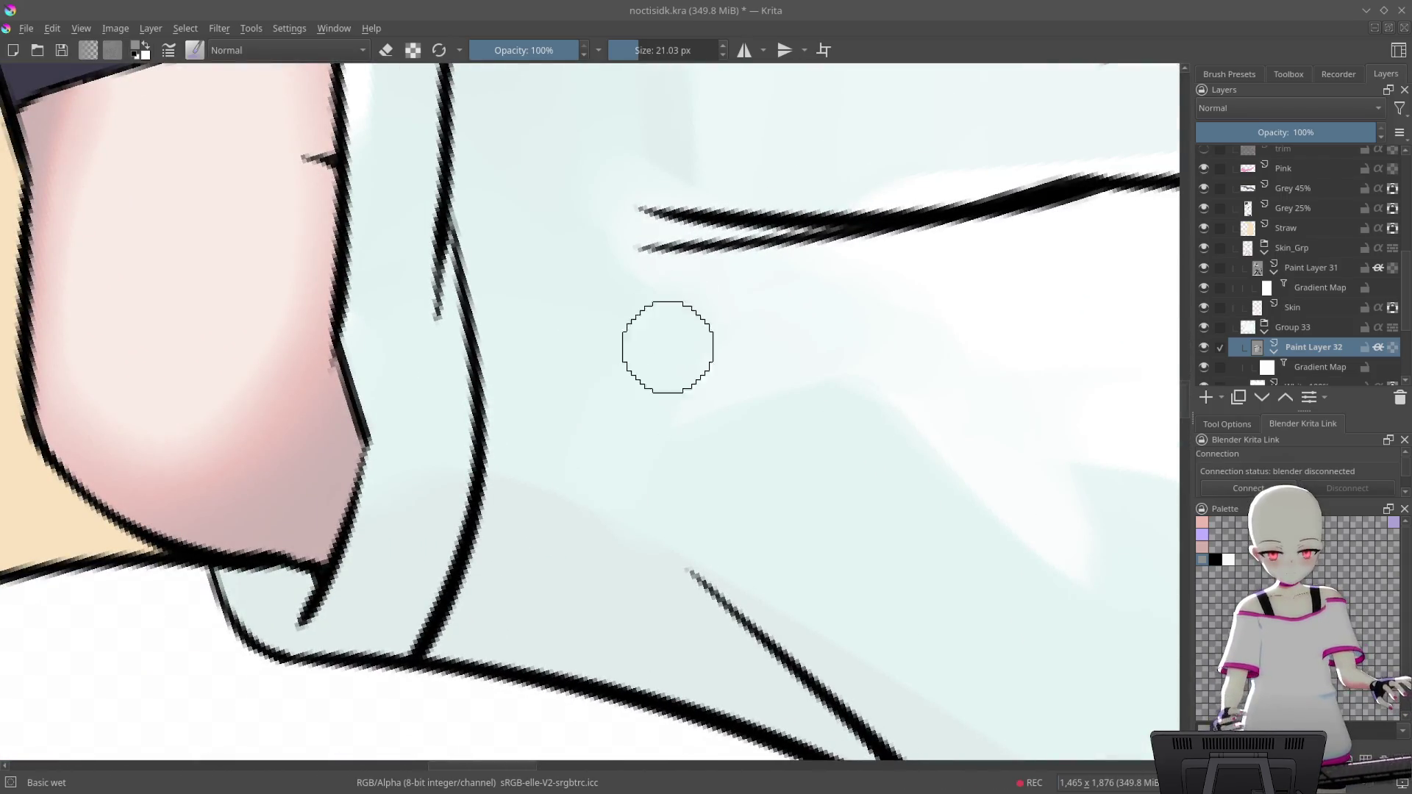
{"action": "left_click_drag", "start_coordinate": [935, 203], "coordinate": [764, 411]}
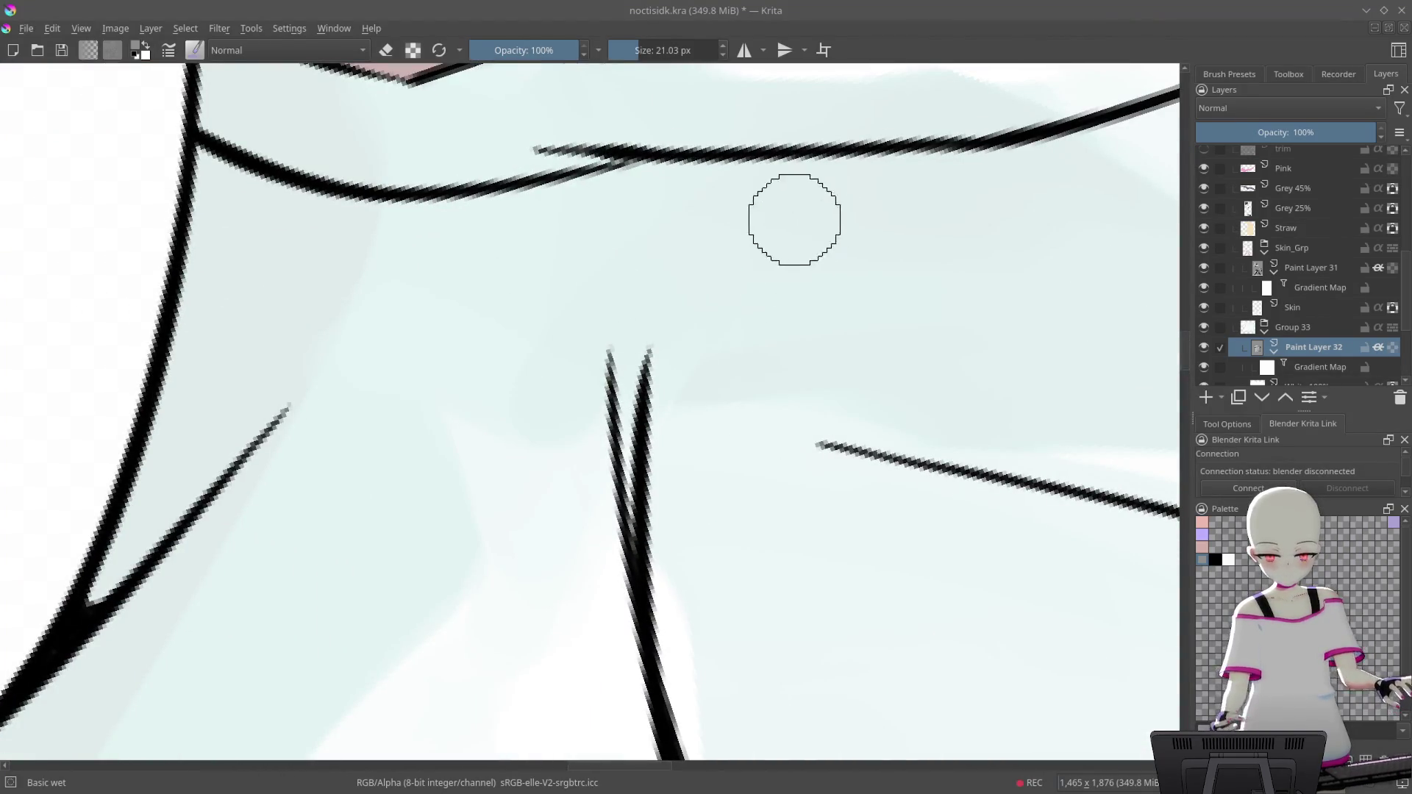
{"action": "scroll", "coordinate": [794, 239], "scroll_direction": "down", "scroll_amount": 5}
{"action": "mouse_move", "coordinate": [886, 419]}
{"action": "left_mouse_down"}
{"action": "mouse_move", "coordinate": [813, 260]}
{"action": "mouse_move", "coordinate": [935, 128]}
{"action": "left_mouse_up"}
{"action": "left_click_drag", "start_coordinate": [869, 128], "coordinate": [838, 145]}
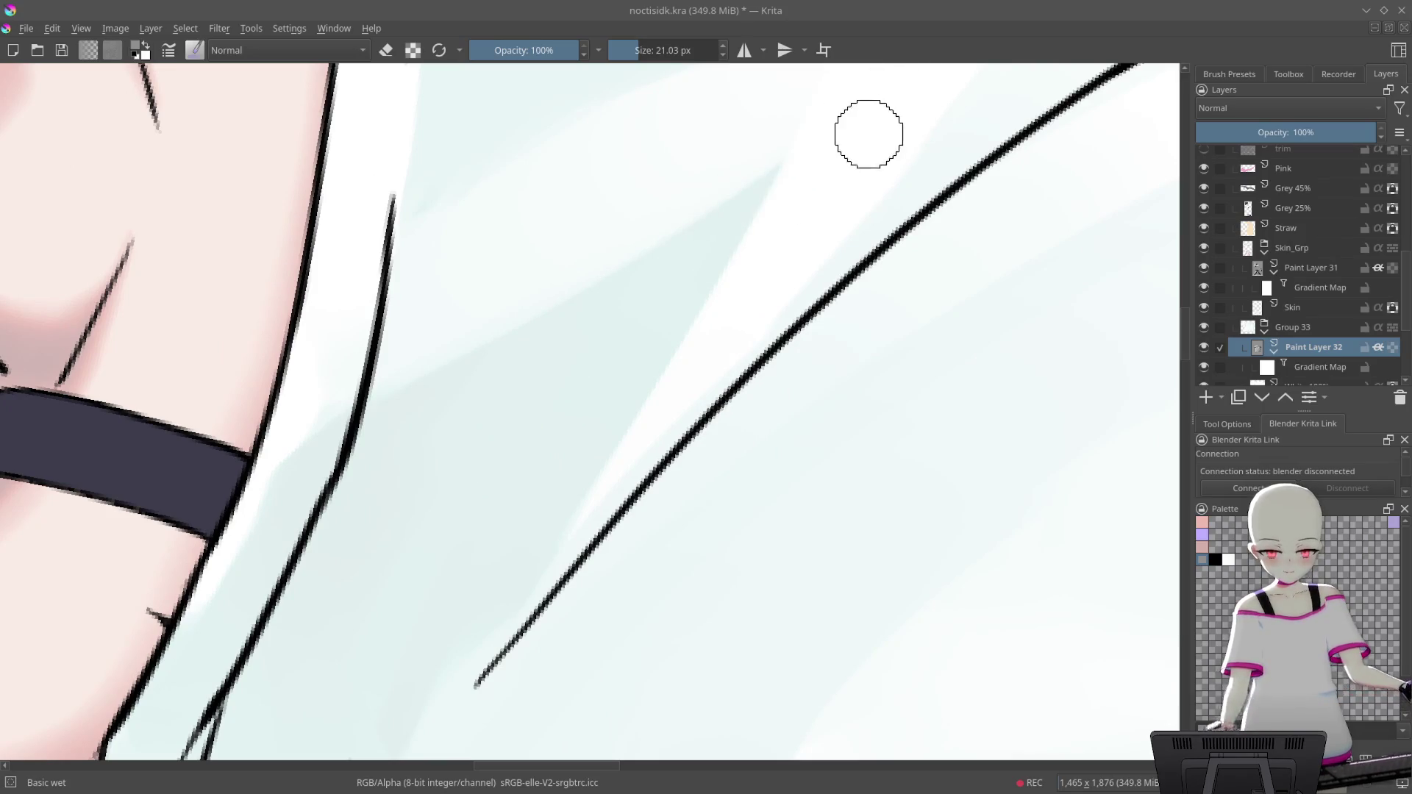
{"action": "left_click_drag", "start_coordinate": [521, 409], "coordinate": [779, 163]}
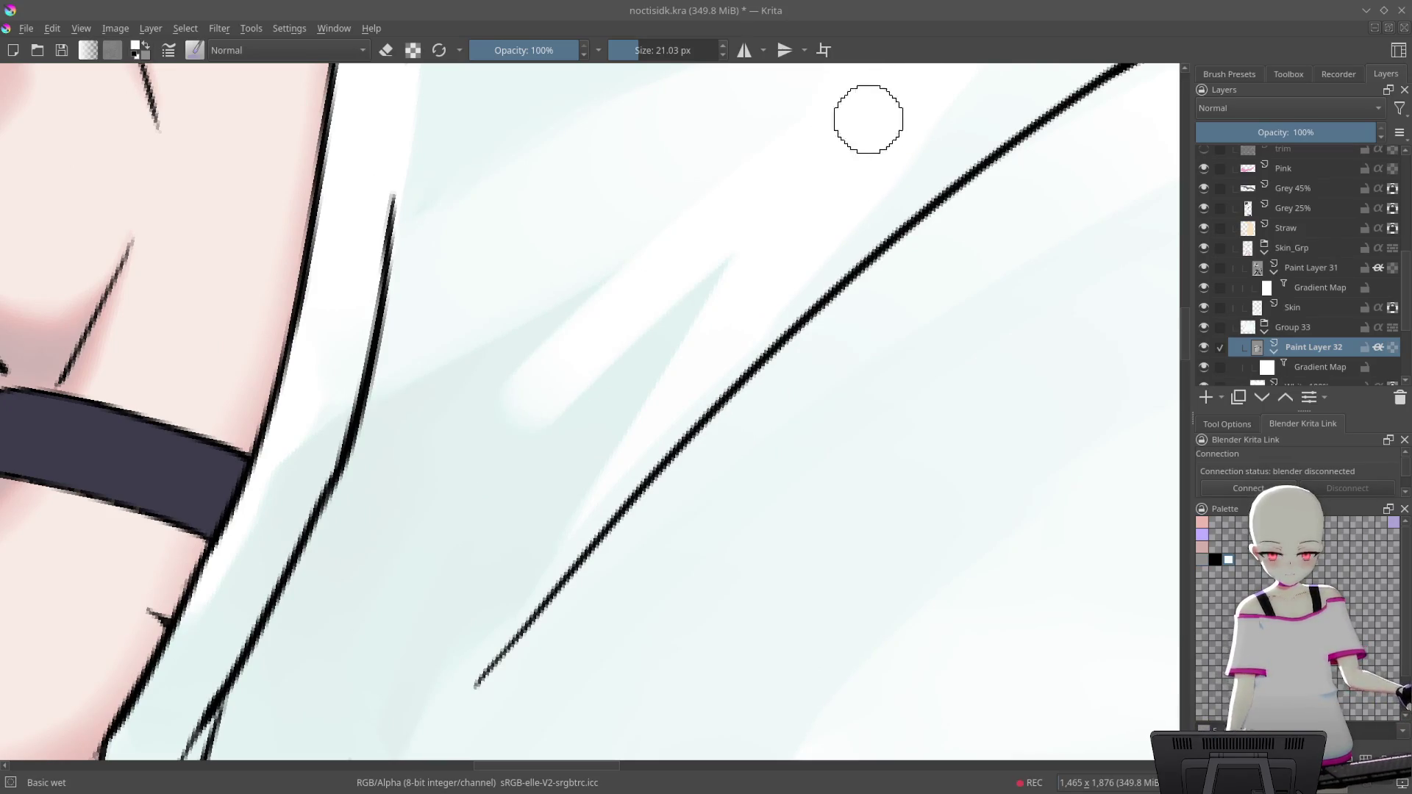
{"action": "key", "text": "ctrl+z"}
Add a faint pale stroke softening the shirt shading near the shoulder strap
{"action": "scroll", "coordinate": [845, 191], "scroll_direction": "up", "scroll_amount": 2}
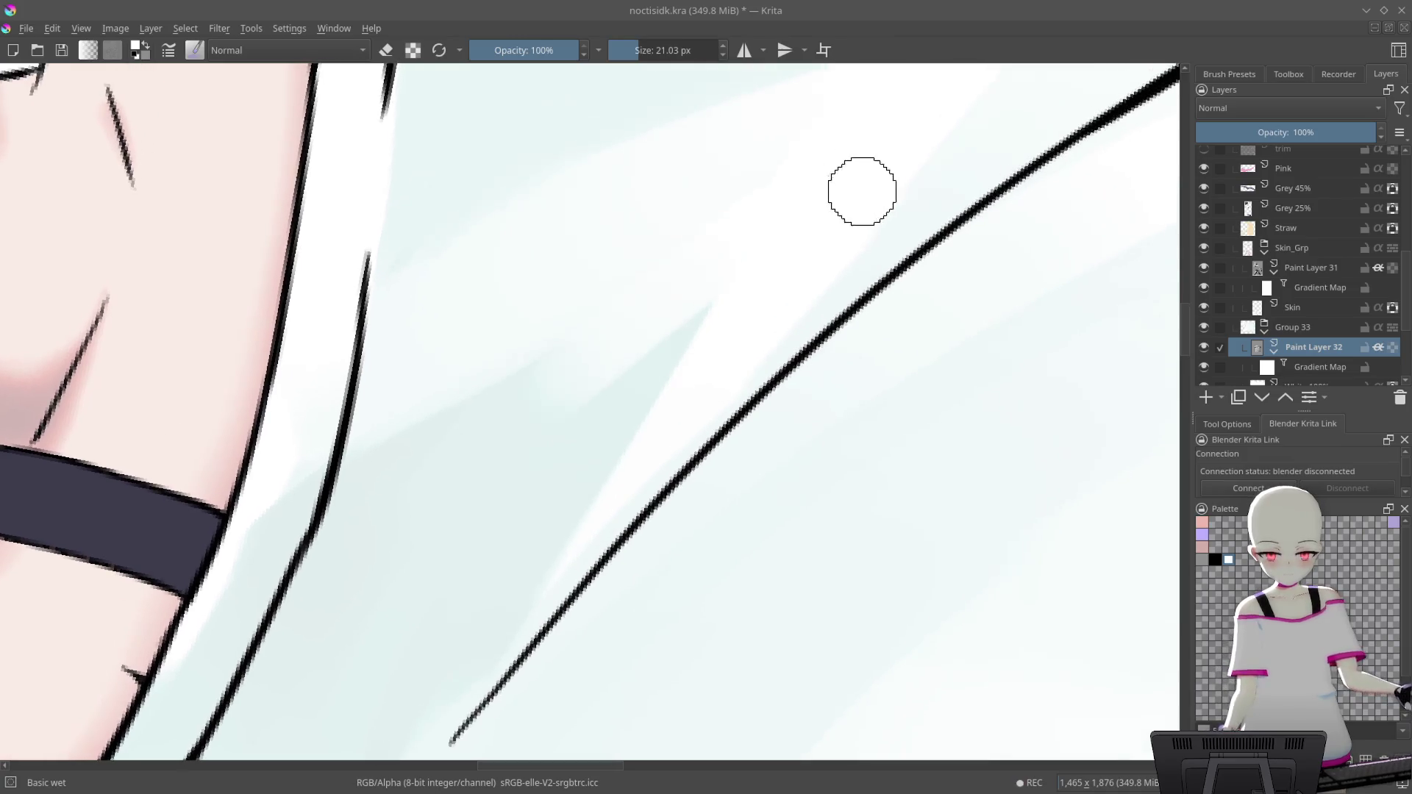
{"action": "scroll", "coordinate": [735, 250], "scroll_direction": "up", "scroll_amount": 1}
{"action": "scroll", "coordinate": [875, 247], "scroll_direction": "up", "scroll_amount": 2}
{"action": "mouse_move", "coordinate": [875, 247]}
{"action": "left_mouse_down"}
{"action": "mouse_move", "coordinate": [984, 158]}
{"action": "mouse_move", "coordinate": [424, 426]}
{"action": "left_mouse_up"}
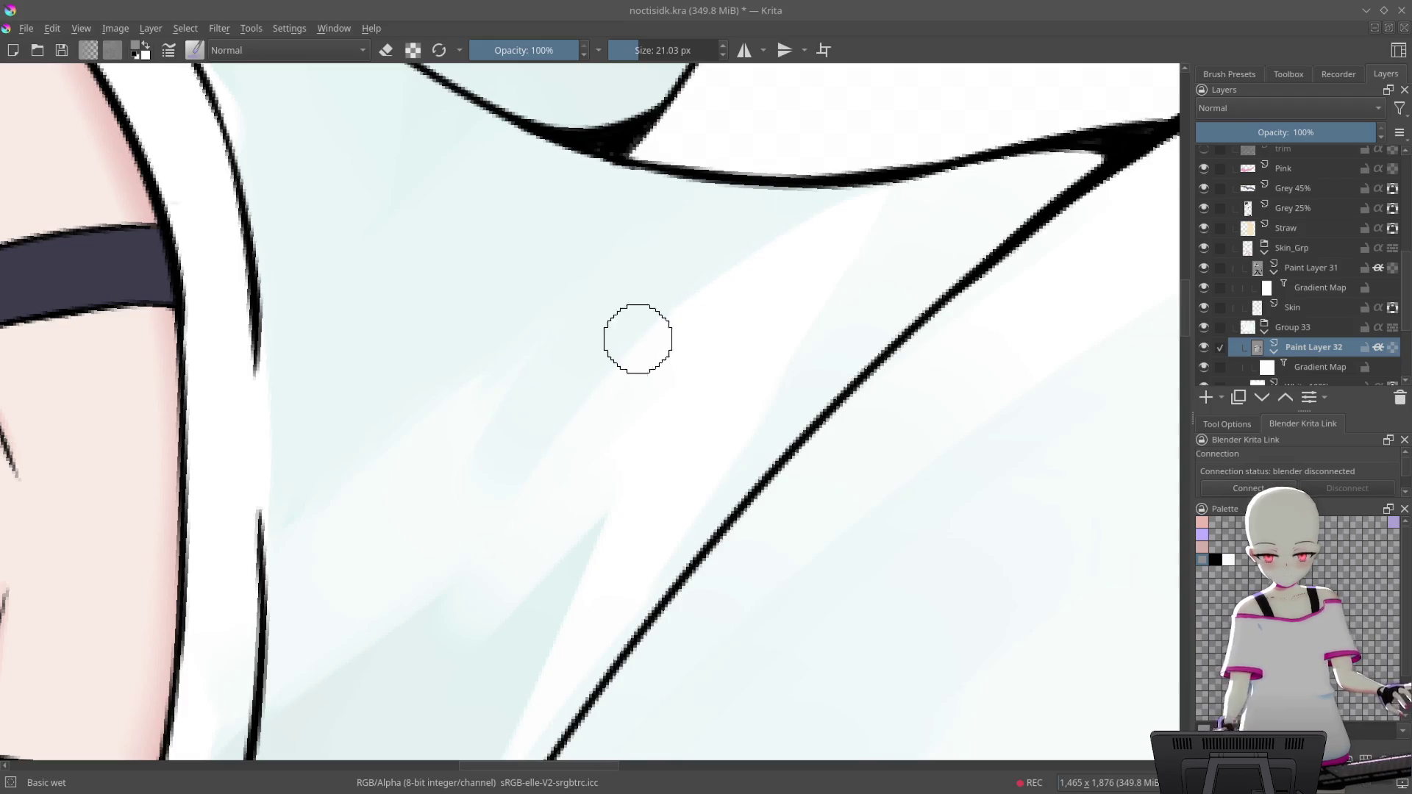
{"action": "left_click_drag", "start_coordinate": [616, 372], "coordinate": [467, 529]}
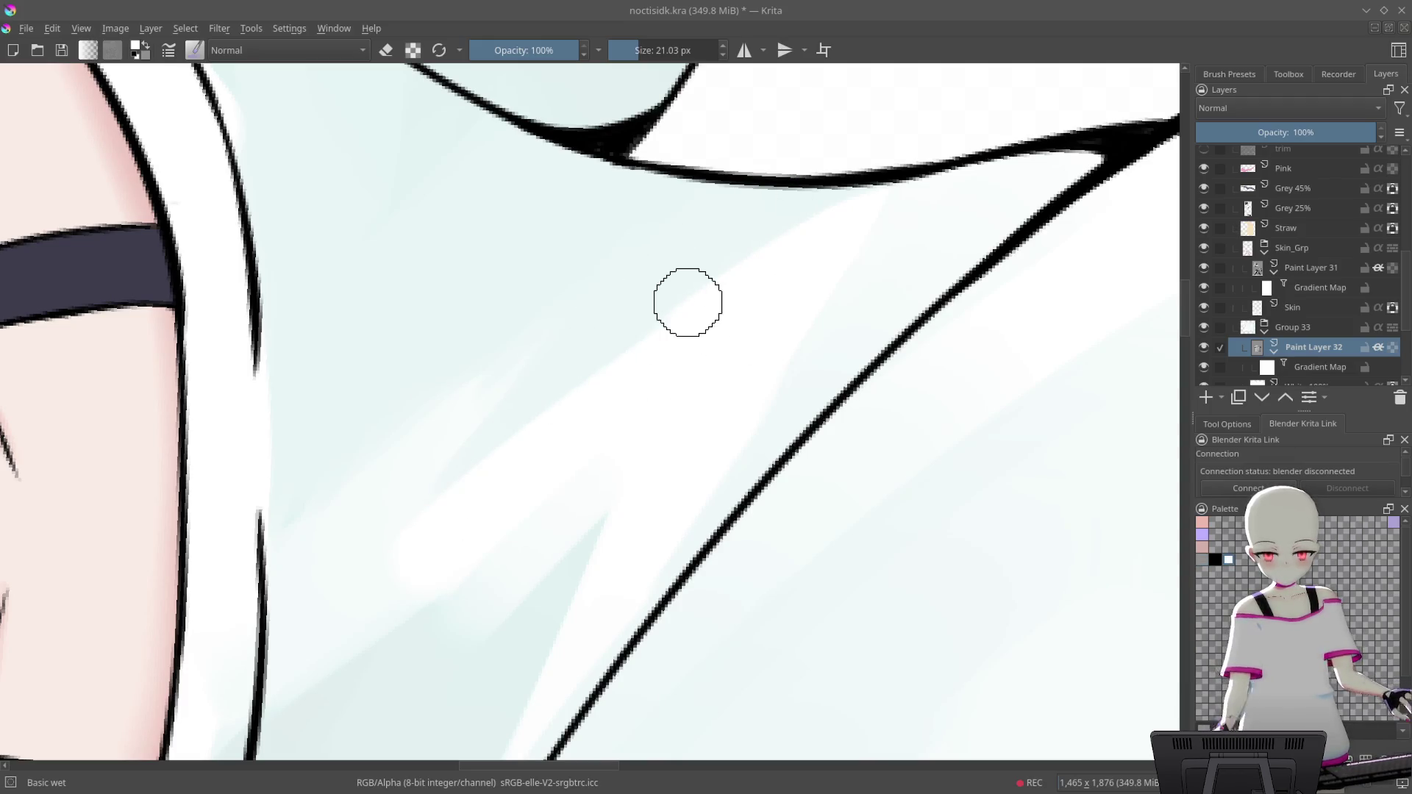
{"action": "left_click_drag", "start_coordinate": [688, 302], "coordinate": [608, 267]}
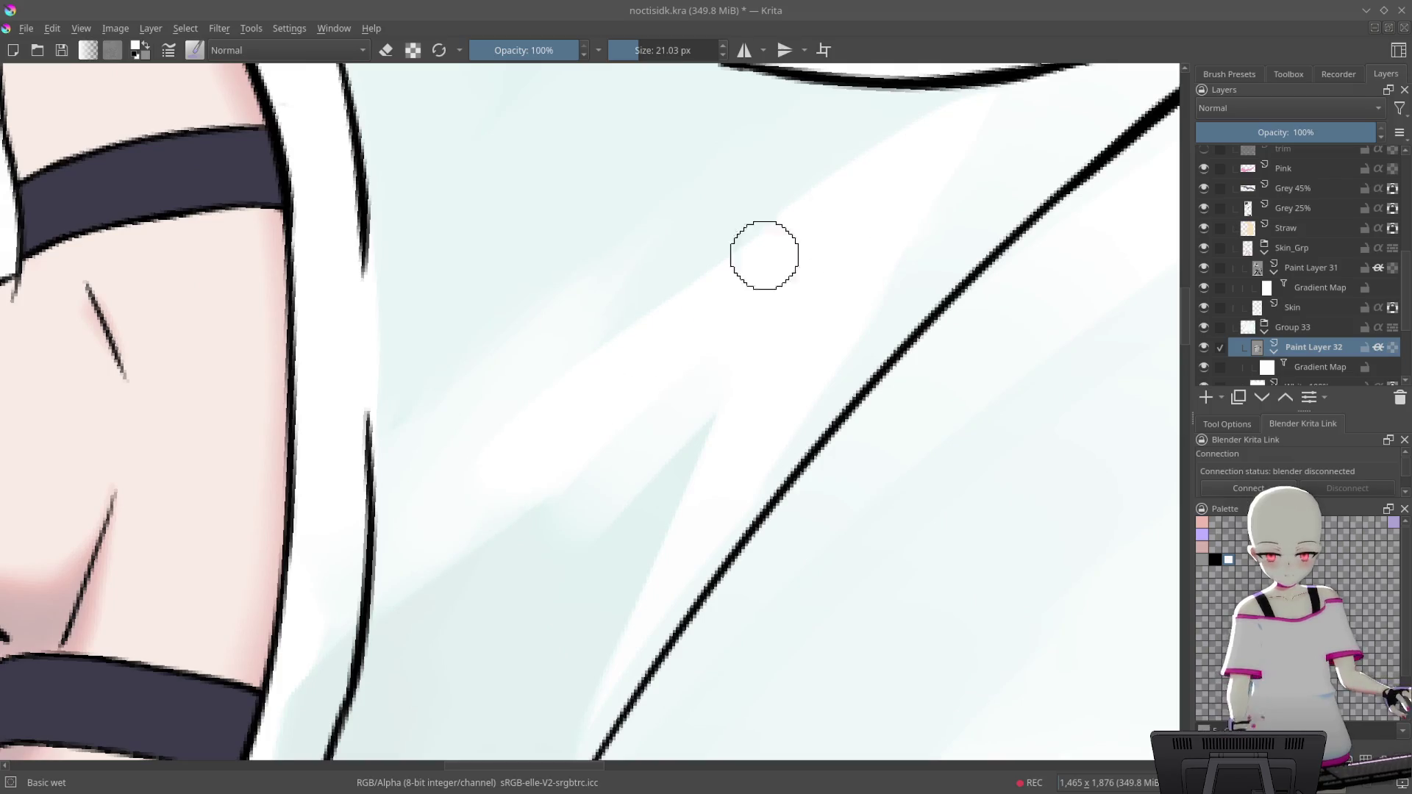
{"action": "scroll", "coordinate": [752, 263], "scroll_direction": "down", "scroll_amount": 10}
{"action": "mouse_move", "coordinate": [753, 264]}
{"action": "left_mouse_down"}
{"action": "mouse_move", "coordinate": [986, 441]}
{"action": "mouse_move", "coordinate": [919, 294]}
{"action": "left_mouse_up"}
{"action": "scroll", "coordinate": [892, 169], "scroll_direction": "up", "scroll_amount": 10}
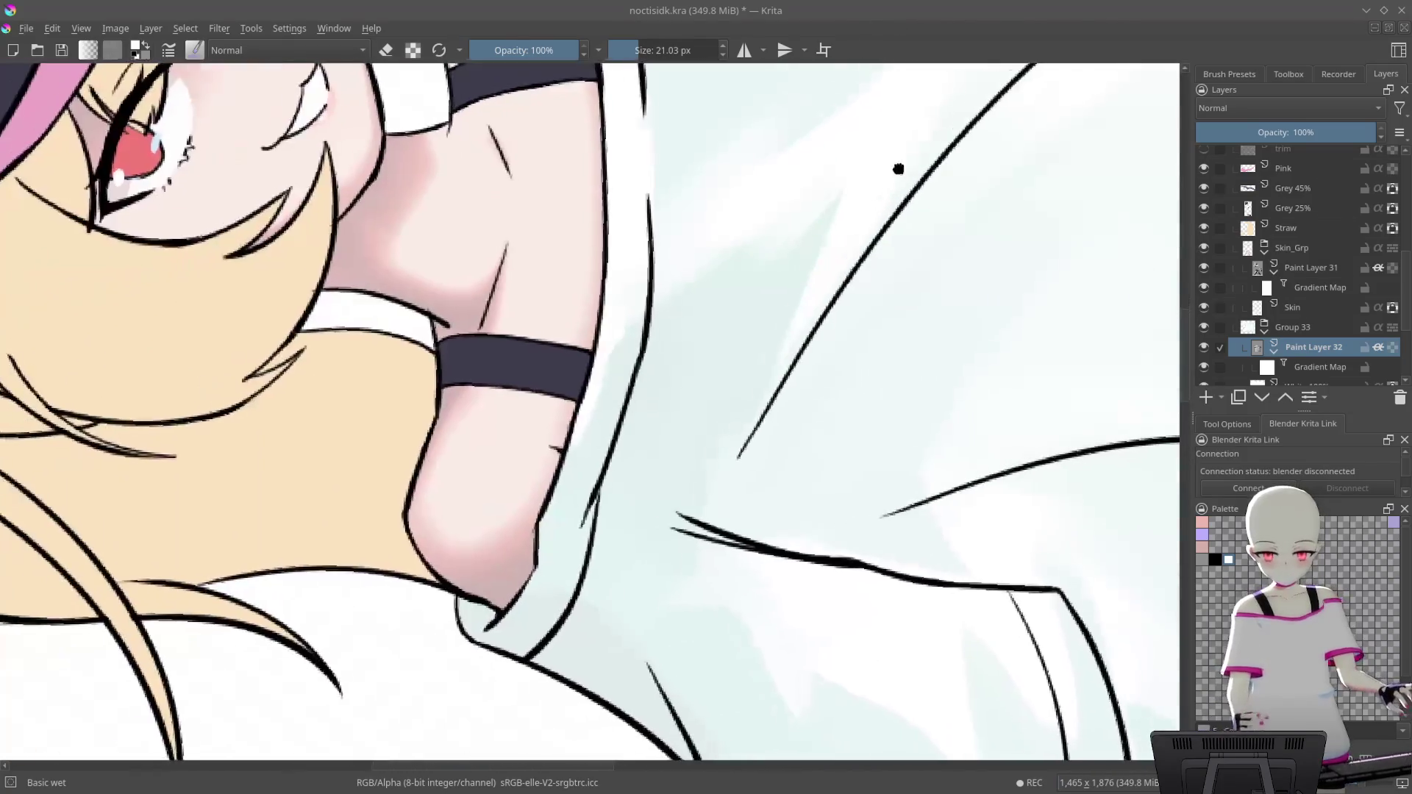
{"action": "scroll", "coordinate": [892, 169], "scroll_direction": "up", "scroll_amount": 4}
Enlarge the brush to about 86 px and reframe the tilted character
{"action": "left_click_drag", "start_coordinate": [551, 341], "coordinate": [812, 188]}
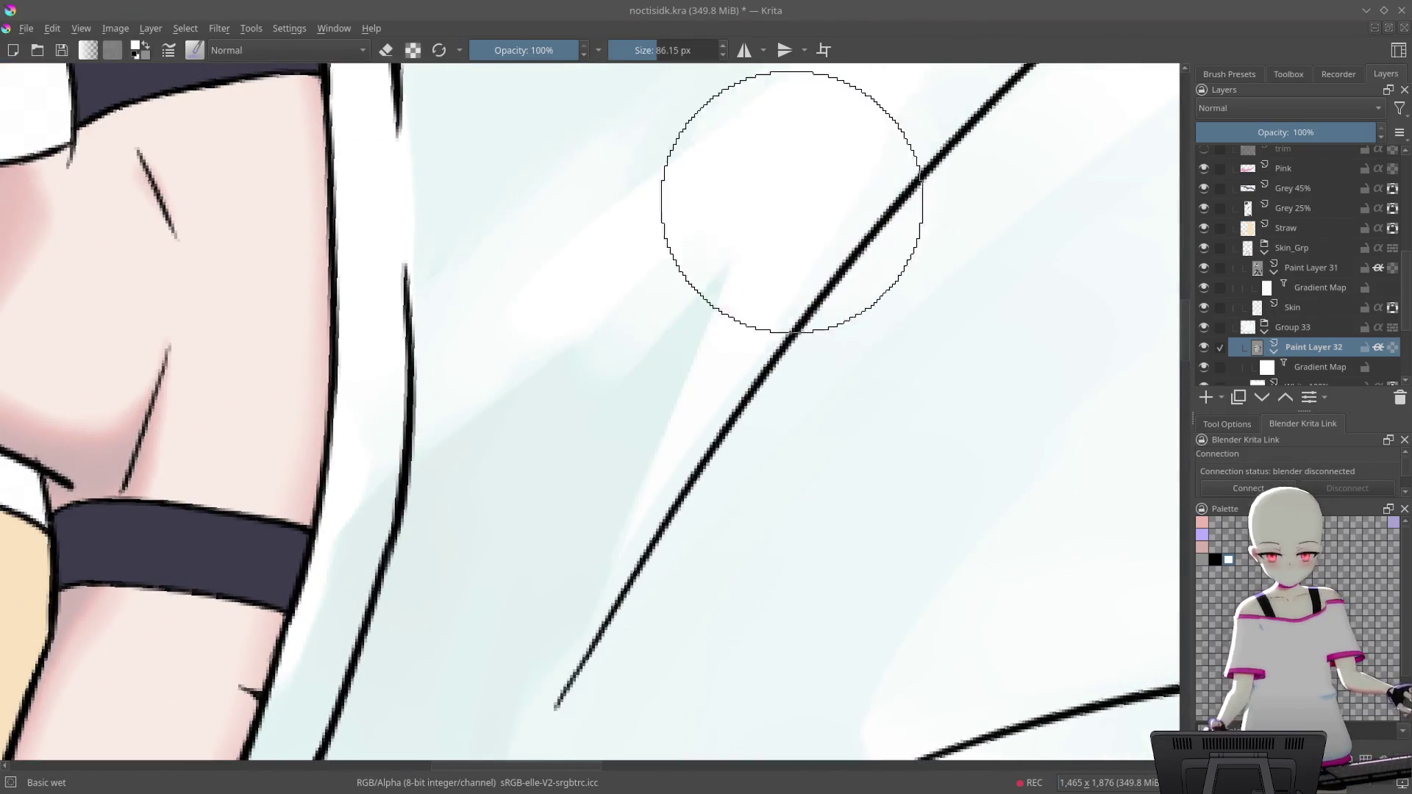
{"action": "left_click_drag", "start_coordinate": [741, 299], "coordinate": [814, 126]}
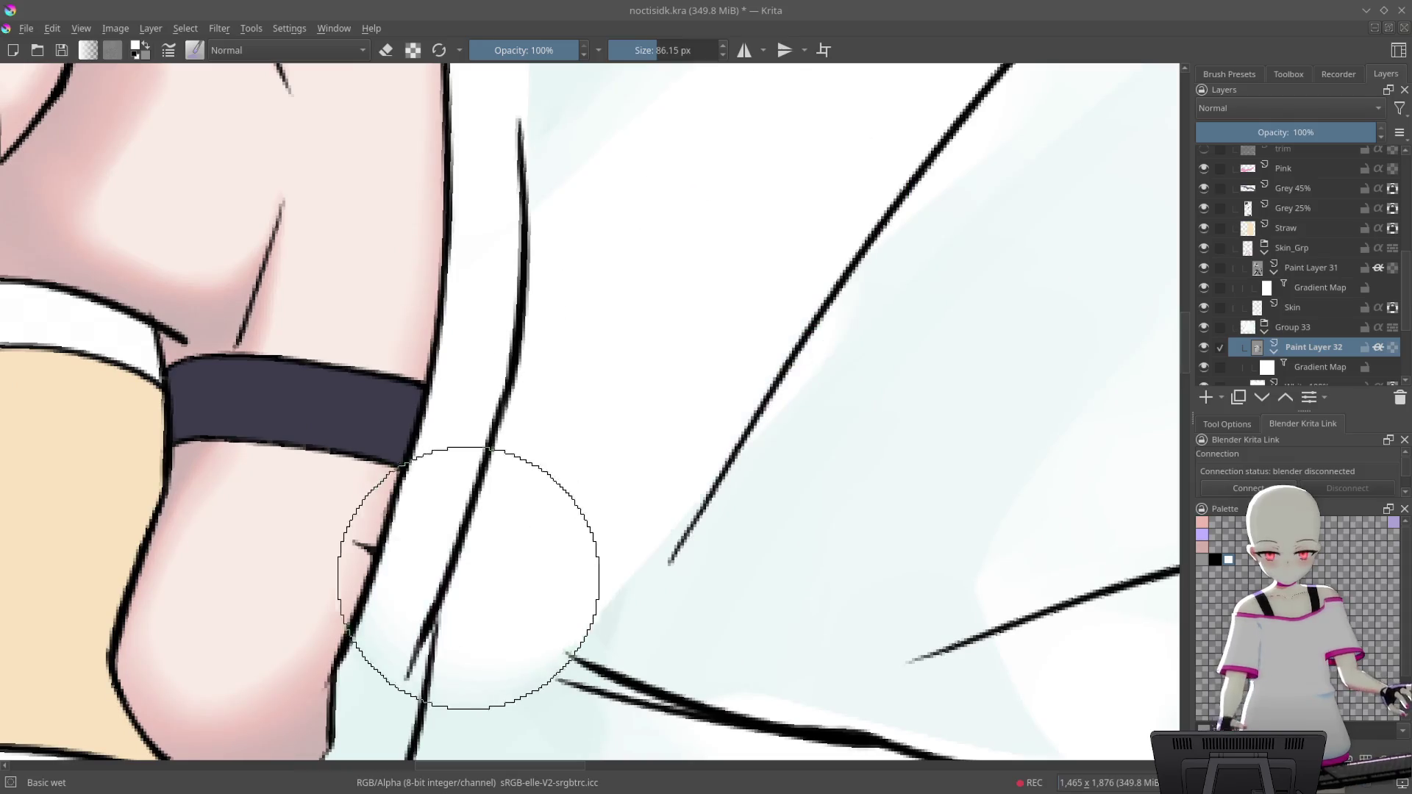
{"action": "scroll", "coordinate": [743, 284], "scroll_direction": "down", "scroll_amount": 8}
{"action": "mouse_move", "coordinate": [919, 309]}
{"action": "left_mouse_down"}
{"action": "mouse_move", "coordinate": [986, 435]}
{"action": "mouse_move", "coordinate": [911, 147]}
{"action": "left_mouse_up"}
{"action": "scroll", "coordinate": [911, 139], "scroll_direction": "up", "scroll_amount": 5}
{"action": "scroll", "coordinate": [794, 265], "scroll_direction": "up", "scroll_amount": 3}
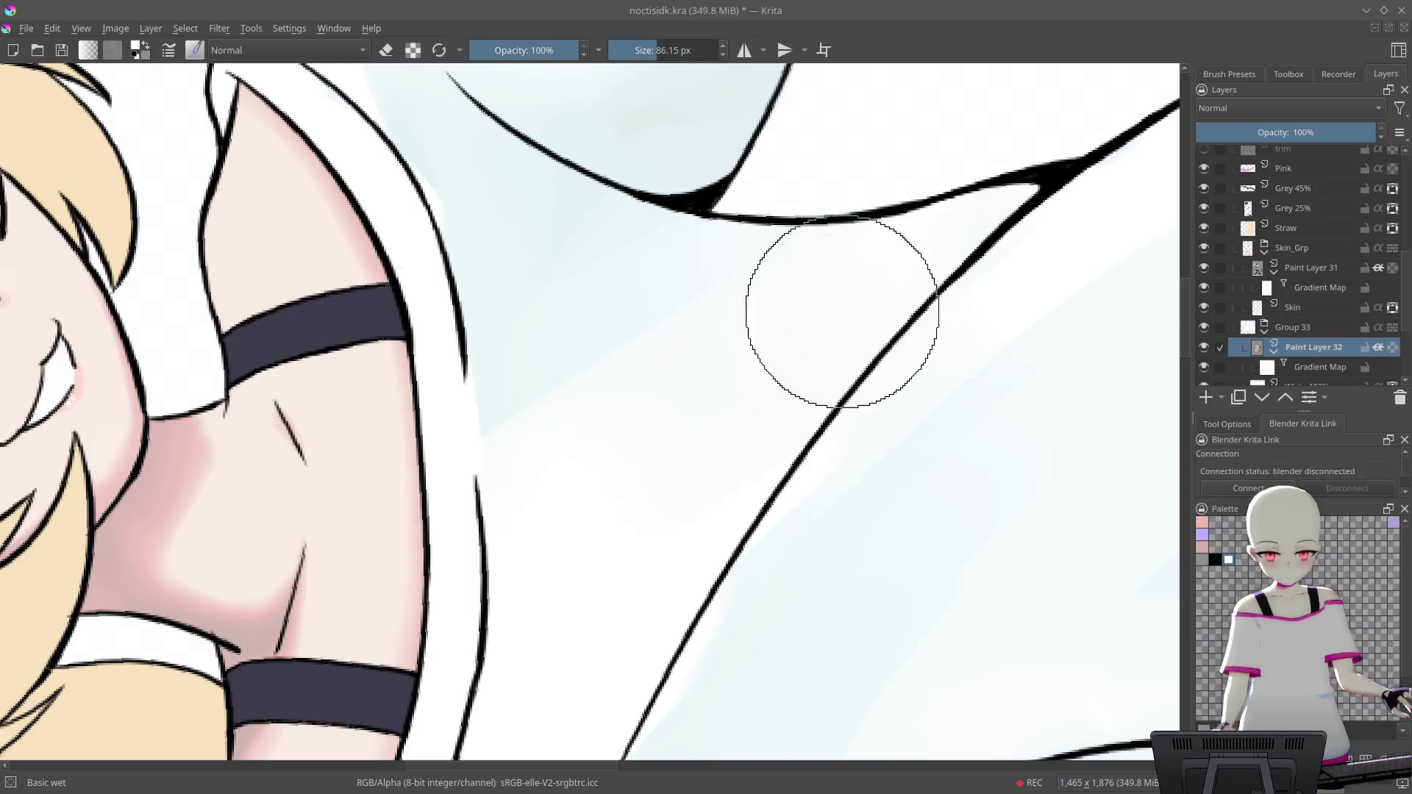
{"action": "mouse_move", "coordinate": [583, 368]}
{"action": "left_mouse_down"}
{"action": "mouse_move", "coordinate": [577, 331]}
{"action": "mouse_move", "coordinate": [699, 183]}
{"action": "left_mouse_up"}
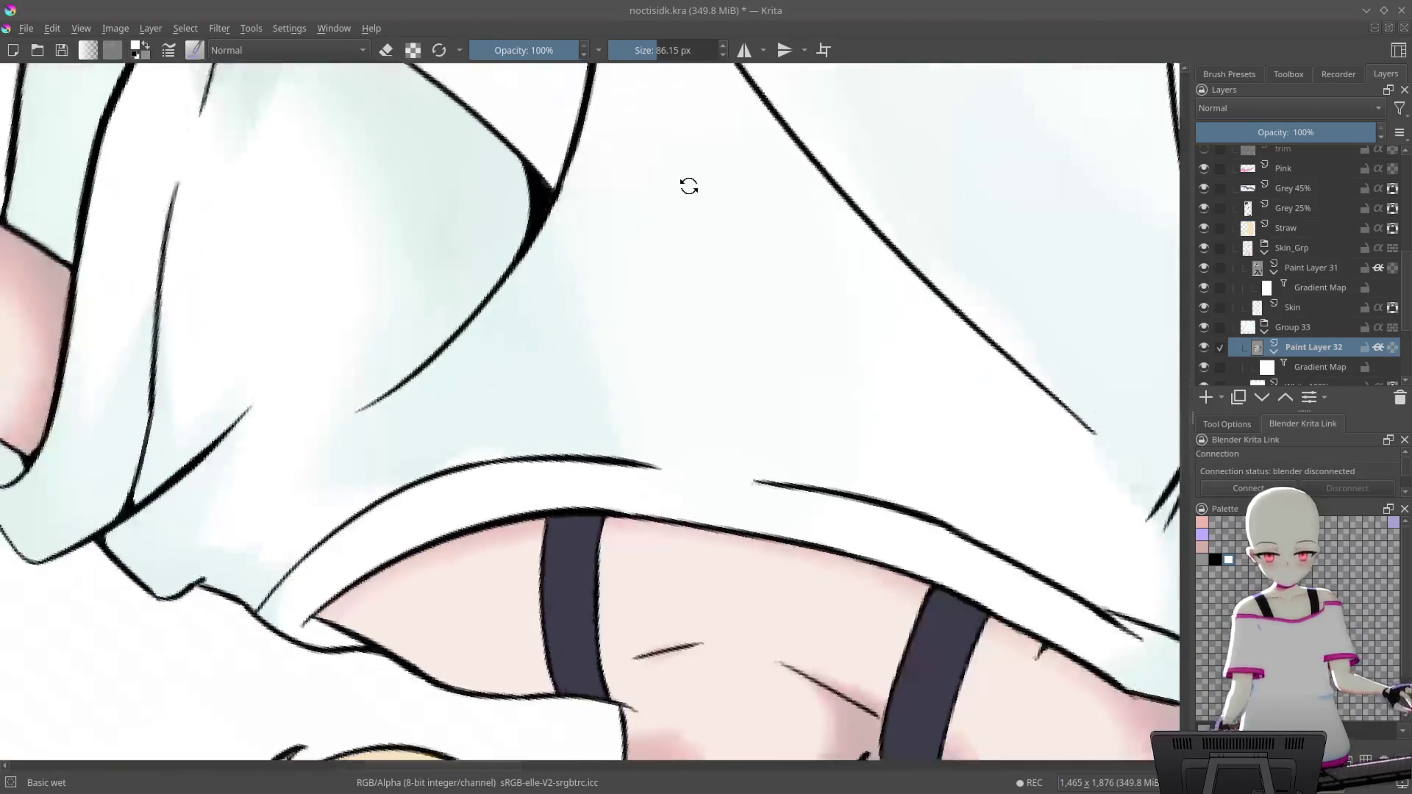
{"action": "mouse_move", "coordinate": [563, 366]}
{"action": "left_mouse_down"}
{"action": "mouse_move", "coordinate": [790, 591]}
{"action": "mouse_move", "coordinate": [865, 281]}
{"action": "mouse_move", "coordinate": [686, 488]}
{"action": "left_mouse_up"}
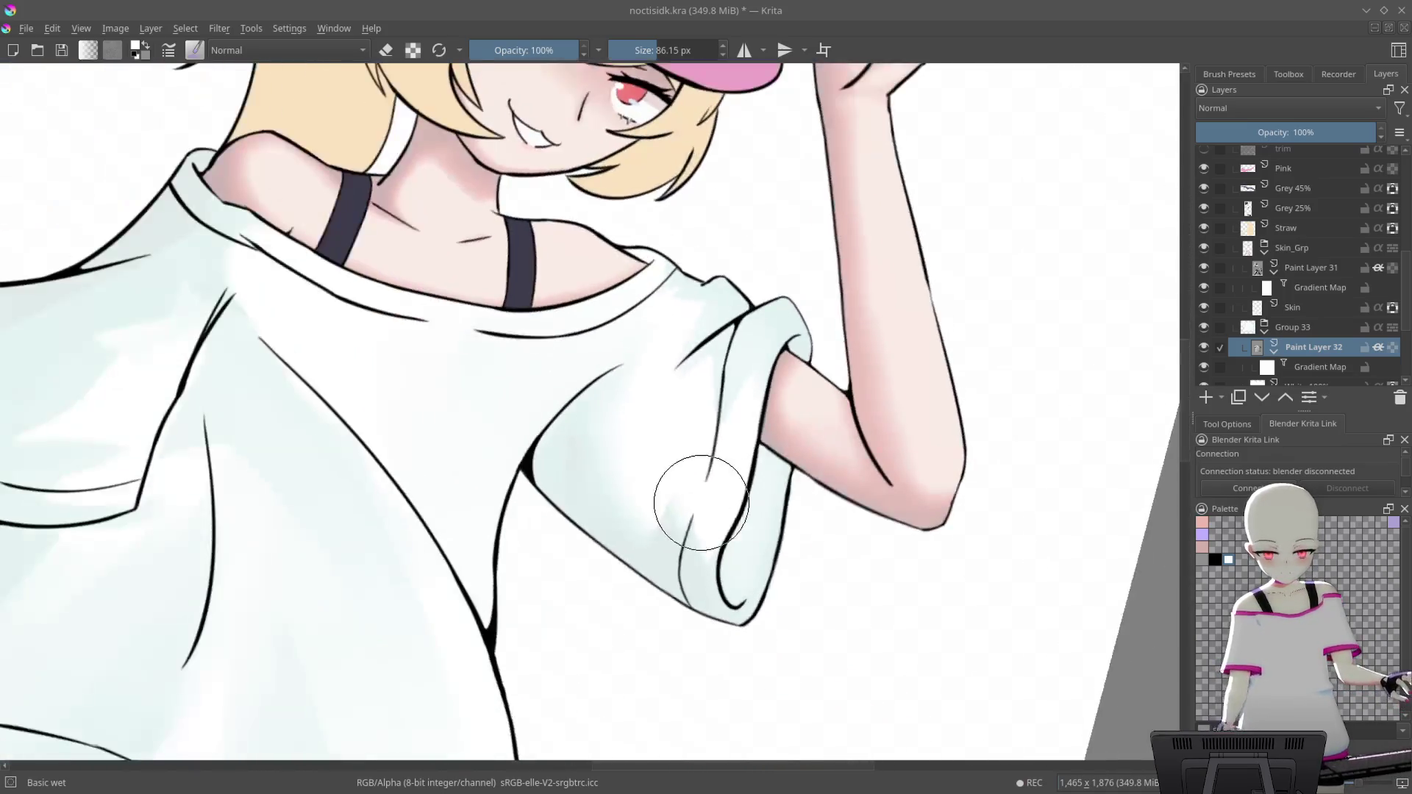
{"action": "scroll", "coordinate": [615, 315], "scroll_direction": "up", "scroll_amount": 2}
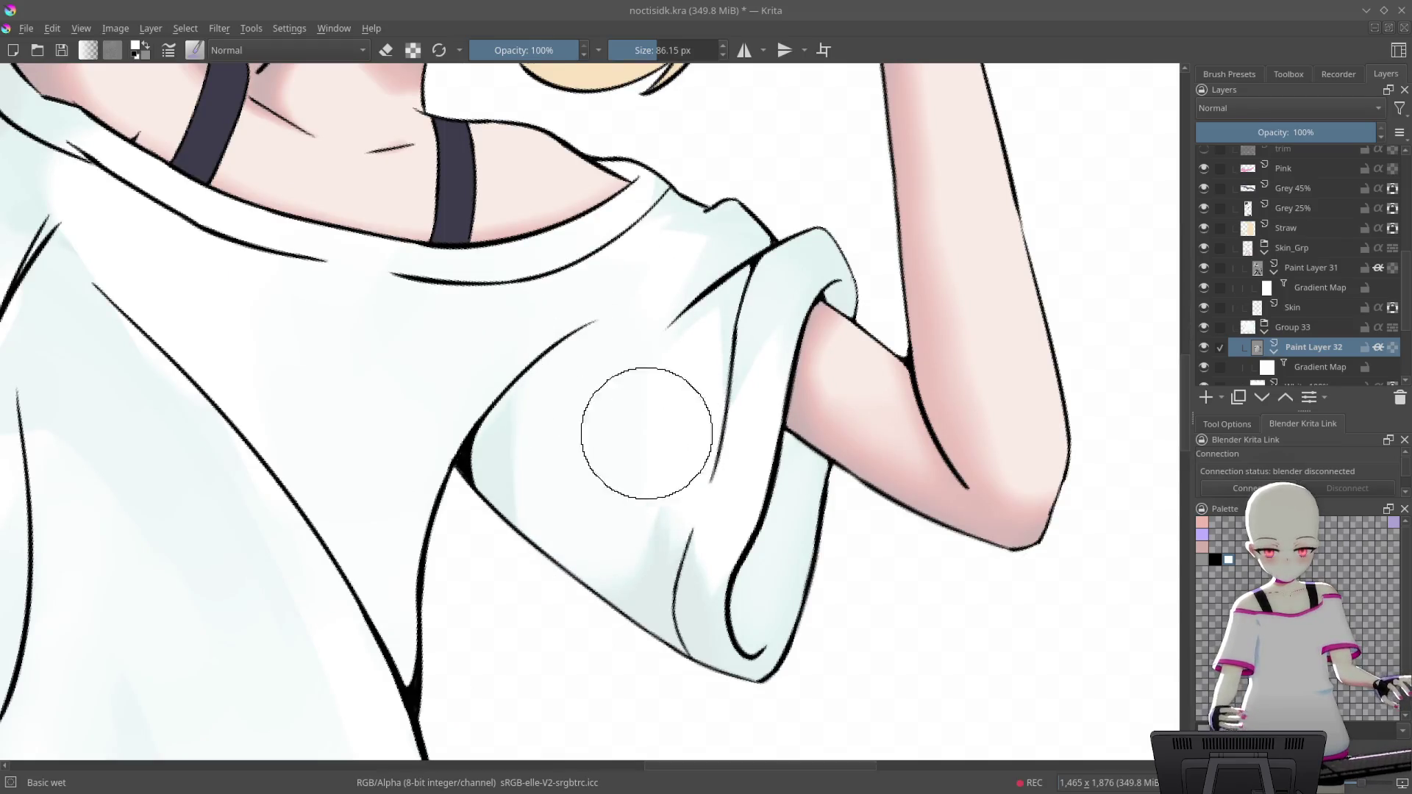
{"action": "mouse_move", "coordinate": [788, 473]}
{"action": "left_mouse_down"}
{"action": "mouse_move", "coordinate": [844, 538]}
{"action": "mouse_move", "coordinate": [819, 158]}
{"action": "left_mouse_up"}
{"action": "scroll", "coordinate": [724, 142], "scroll_direction": "up", "scroll_amount": 5}
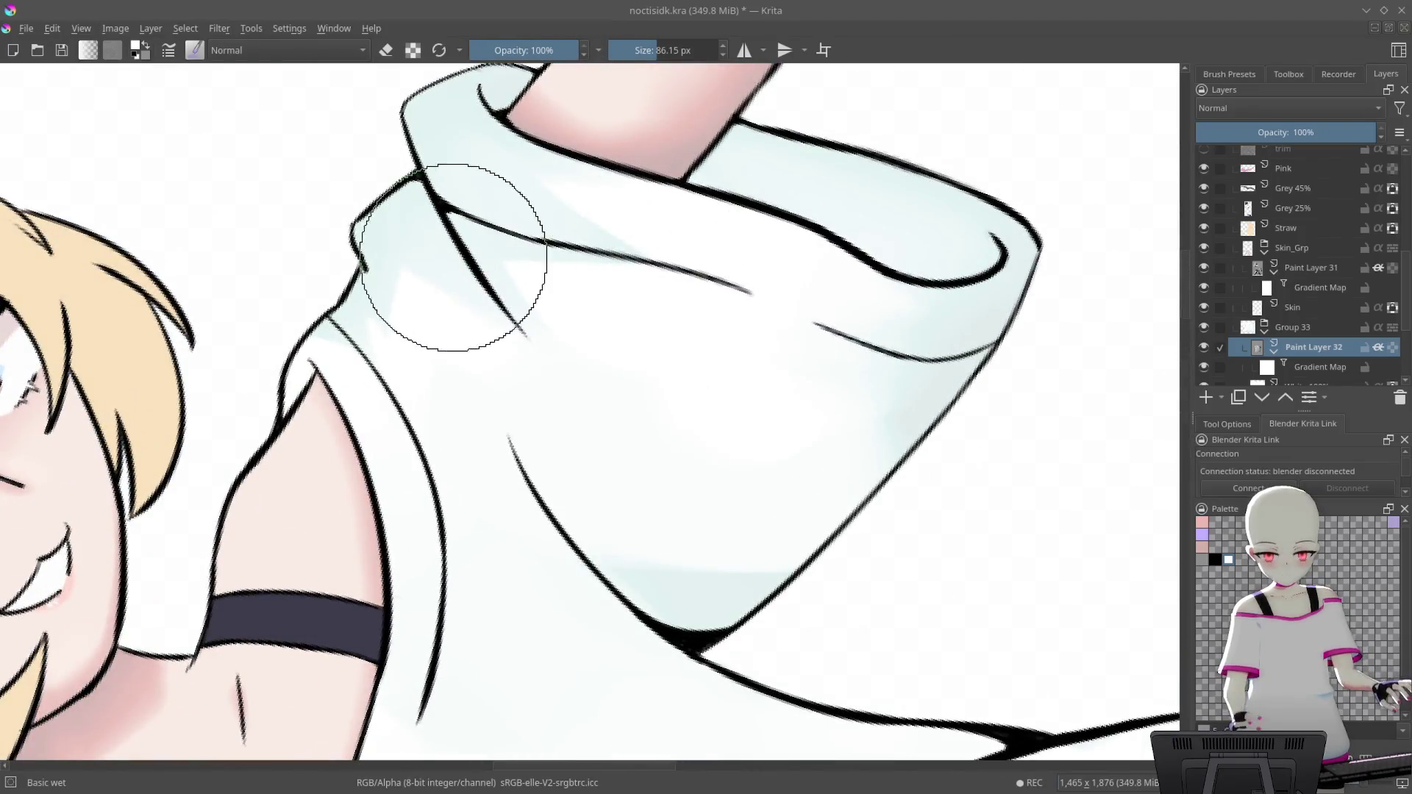
{"action": "left_click_drag", "start_coordinate": [686, 220], "coordinate": [798, 482]}
{"action": "scroll", "coordinate": [726, 319], "scroll_direction": "up", "scroll_amount": 5}
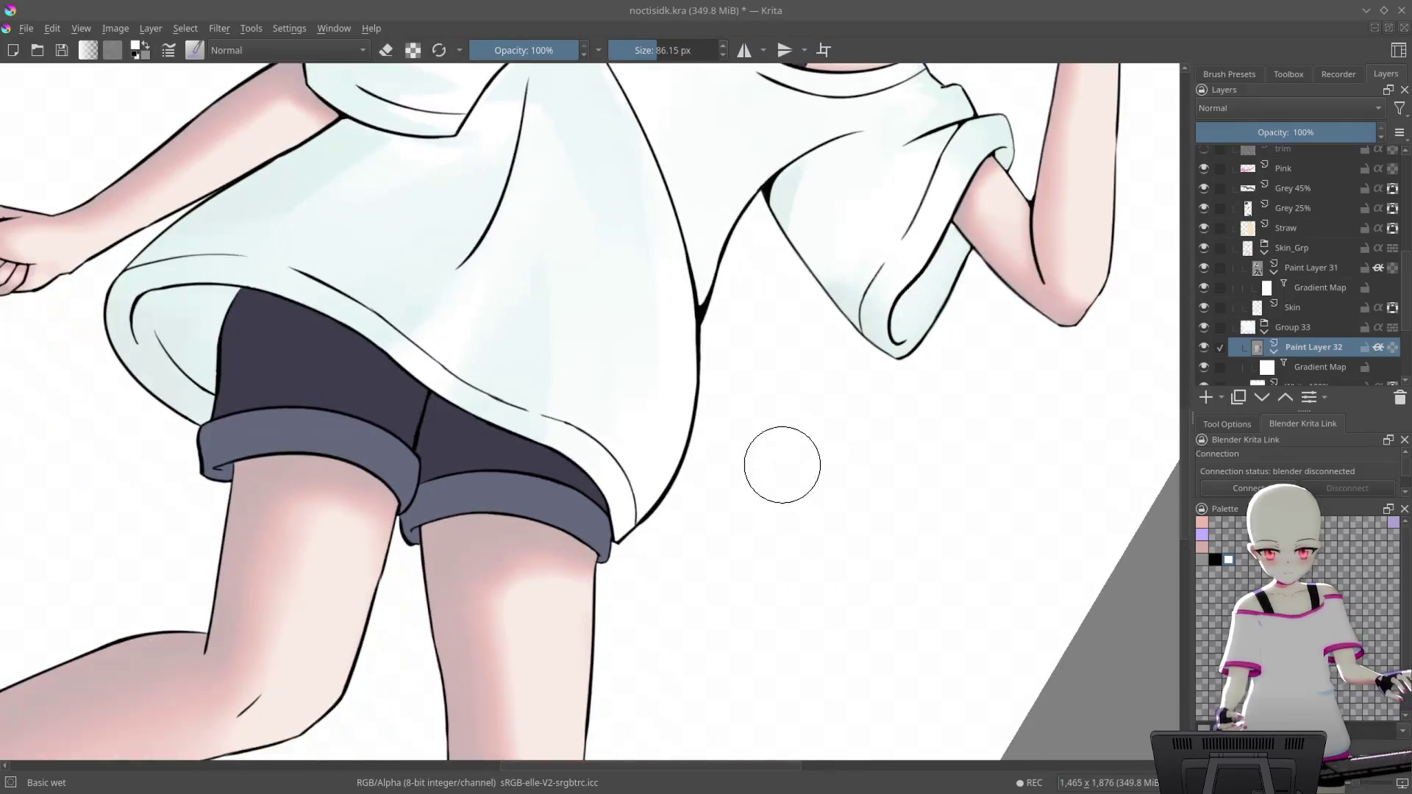
{"action": "scroll", "coordinate": [786, 479], "scroll_direction": "up", "scroll_amount": 3}
{"action": "scroll", "coordinate": [797, 378], "scroll_direction": "down", "scroll_amount": 2}
{"action": "left_click_drag", "start_coordinate": [797, 378], "coordinate": [567, 289]}
{"action": "scroll", "coordinate": [816, 216], "scroll_direction": "up", "scroll_amount": 2}
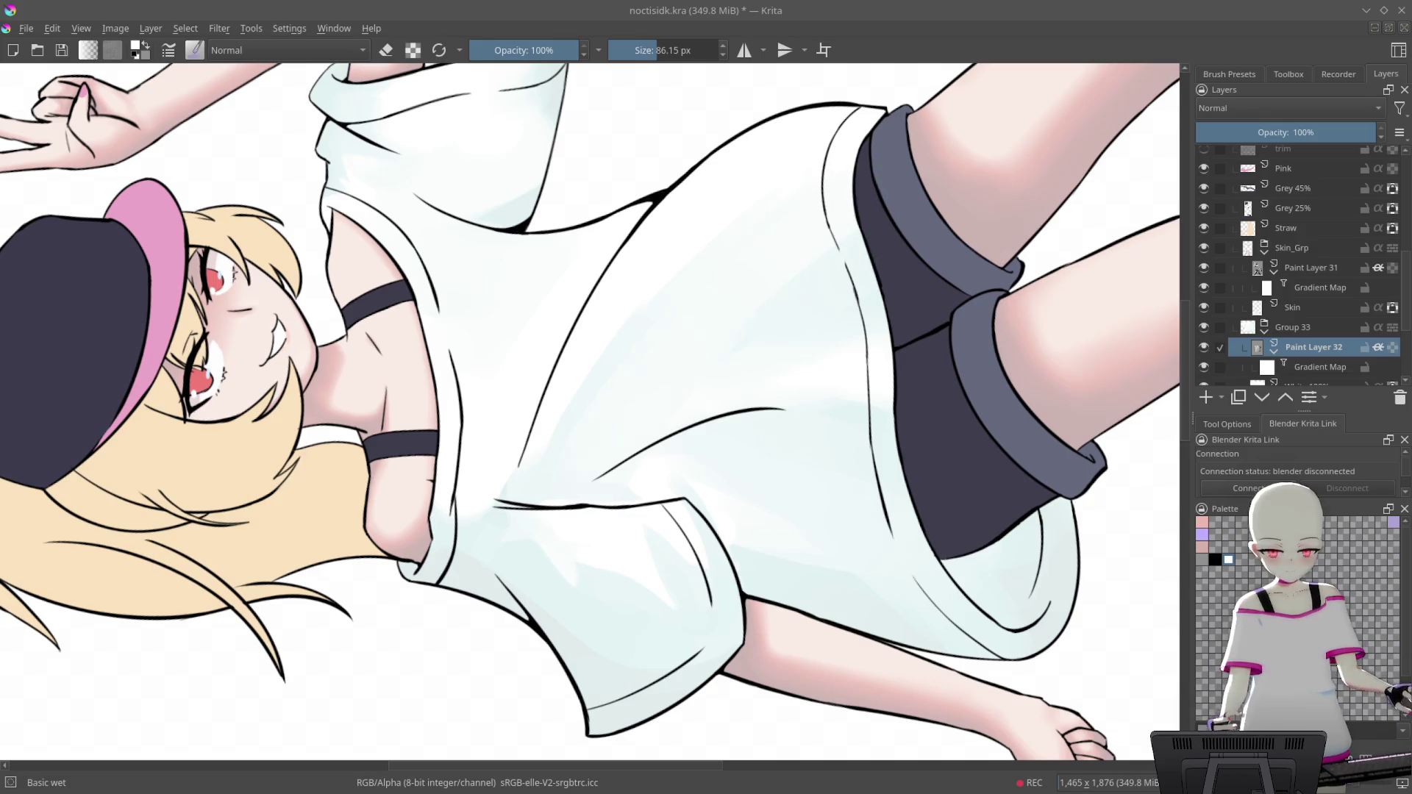
Blend the sleeve shading below the shoulder with one soft wet-brush stroke
{"action": "left_click_drag", "start_coordinate": [808, 362], "coordinate": [895, 407]}
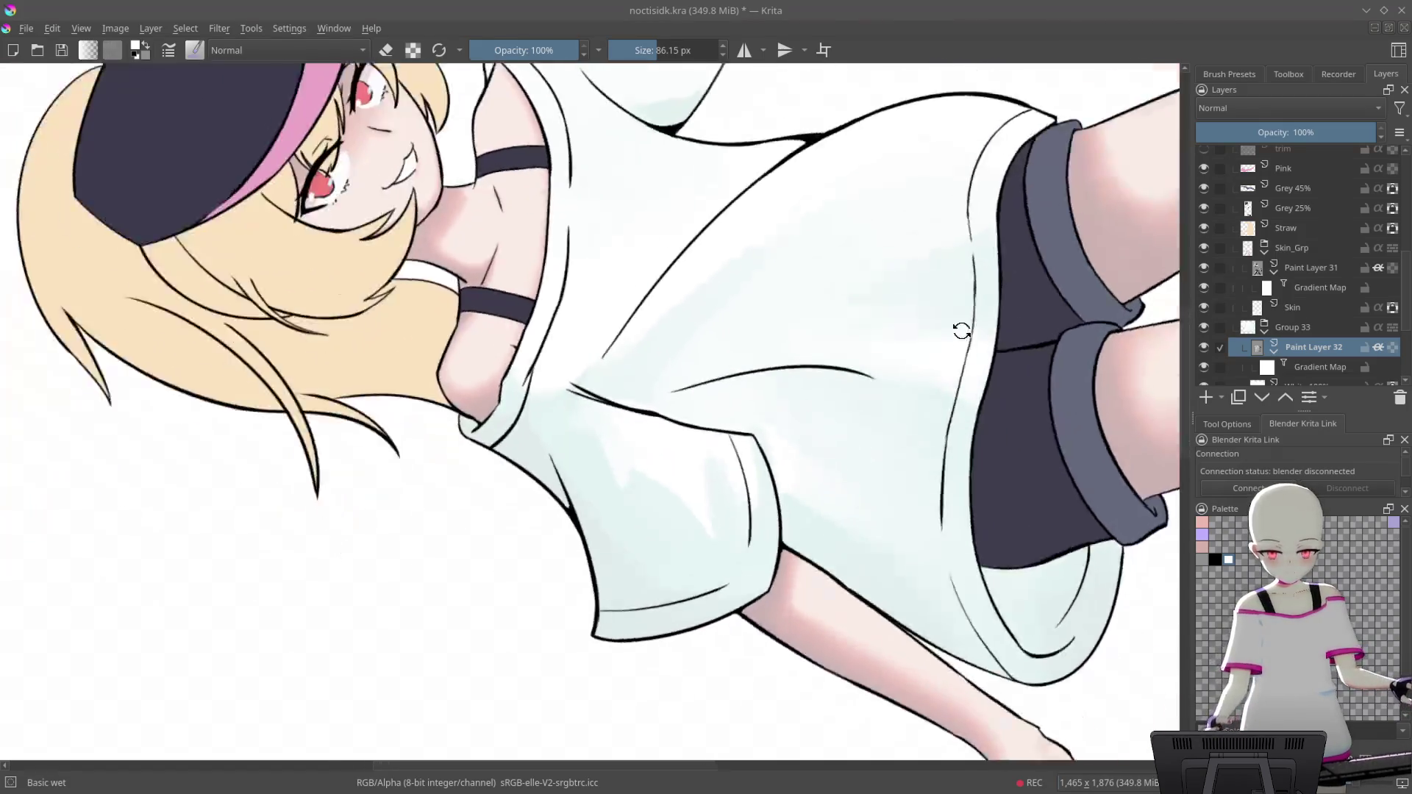
{"action": "scroll", "coordinate": [895, 407], "scroll_direction": "down", "scroll_amount": 1}
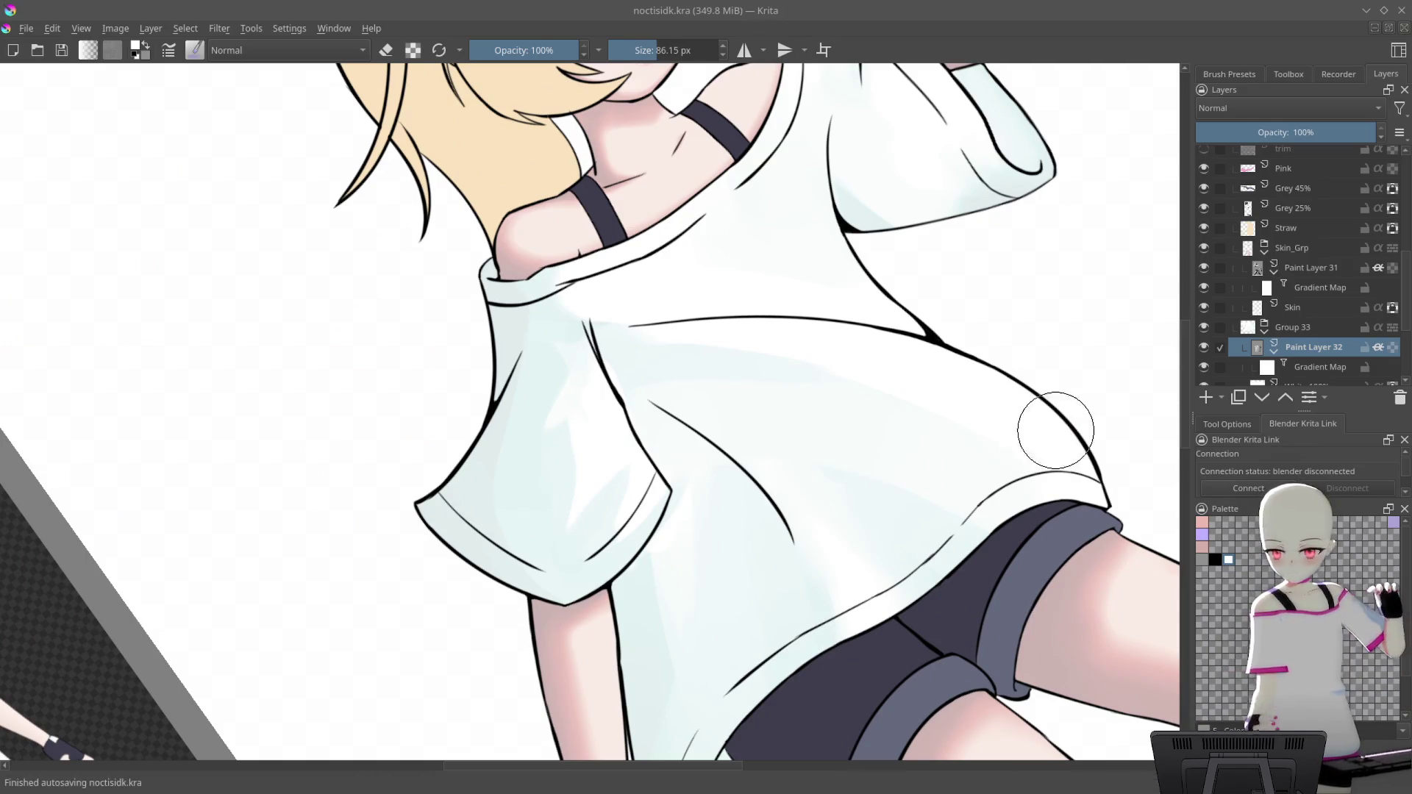
{"action": "mouse_move", "coordinate": [1015, 394]}
{"action": "left_mouse_down"}
{"action": "mouse_move", "coordinate": [876, 427]}
{"action": "mouse_move", "coordinate": [730, 290]}
{"action": "left_mouse_up"}
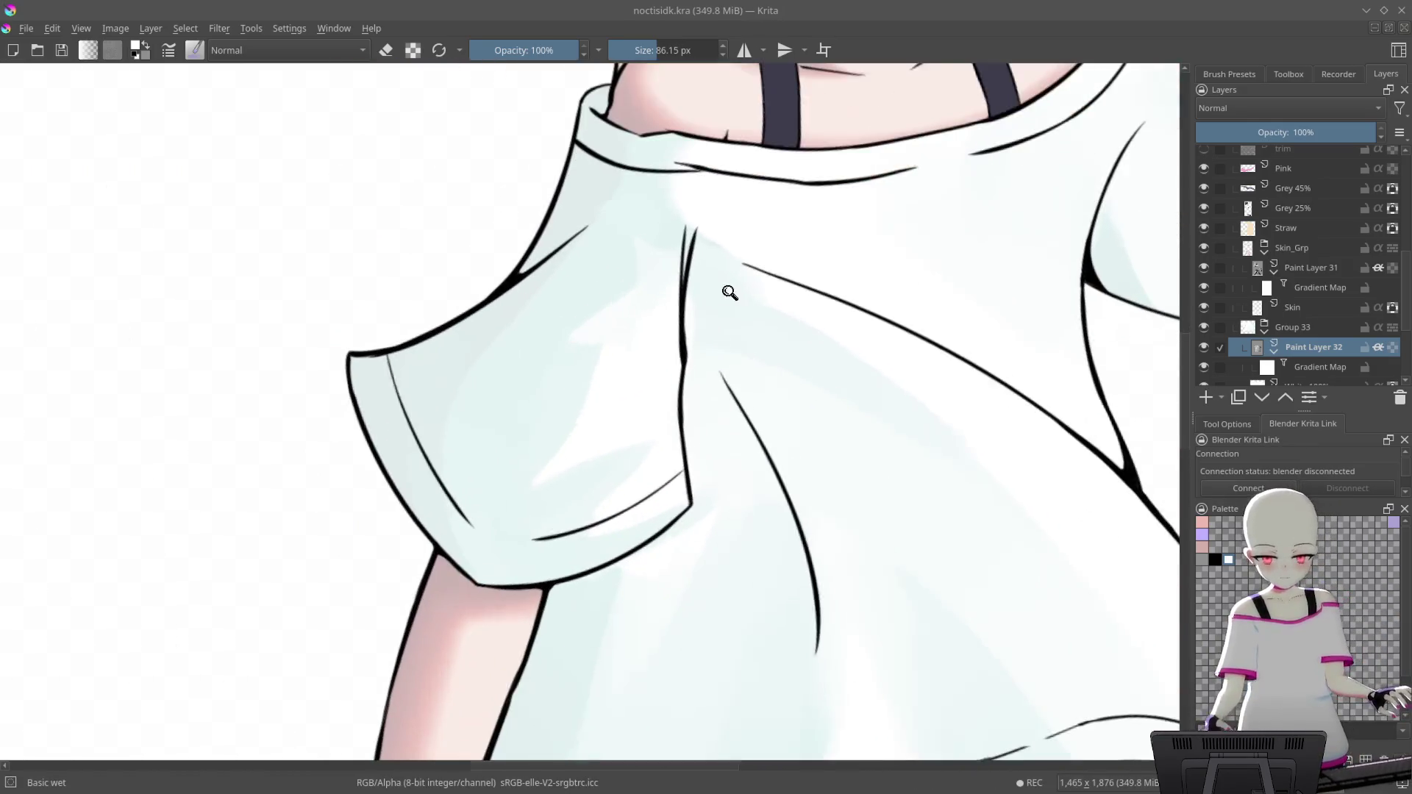
{"action": "left_click_drag", "start_coordinate": [800, 245], "coordinate": [822, 157]}
{"action": "left_click_drag", "start_coordinate": [559, 485], "coordinate": [632, 346]}
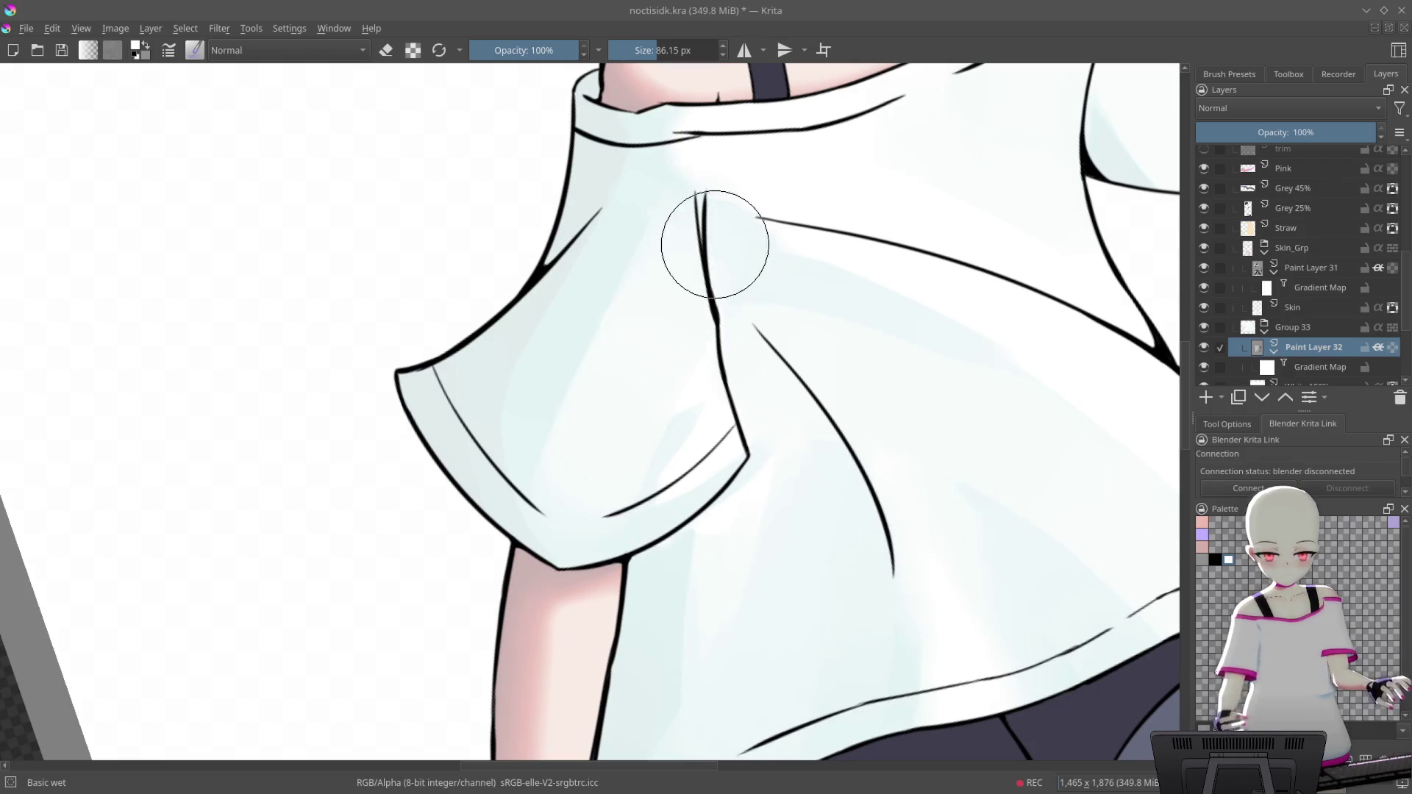
{"action": "scroll", "coordinate": [801, 258], "scroll_direction": "down", "scroll_amount": 3}
{"action": "left_click_drag", "start_coordinate": [788, 299], "coordinate": [710, 151]}
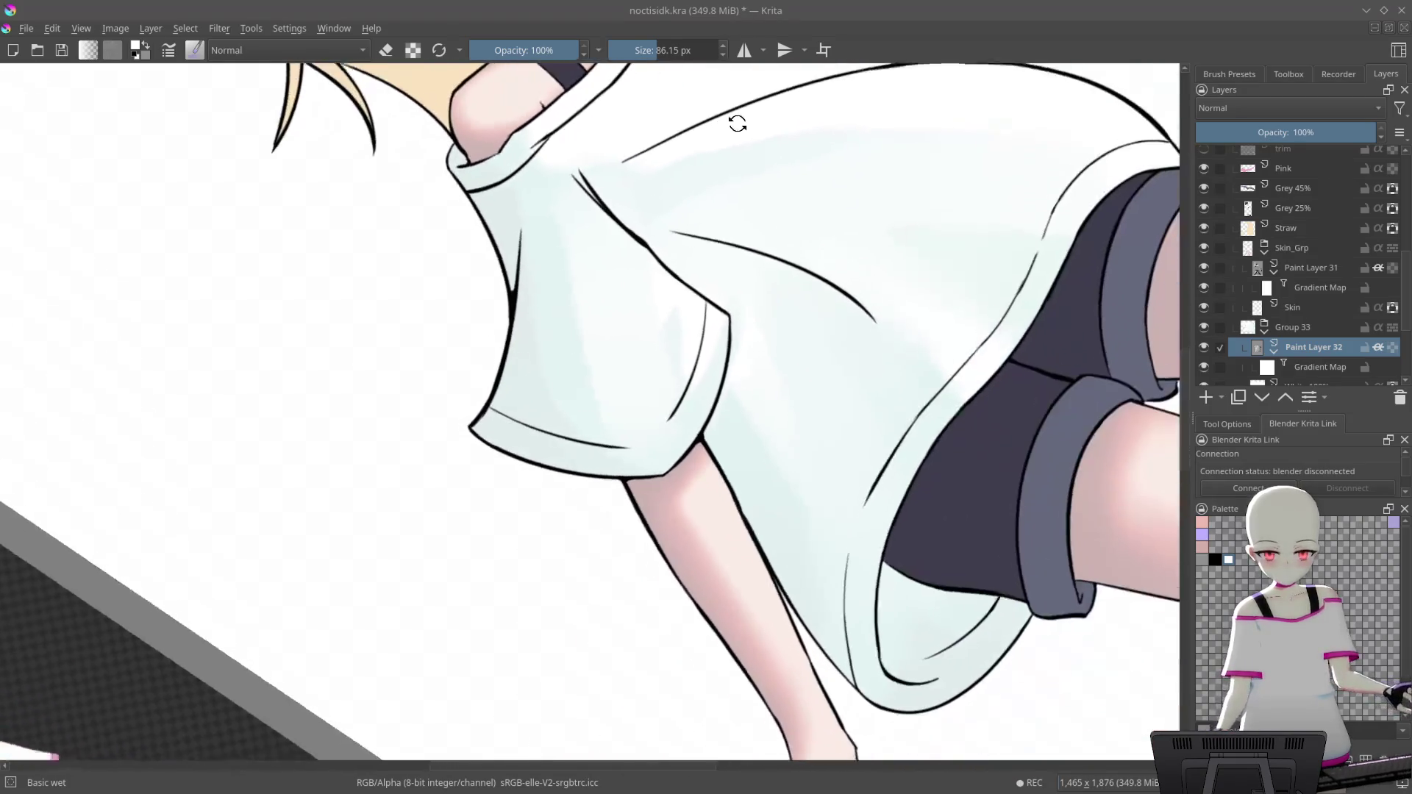
{"action": "scroll", "coordinate": [715, 305], "scroll_direction": "up", "scroll_amount": 2}
{"action": "scroll", "coordinate": [715, 305], "scroll_direction": "down", "scroll_amount": 3}
{"action": "mouse_move", "coordinate": [715, 305]}
{"action": "left_mouse_down"}
{"action": "mouse_move", "coordinate": [859, 476]}
{"action": "mouse_move", "coordinate": [885, 375]}
{"action": "left_mouse_up"}
{"action": "scroll", "coordinate": [809, 404], "scroll_direction": "up", "scroll_amount": 2}
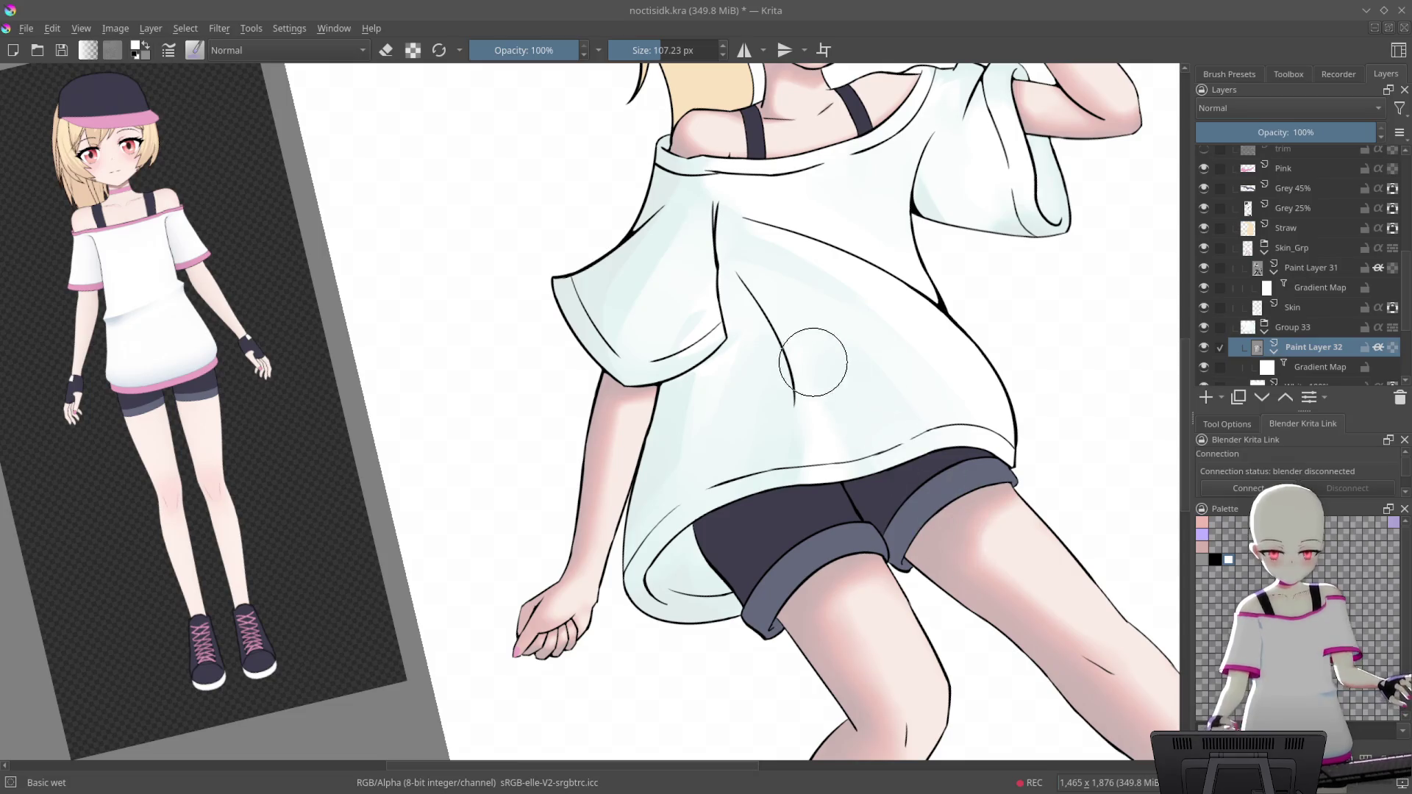
{"action": "left_click_drag", "start_coordinate": [982, 461], "coordinate": [845, 362]}
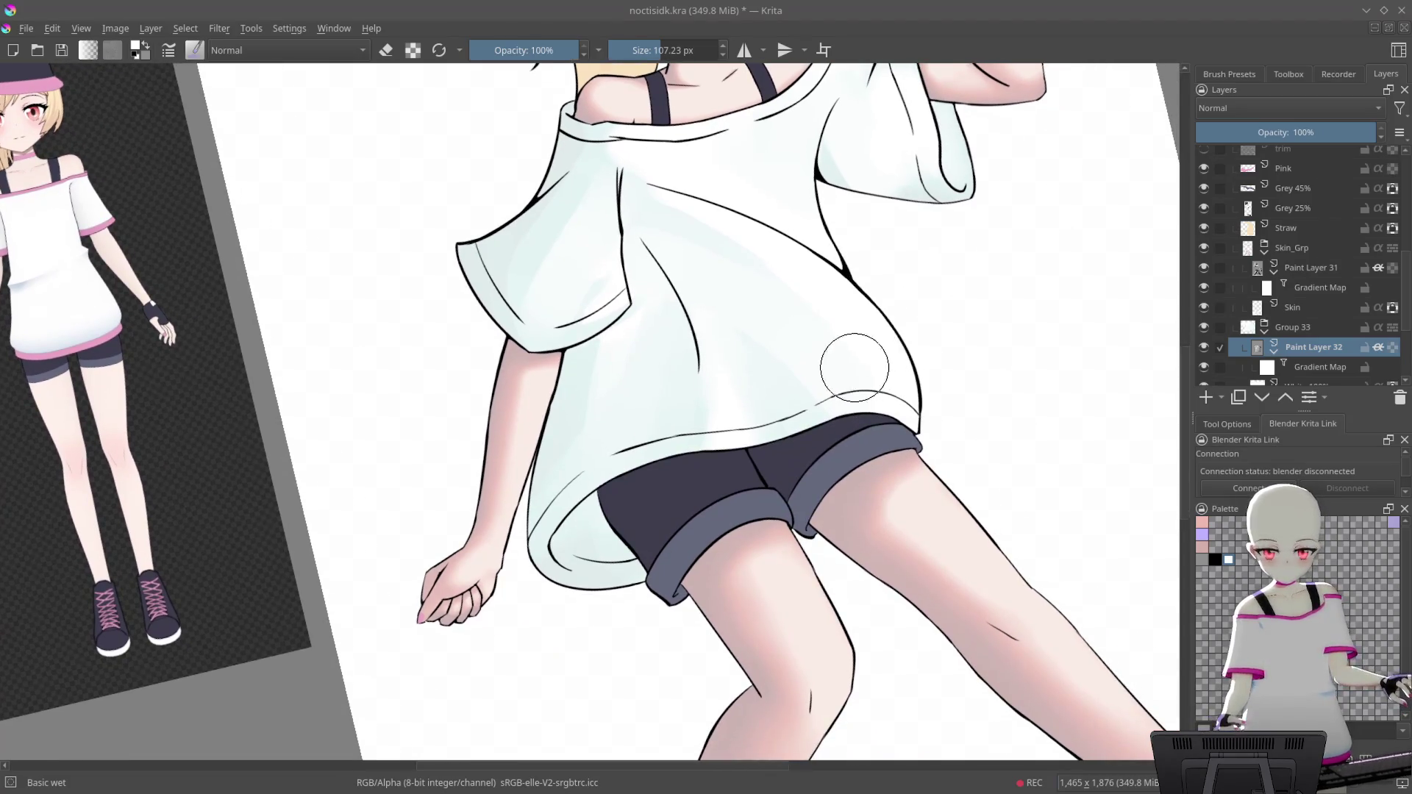
{"action": "scroll", "coordinate": [845, 290], "scroll_direction": "up", "scroll_amount": 2}
{"action": "mouse_move", "coordinate": [845, 290]}
{"action": "left_mouse_down"}
{"action": "mouse_move", "coordinate": [704, 183]}
{"action": "mouse_move", "coordinate": [677, 142]}
{"action": "left_mouse_up"}
{"action": "scroll", "coordinate": [681, 196], "scroll_direction": "up", "scroll_amount": 3}
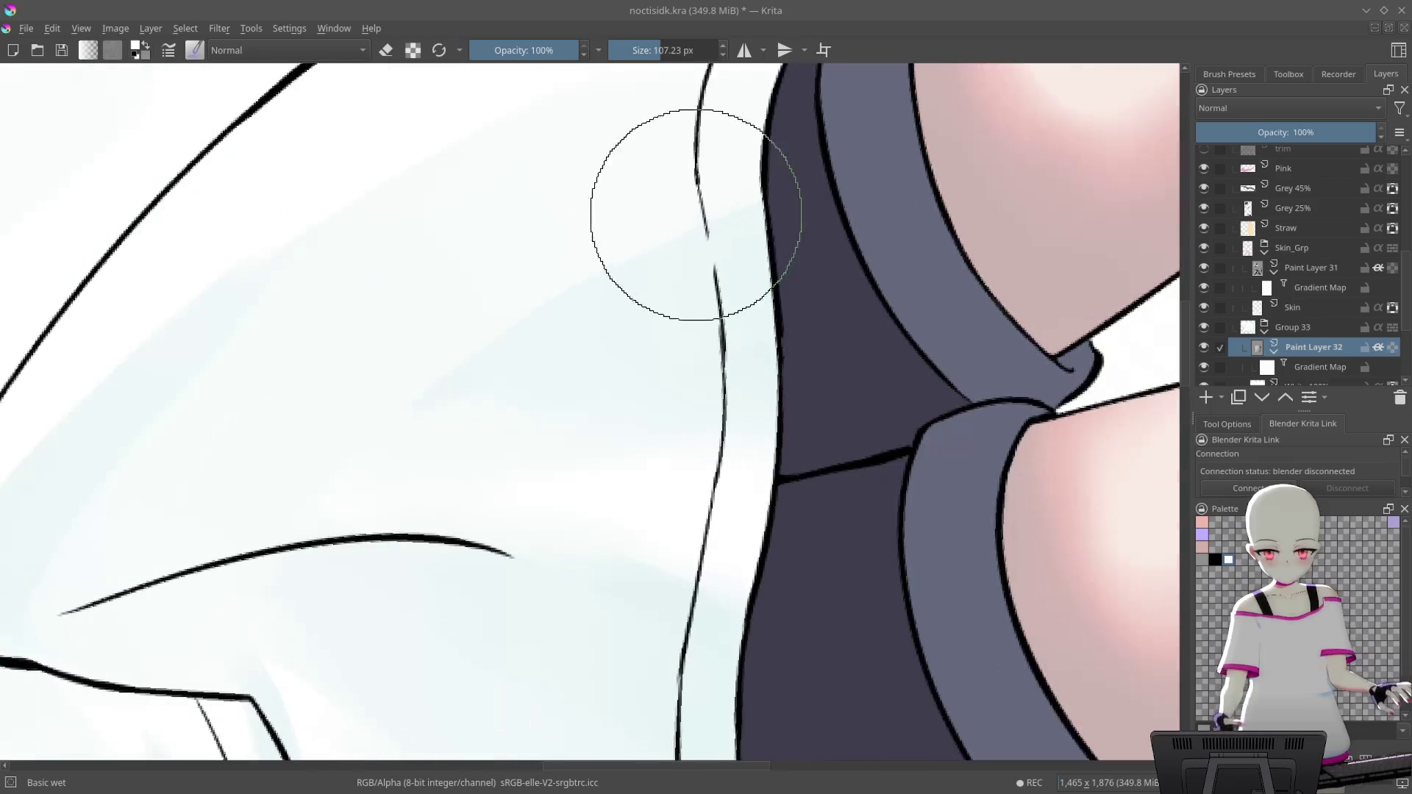
{"action": "scroll", "coordinate": [895, 177], "scroll_direction": "down", "scroll_amount": 5}
{"action": "scroll", "coordinate": [874, 307], "scroll_direction": "up", "scroll_amount": 1}
{"action": "scroll", "coordinate": [874, 306], "scroll_direction": "up", "scroll_amount": 2}
{"action": "scroll", "coordinate": [873, 307], "scroll_direction": "up", "scroll_amount": 2}
{"action": "scroll", "coordinate": [874, 306], "scroll_direction": "up", "scroll_amount": 1}
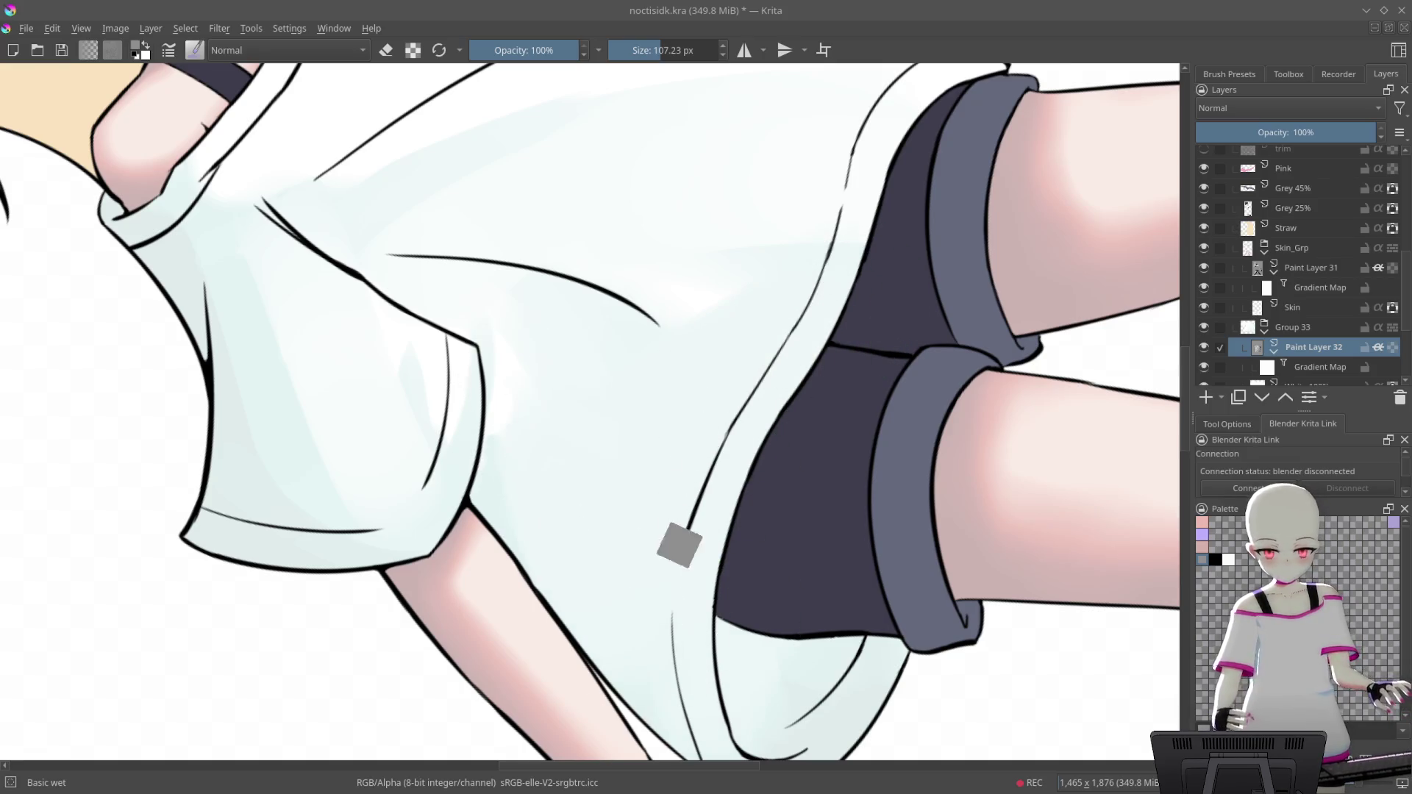
{"action": "scroll", "coordinate": [655, 475], "scroll_direction": "down", "scroll_amount": 5}
{"action": "scroll", "coordinate": [654, 475], "scroll_direction": "up", "scroll_amount": 6}
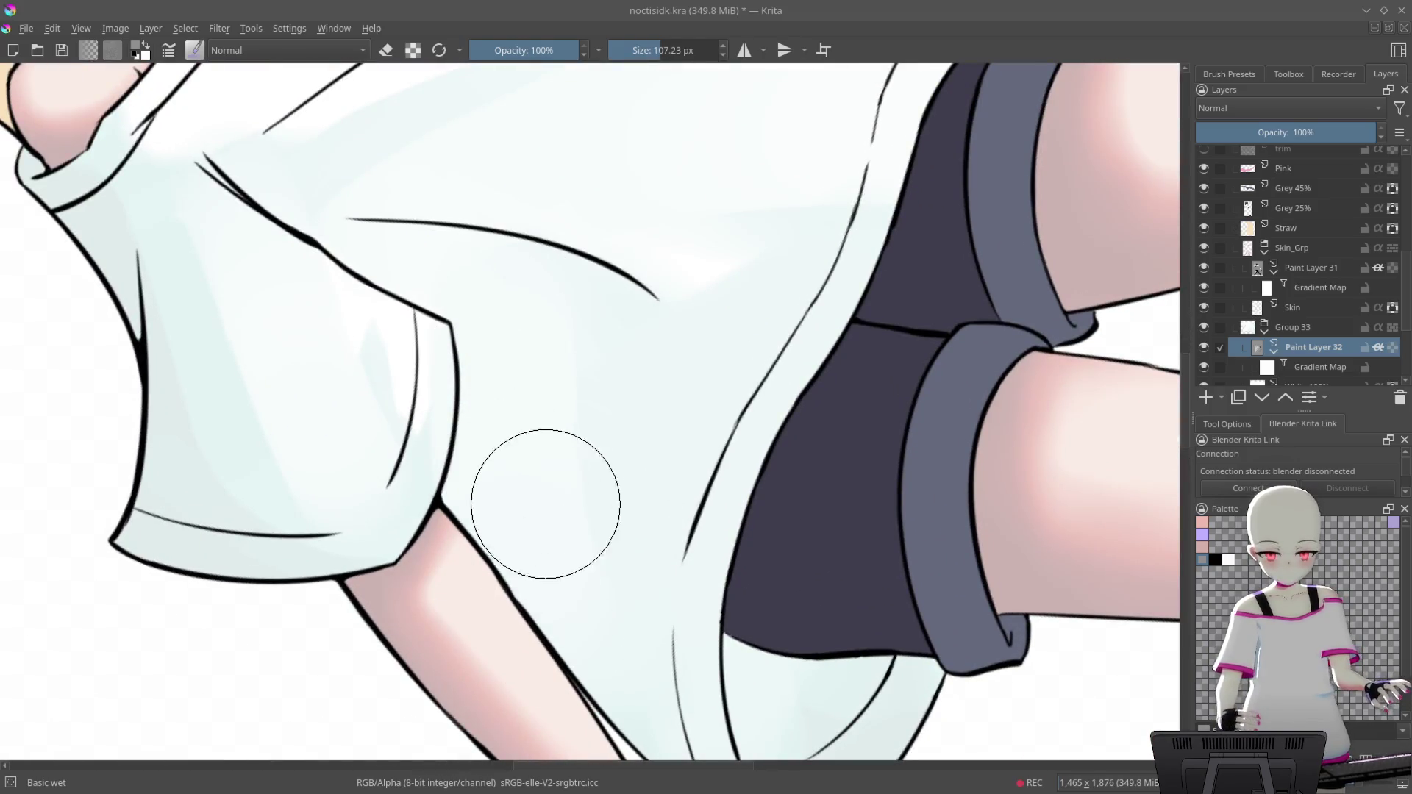
{"action": "scroll", "coordinate": [866, 409], "scroll_direction": "down", "scroll_amount": 5}
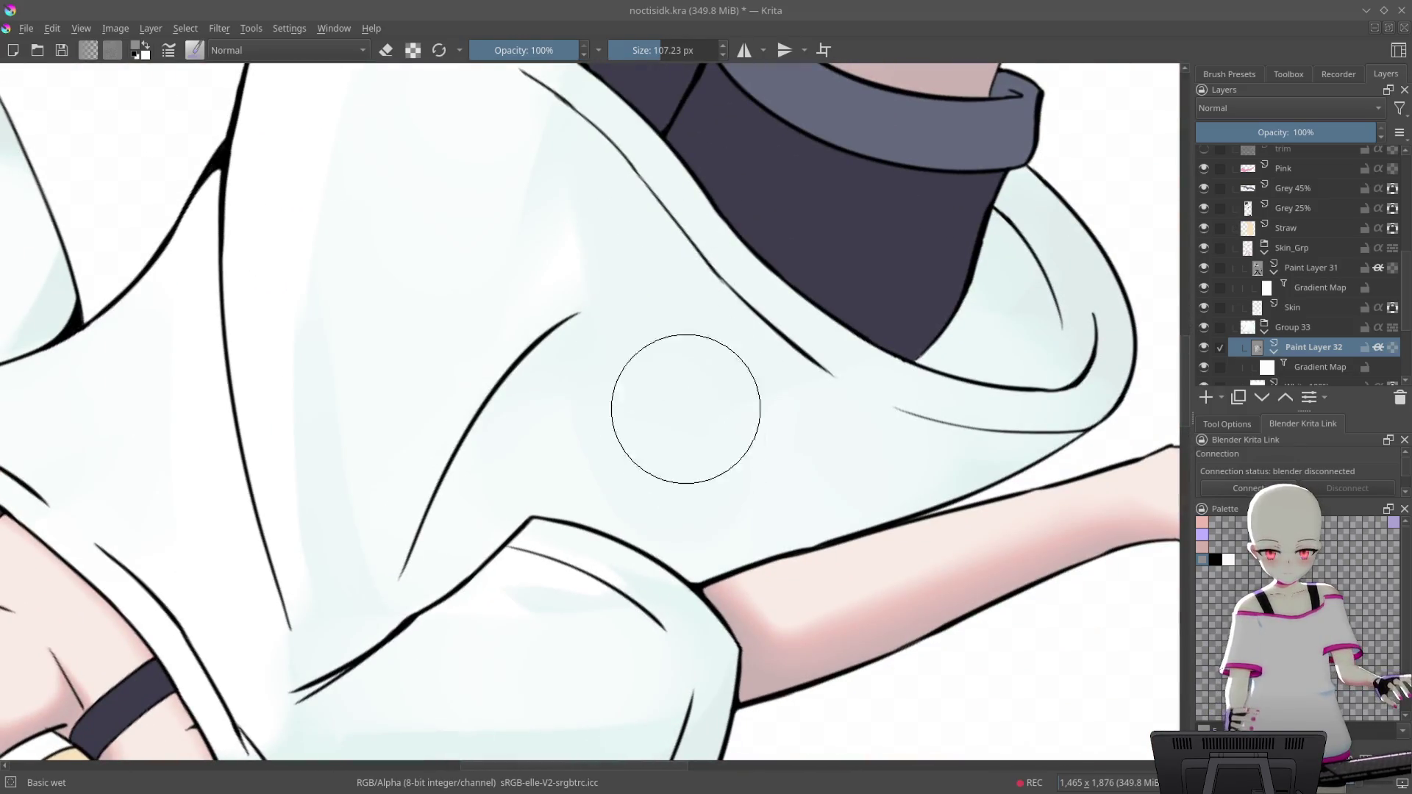
{"action": "mouse_move", "coordinate": [618, 409]}
{"action": "left_mouse_down"}
{"action": "mouse_move", "coordinate": [746, 402]}
{"action": "mouse_move", "coordinate": [597, 559]}
{"action": "left_mouse_up"}
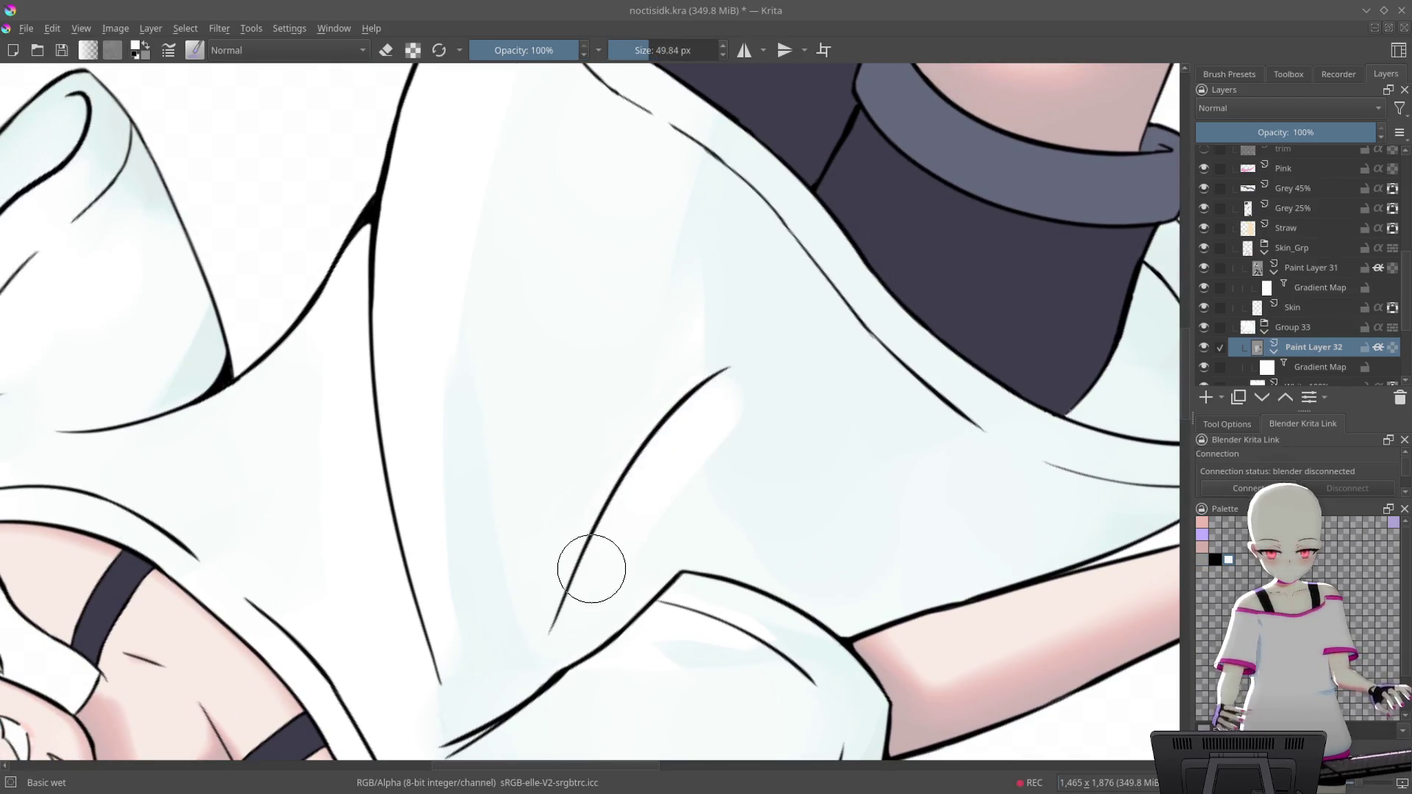
{"action": "left_click_drag", "start_coordinate": [765, 415], "coordinate": [779, 388]}
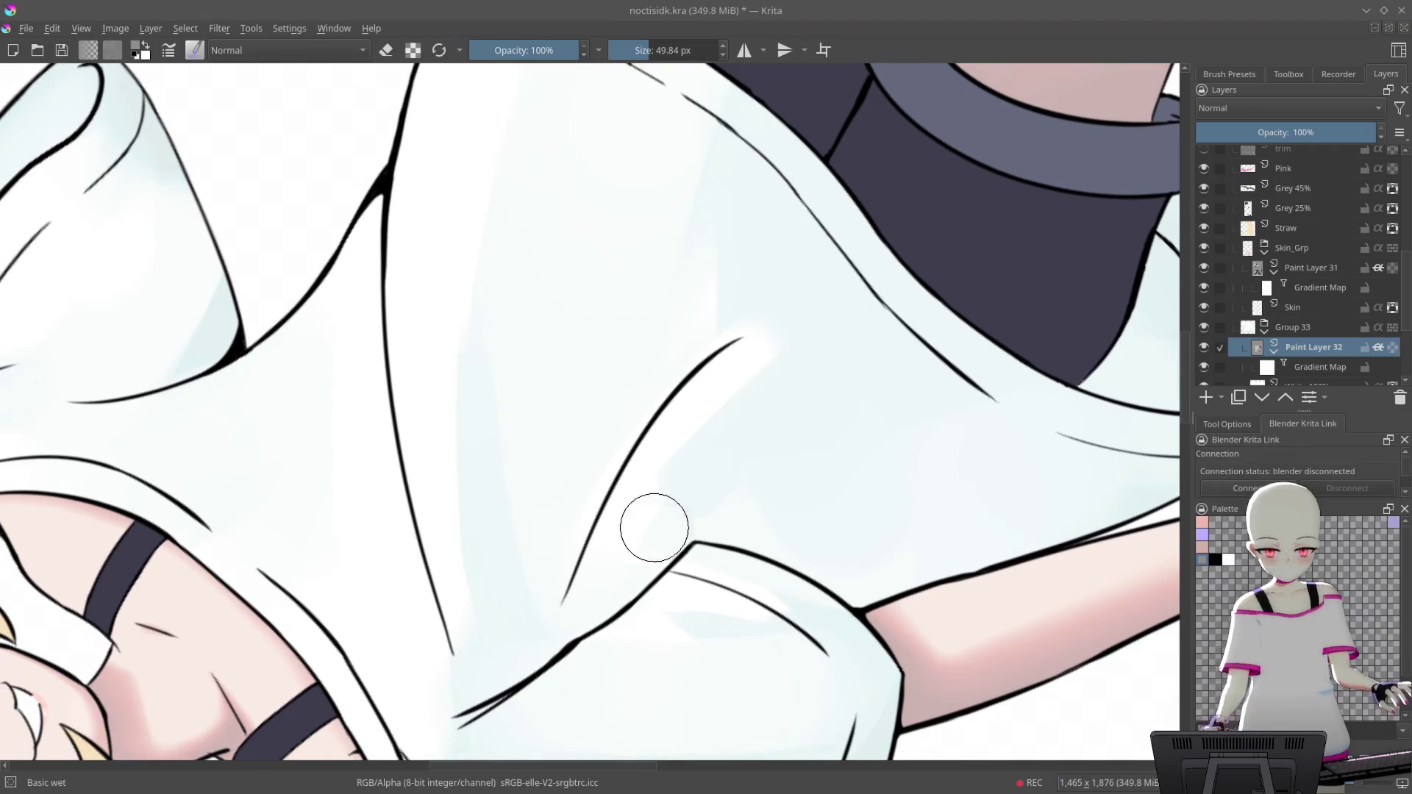
{"action": "left_click_drag", "start_coordinate": [794, 257], "coordinate": [819, 476]}
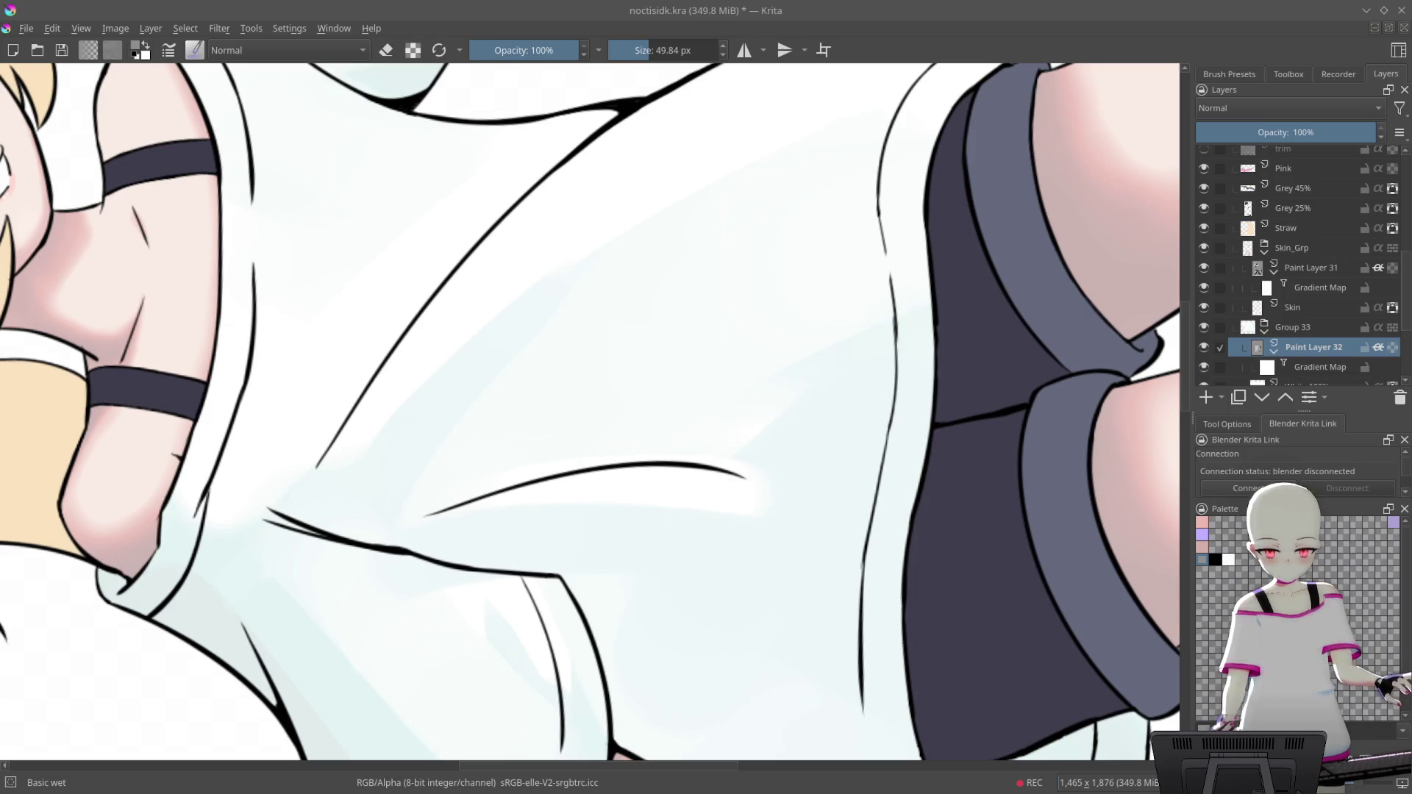
{"action": "left_click_drag", "start_coordinate": [872, 437], "coordinate": [518, 697]}
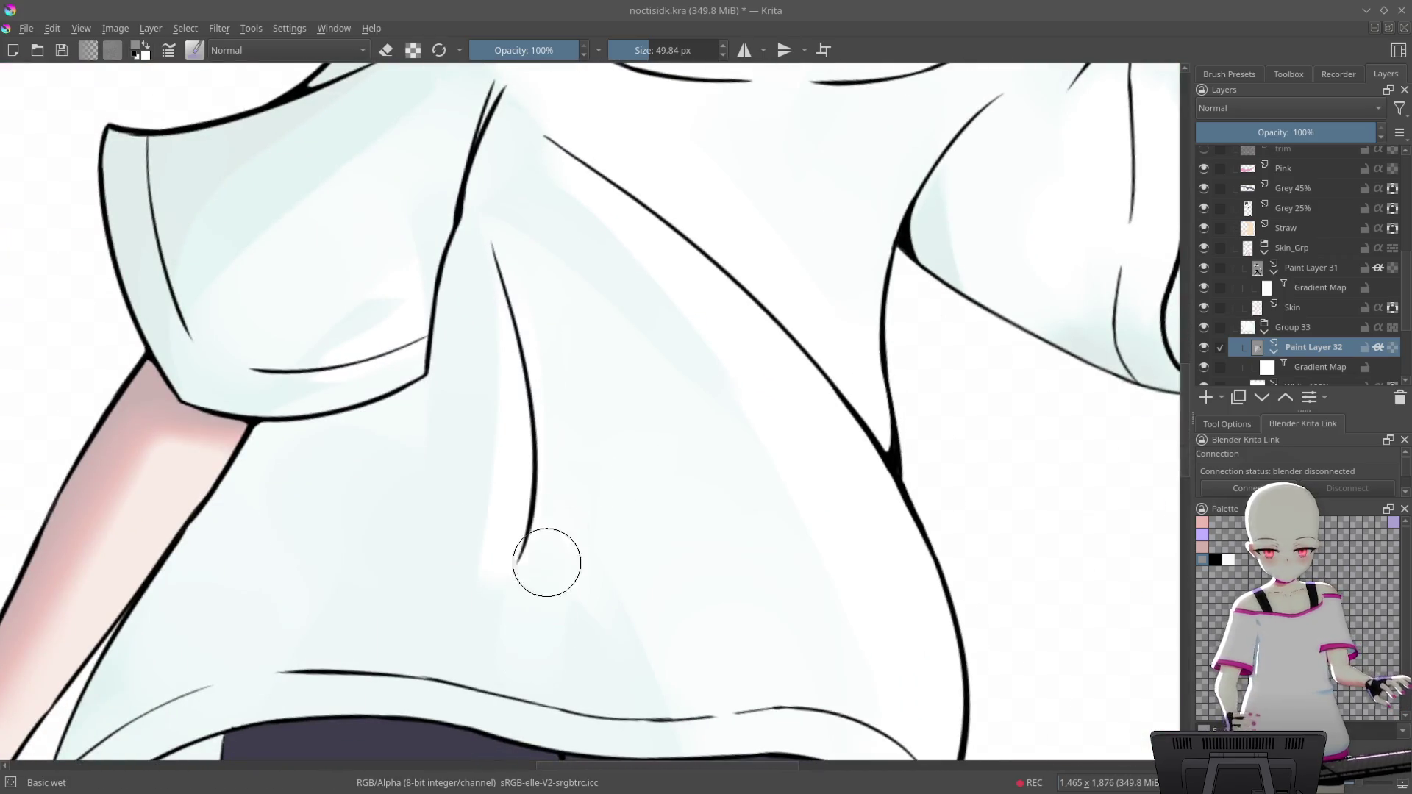
{"action": "left_click_drag", "start_coordinate": [701, 487], "coordinate": [561, 441]}
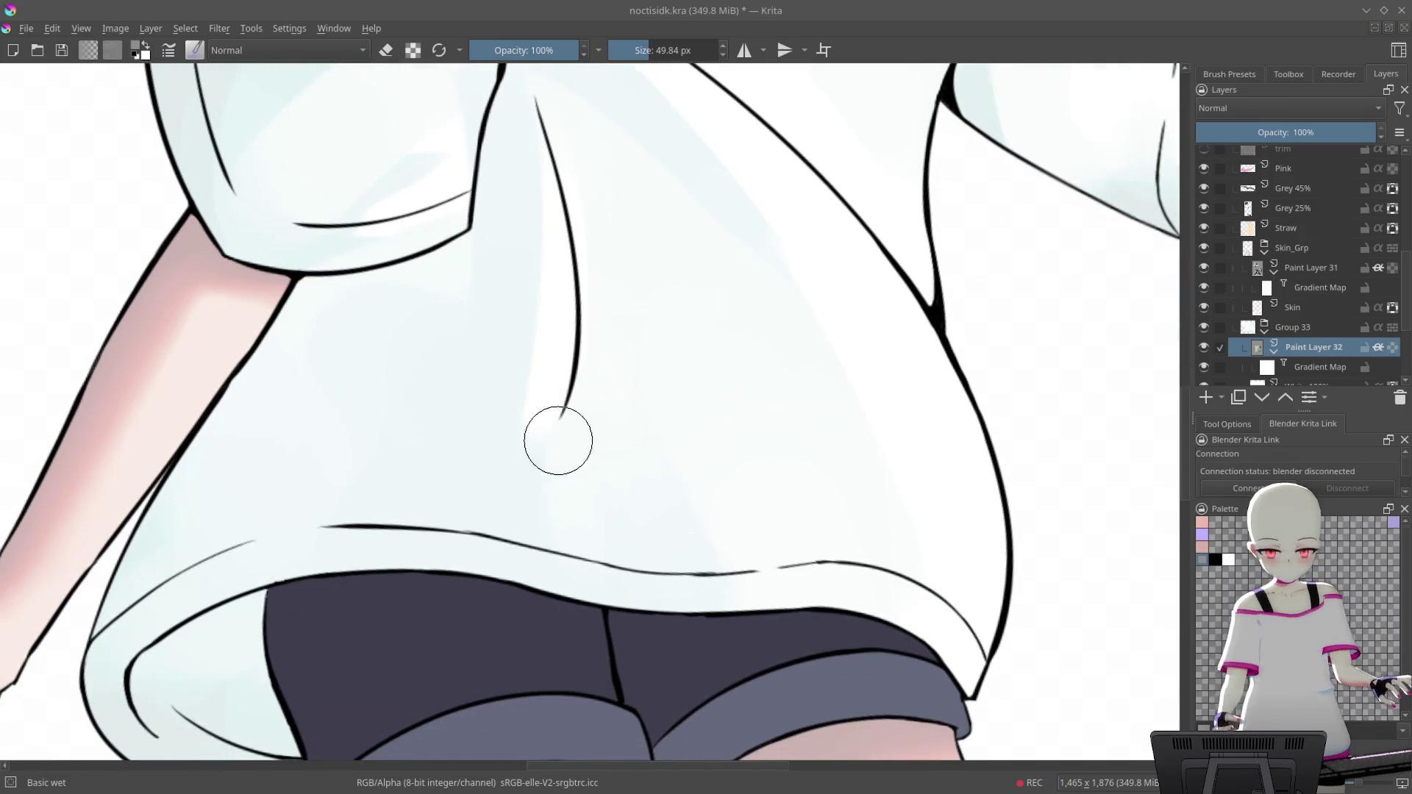
{"action": "mouse_move", "coordinate": [683, 429]}
{"action": "left_mouse_down"}
{"action": "mouse_move", "coordinate": [662, 331]}
{"action": "mouse_move", "coordinate": [766, 226]}
{"action": "mouse_move", "coordinate": [633, 463]}
{"action": "mouse_move", "coordinate": [651, 458]}
{"action": "left_mouse_up"}
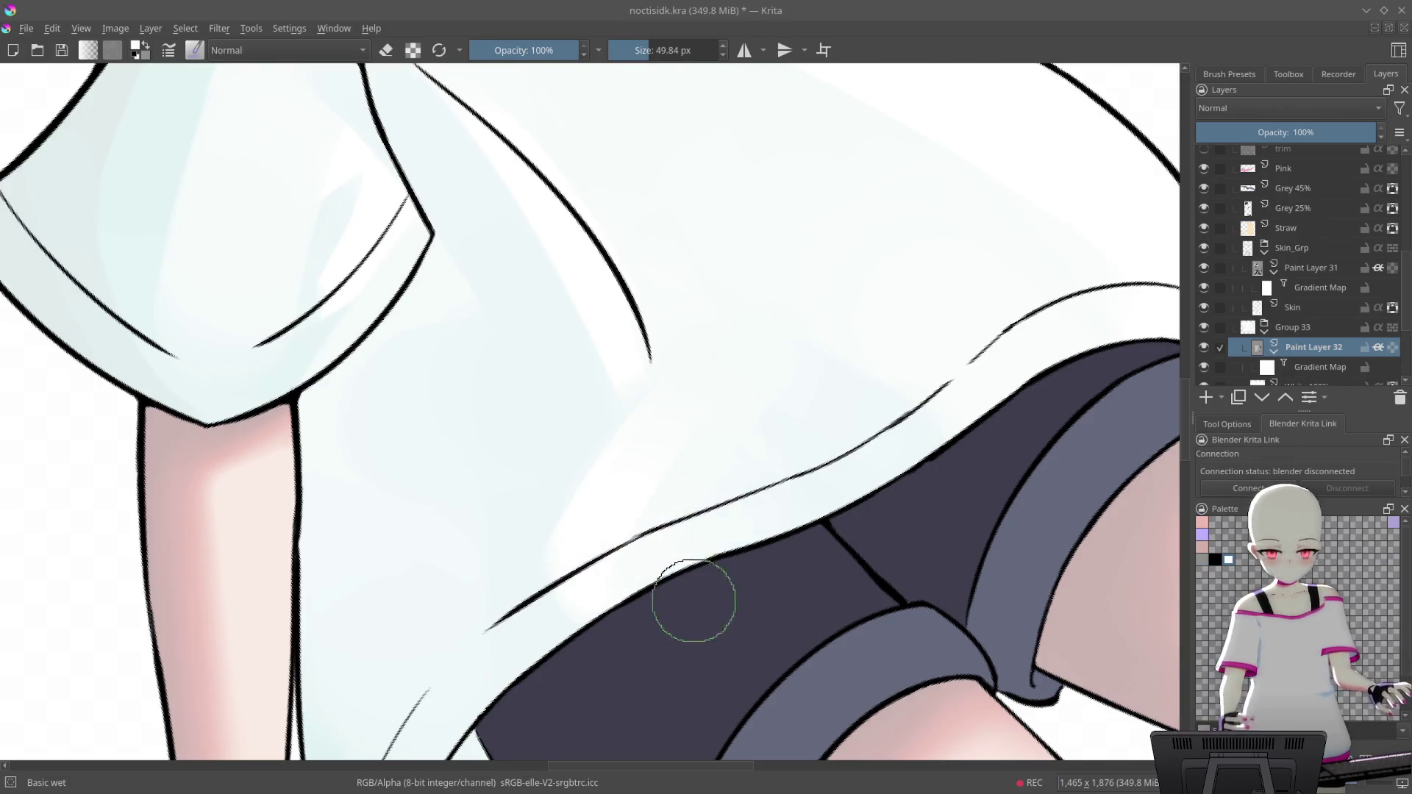
Lighten the blue hem shading and soften the fold line tip with white strokes
{"action": "left_click_drag", "start_coordinate": [671, 497], "coordinate": [915, 425]}
{"action": "left_click_drag", "start_coordinate": [703, 429], "coordinate": [788, 362]}
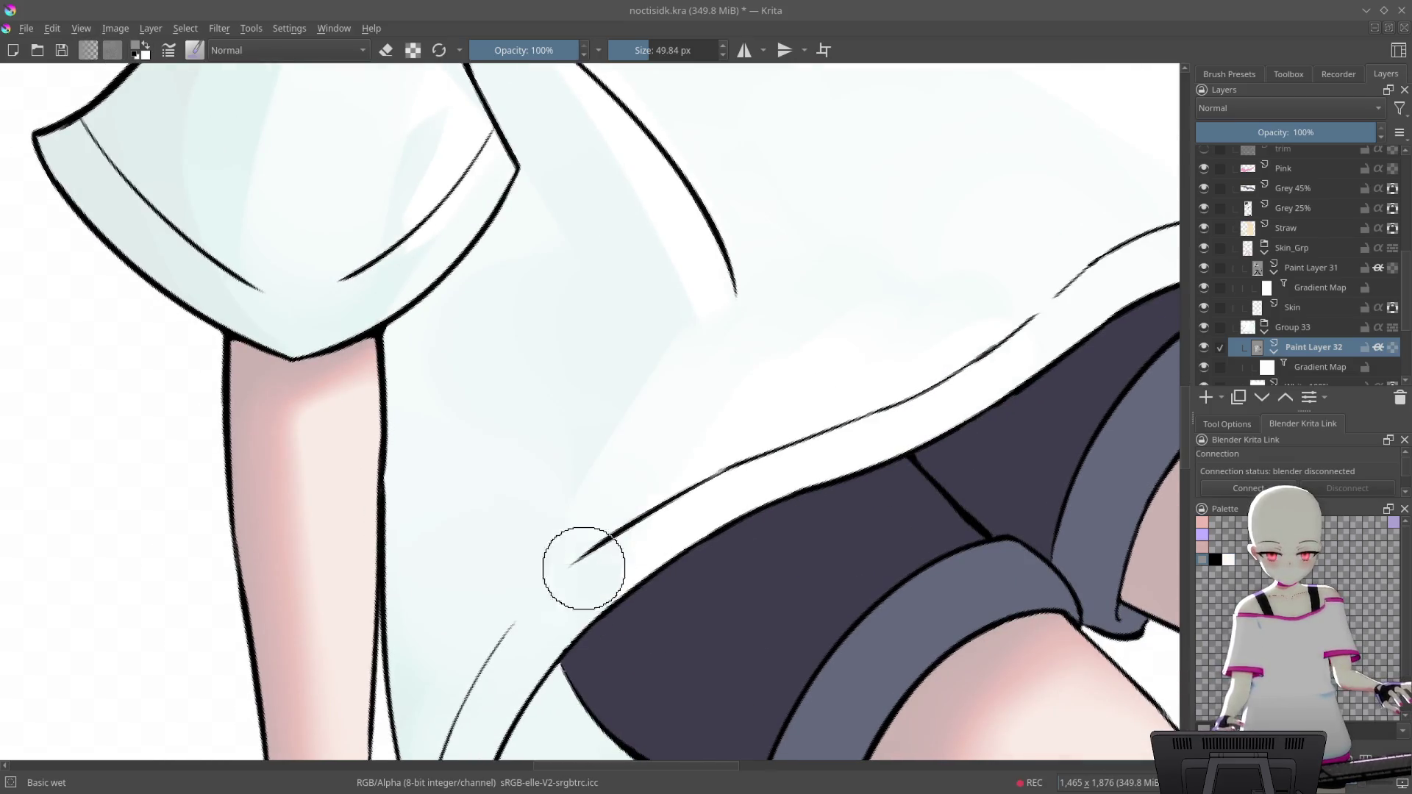
{"action": "left_click_drag", "start_coordinate": [753, 409], "coordinate": [752, 346]}
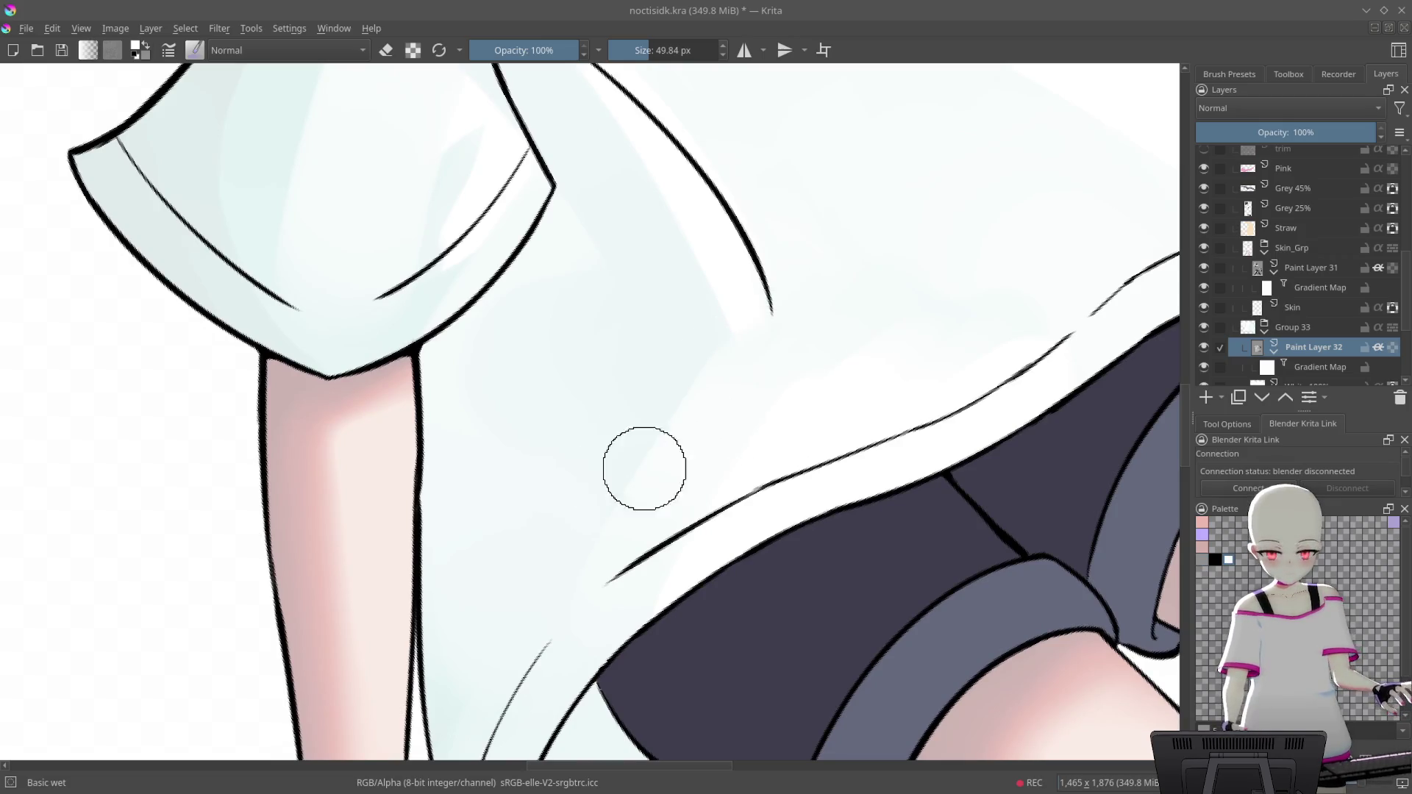
{"action": "left_click_drag", "start_coordinate": [827, 261], "coordinate": [829, 249]}
{"action": "mouse_move", "coordinate": [744, 281]}
{"action": "left_mouse_down"}
{"action": "mouse_move", "coordinate": [794, 266]}
{"action": "mouse_move", "coordinate": [811, 203]}
{"action": "left_mouse_up"}
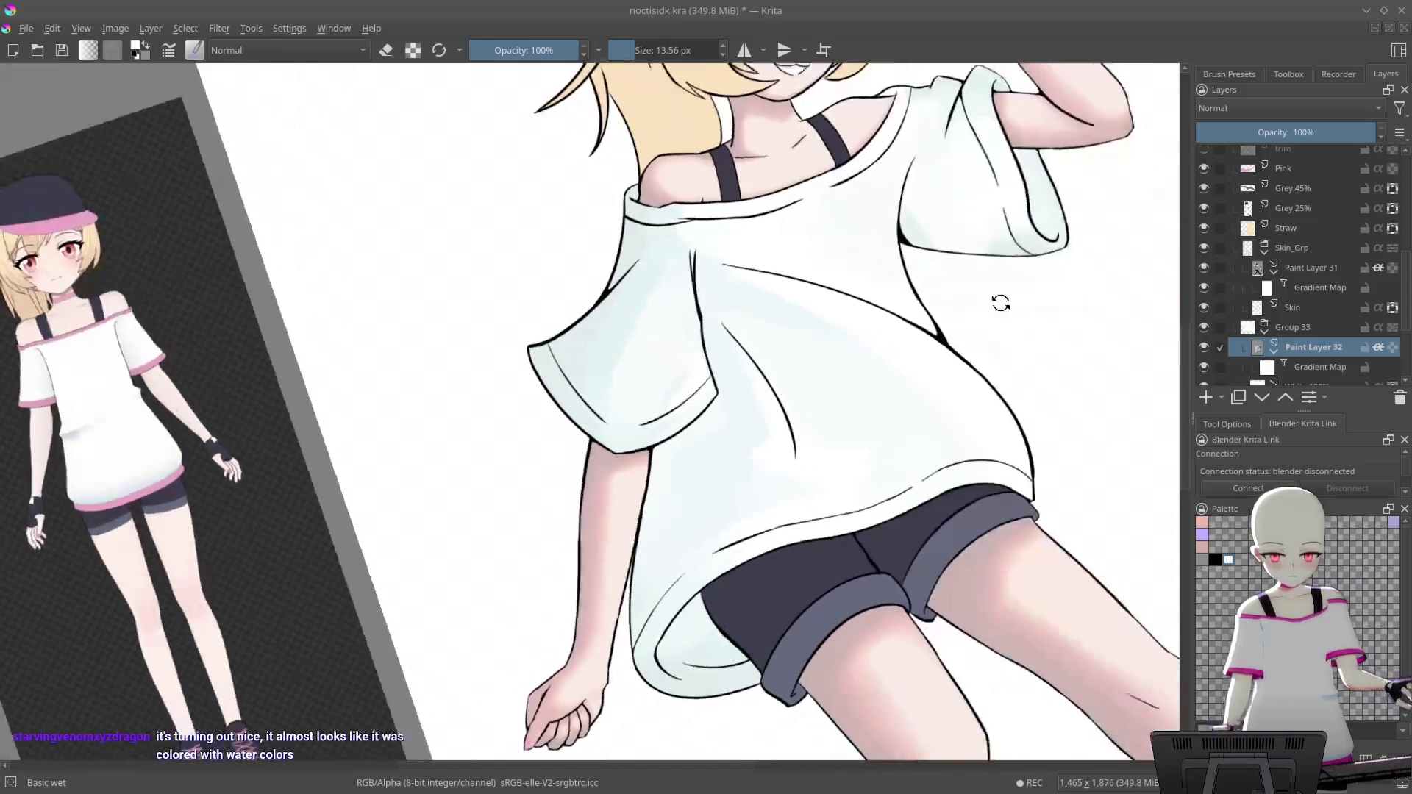
{"action": "mouse_move", "coordinate": [676, 623]}
{"action": "left_mouse_down"}
{"action": "mouse_move", "coordinate": [917, 357]}
{"action": "mouse_move", "coordinate": [756, 245]}
{"action": "left_mouse_up"}
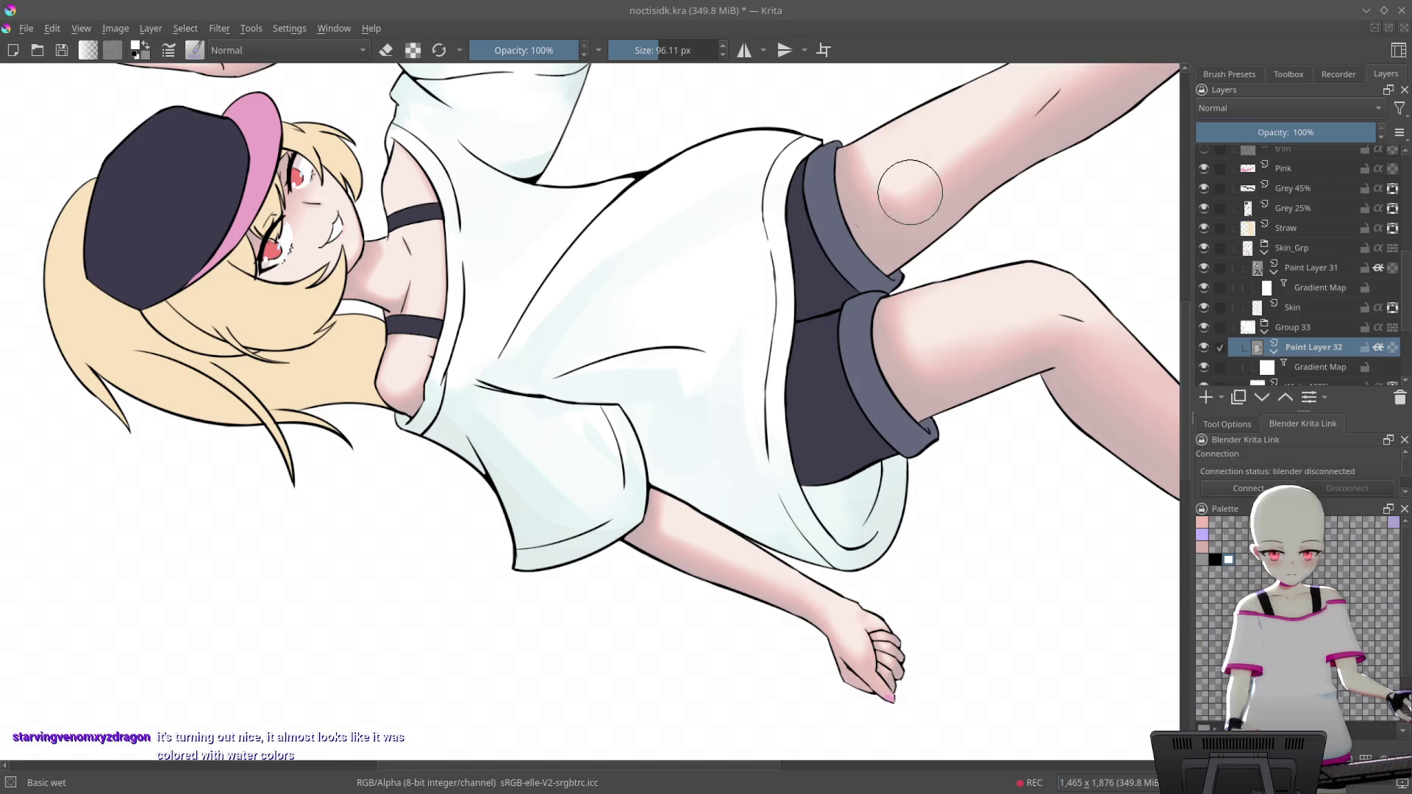
Paint lighter streaks on the hem near the hand, blending its shading into even pale blue
{"action": "left_click_drag", "start_coordinate": [877, 185], "coordinate": [620, 314]}
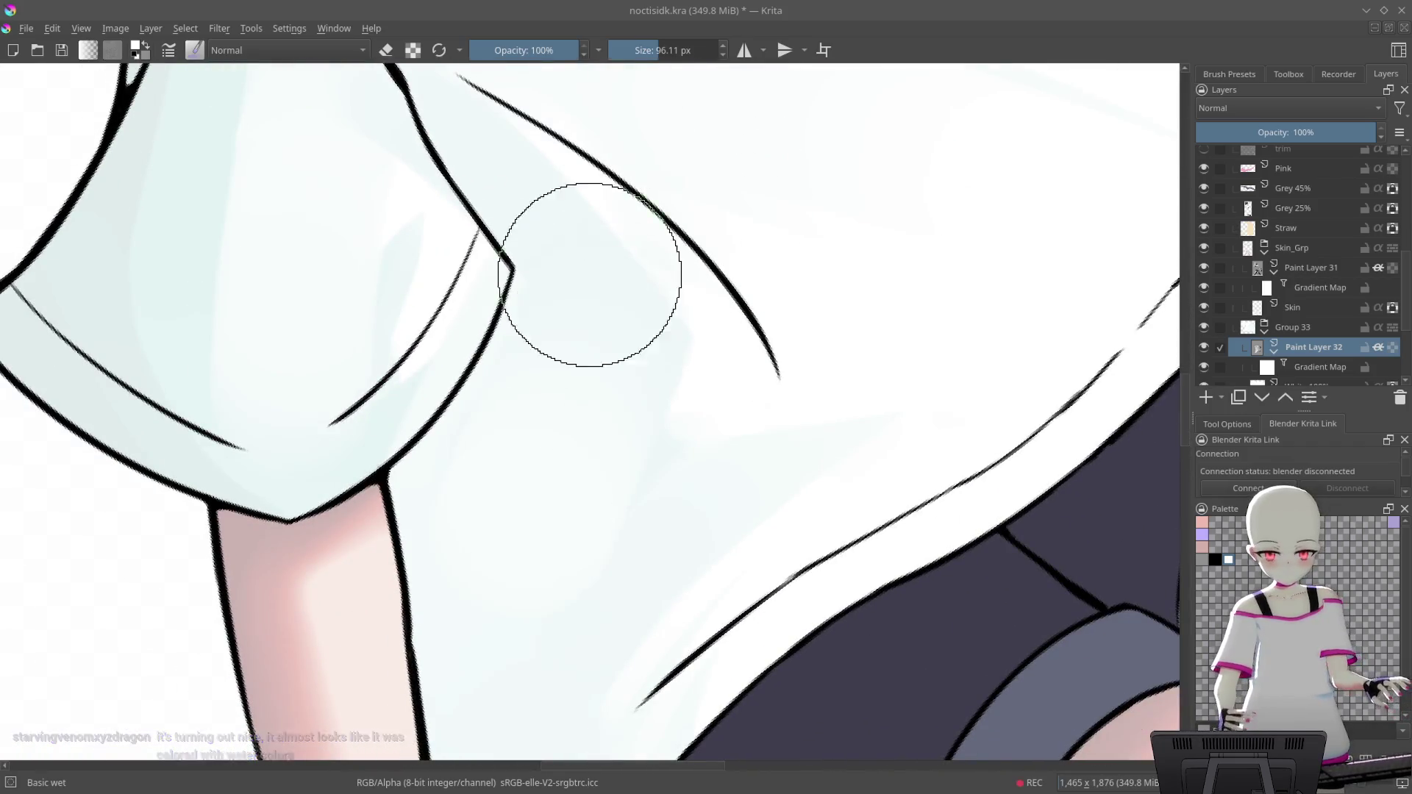
{"action": "left_click_drag", "start_coordinate": [734, 441], "coordinate": [868, 142]}
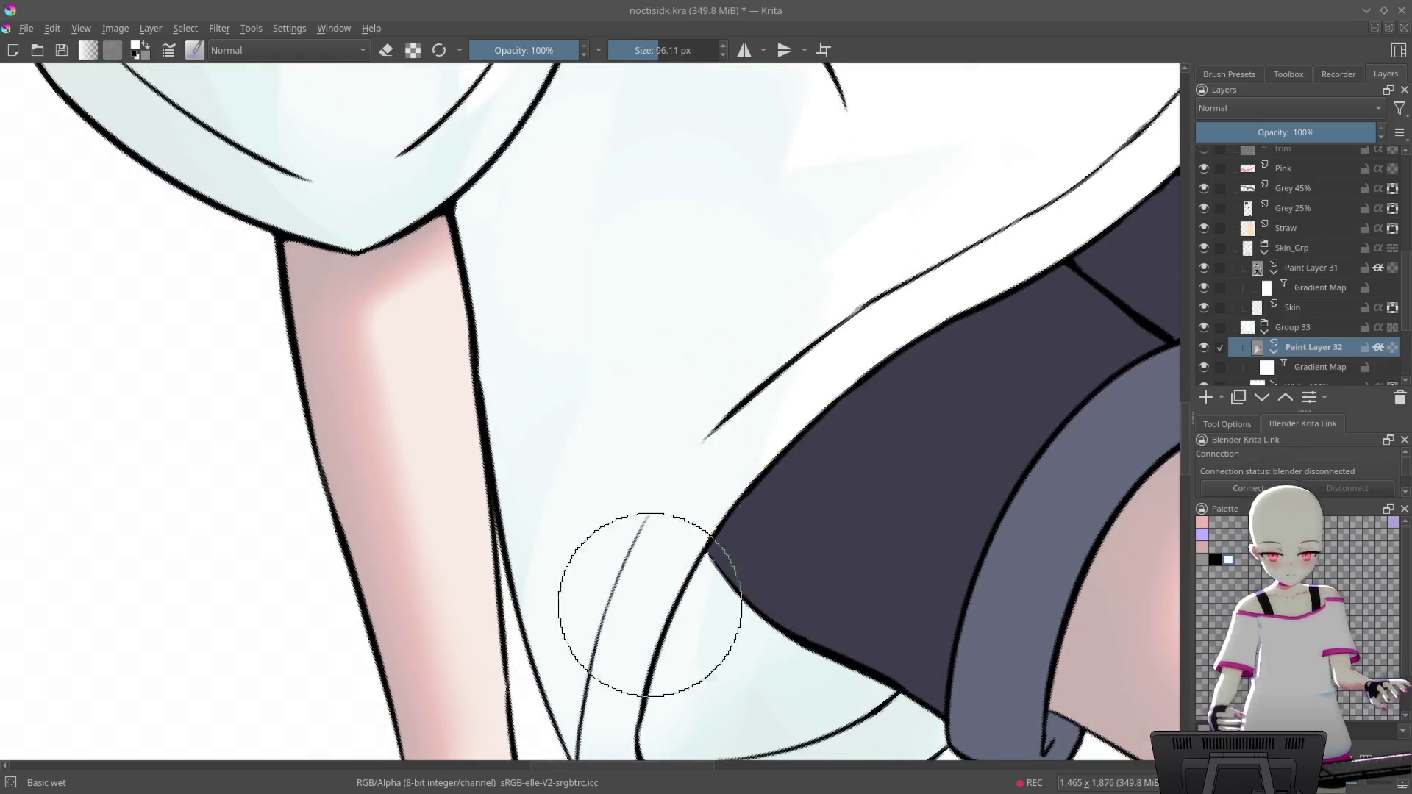
{"action": "left_click_drag", "start_coordinate": [633, 423], "coordinate": [637, 362]}
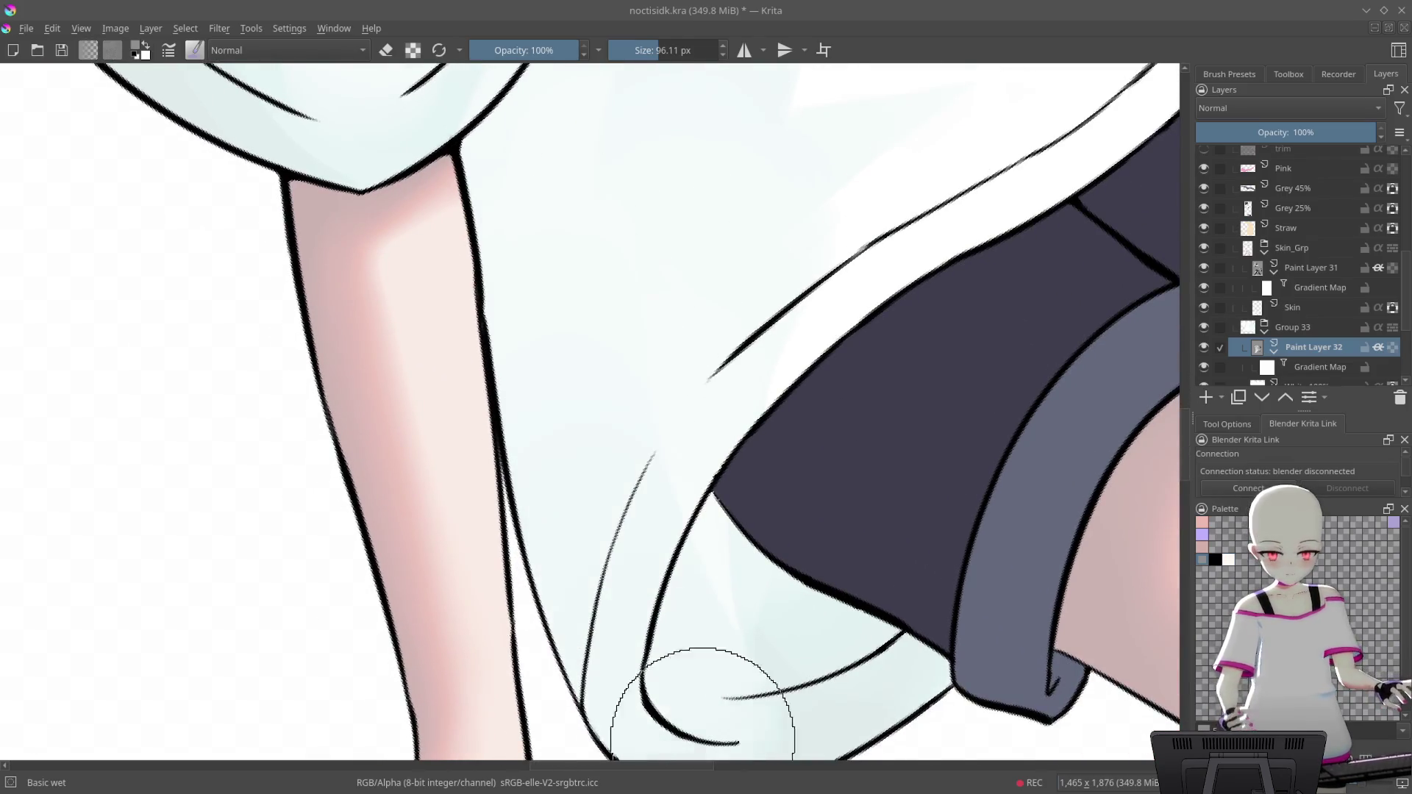
{"action": "left_click_drag", "start_coordinate": [851, 598], "coordinate": [788, 431]}
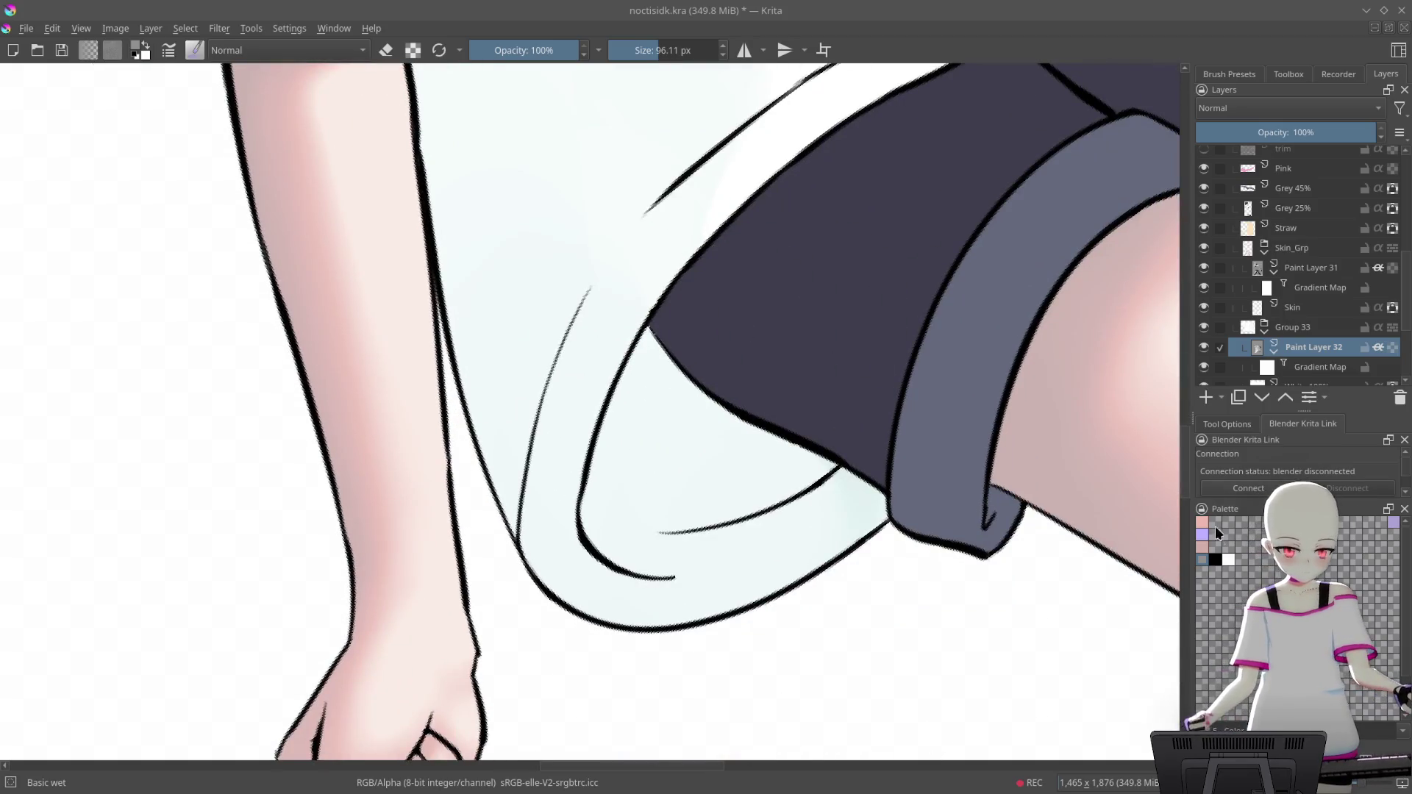
{"action": "left_click_drag", "start_coordinate": [599, 473], "coordinate": [772, 451]}
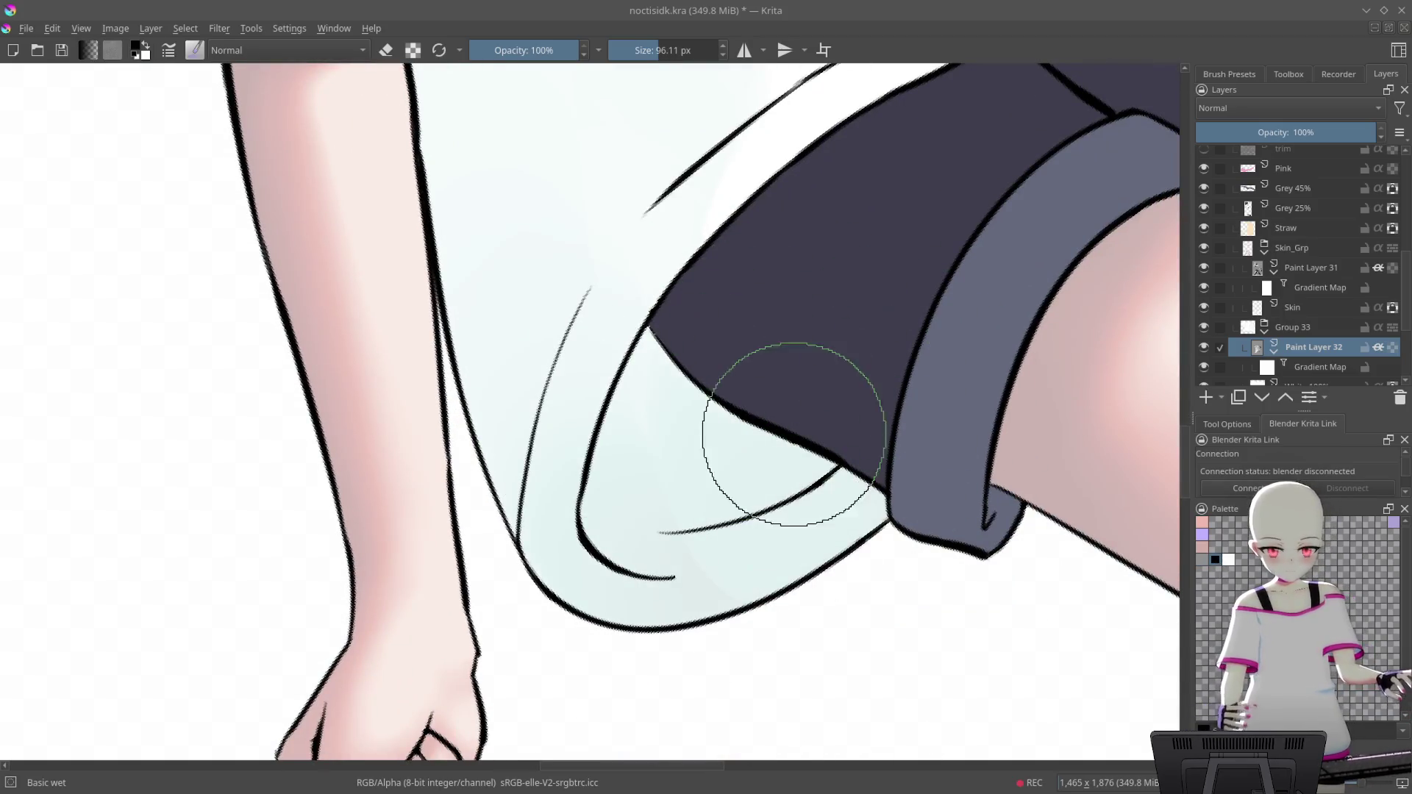
{"action": "left_click_drag", "start_coordinate": [725, 199], "coordinate": [662, 515]}
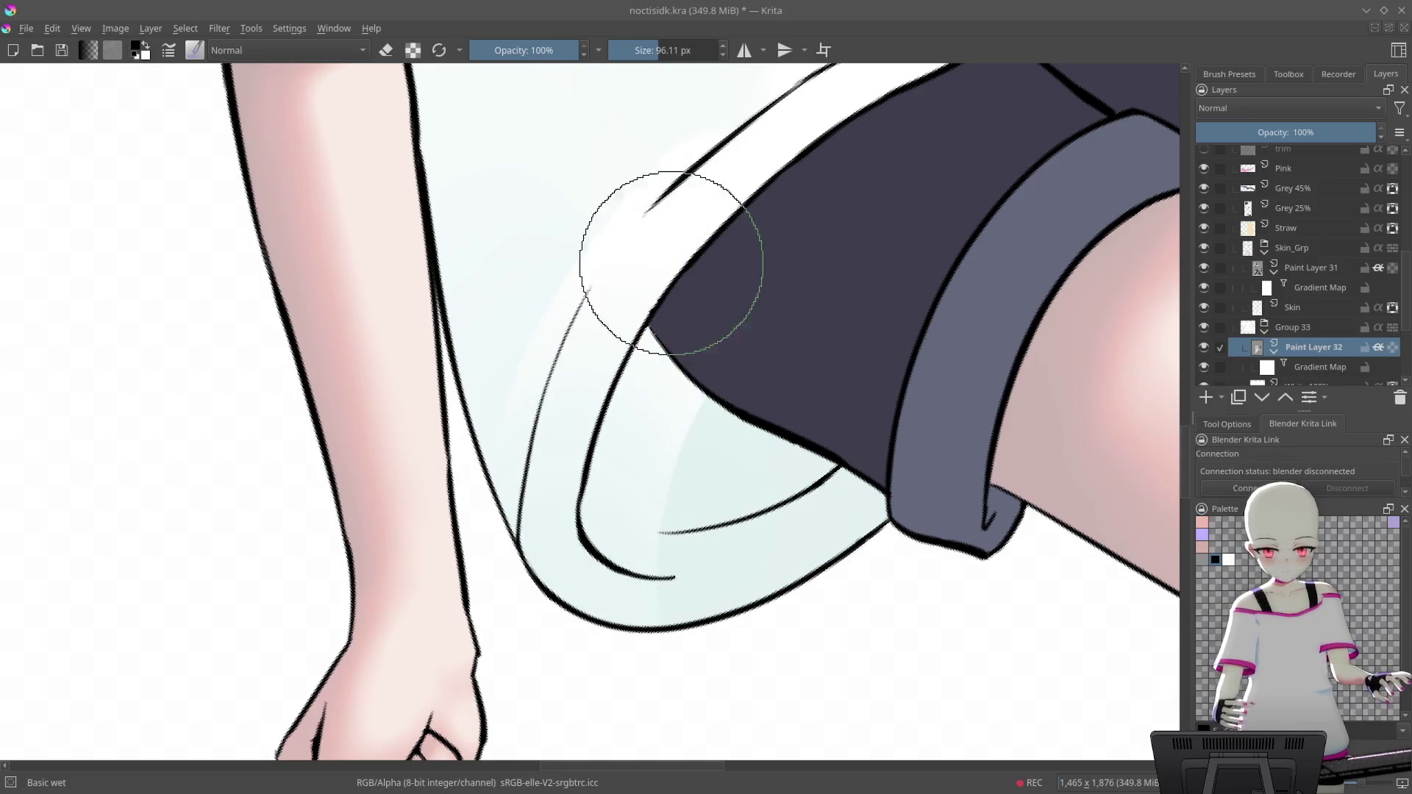
{"action": "left_click_drag", "start_coordinate": [672, 609], "coordinate": [677, 615]}
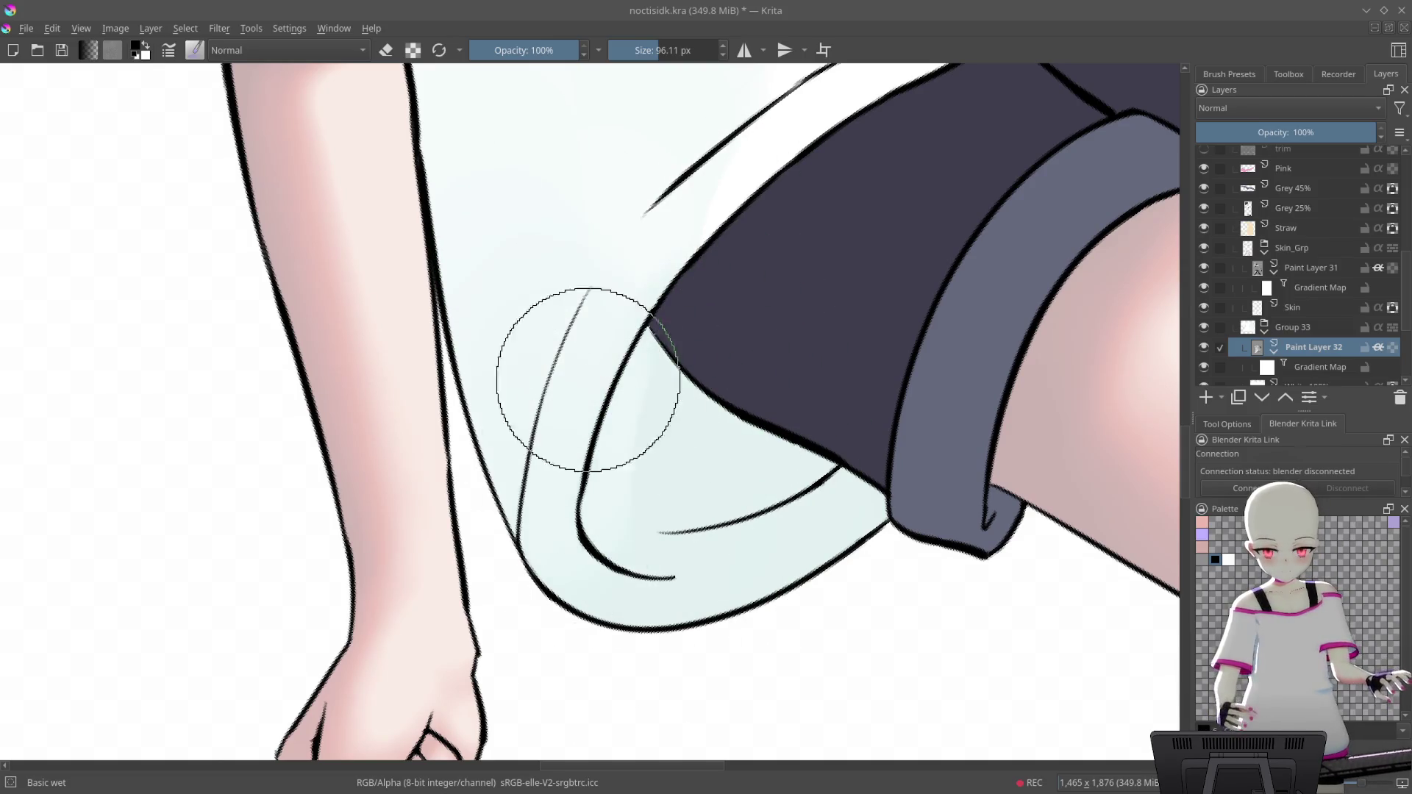
{"action": "left_click_drag", "start_coordinate": [662, 366], "coordinate": [742, 567]}
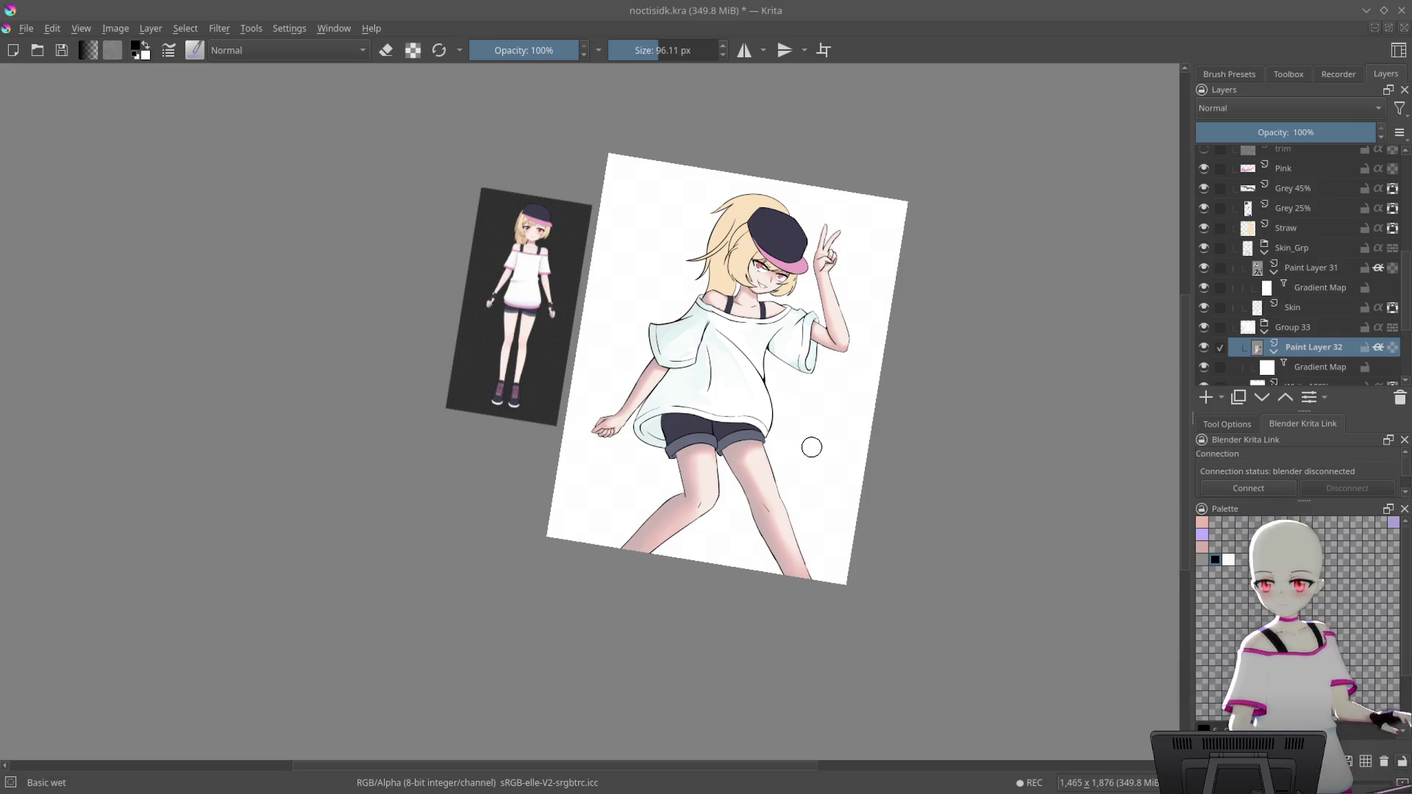
Zoom in on the shirt sleeve and make the brush smaller
{"action": "mouse_move", "coordinate": [840, 412]}
{"action": "left_mouse_down"}
{"action": "mouse_move", "coordinate": [832, 218]}
{"action": "mouse_move", "coordinate": [731, 245]}
{"action": "left_mouse_up"}
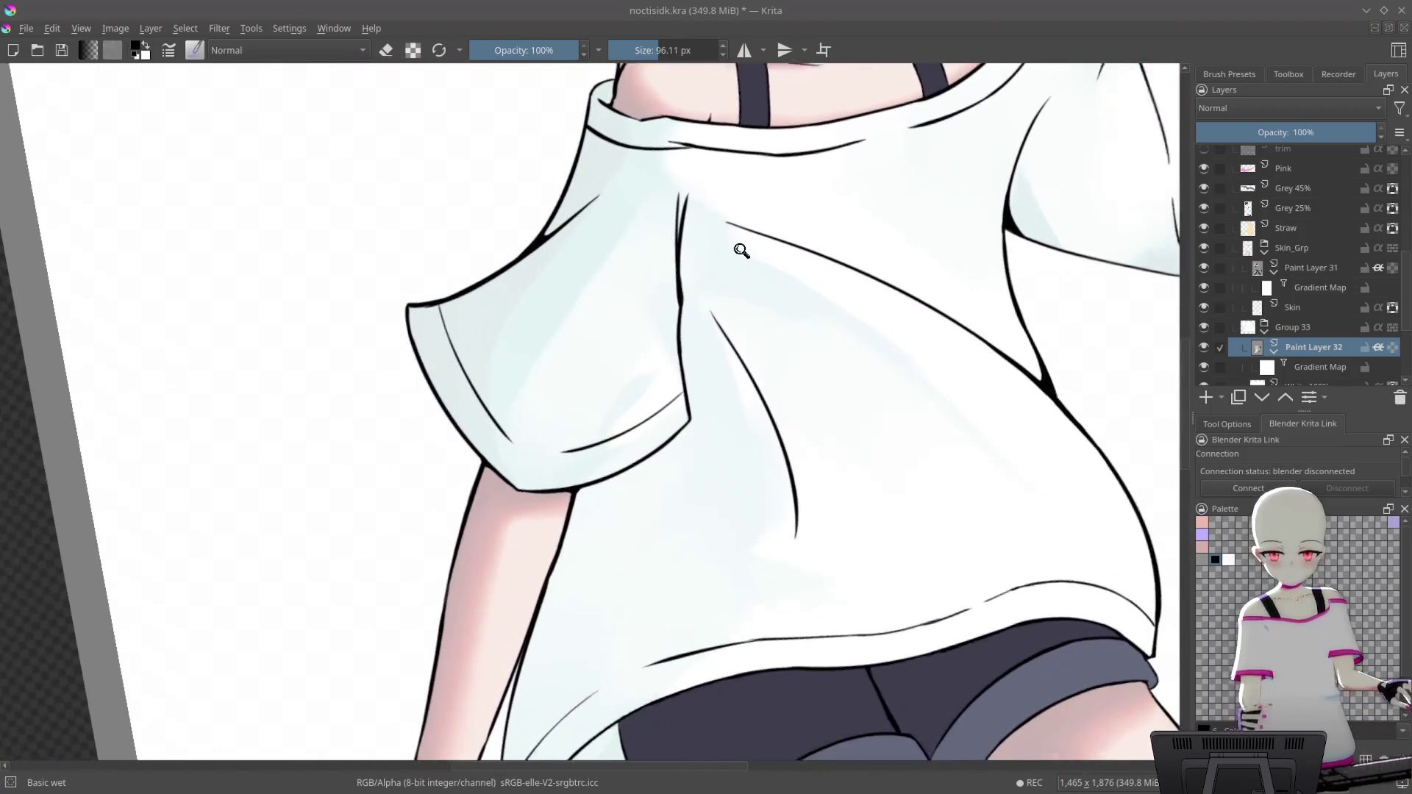
{"action": "scroll", "coordinate": [980, 395], "scroll_direction": "down", "scroll_amount": 5}
{"action": "scroll", "coordinate": [703, 289], "scroll_direction": "up", "scroll_amount": 5}
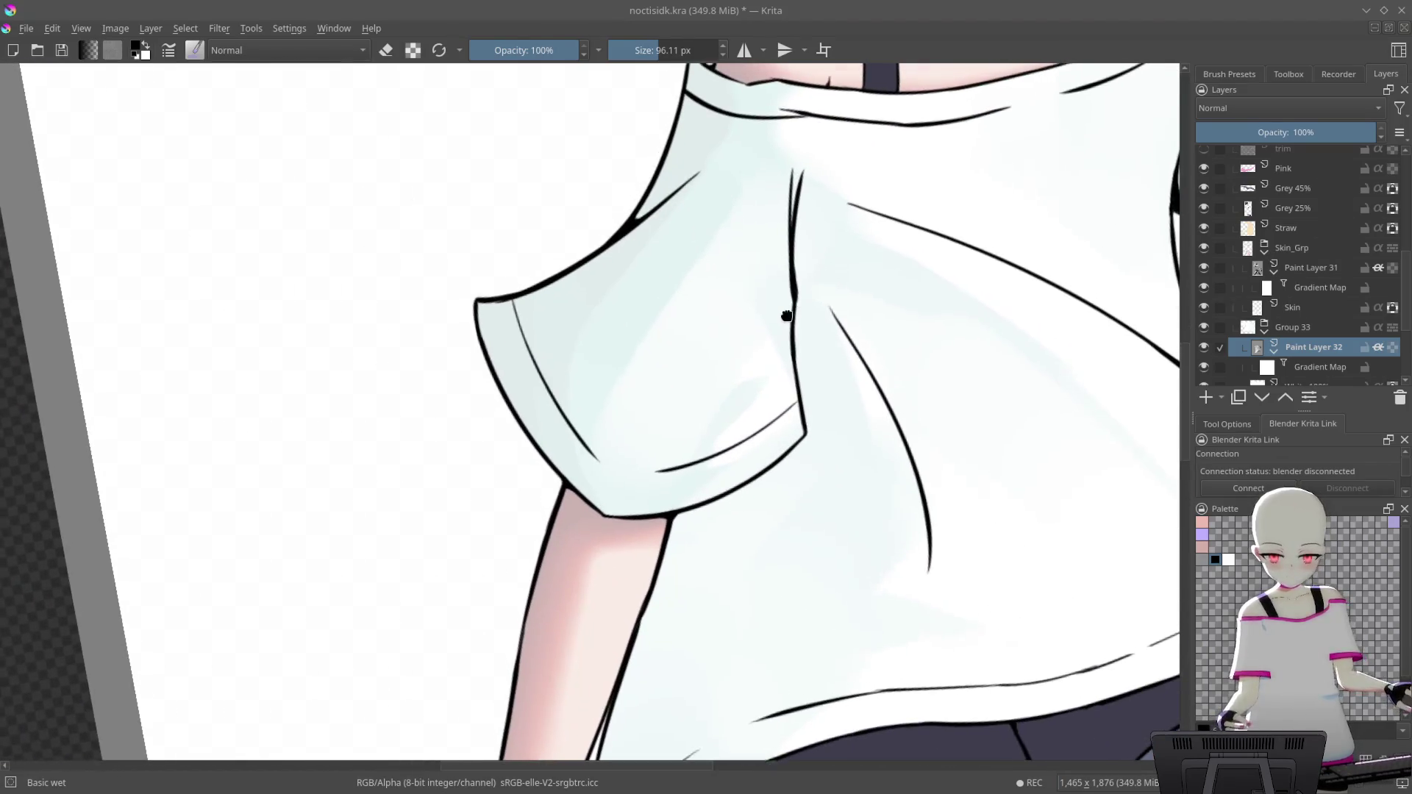
{"action": "scroll", "coordinate": [703, 289], "scroll_direction": "up", "scroll_amount": 2}
{"action": "scroll", "coordinate": [703, 289], "scroll_direction": "up", "scroll_amount": 1}
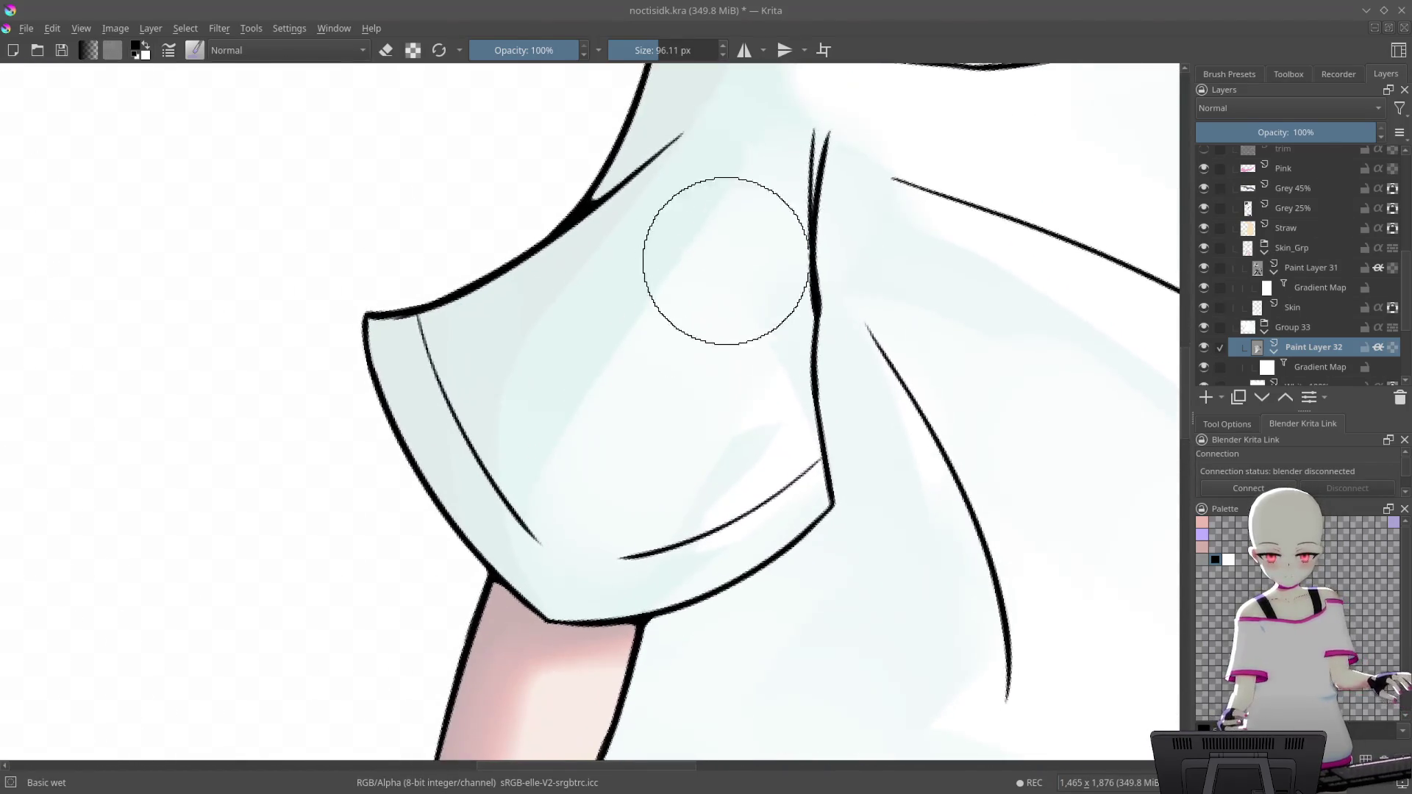
{"action": "key", "text": "["}
{"action": "key", "text": "["}
{"action": "key", "text": "["}
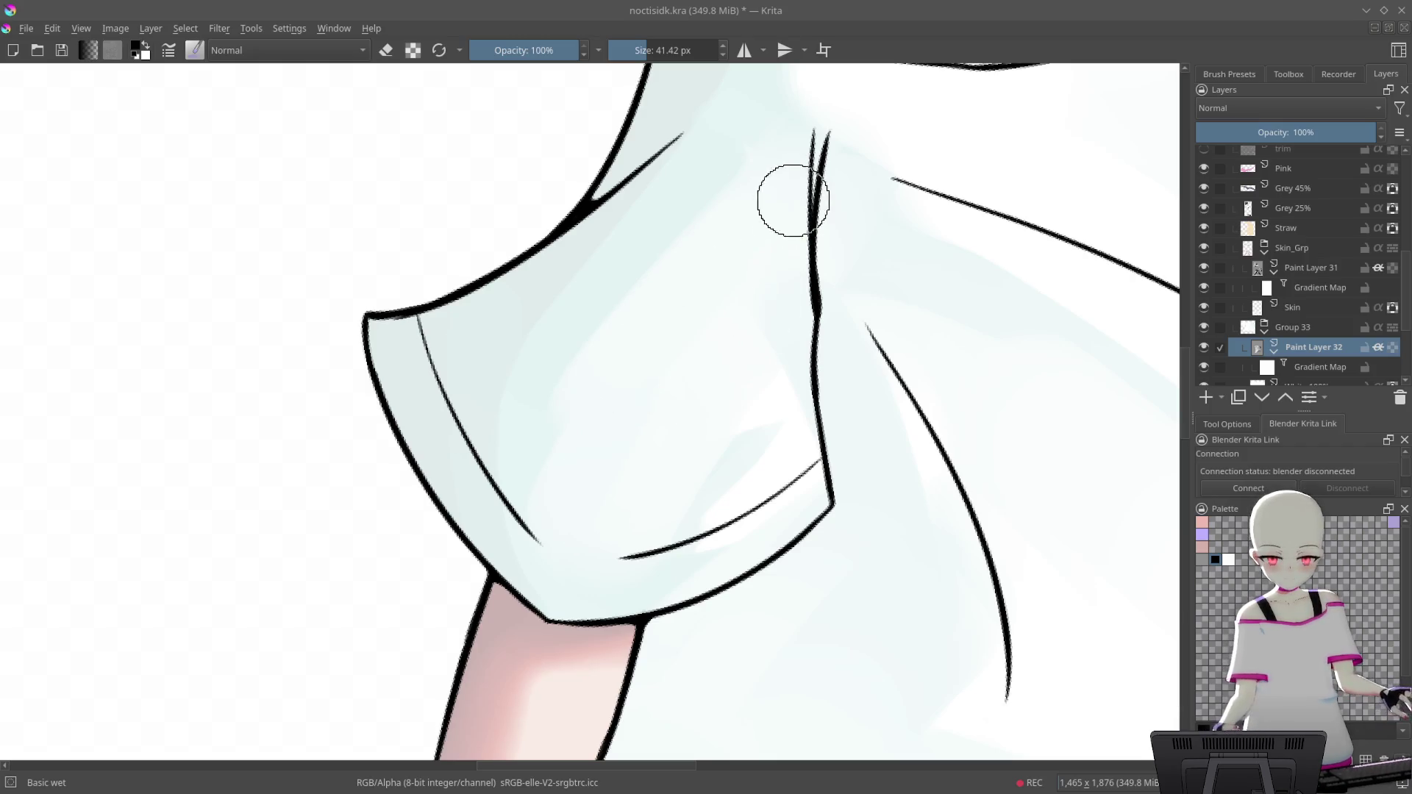
{"action": "left_click_drag", "start_coordinate": [797, 285], "coordinate": [831, 224]}
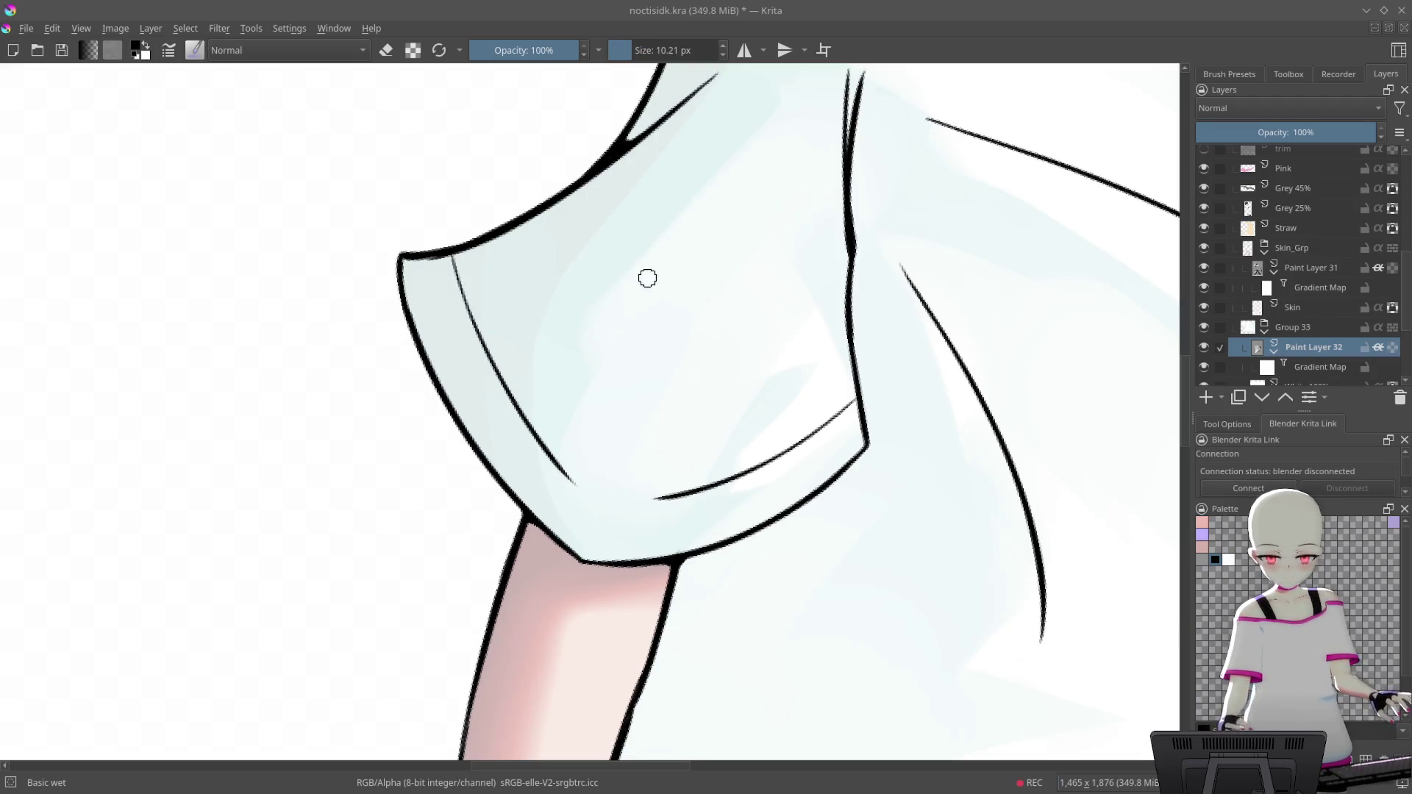
{"action": "scroll", "coordinate": [662, 309], "scroll_direction": "down", "scroll_amount": 4}
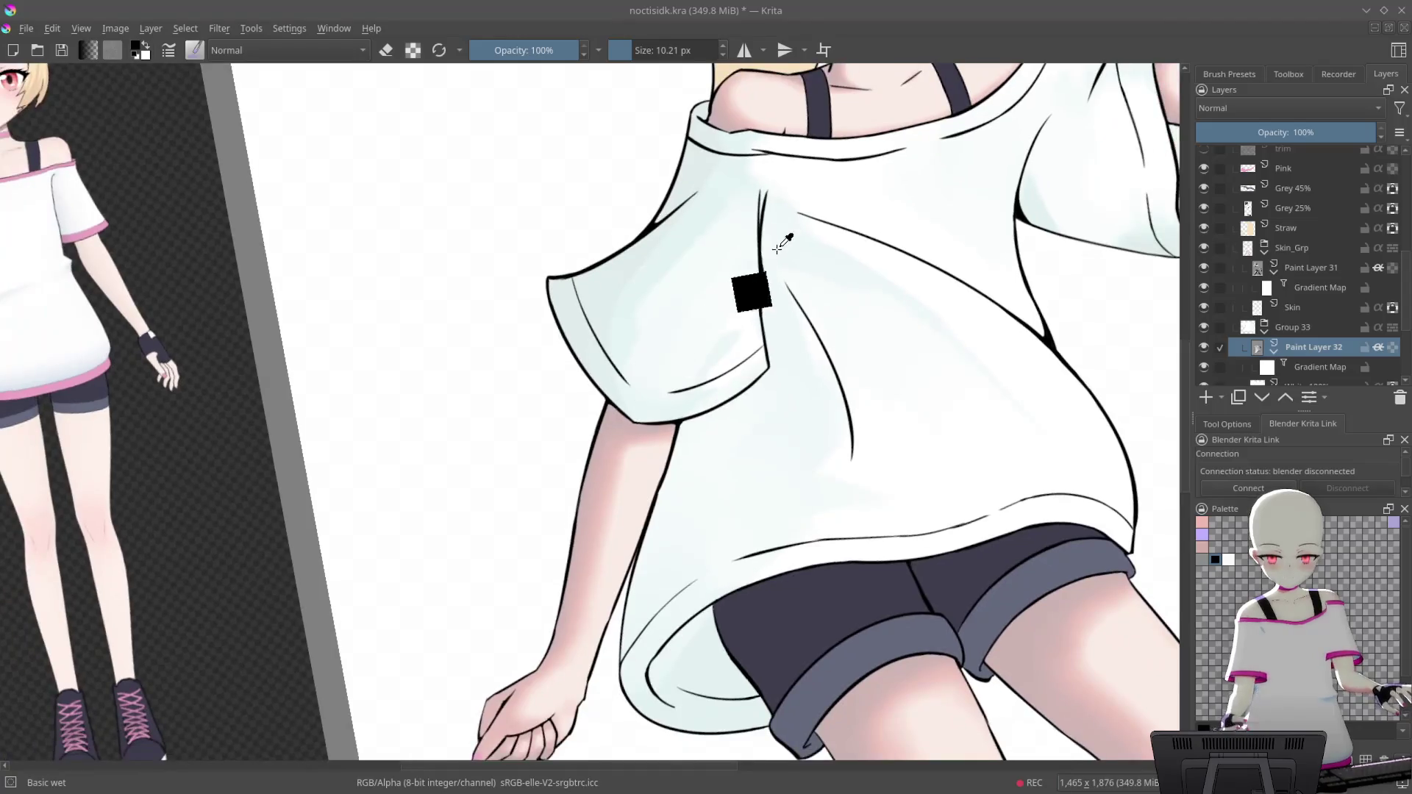
{"action": "scroll", "coordinate": [758, 292], "scroll_direction": "up", "scroll_amount": 3}
{"action": "scroll", "coordinate": [765, 246], "scroll_direction": "up", "scroll_amount": 2}
{"action": "left_click_drag", "start_coordinate": [621, 271], "coordinate": [745, 318]}
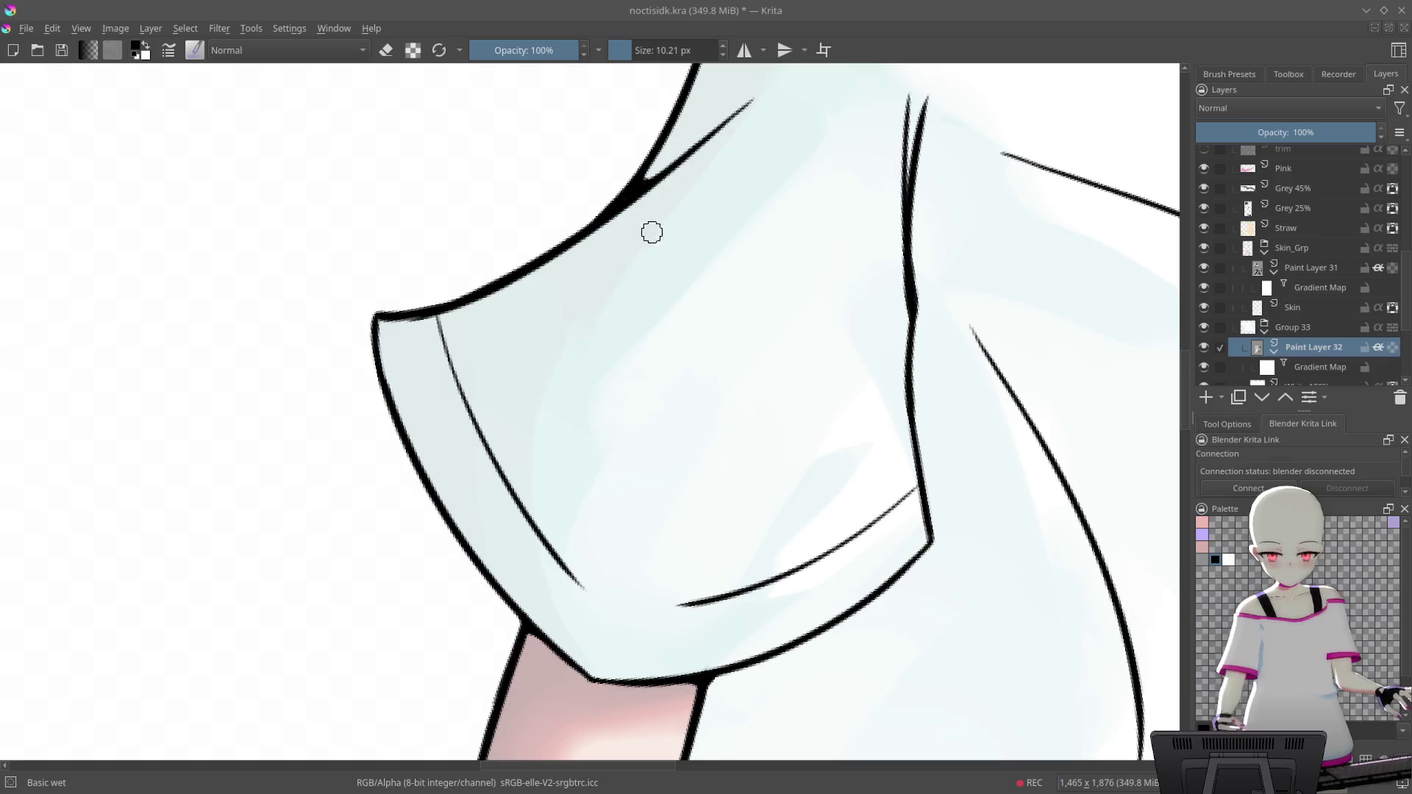
{"action": "left_click_drag", "start_coordinate": [765, 122], "coordinate": [668, 229]}
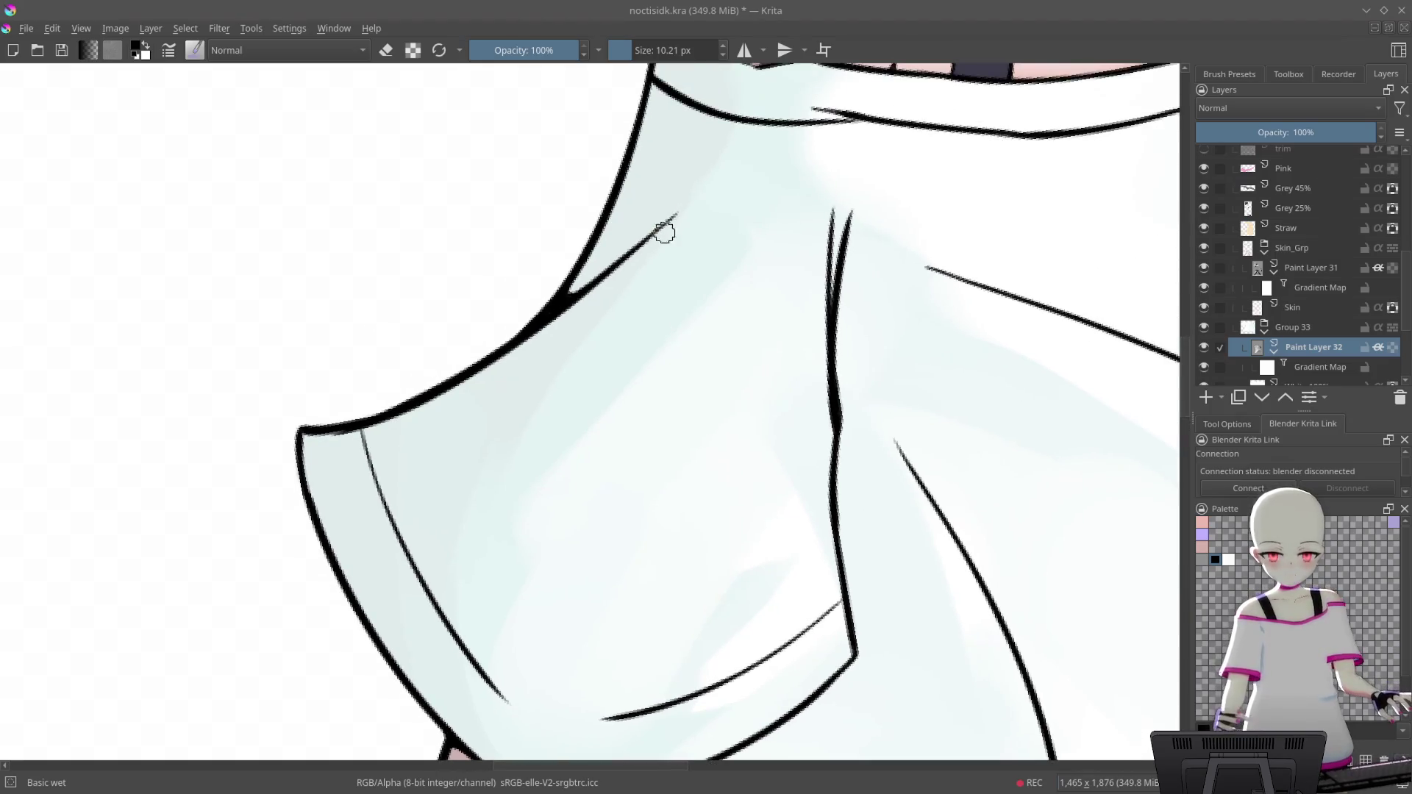
{"action": "scroll", "coordinate": [772, 242], "scroll_direction": "down", "scroll_amount": 2}
{"action": "scroll", "coordinate": [788, 267], "scroll_direction": "down", "scroll_amount": 2}
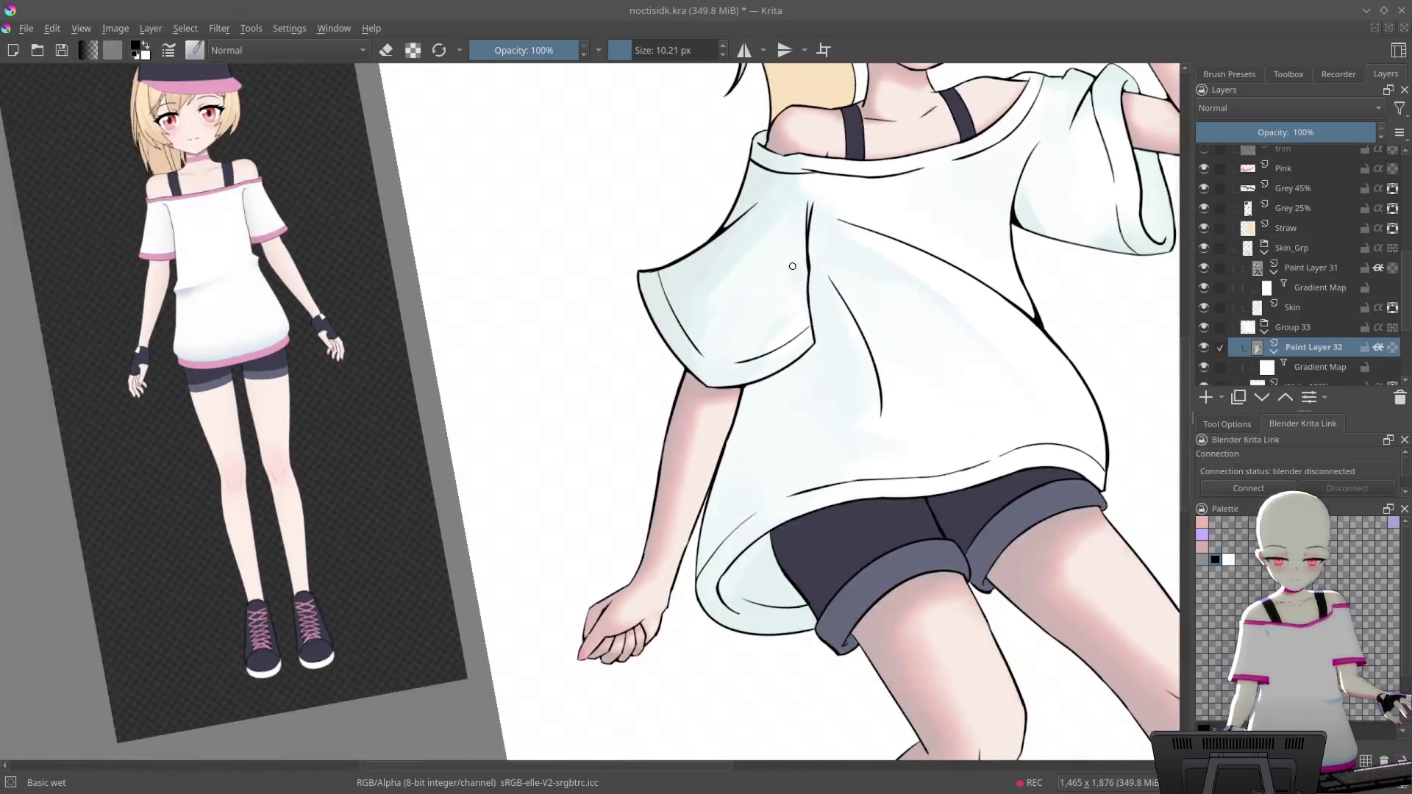
{"action": "scroll", "coordinate": [851, 132], "scroll_direction": "up", "scroll_amount": 4}
{"action": "scroll", "coordinate": [806, 128], "scroll_direction": "down", "scroll_amount": 1}
{"action": "scroll", "coordinate": [659, 263], "scroll_direction": "up", "scroll_amount": 1}
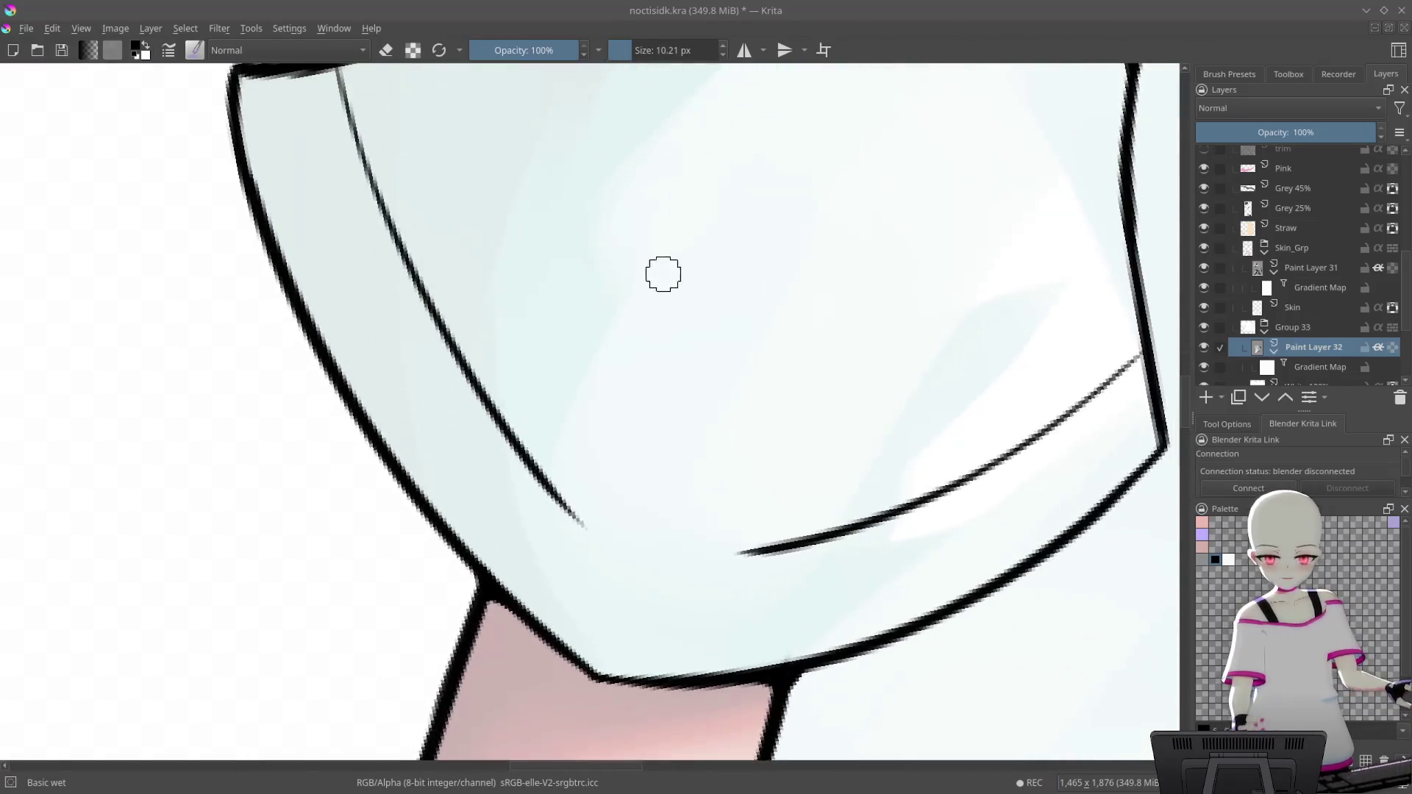
{"action": "scroll", "coordinate": [739, 265], "scroll_direction": "up", "scroll_amount": 1}
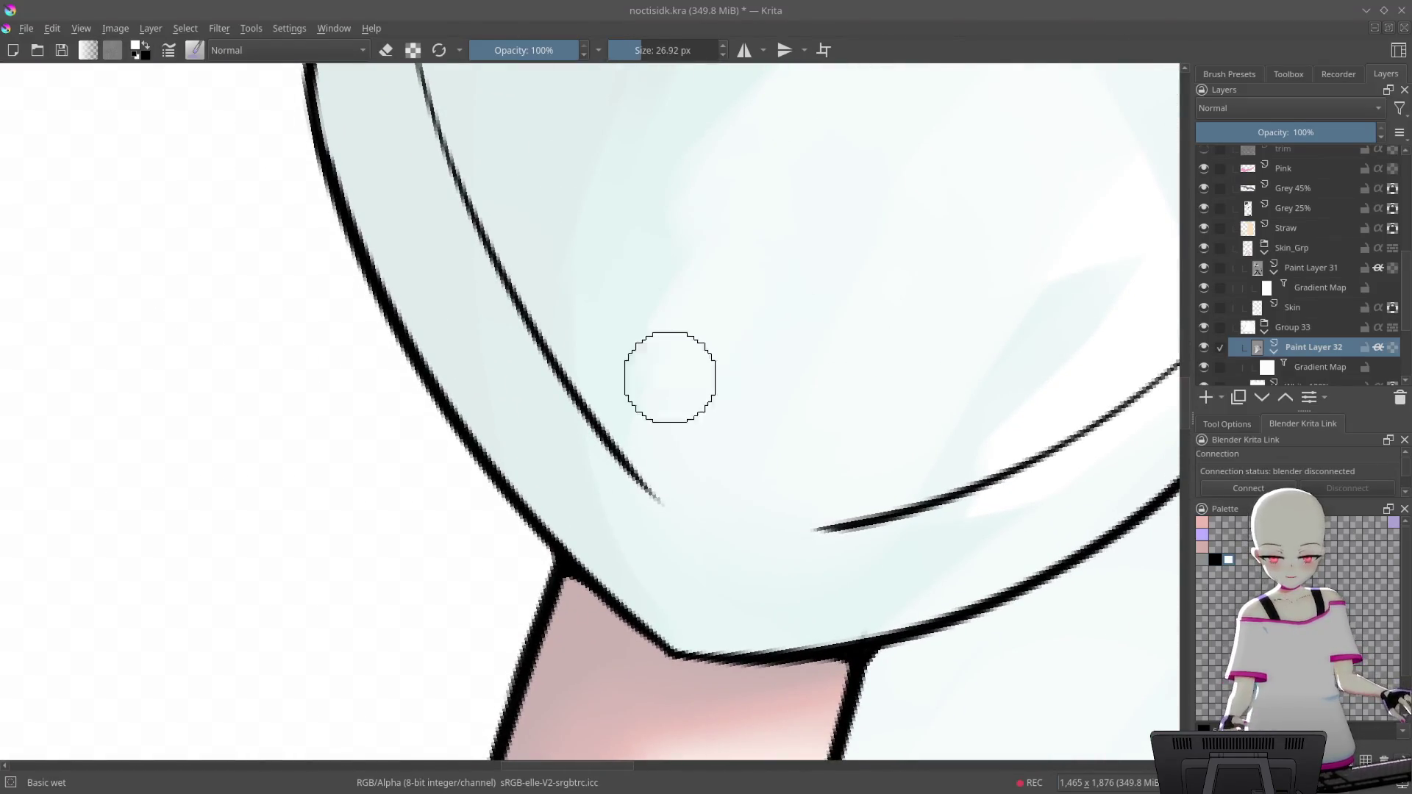
{"action": "scroll", "coordinate": [782, 497], "scroll_direction": "down", "scroll_amount": 2}
{"action": "scroll", "coordinate": [904, 451], "scroll_direction": "down", "scroll_amount": 1}
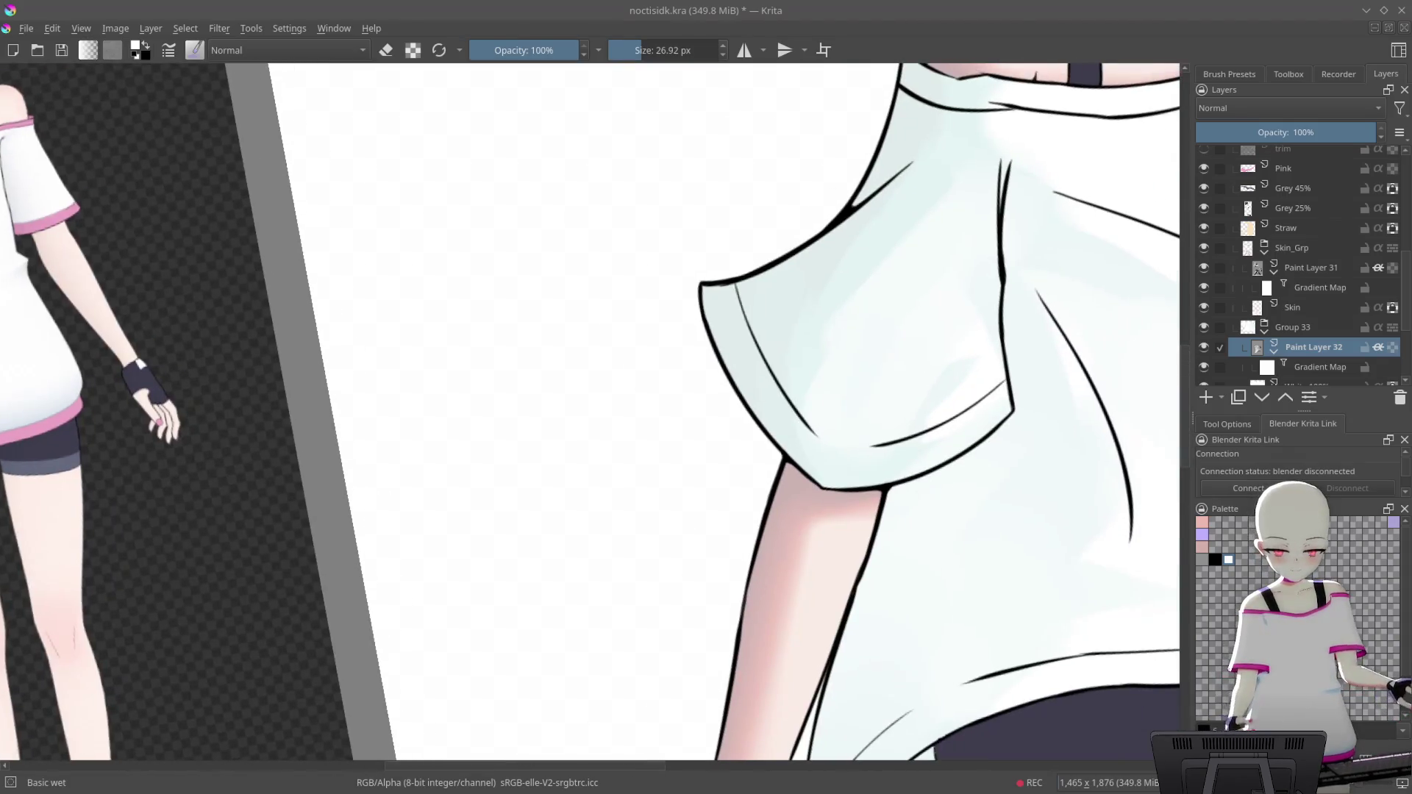
{"action": "scroll", "coordinate": [1056, 299], "scroll_direction": "up", "scroll_amount": 2}
{"action": "scroll", "coordinate": [974, 344], "scroll_direction": "down", "scroll_amount": 4}
{"action": "scroll", "coordinate": [1000, 390], "scroll_direction": "up", "scroll_amount": 2}
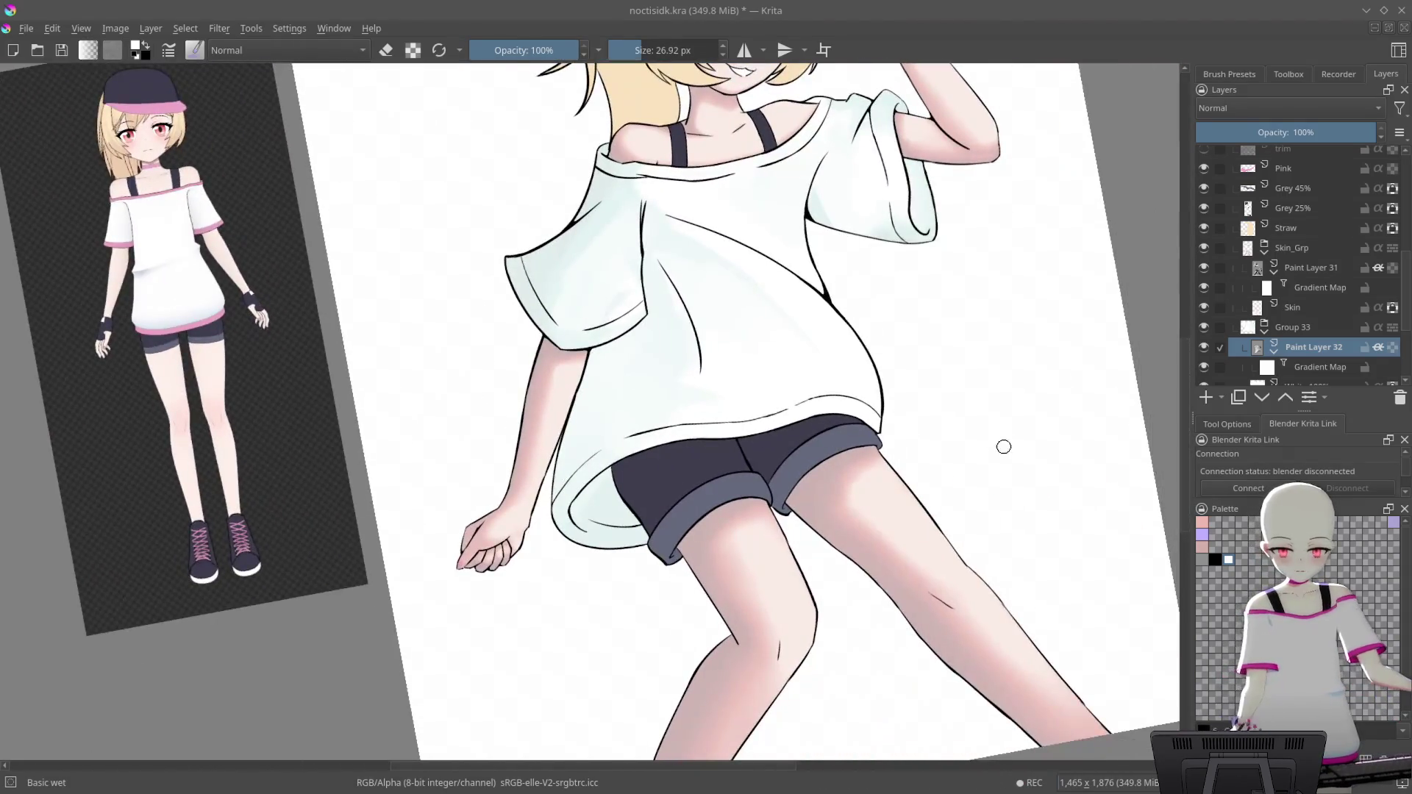
{"action": "scroll", "coordinate": [900, 447], "scroll_direction": "down", "scroll_amount": 1}
{"action": "scroll", "coordinate": [653, 438], "scroll_direction": "up", "scroll_amount": 1}
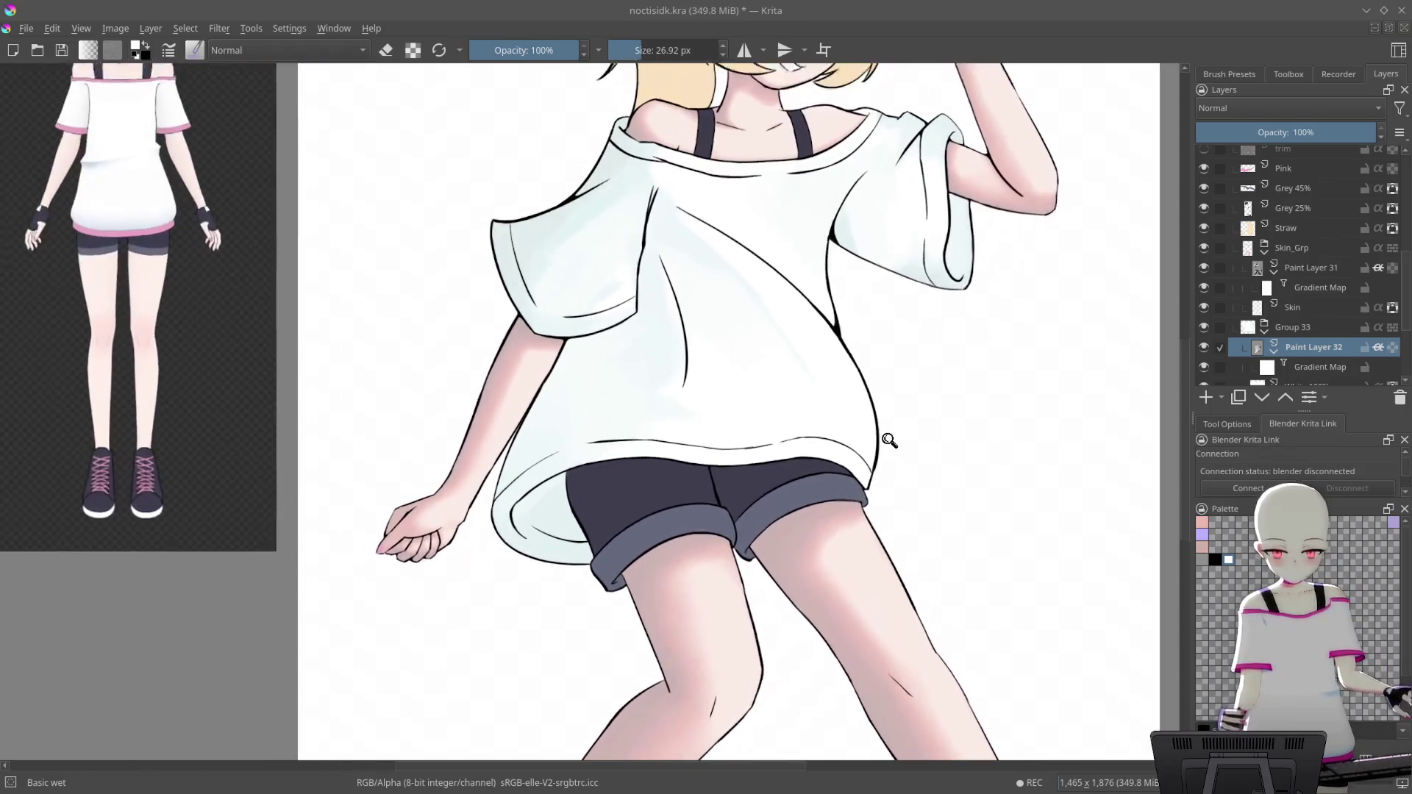
{"action": "scroll", "coordinate": [656, 381], "scroll_direction": "up", "scroll_amount": 1}
{"action": "scroll", "coordinate": [526, 423], "scroll_direction": "up", "scroll_amount": 1}
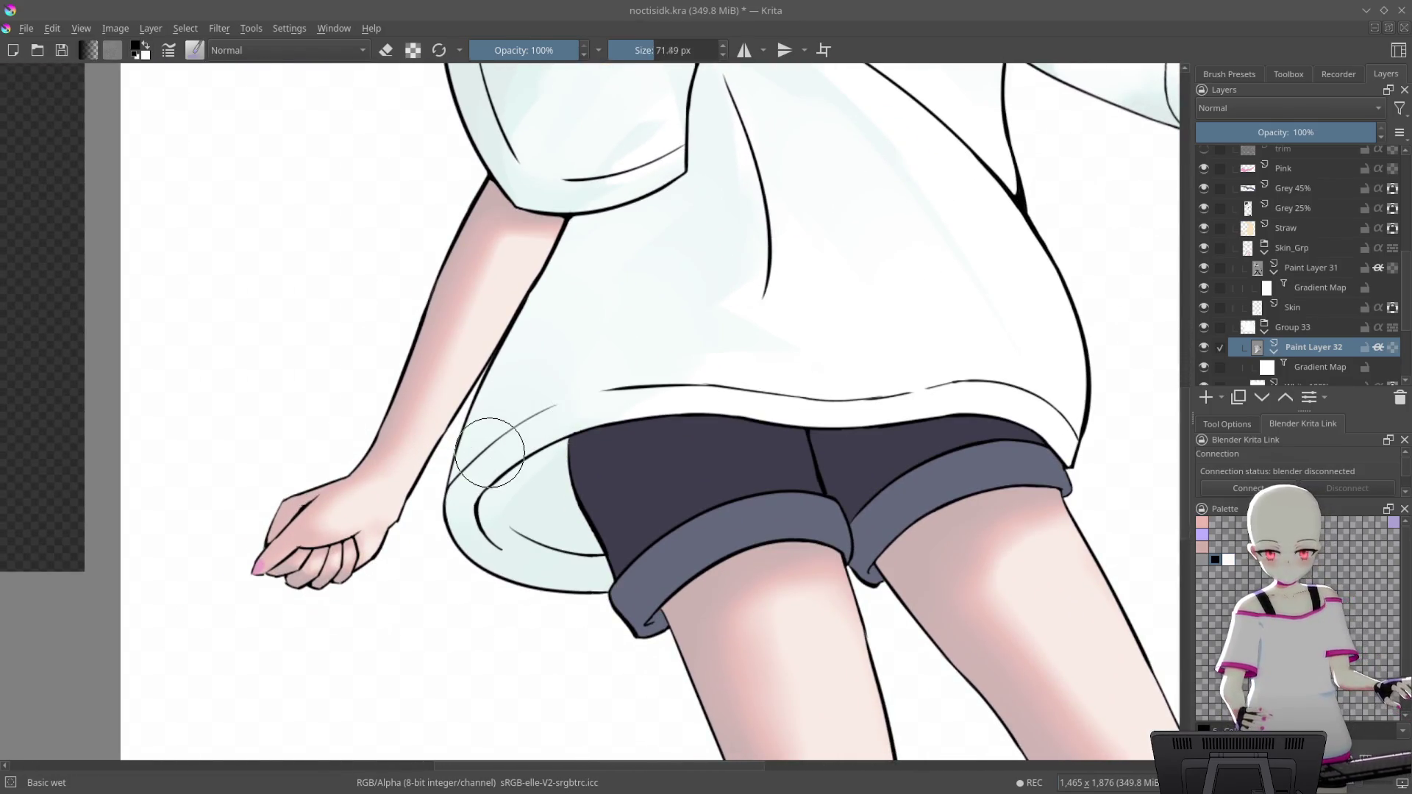
Paint pale blue shading from the arm down to the hem, redoing the first stroke
{"action": "left_click_drag", "start_coordinate": [536, 462], "coordinate": [580, 200]}
{"action": "key", "text": "ctrl+z"}
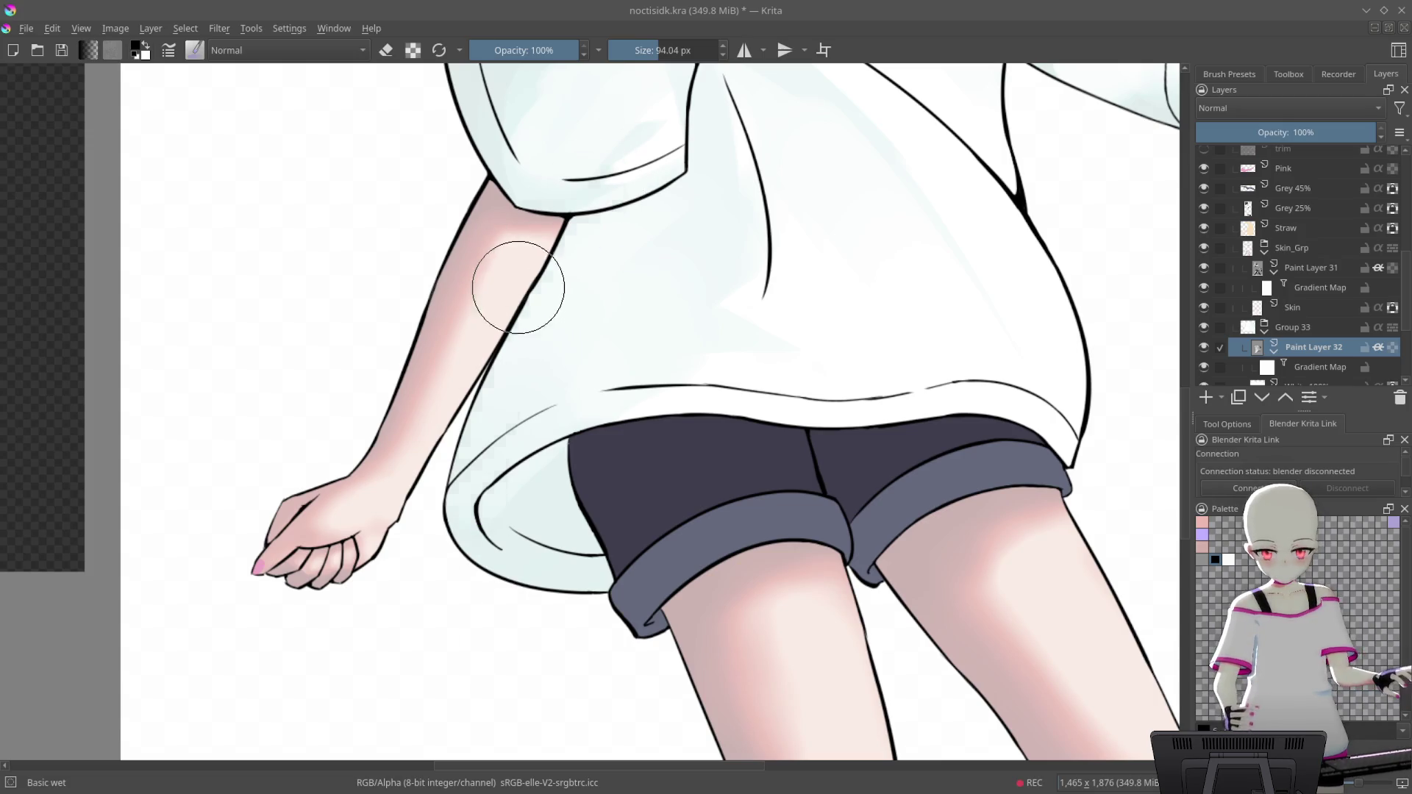
{"action": "left_click_drag", "start_coordinate": [500, 313], "coordinate": [509, 568]}
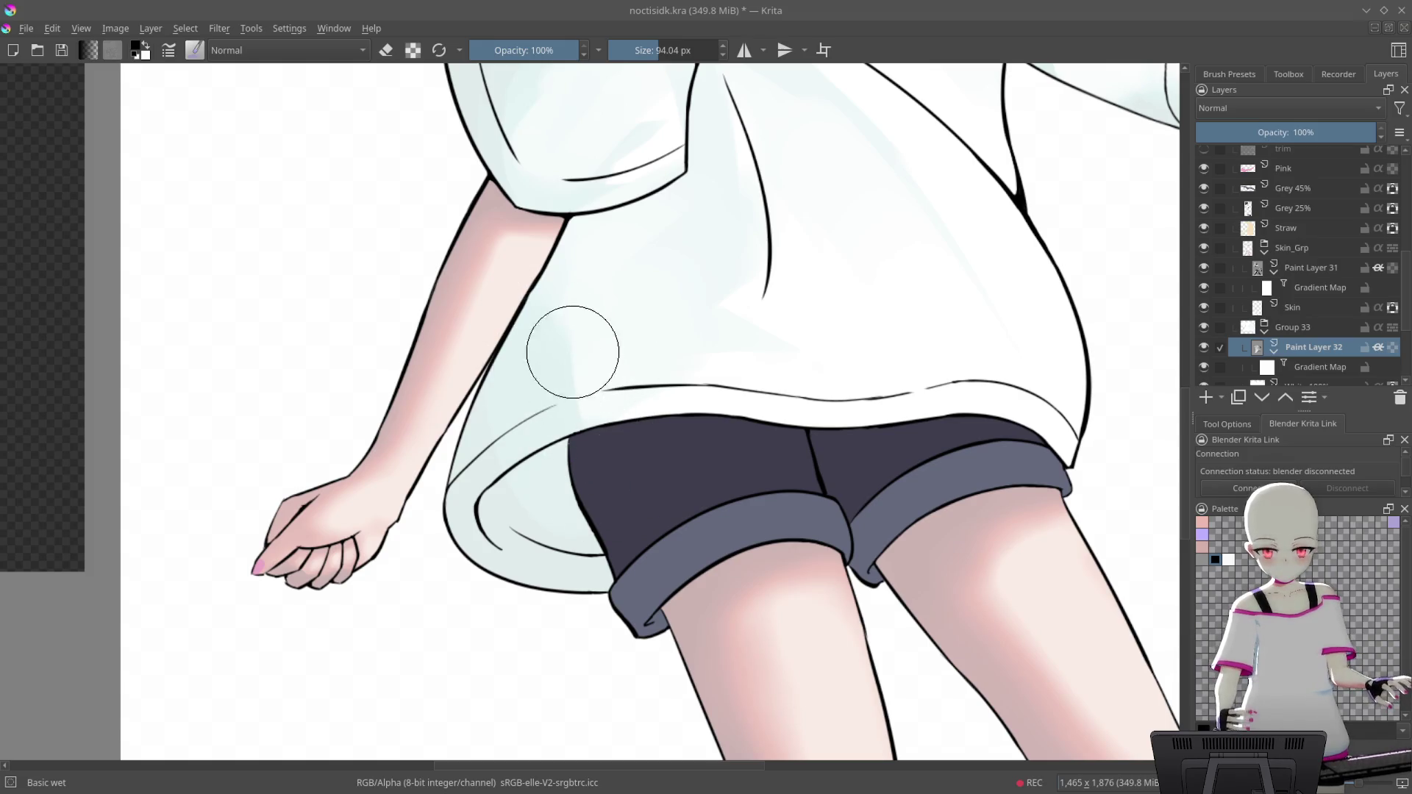
{"action": "scroll", "coordinate": [656, 331], "scroll_direction": "up", "scroll_amount": 2}
{"action": "scroll", "coordinate": [637, 262], "scroll_direction": "up", "scroll_amount": 2}
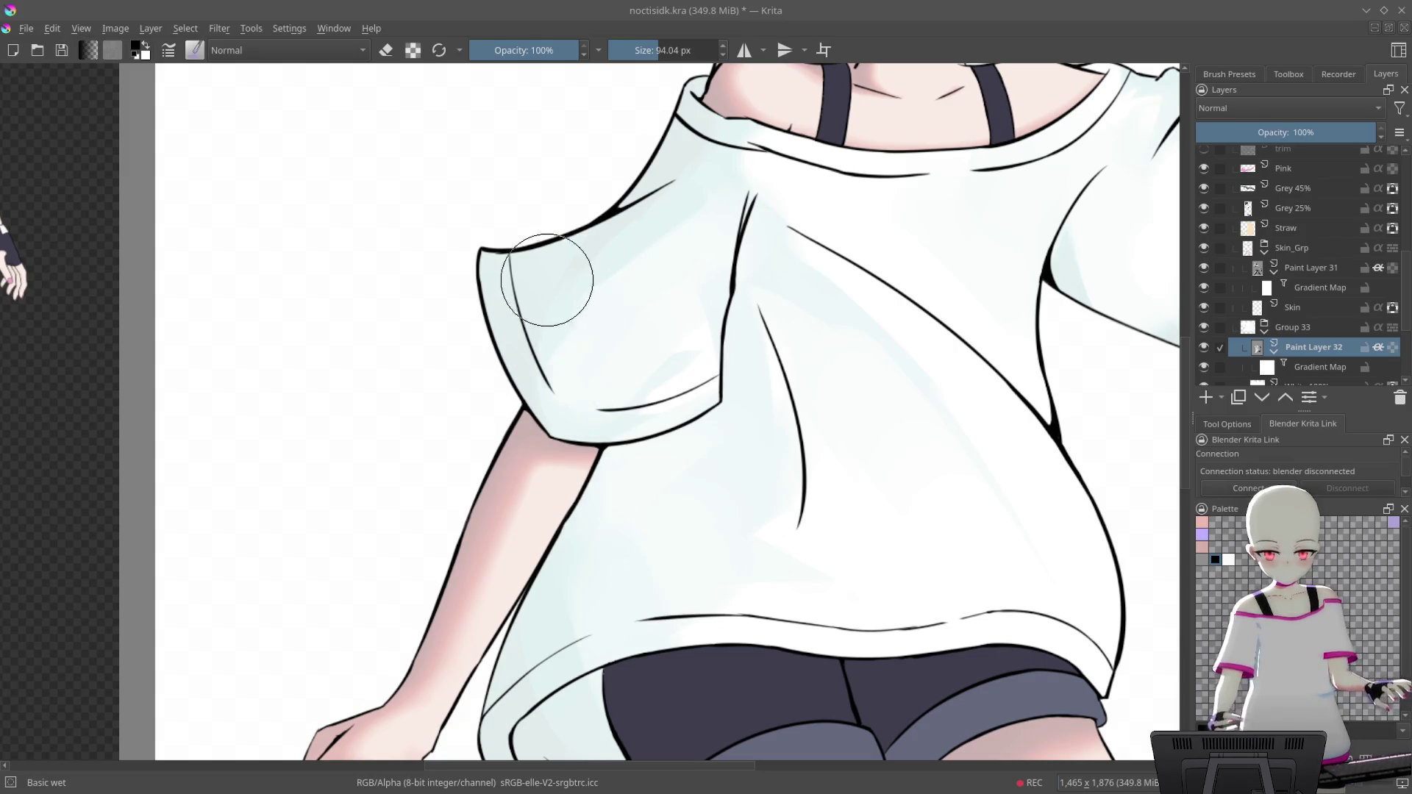
{"action": "left_click_drag", "start_coordinate": [507, 331], "coordinate": [591, 465]}
{"action": "left_click_drag", "start_coordinate": [711, 177], "coordinate": [669, 299]}
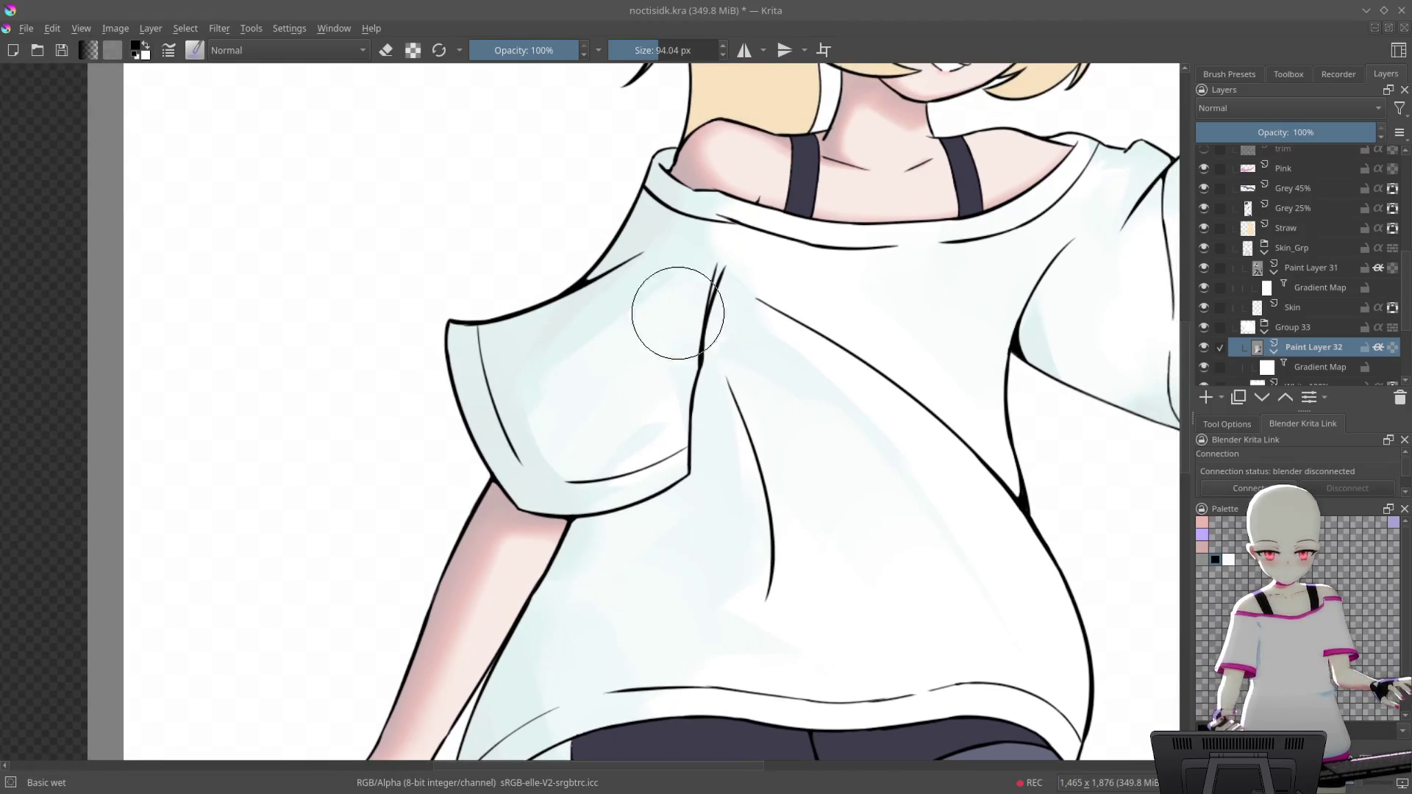
{"action": "mouse_move", "coordinate": [725, 419]}
{"action": "left_mouse_down"}
{"action": "mouse_move", "coordinate": [760, 255]}
{"action": "mouse_move", "coordinate": [725, 316]}
{"action": "mouse_move", "coordinate": [1007, 371]}
{"action": "mouse_move", "coordinate": [883, 479]}
{"action": "mouse_move", "coordinate": [832, 483]}
{"action": "left_mouse_up"}
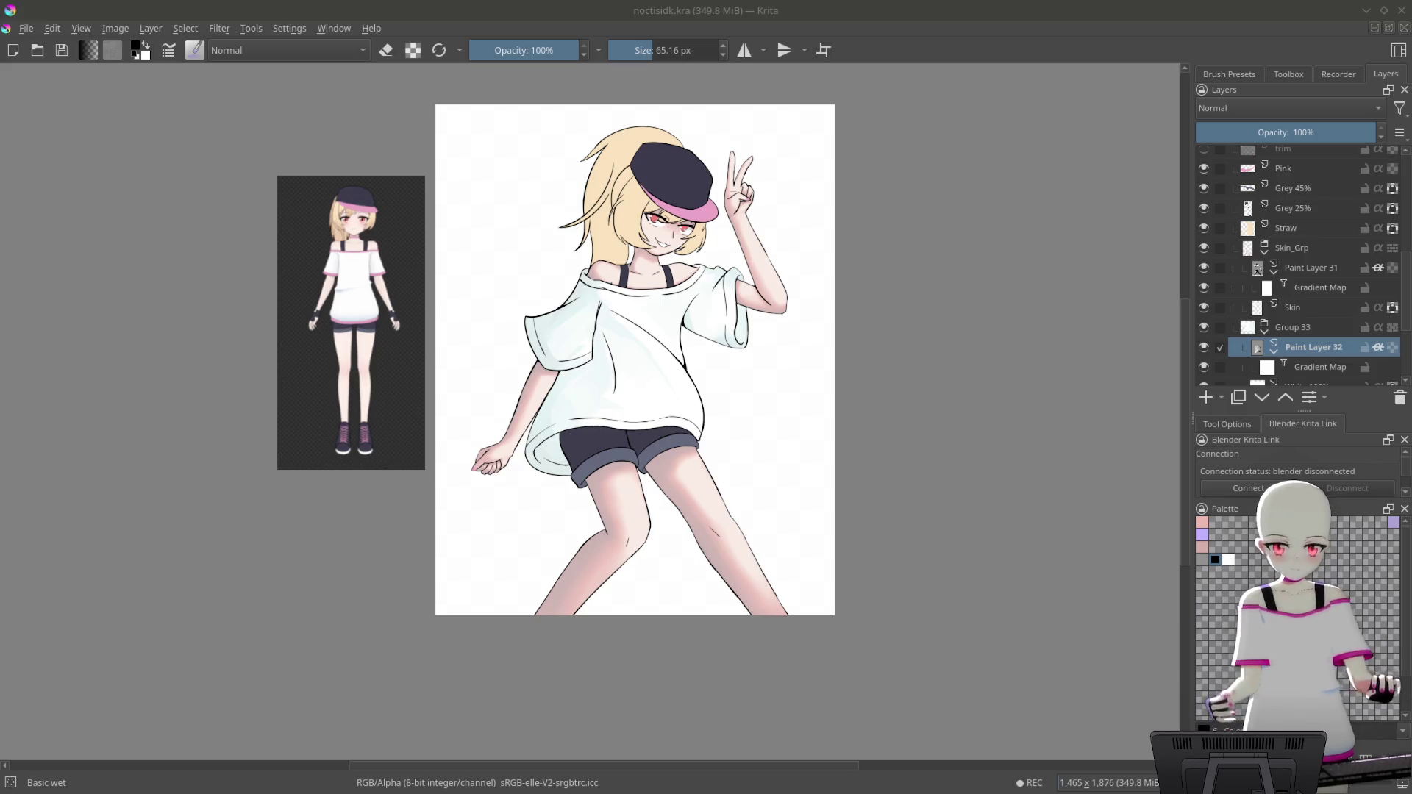
{"action": "left_click", "coordinate": [1143, 111]}
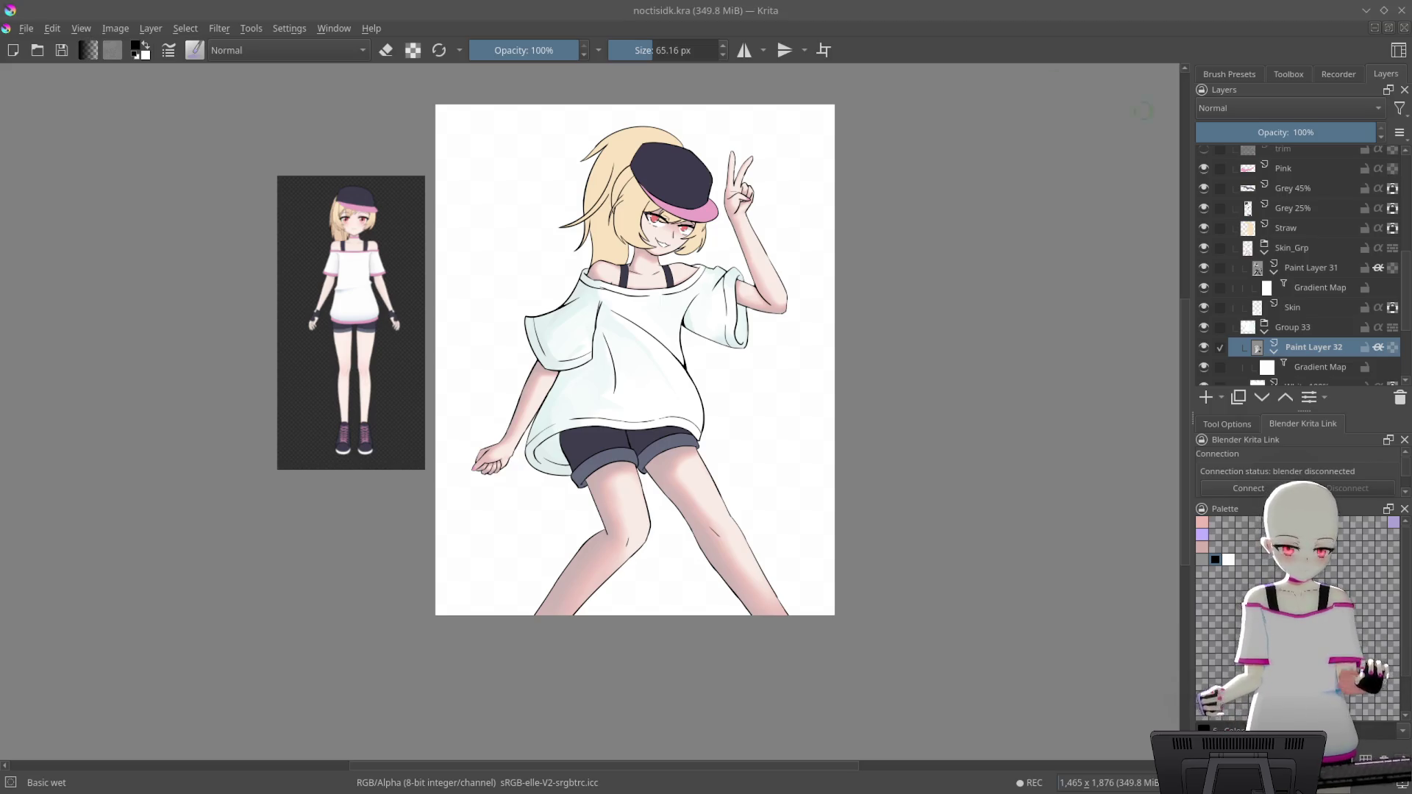
Select the Gradient Map layer sitting below Paint Layer 32 in the Layers docker
{"action": "left_click", "coordinate": [1325, 368]}
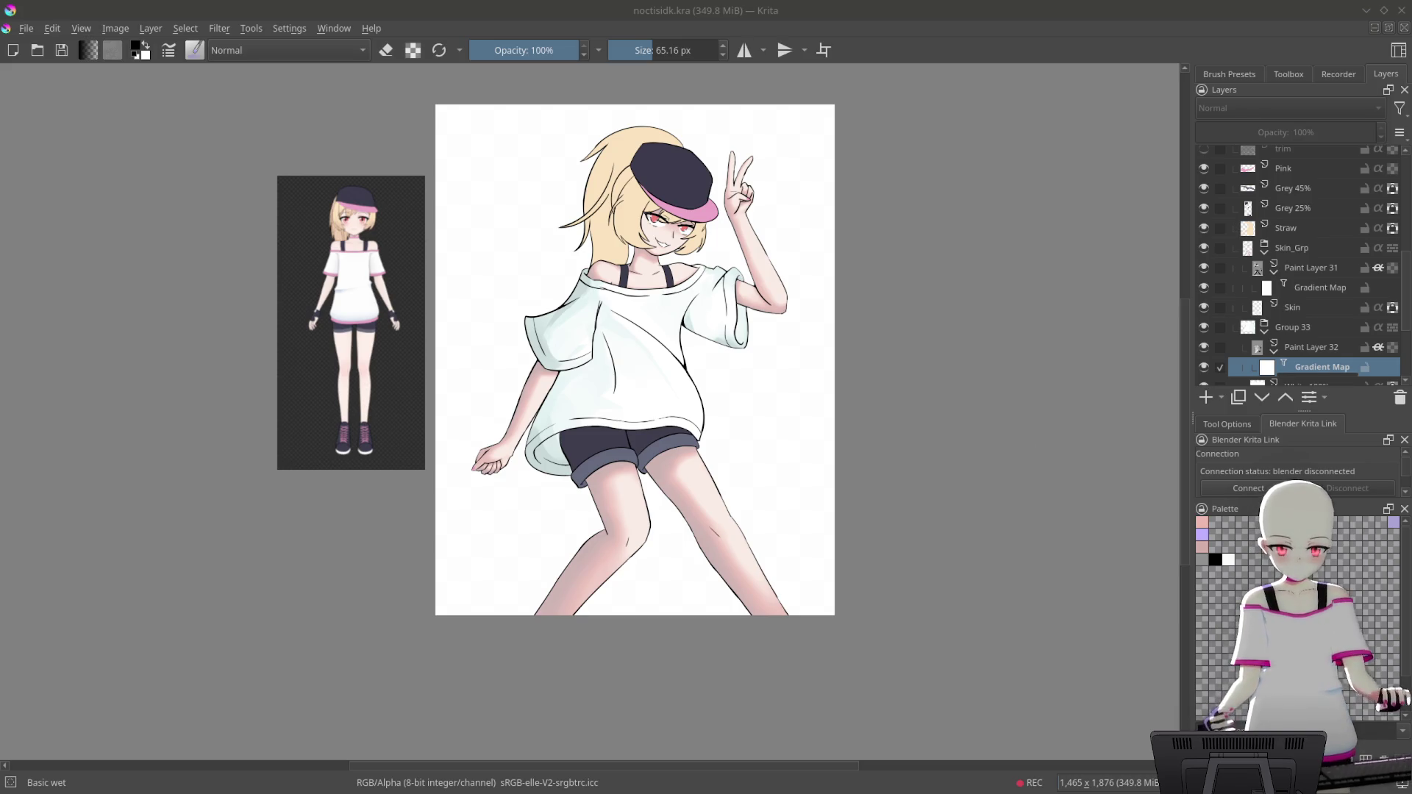
{"action": "scroll", "coordinate": [813, 444], "scroll_direction": "up", "scroll_amount": 5}
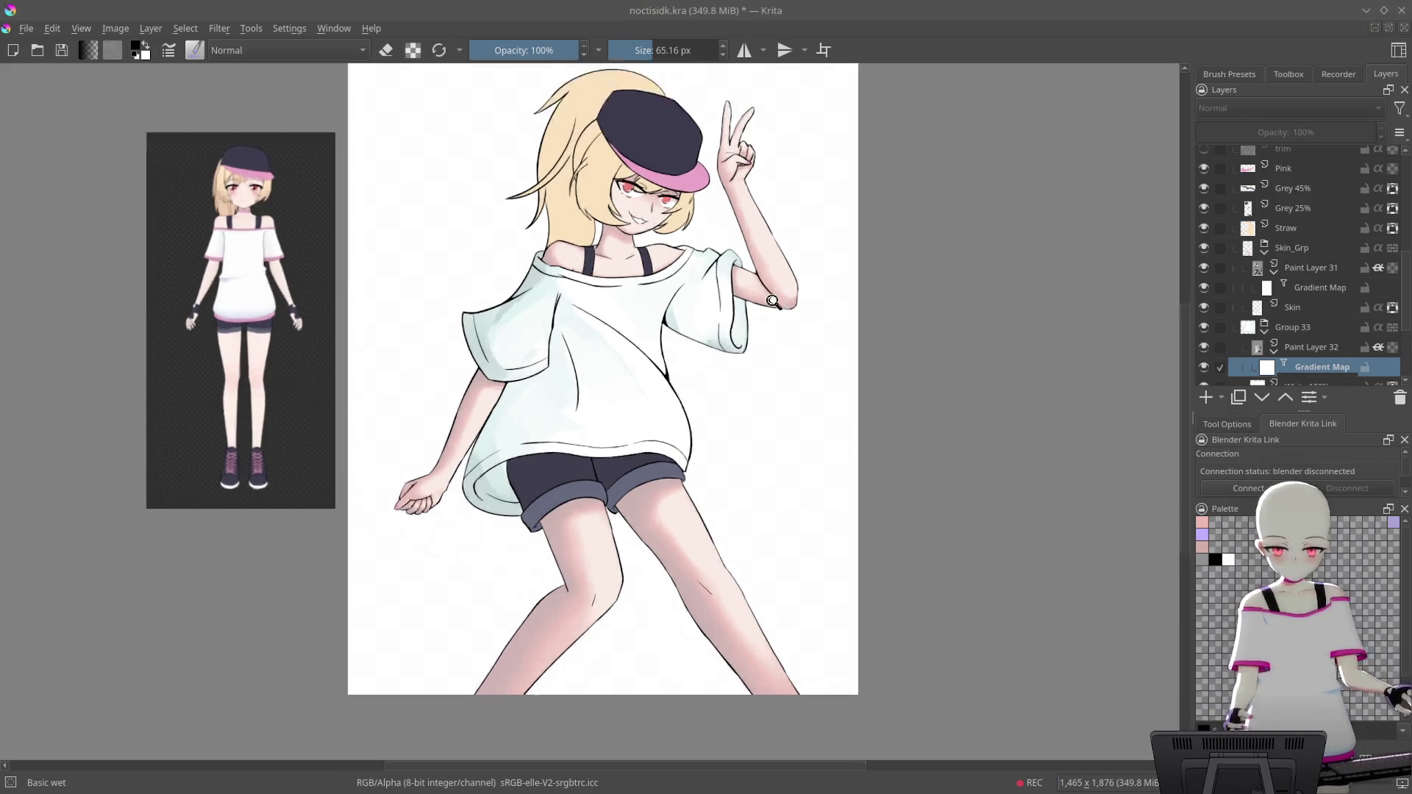
Rotate the view onto the shirt sleeve and set the brush to about 43 px
{"action": "scroll", "coordinate": [949, 311], "scroll_direction": "down", "scroll_amount": 3}
{"action": "mouse_move", "coordinate": [949, 312]}
{"action": "left_mouse_down"}
{"action": "mouse_move", "coordinate": [431, 405]}
{"action": "mouse_move", "coordinate": [647, 412]}
{"action": "left_mouse_up"}
{"action": "scroll", "coordinate": [431, 405], "scroll_direction": "up", "scroll_amount": 3}
{"action": "scroll", "coordinate": [431, 405], "scroll_direction": "down", "scroll_amount": 2}
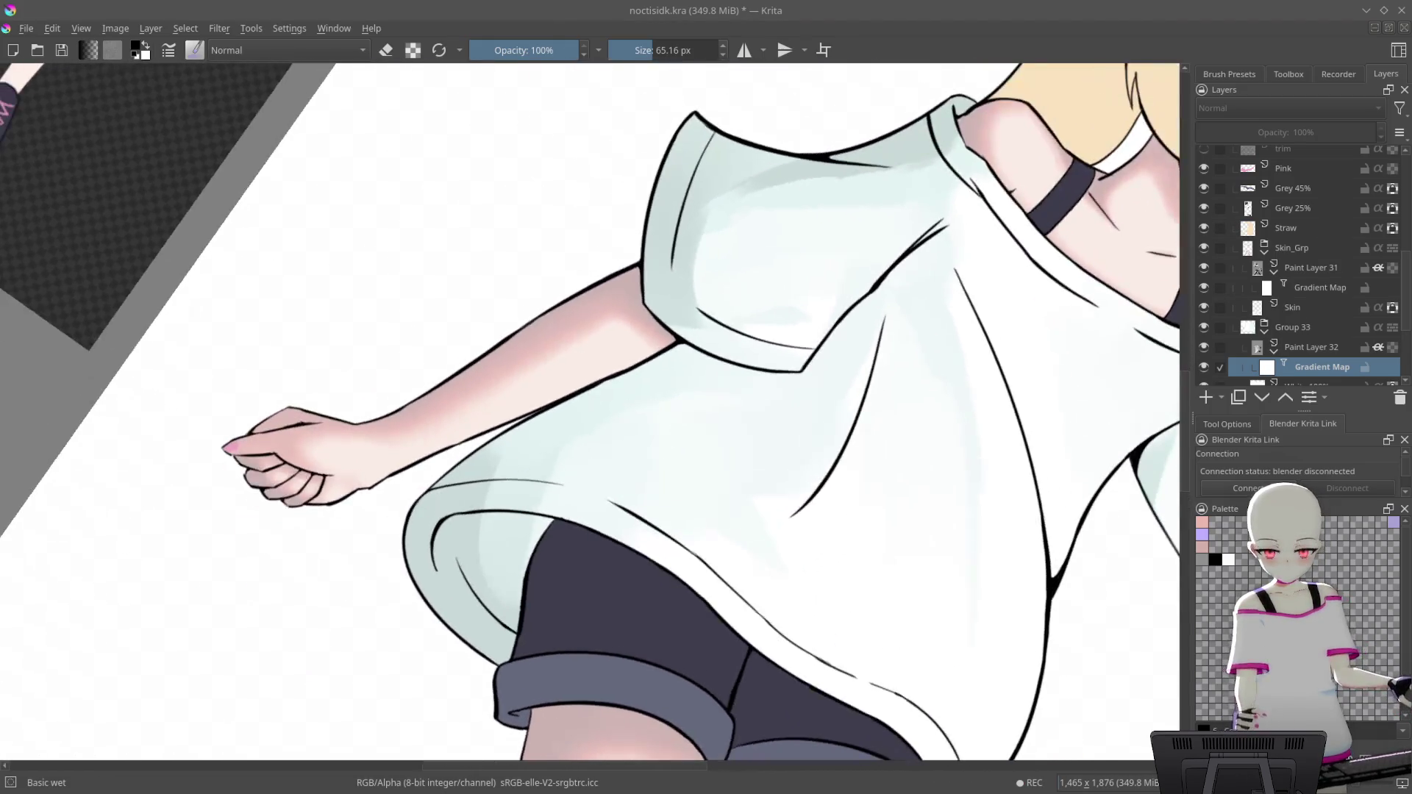
{"action": "scroll", "coordinate": [457, 457], "scroll_direction": "up", "scroll_amount": 4}
{"action": "key", "text": "bracketright"}
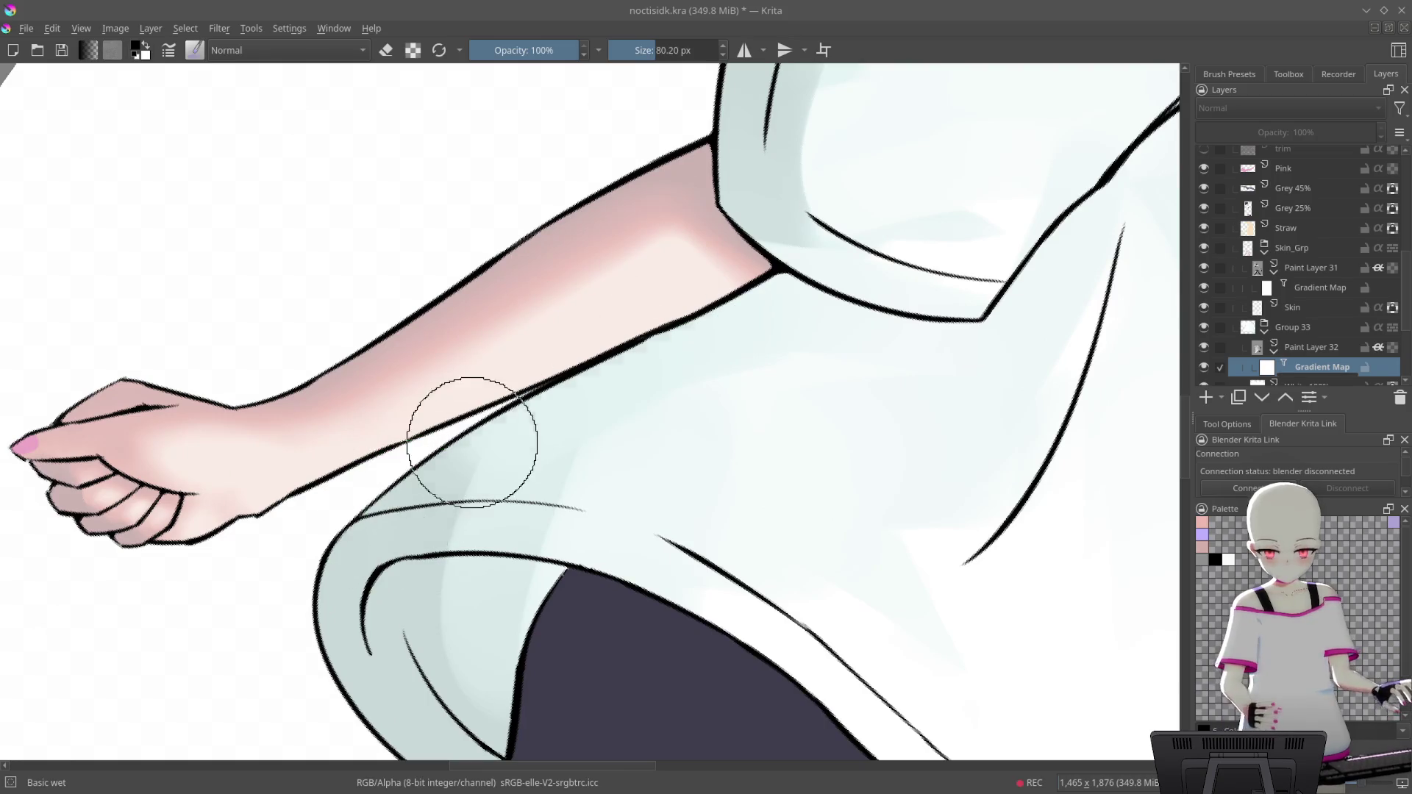
{"action": "key", "text": "bracketright"}
{"action": "mouse_move", "coordinate": [662, 268]}
{"action": "left_mouse_down"}
{"action": "mouse_move", "coordinate": [753, 172]}
{"action": "mouse_move", "coordinate": [561, 299]}
{"action": "mouse_move", "coordinate": [425, 441]}
{"action": "left_mouse_up"}
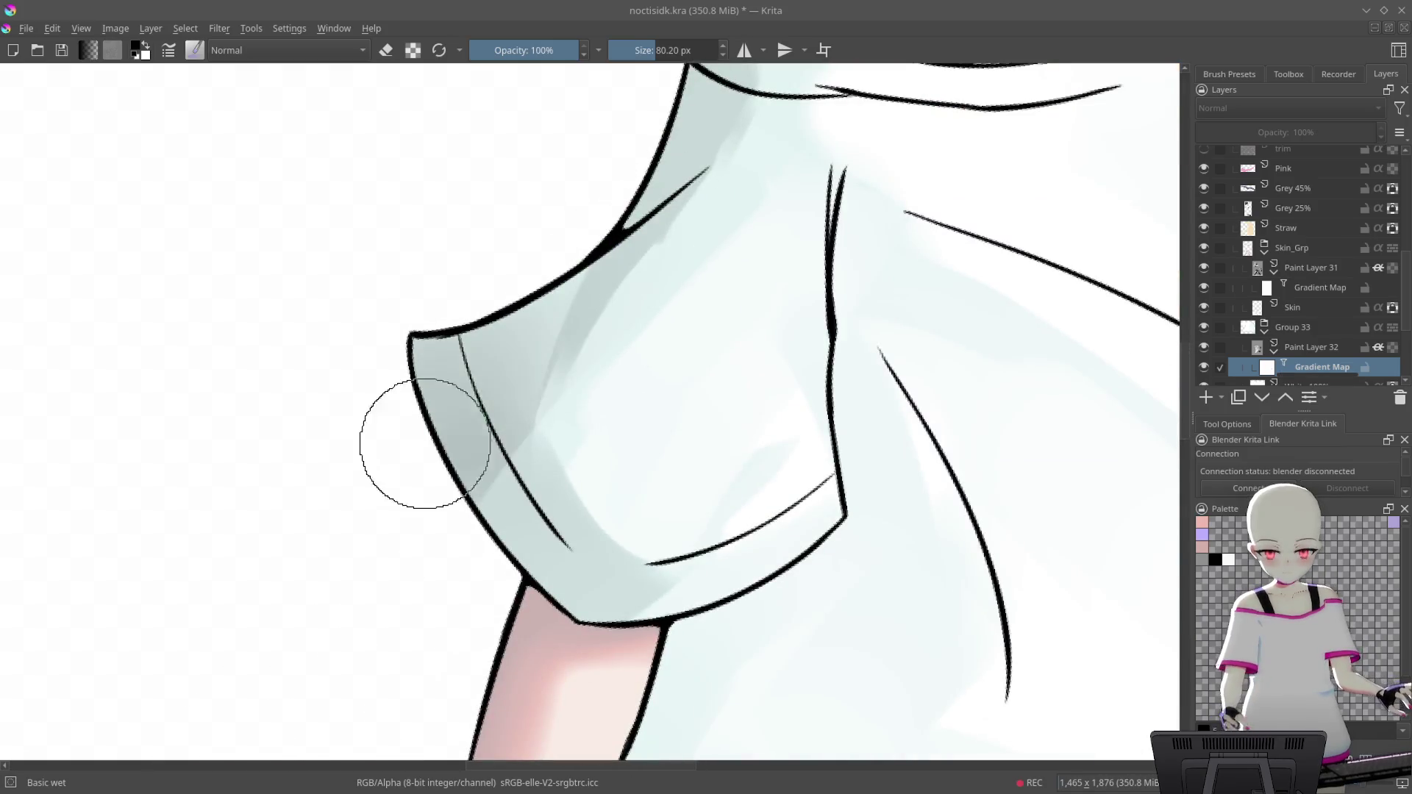
{"action": "key", "text": "bracketleft"}
{"action": "key", "text": "bracketleft"}
{"action": "key", "text": "bracketleft"}
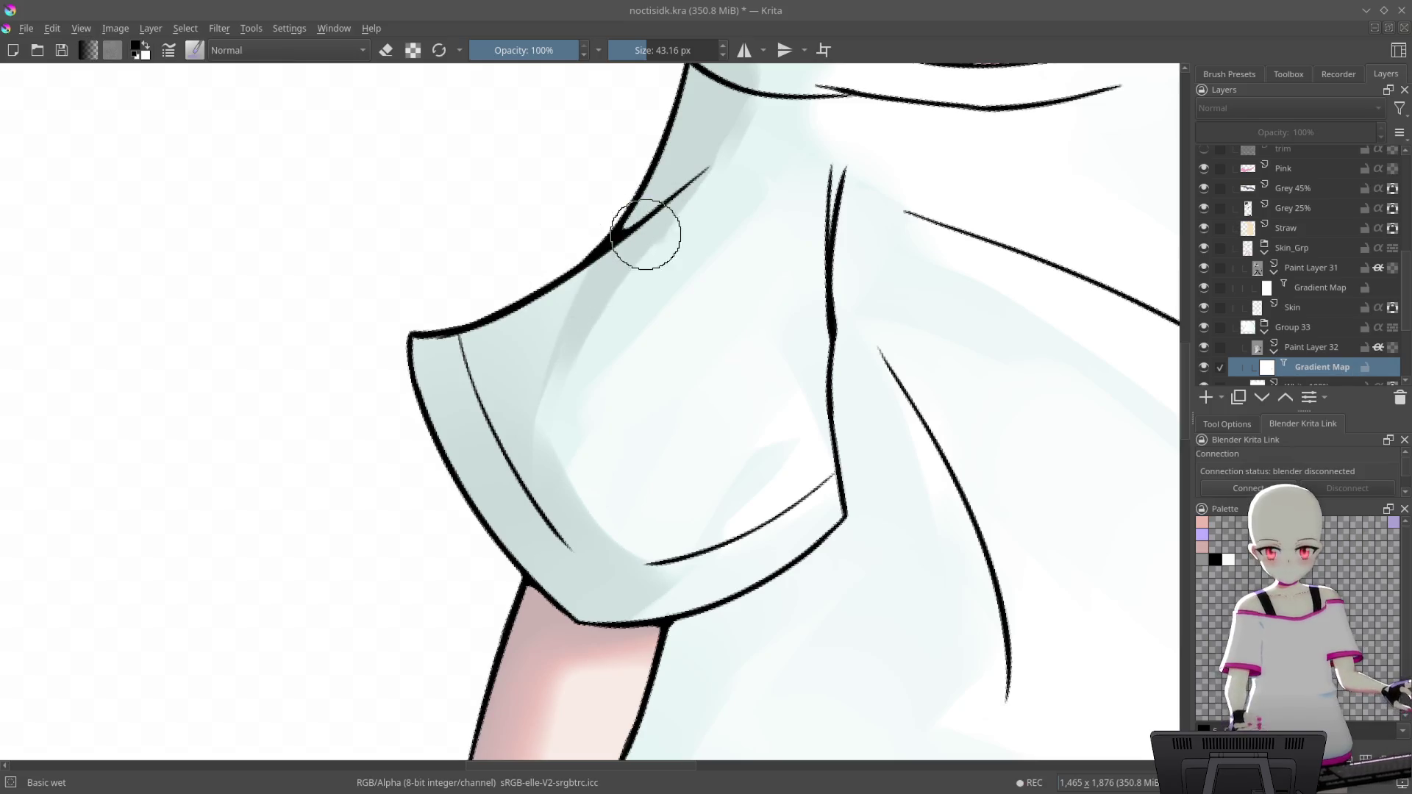
Paint grey shading on the sleeve, undo the heavier strokes, then reselect Paint Layer 32
{"action": "left_click", "coordinate": [1201, 560]}
{"action": "left_click_drag", "start_coordinate": [684, 246], "coordinate": [627, 253]}
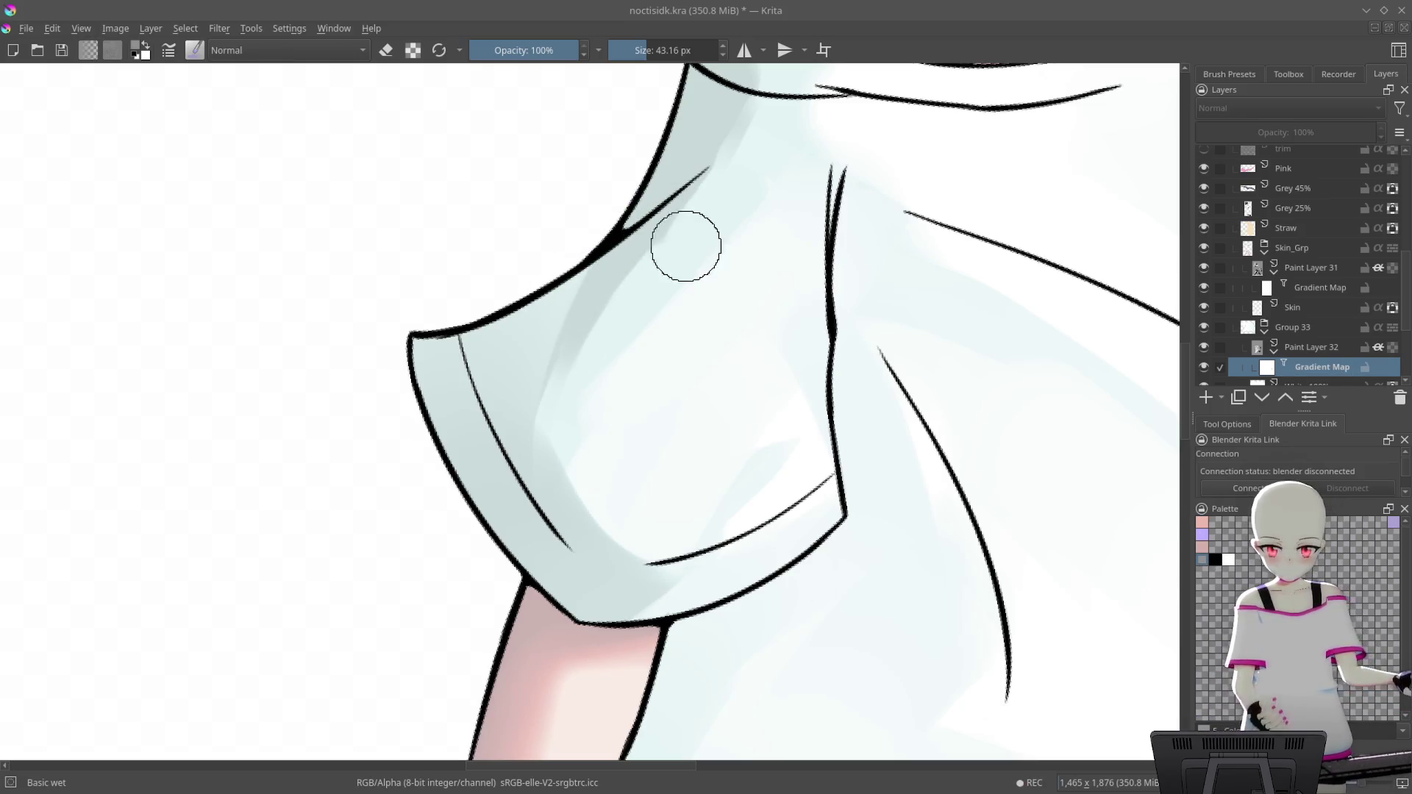
{"action": "key", "text": "ctrl+z"}
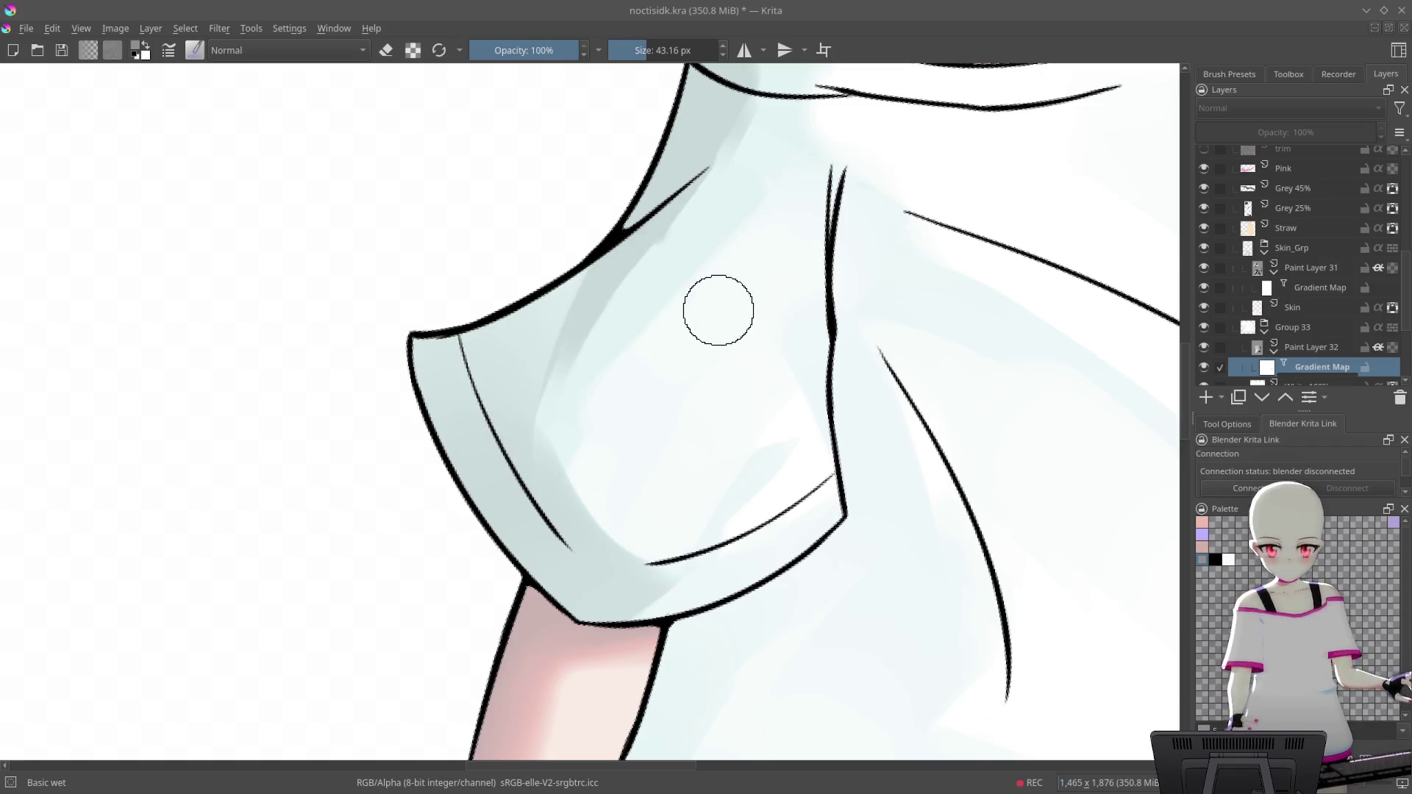
{"action": "left_click_drag", "start_coordinate": [724, 309], "coordinate": [807, 337]}
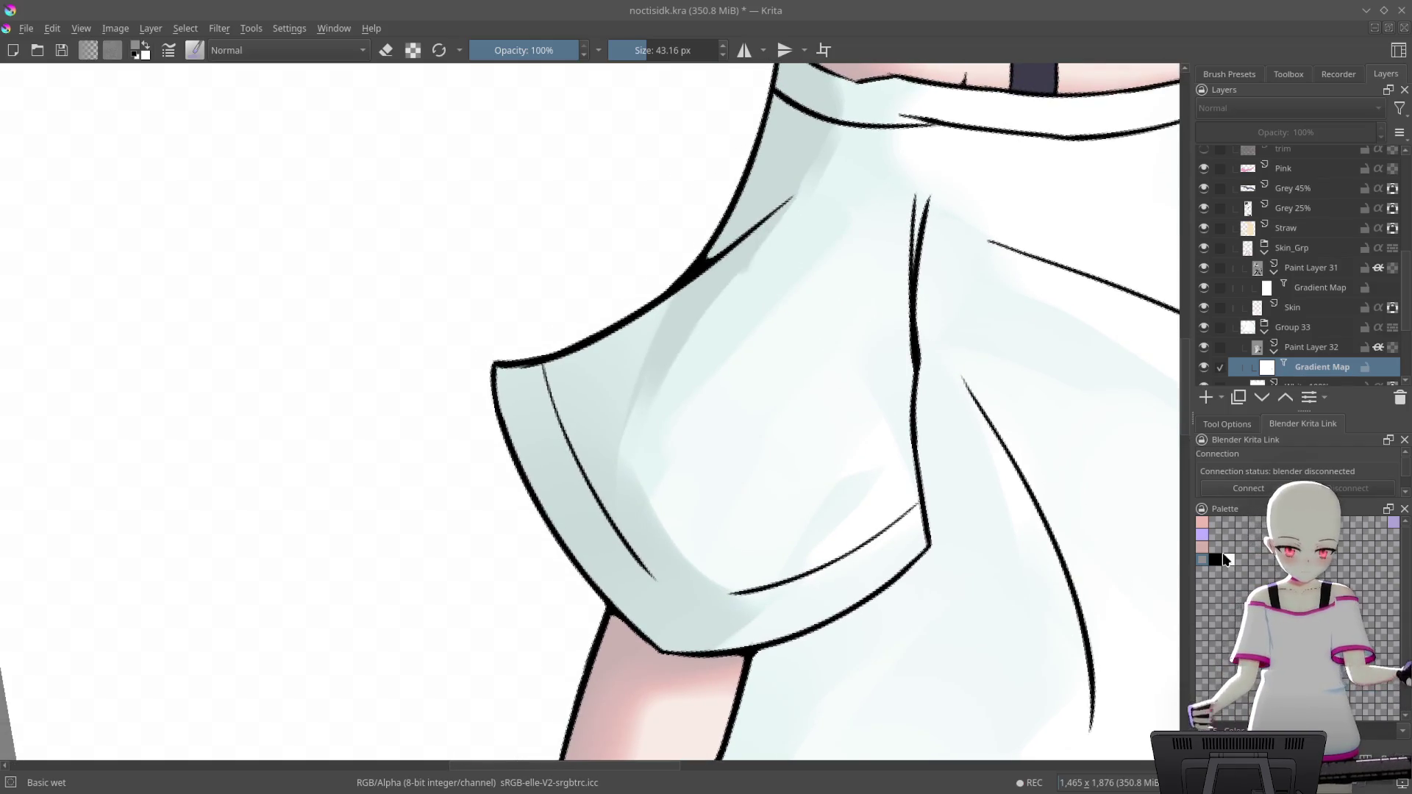
{"action": "mouse_move", "coordinate": [757, 258]}
{"action": "left_mouse_down"}
{"action": "mouse_move", "coordinate": [768, 241]}
{"action": "mouse_move", "coordinate": [939, 434]}
{"action": "left_mouse_up"}
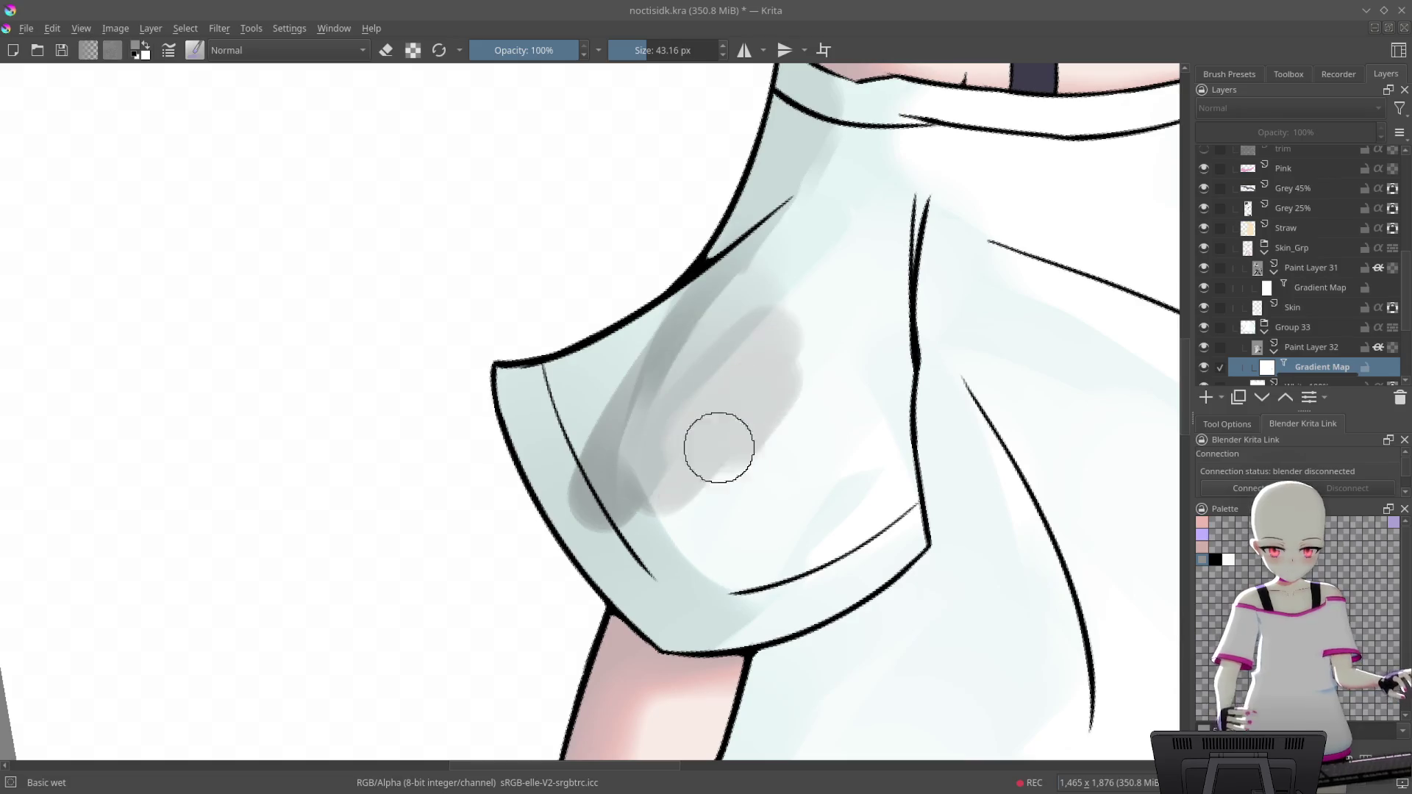
{"action": "left_click", "coordinate": [905, 495], "text": "ctrl"}
{"action": "key", "text": "ctrl+z"}
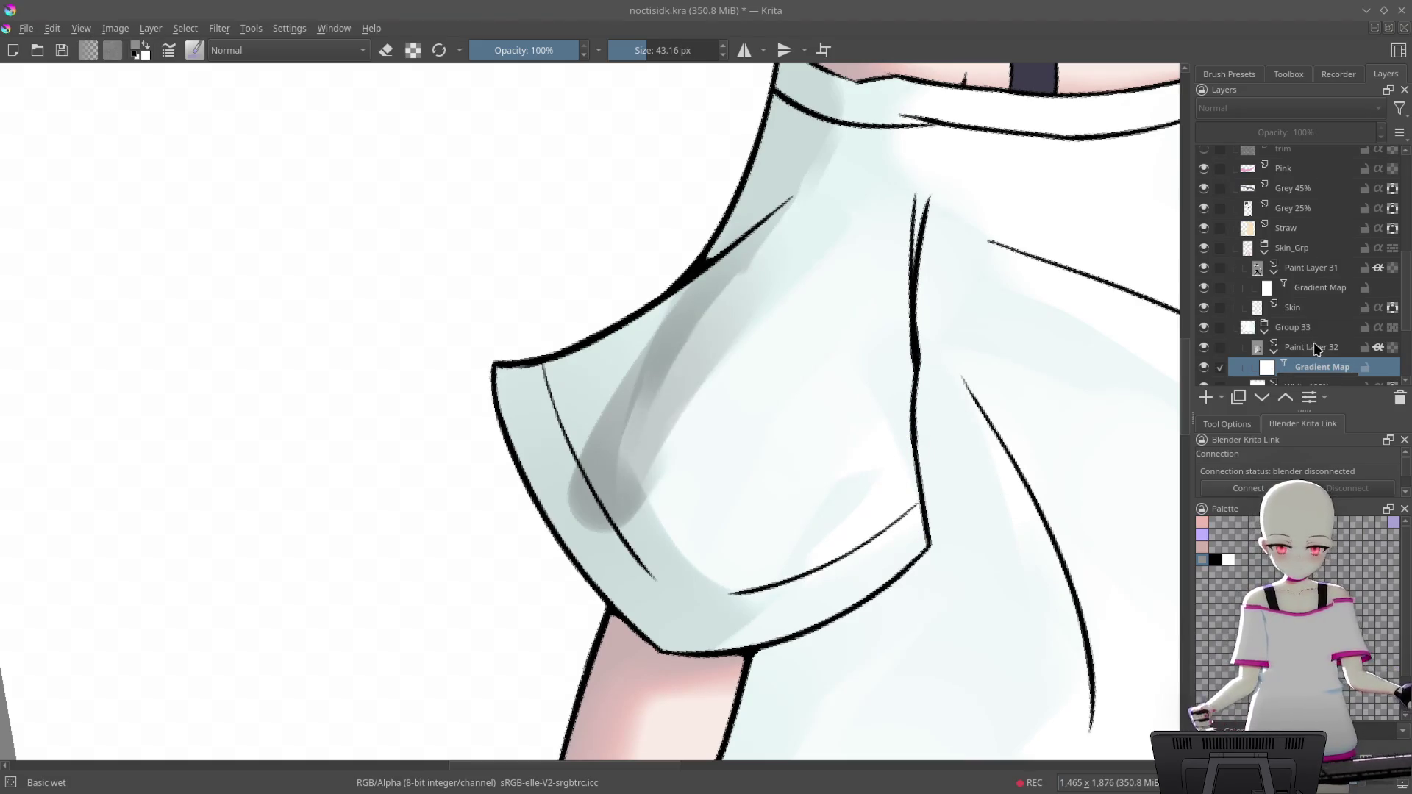
{"action": "key", "text": "ctrl+z"}
{"action": "key", "text": "ctrl+z"}
{"action": "scroll", "coordinate": [1057, 425], "scroll_direction": "down", "scroll_amount": 5}
{"action": "left_click_drag", "start_coordinate": [1033, 451], "coordinate": [925, 370]}
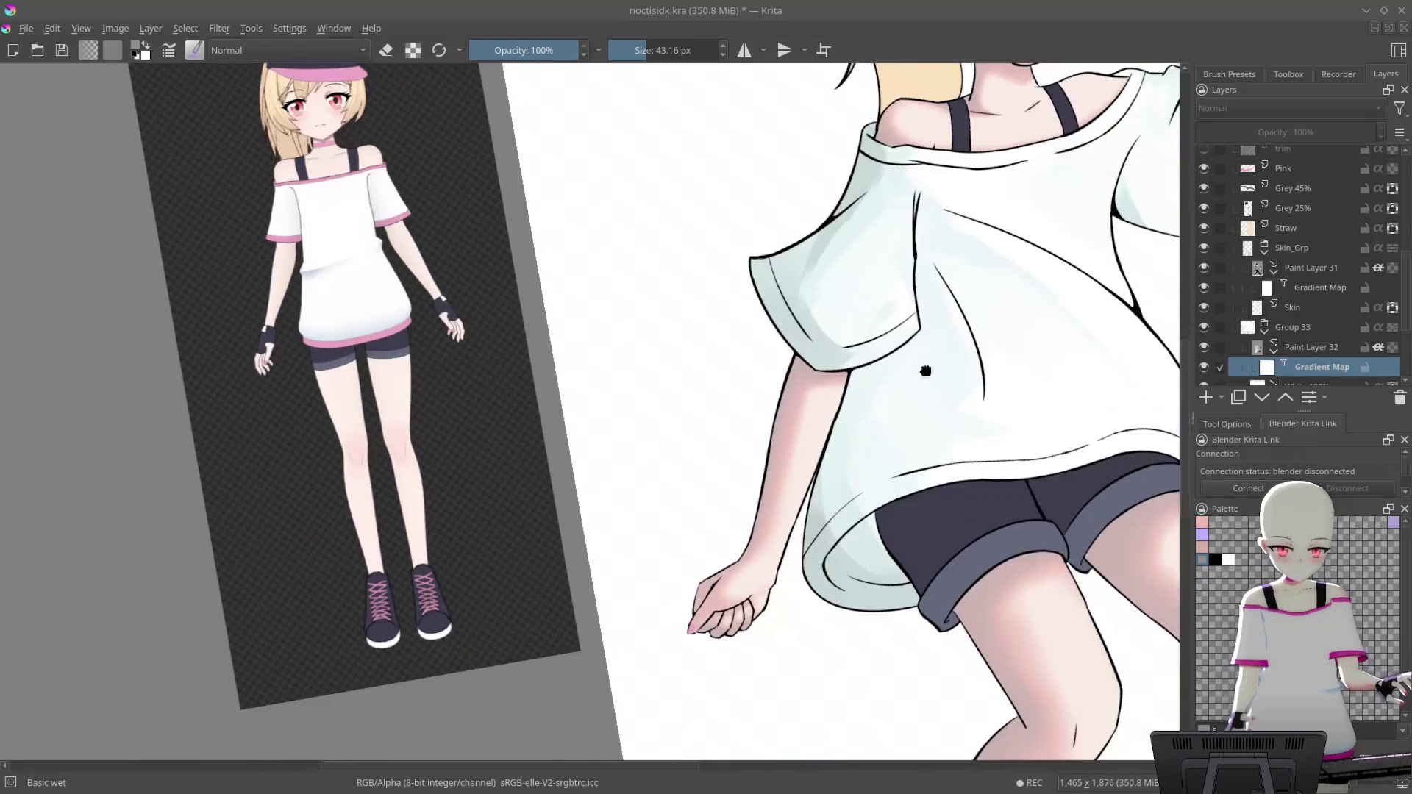
{"action": "key", "text": "ctrl+z"}
{"action": "key", "text": "ctrl+shift+z"}
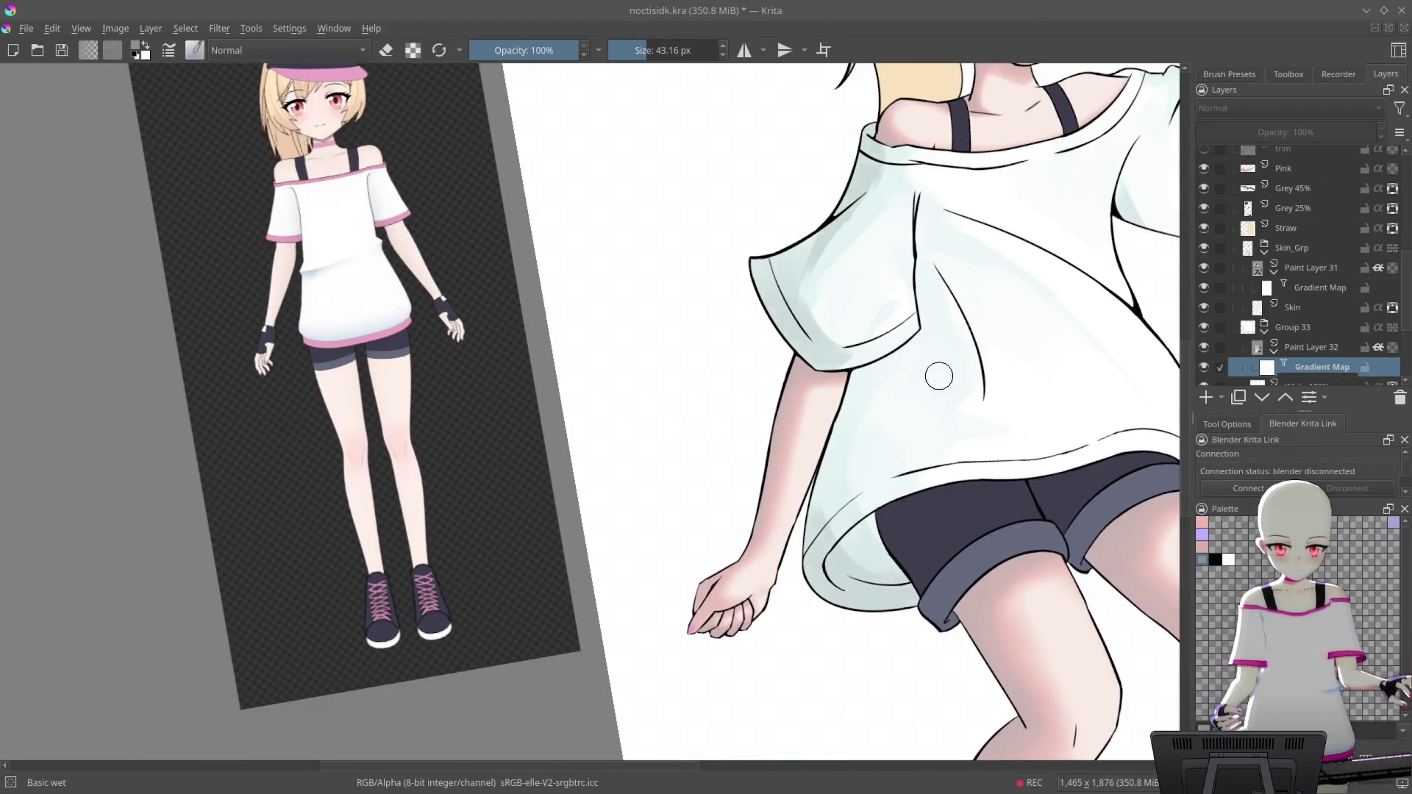
{"action": "scroll", "coordinate": [986, 367], "scroll_direction": "right", "scroll_amount": 3}
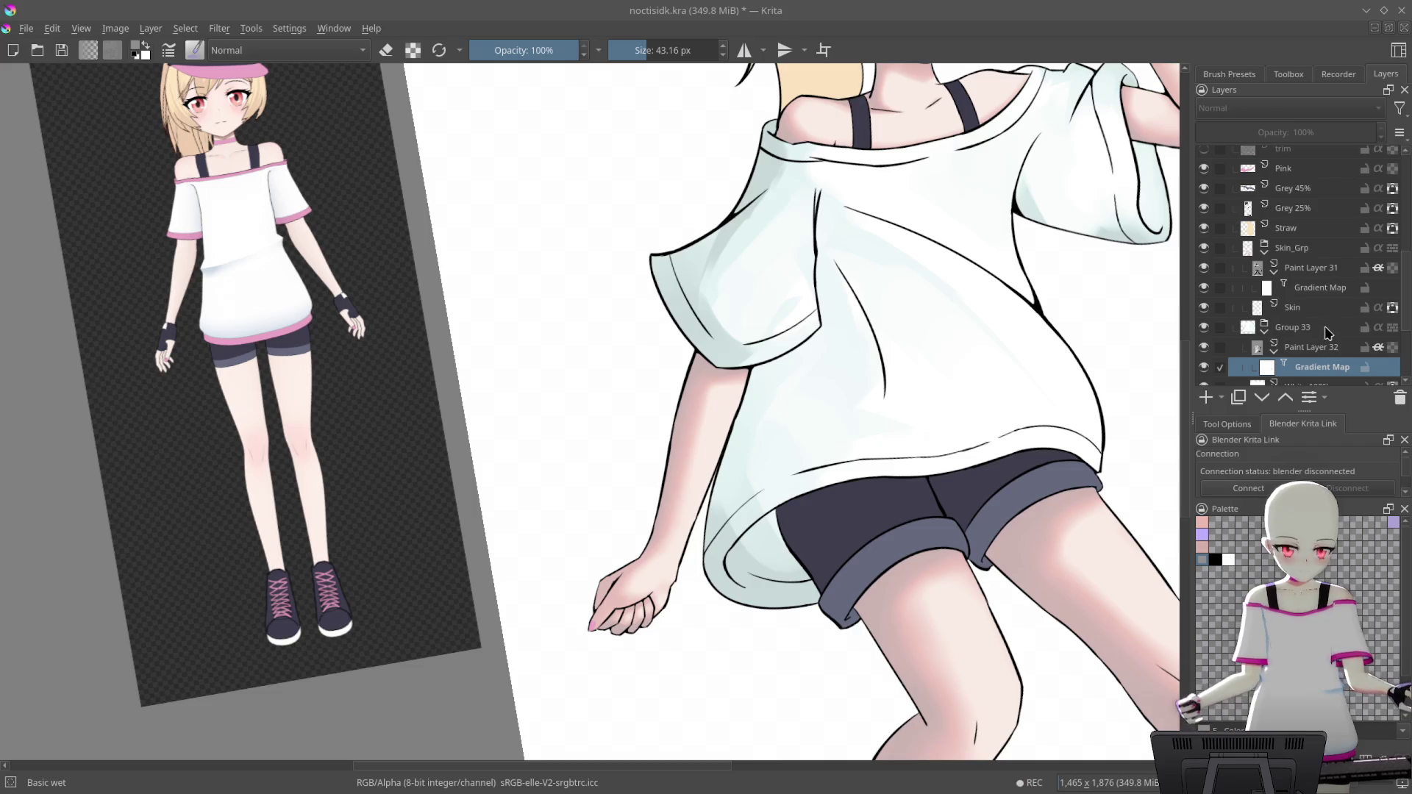
{"action": "left_click", "coordinate": [1316, 346]}
With black and a brush of about 81 px, darken the top of the sleeve
{"action": "scroll", "coordinate": [785, 520], "scroll_direction": "up", "scroll_amount": 5}
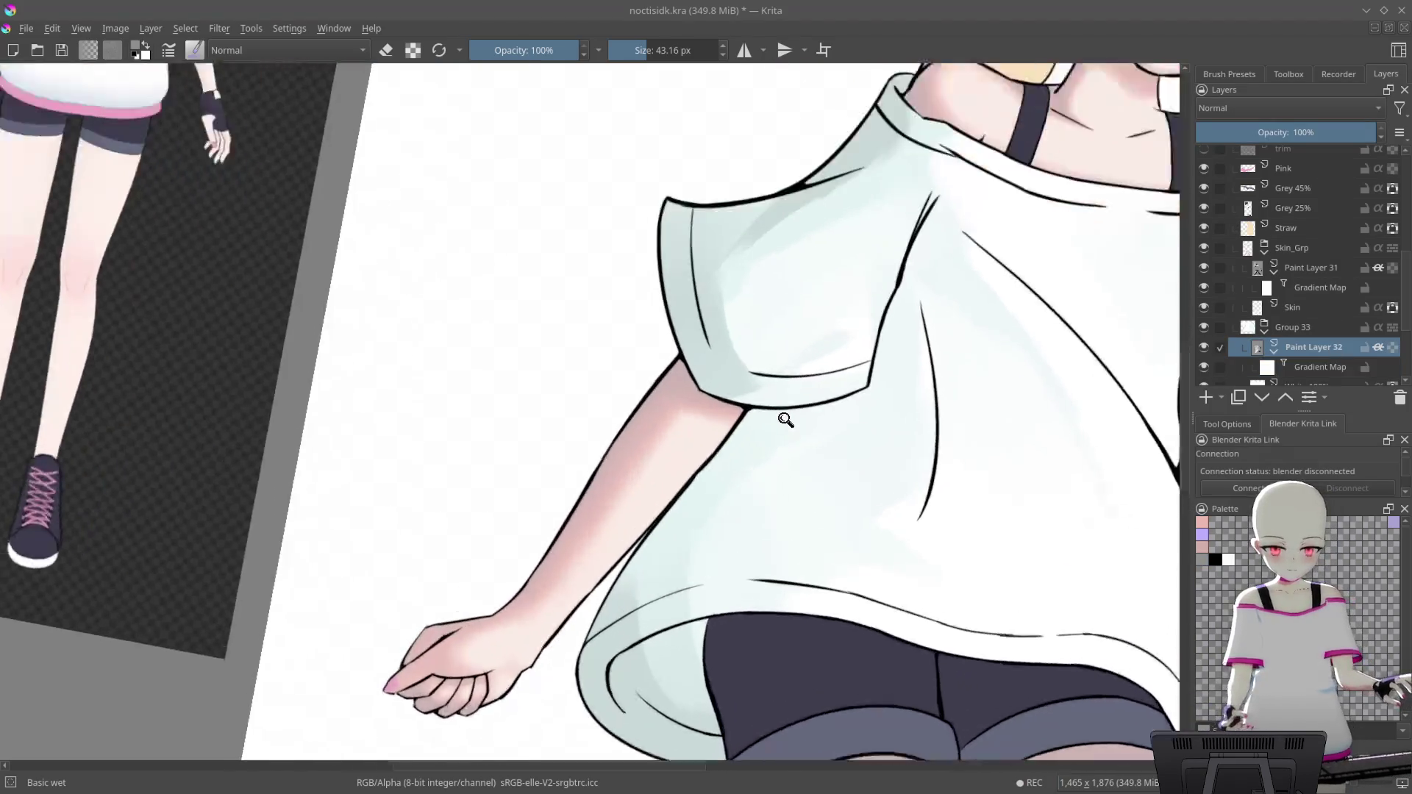
{"action": "scroll", "coordinate": [757, 316], "scroll_direction": "up", "scroll_amount": 2}
{"action": "scroll", "coordinate": [750, 309], "scroll_direction": "up", "scroll_amount": 1}
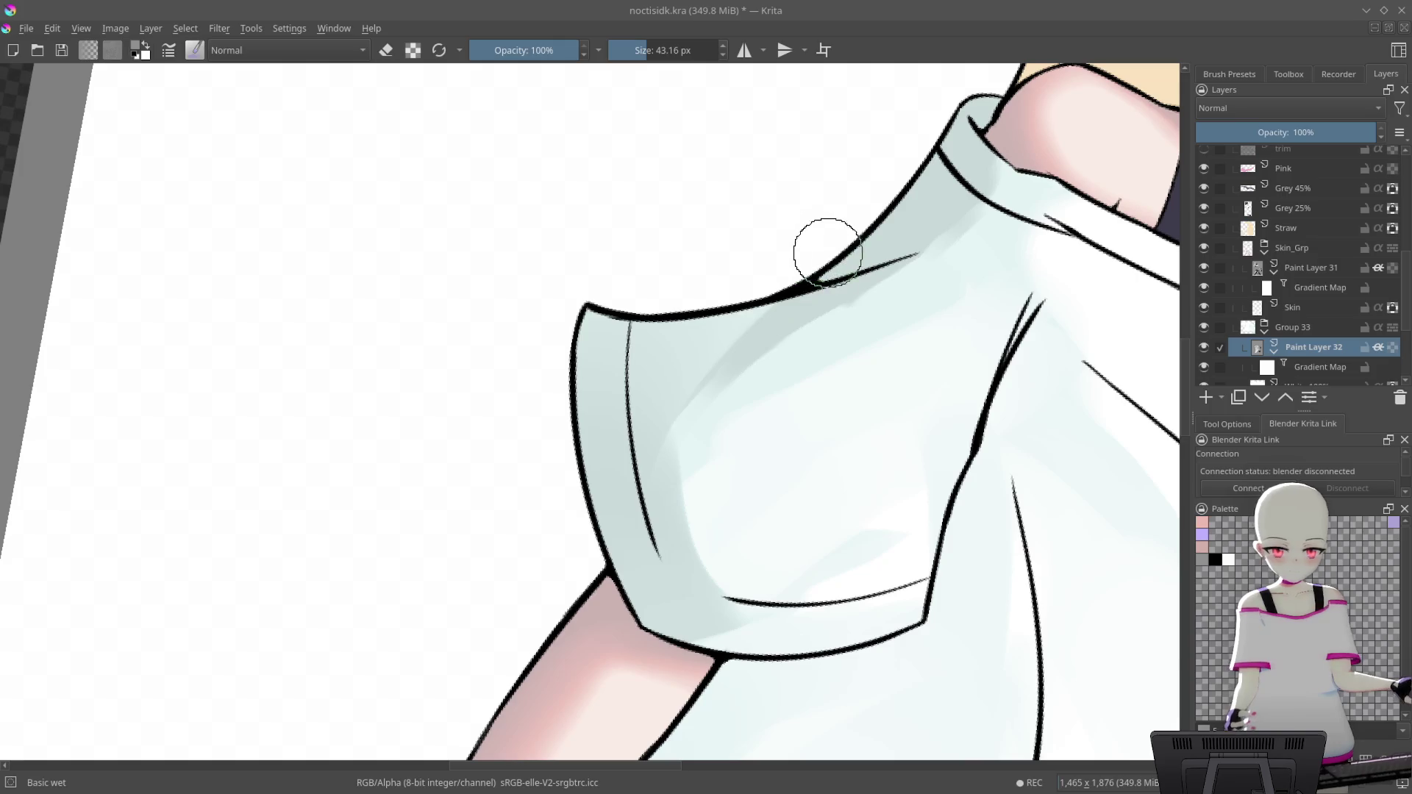
{"action": "left_click", "coordinate": [1214, 560]}
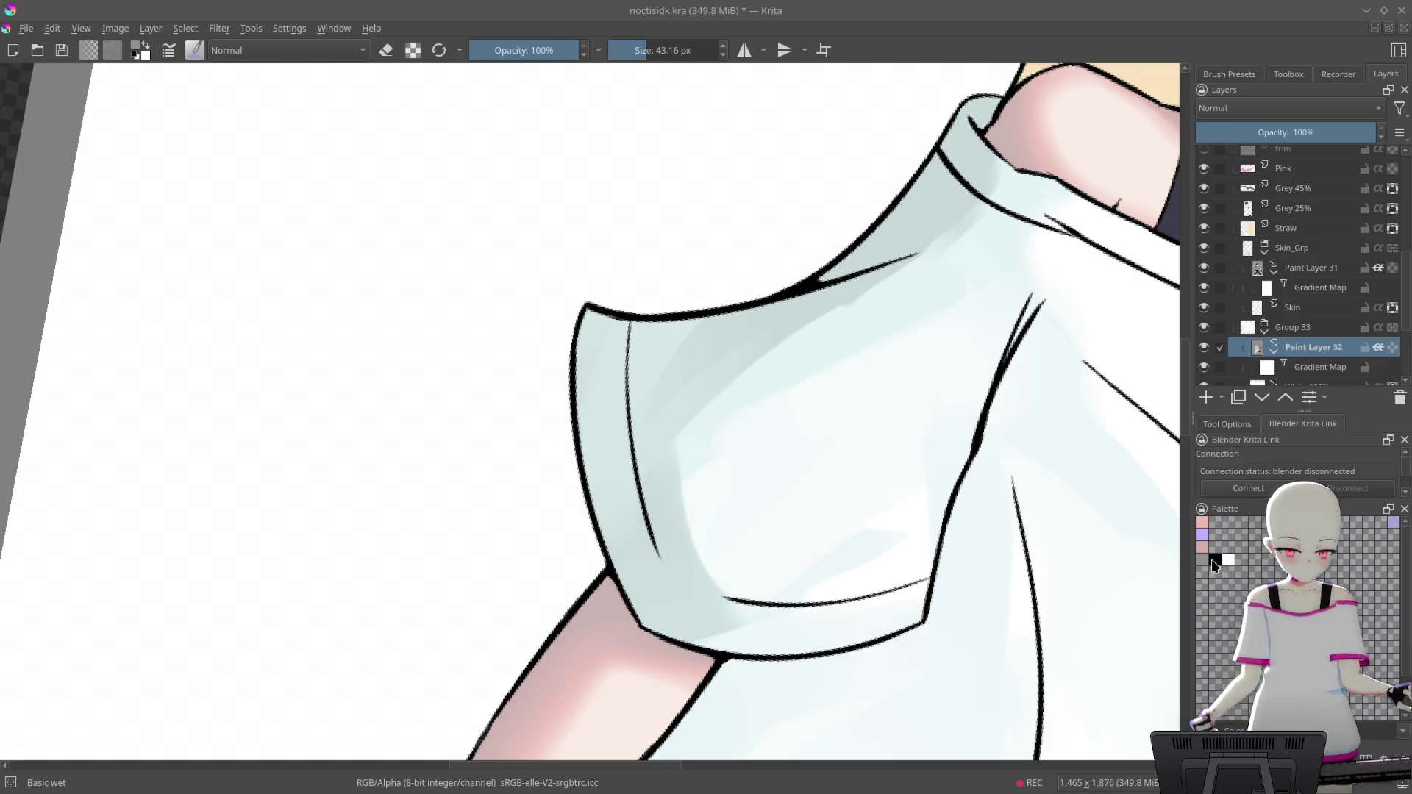
{"action": "left_click_drag", "start_coordinate": [728, 294], "coordinate": [765, 295]}
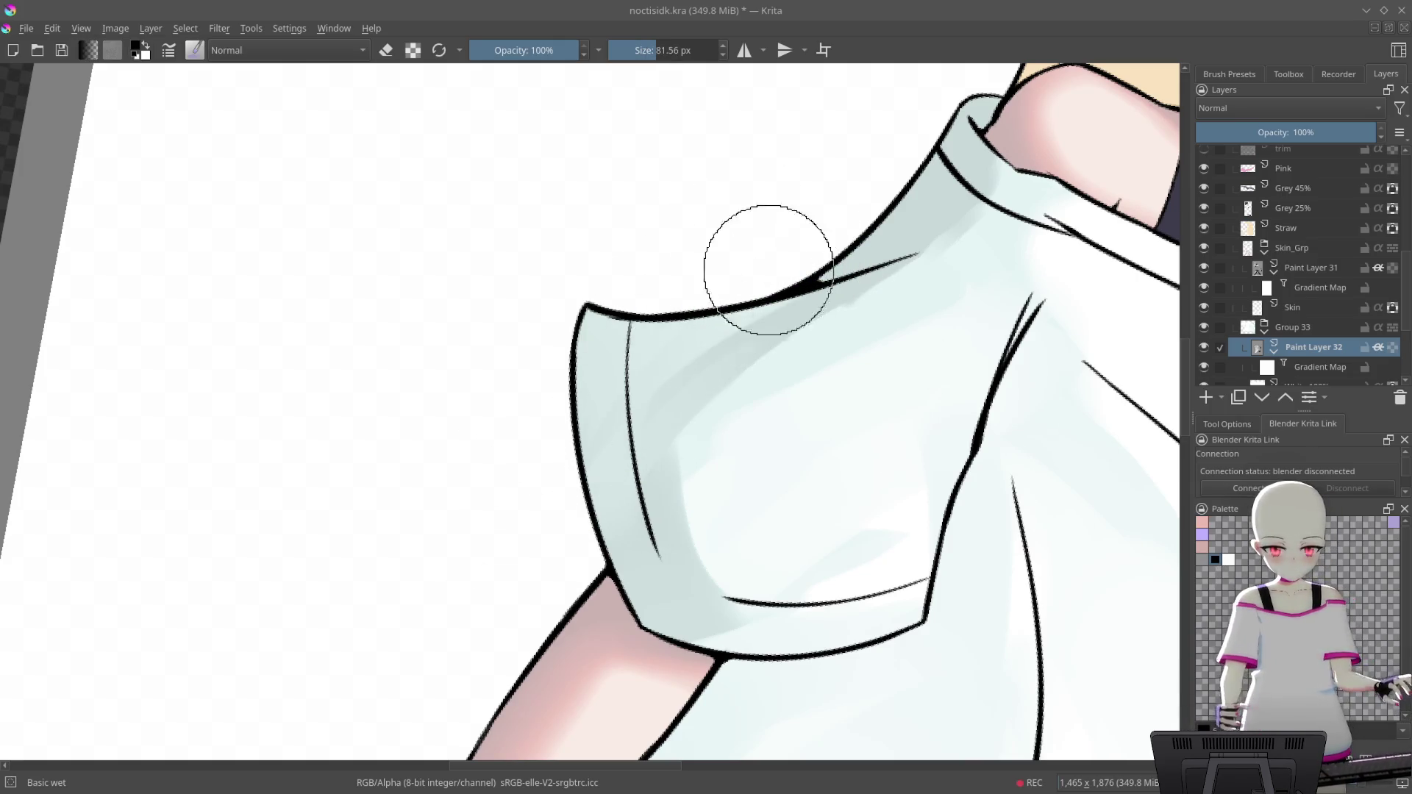
{"action": "left_click_drag", "start_coordinate": [719, 258], "coordinate": [536, 456]}
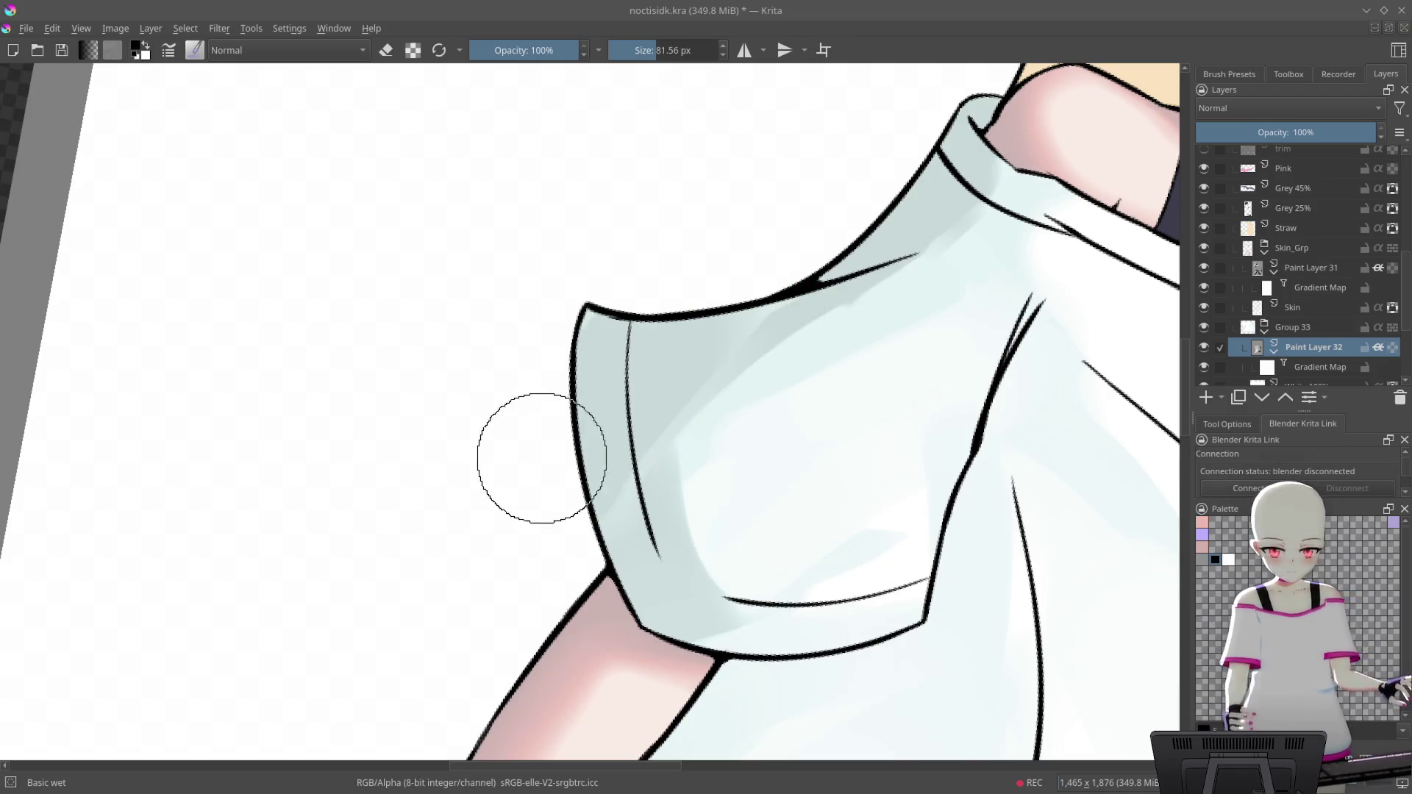
{"action": "left_click", "coordinate": [688, 450]}
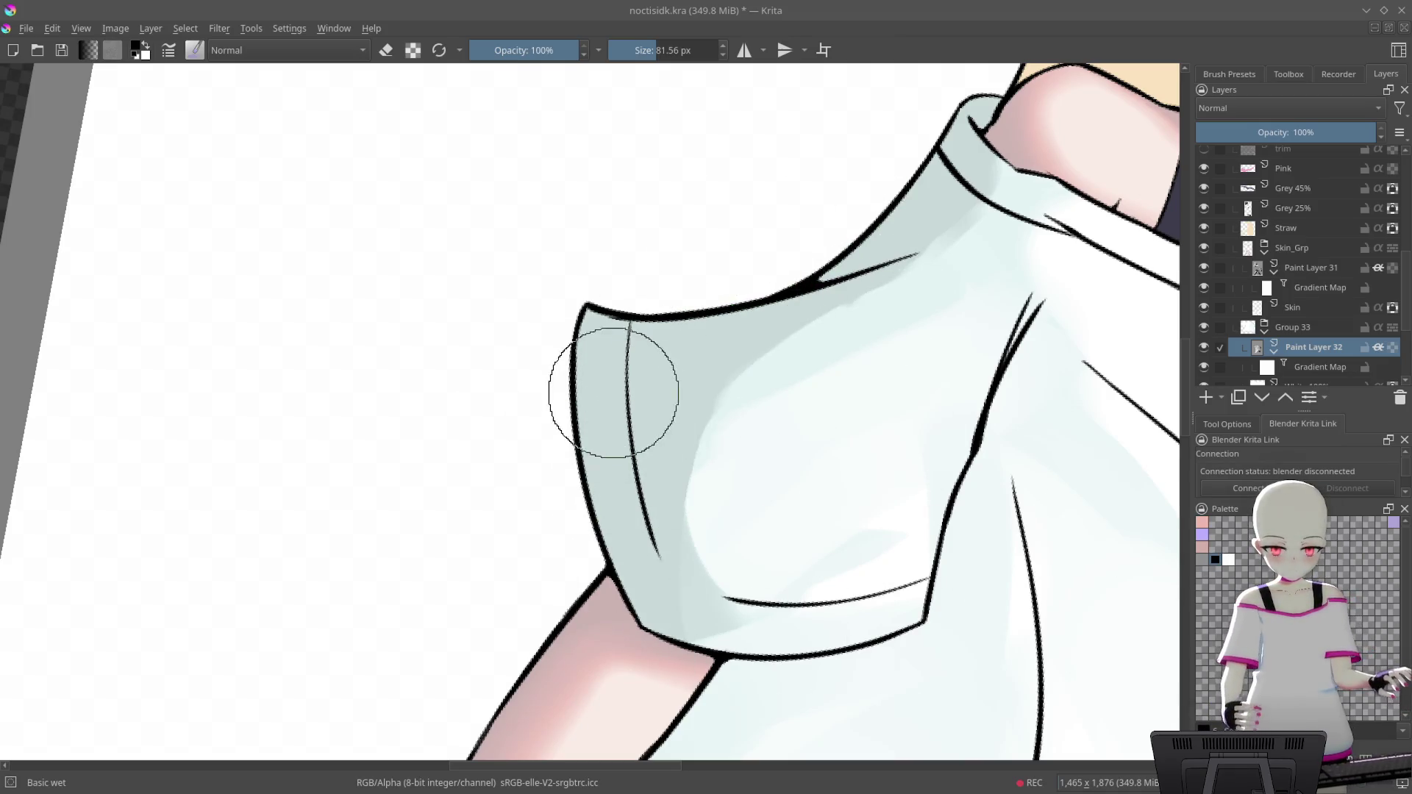
Shrink the brush to about 41 px and darken the shading below the neckline and collar
{"action": "scroll", "coordinate": [706, 542], "scroll_direction": "down", "scroll_amount": 5}
{"action": "mouse_move", "coordinate": [913, 375]}
{"action": "left_mouse_down"}
{"action": "mouse_move", "coordinate": [902, 340]}
{"action": "mouse_move", "coordinate": [694, 378]}
{"action": "mouse_move", "coordinate": [821, 124]}
{"action": "mouse_move", "coordinate": [889, 131]}
{"action": "left_mouse_up"}
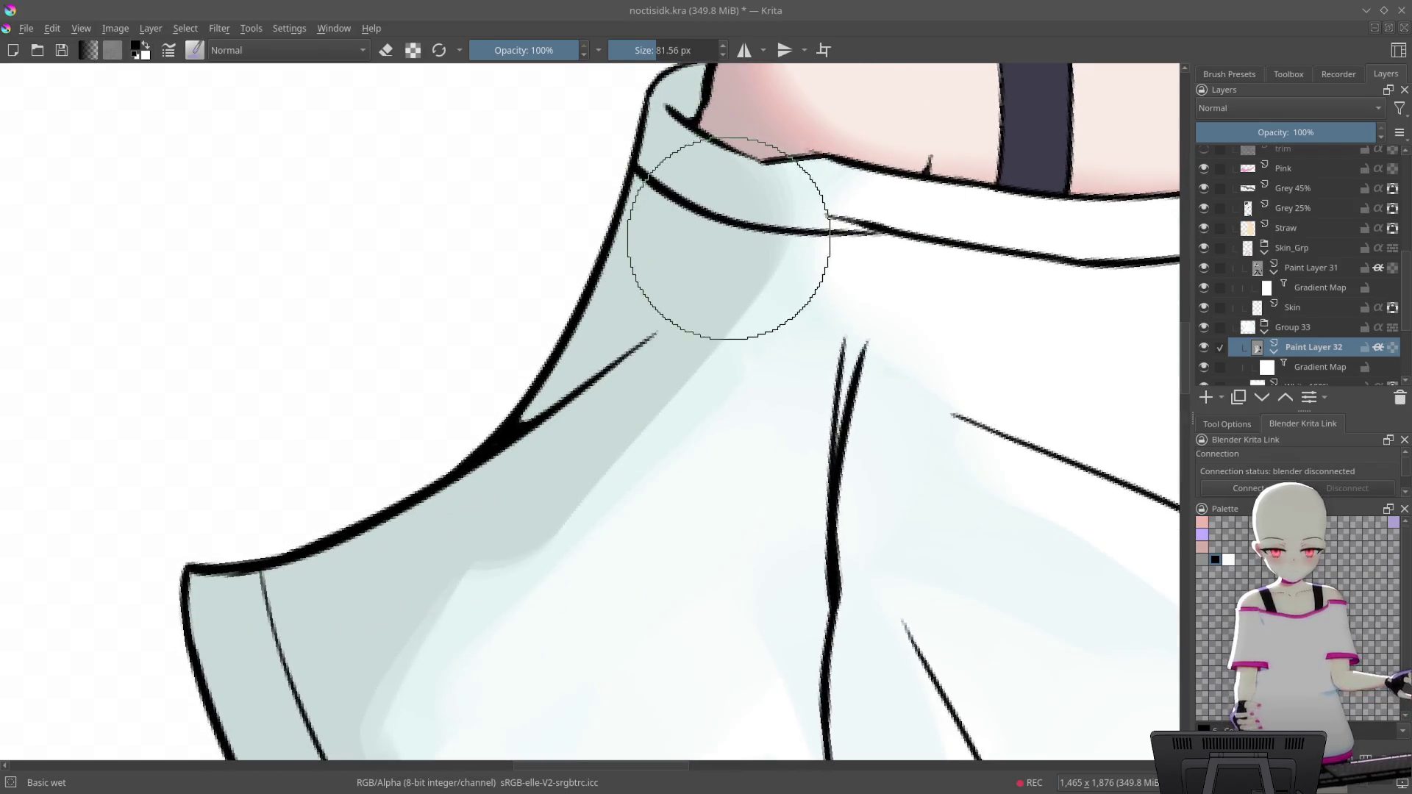
{"action": "key", "text": "bracketleft"}
{"action": "key", "text": "bracketleft"}
{"action": "key", "text": "bracketleft"}
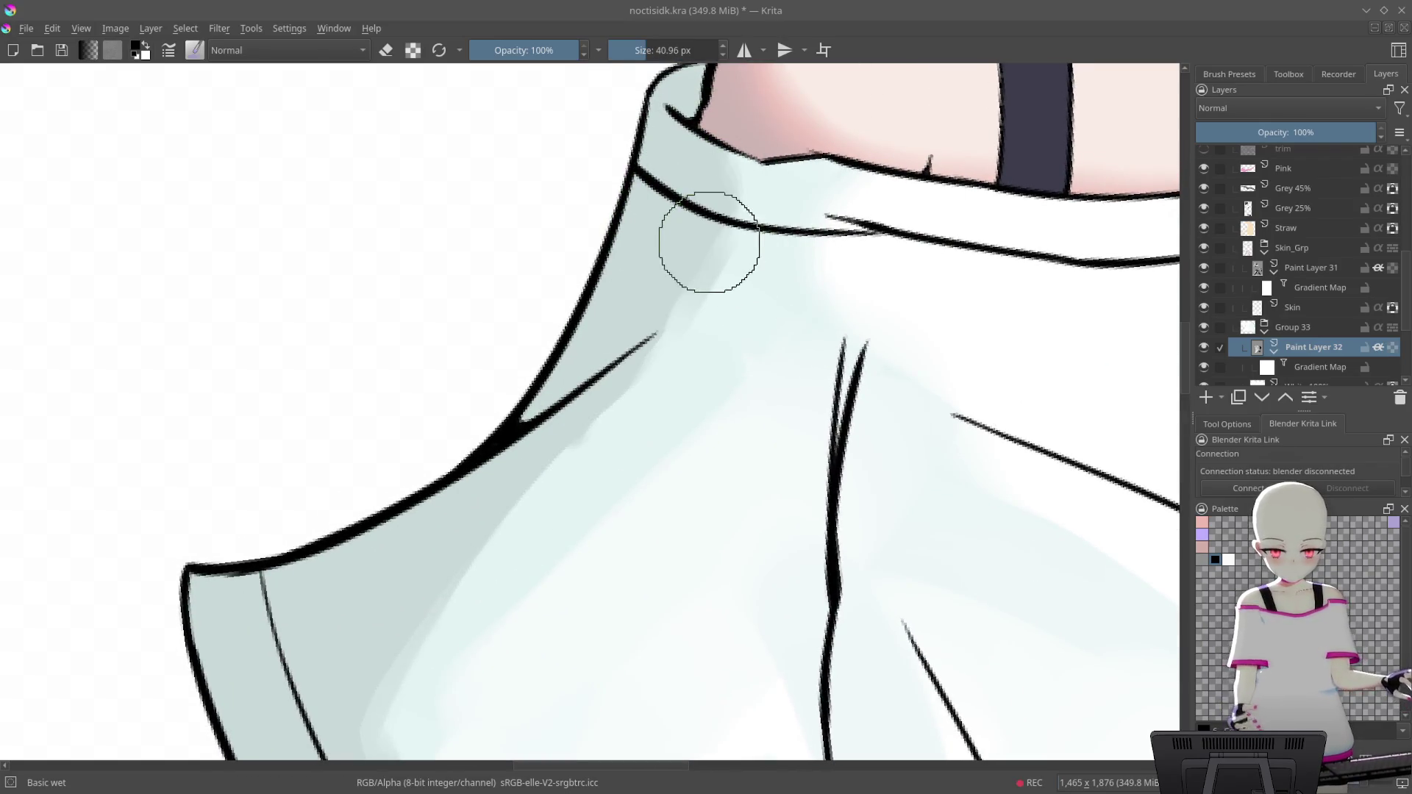
{"action": "key", "text": "4"}
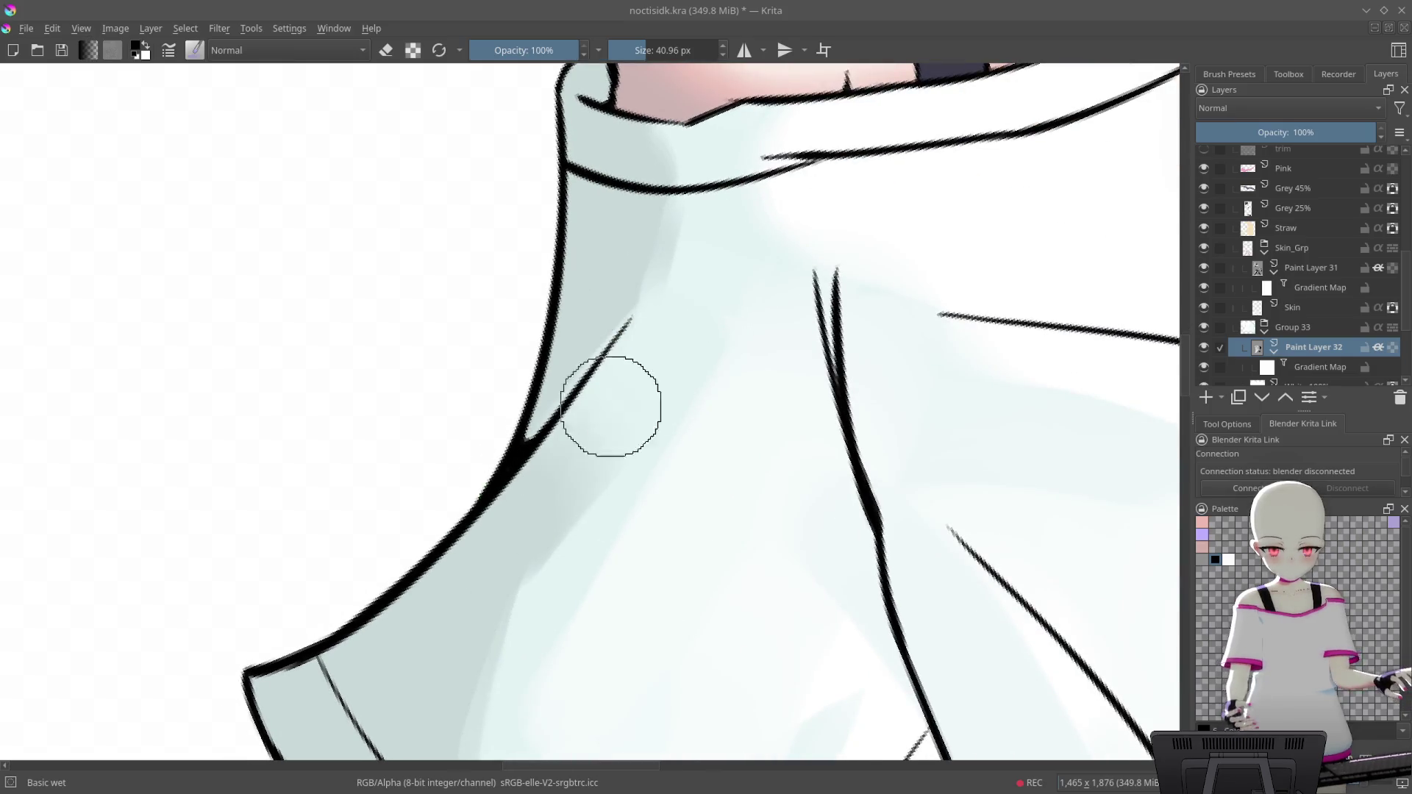
{"action": "left_click_drag", "start_coordinate": [684, 316], "coordinate": [738, 240]}
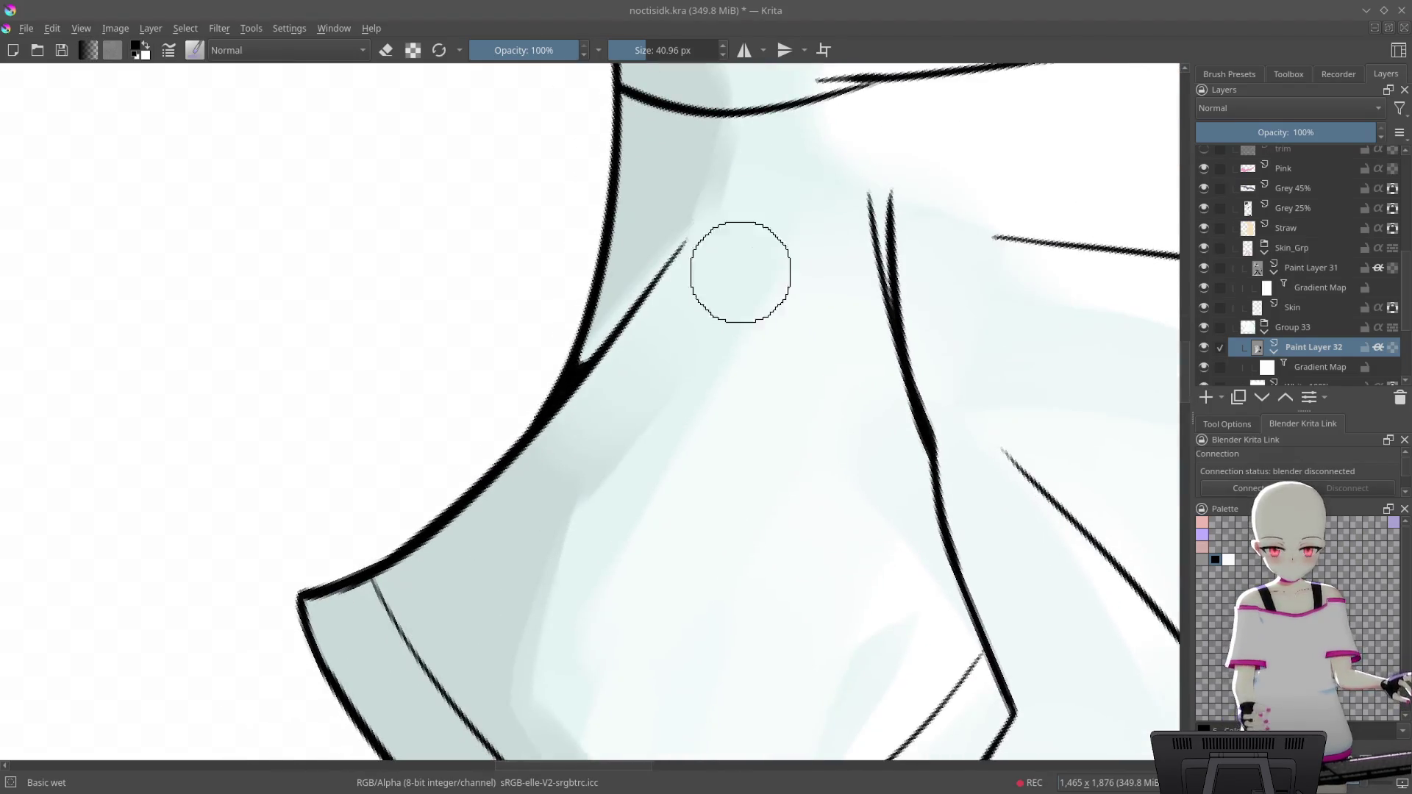
{"action": "left_click_drag", "start_coordinate": [541, 524], "coordinate": [593, 390]}
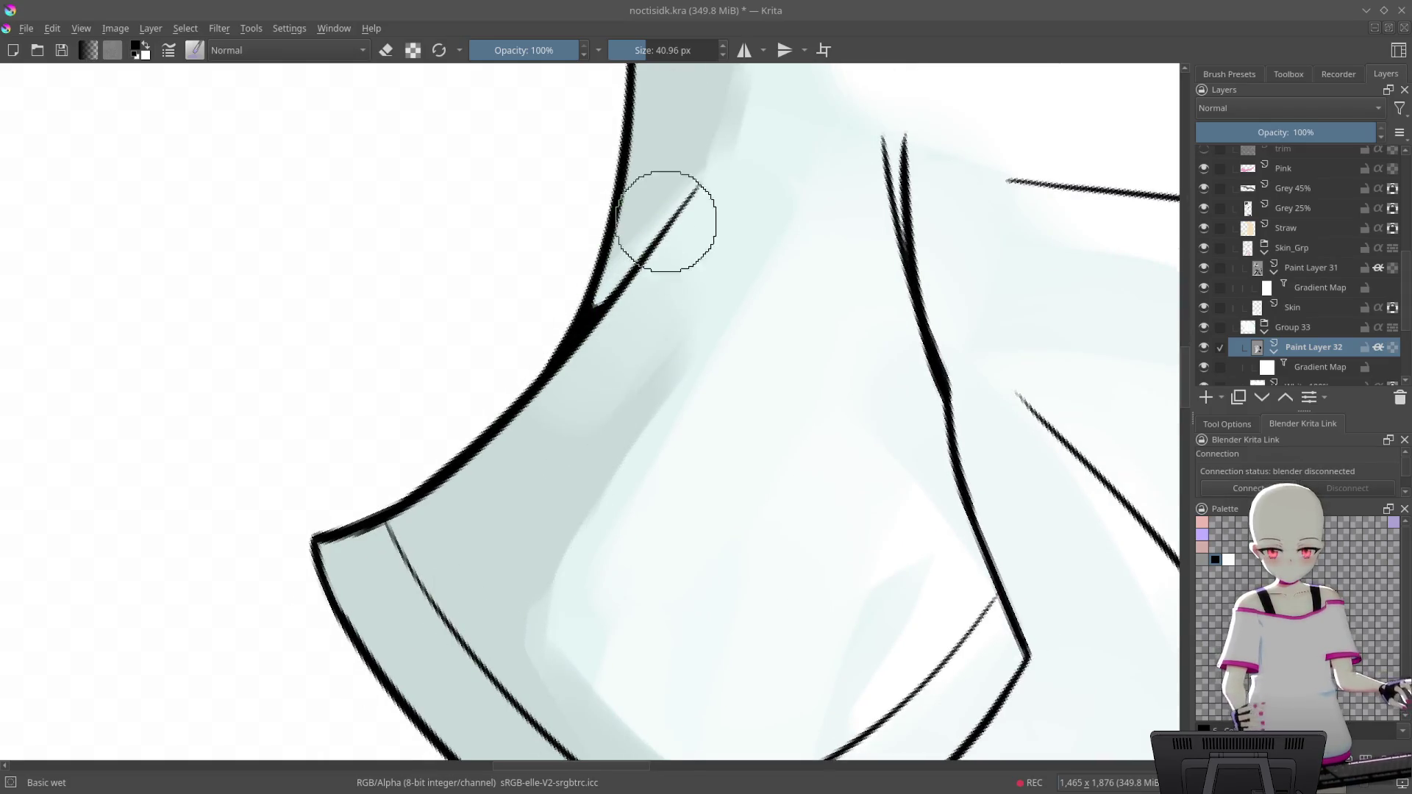
{"action": "left_click_drag", "start_coordinate": [658, 232], "coordinate": [619, 317]}
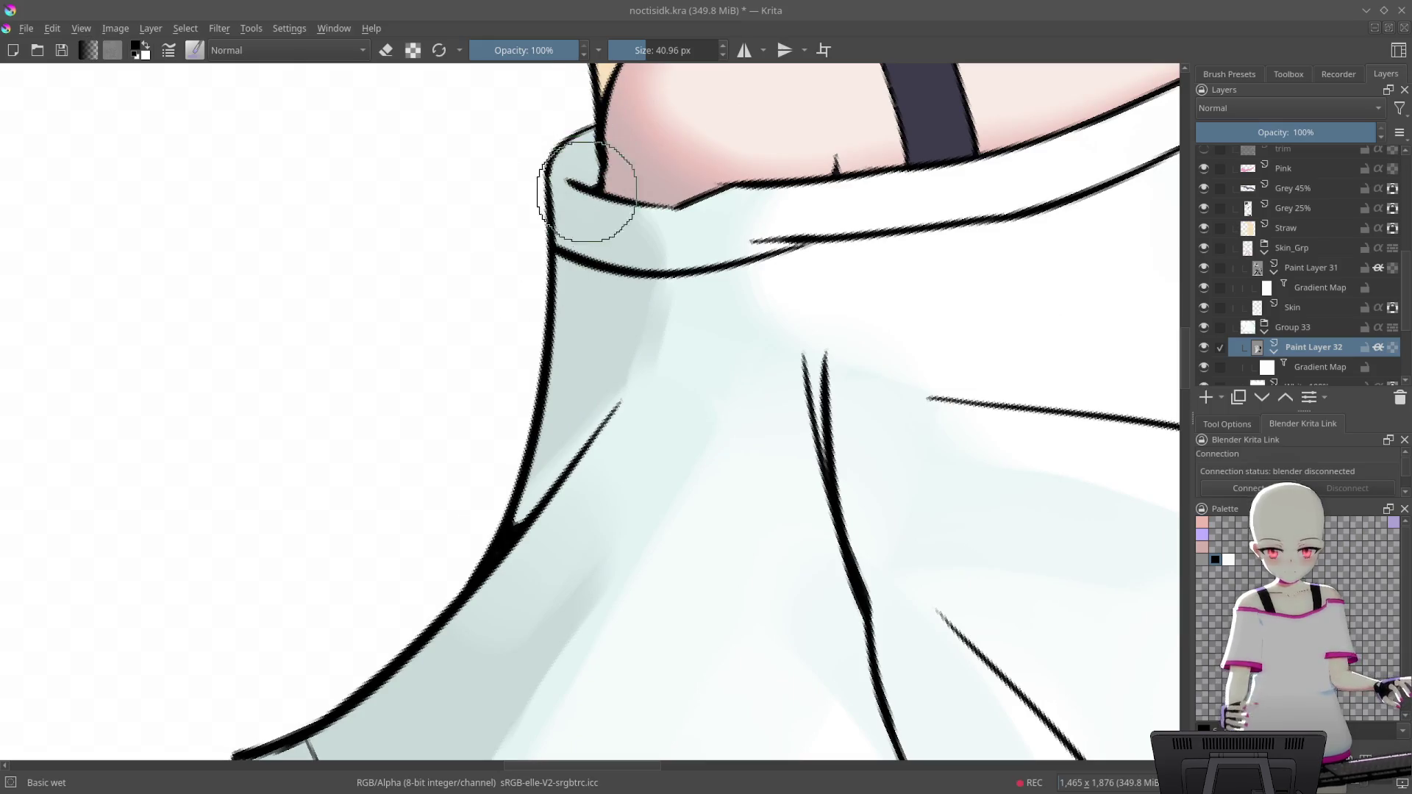
{"action": "scroll", "coordinate": [603, 269], "scroll_direction": "up", "scroll_amount": 1}
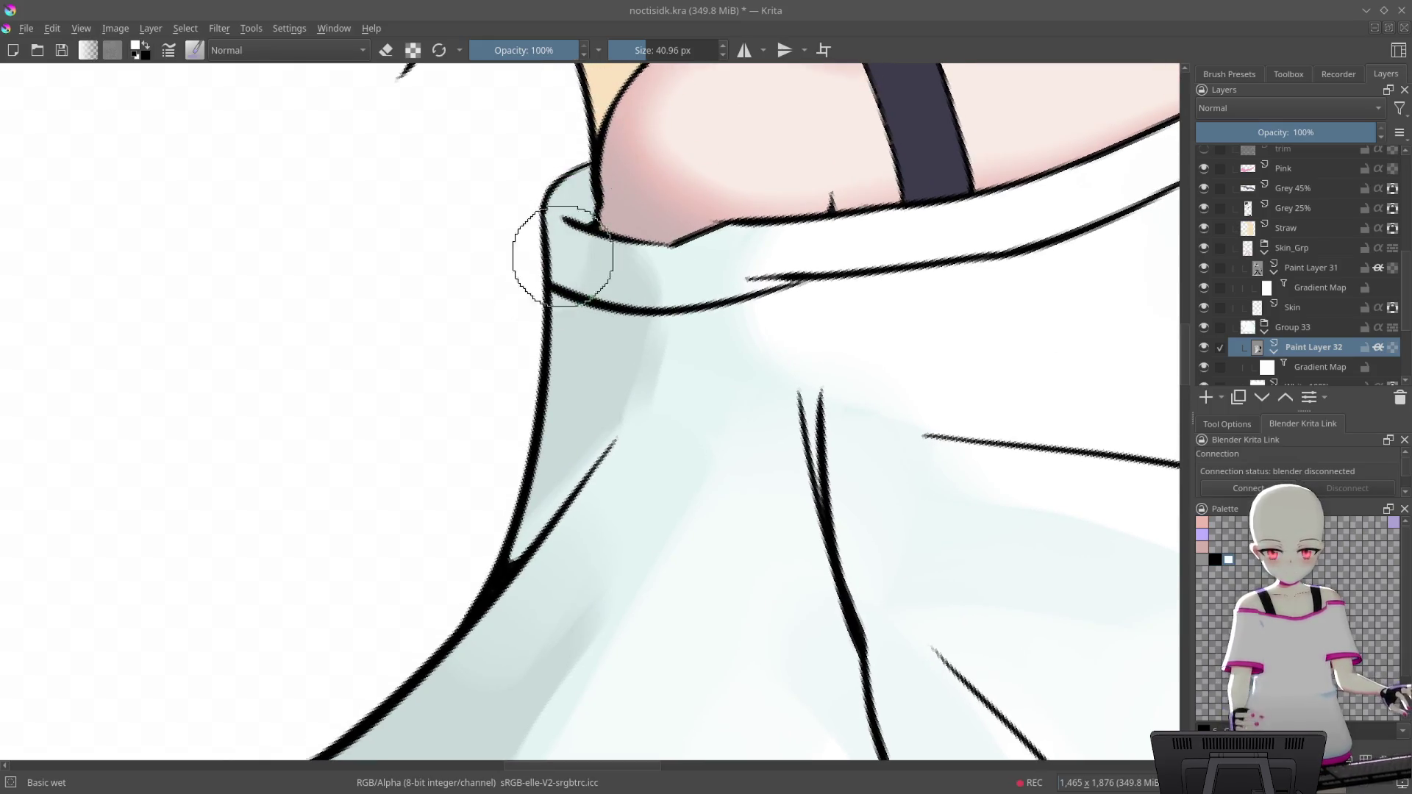
{"action": "mouse_move", "coordinate": [606, 184]}
{"action": "left_mouse_down"}
{"action": "mouse_move", "coordinate": [665, 229]}
{"action": "mouse_move", "coordinate": [873, 189]}
{"action": "mouse_move", "coordinate": [823, 181]}
{"action": "left_mouse_up"}
Blend pale paint over the grey-blue shading along the shirt's fold lines
{"action": "left_click_drag", "start_coordinate": [800, 256], "coordinate": [688, 245]}
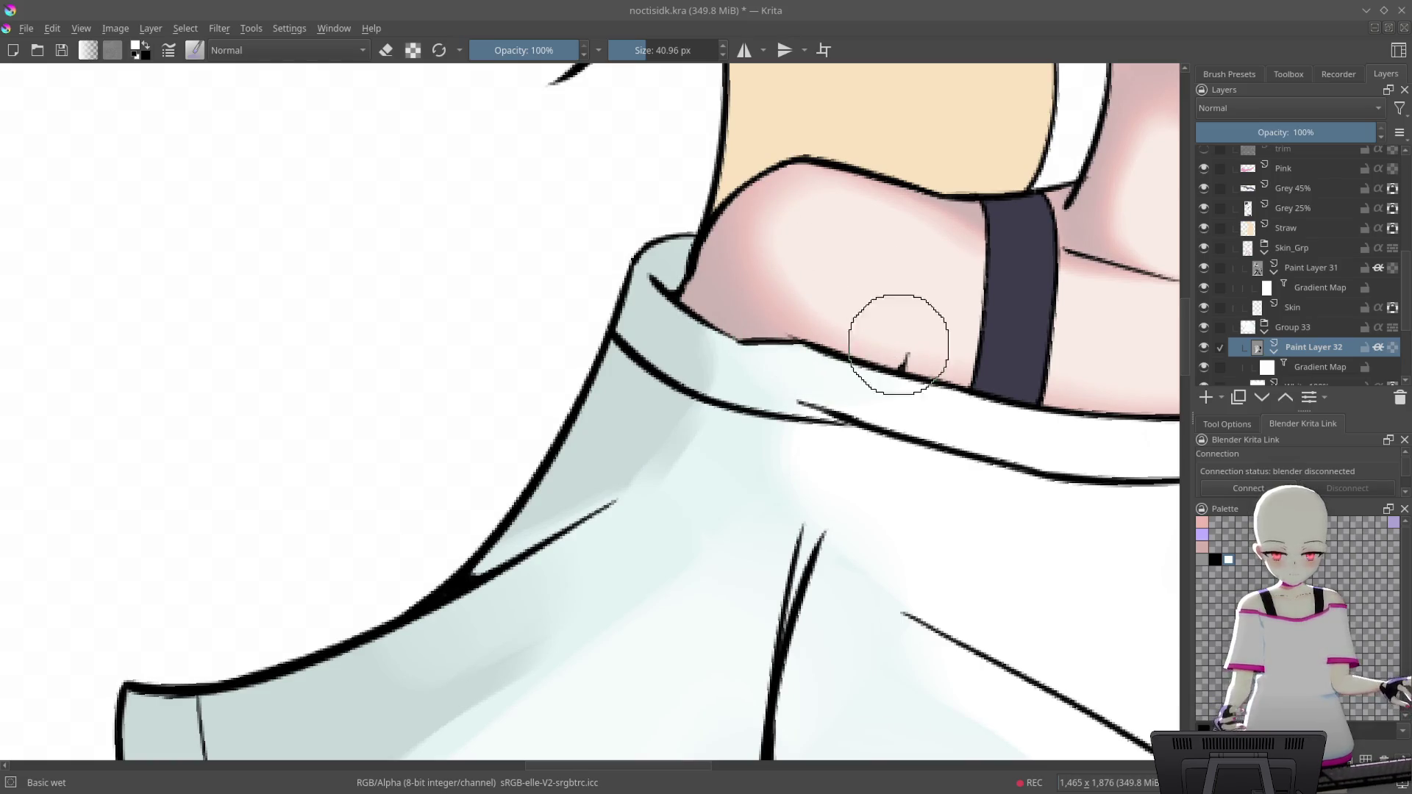
{"action": "mouse_move", "coordinate": [850, 342]}
{"action": "left_mouse_down"}
{"action": "mouse_move", "coordinate": [883, 213]}
{"action": "mouse_move", "coordinate": [502, 488]}
{"action": "left_mouse_up"}
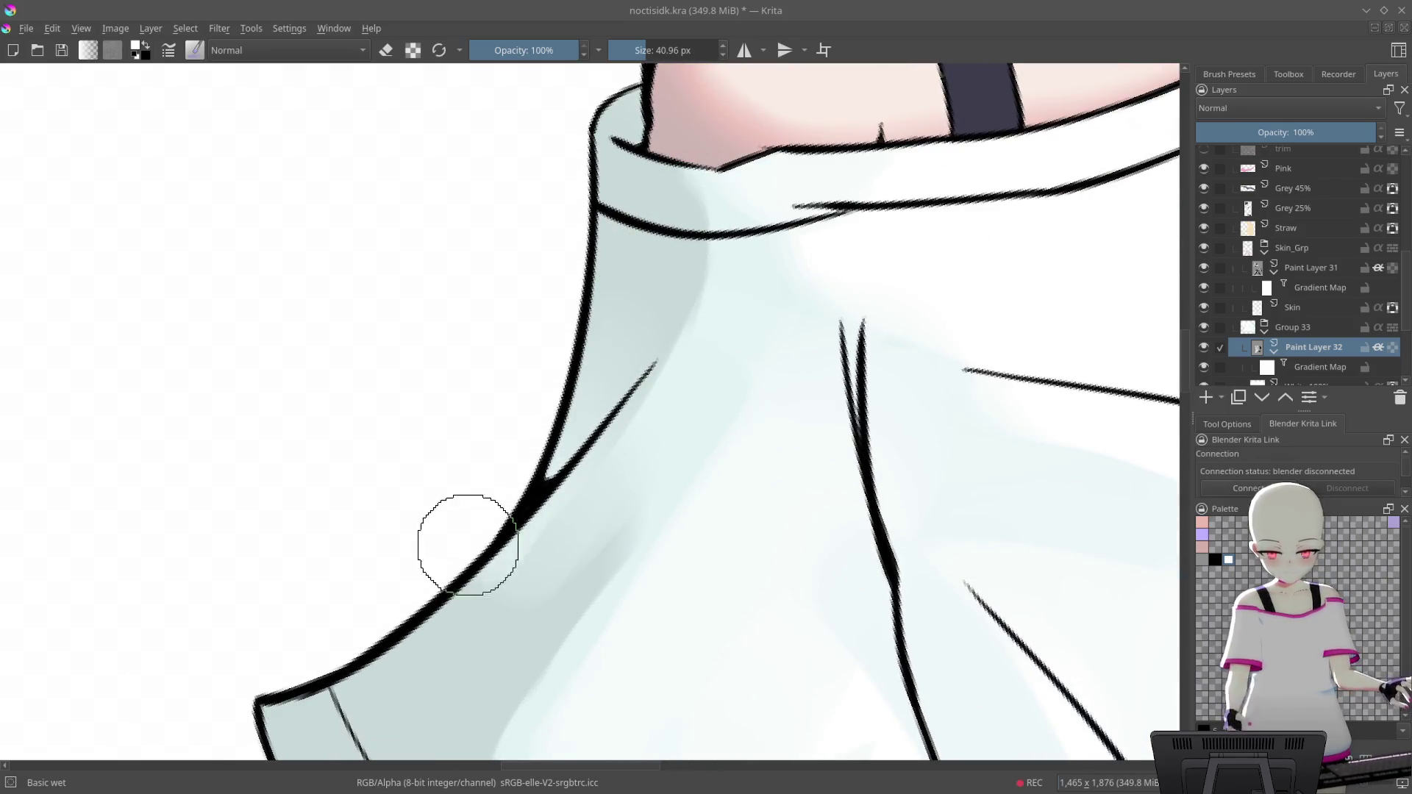
{"action": "mouse_move", "coordinate": [812, 234]}
{"action": "left_mouse_down"}
{"action": "mouse_move", "coordinate": [914, 195]}
{"action": "mouse_move", "coordinate": [725, 233]}
{"action": "mouse_move", "coordinate": [939, 242]}
{"action": "mouse_move", "coordinate": [809, 245]}
{"action": "mouse_move", "coordinate": [902, 173]}
{"action": "mouse_move", "coordinate": [839, 320]}
{"action": "mouse_move", "coordinate": [781, 316]}
{"action": "mouse_move", "coordinate": [789, 236]}
{"action": "mouse_move", "coordinate": [742, 194]}
{"action": "mouse_move", "coordinate": [727, 373]}
{"action": "left_mouse_up"}
{"action": "left_click_drag", "start_coordinate": [789, 269], "coordinate": [800, 190]}
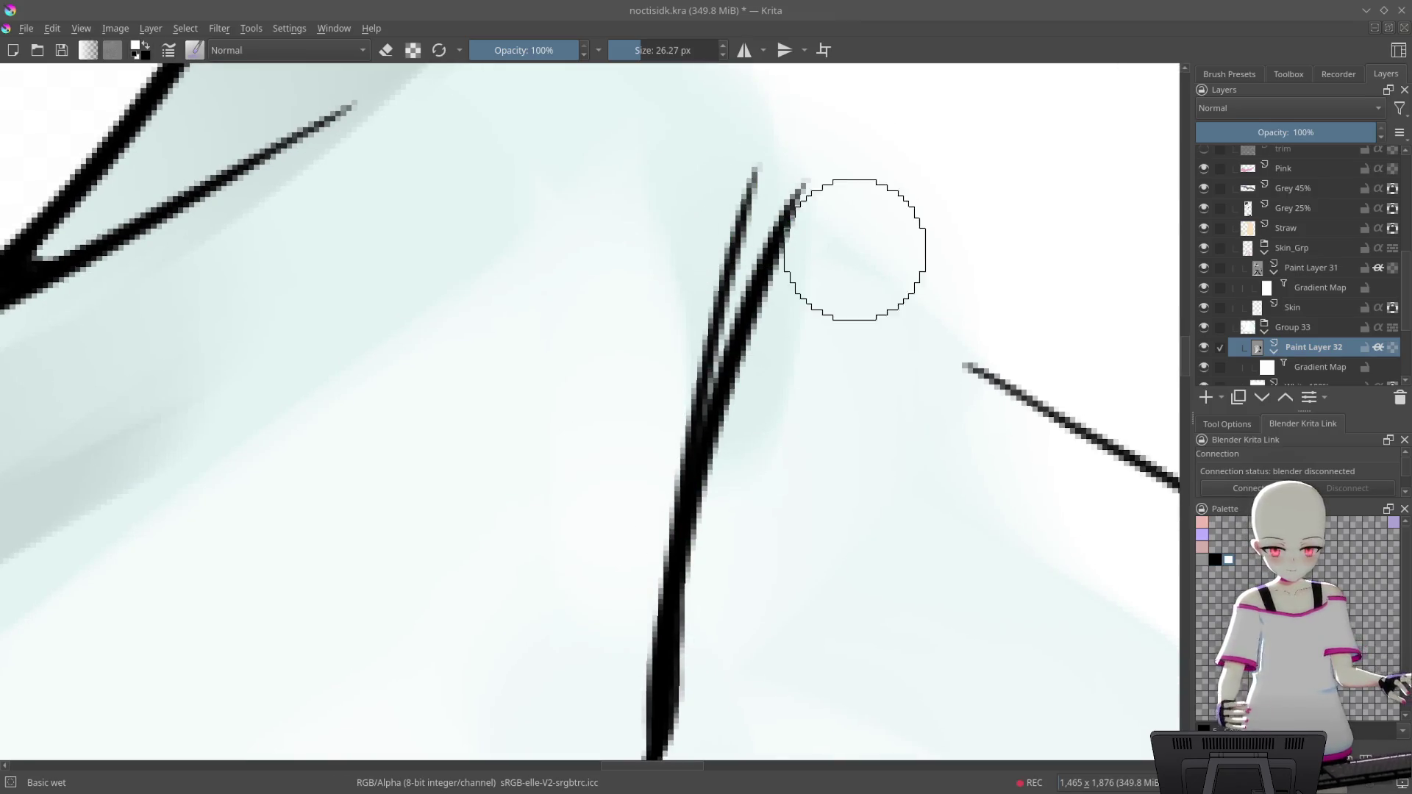
{"action": "left_click_drag", "start_coordinate": [814, 315], "coordinate": [746, 249]}
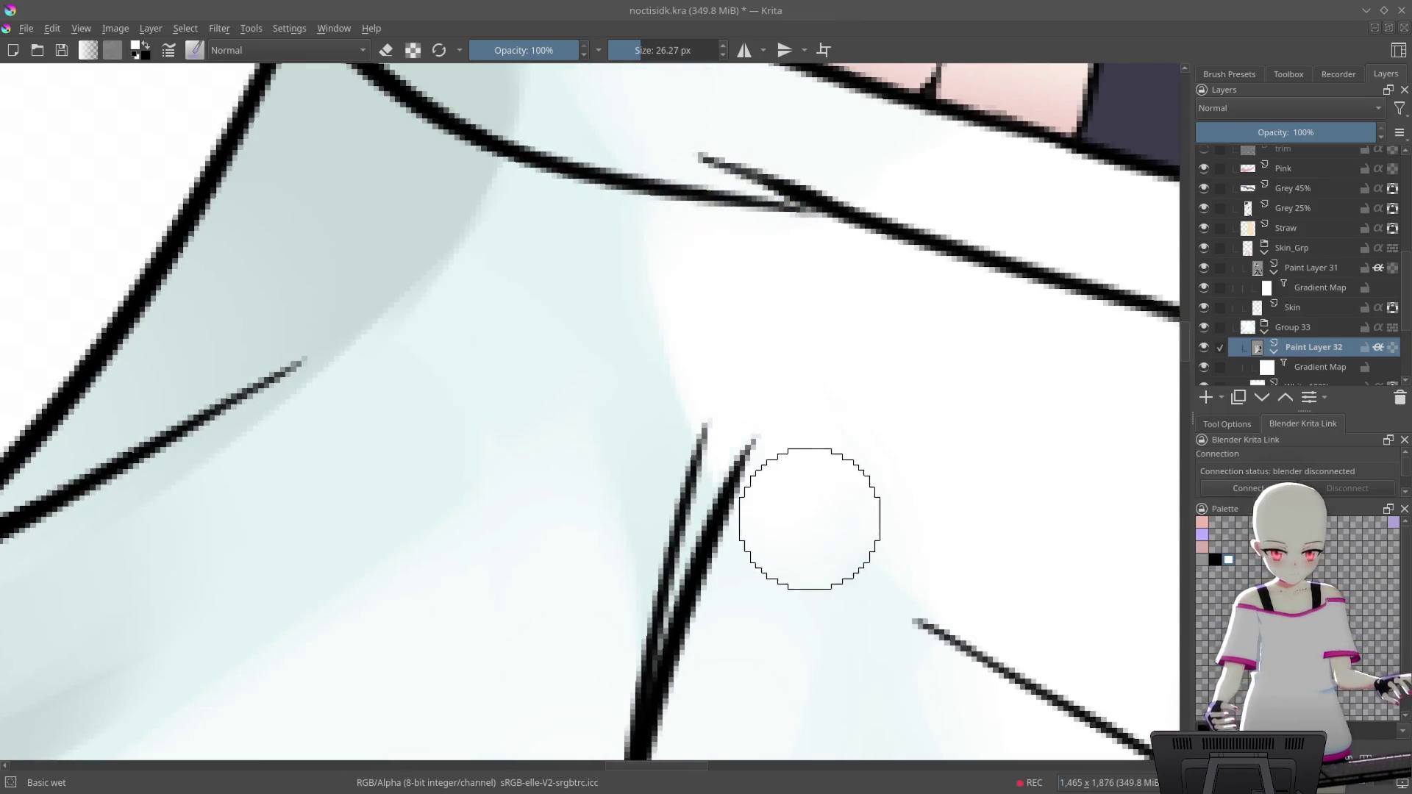
{"action": "scroll", "coordinate": [814, 211], "scroll_direction": "up", "scroll_amount": 2}
{"action": "mouse_move", "coordinate": [814, 211]}
{"action": "left_mouse_down"}
{"action": "mouse_move", "coordinate": [600, 232]}
{"action": "mouse_move", "coordinate": [747, 205]}
{"action": "left_mouse_up"}
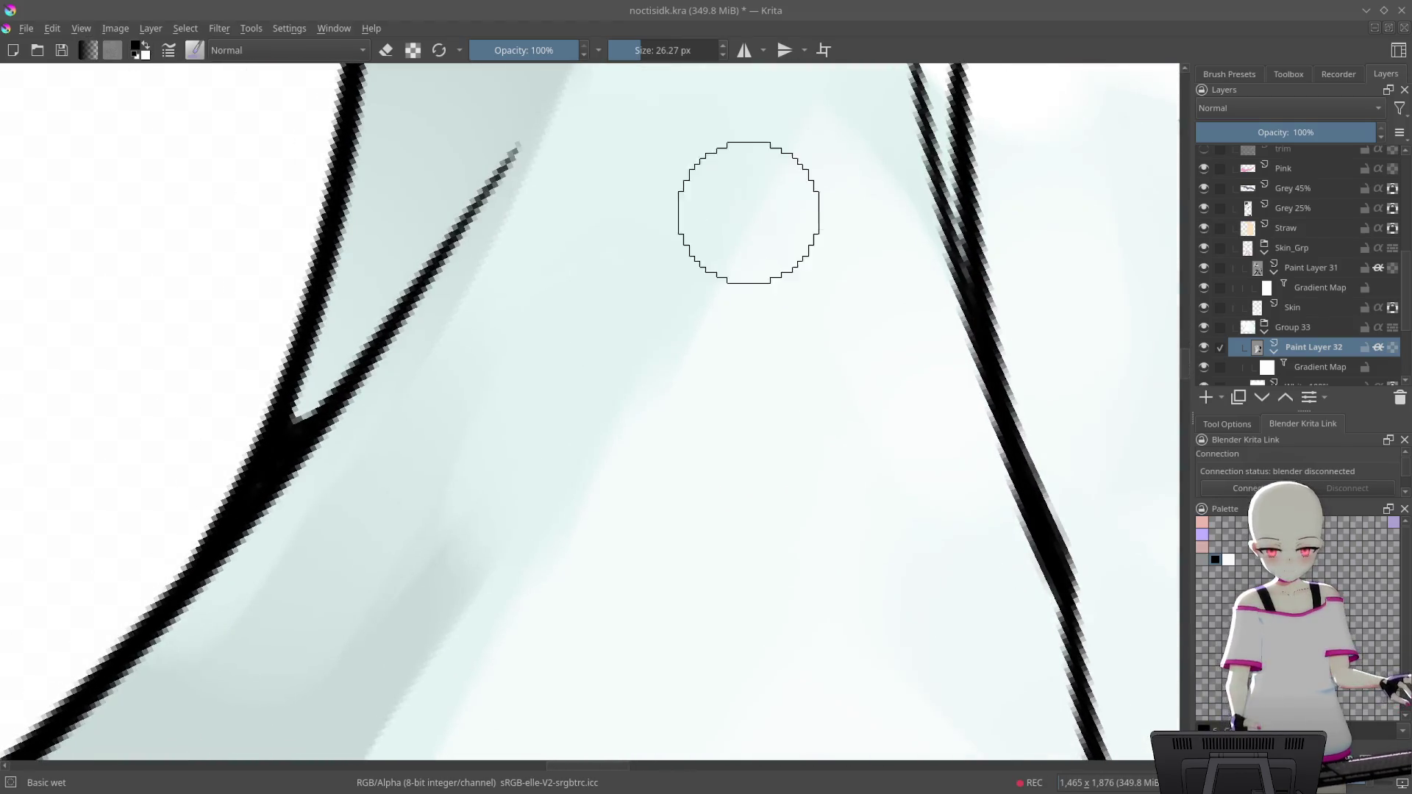
{"action": "left_click_drag", "start_coordinate": [647, 331], "coordinate": [566, 581]}
{"action": "left_click_drag", "start_coordinate": [652, 410], "coordinate": [595, 526]}
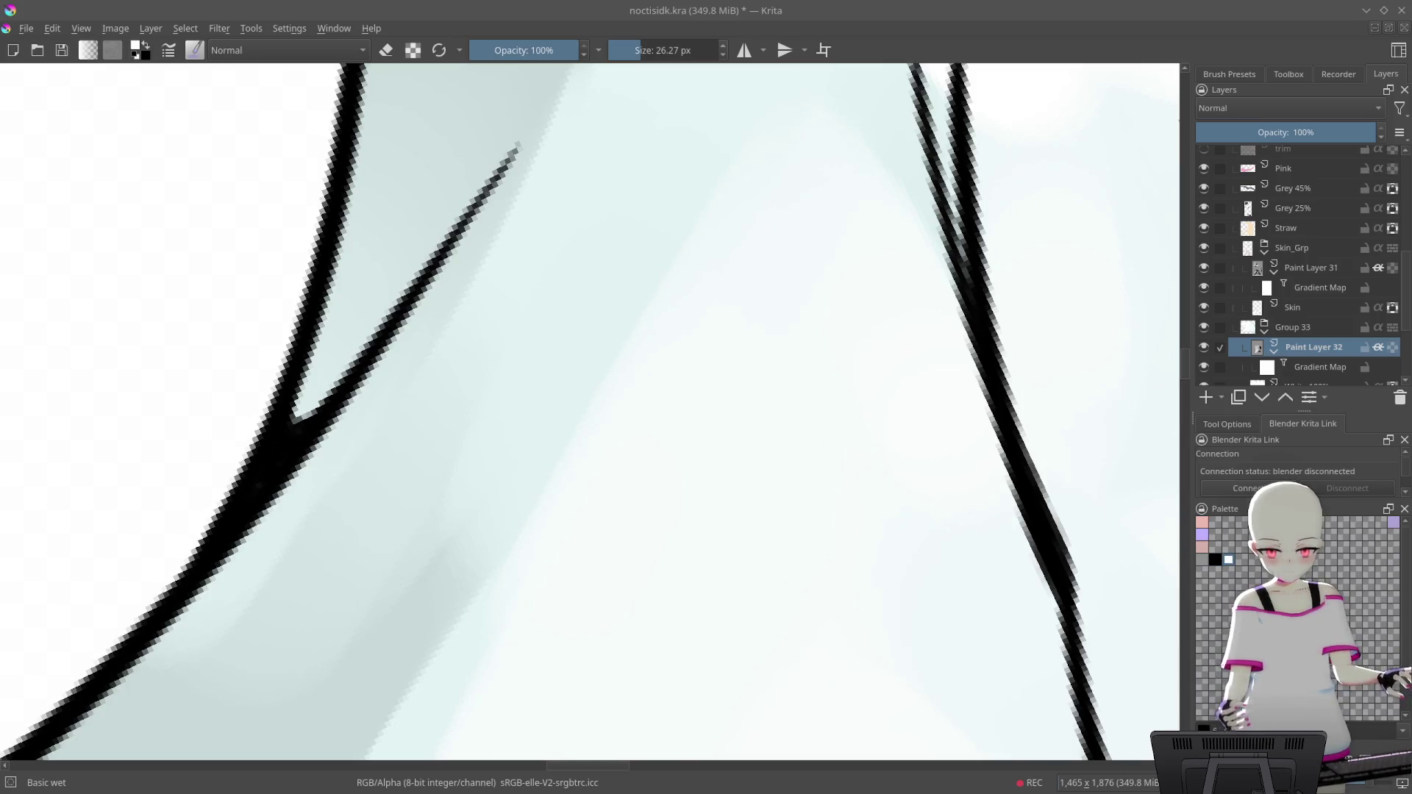
Swap back to the dark colour and add a soft grey smear on the shirt
{"action": "left_click_drag", "start_coordinate": [806, 295], "coordinate": [872, 258]}
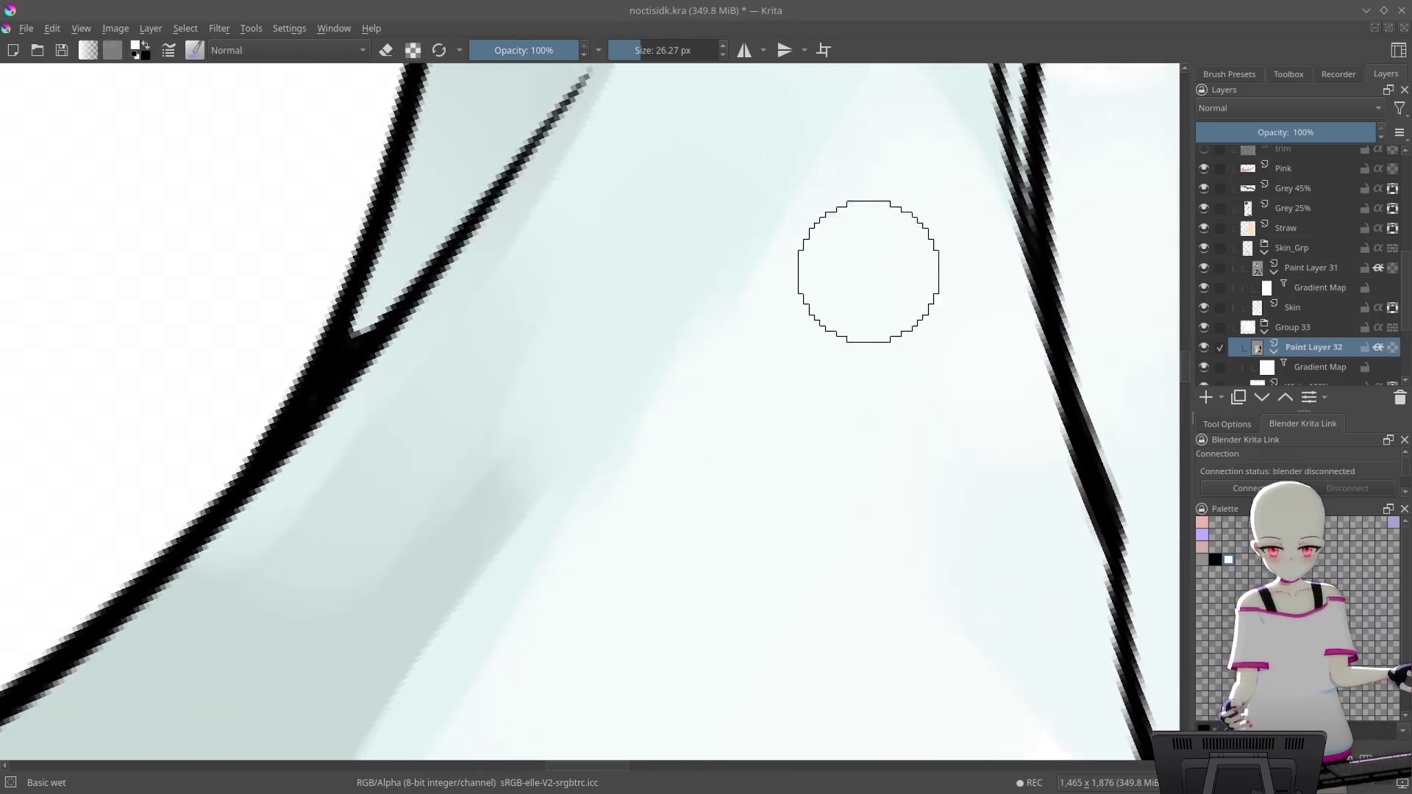
{"action": "left_click_drag", "start_coordinate": [809, 363], "coordinate": [898, 180]}
{"action": "key", "text": "x"}
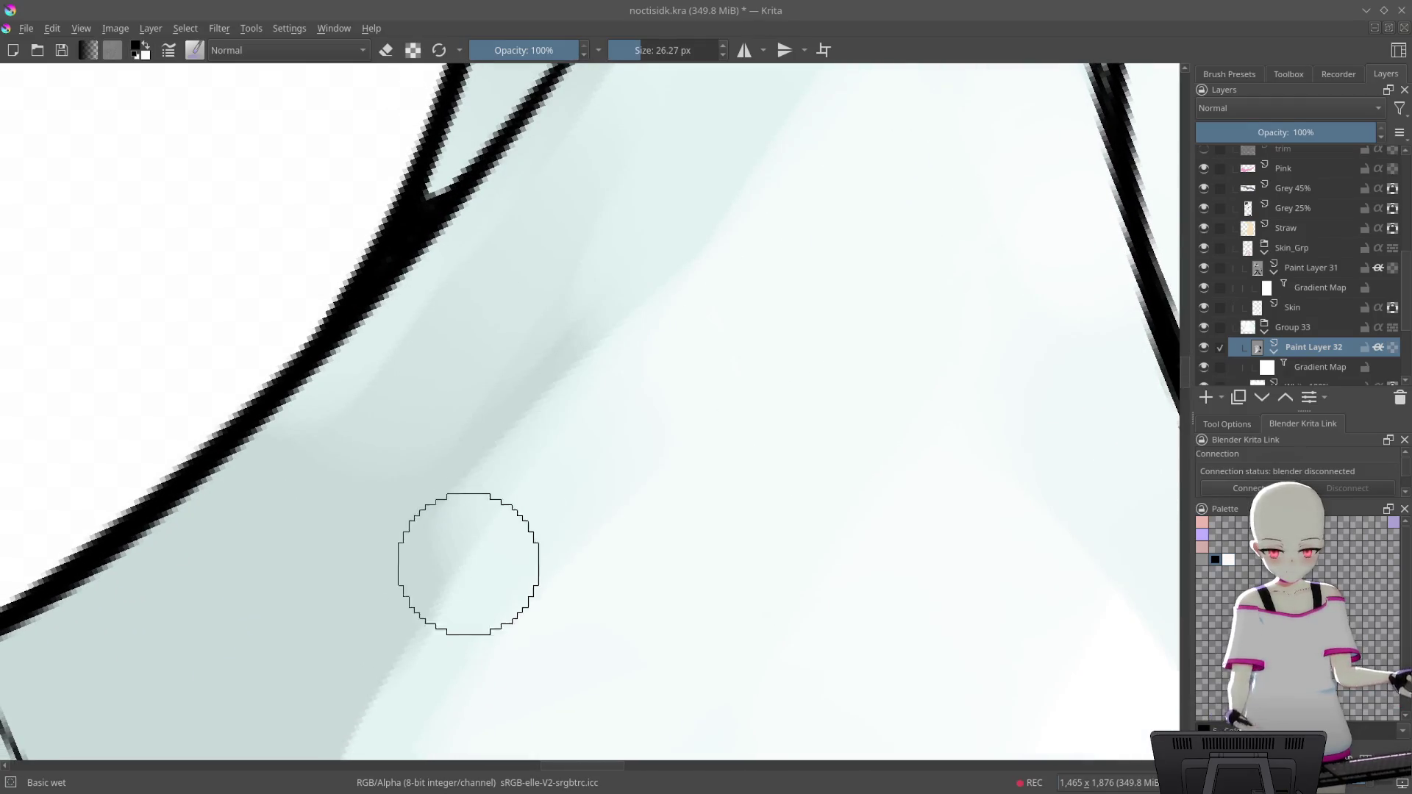
{"action": "left_click_drag", "start_coordinate": [441, 529], "coordinate": [544, 463]}
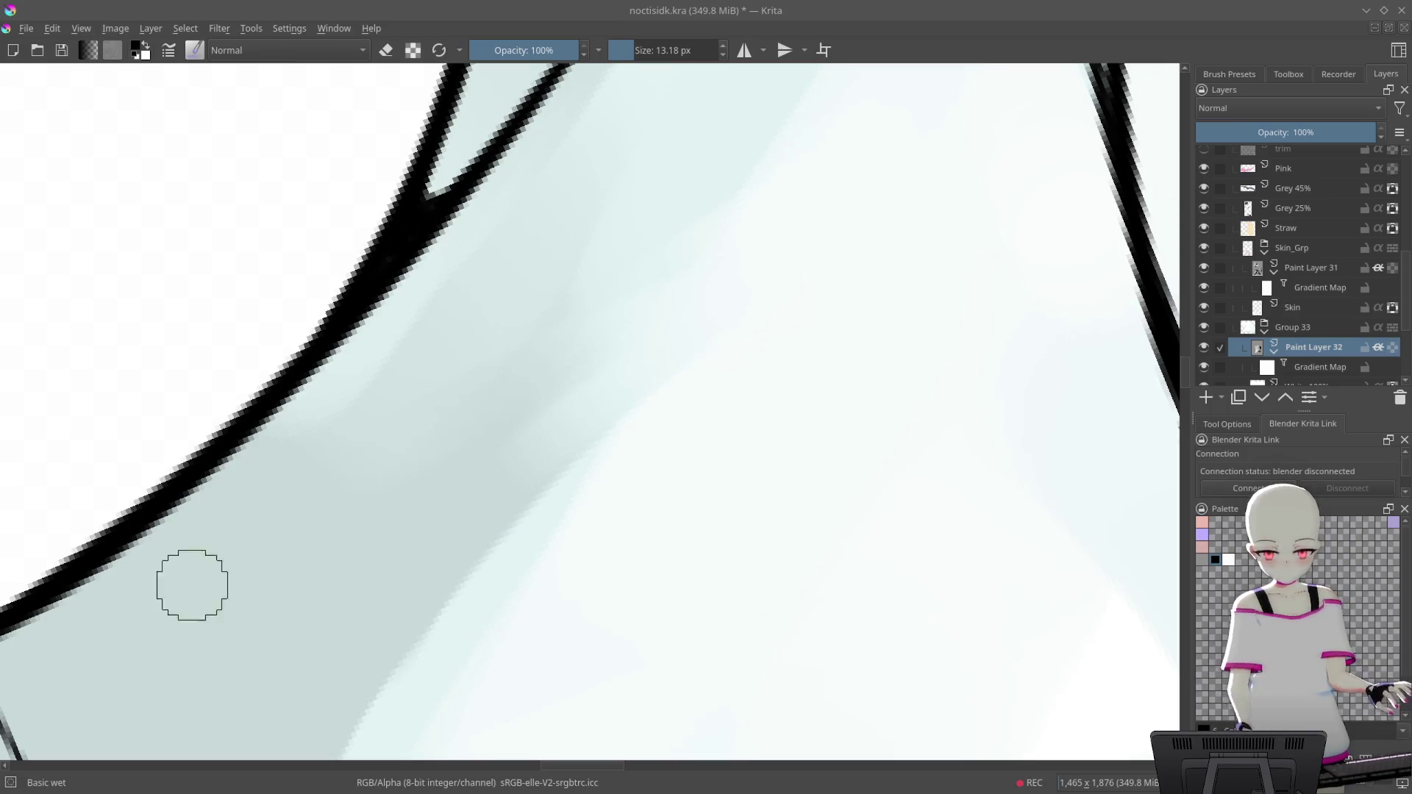
{"action": "scroll", "coordinate": [845, 186], "scroll_direction": "down", "scroll_amount": 2}
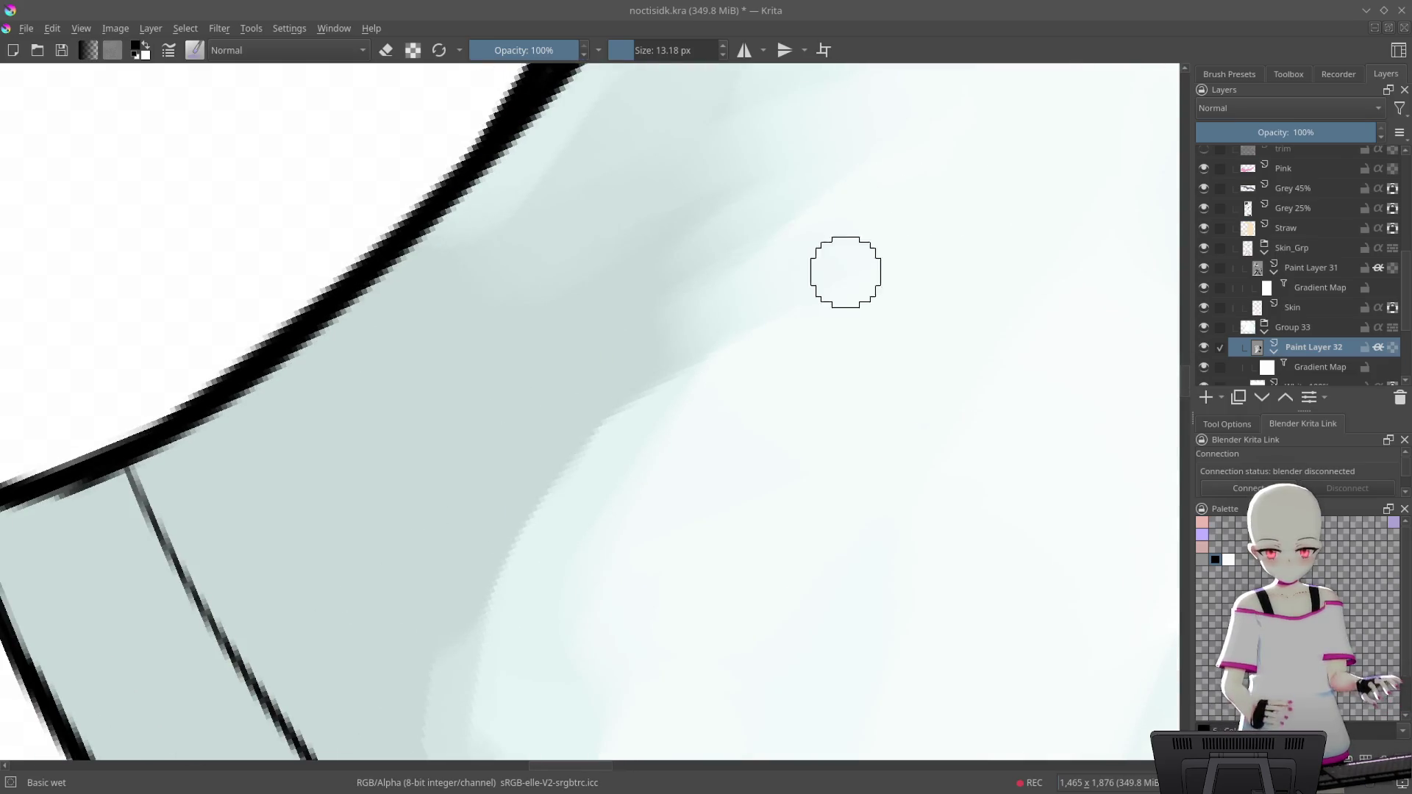
{"action": "scroll", "coordinate": [853, 274], "scroll_direction": "down", "scroll_amount": 3}
{"action": "scroll", "coordinate": [712, 527], "scroll_direction": "up", "scroll_amount": 3}
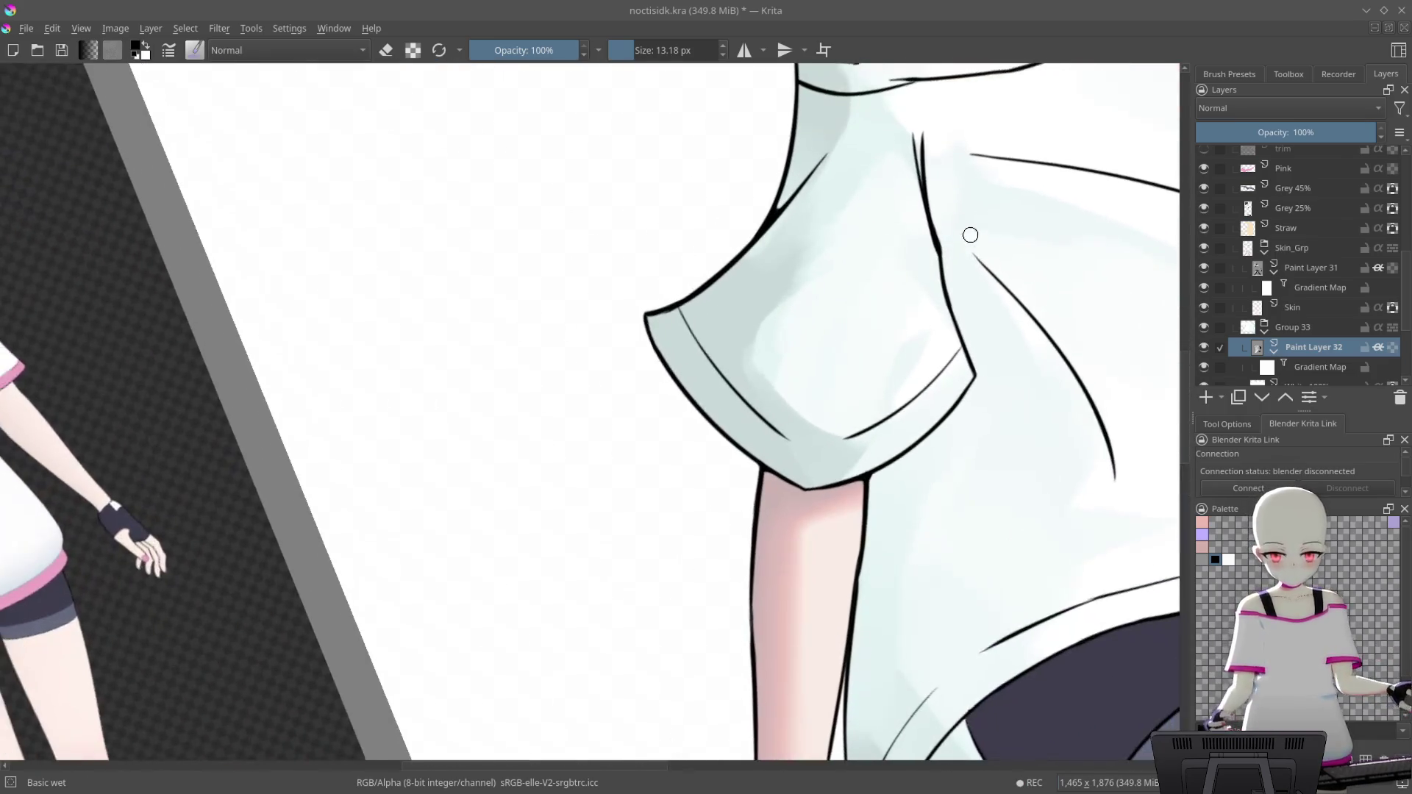
{"action": "scroll", "coordinate": [762, 305], "scroll_direction": "down", "scroll_amount": 1}
{"action": "scroll", "coordinate": [904, 315], "scroll_direction": "down", "scroll_amount": 1}
{"action": "scroll", "coordinate": [832, 365], "scroll_direction": "down", "scroll_amount": 1}
{"action": "scroll", "coordinate": [758, 482], "scroll_direction": "down", "scroll_amount": 2}
{"action": "scroll", "coordinate": [923, 403], "scroll_direction": "down", "scroll_amount": 1}
{"action": "scroll", "coordinate": [898, 450], "scroll_direction": "down", "scroll_amount": 1}
{"action": "scroll", "coordinate": [914, 447], "scroll_direction": "down", "scroll_amount": 1}
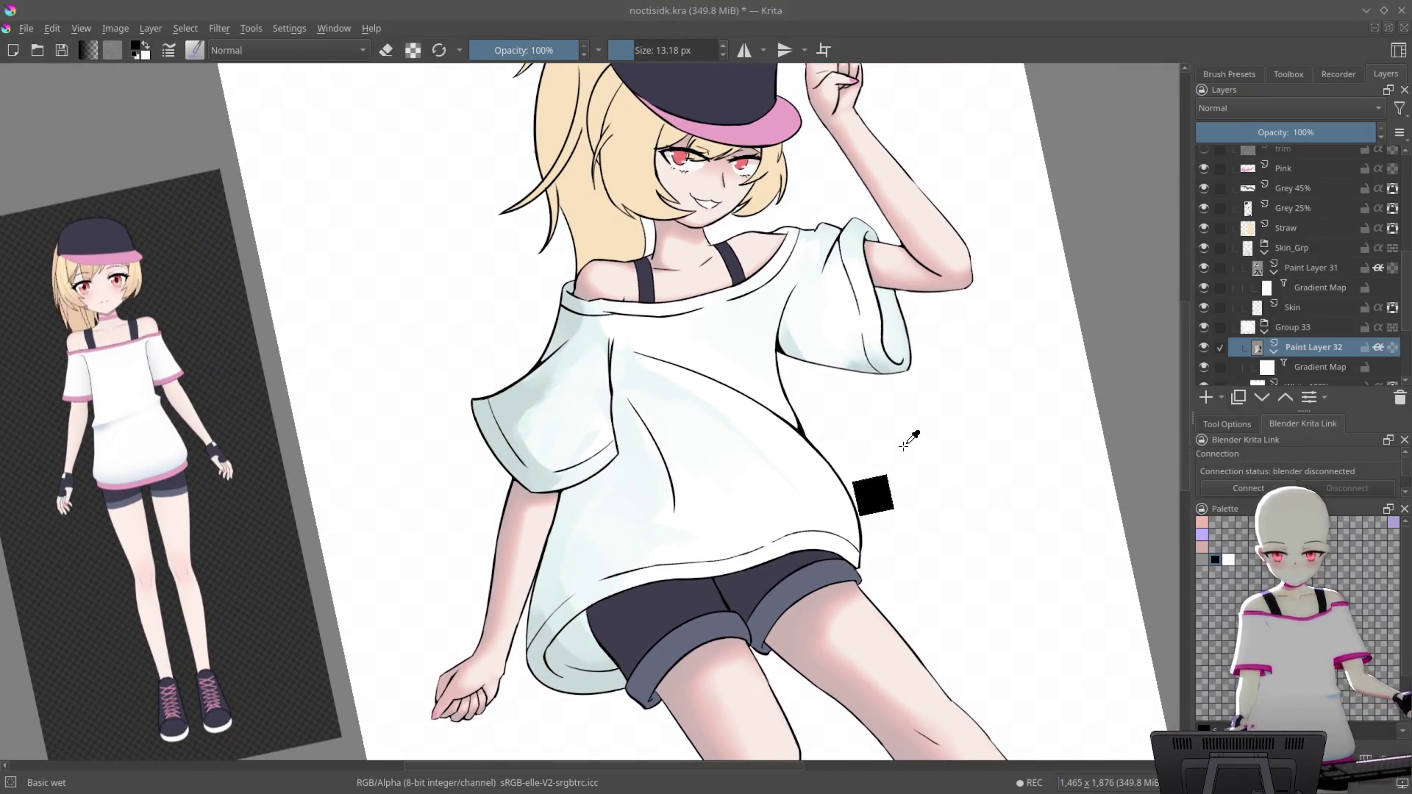
{"action": "scroll", "coordinate": [630, 372], "scroll_direction": "up", "scroll_amount": 2}
{"action": "scroll", "coordinate": [532, 343], "scroll_direction": "up", "scroll_amount": 2}
{"action": "scroll", "coordinate": [659, 309], "scroll_direction": "up", "scroll_amount": 1}
{"action": "scroll", "coordinate": [681, 306], "scroll_direction": "up", "scroll_amount": 1}
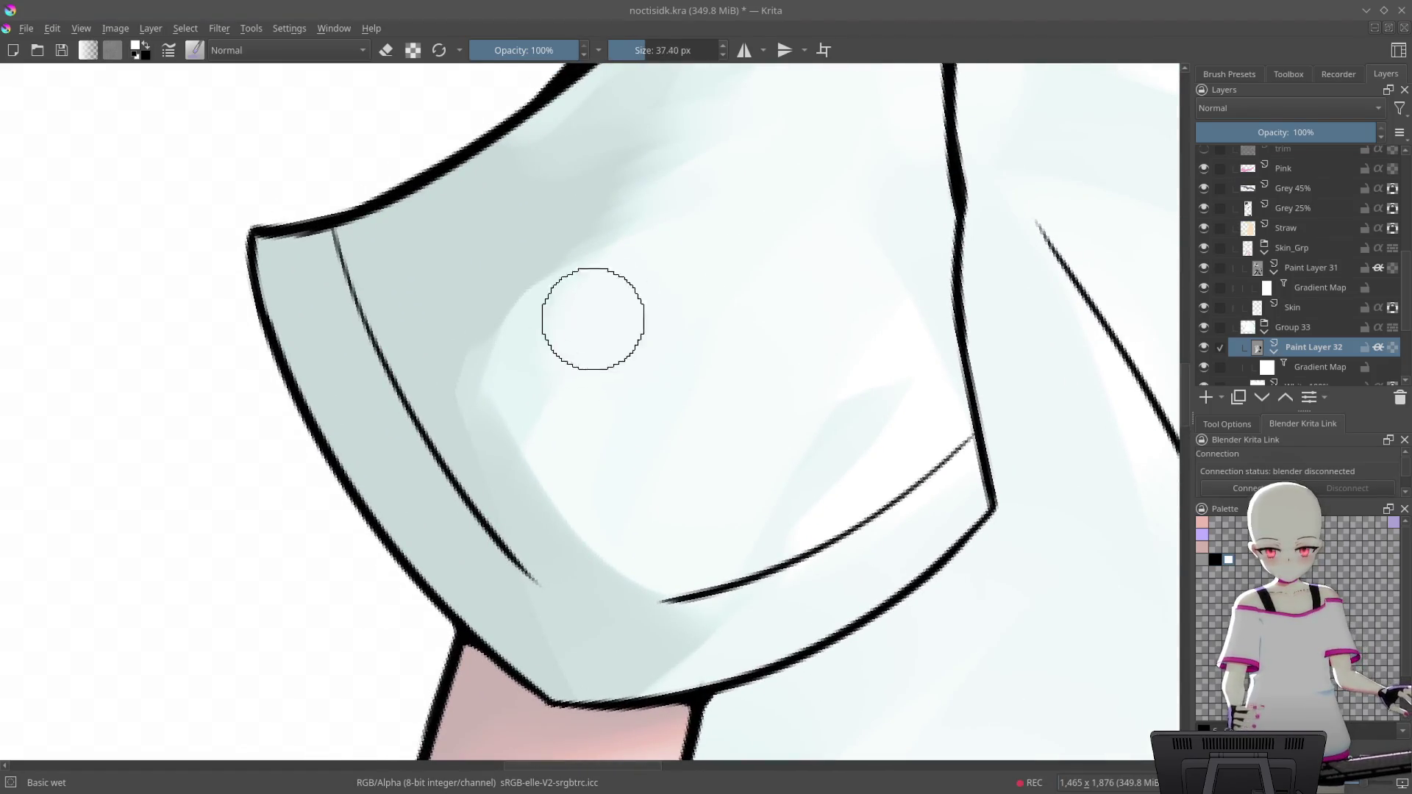
{"action": "scroll", "coordinate": [782, 220], "scroll_direction": "down", "scroll_amount": 3}
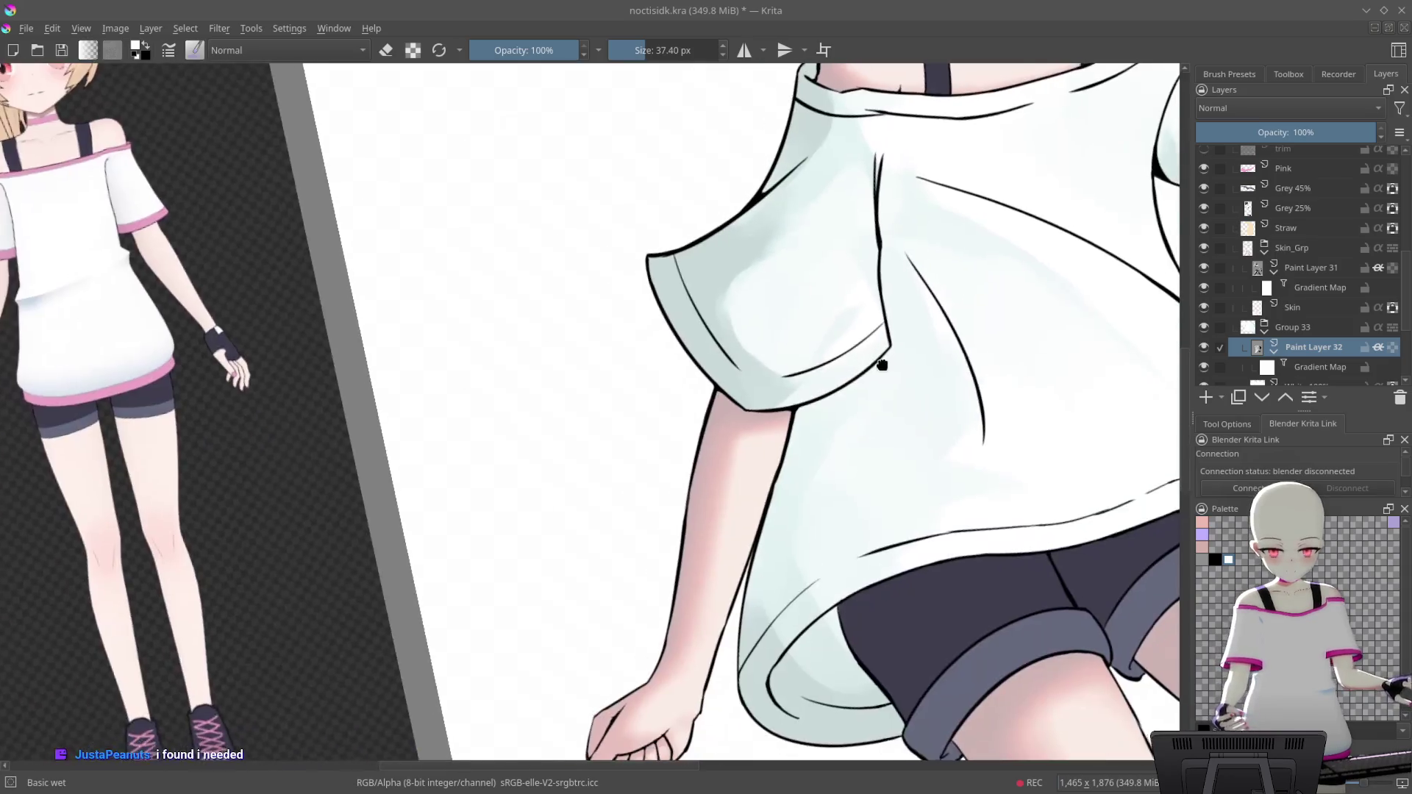
{"action": "scroll", "coordinate": [882, 359], "scroll_direction": "down", "scroll_amount": 1}
{"action": "scroll", "coordinate": [793, 358], "scroll_direction": "up", "scroll_amount": 2}
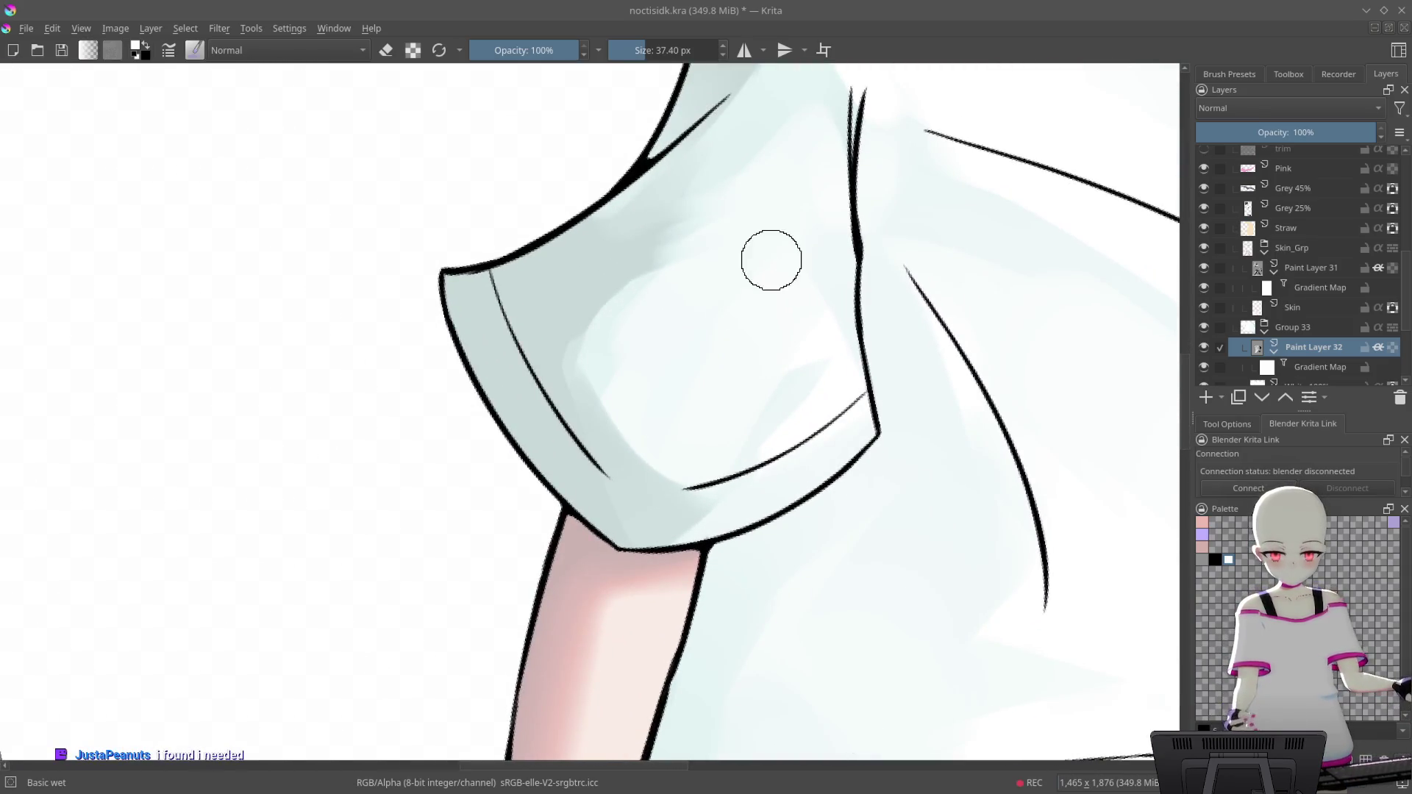
{"action": "scroll", "coordinate": [793, 250], "scroll_direction": "down", "scroll_amount": 3}
{"action": "scroll", "coordinate": [892, 319], "scroll_direction": "up", "scroll_amount": 2}
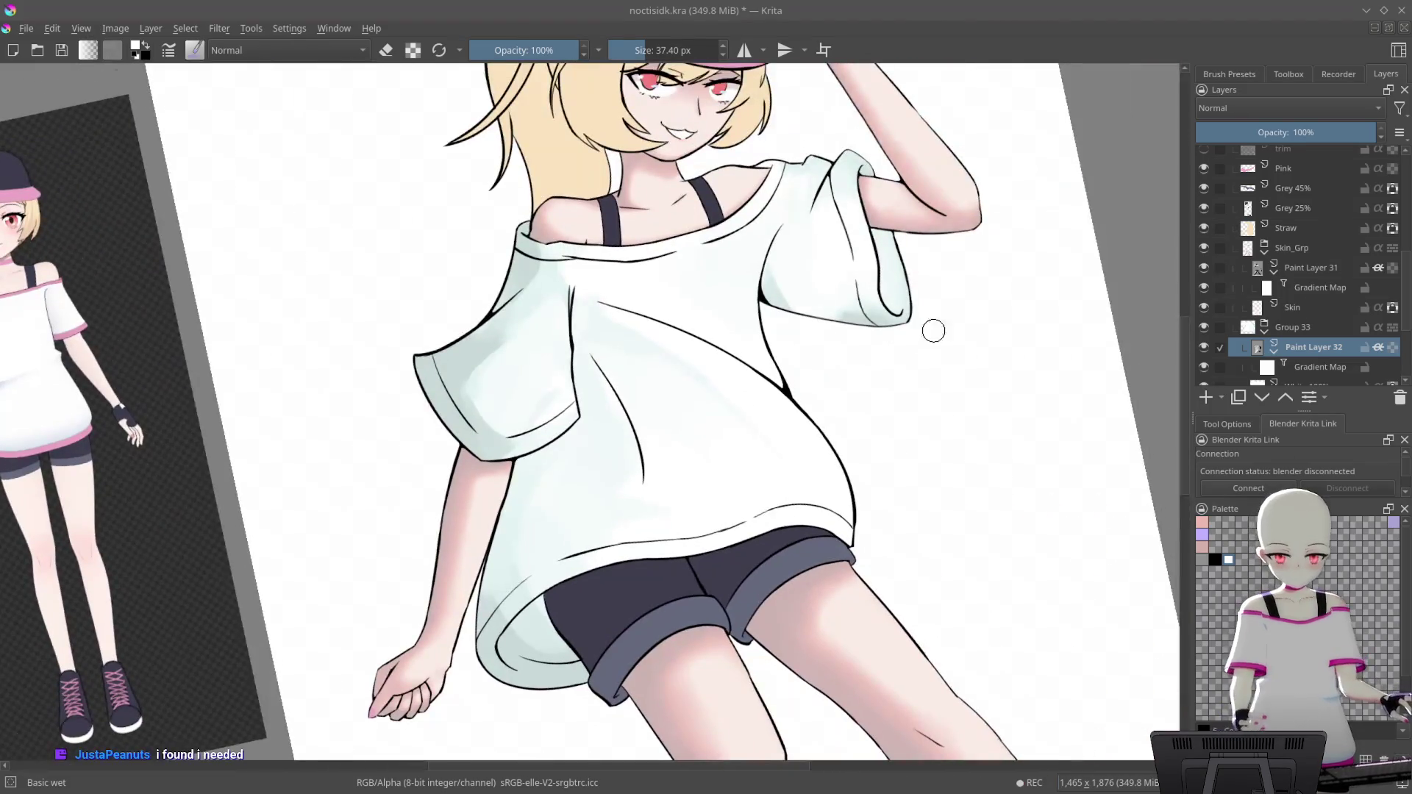
{"action": "scroll", "coordinate": [919, 324], "scroll_direction": "up", "scroll_amount": 3}
{"action": "left_click_drag", "start_coordinate": [960, 147], "coordinate": [792, 346]}
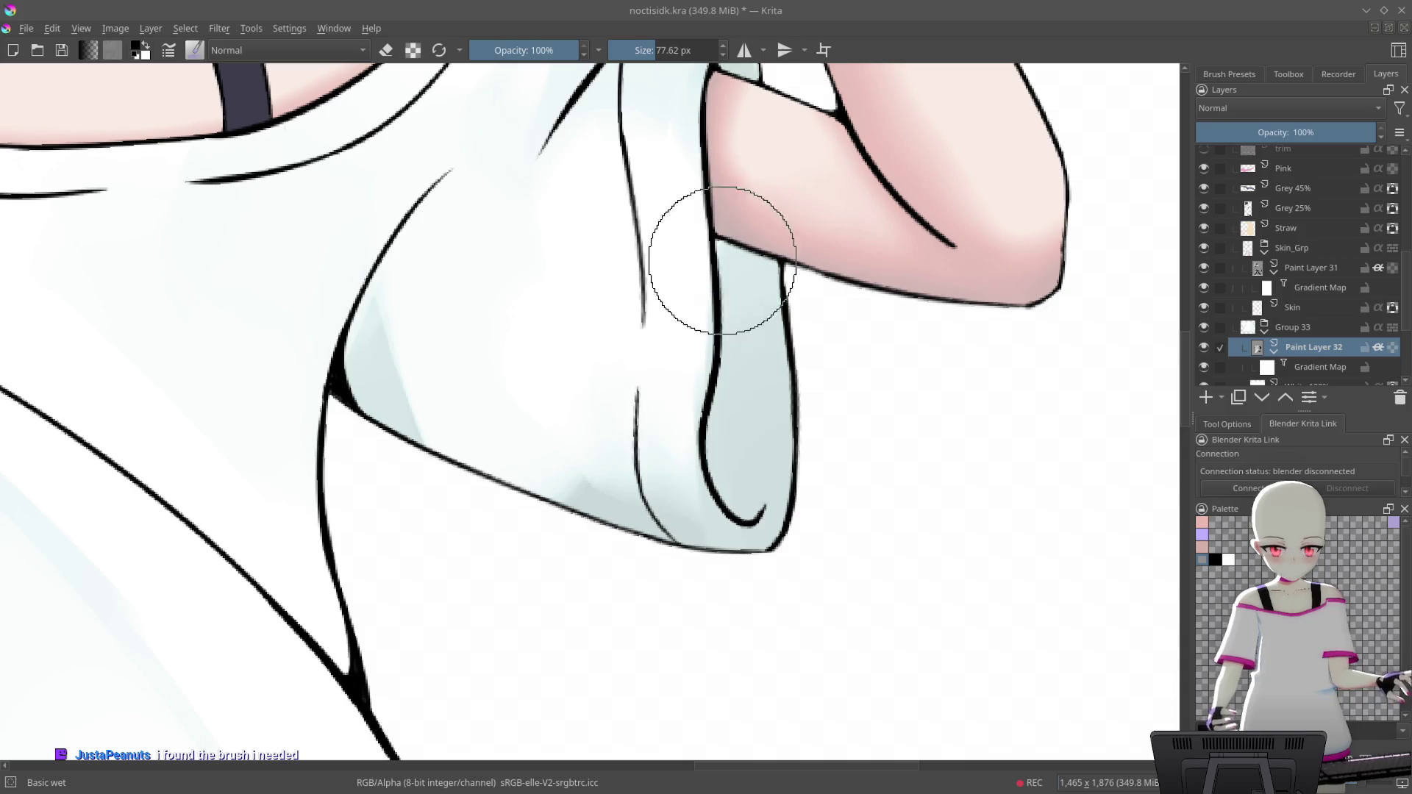
Tint the sleeve strip blue-grey, comparing with and without the stroke before keeping it
{"action": "left_click_drag", "start_coordinate": [722, 241], "coordinate": [740, 234]}
{"action": "key", "text": "ctrl+z"}
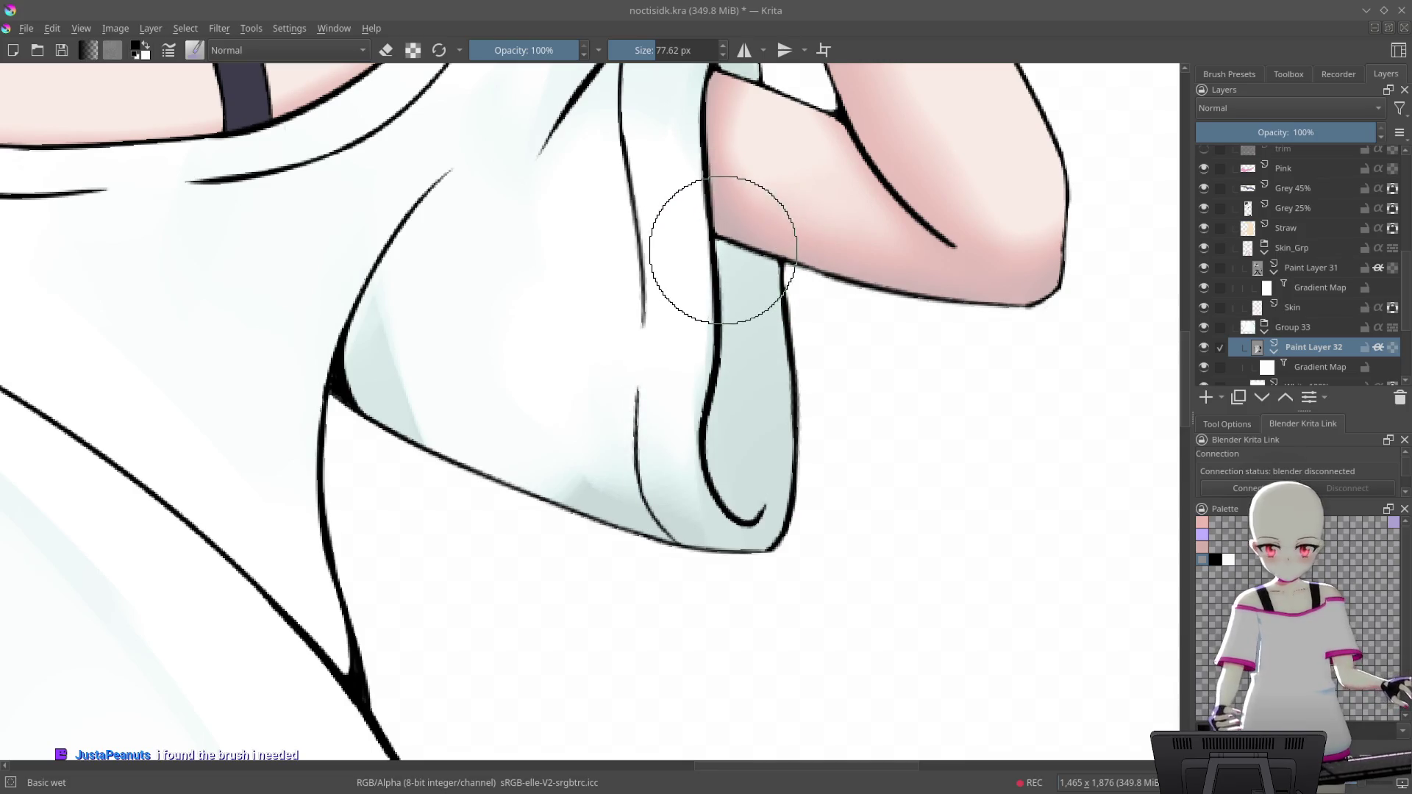
{"action": "key", "text": "ctrl+shift+z"}
{"action": "key", "text": "ctrl+z"}
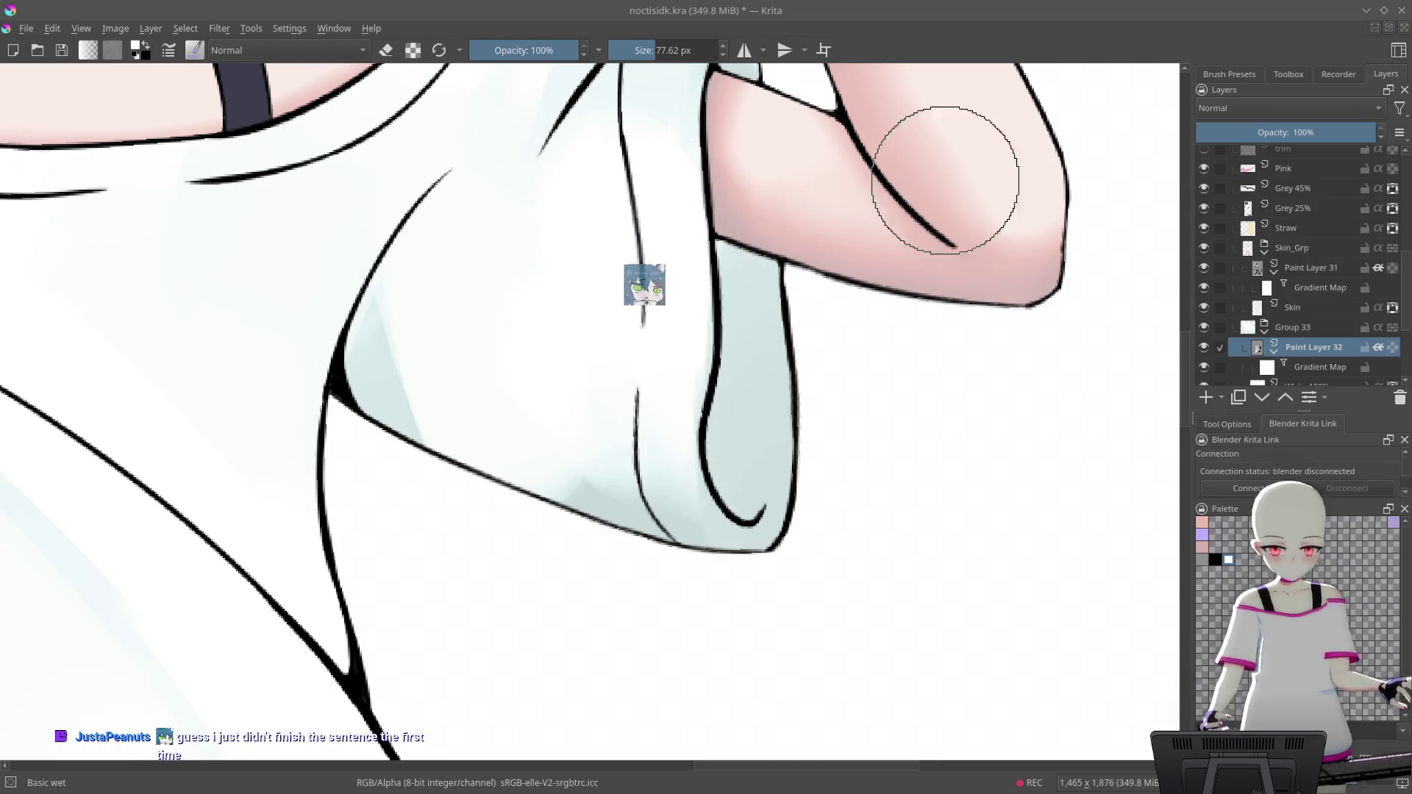
{"action": "key", "text": "ctrl+z"}
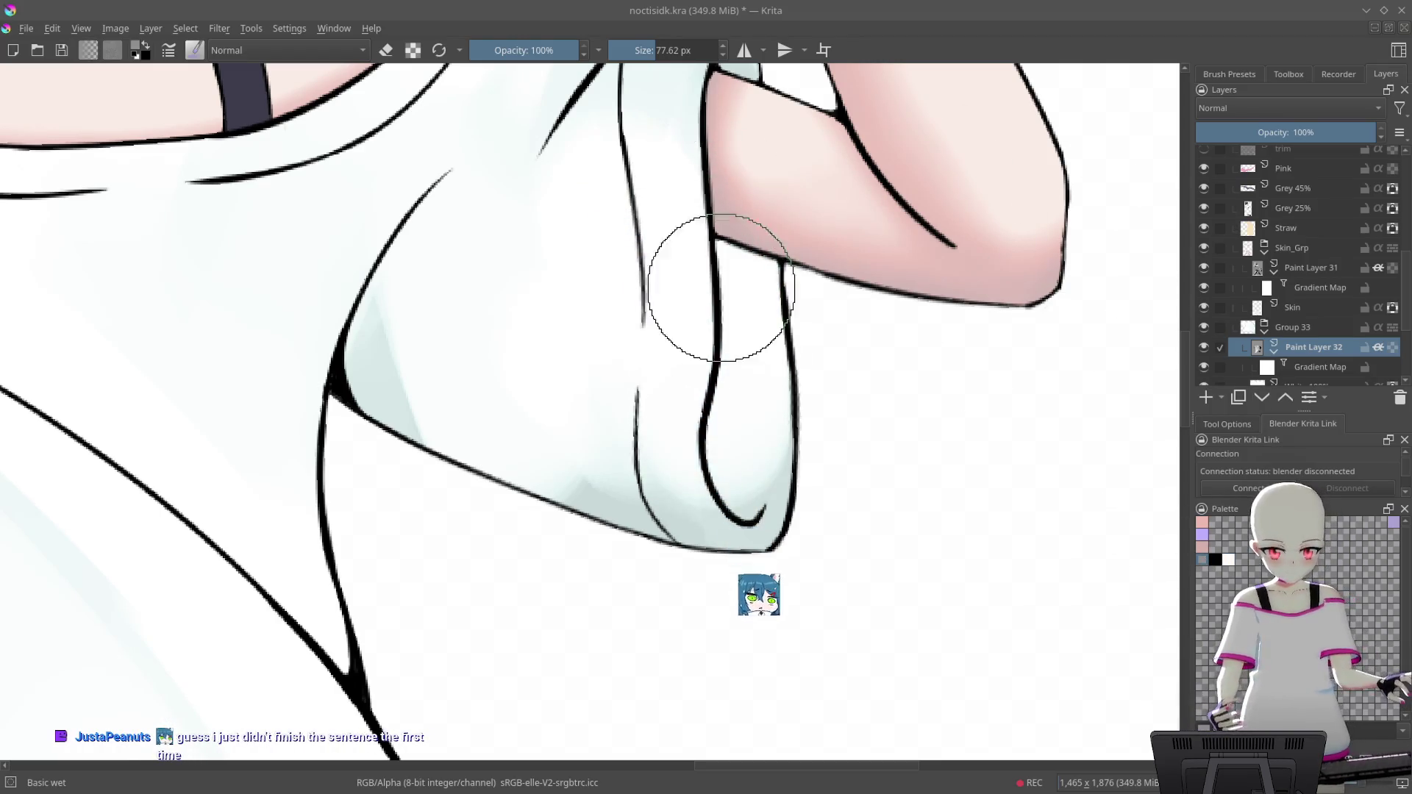
{"action": "key", "text": "ctrl+shift+z"}
{"action": "key", "text": "ctrl+z"}
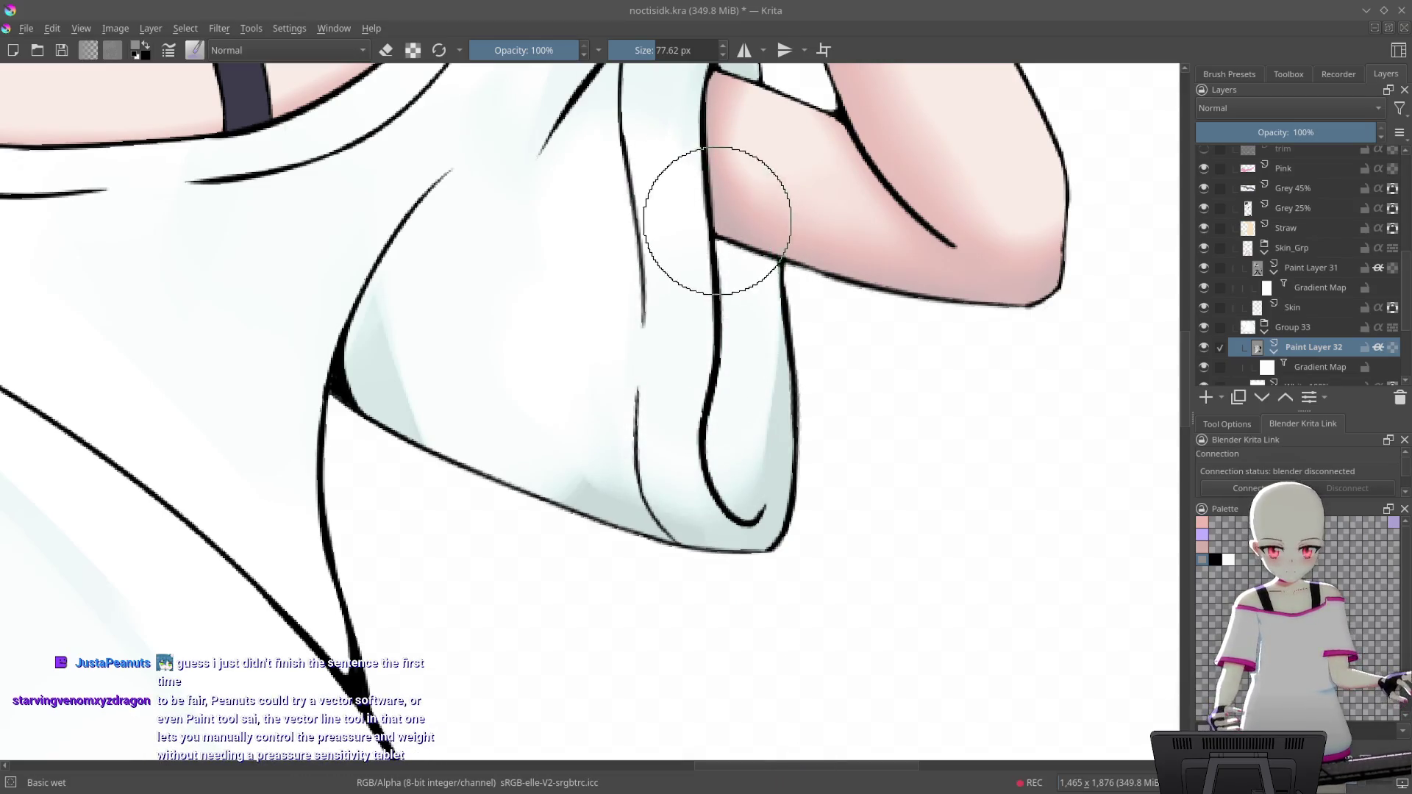
{"action": "key", "text": "ctrl+shift+z"}
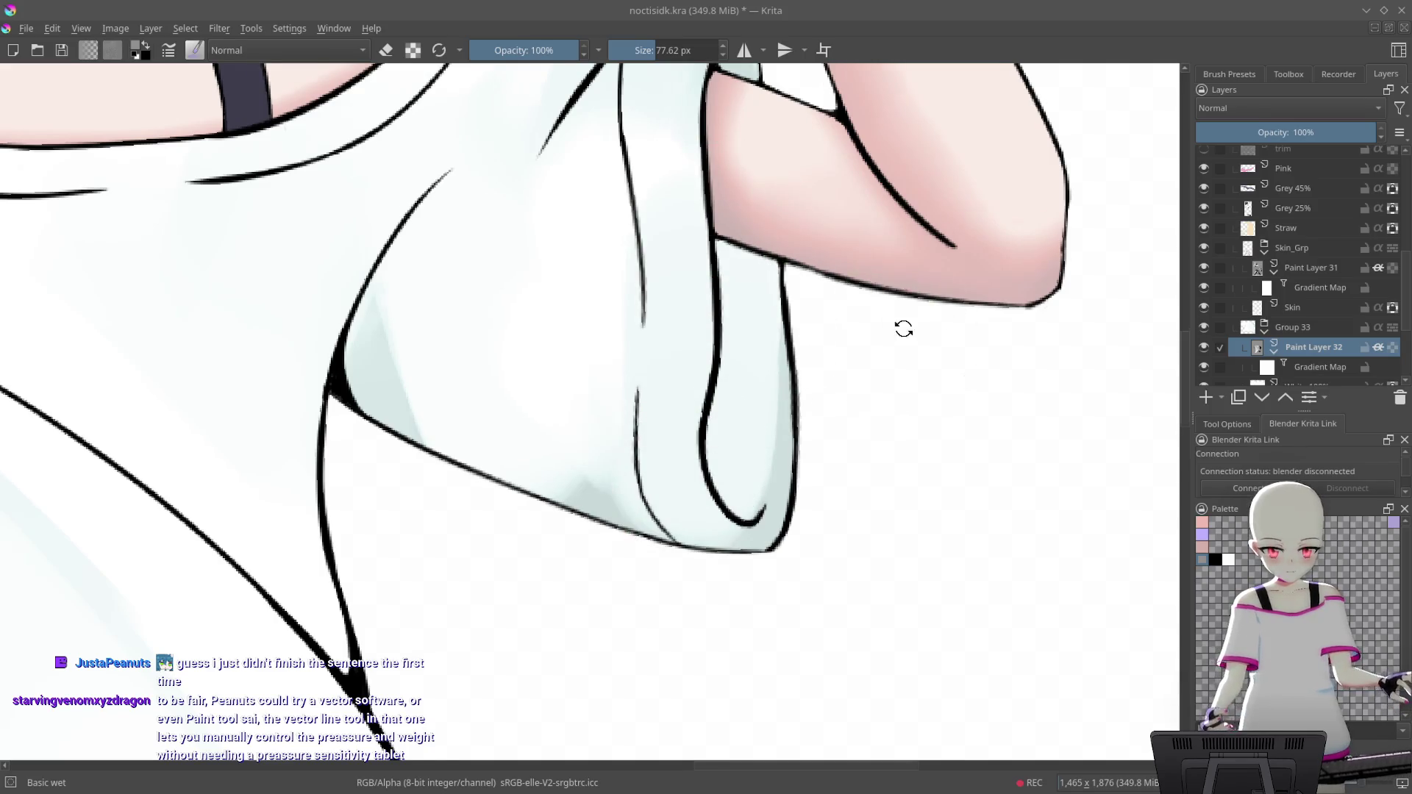
{"action": "scroll", "coordinate": [903, 335], "scroll_direction": "down", "scroll_amount": 3}
{"action": "left_click_drag", "start_coordinate": [765, 214], "coordinate": [895, 359]}
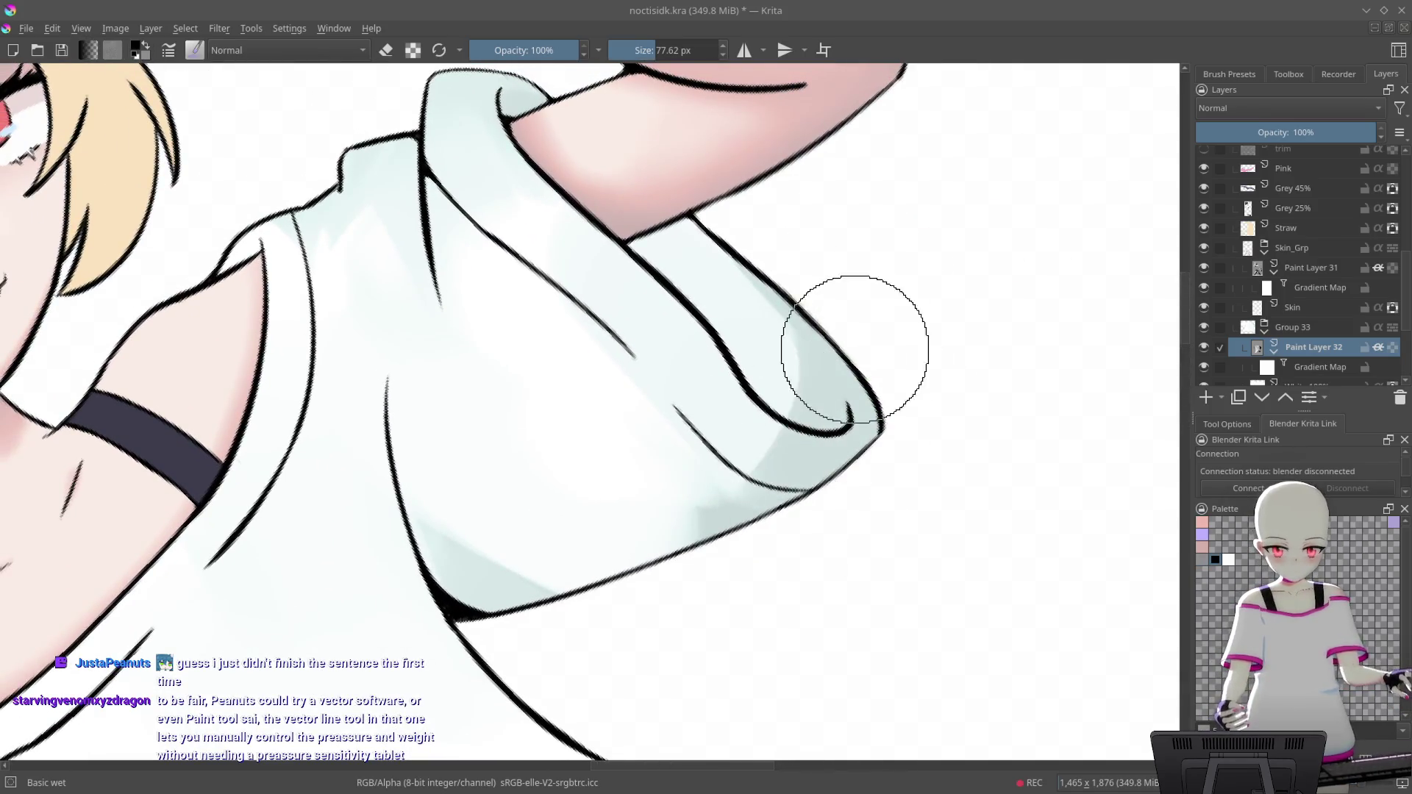
{"action": "mouse_move", "coordinate": [769, 505]}
{"action": "left_mouse_down"}
{"action": "mouse_move", "coordinate": [907, 414]}
{"action": "mouse_move", "coordinate": [915, 373]}
{"action": "mouse_move", "coordinate": [576, 630]}
{"action": "left_mouse_up"}
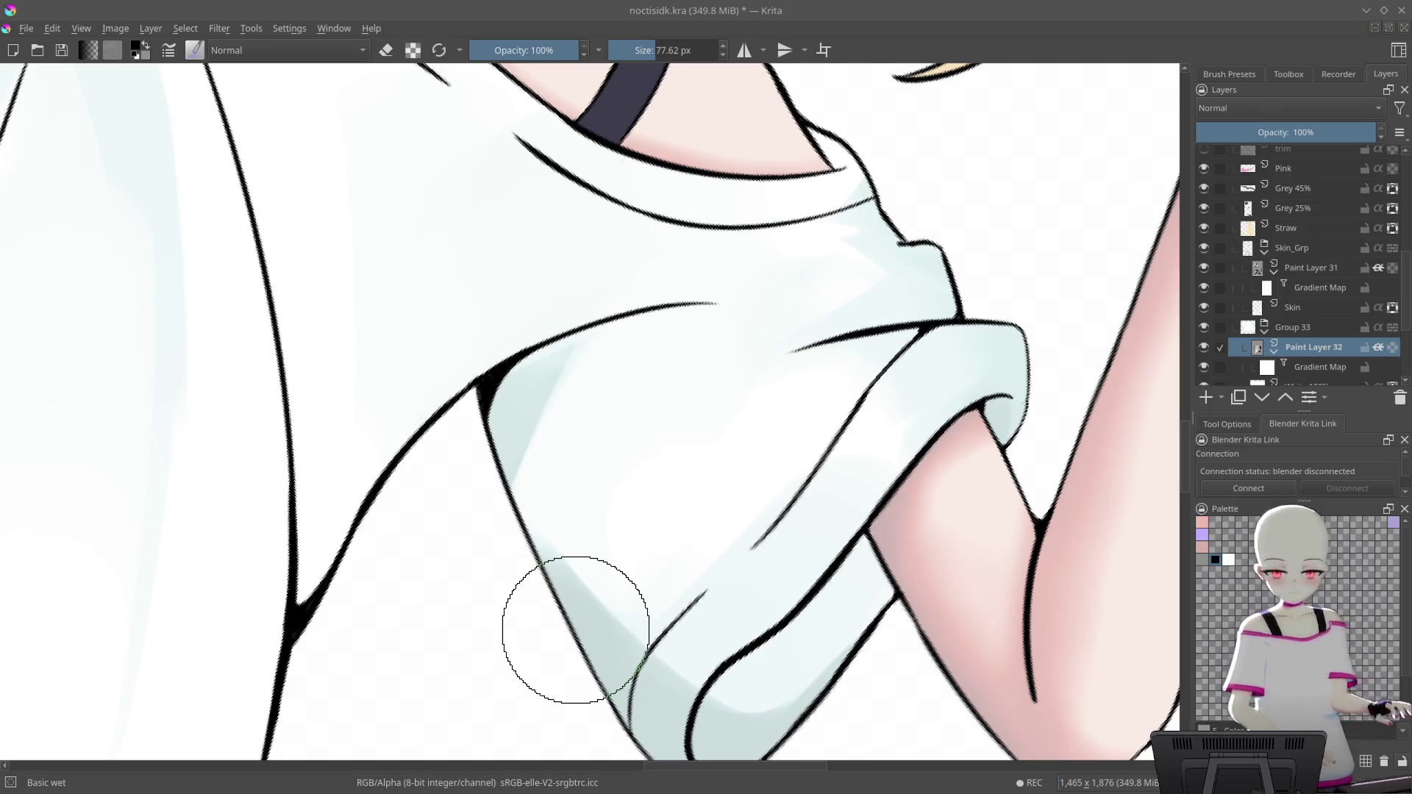
Pick the white swatch and brush white over the upper sleeve's blue-grey shading
{"action": "mouse_move", "coordinate": [576, 621]}
{"action": "left_mouse_down"}
{"action": "mouse_move", "coordinate": [934, 298]}
{"action": "mouse_move", "coordinate": [687, 280]}
{"action": "mouse_move", "coordinate": [640, 243]}
{"action": "mouse_move", "coordinate": [662, 226]}
{"action": "mouse_move", "coordinate": [647, 242]}
{"action": "left_mouse_up"}
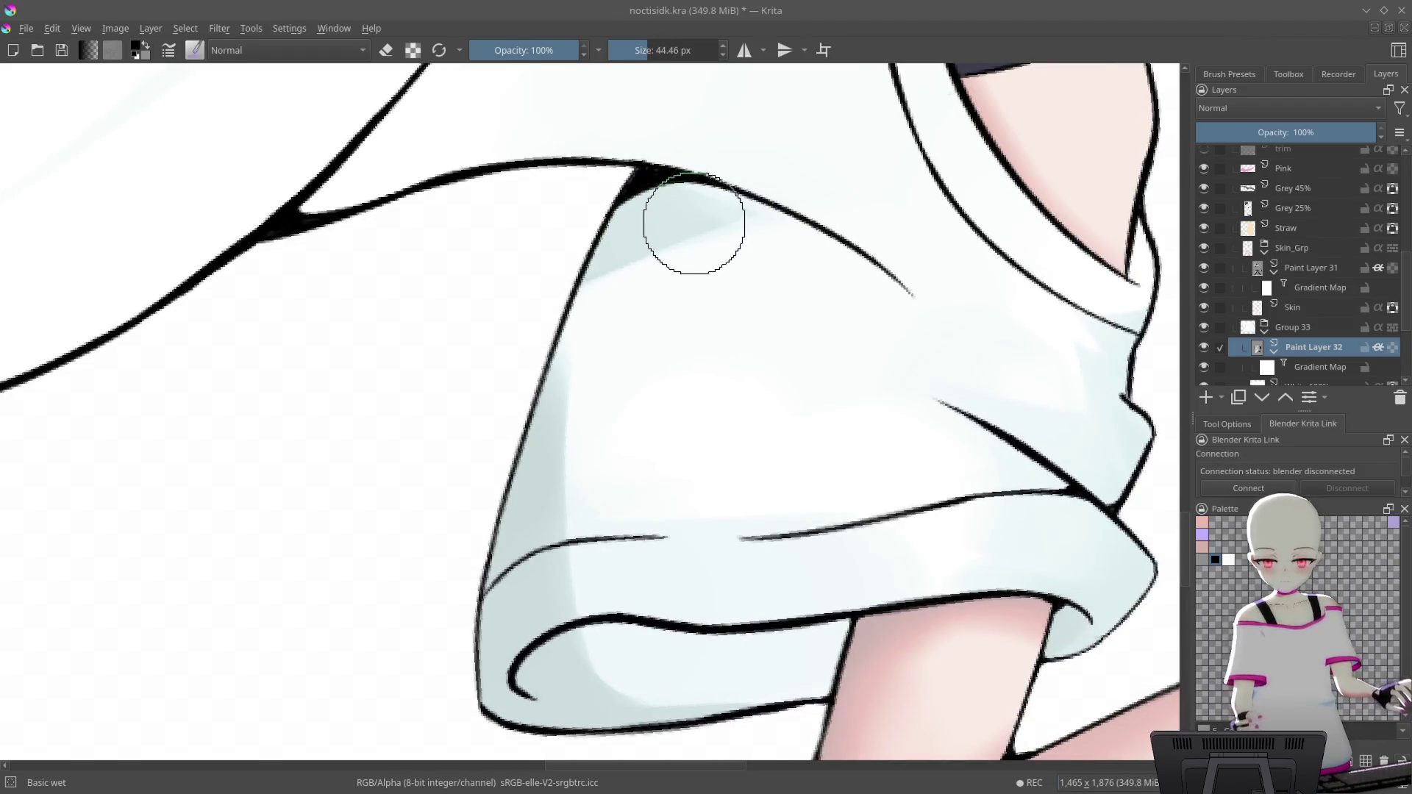
{"action": "left_click_drag", "start_coordinate": [865, 178], "coordinate": [766, 89]}
{"action": "mouse_move", "coordinate": [756, 148]}
{"action": "left_mouse_down"}
{"action": "mouse_move", "coordinate": [845, 243]}
{"action": "mouse_move", "coordinate": [919, 272]}
{"action": "mouse_move", "coordinate": [763, 88]}
{"action": "mouse_move", "coordinate": [630, 88]}
{"action": "left_mouse_up"}
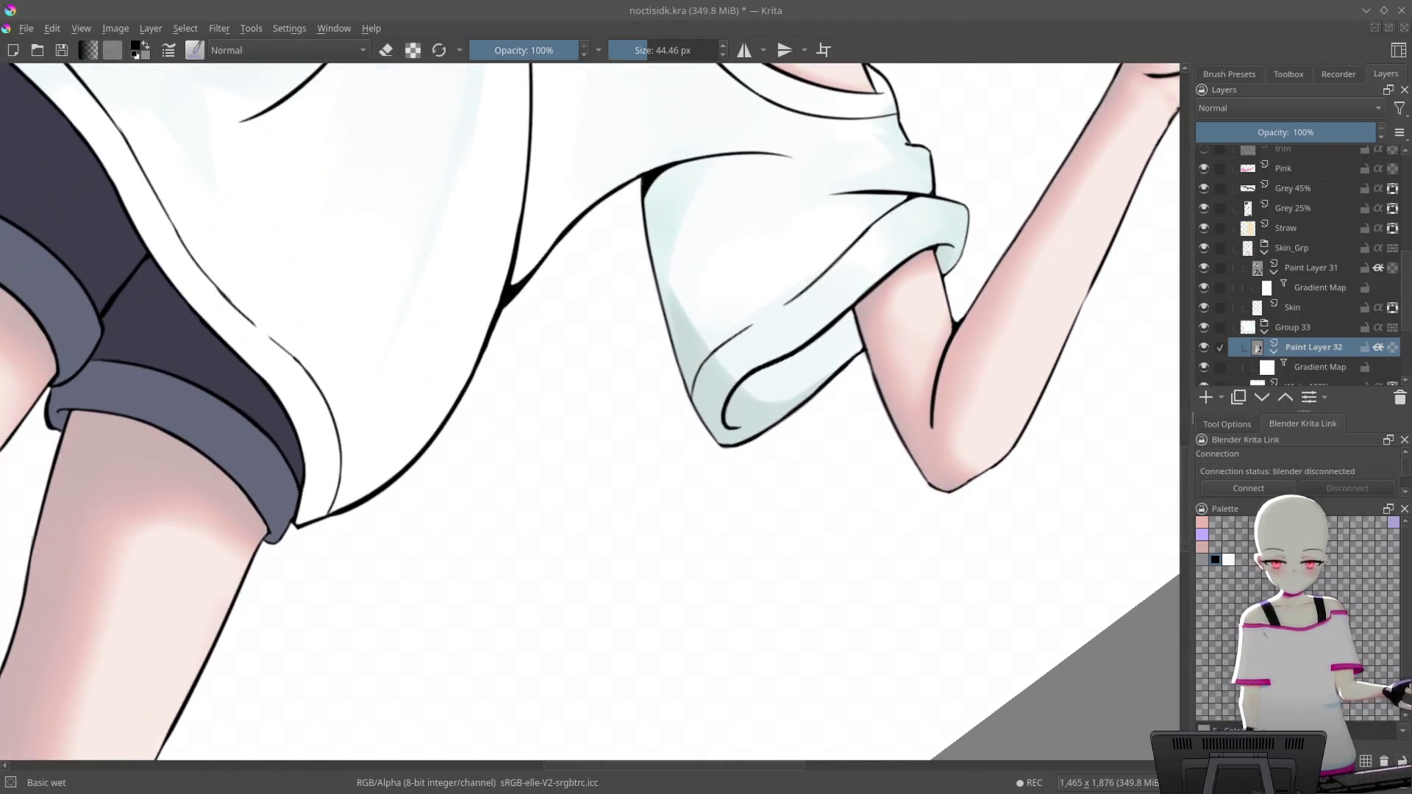
{"action": "left_click_drag", "start_coordinate": [1015, 221], "coordinate": [1014, 125]}
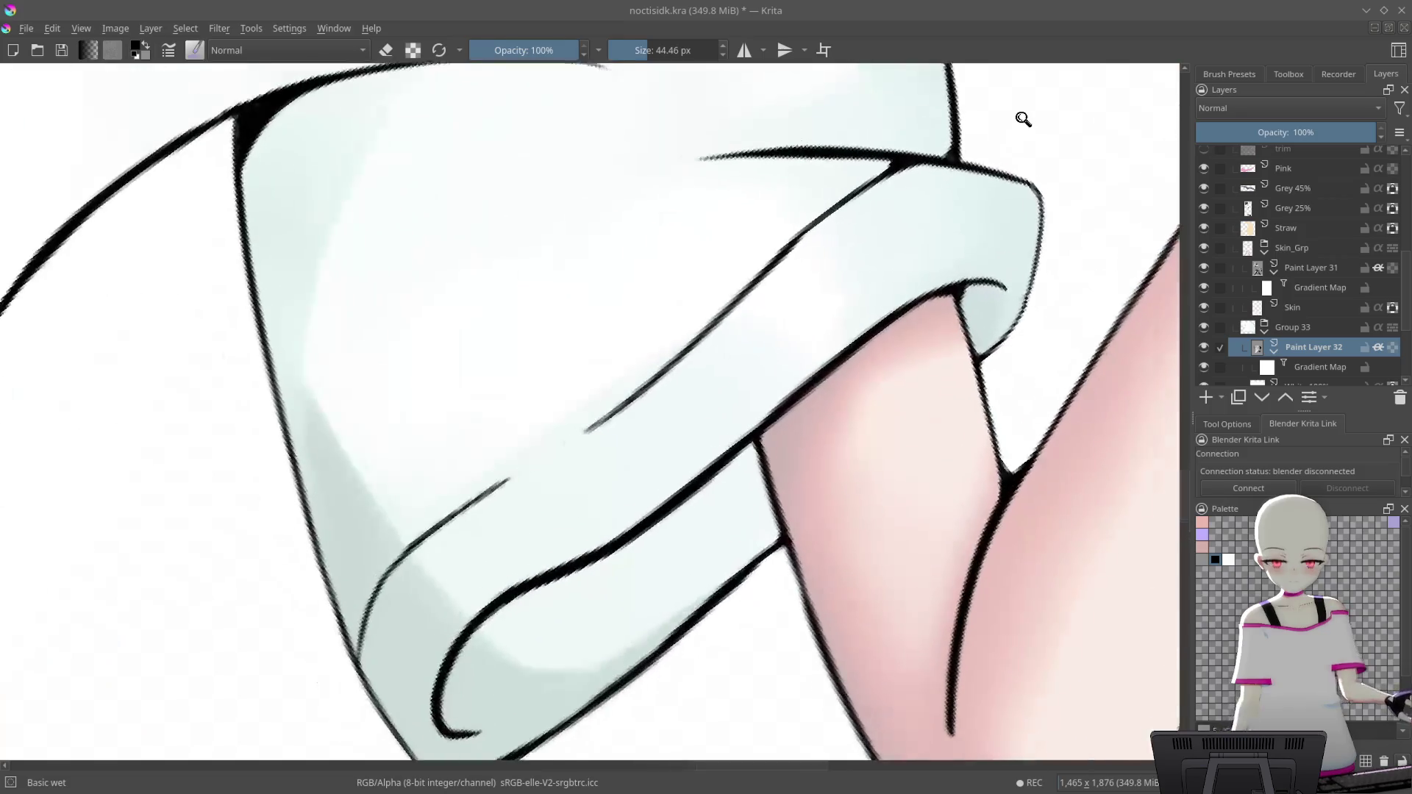
{"action": "mouse_move", "coordinate": [870, 161]}
{"action": "left_mouse_down"}
{"action": "mouse_move", "coordinate": [804, 236]}
{"action": "mouse_move", "coordinate": [757, 164]}
{"action": "left_mouse_up"}
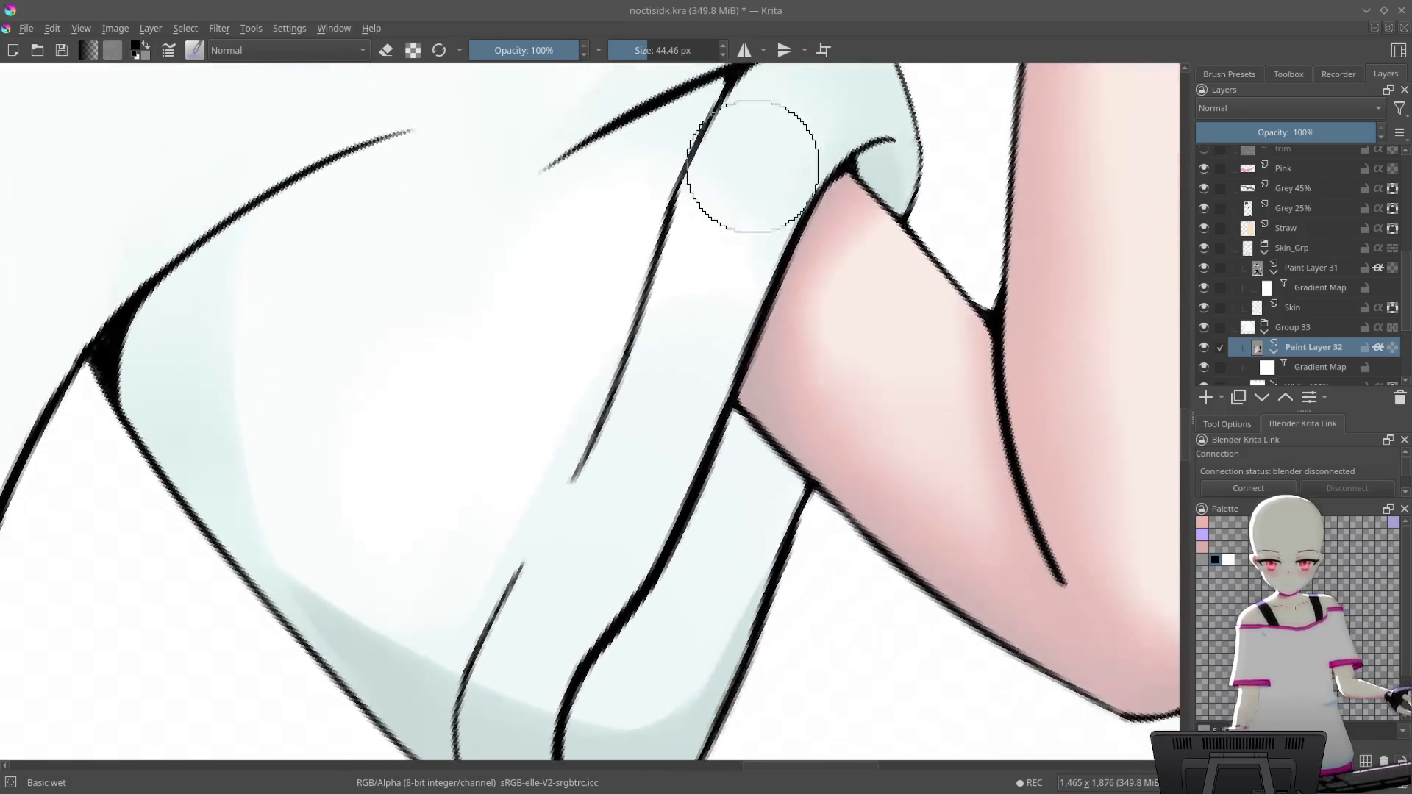
{"action": "left_click", "coordinate": [1228, 560]}
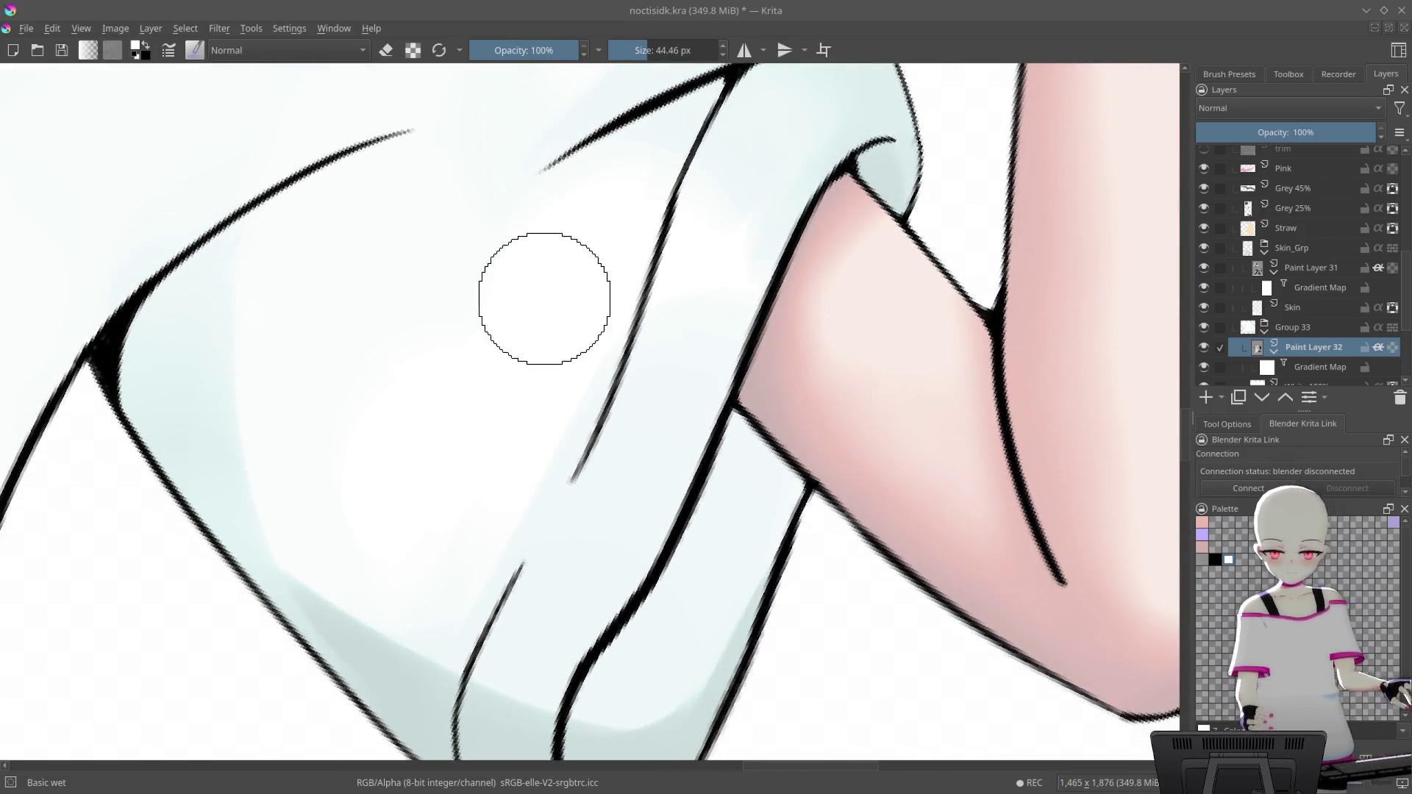
{"action": "left_click_drag", "start_coordinate": [510, 309], "coordinate": [564, 463]}
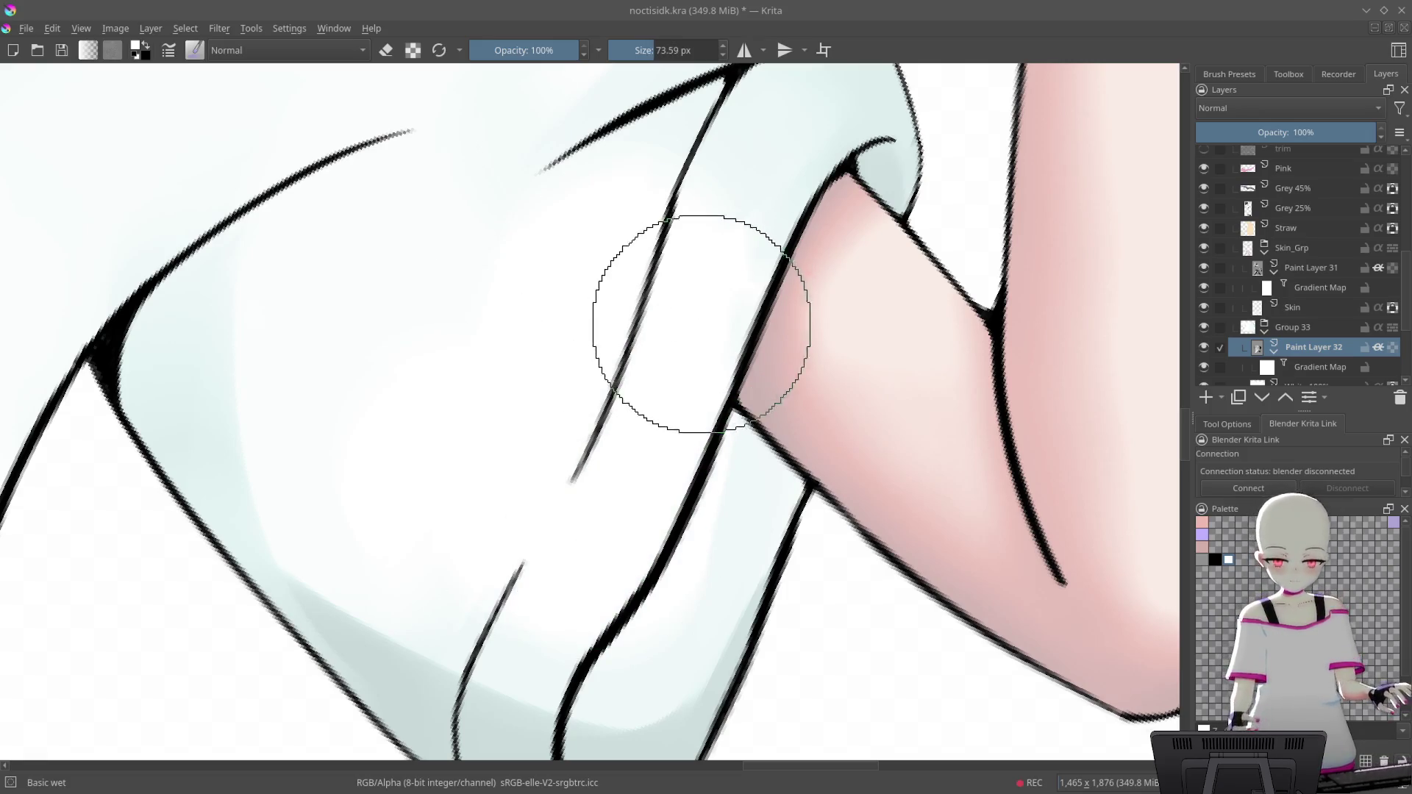
{"action": "mouse_move", "coordinate": [629, 309]}
{"action": "left_mouse_down"}
{"action": "mouse_move", "coordinate": [835, 372]}
{"action": "mouse_move", "coordinate": [505, 505]}
{"action": "left_mouse_up"}
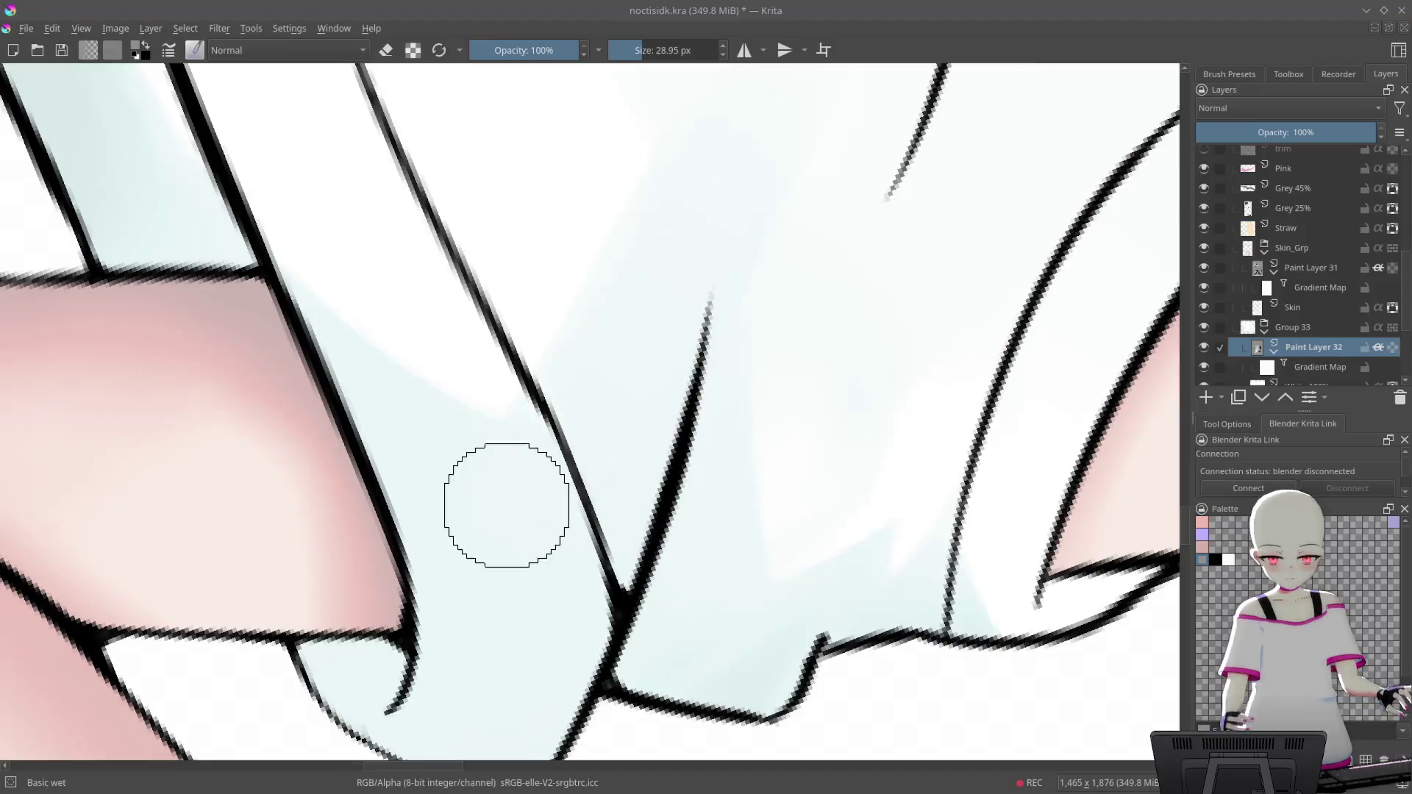
Turn the canvas toward the collar and paint a soft light-blue stroke along its fold
{"action": "left_click_drag", "start_coordinate": [820, 196], "coordinate": [882, 345]}
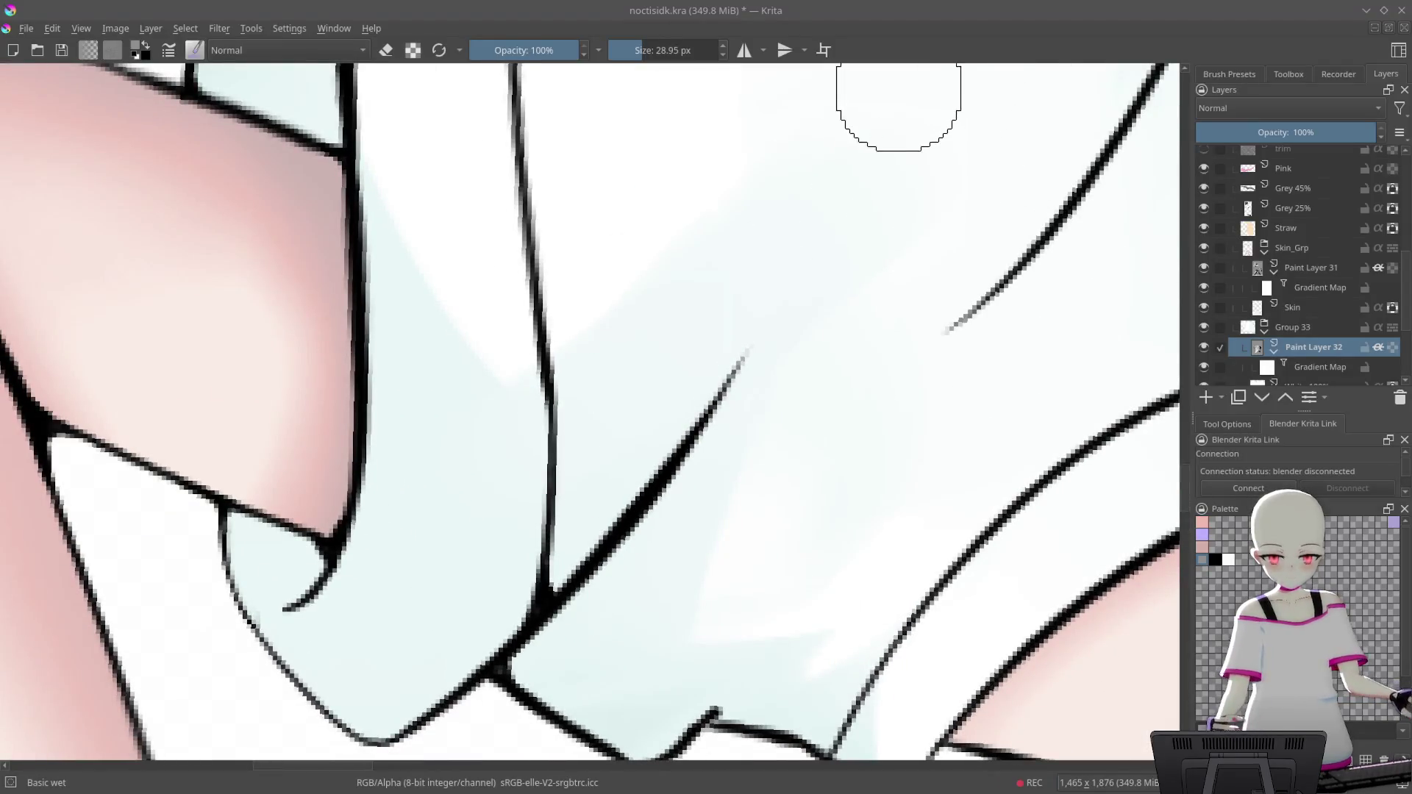
{"action": "left_click_drag", "start_coordinate": [898, 94], "coordinate": [898, 183]}
{"action": "left_click_drag", "start_coordinate": [826, 261], "coordinate": [986, 148]}
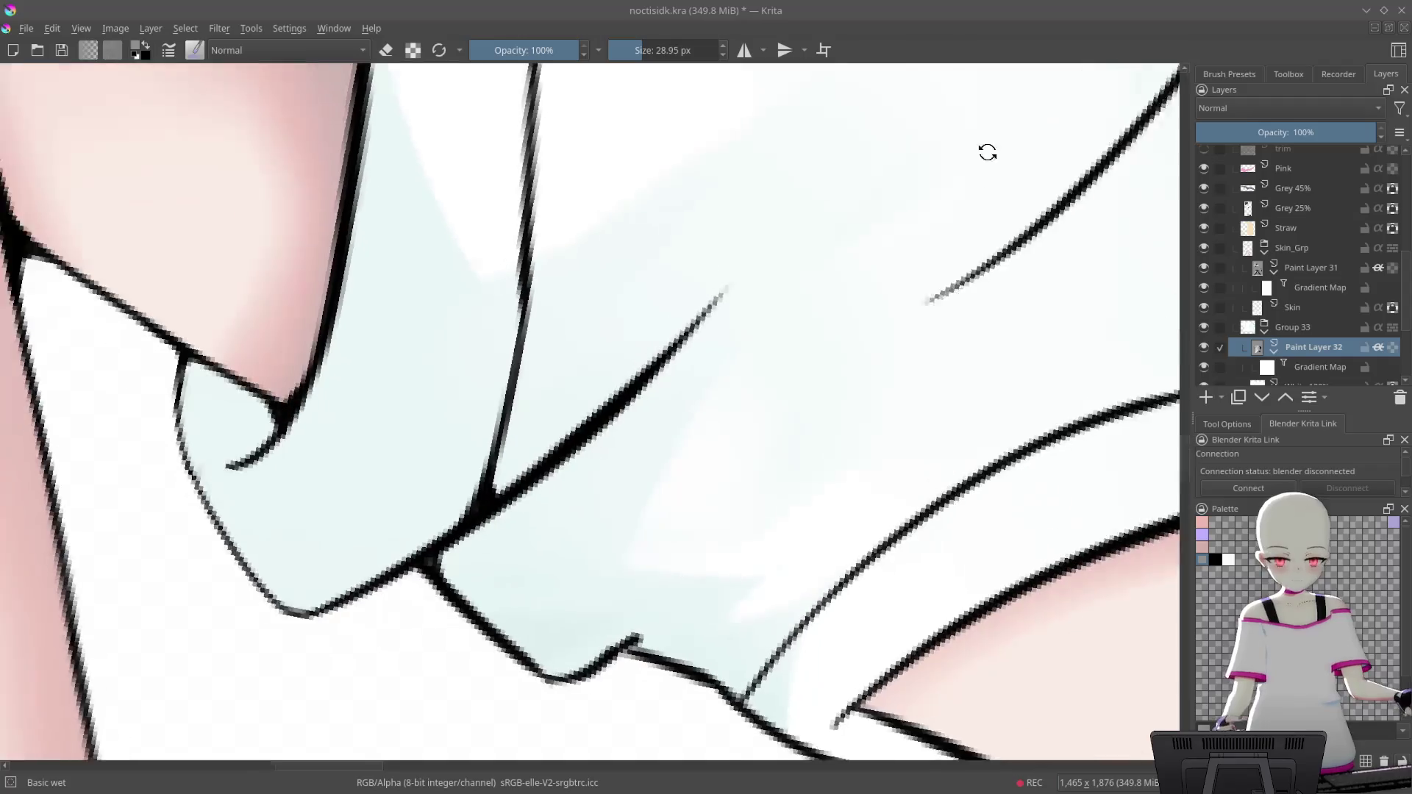
{"action": "mouse_move", "coordinate": [778, 429]}
{"action": "left_mouse_down"}
{"action": "mouse_move", "coordinate": [894, 360]}
{"action": "mouse_move", "coordinate": [598, 337]}
{"action": "left_mouse_up"}
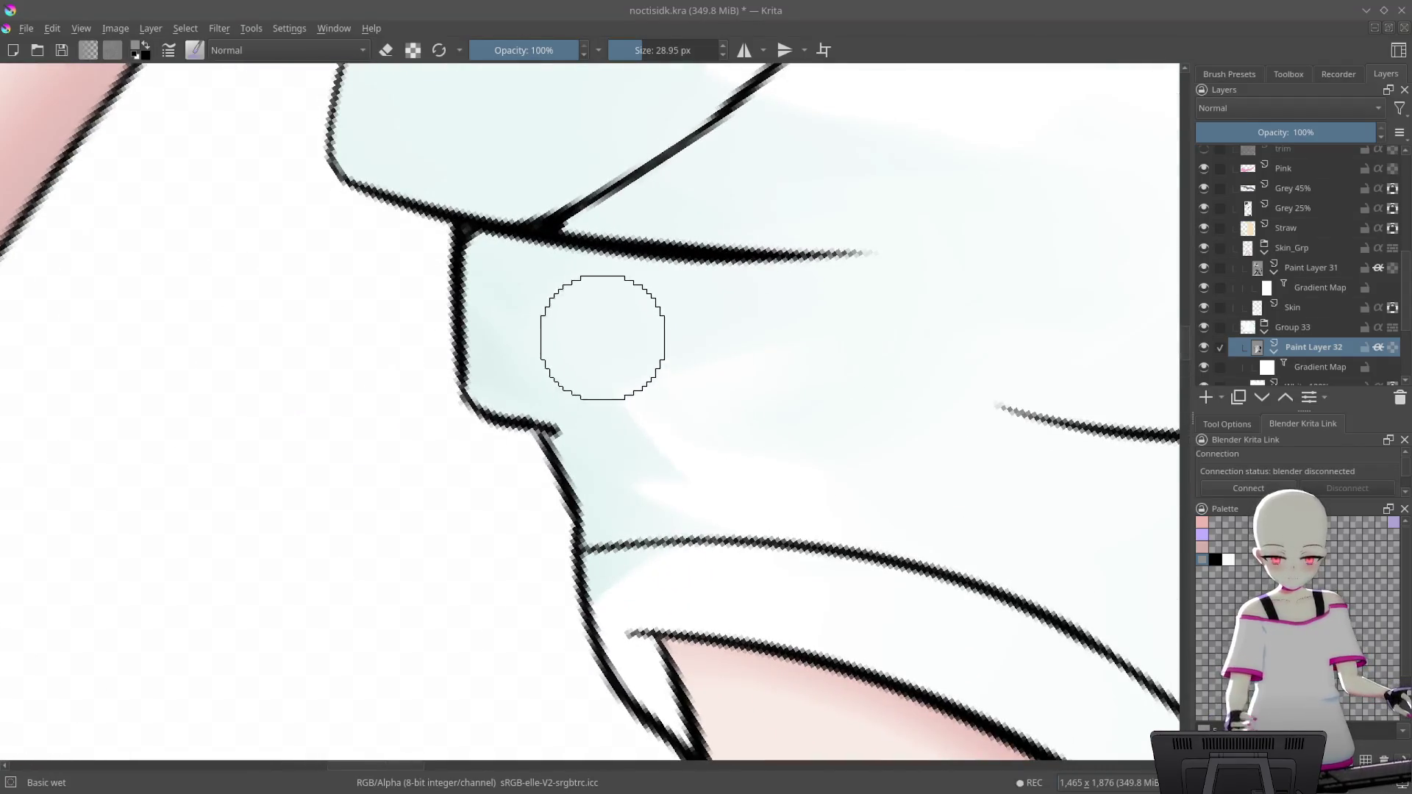
{"action": "mouse_move", "coordinate": [662, 394]}
{"action": "left_mouse_down"}
{"action": "mouse_move", "coordinate": [699, 195]}
{"action": "mouse_move", "coordinate": [775, 317]}
{"action": "left_mouse_up"}
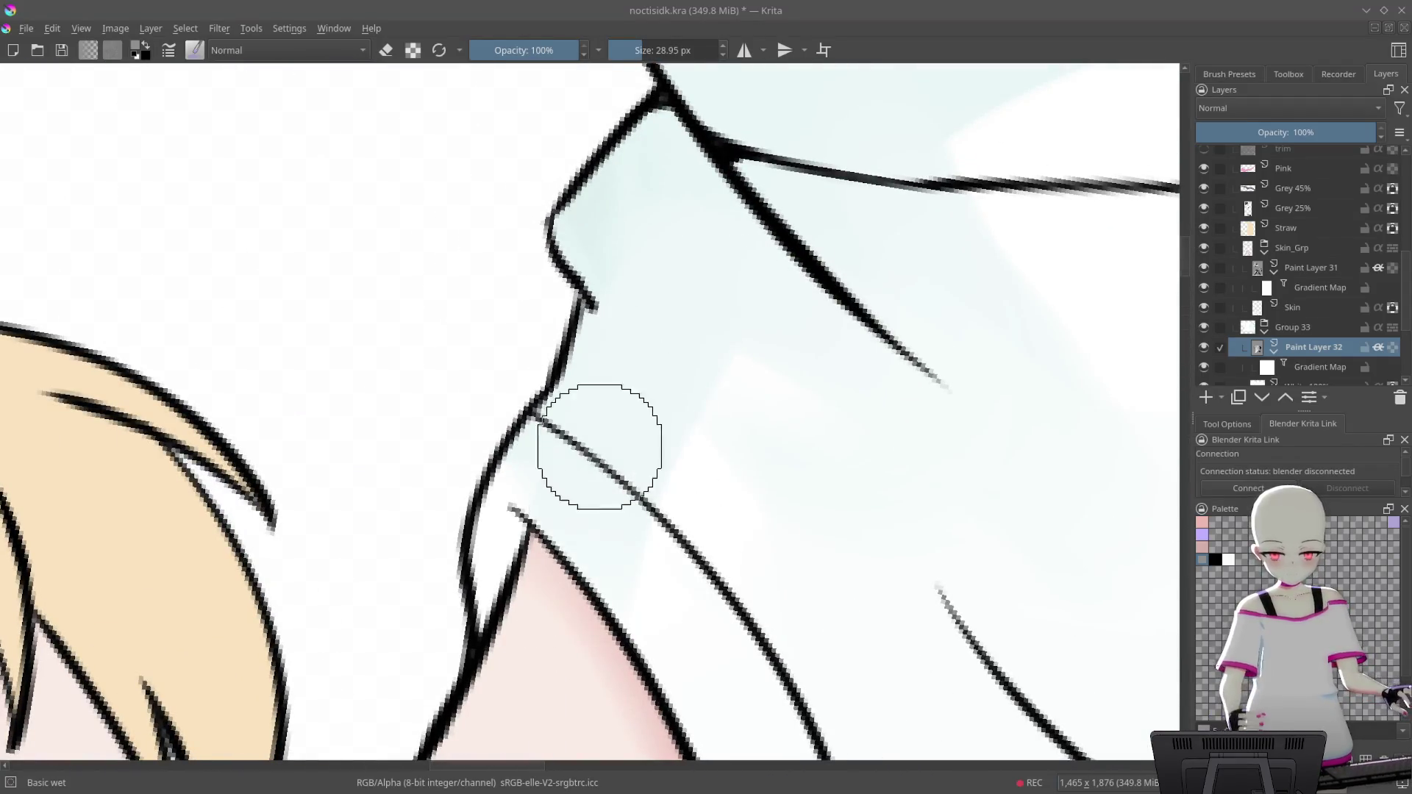
{"action": "left_click_drag", "start_coordinate": [819, 388], "coordinate": [760, 376]}
{"action": "mouse_move", "coordinate": [901, 400]}
{"action": "left_mouse_down"}
{"action": "mouse_move", "coordinate": [823, 151]}
{"action": "mouse_move", "coordinate": [892, 277]}
{"action": "mouse_move", "coordinate": [559, 324]}
{"action": "left_mouse_up"}
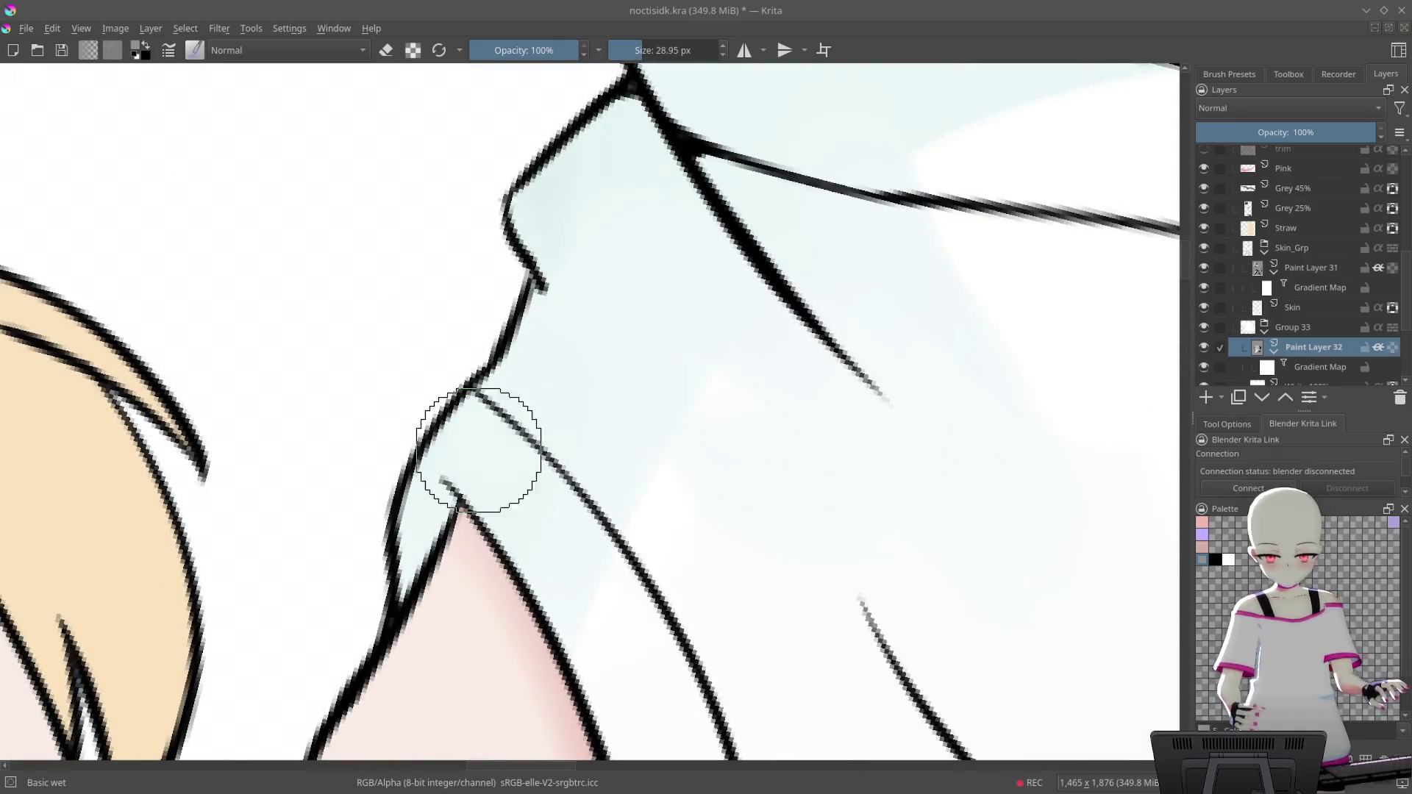
{"action": "mouse_move", "coordinate": [838, 292]}
{"action": "left_mouse_down"}
{"action": "mouse_move", "coordinate": [722, 138]}
{"action": "mouse_move", "coordinate": [809, 198]}
{"action": "left_mouse_up"}
{"action": "left_click_drag", "start_coordinate": [761, 303], "coordinate": [851, 245]}
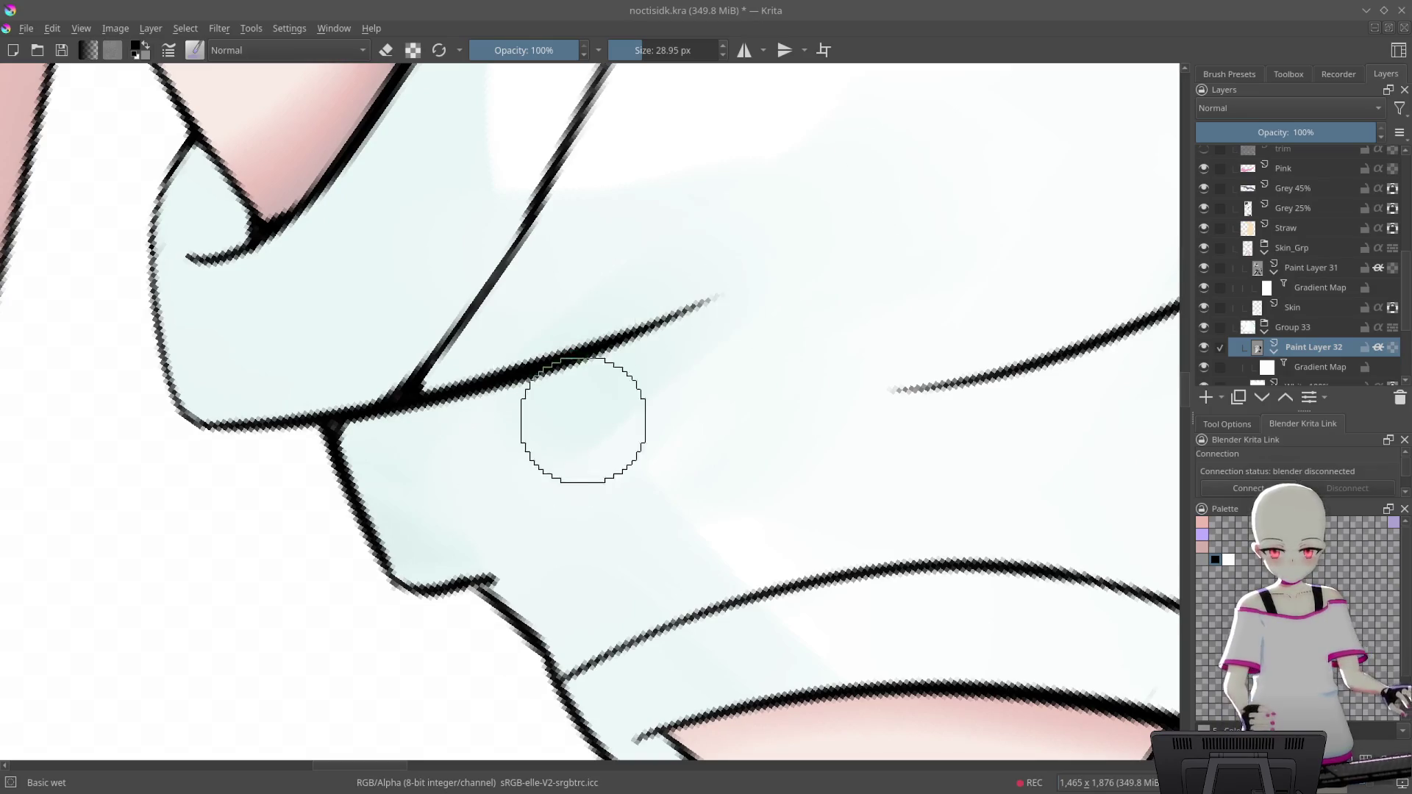
{"action": "left_click_drag", "start_coordinate": [776, 298], "coordinate": [692, 322]}
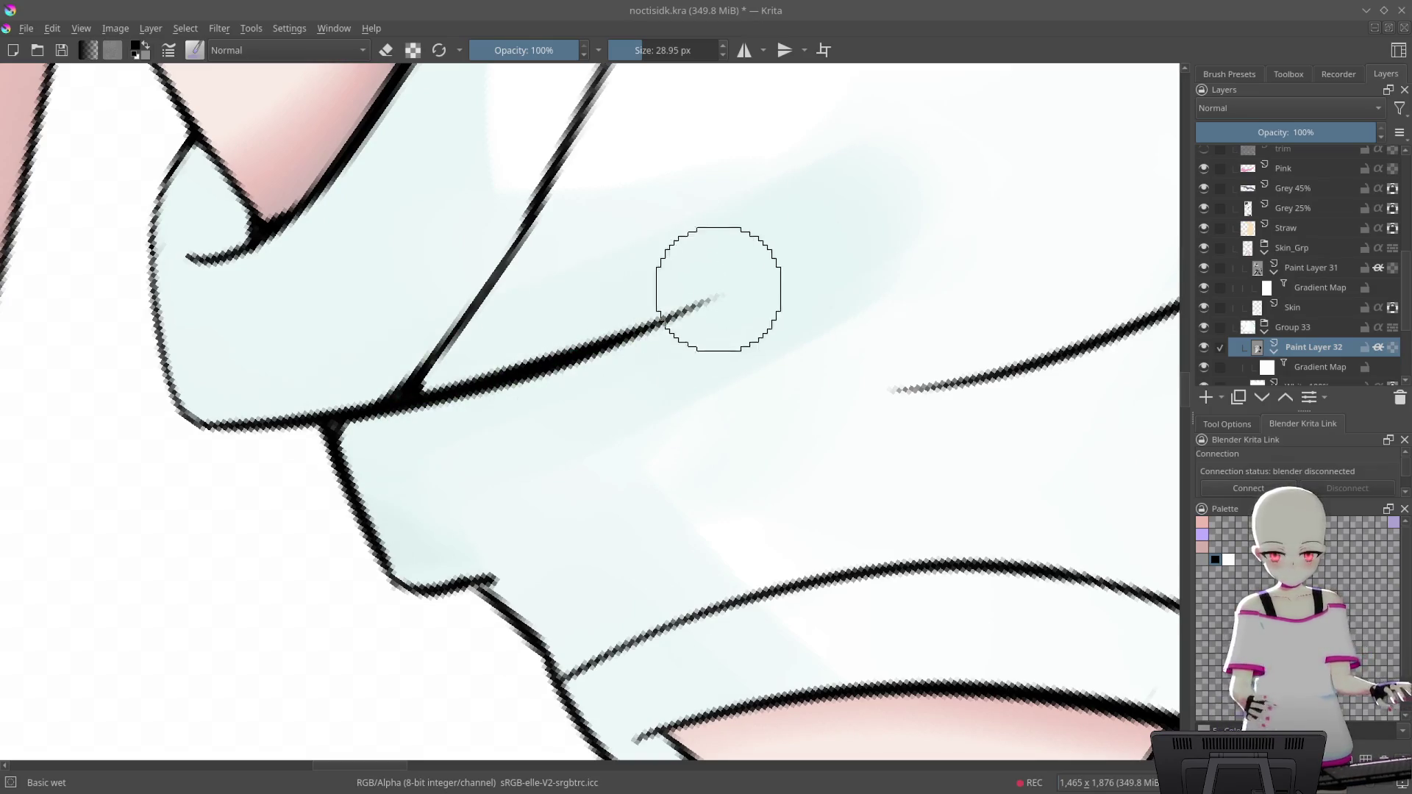
{"action": "scroll", "coordinate": [791, 337], "scroll_direction": "down", "scroll_amount": 8}
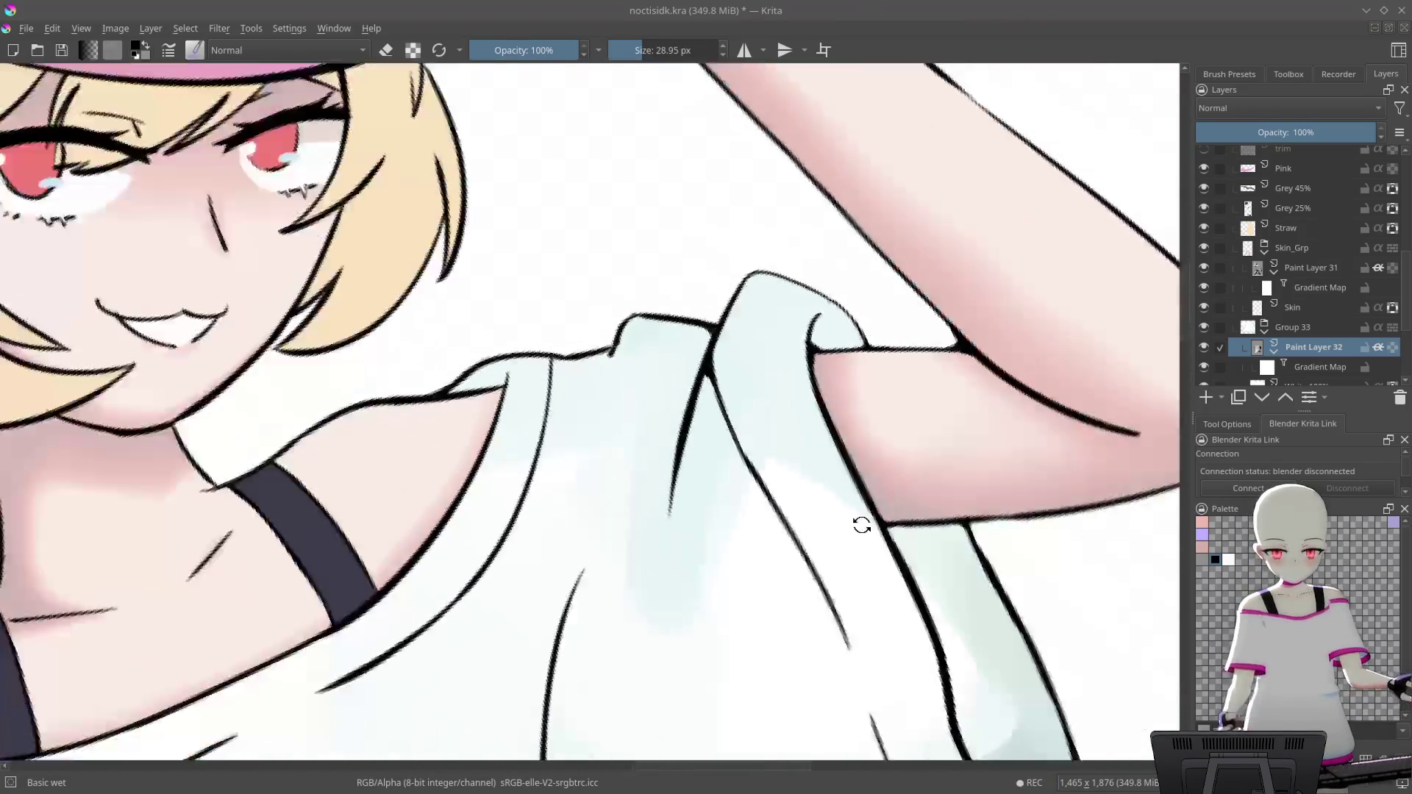
Shade the shoulder fold in soft grey, then zoom in close on the collar and pick white
{"action": "scroll", "coordinate": [791, 338], "scroll_direction": "up", "scroll_amount": 2}
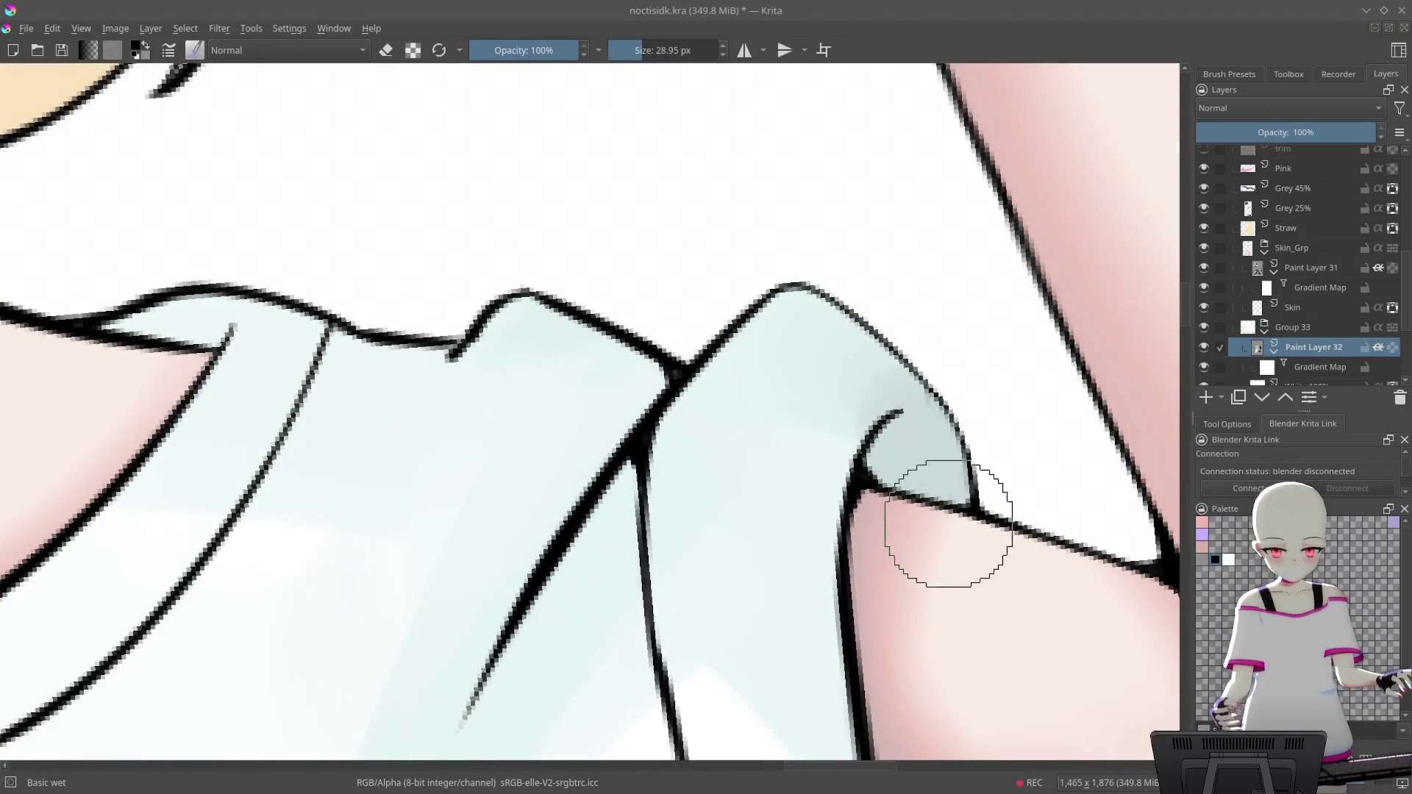
{"action": "left_click_drag", "start_coordinate": [946, 519], "coordinate": [876, 397]}
{"action": "left_click_drag", "start_coordinate": [519, 368], "coordinate": [814, 242]}
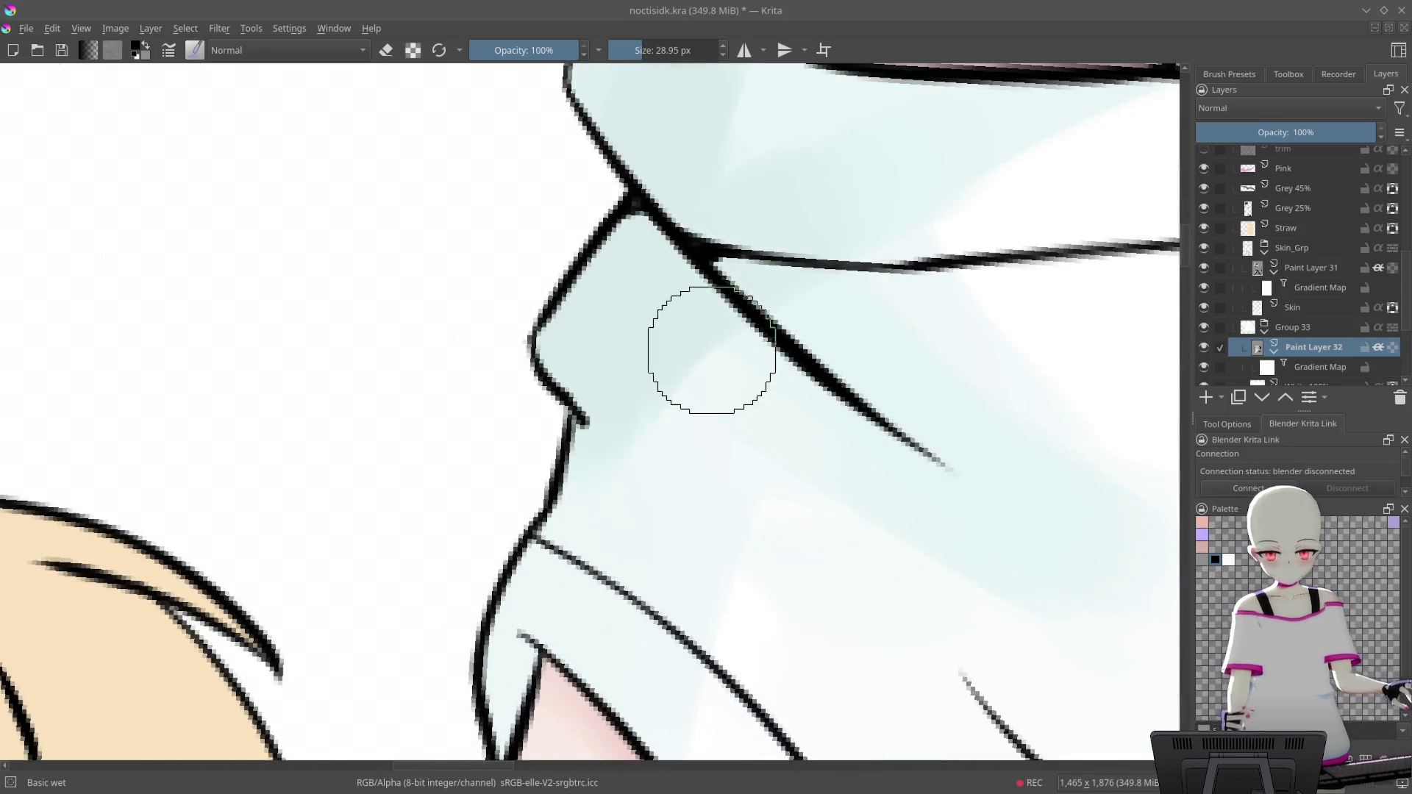
{"action": "scroll", "coordinate": [545, 549], "scroll_direction": "up", "scroll_amount": 2}
{"action": "left_click_drag", "start_coordinate": [835, 331], "coordinate": [509, 548]}
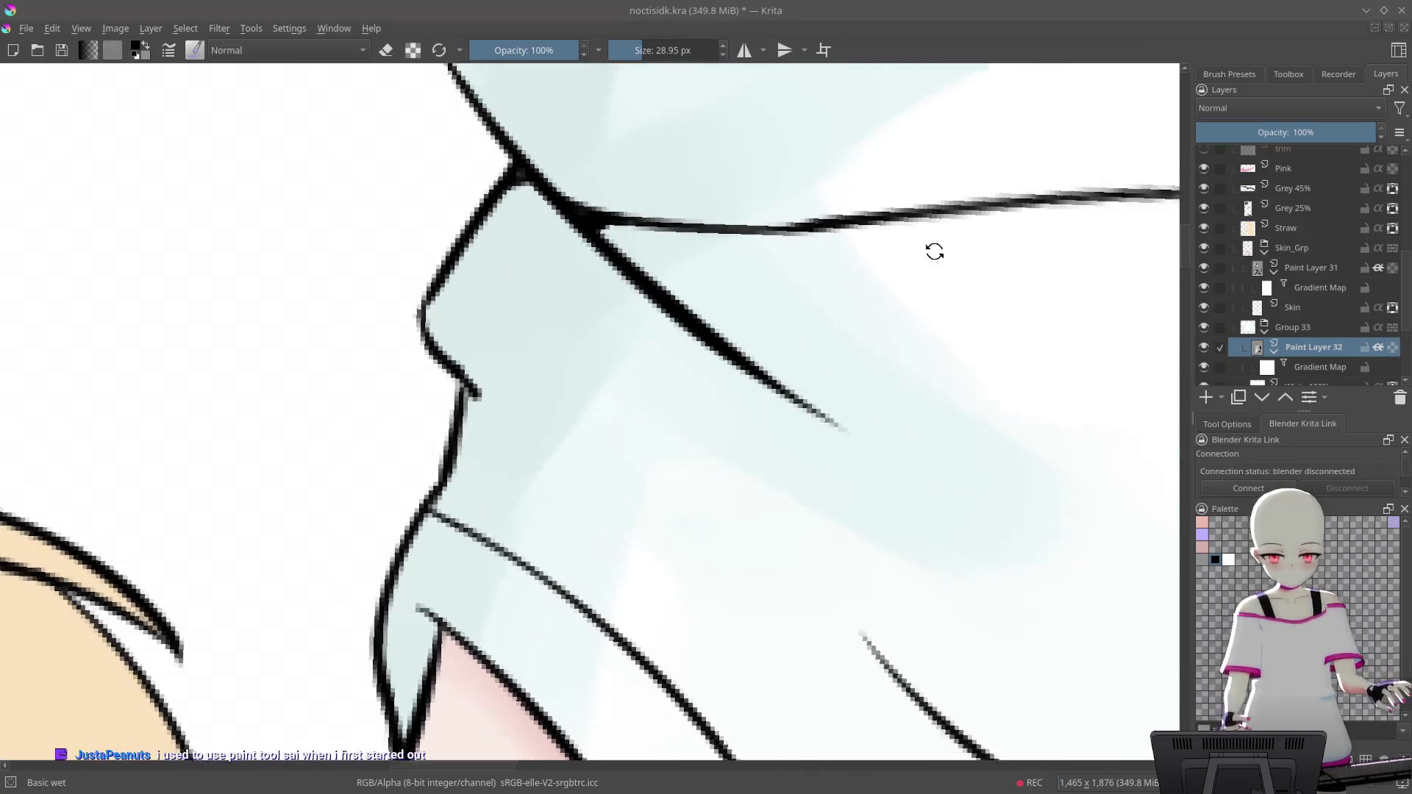
{"action": "mouse_move", "coordinate": [757, 214]}
{"action": "left_mouse_down"}
{"action": "mouse_move", "coordinate": [719, 235]}
{"action": "mouse_move", "coordinate": [975, 302]}
{"action": "mouse_move", "coordinate": [797, 262]}
{"action": "mouse_move", "coordinate": [1018, 228]}
{"action": "left_mouse_up"}
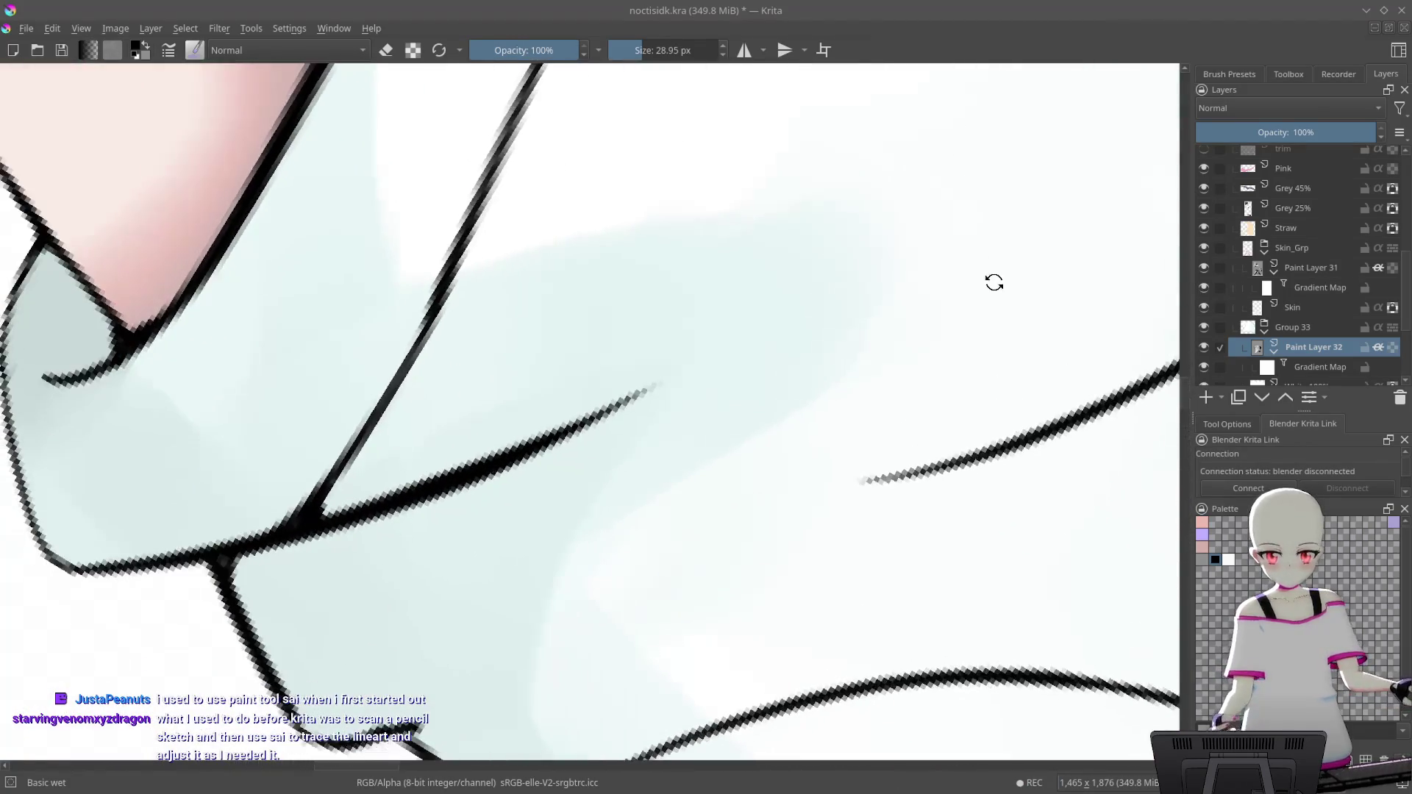
{"action": "left_click", "coordinate": [1228, 559]}
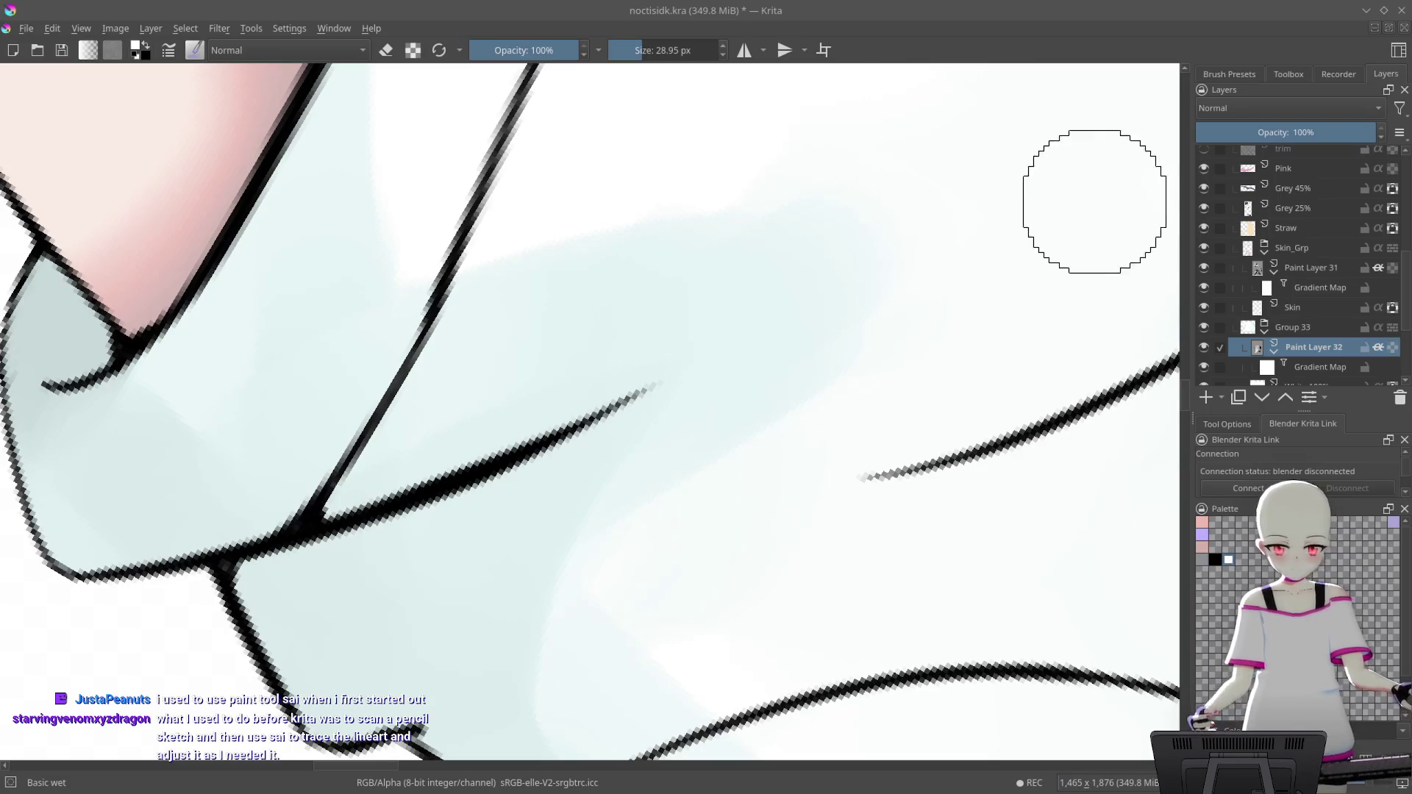
{"action": "mouse_move", "coordinate": [924, 205]}
{"action": "left_mouse_down"}
{"action": "mouse_move", "coordinate": [968, 284]}
{"action": "mouse_move", "coordinate": [488, 387]}
{"action": "left_mouse_up"}
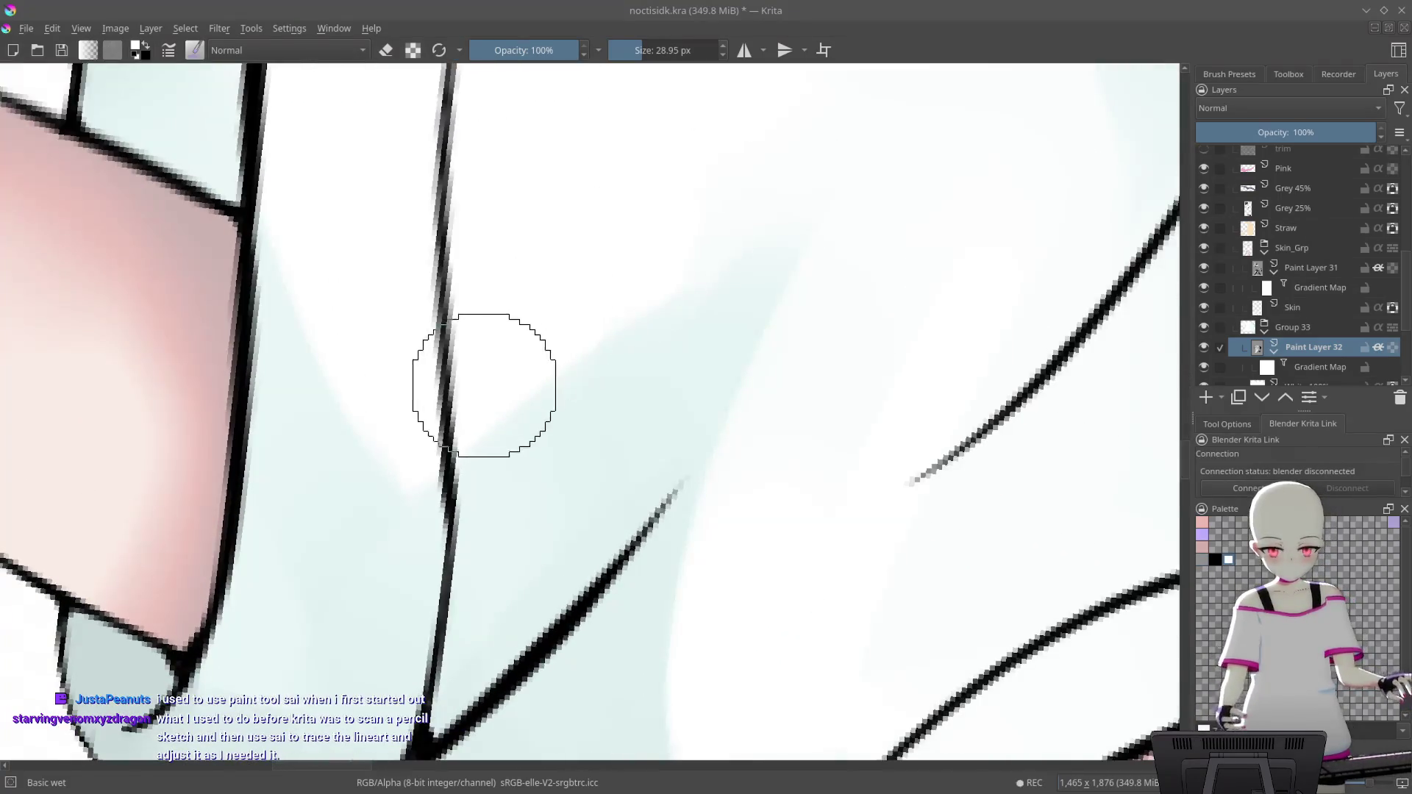
{"action": "scroll", "coordinate": [908, 160], "scroll_direction": "down", "scroll_amount": 5}
{"action": "scroll", "coordinate": [955, 147], "scroll_direction": "up", "scroll_amount": 5}
{"action": "mouse_move", "coordinate": [956, 147]}
{"action": "left_mouse_down"}
{"action": "mouse_move", "coordinate": [1090, 140]}
{"action": "mouse_move", "coordinate": [882, 179]}
{"action": "left_mouse_up"}
Shrink the brush and angle the view onto the shirt, ending with white as the paint colour
{"action": "key", "text": "bracketleft"}
{"action": "key", "text": "bracketleft"}
{"action": "key", "text": "bracketleft"}
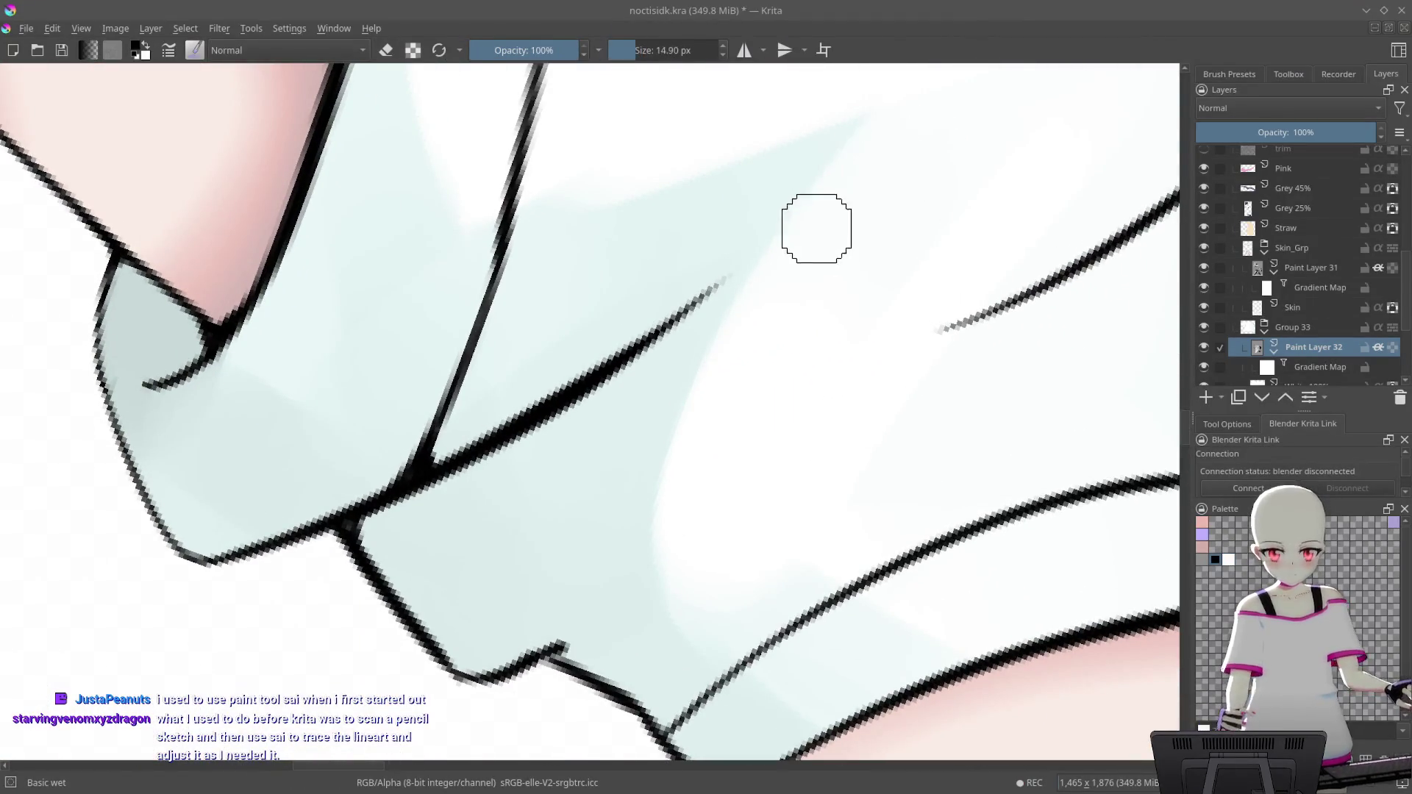
{"action": "key", "text": "x"}
{"action": "key", "text": "bracketleft"}
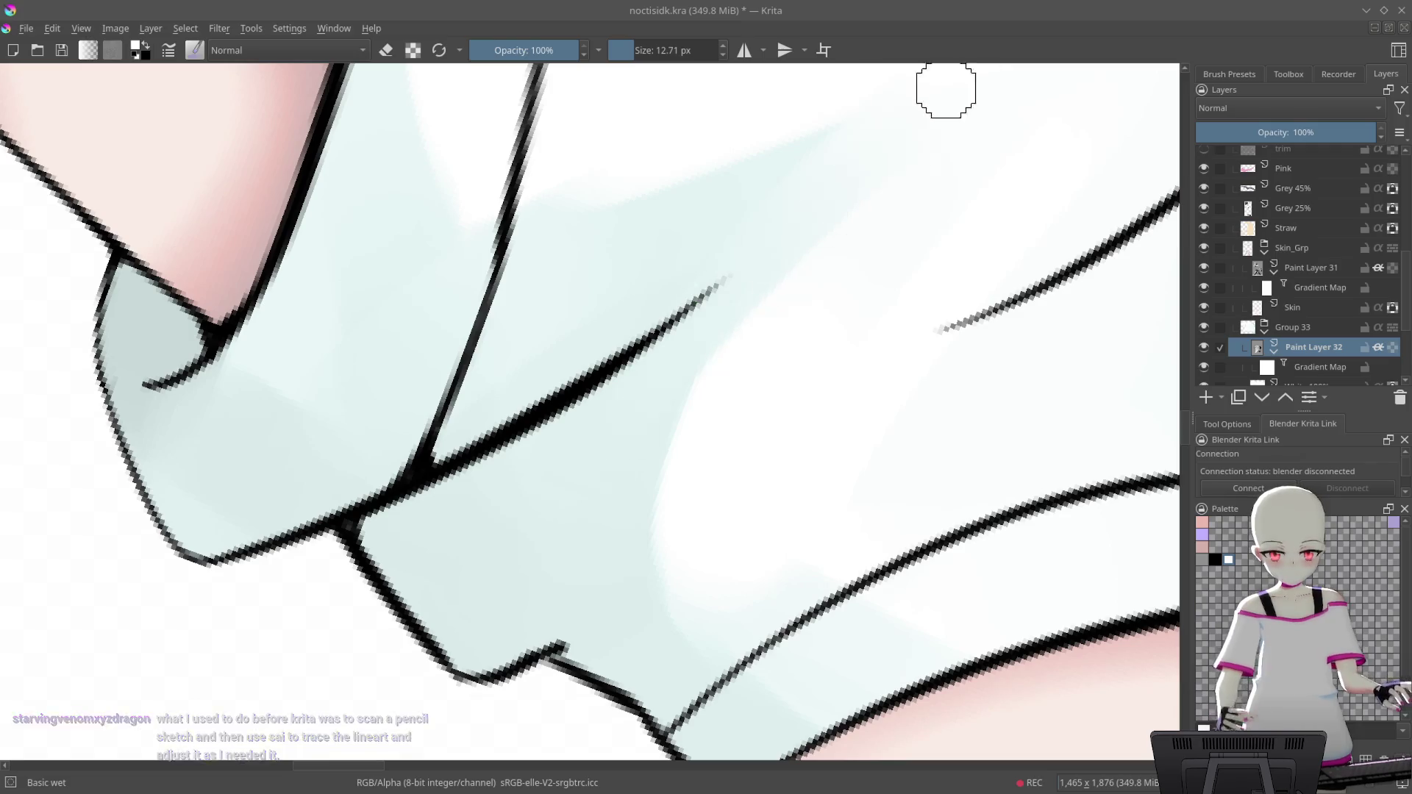
{"action": "left_click_drag", "start_coordinate": [785, 220], "coordinate": [699, 441]}
{"action": "mouse_move", "coordinate": [971, 203]}
{"action": "left_mouse_down"}
{"action": "mouse_move", "coordinate": [858, 224]}
{"action": "mouse_move", "coordinate": [750, 326]}
{"action": "left_mouse_up"}
{"action": "key", "text": "x"}
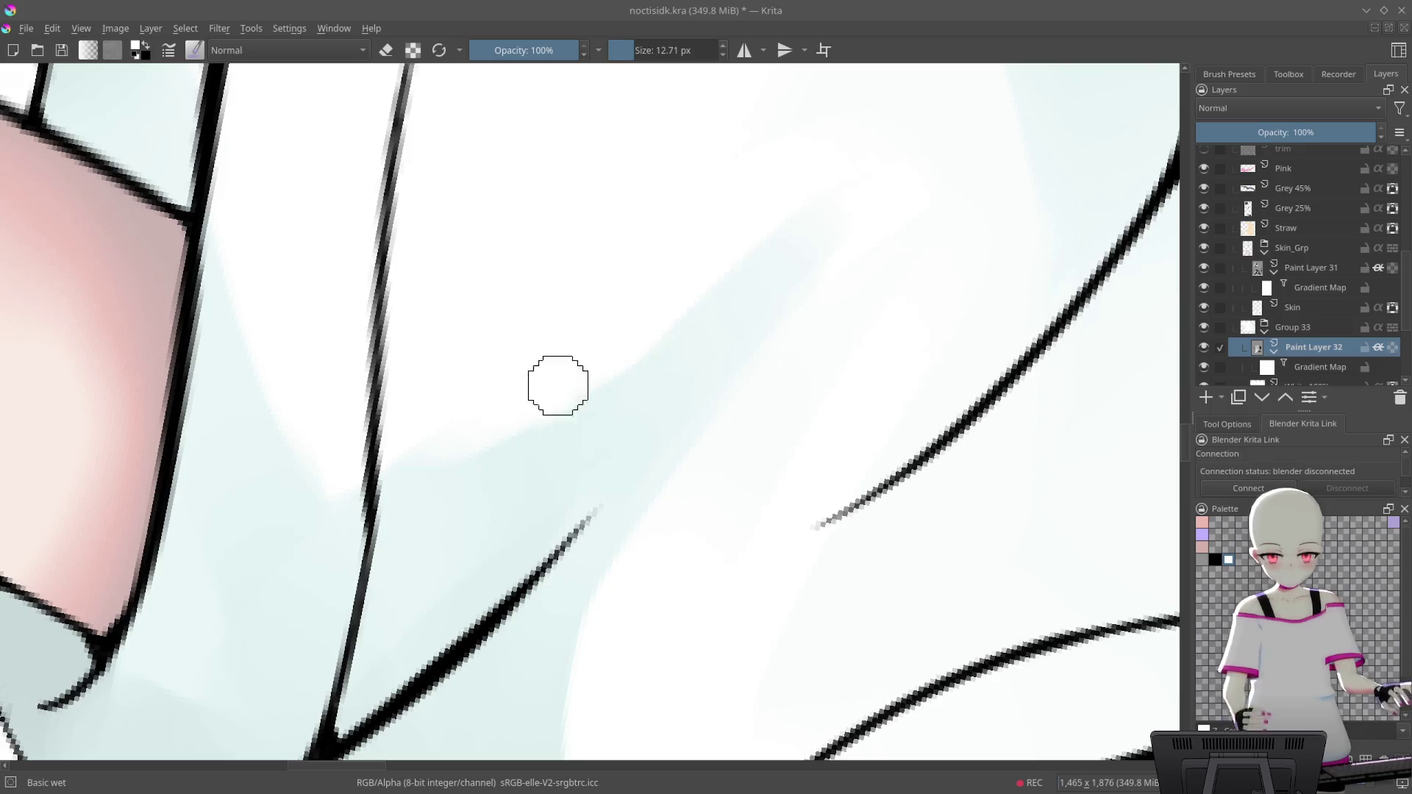
{"action": "left_click_drag", "start_coordinate": [946, 167], "coordinate": [937, 240]}
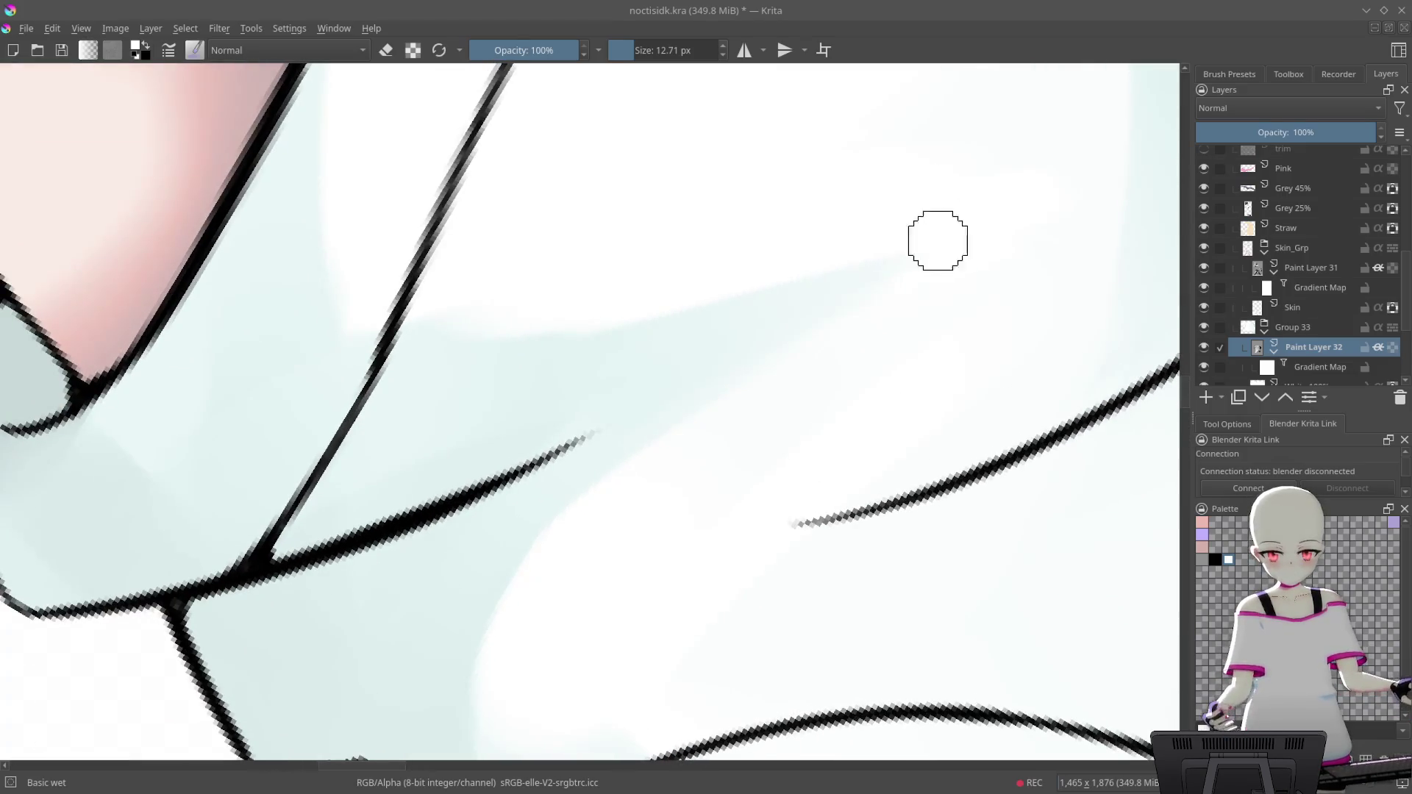
{"action": "mouse_move", "coordinate": [899, 314]}
{"action": "left_mouse_down"}
{"action": "mouse_move", "coordinate": [802, 413]}
{"action": "mouse_move", "coordinate": [667, 258]}
{"action": "mouse_move", "coordinate": [707, 287]}
{"action": "left_mouse_up"}
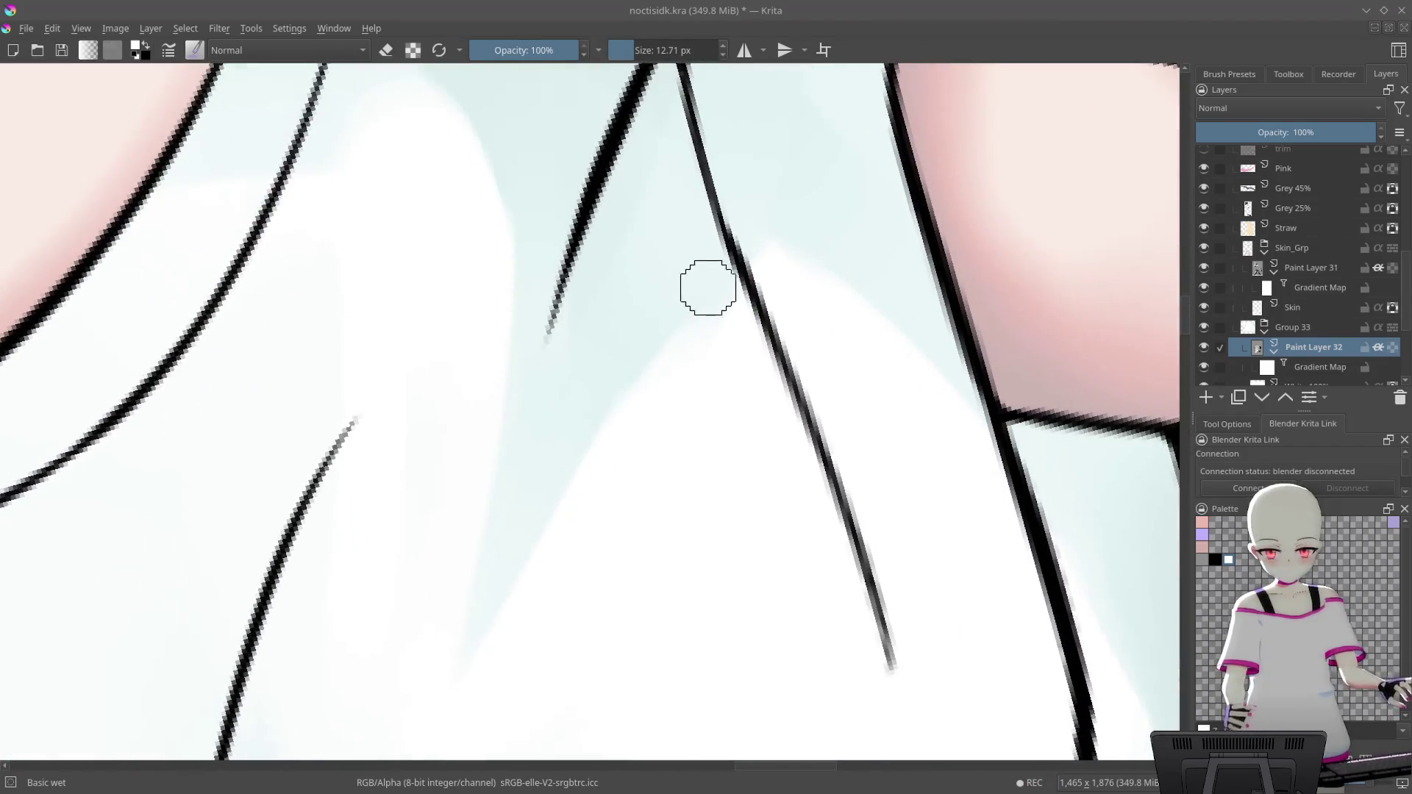
{"action": "key", "text": "x"}
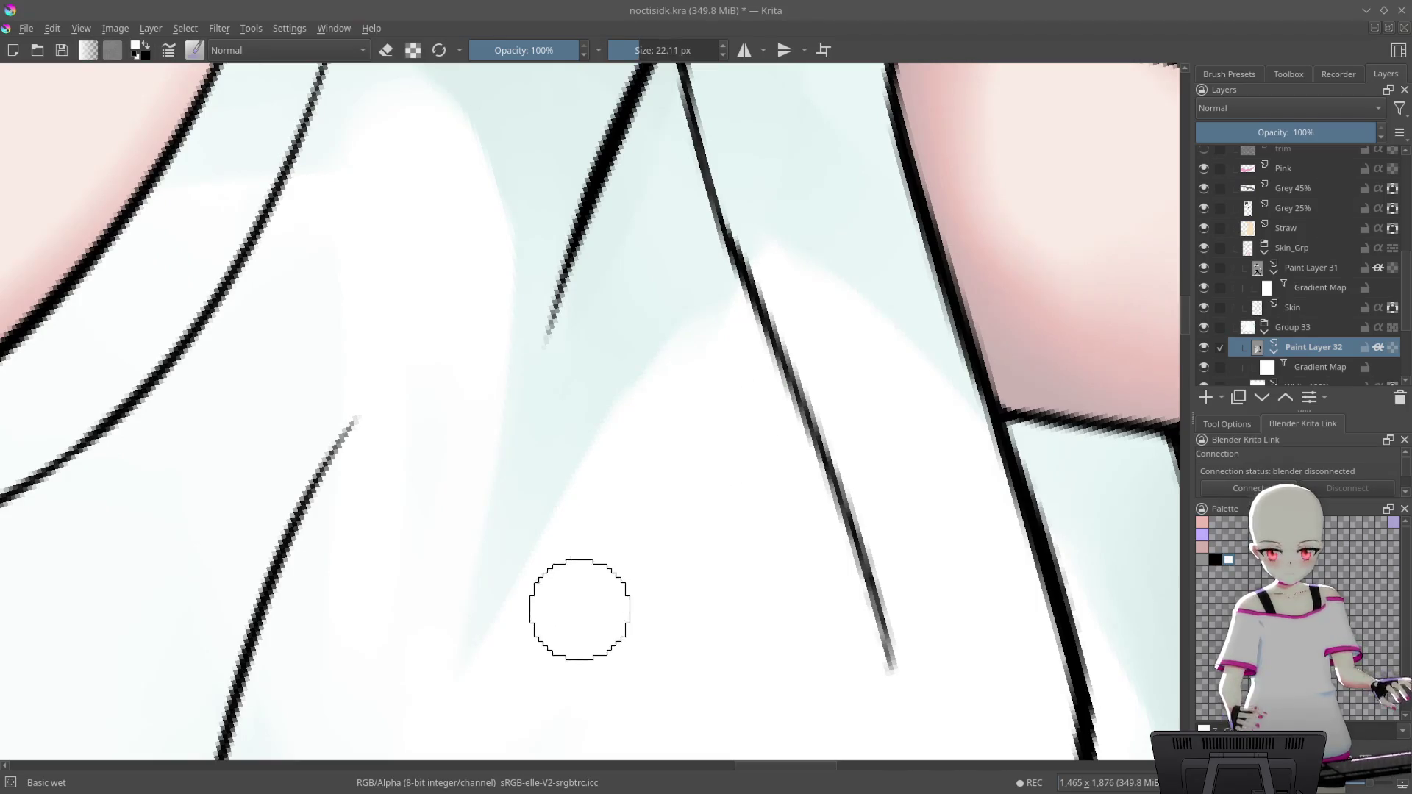
Paint white over the bluish shirt shading and blend the soft blue on the sleeve
{"action": "left_click_drag", "start_coordinate": [529, 653], "coordinate": [697, 300]}
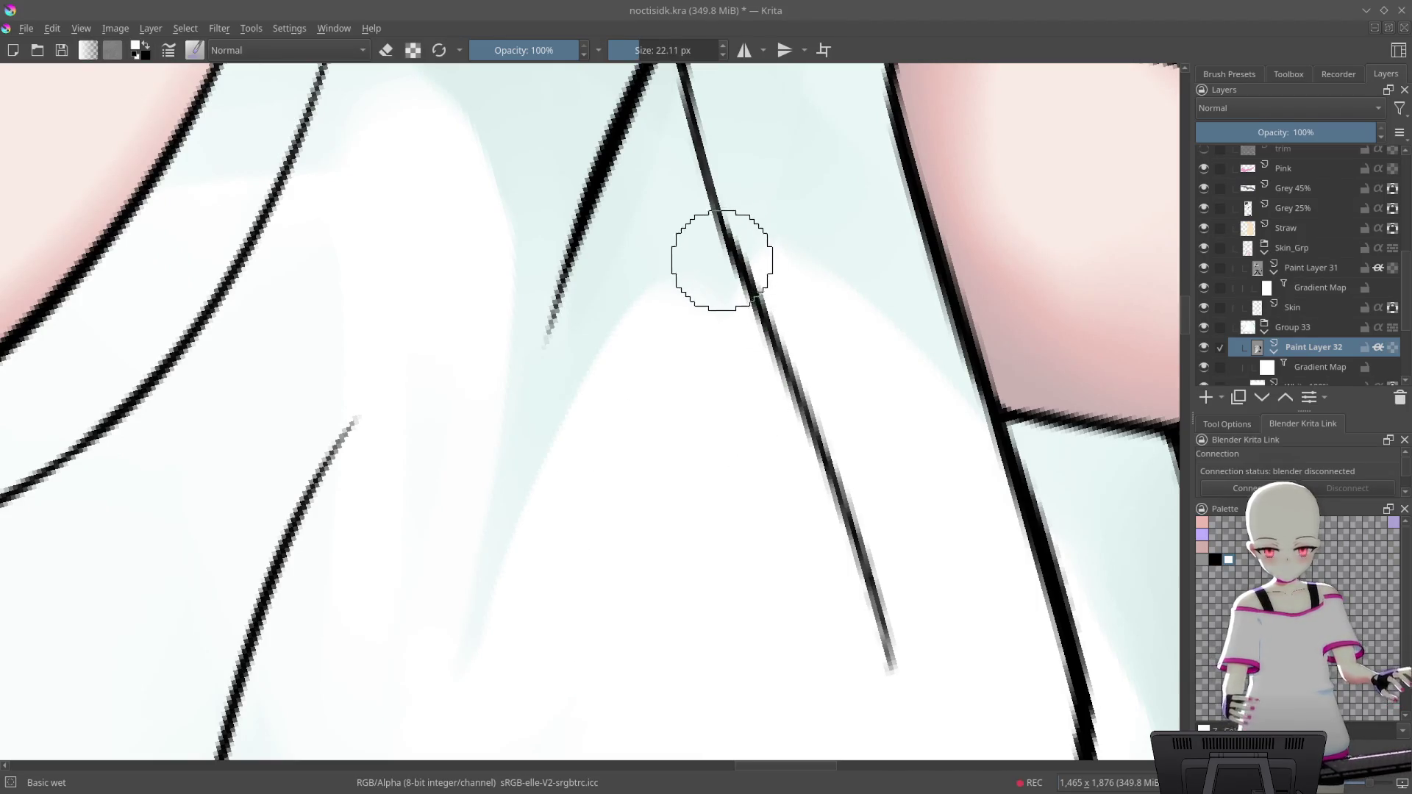
{"action": "left_click_drag", "start_coordinate": [680, 328], "coordinate": [466, 697]}
{"action": "scroll", "coordinate": [837, 412], "scroll_direction": "down", "scroll_amount": 10}
{"action": "scroll", "coordinate": [787, 113], "scroll_direction": "up", "scroll_amount": 3}
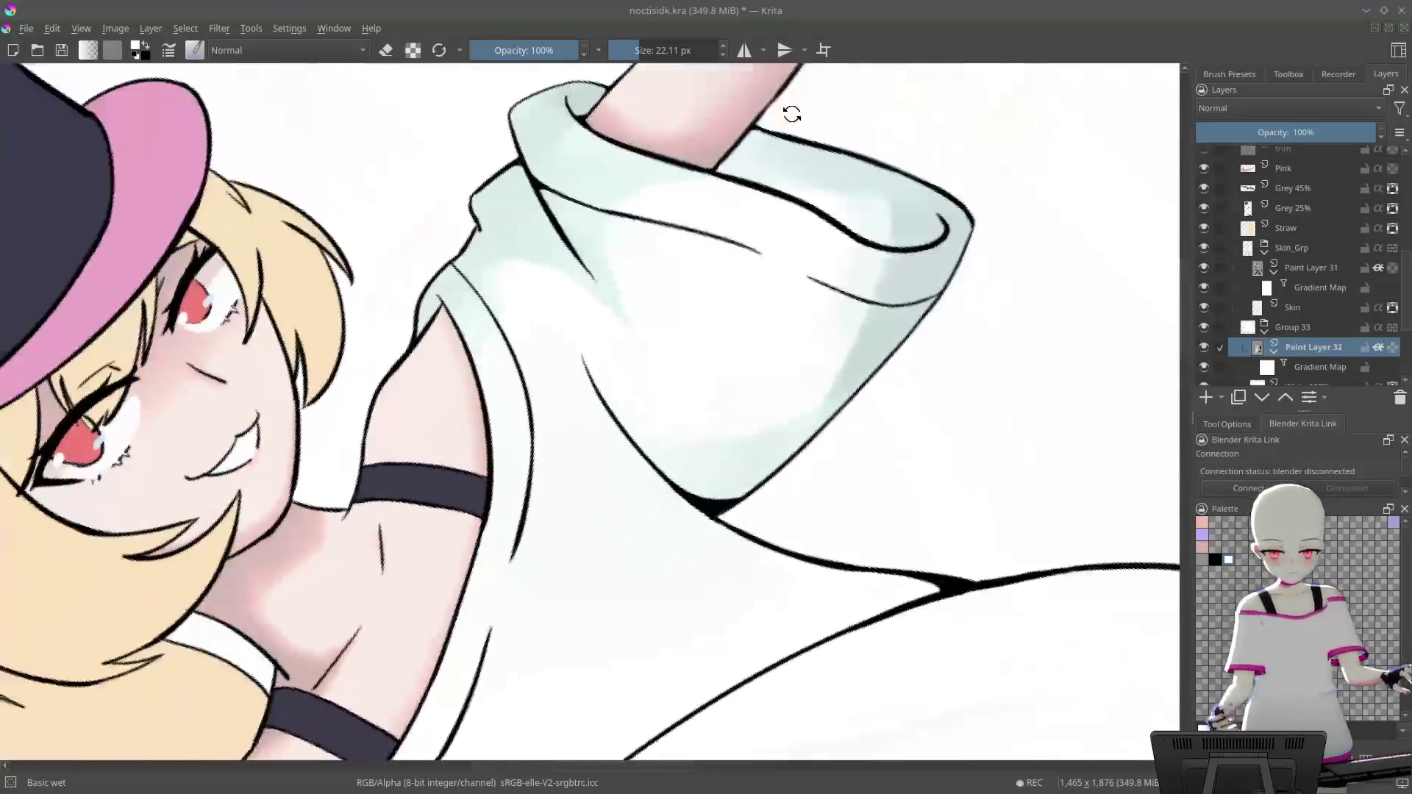
{"action": "scroll", "coordinate": [670, 220], "scroll_direction": "up", "scroll_amount": 2}
{"action": "scroll", "coordinate": [671, 220], "scroll_direction": "up", "scroll_amount": 3}
{"action": "scroll", "coordinate": [684, 201], "scroll_direction": "up", "scroll_amount": 2}
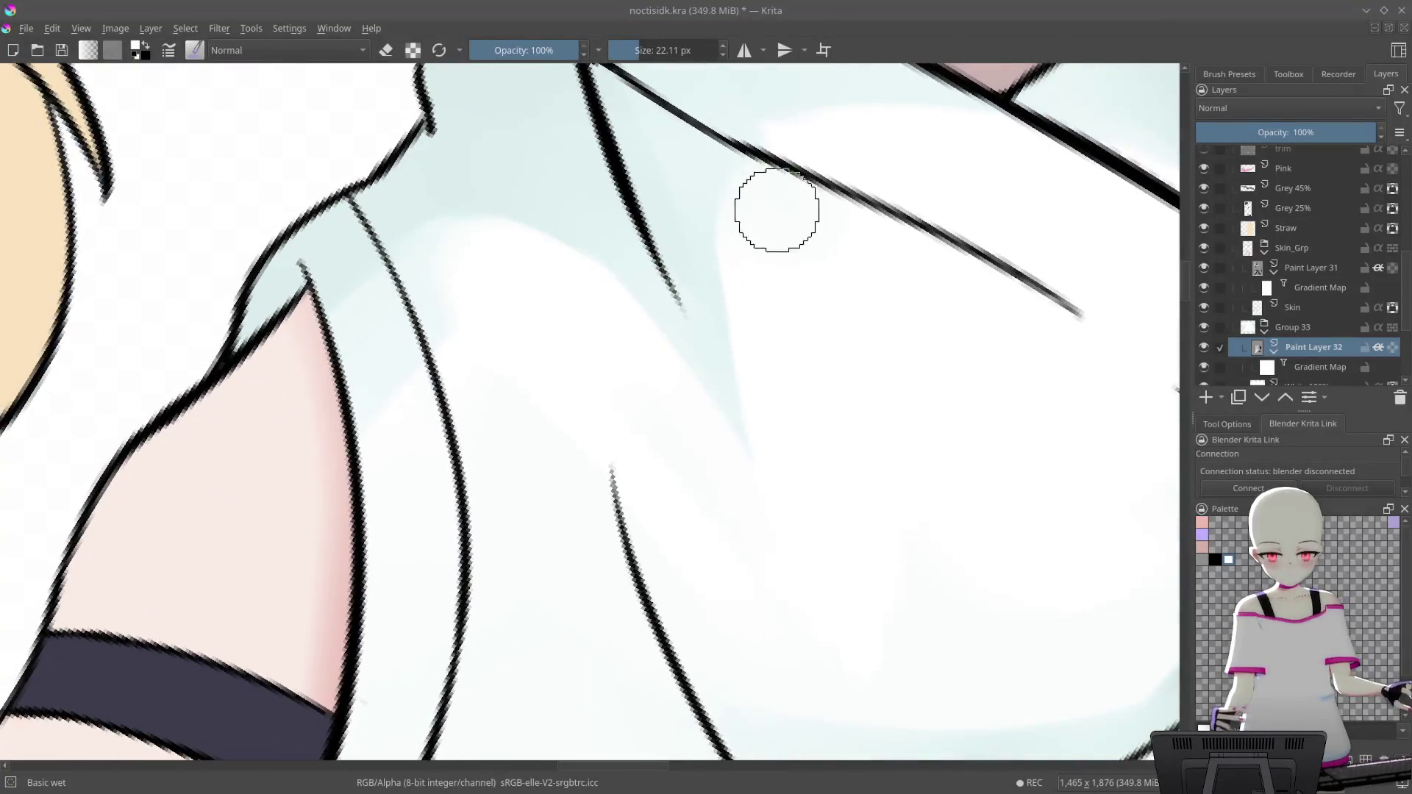
{"action": "mouse_move", "coordinate": [843, 383]}
{"action": "left_mouse_down"}
{"action": "mouse_move", "coordinate": [778, 520]}
{"action": "mouse_move", "coordinate": [782, 314]}
{"action": "mouse_move", "coordinate": [787, 551]}
{"action": "mouse_move", "coordinate": [745, 378]}
{"action": "left_mouse_up"}
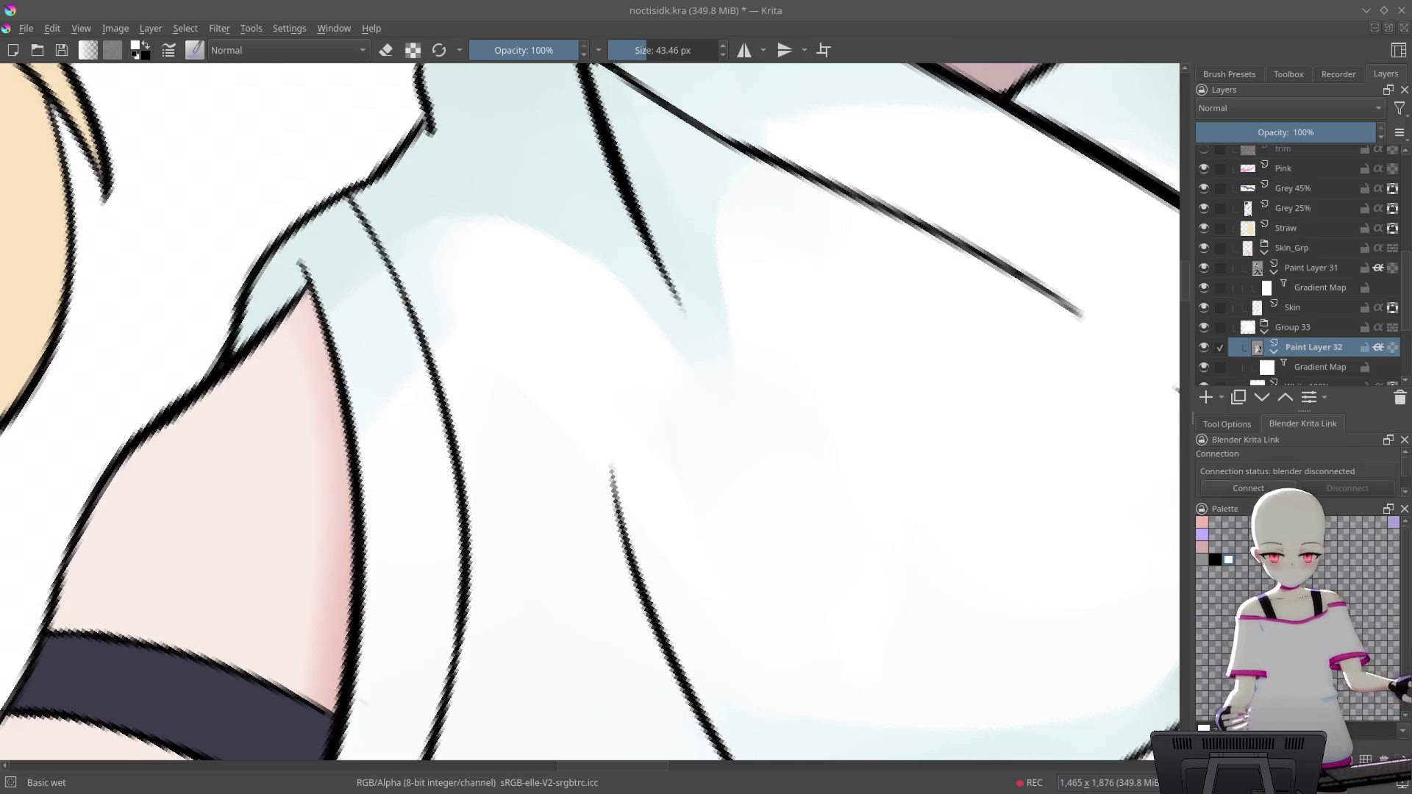
{"action": "scroll", "coordinate": [895, 372], "scroll_direction": "down", "scroll_amount": 5}
{"action": "scroll", "coordinate": [880, 283], "scroll_direction": "up", "scroll_amount": 2}
{"action": "scroll", "coordinate": [876, 277], "scroll_direction": "down", "scroll_amount": 2}
{"action": "scroll", "coordinate": [905, 325], "scroll_direction": "down", "scroll_amount": 2}
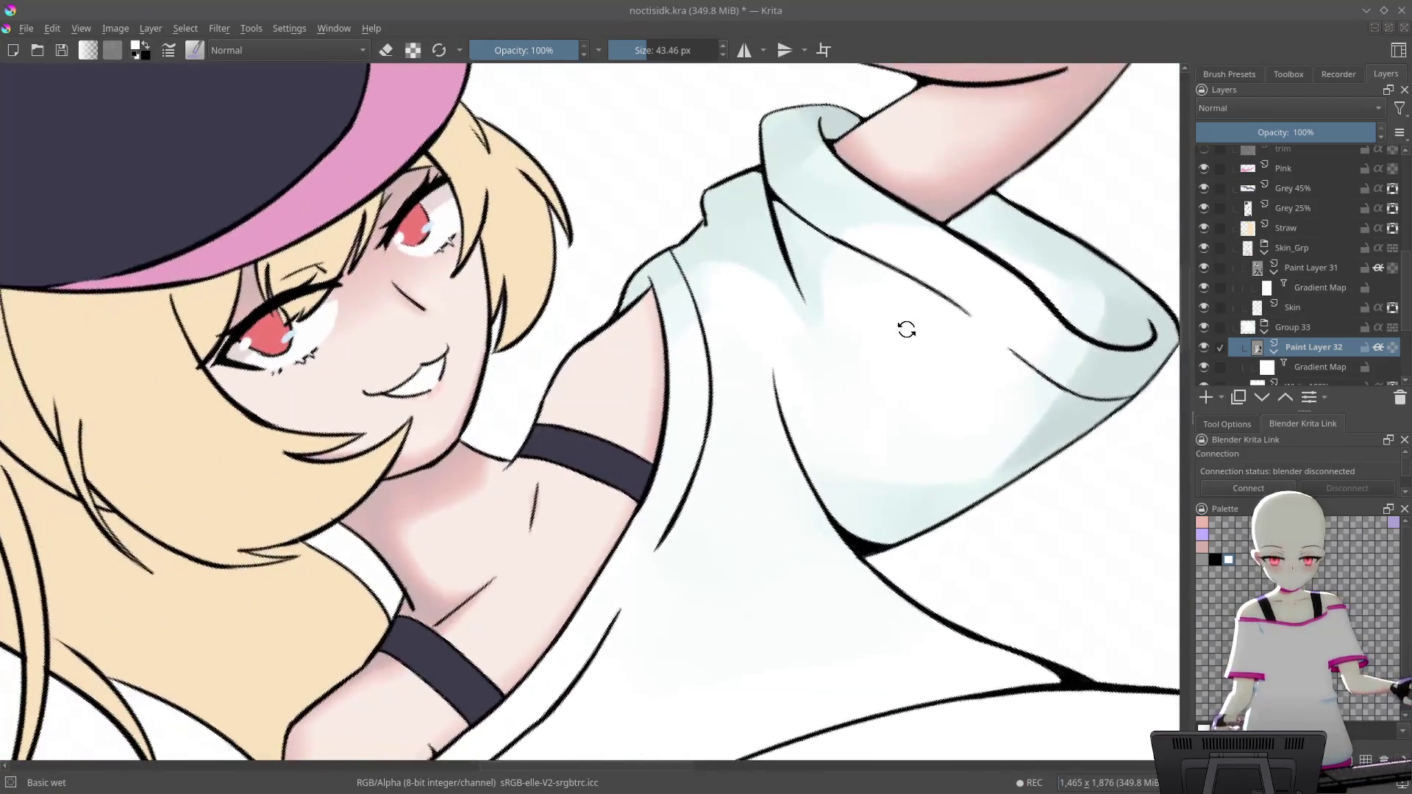
{"action": "scroll", "coordinate": [961, 416], "scroll_direction": "down", "scroll_amount": 2}
{"action": "mouse_move", "coordinate": [961, 417]}
{"action": "left_mouse_down"}
{"action": "mouse_move", "coordinate": [991, 436]}
{"action": "mouse_move", "coordinate": [956, 406]}
{"action": "left_mouse_up"}
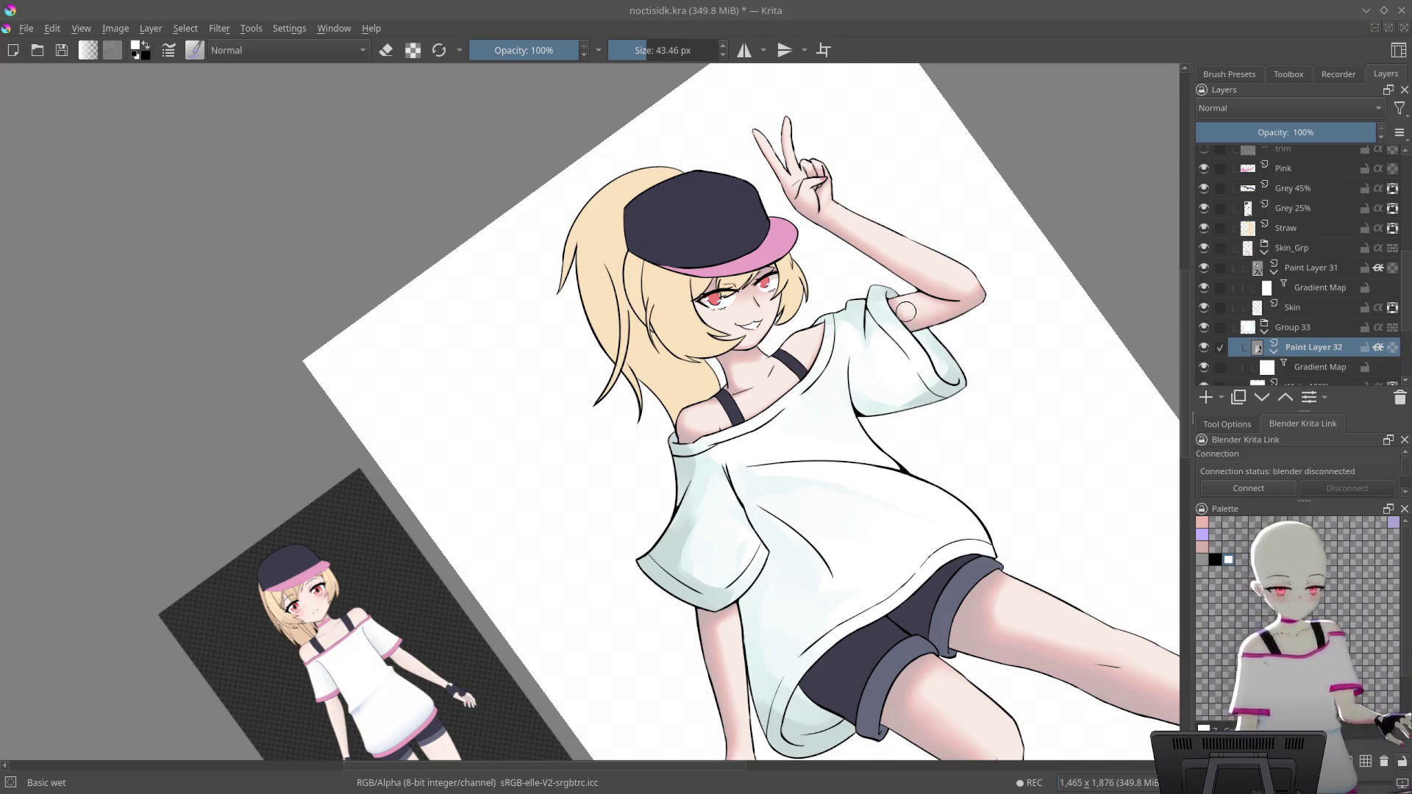
Zoom in on the sleeve and add one faint darker wet stroke along its lower edge
{"action": "scroll", "coordinate": [978, 158], "scroll_direction": "up", "scroll_amount": 3}
{"action": "scroll", "coordinate": [920, 277], "scroll_direction": "up", "scroll_amount": 2}
{"action": "scroll", "coordinate": [763, 157], "scroll_direction": "up", "scroll_amount": 1}
{"action": "mouse_move", "coordinate": [764, 157]}
{"action": "left_mouse_down"}
{"action": "mouse_move", "coordinate": [719, 267]}
{"action": "mouse_move", "coordinate": [766, 259]}
{"action": "left_mouse_up"}
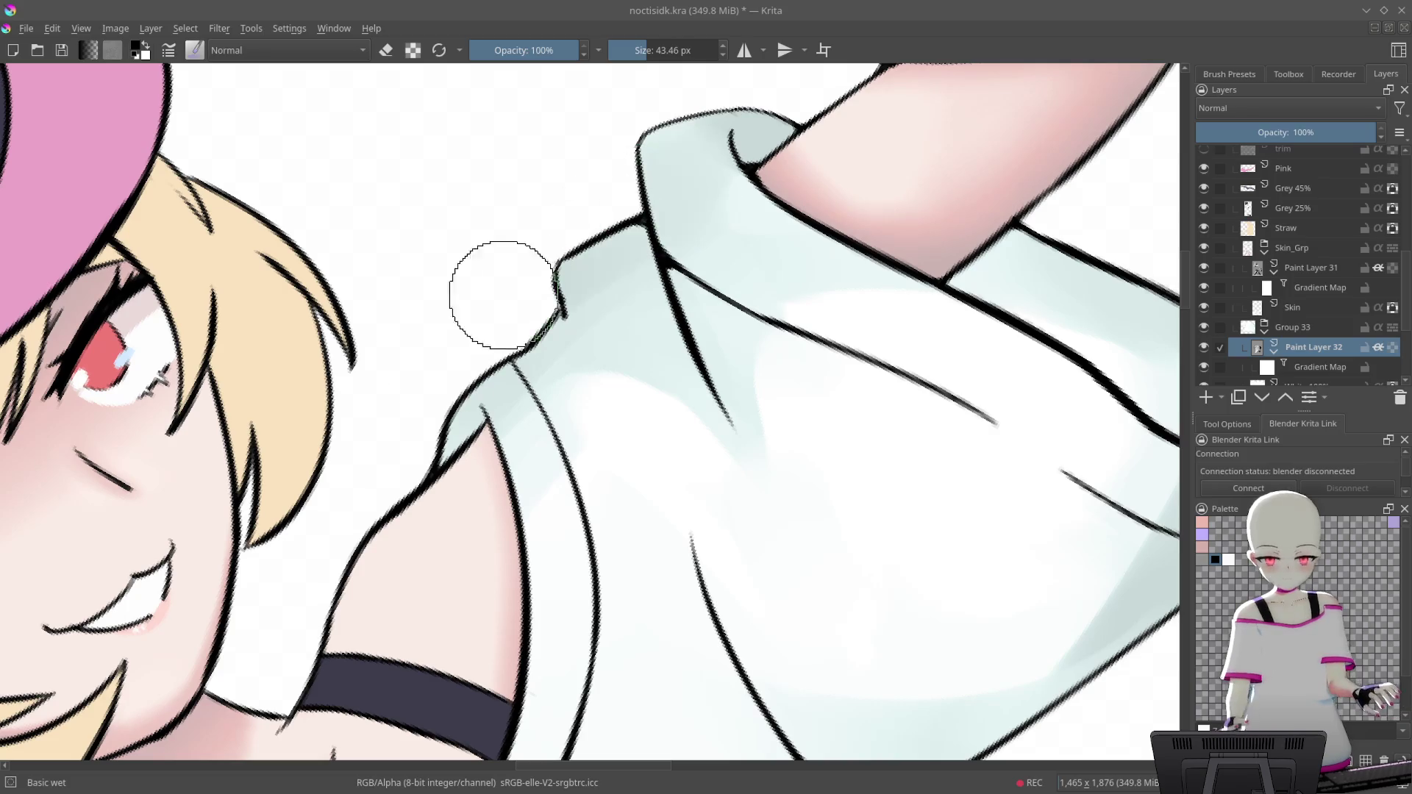
{"action": "mouse_move", "coordinate": [816, 285]}
{"action": "left_mouse_down"}
{"action": "mouse_move", "coordinate": [642, 179]}
{"action": "mouse_move", "coordinate": [598, 267]}
{"action": "left_mouse_up"}
{"action": "mouse_move", "coordinate": [441, 417]}
{"action": "left_mouse_down"}
{"action": "mouse_move", "coordinate": [519, 340]}
{"action": "mouse_move", "coordinate": [537, 286]}
{"action": "left_mouse_up"}
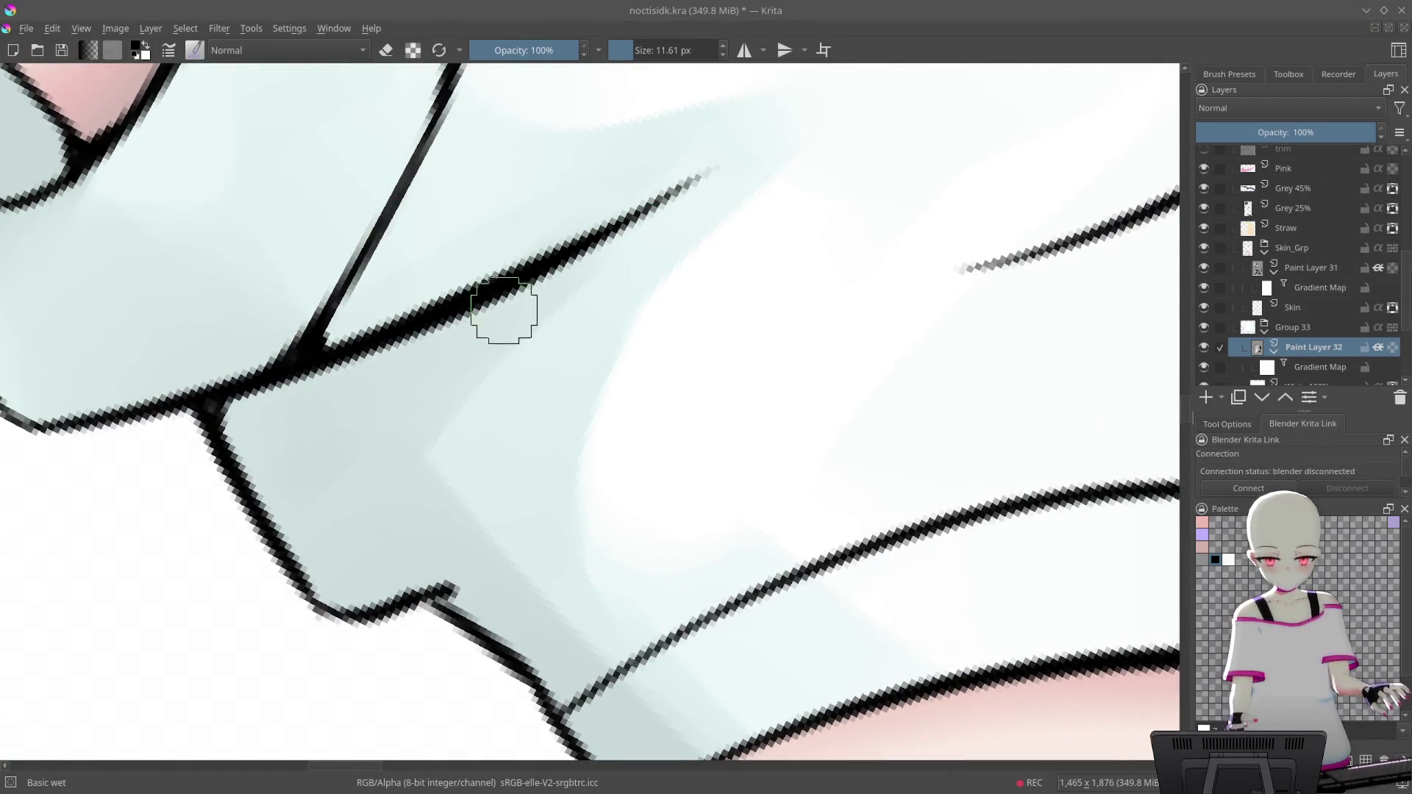
{"action": "mouse_move", "coordinate": [410, 537]}
{"action": "left_mouse_down"}
{"action": "mouse_move", "coordinate": [643, 426]}
{"action": "mouse_move", "coordinate": [801, 233]}
{"action": "mouse_move", "coordinate": [741, 328]}
{"action": "mouse_move", "coordinate": [644, 330]}
{"action": "left_mouse_up"}
{"action": "left_click_drag", "start_coordinate": [508, 463], "coordinate": [456, 504]}
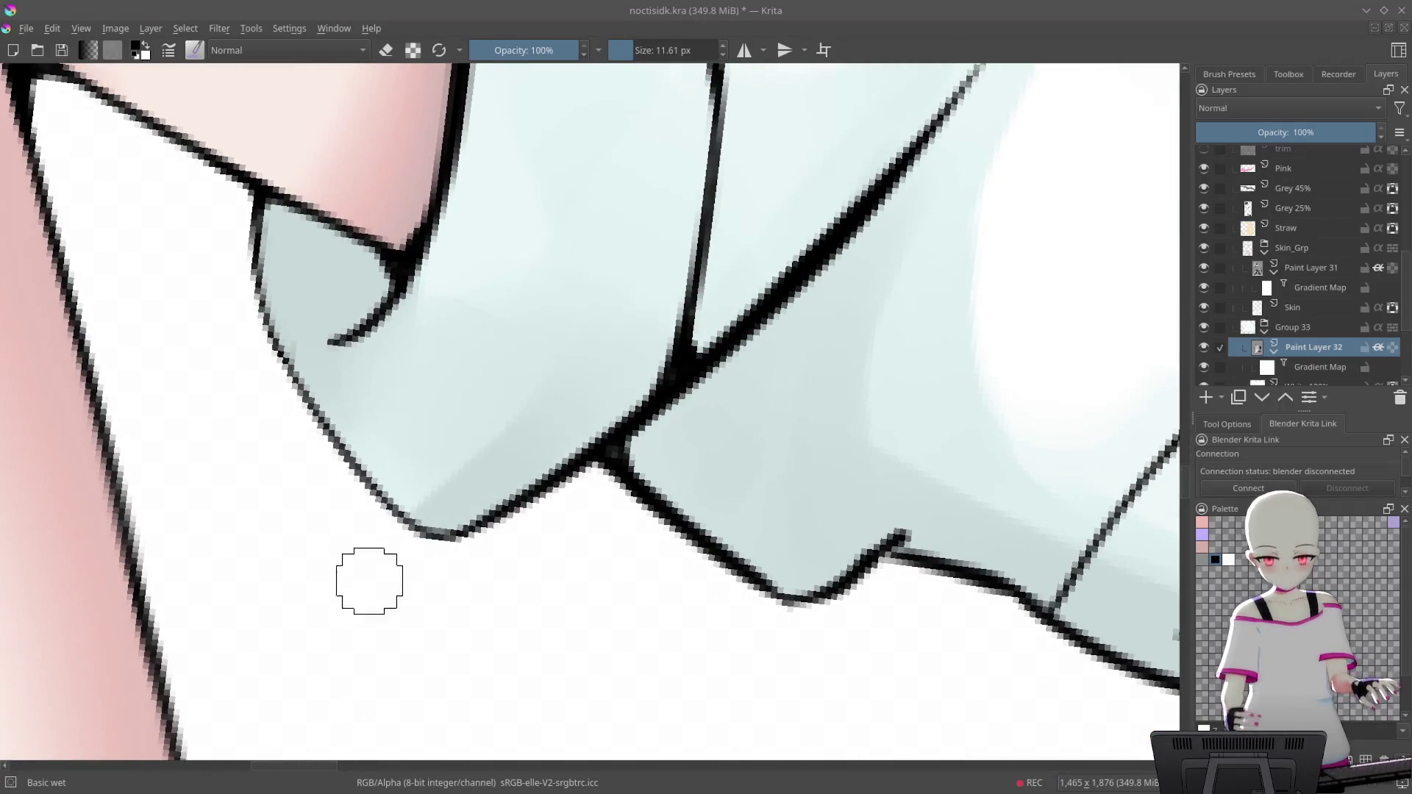
{"action": "mouse_move", "coordinate": [702, 388]}
{"action": "left_mouse_down"}
{"action": "mouse_move", "coordinate": [838, 375]}
{"action": "mouse_move", "coordinate": [844, 457]}
{"action": "mouse_move", "coordinate": [908, 508]}
{"action": "mouse_move", "coordinate": [829, 507]}
{"action": "mouse_move", "coordinate": [825, 539]}
{"action": "mouse_move", "coordinate": [842, 378]}
{"action": "mouse_move", "coordinate": [880, 476]}
{"action": "mouse_move", "coordinate": [823, 533]}
{"action": "mouse_move", "coordinate": [751, 480]}
{"action": "left_mouse_up"}
Switch to the b) Airbrush Soft preset from the popup palette and review the upright full figure
{"action": "right_click", "coordinate": [770, 397]}
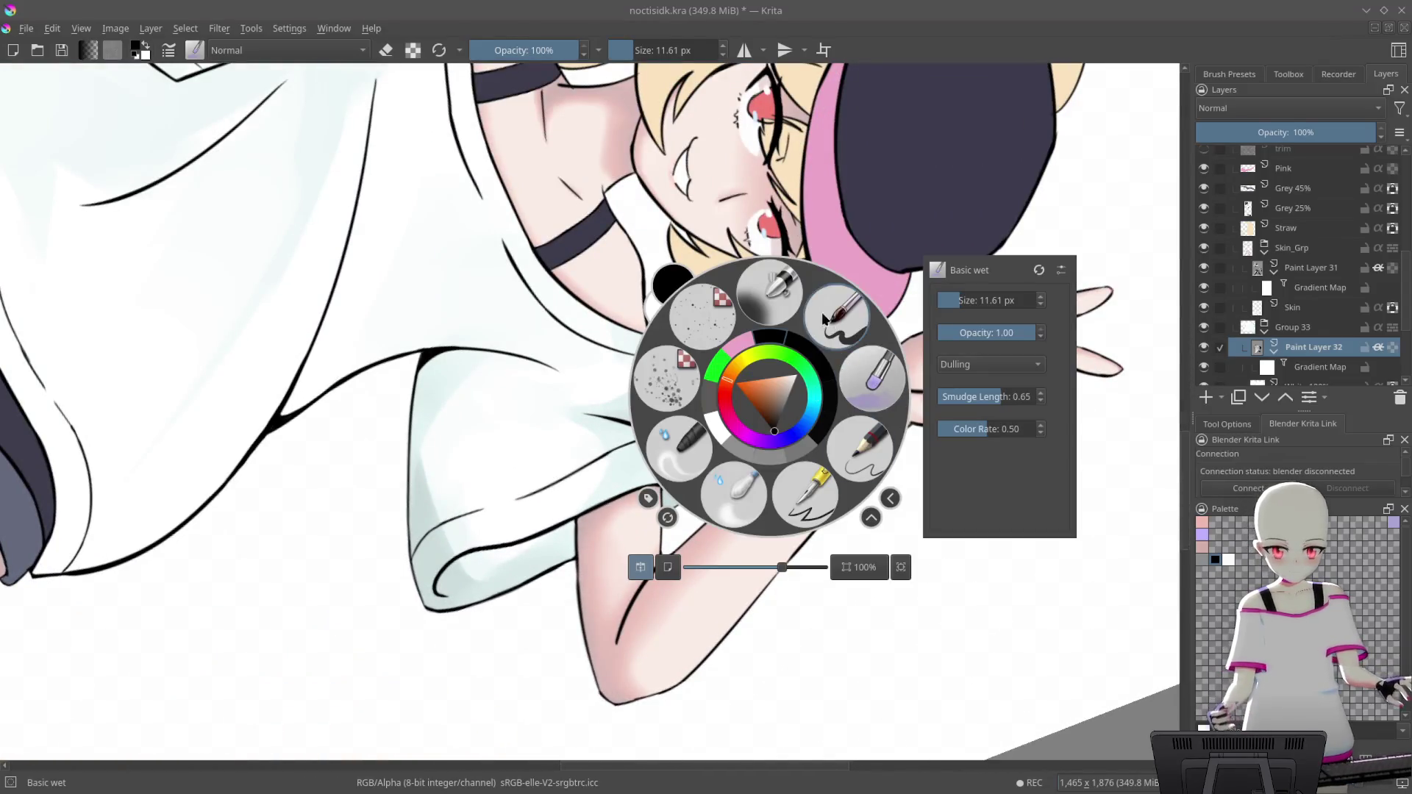
{"action": "left_click", "coordinate": [824, 318]}
{"action": "left_click_drag", "start_coordinate": [740, 387], "coordinate": [773, 309]}
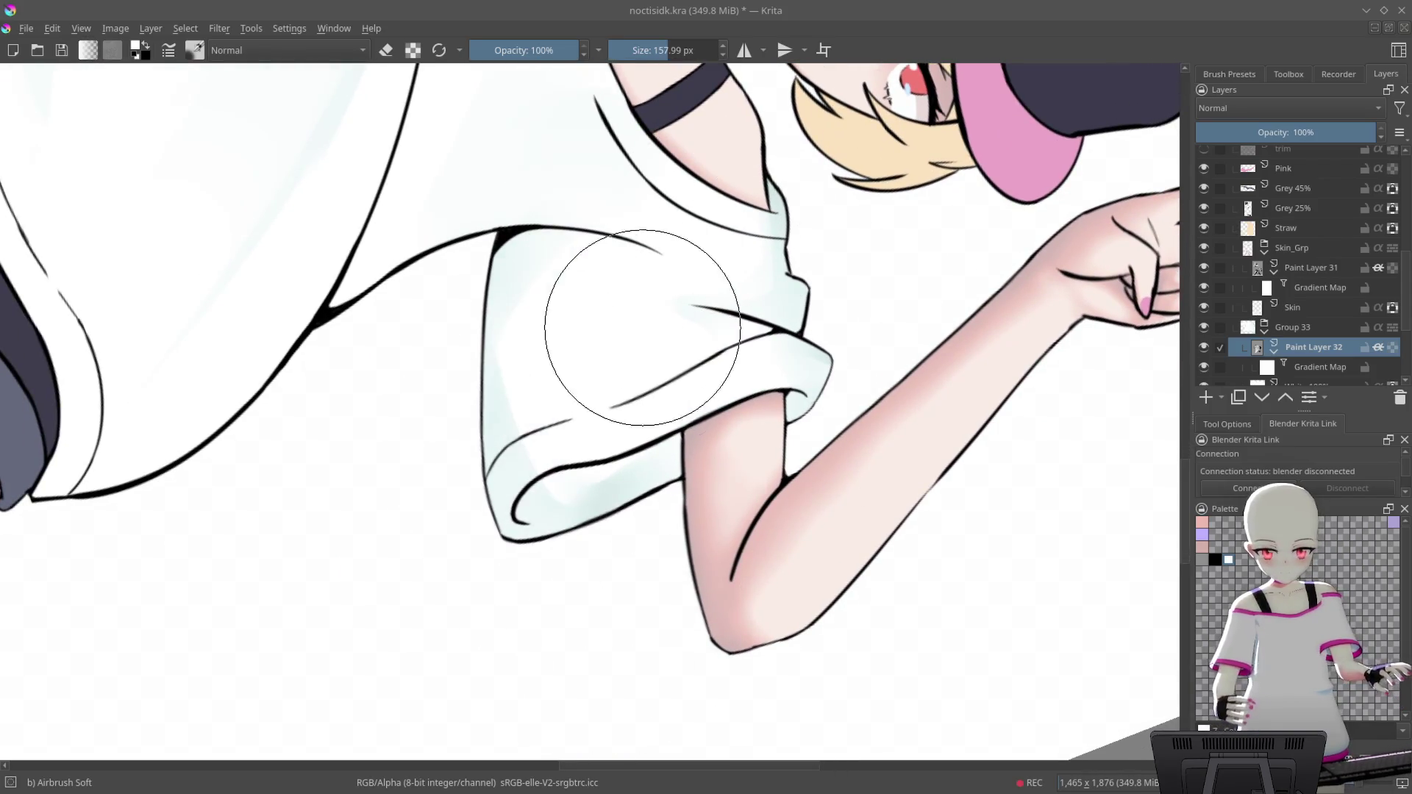
{"action": "scroll", "coordinate": [638, 217], "scroll_direction": "down", "scroll_amount": 2}
{"action": "mouse_move", "coordinate": [567, 467]}
{"action": "left_mouse_down"}
{"action": "mouse_move", "coordinate": [835, 315]}
{"action": "mouse_move", "coordinate": [568, 170]}
{"action": "left_mouse_up"}
{"action": "scroll", "coordinate": [569, 169], "scroll_direction": "down", "scroll_amount": 5}
{"action": "left_click_drag", "start_coordinate": [719, 473], "coordinate": [890, 368]}
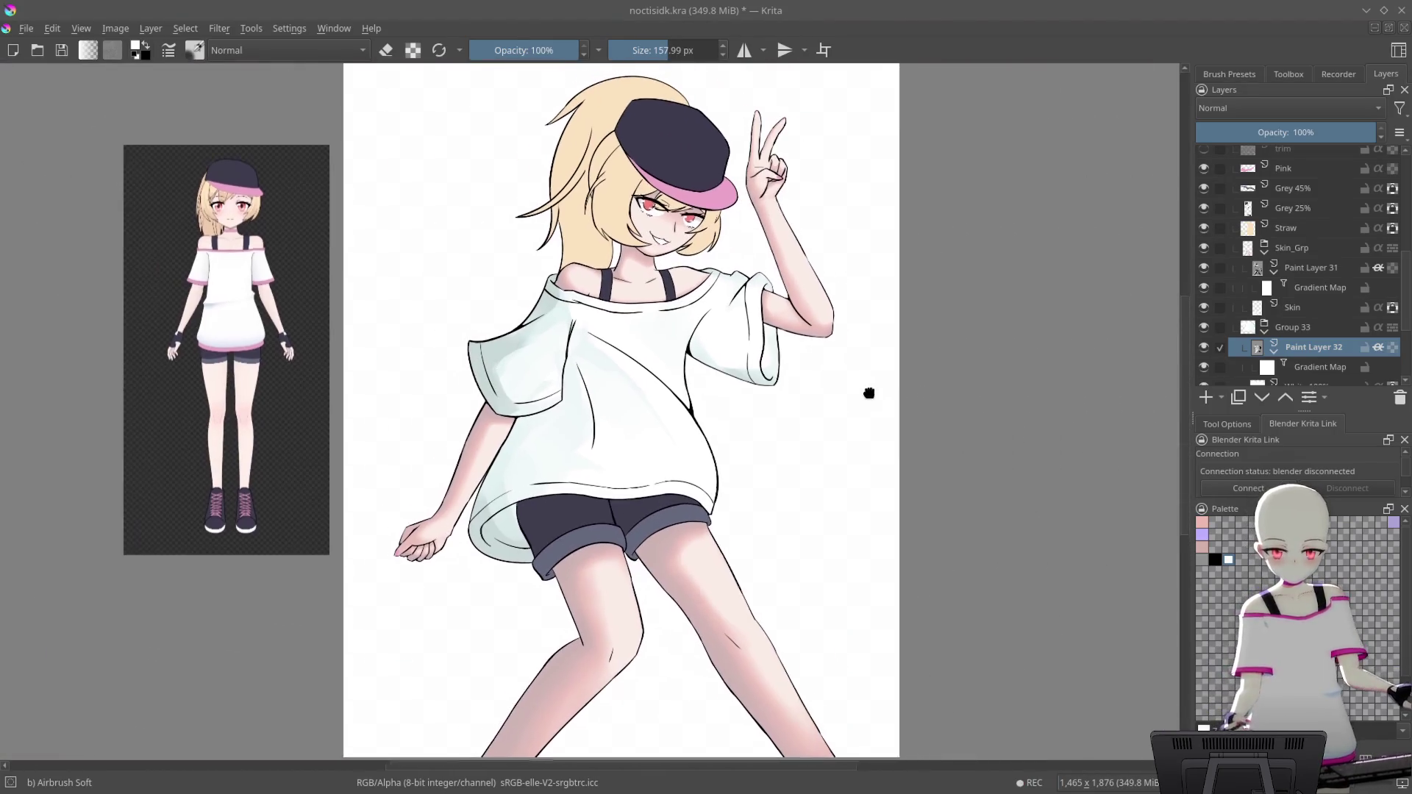
{"action": "scroll", "coordinate": [878, 309], "scroll_direction": "up", "scroll_amount": 3}
{"action": "scroll", "coordinate": [879, 309], "scroll_direction": "up", "scroll_amount": 3}
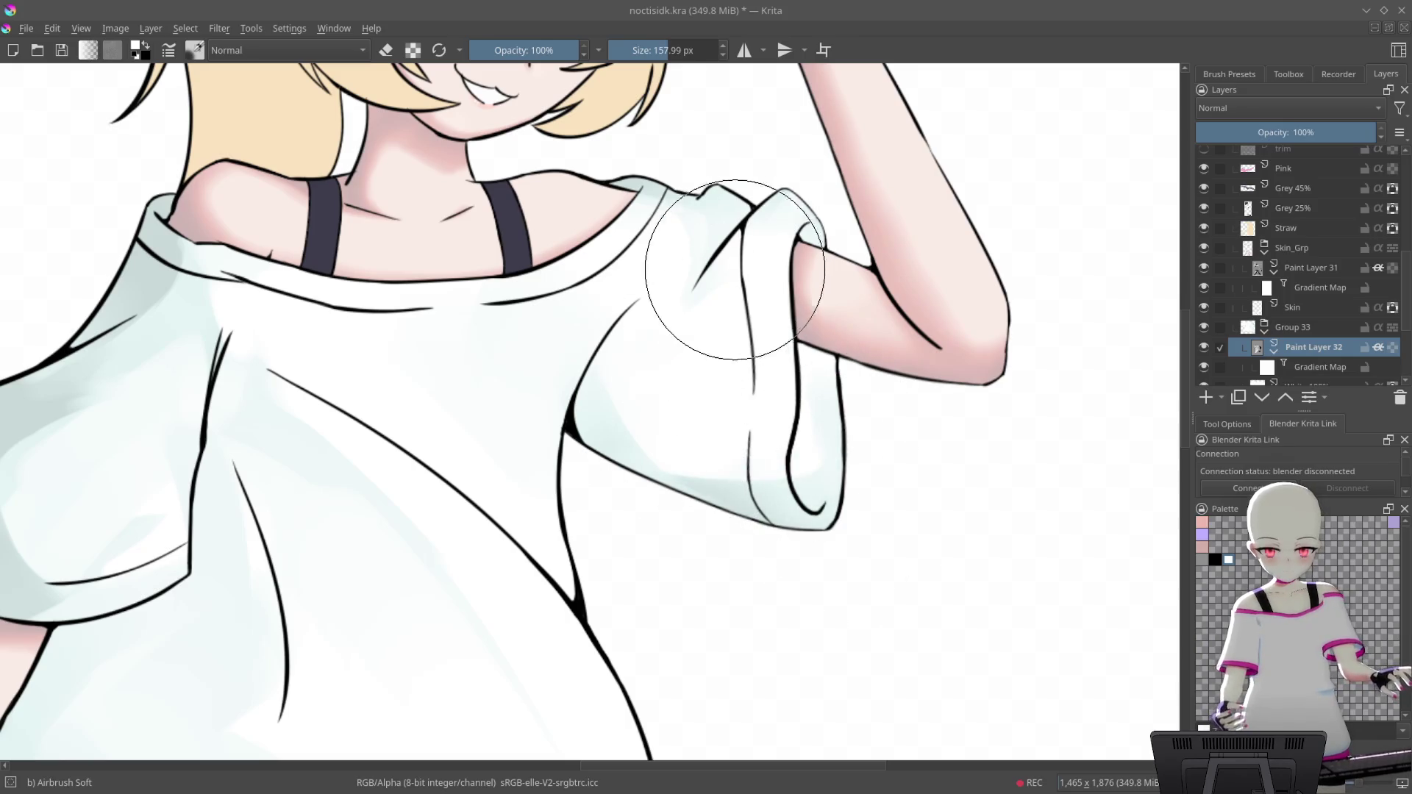
{"action": "scroll", "coordinate": [557, 347], "scroll_direction": "down", "scroll_amount": 4}
{"action": "scroll", "coordinate": [750, 438], "scroll_direction": "down", "scroll_amount": 2}
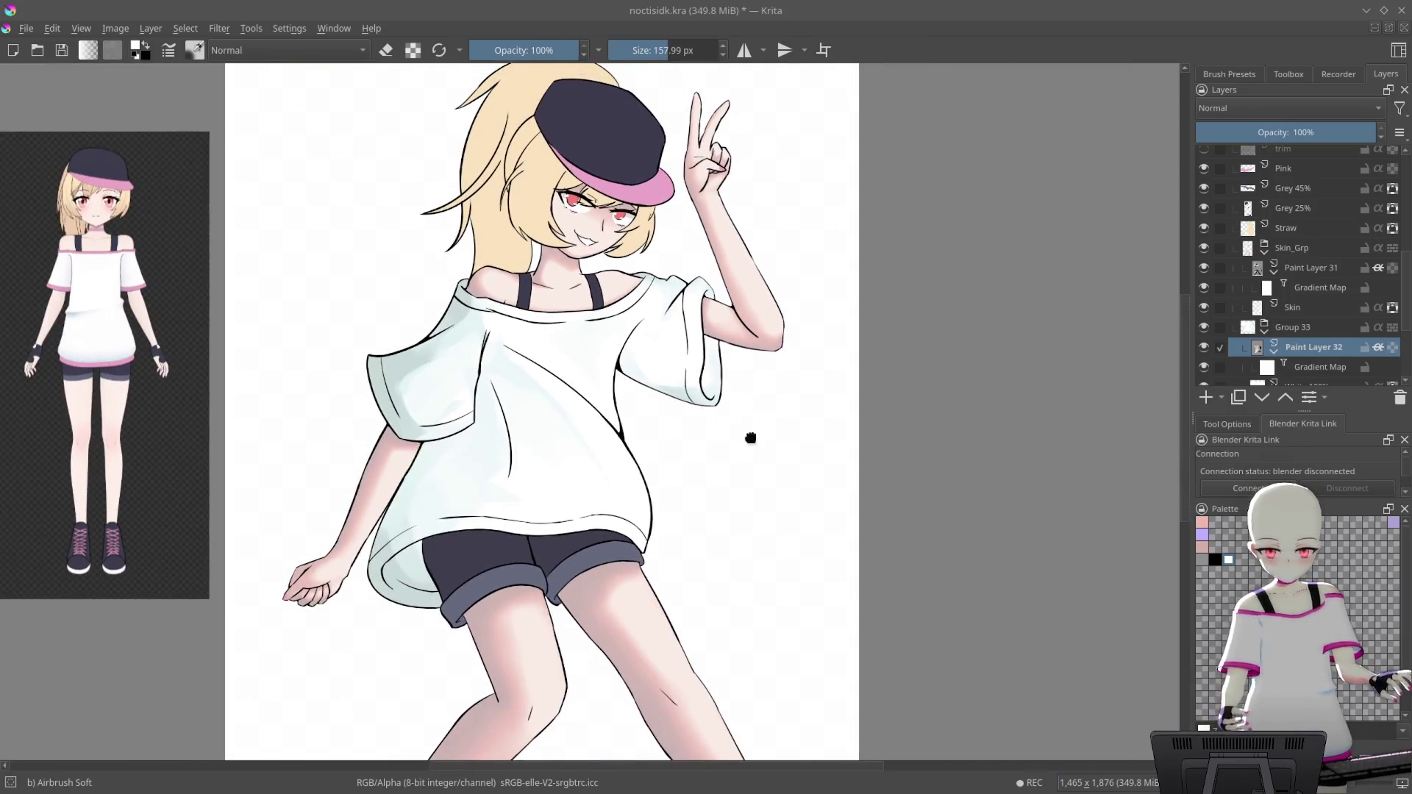
{"action": "scroll", "coordinate": [770, 469], "scroll_direction": "up", "scroll_amount": 2}
{"action": "scroll", "coordinate": [746, 378], "scroll_direction": "up", "scroll_amount": 2}
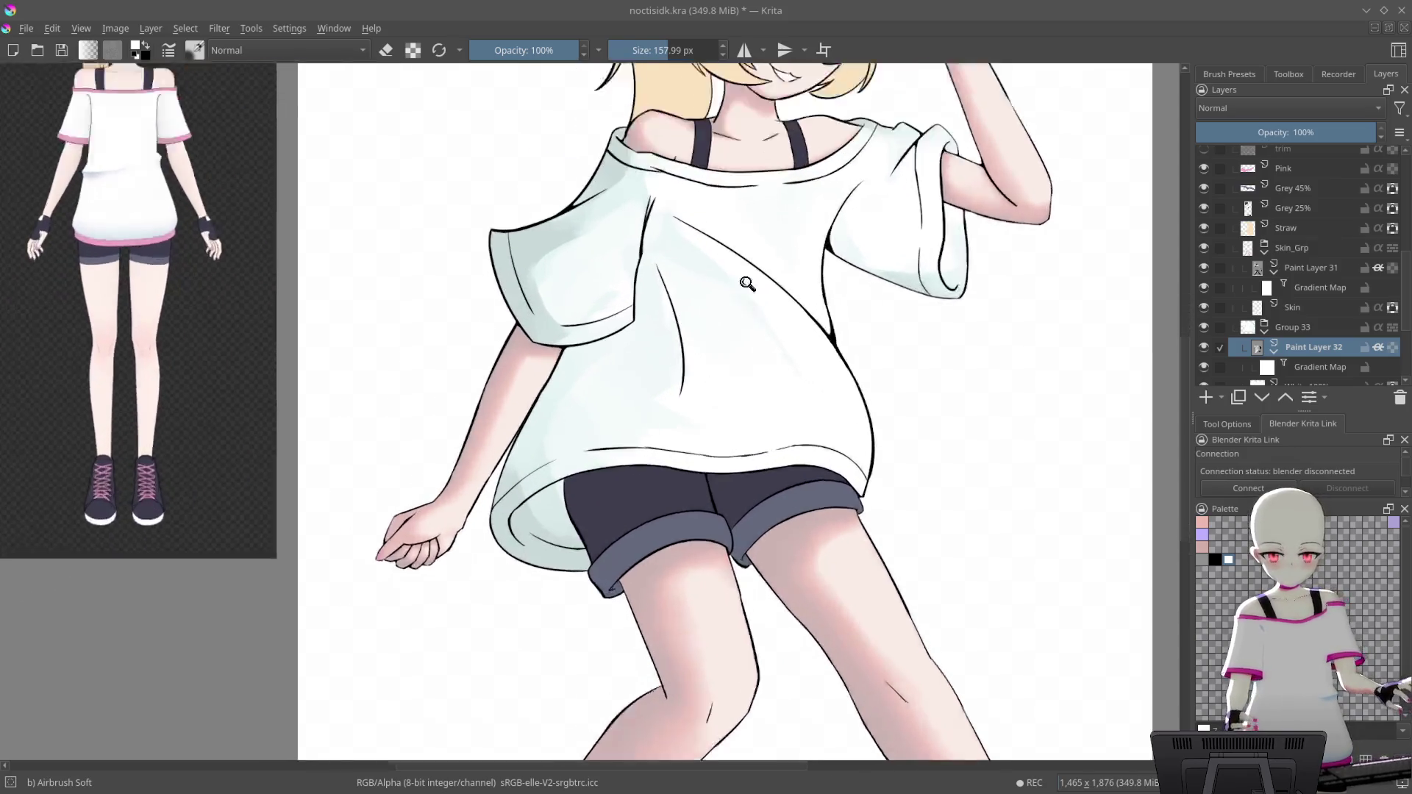
{"action": "scroll", "coordinate": [734, 277], "scroll_direction": "up", "scroll_amount": 1}
{"action": "scroll", "coordinate": [684, 397], "scroll_direction": "down", "scroll_amount": 2}
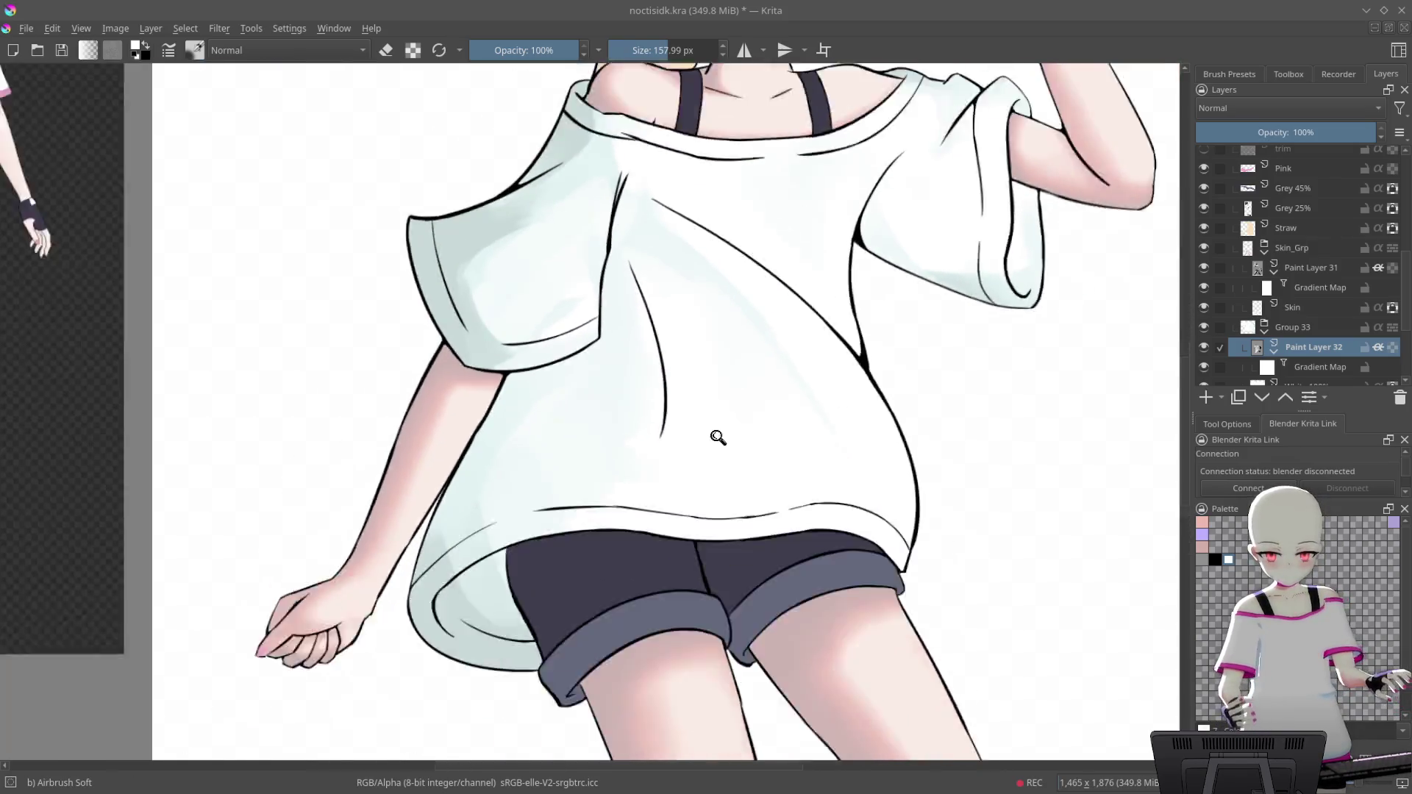
{"action": "scroll", "coordinate": [808, 456], "scroll_direction": "down", "scroll_amount": 3}
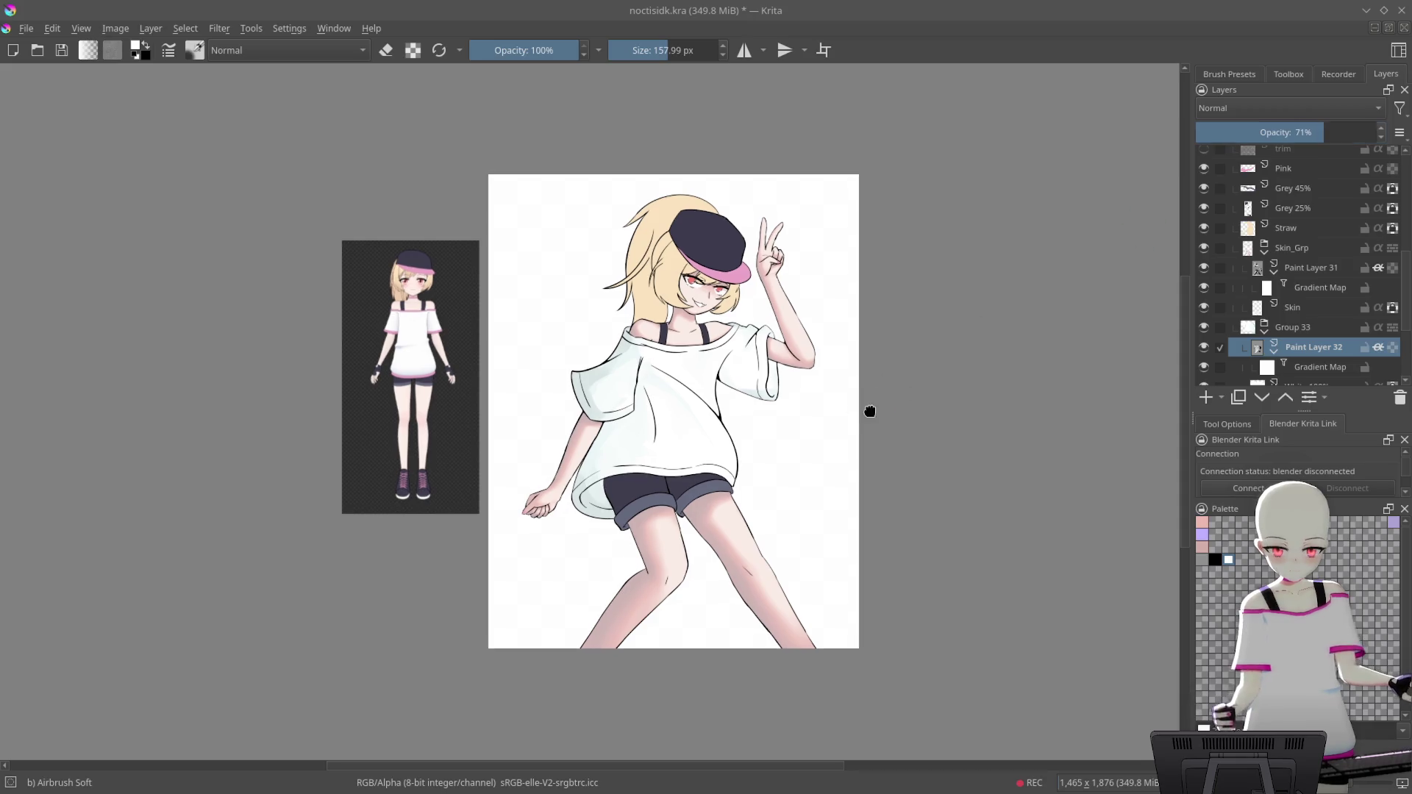
Rotate the canvas about 30° counterclockwise and zoom in on the shorts and thighs
{"action": "left_click_drag", "start_coordinate": [868, 409], "coordinate": [850, 445]}
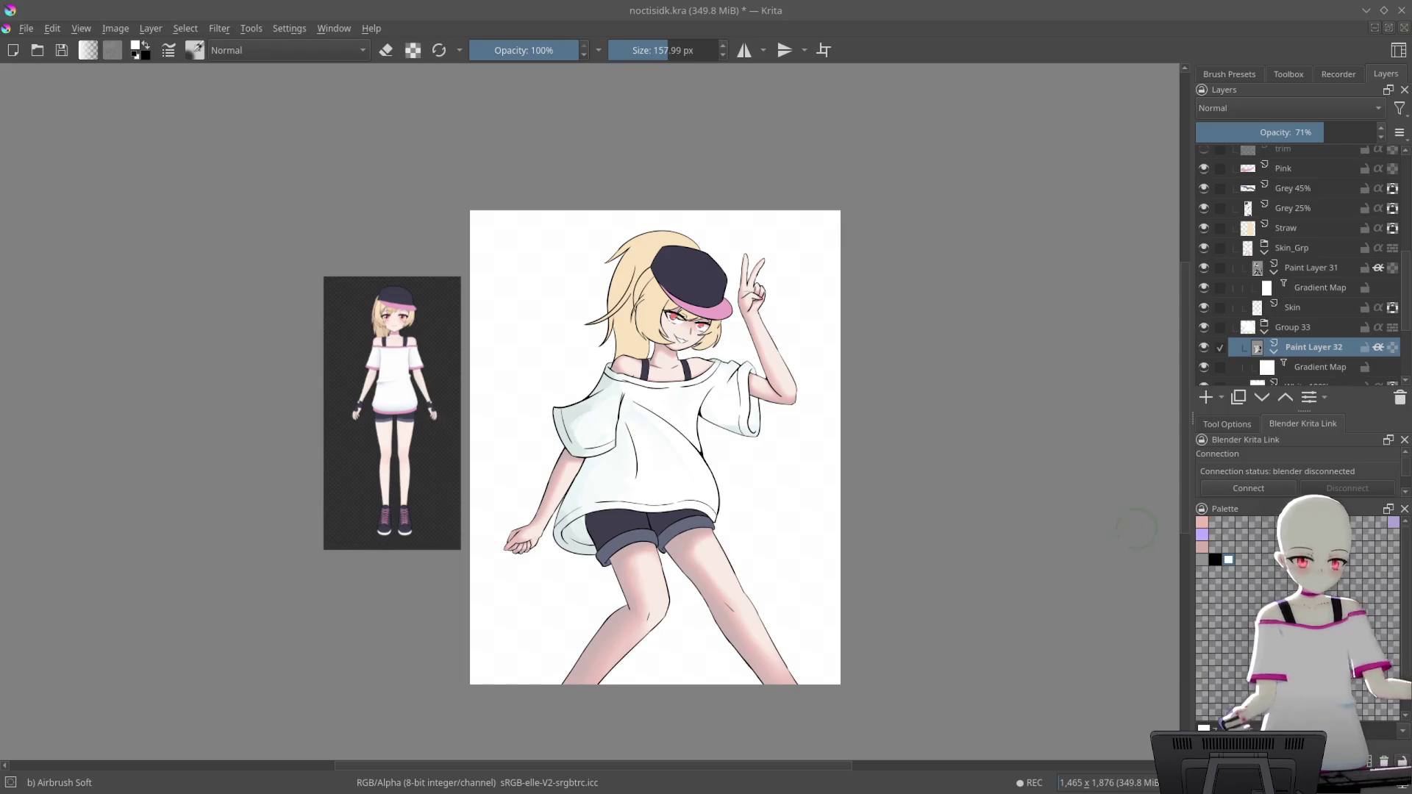
{"action": "left_click_drag", "start_coordinate": [973, 489], "coordinate": [904, 257]}
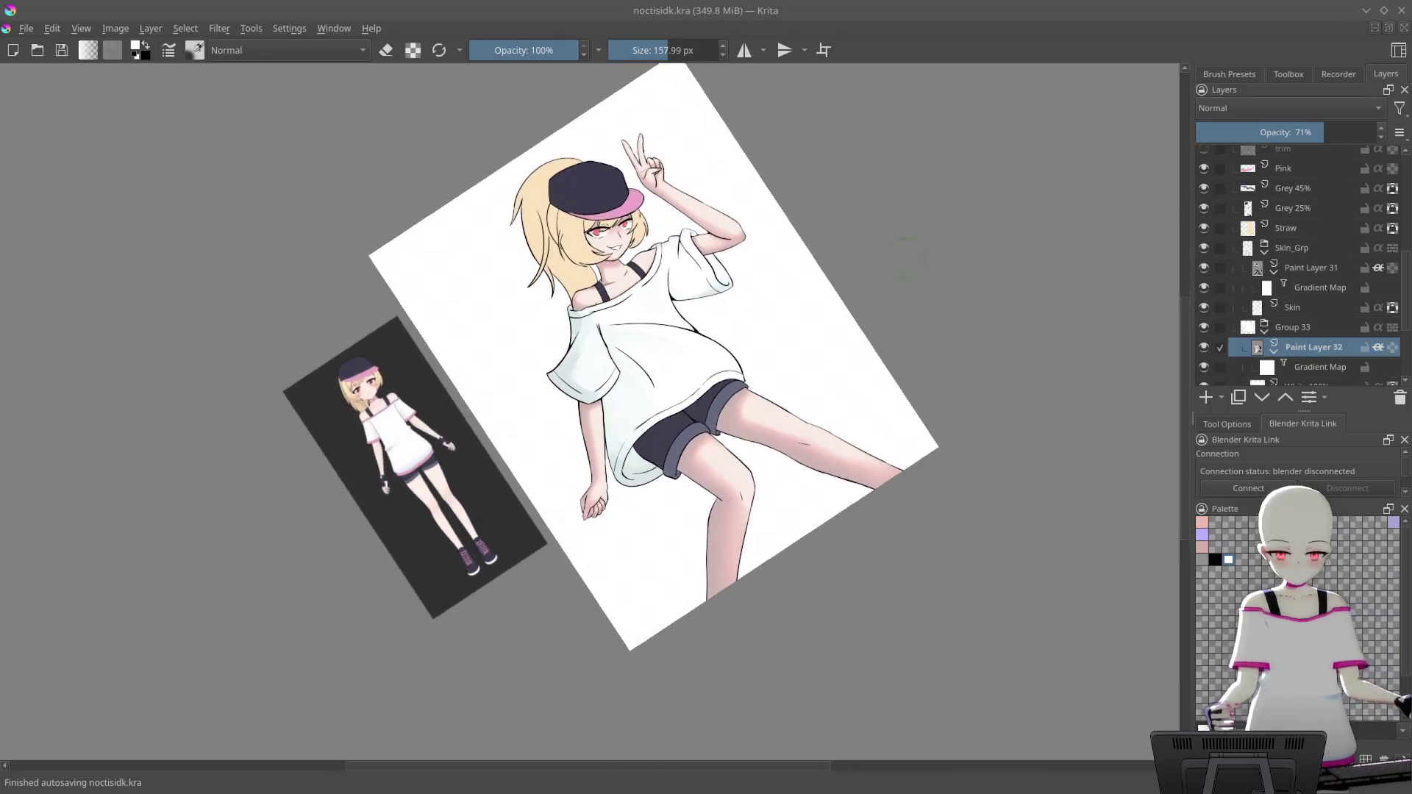
{"action": "scroll", "coordinate": [810, 321], "scroll_direction": "up", "scroll_amount": 4}
{"action": "scroll", "coordinate": [830, 325], "scroll_direction": "up", "scroll_amount": 2}
Select Group 33 and scroll the Layers docker down to the colour layers
{"action": "left_click", "coordinate": [1345, 327]}
{"action": "scroll", "coordinate": [1348, 287], "scroll_direction": "down", "scroll_amount": 5}
{"action": "scroll", "coordinate": [1345, 279], "scroll_direction": "up", "scroll_amount": 5}
{"action": "scroll", "coordinate": [1331, 322], "scroll_direction": "up", "scroll_amount": 5}
{"action": "scroll", "coordinate": [1342, 294], "scroll_direction": "down", "scroll_amount": 2}
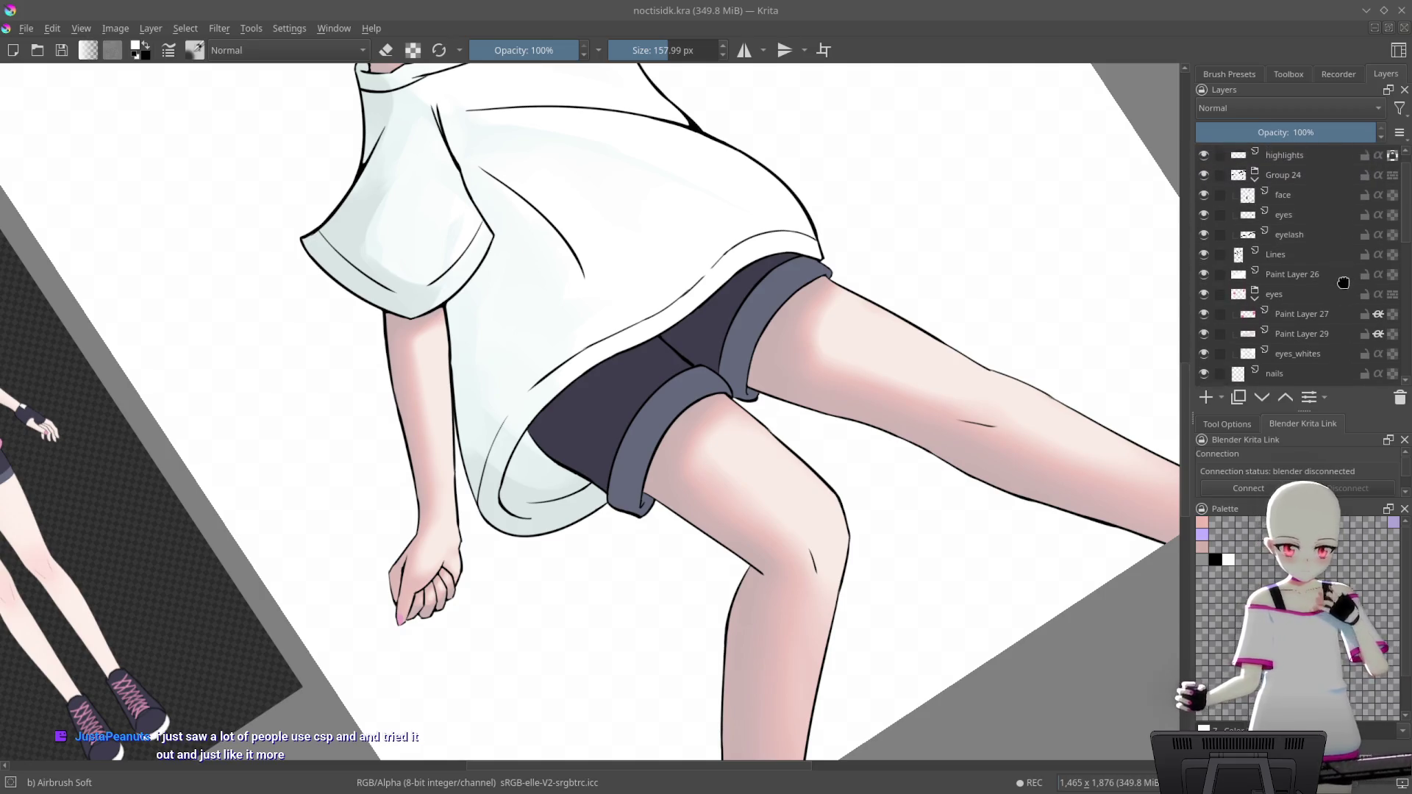
{"action": "scroll", "coordinate": [1333, 319], "scroll_direction": "up", "scroll_amount": 2}
{"action": "scroll", "coordinate": [1329, 236], "scroll_direction": "down", "scroll_amount": 2}
{"action": "scroll", "coordinate": [1334, 228], "scroll_direction": "down", "scroll_amount": 2}
{"action": "scroll", "coordinate": [1340, 221], "scroll_direction": "down", "scroll_amount": 2}
{"action": "scroll", "coordinate": [1347, 211], "scroll_direction": "down", "scroll_amount": 2}
Toggle the Grey 25% layer's visibility repeatedly to compare the shorts
{"action": "left_click", "coordinate": [1204, 250]}
{"action": "left_click", "coordinate": [1203, 250]}
{"action": "left_click", "coordinate": [1204, 250]}
{"action": "left_click", "coordinate": [1203, 250]}
{"action": "left_click", "coordinate": [1204, 250]}
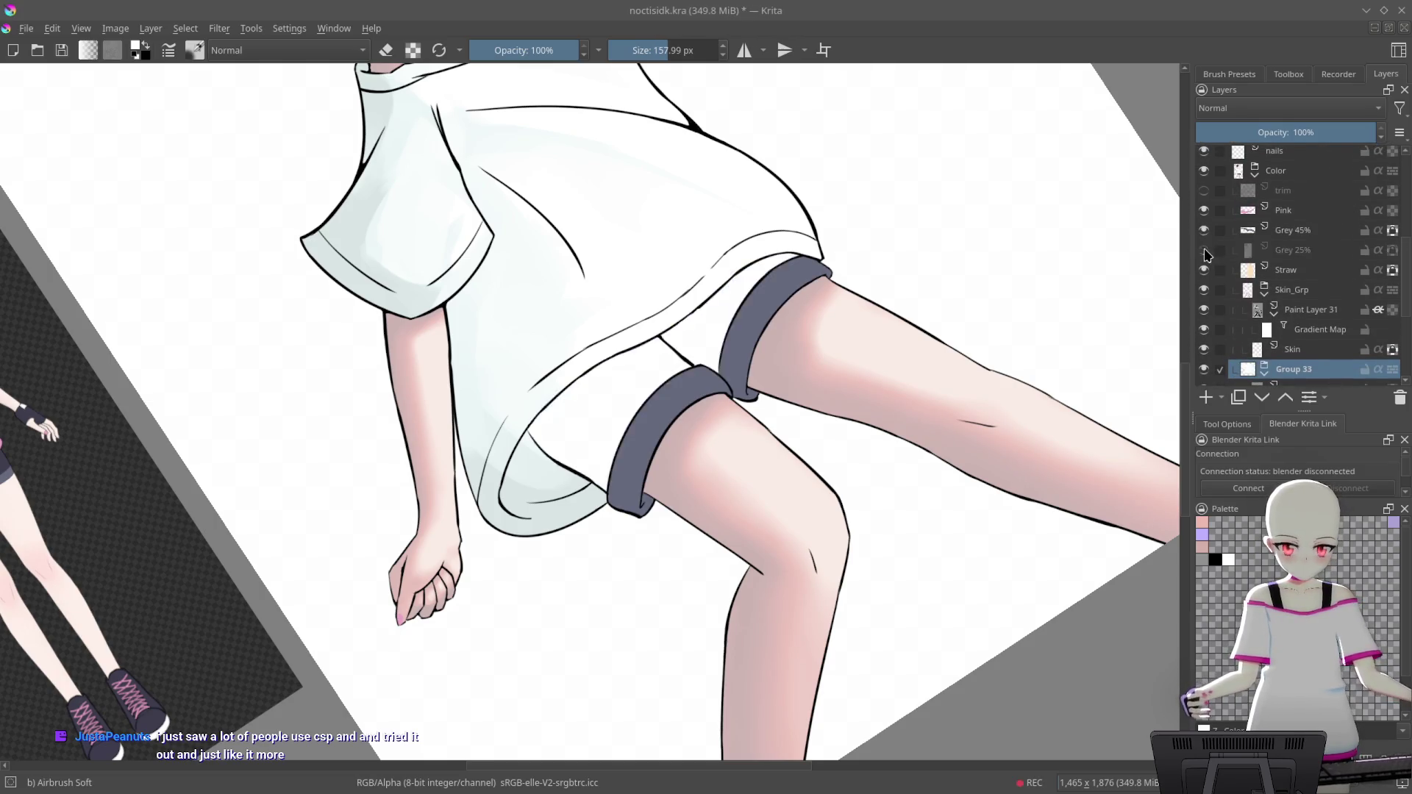
{"action": "left_click", "coordinate": [1203, 250]}
Group the Grey 45% and Grey 25% layers into Group 34 and select it
{"action": "left_click", "coordinate": [1283, 230]}
{"action": "left_click", "coordinate": [1296, 252], "text": "ctrl"}
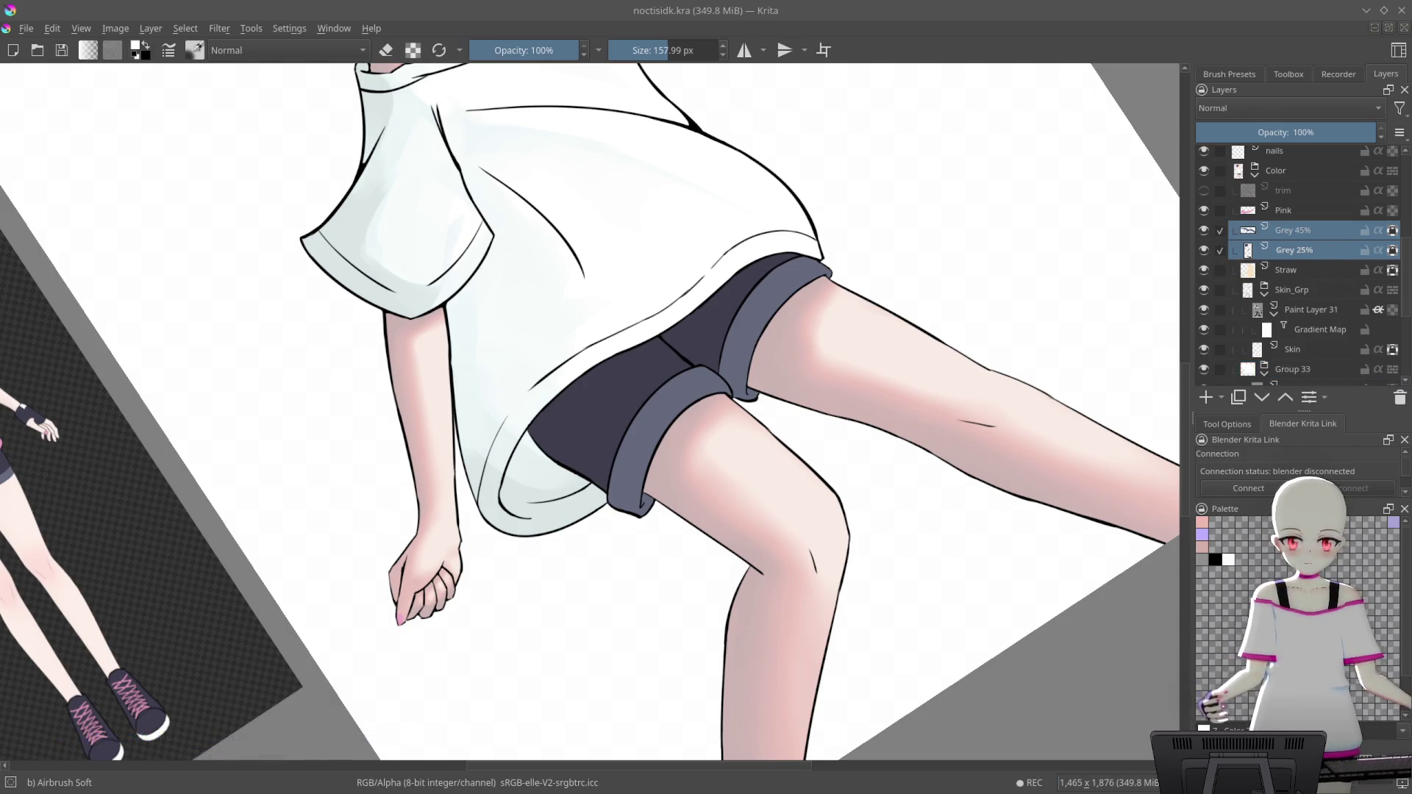
{"action": "key", "text": "ctrl+g"}
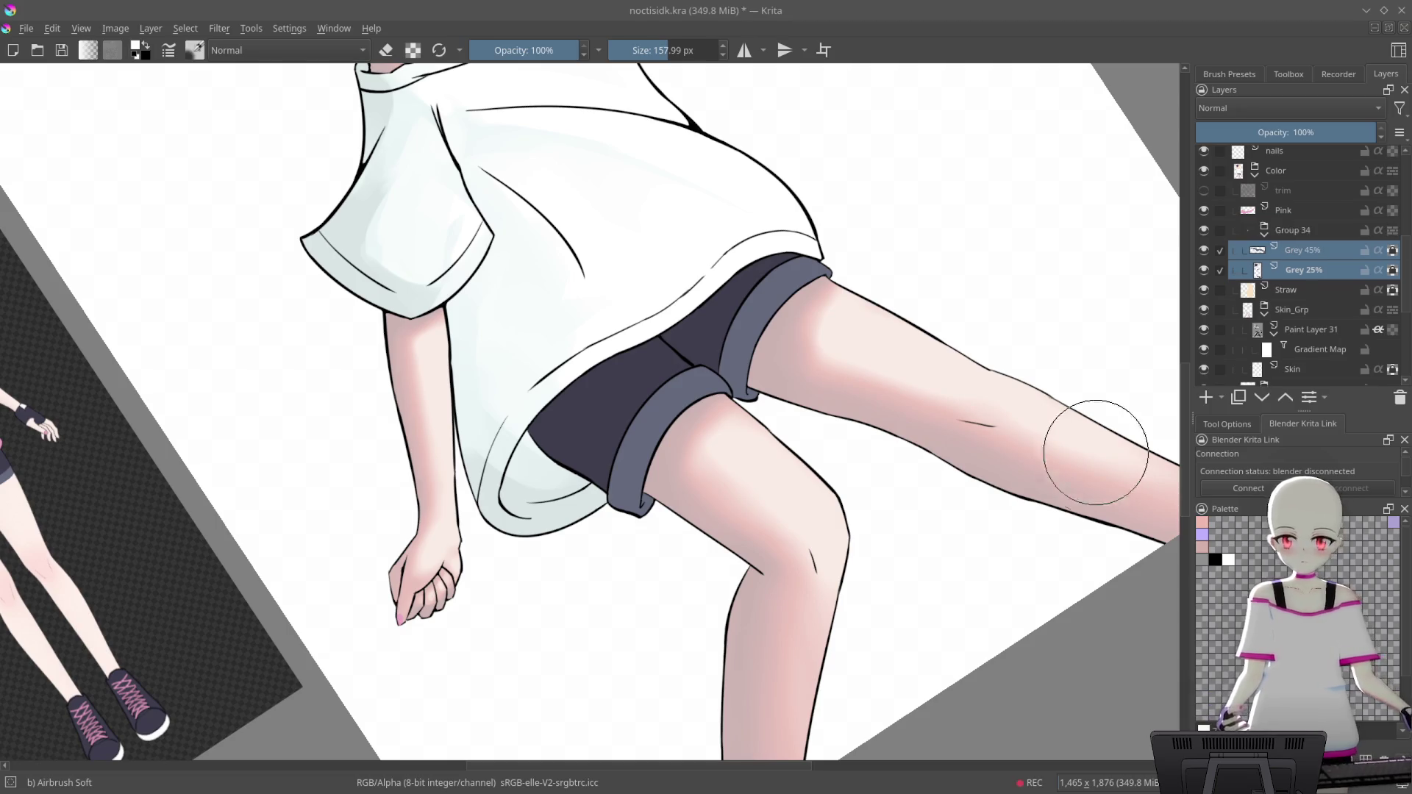
{"action": "left_click", "coordinate": [1318, 231]}
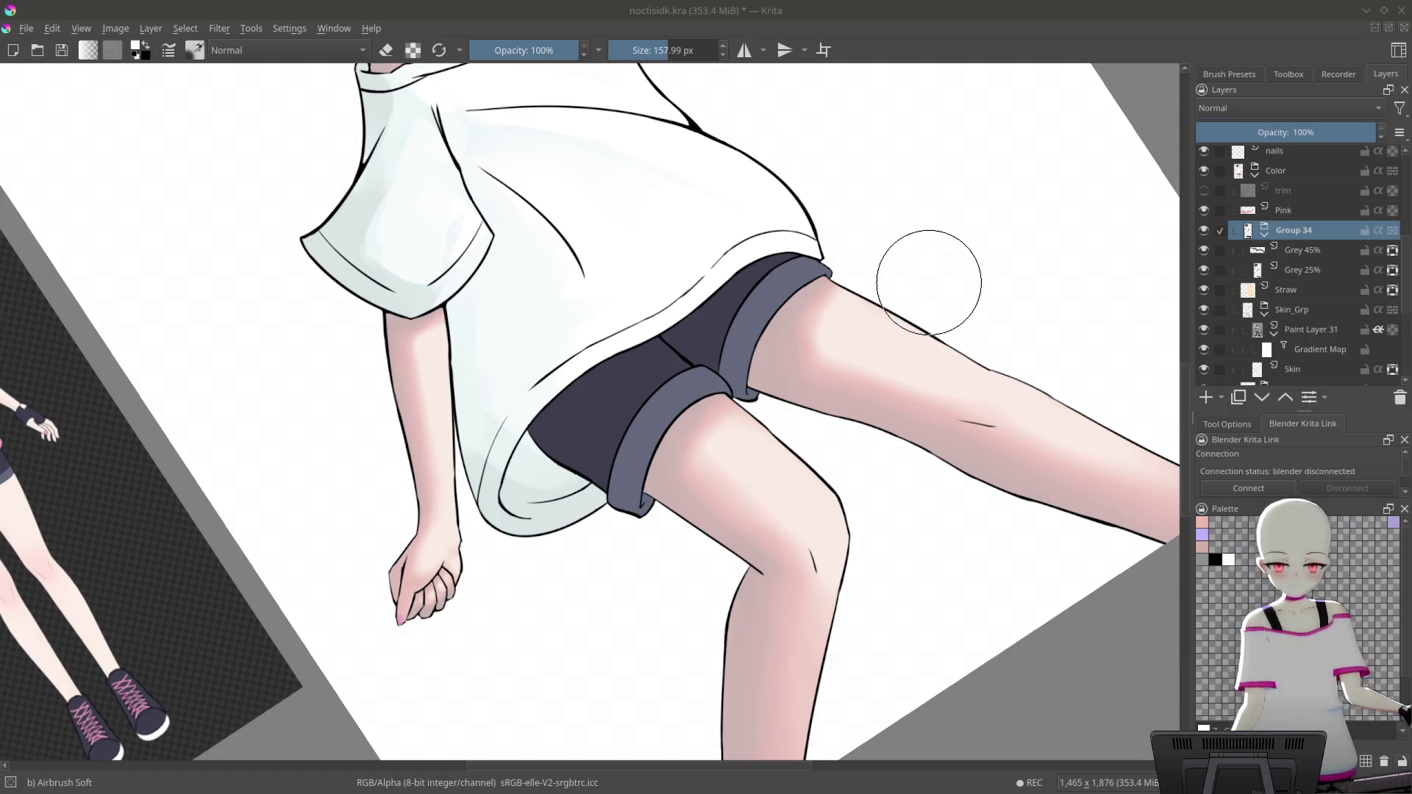
{"action": "scroll", "coordinate": [747, 277], "scroll_direction": "up", "scroll_amount": 1}
{"action": "scroll", "coordinate": [765, 268], "scroll_direction": "up", "scroll_amount": 2}
{"action": "scroll", "coordinate": [780, 261], "scroll_direction": "up", "scroll_amount": 2}
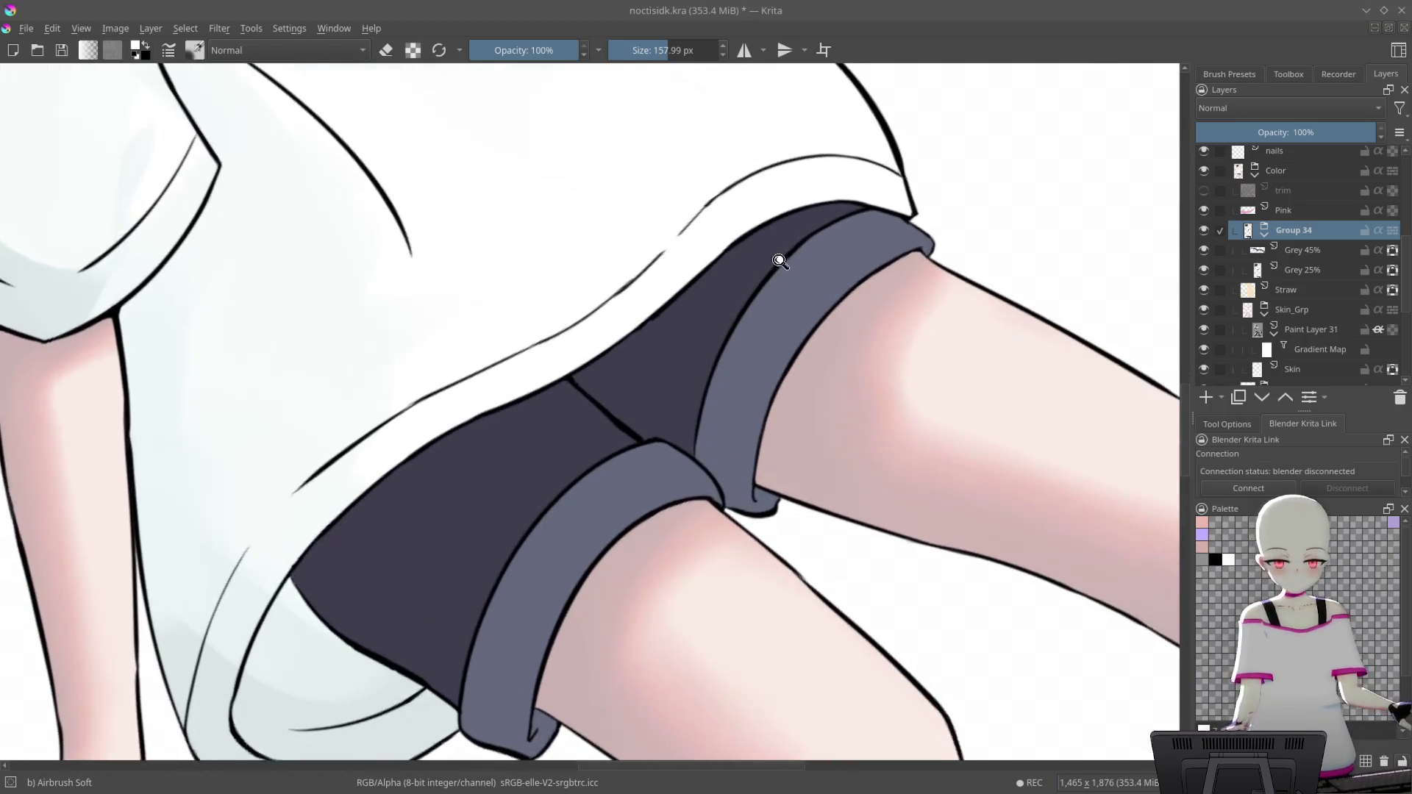
{"action": "left_click_drag", "start_coordinate": [875, 237], "coordinate": [879, 234], "text": "shift"}
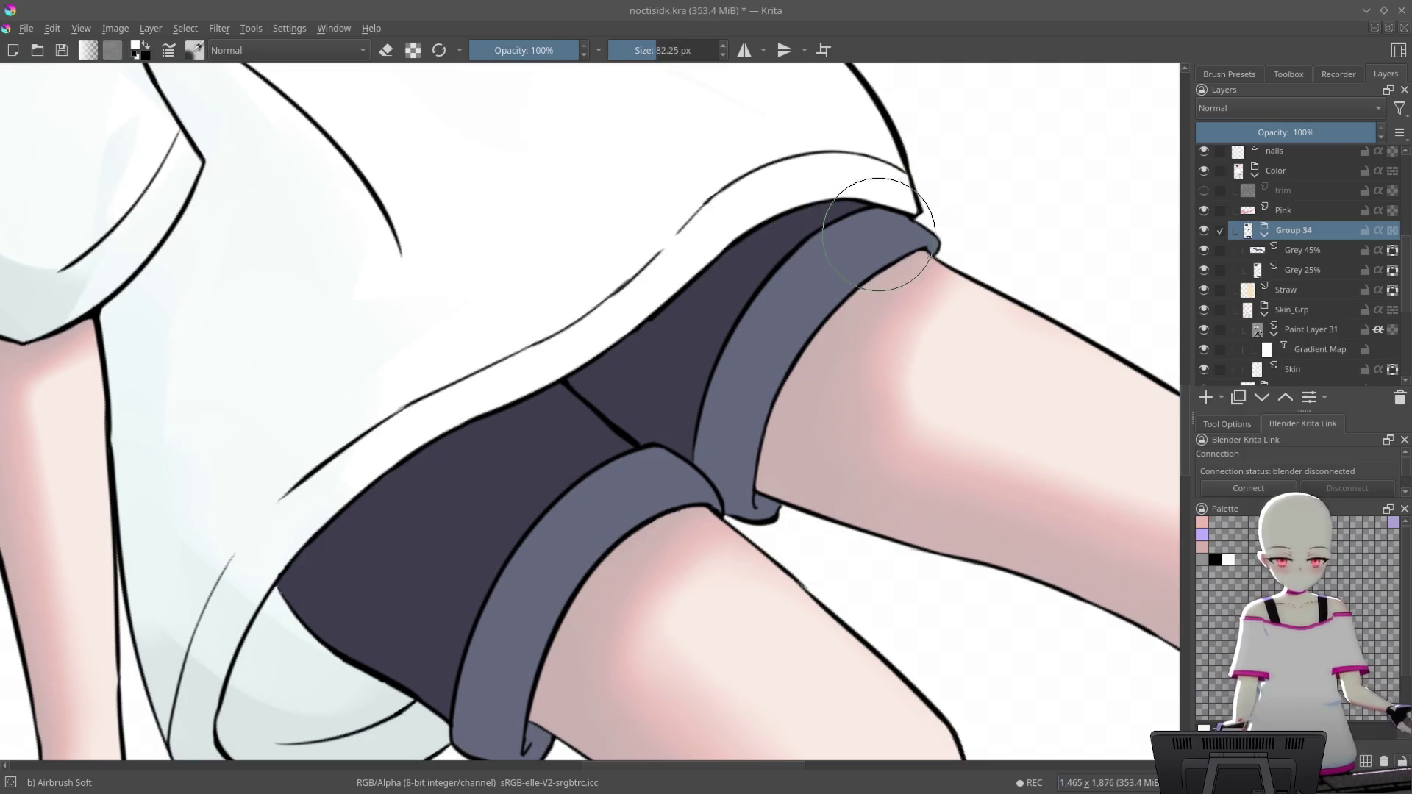
{"action": "scroll", "coordinate": [805, 322], "scroll_direction": "down", "scroll_amount": 3}
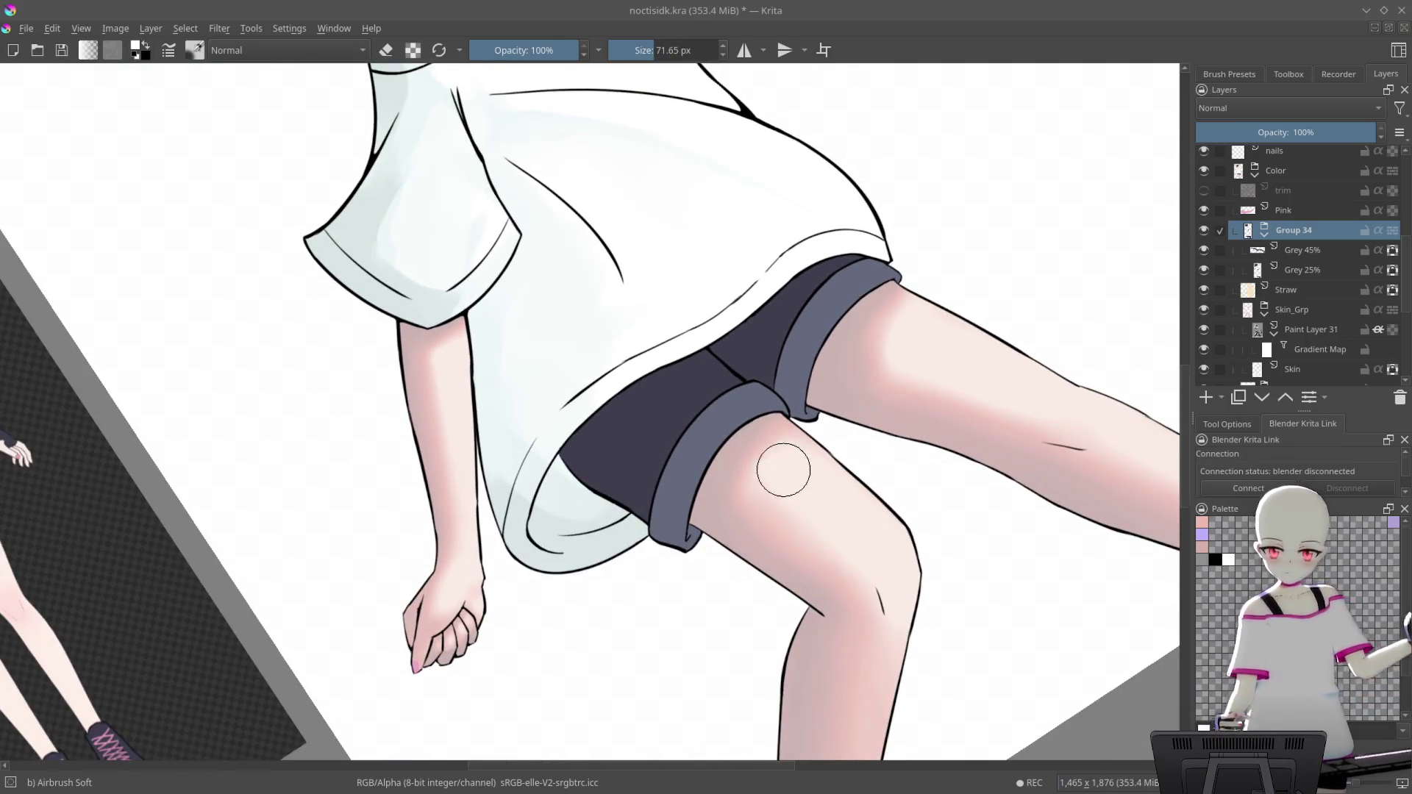
{"action": "left_click_drag", "start_coordinate": [784, 470], "coordinate": [876, 458]}
{"action": "scroll", "coordinate": [876, 458], "scroll_direction": "down", "scroll_amount": 1}
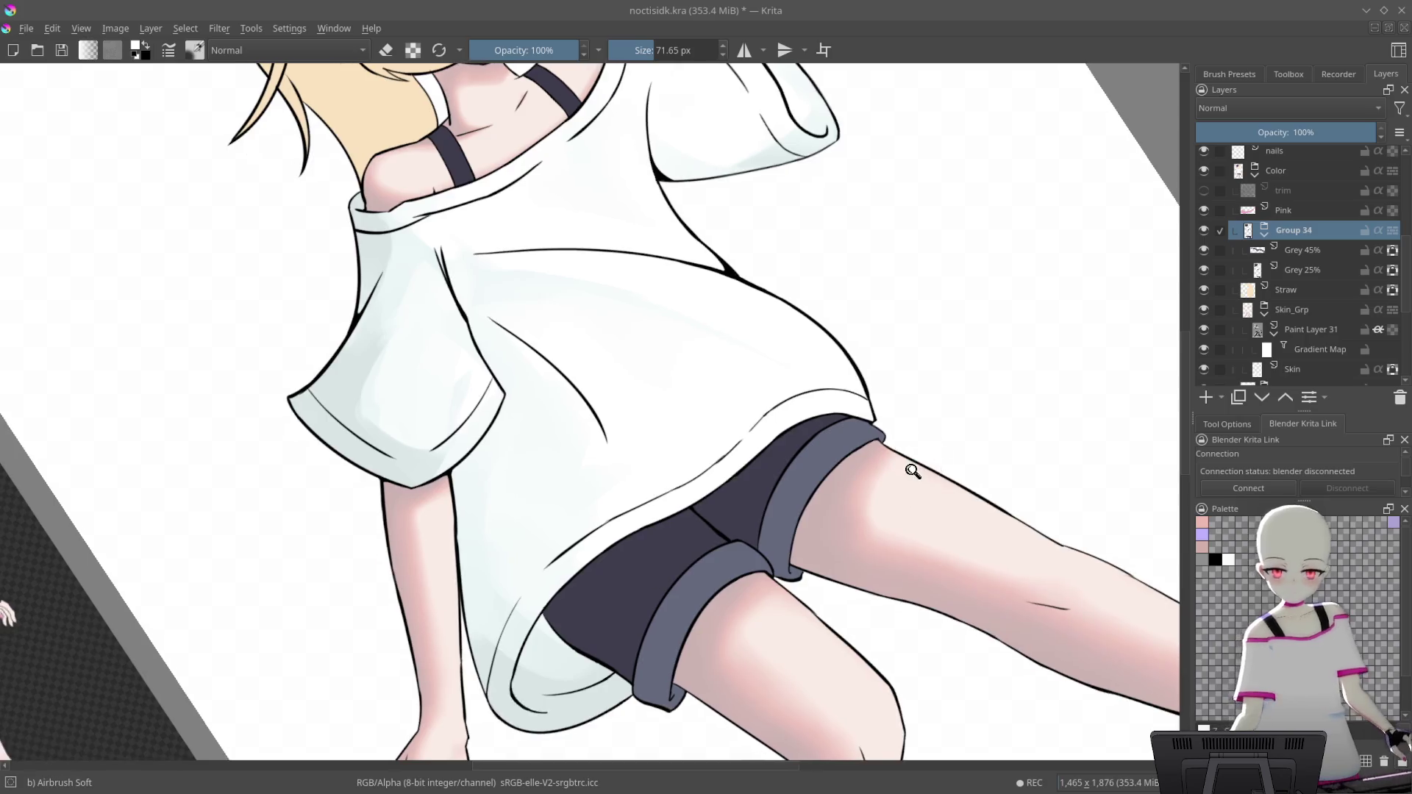
{"action": "scroll", "coordinate": [882, 522], "scroll_direction": "down", "scroll_amount": 1}
{"action": "scroll", "coordinate": [978, 578], "scroll_direction": "down", "scroll_amount": 1}
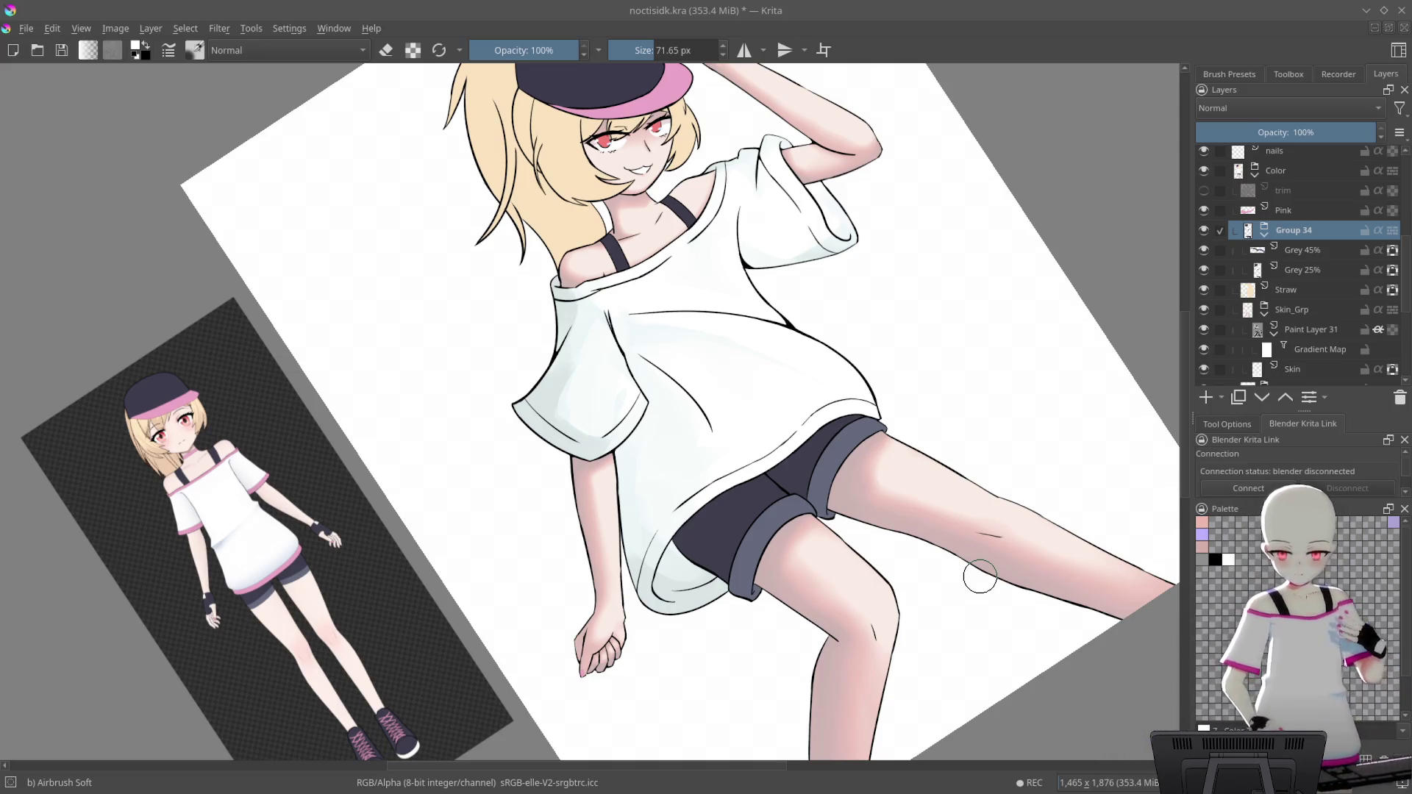
{"action": "scroll", "coordinate": [760, 539], "scroll_direction": "up", "scroll_amount": 3}
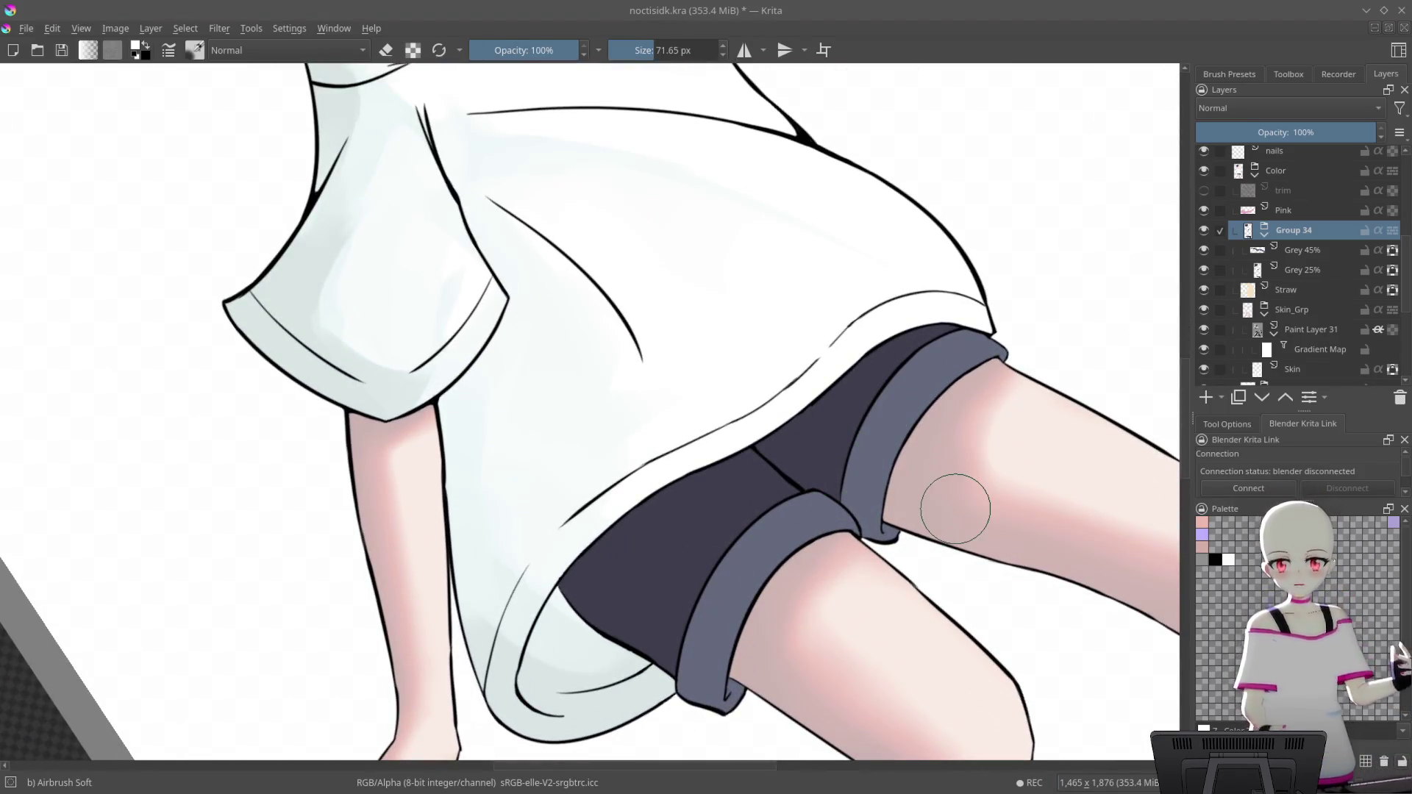
{"action": "scroll", "coordinate": [896, 502], "scroll_direction": "down", "scroll_amount": 2}
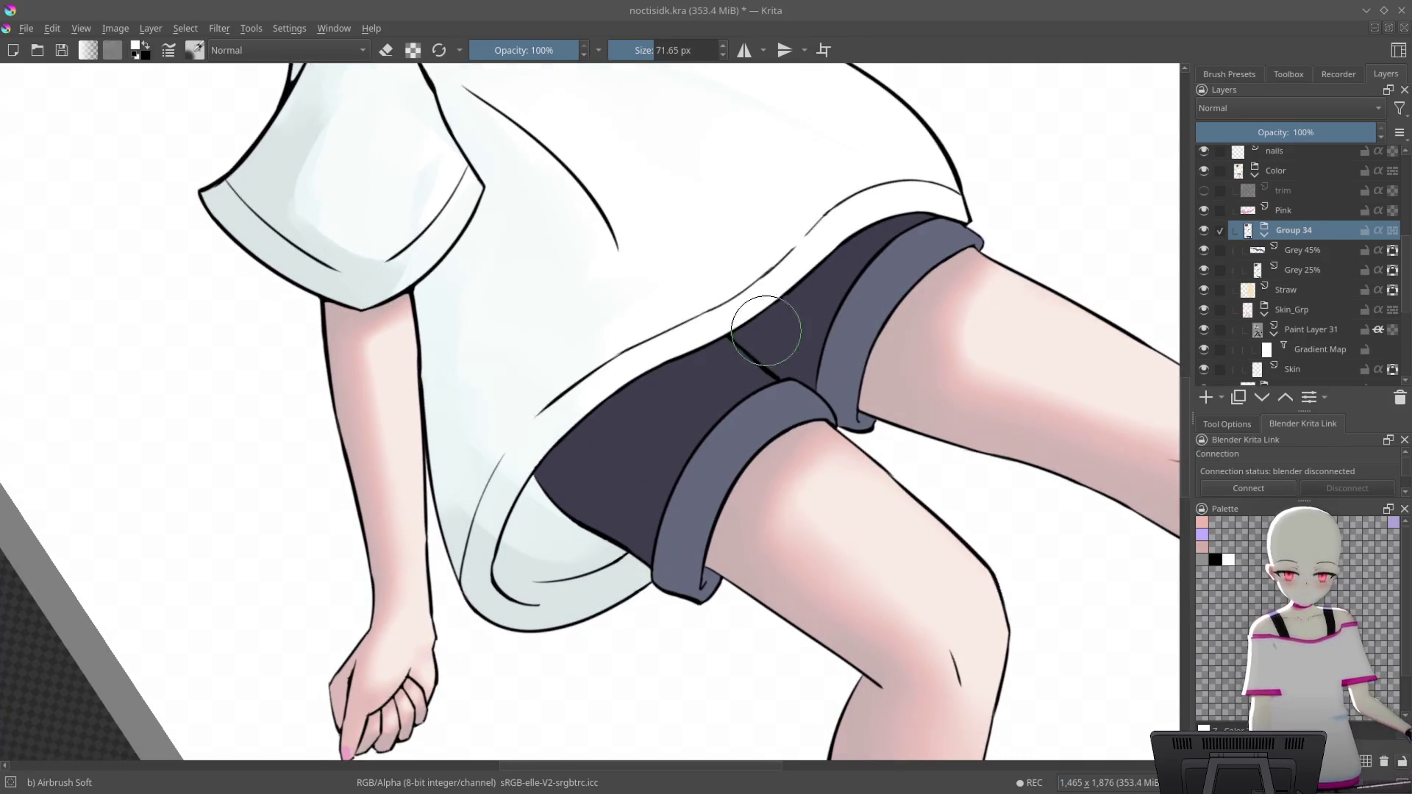
{"action": "scroll", "coordinate": [867, 285], "scroll_direction": "up", "scroll_amount": 5}
{"action": "scroll", "coordinate": [983, 282], "scroll_direction": "down", "scroll_amount": 3}
{"action": "scroll", "coordinate": [863, 393], "scroll_direction": "up", "scroll_amount": 2}
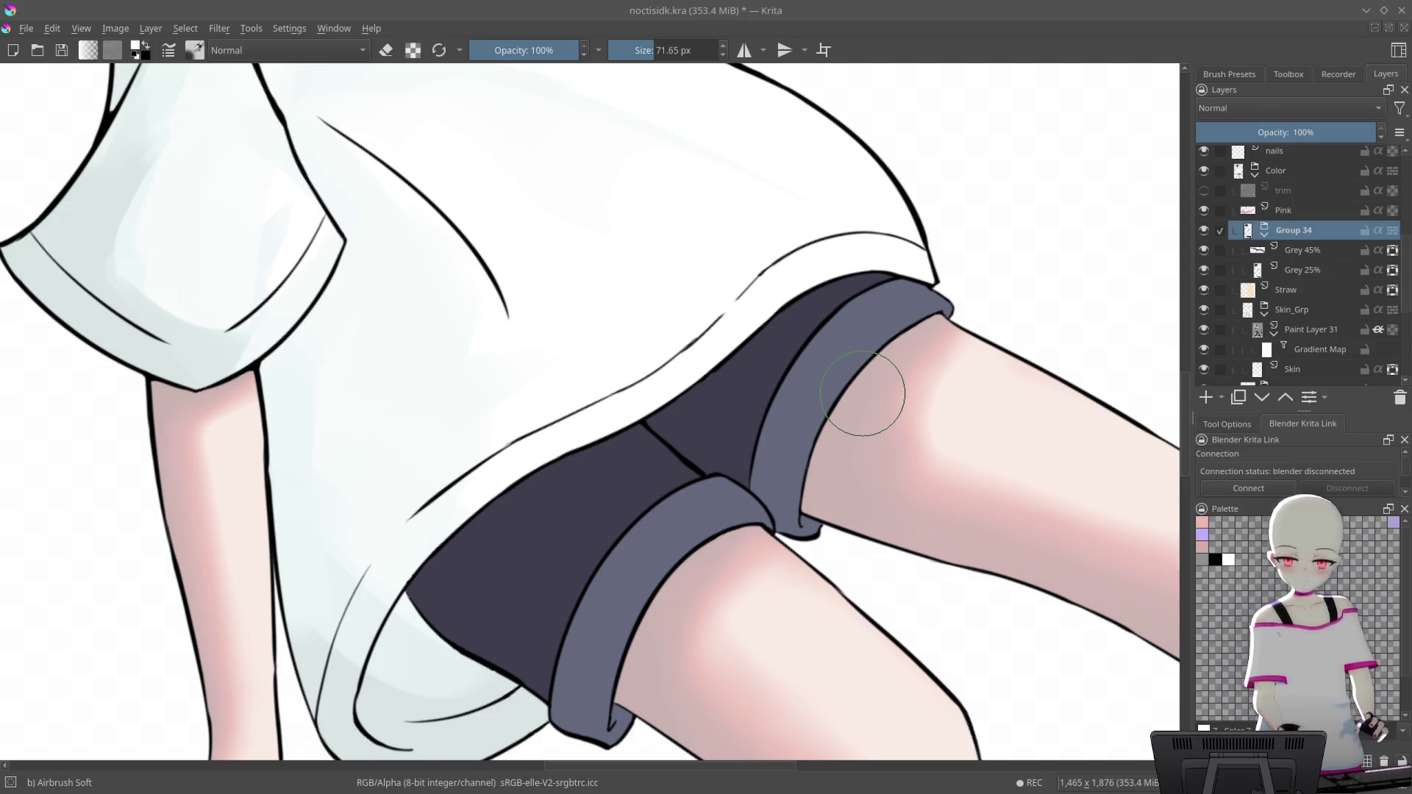
{"action": "scroll", "coordinate": [763, 431], "scroll_direction": "down", "scroll_amount": 2}
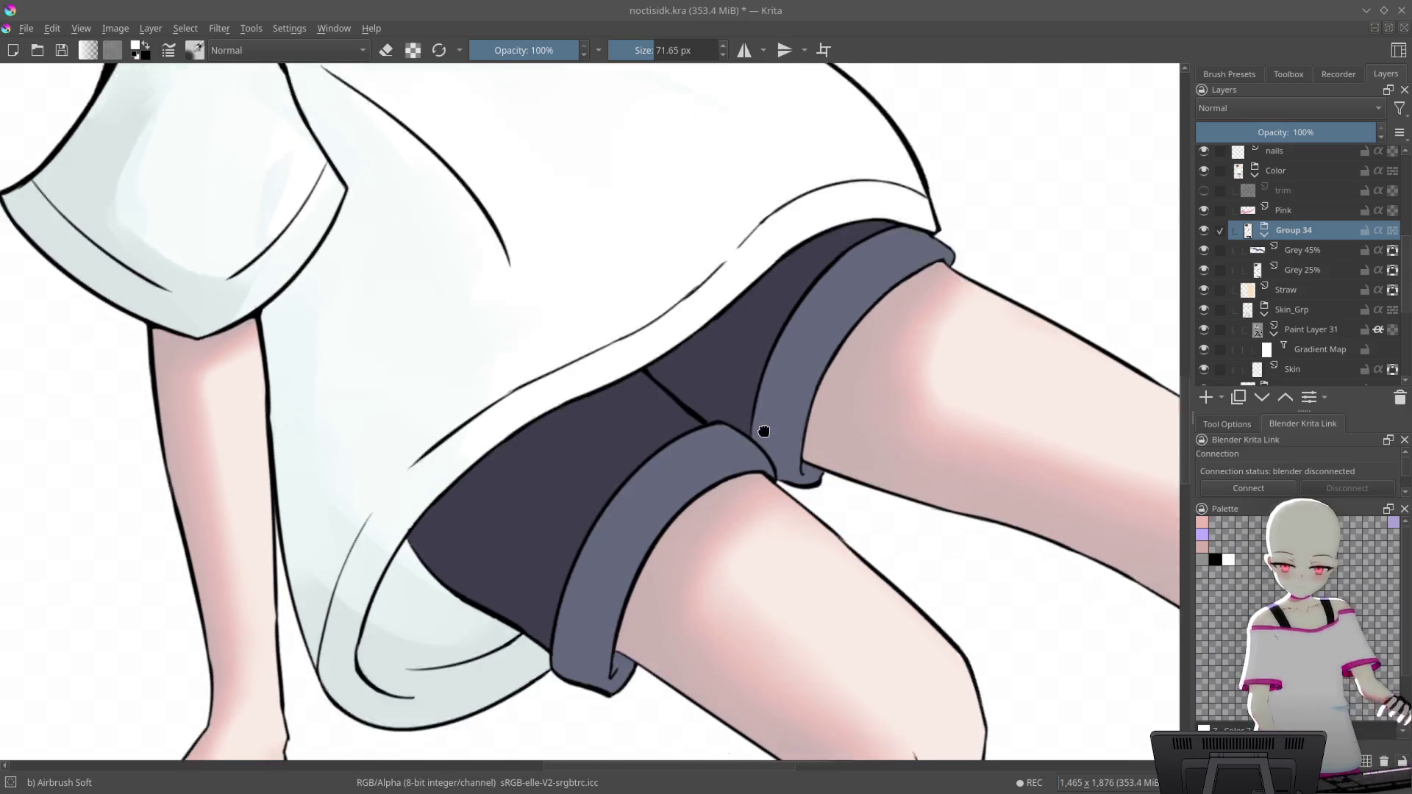
{"action": "scroll", "coordinate": [788, 369], "scroll_direction": "up", "scroll_amount": 2}
{"action": "scroll", "coordinate": [946, 435], "scroll_direction": "up", "scroll_amount": 2}
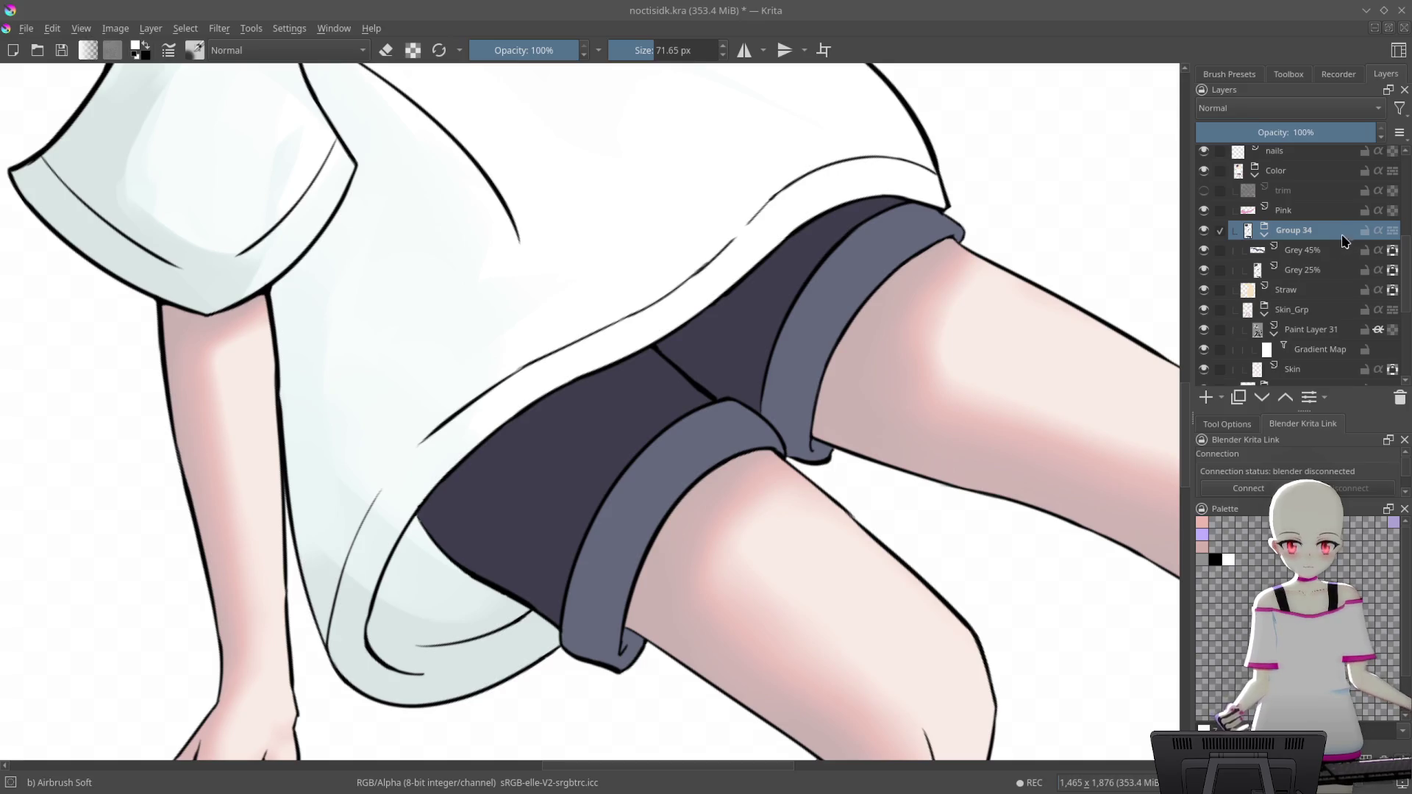
{"action": "left_click", "coordinate": [1345, 247]}
Add a new layer above Grey 45%, fill it grey, and clip it with Inherit Alpha
{"action": "left_click", "coordinate": [1206, 397]}
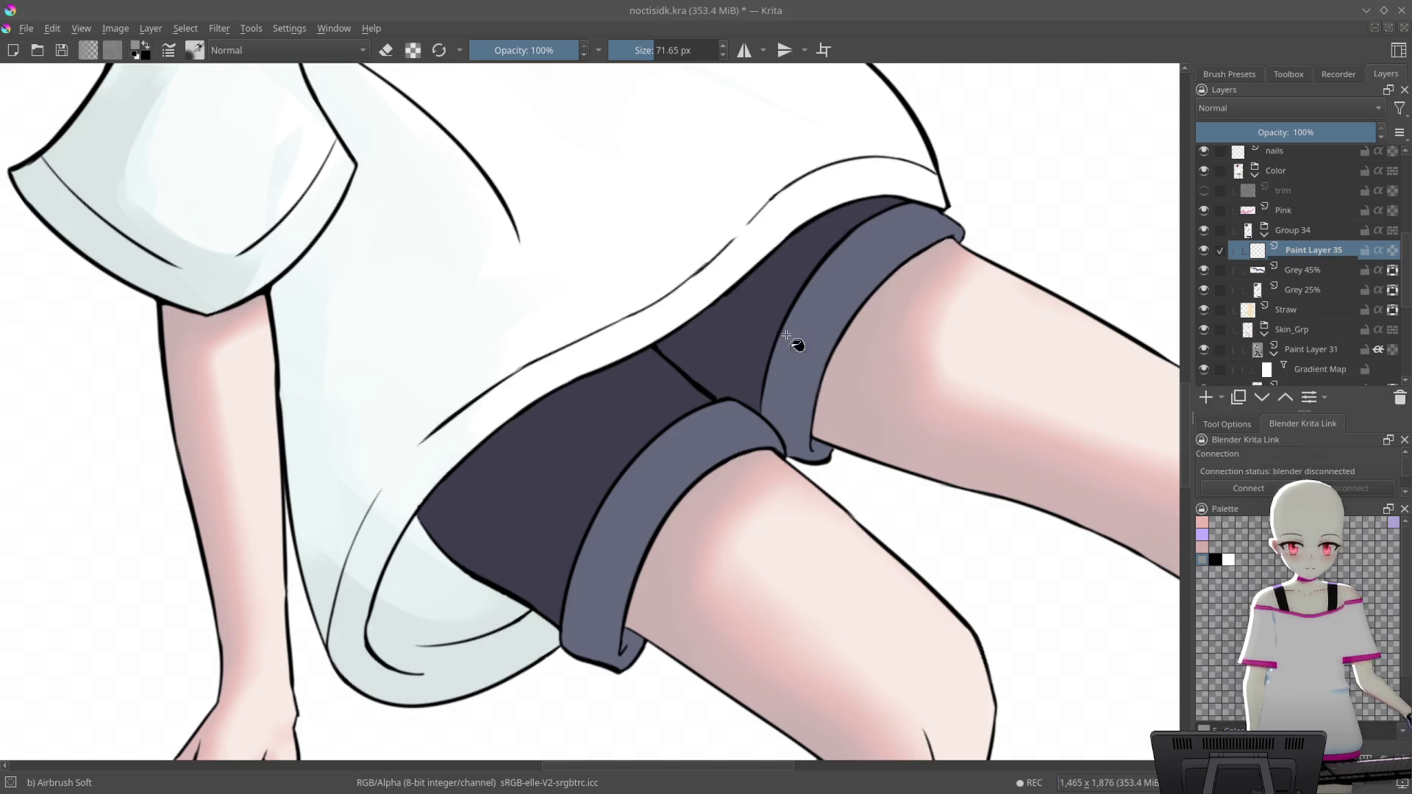
{"action": "key", "text": "shift+BackSpace"}
{"action": "key", "text": "ctrl+shift+a"}
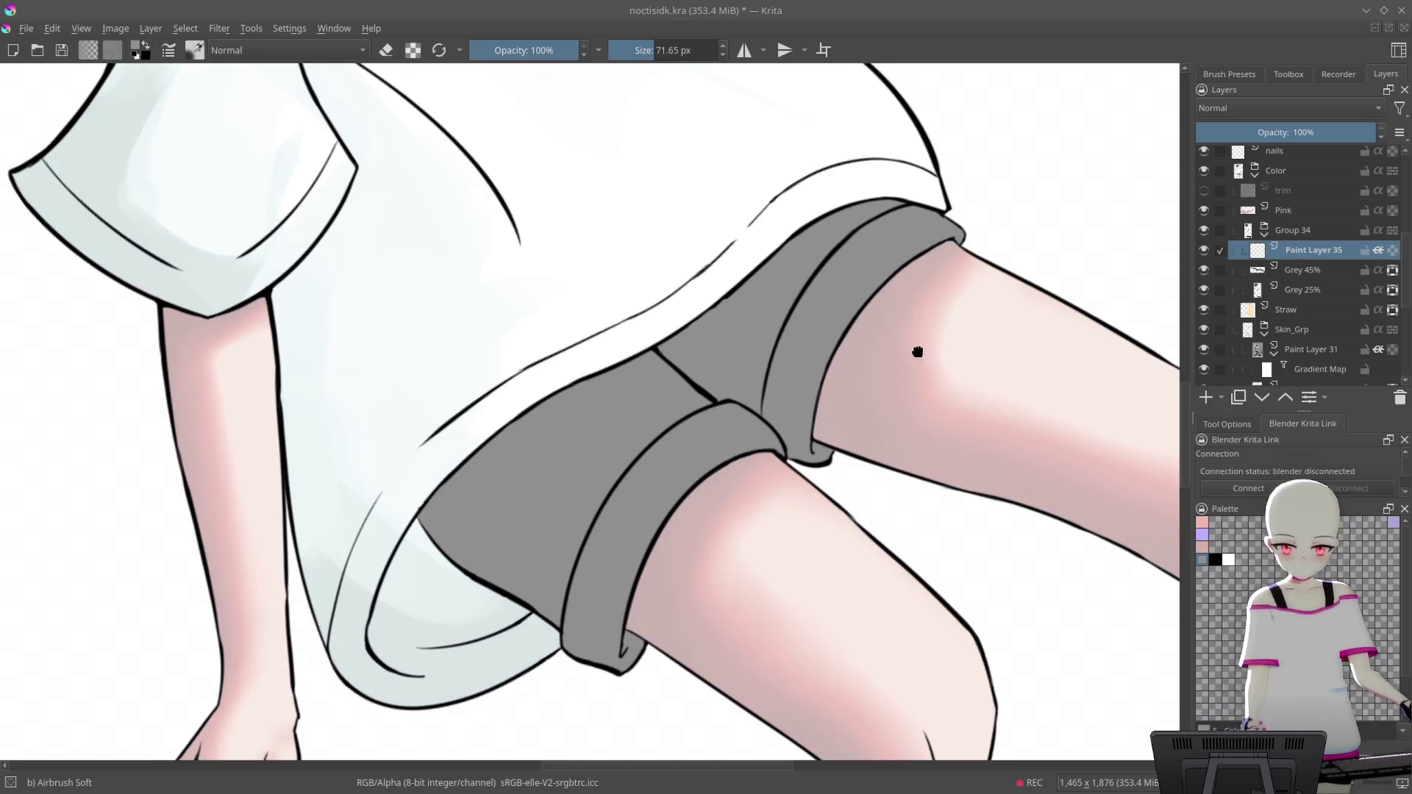
{"action": "left_click_drag", "start_coordinate": [918, 352], "coordinate": [927, 394]}
Save the document with Ctrl+S and zoom around to review the grey shorts
{"action": "key", "text": "ctrl+s"}
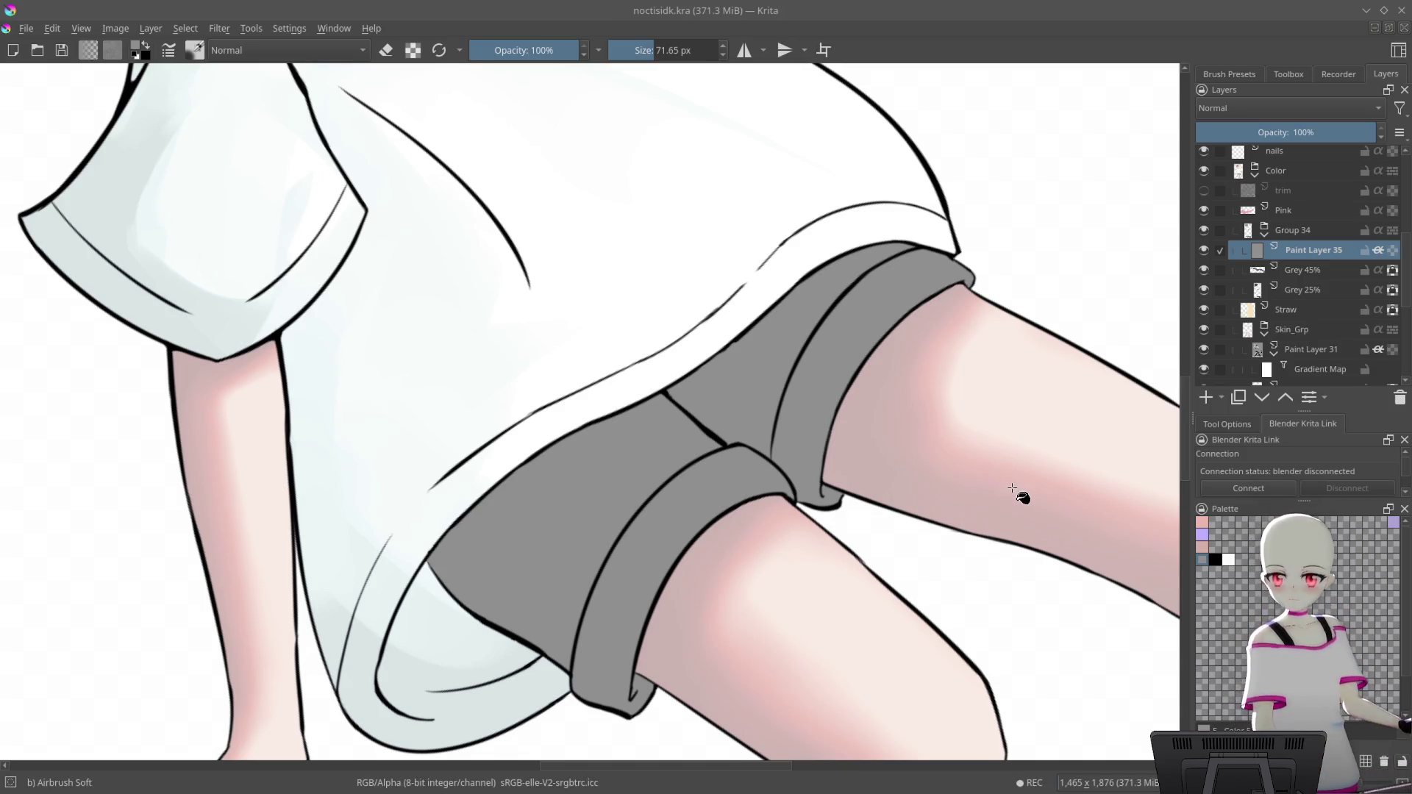
{"action": "scroll", "coordinate": [978, 456], "scroll_direction": "down", "scroll_amount": 2}
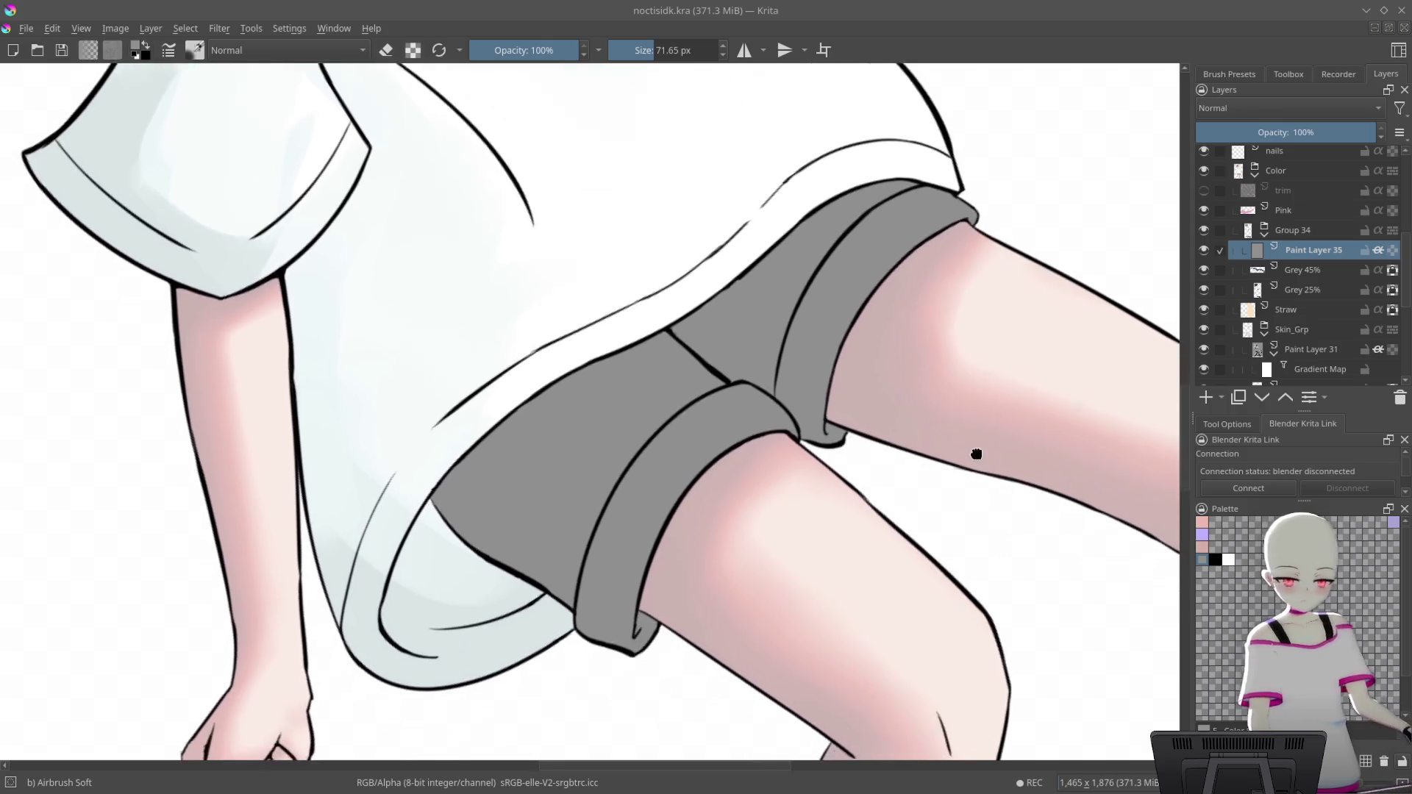
{"action": "scroll", "coordinate": [937, 419], "scroll_direction": "down", "scroll_amount": 2}
{"action": "scroll", "coordinate": [944, 574], "scroll_direction": "down", "scroll_amount": 2}
{"action": "scroll", "coordinate": [897, 495], "scroll_direction": "down", "scroll_amount": 1}
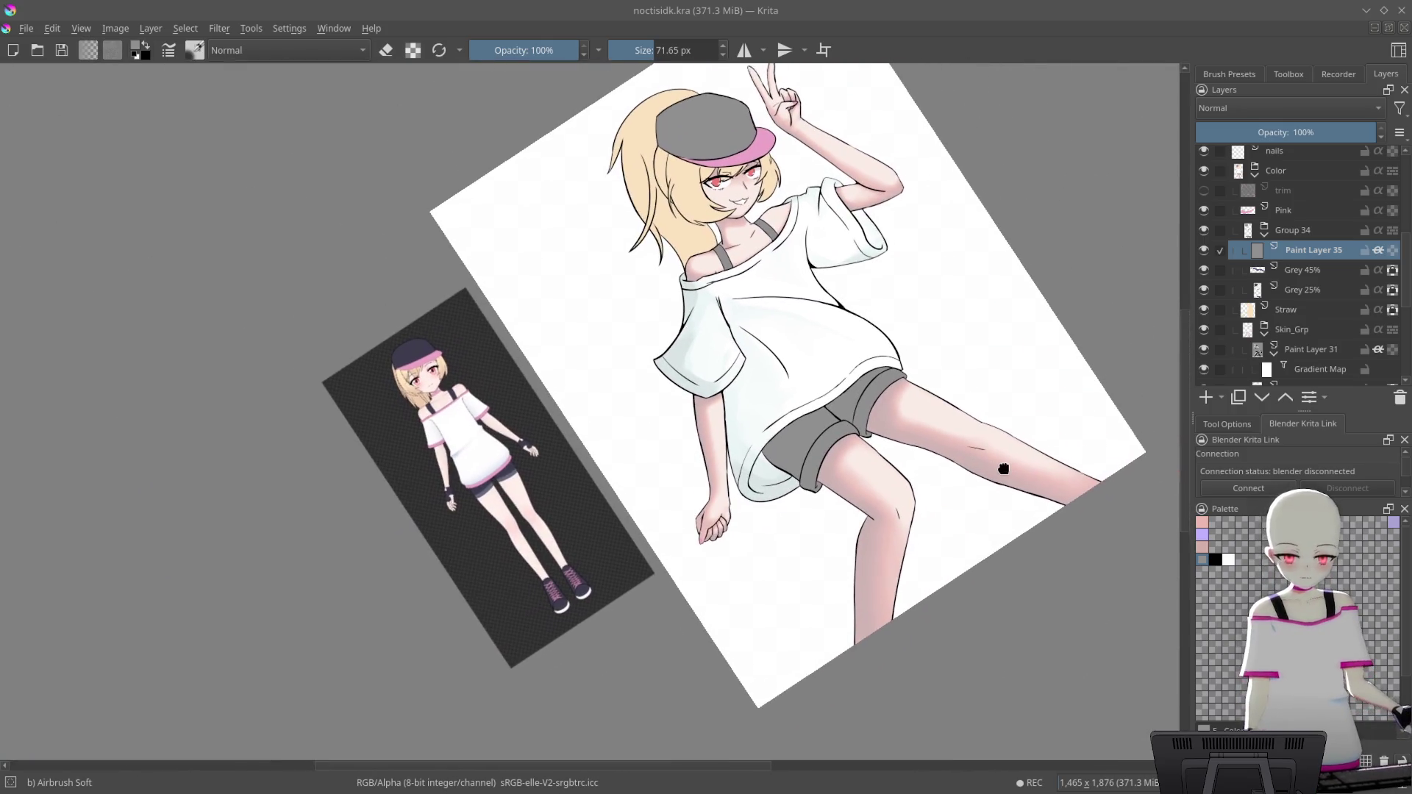
{"action": "scroll", "coordinate": [932, 337], "scroll_direction": "up", "scroll_amount": 5}
{"action": "scroll", "coordinate": [932, 337], "scroll_direction": "down", "scroll_amount": 1}
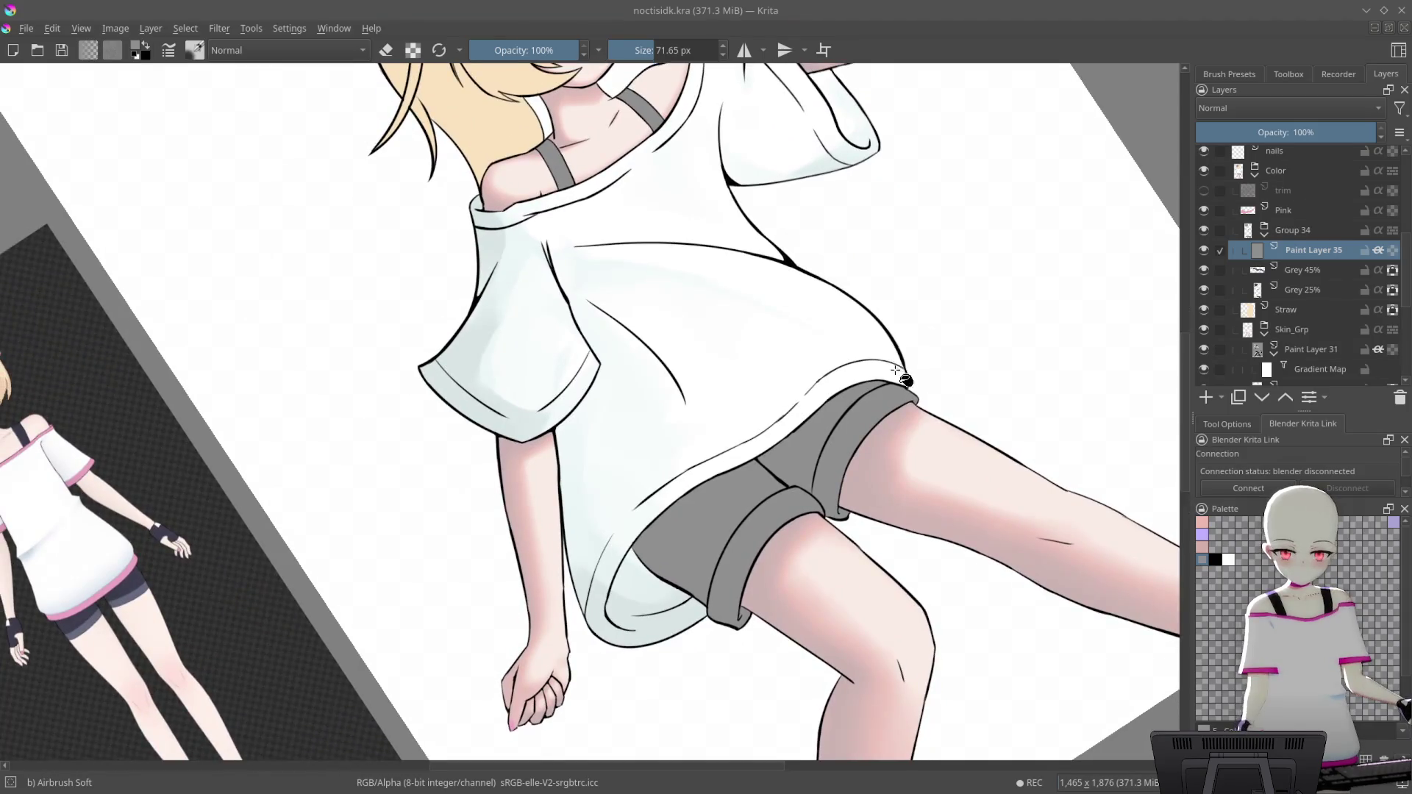
{"action": "scroll", "coordinate": [956, 397], "scroll_direction": "down", "scroll_amount": 2}
{"action": "scroll", "coordinate": [1015, 441], "scroll_direction": "down", "scroll_amount": 1}
{"action": "scroll", "coordinate": [982, 473], "scroll_direction": "up", "scroll_amount": 2}
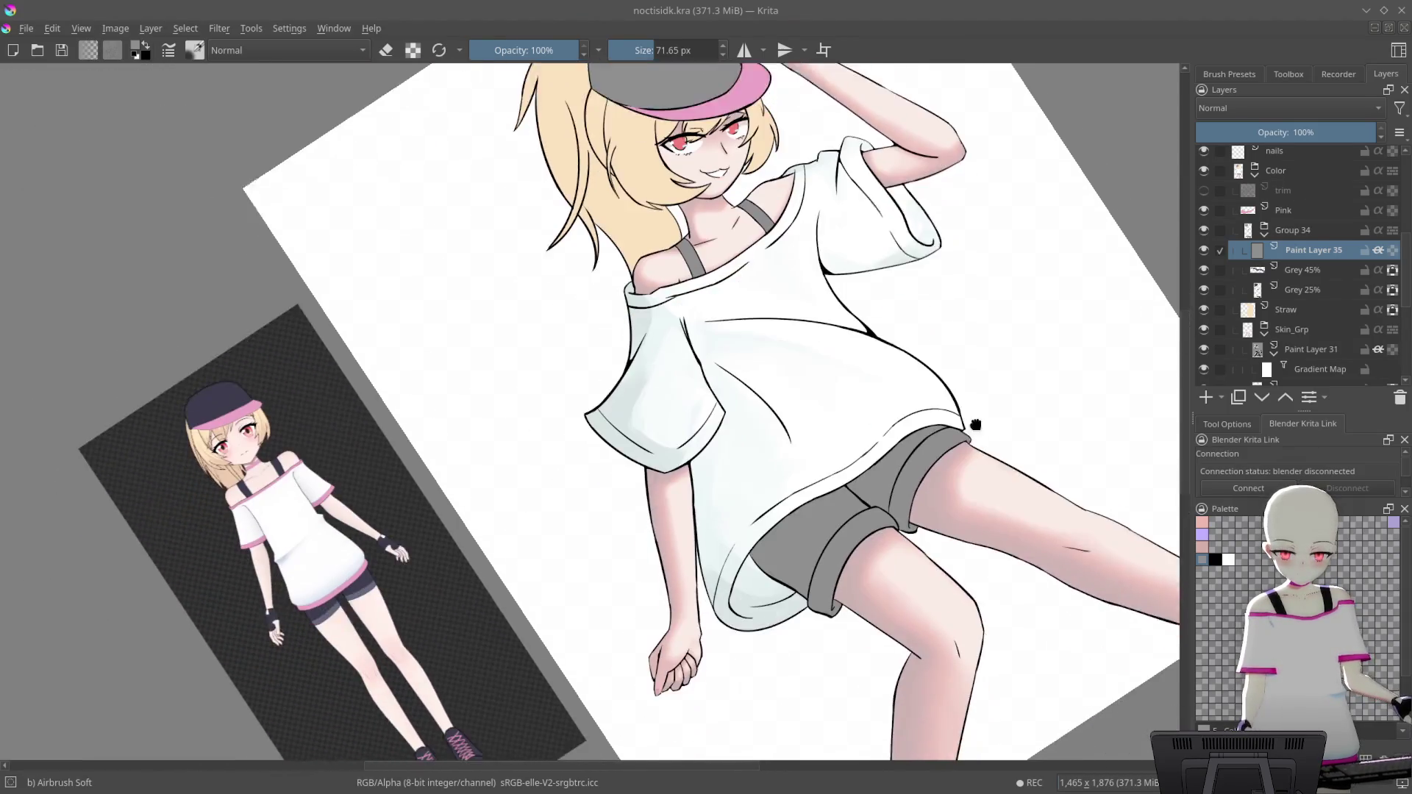
{"action": "scroll", "coordinate": [976, 425], "scroll_direction": "up", "scroll_amount": 1}
{"action": "scroll", "coordinate": [961, 412], "scroll_direction": "up", "scroll_amount": 2}
{"action": "scroll", "coordinate": [970, 409], "scroll_direction": "up", "scroll_amount": 1}
{"action": "left_click_drag", "start_coordinate": [970, 409], "coordinate": [902, 481]}
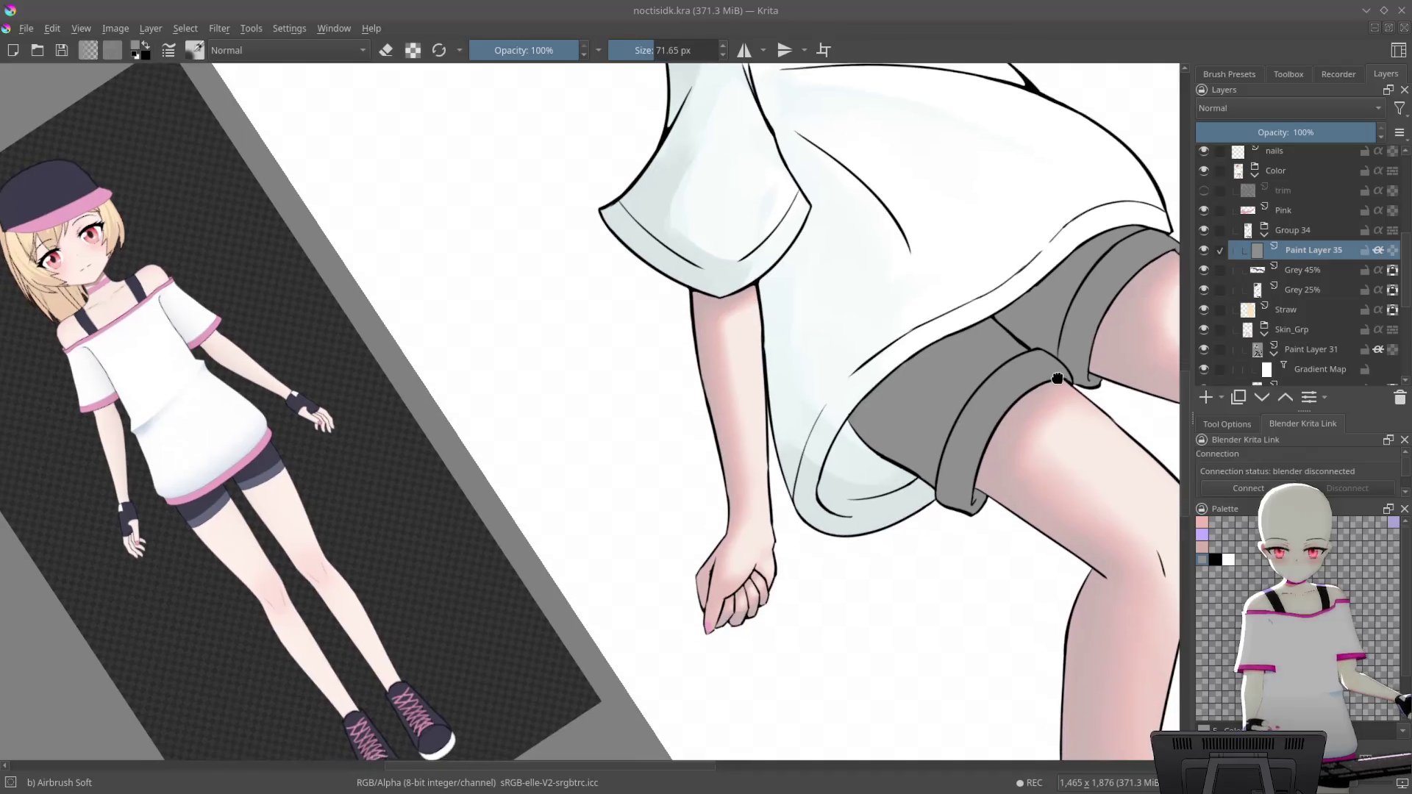
{"action": "scroll", "coordinate": [902, 482], "scroll_direction": "down", "scroll_amount": 2}
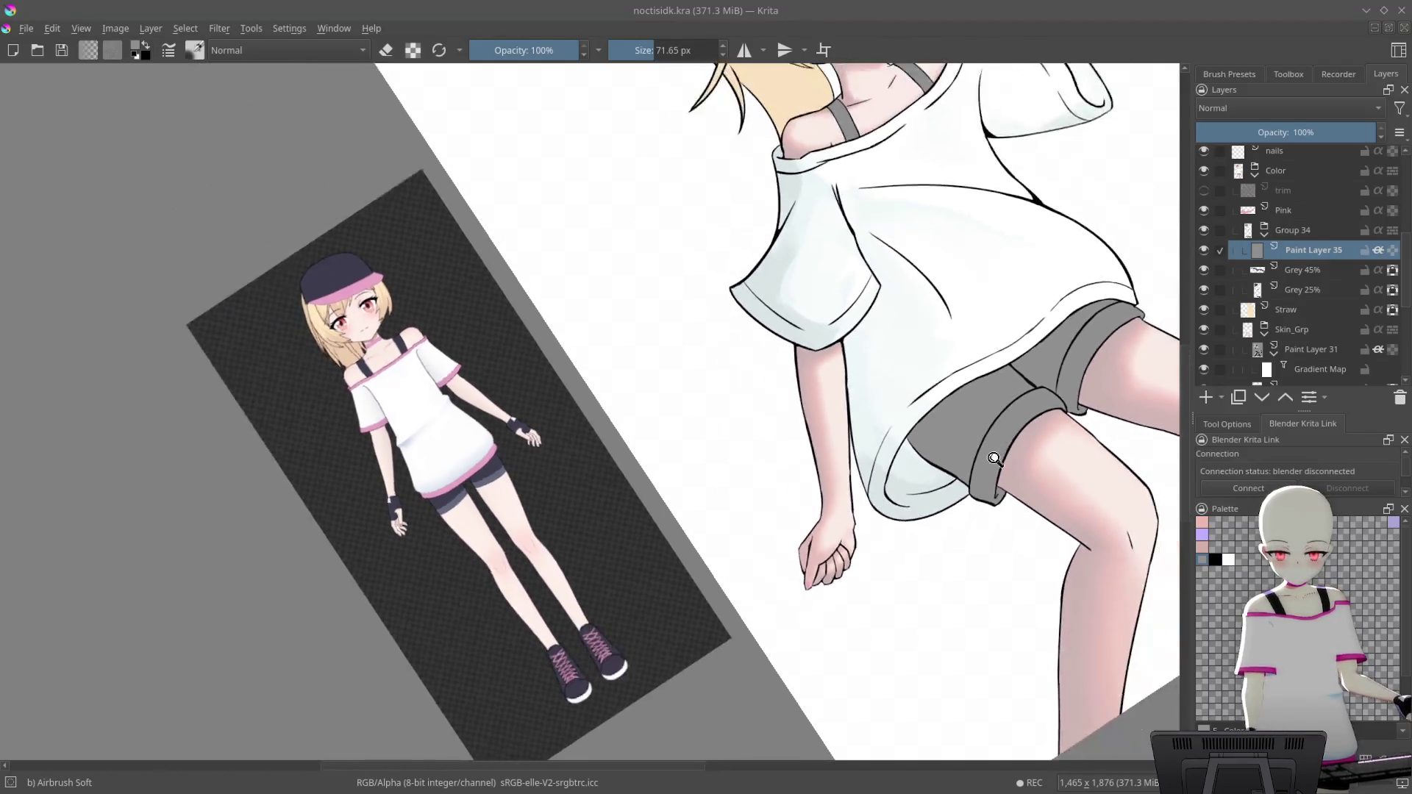
{"action": "scroll", "coordinate": [902, 481], "scroll_direction": "down", "scroll_amount": 1}
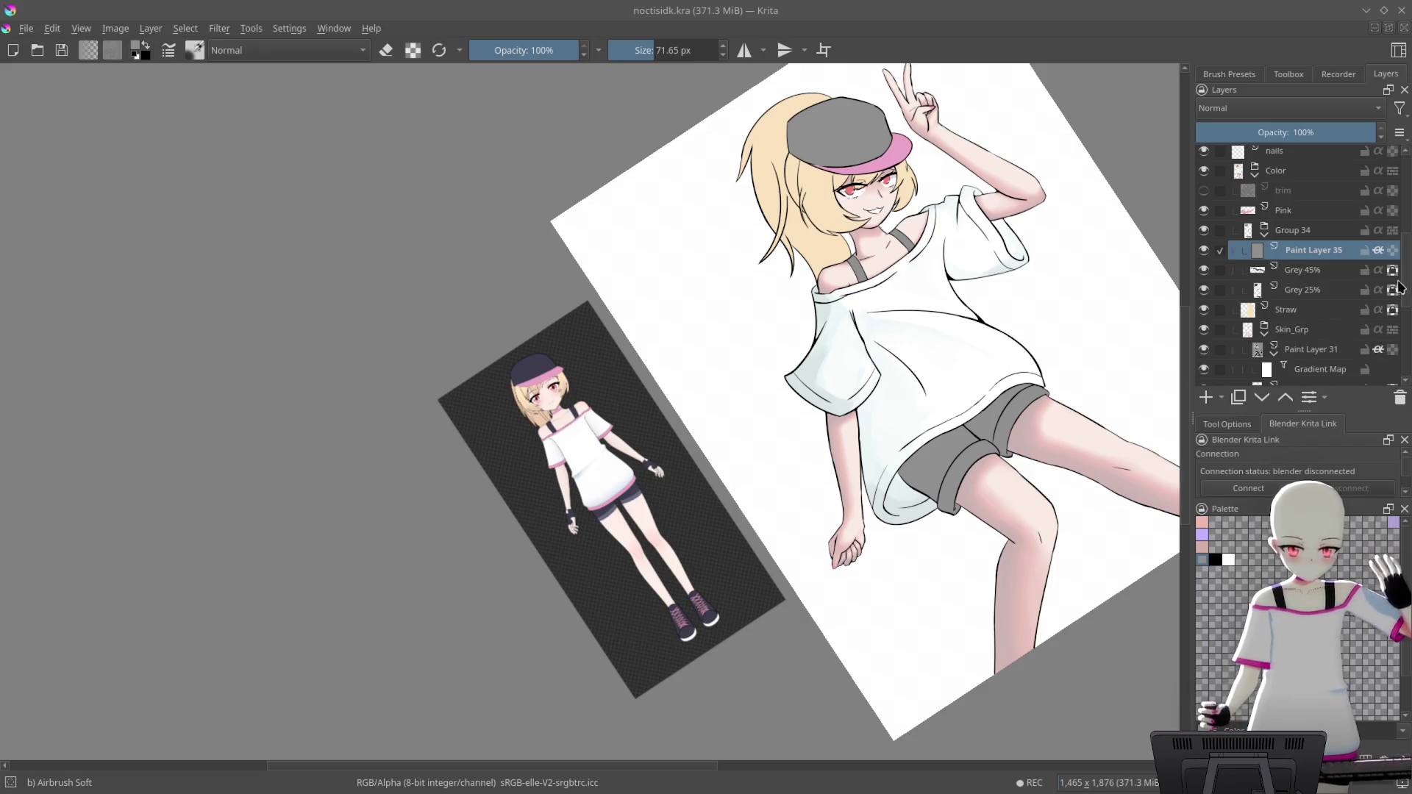
Hide the Gradient Map layers colouring the skin and the shirt
{"action": "mouse_move", "coordinate": [1344, 323]}
{"action": "left_mouse_down"}
{"action": "mouse_move", "coordinate": [1343, 268]}
{"action": "mouse_move", "coordinate": [1364, 250]}
{"action": "left_mouse_up"}
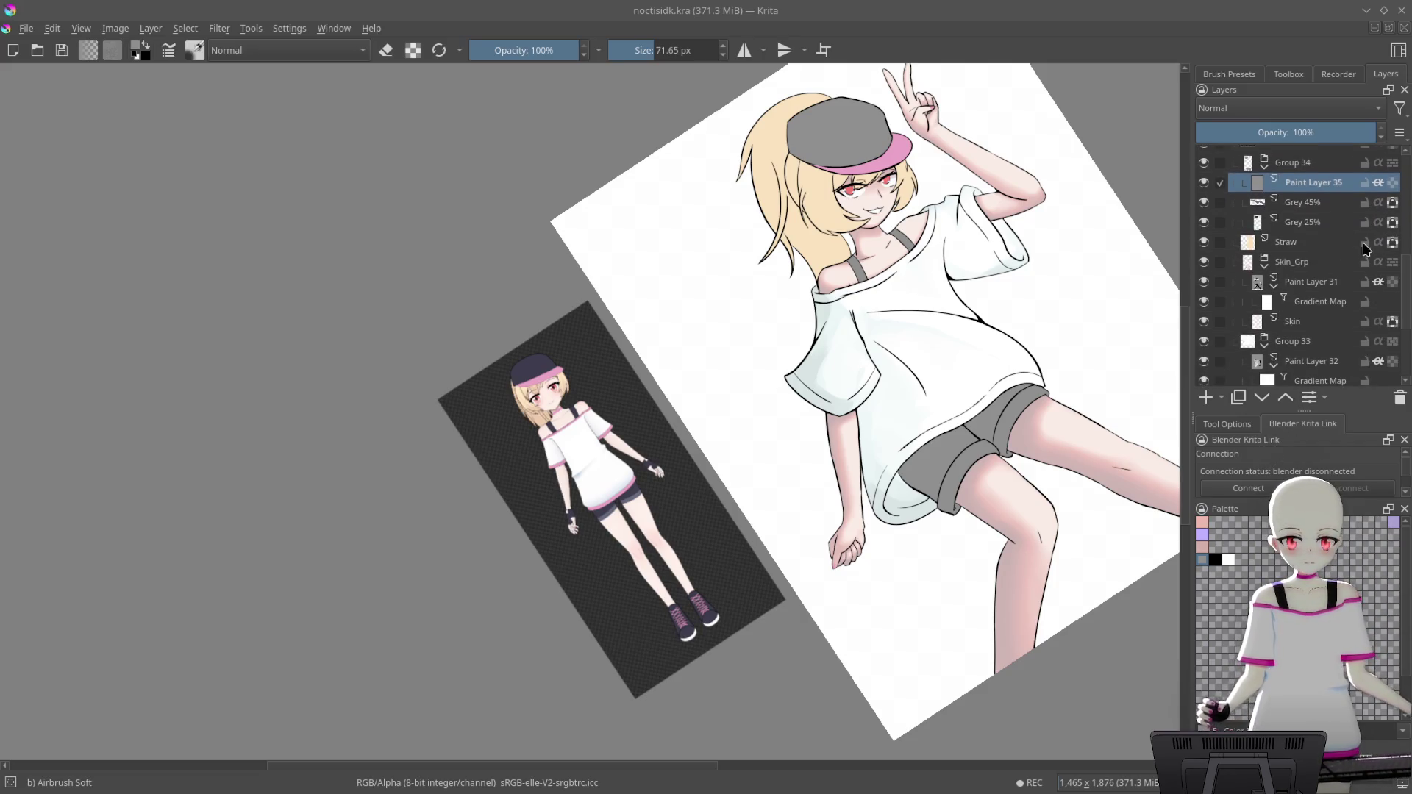
{"action": "left_click", "coordinate": [1203, 302]}
{"action": "scroll", "coordinate": [1294, 338], "scroll_direction": "down", "scroll_amount": 2}
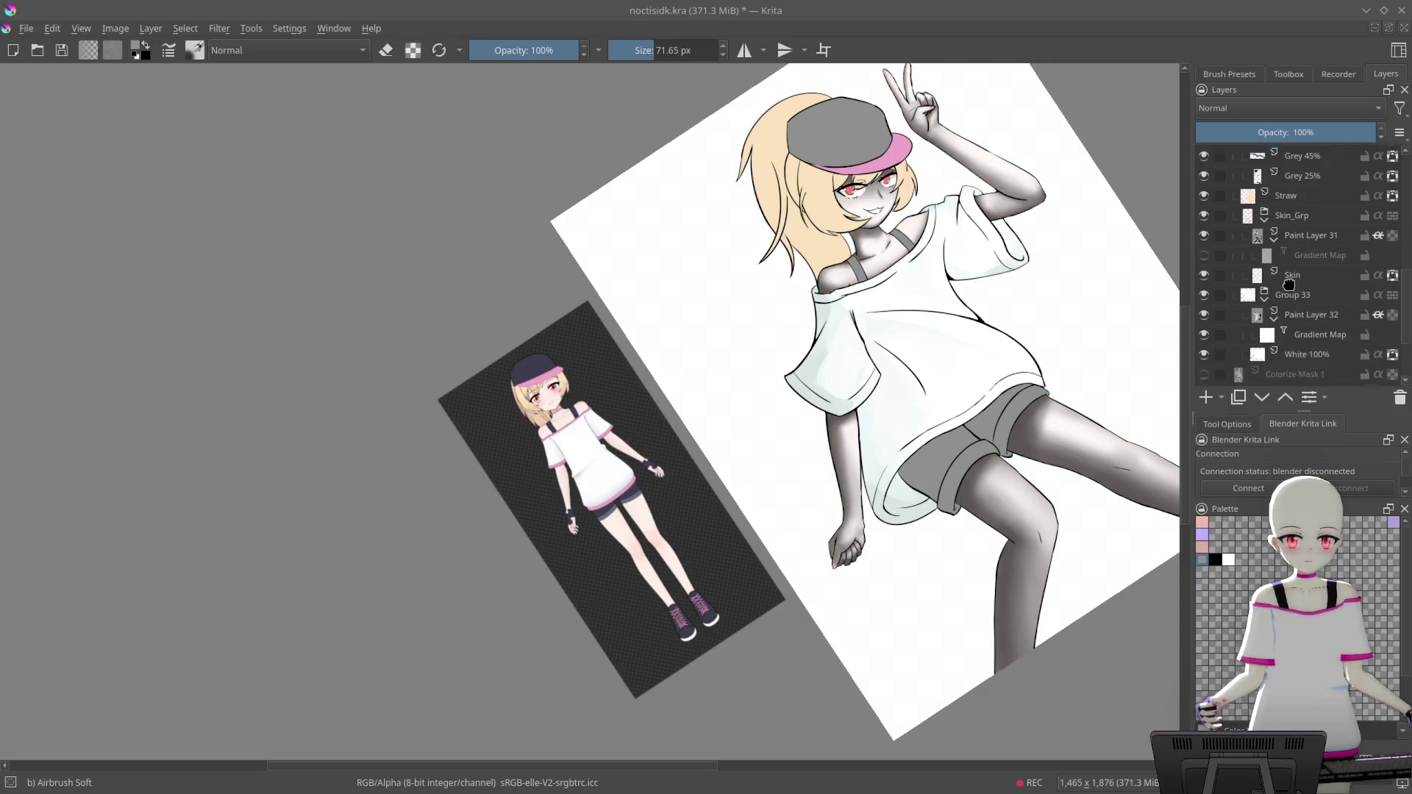
{"action": "left_click", "coordinate": [1204, 325]}
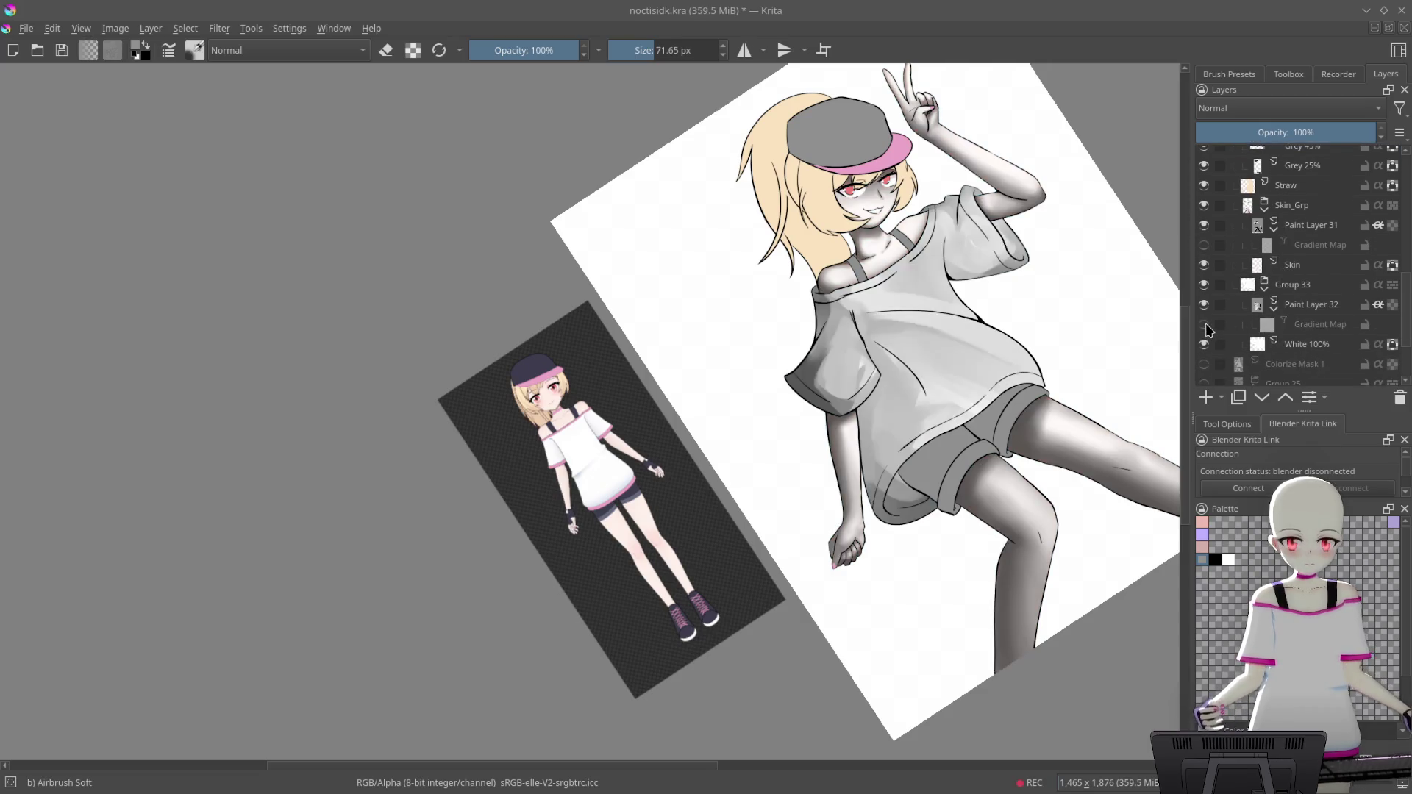
{"action": "scroll", "coordinate": [1058, 364], "scroll_direction": "up", "scroll_amount": 2}
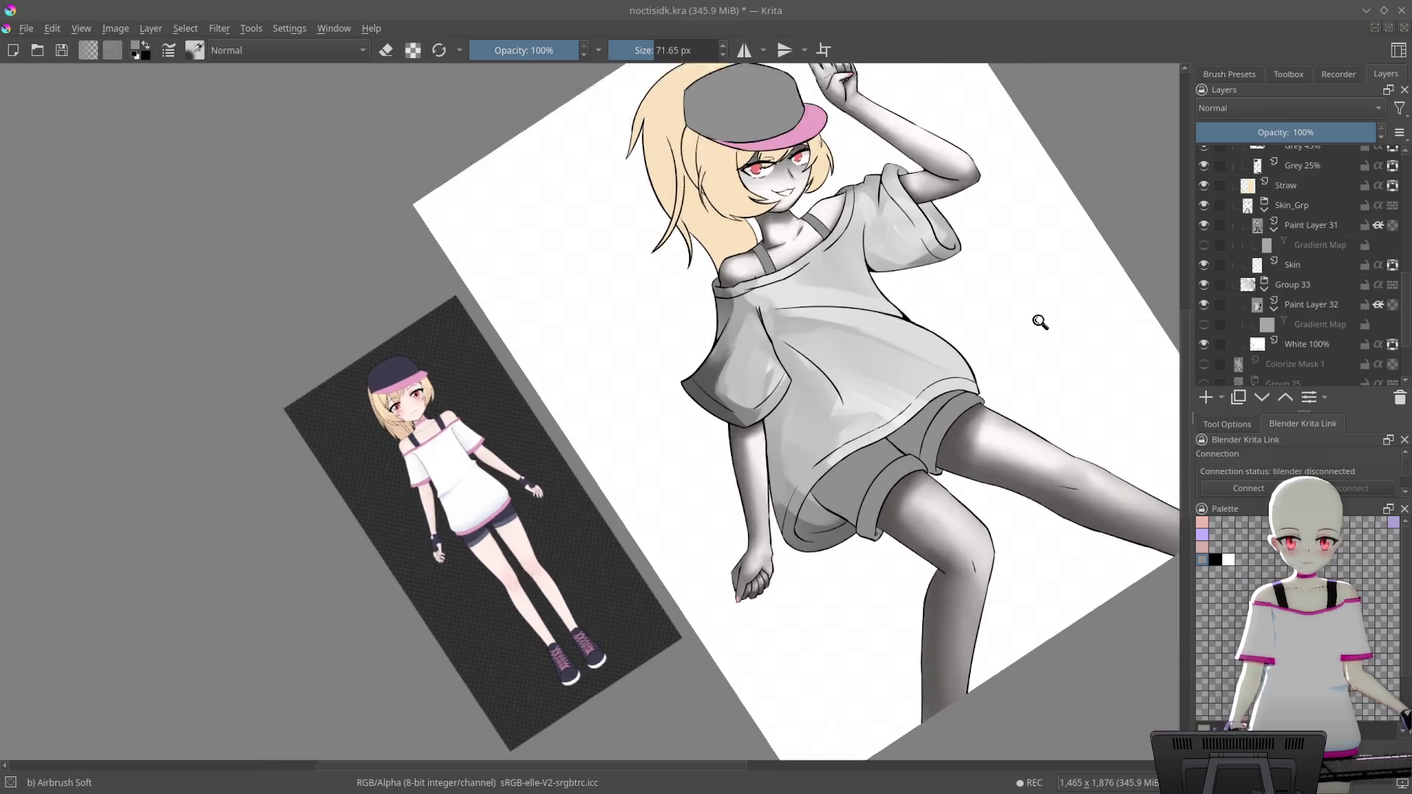
{"action": "scroll", "coordinate": [1040, 319], "scroll_direction": "up", "scroll_amount": 2}
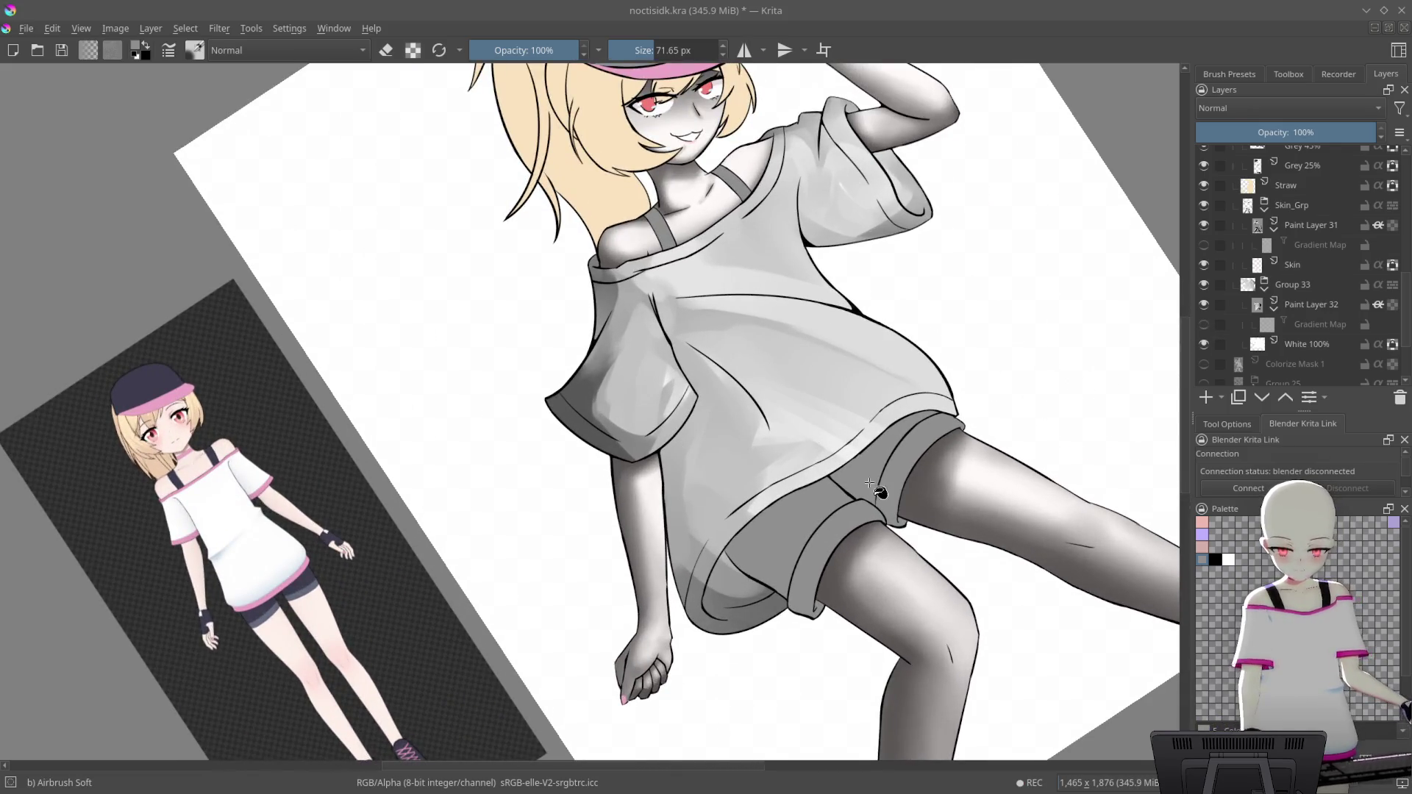
{"action": "scroll", "coordinate": [870, 484], "scroll_direction": "down", "scroll_amount": 3}
{"action": "scroll", "coordinate": [939, 500], "scroll_direction": "up", "scroll_amount": 4}
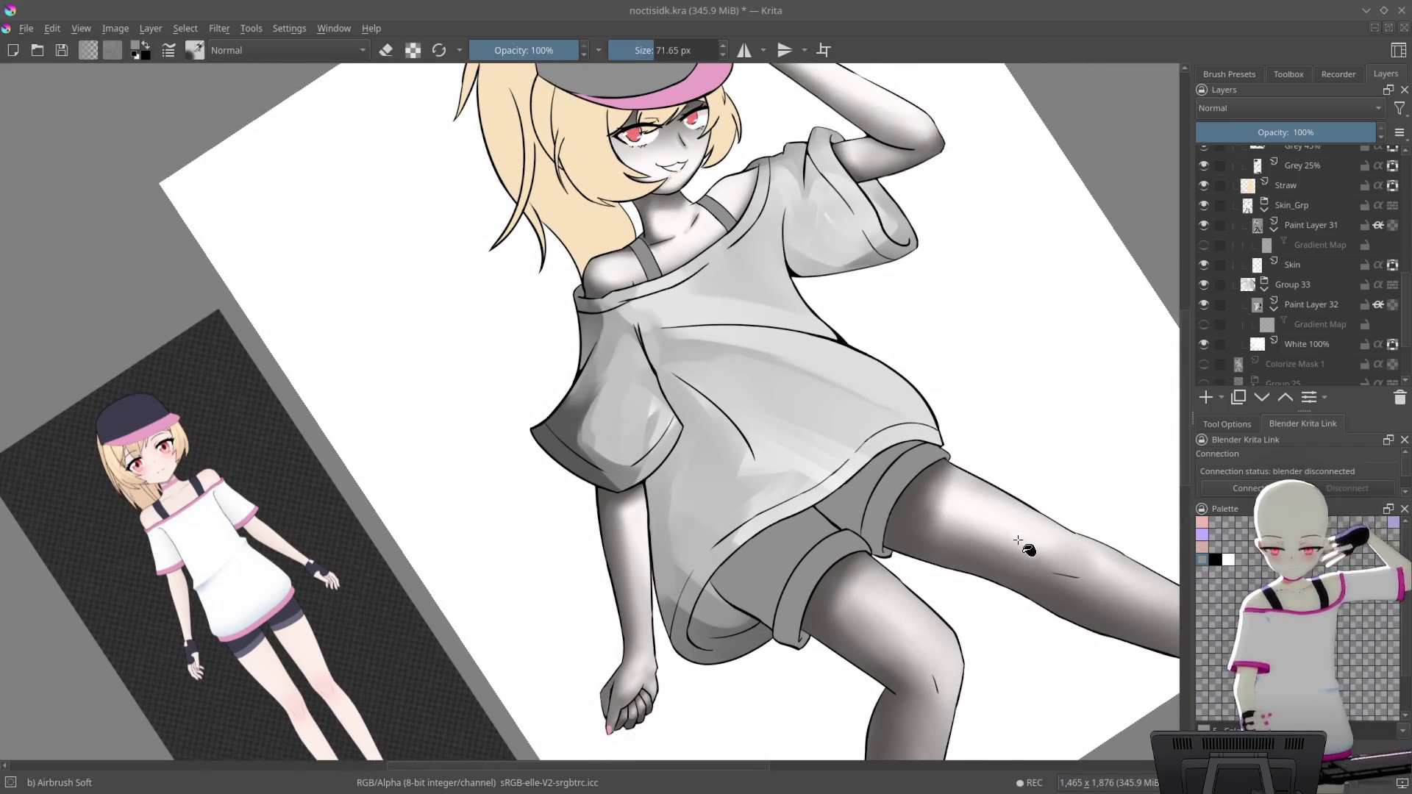
Tilt and zoom the view in on the greyscale shirt and legs
{"action": "left_click_drag", "start_coordinate": [1018, 540], "coordinate": [974, 274]}
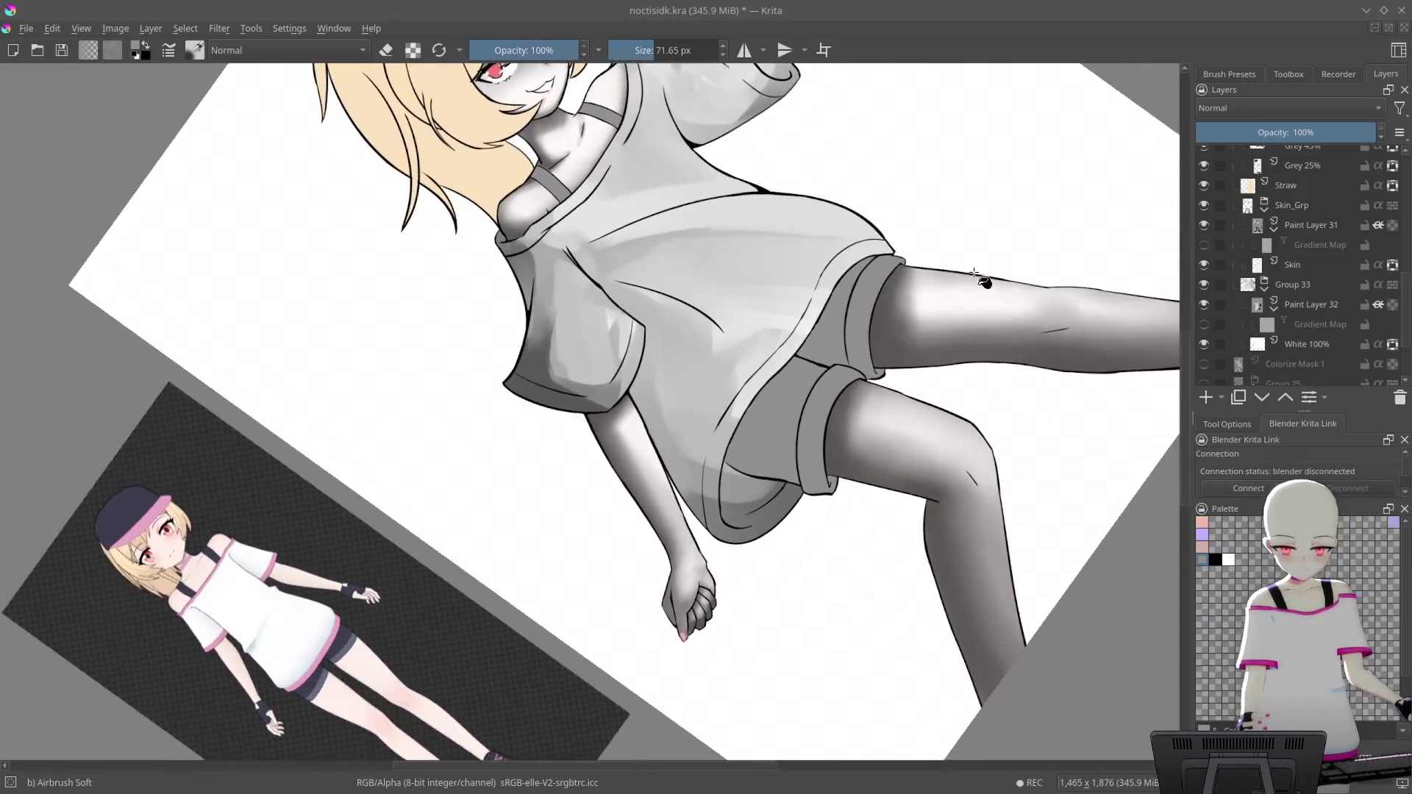
{"action": "scroll", "coordinate": [975, 274], "scroll_direction": "up", "scroll_amount": 3}
{"action": "scroll", "coordinate": [824, 500], "scroll_direction": "up", "scroll_amount": 1}
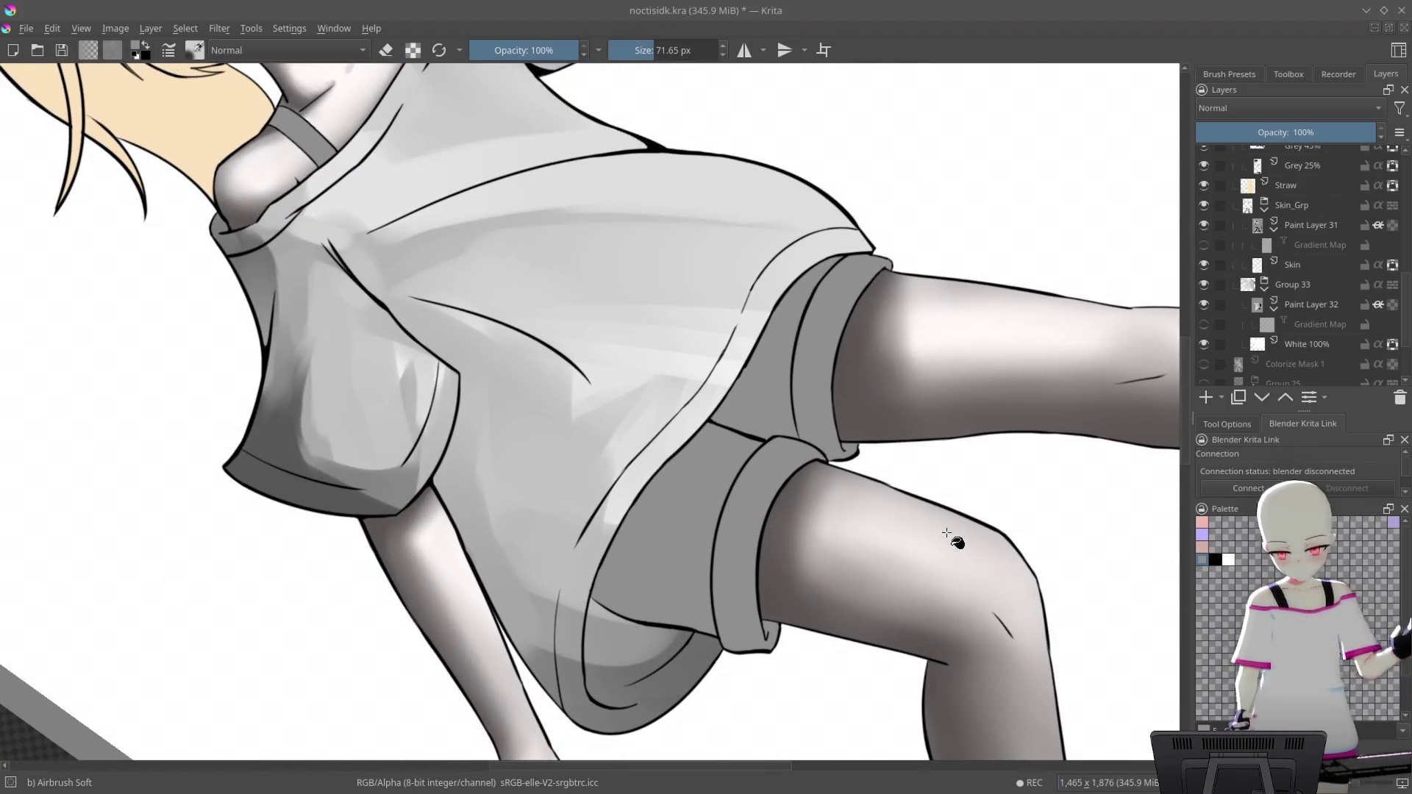
{"action": "left_click_drag", "start_coordinate": [924, 473], "coordinate": [974, 471]}
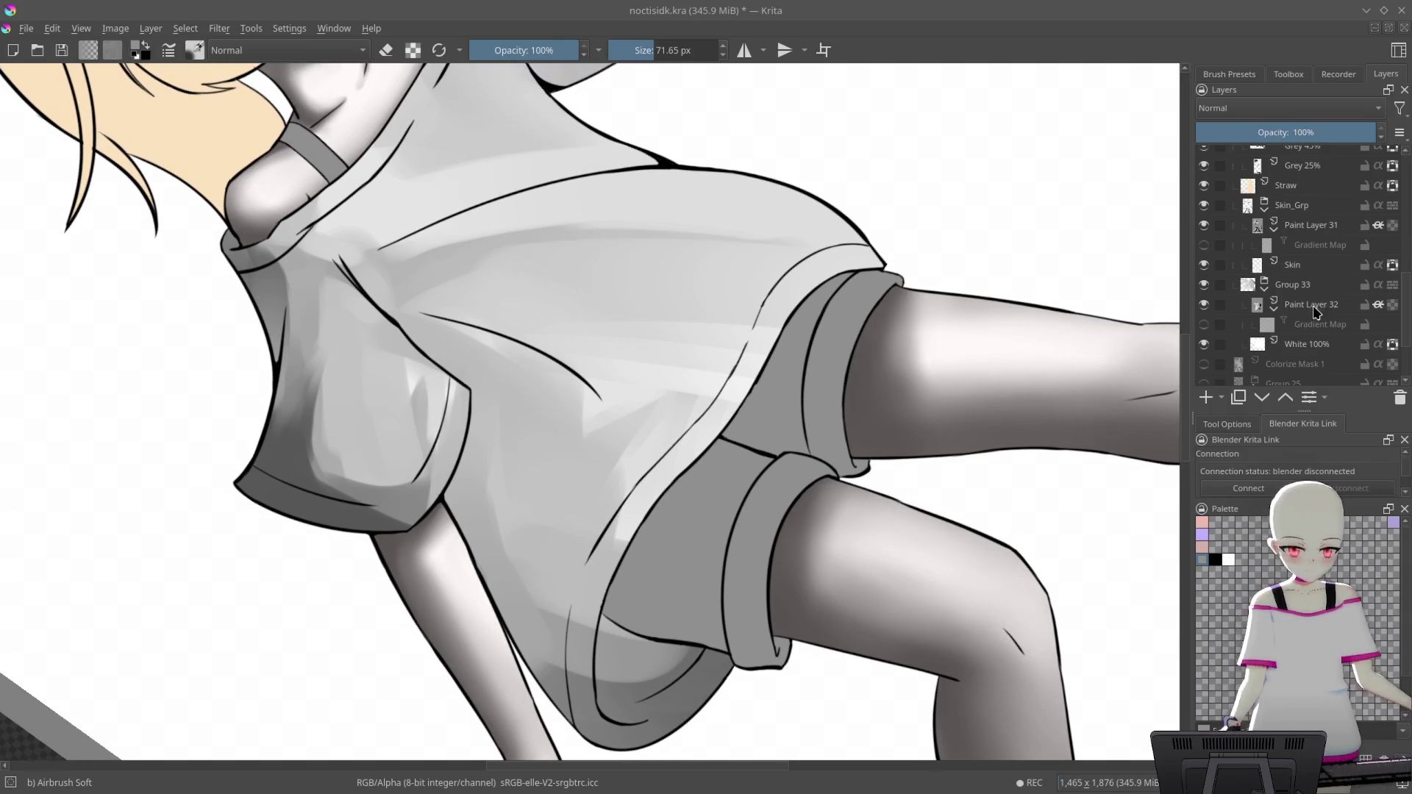
{"action": "scroll", "coordinate": [1321, 293], "scroll_direction": "up", "scroll_amount": 3}
{"action": "scroll", "coordinate": [1327, 237], "scroll_direction": "up", "scroll_amount": 2}
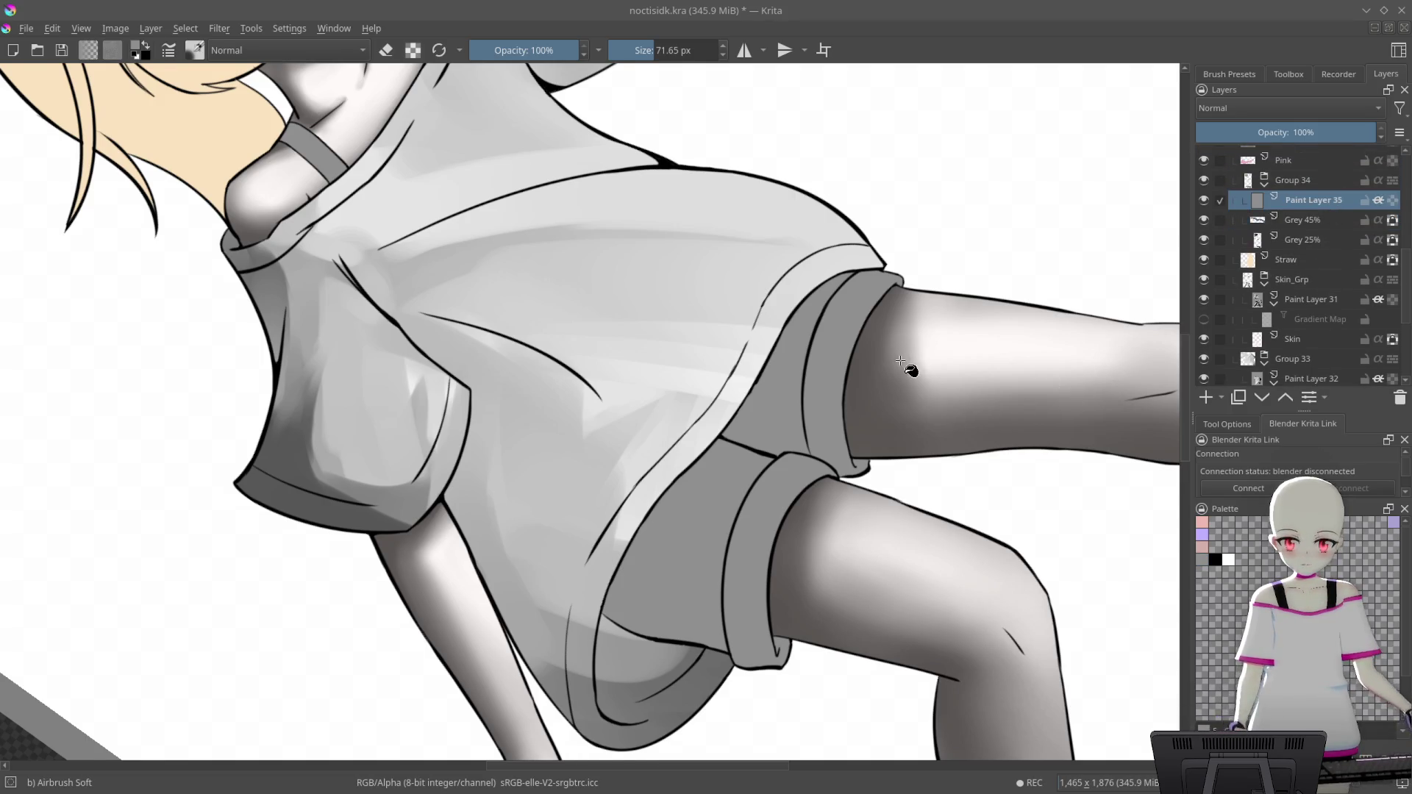
{"action": "left_click_drag", "start_coordinate": [900, 361], "coordinate": [922, 349]}
{"action": "mouse_move", "coordinate": [1108, 322]}
{"action": "left_mouse_down"}
{"action": "mouse_move", "coordinate": [983, 388]}
{"action": "mouse_move", "coordinate": [956, 359]}
{"action": "mouse_move", "coordinate": [978, 342]}
{"action": "left_mouse_up"}
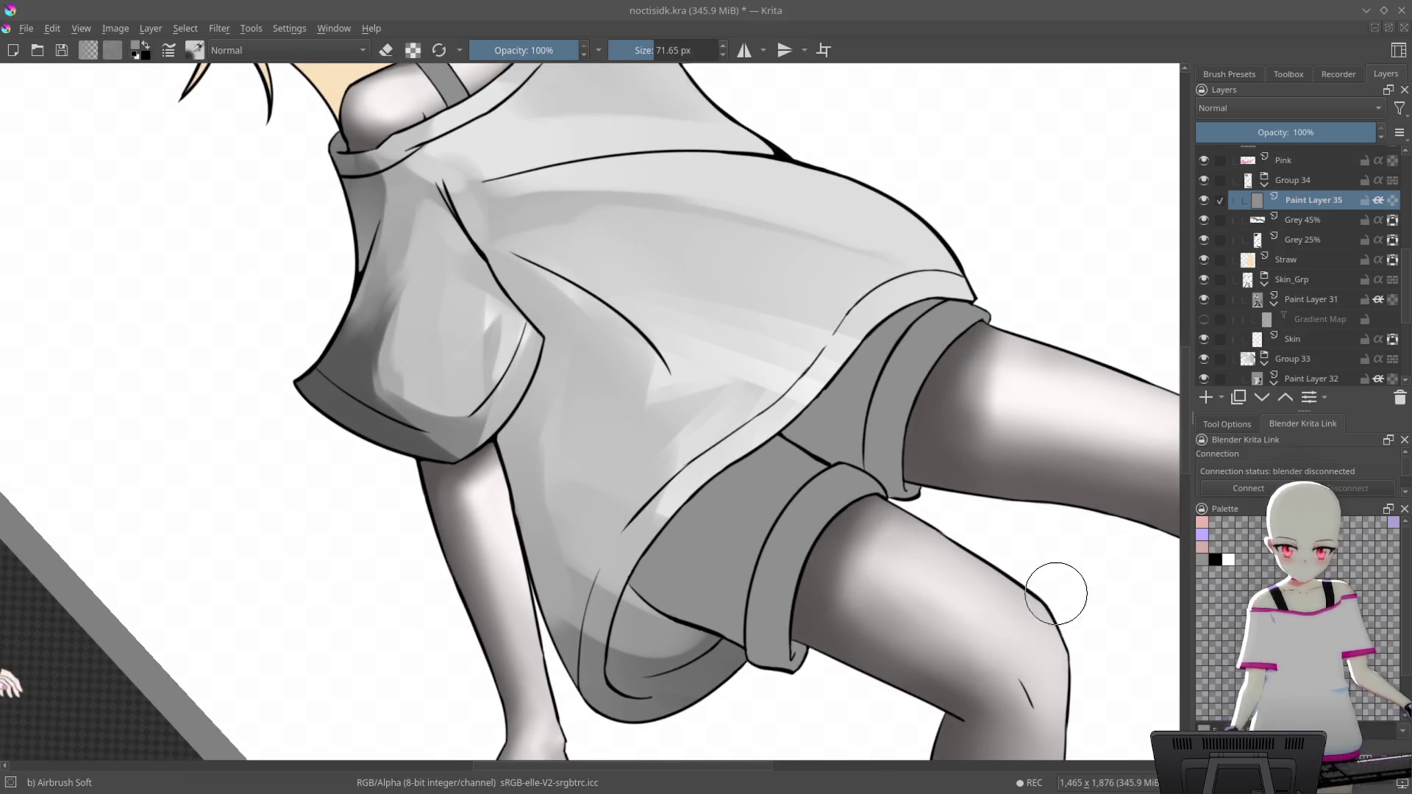
{"action": "right_click", "coordinate": [975, 414]}
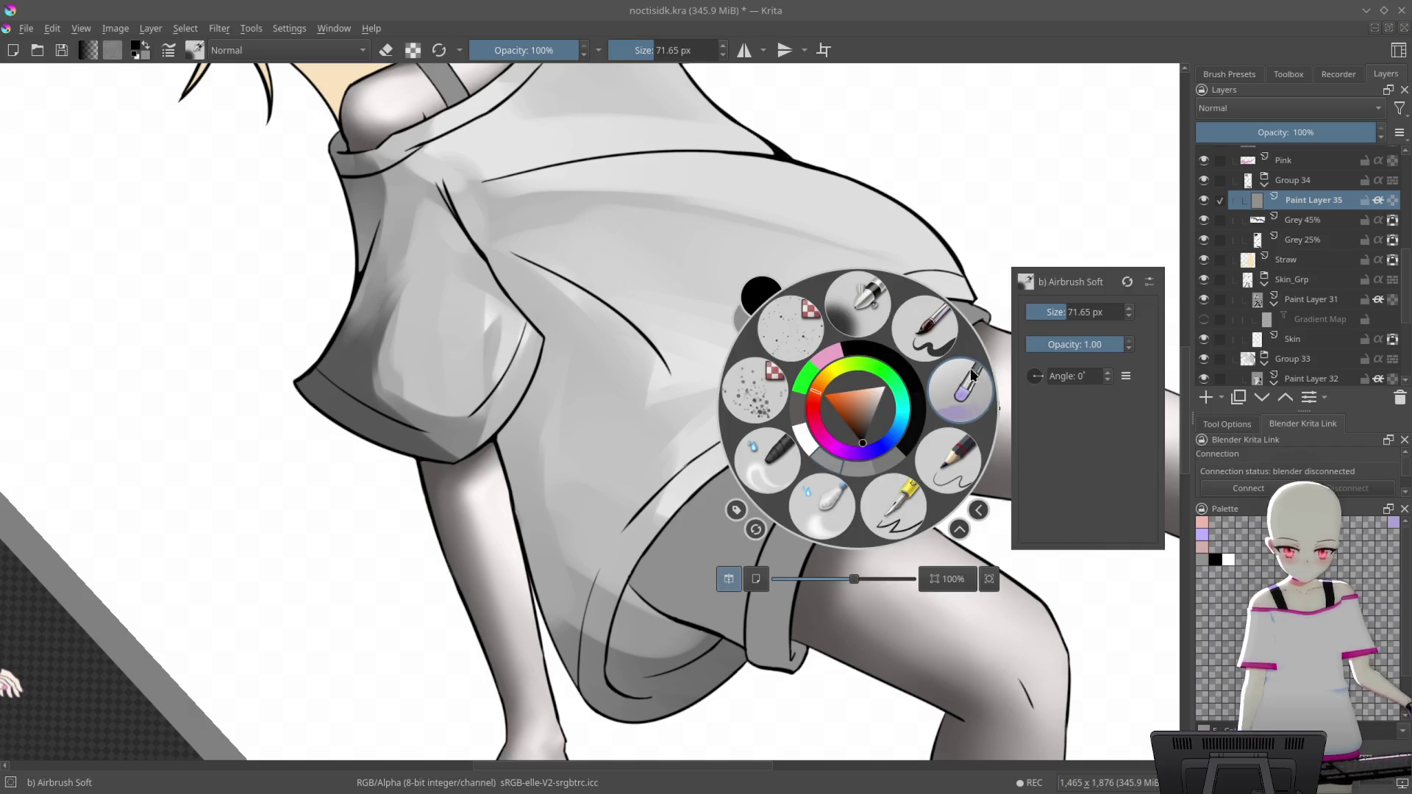
With the Basic wet brush, paint dark shading on the shorts below the shirt hem
{"action": "left_click", "coordinate": [970, 375]}
{"action": "left_click_drag", "start_coordinate": [607, 581], "coordinate": [949, 294]}
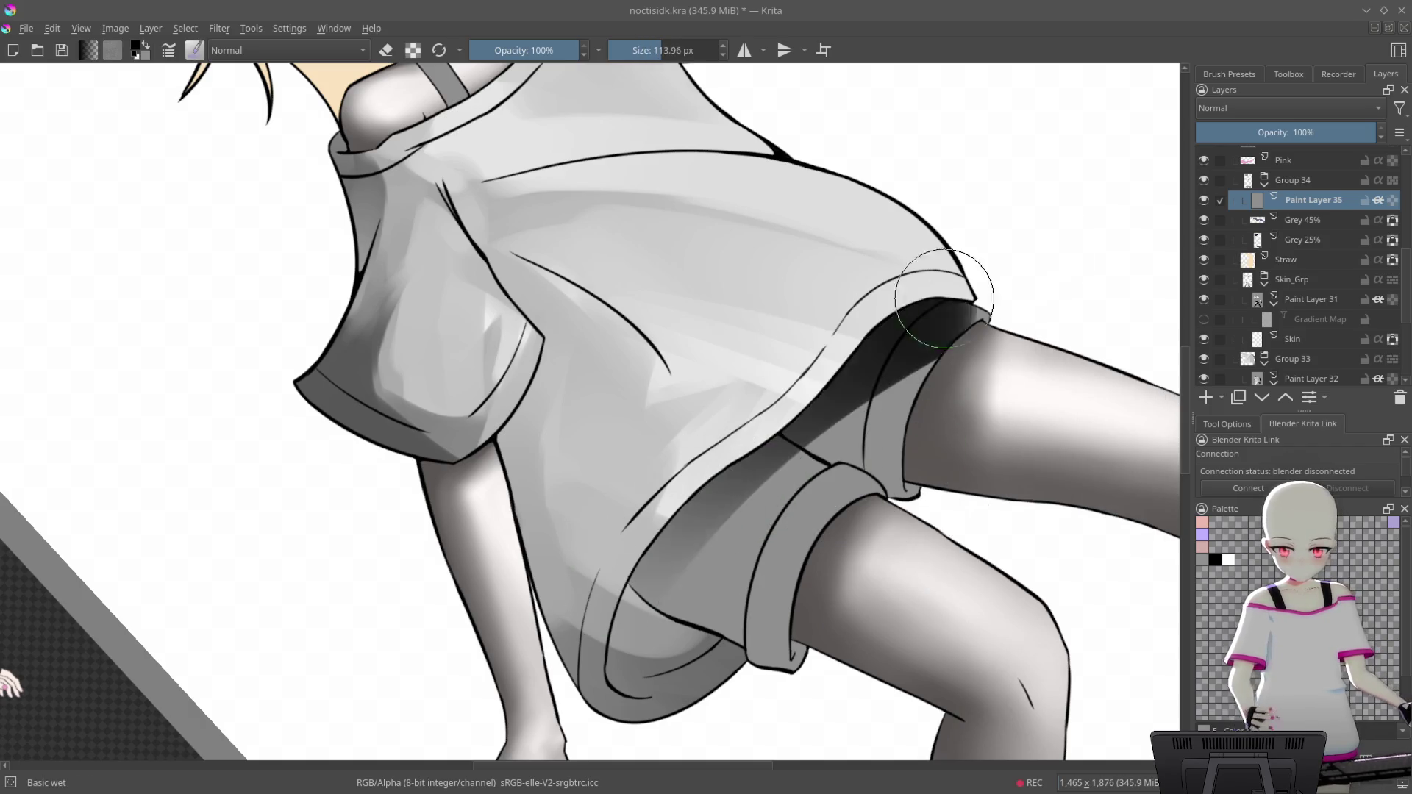
{"action": "key", "text": "ctrl+z"}
{"action": "scroll", "coordinate": [756, 473], "scroll_direction": "up", "scroll_amount": 3}
{"action": "scroll", "coordinate": [989, 189], "scroll_direction": "up", "scroll_amount": 2}
{"action": "scroll", "coordinate": [989, 190], "scroll_direction": "down", "scroll_amount": 2}
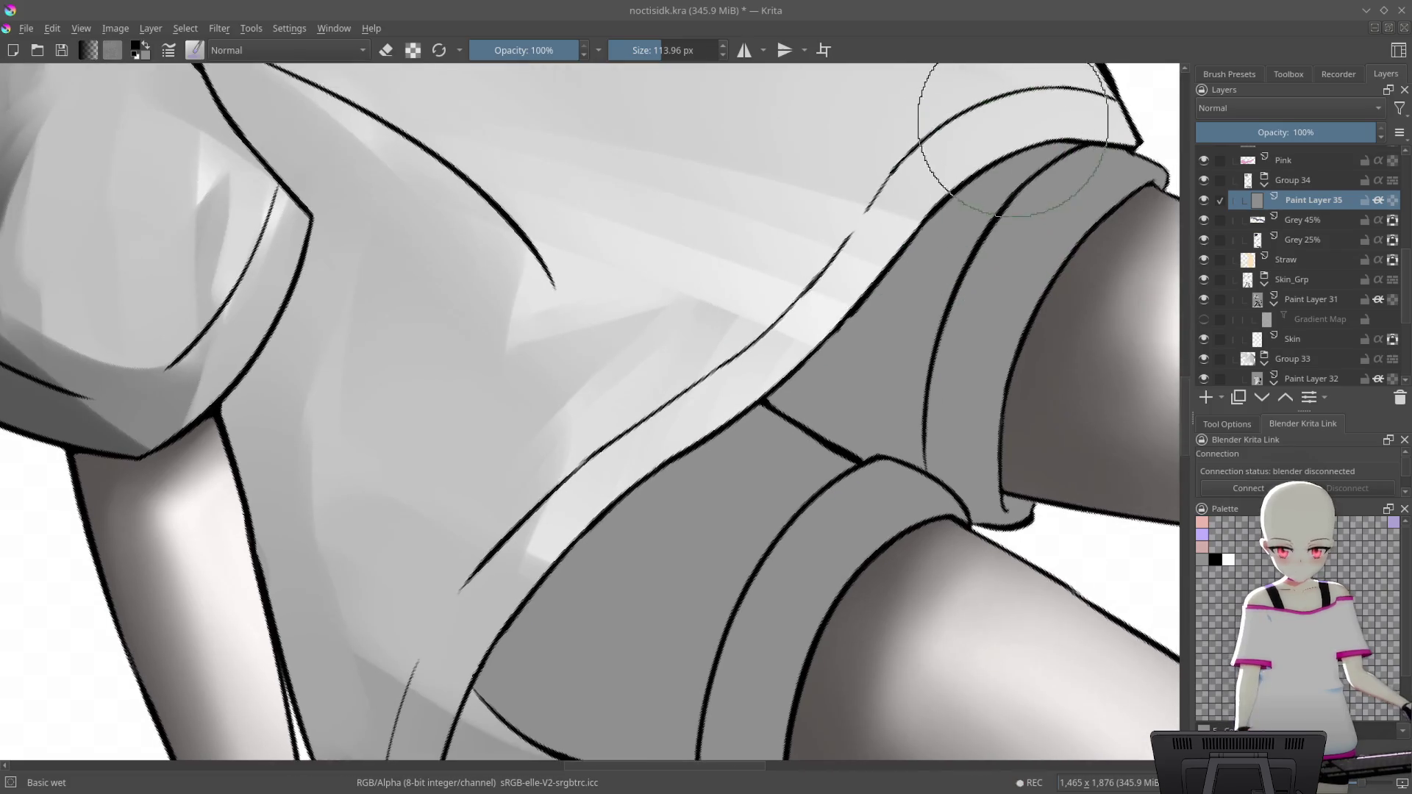
{"action": "left_click_drag", "start_coordinate": [809, 478], "coordinate": [912, 140]}
{"action": "left_click_drag", "start_coordinate": [882, 309], "coordinate": [691, 393]}
Fill the shorts band with dark shading, widening the shadow beside the cuff
{"action": "scroll", "coordinate": [822, 271], "scroll_direction": "up", "scroll_amount": 2}
{"action": "mouse_move", "coordinate": [766, 308]}
{"action": "left_mouse_down"}
{"action": "mouse_move", "coordinate": [826, 277]}
{"action": "mouse_move", "coordinate": [648, 437]}
{"action": "mouse_move", "coordinate": [630, 583]}
{"action": "mouse_move", "coordinate": [647, 583]}
{"action": "left_mouse_up"}
{"action": "left_click_drag", "start_coordinate": [975, 315], "coordinate": [902, 353]}
{"action": "mouse_move", "coordinate": [851, 412]}
{"action": "left_mouse_down"}
{"action": "mouse_move", "coordinate": [860, 390]}
{"action": "mouse_move", "coordinate": [825, 441]}
{"action": "left_mouse_up"}
{"action": "mouse_move", "coordinate": [835, 346]}
{"action": "left_mouse_down"}
{"action": "mouse_move", "coordinate": [756, 559]}
{"action": "mouse_move", "coordinate": [722, 559]}
{"action": "left_mouse_up"}
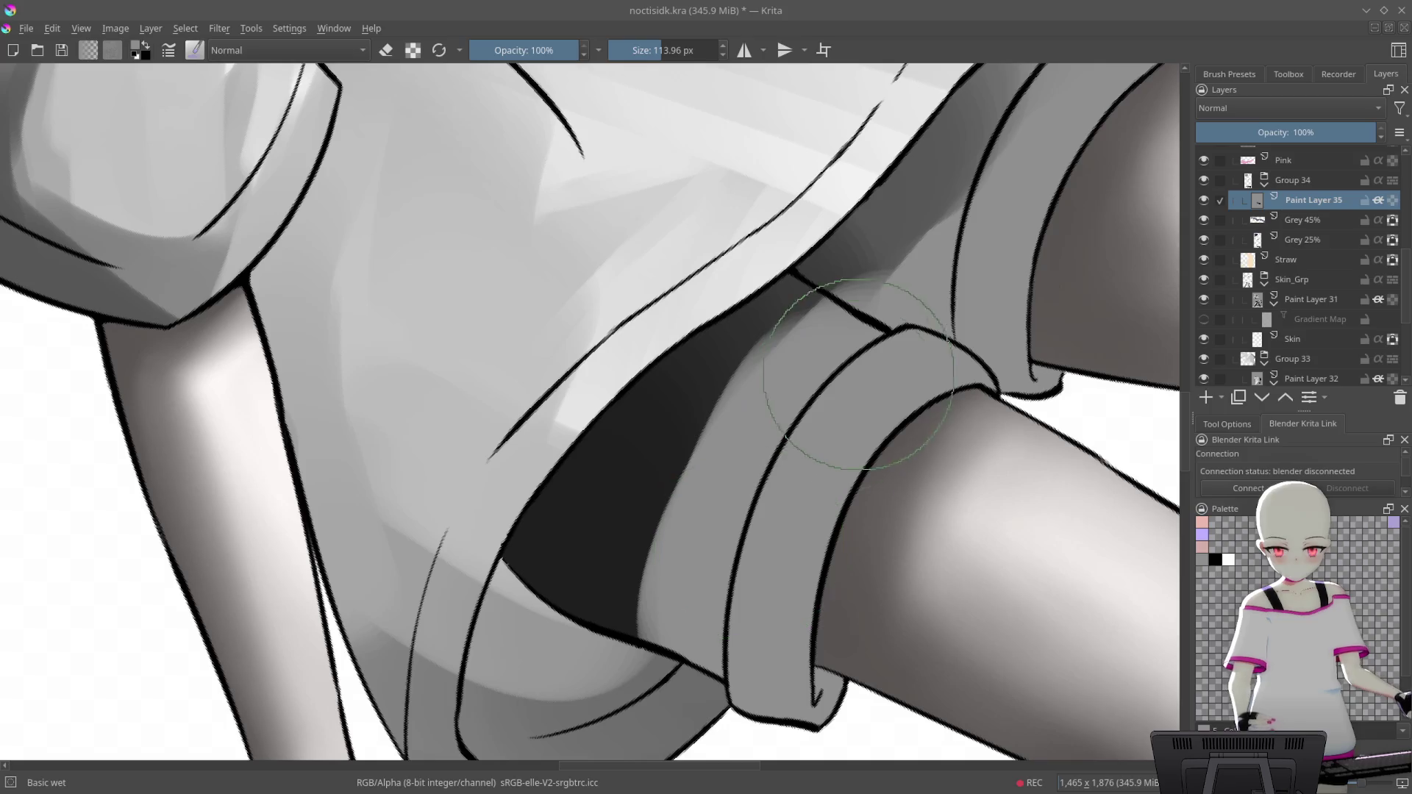
{"action": "left_click_drag", "start_coordinate": [874, 331], "coordinate": [719, 442]}
{"action": "left_click_drag", "start_coordinate": [731, 306], "coordinate": [640, 647]}
{"action": "left_click_drag", "start_coordinate": [759, 374], "coordinate": [635, 480]}
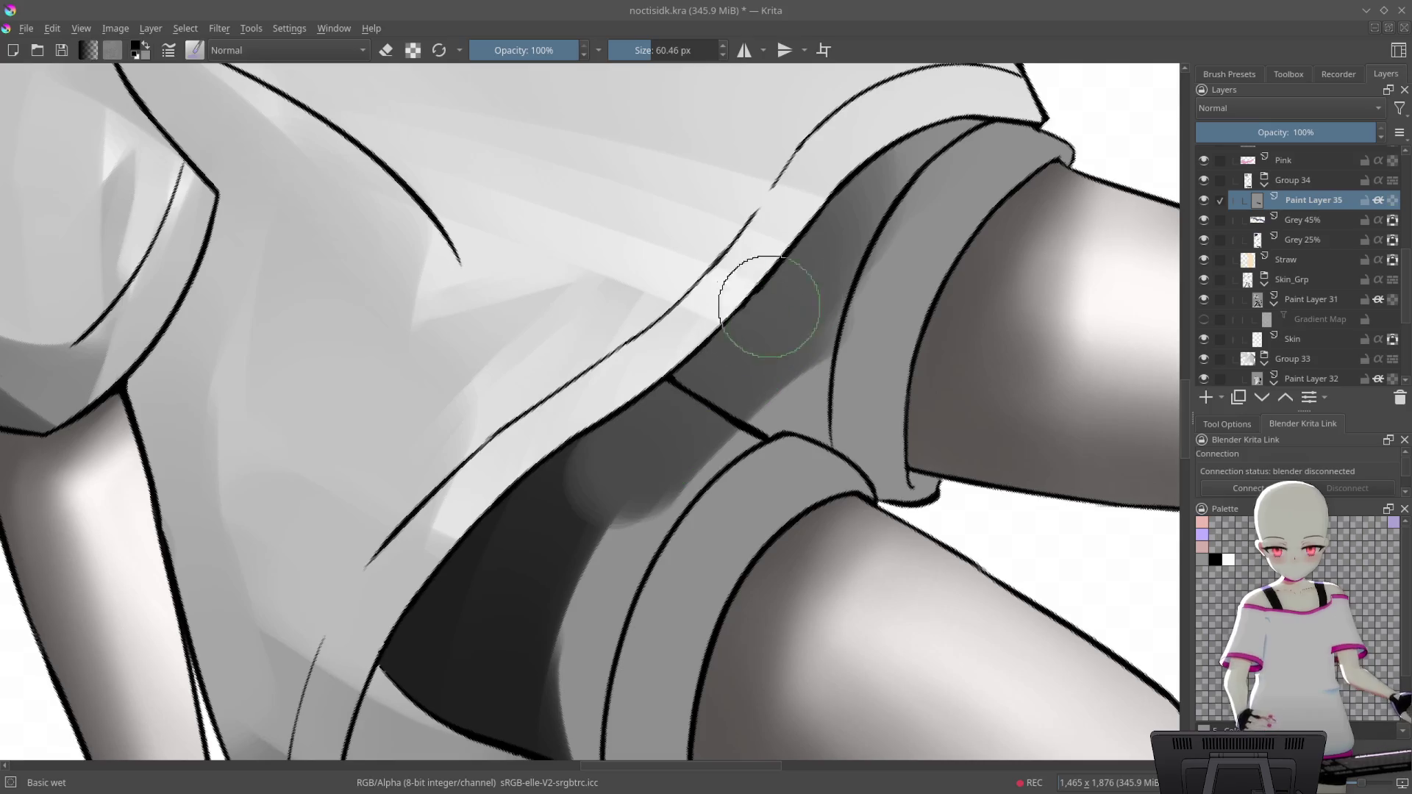
{"action": "scroll", "coordinate": [743, 369], "scroll_direction": "up", "scroll_amount": 2}
Paint dark grey shading along the cuff band and inside the shorts under the shirt
{"action": "left_click_drag", "start_coordinate": [725, 334], "coordinate": [910, 241]}
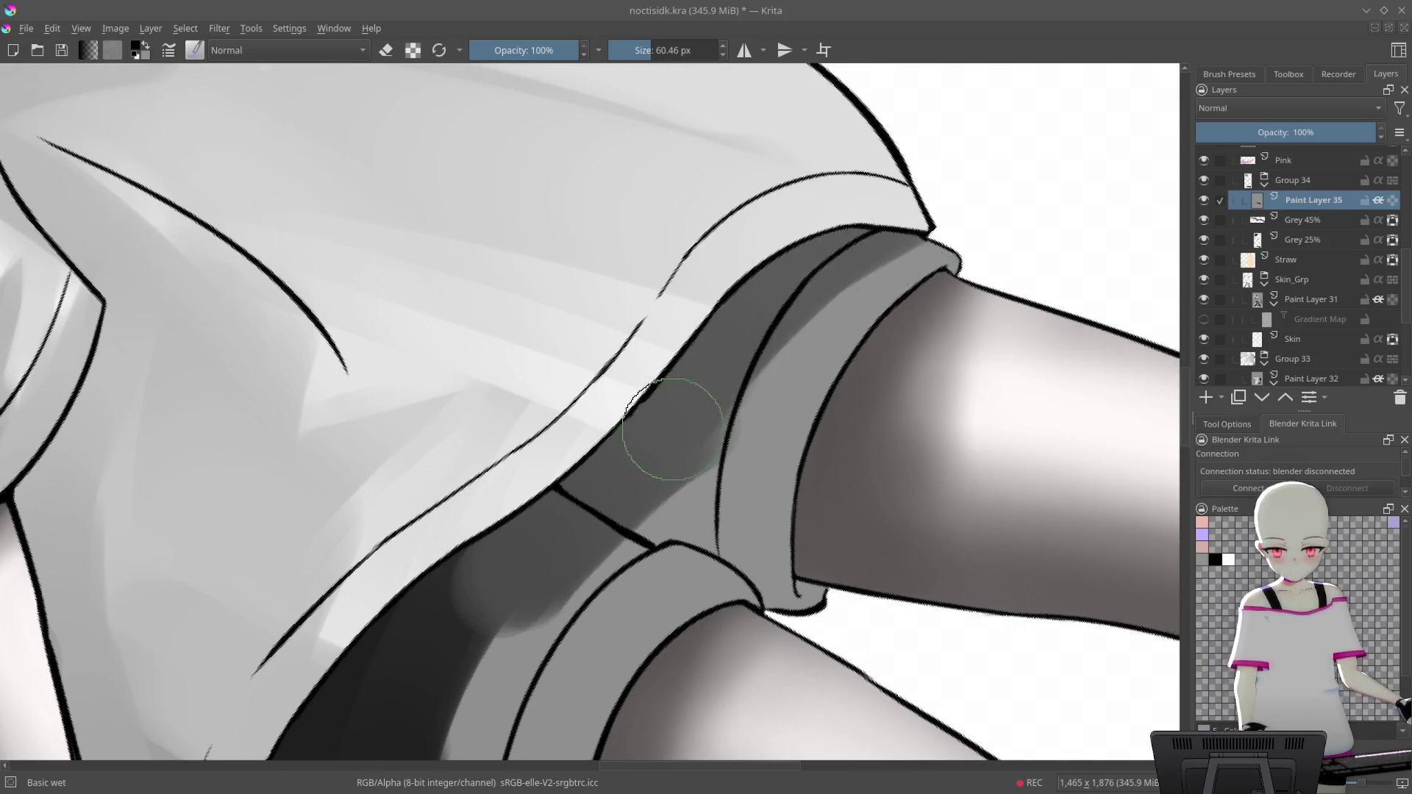
{"action": "left_click_drag", "start_coordinate": [672, 429], "coordinate": [809, 250]}
{"action": "left_click_drag", "start_coordinate": [624, 353], "coordinate": [719, 221]}
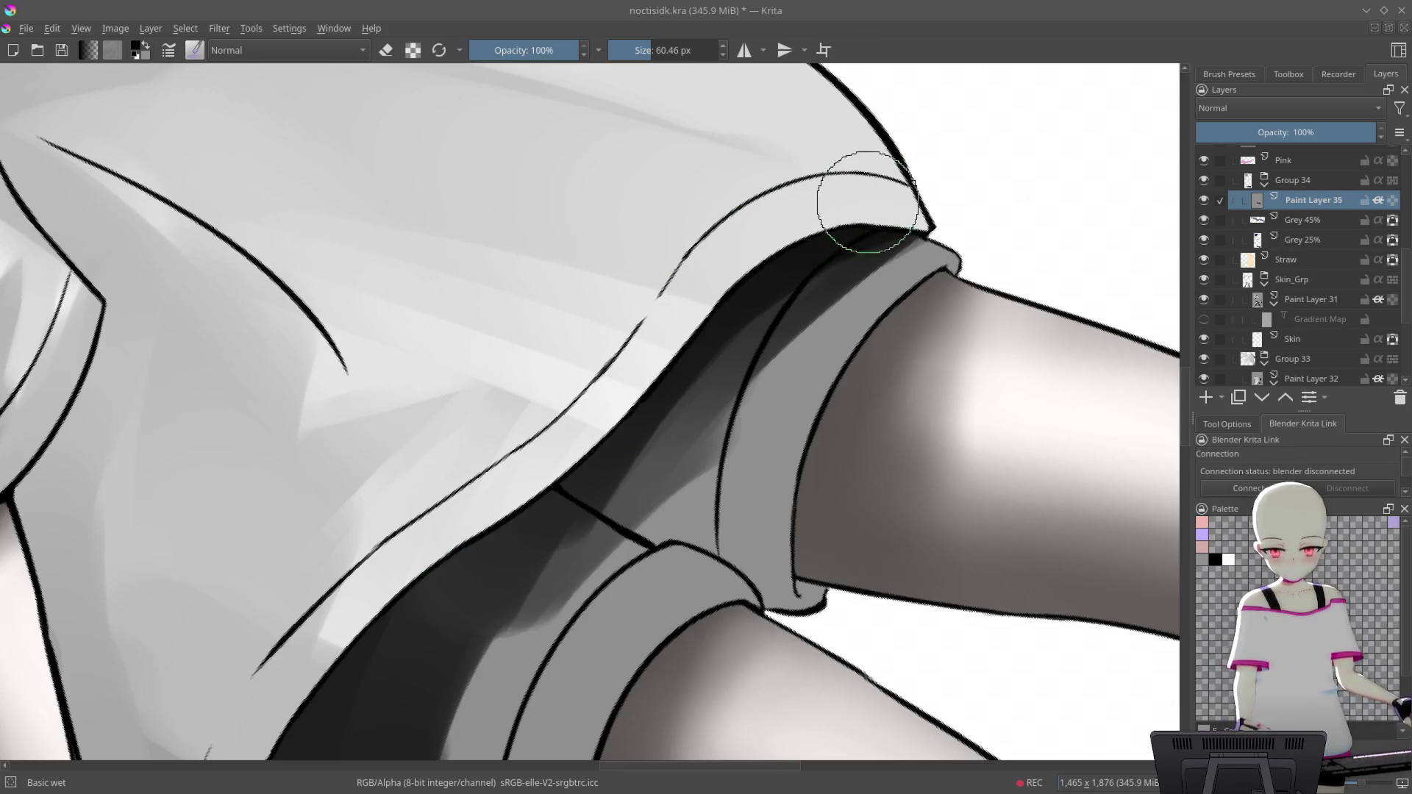
{"action": "scroll", "coordinate": [860, 170], "scroll_direction": "down", "scroll_amount": 3}
{"action": "scroll", "coordinate": [853, 140], "scroll_direction": "left", "scroll_amount": 3}
{"action": "mouse_move", "coordinate": [662, 383]}
{"action": "left_mouse_down"}
{"action": "mouse_move", "coordinate": [614, 466]}
{"action": "mouse_move", "coordinate": [623, 662]}
{"action": "left_mouse_up"}
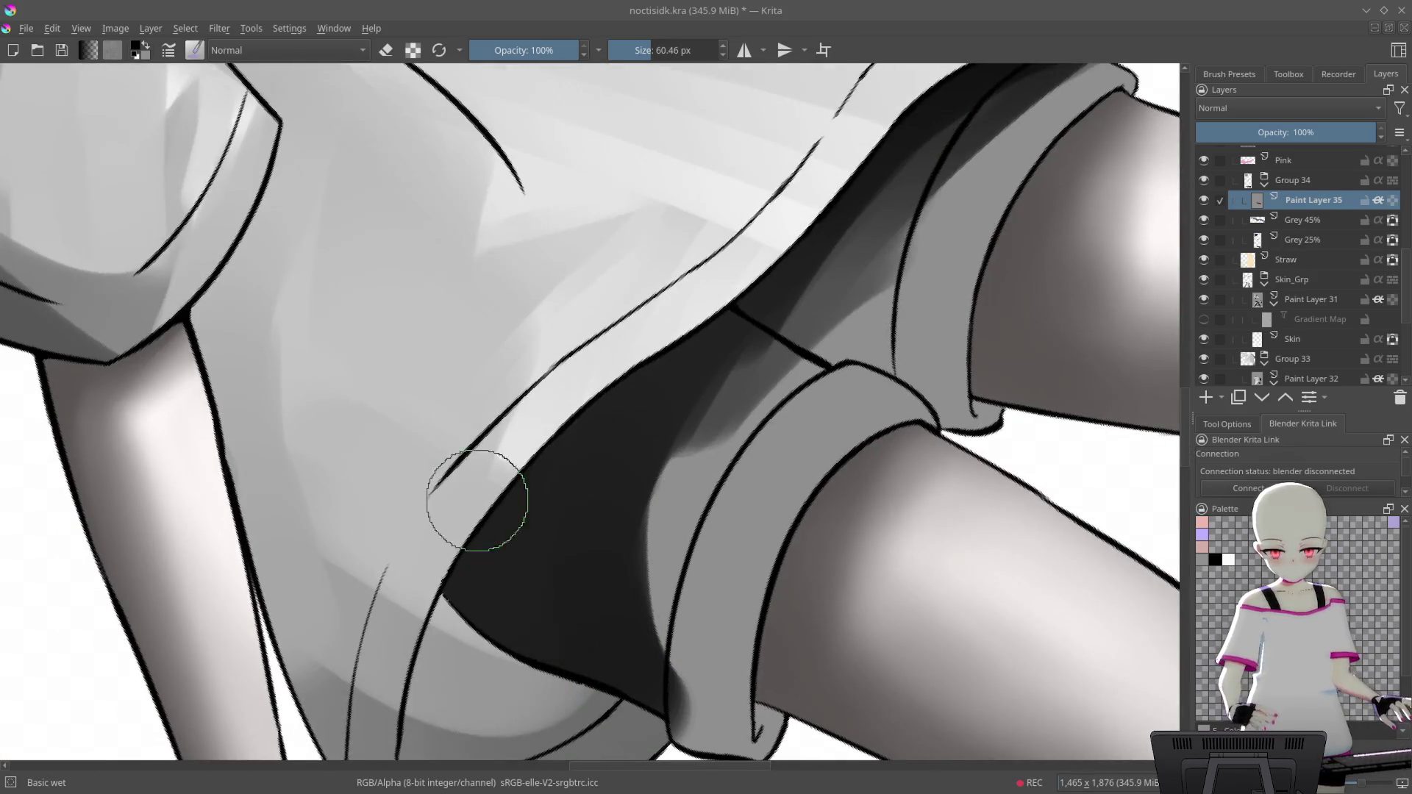
Blend lighter grey strokes down the dark shadow band
{"action": "scroll", "coordinate": [839, 248], "scroll_direction": "up", "scroll_amount": 3}
{"action": "scroll", "coordinate": [919, 183], "scroll_direction": "right", "scroll_amount": 3}
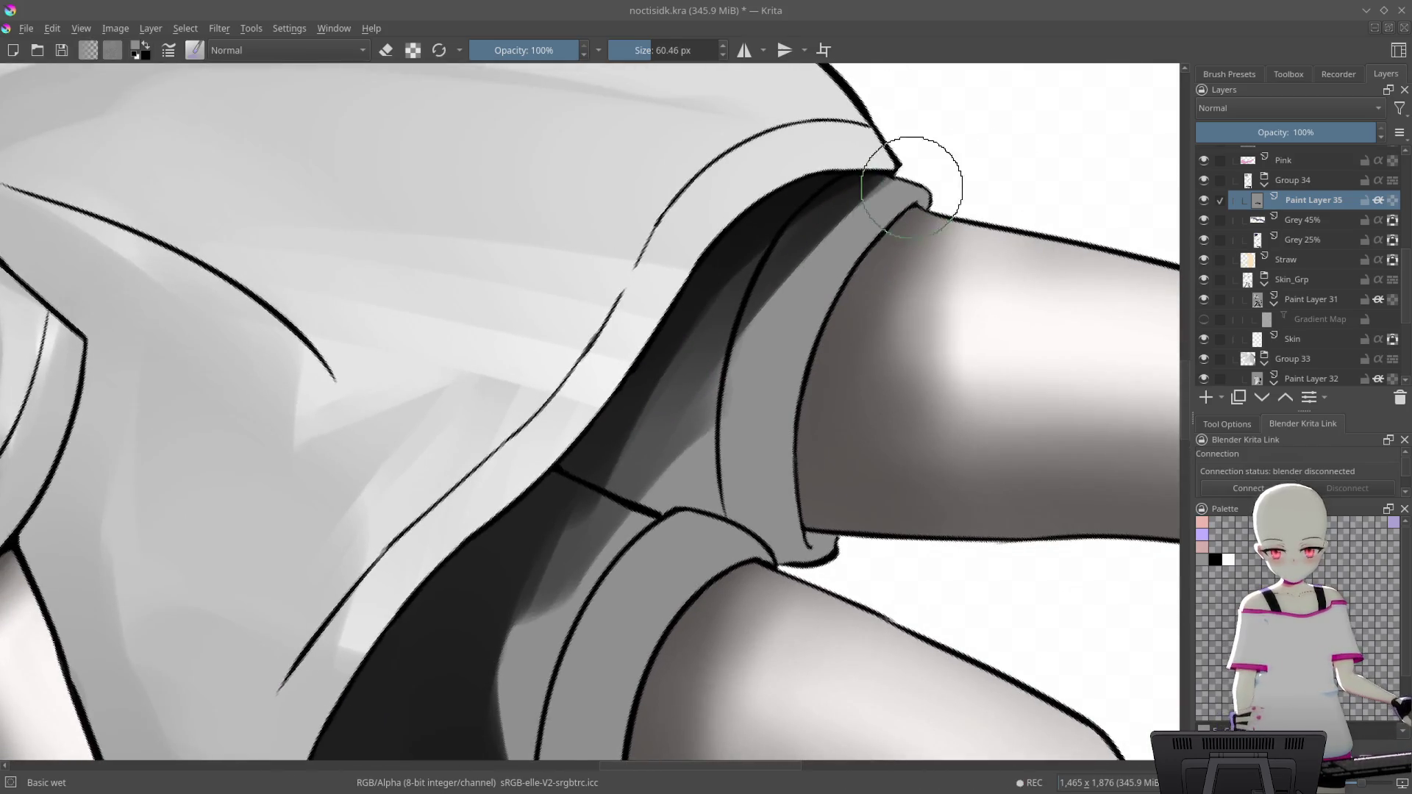
{"action": "left_click_drag", "start_coordinate": [763, 329], "coordinate": [610, 526]}
{"action": "mouse_move", "coordinate": [767, 348]}
{"action": "left_mouse_down"}
{"action": "mouse_move", "coordinate": [796, 297]}
{"action": "mouse_move", "coordinate": [688, 466]}
{"action": "left_mouse_up"}
{"action": "scroll", "coordinate": [797, 297], "scroll_direction": "down", "scroll_amount": 2}
{"action": "scroll", "coordinate": [691, 456], "scroll_direction": "up", "scroll_amount": 2}
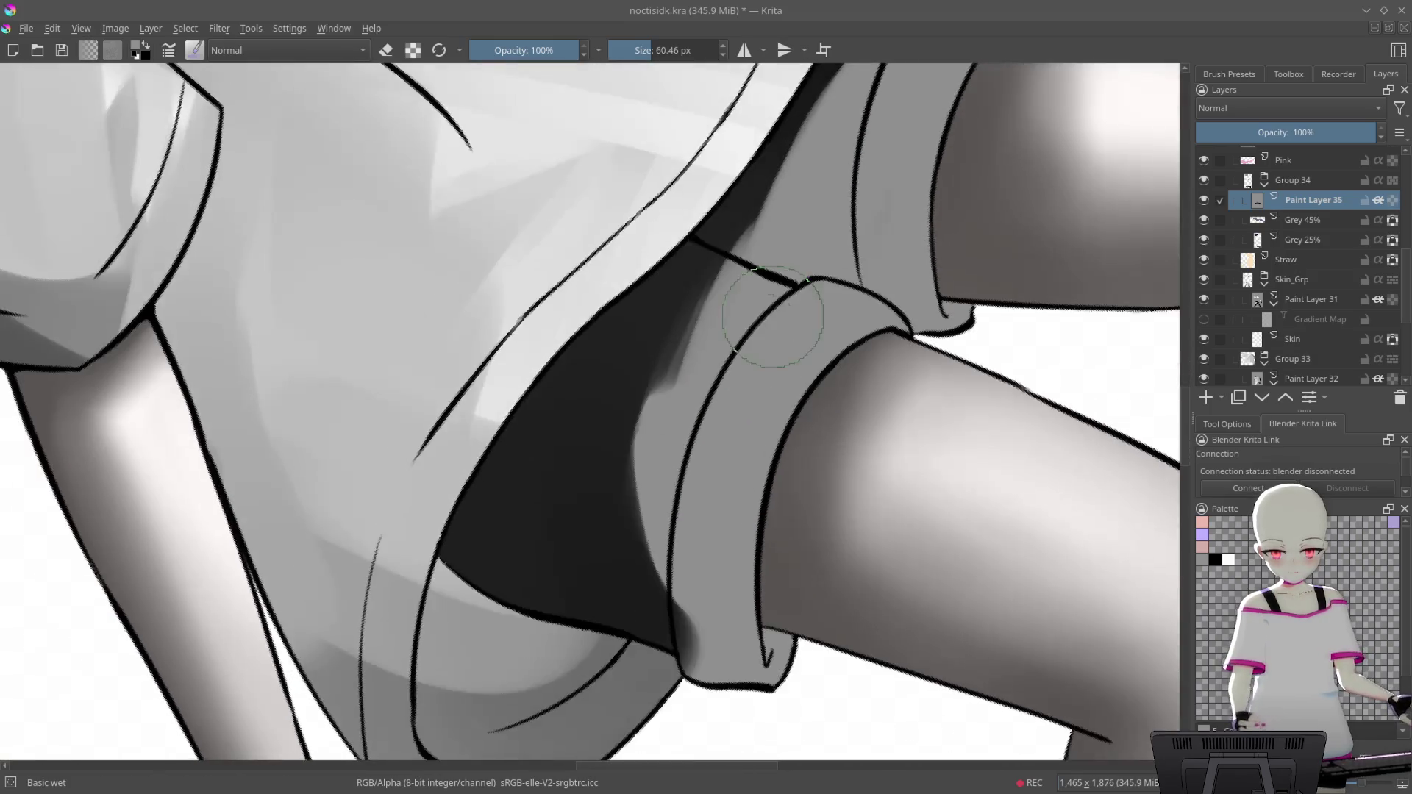
{"action": "scroll", "coordinate": [738, 272], "scroll_direction": "up", "scroll_amount": 2}
Blend soft grey shading into the black shadow on the dark band
{"action": "left_click_drag", "start_coordinate": [738, 272], "coordinate": [904, 253]}
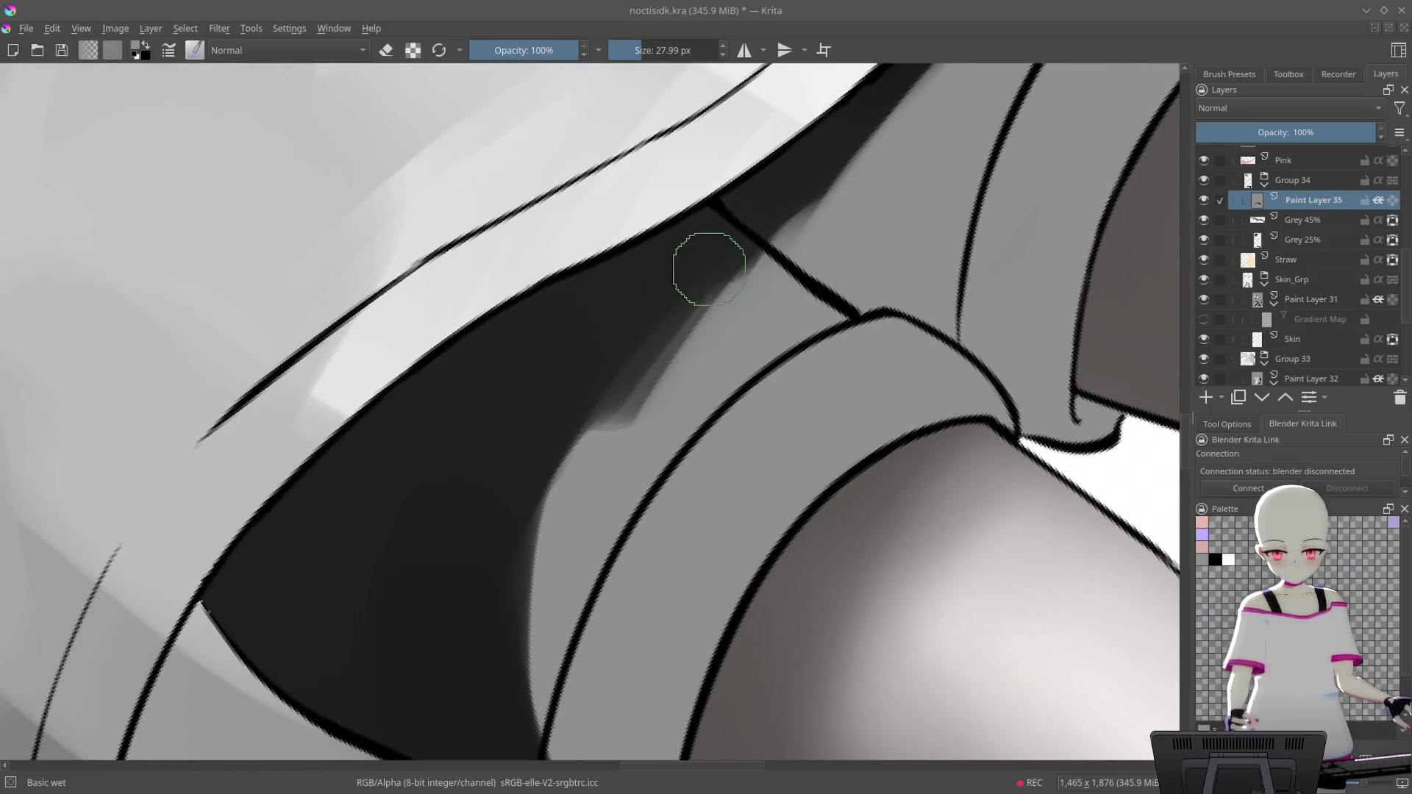
{"action": "left_click_drag", "start_coordinate": [709, 269], "coordinate": [609, 473]}
{"action": "left_click_drag", "start_coordinate": [678, 306], "coordinate": [670, 371]}
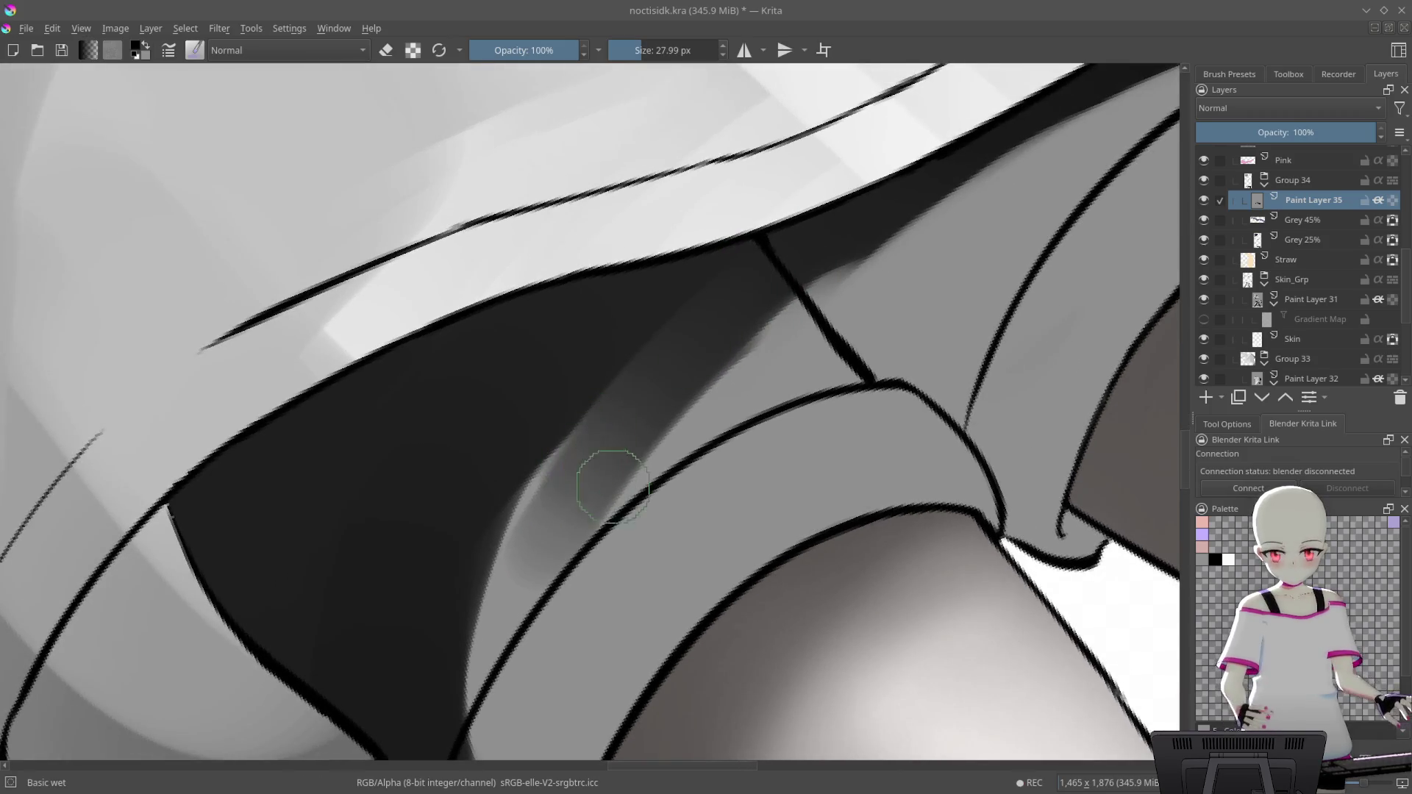
{"action": "left_click_drag", "start_coordinate": [613, 485], "coordinate": [720, 419]}
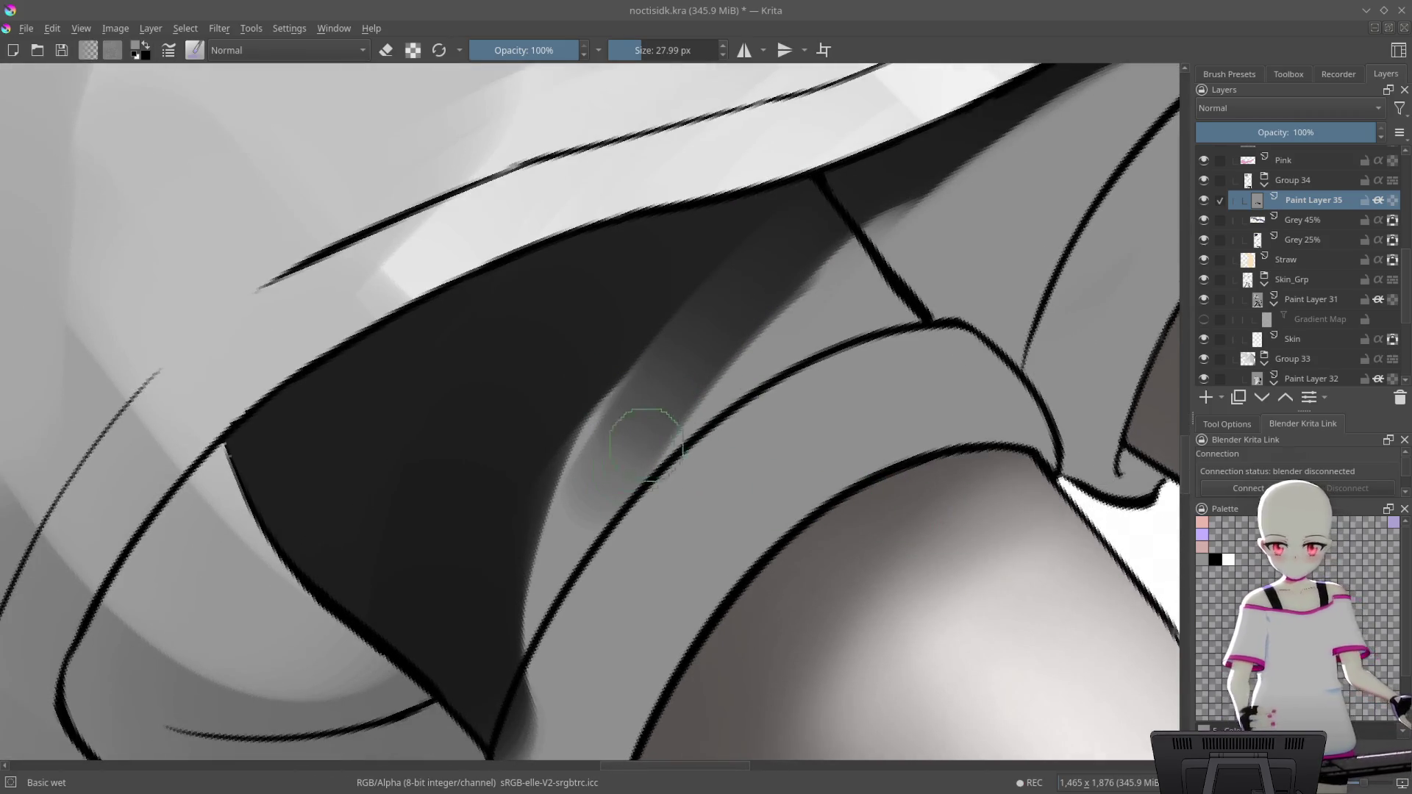
{"action": "left_click_drag", "start_coordinate": [630, 542], "coordinate": [739, 264]}
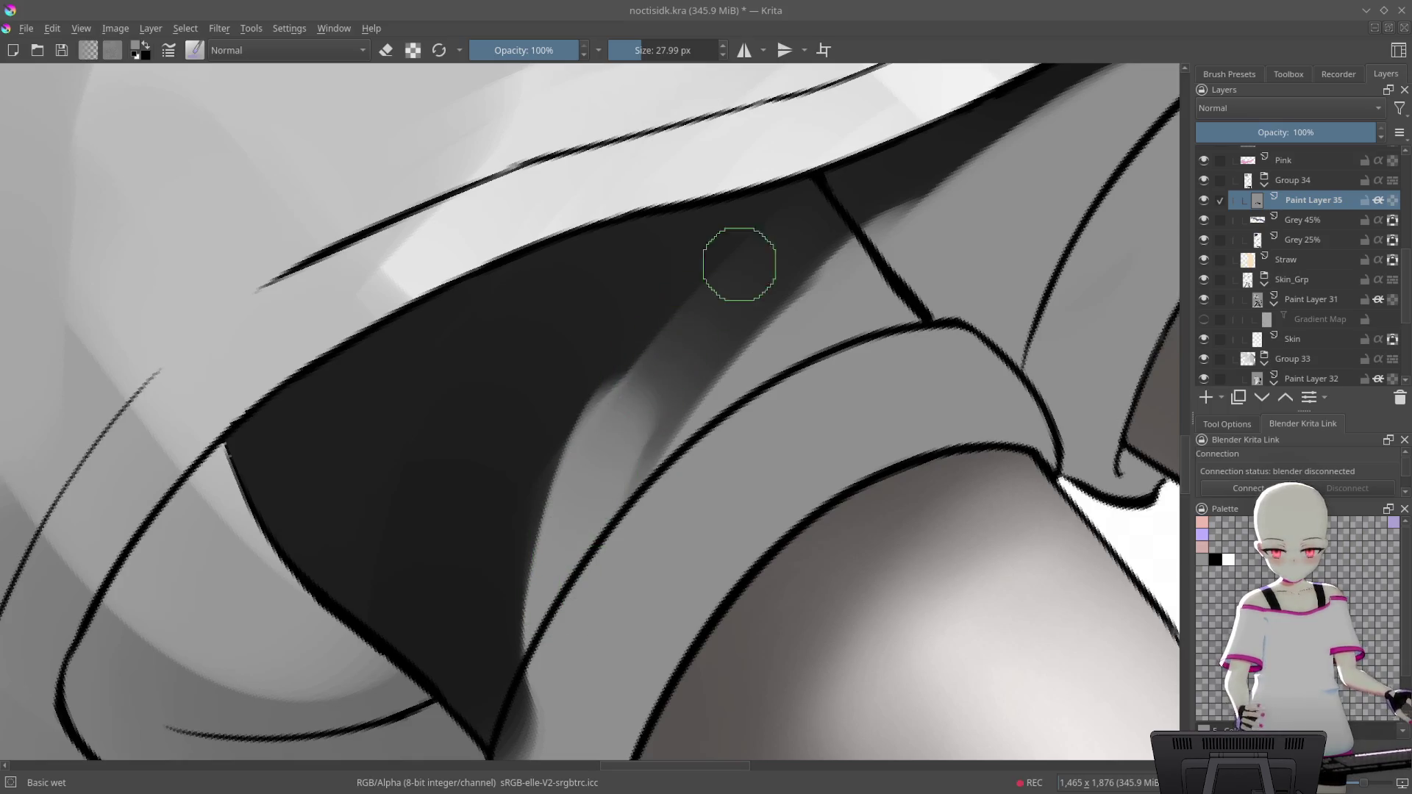
{"action": "left_click_drag", "start_coordinate": [578, 484], "coordinate": [741, 224]}
{"action": "left_click_drag", "start_coordinate": [651, 522], "coordinate": [687, 358]}
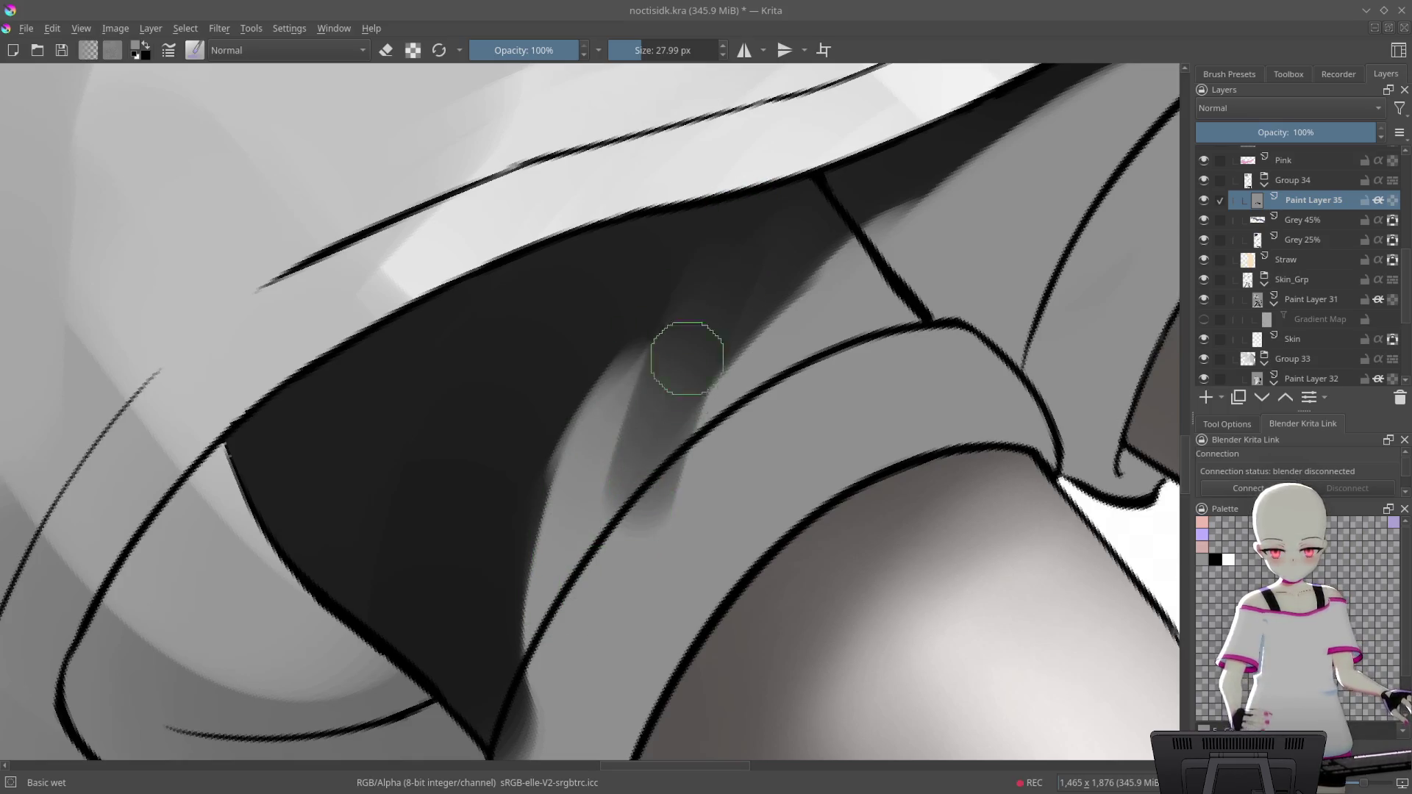
{"action": "mouse_move", "coordinate": [585, 486]}
{"action": "left_mouse_down"}
{"action": "mouse_move", "coordinate": [677, 236]}
{"action": "mouse_move", "coordinate": [495, 527]}
{"action": "mouse_move", "coordinate": [482, 664]}
{"action": "left_mouse_up"}
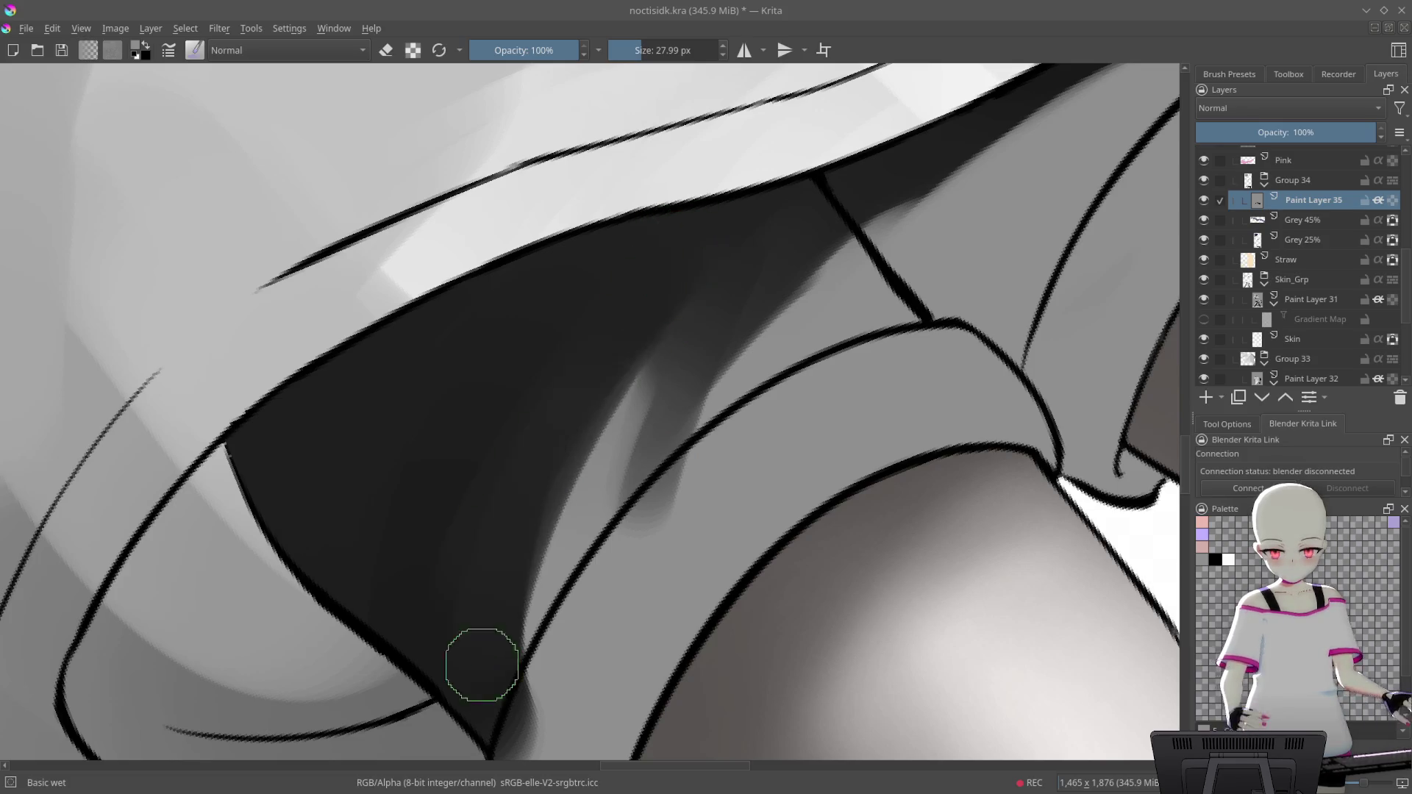
{"action": "mouse_move", "coordinate": [826, 277]}
{"action": "left_mouse_down"}
{"action": "mouse_move", "coordinate": [731, 478]}
{"action": "mouse_move", "coordinate": [681, 482]}
{"action": "left_mouse_up"}
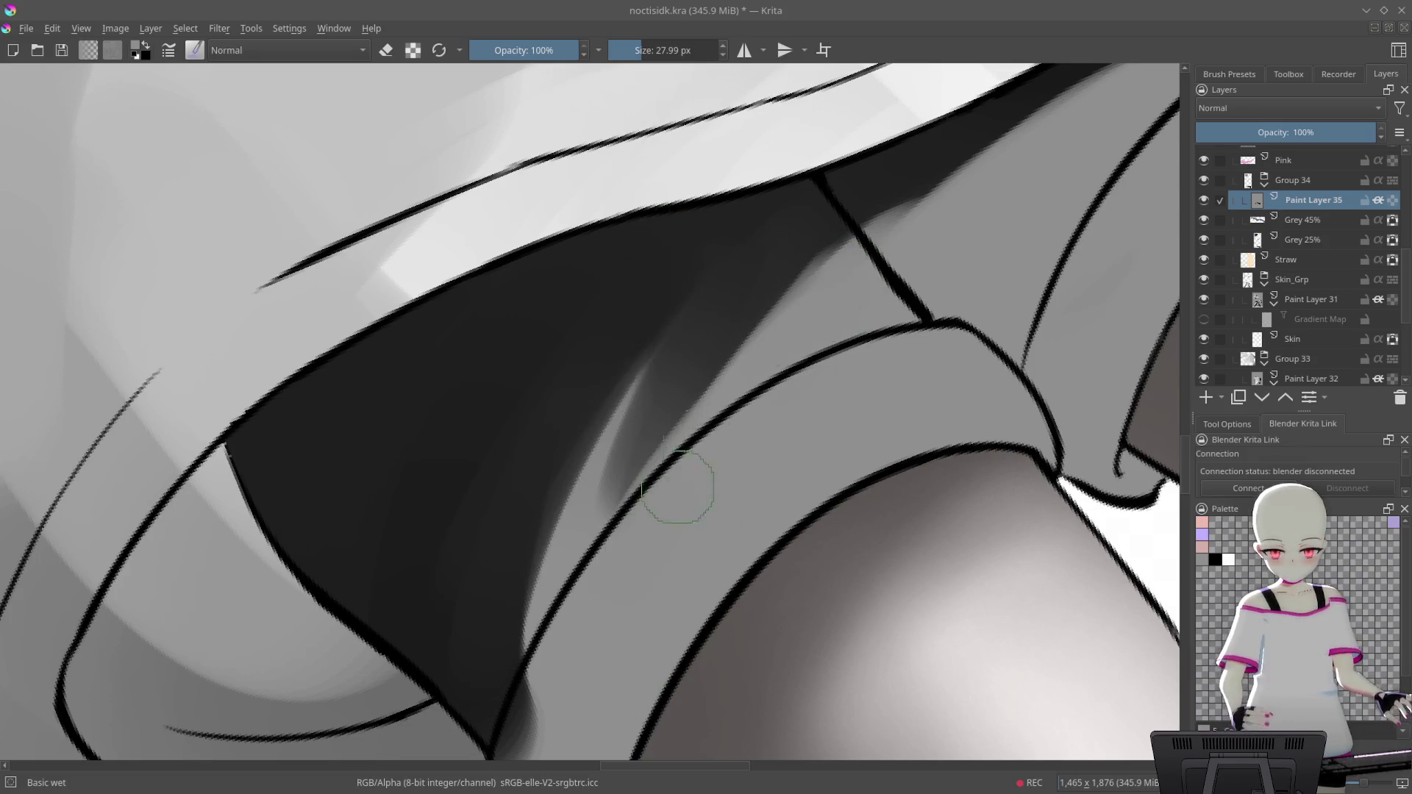
Darken the shadow around the seam line below the shirt and lighten just beneath it
{"action": "scroll", "coordinate": [806, 344], "scroll_direction": "down", "scroll_amount": 5}
{"action": "scroll", "coordinate": [805, 344], "scroll_direction": "up", "scroll_amount": 3}
{"action": "scroll", "coordinate": [805, 343], "scroll_direction": "up", "scroll_amount": 3}
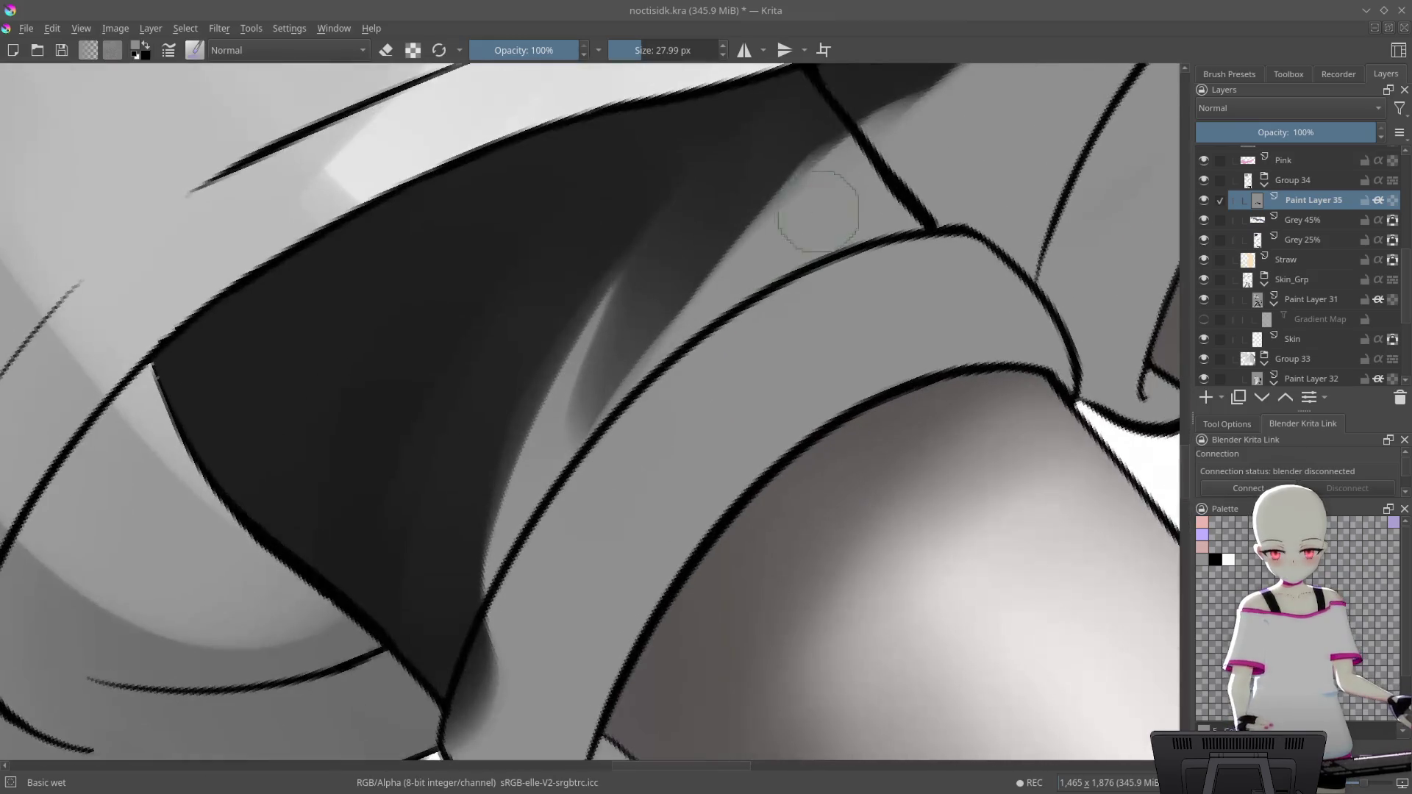
{"action": "scroll", "coordinate": [806, 343], "scroll_direction": "up", "scroll_amount": 2}
{"action": "left_click_drag", "start_coordinate": [661, 443], "coordinate": [925, 427]}
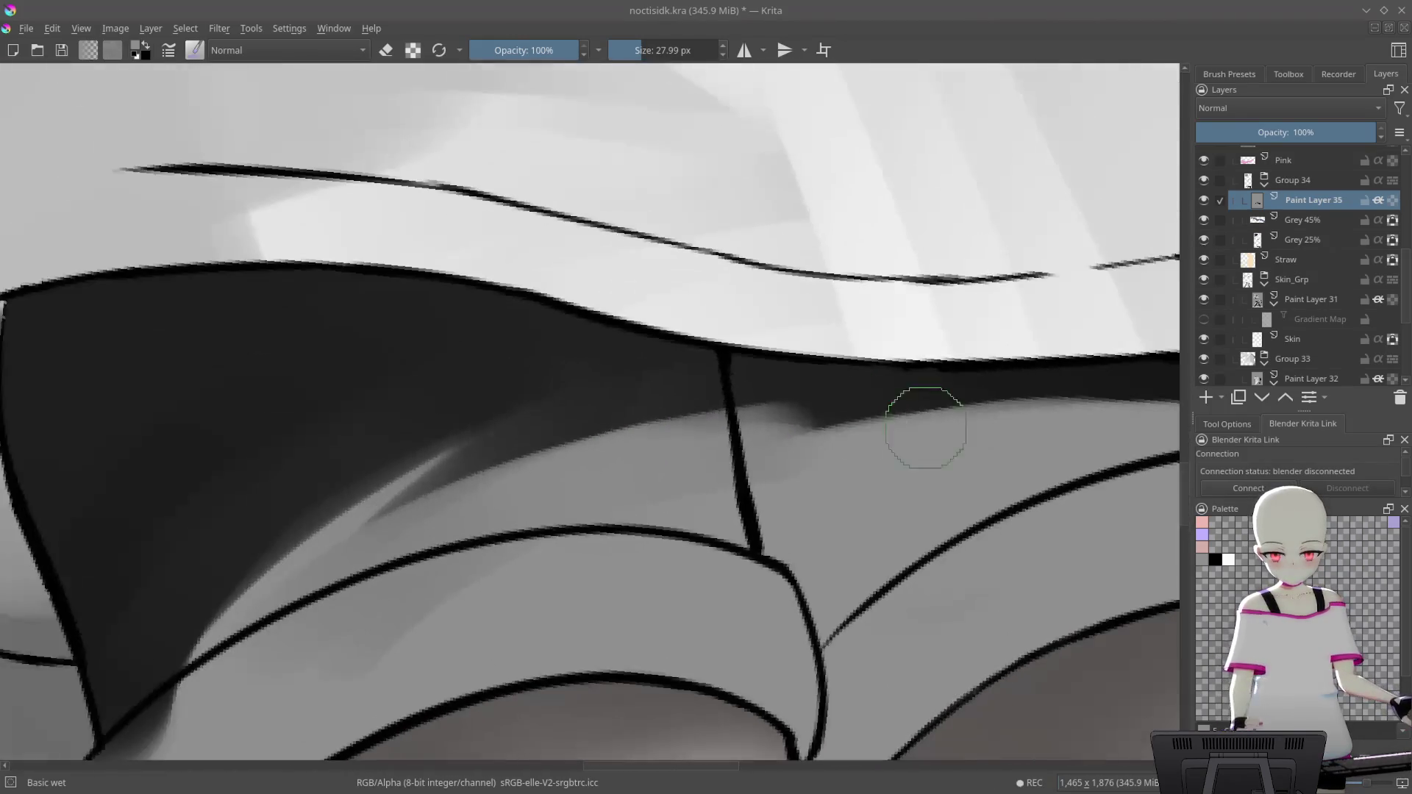
{"action": "mouse_move", "coordinate": [757, 420]}
{"action": "left_mouse_down"}
{"action": "mouse_move", "coordinate": [731, 277]}
{"action": "mouse_move", "coordinate": [945, 189]}
{"action": "mouse_move", "coordinate": [835, 286]}
{"action": "mouse_move", "coordinate": [519, 504]}
{"action": "left_mouse_up"}
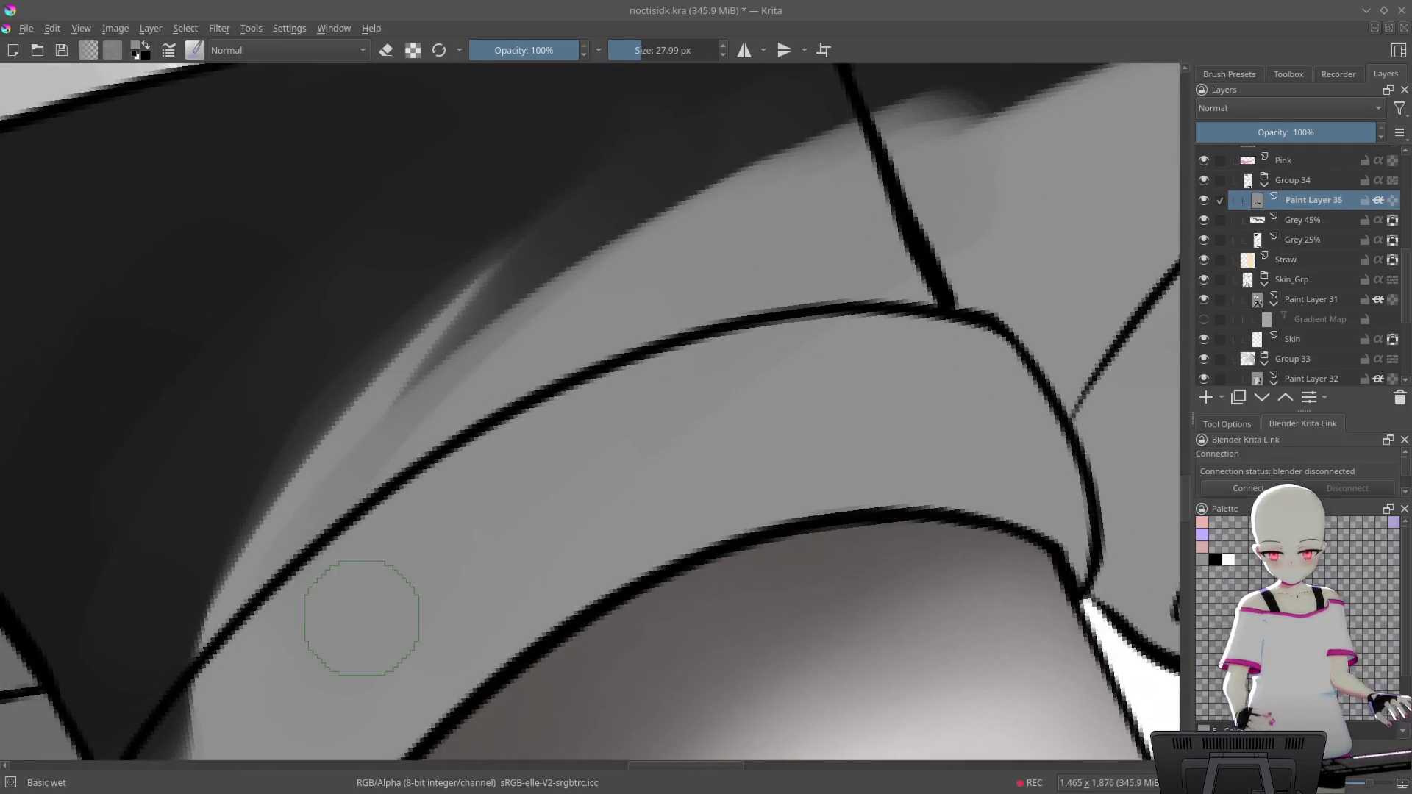
{"action": "left_click_drag", "start_coordinate": [456, 548], "coordinate": [426, 566]}
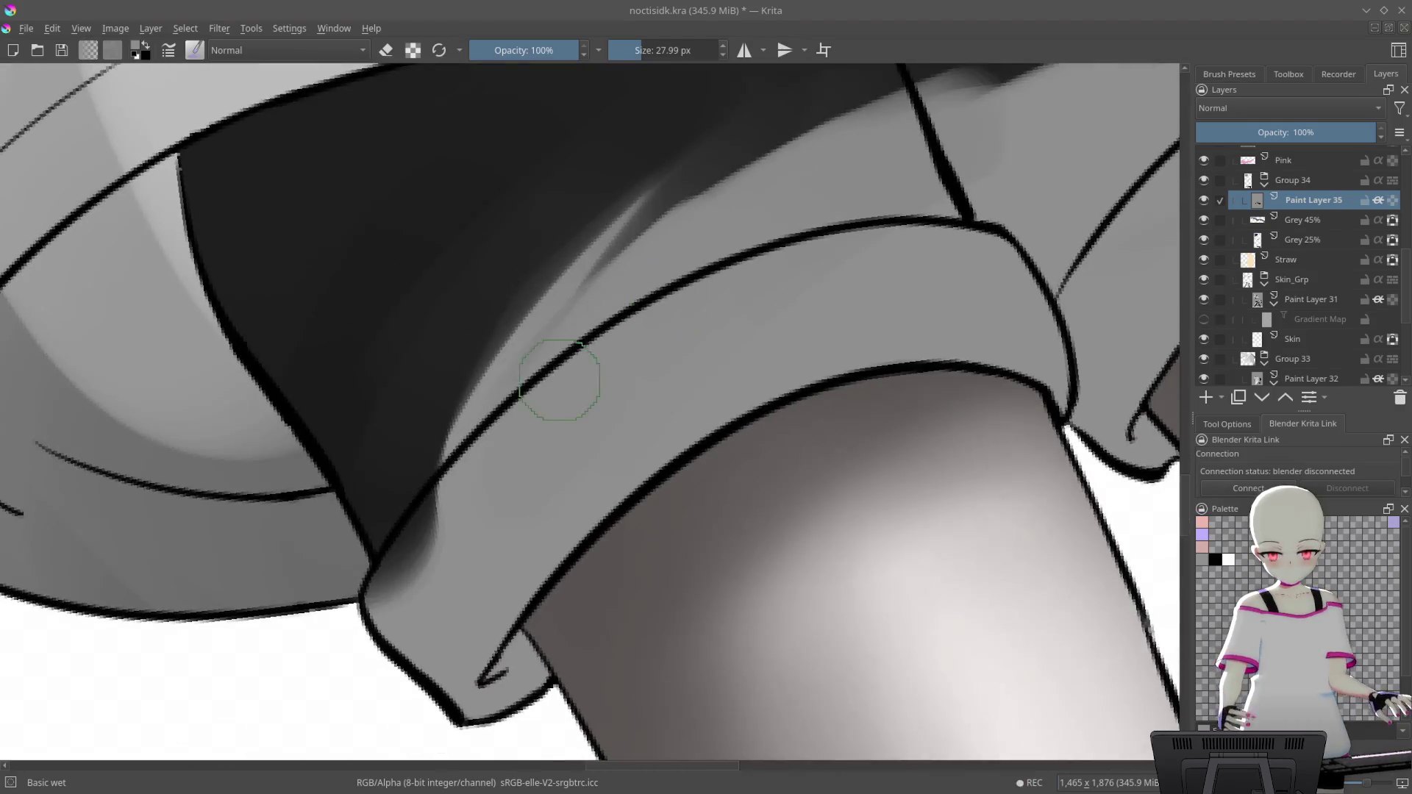
{"action": "mouse_move", "coordinate": [612, 349]}
{"action": "left_mouse_down"}
{"action": "mouse_move", "coordinate": [599, 409]}
{"action": "mouse_move", "coordinate": [838, 264]}
{"action": "mouse_move", "coordinate": [897, 293]}
{"action": "mouse_move", "coordinate": [812, 241]}
{"action": "left_mouse_up"}
{"action": "mouse_move", "coordinate": [728, 214]}
{"action": "left_mouse_down"}
{"action": "mouse_move", "coordinate": [719, 346]}
{"action": "mouse_move", "coordinate": [699, 309]}
{"action": "mouse_move", "coordinate": [875, 294]}
{"action": "mouse_move", "coordinate": [1034, 316]}
{"action": "mouse_move", "coordinate": [845, 340]}
{"action": "mouse_move", "coordinate": [682, 606]}
{"action": "mouse_move", "coordinate": [766, 368]}
{"action": "mouse_move", "coordinate": [653, 551]}
{"action": "mouse_move", "coordinate": [608, 460]}
{"action": "mouse_move", "coordinate": [633, 286]}
{"action": "mouse_move", "coordinate": [756, 457]}
{"action": "left_mouse_up"}
{"action": "mouse_move", "coordinate": [793, 505]}
{"action": "left_mouse_down"}
{"action": "mouse_move", "coordinate": [787, 466]}
{"action": "mouse_move", "coordinate": [683, 528]}
{"action": "left_mouse_up"}
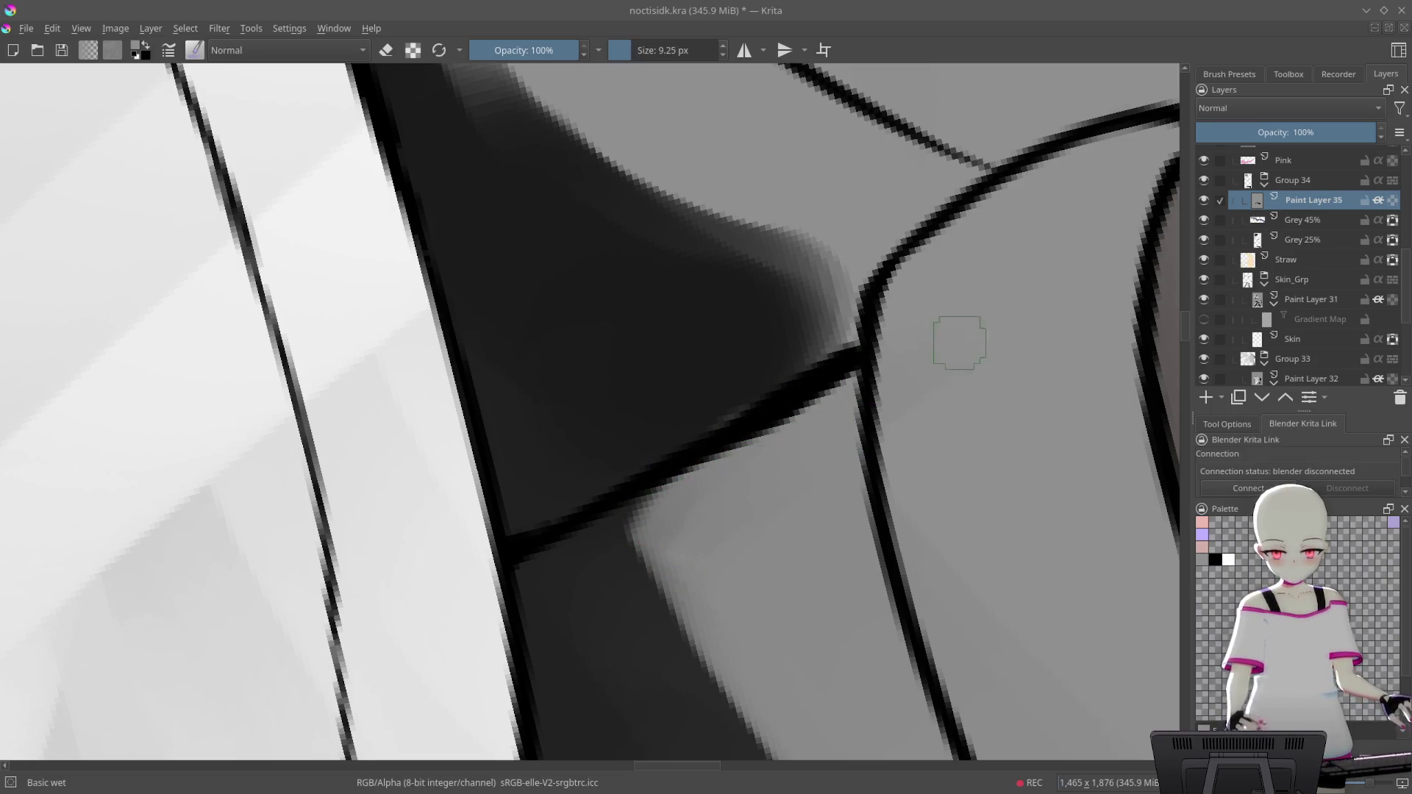
Try several darker grey strokes across the light area beside the cuff seam, undoing each
{"action": "left_click_drag", "start_coordinate": [982, 298], "coordinate": [658, 265]}
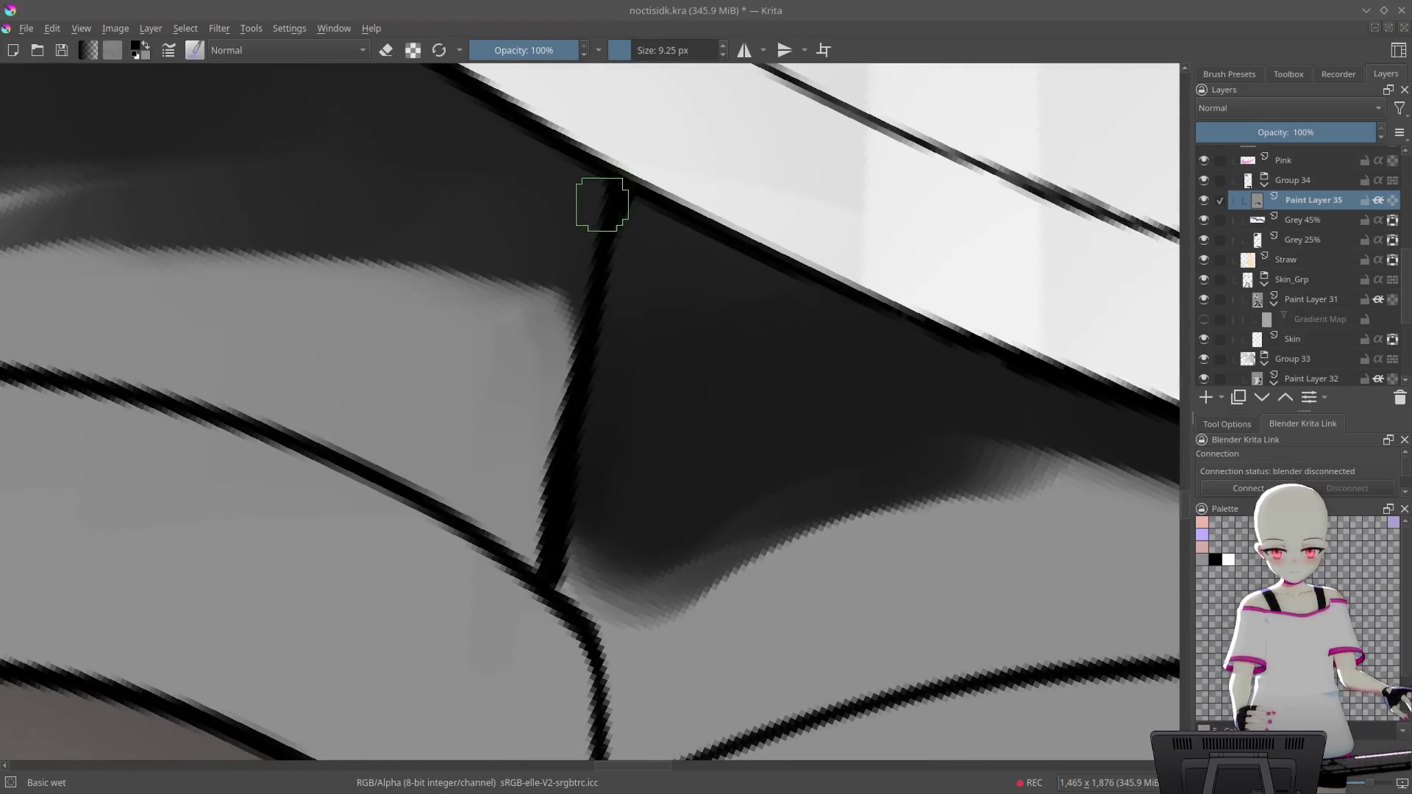
{"action": "left_click_drag", "start_coordinate": [601, 204], "coordinate": [602, 370]}
{"action": "left_click_drag", "start_coordinate": [596, 265], "coordinate": [537, 412]}
{"action": "key", "text": "ctrl+z"}
{"action": "left_click_drag", "start_coordinate": [583, 252], "coordinate": [500, 529]}
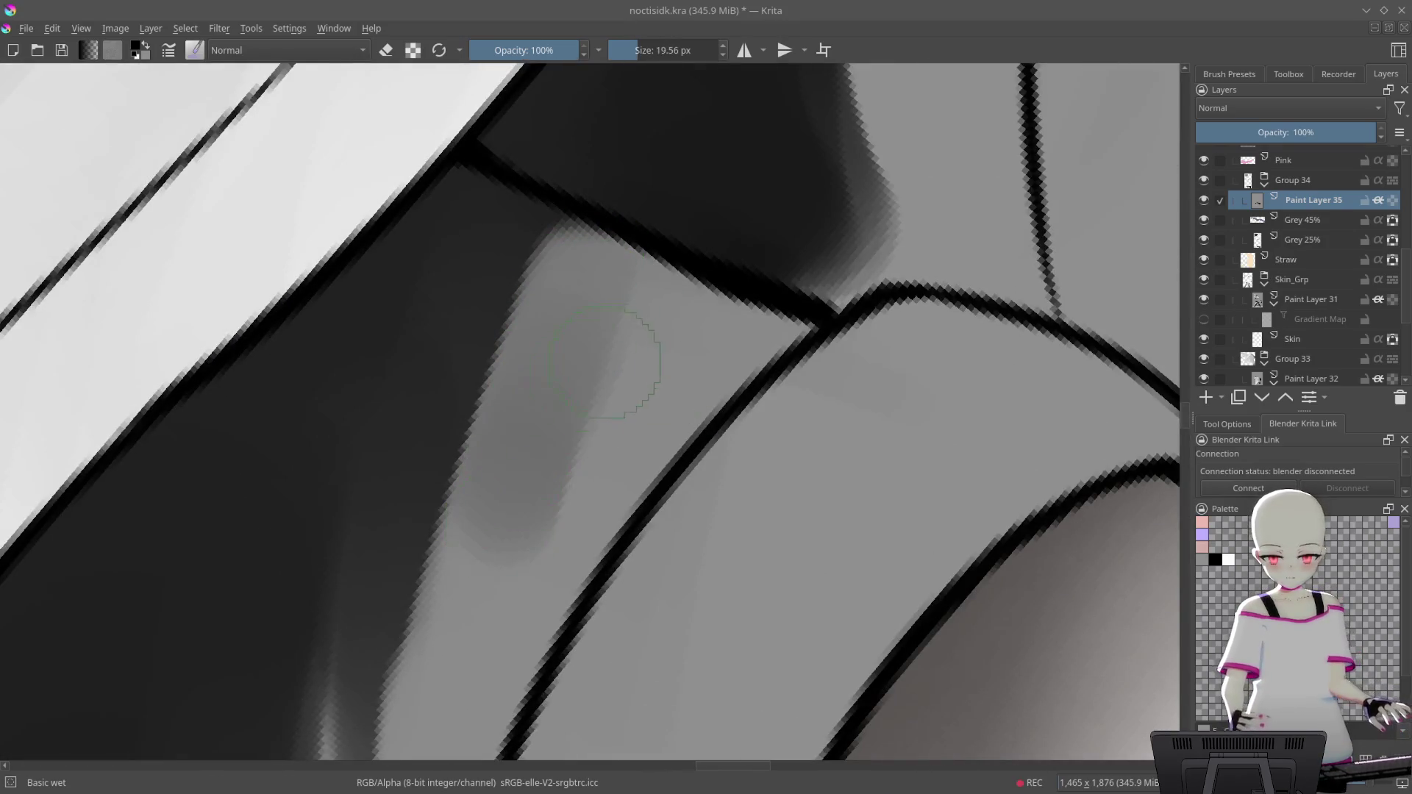
{"action": "key", "text": "ctrl+z"}
{"action": "left_click_drag", "start_coordinate": [611, 294], "coordinate": [507, 471]}
{"action": "key", "text": "ctrl+z"}
{"action": "mouse_move", "coordinate": [655, 280]}
{"action": "left_mouse_down"}
{"action": "mouse_move", "coordinate": [514, 486]}
{"action": "mouse_move", "coordinate": [637, 441]}
{"action": "left_mouse_up"}
{"action": "key", "text": "ctrl+z"}
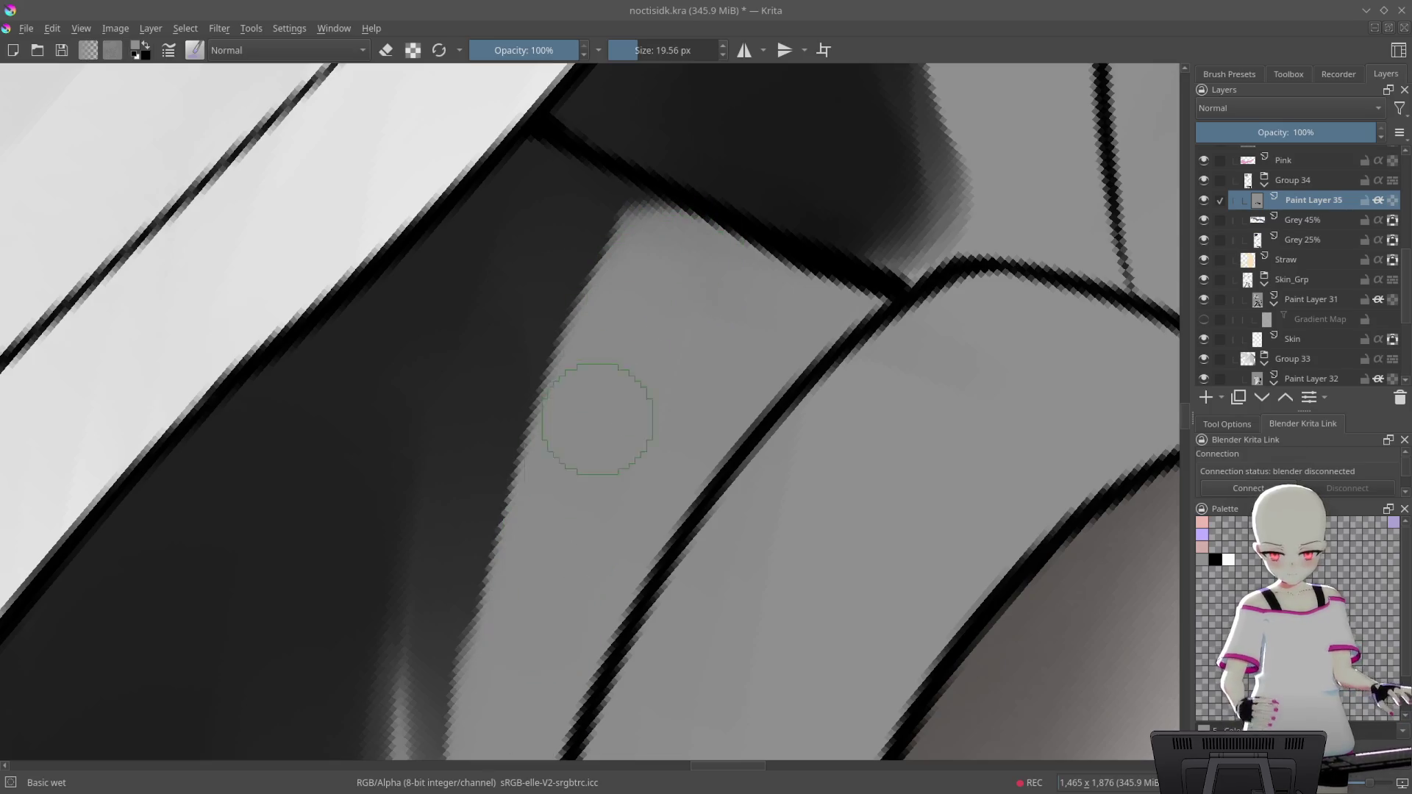
Thicken and darken the diagonal seam line where the shorts meet the cuff
{"action": "left_click_drag", "start_coordinate": [617, 390], "coordinate": [625, 312]}
{"action": "left_click_drag", "start_coordinate": [706, 189], "coordinate": [814, 267]}
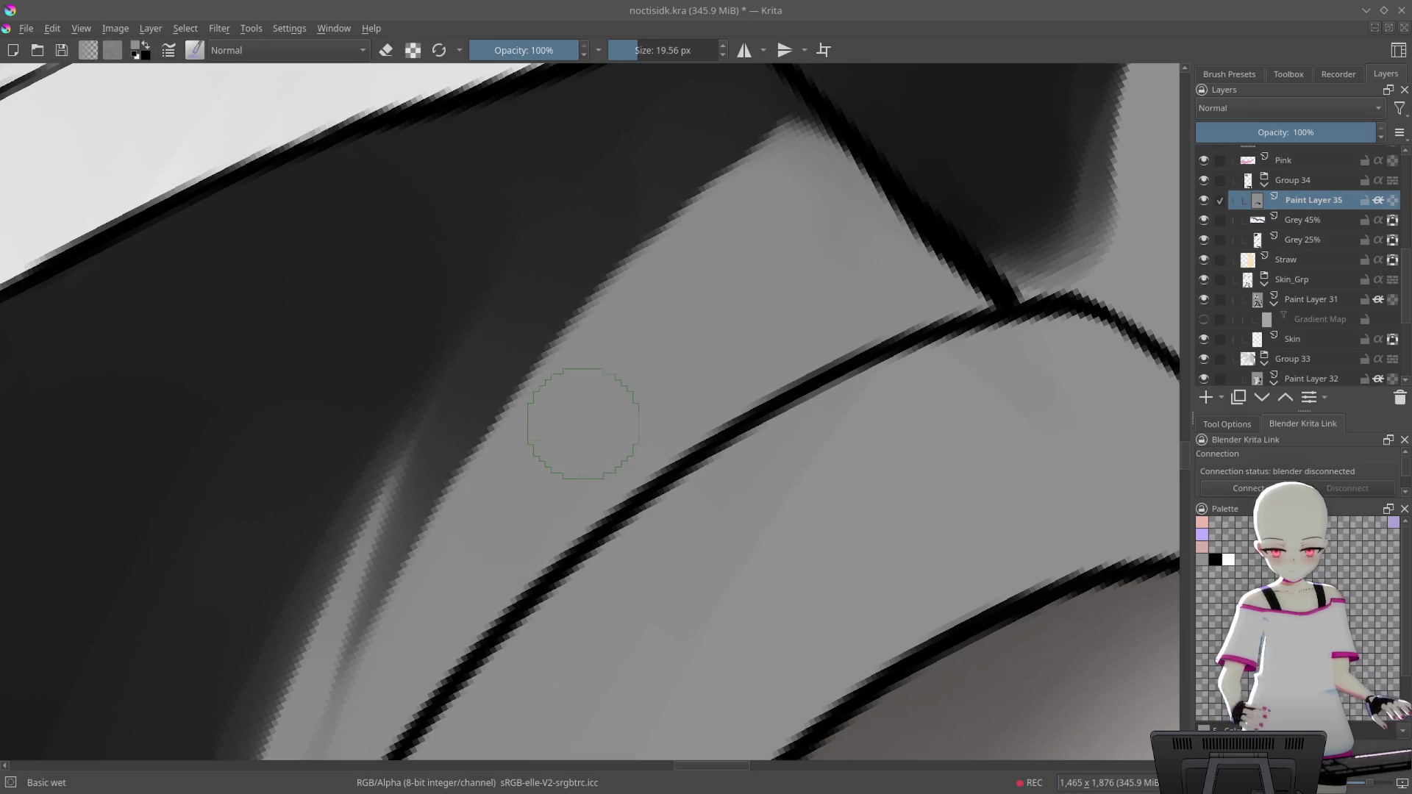
{"action": "mouse_move", "coordinate": [710, 303]}
{"action": "left_mouse_down"}
{"action": "mouse_move", "coordinate": [789, 300]}
{"action": "mouse_move", "coordinate": [552, 252]}
{"action": "left_mouse_up"}
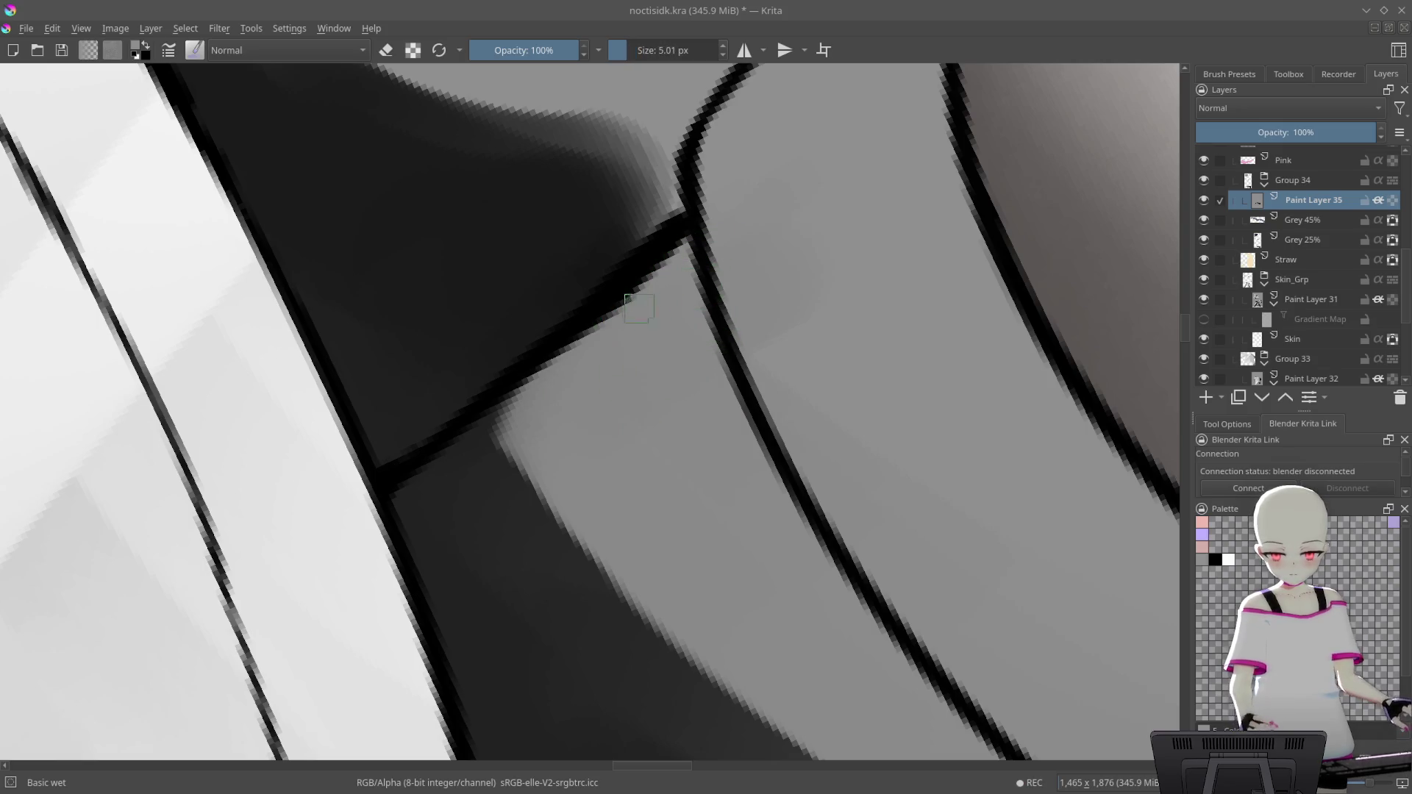
{"action": "left_click_drag", "start_coordinate": [638, 308], "coordinate": [737, 324]}
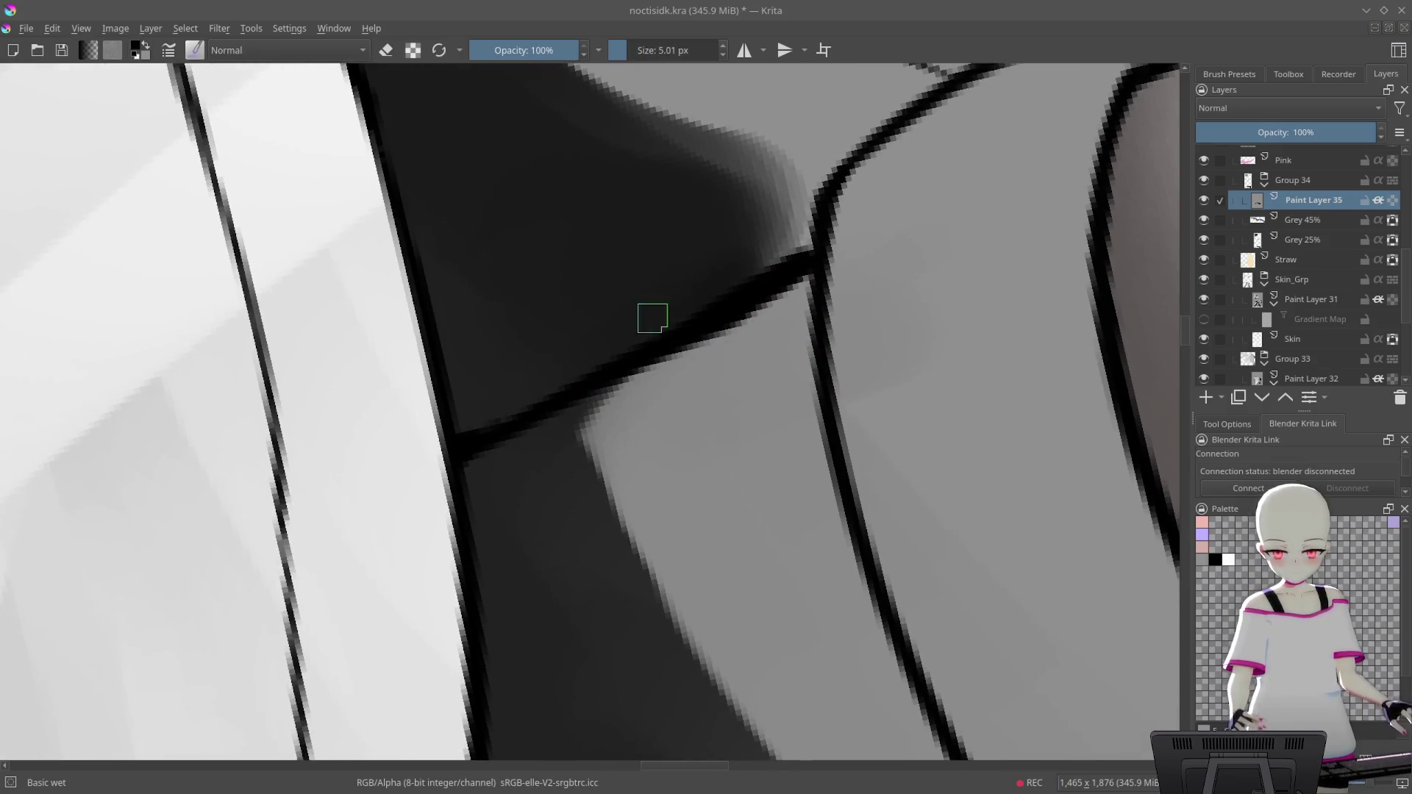
{"action": "left_click_drag", "start_coordinate": [809, 247], "coordinate": [540, 437]}
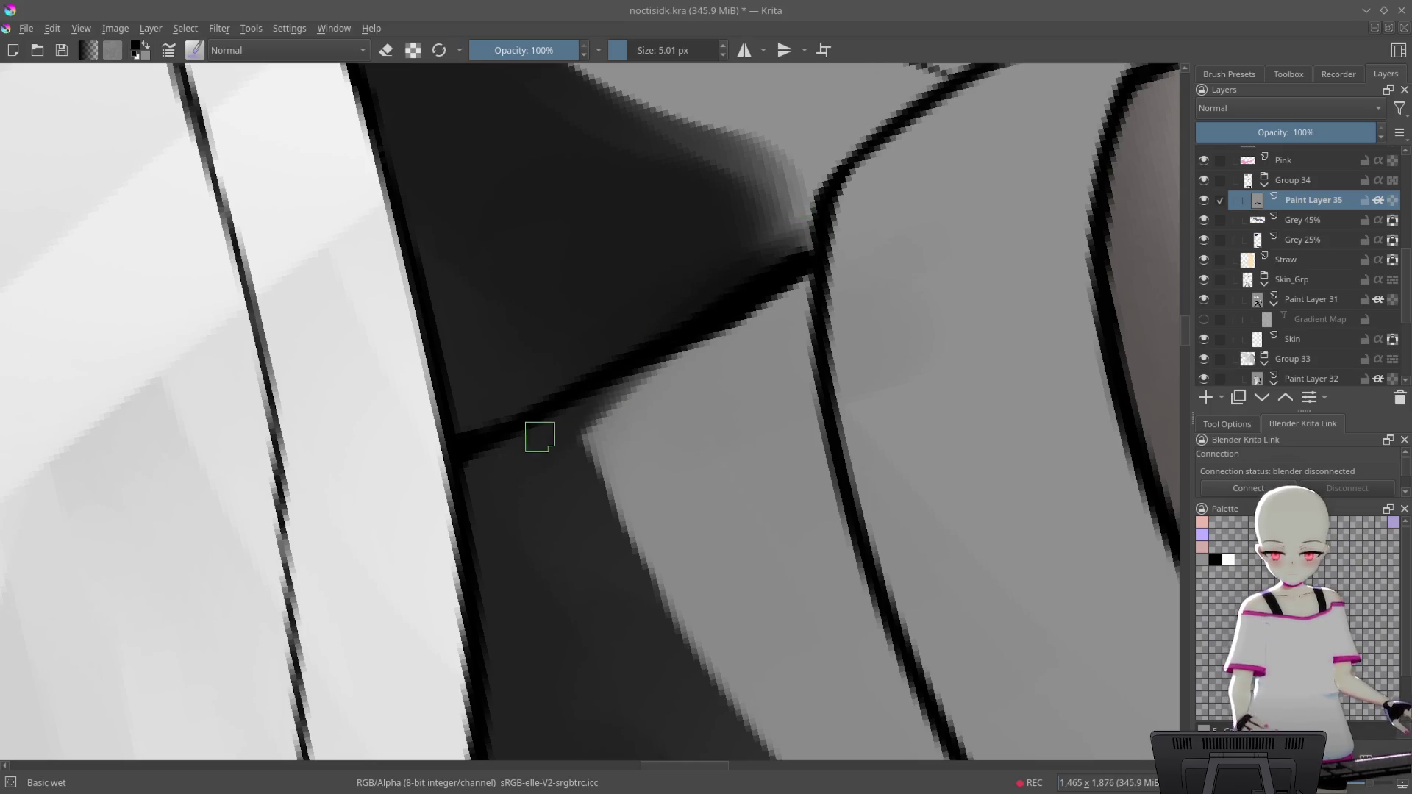
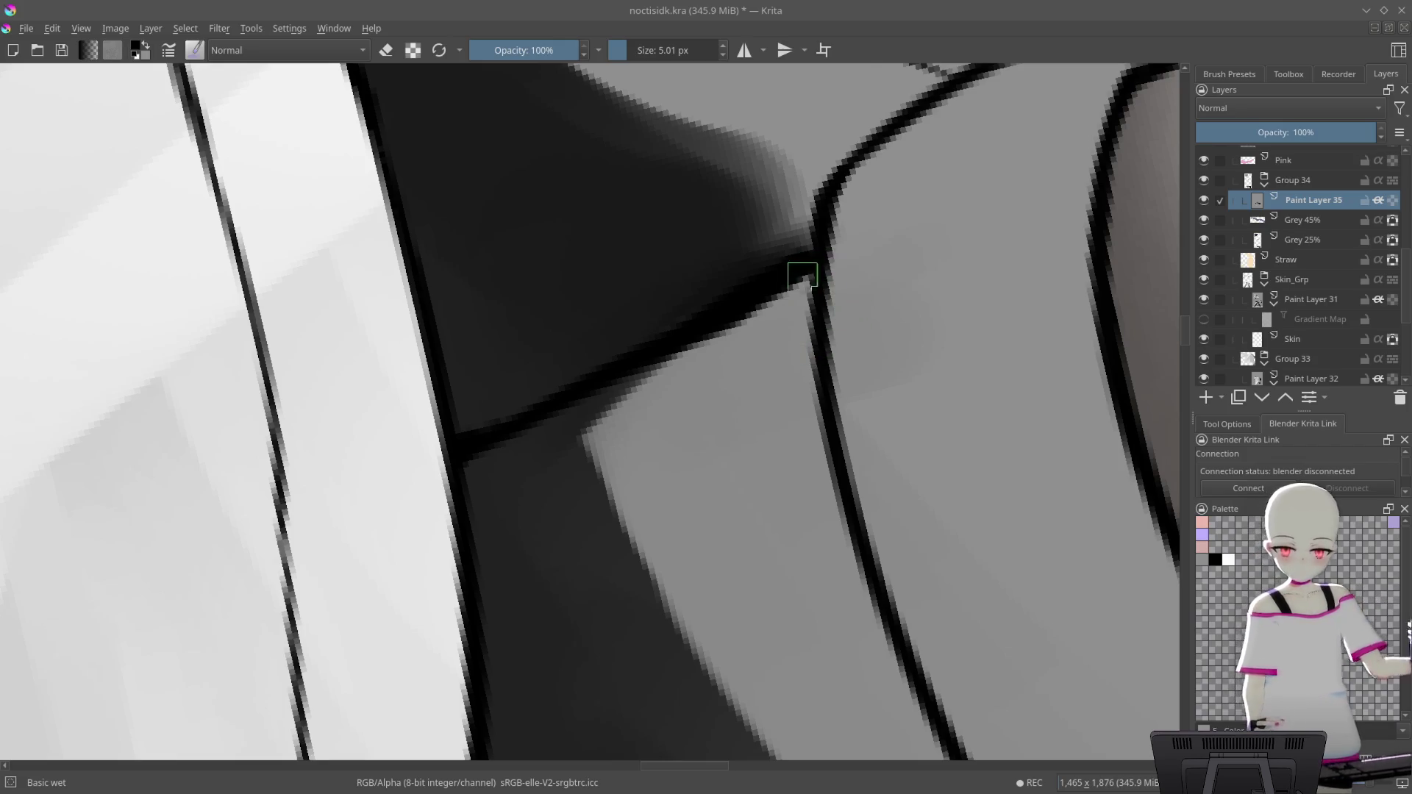
Paint soft dark shading under the black line in the shorts on Paint Layer 35
{"action": "left_click_drag", "start_coordinate": [803, 277], "coordinate": [871, 302]}
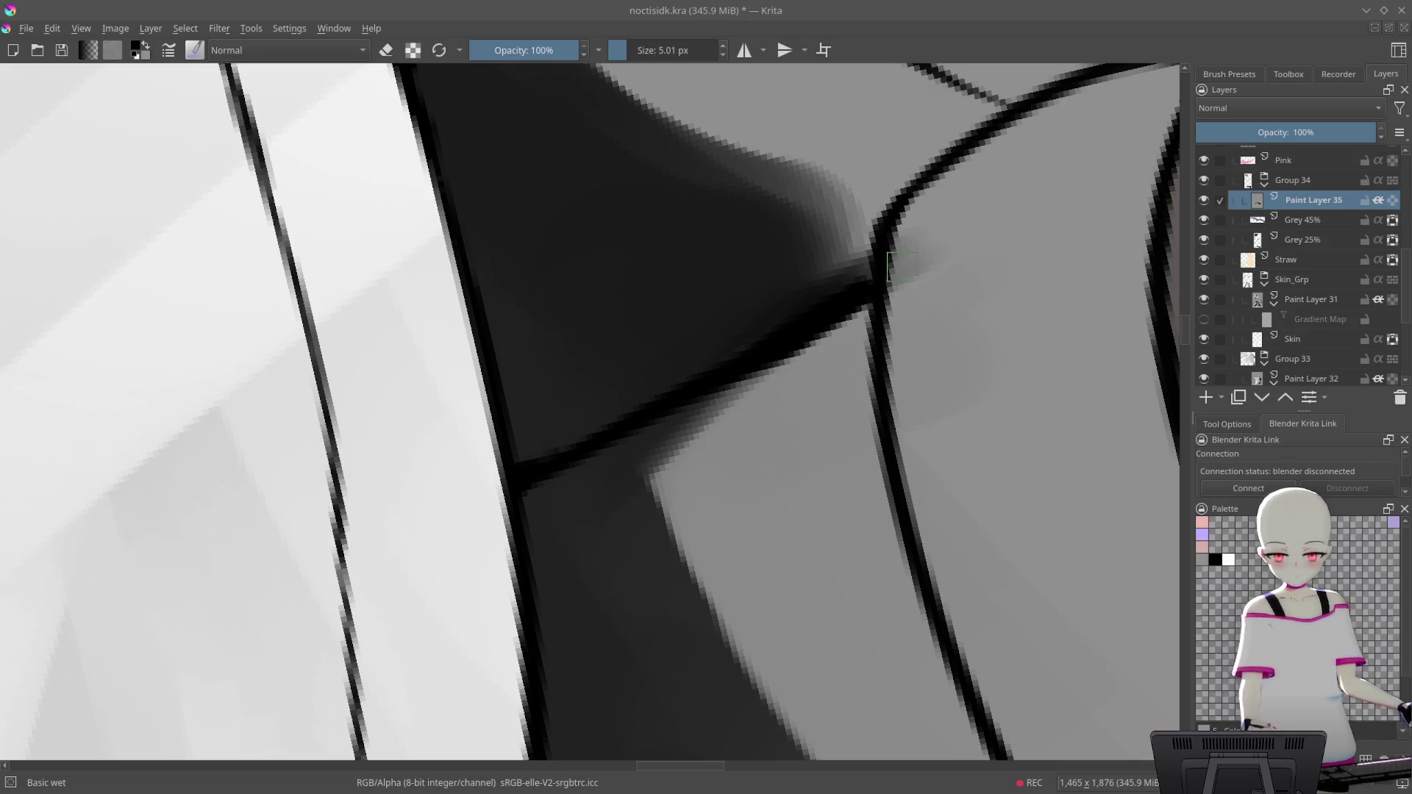
{"action": "left_click_drag", "start_coordinate": [583, 524], "coordinate": [709, 396]}
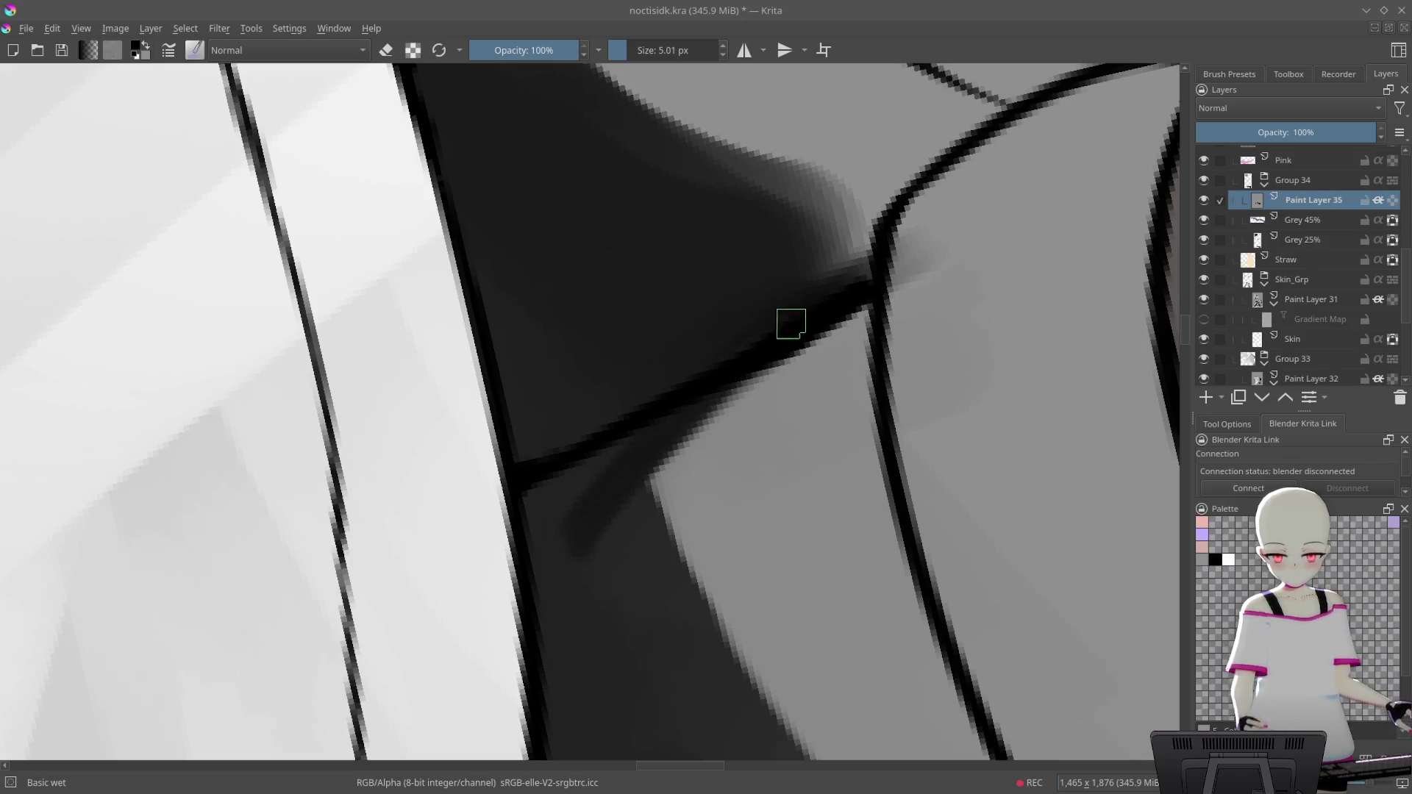
{"action": "scroll", "coordinate": [791, 324], "scroll_direction": "down", "scroll_amount": 2}
{"action": "scroll", "coordinate": [727, 398], "scroll_direction": "up", "scroll_amount": 2}
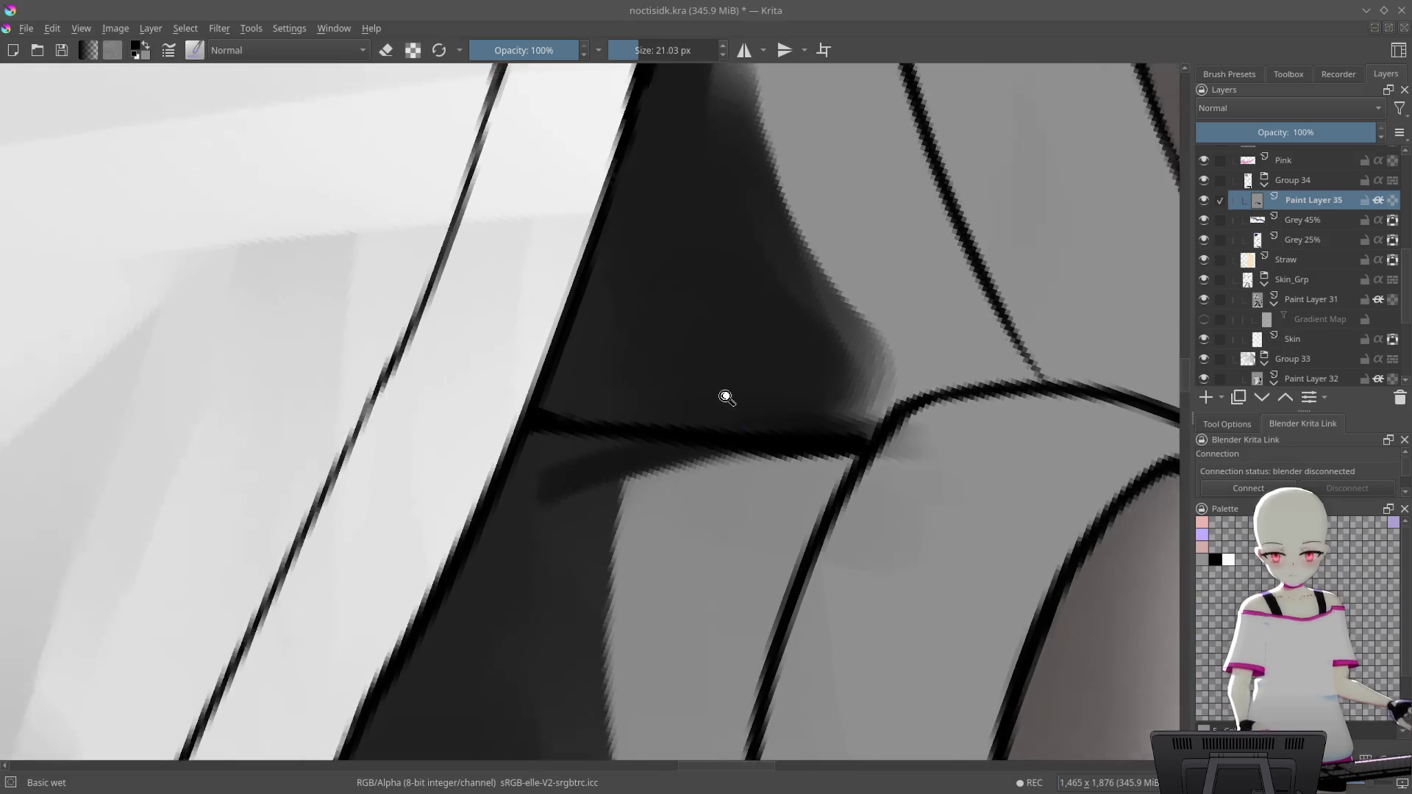
{"action": "scroll", "coordinate": [726, 398], "scroll_direction": "down", "scroll_amount": 1}
Enlarge the Basic wet brush for broader shading and lay a soft dark stroke in the shadow
{"action": "left_click_drag", "start_coordinate": [583, 372], "coordinate": [662, 306]}
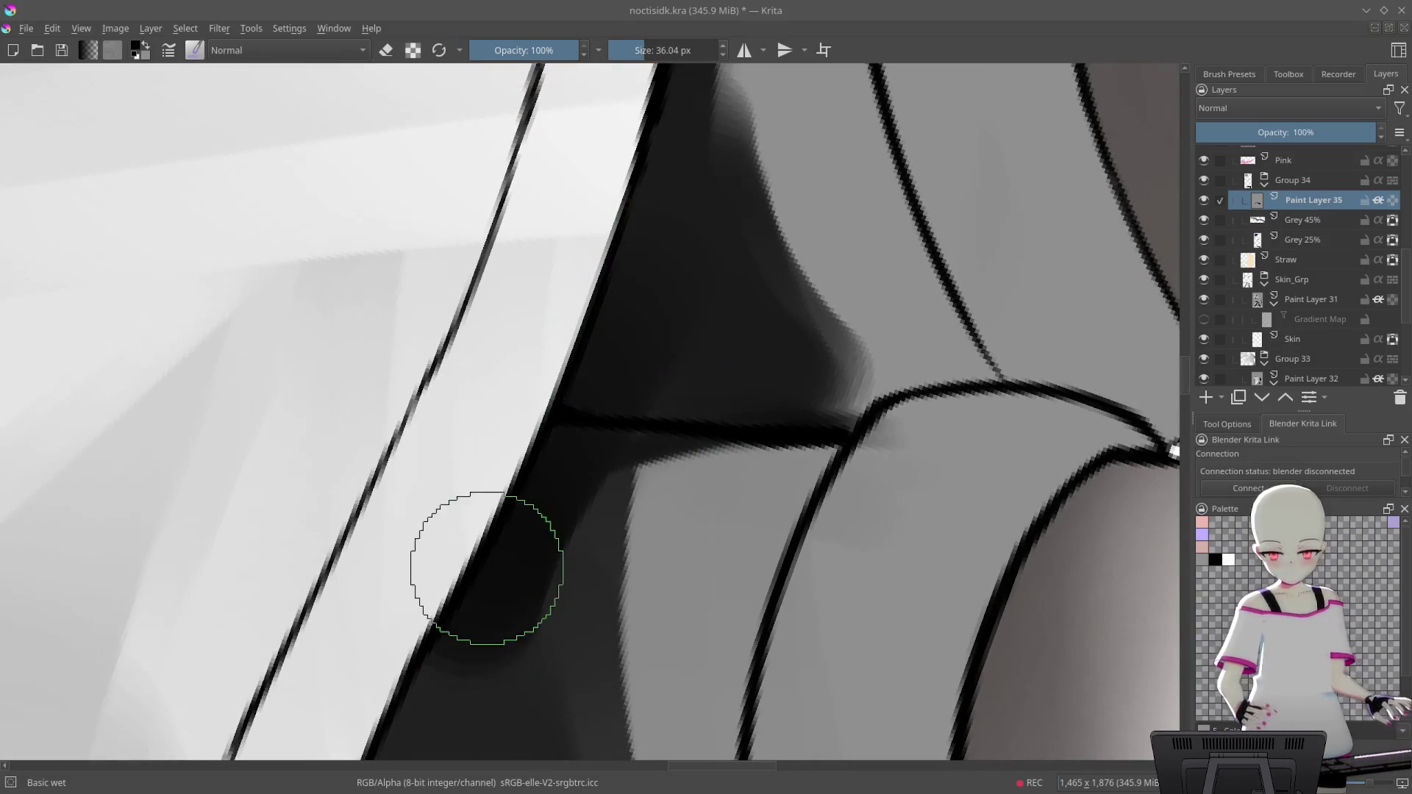
{"action": "scroll", "coordinate": [753, 148], "scroll_direction": "down", "scroll_amount": 2}
{"action": "scroll", "coordinate": [763, 214], "scroll_direction": "down", "scroll_amount": 1}
{"action": "left_click_drag", "start_coordinate": [763, 214], "coordinate": [403, 495]}
{"action": "scroll", "coordinate": [714, 328], "scroll_direction": "down", "scroll_amount": 1}
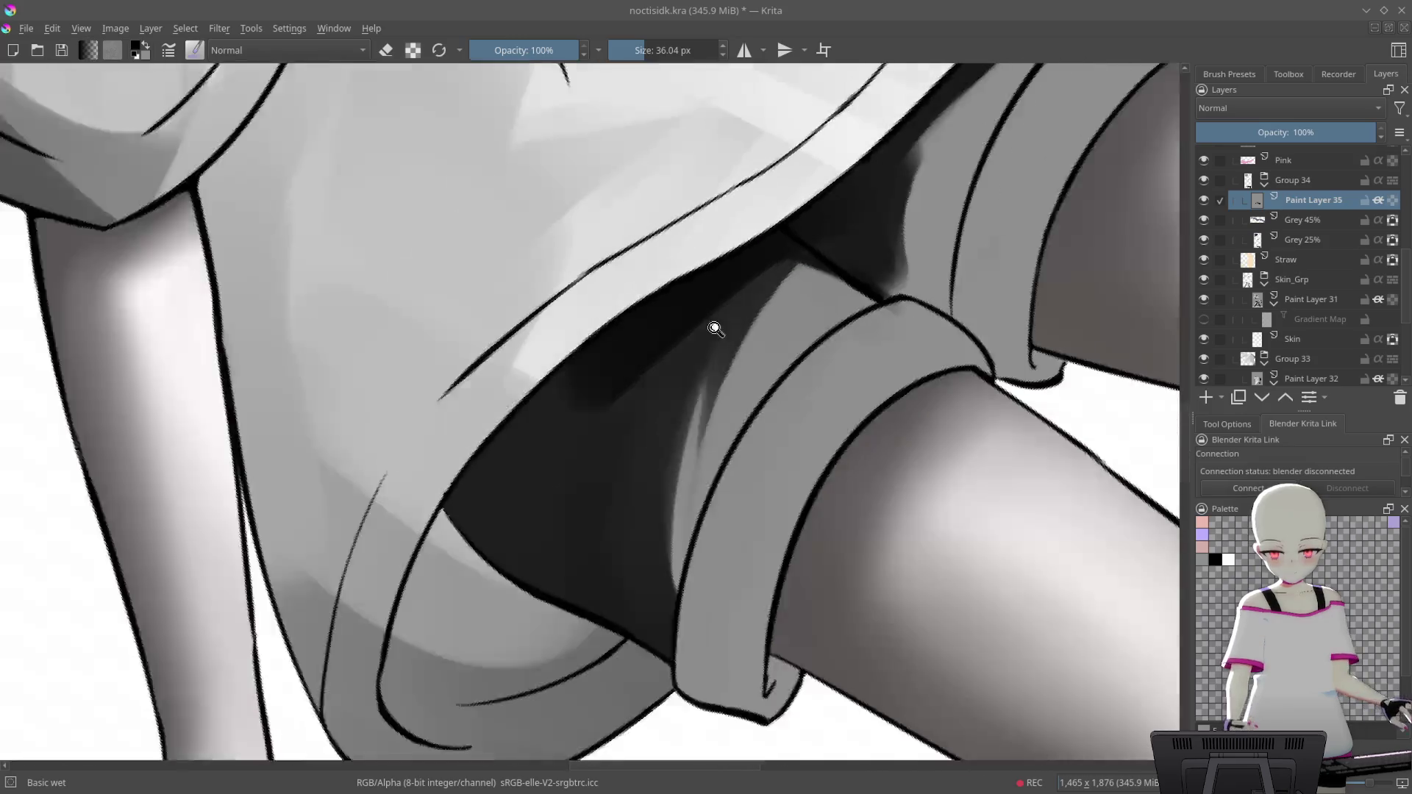
{"action": "scroll", "coordinate": [714, 329], "scroll_direction": "down", "scroll_amount": 3}
{"action": "scroll", "coordinate": [750, 227], "scroll_direction": "up", "scroll_amount": 4}
{"action": "scroll", "coordinate": [898, 132], "scroll_direction": "up", "scroll_amount": 1}
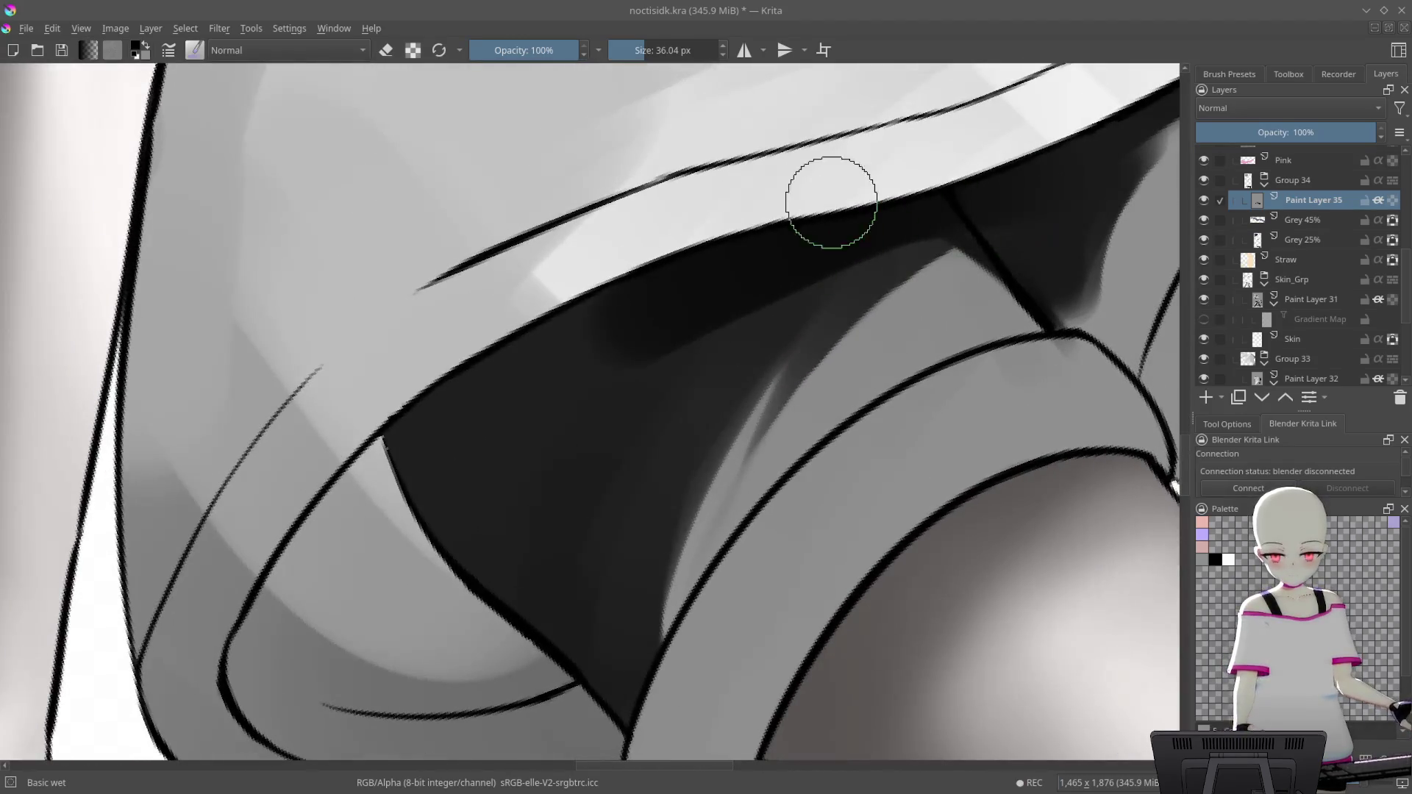
Darken the shaded shorts region and the grey strip beside the black shape
{"action": "left_click_drag", "start_coordinate": [625, 308], "coordinate": [426, 530]}
{"action": "left_click_drag", "start_coordinate": [662, 360], "coordinate": [471, 588]}
{"action": "left_click_drag", "start_coordinate": [735, 309], "coordinate": [529, 603]}
{"action": "left_click_drag", "start_coordinate": [706, 360], "coordinate": [537, 635]}
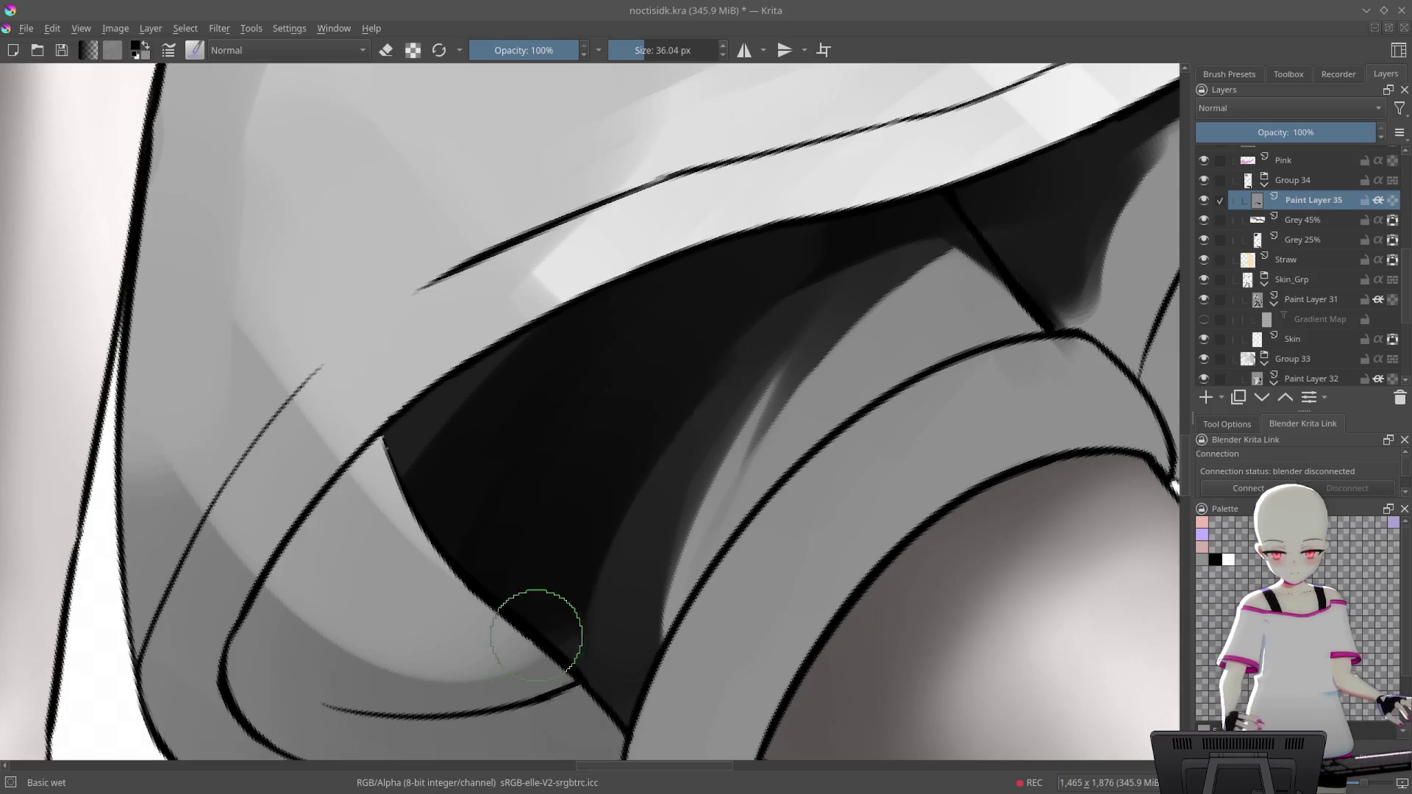
{"action": "left_click_drag", "start_coordinate": [624, 450], "coordinate": [623, 755]}
{"action": "left_click_drag", "start_coordinate": [678, 447], "coordinate": [677, 338]}
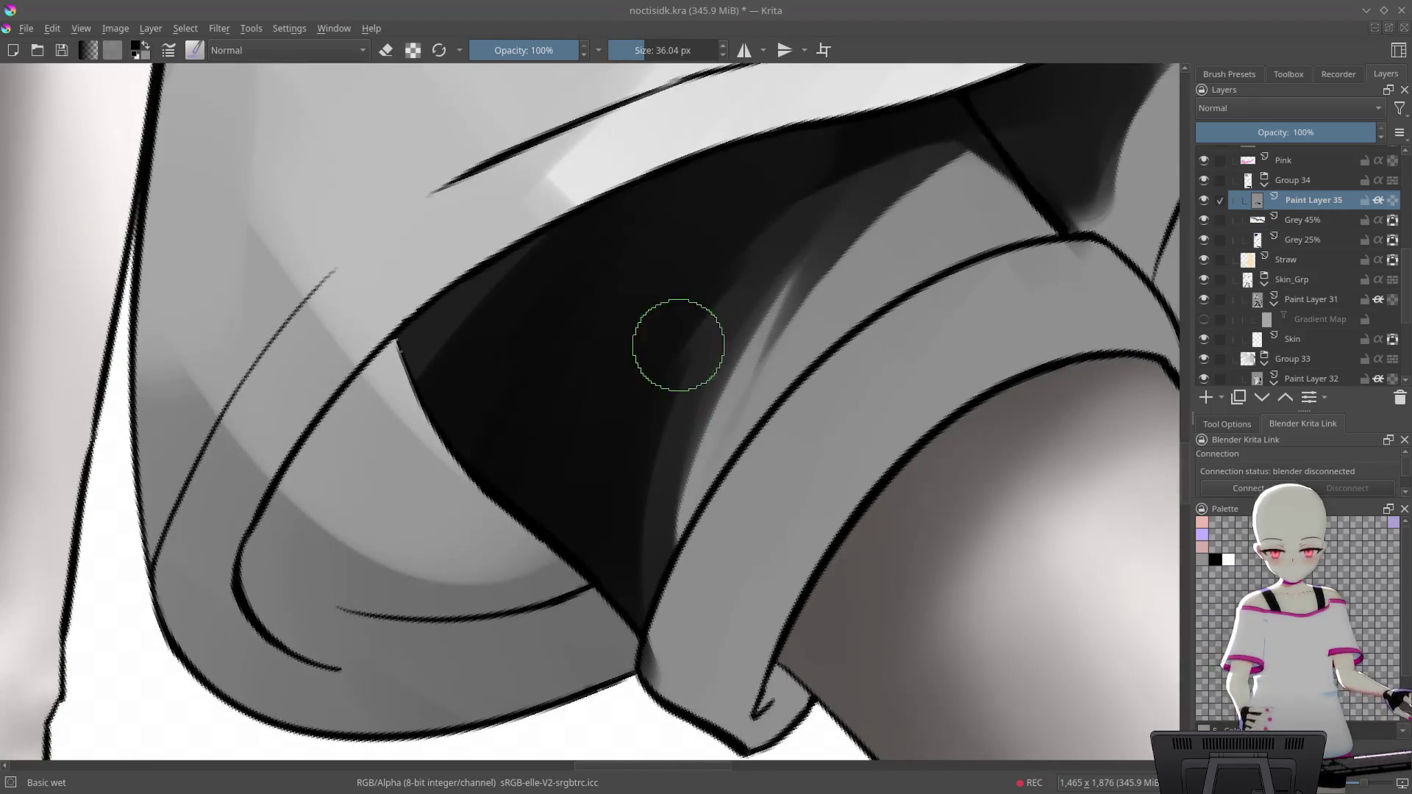
{"action": "left_click_drag", "start_coordinate": [735, 213], "coordinate": [610, 529]}
{"action": "left_click_drag", "start_coordinate": [691, 309], "coordinate": [579, 693]}
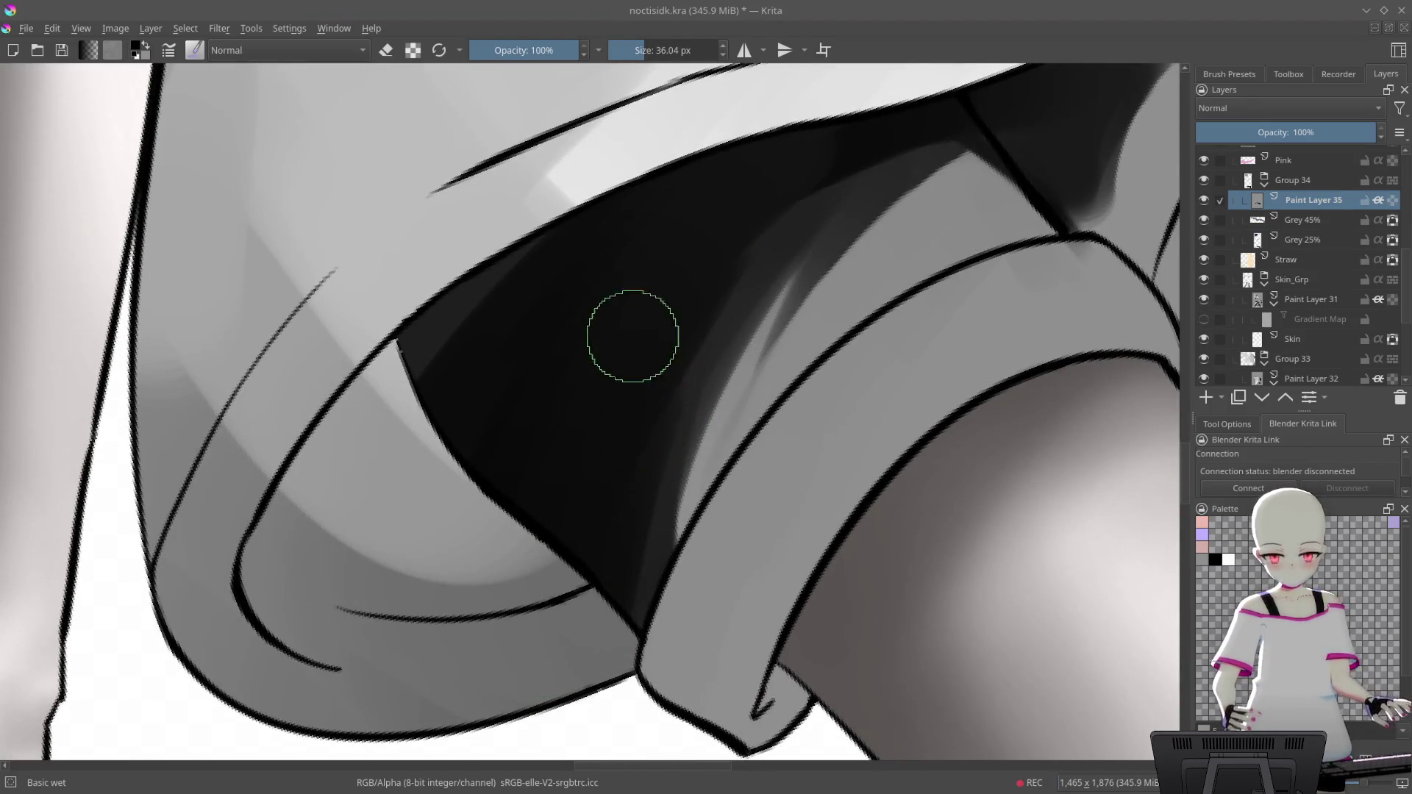
Repaint the grey strip along the black shape near the sleeve cuff
{"action": "mouse_move", "coordinate": [994, 167]}
{"action": "left_mouse_down"}
{"action": "mouse_move", "coordinate": [880, 259]}
{"action": "mouse_move", "coordinate": [637, 350]}
{"action": "mouse_move", "coordinate": [545, 514]}
{"action": "mouse_move", "coordinate": [599, 431]}
{"action": "mouse_move", "coordinate": [592, 500]}
{"action": "mouse_move", "coordinate": [635, 399]}
{"action": "left_mouse_up"}
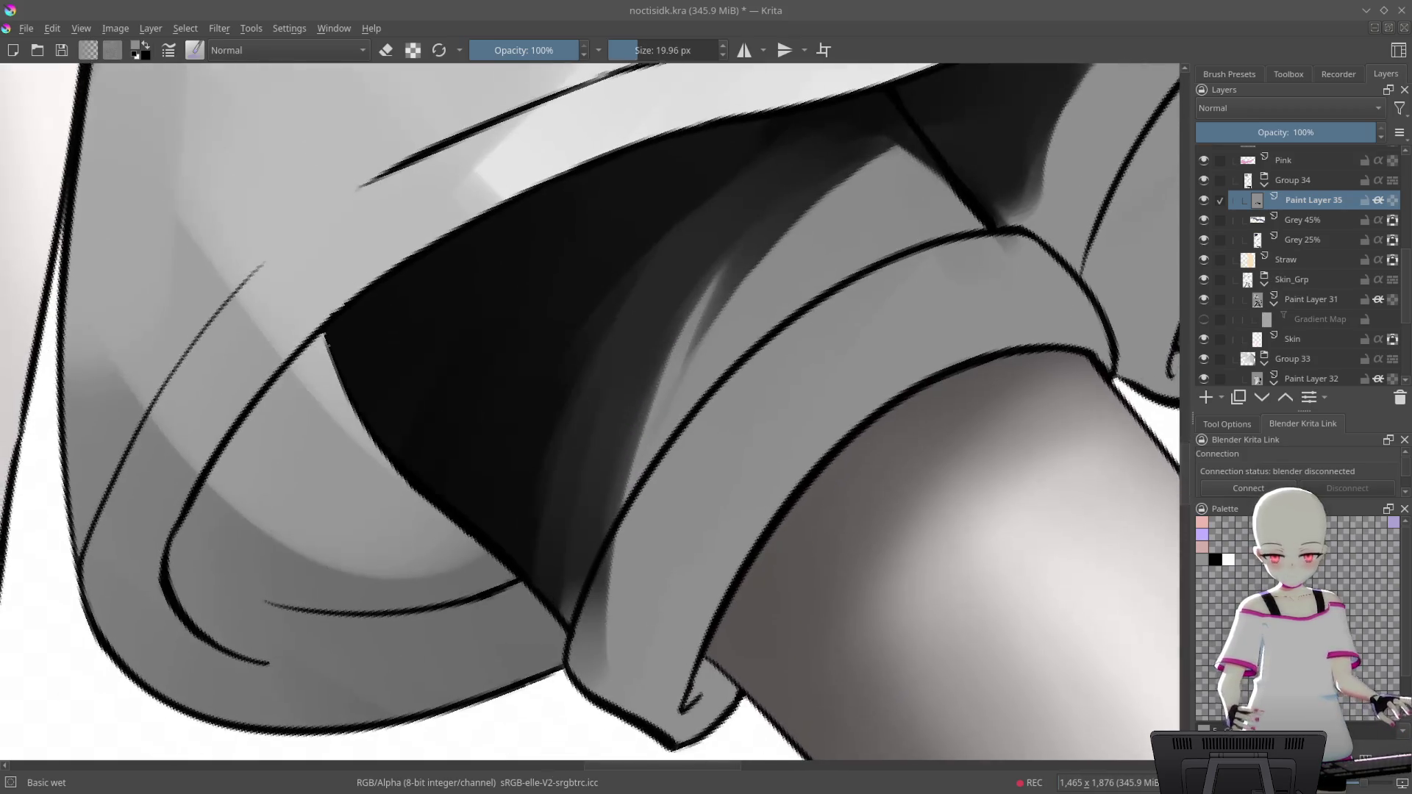
{"action": "mouse_move", "coordinate": [693, 252]}
{"action": "left_mouse_down"}
{"action": "mouse_move", "coordinate": [627, 347]}
{"action": "mouse_move", "coordinate": [661, 269]}
{"action": "mouse_move", "coordinate": [549, 542]}
{"action": "mouse_move", "coordinate": [647, 365]}
{"action": "left_mouse_up"}
{"action": "left_click_drag", "start_coordinate": [543, 567], "coordinate": [528, 541]}
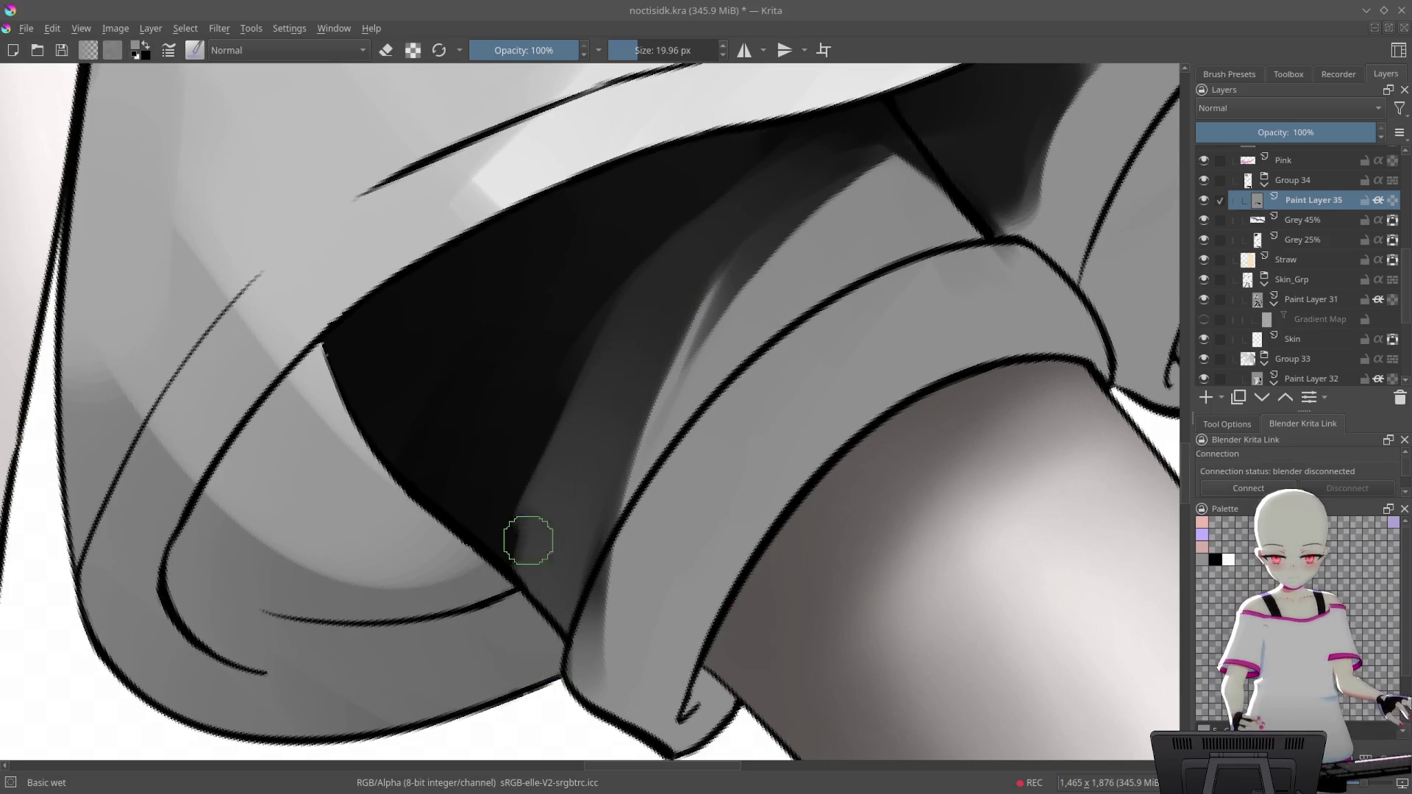
{"action": "mouse_move", "coordinate": [686, 224]}
{"action": "left_mouse_down"}
{"action": "mouse_move", "coordinate": [577, 425]}
{"action": "mouse_move", "coordinate": [531, 580]}
{"action": "mouse_move", "coordinate": [551, 677]}
{"action": "left_mouse_up"}
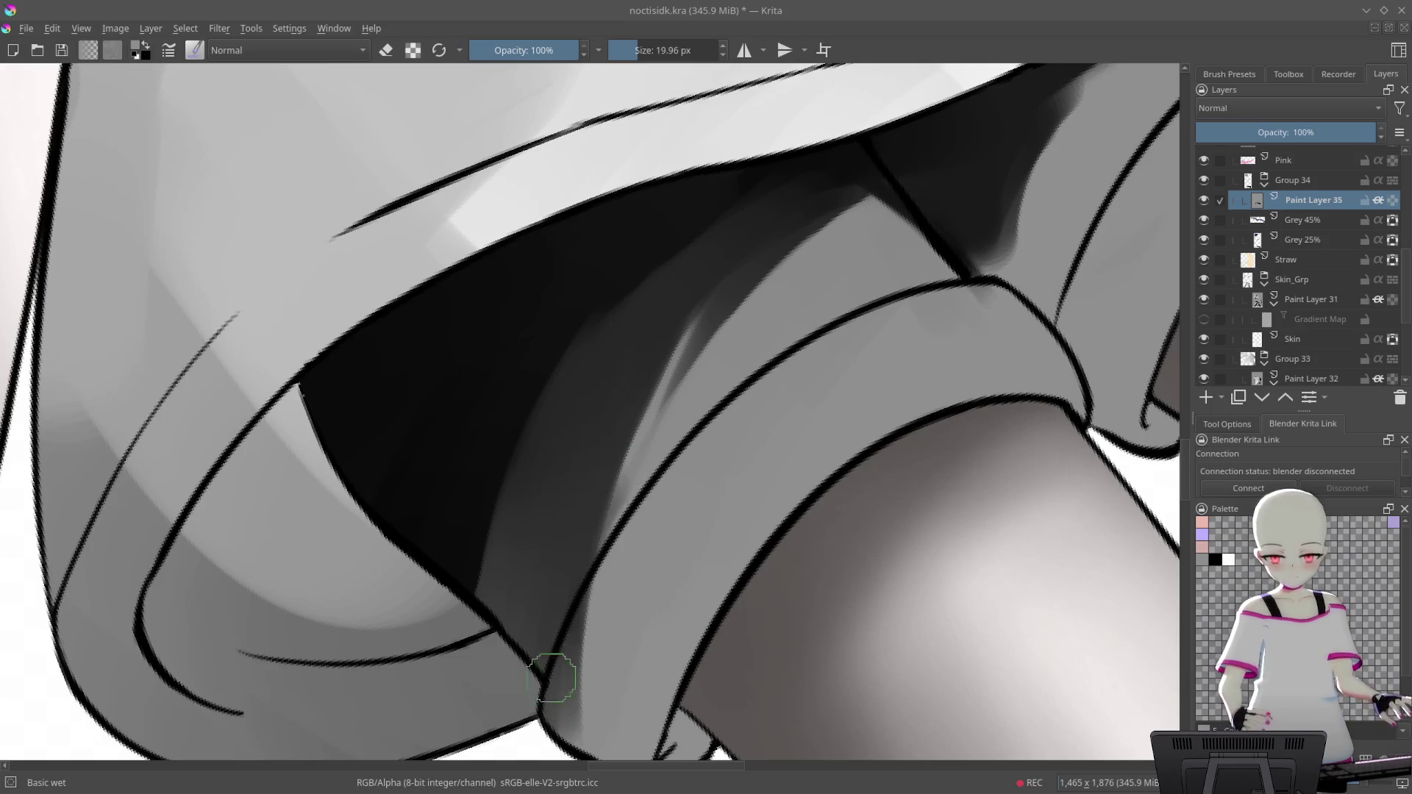
Darken the grey streak and deepen the shading beside the lower line
{"action": "left_click_drag", "start_coordinate": [718, 214], "coordinate": [841, 235]}
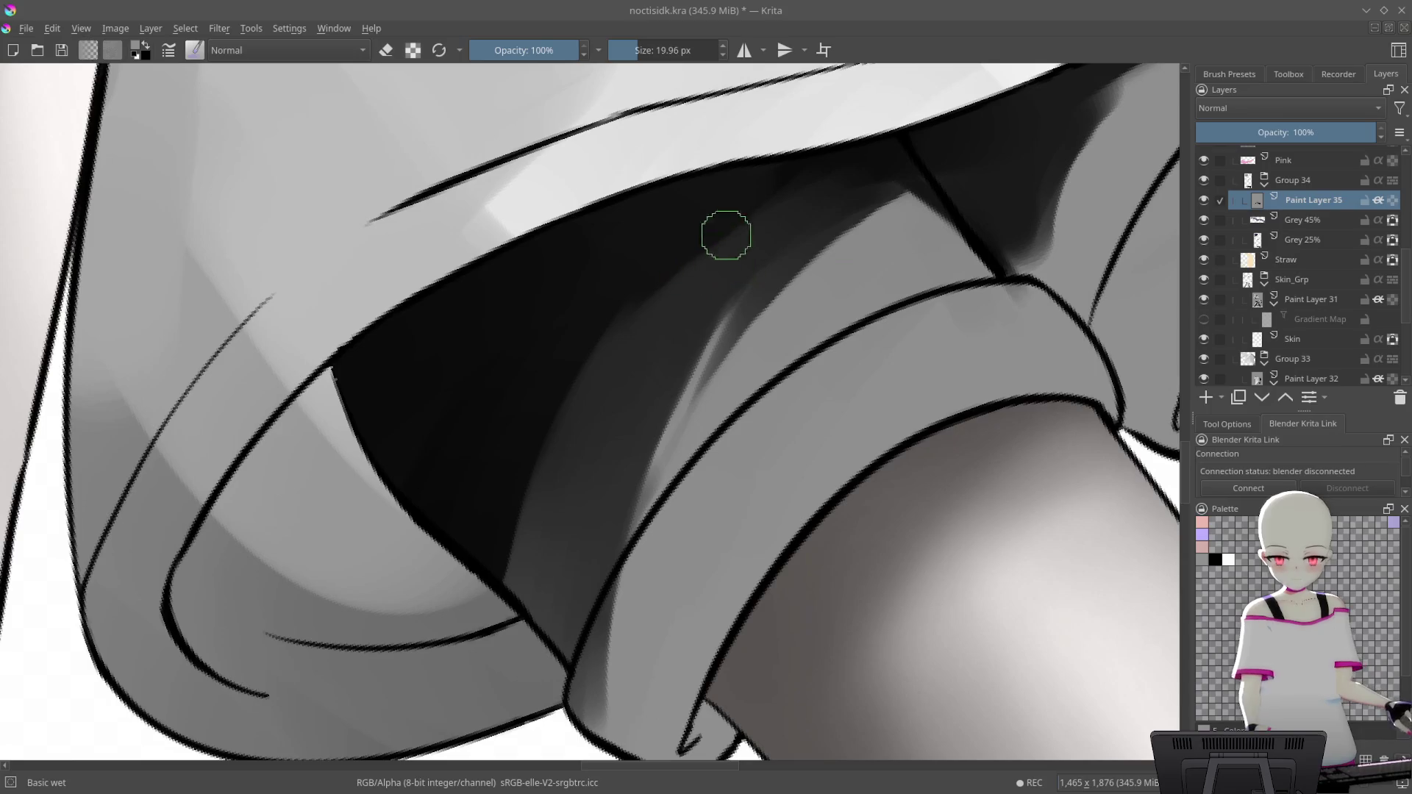
{"action": "mouse_move", "coordinate": [726, 236]}
{"action": "left_mouse_down"}
{"action": "mouse_move", "coordinate": [711, 271]}
{"action": "mouse_move", "coordinate": [849, 188]}
{"action": "left_mouse_up"}
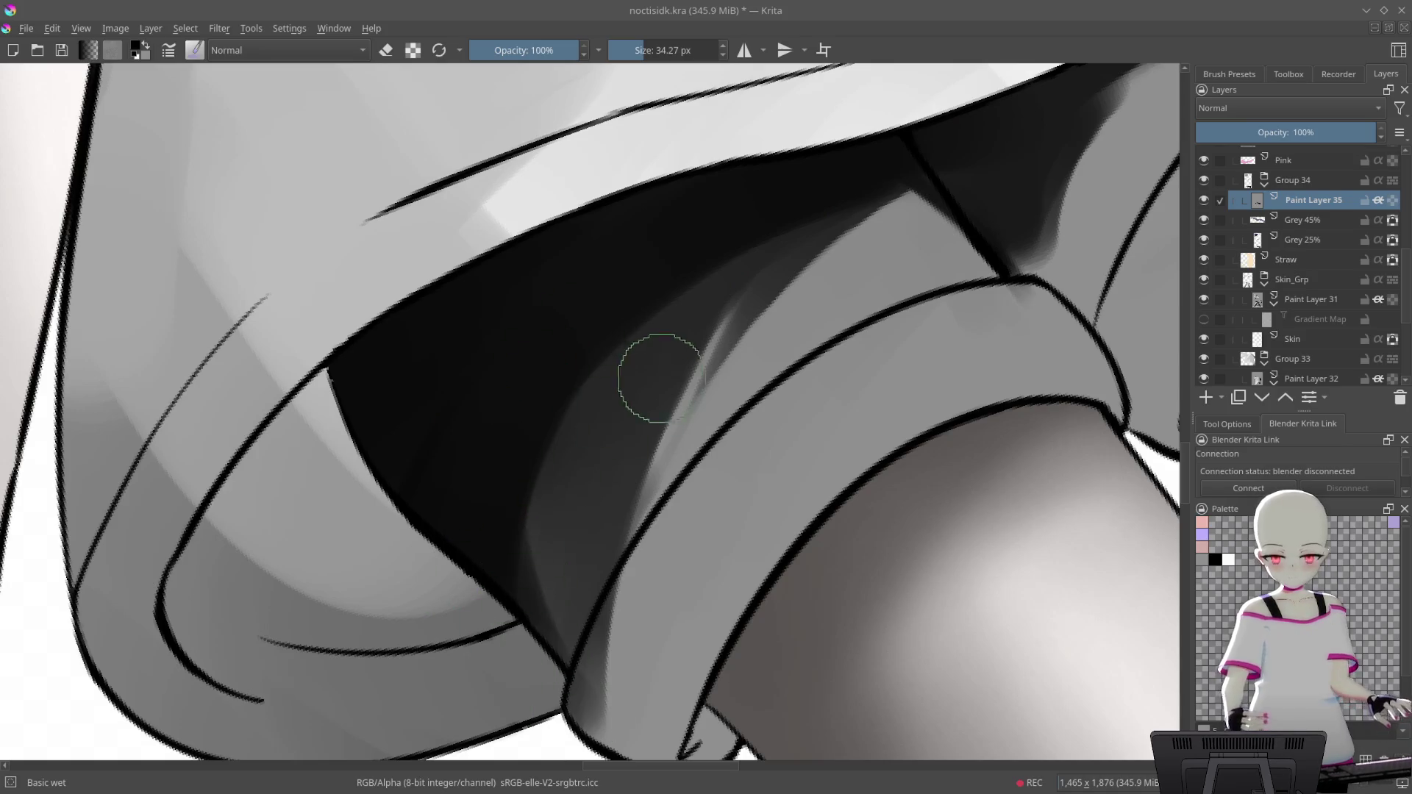
{"action": "left_click_drag", "start_coordinate": [652, 378], "coordinate": [589, 363]}
{"action": "mouse_move", "coordinate": [537, 443]}
{"action": "left_mouse_down"}
{"action": "mouse_move", "coordinate": [570, 621]}
{"action": "mouse_move", "coordinate": [488, 435]}
{"action": "left_mouse_up"}
{"action": "mouse_move", "coordinate": [549, 316]}
{"action": "left_mouse_down"}
{"action": "mouse_move", "coordinate": [583, 542]}
{"action": "mouse_move", "coordinate": [659, 324]}
{"action": "mouse_move", "coordinate": [581, 427]}
{"action": "left_mouse_up"}
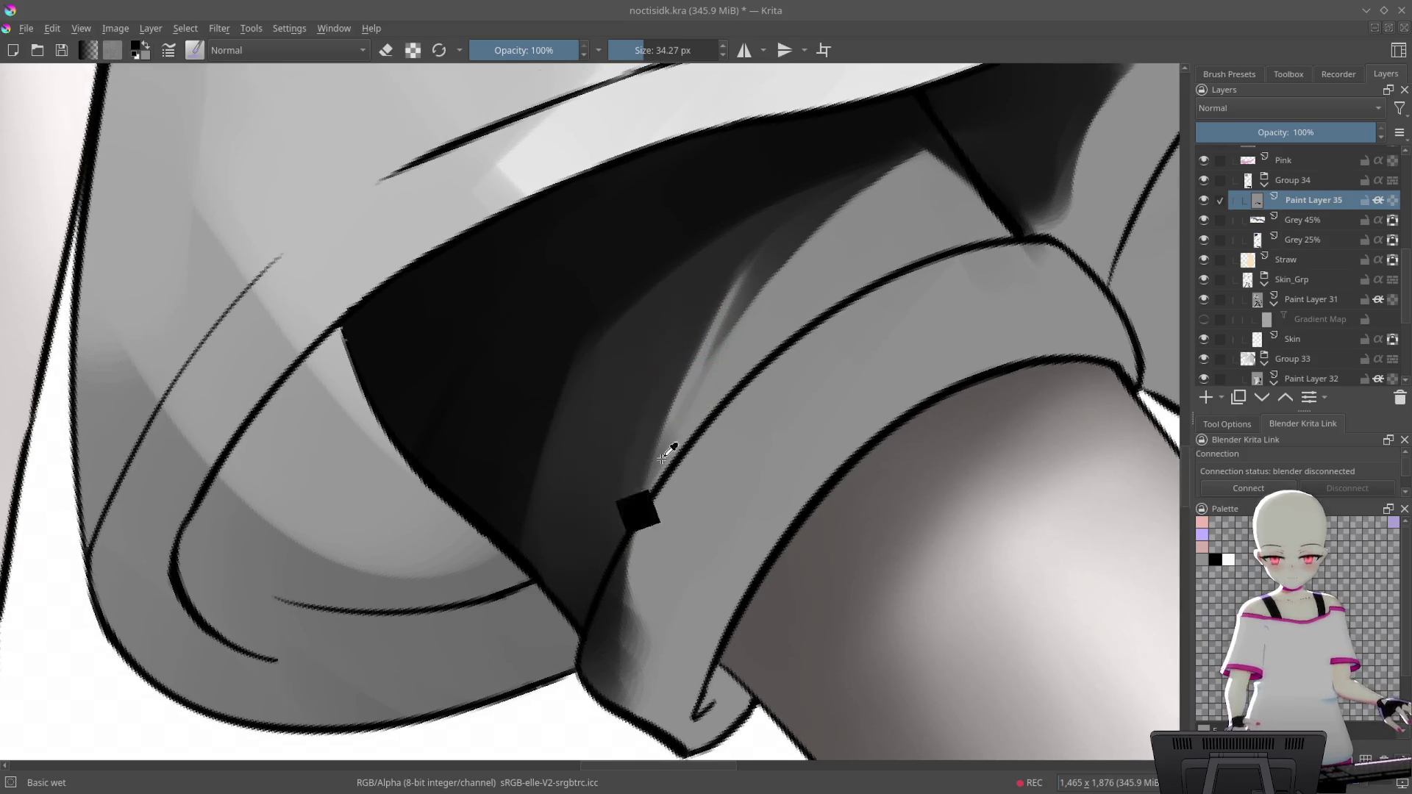
{"action": "left_click_drag", "start_coordinate": [665, 434], "coordinate": [706, 388]}
{"action": "scroll", "coordinate": [621, 426], "scroll_direction": "up", "scroll_amount": 3}
Resize the brush and darken and soften the light wedge near the cuff
{"action": "key", "text": "bracketleft"}
{"action": "key", "text": "bracketleft"}
{"action": "key", "text": "bracketleft"}
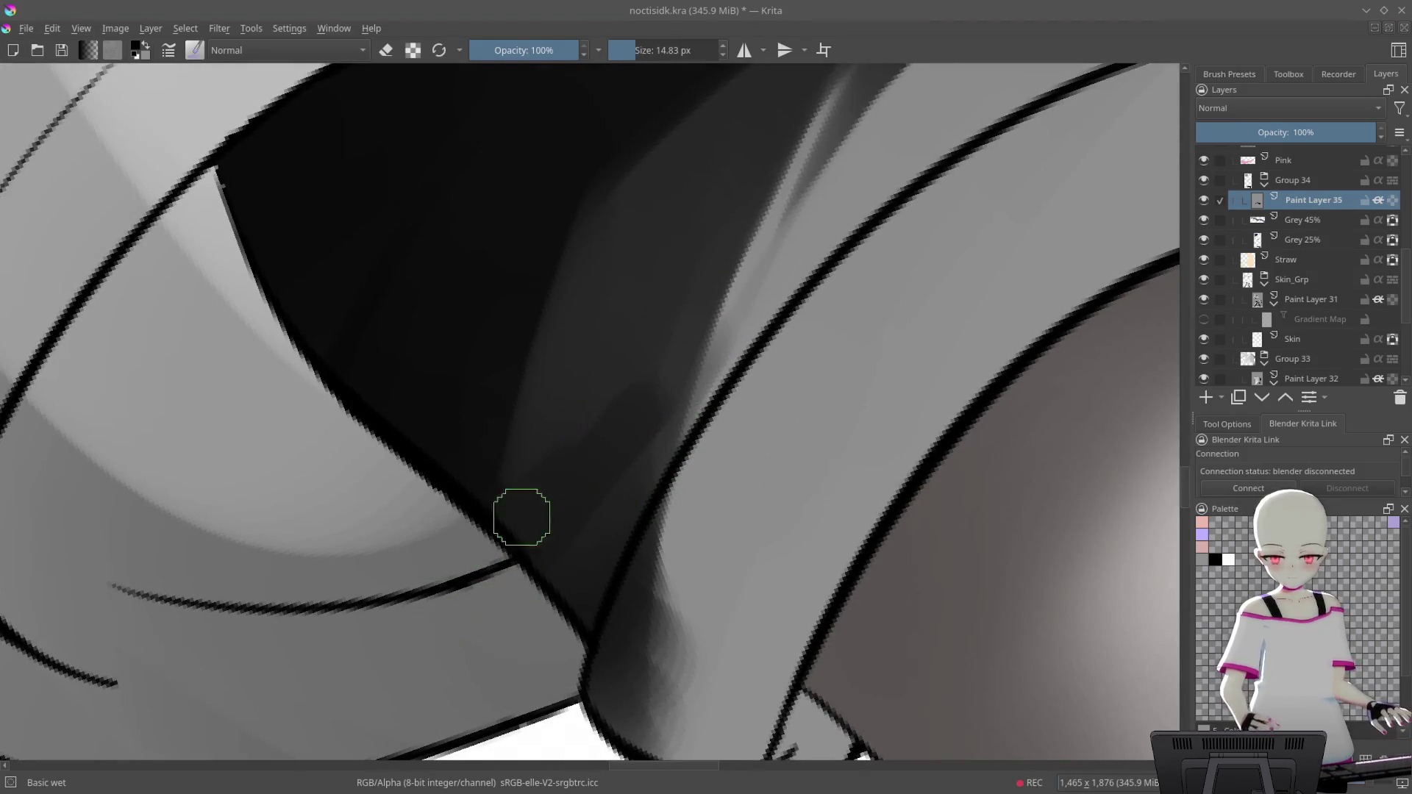
{"action": "key", "text": "bracketright"}
{"action": "left_click_drag", "start_coordinate": [630, 441], "coordinate": [643, 534]}
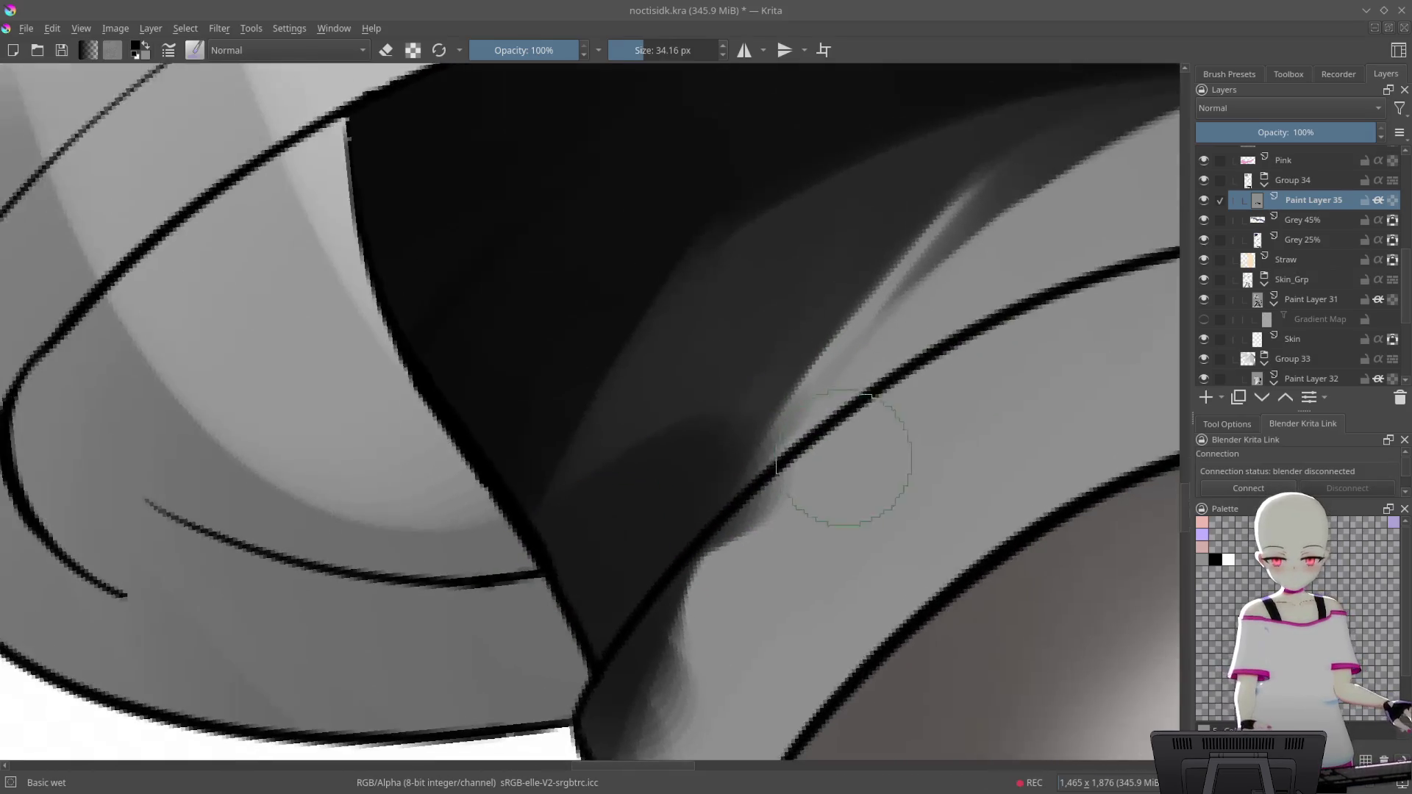
{"action": "left_click_drag", "start_coordinate": [834, 456], "coordinate": [876, 299]}
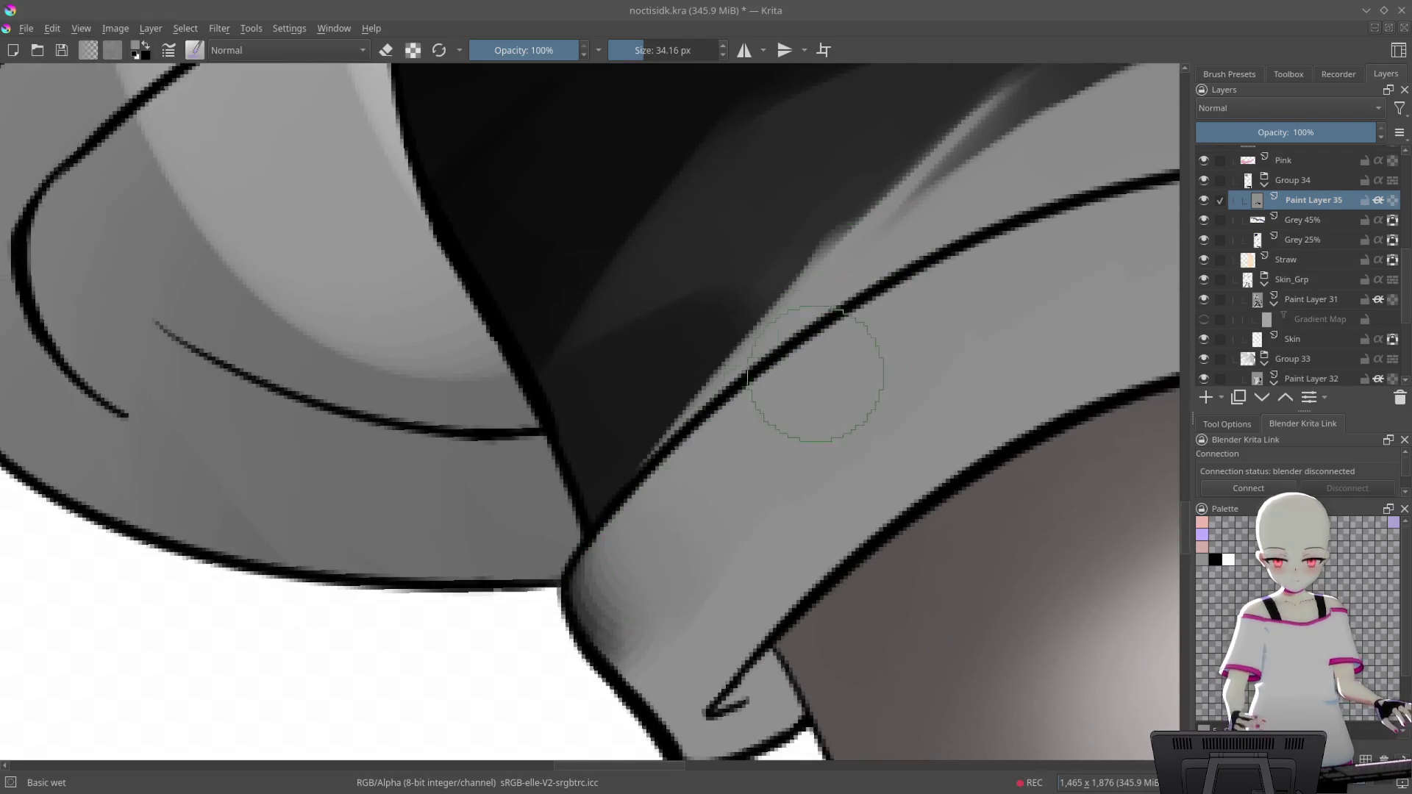
{"action": "left_click_drag", "start_coordinate": [876, 400], "coordinate": [892, 328]}
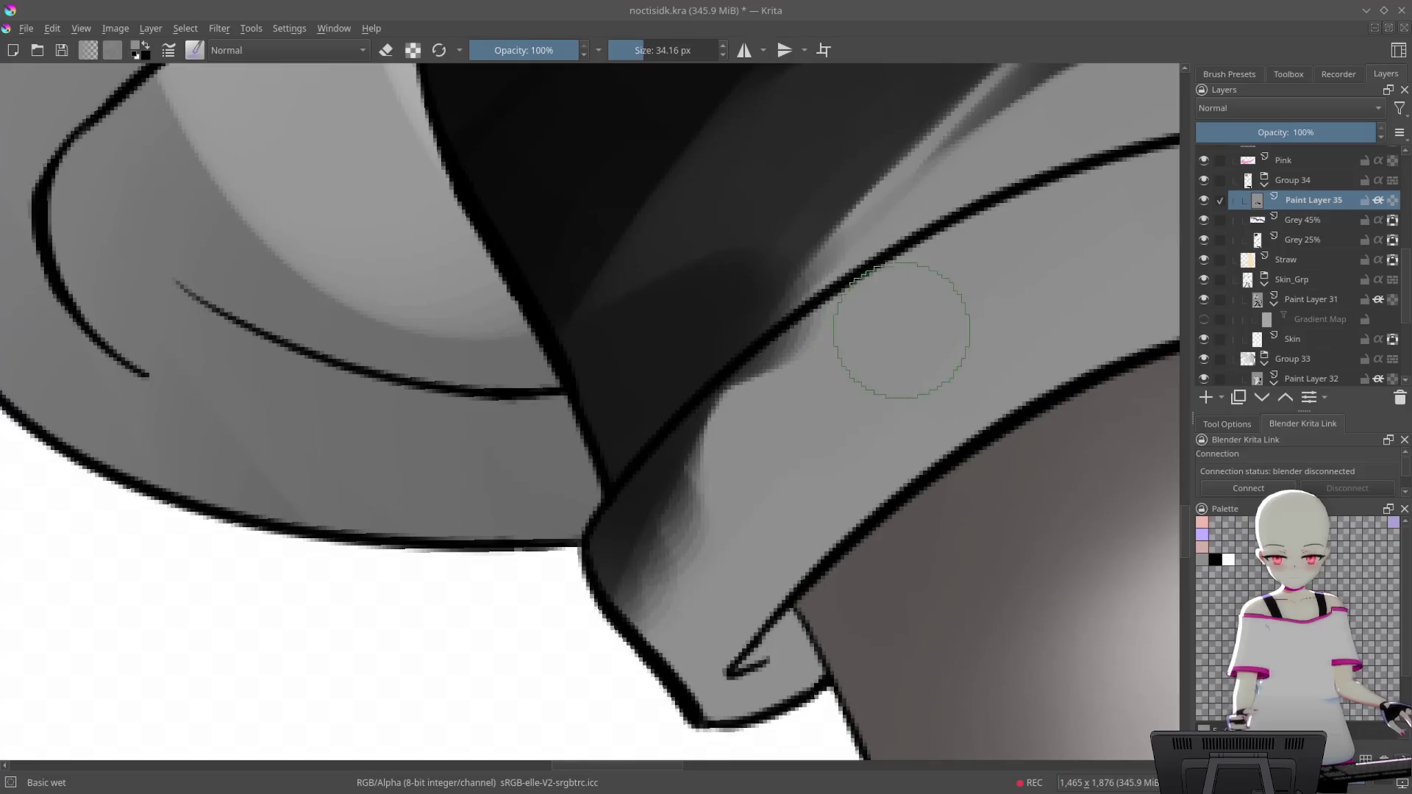
{"action": "left_click_drag", "start_coordinate": [833, 384], "coordinate": [820, 410]}
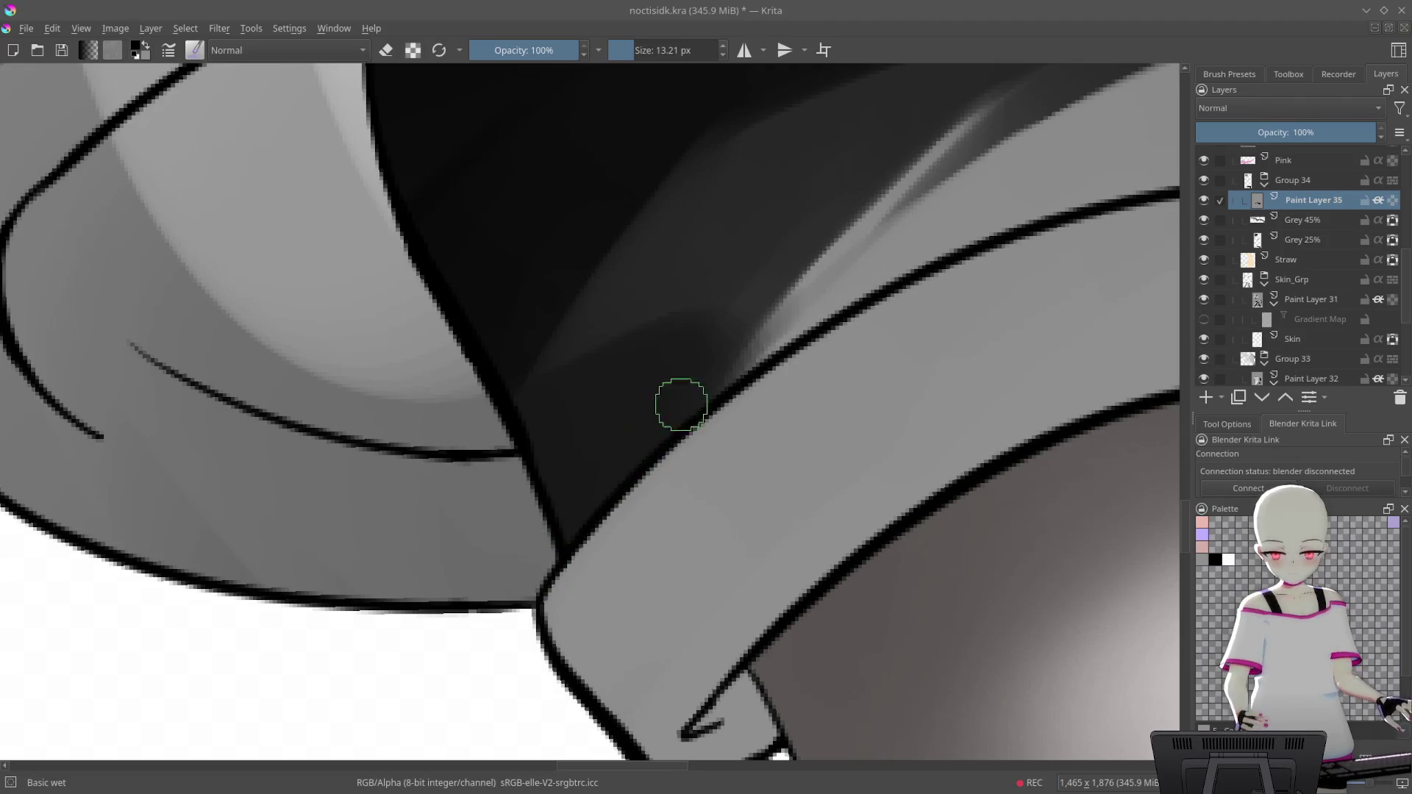
{"action": "left_click_drag", "start_coordinate": [681, 405], "coordinate": [740, 347]}
{"action": "mouse_move", "coordinate": [647, 478]}
{"action": "left_mouse_down"}
{"action": "mouse_move", "coordinate": [764, 313]}
{"action": "mouse_move", "coordinate": [654, 500]}
{"action": "left_mouse_up"}
{"action": "mouse_move", "coordinate": [735, 383]}
{"action": "left_mouse_down"}
{"action": "mouse_move", "coordinate": [658, 507]}
{"action": "mouse_move", "coordinate": [780, 346]}
{"action": "left_mouse_up"}
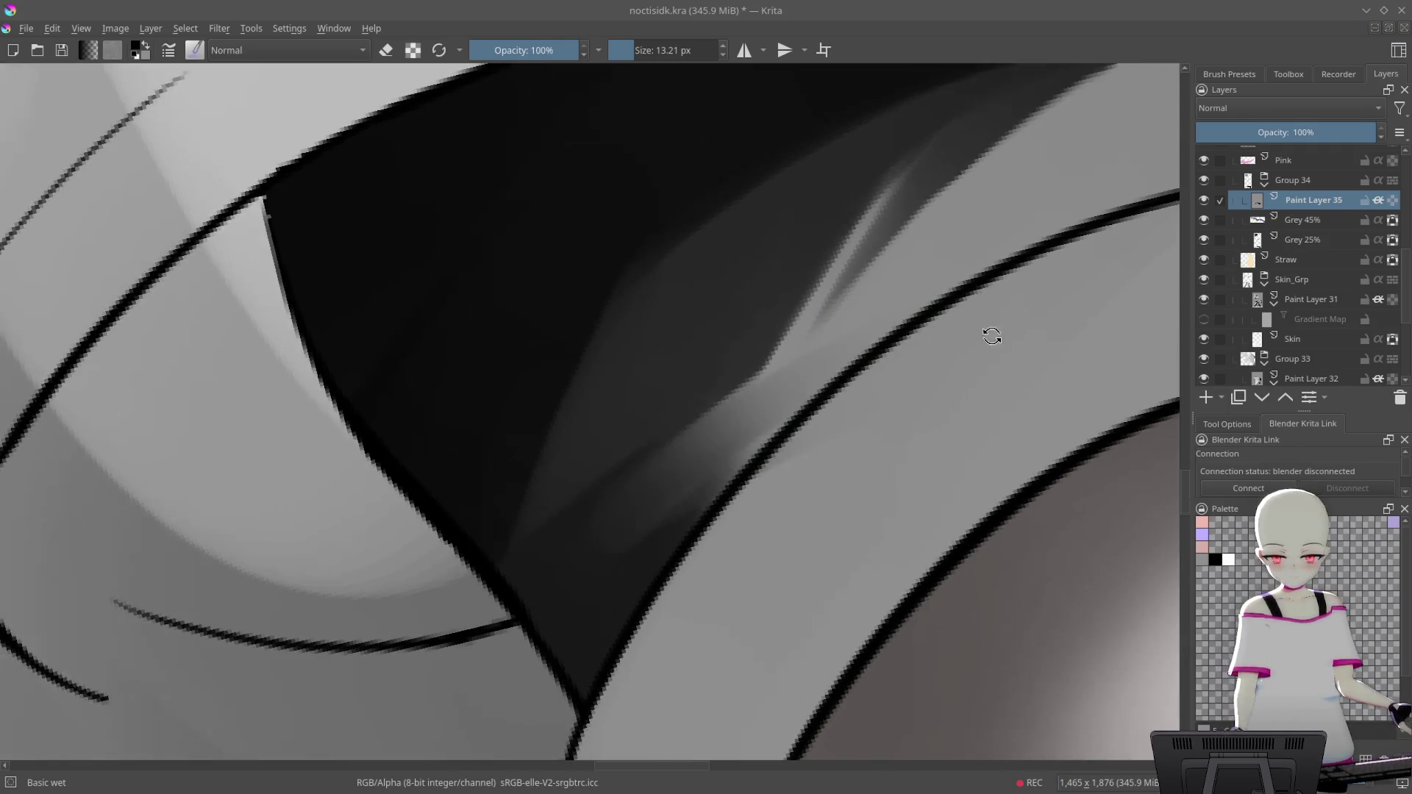
{"action": "left_click_drag", "start_coordinate": [987, 330], "coordinate": [669, 402]}
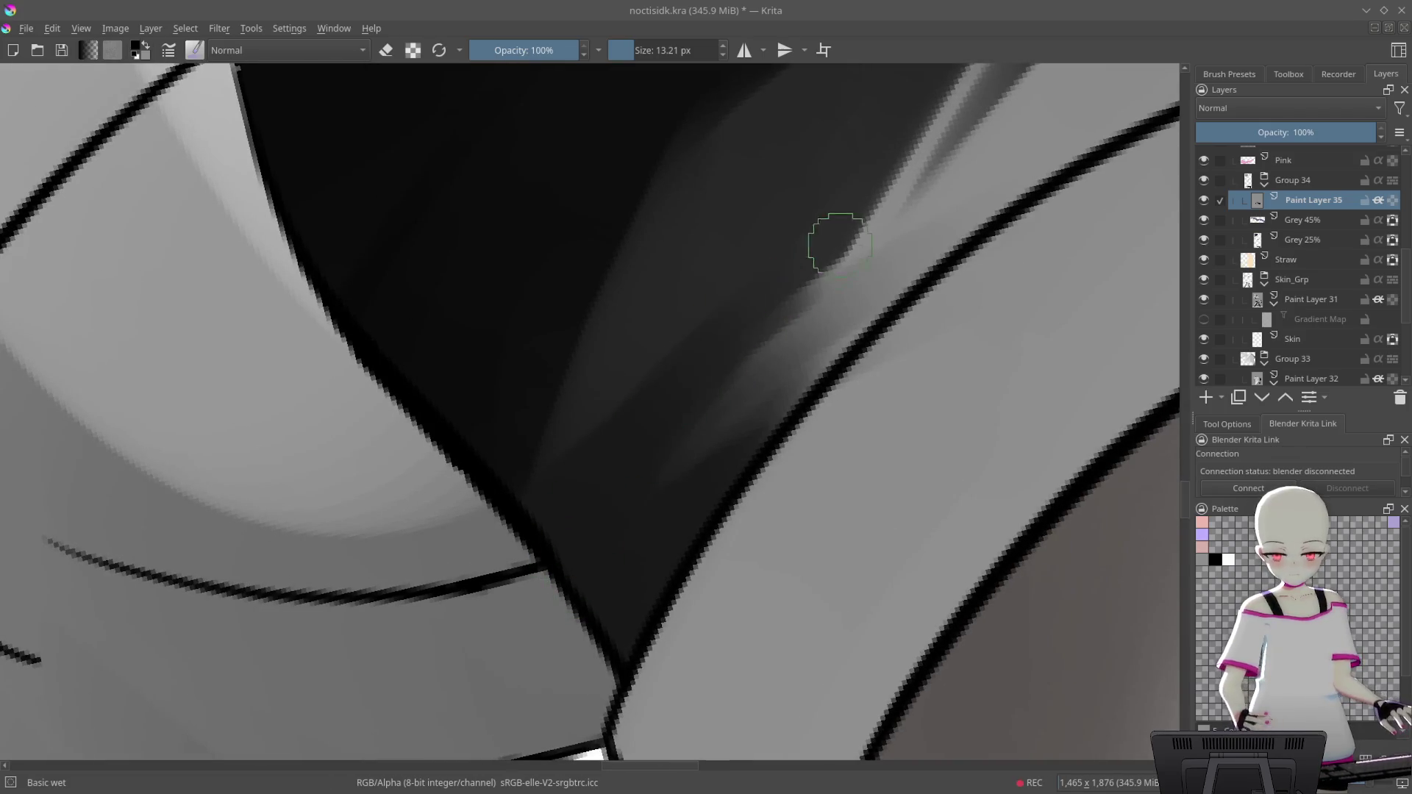
Paint light grey highlight strokes along and above the black line
{"action": "left_click_drag", "start_coordinate": [812, 278], "coordinate": [807, 227]}
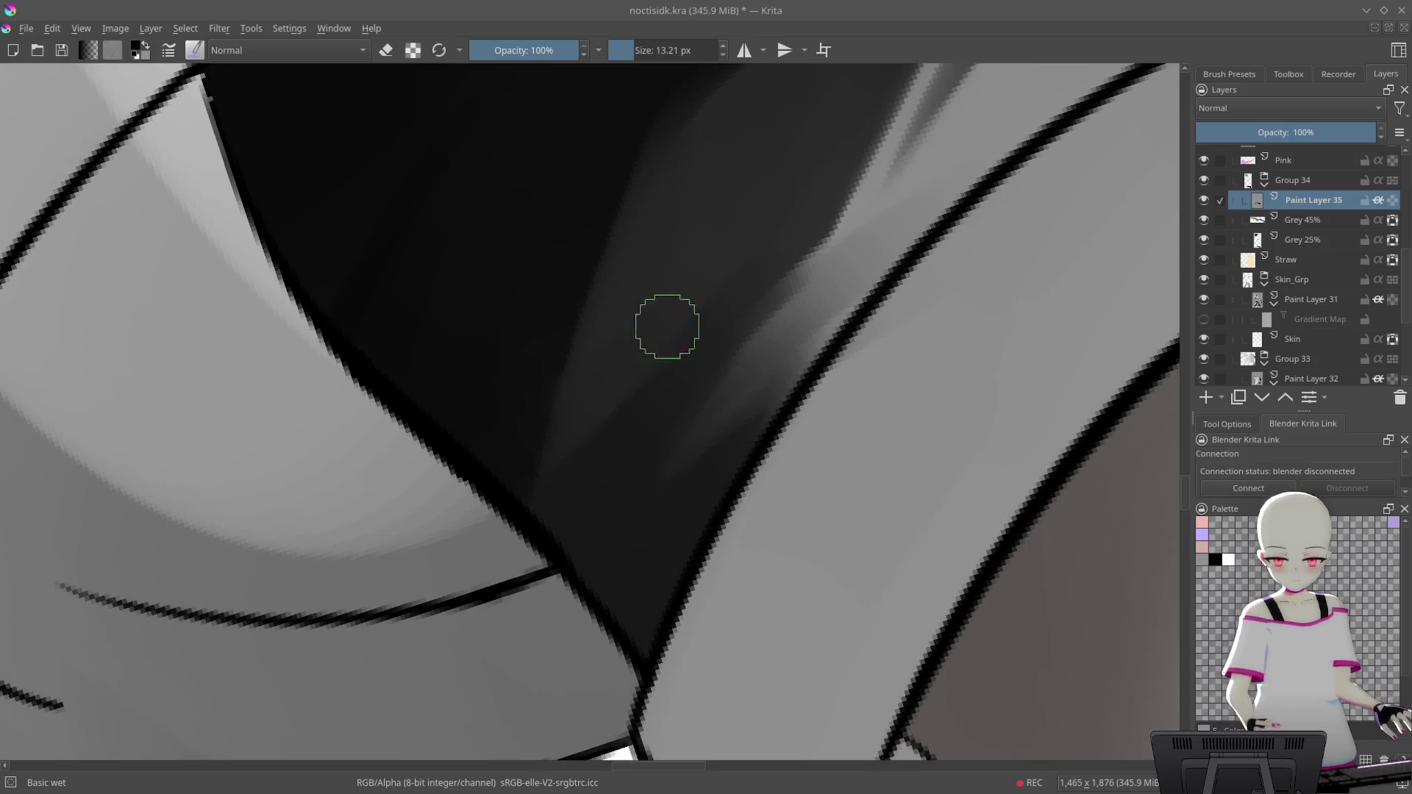
{"action": "left_click_drag", "start_coordinate": [688, 315], "coordinate": [806, 279]}
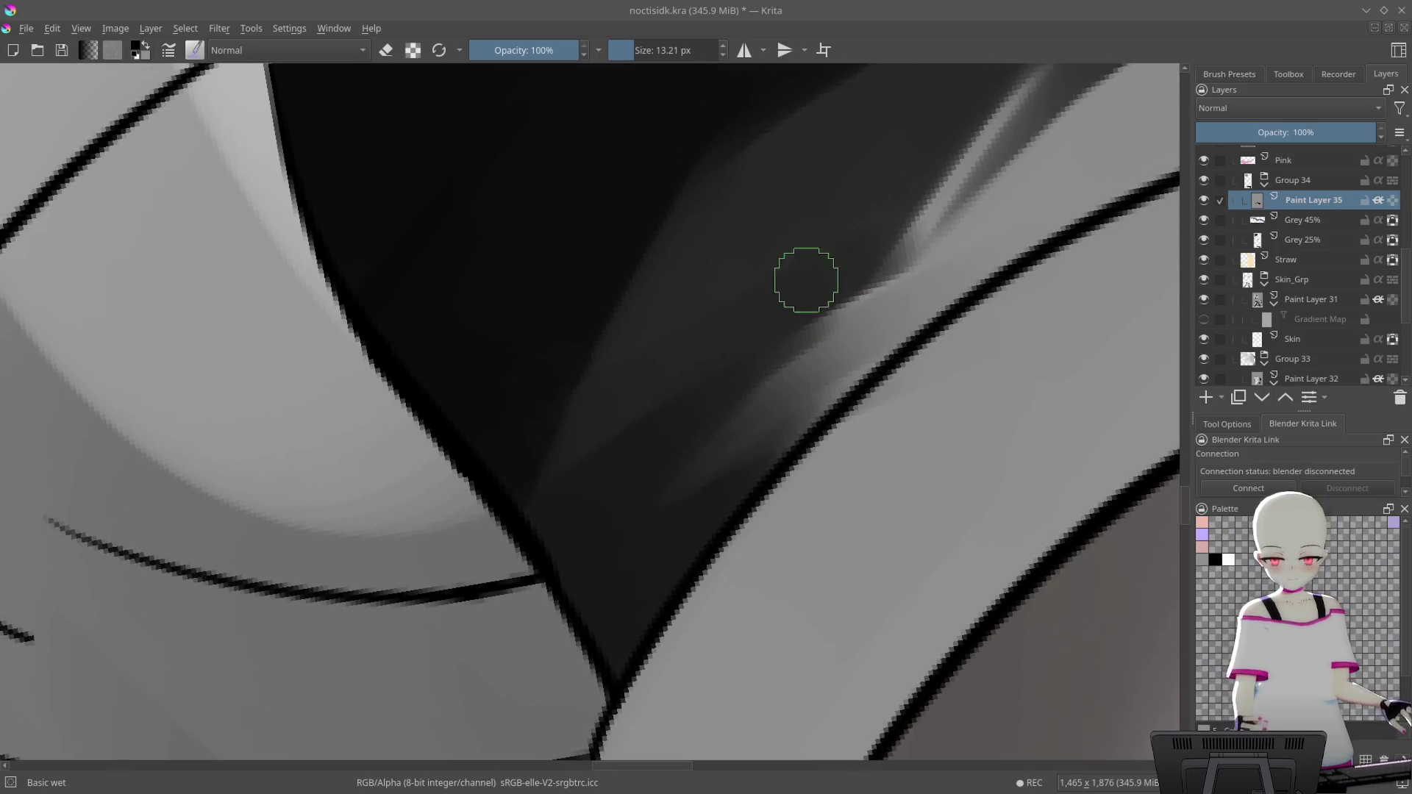
{"action": "left_click_drag", "start_coordinate": [680, 481], "coordinate": [934, 239]}
{"action": "left_click_drag", "start_coordinate": [760, 420], "coordinate": [859, 353]}
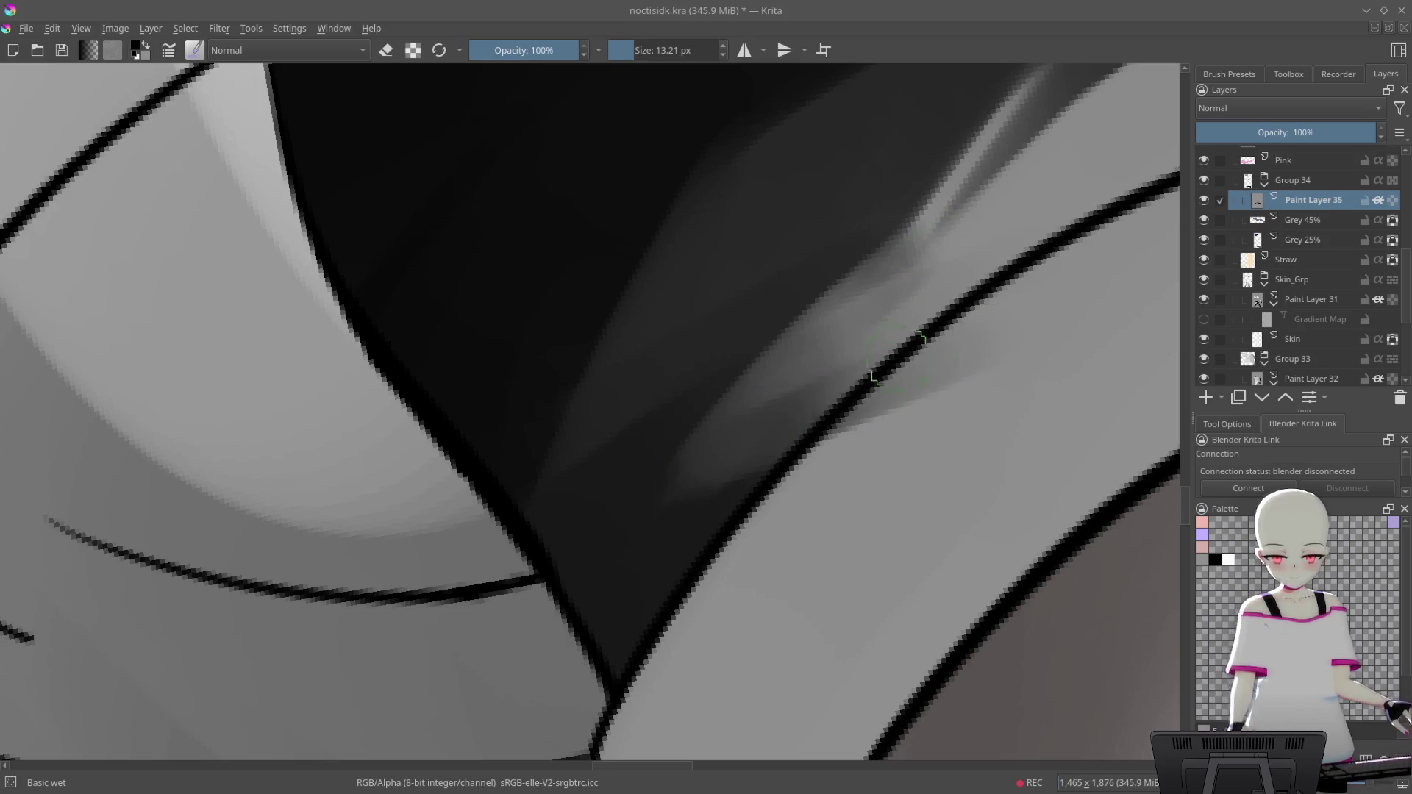
{"action": "left_click_drag", "start_coordinate": [750, 395], "coordinate": [842, 267]}
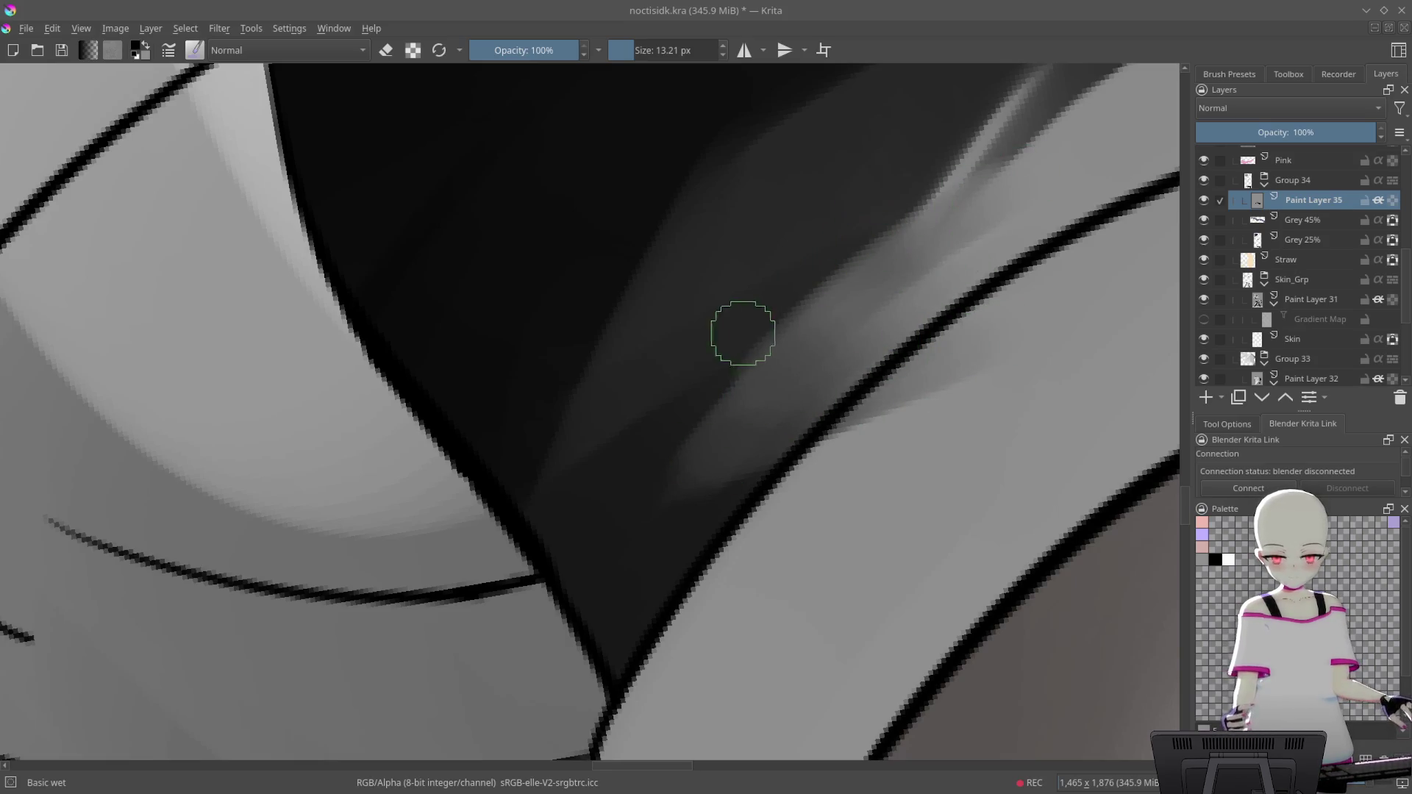
Blend darker mid-grey diagonally into the light band beside the shadow
{"action": "left_click_drag", "start_coordinate": [718, 510], "coordinate": [678, 515]}
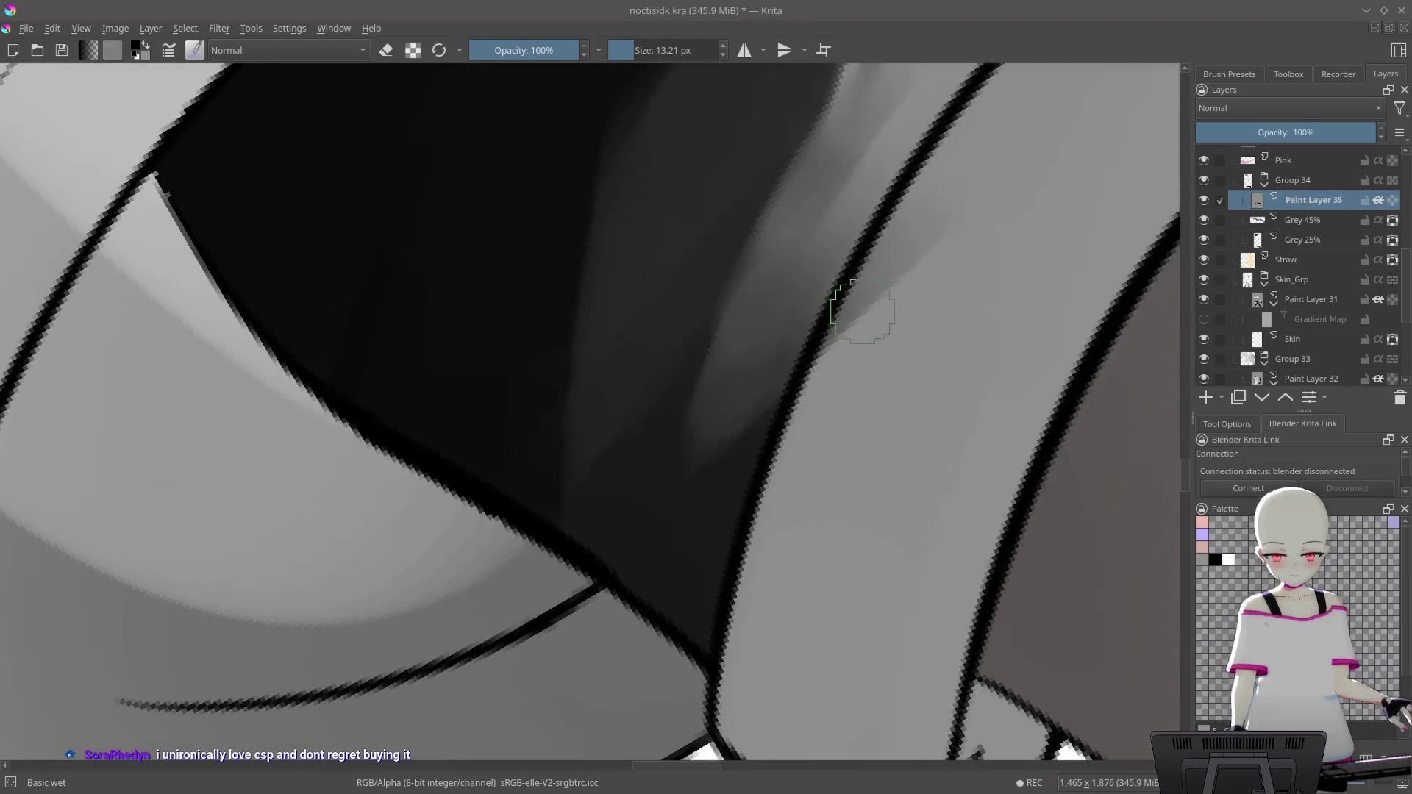
{"action": "left_click_drag", "start_coordinate": [849, 283], "coordinate": [699, 400]}
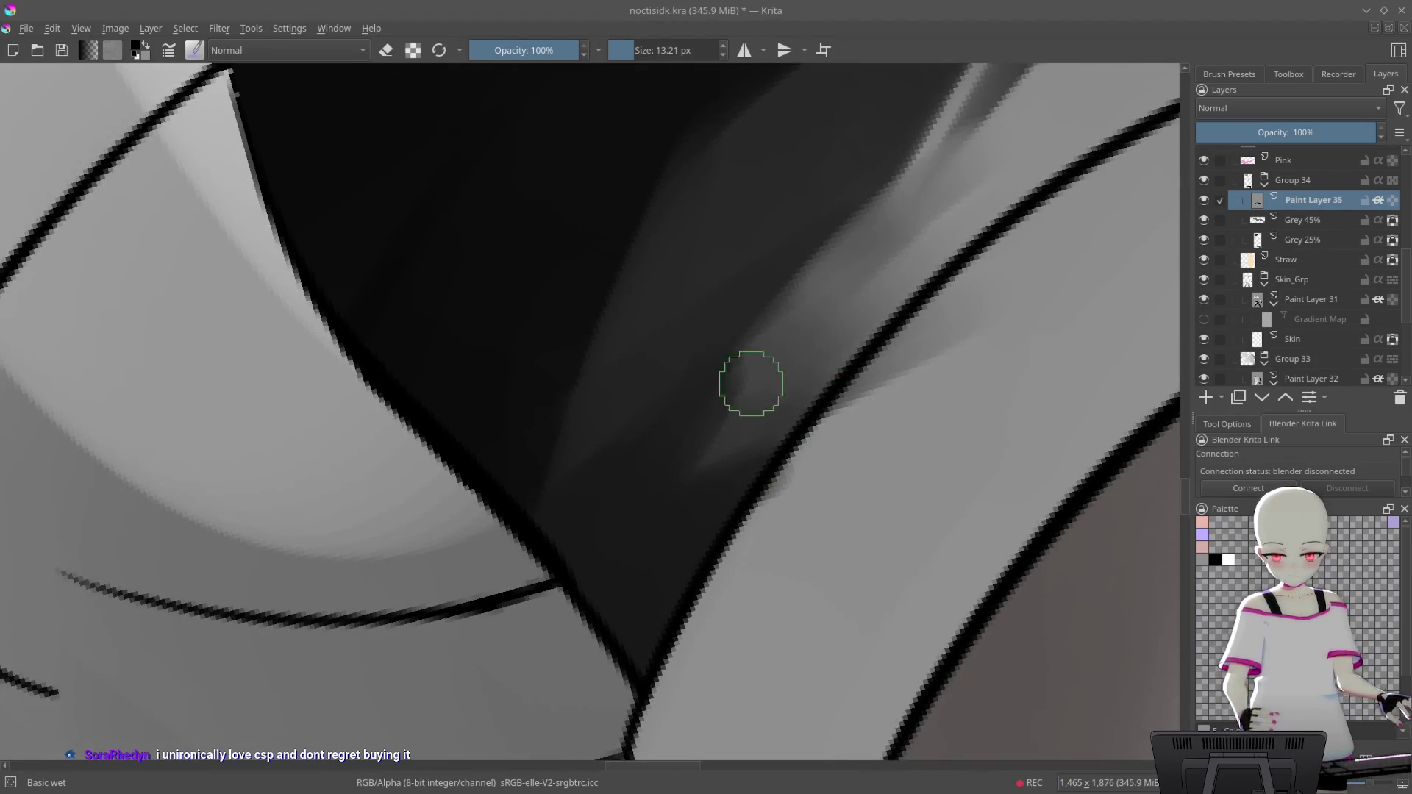
{"action": "left_click_drag", "start_coordinate": [851, 268], "coordinate": [813, 356]}
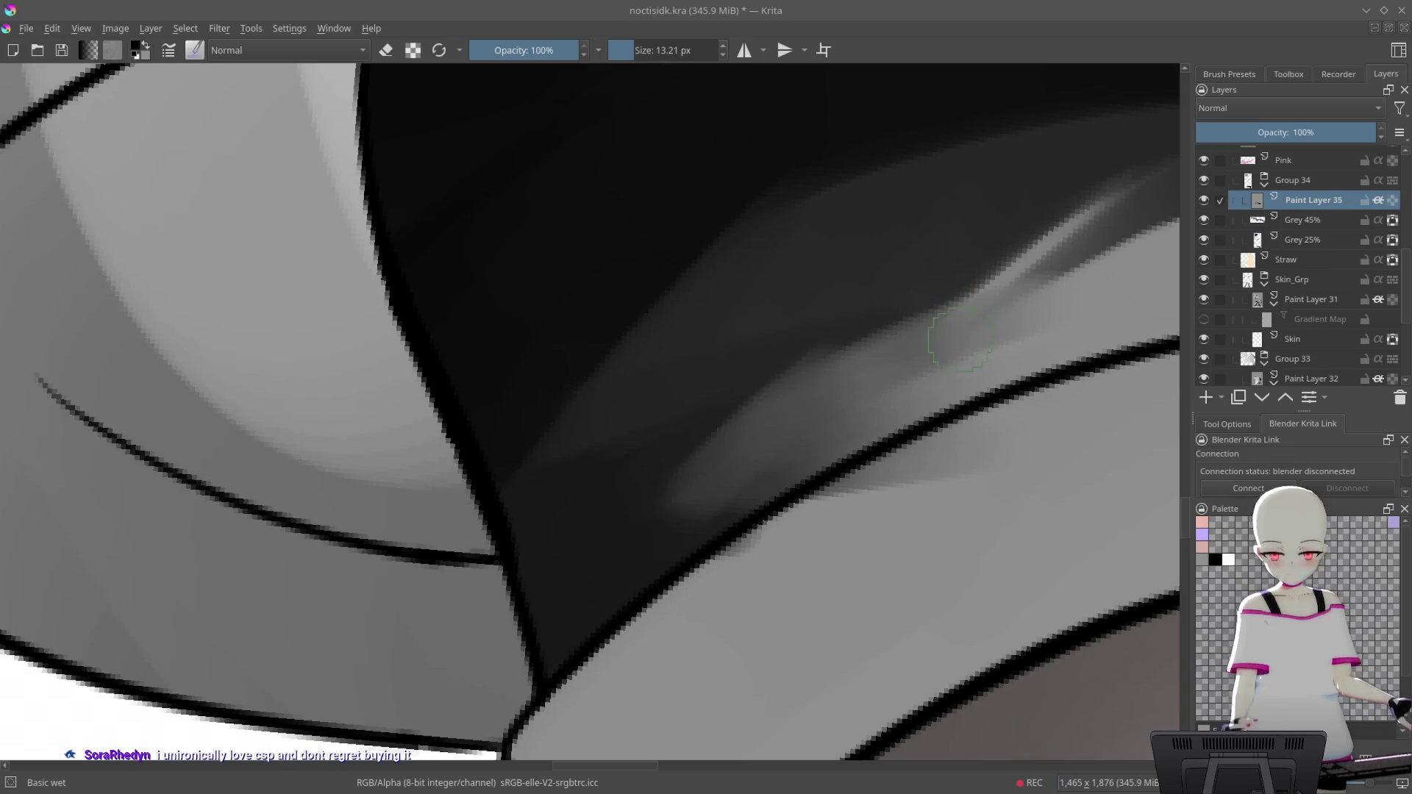
{"action": "left_click_drag", "start_coordinate": [959, 338], "coordinate": [844, 356]}
{"action": "left_click_drag", "start_coordinate": [1007, 191], "coordinate": [853, 268]}
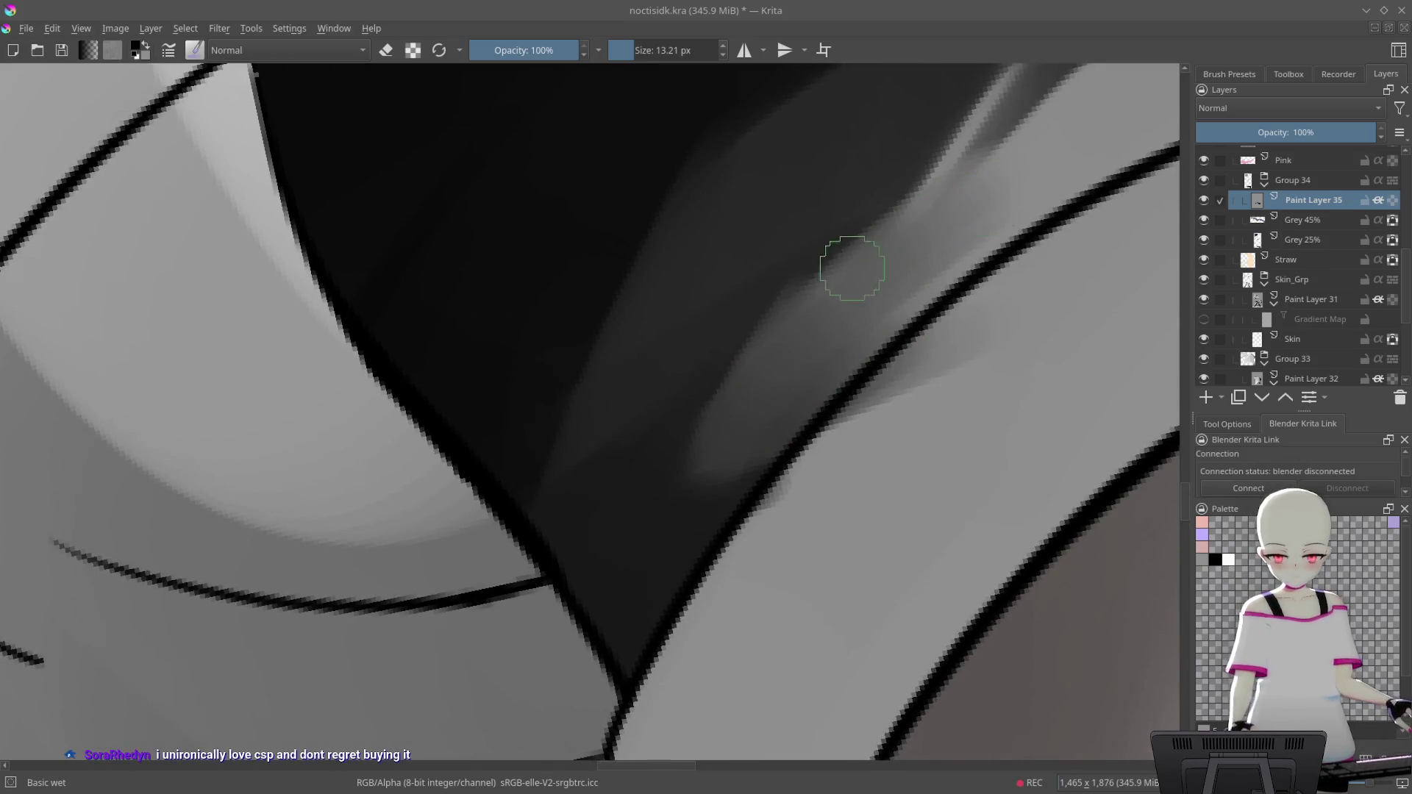
{"action": "left_click_drag", "start_coordinate": [606, 464], "coordinate": [806, 331]}
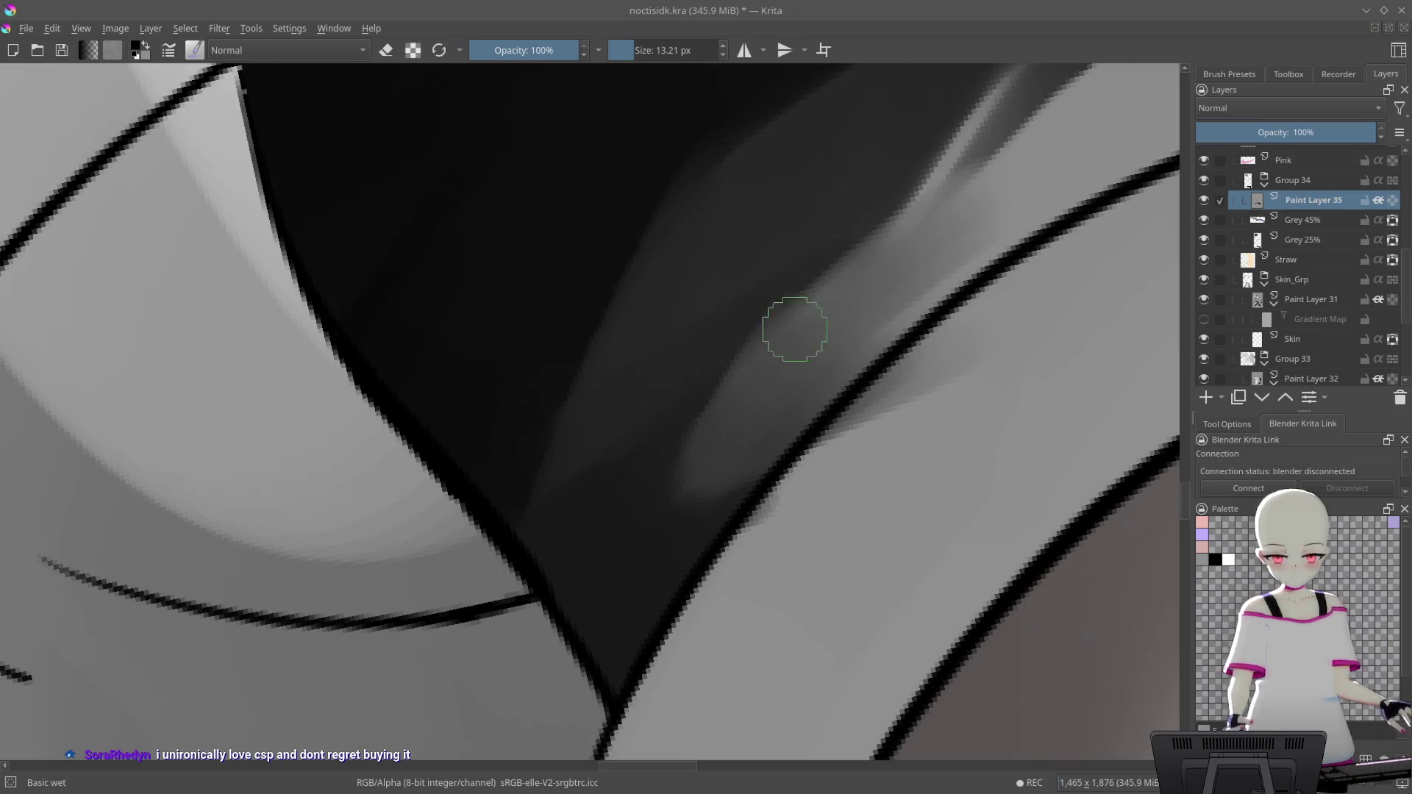
{"action": "left_click_drag", "start_coordinate": [688, 445], "coordinate": [867, 253]}
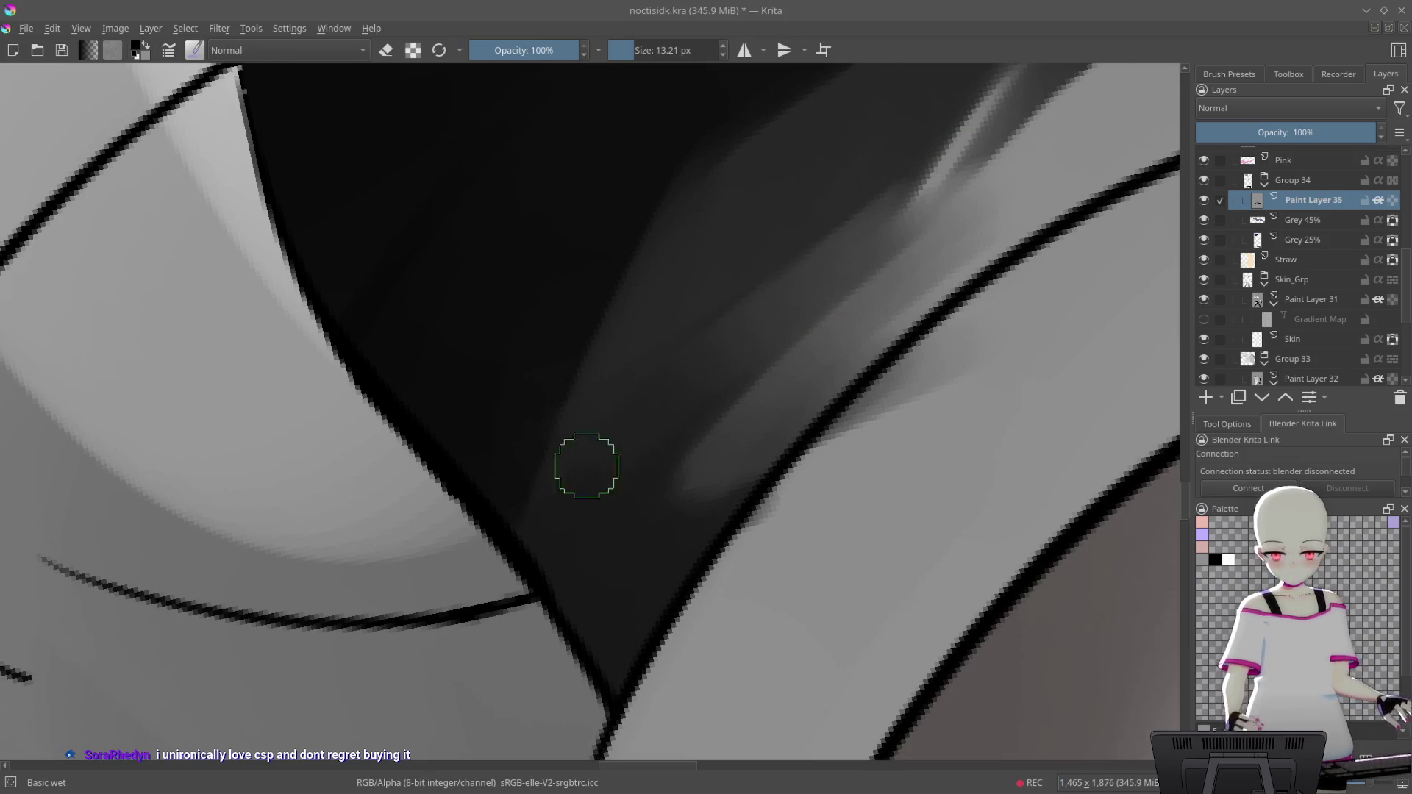
{"action": "left_click_drag", "start_coordinate": [991, 287], "coordinate": [917, 382]}
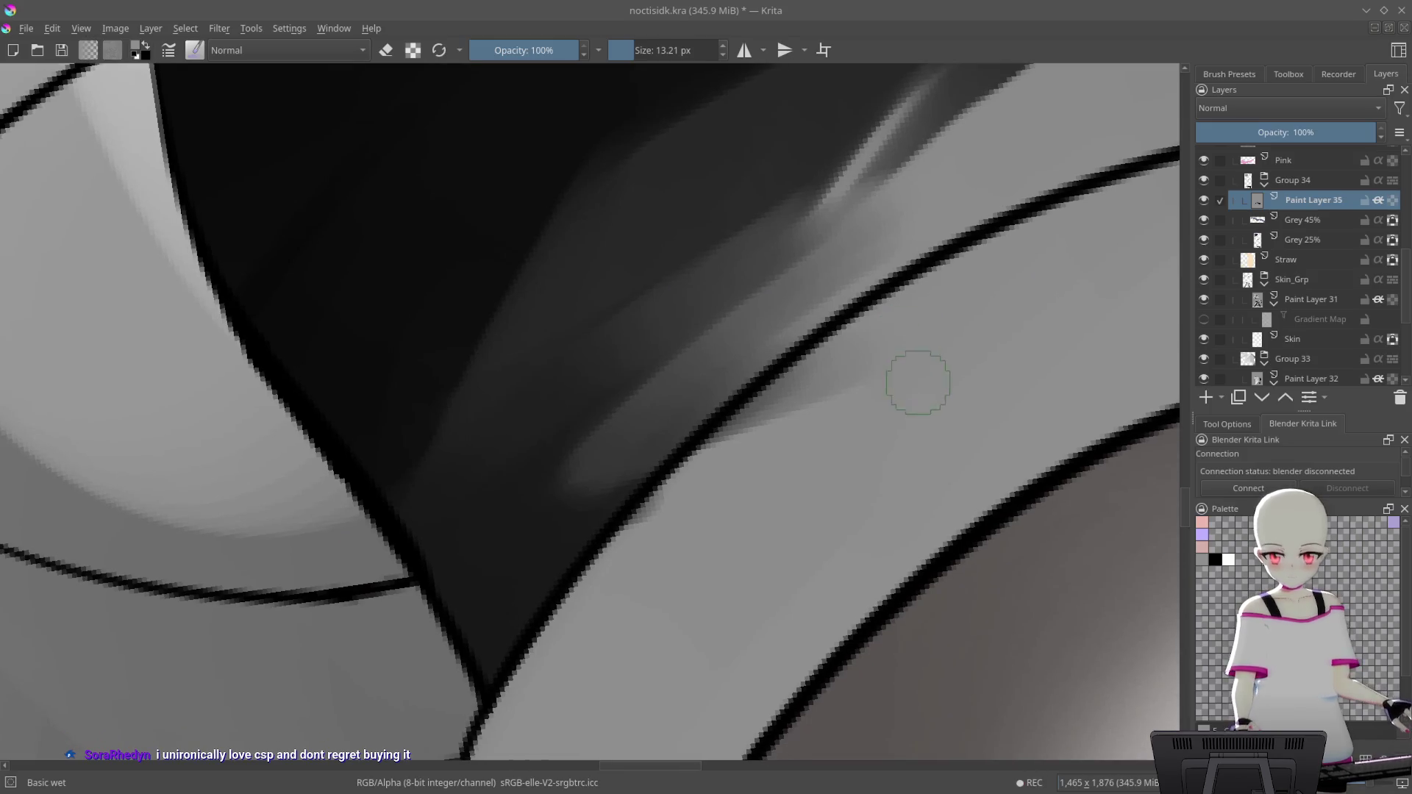
{"action": "mouse_move", "coordinate": [920, 290]}
{"action": "left_mouse_down"}
{"action": "mouse_move", "coordinate": [919, 227]}
{"action": "mouse_move", "coordinate": [795, 312]}
{"action": "left_mouse_up"}
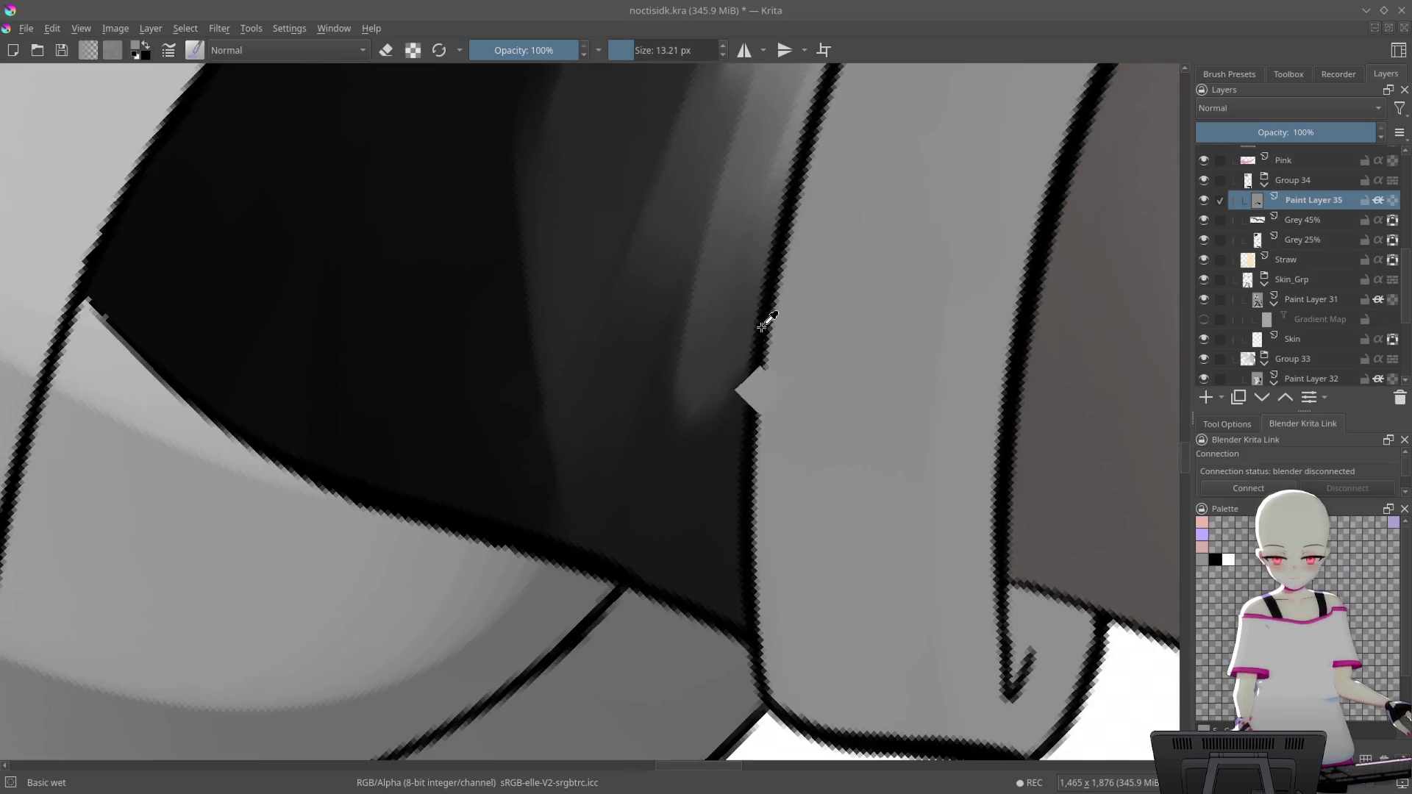
Smear grey along the black outline with a larger brush, undoing a stray dark stroke
{"action": "scroll", "coordinate": [794, 312], "scroll_direction": "up", "scroll_amount": 2}
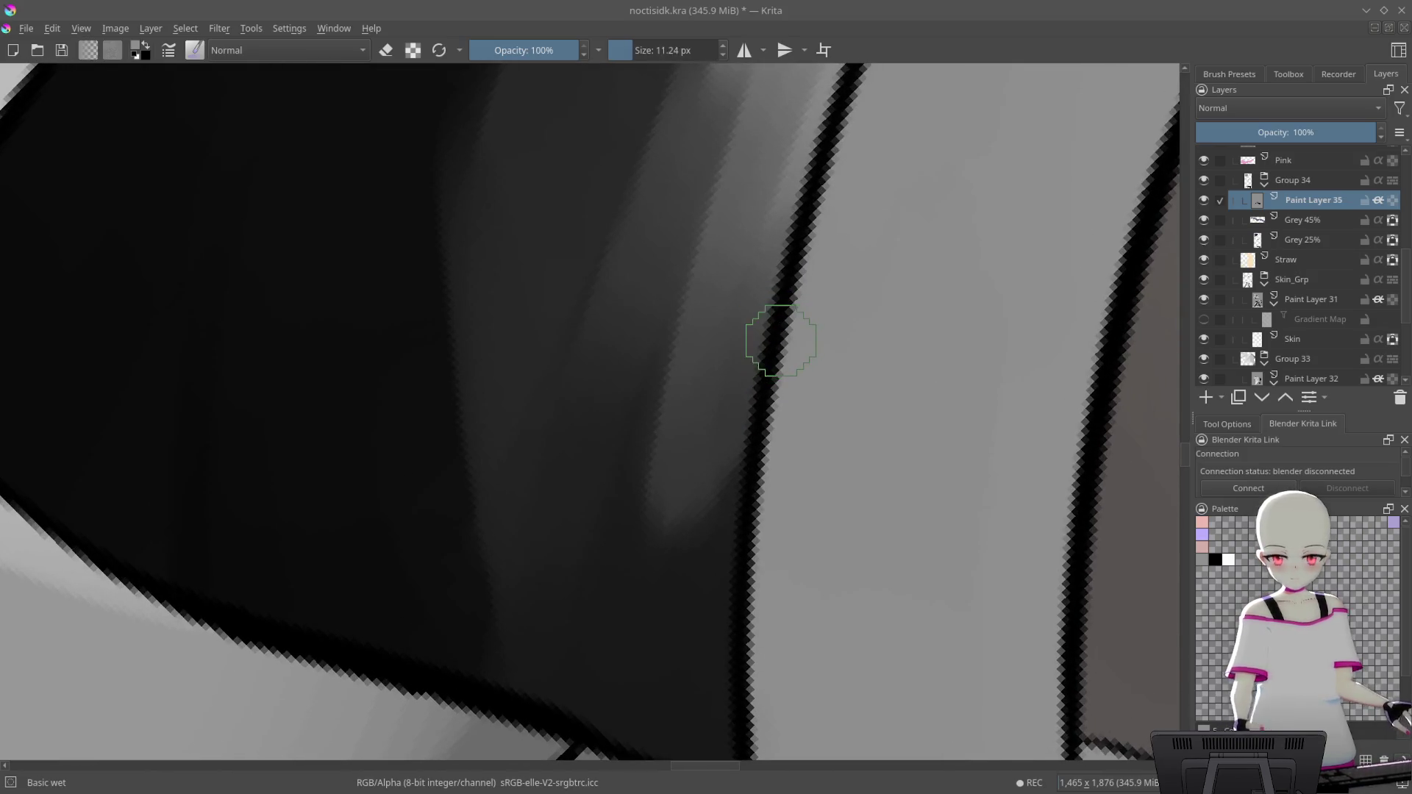
{"action": "left_click_drag", "start_coordinate": [610, 593], "coordinate": [730, 399]}
{"action": "mouse_move", "coordinate": [644, 601]}
{"action": "left_mouse_down"}
{"action": "mouse_move", "coordinate": [883, 236]}
{"action": "mouse_move", "coordinate": [971, 377]}
{"action": "left_mouse_up"}
{"action": "key", "text": "bracketright"}
{"action": "key", "text": "bracketright"}
{"action": "key", "text": "bracketright"}
{"action": "left_click_drag", "start_coordinate": [884, 376], "coordinate": [735, 485]}
{"action": "mouse_move", "coordinate": [886, 400]}
{"action": "left_mouse_down"}
{"action": "mouse_move", "coordinate": [865, 241]}
{"action": "mouse_move", "coordinate": [793, 336]}
{"action": "left_mouse_up"}
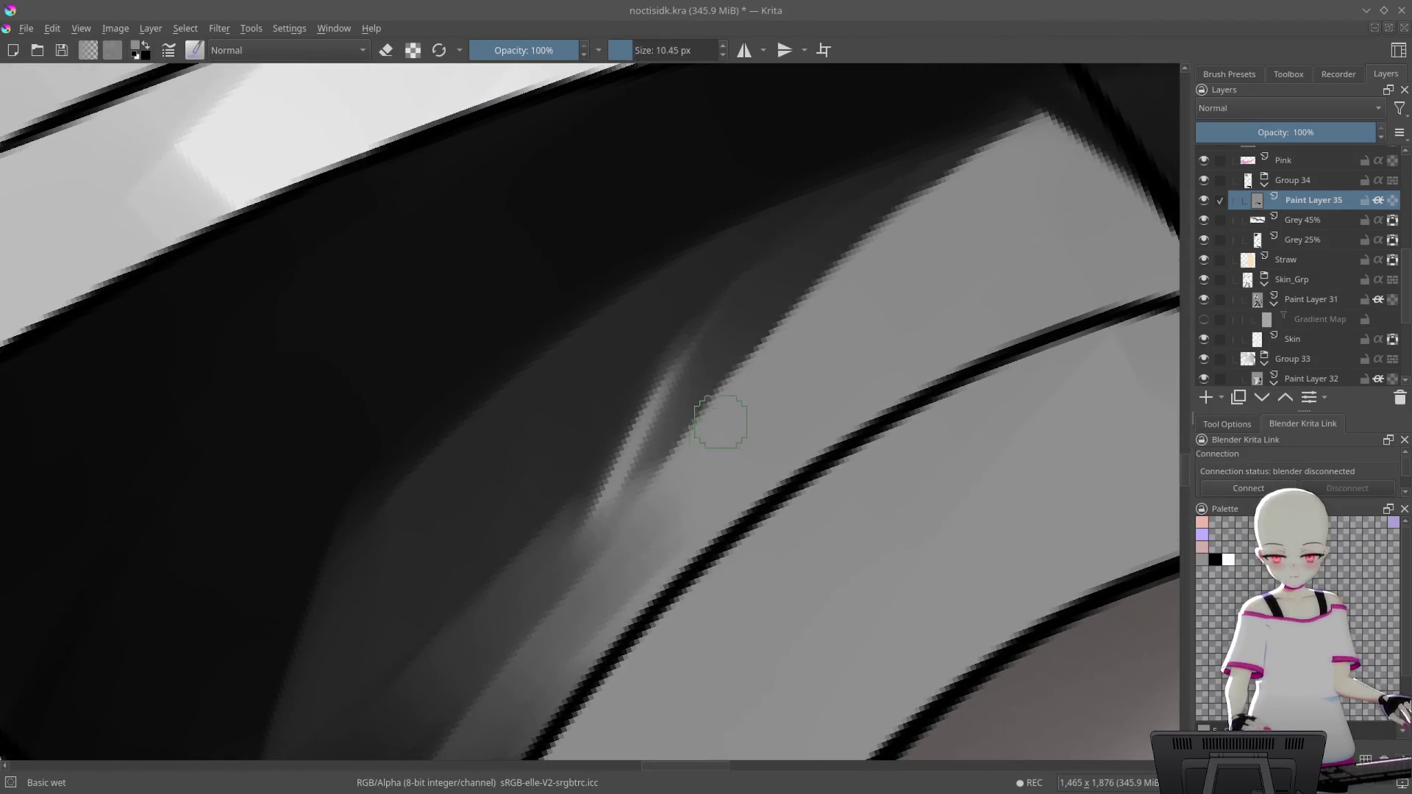
{"action": "mouse_move", "coordinate": [721, 422]}
{"action": "left_mouse_down"}
{"action": "mouse_move", "coordinate": [812, 370]}
{"action": "mouse_move", "coordinate": [882, 258]}
{"action": "left_mouse_up"}
{"action": "key", "text": "ctrl+z"}
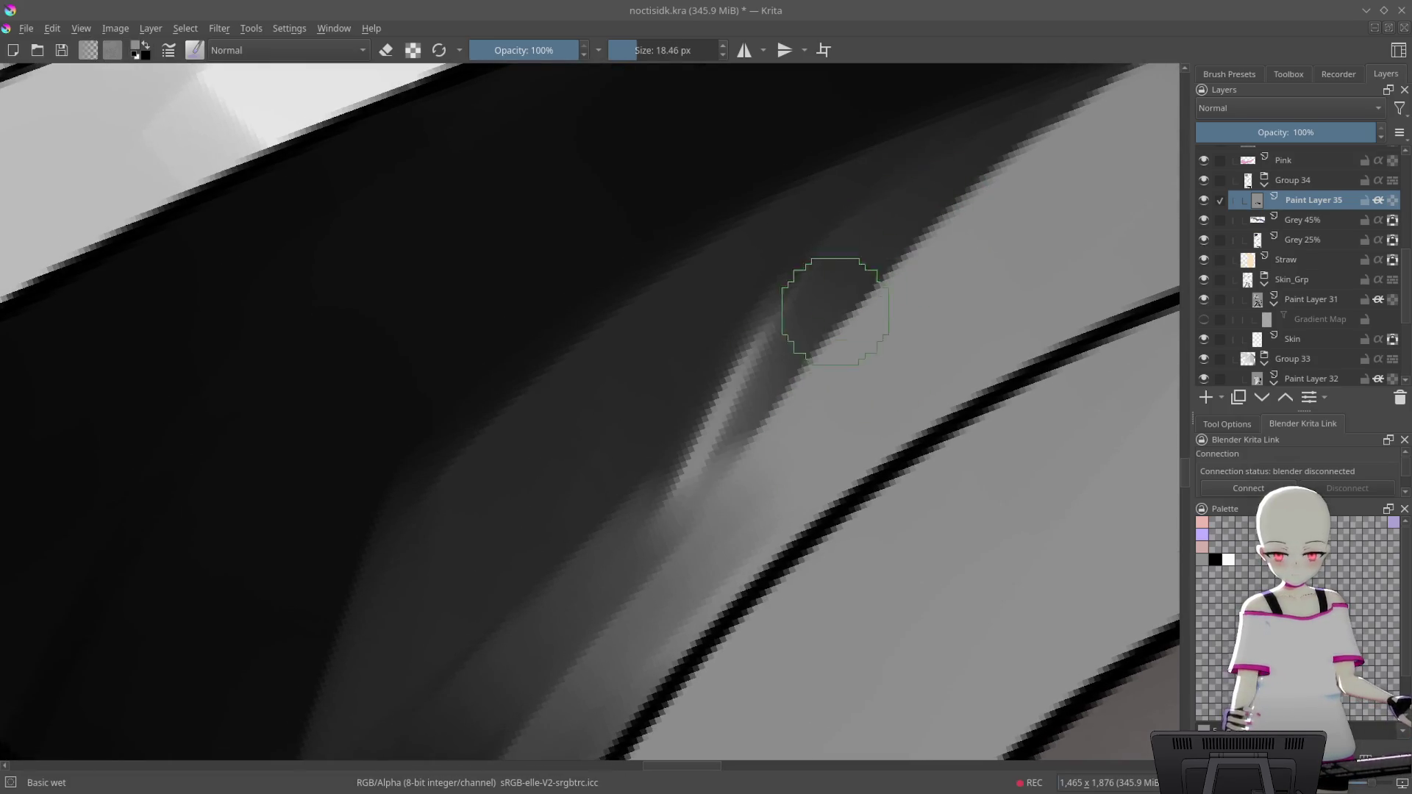
Paint dark shading over the light stripe along the shorts' shadow
{"action": "left_click_drag", "start_coordinate": [818, 343], "coordinate": [743, 404]}
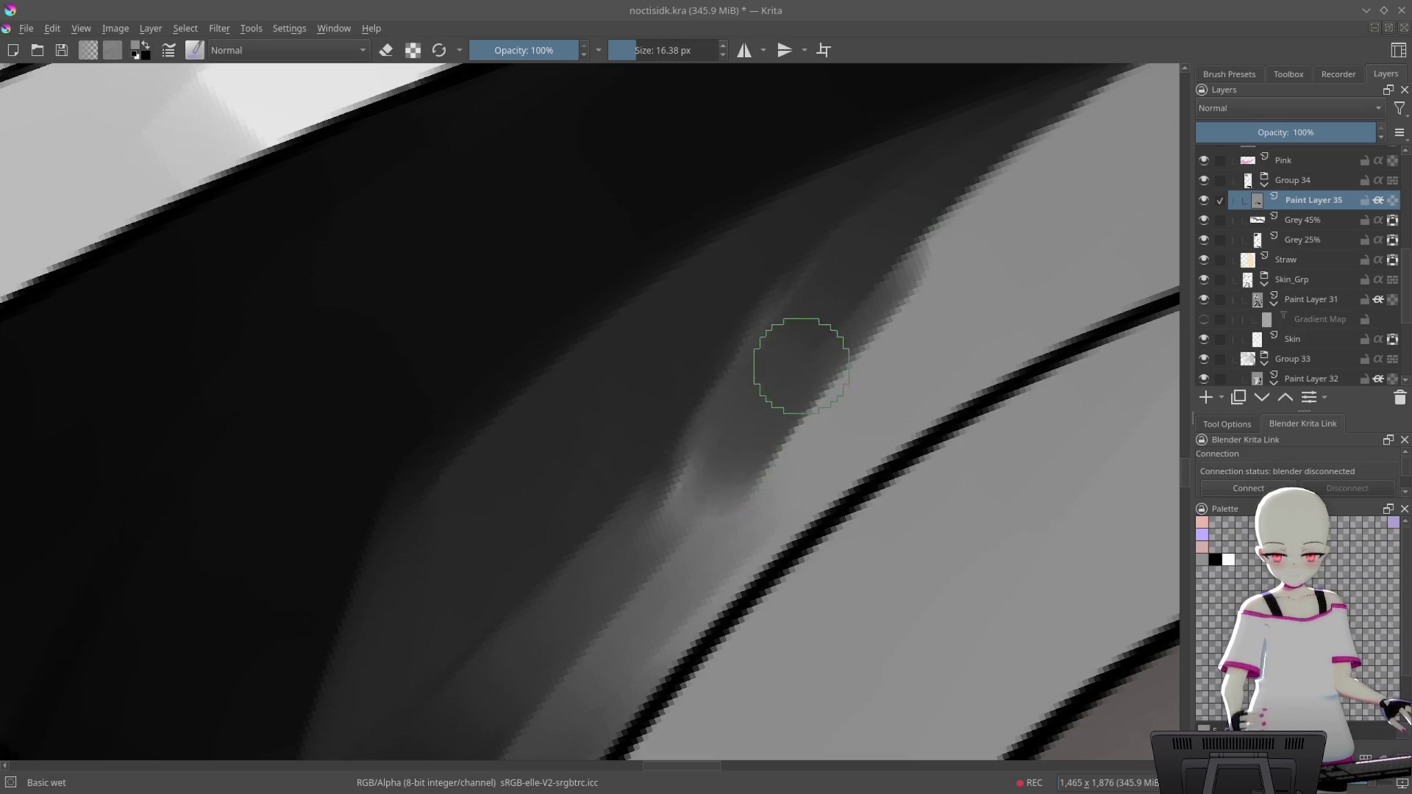
{"action": "left_click_drag", "start_coordinate": [801, 356], "coordinate": [681, 529]}
{"action": "mouse_move", "coordinate": [838, 368]}
{"action": "left_mouse_down"}
{"action": "mouse_move", "coordinate": [892, 309]}
{"action": "mouse_move", "coordinate": [1087, 277]}
{"action": "mouse_move", "coordinate": [968, 292]}
{"action": "mouse_move", "coordinate": [937, 315]}
{"action": "left_mouse_up"}
{"action": "mouse_move", "coordinate": [1025, 180]}
{"action": "left_mouse_down"}
{"action": "mouse_move", "coordinate": [731, 456]}
{"action": "mouse_move", "coordinate": [923, 306]}
{"action": "mouse_move", "coordinate": [918, 196]}
{"action": "mouse_move", "coordinate": [725, 457]}
{"action": "mouse_move", "coordinate": [1001, 158]}
{"action": "left_mouse_up"}
{"action": "mouse_move", "coordinate": [573, 526]}
{"action": "left_mouse_down"}
{"action": "mouse_move", "coordinate": [898, 221]}
{"action": "mouse_move", "coordinate": [858, 306]}
{"action": "mouse_move", "coordinate": [658, 504]}
{"action": "left_mouse_up"}
{"action": "mouse_move", "coordinate": [898, 278]}
{"action": "left_mouse_down"}
{"action": "mouse_move", "coordinate": [709, 466]}
{"action": "mouse_move", "coordinate": [840, 311]}
{"action": "left_mouse_up"}
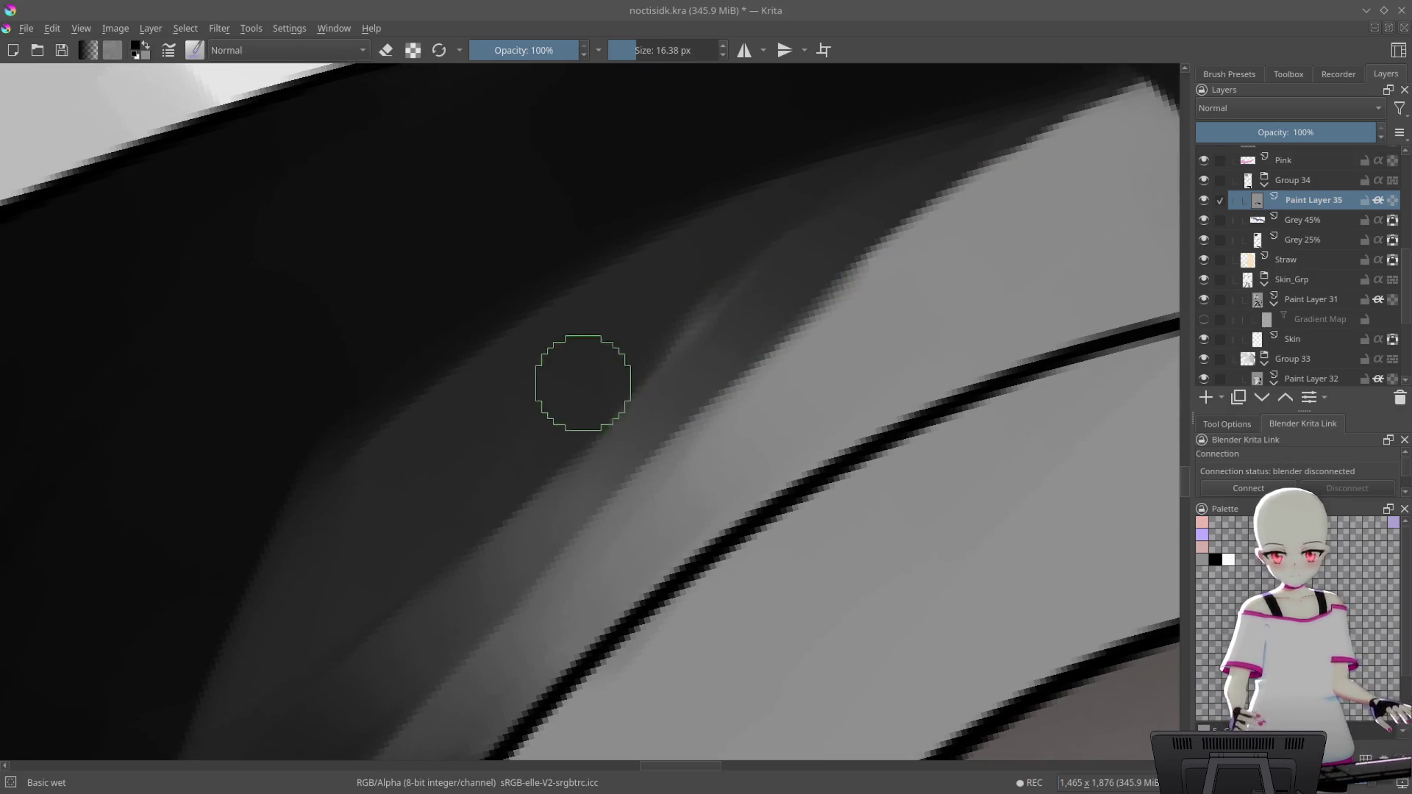
Darken the region along the shadow with dark strokes across the grey band
{"action": "left_click_drag", "start_coordinate": [583, 382], "coordinate": [554, 457]}
{"action": "mouse_move", "coordinate": [883, 171]}
{"action": "left_mouse_down"}
{"action": "mouse_move", "coordinate": [394, 558]}
{"action": "mouse_move", "coordinate": [895, 187]}
{"action": "left_mouse_up"}
{"action": "mouse_move", "coordinate": [565, 434]}
{"action": "left_mouse_down"}
{"action": "mouse_move", "coordinate": [750, 318]}
{"action": "mouse_move", "coordinate": [729, 388]}
{"action": "mouse_move", "coordinate": [800, 323]}
{"action": "left_mouse_up"}
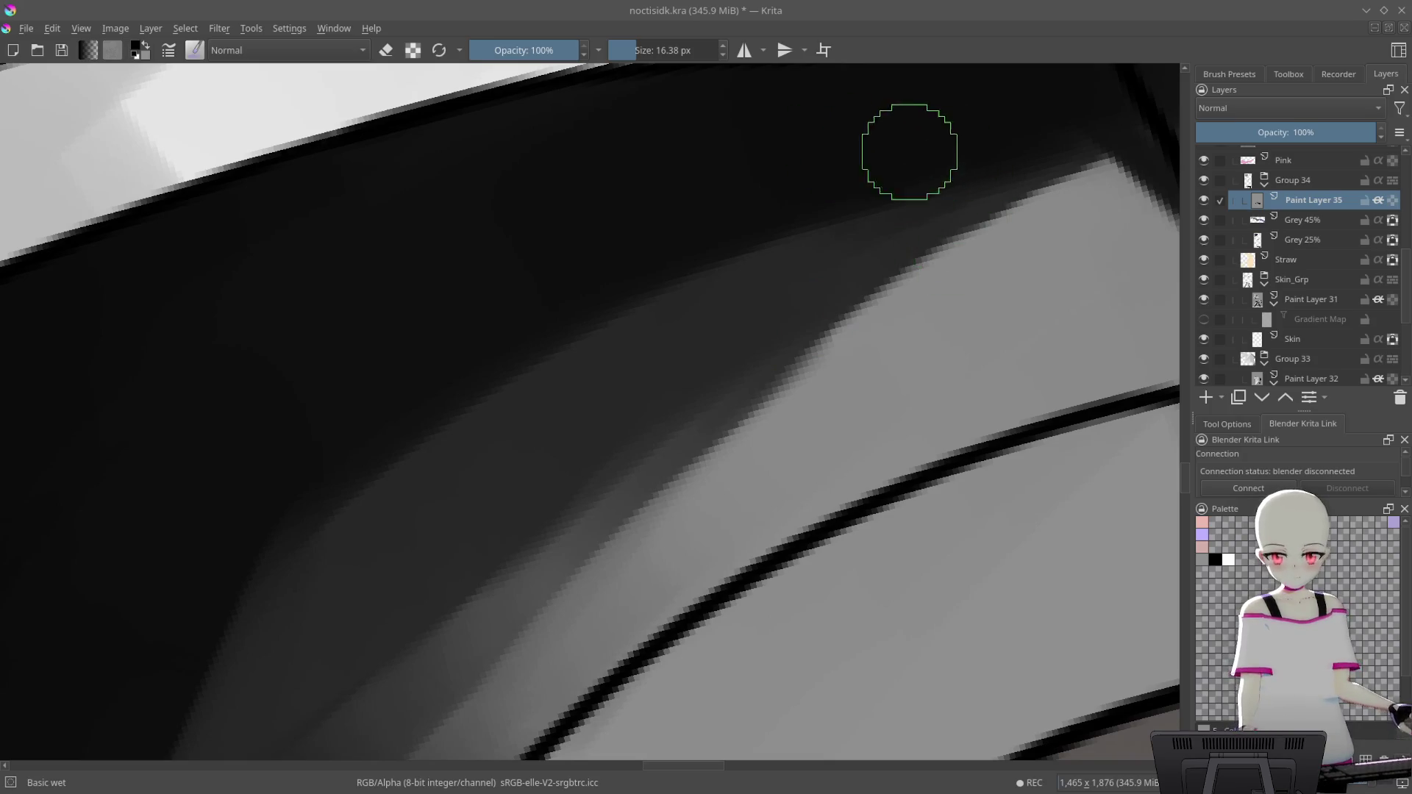
{"action": "left_click_drag", "start_coordinate": [526, 316], "coordinate": [227, 570]}
{"action": "mouse_move", "coordinate": [992, 158]}
{"action": "left_mouse_down"}
{"action": "mouse_move", "coordinate": [517, 429]}
{"action": "mouse_move", "coordinate": [951, 152]}
{"action": "left_mouse_up"}
{"action": "left_click_drag", "start_coordinate": [836, 246], "coordinate": [338, 525]}
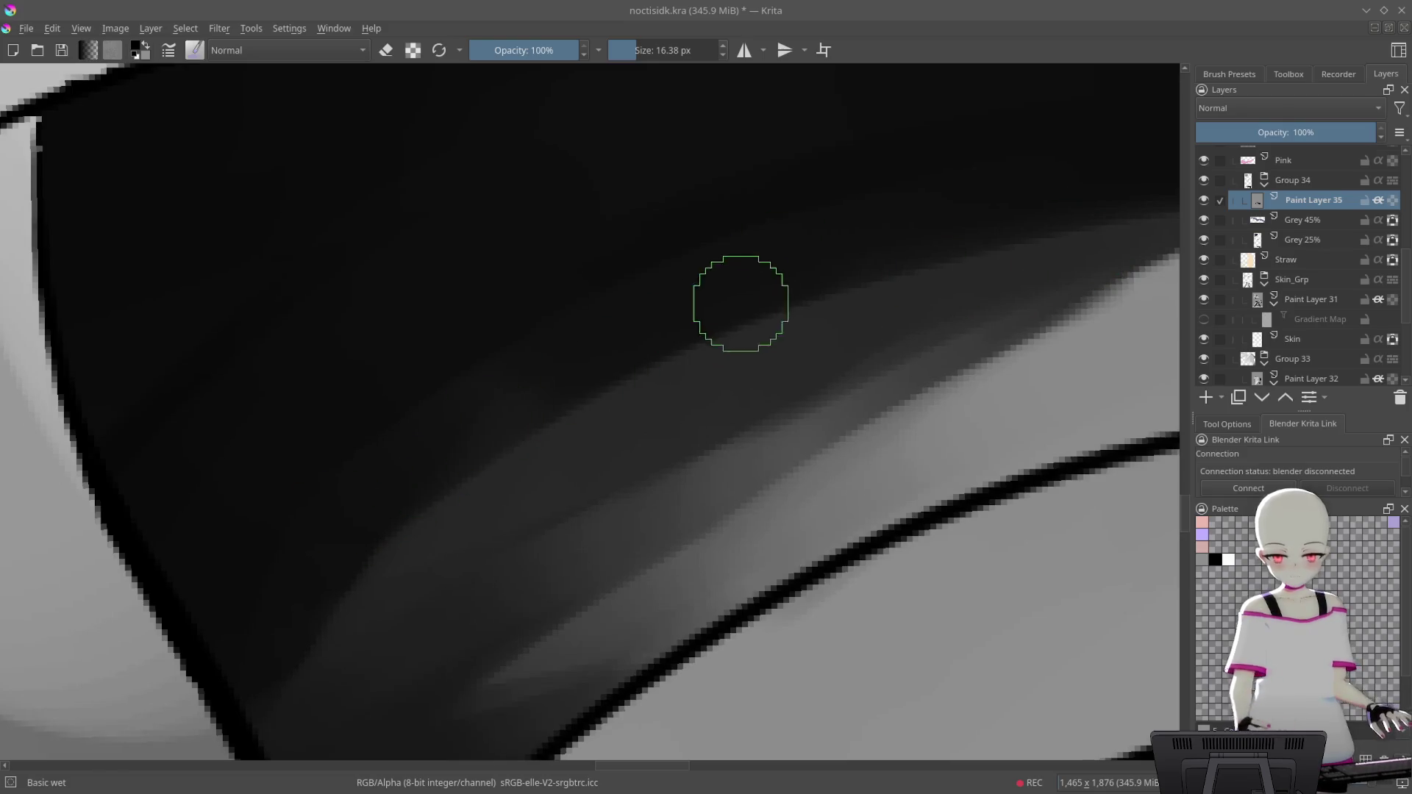
{"action": "left_click_drag", "start_coordinate": [741, 303], "coordinate": [384, 552]}
{"action": "left_click_drag", "start_coordinate": [664, 375], "coordinate": [779, 351]}
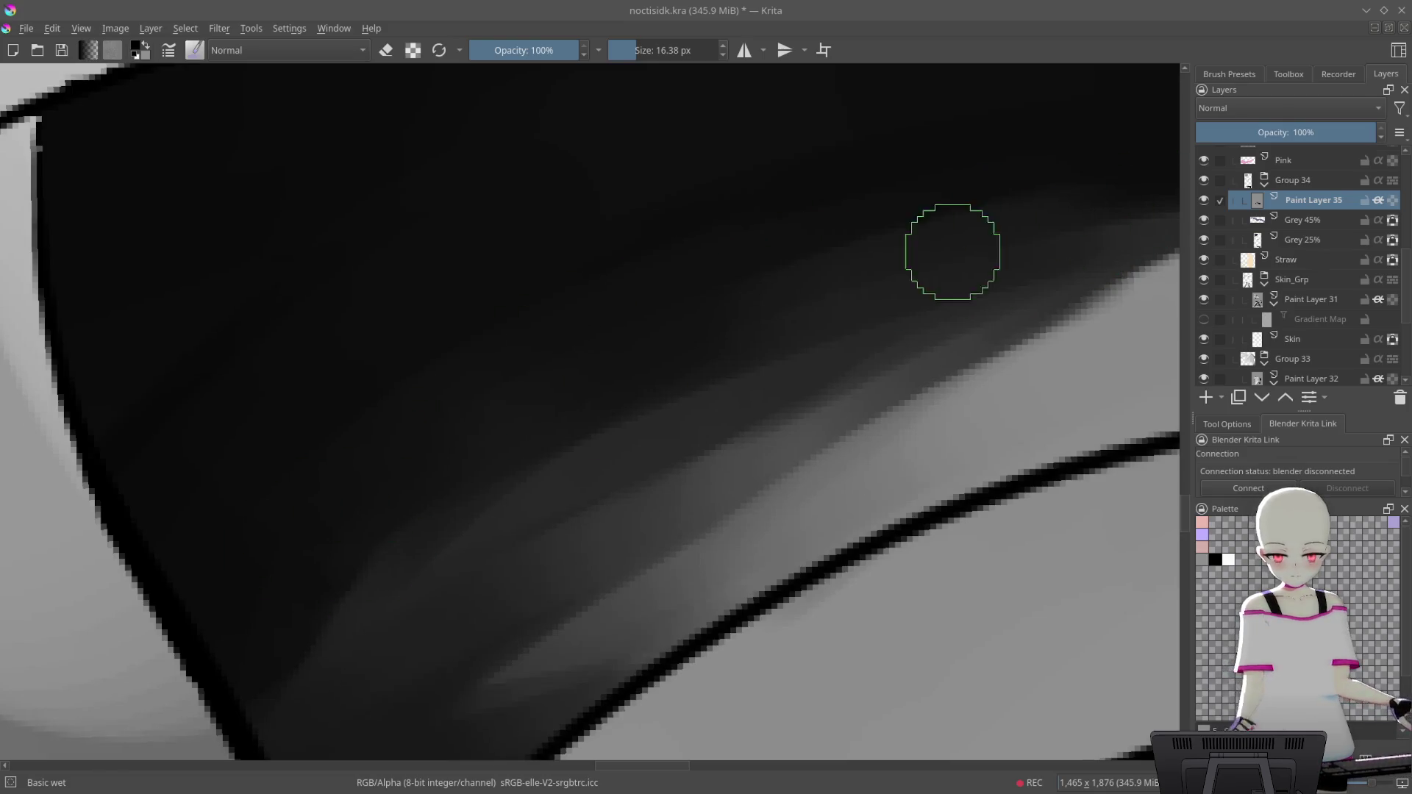
Sample the near-black shadow colour and stroke it across the lower-left gradient
{"action": "left_click_drag", "start_coordinate": [952, 252], "coordinate": [846, 193]}
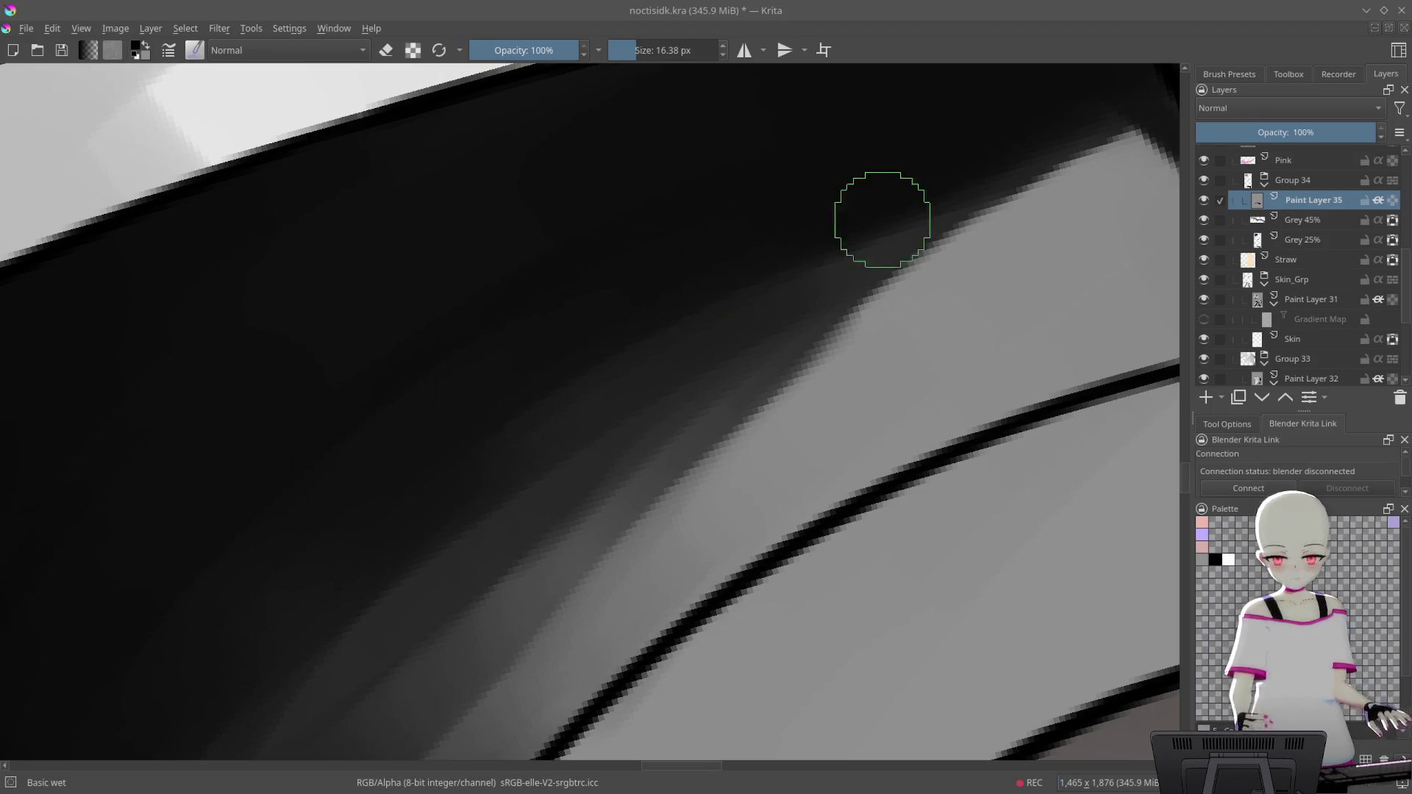
{"action": "mouse_move", "coordinate": [337, 529]}
{"action": "left_mouse_down"}
{"action": "mouse_move", "coordinate": [994, 232]}
{"action": "mouse_move", "coordinate": [848, 240]}
{"action": "left_mouse_up"}
{"action": "mouse_move", "coordinate": [825, 321]}
{"action": "left_mouse_down"}
{"action": "mouse_move", "coordinate": [1012, 220]}
{"action": "mouse_move", "coordinate": [711, 360]}
{"action": "left_mouse_up"}
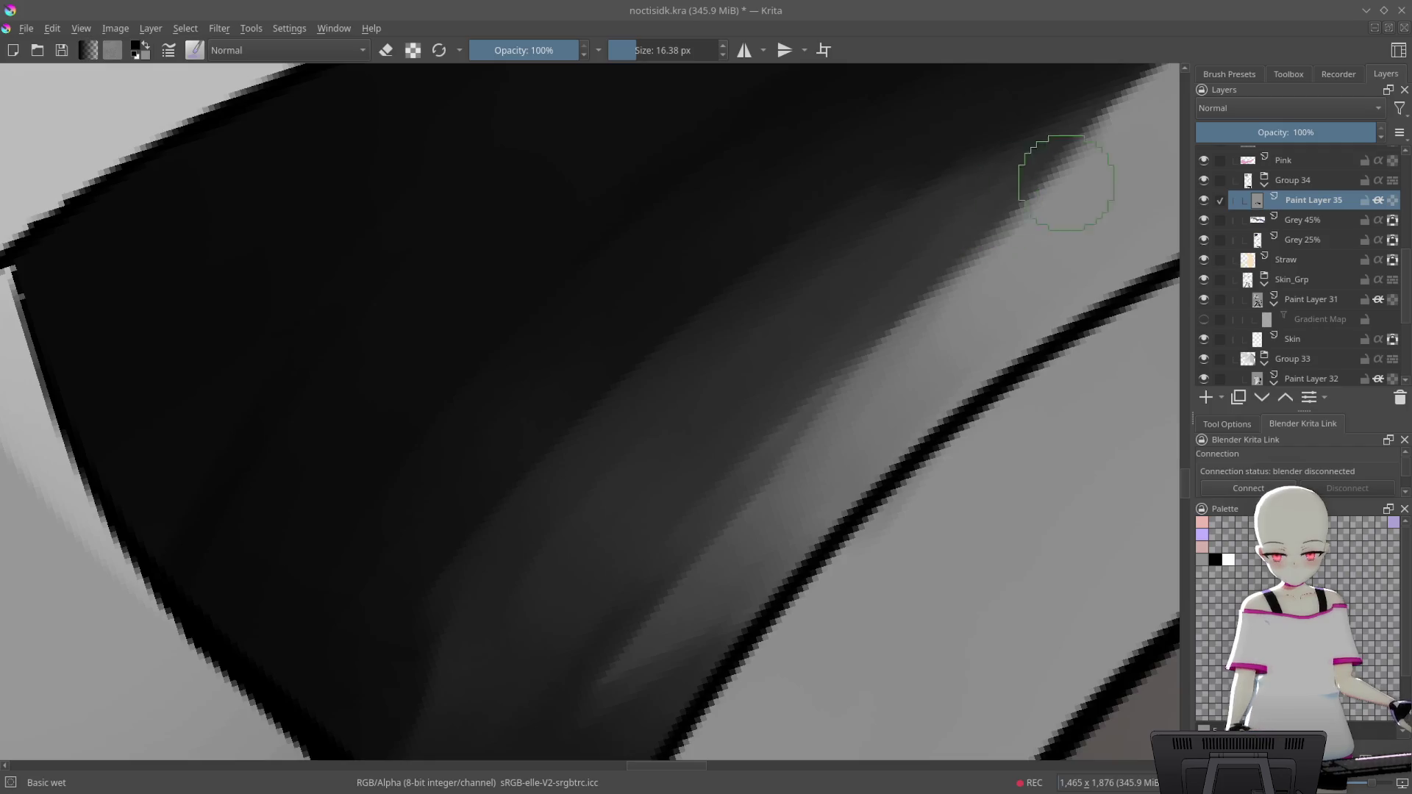
{"action": "left_click_drag", "start_coordinate": [1066, 182], "coordinate": [969, 264]}
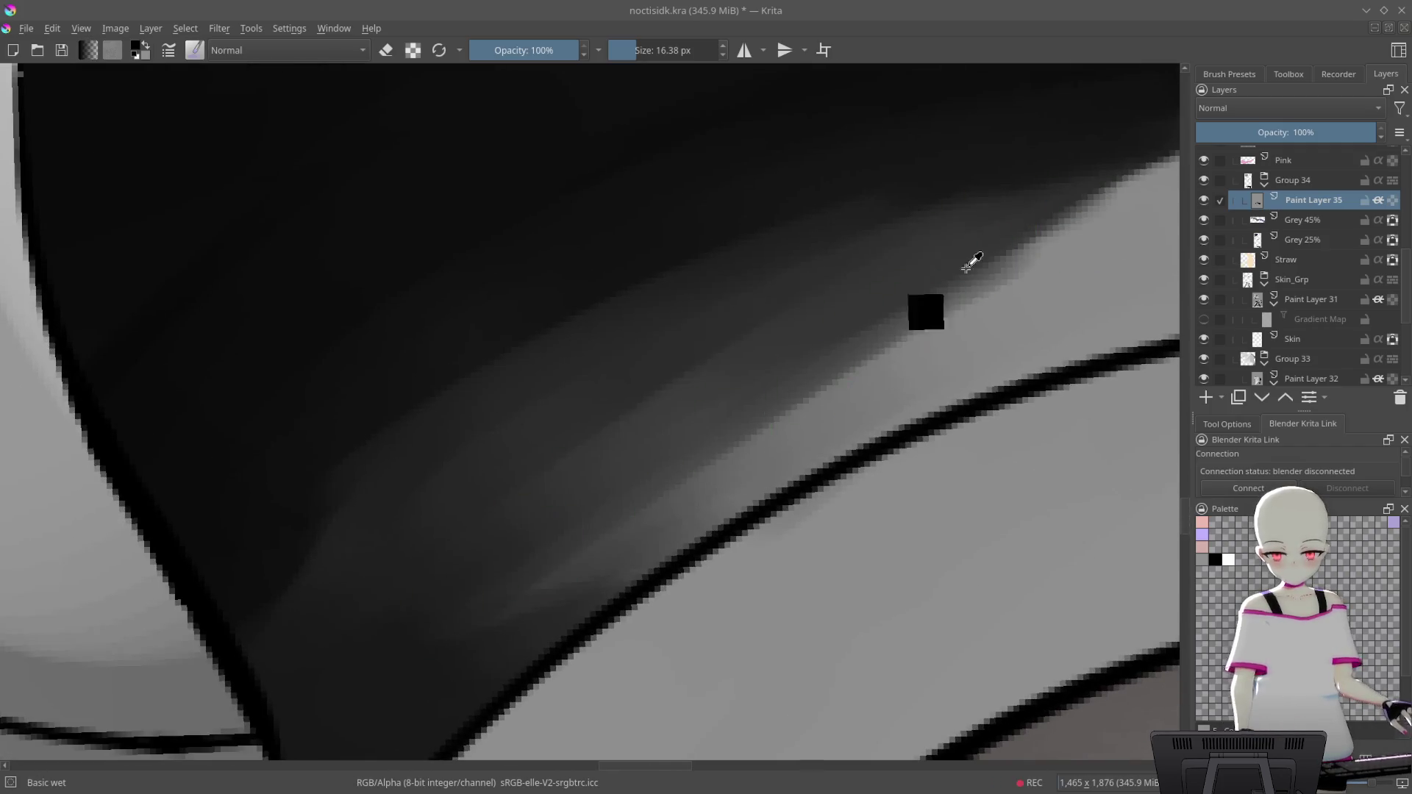
{"action": "left_click_drag", "start_coordinate": [988, 284], "coordinate": [1063, 214]}
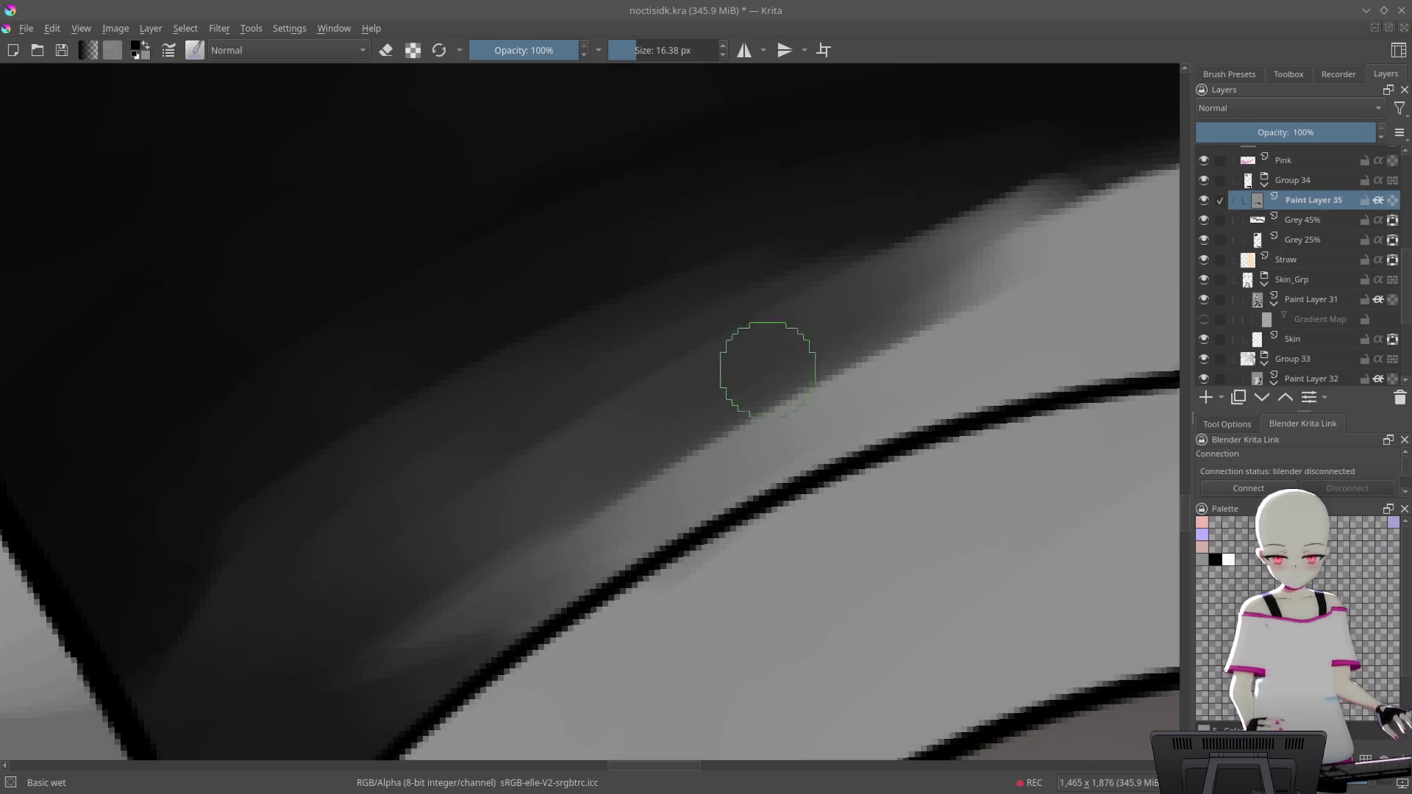
{"action": "left_click_drag", "start_coordinate": [1036, 275], "coordinate": [905, 262]}
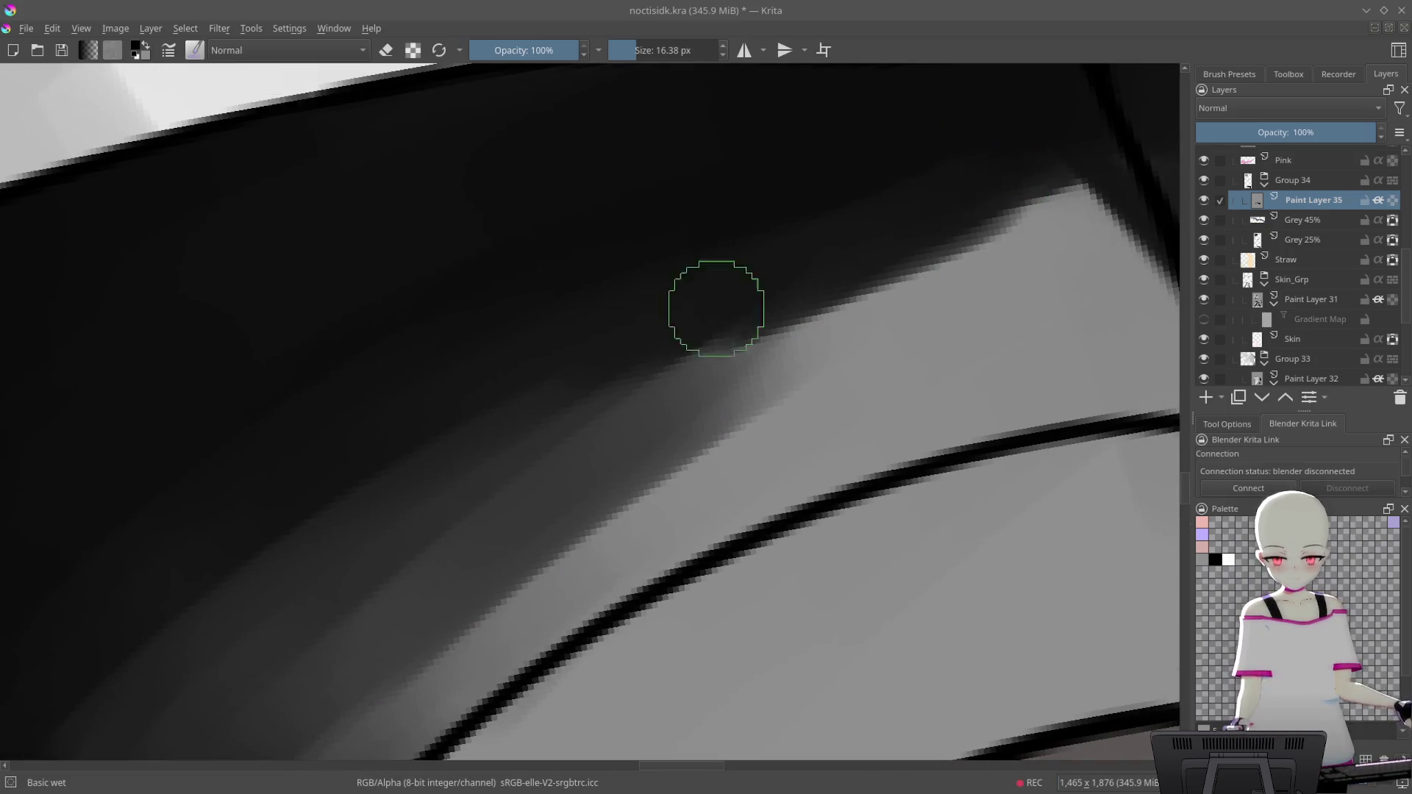
{"action": "left_click_drag", "start_coordinate": [995, 226], "coordinate": [990, 153]}
{"action": "left_click_drag", "start_coordinate": [833, 287], "coordinate": [965, 187]}
{"action": "left_click_drag", "start_coordinate": [514, 433], "coordinate": [331, 536]}
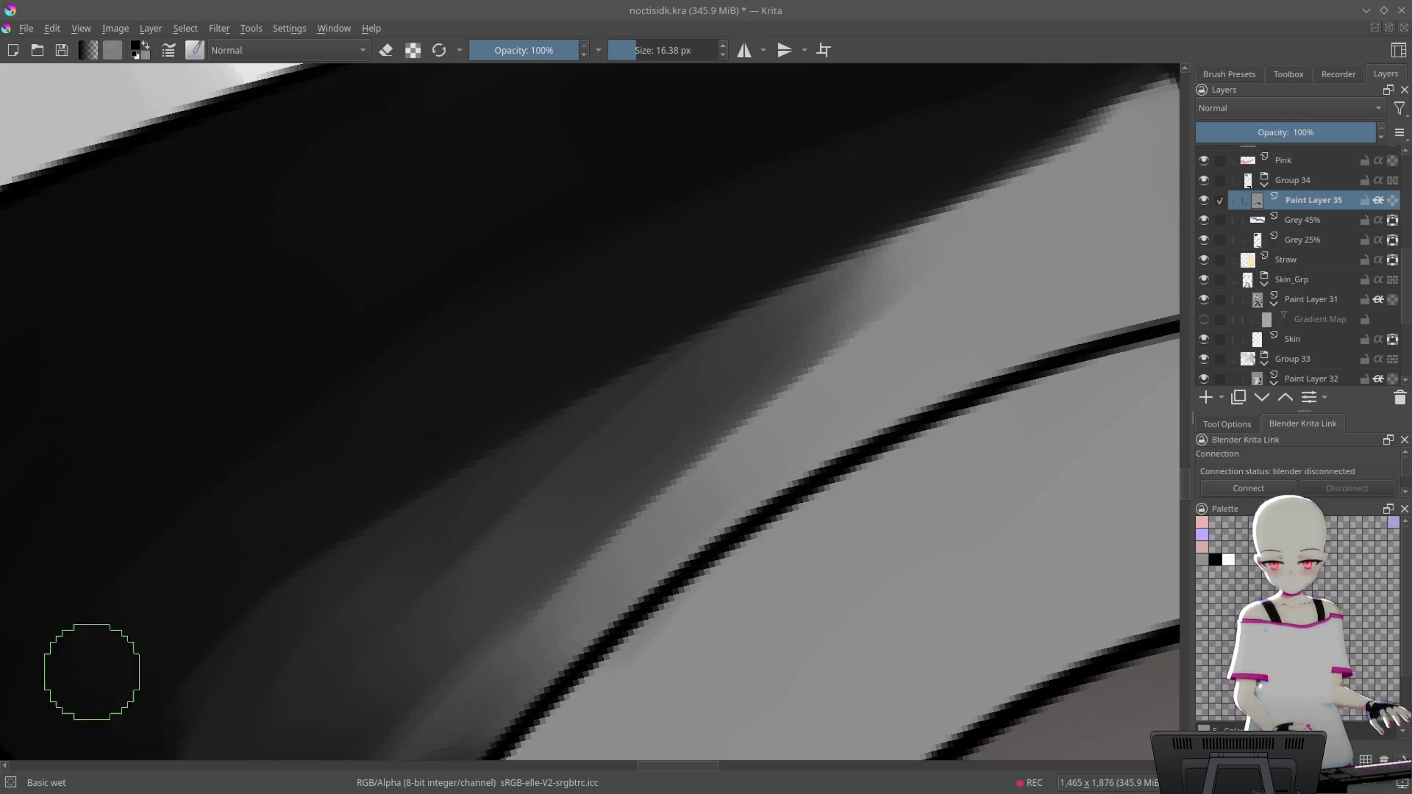
{"action": "scroll", "coordinate": [712, 427], "scroll_direction": "down", "scroll_amount": 5}
Lay dark wet strokes near the line junction and outline at the shorts hem, shrinking the brush
{"action": "scroll", "coordinate": [736, 441], "scroll_direction": "down", "scroll_amount": 3}
{"action": "scroll", "coordinate": [773, 469], "scroll_direction": "up", "scroll_amount": 2}
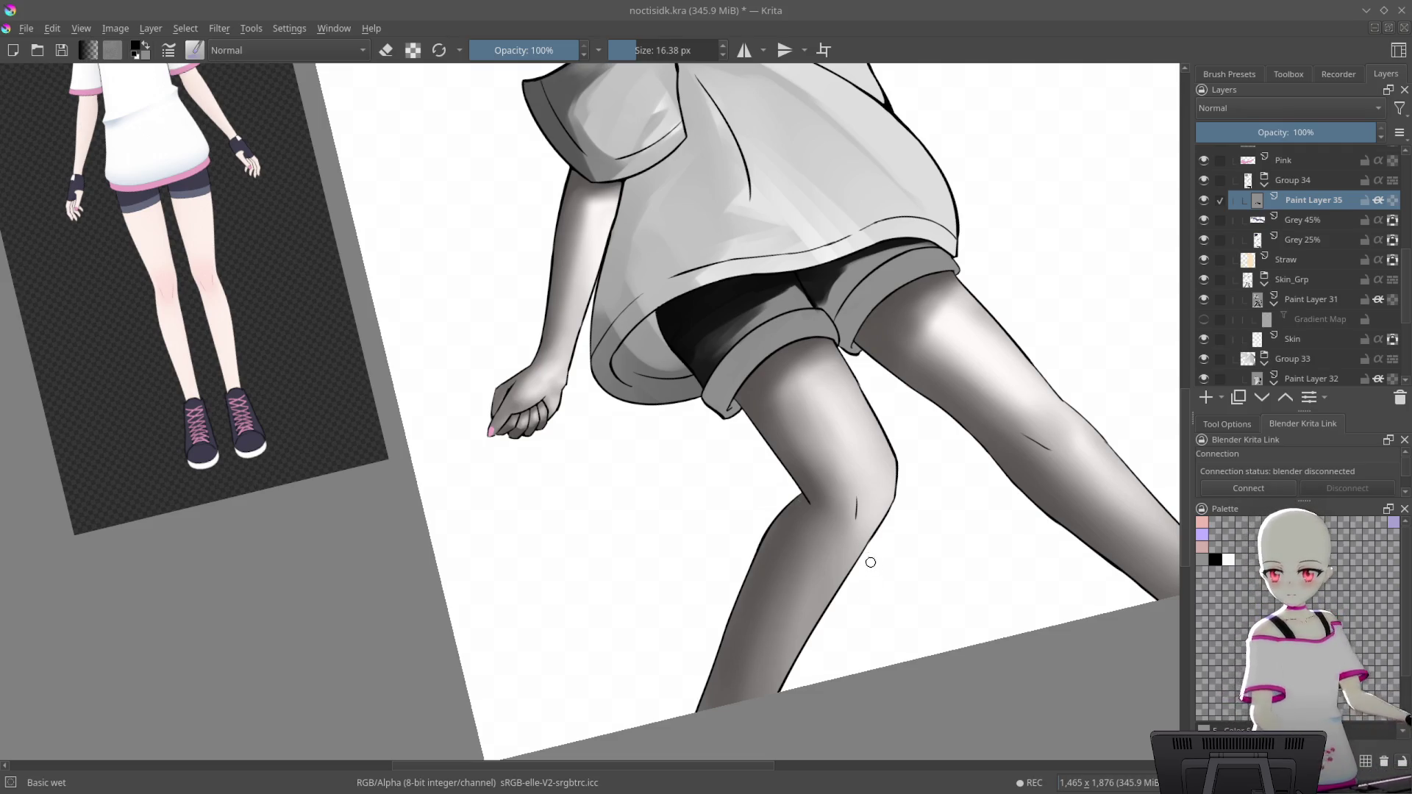
{"action": "mouse_move", "coordinate": [813, 393]}
{"action": "left_mouse_down"}
{"action": "mouse_move", "coordinate": [775, 271]}
{"action": "mouse_move", "coordinate": [554, 150]}
{"action": "mouse_move", "coordinate": [603, 328]}
{"action": "mouse_move", "coordinate": [810, 307]}
{"action": "left_mouse_up"}
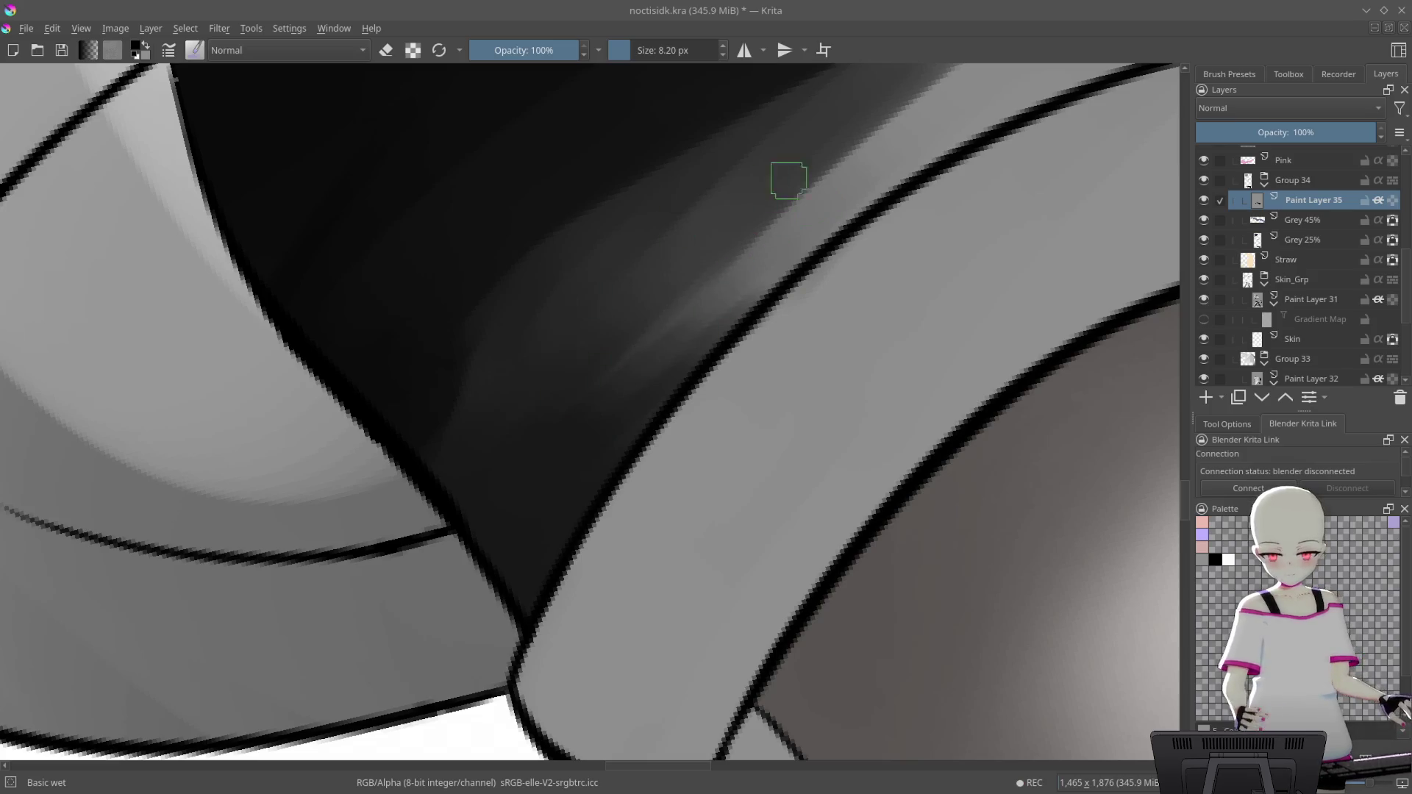
{"action": "left_click_drag", "start_coordinate": [789, 180], "coordinate": [892, 356]}
{"action": "mouse_move", "coordinate": [614, 302]}
{"action": "left_mouse_down"}
{"action": "mouse_move", "coordinate": [420, 520]}
{"action": "mouse_move", "coordinate": [409, 566]}
{"action": "mouse_move", "coordinate": [797, 306]}
{"action": "mouse_move", "coordinate": [611, 288]}
{"action": "mouse_move", "coordinate": [552, 157]}
{"action": "mouse_move", "coordinate": [493, 318]}
{"action": "mouse_move", "coordinate": [577, 164]}
{"action": "mouse_move", "coordinate": [456, 550]}
{"action": "left_mouse_up"}
{"action": "left_click_drag", "start_coordinate": [408, 668], "coordinate": [589, 417]}
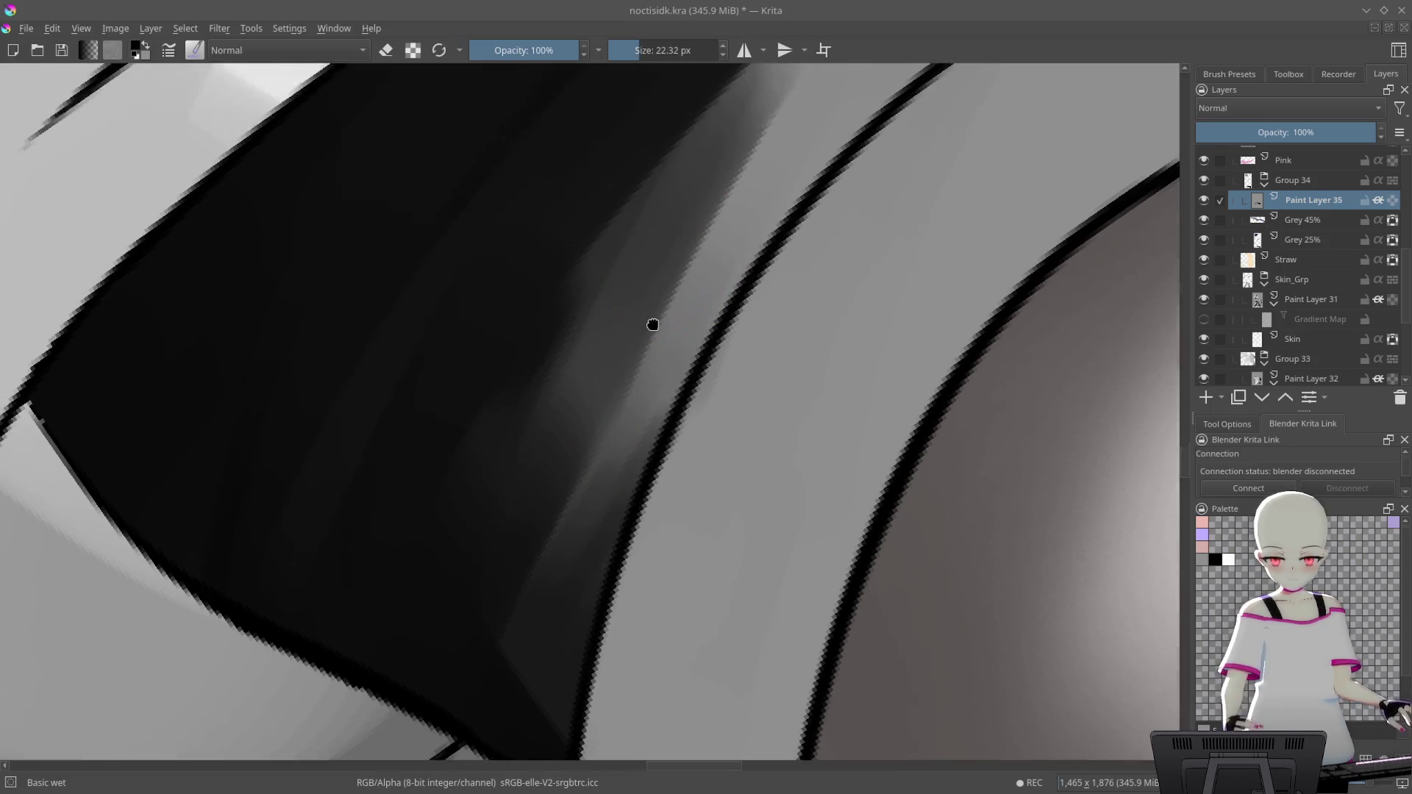
{"action": "left_click_drag", "start_coordinate": [643, 221], "coordinate": [653, 318]}
{"action": "key", "text": "["}
{"action": "left_click_drag", "start_coordinate": [581, 375], "coordinate": [695, 211]}
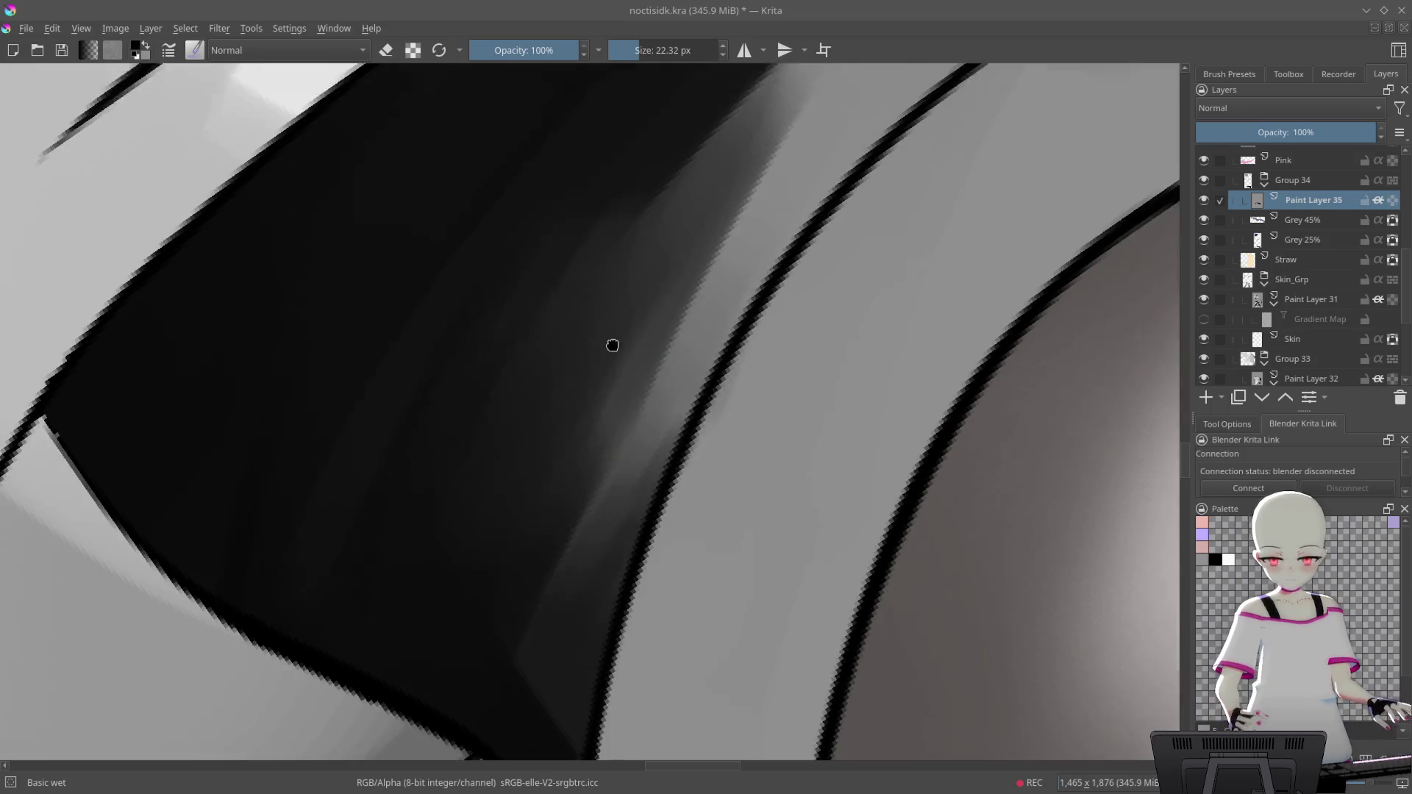
Try dark strokes across the grey band along the outline, then undo them
{"action": "left_click_drag", "start_coordinate": [611, 341], "coordinate": [814, 230]}
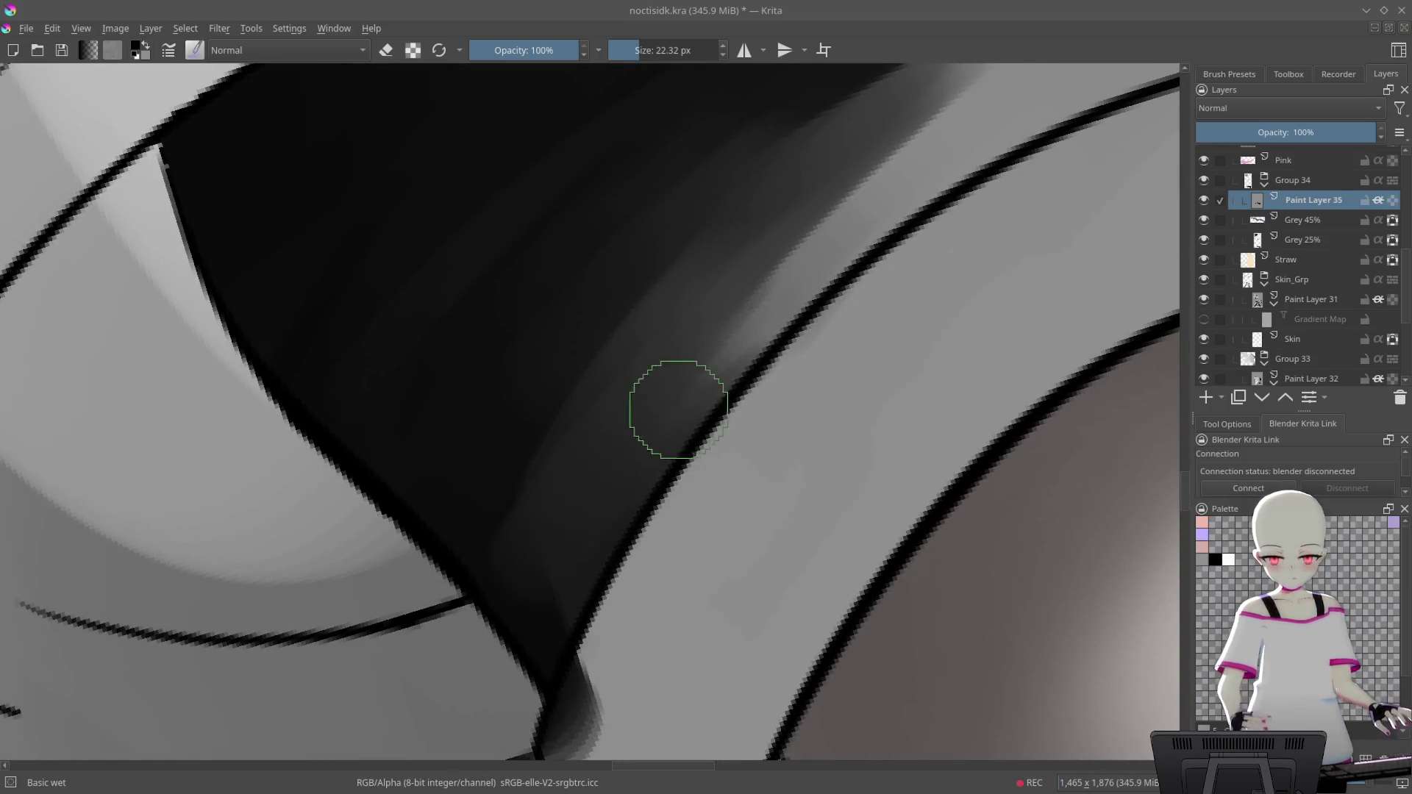
{"action": "left_click_drag", "start_coordinate": [662, 420], "coordinate": [642, 387]}
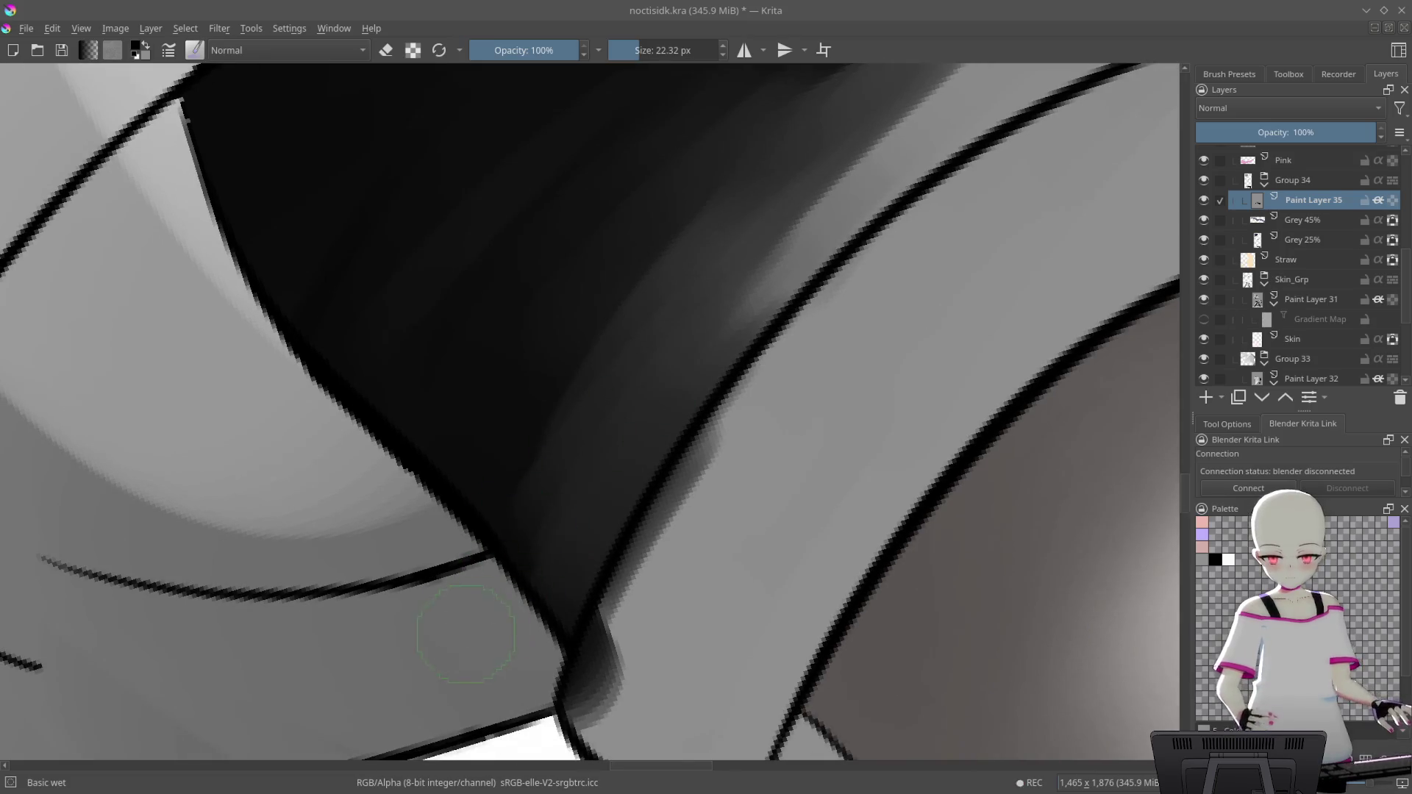
{"action": "left_click_drag", "start_coordinate": [570, 541], "coordinate": [647, 411]}
{"action": "left_click_drag", "start_coordinate": [579, 586], "coordinate": [643, 472]}
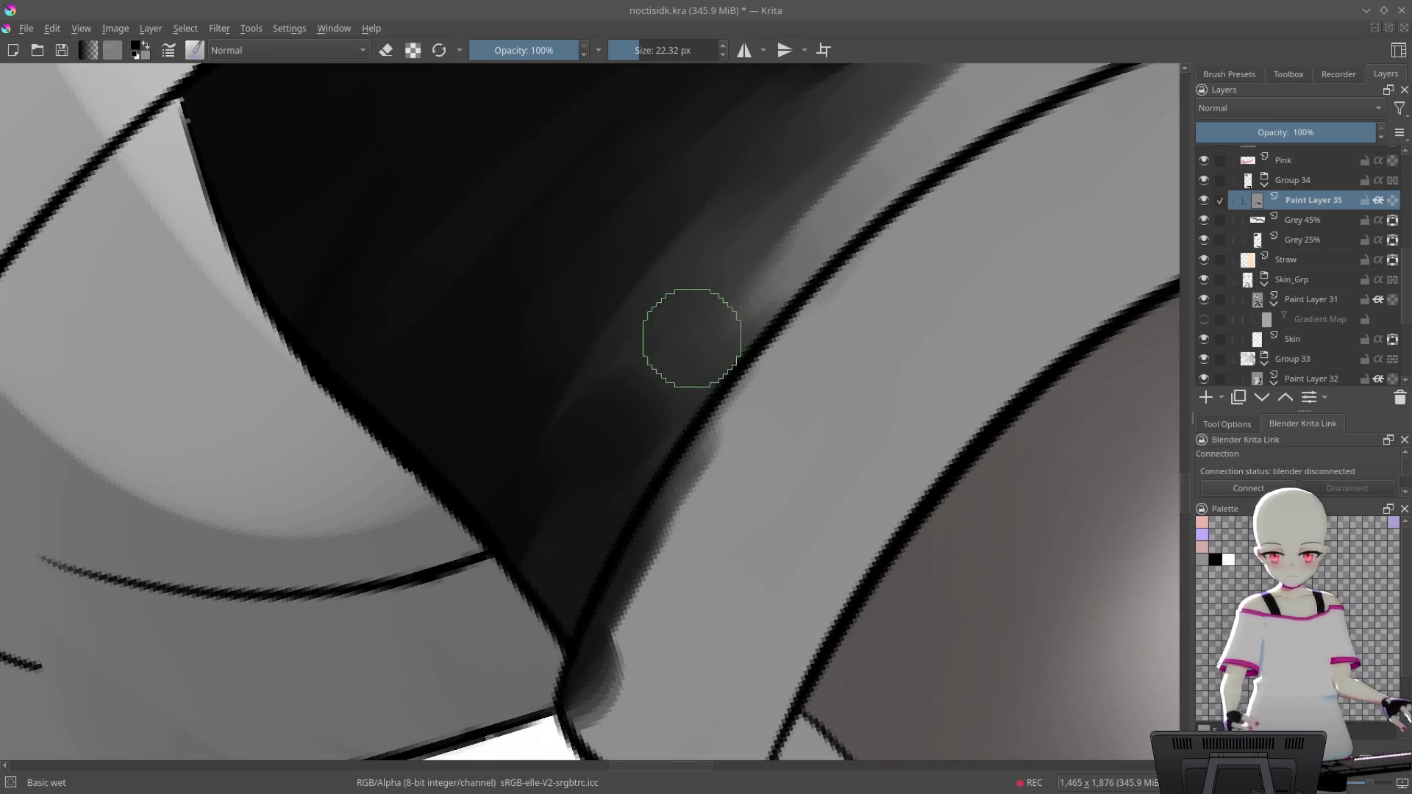
{"action": "key", "text": "ctrl+z"}
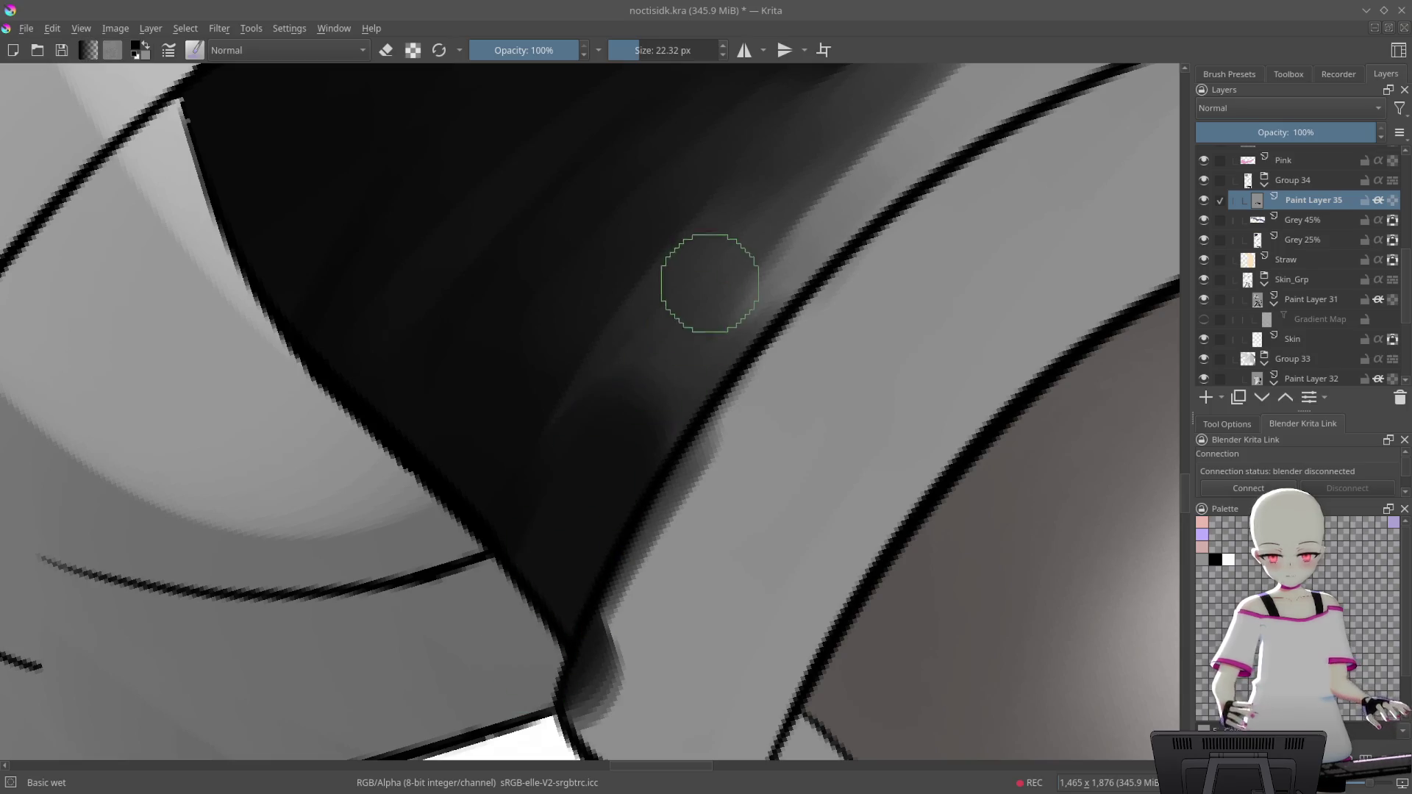
{"action": "key", "text": "ctrl+shift+z"}
{"action": "key", "text": "ctrl+z"}
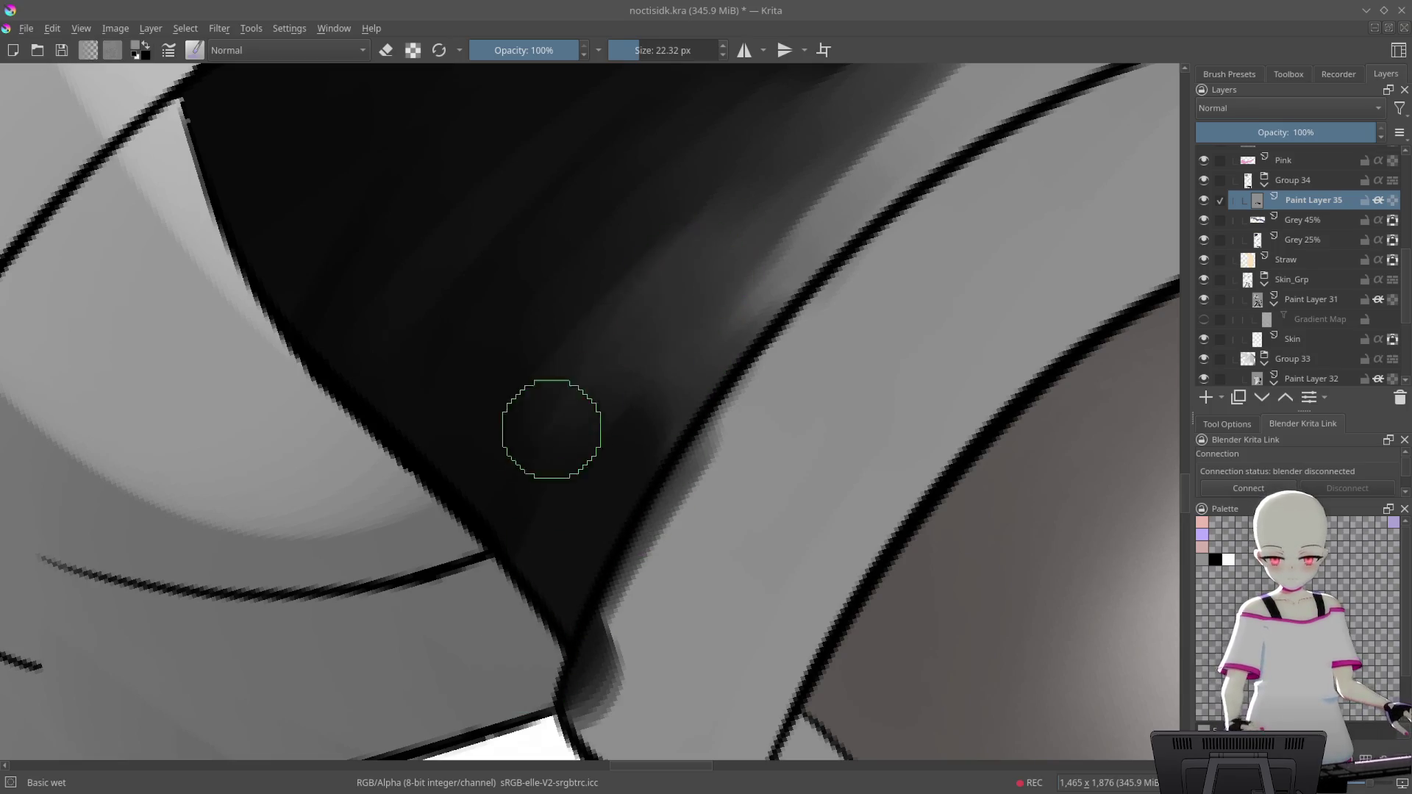
{"action": "scroll", "coordinate": [750, 250], "scroll_direction": "up", "scroll_amount": 1}
{"action": "scroll", "coordinate": [735, 246], "scroll_direction": "up", "scroll_amount": 3}
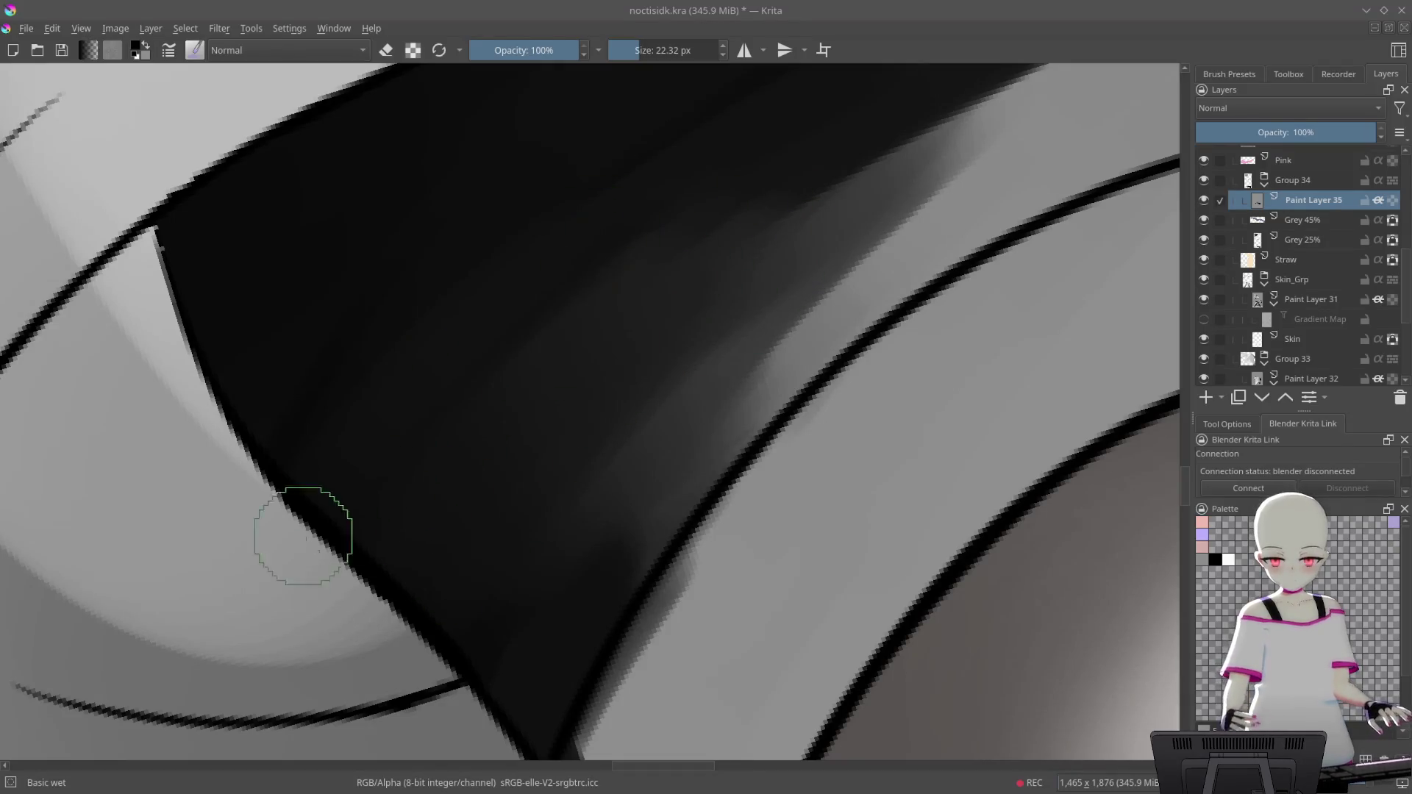
Blend lighter grey shading on the shorts and smooth away dark shading at the hem fold
{"action": "mouse_move", "coordinate": [850, 337]}
{"action": "left_mouse_down"}
{"action": "mouse_move", "coordinate": [841, 440]}
{"action": "mouse_move", "coordinate": [840, 330]}
{"action": "left_mouse_up"}
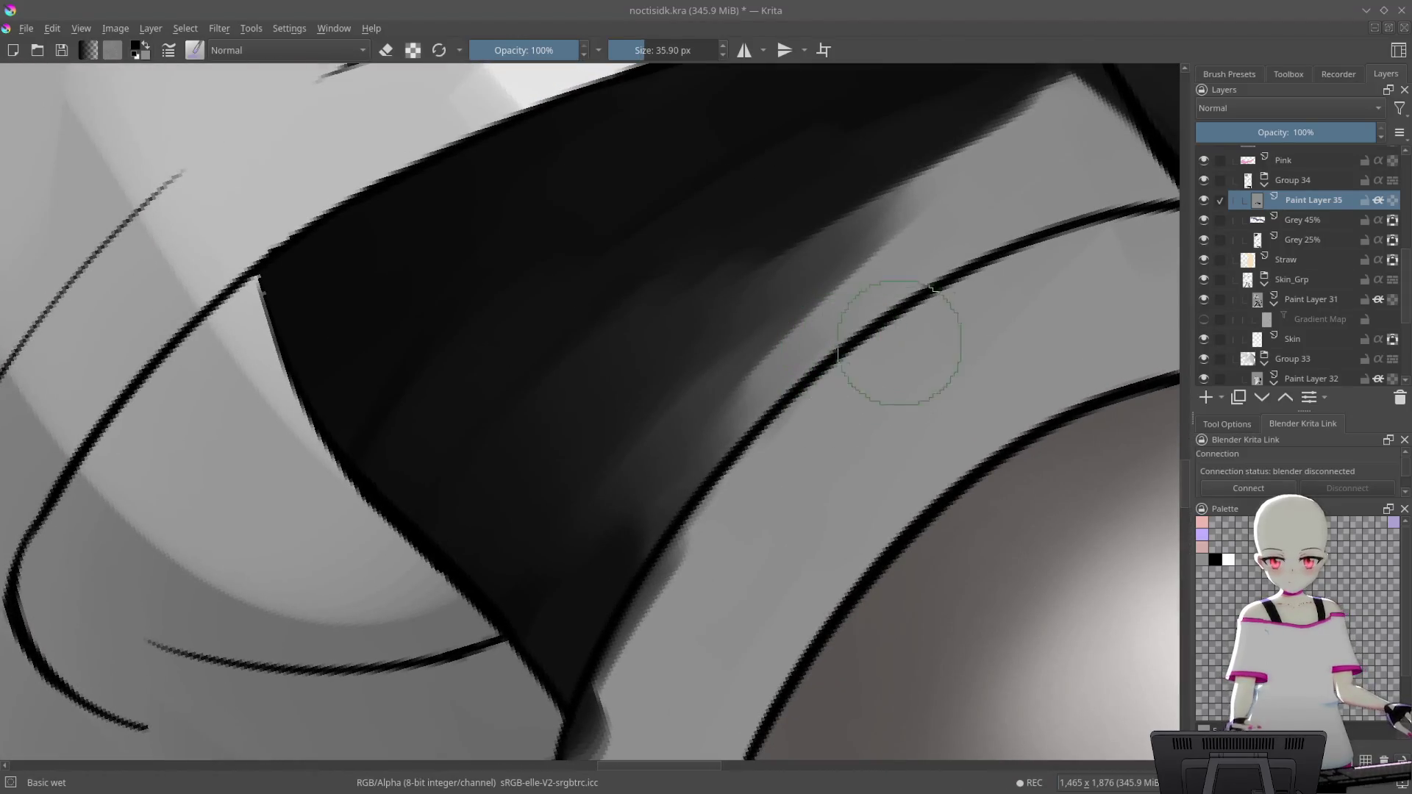
{"action": "mouse_move", "coordinate": [954, 208]}
{"action": "left_mouse_down"}
{"action": "mouse_move", "coordinate": [755, 378]}
{"action": "mouse_move", "coordinate": [661, 544]}
{"action": "left_mouse_up"}
{"action": "mouse_move", "coordinate": [833, 315]}
{"action": "left_mouse_down"}
{"action": "mouse_move", "coordinate": [885, 287]}
{"action": "mouse_move", "coordinate": [750, 306]}
{"action": "left_mouse_up"}
{"action": "key", "text": "ctrl+z"}
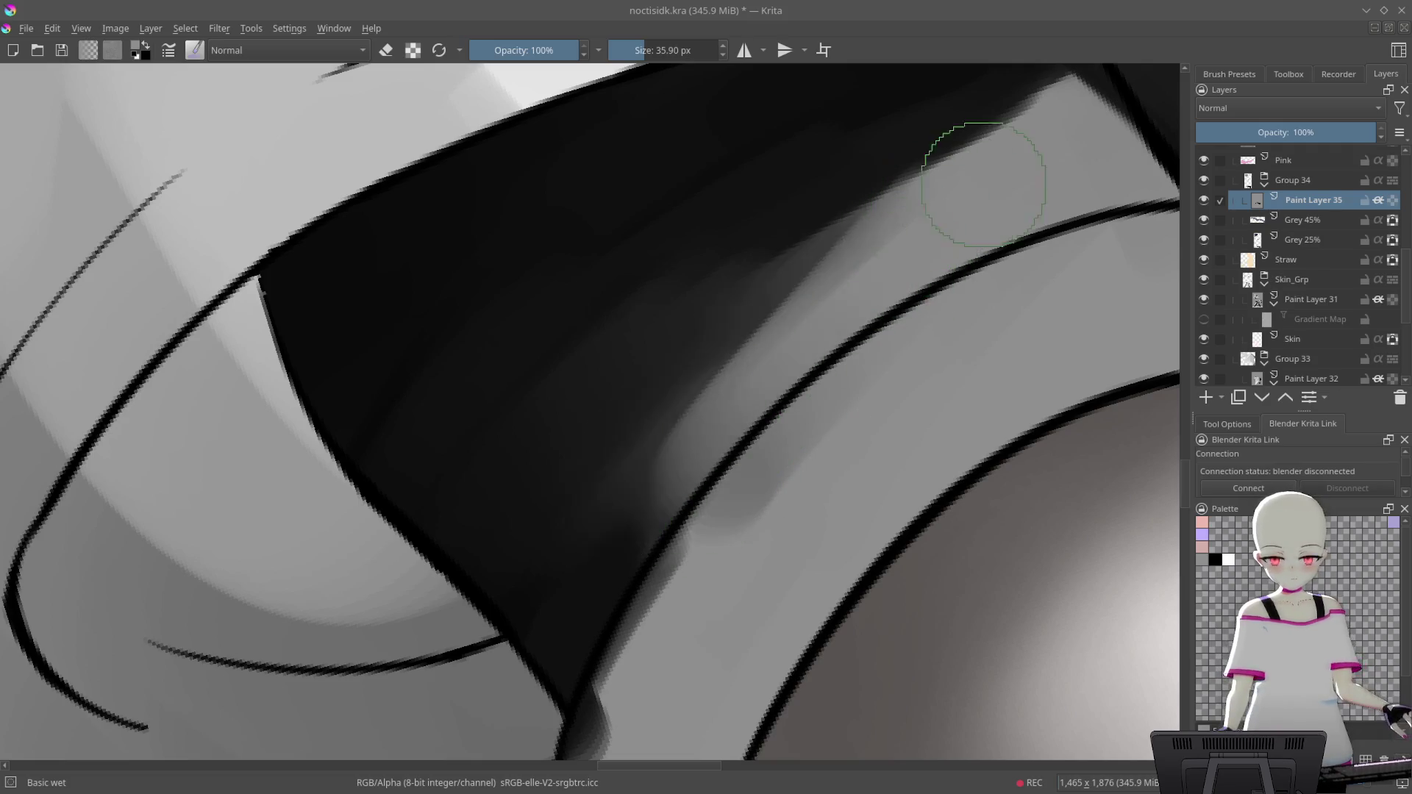
{"action": "left_click_drag", "start_coordinate": [970, 164], "coordinate": [770, 331]}
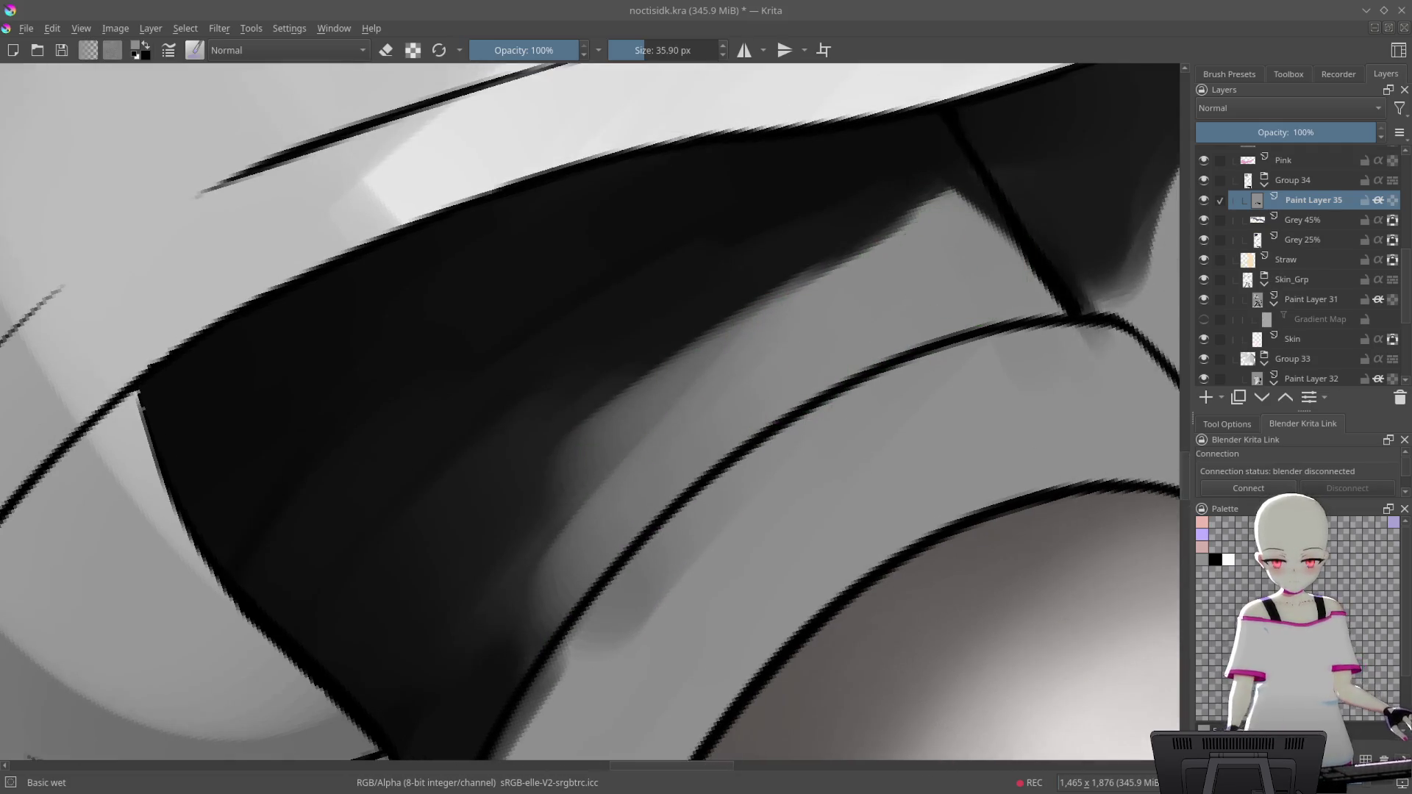
{"action": "left_click_drag", "start_coordinate": [880, 250], "coordinate": [574, 508]}
{"action": "mouse_move", "coordinate": [851, 299]}
{"action": "left_mouse_down"}
{"action": "mouse_move", "coordinate": [772, 504]}
{"action": "mouse_move", "coordinate": [776, 230]}
{"action": "left_mouse_up"}
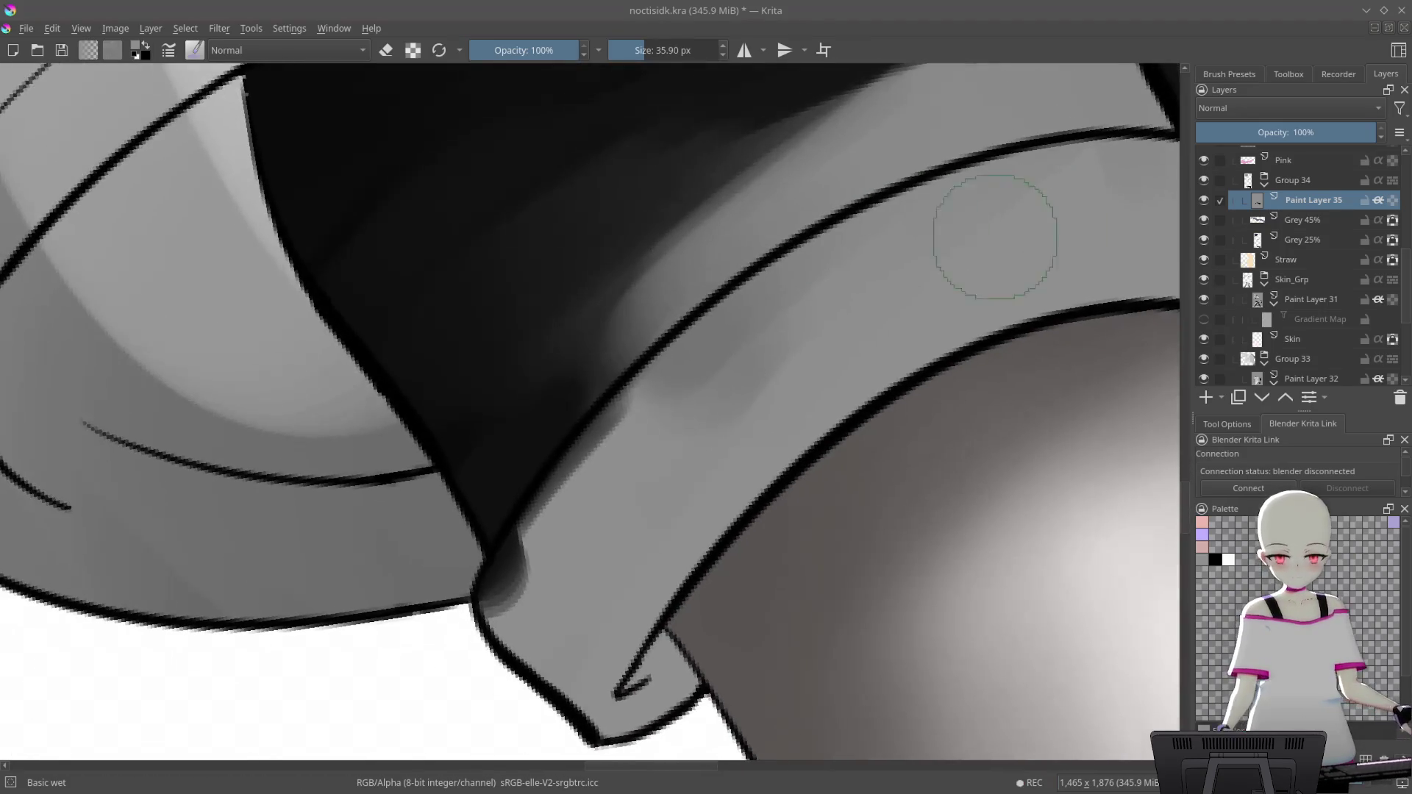
{"action": "mouse_move", "coordinate": [637, 530]}
{"action": "left_mouse_down"}
{"action": "mouse_move", "coordinate": [672, 428]}
{"action": "mouse_move", "coordinate": [814, 325]}
{"action": "left_mouse_up"}
{"action": "mouse_move", "coordinate": [851, 257]}
{"action": "left_mouse_down"}
{"action": "mouse_move", "coordinate": [851, 291]}
{"action": "mouse_move", "coordinate": [822, 273]}
{"action": "left_mouse_up"}
Smear the fold shading down-left across the light band and lighten its middle
{"action": "left_click_drag", "start_coordinate": [665, 213], "coordinate": [487, 631]}
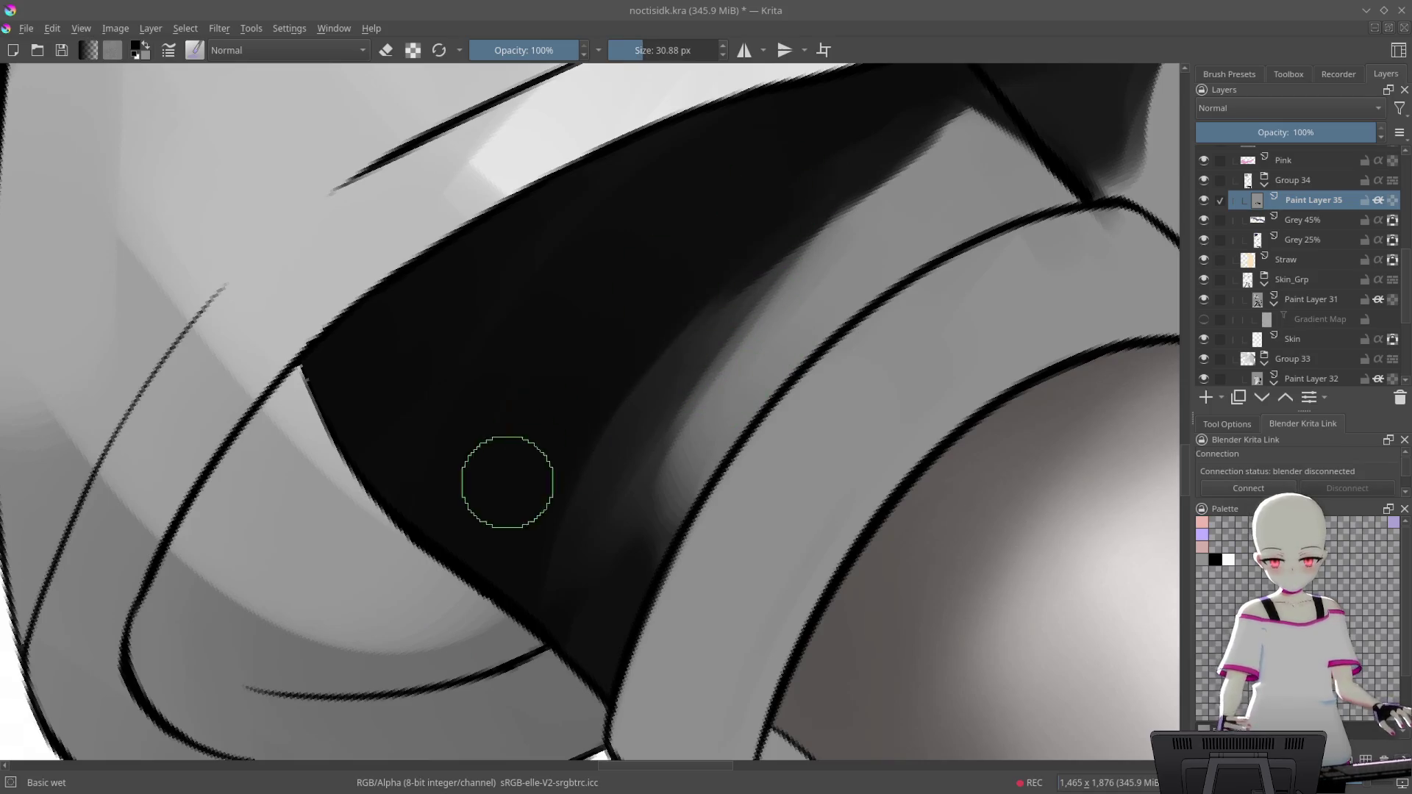
{"action": "left_click_drag", "start_coordinate": [287, 430], "coordinate": [684, 401]}
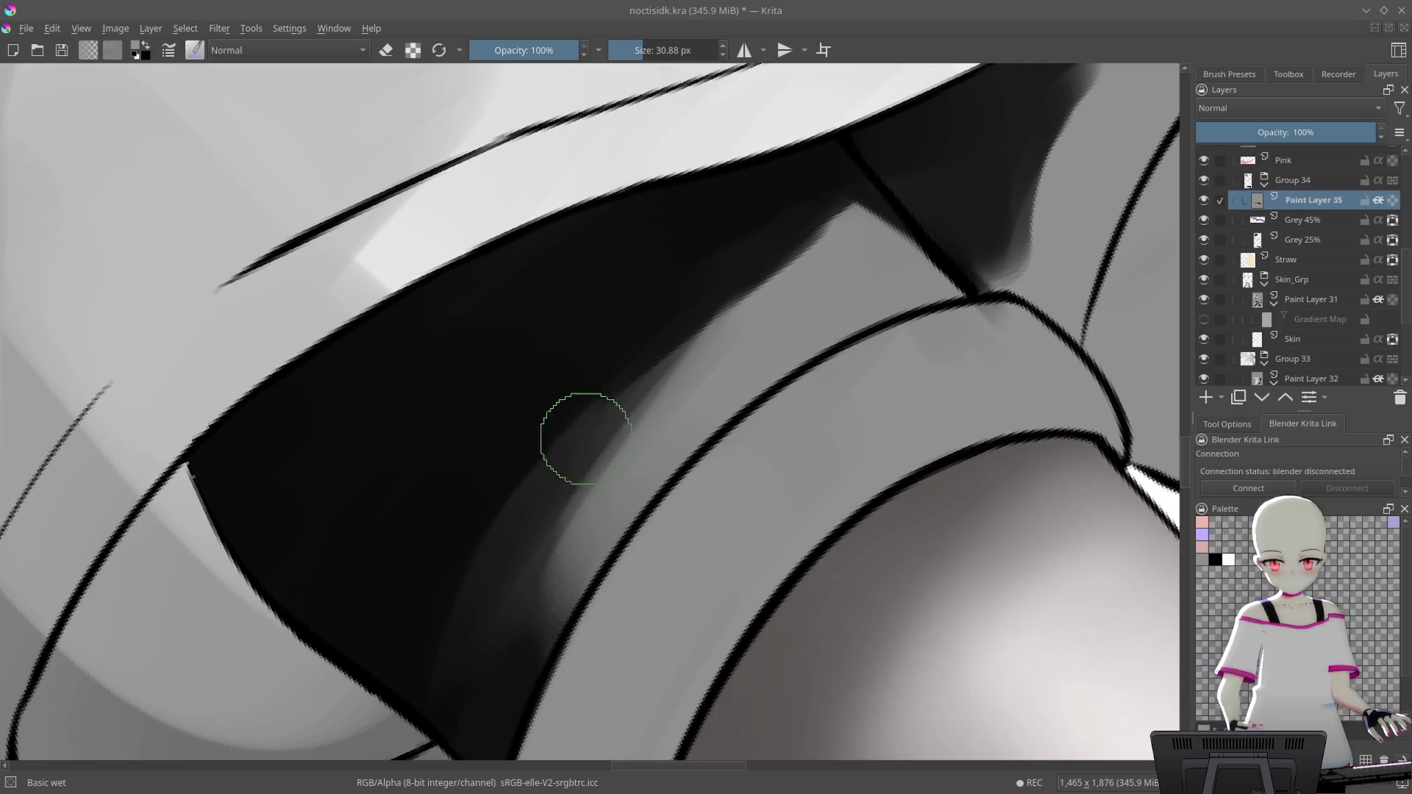
{"action": "left_click_drag", "start_coordinate": [585, 439], "coordinate": [576, 476]}
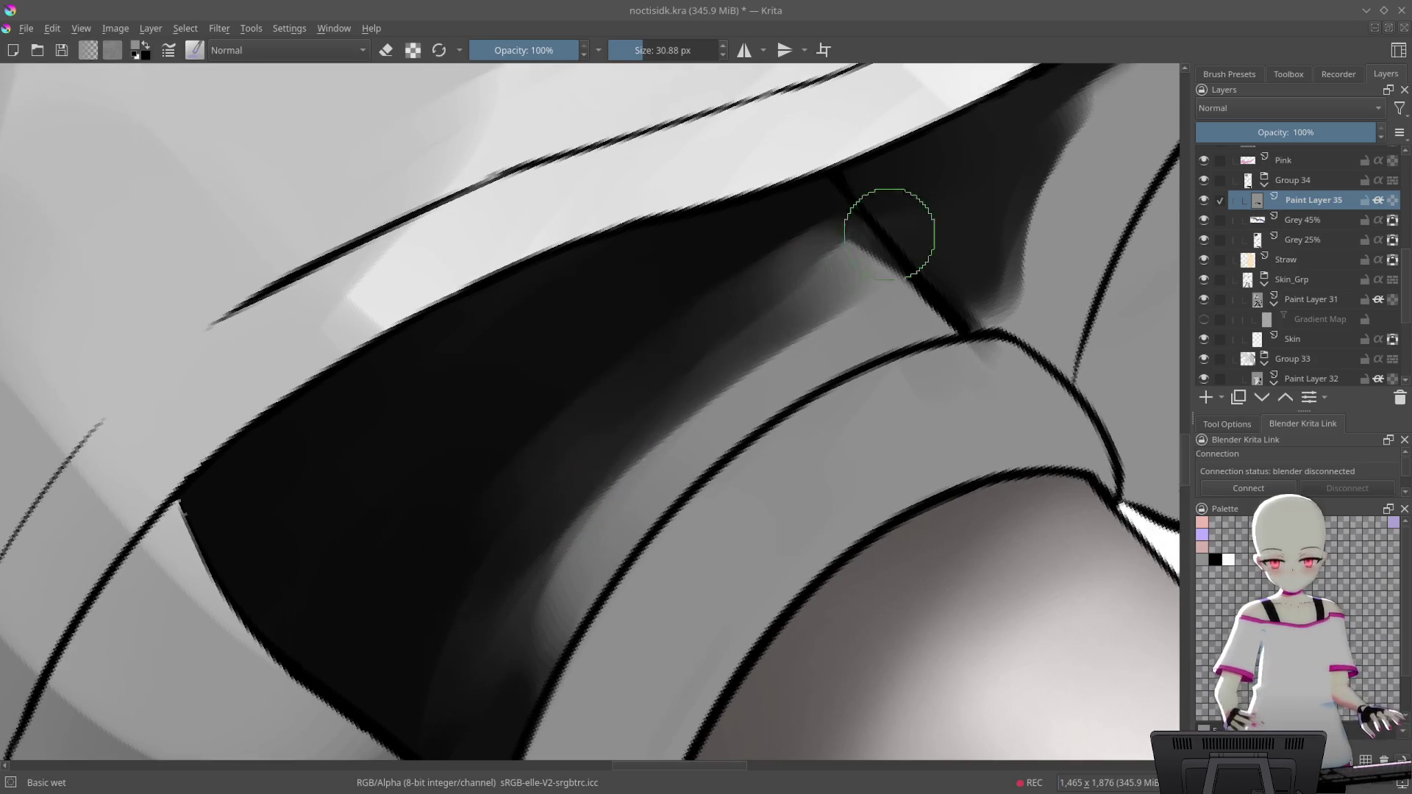
{"action": "mouse_move", "coordinate": [813, 268]}
{"action": "left_mouse_down"}
{"action": "mouse_move", "coordinate": [450, 547]}
{"action": "mouse_move", "coordinate": [482, 564]}
{"action": "left_mouse_up"}
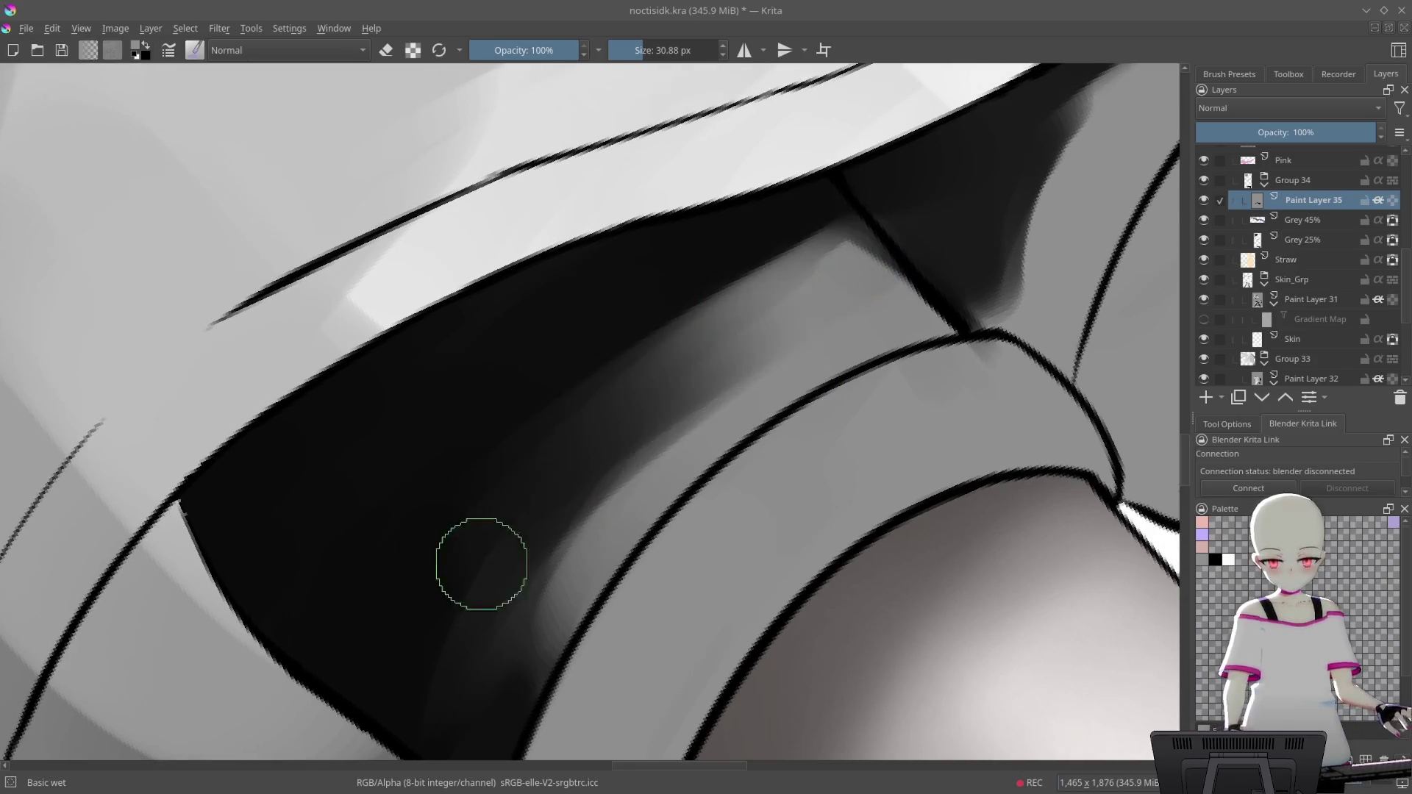
{"action": "mouse_move", "coordinate": [847, 243]}
{"action": "left_mouse_down"}
{"action": "mouse_move", "coordinate": [614, 384]}
{"action": "mouse_move", "coordinate": [394, 581]}
{"action": "left_mouse_up"}
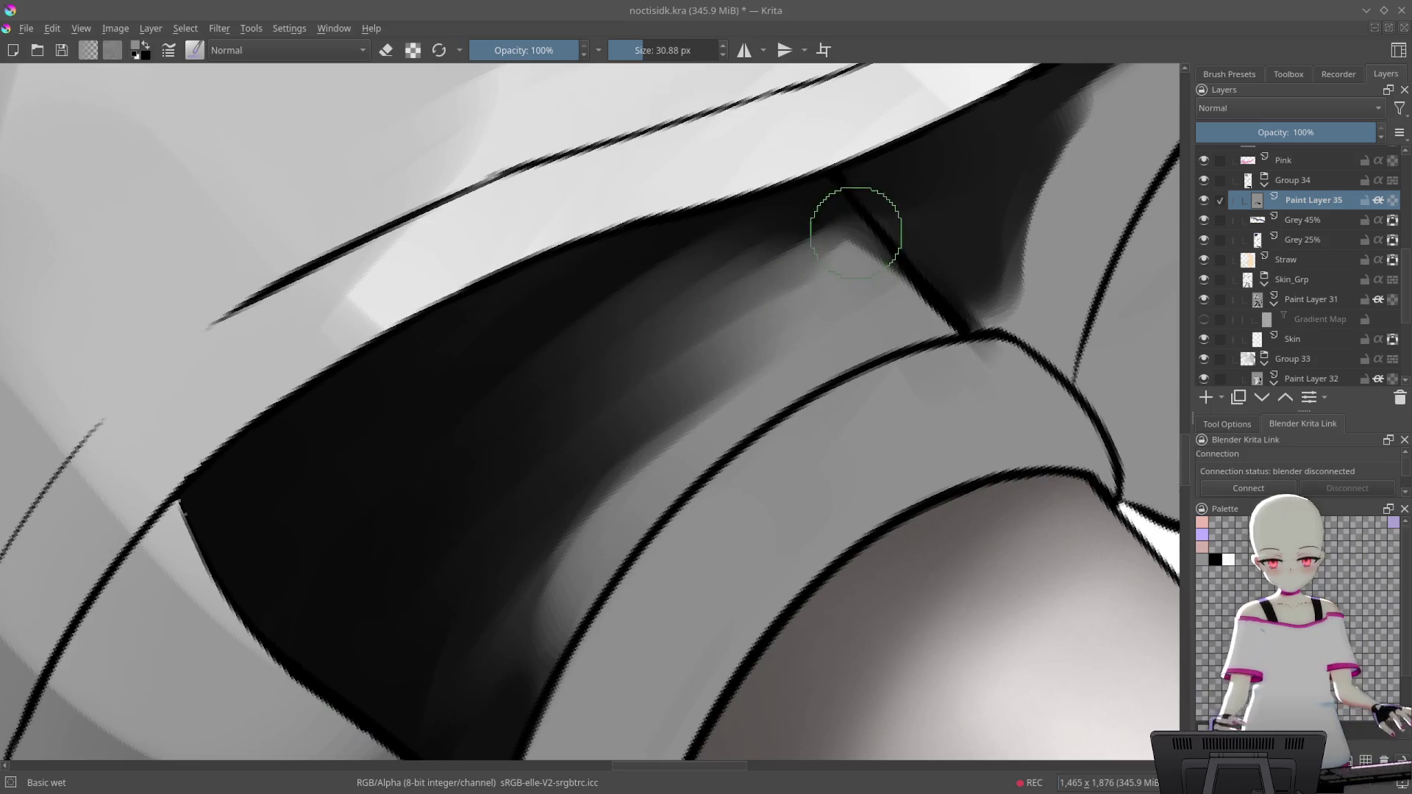
{"action": "left_click_drag", "start_coordinate": [855, 232], "coordinate": [592, 353]}
{"action": "mouse_move", "coordinate": [927, 290]}
{"action": "left_mouse_down"}
{"action": "mouse_move", "coordinate": [831, 316]}
{"action": "mouse_move", "coordinate": [845, 287]}
{"action": "mouse_move", "coordinate": [507, 581]}
{"action": "left_mouse_up"}
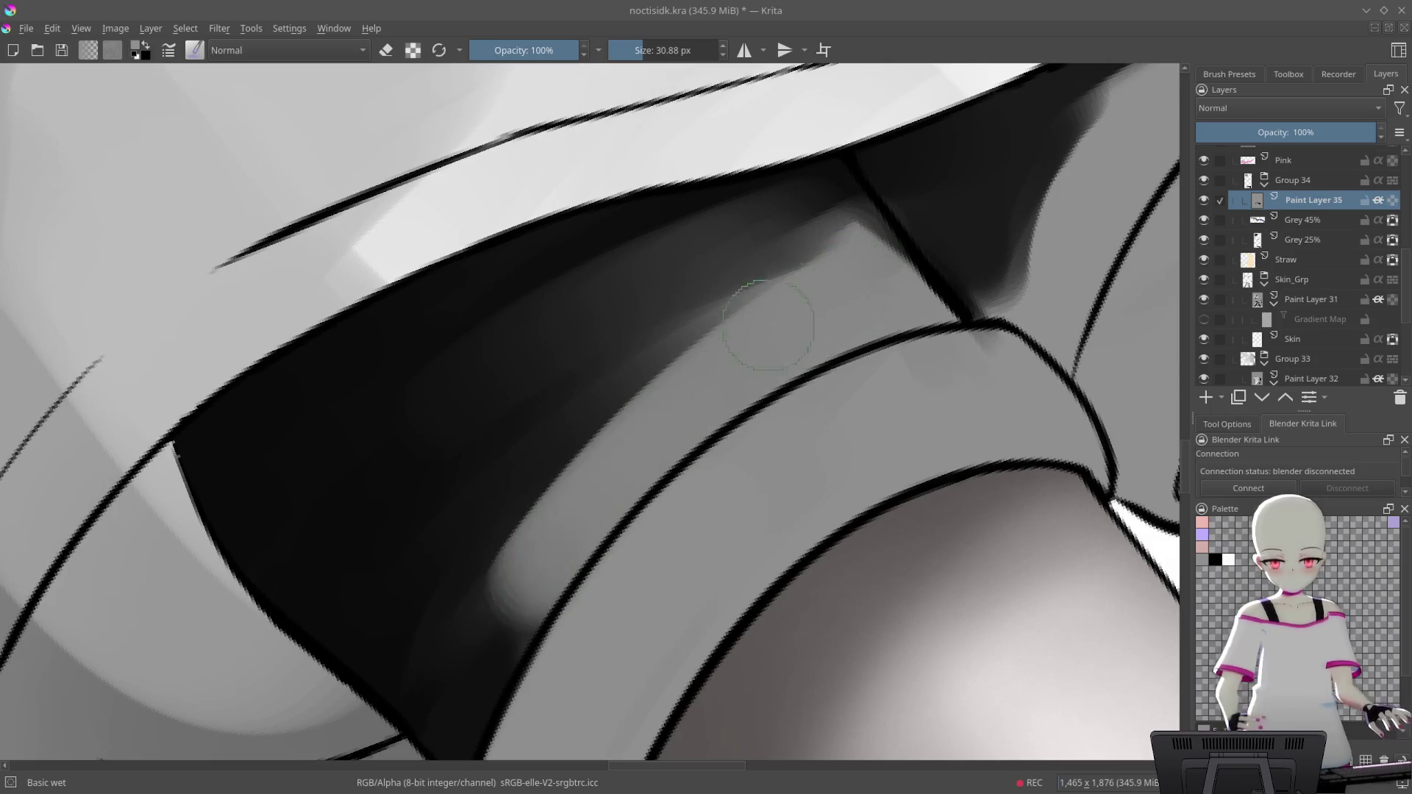
{"action": "left_click_drag", "start_coordinate": [838, 266], "coordinate": [621, 441]}
With the canvas tilted about 10 degrees, lighten the fold and push its upper edge into the light band
{"action": "mouse_move", "coordinate": [845, 228]}
{"action": "left_mouse_down"}
{"action": "mouse_move", "coordinate": [630, 394]}
{"action": "mouse_move", "coordinate": [598, 378]}
{"action": "mouse_move", "coordinate": [811, 191]}
{"action": "mouse_move", "coordinate": [735, 221]}
{"action": "left_mouse_up"}
{"action": "left_click_drag", "start_coordinate": [735, 169], "coordinate": [500, 405]}
{"action": "left_click_drag", "start_coordinate": [699, 191], "coordinate": [595, 338]}
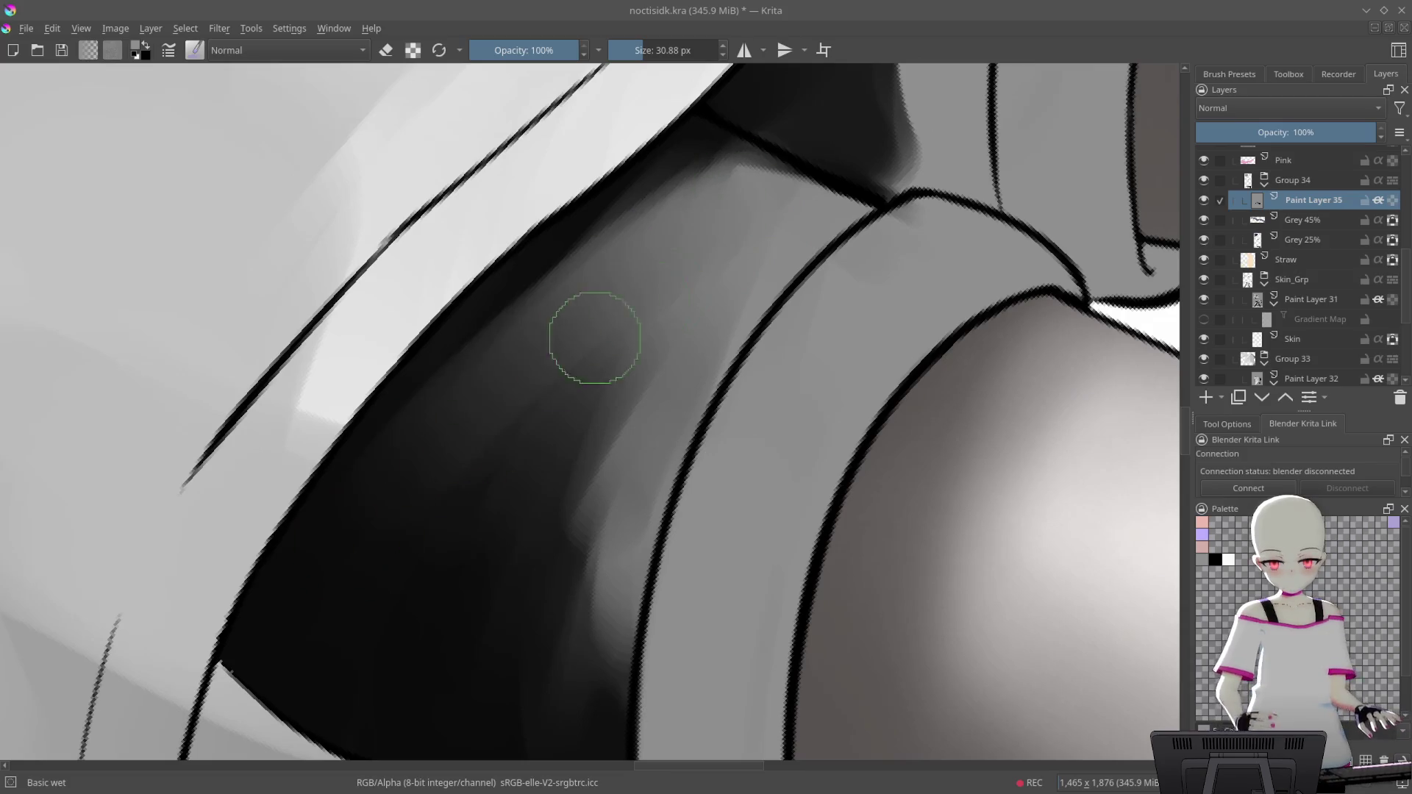
{"action": "mouse_move", "coordinate": [401, 468]}
{"action": "left_mouse_down"}
{"action": "mouse_move", "coordinate": [847, 212]}
{"action": "mouse_move", "coordinate": [728, 220]}
{"action": "mouse_move", "coordinate": [578, 284]}
{"action": "mouse_move", "coordinate": [967, 144]}
{"action": "mouse_move", "coordinate": [514, 383]}
{"action": "left_mouse_up"}
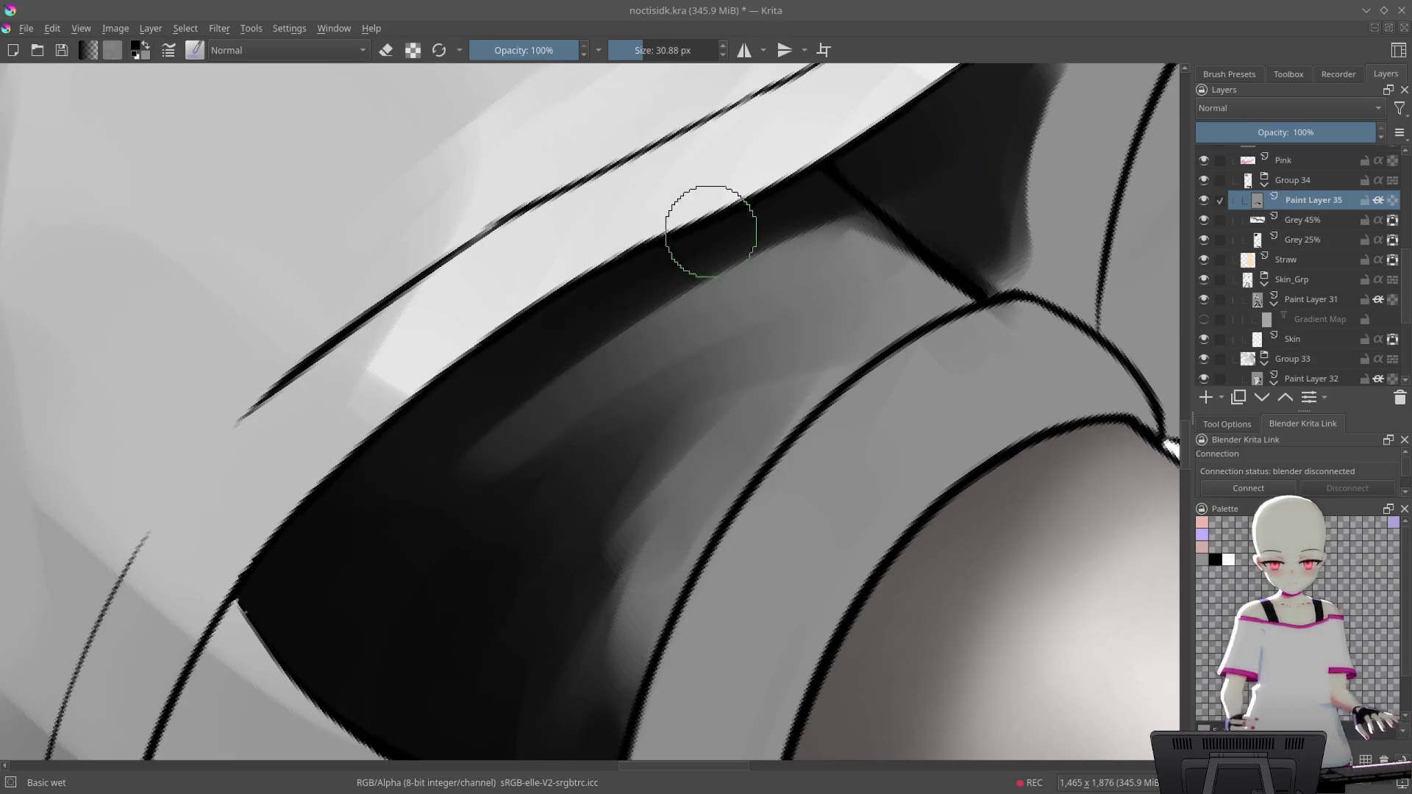
{"action": "left_click_drag", "start_coordinate": [631, 275], "coordinate": [536, 359]}
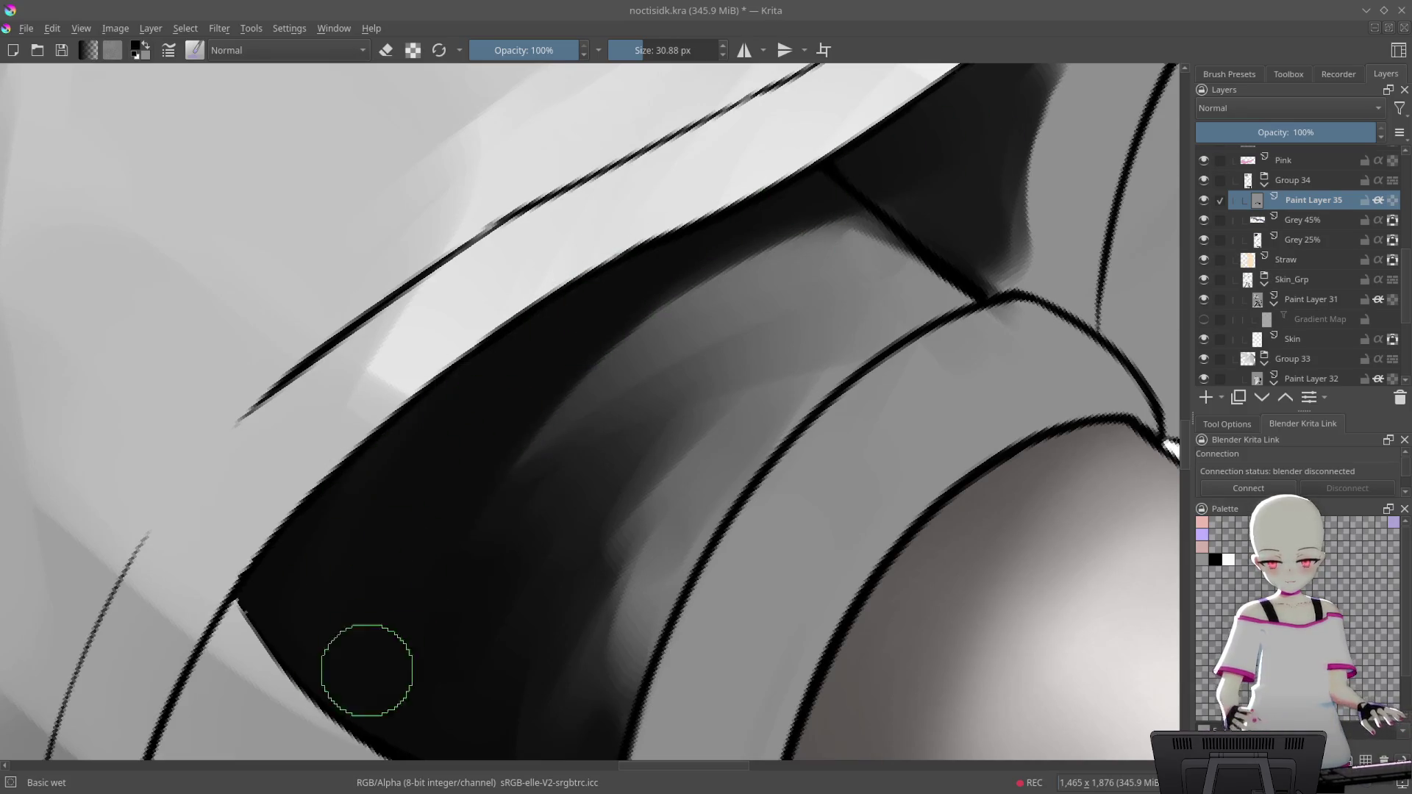
{"action": "mouse_move", "coordinate": [895, 227]}
{"action": "left_mouse_down"}
{"action": "mouse_move", "coordinate": [964, 362]}
{"action": "mouse_move", "coordinate": [813, 328]}
{"action": "mouse_move", "coordinate": [927, 444]}
{"action": "left_mouse_up"}
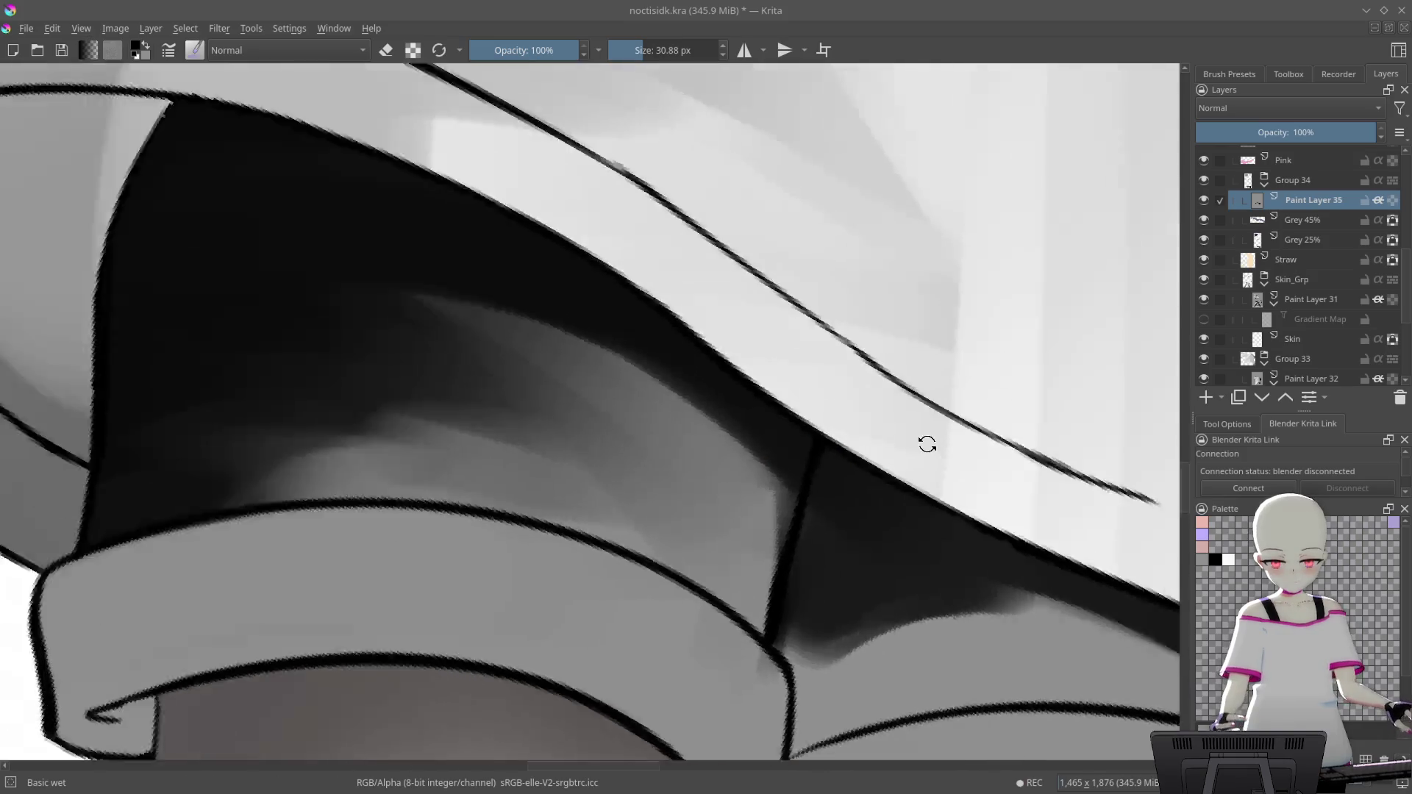
Lighten and blend the grey band along the shorts' dark fold with the wet brush
{"action": "key", "text": "6"}
{"action": "key", "text": "6"}
{"action": "key", "text": "6"}
{"action": "left_click_drag", "start_coordinate": [672, 559], "coordinate": [730, 306]}
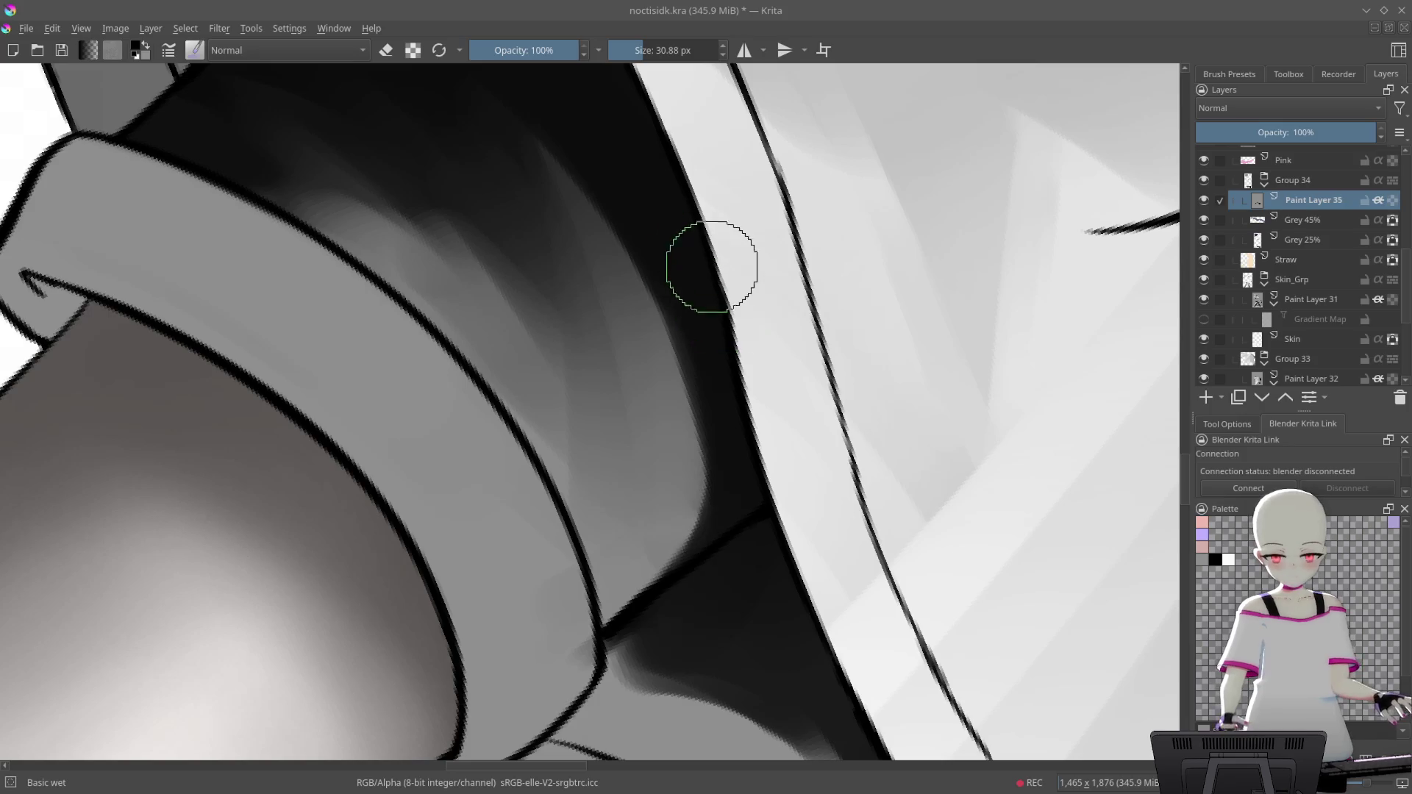
{"action": "mouse_move", "coordinate": [768, 267]}
{"action": "left_mouse_down"}
{"action": "mouse_move", "coordinate": [521, 199]}
{"action": "mouse_move", "coordinate": [684, 220]}
{"action": "mouse_move", "coordinate": [895, 375]}
{"action": "mouse_move", "coordinate": [762, 296]}
{"action": "left_mouse_up"}
{"action": "scroll", "coordinate": [762, 296], "scroll_direction": "up", "scroll_amount": 3}
{"action": "left_click_drag", "start_coordinate": [844, 268], "coordinate": [623, 362]}
{"action": "left_click_drag", "start_coordinate": [826, 266], "coordinate": [532, 529]}
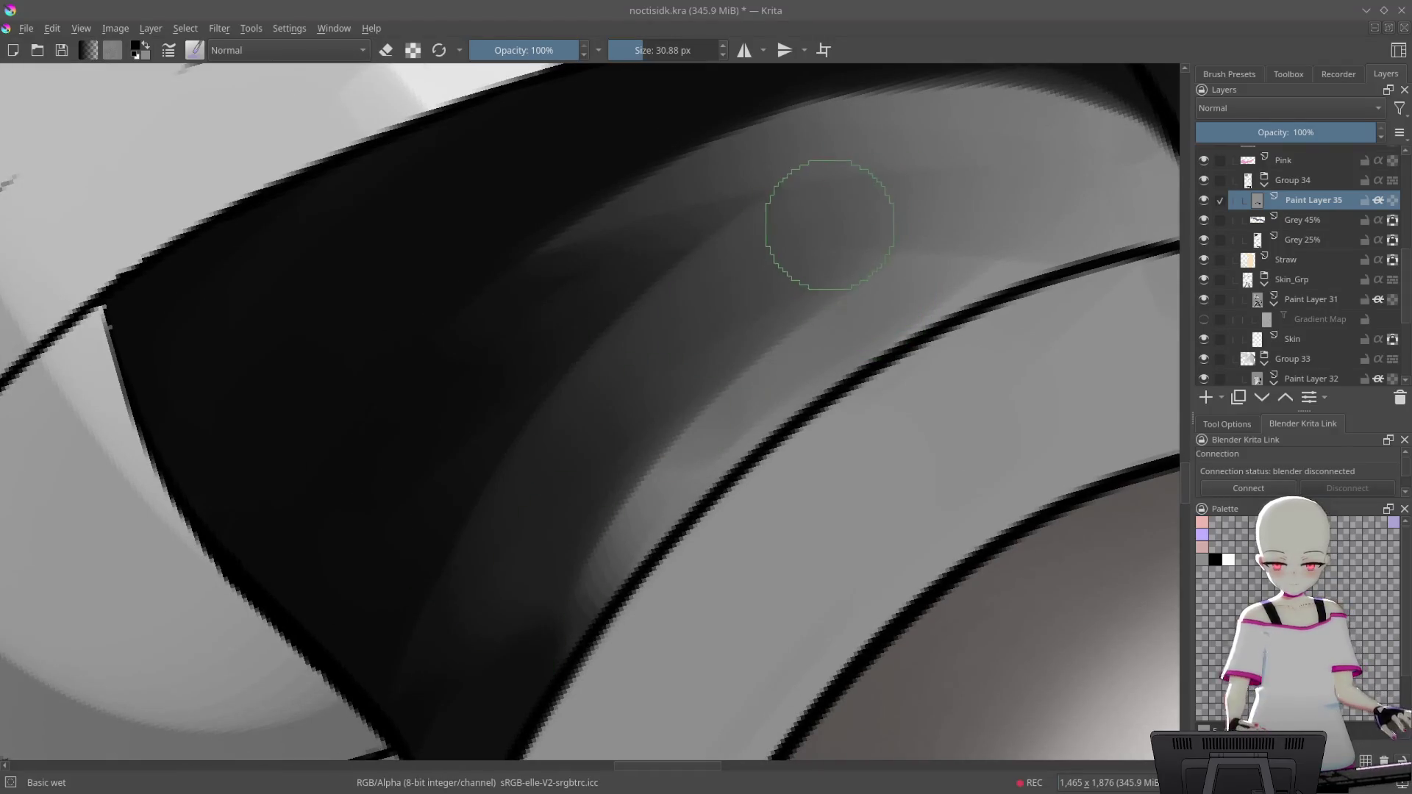
Paint a soft dark shadow over the hem line, undoing the rejected trial strokes
{"action": "left_click_drag", "start_coordinate": [829, 224], "coordinate": [819, 382]}
{"action": "scroll", "coordinate": [879, 186], "scroll_direction": "down", "scroll_amount": 2}
{"action": "scroll", "coordinate": [892, 311], "scroll_direction": "down", "scroll_amount": 3}
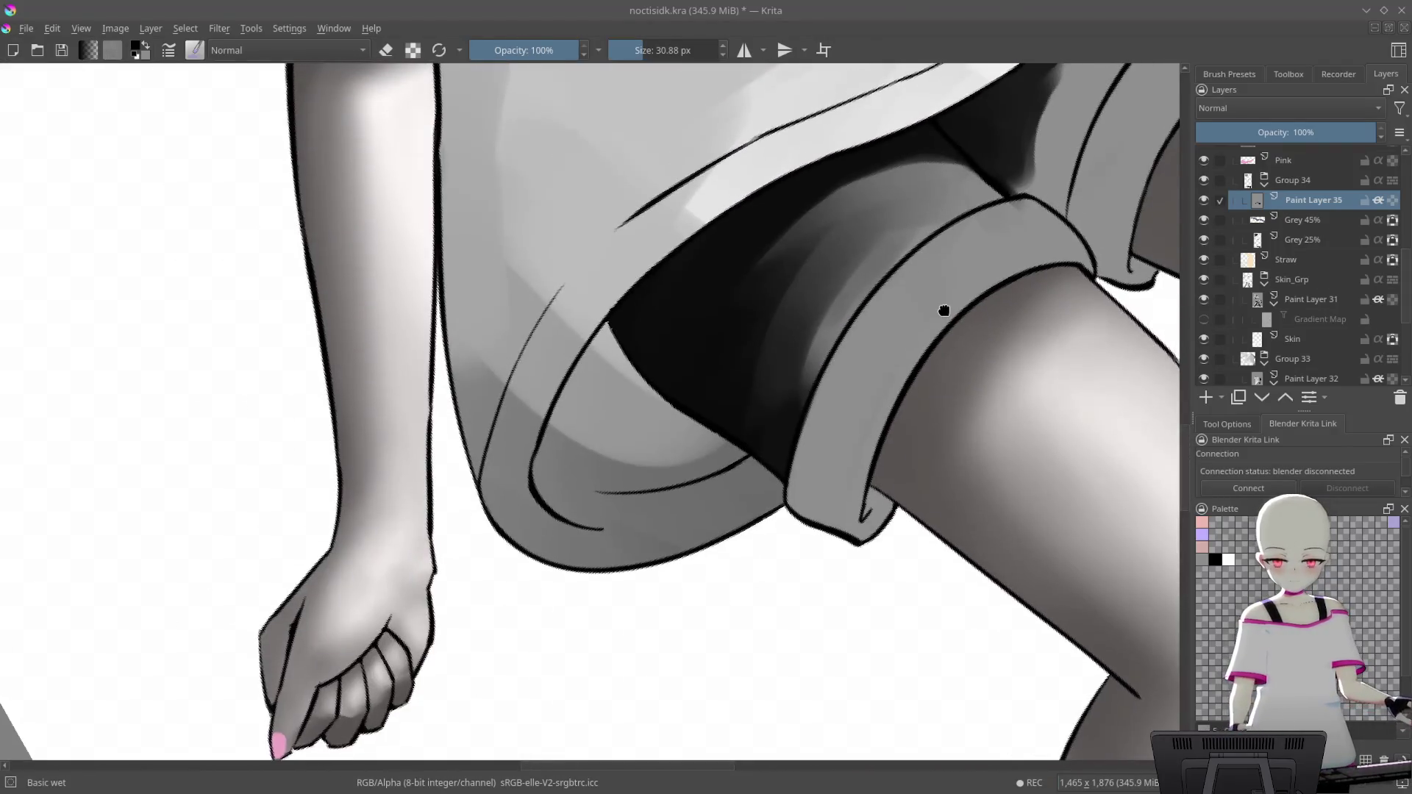
{"action": "scroll", "coordinate": [945, 280], "scroll_direction": "up", "scroll_amount": 2}
{"action": "scroll", "coordinate": [914, 236], "scroll_direction": "up", "scroll_amount": 2}
{"action": "scroll", "coordinate": [694, 392], "scroll_direction": "up", "scroll_amount": 2}
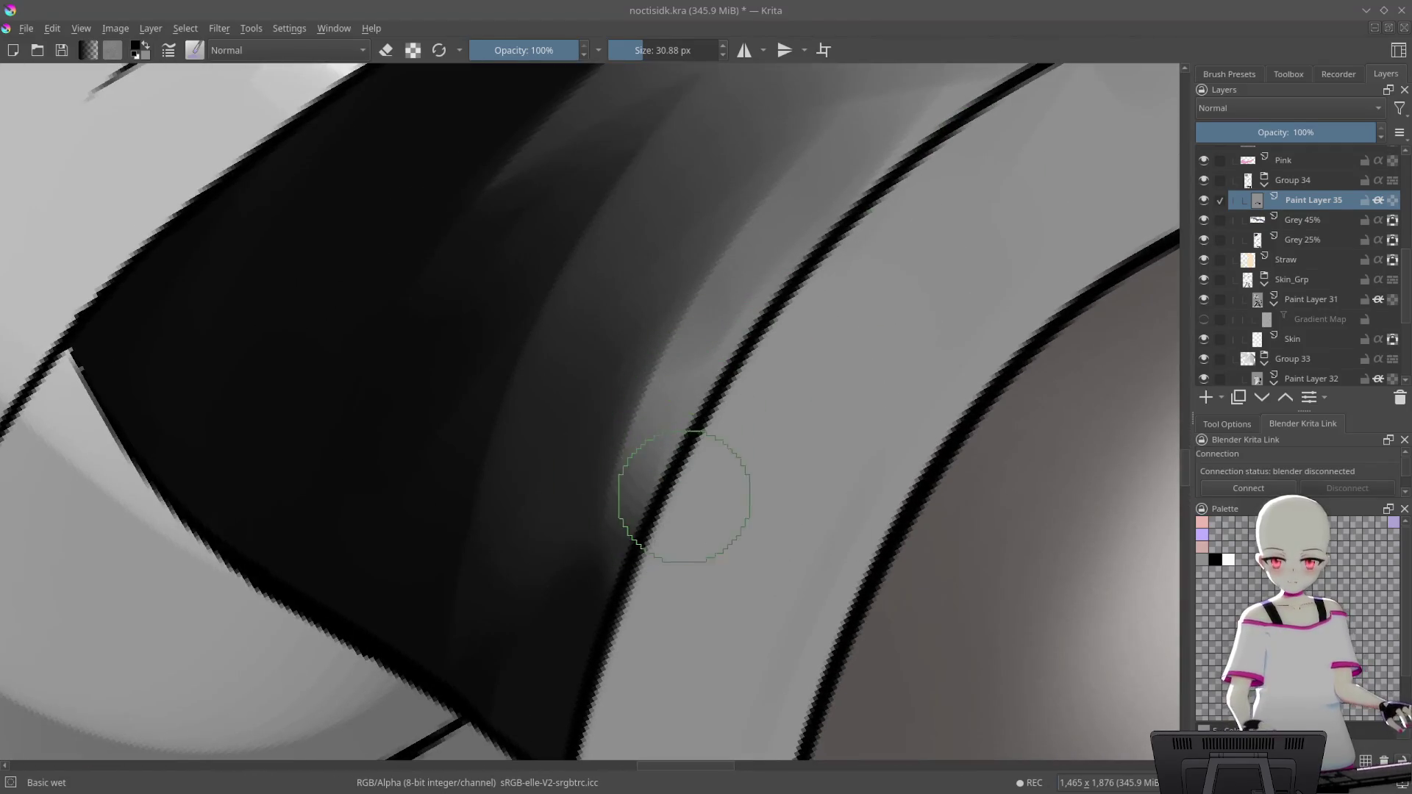
{"action": "scroll", "coordinate": [804, 409], "scroll_direction": "down", "scroll_amount": 2}
{"action": "left_click_drag", "start_coordinate": [630, 477], "coordinate": [804, 362]}
{"action": "key", "text": "ctrl+z"}
{"action": "left_click_drag", "start_coordinate": [735, 456], "coordinate": [832, 171]}
{"action": "key", "text": "ctrl+z"}
{"action": "key", "text": "ctrl+z"}
{"action": "left_click_drag", "start_coordinate": [698, 400], "coordinate": [541, 614]}
{"action": "key", "text": "ctrl+z"}
{"action": "left_click_drag", "start_coordinate": [750, 419], "coordinate": [716, 453]}
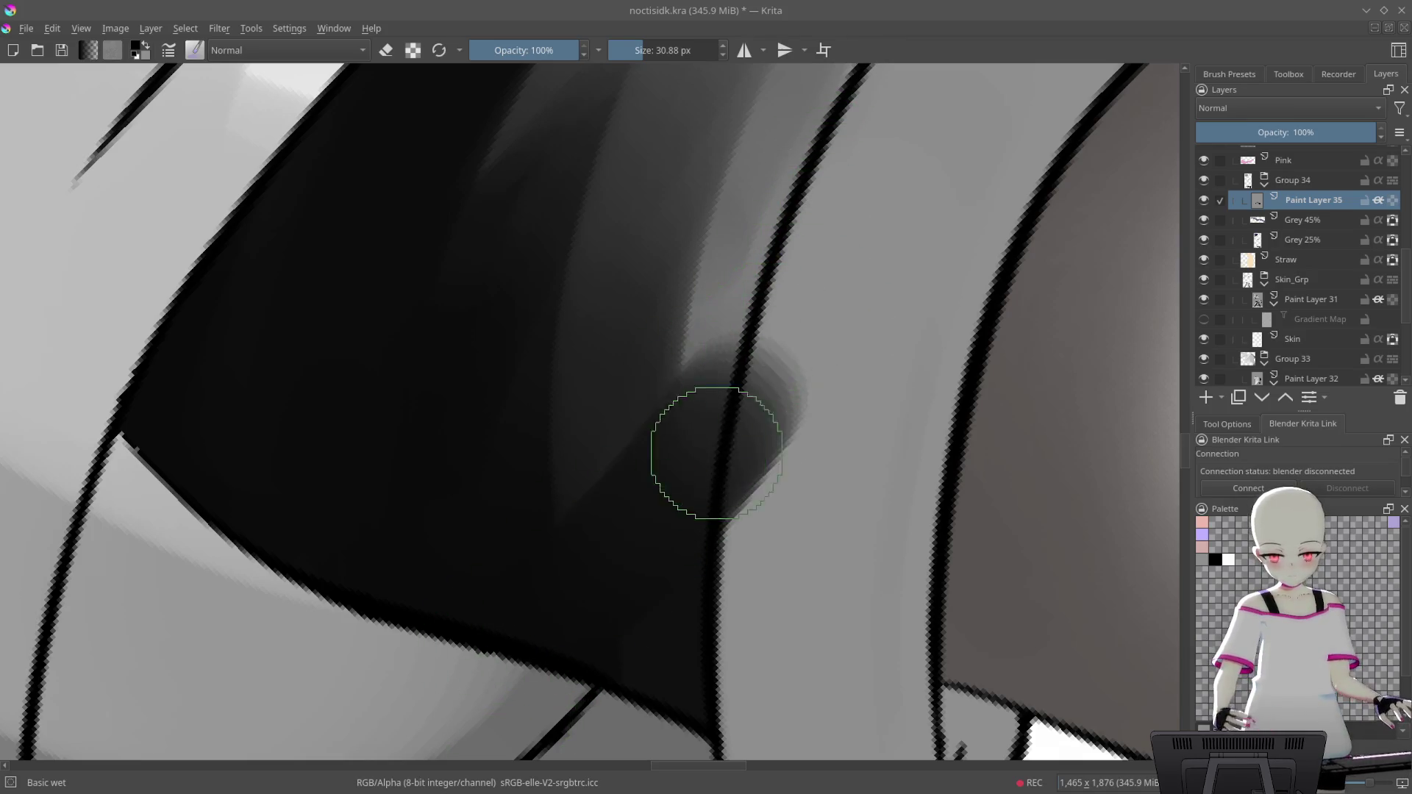
Rotate and zoom in on the hem, then zoom out to check the torso and legs
{"action": "key", "text": "6"}
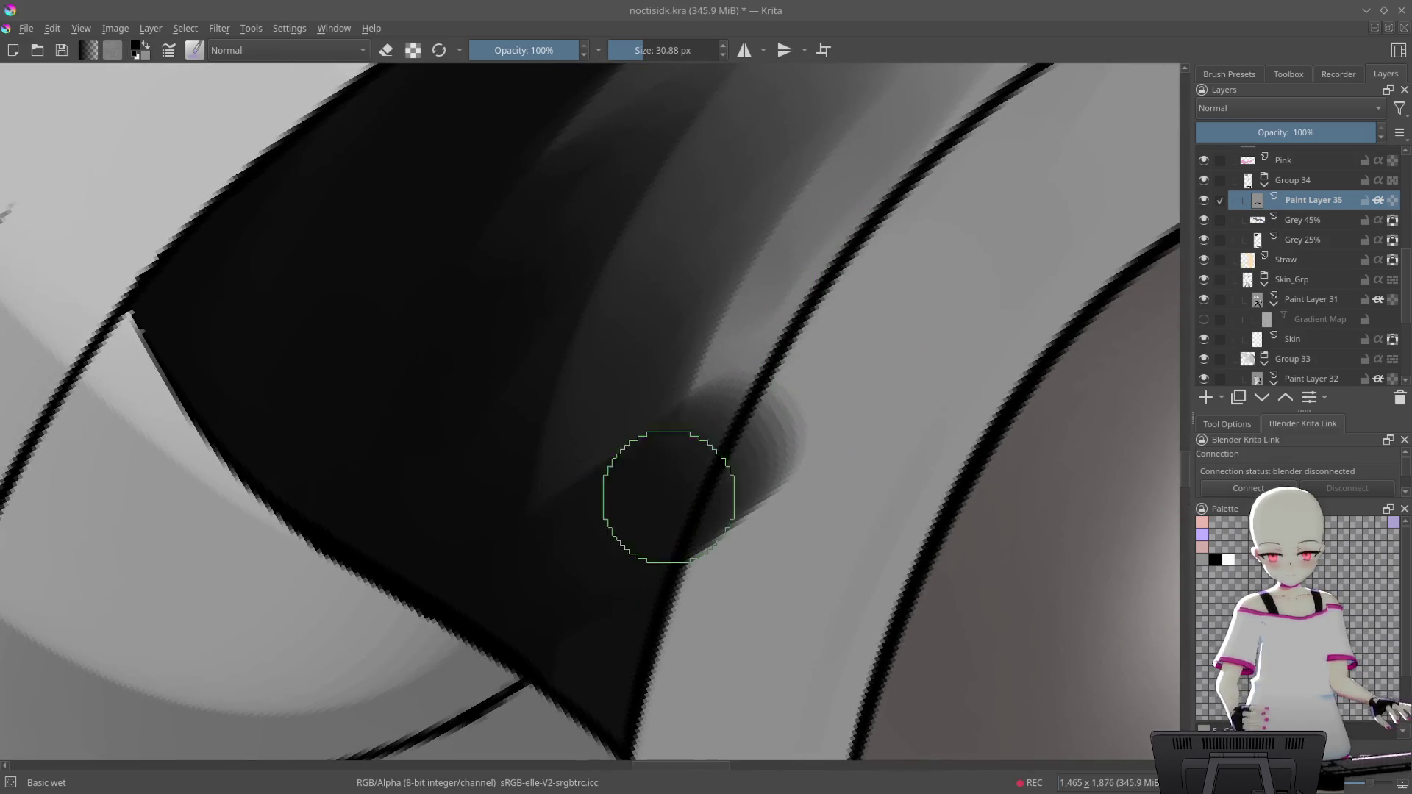
{"action": "mouse_move", "coordinate": [809, 397]}
{"action": "left_mouse_down"}
{"action": "mouse_move", "coordinate": [857, 441]}
{"action": "mouse_move", "coordinate": [992, 334]}
{"action": "mouse_move", "coordinate": [939, 340]}
{"action": "mouse_move", "coordinate": [624, 614]}
{"action": "left_mouse_up"}
{"action": "mouse_move", "coordinate": [907, 350]}
{"action": "left_mouse_down"}
{"action": "mouse_move", "coordinate": [760, 558]}
{"action": "mouse_move", "coordinate": [995, 265]}
{"action": "mouse_move", "coordinate": [826, 306]}
{"action": "mouse_move", "coordinate": [822, 188]}
{"action": "mouse_move", "coordinate": [860, 293]}
{"action": "left_mouse_up"}
Switch to white and paint a soft light highlight on the shorts
{"action": "left_click", "coordinate": [1228, 557]}
{"action": "mouse_move", "coordinate": [967, 445]}
{"action": "left_mouse_down"}
{"action": "mouse_move", "coordinate": [753, 314]}
{"action": "mouse_move", "coordinate": [712, 371]}
{"action": "mouse_move", "coordinate": [772, 367]}
{"action": "left_mouse_up"}
{"action": "key", "text": "ctrl+z"}
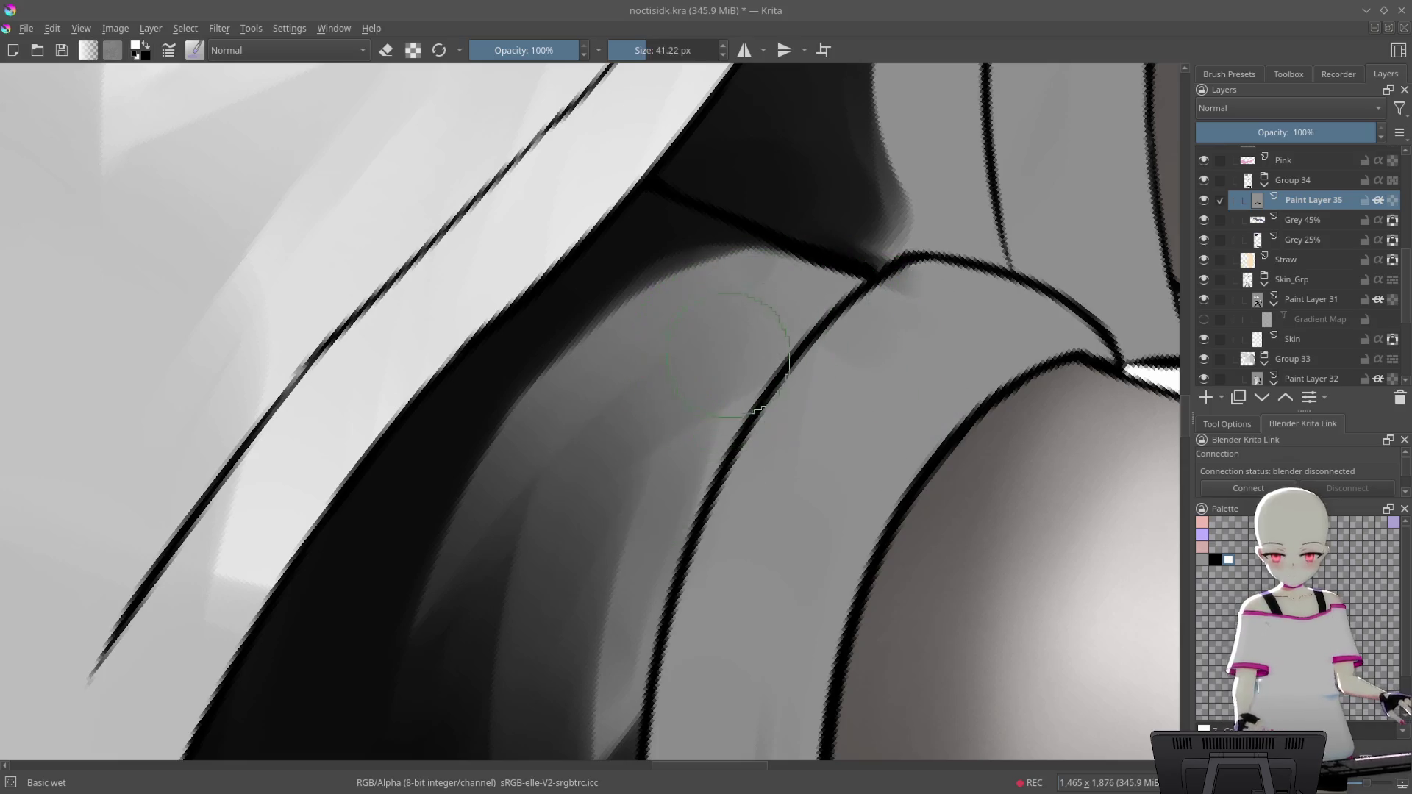
{"action": "left_click_drag", "start_coordinate": [559, 353], "coordinate": [744, 389]}
{"action": "mouse_move", "coordinate": [743, 292]}
{"action": "left_mouse_down"}
{"action": "mouse_move", "coordinate": [631, 363]}
{"action": "mouse_move", "coordinate": [756, 378]}
{"action": "mouse_move", "coordinate": [801, 411]}
{"action": "left_mouse_up"}
{"action": "mouse_move", "coordinate": [743, 294]}
{"action": "left_mouse_down"}
{"action": "mouse_move", "coordinate": [656, 357]}
{"action": "mouse_move", "coordinate": [725, 293]}
{"action": "mouse_move", "coordinate": [769, 312]}
{"action": "mouse_move", "coordinate": [826, 227]}
{"action": "left_mouse_up"}
Elongate and brighten the highlight, extending it toward the bottom of the shorts
{"action": "key", "text": "6"}
{"action": "mouse_move", "coordinate": [845, 400]}
{"action": "left_mouse_down"}
{"action": "mouse_move", "coordinate": [647, 441]}
{"action": "mouse_move", "coordinate": [827, 349]}
{"action": "mouse_move", "coordinate": [598, 615]}
{"action": "left_mouse_up"}
{"action": "key", "text": "6"}
{"action": "mouse_move", "coordinate": [916, 251]}
{"action": "left_mouse_down"}
{"action": "mouse_move", "coordinate": [627, 466]}
{"action": "mouse_move", "coordinate": [829, 315]}
{"action": "mouse_move", "coordinate": [971, 274]}
{"action": "mouse_move", "coordinate": [981, 333]}
{"action": "mouse_move", "coordinate": [737, 350]}
{"action": "mouse_move", "coordinate": [638, 334]}
{"action": "mouse_move", "coordinate": [551, 630]}
{"action": "mouse_move", "coordinate": [662, 699]}
{"action": "mouse_move", "coordinate": [891, 293]}
{"action": "mouse_move", "coordinate": [841, 246]}
{"action": "mouse_move", "coordinate": [640, 473]}
{"action": "mouse_move", "coordinate": [677, 488]}
{"action": "mouse_move", "coordinate": [609, 675]}
{"action": "left_mouse_up"}
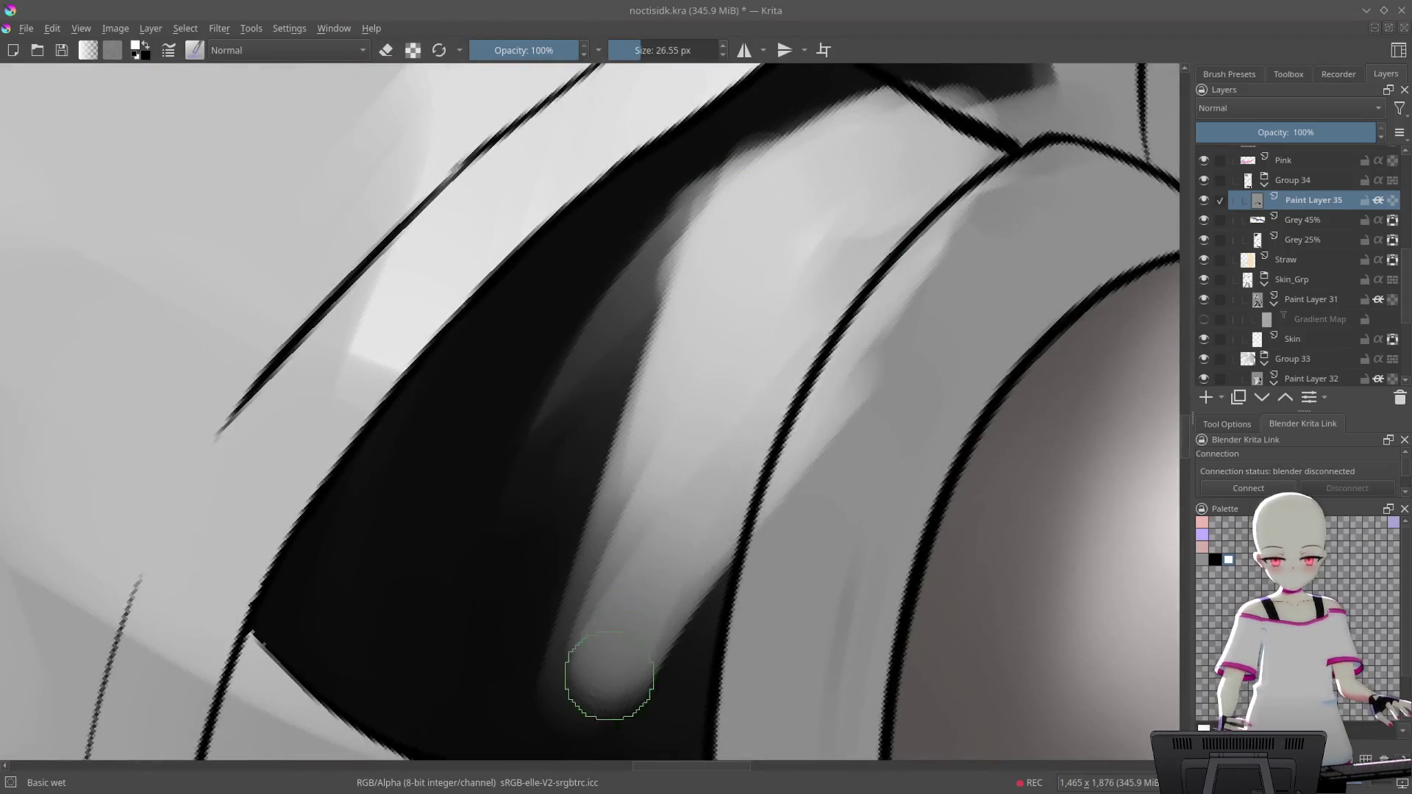
{"action": "mouse_move", "coordinate": [687, 494]}
{"action": "left_mouse_down"}
{"action": "mouse_move", "coordinate": [655, 463]}
{"action": "mouse_move", "coordinate": [609, 677]}
{"action": "left_mouse_up"}
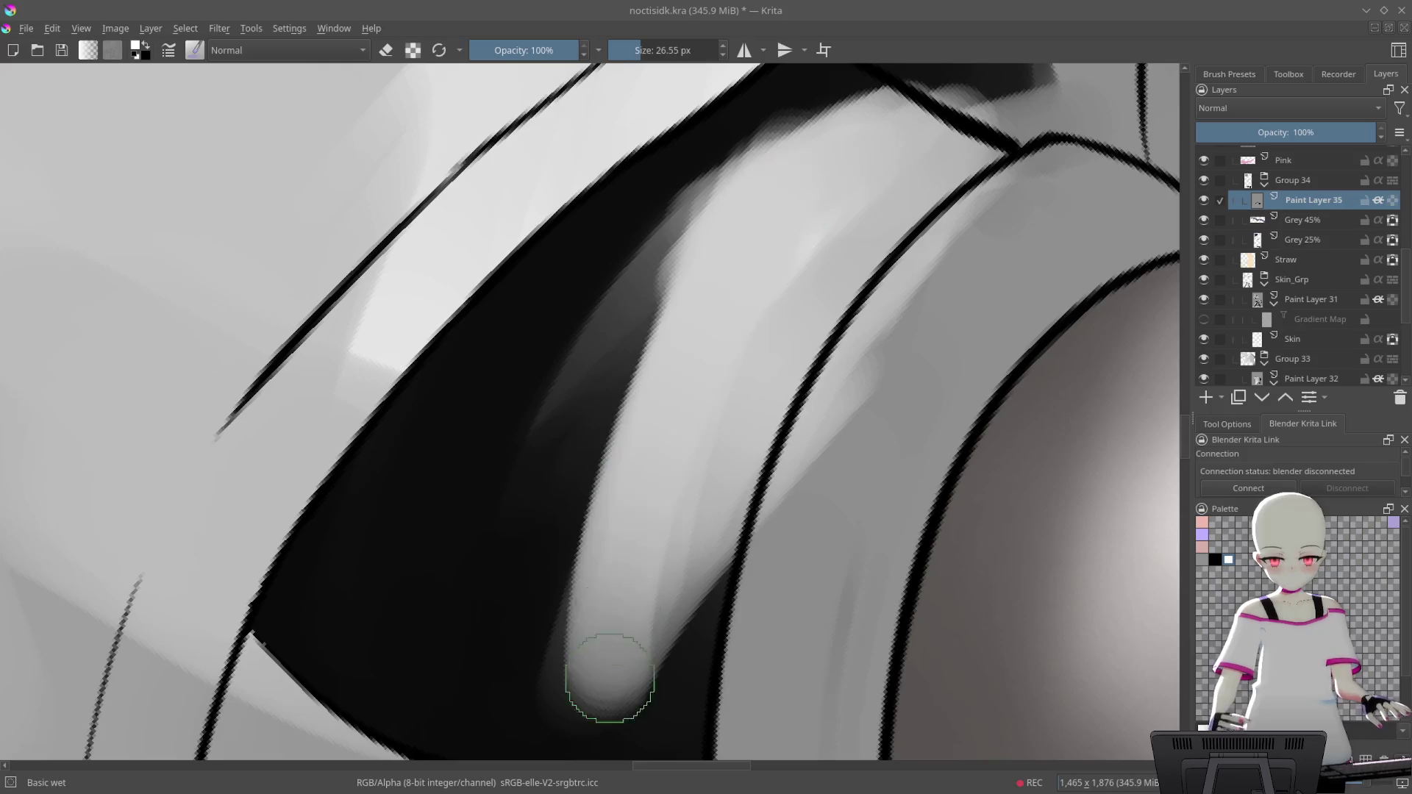
Brighten the dark fold with a series of light wet-brush strokes
{"action": "left_click_drag", "start_coordinate": [768, 189], "coordinate": [559, 397]}
{"action": "left_click_drag", "start_coordinate": [779, 164], "coordinate": [500, 492]}
{"action": "left_click_drag", "start_coordinate": [662, 257], "coordinate": [485, 537]}
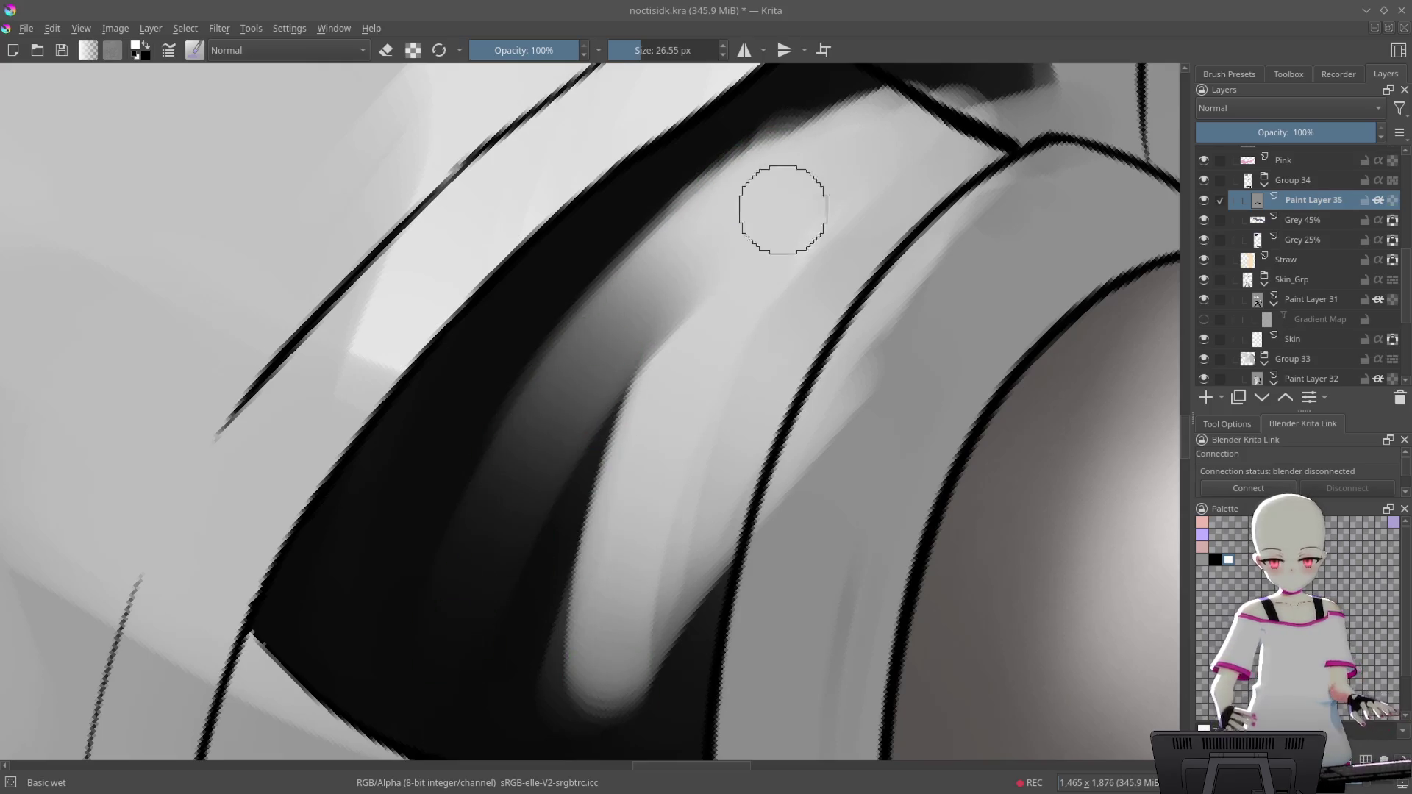
{"action": "left_click_drag", "start_coordinate": [691, 294], "coordinate": [485, 603]}
{"action": "left_click_drag", "start_coordinate": [742, 235], "coordinate": [558, 577]}
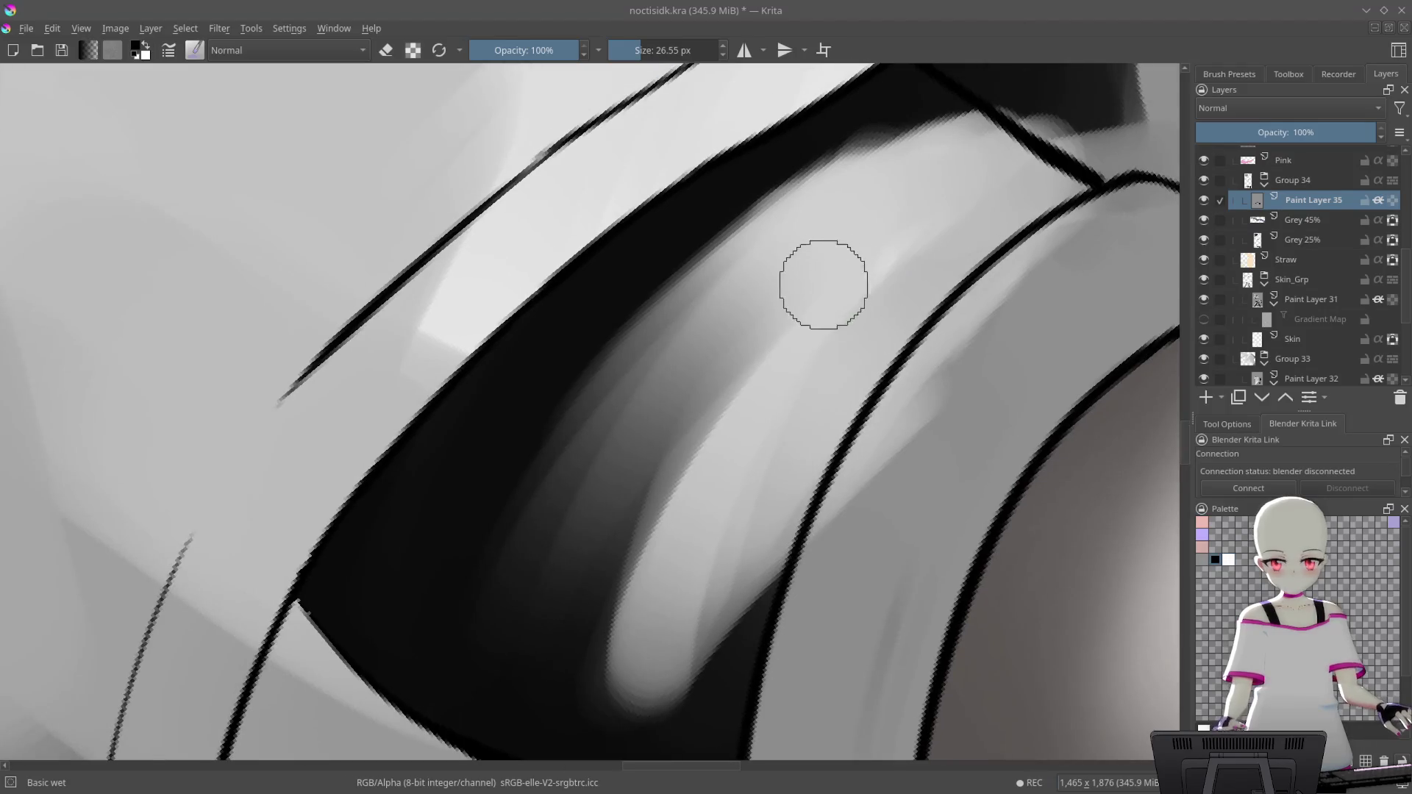
Pick a grey from the palette and paint lighter strokes across the dark fold
{"action": "key", "text": "x"}
{"action": "left_click", "coordinate": [1203, 559]}
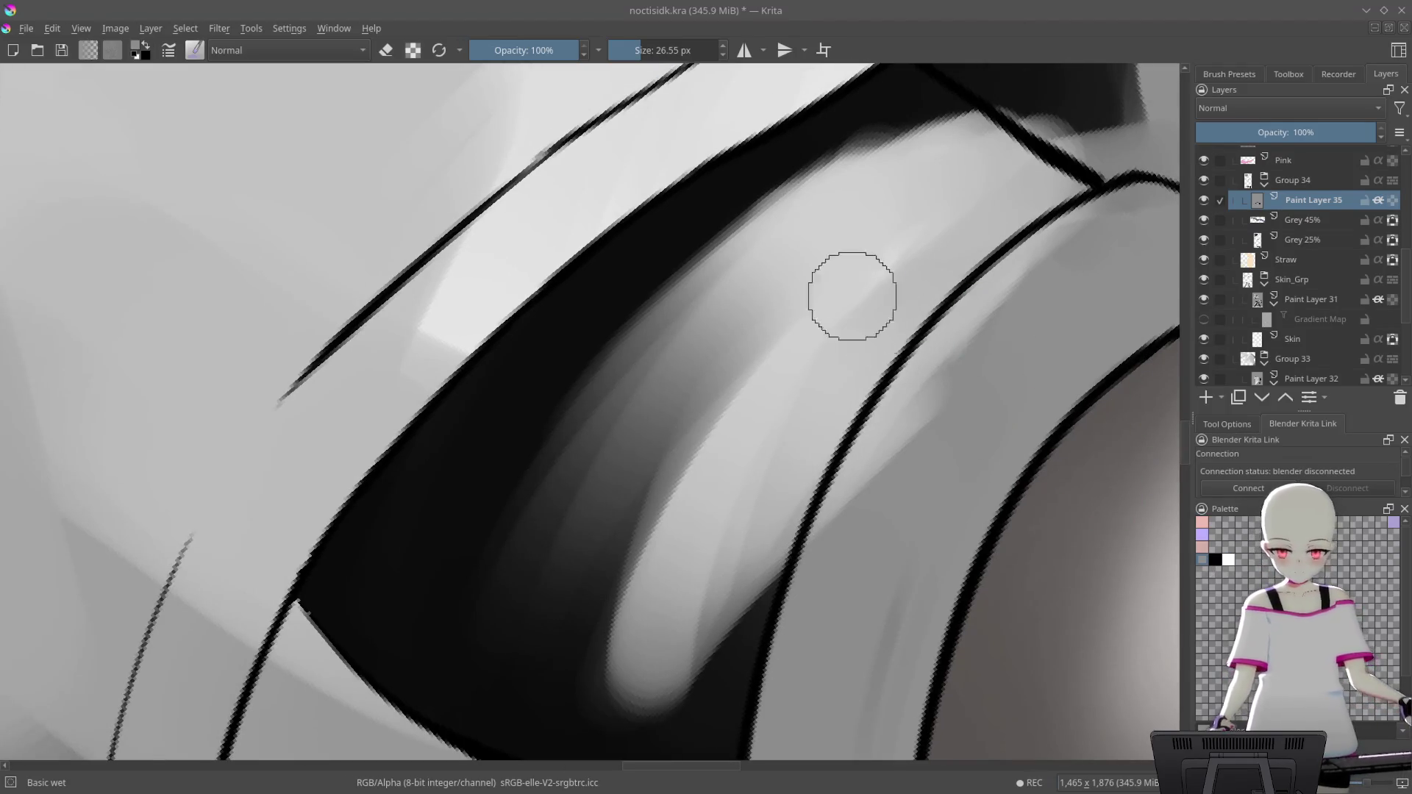
{"action": "left_click_drag", "start_coordinate": [719, 277], "coordinate": [485, 603]}
{"action": "key", "text": "ctrl+z"}
{"action": "left_click_drag", "start_coordinate": [761, 259], "coordinate": [474, 621]}
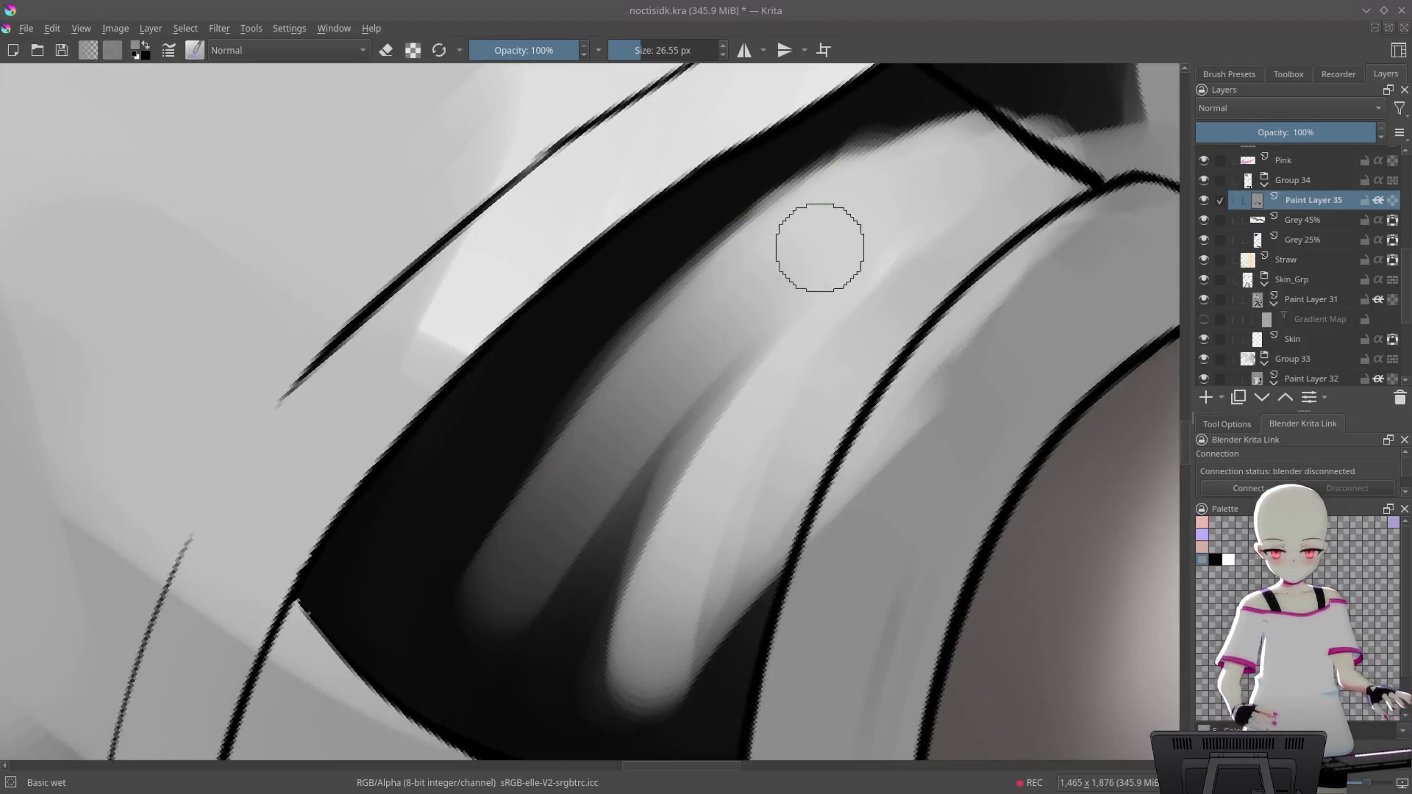
{"action": "left_click_drag", "start_coordinate": [732, 327], "coordinate": [471, 651]}
{"action": "left_click_drag", "start_coordinate": [816, 250], "coordinate": [617, 706]}
Darken the light stroke's tip and blend the dark wedge into smooth surrounding grey
{"action": "mouse_move", "coordinate": [734, 434]}
{"action": "left_mouse_down"}
{"action": "mouse_move", "coordinate": [800, 324]}
{"action": "mouse_move", "coordinate": [920, 321]}
{"action": "left_mouse_up"}
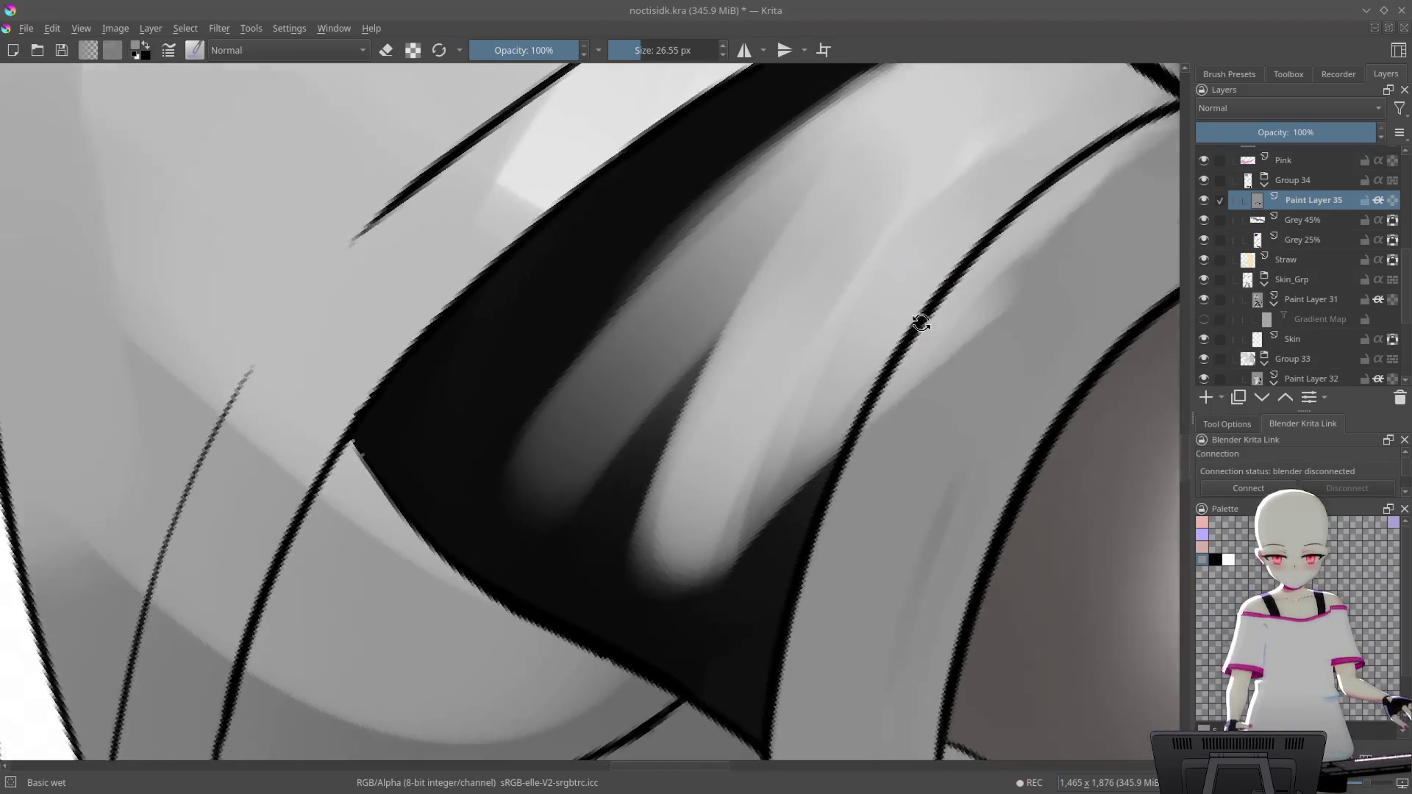
{"action": "left_click_drag", "start_coordinate": [788, 410], "coordinate": [870, 334]}
{"action": "left_click", "coordinate": [720, 538]}
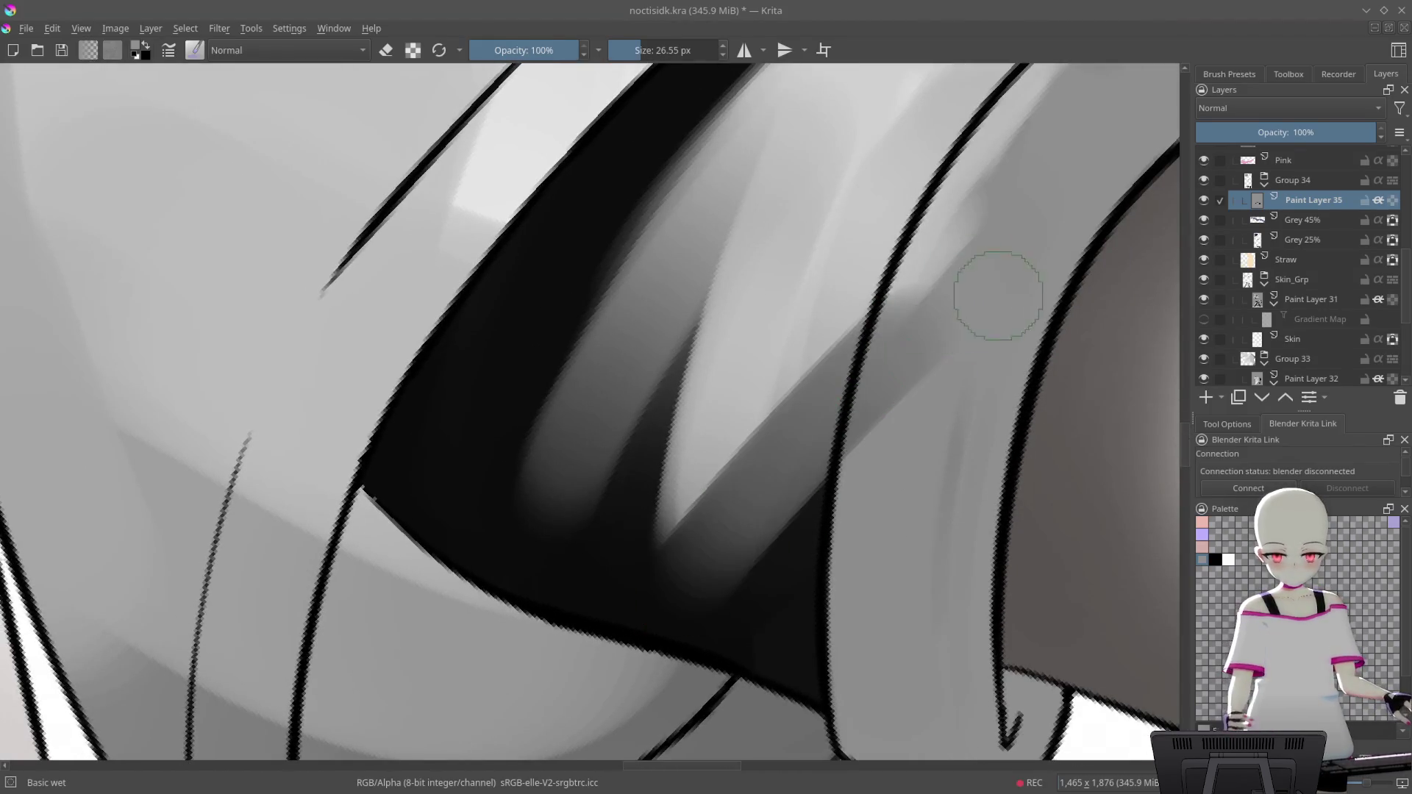
{"action": "mouse_move", "coordinate": [813, 488]}
{"action": "left_mouse_down"}
{"action": "mouse_move", "coordinate": [908, 557]}
{"action": "mouse_move", "coordinate": [868, 529]}
{"action": "left_mouse_up"}
{"action": "left_click_drag", "start_coordinate": [724, 706], "coordinate": [757, 559]}
{"action": "left_click_drag", "start_coordinate": [703, 519], "coordinate": [708, 576]}
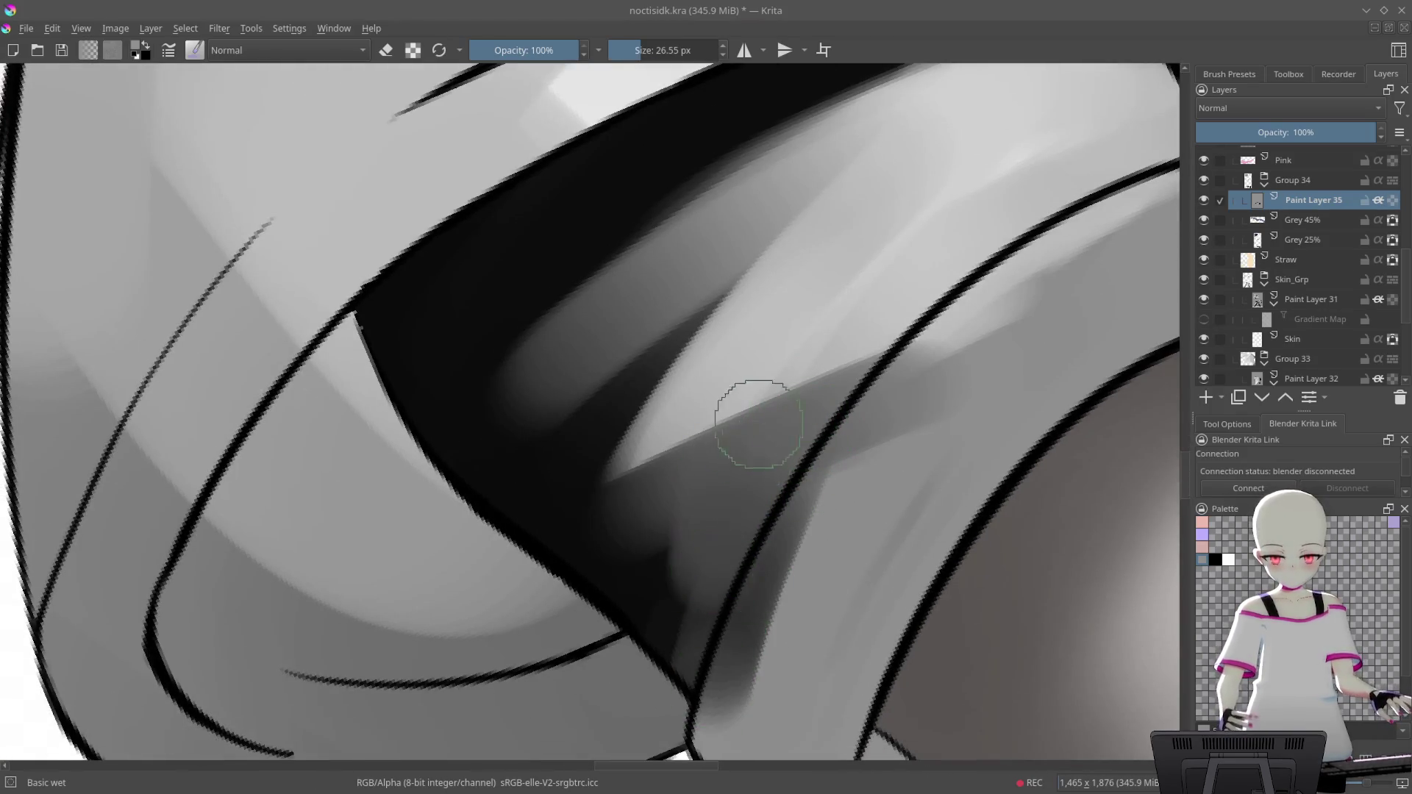
{"action": "key", "text": "4"}
{"action": "mouse_move", "coordinate": [741, 412]}
{"action": "left_mouse_down"}
{"action": "mouse_move", "coordinate": [697, 397]}
{"action": "mouse_move", "coordinate": [610, 573]}
{"action": "left_mouse_up"}
{"action": "mouse_move", "coordinate": [807, 385]}
{"action": "left_mouse_down"}
{"action": "mouse_move", "coordinate": [586, 586]}
{"action": "mouse_move", "coordinate": [722, 356]}
{"action": "mouse_move", "coordinate": [642, 472]}
{"action": "mouse_move", "coordinate": [690, 357]}
{"action": "left_mouse_up"}
{"action": "scroll", "coordinate": [753, 555], "scroll_direction": "down", "scroll_amount": 5}
{"action": "scroll", "coordinate": [804, 387], "scroll_direction": "up", "scroll_amount": 5}
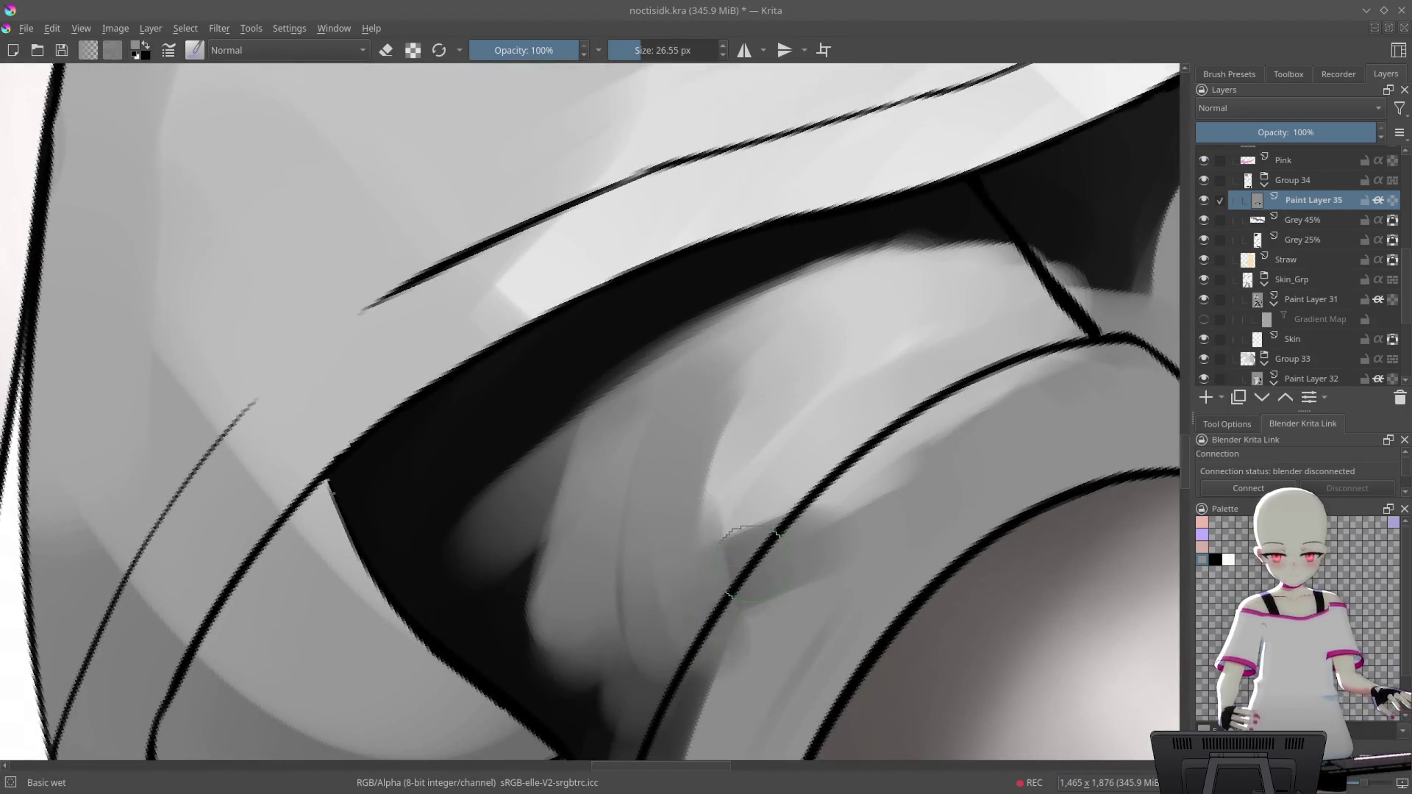
{"action": "scroll", "coordinate": [706, 382], "scroll_direction": "down", "scroll_amount": 3}
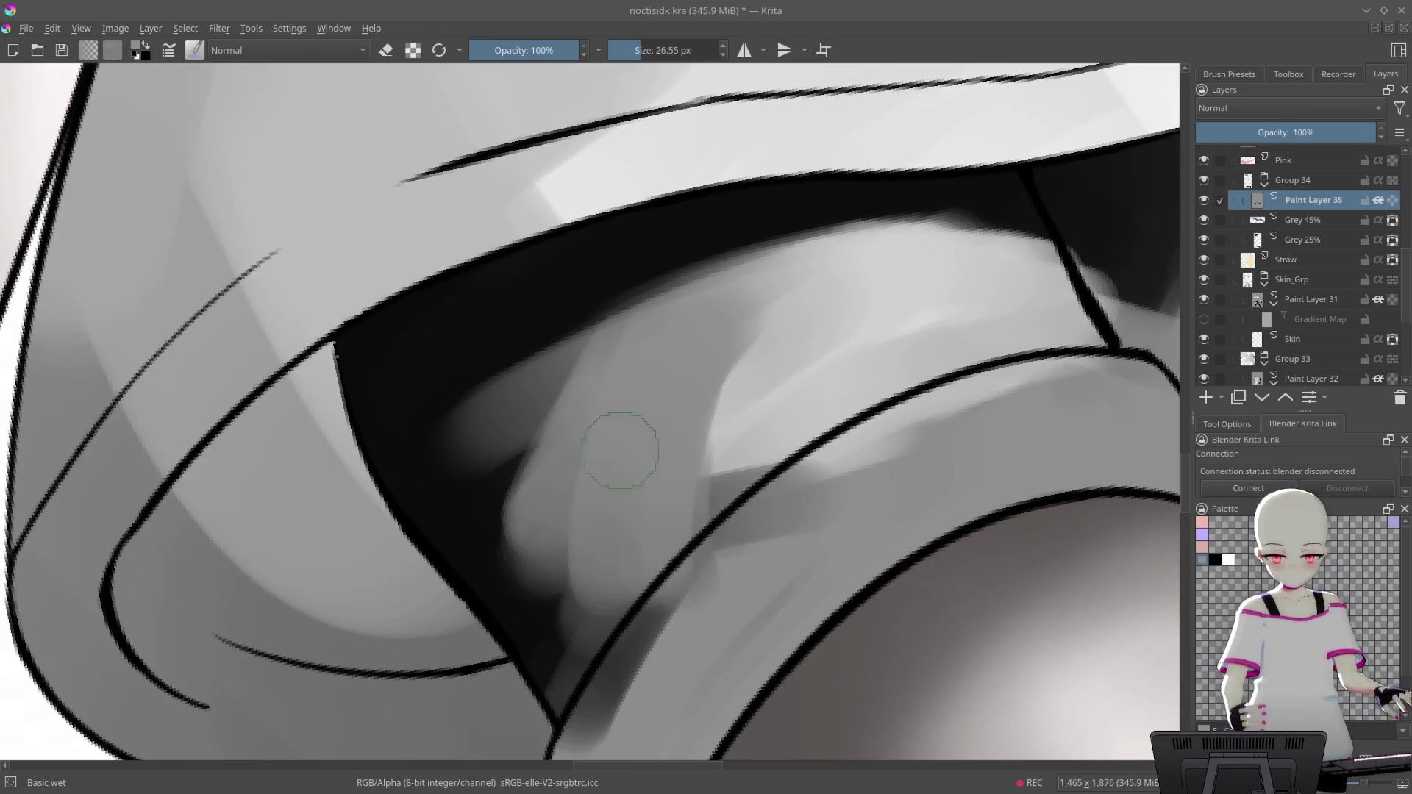
{"action": "scroll", "coordinate": [615, 451], "scroll_direction": "down", "scroll_amount": 2}
{"action": "scroll", "coordinate": [641, 433], "scroll_direction": "up", "scroll_amount": 1}
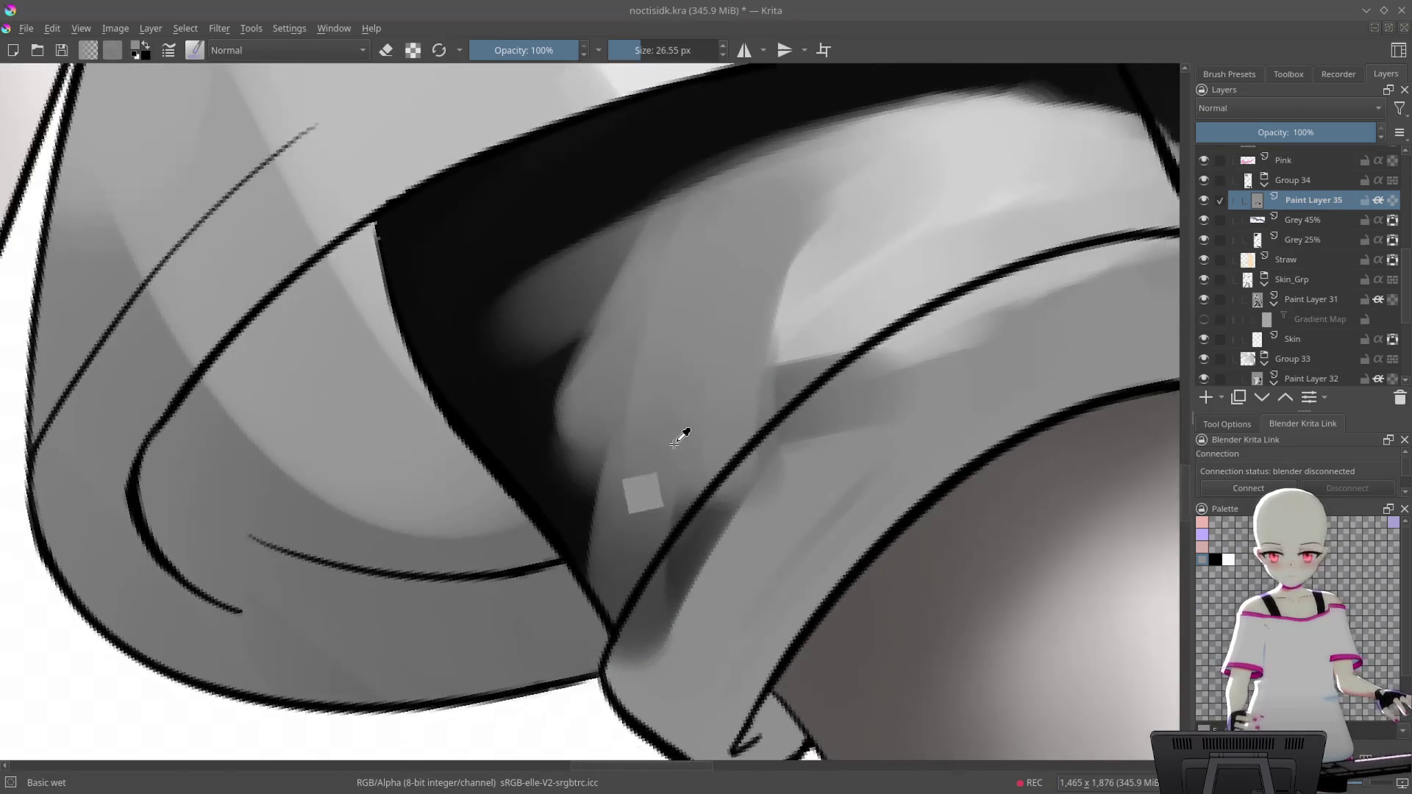
{"action": "scroll", "coordinate": [642, 441], "scroll_direction": "up", "scroll_amount": 2}
{"action": "scroll", "coordinate": [633, 464], "scroll_direction": "up", "scroll_amount": 2}
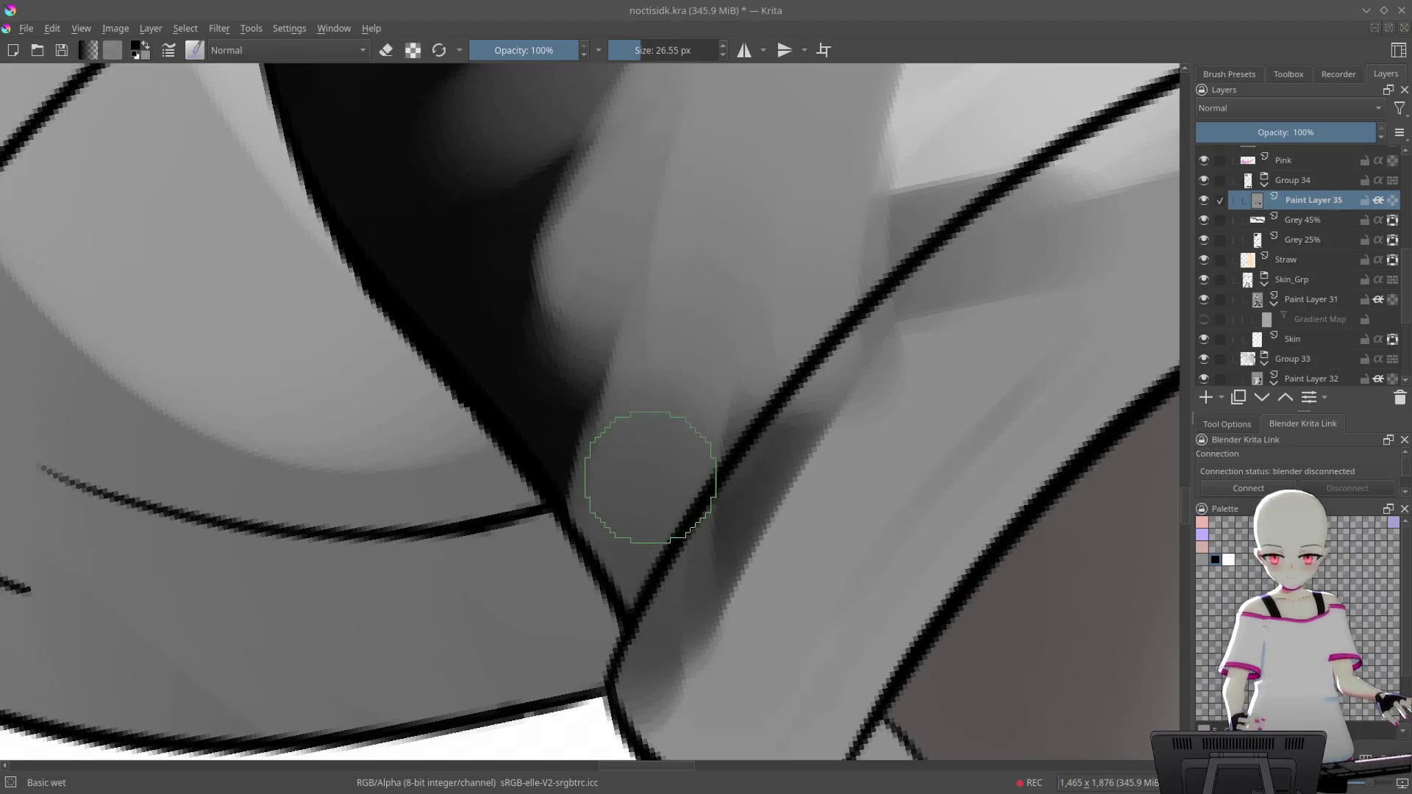
{"action": "scroll", "coordinate": [746, 375], "scroll_direction": "down", "scroll_amount": 1}
{"action": "scroll", "coordinate": [710, 405], "scroll_direction": "down", "scroll_amount": 1}
{"action": "scroll", "coordinate": [662, 470], "scroll_direction": "down", "scroll_amount": 1}
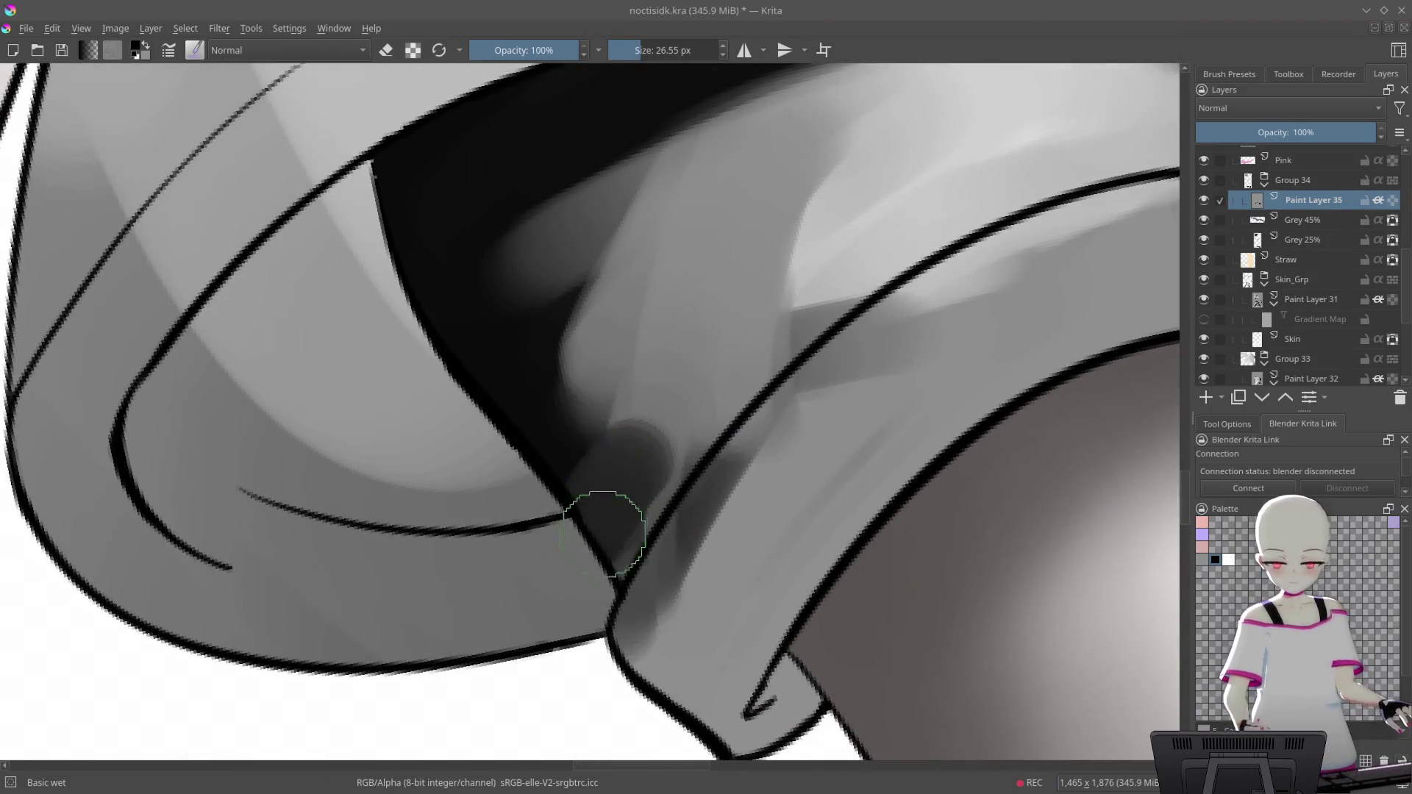
{"action": "scroll", "coordinate": [750, 463], "scroll_direction": "up", "scroll_amount": 1}
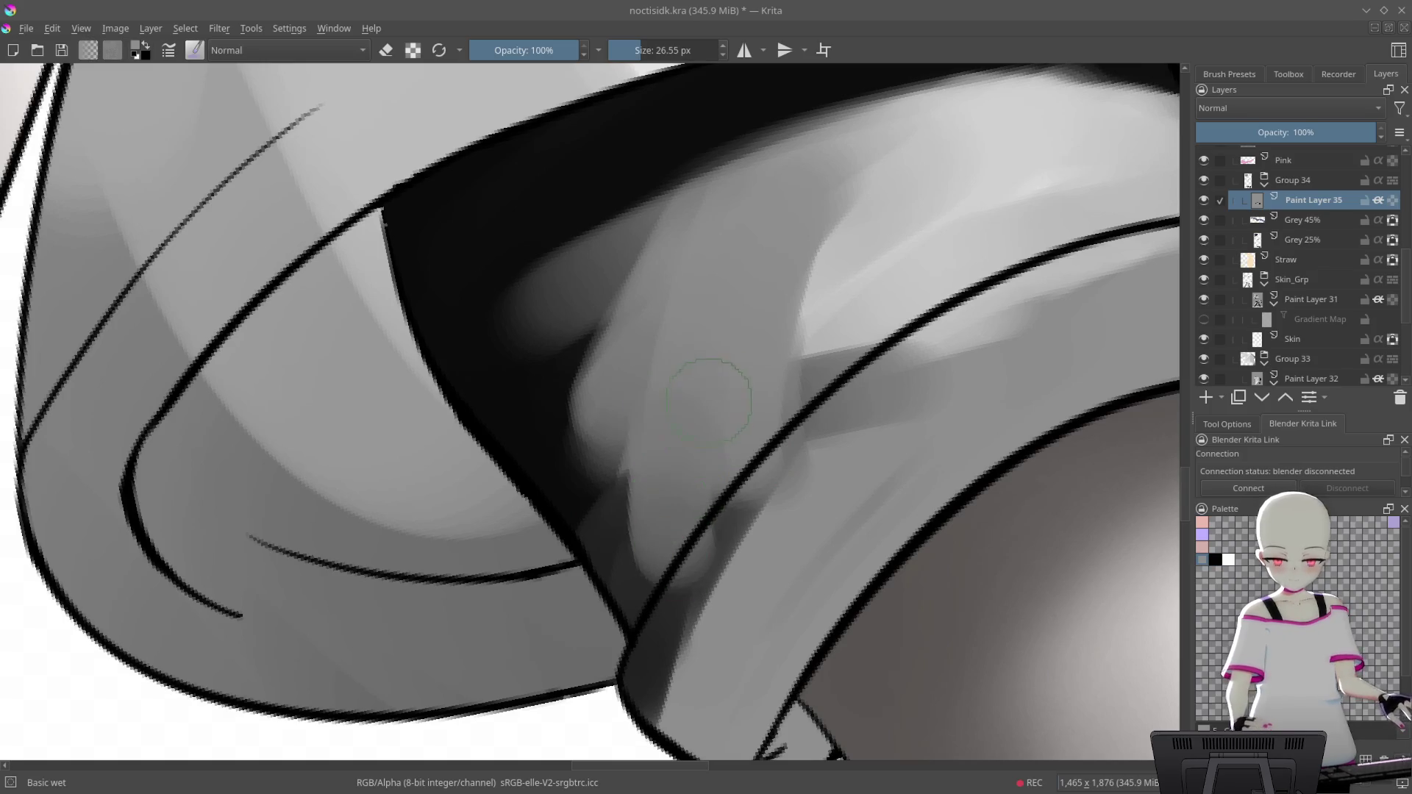
{"action": "scroll", "coordinate": [747, 419], "scroll_direction": "up", "scroll_amount": 1}
{"action": "scroll", "coordinate": [706, 368], "scroll_direction": "up", "scroll_amount": 1}
{"action": "scroll", "coordinate": [698, 345], "scroll_direction": "up", "scroll_amount": 1}
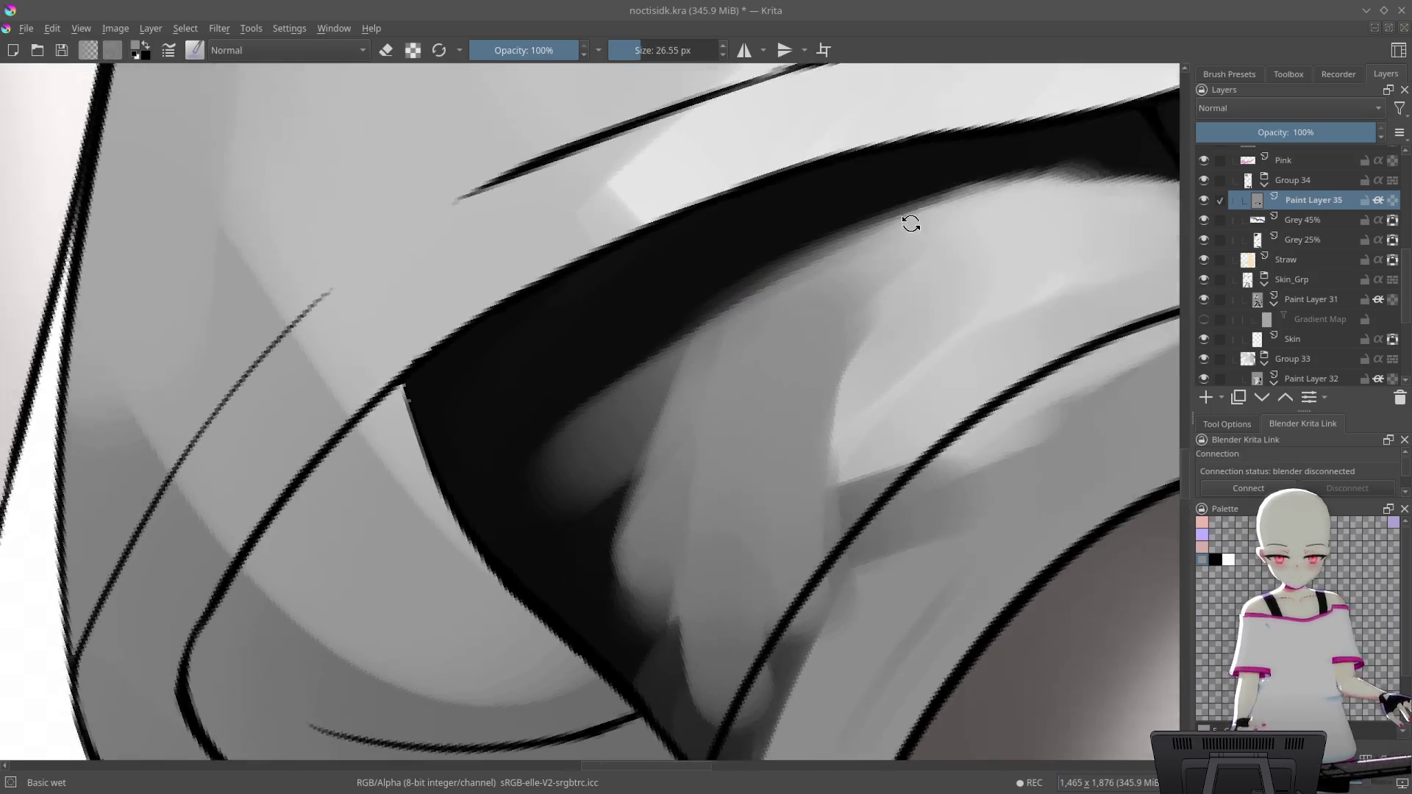
Lighten the black band with soft grey strokes while darkening its upper edge
{"action": "left_click_drag", "start_coordinate": [698, 345], "coordinate": [727, 368]}
{"action": "left_click_drag", "start_coordinate": [460, 537], "coordinate": [778, 290]}
{"action": "mouse_move", "coordinate": [482, 551]}
{"action": "left_mouse_down"}
{"action": "mouse_move", "coordinate": [561, 441]}
{"action": "mouse_move", "coordinate": [981, 236]}
{"action": "mouse_move", "coordinate": [1100, 217]}
{"action": "left_mouse_up"}
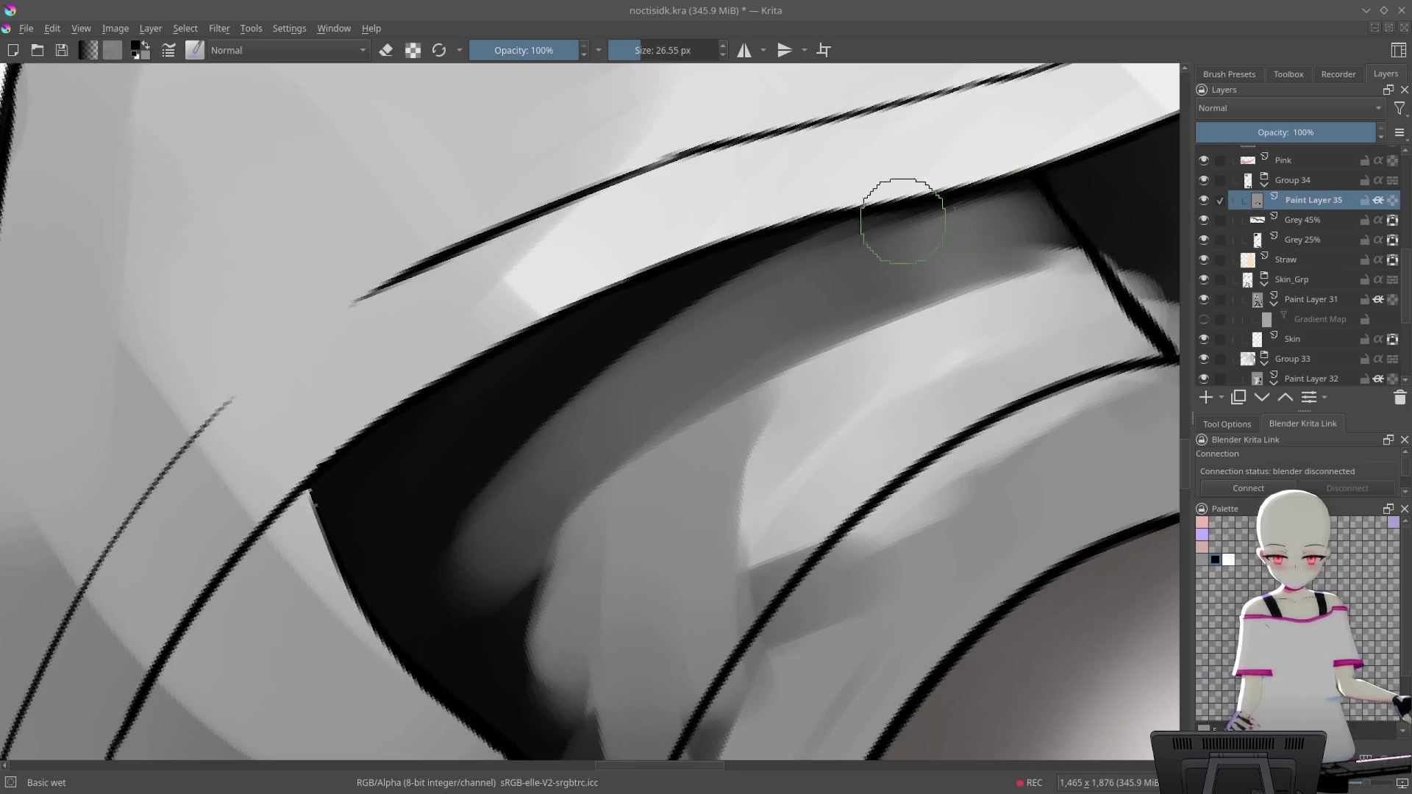
{"action": "left_click_drag", "start_coordinate": [769, 232], "coordinate": [1029, 150]}
{"action": "left_click_drag", "start_coordinate": [440, 417], "coordinate": [1059, 151]}
{"action": "mouse_move", "coordinate": [721, 316]}
{"action": "left_mouse_down"}
{"action": "mouse_move", "coordinate": [495, 419]}
{"action": "mouse_move", "coordinate": [502, 512]}
{"action": "left_mouse_up"}
{"action": "left_click_drag", "start_coordinate": [453, 640], "coordinate": [1114, 127]}
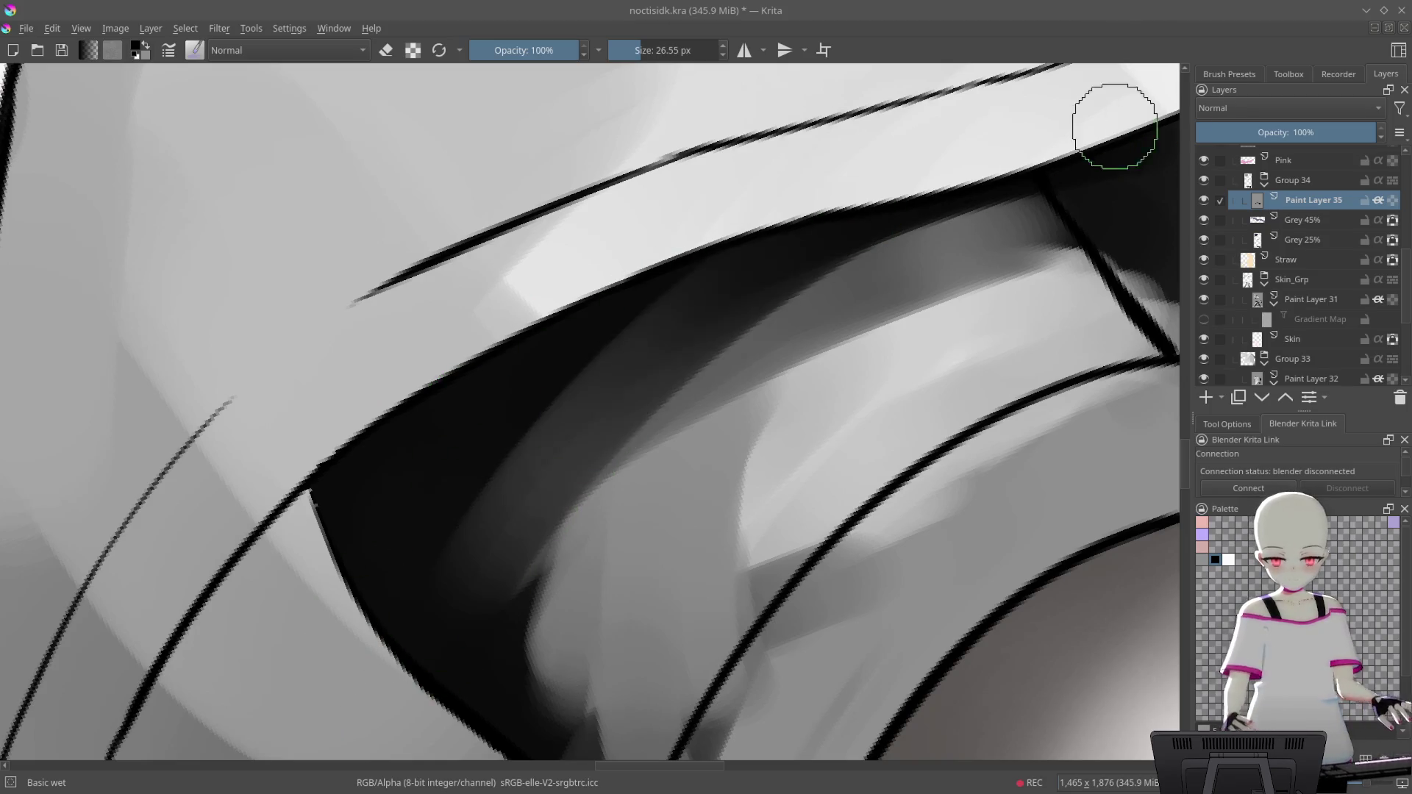
{"action": "mouse_move", "coordinate": [875, 246]}
{"action": "left_mouse_down"}
{"action": "mouse_move", "coordinate": [441, 570]}
{"action": "mouse_move", "coordinate": [882, 243]}
{"action": "left_mouse_up"}
Brush lighter grey into the middle of the fold and blend the shading beside the dark band
{"action": "mouse_move", "coordinate": [1015, 274]}
{"action": "left_mouse_down"}
{"action": "mouse_move", "coordinate": [987, 299]}
{"action": "mouse_move", "coordinate": [931, 305]}
{"action": "left_mouse_up"}
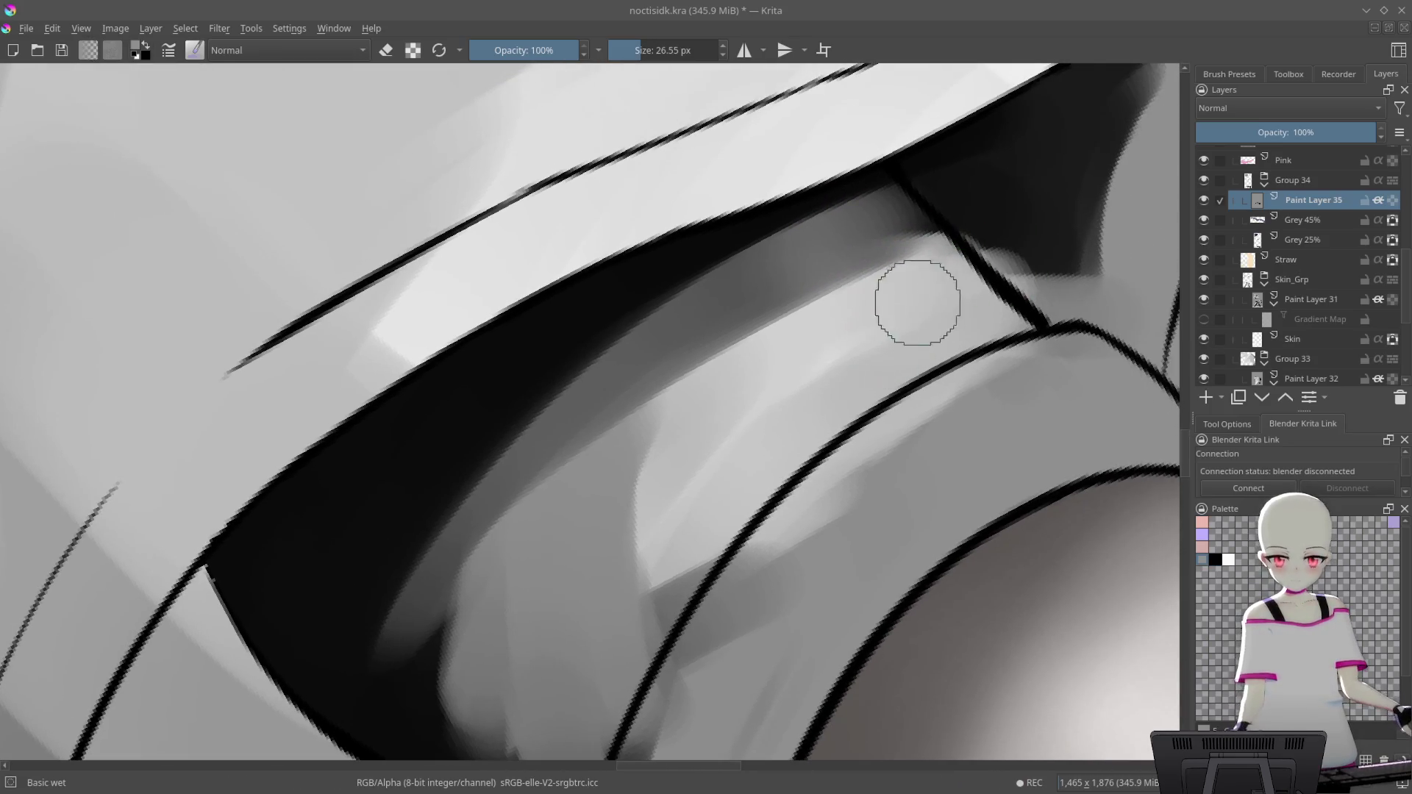
{"action": "left_click_drag", "start_coordinate": [1075, 401], "coordinate": [630, 457]}
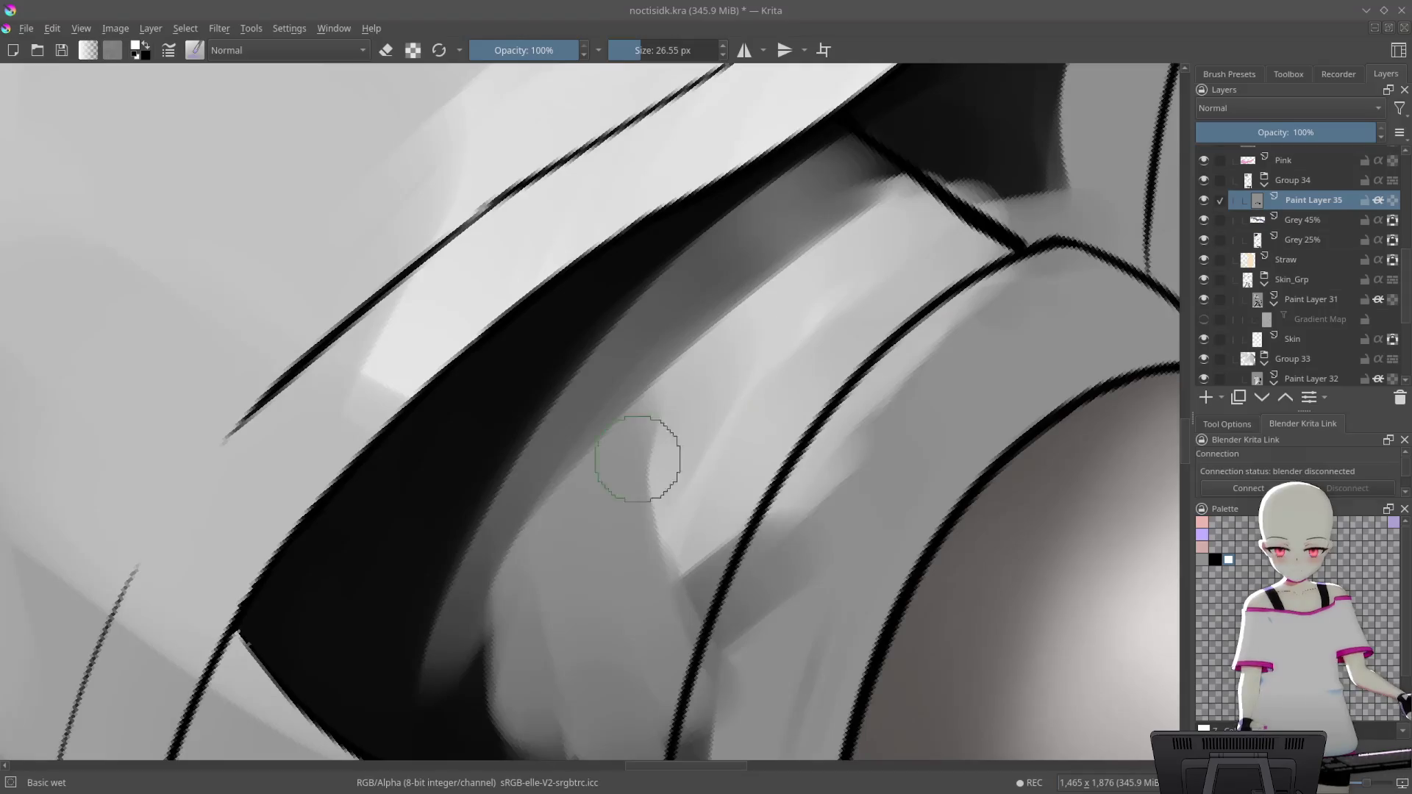
{"action": "mouse_move", "coordinate": [750, 346]}
{"action": "left_mouse_down"}
{"action": "mouse_move", "coordinate": [791, 268]}
{"action": "mouse_move", "coordinate": [905, 209]}
{"action": "mouse_move", "coordinate": [735, 313]}
{"action": "left_mouse_up"}
{"action": "mouse_move", "coordinate": [909, 188]}
{"action": "left_mouse_down"}
{"action": "mouse_move", "coordinate": [684, 448]}
{"action": "mouse_move", "coordinate": [756, 346]}
{"action": "mouse_move", "coordinate": [700, 400]}
{"action": "left_mouse_up"}
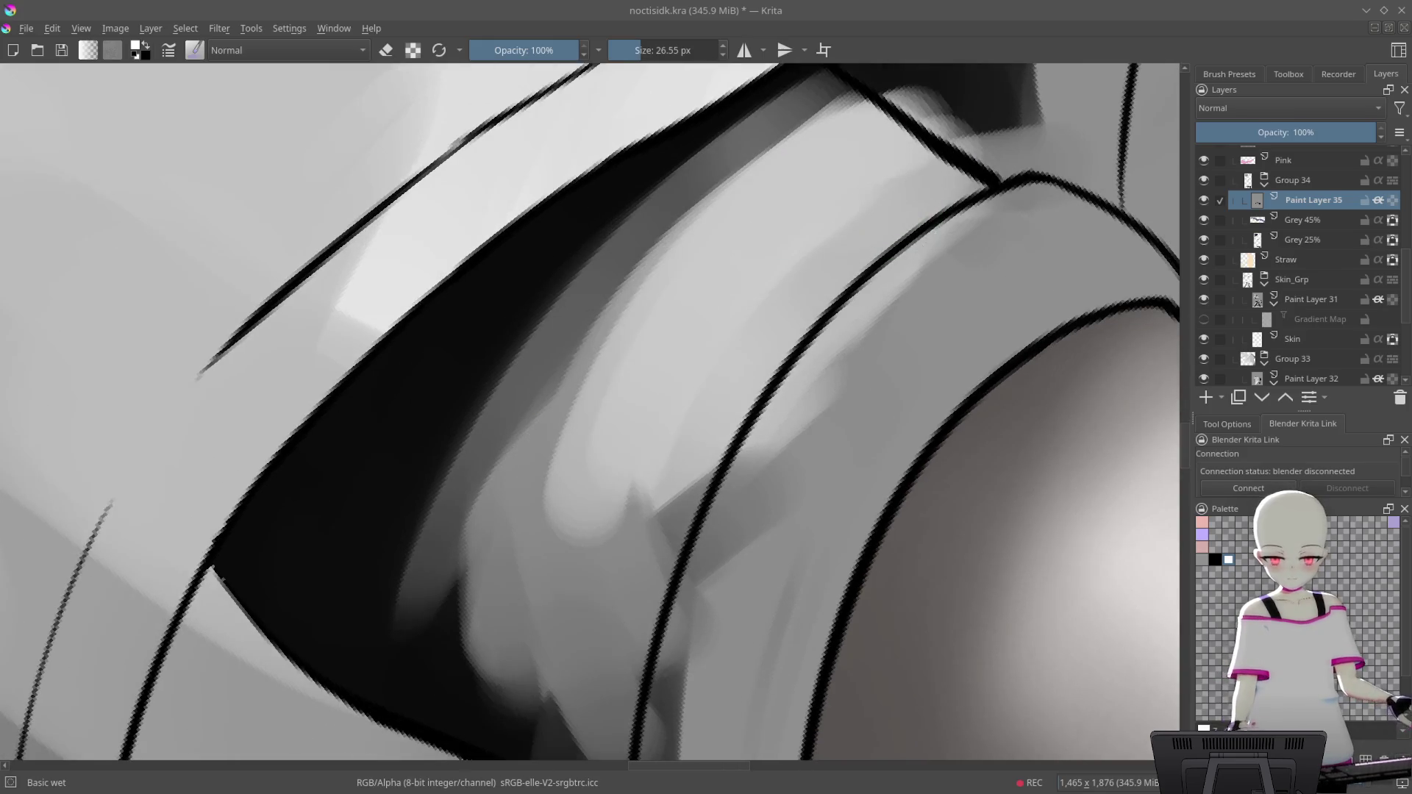
{"action": "left_click_drag", "start_coordinate": [914, 205], "coordinate": [945, 245]}
{"action": "mouse_move", "coordinate": [659, 431]}
{"action": "left_mouse_down"}
{"action": "mouse_move", "coordinate": [645, 393]}
{"action": "mouse_move", "coordinate": [826, 220]}
{"action": "mouse_move", "coordinate": [895, 246]}
{"action": "left_mouse_up"}
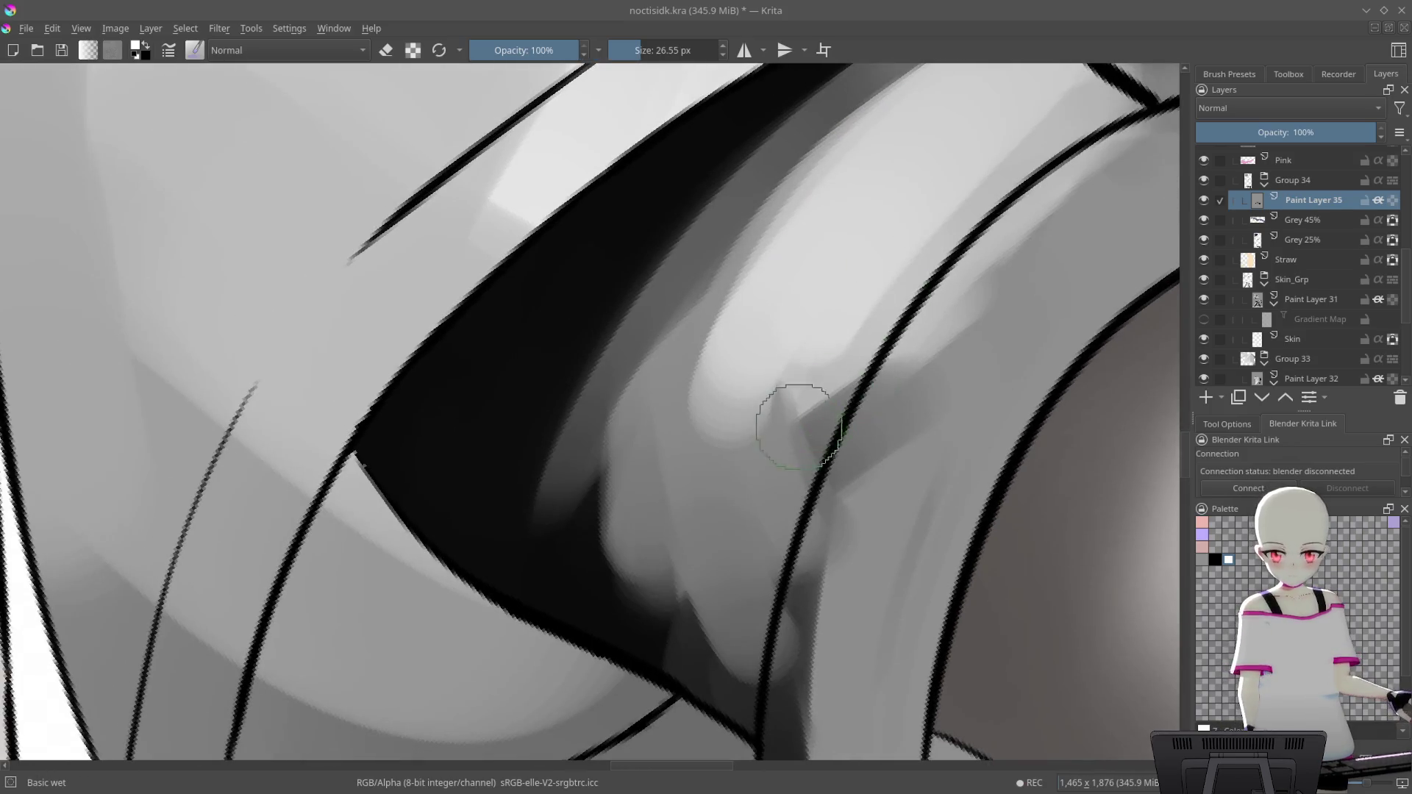
{"action": "mouse_move", "coordinate": [828, 389]}
{"action": "left_mouse_down"}
{"action": "mouse_move", "coordinate": [813, 277]}
{"action": "mouse_move", "coordinate": [719, 379]}
{"action": "mouse_move", "coordinate": [783, 279]}
{"action": "mouse_move", "coordinate": [654, 463]}
{"action": "left_mouse_up"}
{"action": "mouse_move", "coordinate": [767, 327]}
{"action": "left_mouse_down"}
{"action": "mouse_move", "coordinate": [835, 236]}
{"action": "mouse_move", "coordinate": [574, 511]}
{"action": "left_mouse_up"}
{"action": "left_click_drag", "start_coordinate": [883, 218], "coordinate": [892, 221]}
{"action": "key", "text": "ctrl+z"}
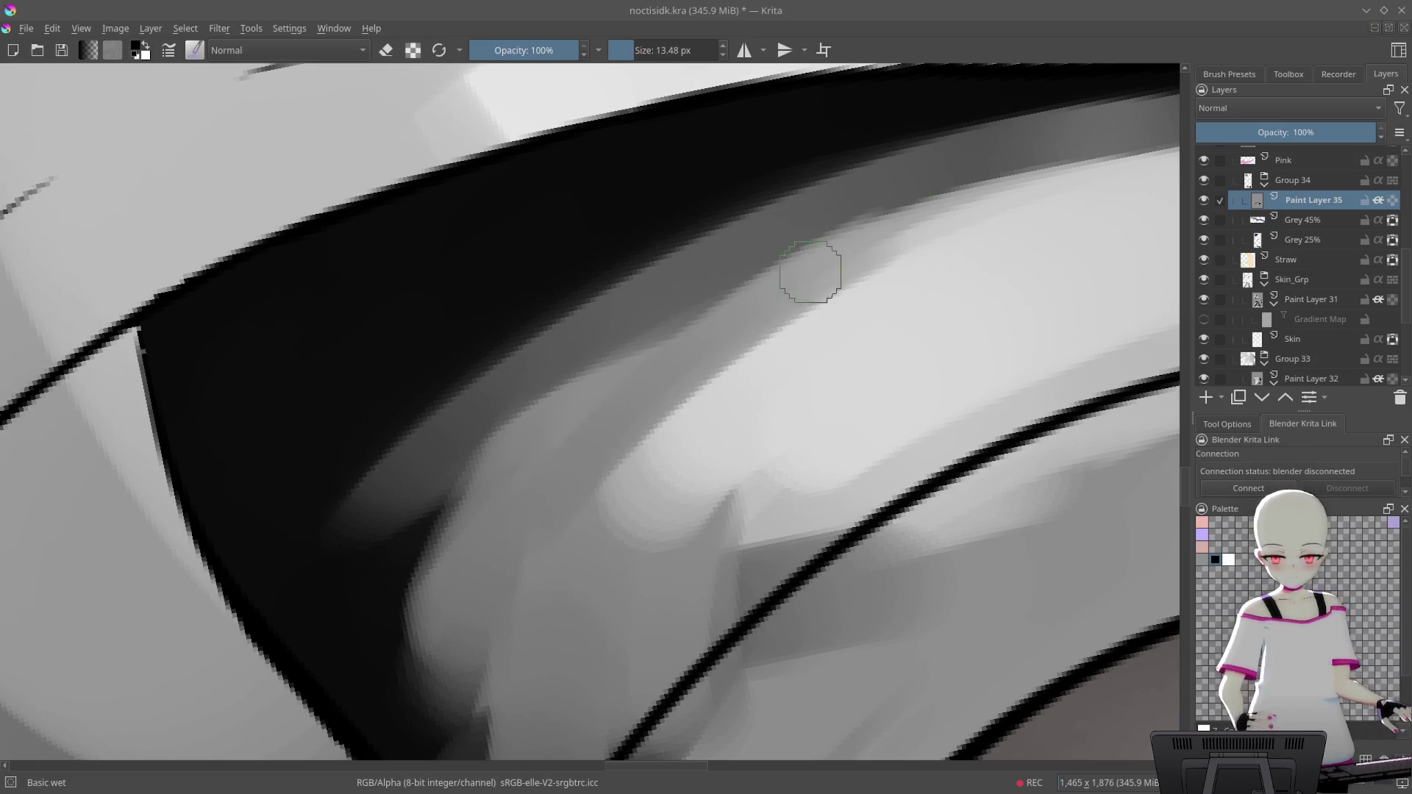
Soften the light grey shading just below the sleeve's upper edge
{"action": "left_click_drag", "start_coordinate": [711, 312], "coordinate": [544, 390]}
{"action": "left_click_drag", "start_coordinate": [835, 227], "coordinate": [412, 529]}
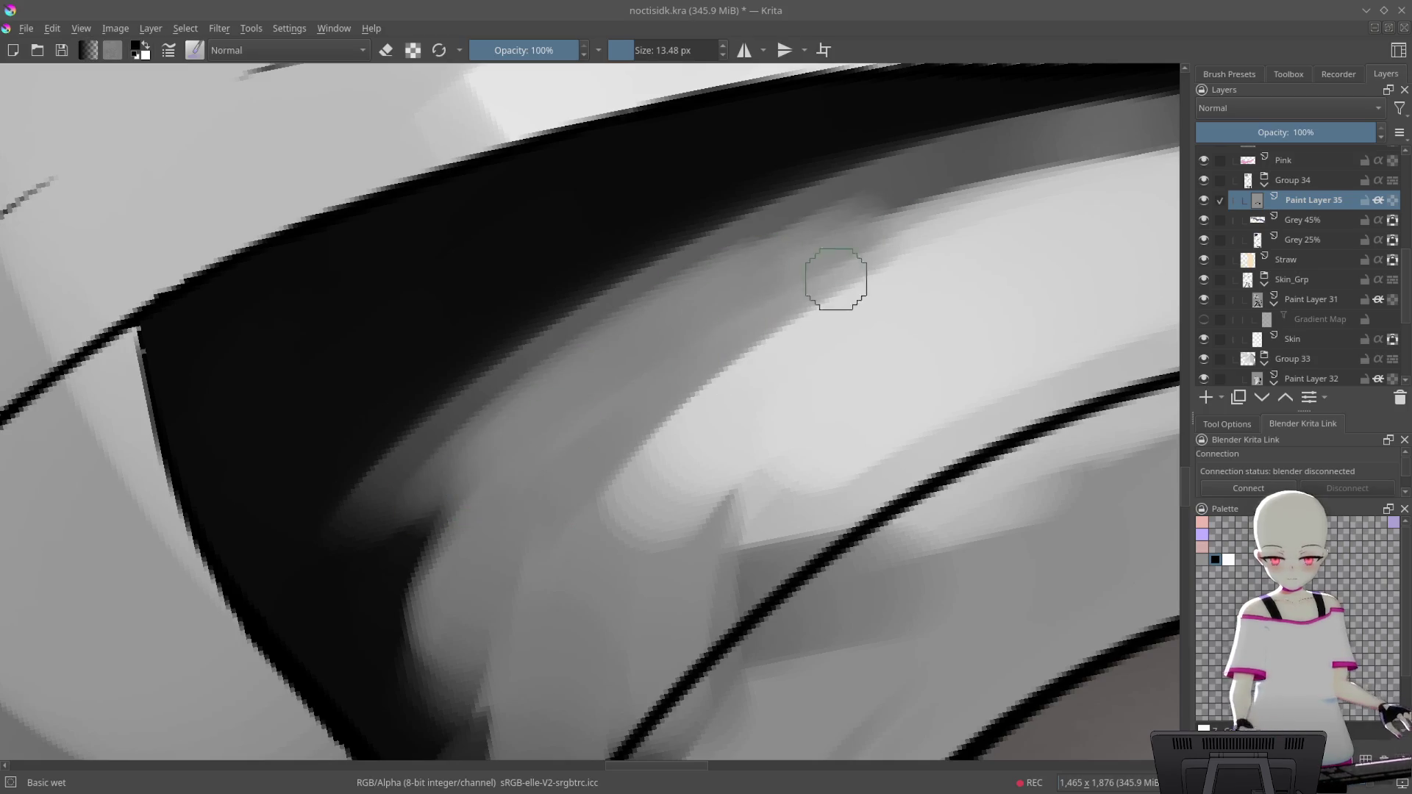
{"action": "key", "text": "4"}
{"action": "key", "text": "4"}
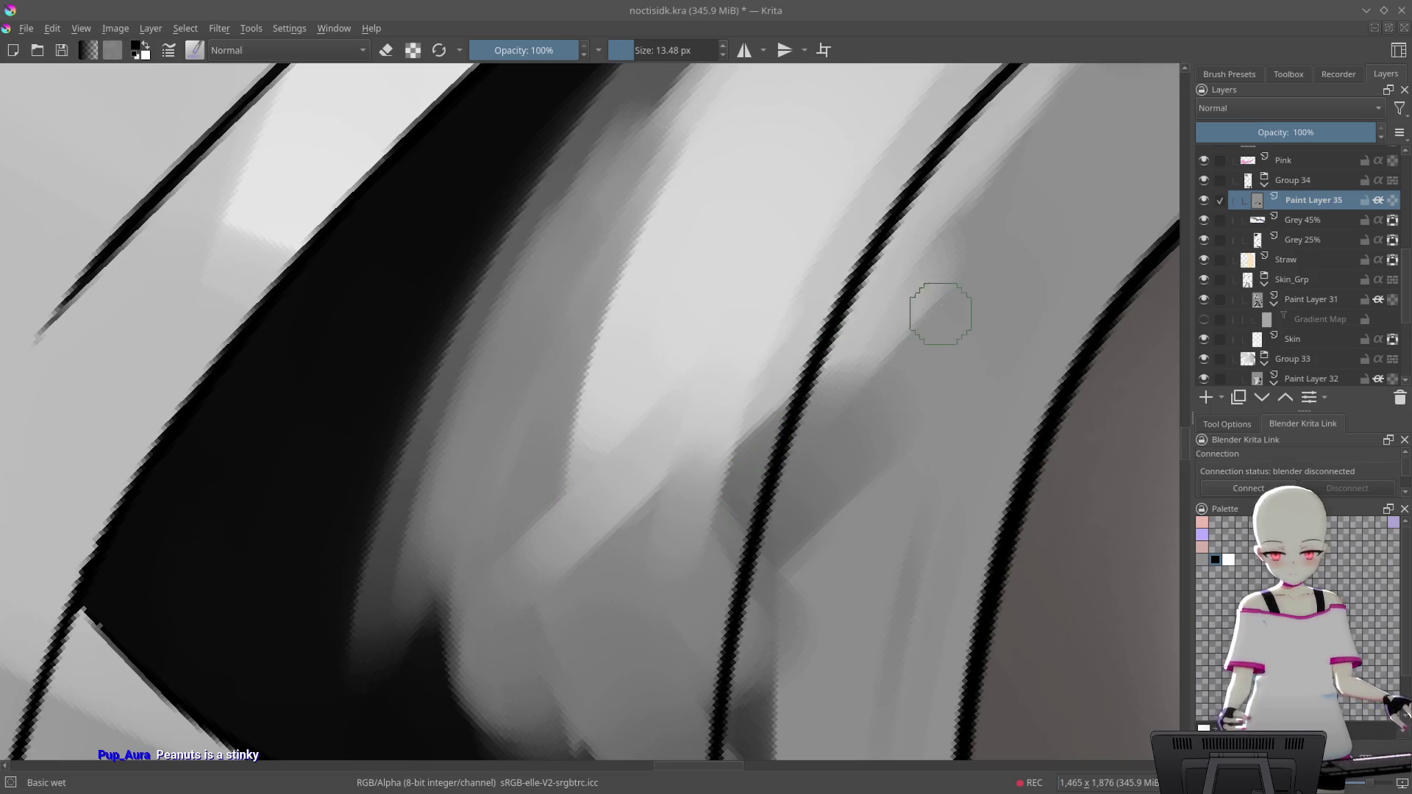
{"action": "key", "text": "6"}
{"action": "key", "text": "6"}
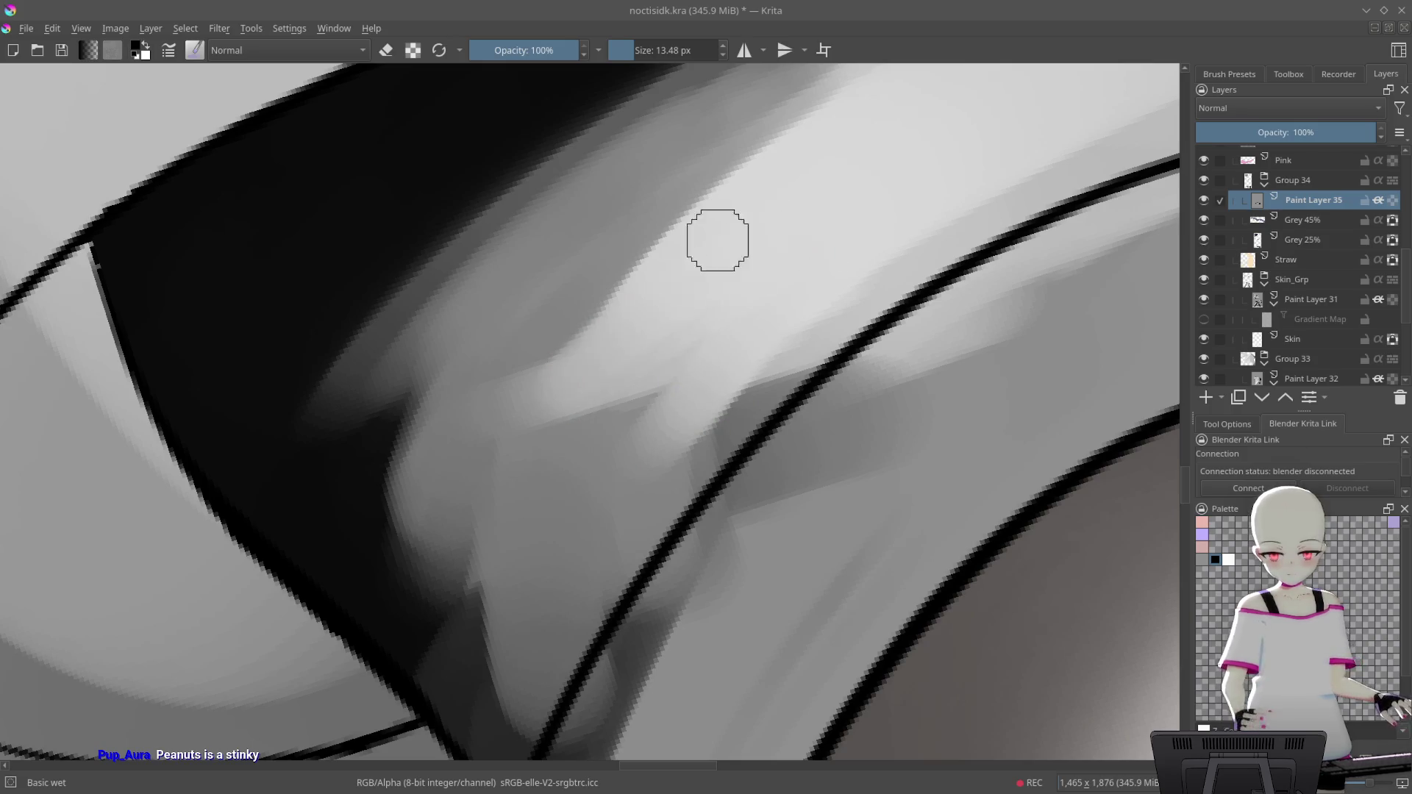
{"action": "key", "text": "4"}
{"action": "key", "text": "4"}
{"action": "key", "text": "4"}
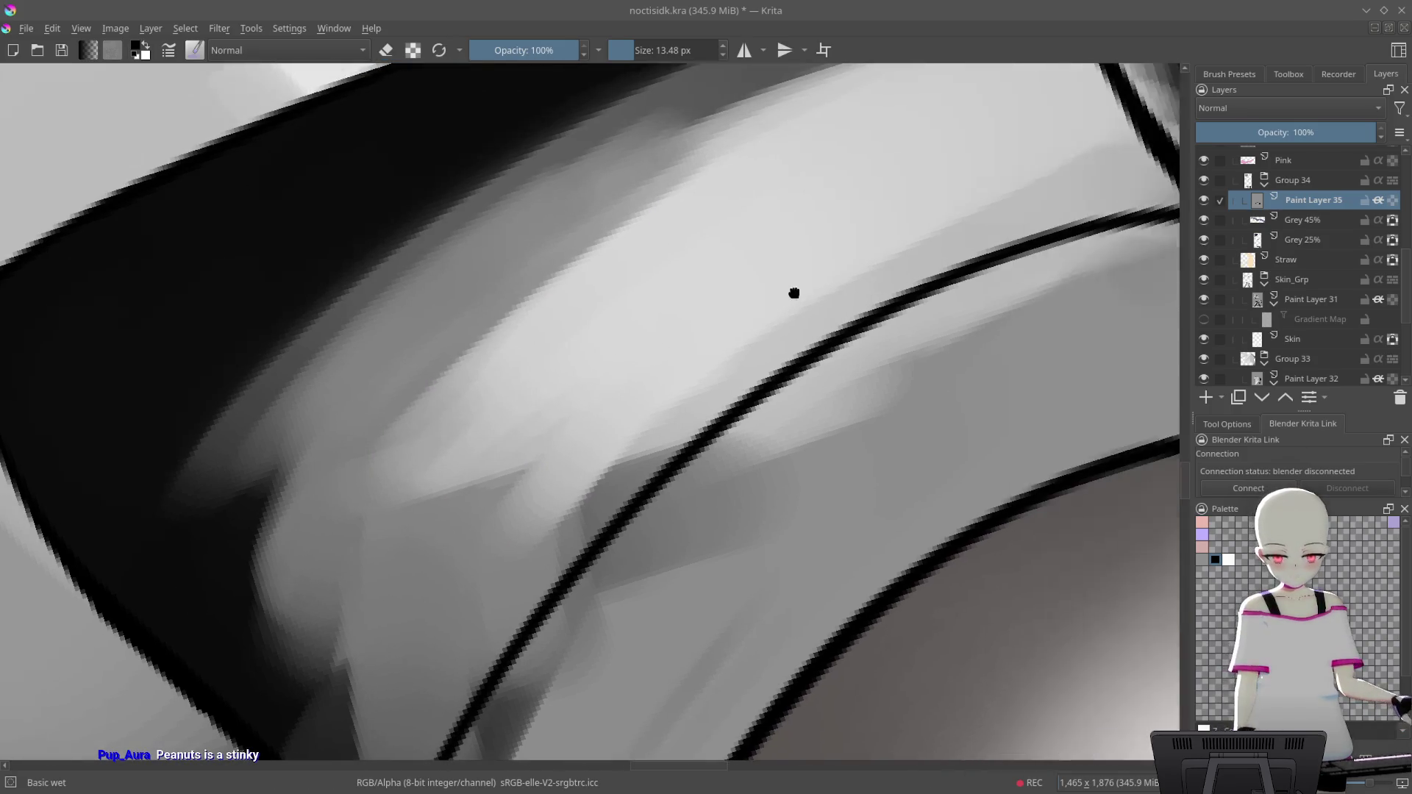
{"action": "key", "text": "6"}
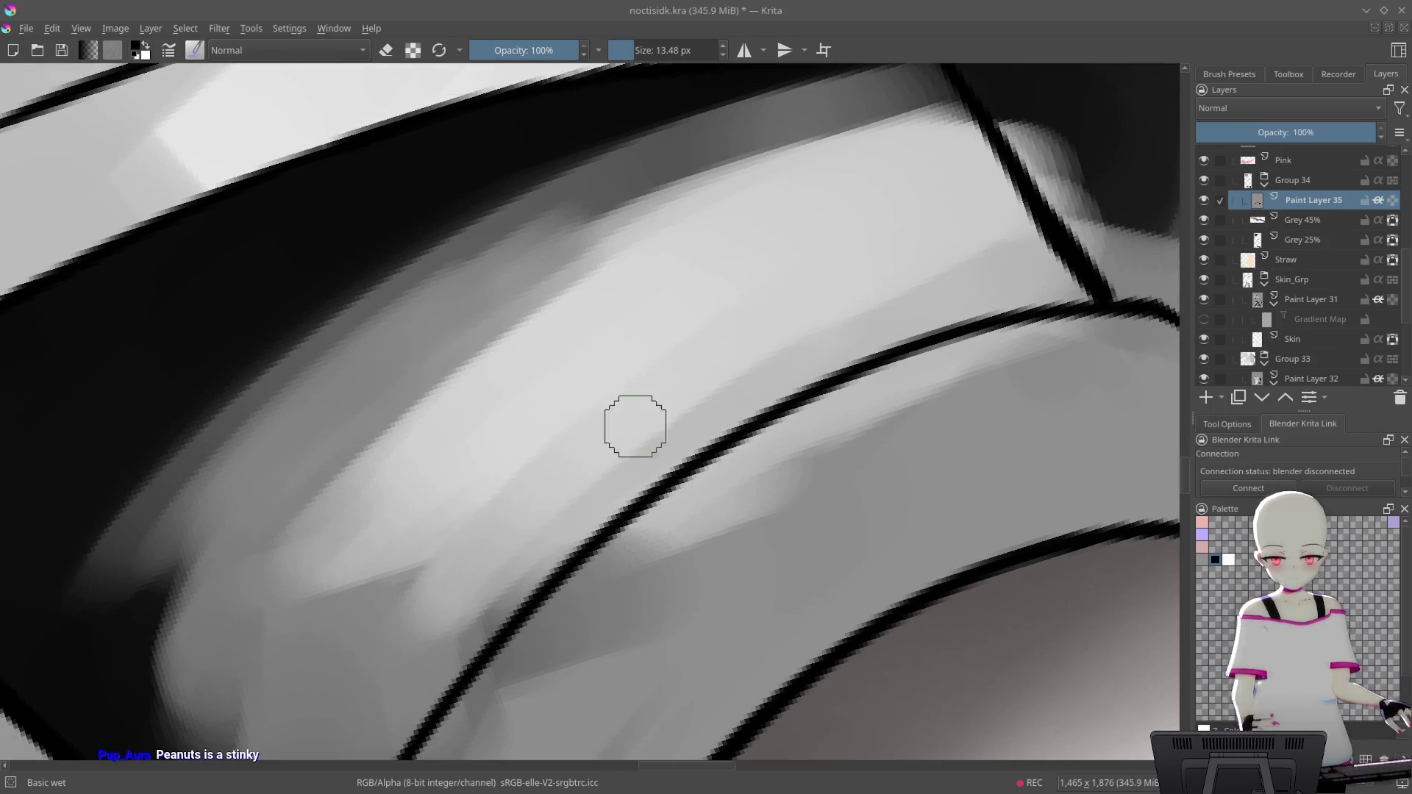
Rotate, zoom out and pan across the sleeve, then rework the middle band's shading
{"action": "left_click_drag", "start_coordinate": [635, 426], "coordinate": [901, 167]}
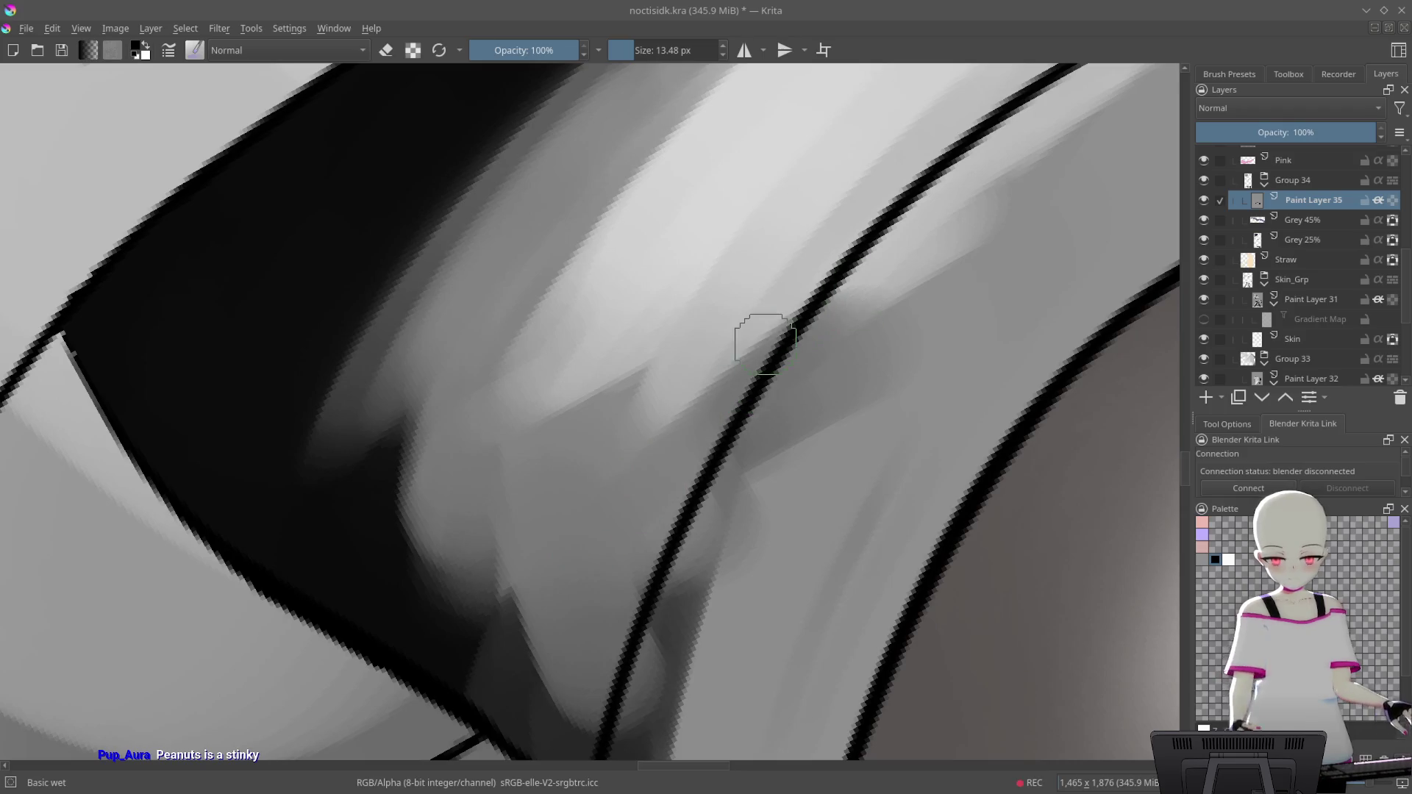
{"action": "left_click_drag", "start_coordinate": [986, 192], "coordinate": [561, 558]}
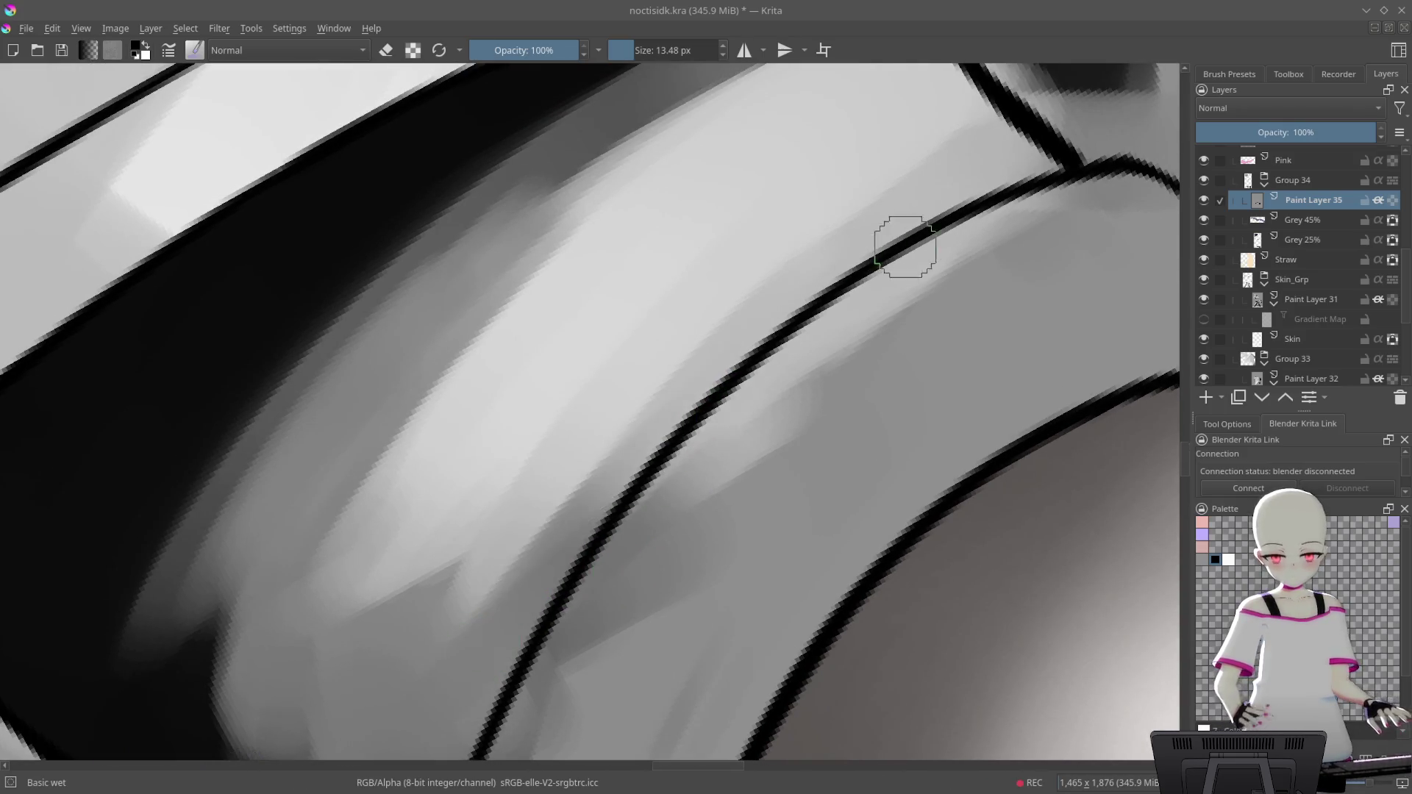
{"action": "left_click_drag", "start_coordinate": [1072, 147], "coordinate": [965, 329]}
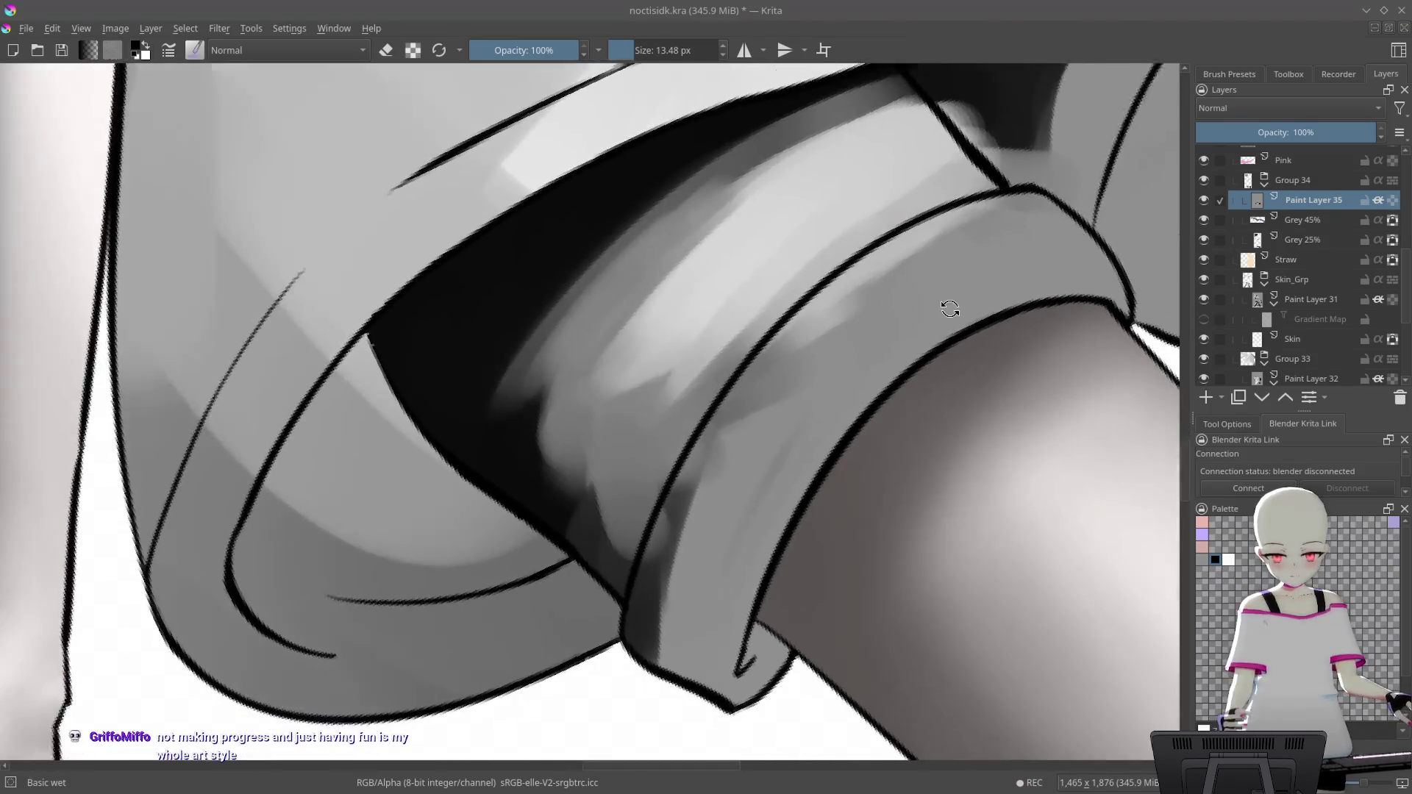
{"action": "scroll", "coordinate": [845, 173], "scroll_direction": "up", "scroll_amount": 3}
{"action": "scroll", "coordinate": [857, 337], "scroll_direction": "up", "scroll_amount": 2}
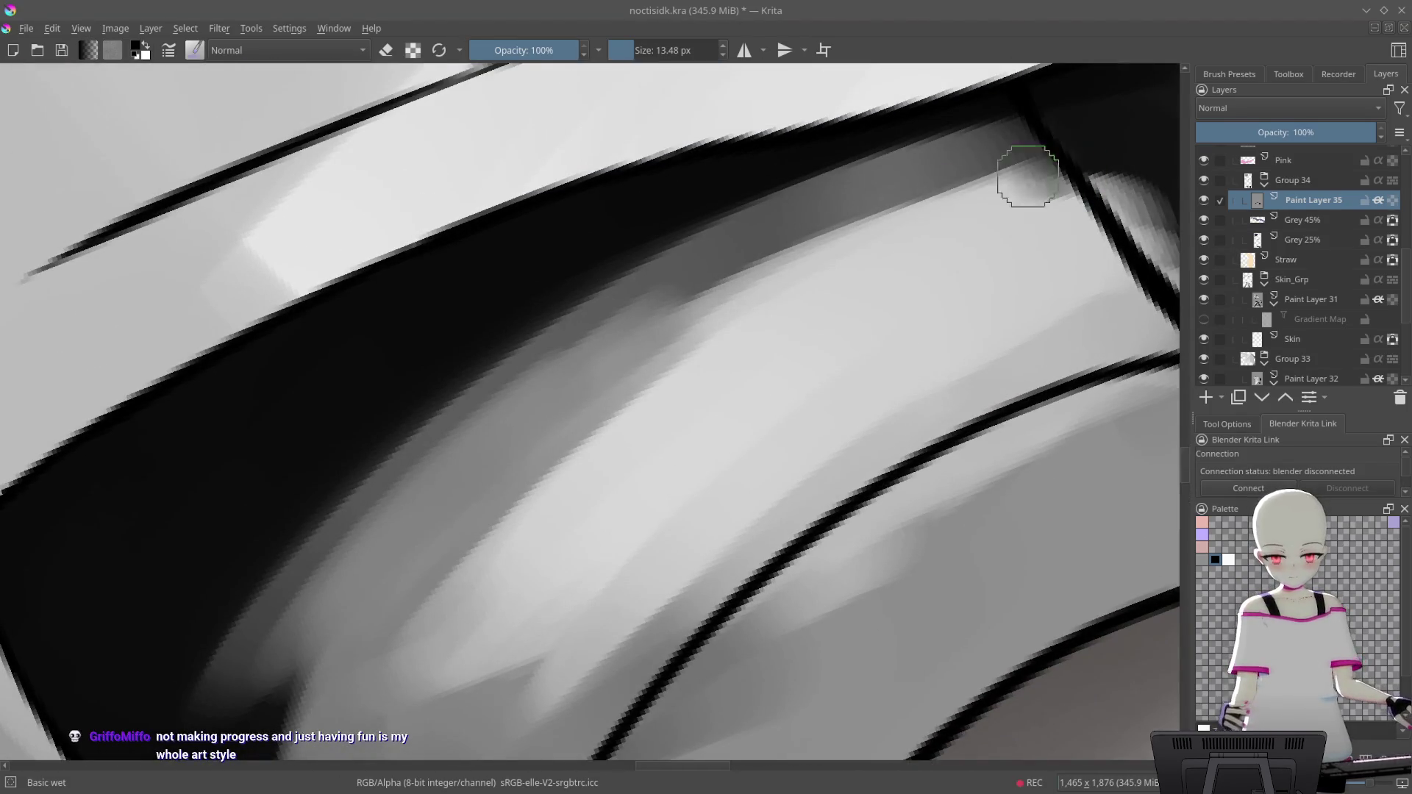
{"action": "left_click_drag", "start_coordinate": [536, 394], "coordinate": [914, 246]}
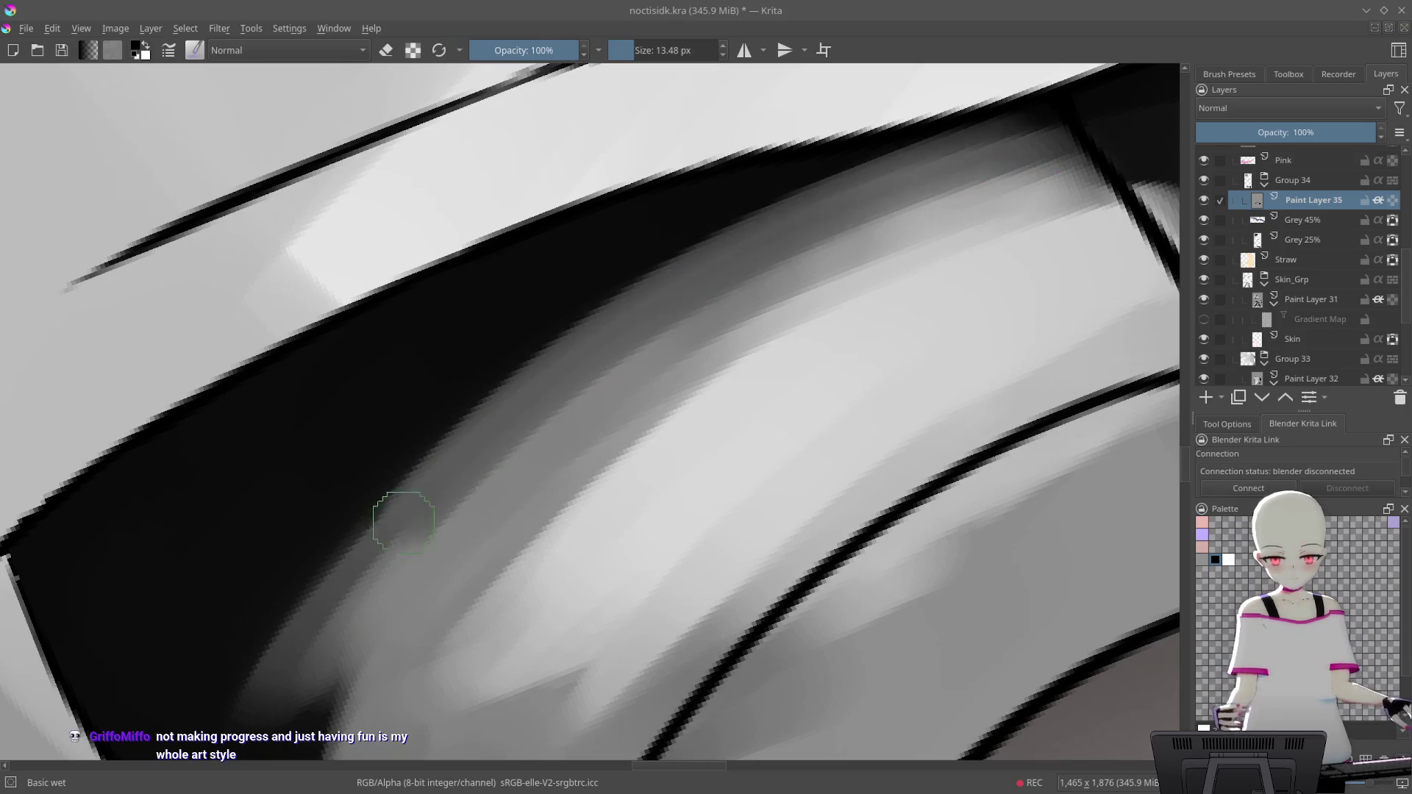
{"action": "scroll", "coordinate": [828, 260], "scroll_direction": "down", "scroll_amount": 5}
{"action": "scroll", "coordinate": [880, 293], "scroll_direction": "up", "scroll_amount": 5}
{"action": "mouse_move", "coordinate": [879, 293]}
{"action": "left_mouse_down"}
{"action": "mouse_move", "coordinate": [965, 247]}
{"action": "mouse_move", "coordinate": [936, 217]}
{"action": "mouse_move", "coordinate": [618, 431]}
{"action": "mouse_move", "coordinate": [968, 201]}
{"action": "mouse_move", "coordinate": [608, 410]}
{"action": "mouse_move", "coordinate": [964, 177]}
{"action": "mouse_move", "coordinate": [735, 325]}
{"action": "mouse_move", "coordinate": [936, 239]}
{"action": "mouse_move", "coordinate": [930, 189]}
{"action": "mouse_move", "coordinate": [882, 195]}
{"action": "left_mouse_up"}
{"action": "mouse_move", "coordinate": [973, 210]}
{"action": "left_mouse_down"}
{"action": "mouse_move", "coordinate": [920, 236]}
{"action": "mouse_move", "coordinate": [905, 179]}
{"action": "mouse_move", "coordinate": [806, 236]}
{"action": "mouse_move", "coordinate": [670, 367]}
{"action": "left_mouse_up"}
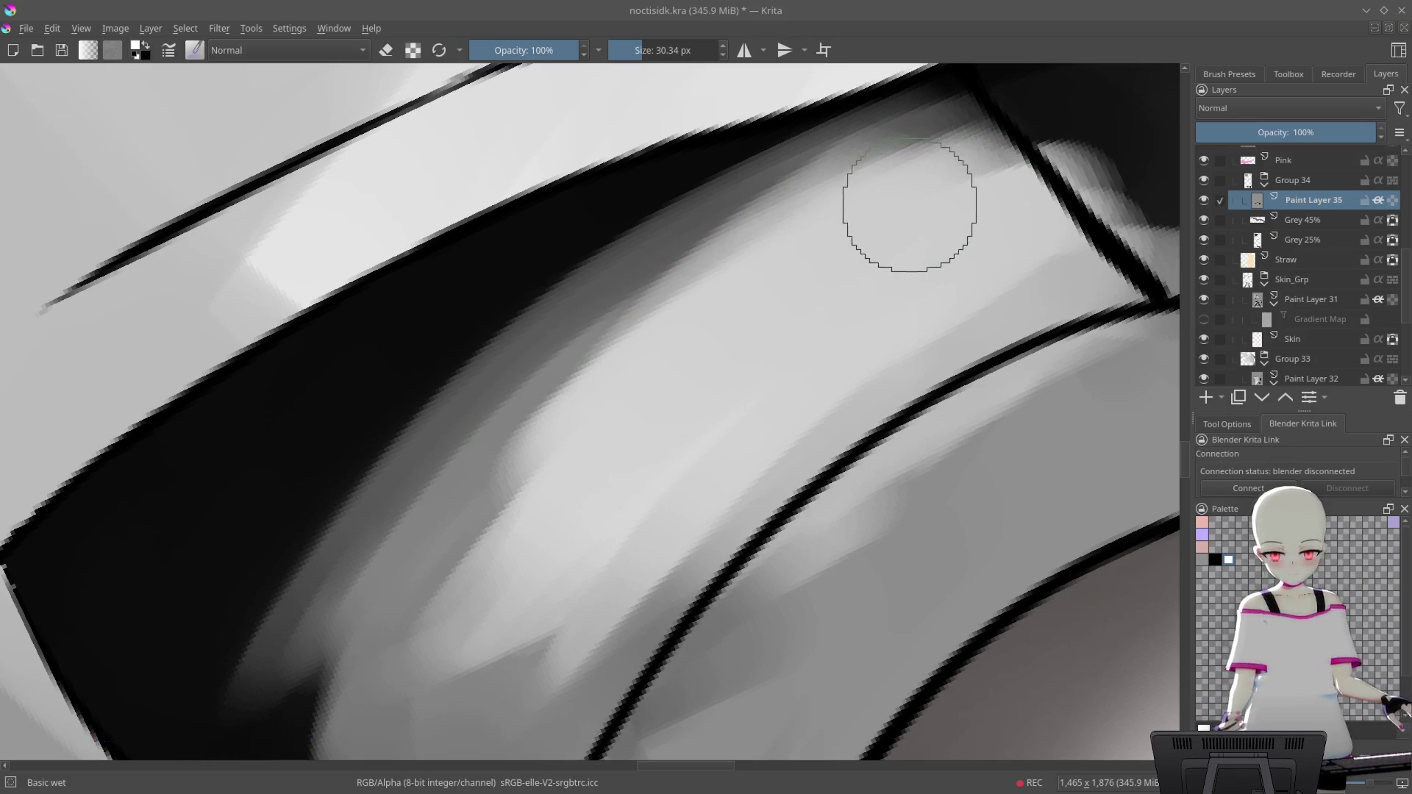
Pick the grey-blue palette swatch and shade the curved cuff band darker grey
{"action": "mouse_move", "coordinate": [914, 205]}
{"action": "left_mouse_down"}
{"action": "mouse_move", "coordinate": [738, 306]}
{"action": "mouse_move", "coordinate": [782, 258]}
{"action": "left_mouse_up"}
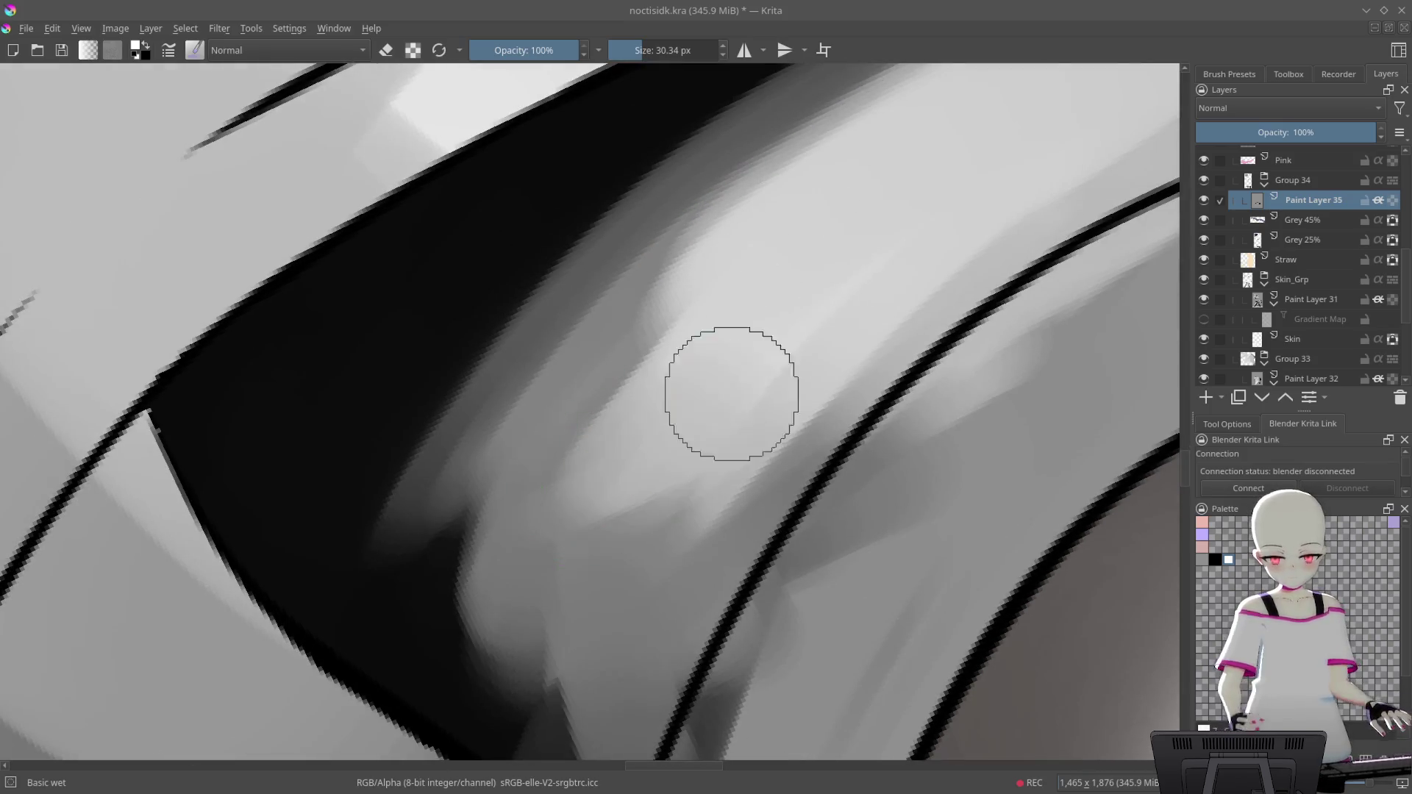
{"action": "mouse_move", "coordinate": [968, 228]}
{"action": "left_mouse_down"}
{"action": "mouse_move", "coordinate": [586, 510]}
{"action": "mouse_move", "coordinate": [1056, 220]}
{"action": "mouse_move", "coordinate": [985, 294]}
{"action": "mouse_move", "coordinate": [945, 427]}
{"action": "left_mouse_up"}
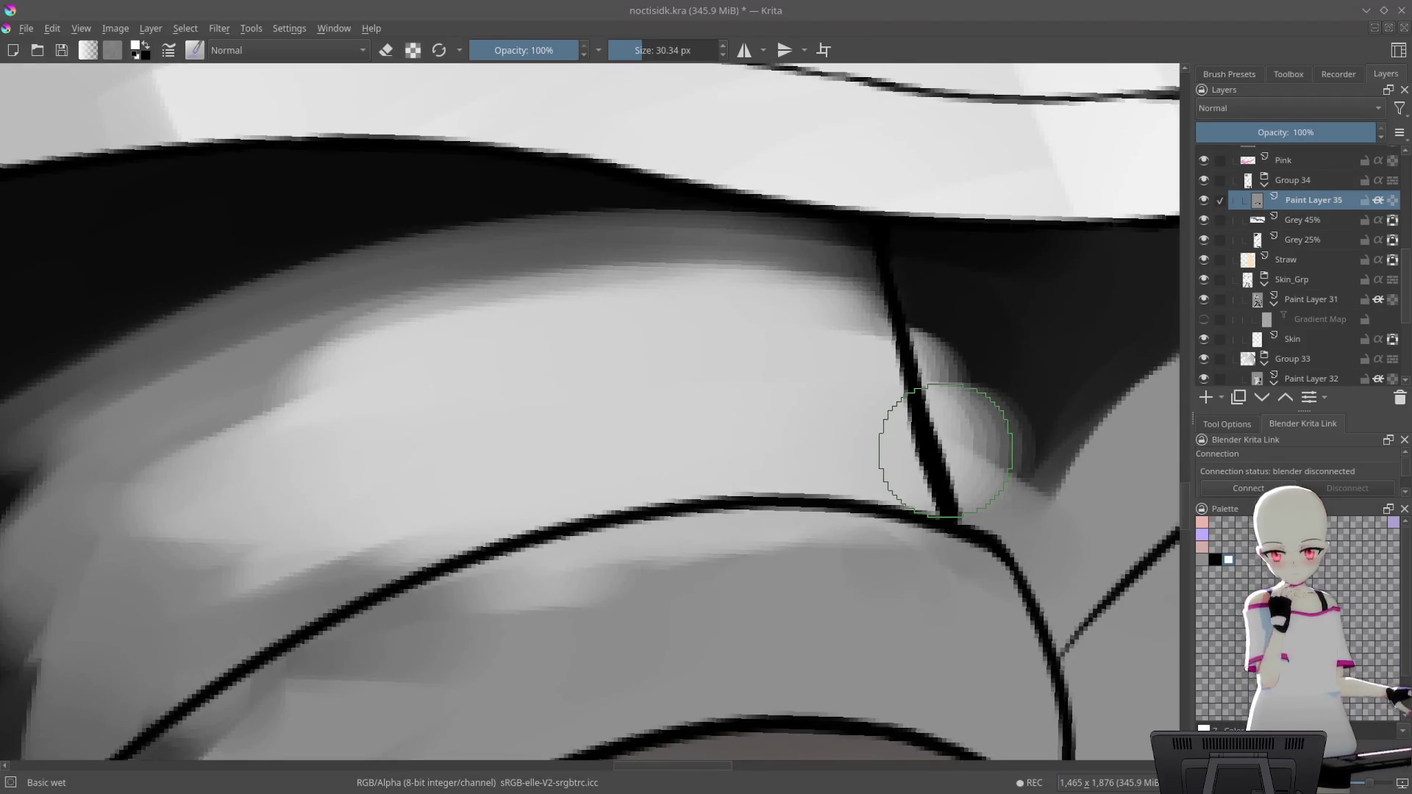
{"action": "mouse_move", "coordinate": [844, 561]}
{"action": "left_mouse_down"}
{"action": "mouse_move", "coordinate": [933, 404]}
{"action": "mouse_move", "coordinate": [1067, 515]}
{"action": "left_mouse_up"}
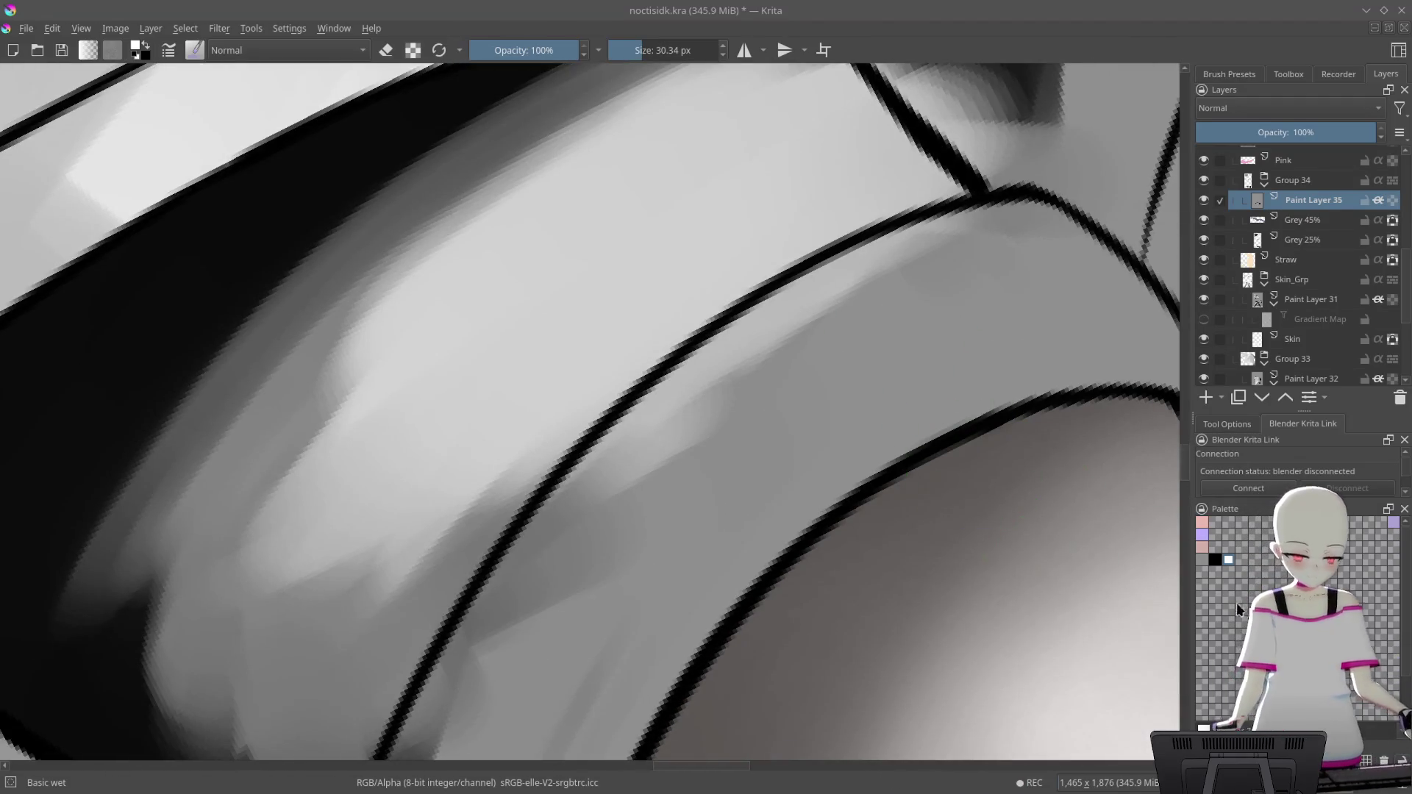
{"action": "left_click", "coordinate": [1201, 560]}
{"action": "mouse_move", "coordinate": [1015, 441]}
{"action": "left_mouse_down"}
{"action": "mouse_move", "coordinate": [1014, 284]}
{"action": "mouse_move", "coordinate": [946, 284]}
{"action": "left_mouse_up"}
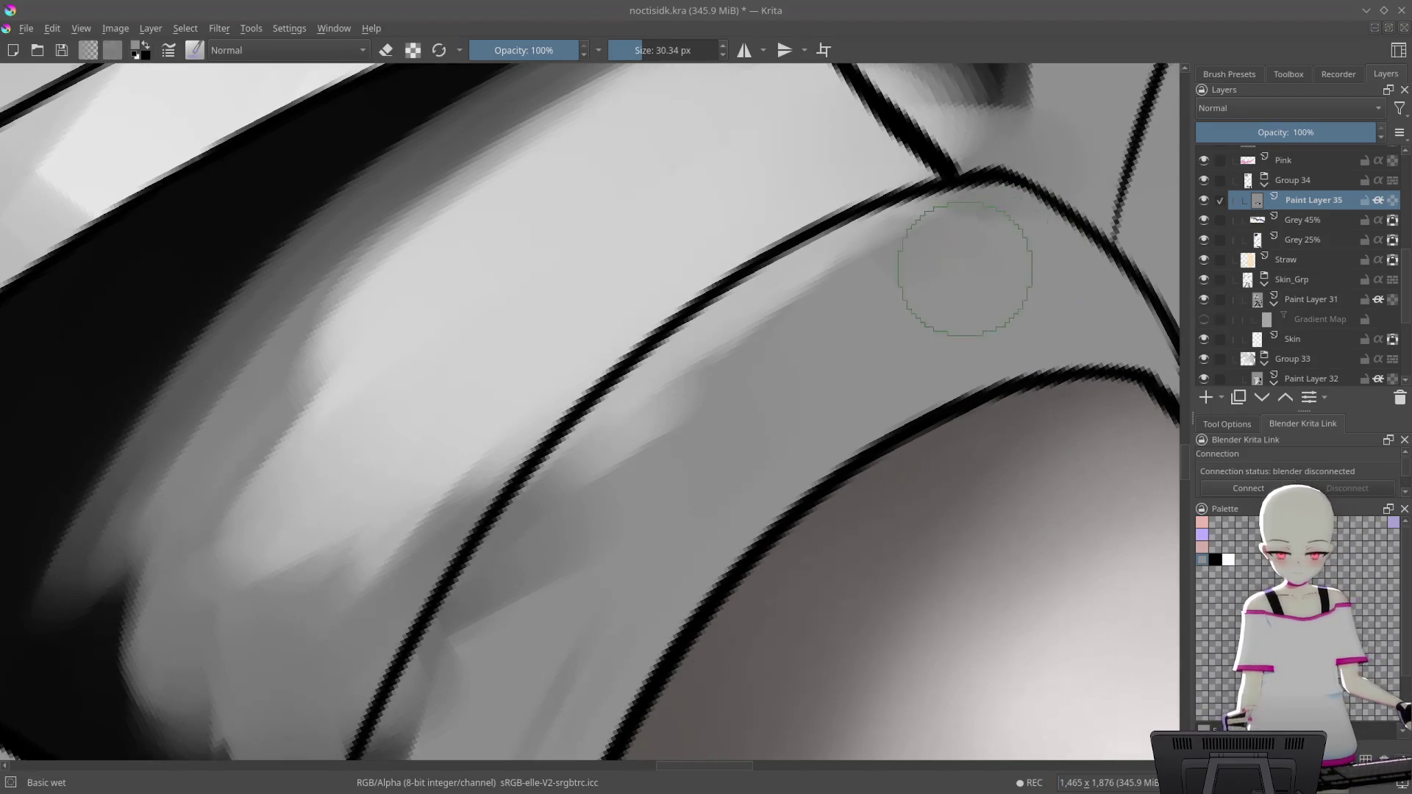
{"action": "mouse_move", "coordinate": [838, 235]}
{"action": "left_mouse_down"}
{"action": "mouse_move", "coordinate": [608, 489]}
{"action": "mouse_move", "coordinate": [912, 216]}
{"action": "mouse_move", "coordinate": [993, 189]}
{"action": "left_mouse_up"}
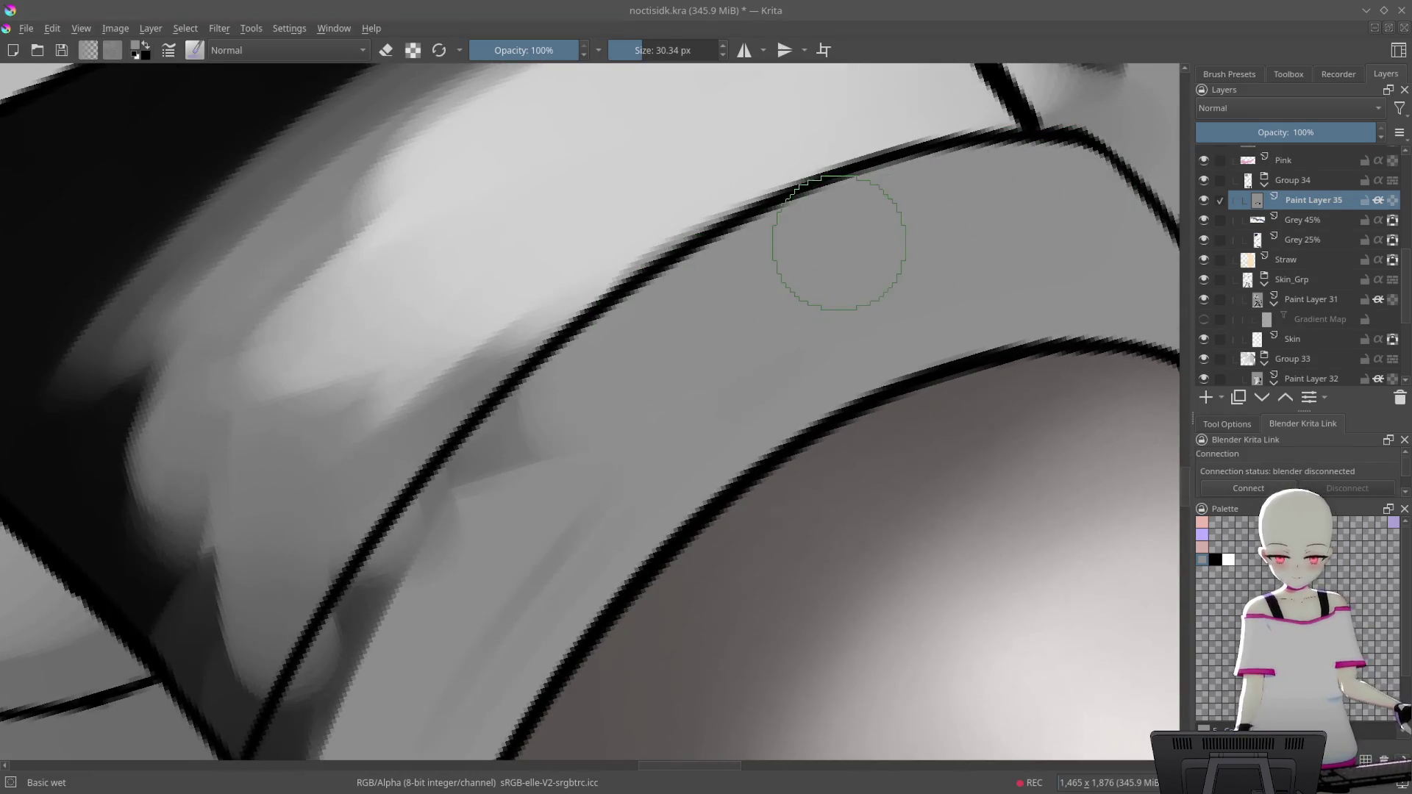
Zoom out over the shirt and legs, then rotate back onto the dark shorts shadow
{"action": "mouse_move", "coordinate": [535, 497]}
{"action": "left_mouse_down"}
{"action": "mouse_move", "coordinate": [806, 203]}
{"action": "mouse_move", "coordinate": [797, 275]}
{"action": "left_mouse_up"}
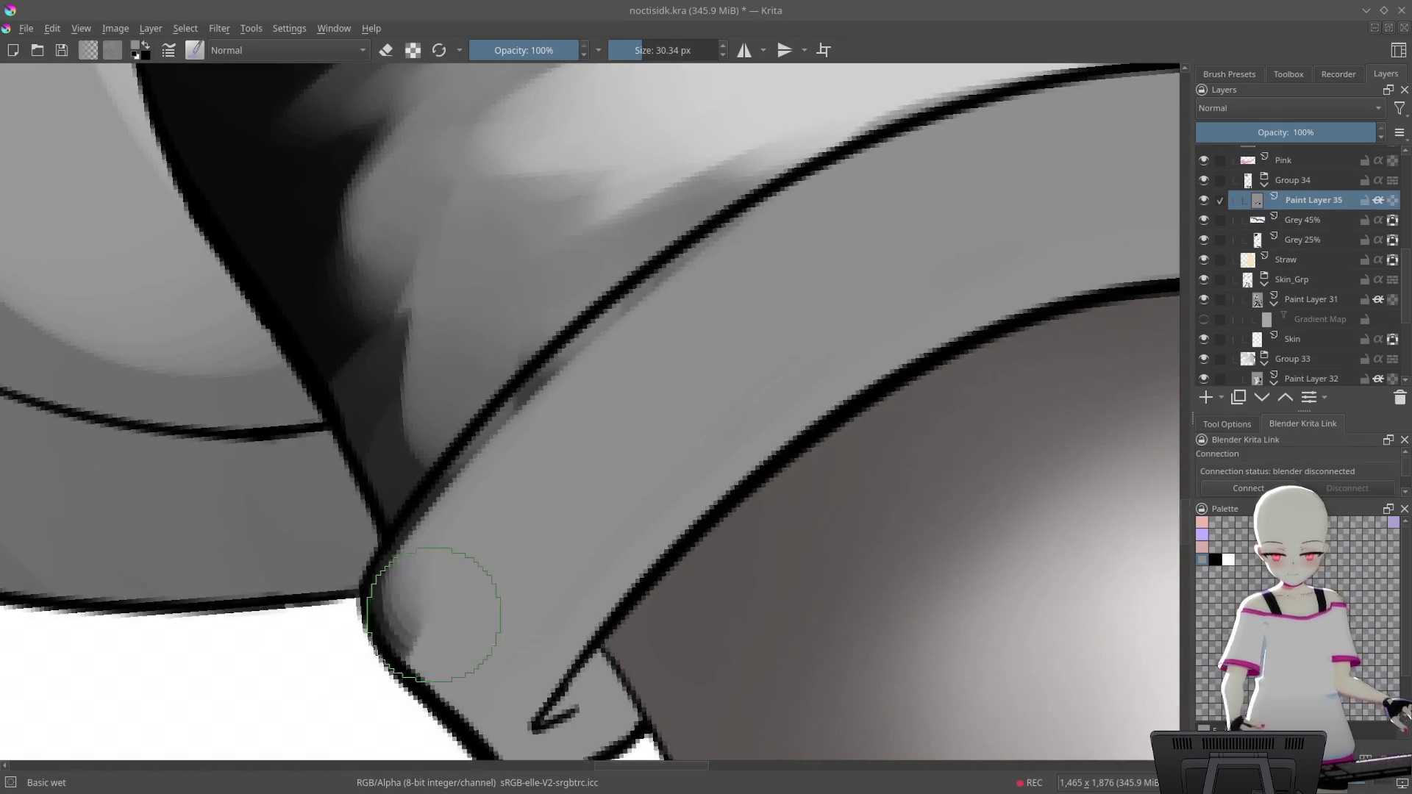
{"action": "left_click_drag", "start_coordinate": [512, 524], "coordinate": [710, 340]}
{"action": "scroll", "coordinate": [889, 379], "scroll_direction": "down", "scroll_amount": 5}
{"action": "mouse_move", "coordinate": [873, 495]}
{"action": "left_mouse_down"}
{"action": "mouse_move", "coordinate": [845, 538]}
{"action": "mouse_move", "coordinate": [876, 404]}
{"action": "mouse_move", "coordinate": [712, 347]}
{"action": "mouse_move", "coordinate": [750, 246]}
{"action": "mouse_move", "coordinate": [819, 342]}
{"action": "left_mouse_up"}
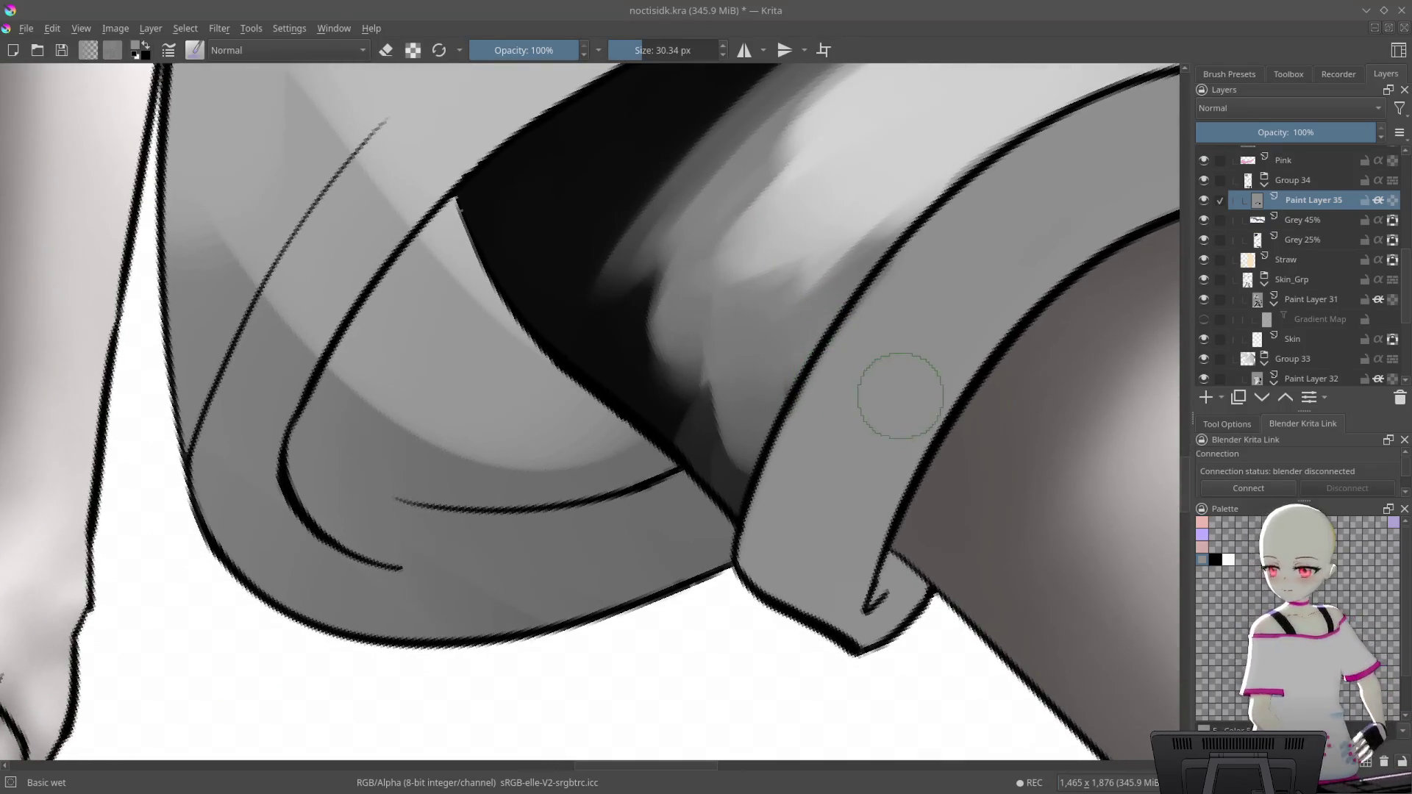
{"action": "mouse_move", "coordinate": [803, 377]}
{"action": "left_mouse_down"}
{"action": "mouse_move", "coordinate": [788, 278]}
{"action": "mouse_move", "coordinate": [873, 494]}
{"action": "mouse_move", "coordinate": [593, 383]}
{"action": "mouse_move", "coordinate": [579, 342]}
{"action": "mouse_move", "coordinate": [589, 472]}
{"action": "mouse_move", "coordinate": [735, 589]}
{"action": "left_mouse_up"}
{"action": "mouse_move", "coordinate": [833, 500]}
{"action": "left_mouse_down"}
{"action": "mouse_move", "coordinate": [682, 244]}
{"action": "mouse_move", "coordinate": [741, 243]}
{"action": "left_mouse_up"}
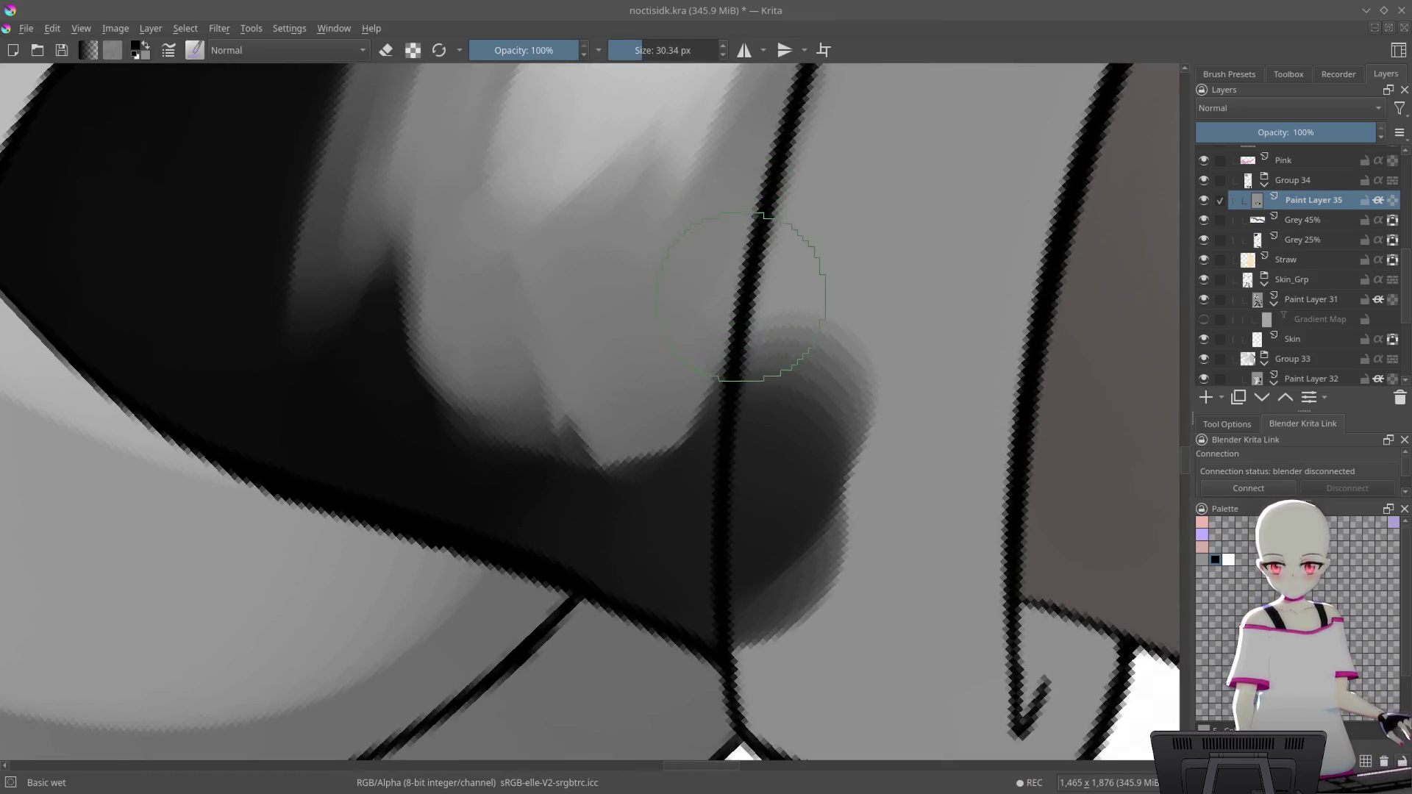
{"action": "mouse_move", "coordinate": [688, 428]}
{"action": "left_mouse_down"}
{"action": "mouse_move", "coordinate": [765, 311]}
{"action": "mouse_move", "coordinate": [862, 436]}
{"action": "left_mouse_up"}
Deepen the shadow band inside the shorts leg with several dark diagonal strokes
{"action": "left_click_drag", "start_coordinate": [548, 530], "coordinate": [893, 324]}
{"action": "left_click_drag", "start_coordinate": [617, 488], "coordinate": [905, 322]}
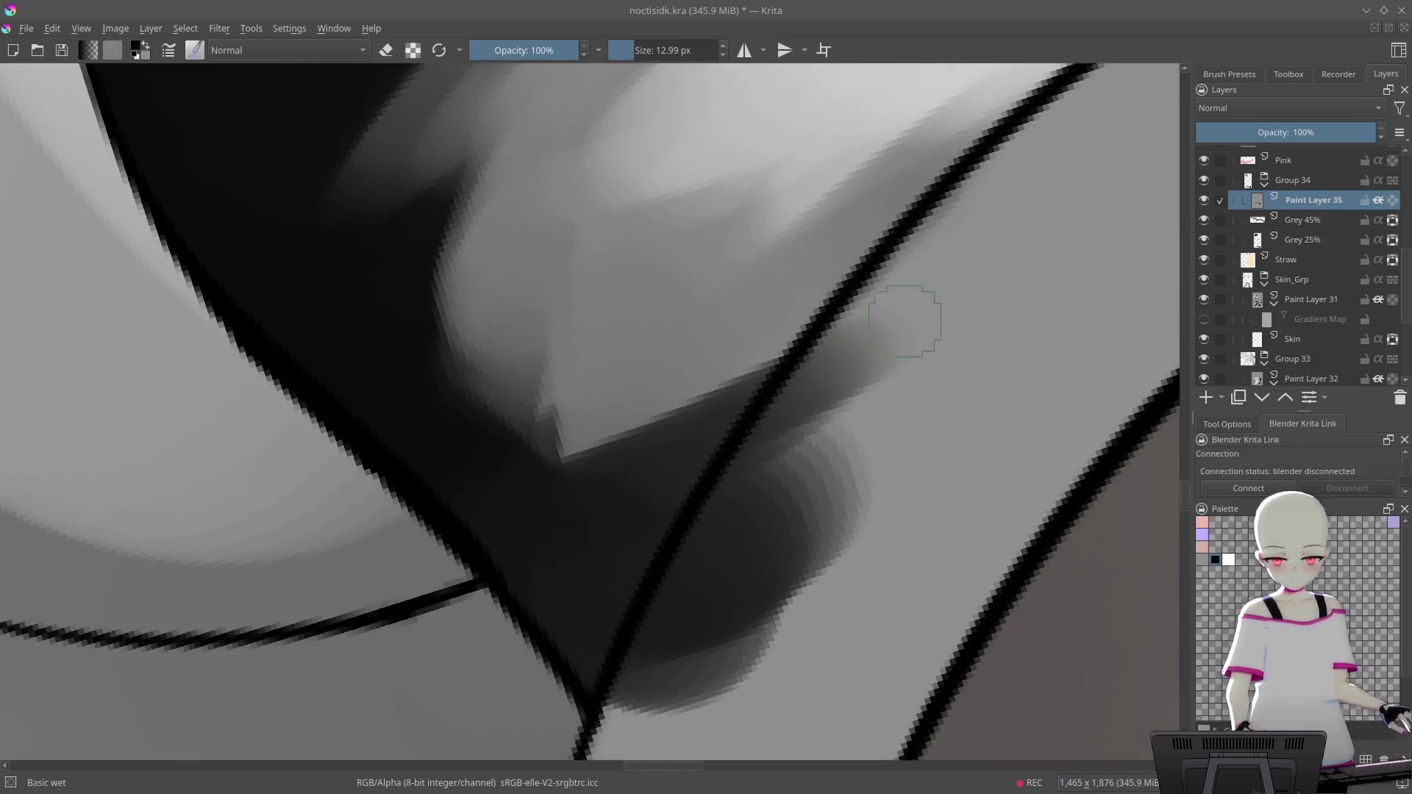
{"action": "mouse_move", "coordinate": [842, 265]}
{"action": "left_mouse_down"}
{"action": "mouse_move", "coordinate": [605, 423]}
{"action": "mouse_move", "coordinate": [699, 302]}
{"action": "left_mouse_up"}
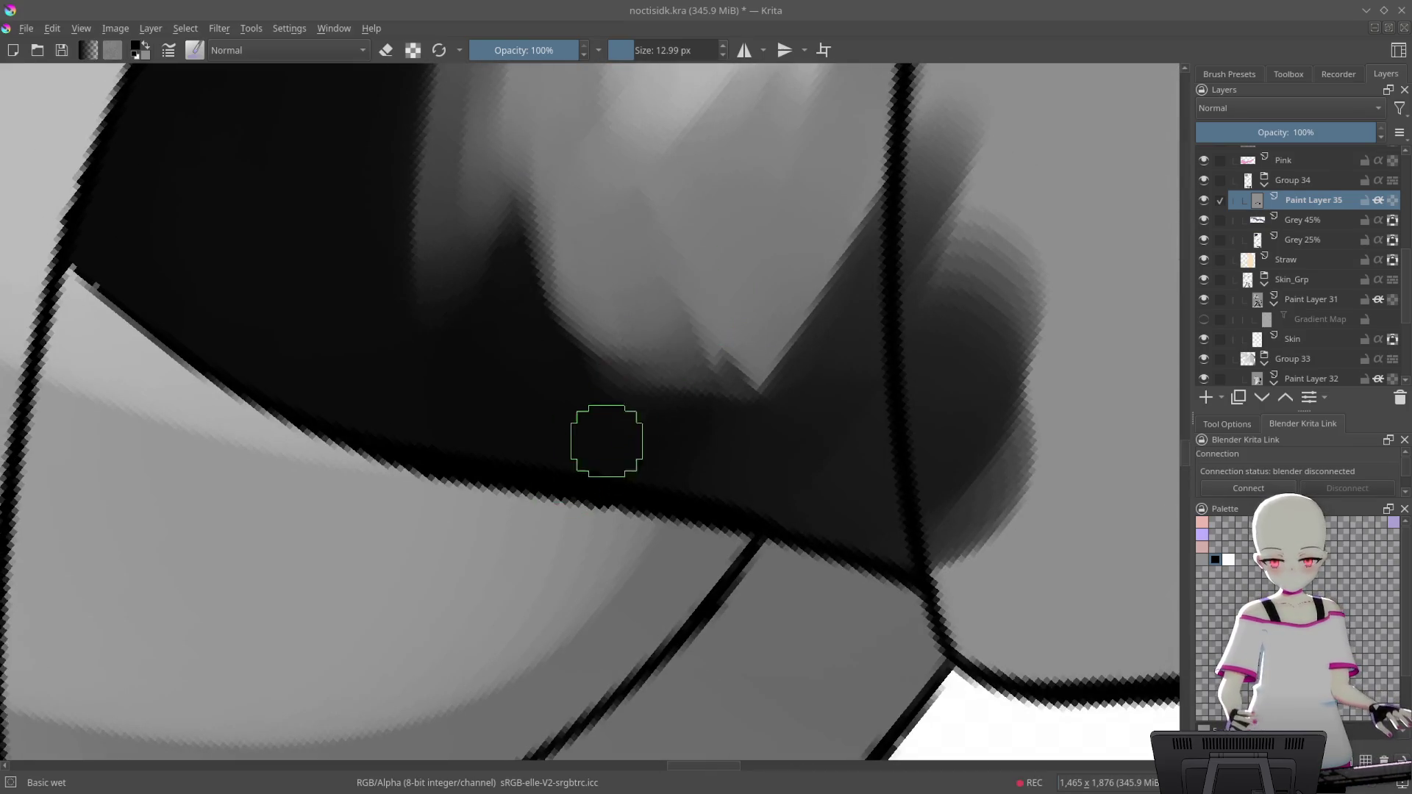
{"action": "left_click_drag", "start_coordinate": [605, 432], "coordinate": [706, 269]}
{"action": "mouse_move", "coordinate": [733, 487]}
{"action": "left_mouse_down"}
{"action": "mouse_move", "coordinate": [728, 302]}
{"action": "mouse_move", "coordinate": [835, 444]}
{"action": "left_mouse_up"}
{"action": "left_click_drag", "start_coordinate": [671, 461], "coordinate": [787, 378]}
{"action": "left_click_drag", "start_coordinate": [892, 366], "coordinate": [814, 235]}
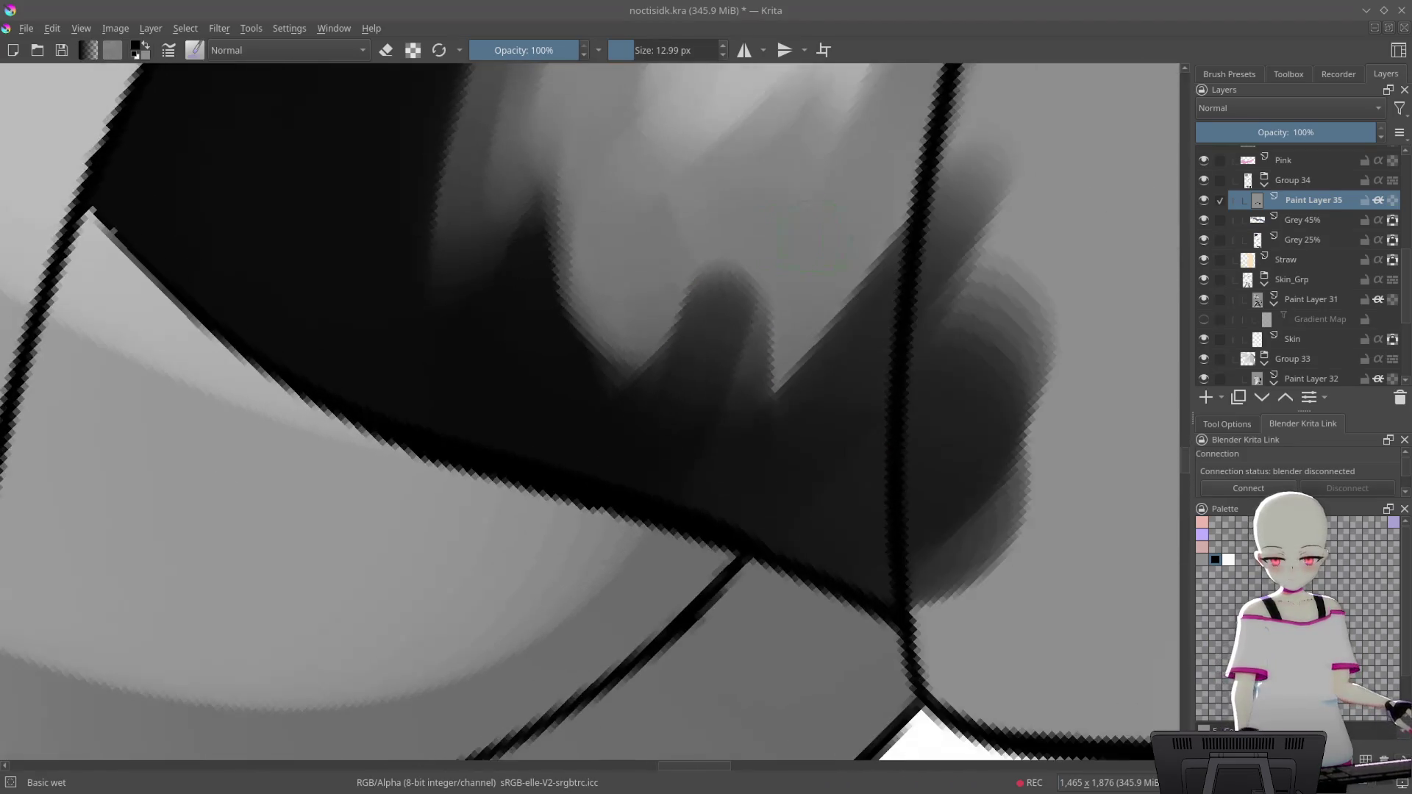
{"action": "mouse_move", "coordinate": [823, 294]}
{"action": "left_mouse_down"}
{"action": "mouse_move", "coordinate": [706, 520]}
{"action": "mouse_move", "coordinate": [809, 338]}
{"action": "mouse_move", "coordinate": [834, 536]}
{"action": "mouse_move", "coordinate": [531, 527]}
{"action": "mouse_move", "coordinate": [732, 372]}
{"action": "mouse_move", "coordinate": [705, 363]}
{"action": "mouse_move", "coordinate": [645, 441]}
{"action": "left_mouse_up"}
Fill the dark gap between the two grey peaks with lighter grey
{"action": "left_click_drag", "start_coordinate": [719, 479], "coordinate": [581, 603]}
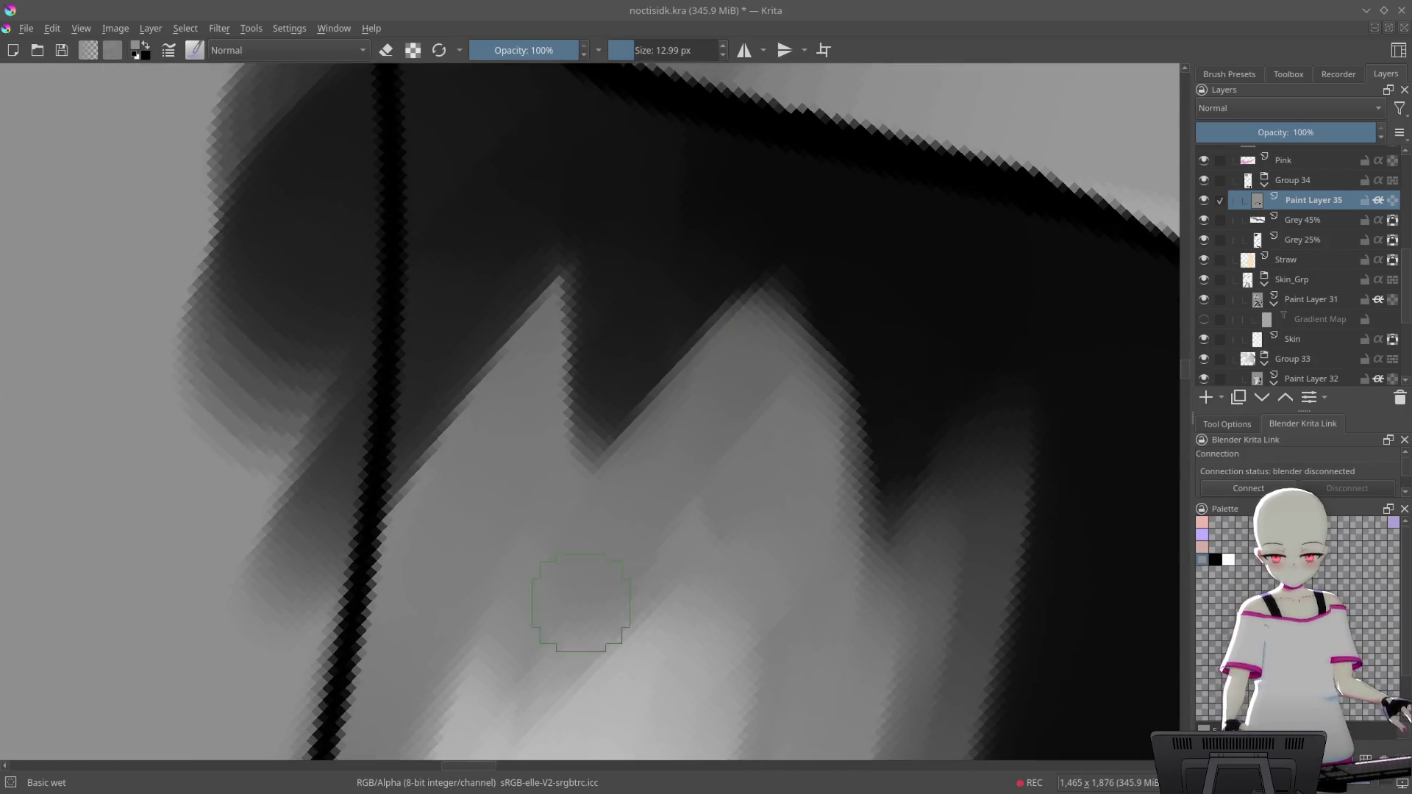
{"action": "left_click_drag", "start_coordinate": [714, 289], "coordinate": [693, 205]}
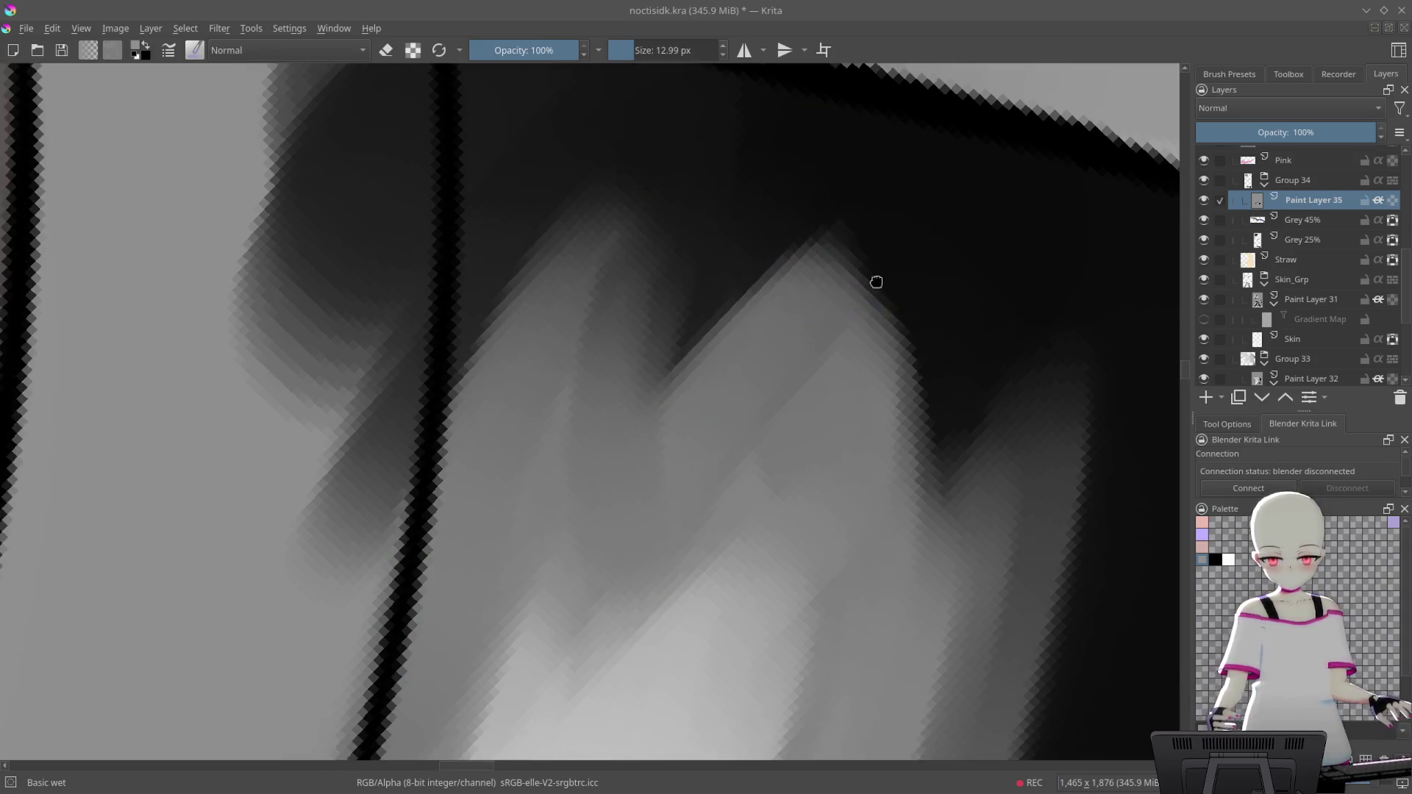
{"action": "left_click_drag", "start_coordinate": [875, 282], "coordinate": [768, 349]}
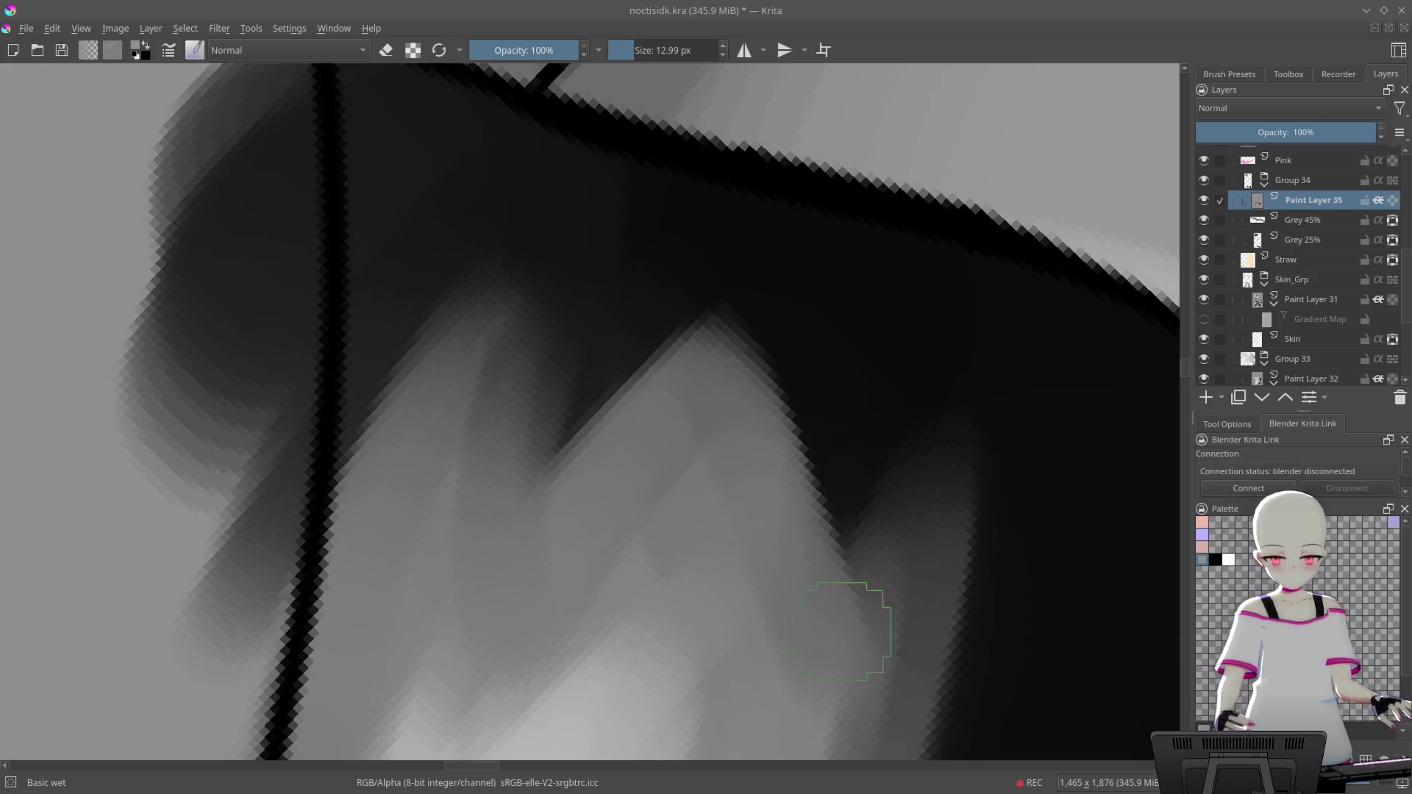
{"action": "scroll", "coordinate": [846, 631], "scroll_direction": "down", "scroll_amount": 3}
{"action": "scroll", "coordinate": [946, 630], "scroll_direction": "down", "scroll_amount": 3}
{"action": "scroll", "coordinate": [882, 514], "scroll_direction": "down", "scroll_amount": 3}
{"action": "scroll", "coordinate": [852, 391], "scroll_direction": "down", "scroll_amount": 2}
{"action": "scroll", "coordinate": [907, 385], "scroll_direction": "up", "scroll_amount": 1}
{"action": "scroll", "coordinate": [639, 277], "scroll_direction": "up", "scroll_amount": 2}
{"action": "scroll", "coordinate": [662, 265], "scroll_direction": "up", "scroll_amount": 3}
{"action": "scroll", "coordinate": [588, 387], "scroll_direction": "up", "scroll_amount": 2}
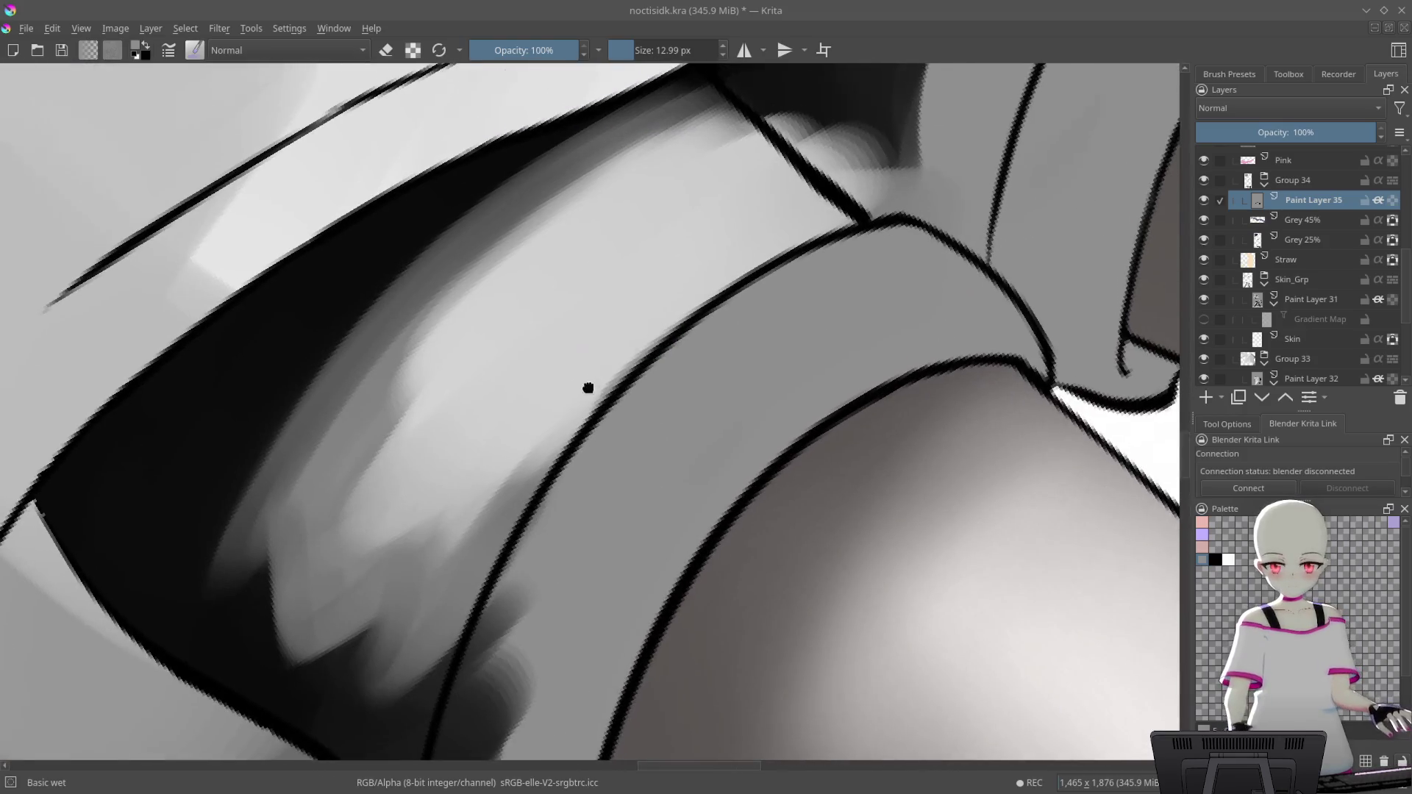
Add grey and darker grey diagonal strokes along the fold line
{"action": "left_click_drag", "start_coordinate": [589, 388], "coordinate": [602, 431]}
{"action": "left_click_drag", "start_coordinate": [636, 329], "coordinate": [476, 457]}
{"action": "mouse_move", "coordinate": [581, 374]}
{"action": "left_mouse_down"}
{"action": "mouse_move", "coordinate": [794, 250]}
{"action": "mouse_move", "coordinate": [494, 415]}
{"action": "left_mouse_up"}
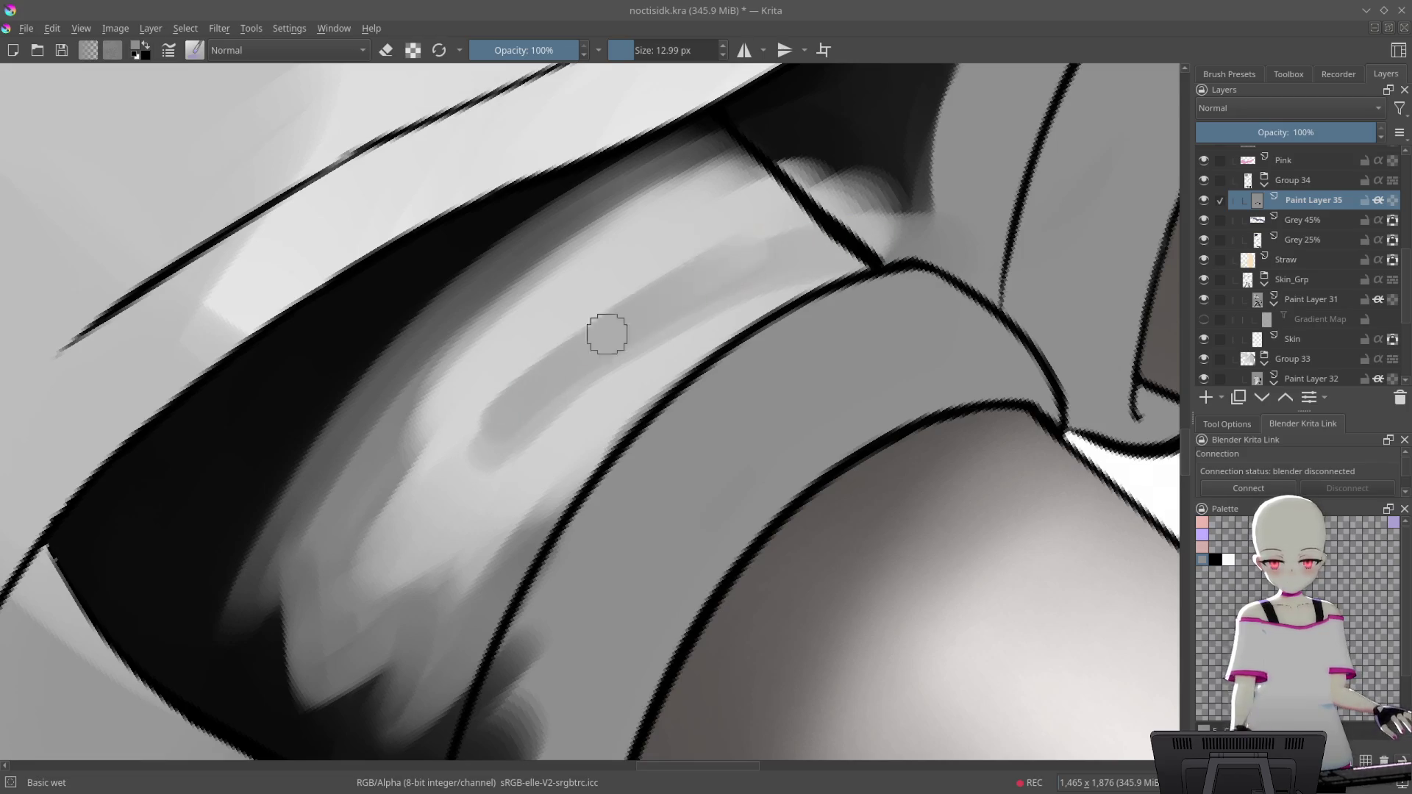
{"action": "left_click_drag", "start_coordinate": [788, 294], "coordinate": [717, 316]}
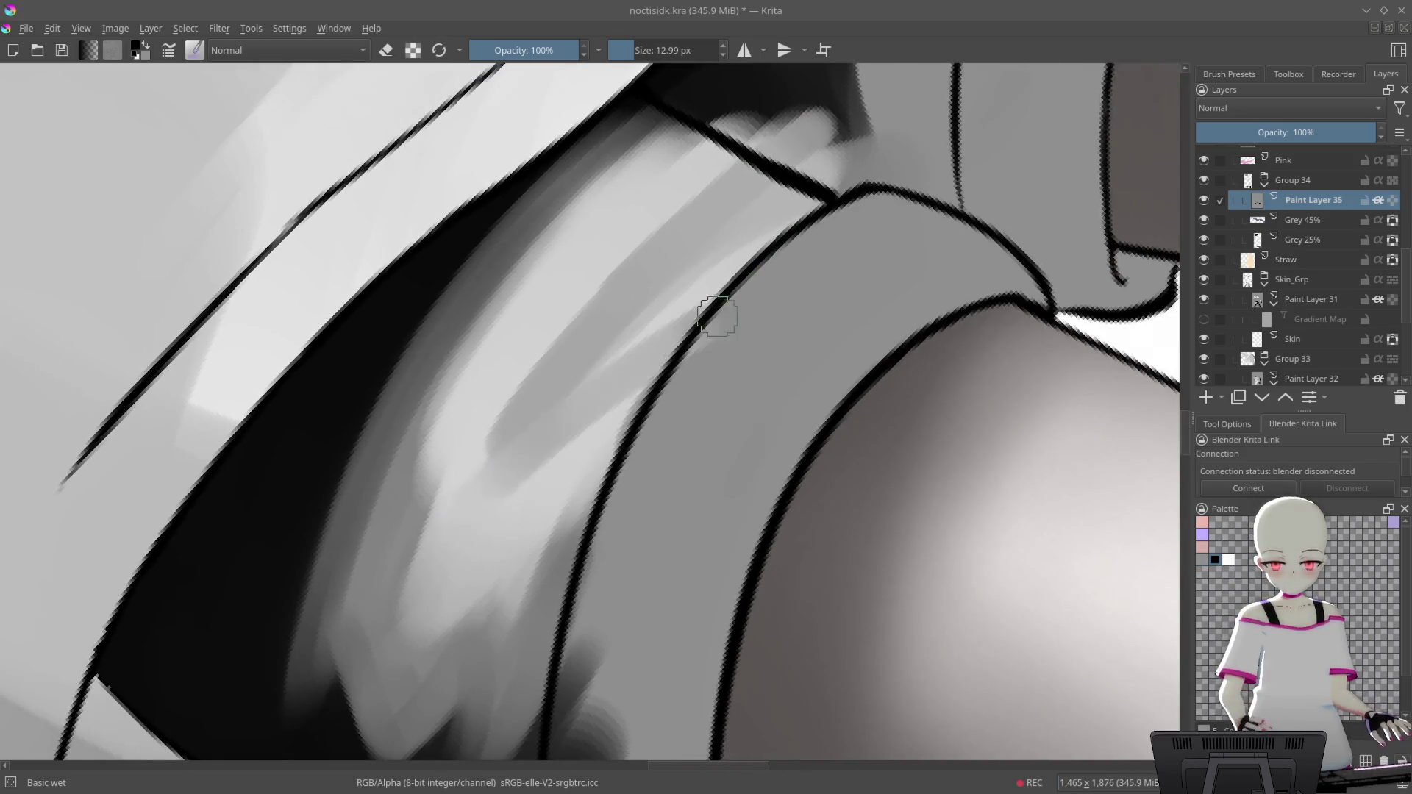
{"action": "left_click_drag", "start_coordinate": [552, 415], "coordinate": [839, 212]}
{"action": "scroll", "coordinate": [879, 160], "scroll_direction": "down", "scroll_amount": 5}
{"action": "scroll", "coordinate": [693, 372], "scroll_direction": "up", "scroll_amount": 5}
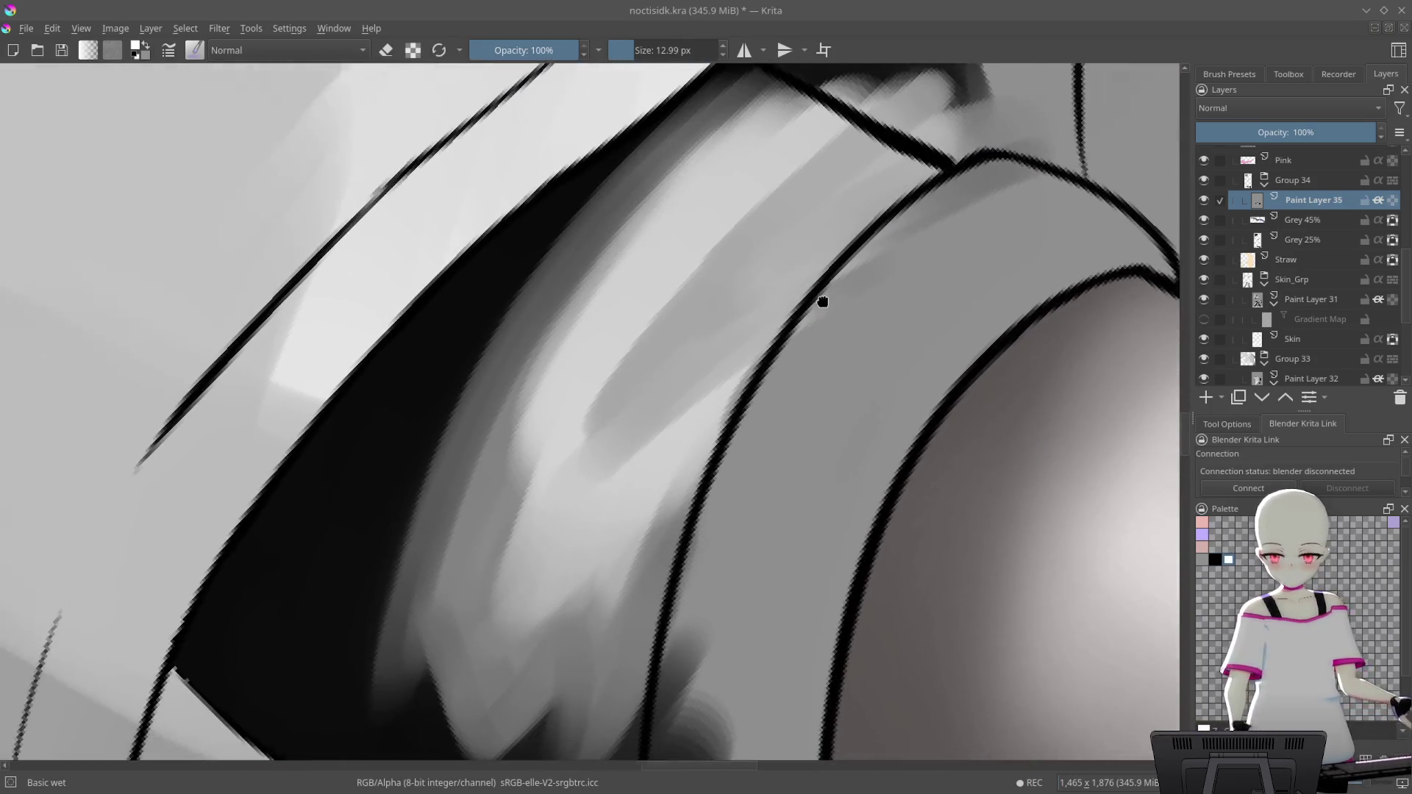
{"action": "left_click_drag", "start_coordinate": [826, 299], "coordinate": [867, 284]}
{"action": "left_click_drag", "start_coordinate": [699, 331], "coordinate": [559, 459]}
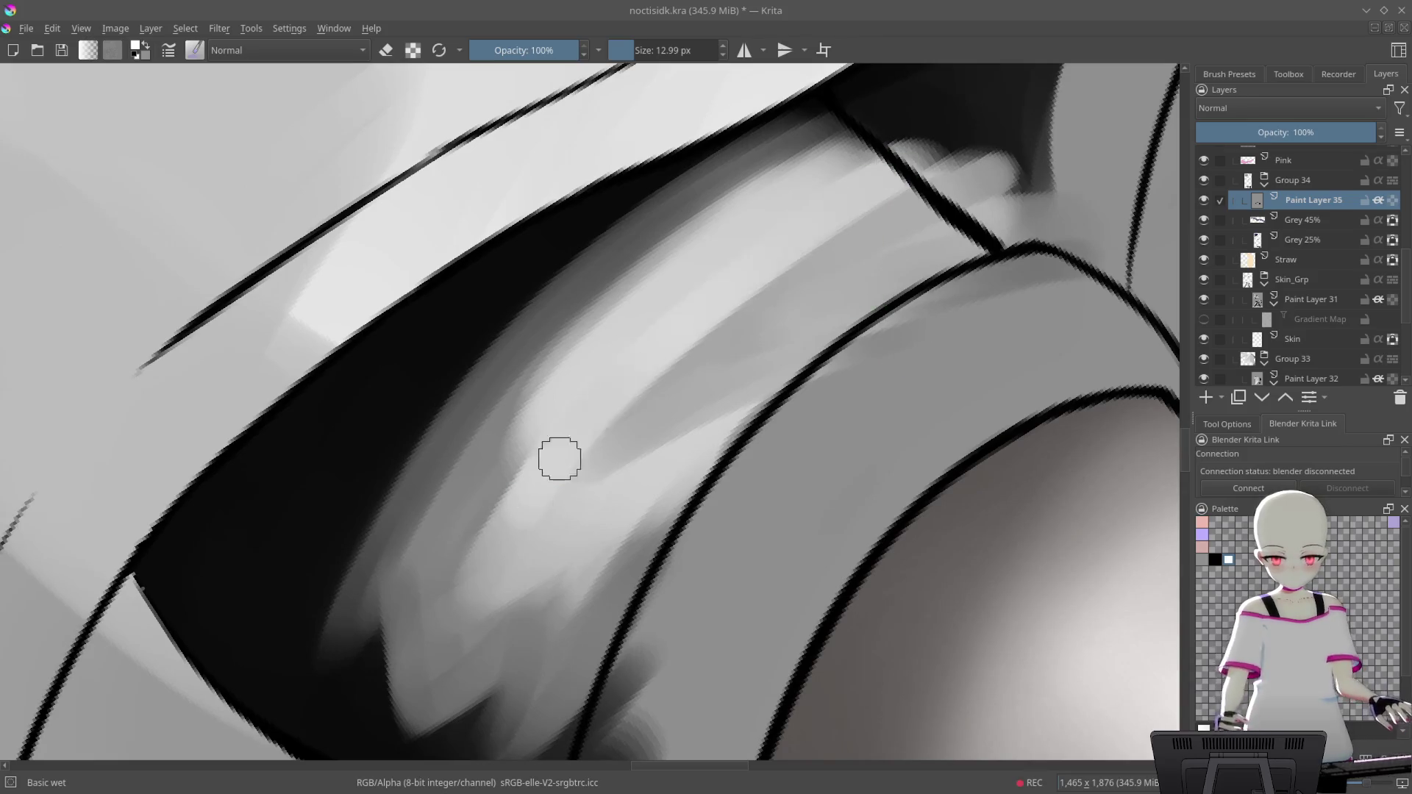
Brighten the inner curved band with light grey strokes
{"action": "left_click_drag", "start_coordinate": [640, 301], "coordinate": [456, 588]}
{"action": "mouse_move", "coordinate": [684, 236]}
{"action": "left_mouse_down"}
{"action": "mouse_move", "coordinate": [592, 498]}
{"action": "mouse_move", "coordinate": [868, 347]}
{"action": "mouse_move", "coordinate": [763, 315]}
{"action": "mouse_move", "coordinate": [597, 537]}
{"action": "left_mouse_up"}
{"action": "mouse_move", "coordinate": [892, 277]}
{"action": "left_mouse_down"}
{"action": "mouse_move", "coordinate": [687, 461]}
{"action": "mouse_move", "coordinate": [741, 262]}
{"action": "left_mouse_up"}
{"action": "mouse_move", "coordinate": [647, 444]}
{"action": "left_mouse_down"}
{"action": "mouse_move", "coordinate": [728, 523]}
{"action": "mouse_move", "coordinate": [719, 240]}
{"action": "mouse_move", "coordinate": [363, 561]}
{"action": "left_mouse_up"}
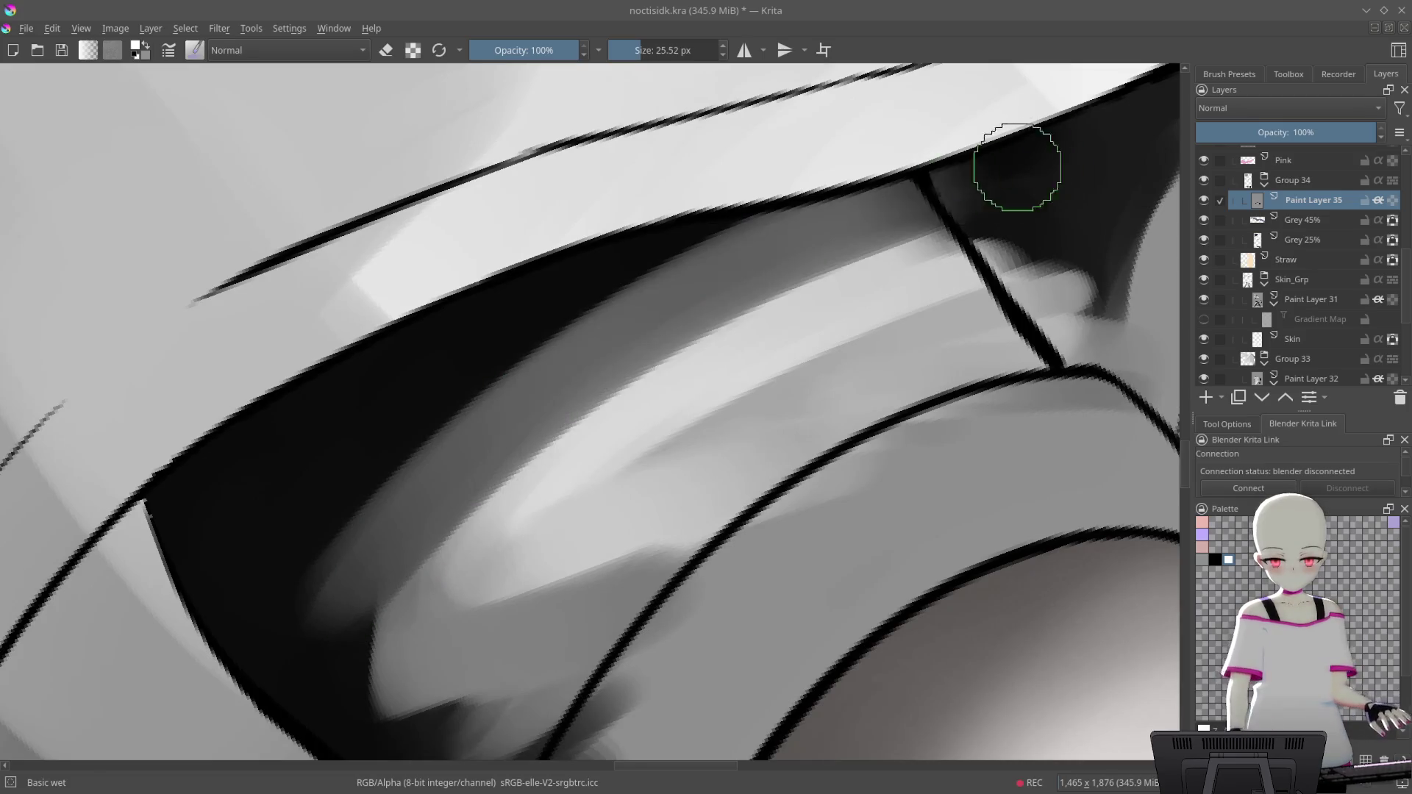
{"action": "mouse_move", "coordinate": [413, 483]}
{"action": "left_mouse_down"}
{"action": "mouse_move", "coordinate": [947, 223]}
{"action": "mouse_move", "coordinate": [436, 506]}
{"action": "mouse_move", "coordinate": [661, 441]}
{"action": "mouse_move", "coordinate": [926, 437]}
{"action": "mouse_move", "coordinate": [853, 597]}
{"action": "left_mouse_up"}
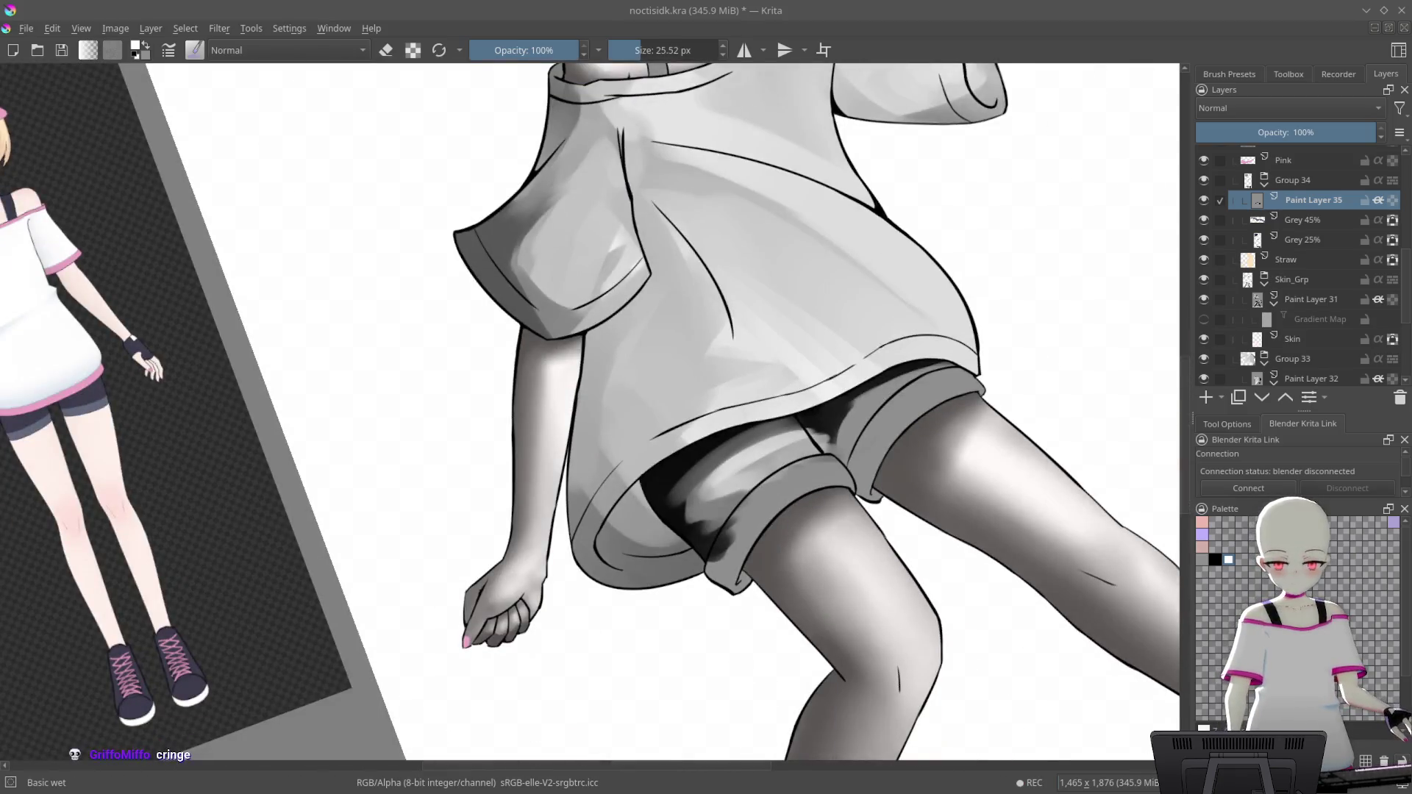
{"action": "scroll", "coordinate": [781, 417], "scroll_direction": "up", "scroll_amount": 5}
{"action": "scroll", "coordinate": [781, 416], "scroll_direction": "up", "scroll_amount": 1}
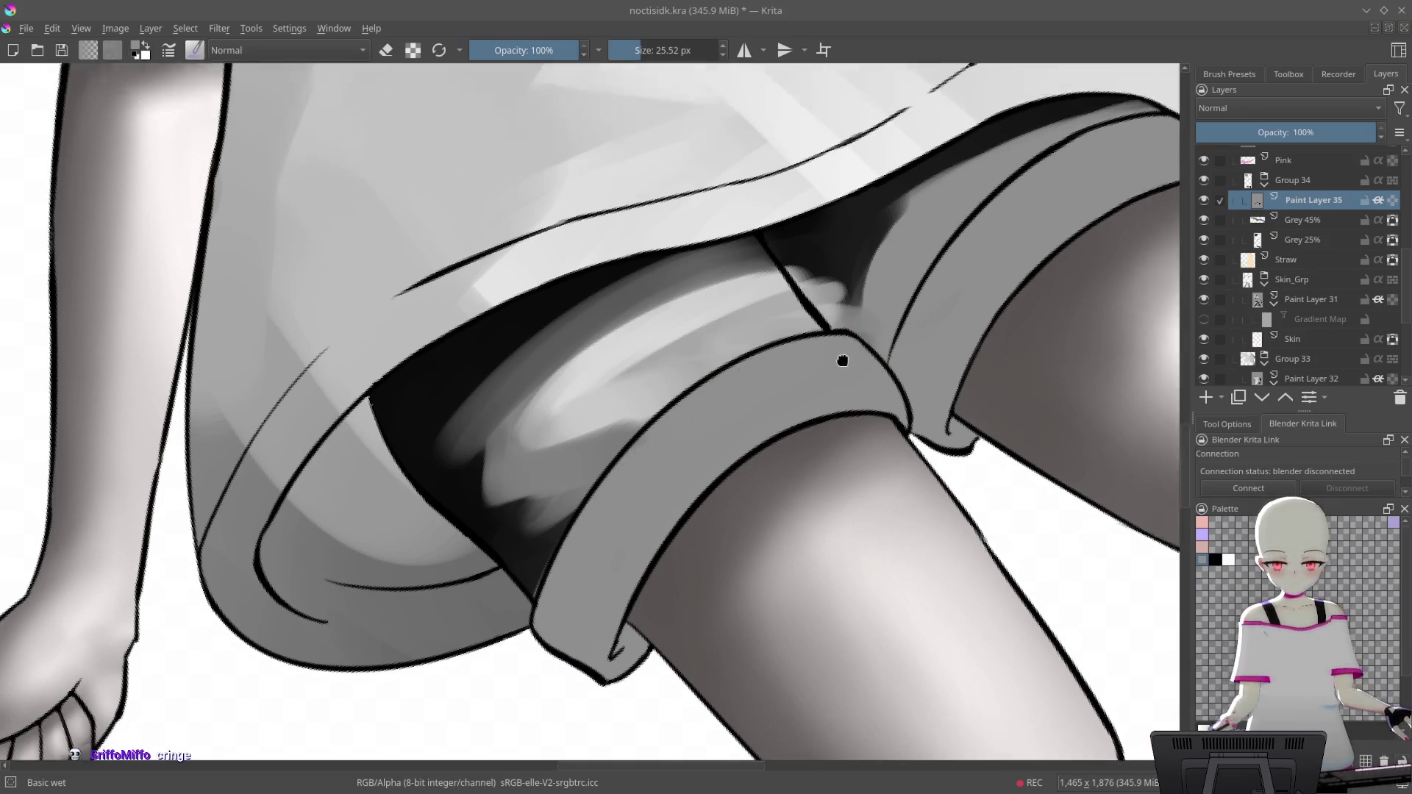
Soften the shading on the shorts' dark fold, comparing the stroke with undo and redo
{"action": "mouse_move", "coordinate": [718, 385]}
{"action": "left_mouse_down"}
{"action": "mouse_move", "coordinate": [813, 255]}
{"action": "mouse_move", "coordinate": [689, 398]}
{"action": "left_mouse_up"}
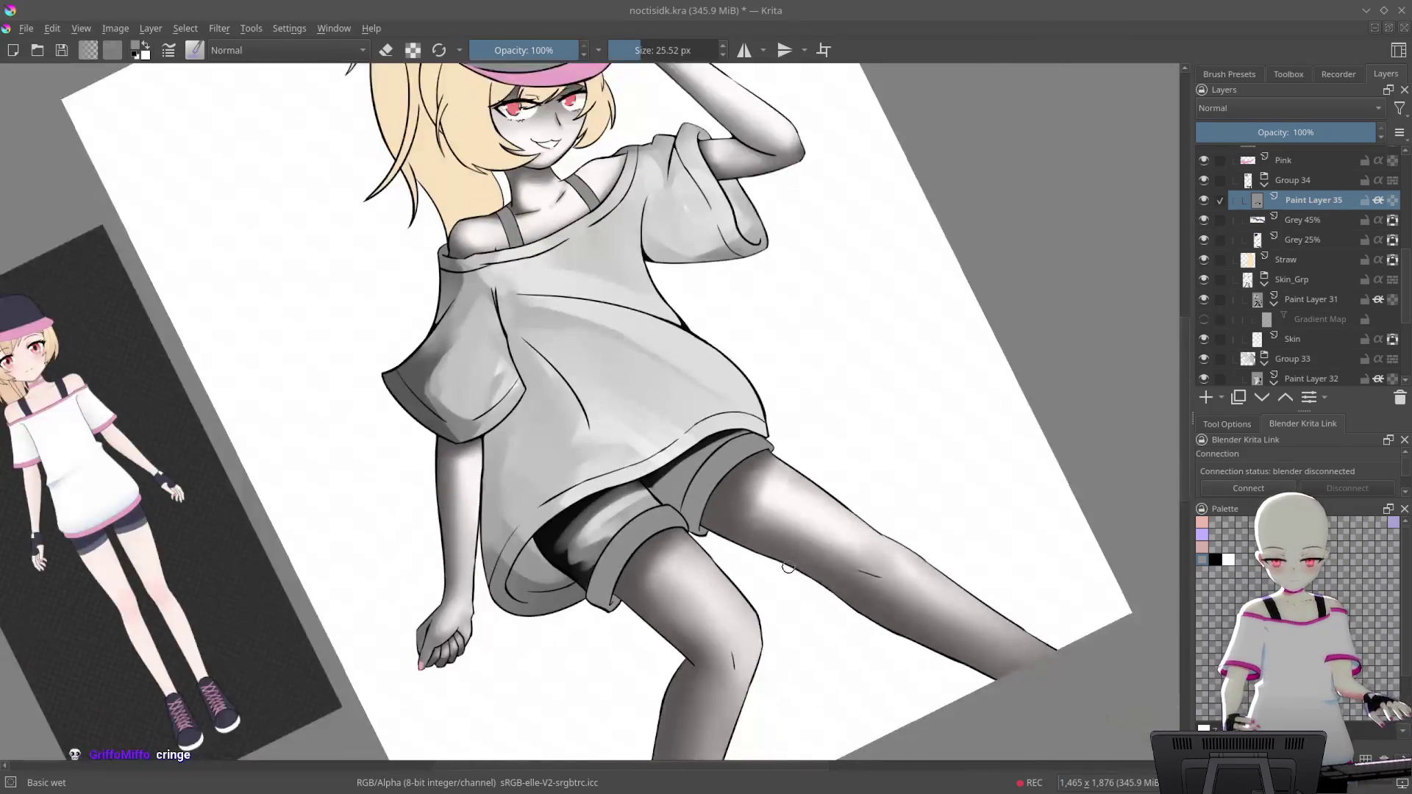
{"action": "left_click_drag", "start_coordinate": [762, 567], "coordinate": [904, 510]}
{"action": "left_click_drag", "start_coordinate": [799, 519], "coordinate": [680, 449]}
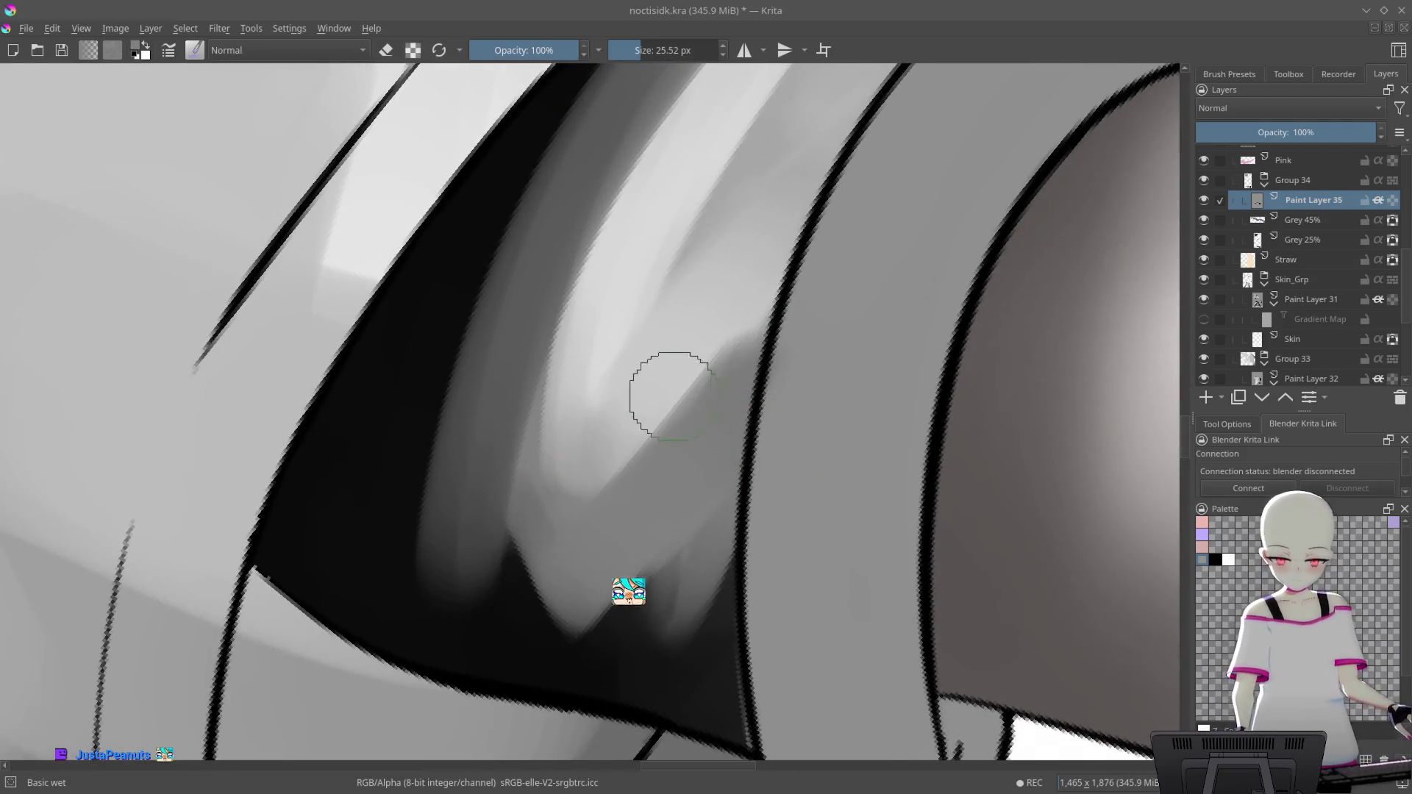
{"action": "left_click_drag", "start_coordinate": [672, 395], "coordinate": [567, 492]}
{"action": "key", "text": "ctrl+z"}
{"action": "key", "text": "ctrl+shift+z"}
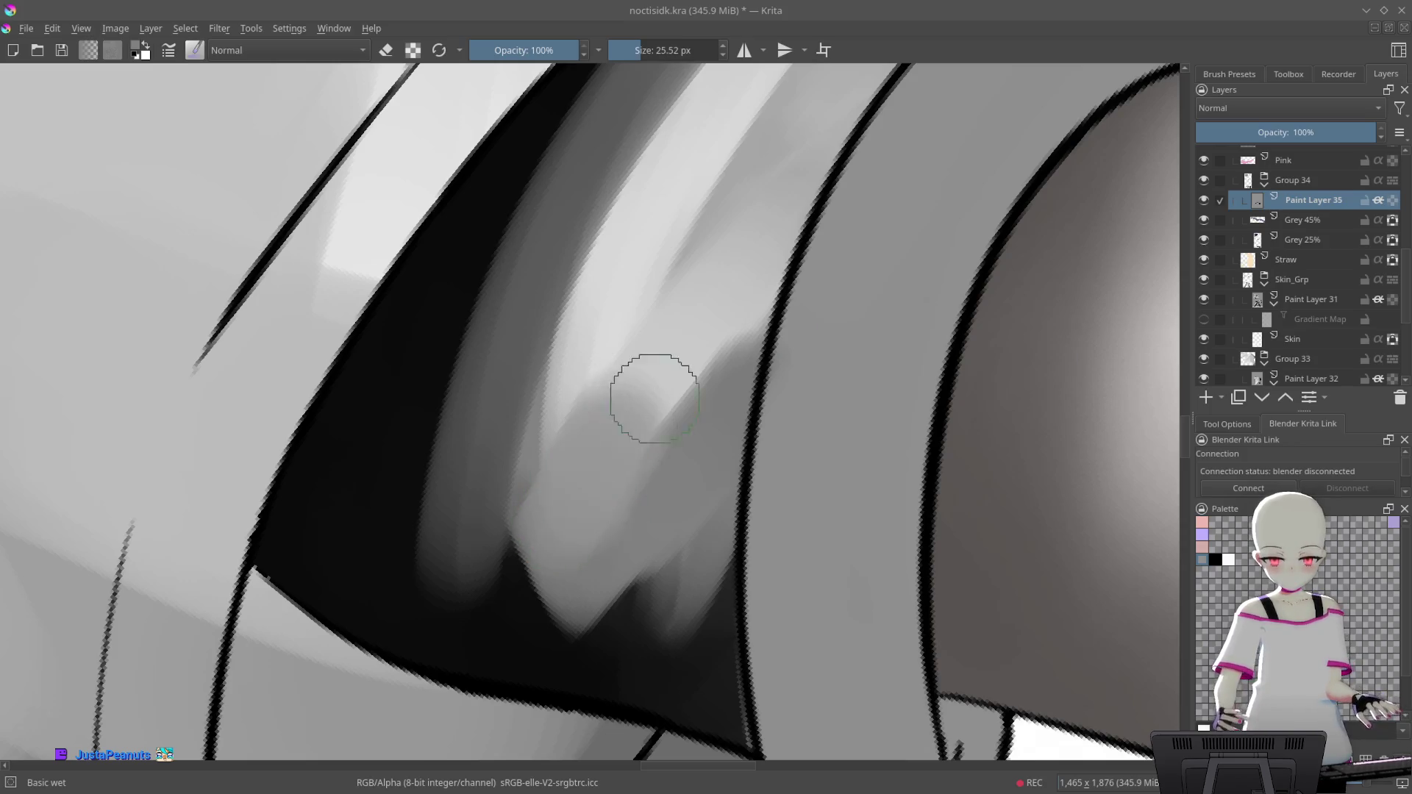
{"action": "scroll", "coordinate": [906, 262], "scroll_direction": "down", "scroll_amount": 5}
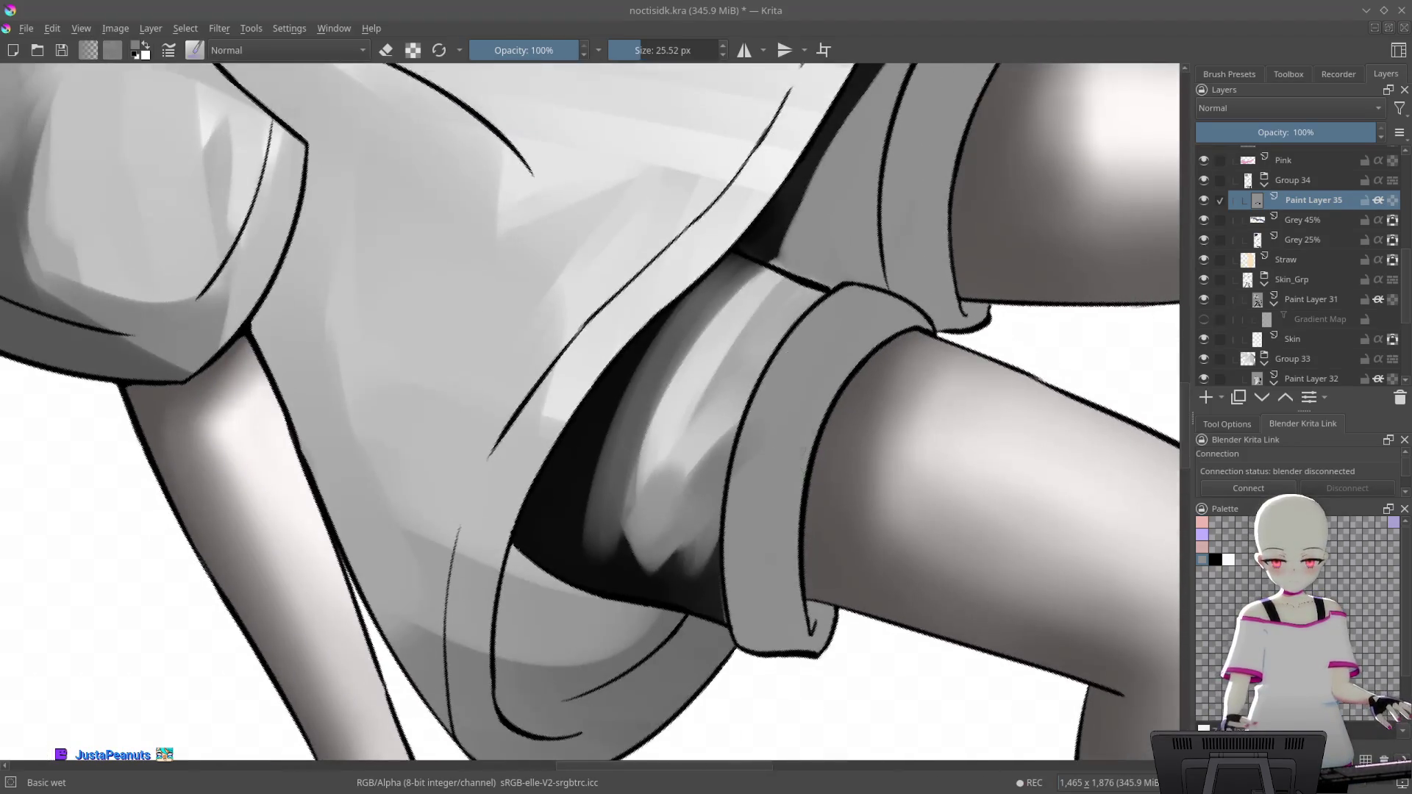
Blend and lighten the shading around the line junction, then reset the view rotation
{"action": "scroll", "coordinate": [788, 314], "scroll_direction": "up", "scroll_amount": 4}
{"action": "scroll", "coordinate": [828, 370], "scroll_direction": "up", "scroll_amount": 2}
{"action": "scroll", "coordinate": [829, 370], "scroll_direction": "up", "scroll_amount": 1}
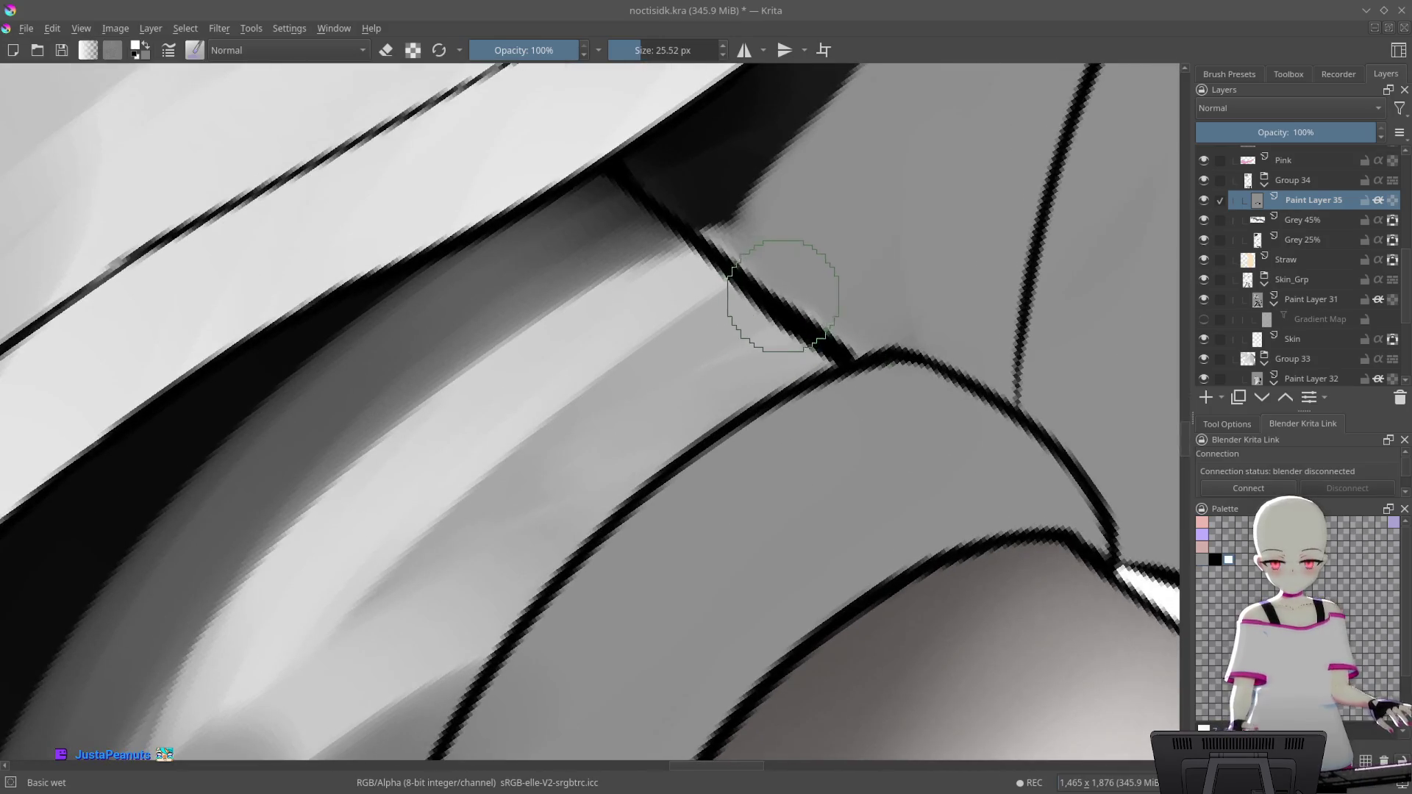
{"action": "left_click_drag", "start_coordinate": [832, 286], "coordinate": [734, 436]}
{"action": "mouse_move", "coordinate": [785, 307]}
{"action": "left_mouse_down"}
{"action": "mouse_move", "coordinate": [756, 331]}
{"action": "mouse_move", "coordinate": [759, 410]}
{"action": "left_mouse_up"}
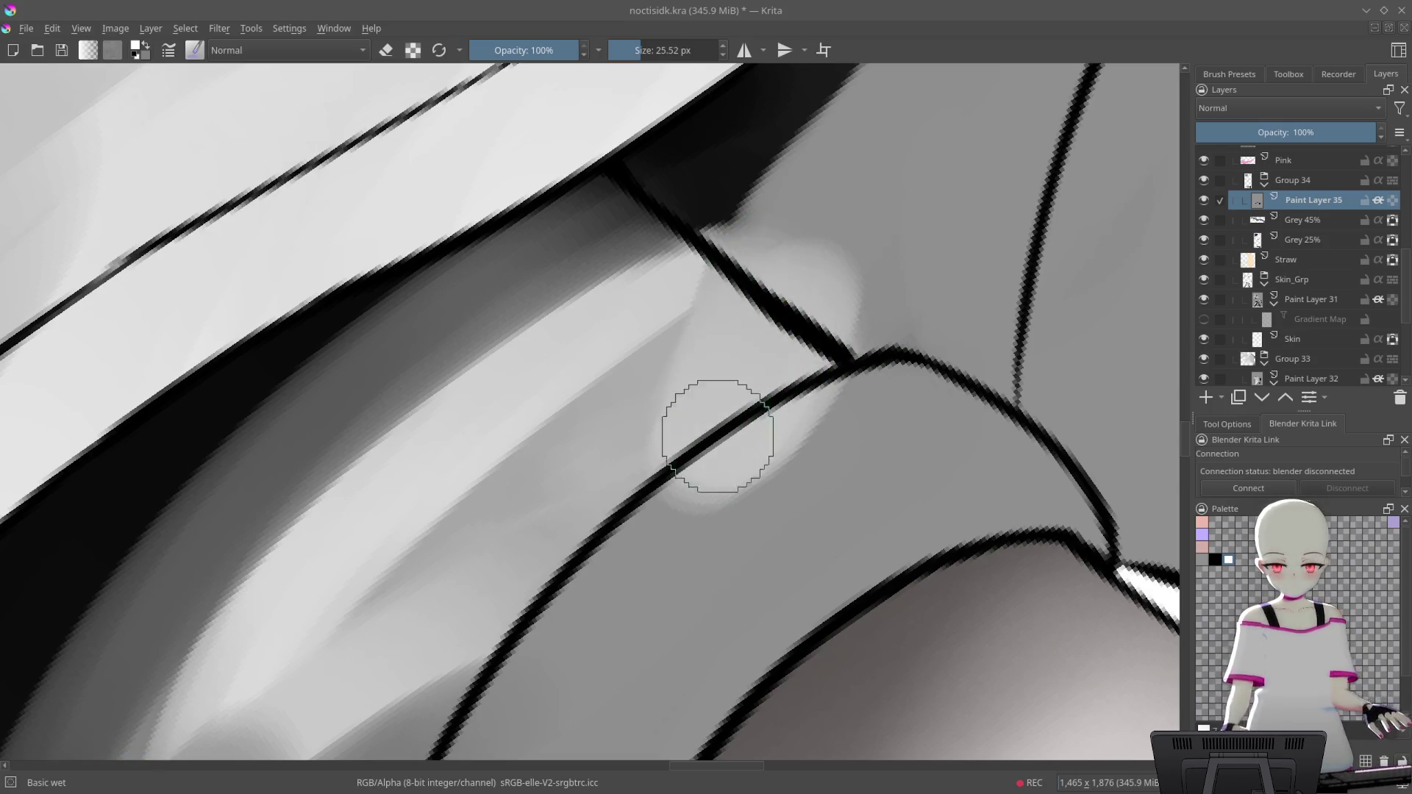
{"action": "key", "text": "4"}
{"action": "mouse_move", "coordinate": [788, 277]}
{"action": "left_mouse_down"}
{"action": "mouse_move", "coordinate": [662, 505]}
{"action": "mouse_move", "coordinate": [814, 306]}
{"action": "left_mouse_up"}
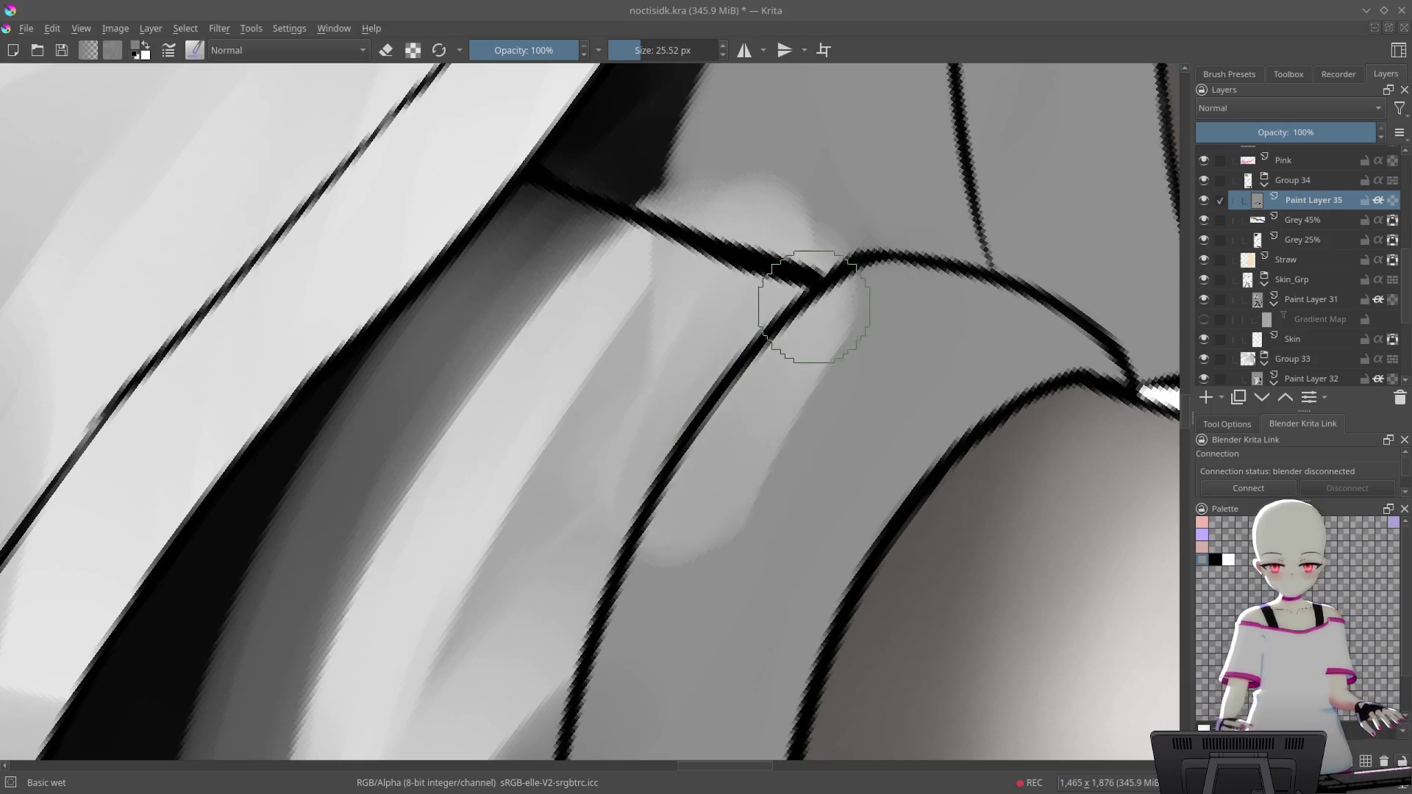
{"action": "scroll", "coordinate": [838, 316], "scroll_direction": "down", "scroll_amount": 2}
{"action": "key", "text": "6"}
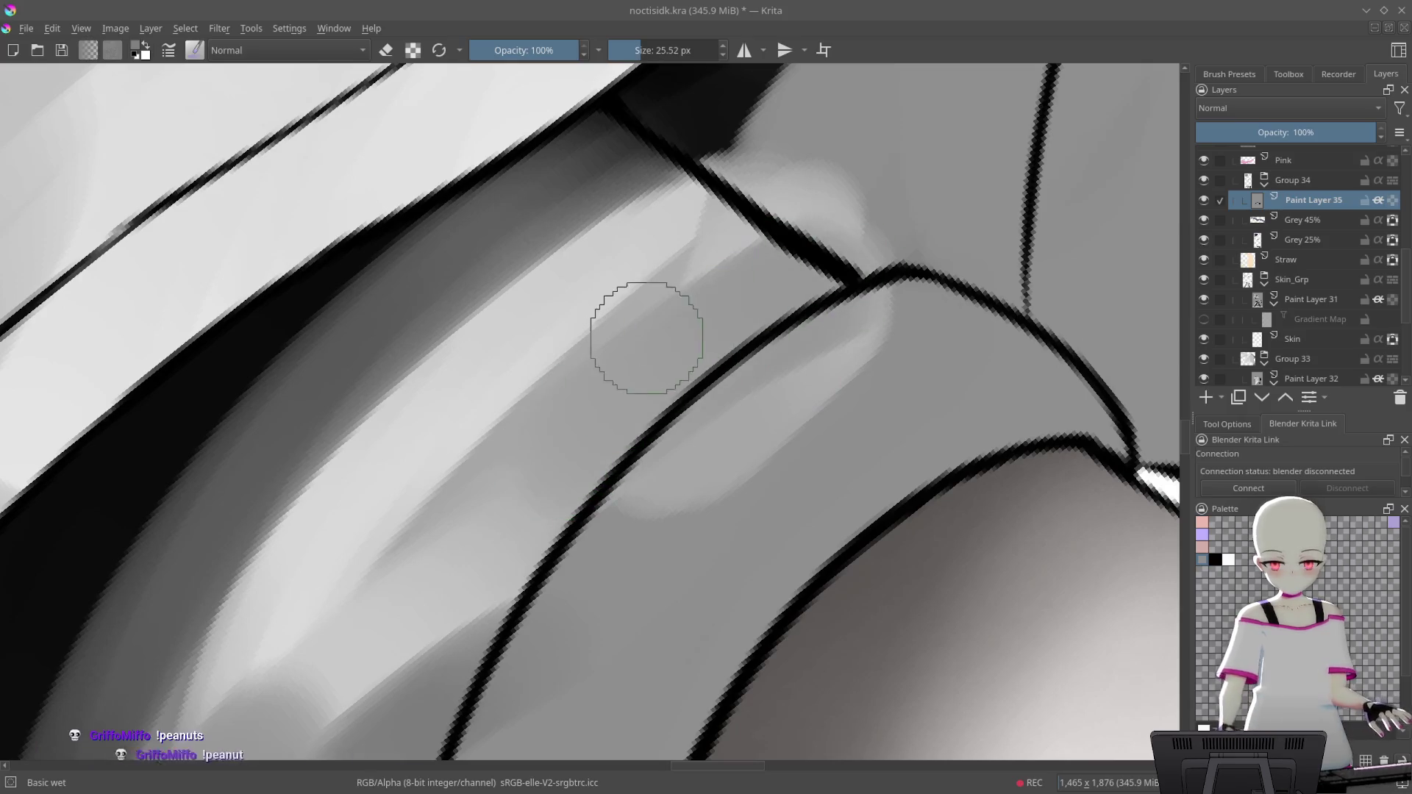
{"action": "key", "text": "1"}
{"action": "key", "text": "5"}
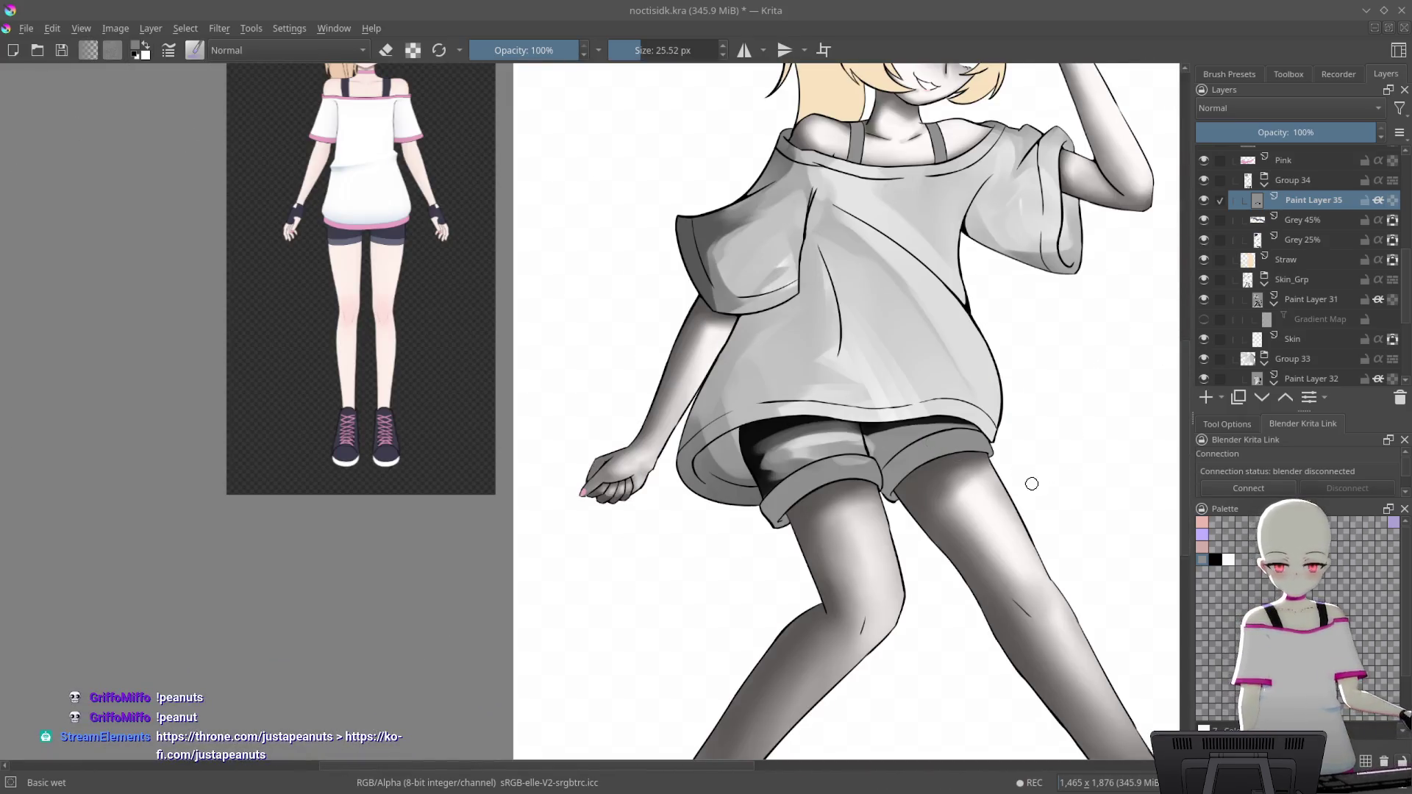
Paint a black shadow along the underside of the shorts' rolled cuff
{"action": "left_click_drag", "start_coordinate": [990, 578], "coordinate": [946, 542]}
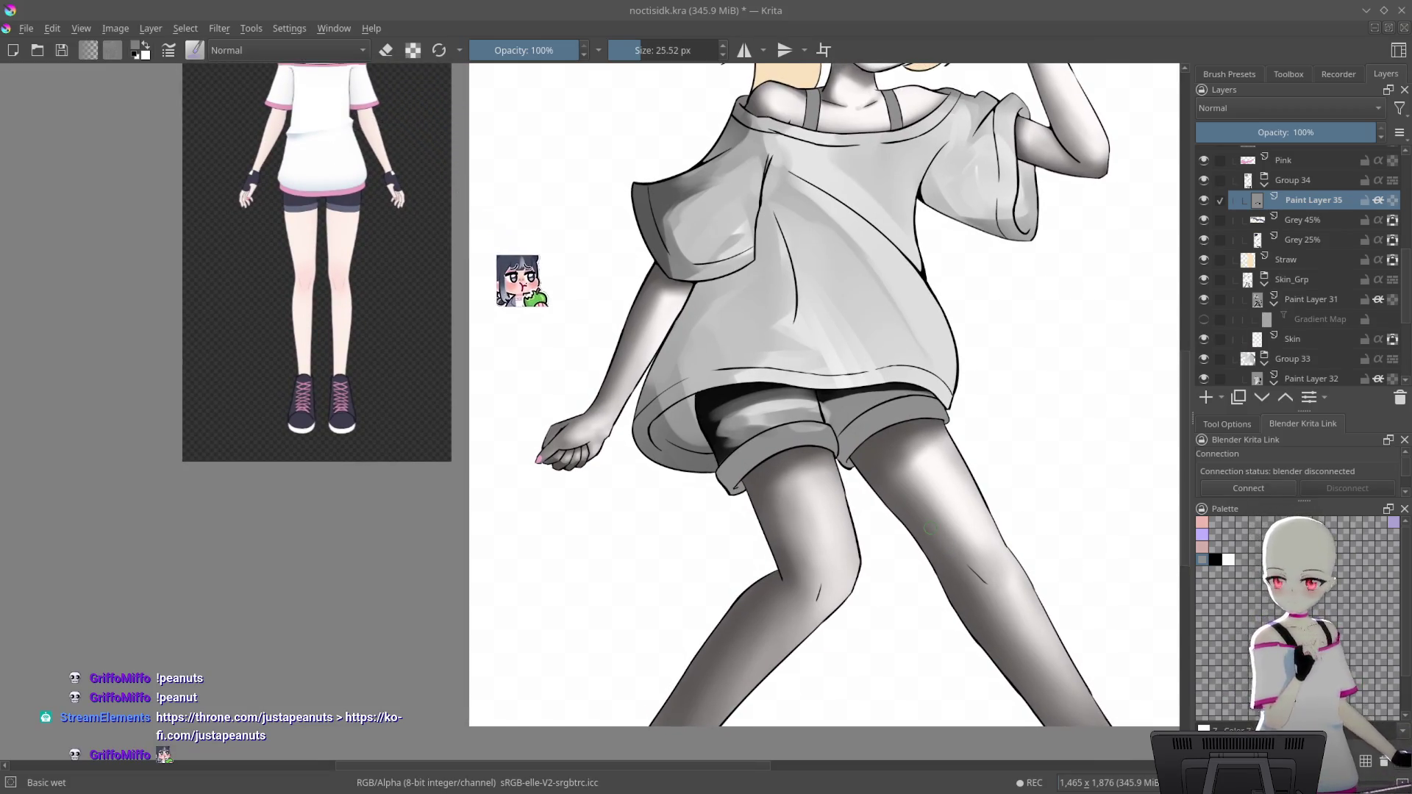
{"action": "left_click_drag", "start_coordinate": [971, 520], "coordinate": [955, 261]}
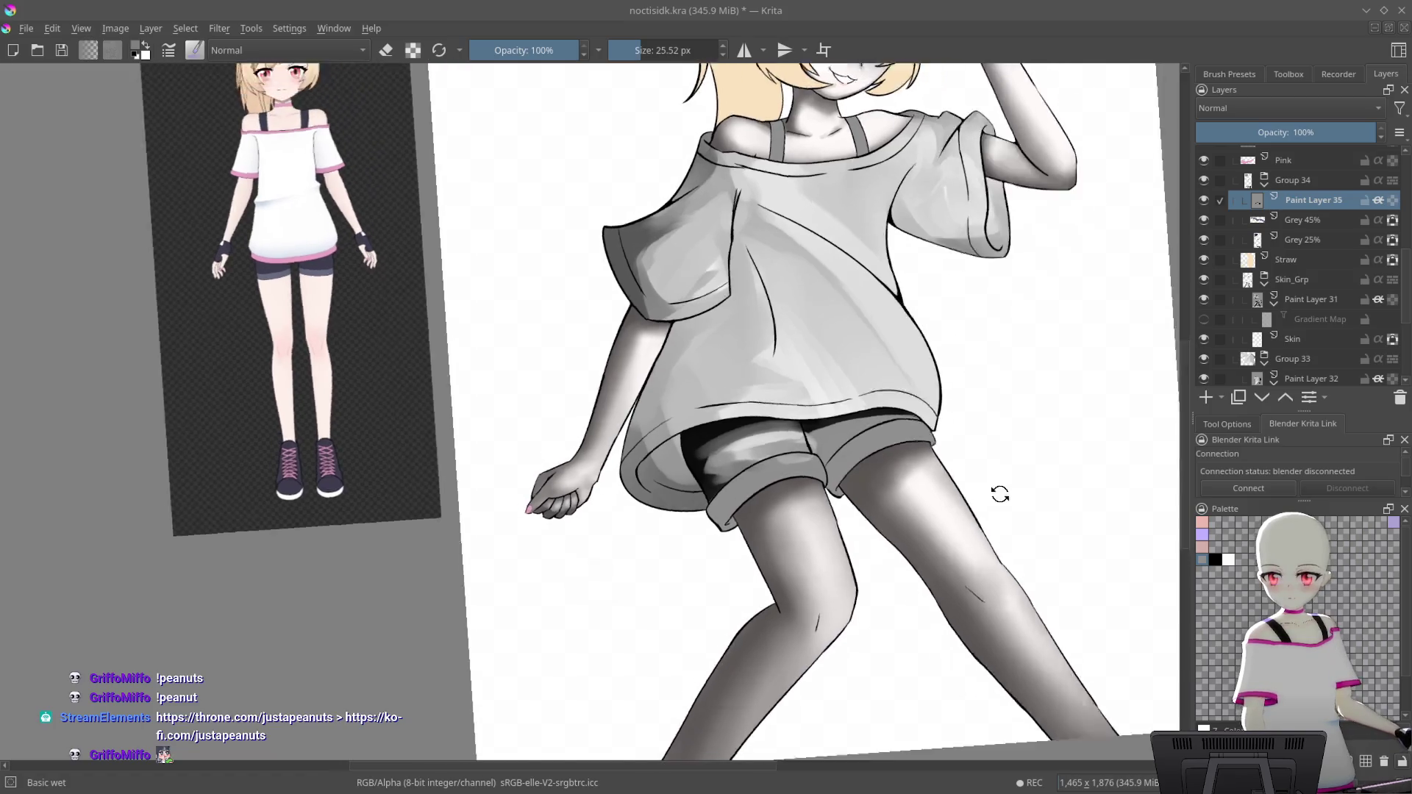
{"action": "scroll", "coordinate": [958, 400], "scroll_direction": "up", "scroll_amount": 2}
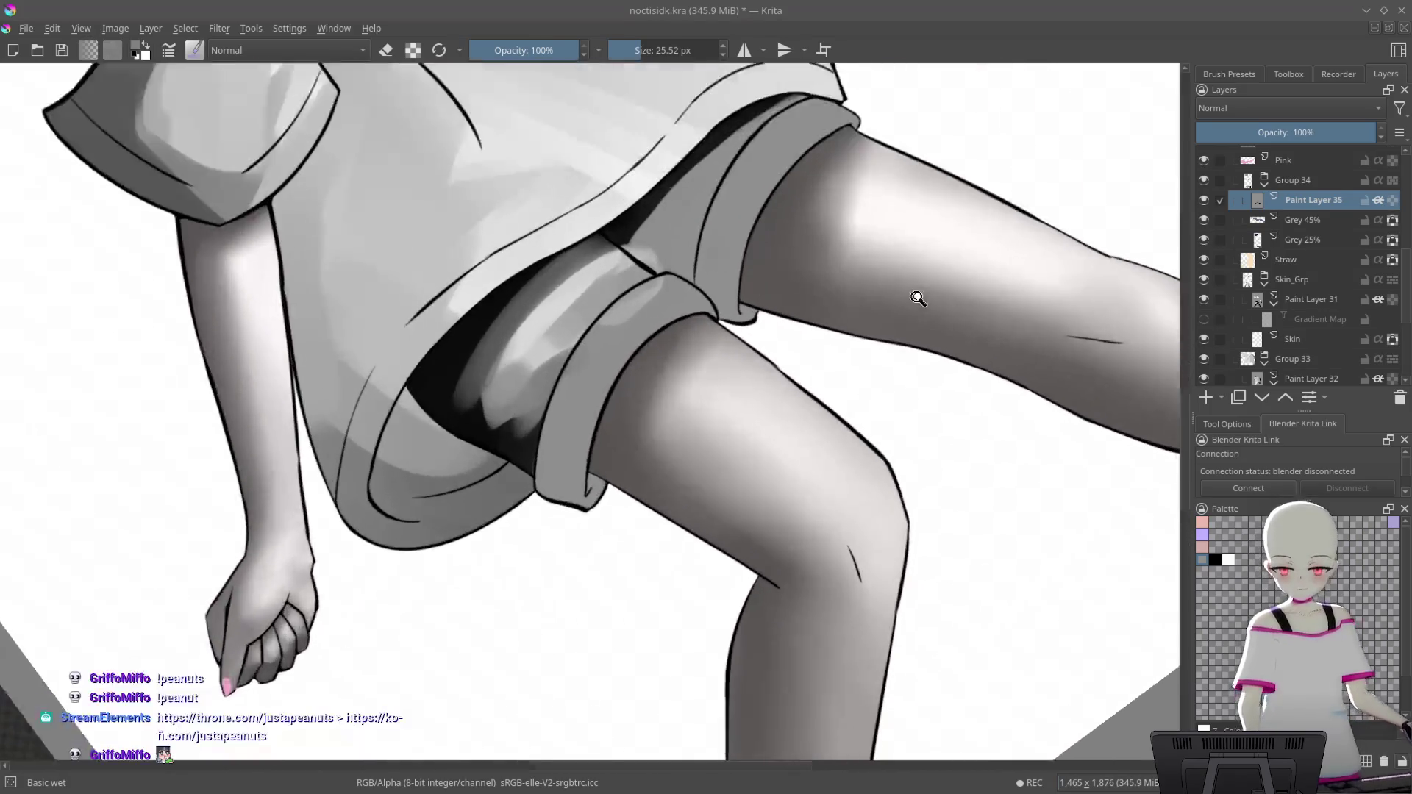
{"action": "scroll", "coordinate": [917, 297], "scroll_direction": "up", "scroll_amount": 2}
{"action": "scroll", "coordinate": [997, 456], "scroll_direction": "up", "scroll_amount": 2}
{"action": "scroll", "coordinate": [814, 315], "scroll_direction": "up", "scroll_amount": 2}
{"action": "scroll", "coordinate": [750, 284], "scroll_direction": "up", "scroll_amount": 2}
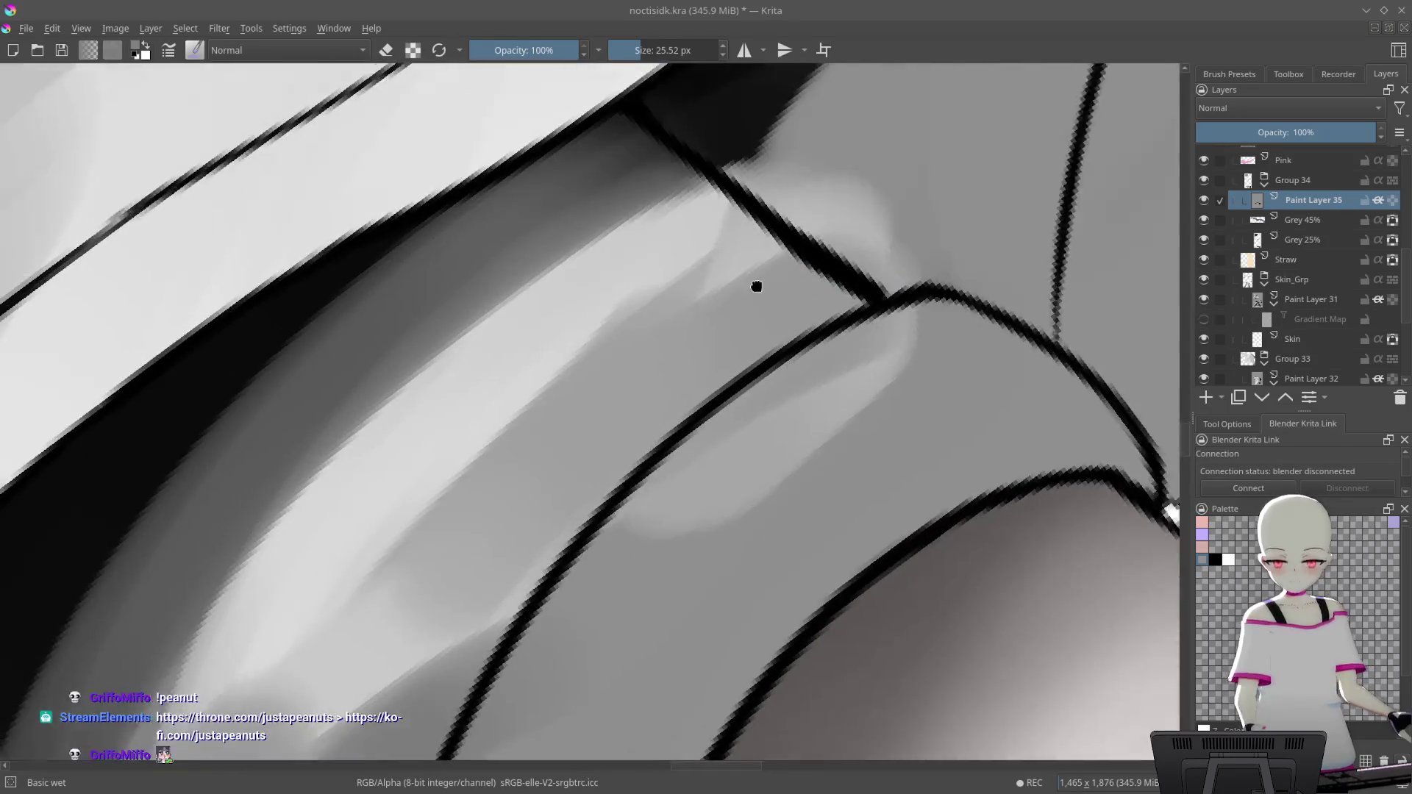
{"action": "scroll", "coordinate": [750, 284], "scroll_direction": "up", "scroll_amount": 1}
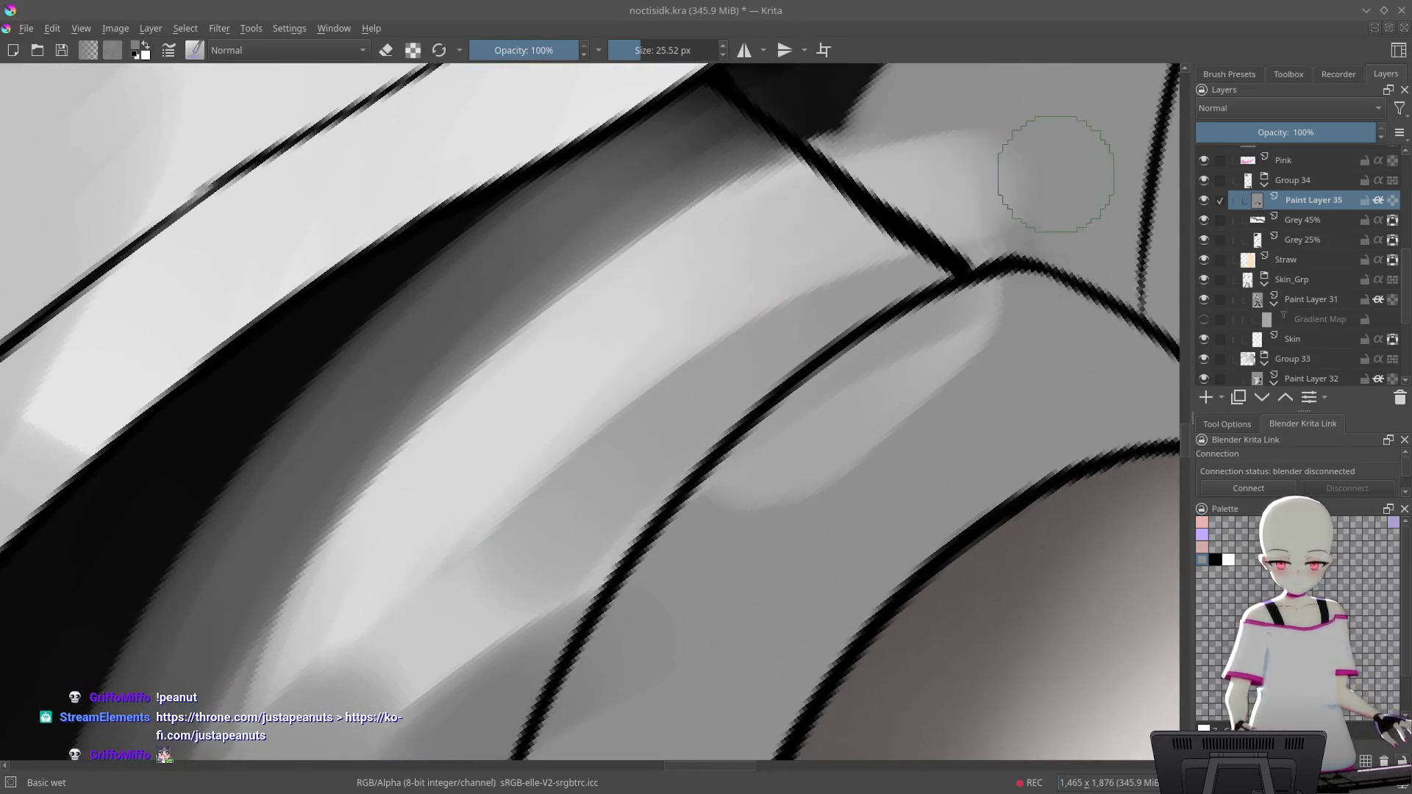
{"action": "scroll", "coordinate": [905, 257], "scroll_direction": "down", "scroll_amount": 2}
{"action": "scroll", "coordinate": [911, 425], "scroll_direction": "down", "scroll_amount": 2}
{"action": "scroll", "coordinate": [845, 331], "scroll_direction": "down", "scroll_amount": 3}
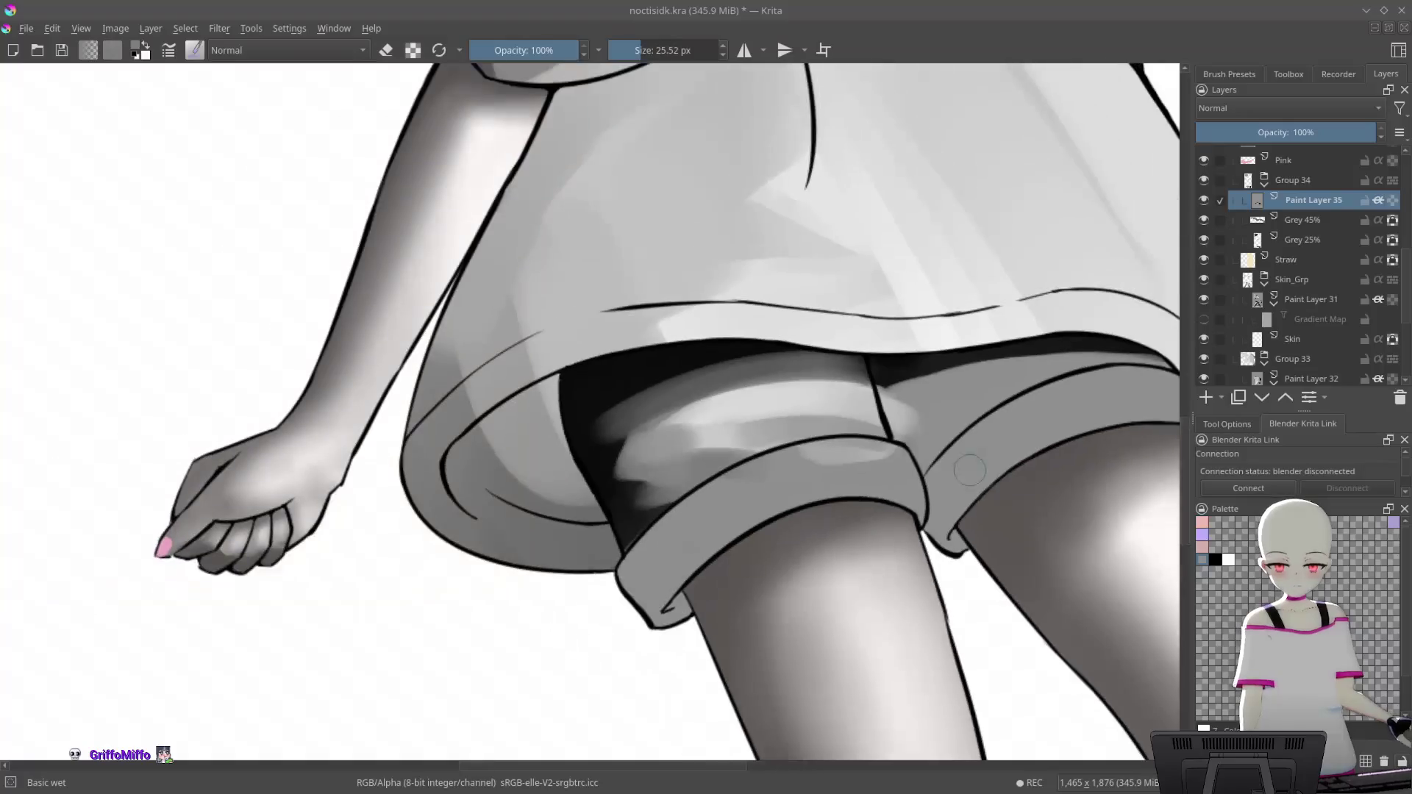
{"action": "scroll", "coordinate": [796, 247], "scroll_direction": "down", "scroll_amount": 1}
{"action": "scroll", "coordinate": [795, 247], "scroll_direction": "up", "scroll_amount": 3}
{"action": "left_click_drag", "start_coordinate": [728, 364], "coordinate": [1037, 258]}
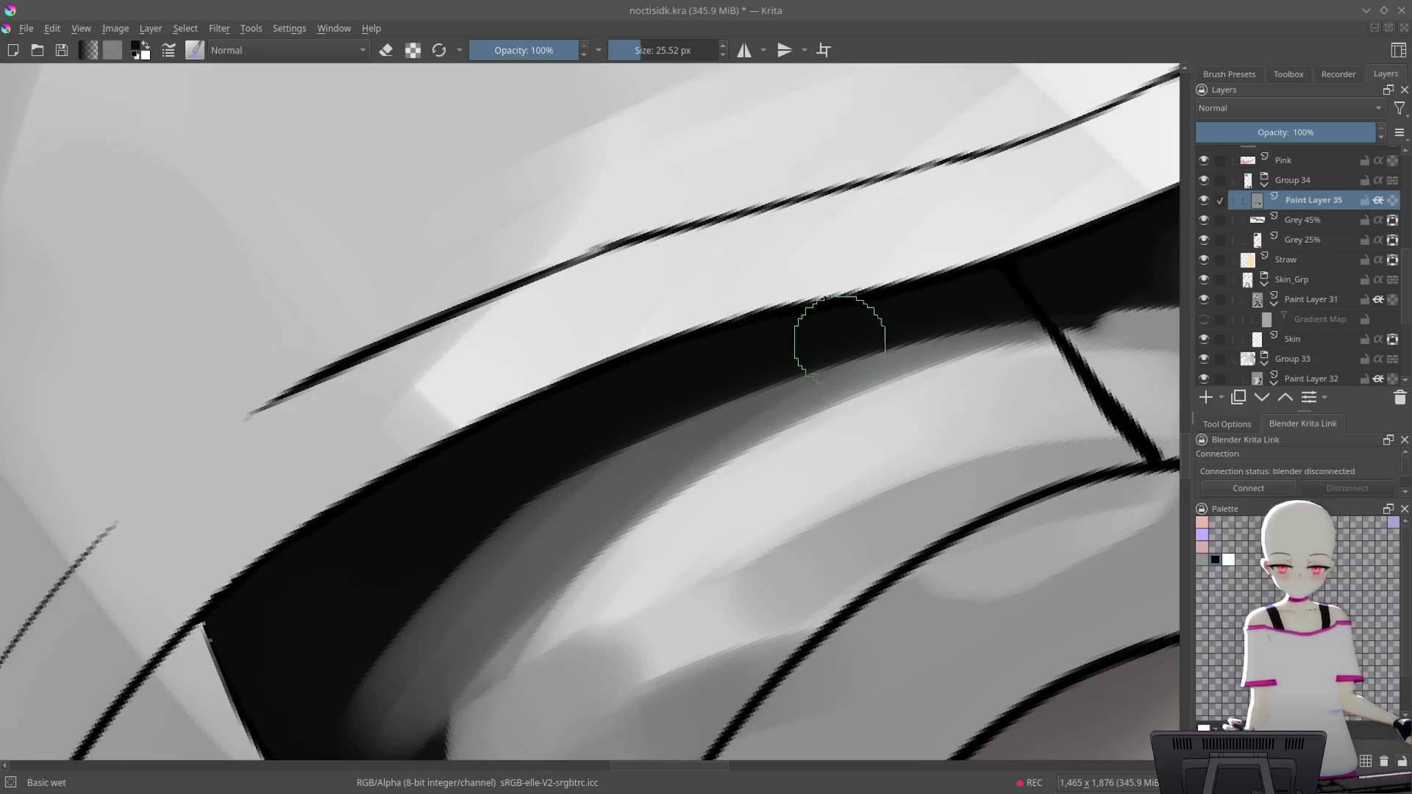
Darken the shadow band along the hem, comparing the stroke with undo and redo
{"action": "scroll", "coordinate": [835, 330], "scroll_direction": "down", "scroll_amount": 3}
{"action": "scroll", "coordinate": [831, 445], "scroll_direction": "down", "scroll_amount": 1}
{"action": "scroll", "coordinate": [724, 370], "scroll_direction": "up", "scroll_amount": 3}
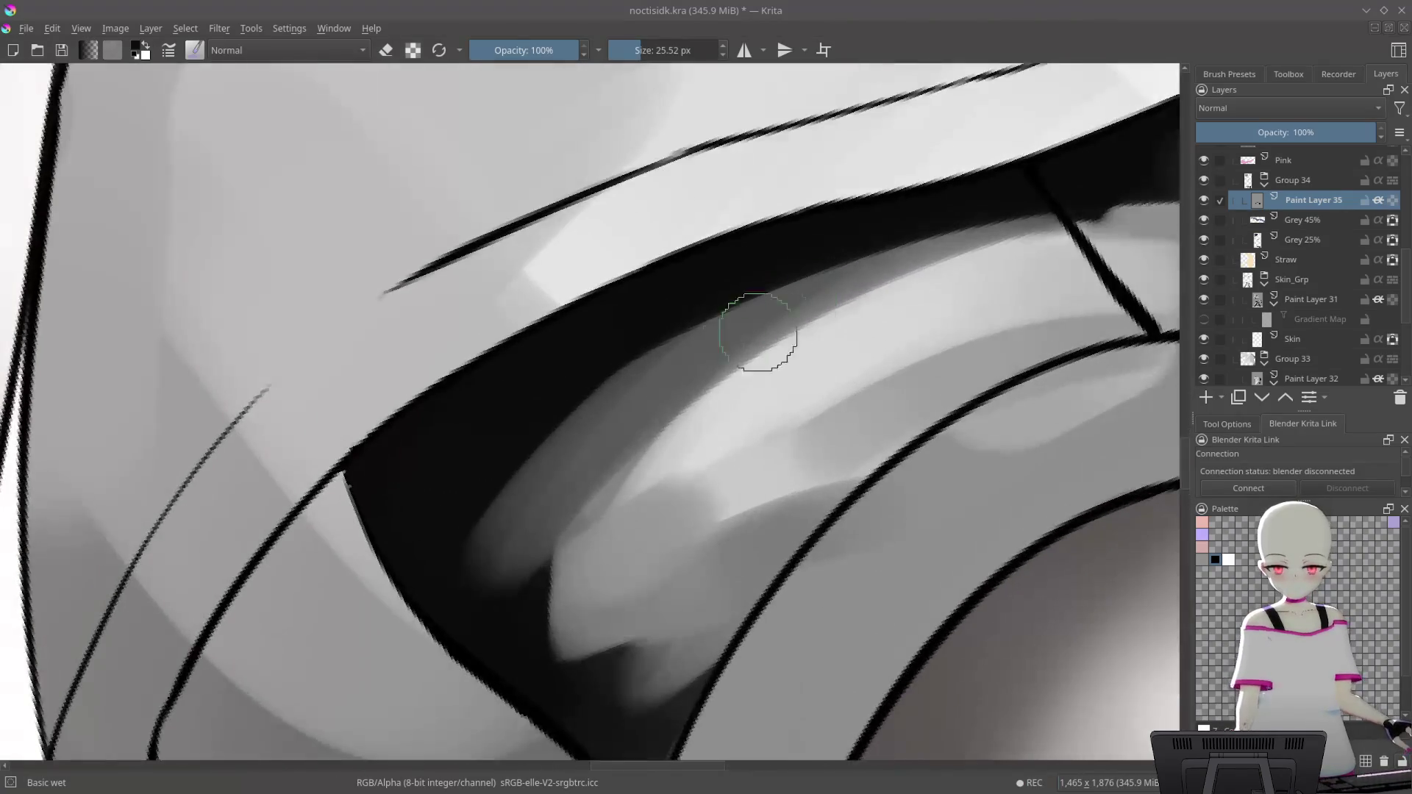
{"action": "scroll", "coordinate": [724, 371], "scroll_direction": "up", "scroll_amount": 2}
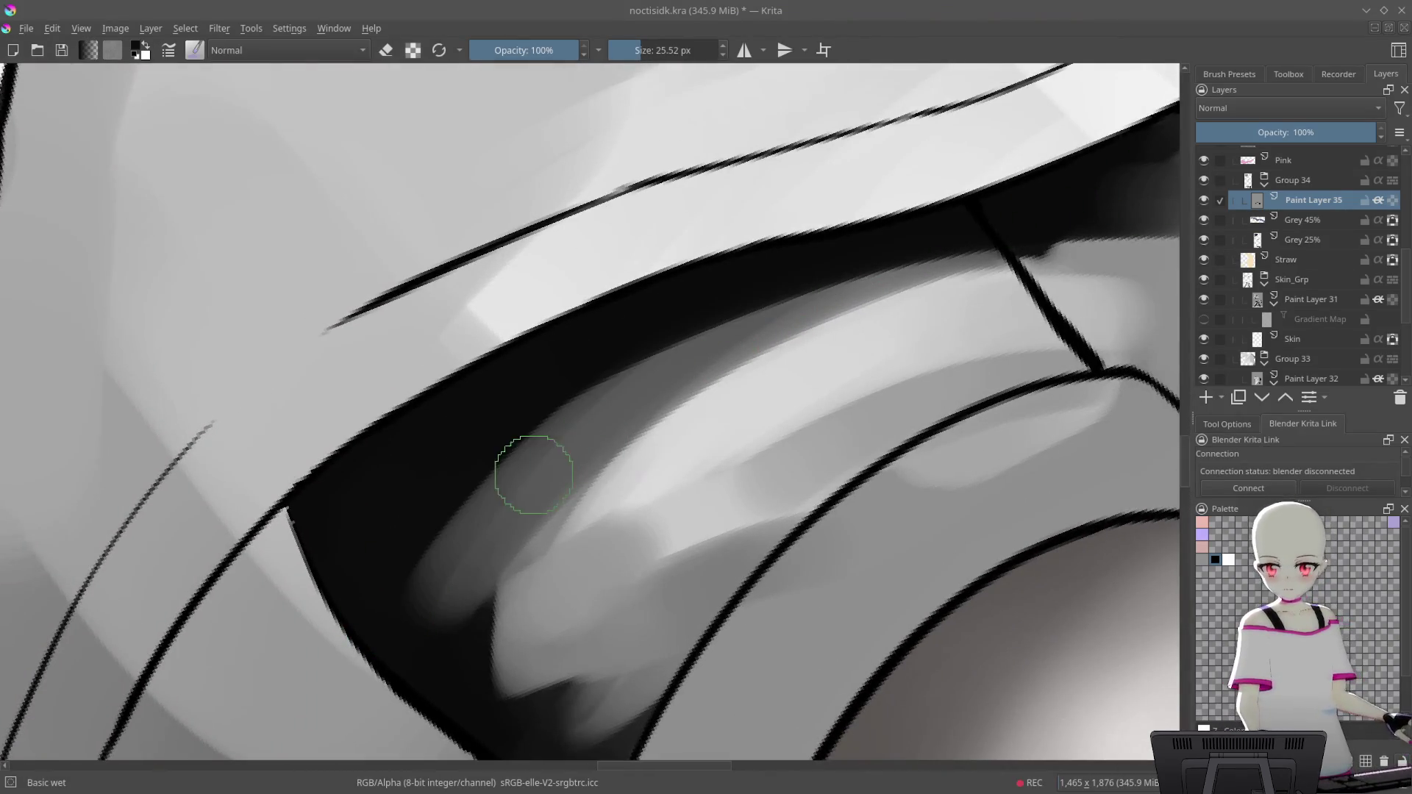
{"action": "left_click_drag", "start_coordinate": [527, 473], "coordinate": [494, 499]}
{"action": "left_click_drag", "start_coordinate": [545, 394], "coordinate": [1027, 283]}
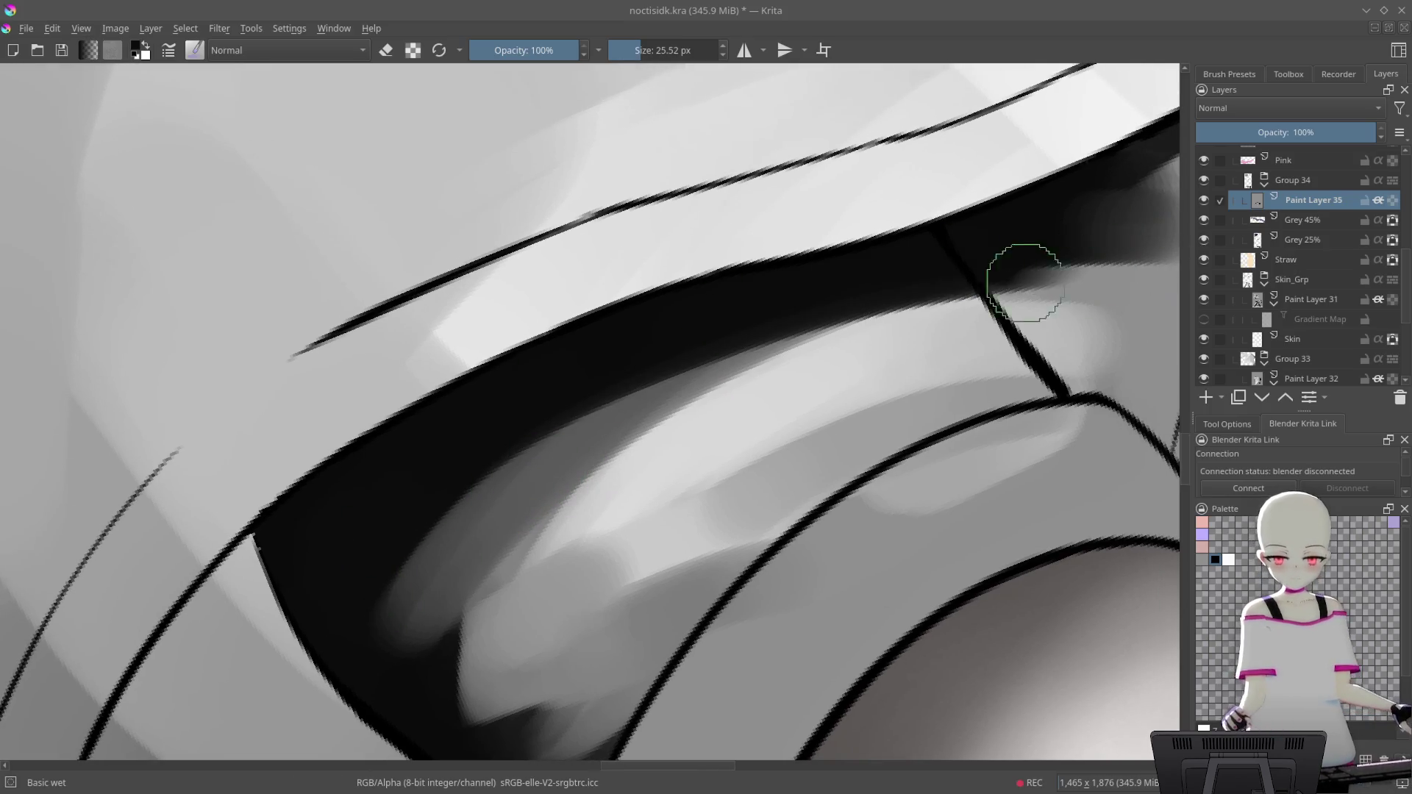
{"action": "key", "text": "ctrl+z"}
{"action": "key", "text": "ctrl+shift+z"}
{"action": "key", "text": "ctrl+z"}
{"action": "key", "text": "ctrl+shift+z"}
{"action": "left_click_drag", "start_coordinate": [914, 369], "coordinate": [865, 512]}
{"action": "key", "text": "5"}
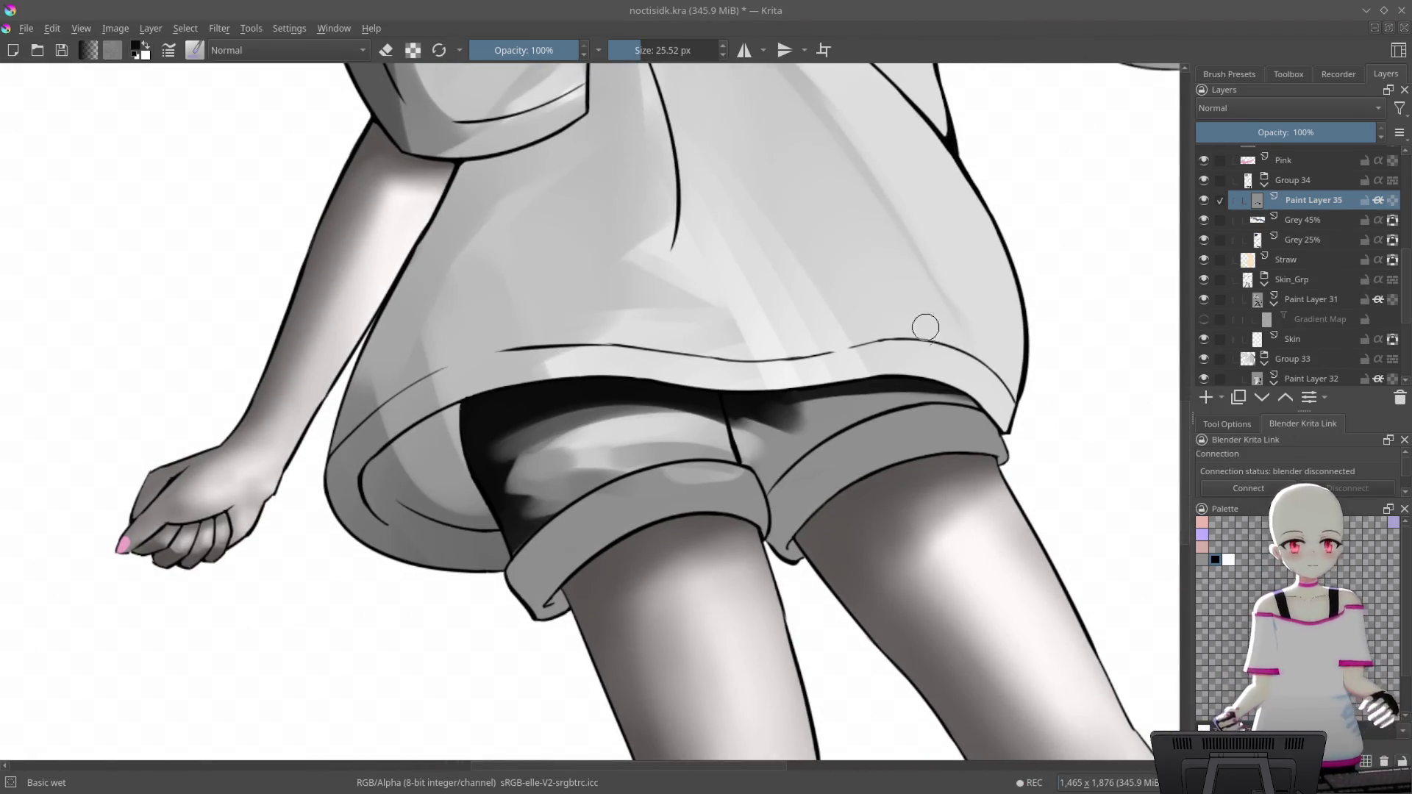
{"action": "left_click_drag", "start_coordinate": [922, 322], "coordinate": [1122, 372]}
{"action": "mouse_move", "coordinate": [1119, 311]}
{"action": "left_mouse_down"}
{"action": "mouse_move", "coordinate": [1039, 148]}
{"action": "mouse_move", "coordinate": [1094, 520]}
{"action": "mouse_move", "coordinate": [970, 309]}
{"action": "mouse_move", "coordinate": [734, 315]}
{"action": "left_mouse_up"}
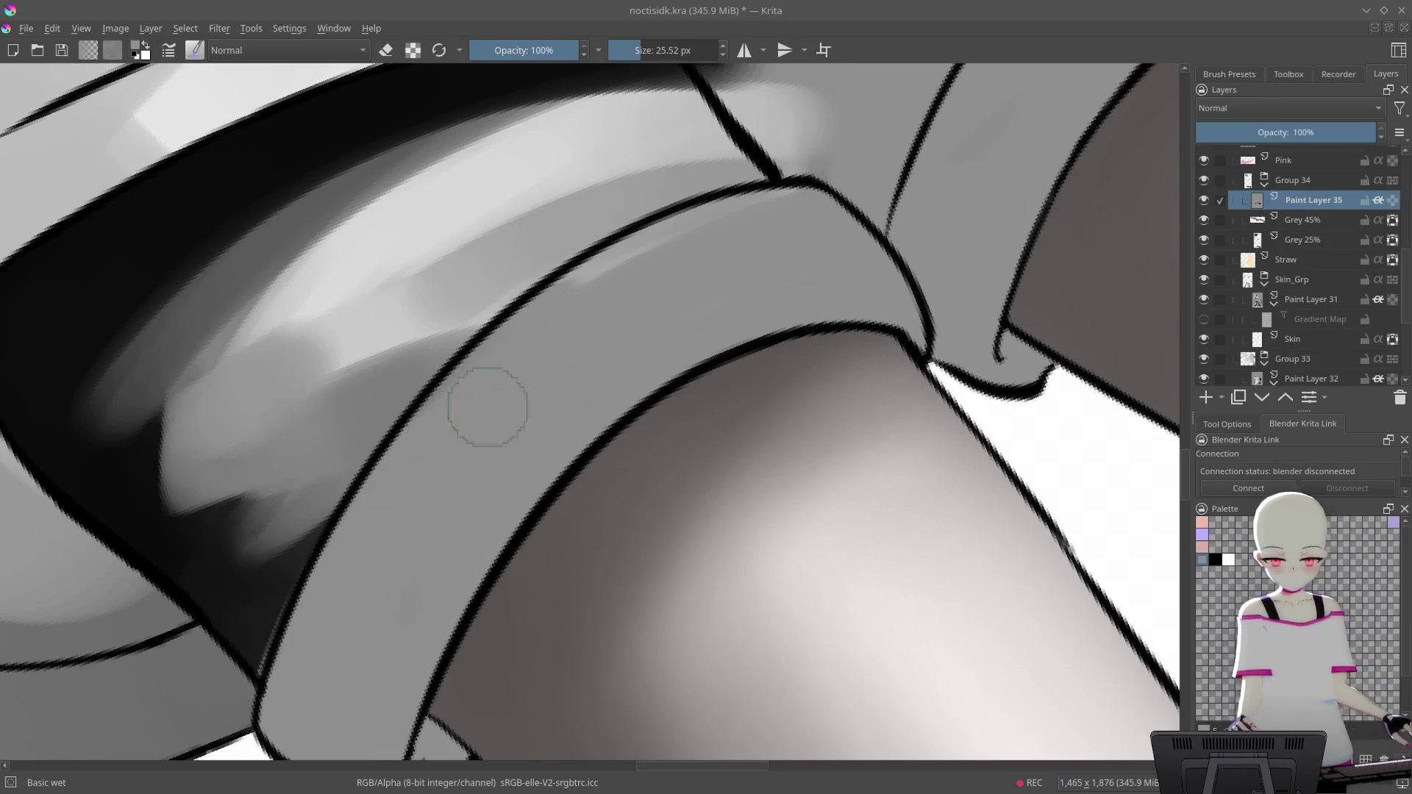
Soften the dark shadow beneath the shirt hem and cuff band
{"action": "mouse_move", "coordinate": [867, 284]}
{"action": "left_mouse_down"}
{"action": "mouse_move", "coordinate": [913, 328]}
{"action": "mouse_move", "coordinate": [812, 366]}
{"action": "mouse_move", "coordinate": [951, 189]}
{"action": "left_mouse_up"}
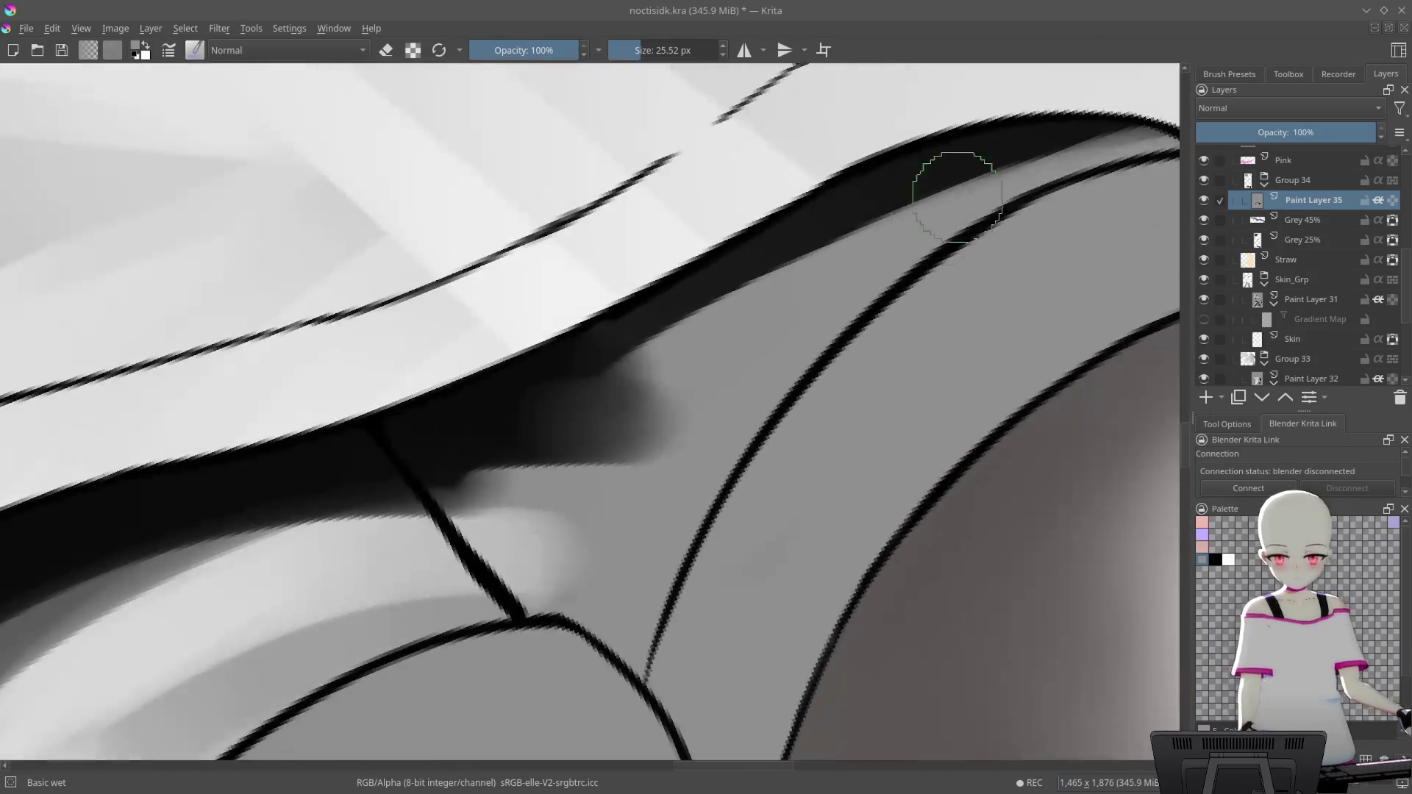
{"action": "left_click_drag", "start_coordinate": [542, 505], "coordinate": [589, 456]}
{"action": "scroll", "coordinate": [971, 342], "scroll_direction": "down", "scroll_amount": 3}
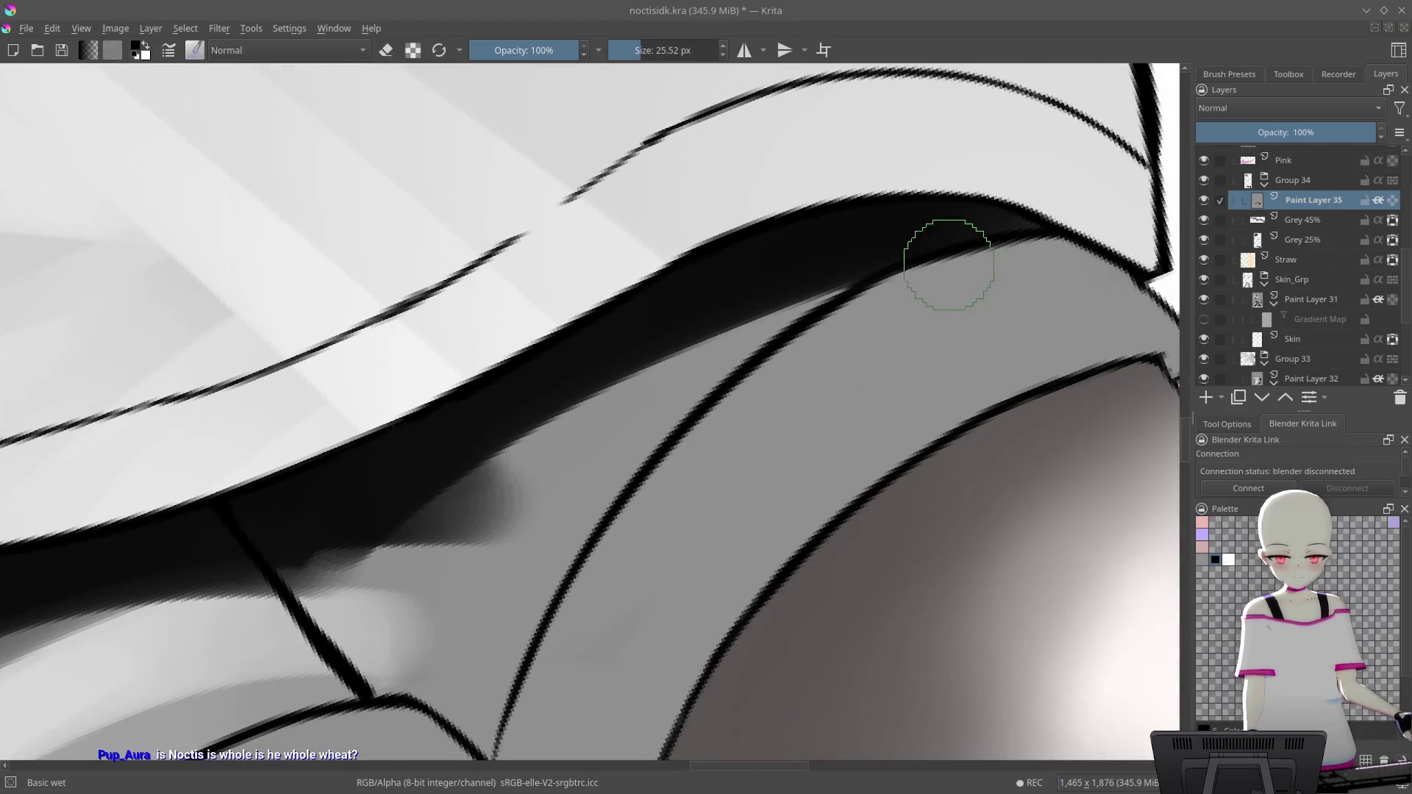
{"action": "scroll", "coordinate": [797, 306], "scroll_direction": "up", "scroll_amount": 3}
{"action": "scroll", "coordinate": [791, 331], "scroll_direction": "down", "scroll_amount": 1}
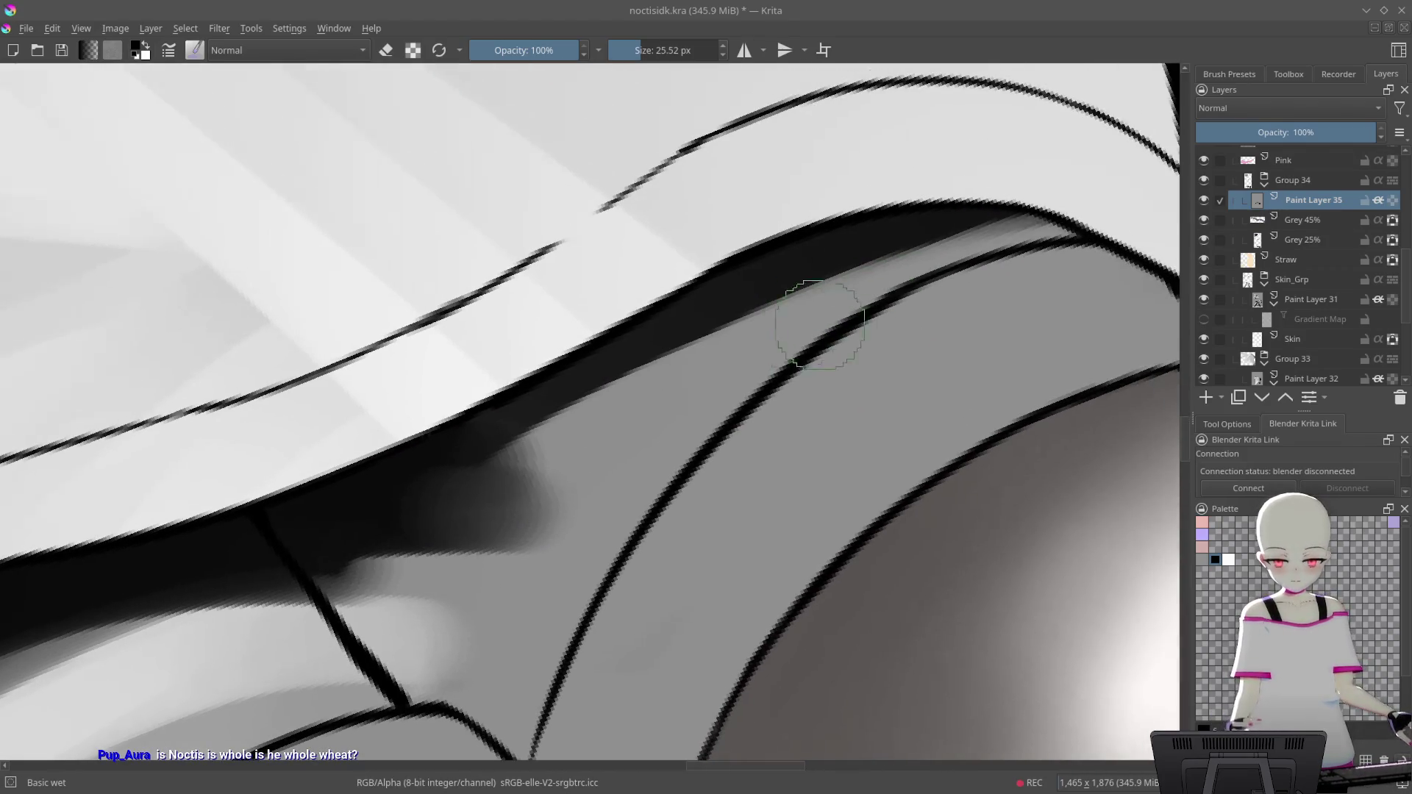
{"action": "left_click_drag", "start_coordinate": [448, 495], "coordinate": [914, 215]}
{"action": "left_click_drag", "start_coordinate": [503, 476], "coordinate": [496, 487]}
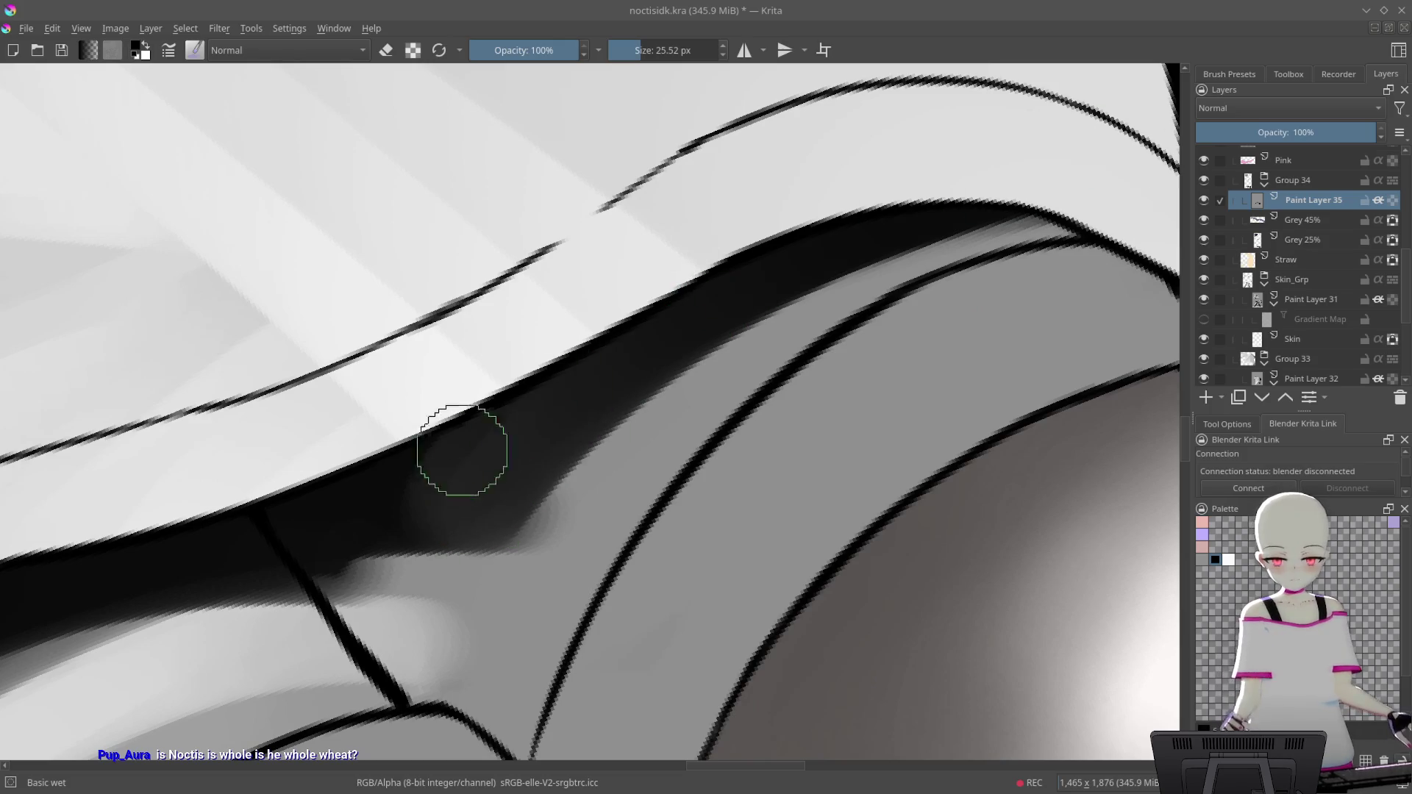
Try dark strokes along the cuff band, undoing the unwanted darkening
{"action": "mouse_move", "coordinate": [914, 325]}
{"action": "left_mouse_down"}
{"action": "mouse_move", "coordinate": [980, 236]}
{"action": "mouse_move", "coordinate": [920, 243]}
{"action": "left_mouse_up"}
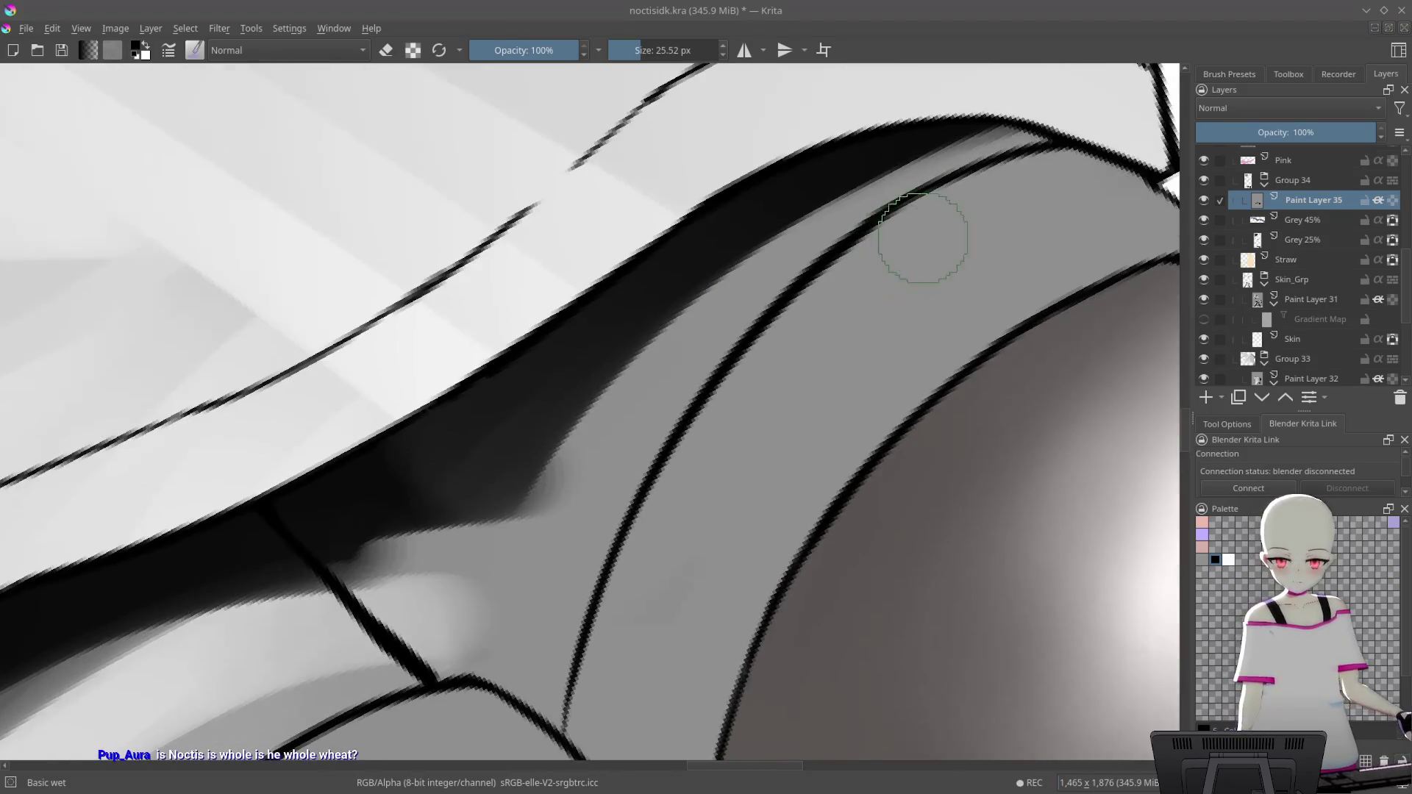
{"action": "left_click_drag", "start_coordinate": [1033, 158], "coordinate": [835, 299]}
{"action": "key", "text": "ctrl+z"}
{"action": "left_click_drag", "start_coordinate": [536, 552], "coordinate": [813, 284]}
{"action": "key", "text": "ctrl+z"}
{"action": "left_click_drag", "start_coordinate": [510, 552], "coordinate": [1130, 118]}
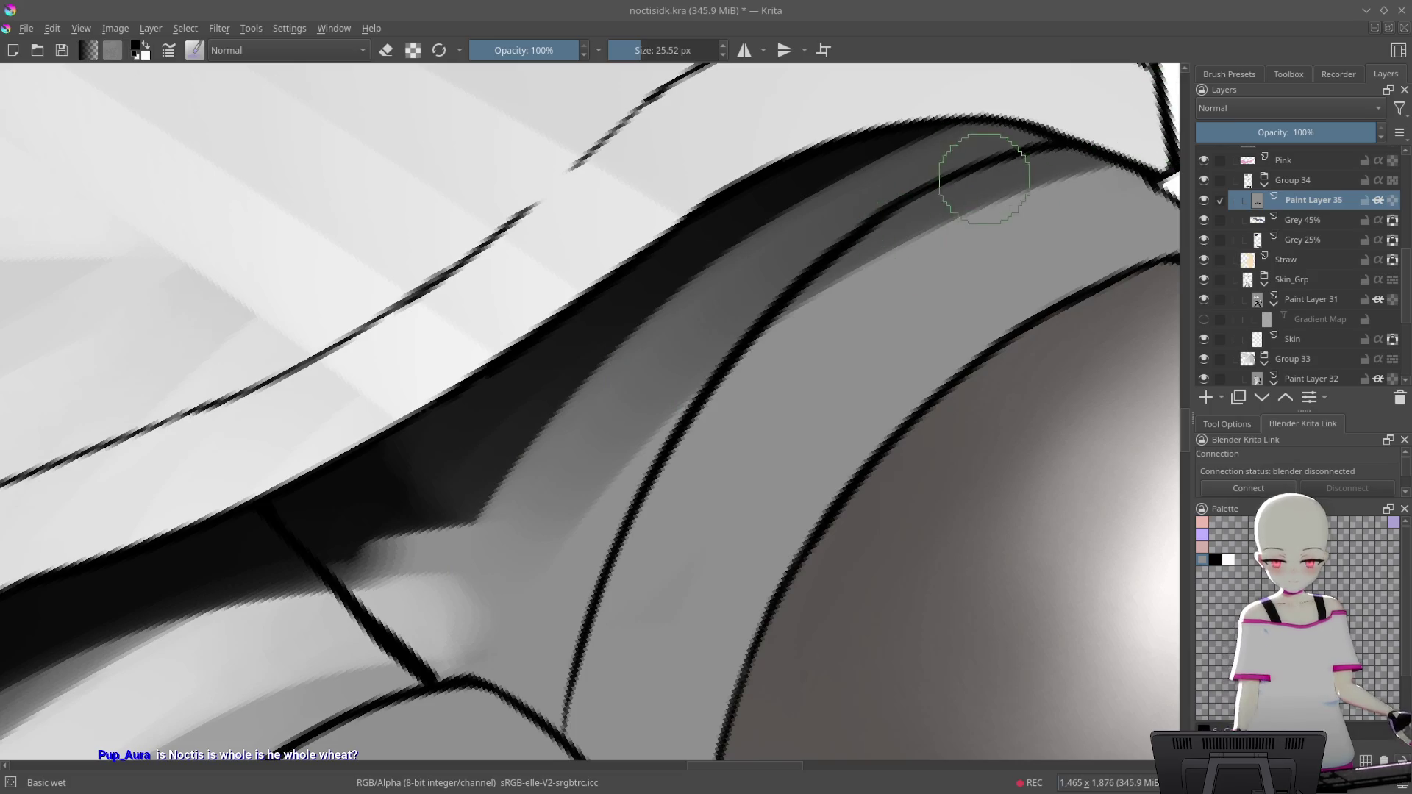
{"action": "left_click_drag", "start_coordinate": [976, 197], "coordinate": [616, 402]}
{"action": "key", "text": "ctrl+z"}
{"action": "scroll", "coordinate": [784, 423], "scroll_direction": "up", "scroll_amount": 1}
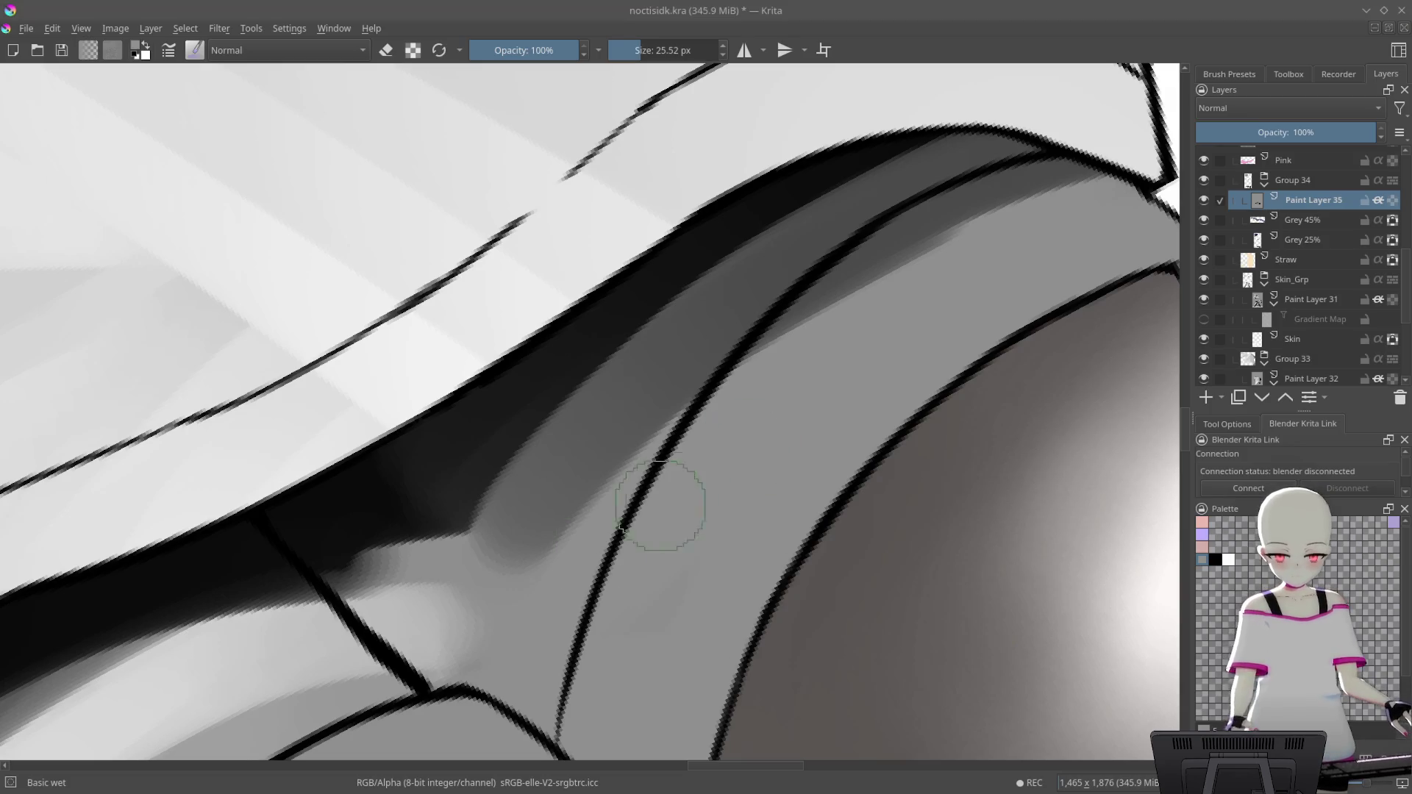
{"action": "key", "text": "ctrl+z"}
{"action": "key", "text": "ctrl+z"}
{"action": "key", "text": "ctrl+z"}
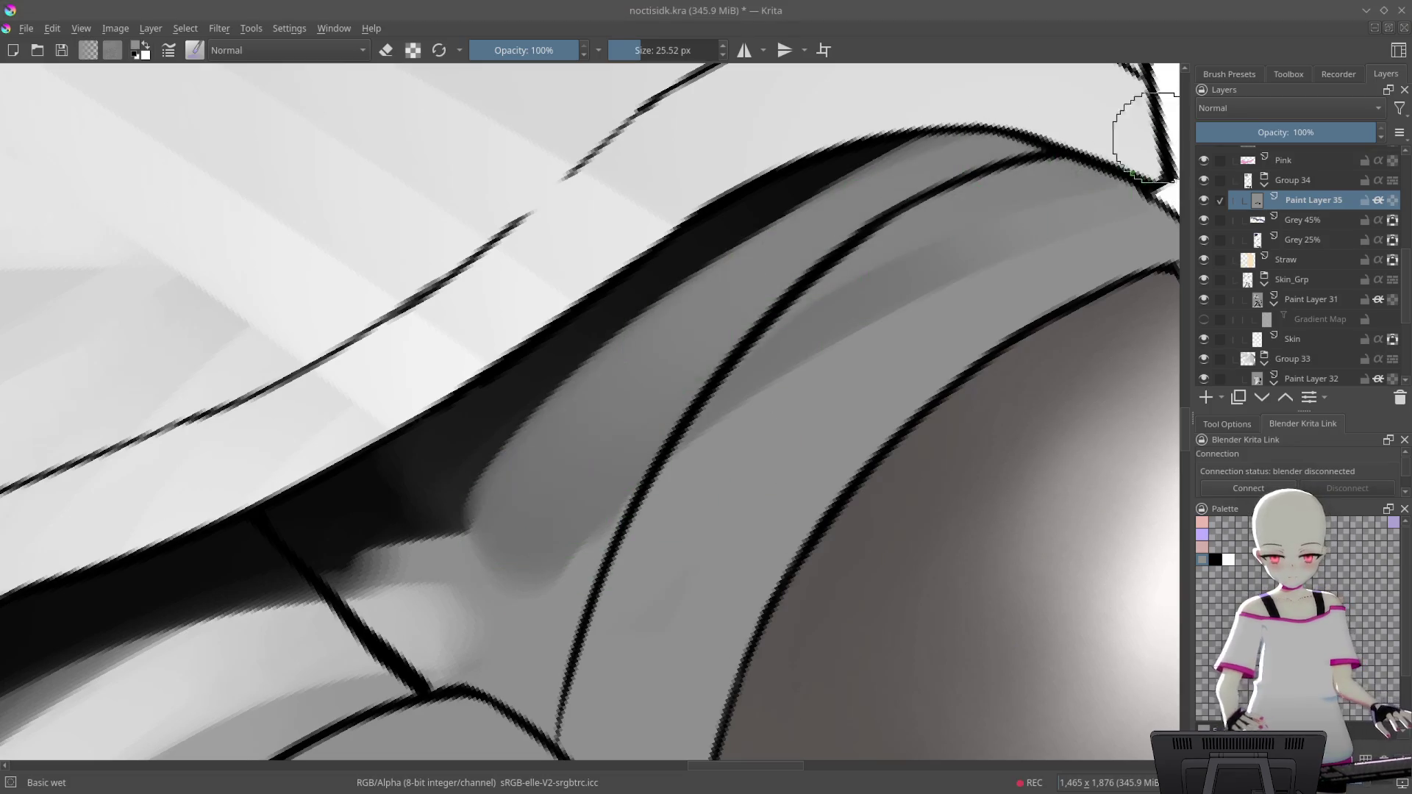
{"action": "key", "text": "ctrl+z"}
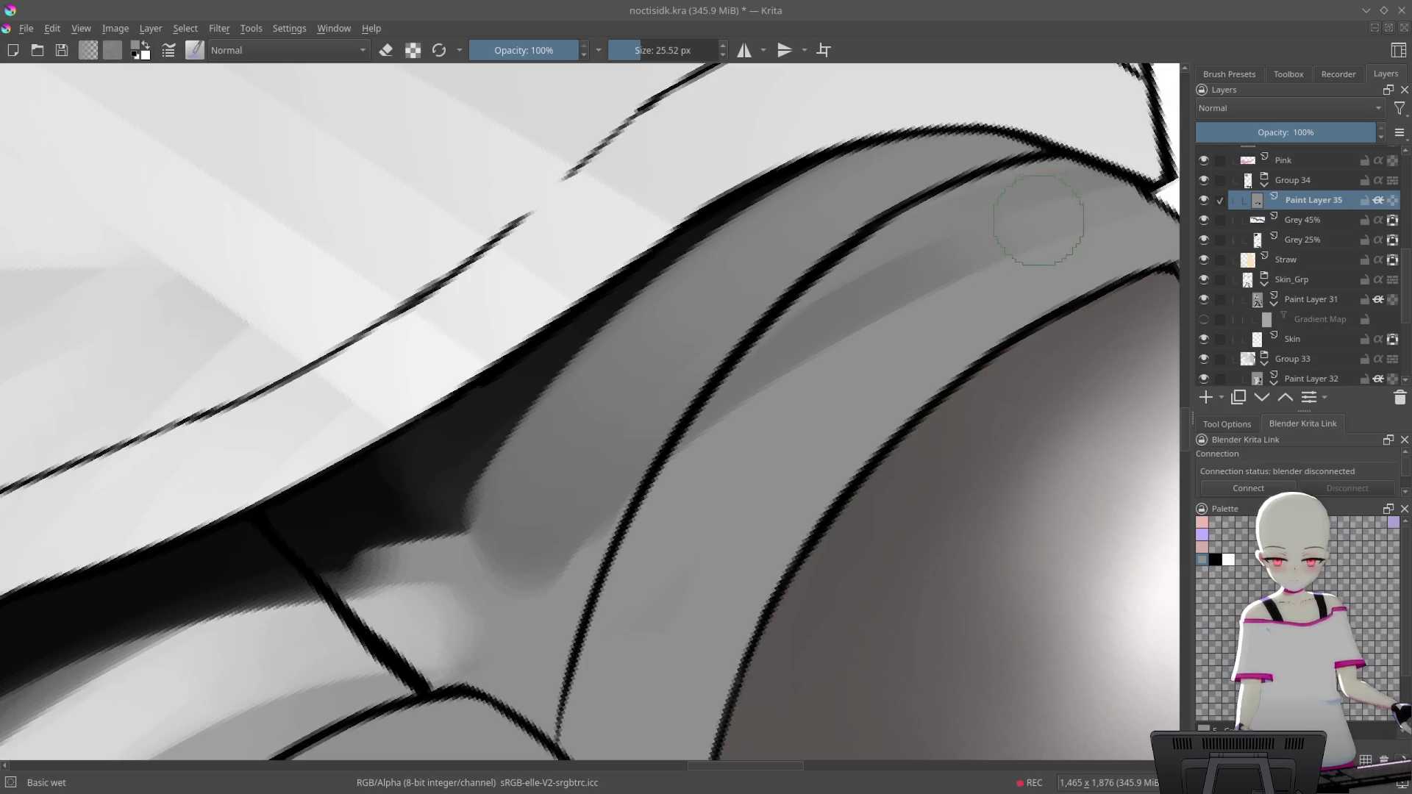
{"action": "key", "text": "ctrl+z"}
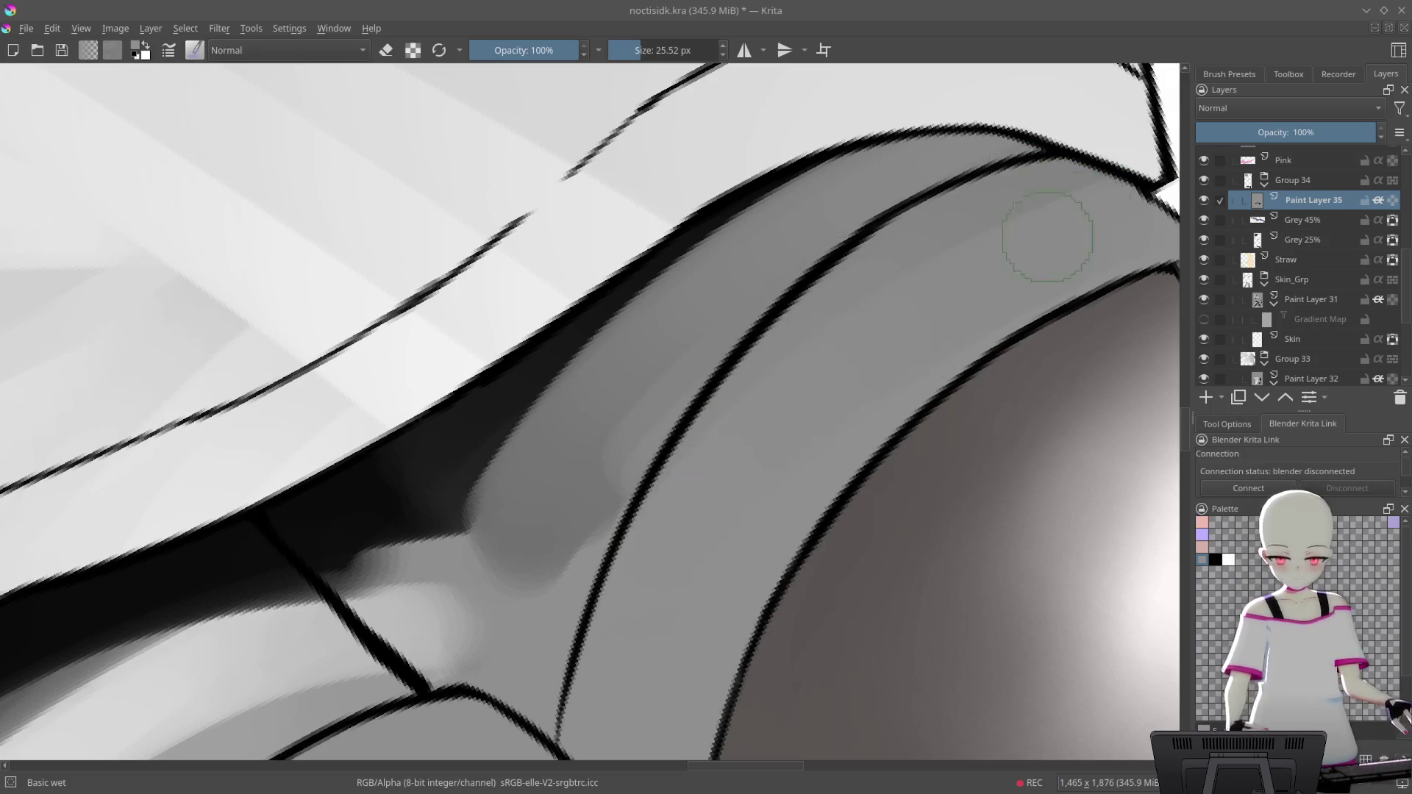
Blend lighter grey over the band to soften its shadow edge
{"action": "left_click_drag", "start_coordinate": [662, 500], "coordinate": [515, 595]}
{"action": "left_click_drag", "start_coordinate": [634, 341], "coordinate": [686, 249]}
{"action": "mouse_move", "coordinate": [536, 441]}
{"action": "left_mouse_down"}
{"action": "mouse_move", "coordinate": [488, 489]}
{"action": "mouse_move", "coordinate": [485, 543]}
{"action": "mouse_move", "coordinate": [560, 517]}
{"action": "left_mouse_up"}
{"action": "left_click_drag", "start_coordinate": [795, 416], "coordinate": [810, 522]}
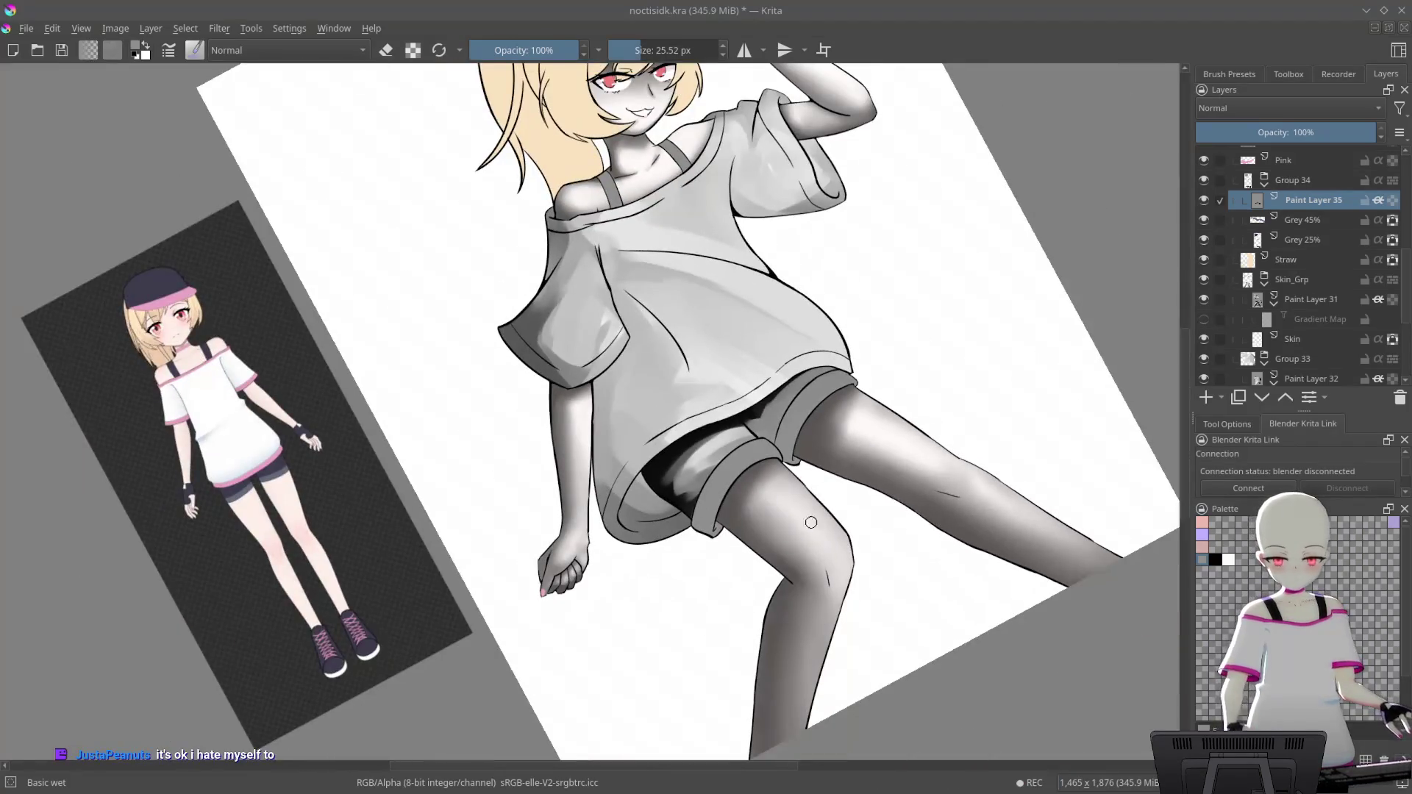
Blend dark tone around the black line and down to the line junction
{"action": "scroll", "coordinate": [863, 205], "scroll_direction": "up", "scroll_amount": 5}
{"action": "scroll", "coordinate": [734, 227], "scroll_direction": "up", "scroll_amount": 2}
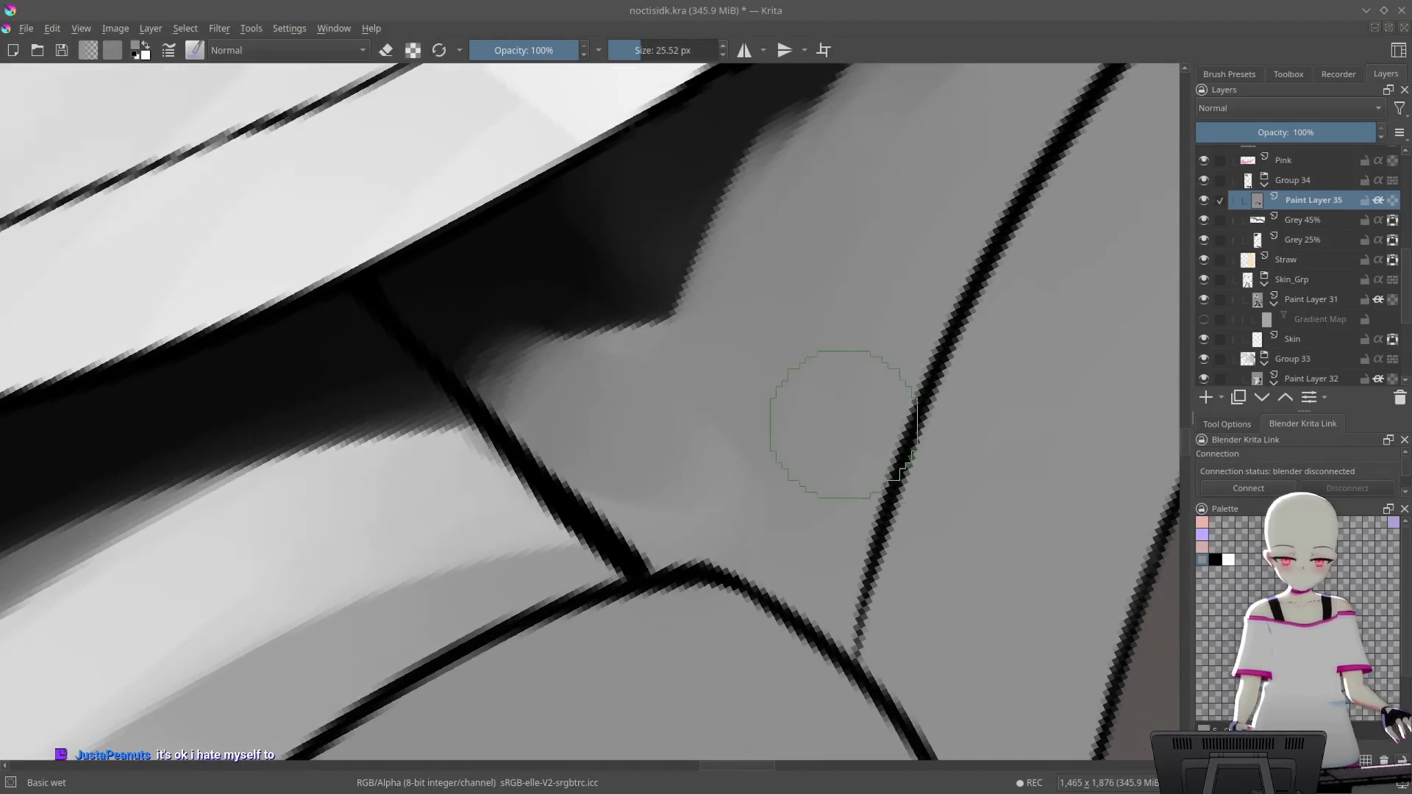
{"action": "mouse_move", "coordinate": [627, 289]}
{"action": "left_mouse_down"}
{"action": "mouse_move", "coordinate": [529, 368]}
{"action": "mouse_move", "coordinate": [599, 290]}
{"action": "mouse_move", "coordinate": [495, 360]}
{"action": "mouse_move", "coordinate": [520, 419]}
{"action": "mouse_move", "coordinate": [542, 410]}
{"action": "mouse_move", "coordinate": [599, 488]}
{"action": "mouse_move", "coordinate": [576, 299]}
{"action": "mouse_move", "coordinate": [624, 497]}
{"action": "mouse_move", "coordinate": [684, 498]}
{"action": "mouse_move", "coordinate": [760, 568]}
{"action": "left_mouse_up"}
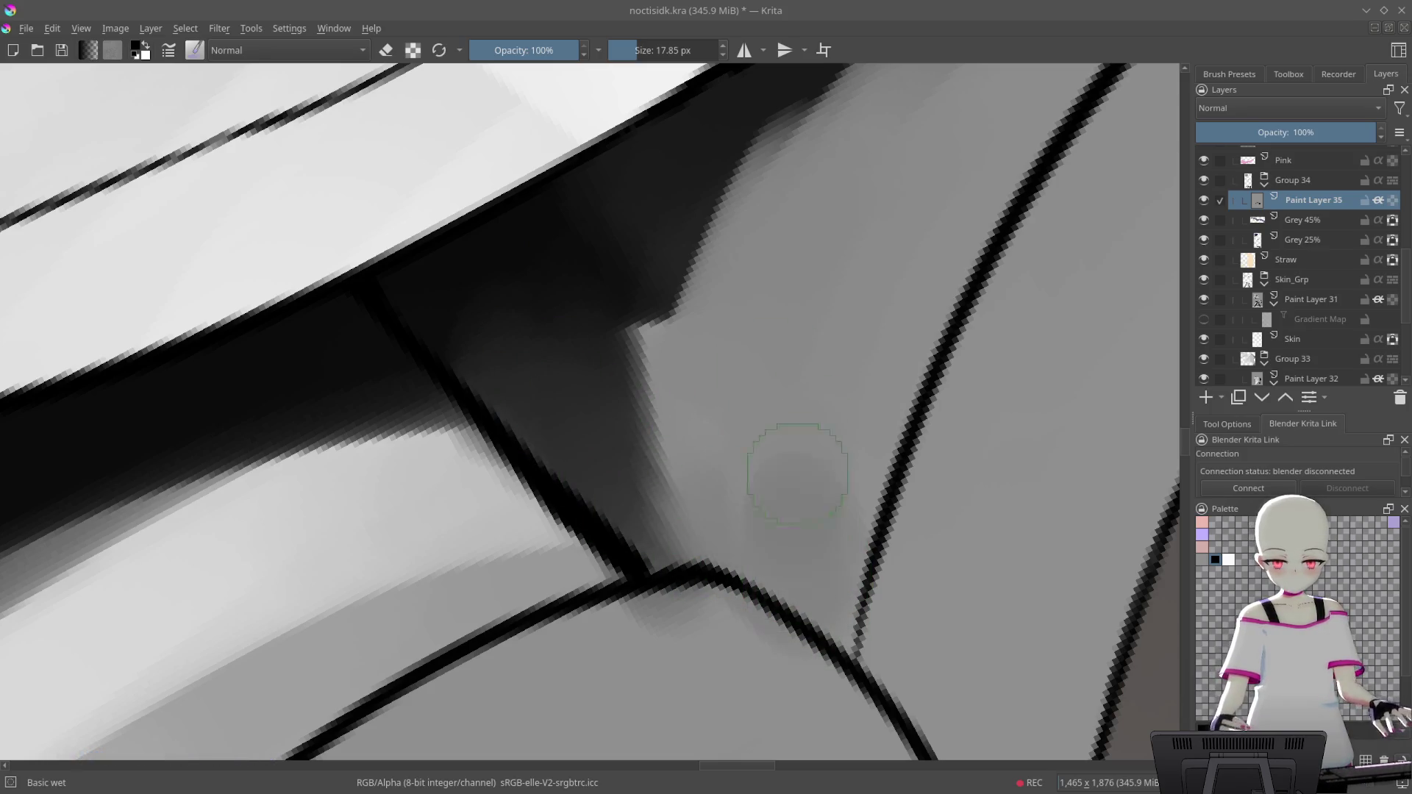
{"action": "mouse_move", "coordinate": [767, 537]}
{"action": "left_mouse_down"}
{"action": "mouse_move", "coordinate": [791, 507]}
{"action": "mouse_move", "coordinate": [801, 588]}
{"action": "mouse_move", "coordinate": [853, 632]}
{"action": "mouse_move", "coordinate": [820, 460]}
{"action": "mouse_move", "coordinate": [713, 603]}
{"action": "mouse_move", "coordinate": [684, 455]}
{"action": "left_mouse_up"}
{"action": "mouse_move", "coordinate": [619, 286]}
{"action": "left_mouse_down"}
{"action": "mouse_move", "coordinate": [605, 365]}
{"action": "mouse_move", "coordinate": [706, 505]}
{"action": "mouse_move", "coordinate": [765, 556]}
{"action": "left_mouse_up"}
{"action": "mouse_move", "coordinate": [736, 474]}
{"action": "left_mouse_down"}
{"action": "mouse_move", "coordinate": [694, 495]}
{"action": "mouse_move", "coordinate": [756, 514]}
{"action": "mouse_move", "coordinate": [783, 445]}
{"action": "mouse_move", "coordinate": [833, 586]}
{"action": "left_mouse_up"}
Add soft lighter highlights along the upper edge of the shorts cuff
{"action": "scroll", "coordinate": [898, 283], "scroll_direction": "down", "scroll_amount": 2}
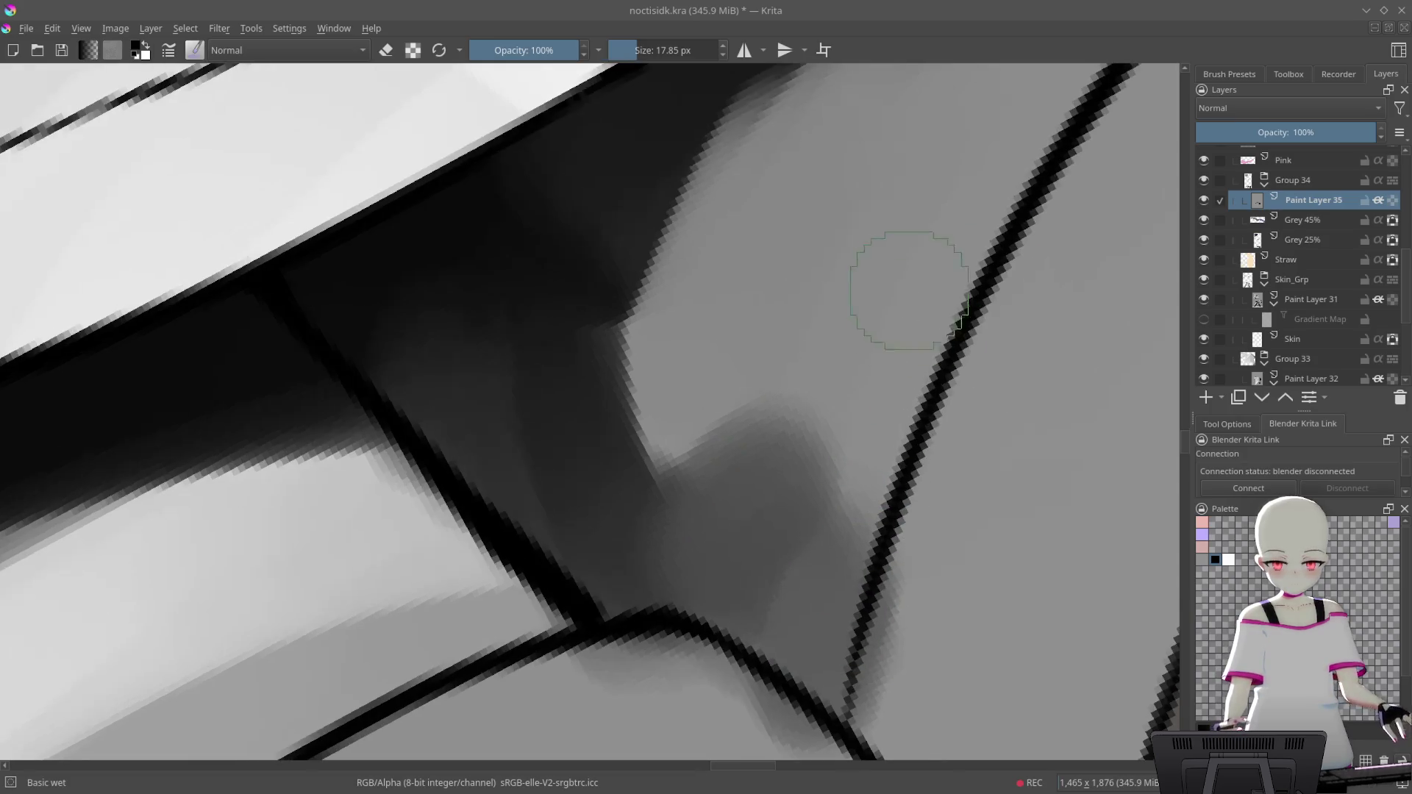
{"action": "scroll", "coordinate": [944, 471], "scroll_direction": "down", "scroll_amount": 3}
{"action": "scroll", "coordinate": [944, 471], "scroll_direction": "down", "scroll_amount": 4}
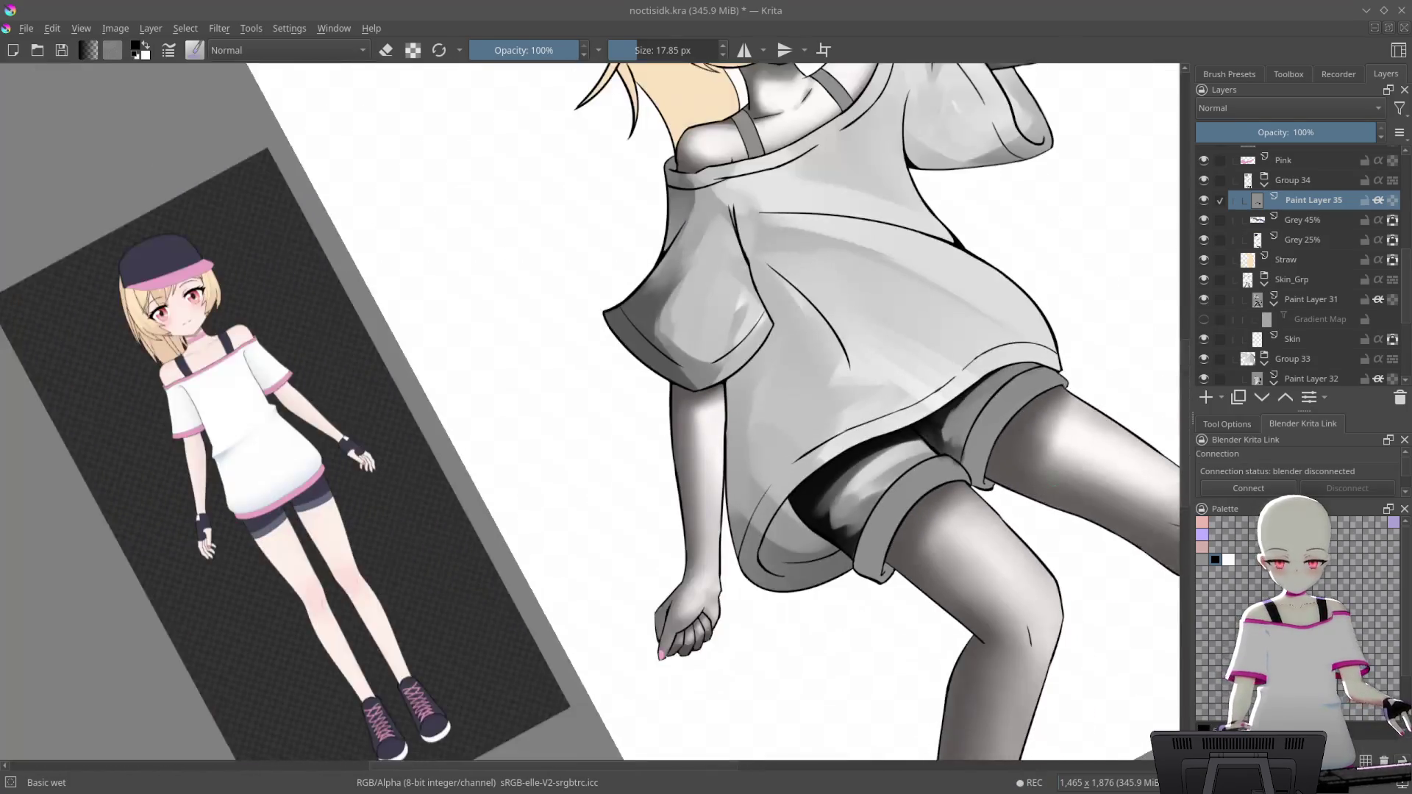
{"action": "scroll", "coordinate": [934, 324], "scroll_direction": "up", "scroll_amount": 1}
{"action": "scroll", "coordinate": [933, 319], "scroll_direction": "up", "scroll_amount": 4}
{"action": "scroll", "coordinate": [823, 373], "scroll_direction": "up", "scroll_amount": 1}
{"action": "scroll", "coordinate": [824, 373], "scroll_direction": "up", "scroll_amount": 1}
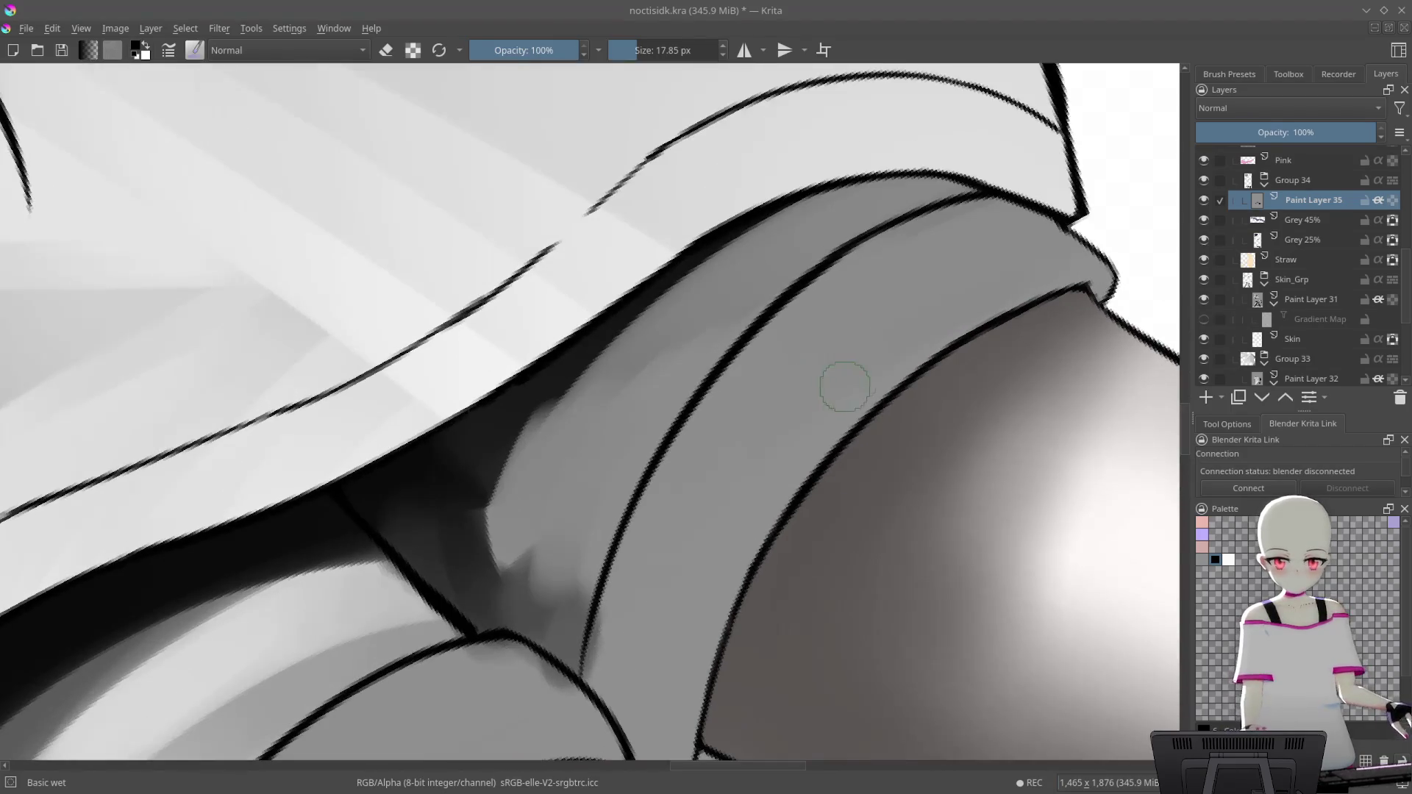
{"action": "left_click_drag", "start_coordinate": [825, 266], "coordinate": [684, 389]}
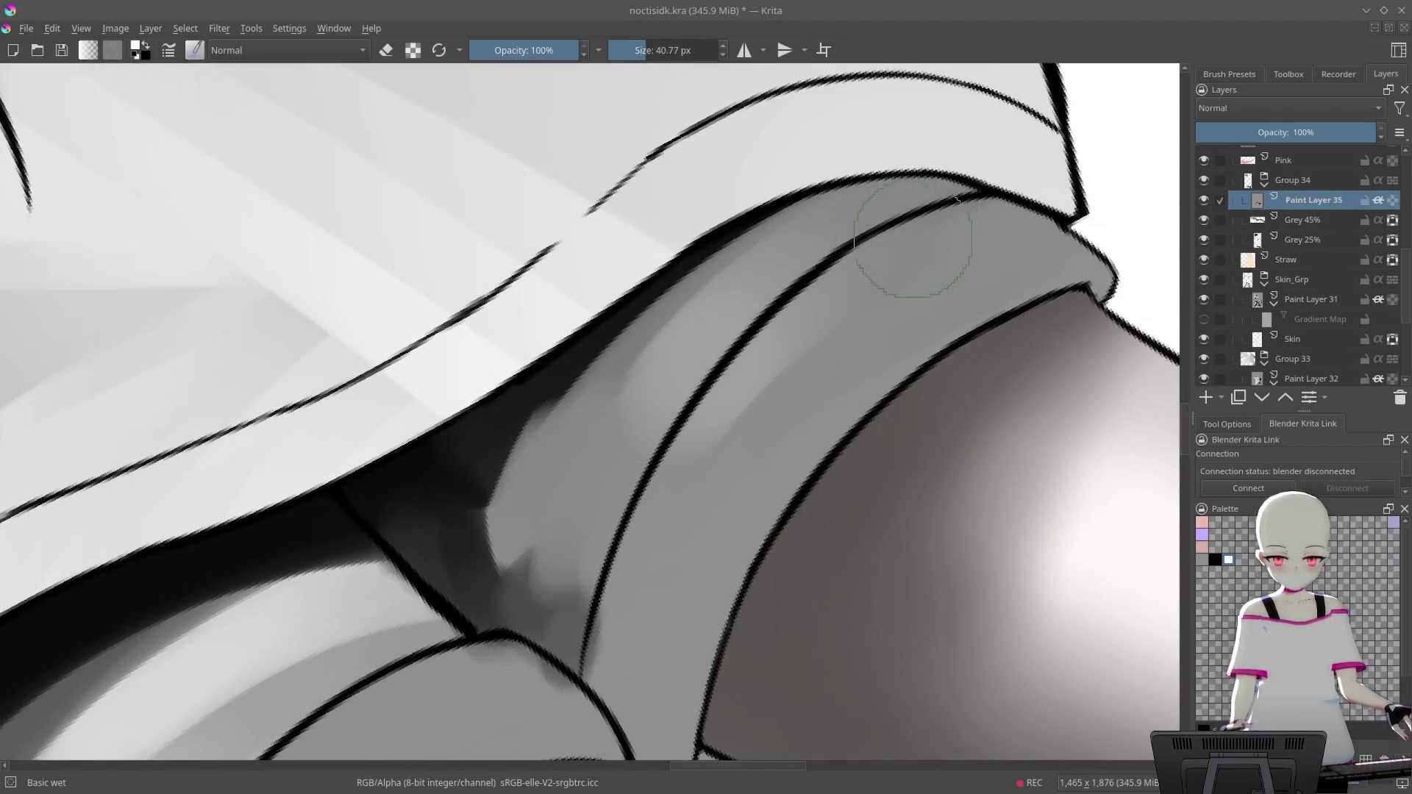
{"action": "left_click_drag", "start_coordinate": [992, 237], "coordinate": [846, 331]}
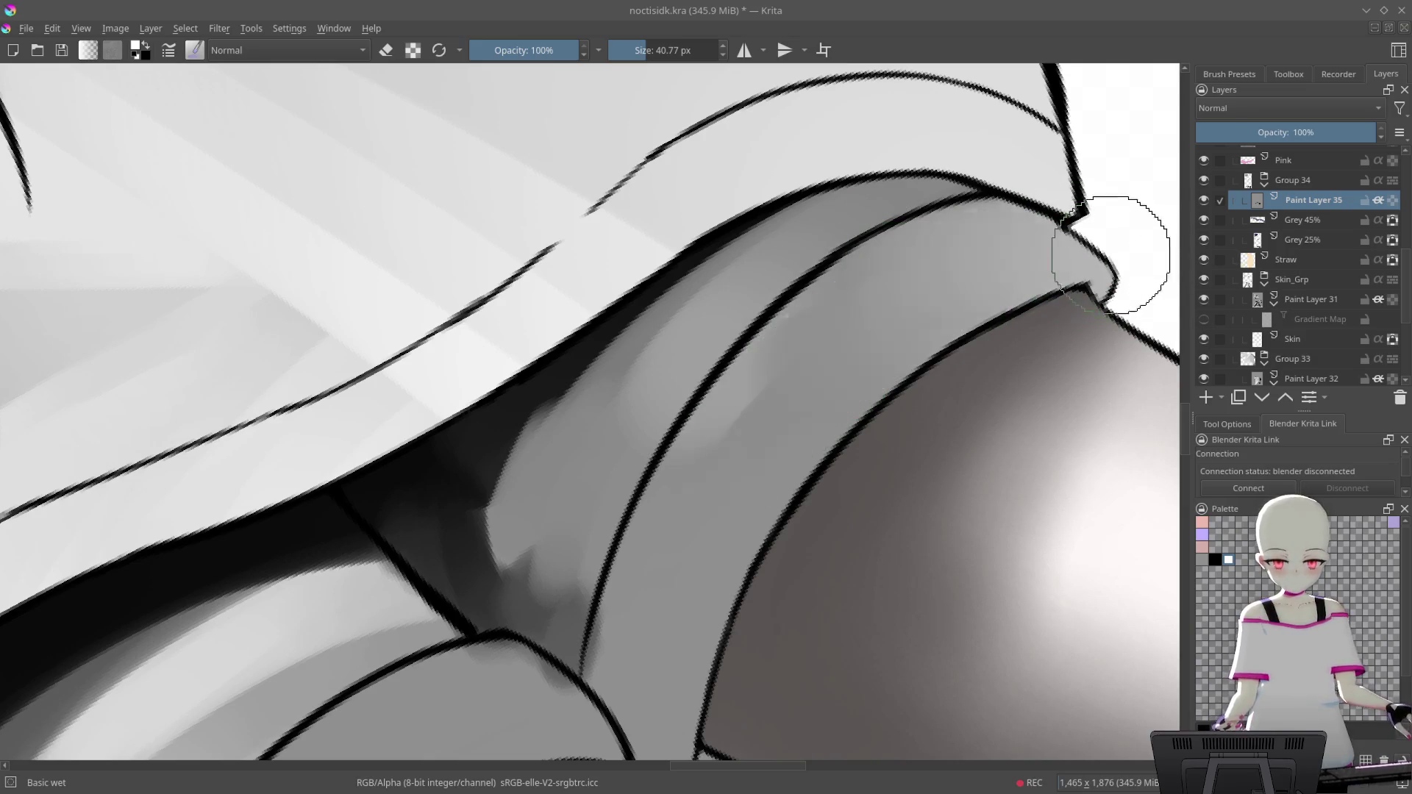
{"action": "left_click_drag", "start_coordinate": [1109, 251], "coordinate": [954, 357]}
{"action": "left_click_drag", "start_coordinate": [961, 284], "coordinate": [772, 397]}
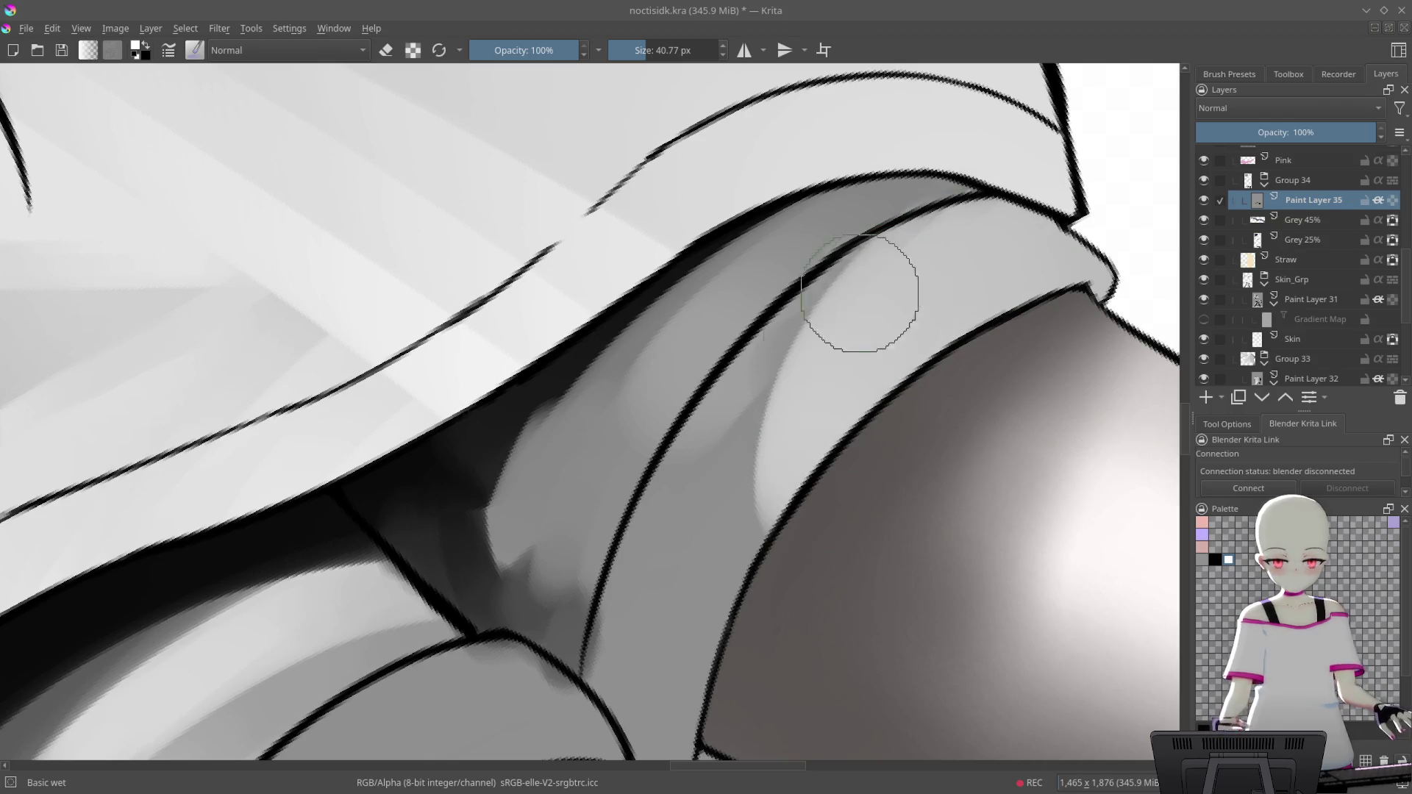
{"action": "key", "text": "minus"}
{"action": "key", "text": "minus"}
{"action": "key", "text": "minus"}
{"action": "key", "text": "minus"}
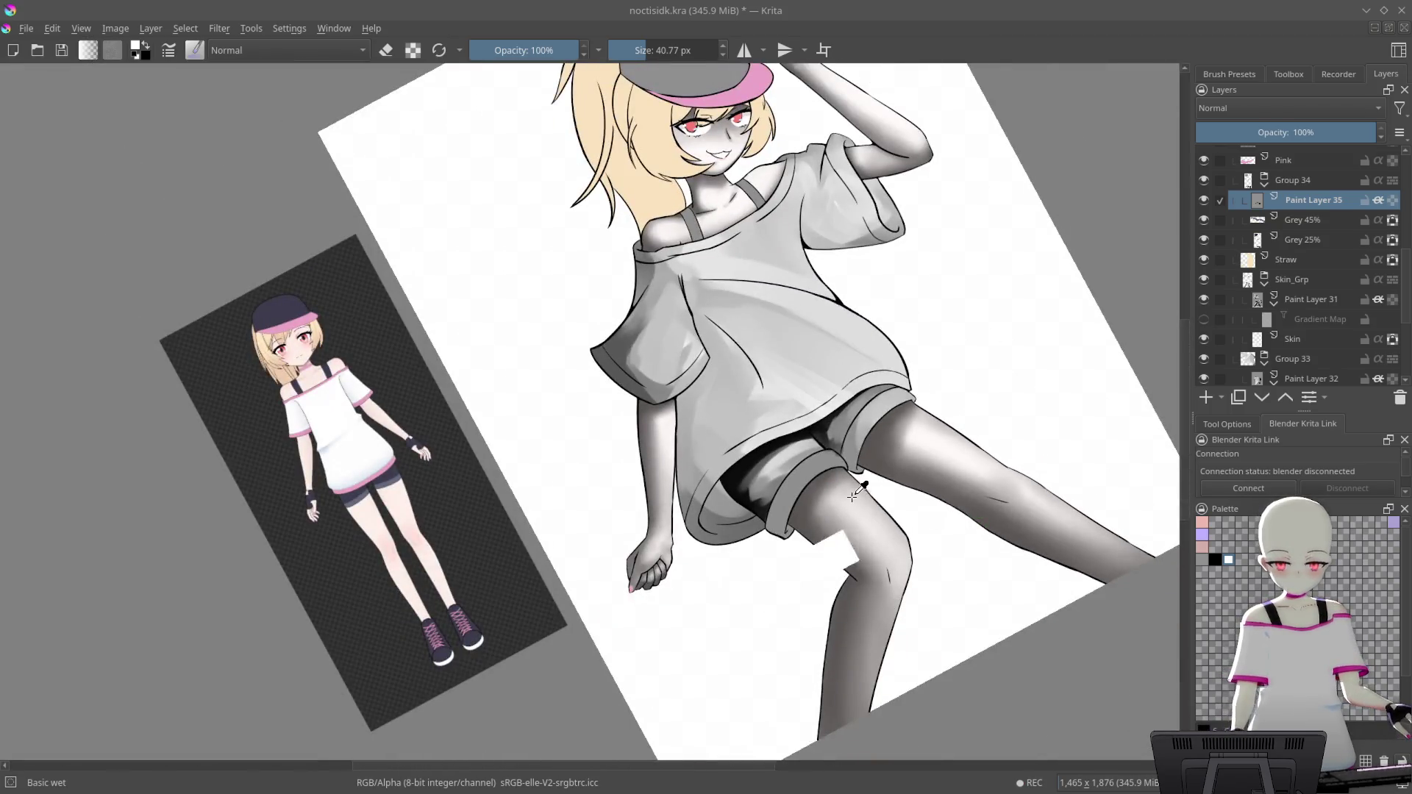
Lasso-select the cuff and smooth and lighten its shading inside the selection
{"action": "scroll", "coordinate": [853, 497], "scroll_direction": "up", "scroll_amount": 5}
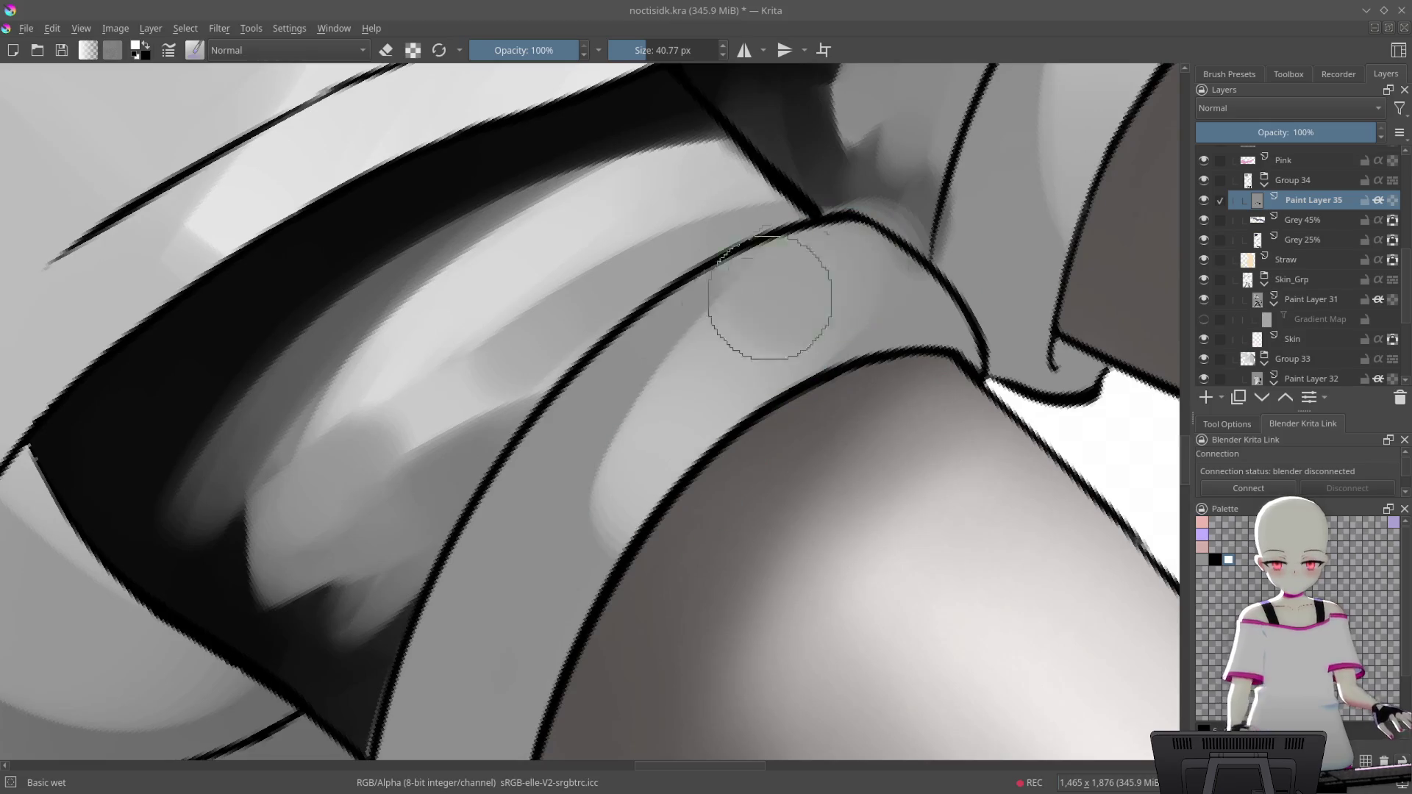
{"action": "mouse_move", "coordinate": [882, 299]}
{"action": "left_mouse_down"}
{"action": "mouse_move", "coordinate": [950, 357]}
{"action": "mouse_move", "coordinate": [814, 290]}
{"action": "mouse_move", "coordinate": [758, 347]}
{"action": "left_mouse_up"}
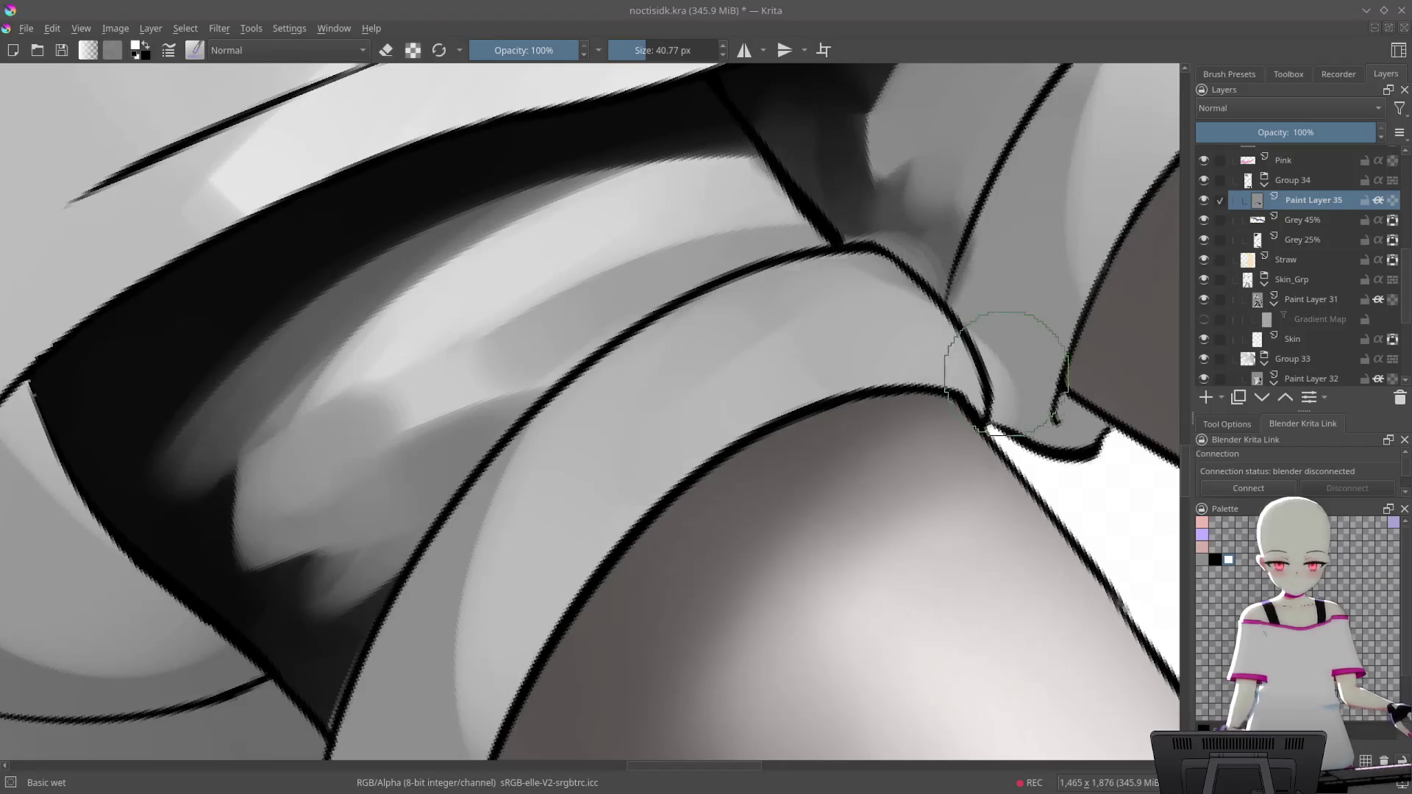
{"action": "left_click_drag", "start_coordinate": [1006, 373], "coordinate": [764, 353]}
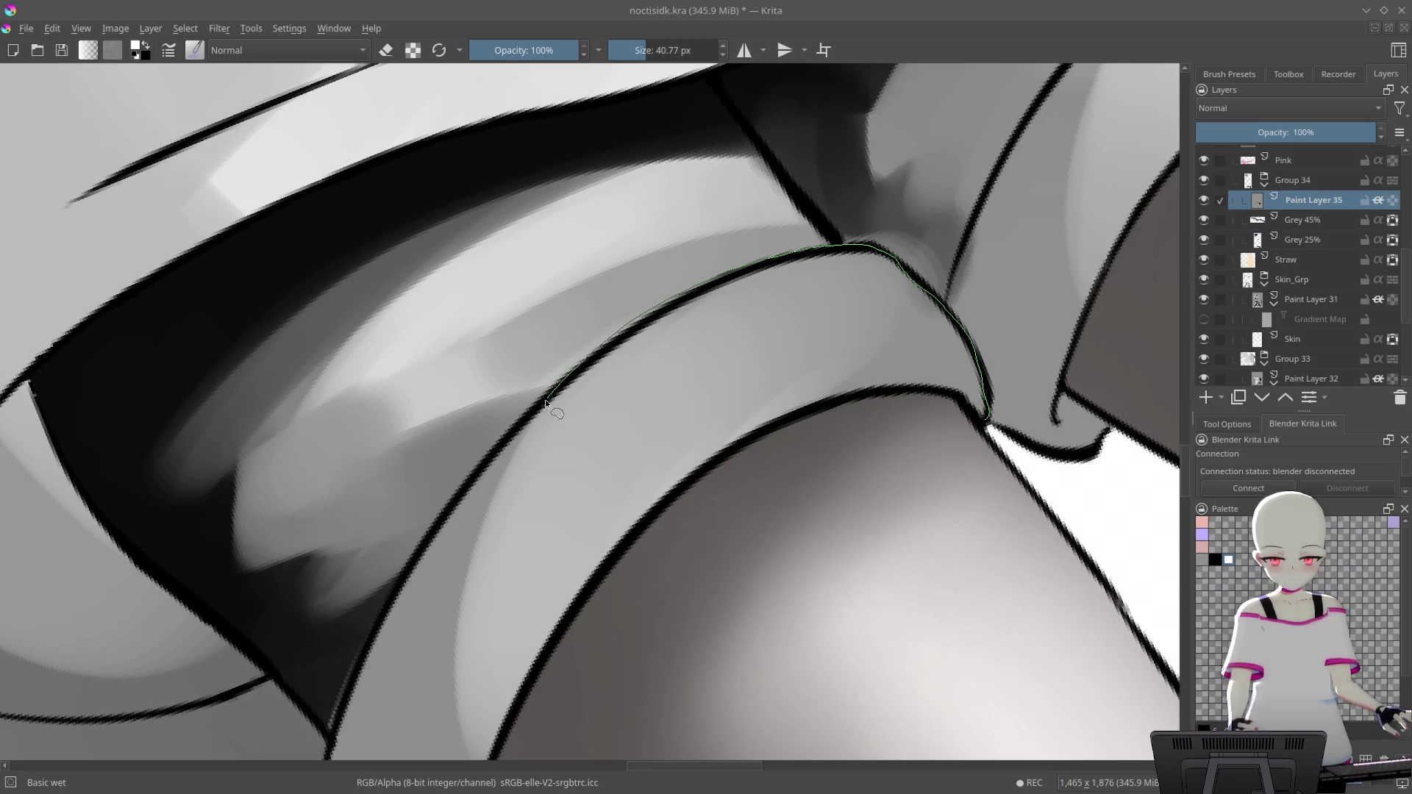
{"action": "left_click_drag", "start_coordinate": [805, 560], "coordinate": [989, 417]}
{"action": "key", "text": "b"}
{"action": "mouse_move", "coordinate": [761, 425]}
{"action": "left_mouse_down"}
{"action": "mouse_move", "coordinate": [814, 441]}
{"action": "mouse_move", "coordinate": [693, 410]}
{"action": "mouse_move", "coordinate": [608, 488]}
{"action": "mouse_move", "coordinate": [840, 306]}
{"action": "left_mouse_up"}
{"action": "key", "text": "minus"}
{"action": "key", "text": "minus"}
{"action": "key", "text": "minus"}
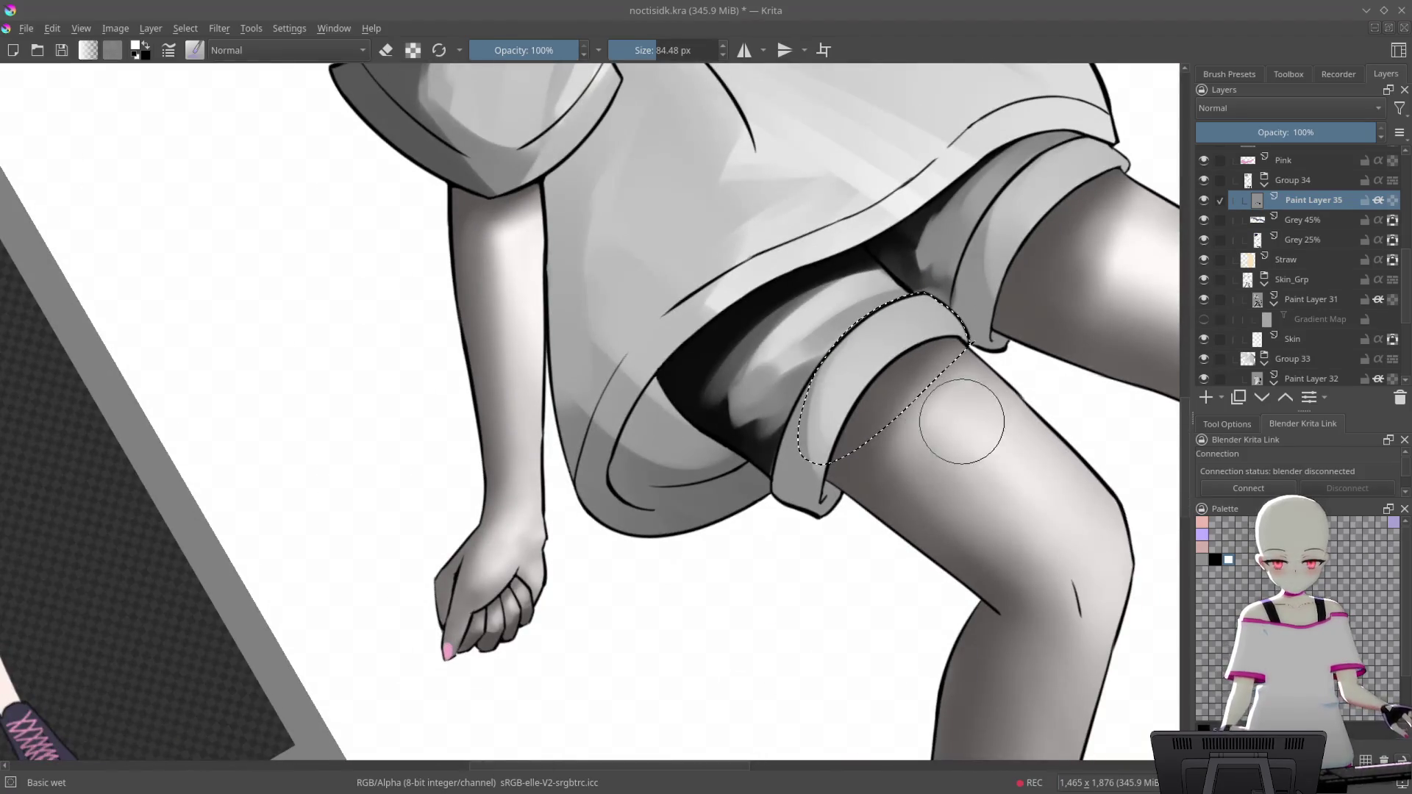
{"action": "mouse_move", "coordinate": [1009, 397]}
{"action": "left_mouse_down"}
{"action": "mouse_move", "coordinate": [994, 514]}
{"action": "mouse_move", "coordinate": [1144, 654]}
{"action": "left_mouse_up"}
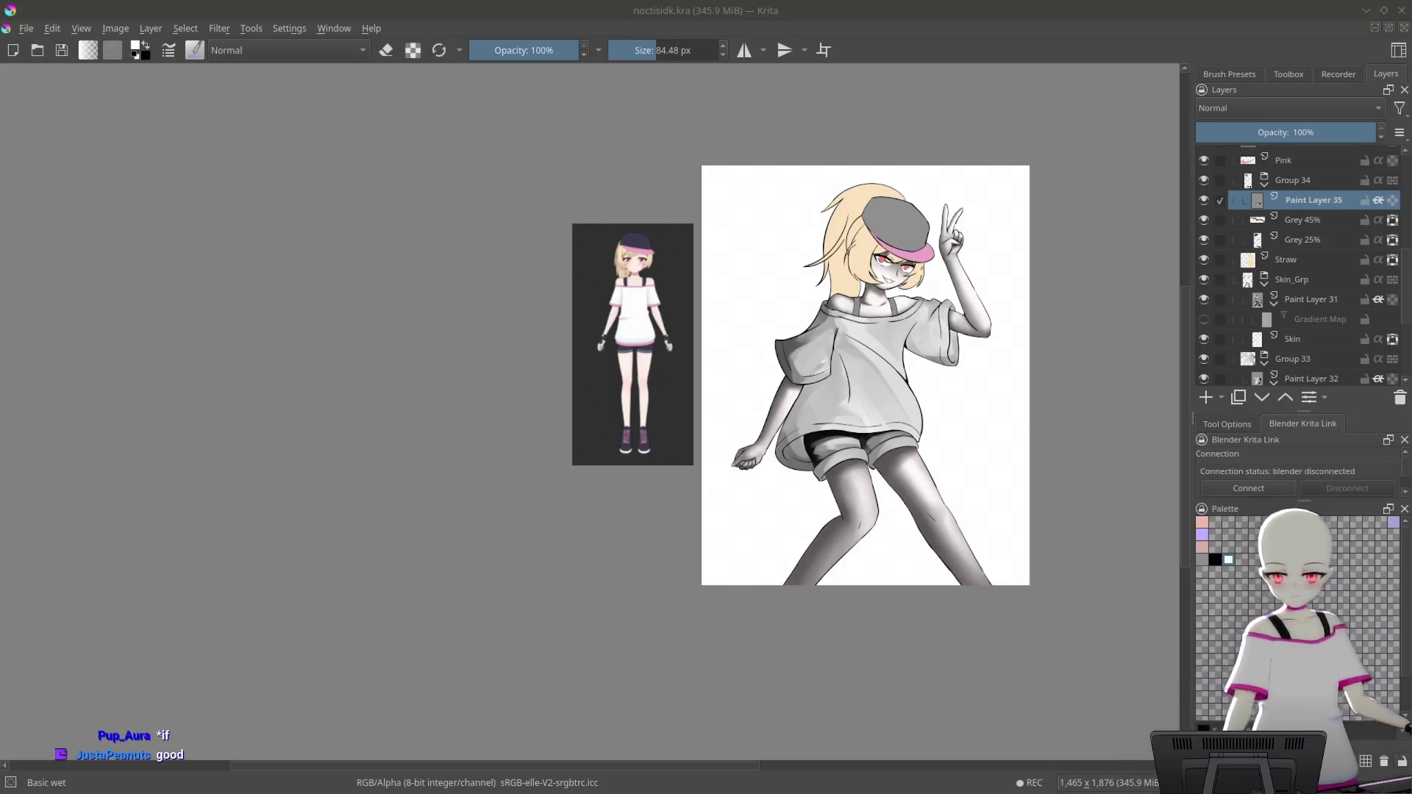
{"action": "left_click", "coordinate": [1045, 634]}
{"action": "left_click_drag", "start_coordinate": [1045, 633], "coordinate": [1072, 473]}
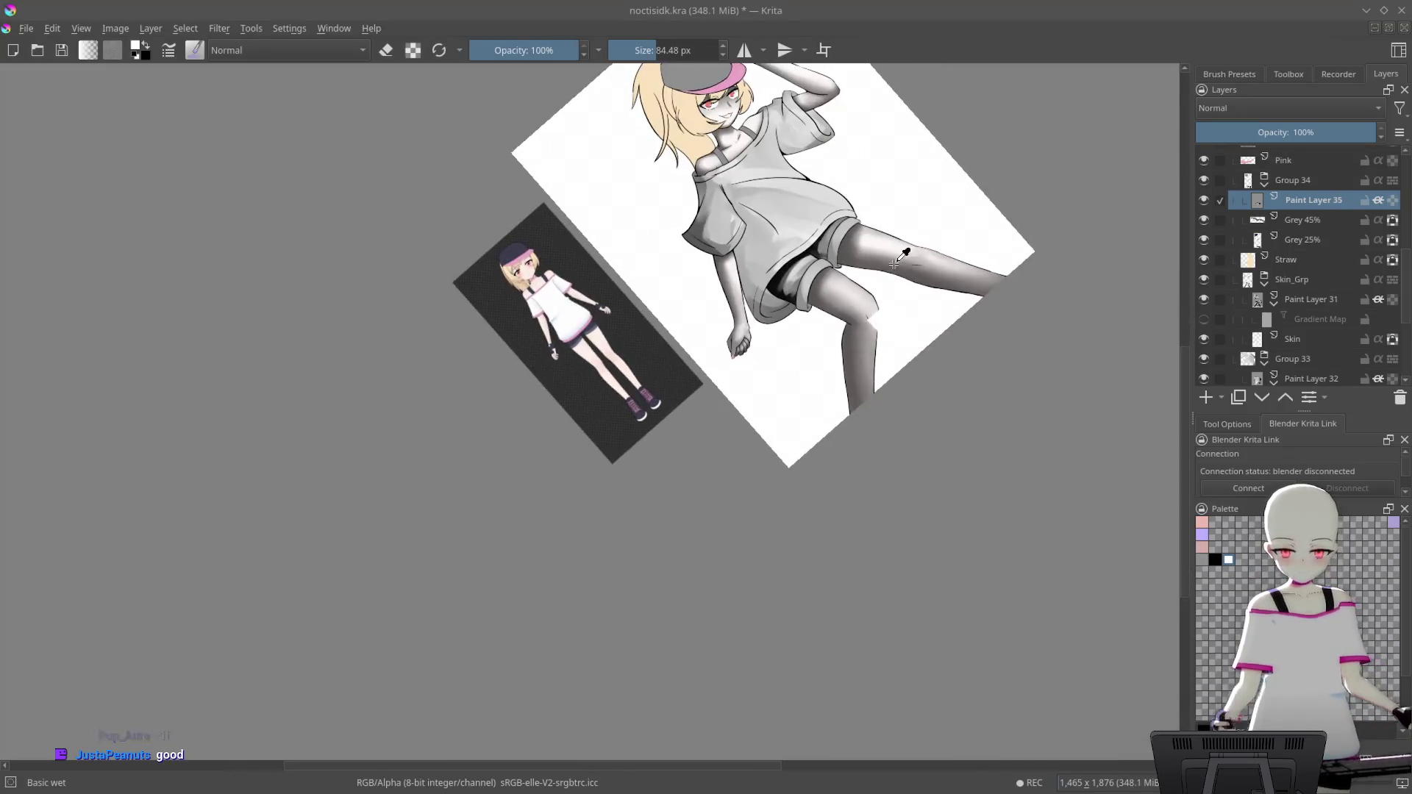
{"action": "scroll", "coordinate": [769, 359], "scroll_direction": "up", "scroll_amount": 5}
{"action": "scroll", "coordinate": [769, 359], "scroll_direction": "up", "scroll_amount": 2}
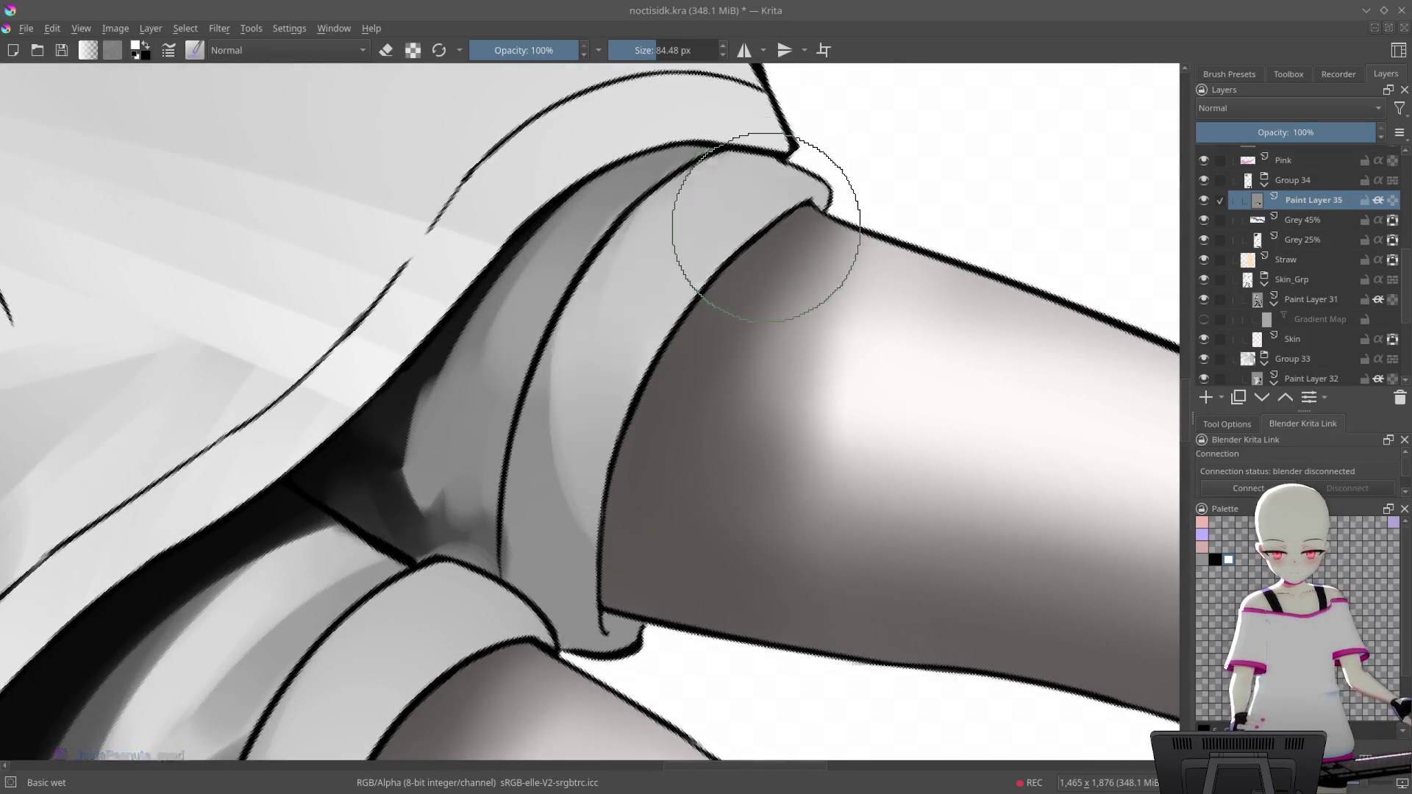
Repaint the cuff-edge light strip with soft grey, resizing the brush to 22.38 px
{"action": "left_click_drag", "start_coordinate": [735, 268], "coordinate": [641, 465]}
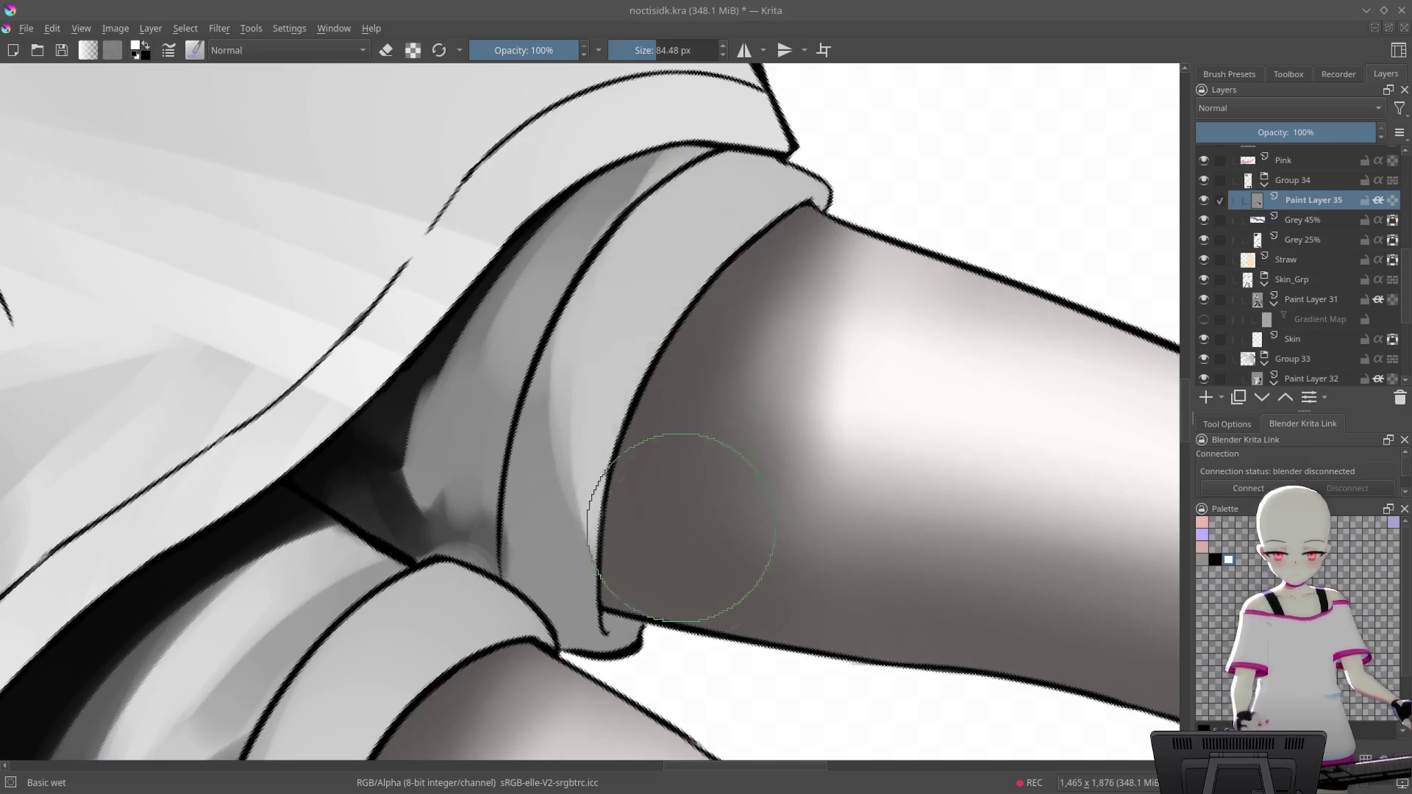
{"action": "scroll", "coordinate": [824, 294], "scroll_direction": "up", "scroll_amount": 2}
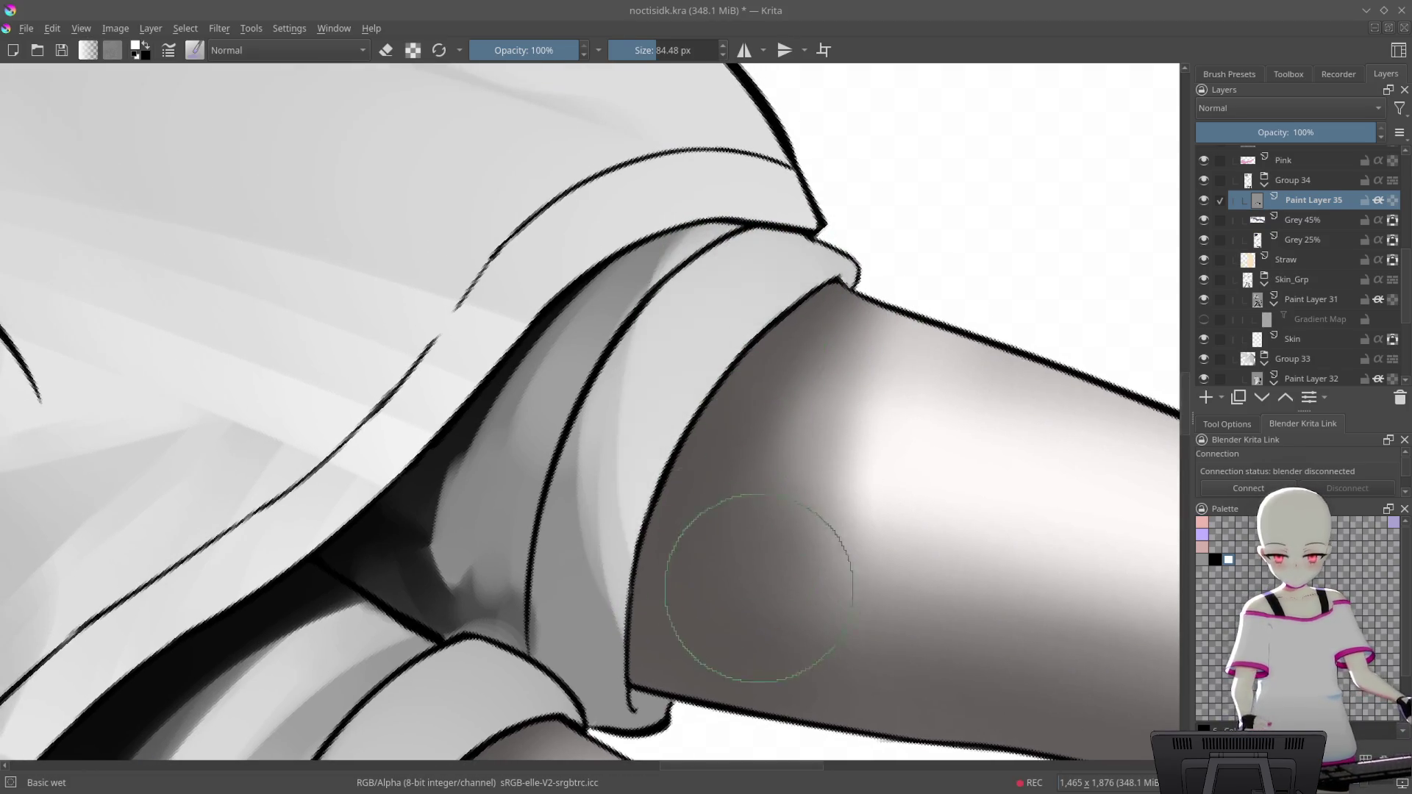
{"action": "scroll", "coordinate": [761, 259], "scroll_direction": "up", "scroll_amount": 1}
{"action": "scroll", "coordinate": [762, 260], "scroll_direction": "up", "scroll_amount": 2}
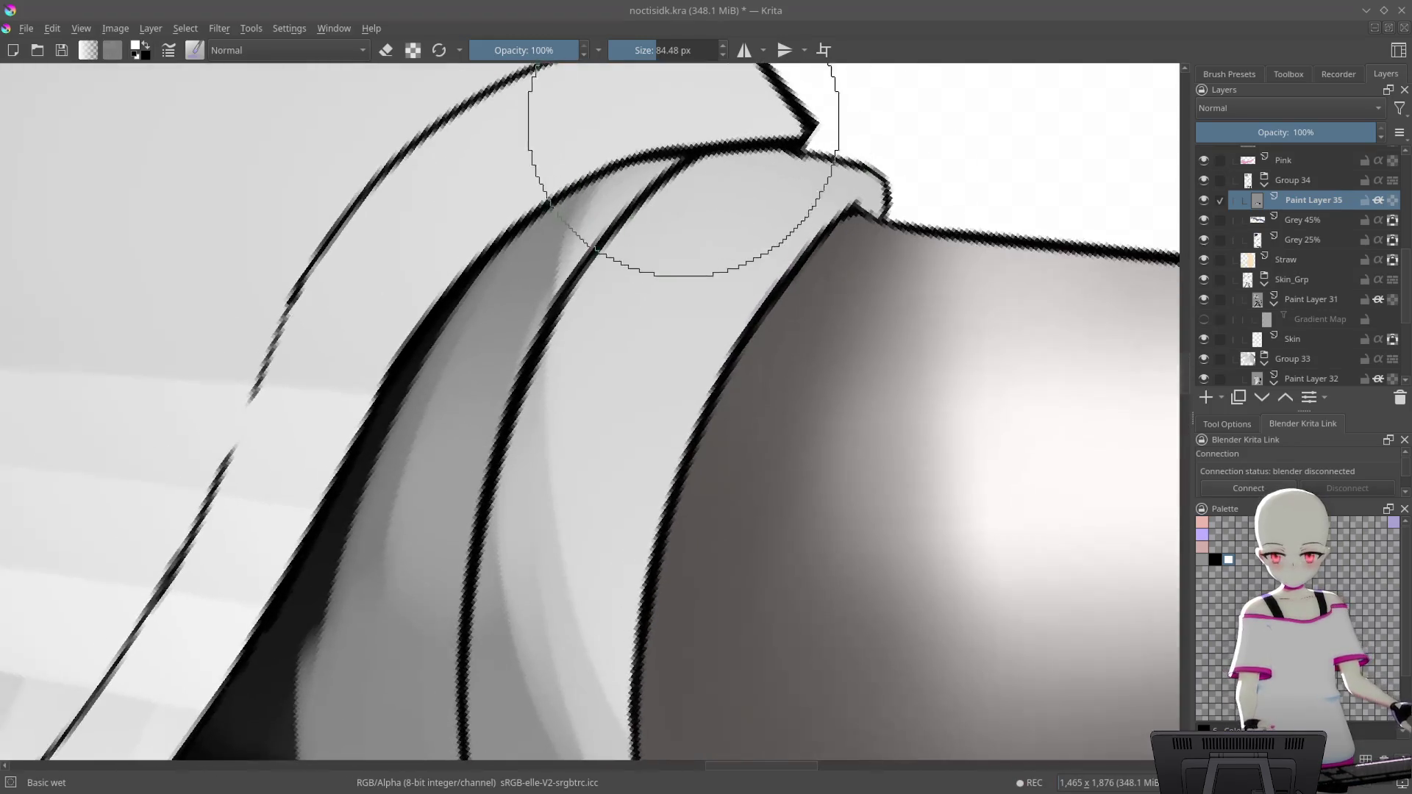
{"action": "key", "text": "bracketleft"}
{"action": "key", "text": "bracketleft"}
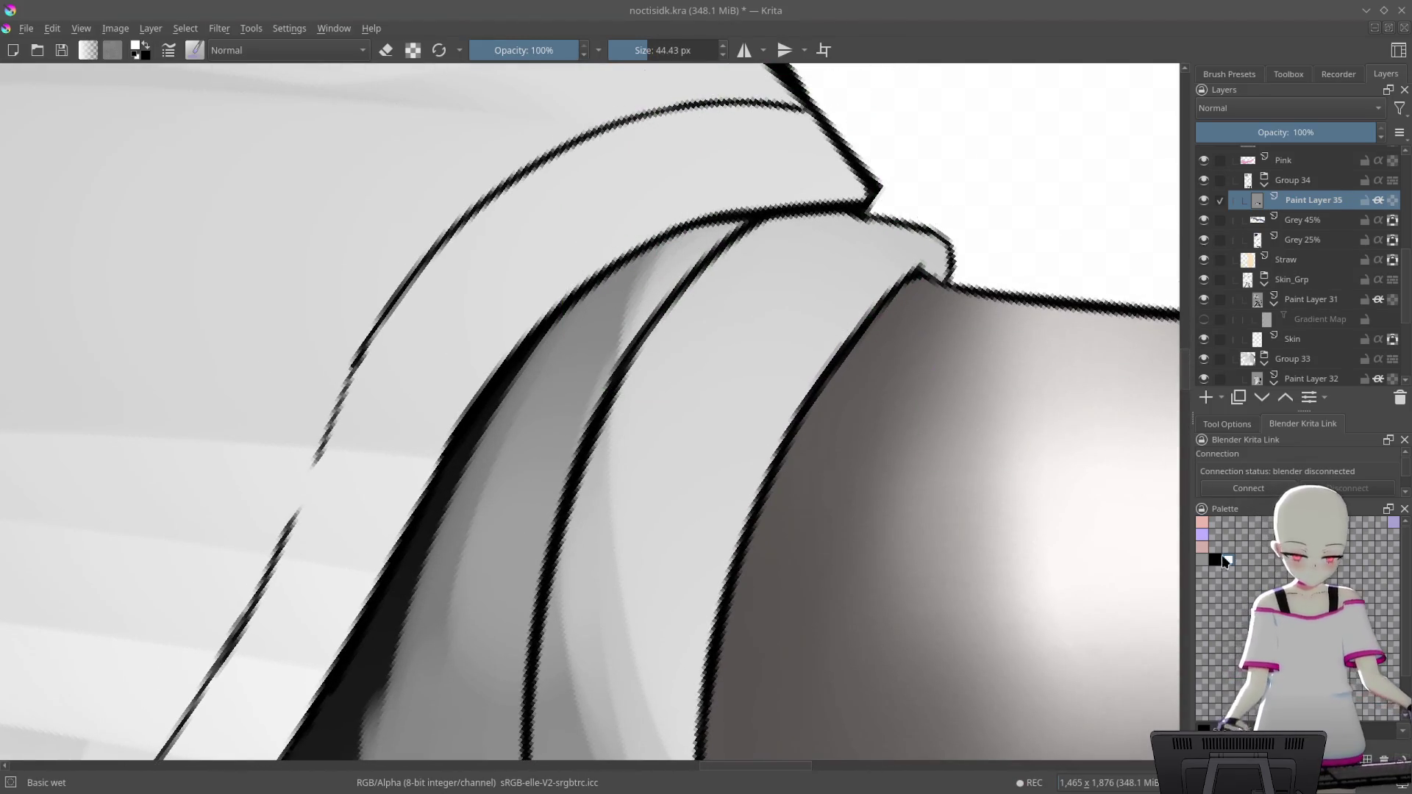
{"action": "key", "text": "bracketleft"}
{"action": "key", "text": "bracketleft"}
{"action": "key", "text": "bracketleft"}
{"action": "key", "text": "bracketleft"}
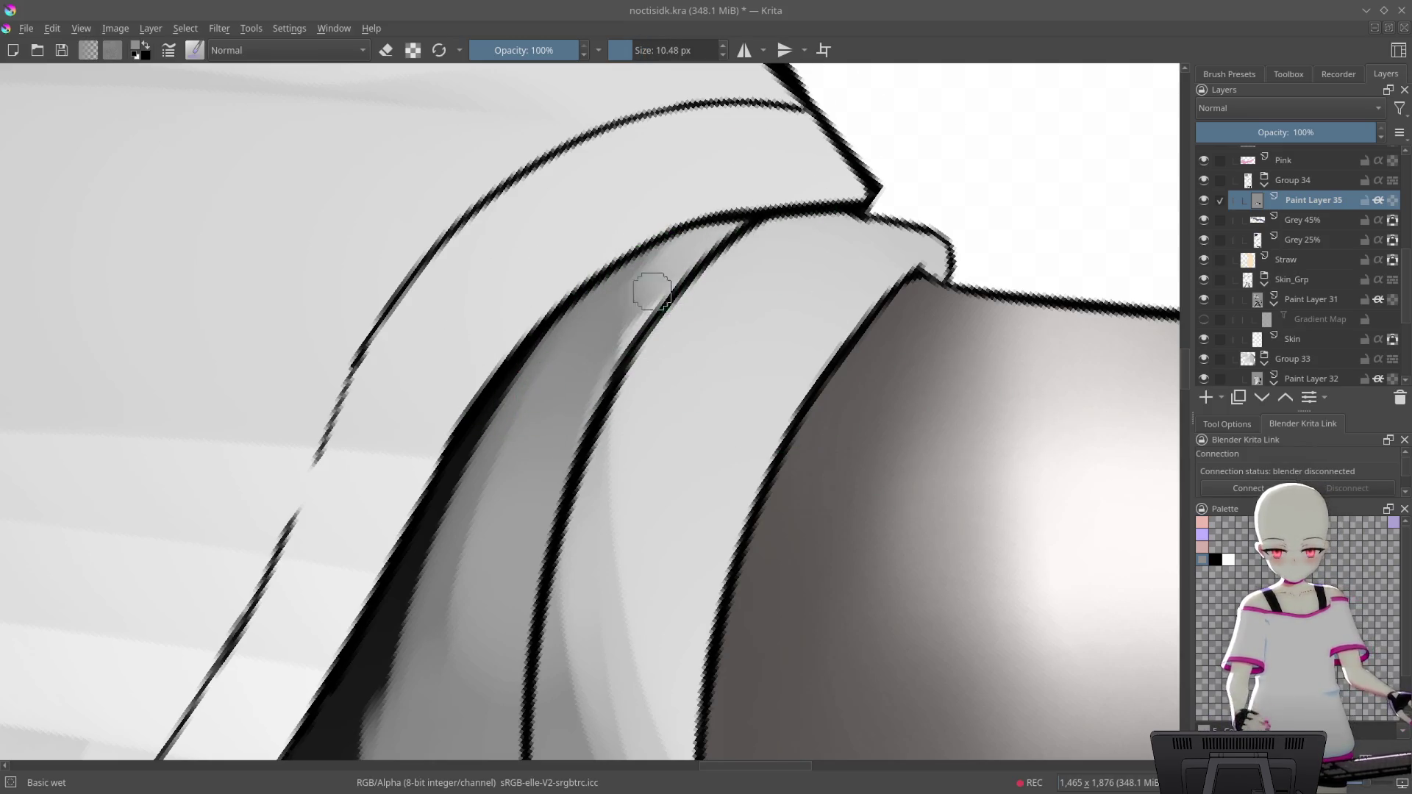
{"action": "key", "text": "bracketright"}
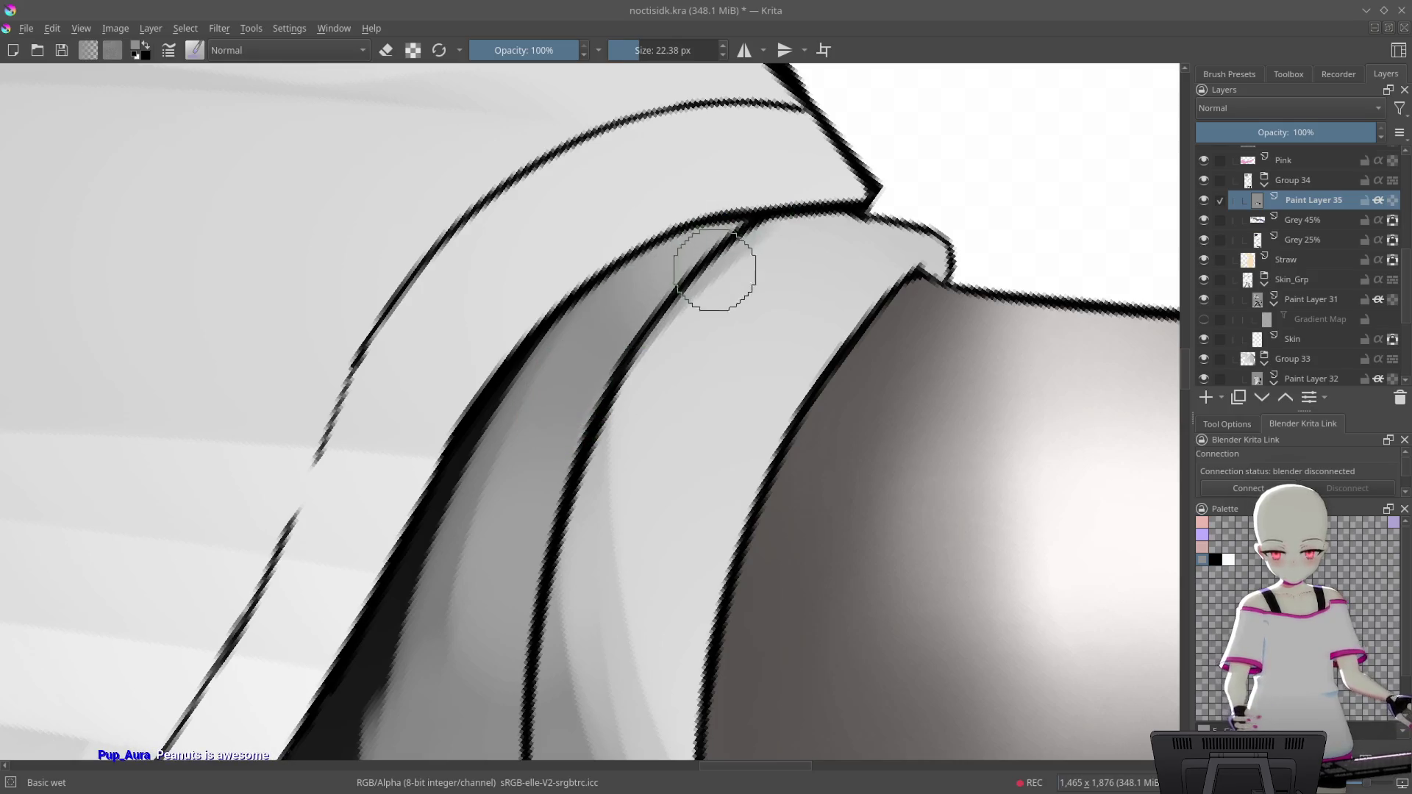
{"action": "left_click_drag", "start_coordinate": [868, 183], "coordinate": [854, 460]}
{"action": "key", "text": "minus"}
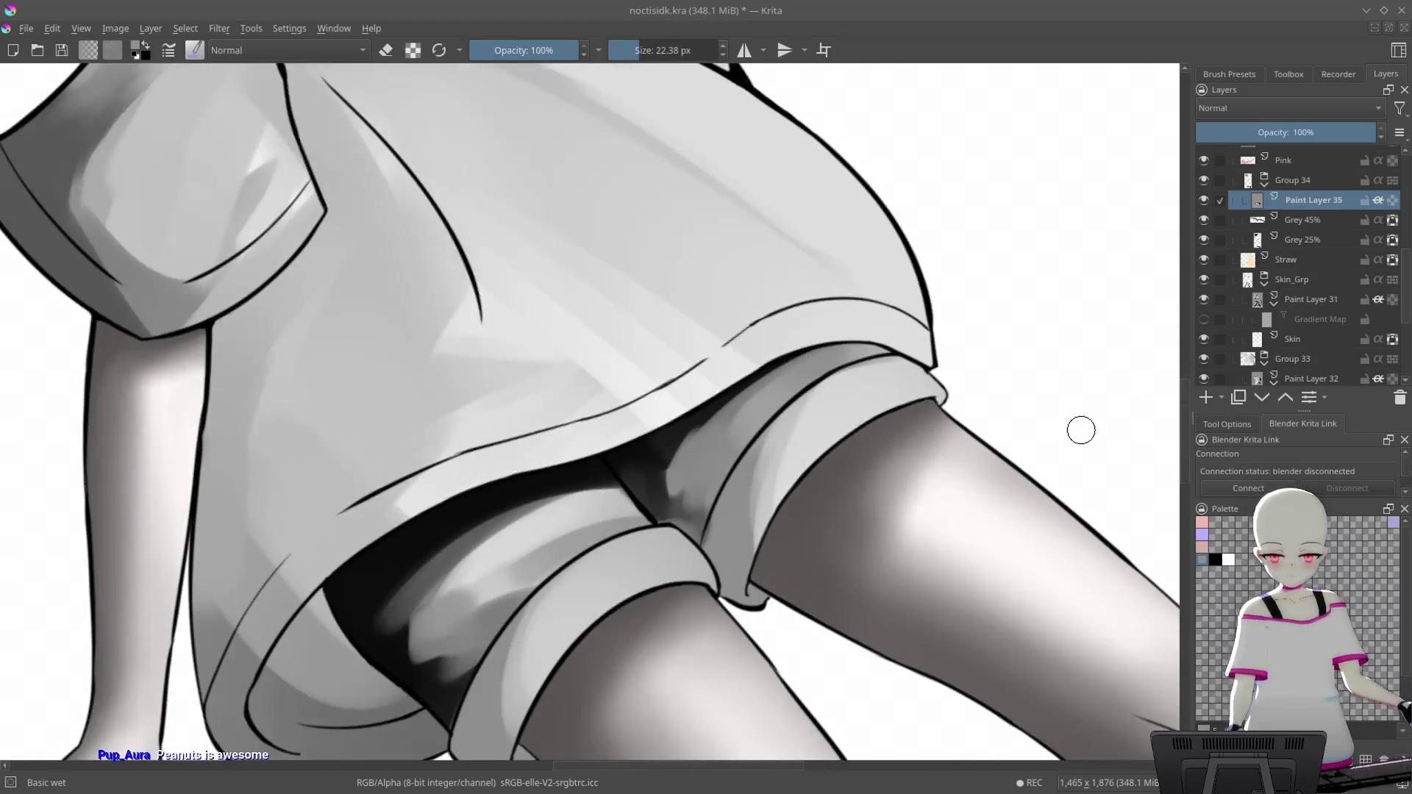
{"action": "key", "text": "minus"}
{"action": "key", "text": "minus"}
{"action": "key", "text": "minus"}
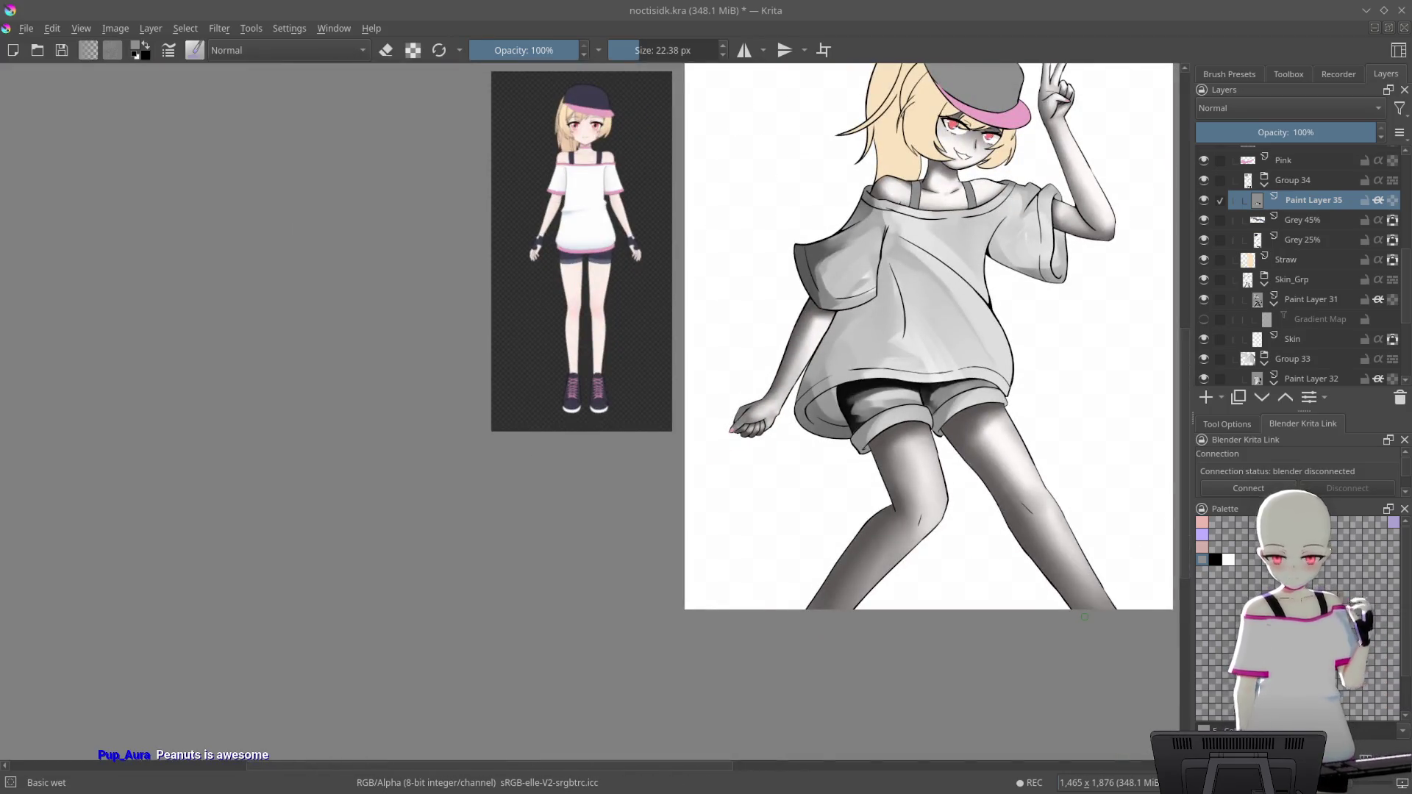
Pan and zoom around the painting to inspect the shirt, shorts and whole figure
{"action": "left_click_drag", "start_coordinate": [1035, 445], "coordinate": [860, 531]}
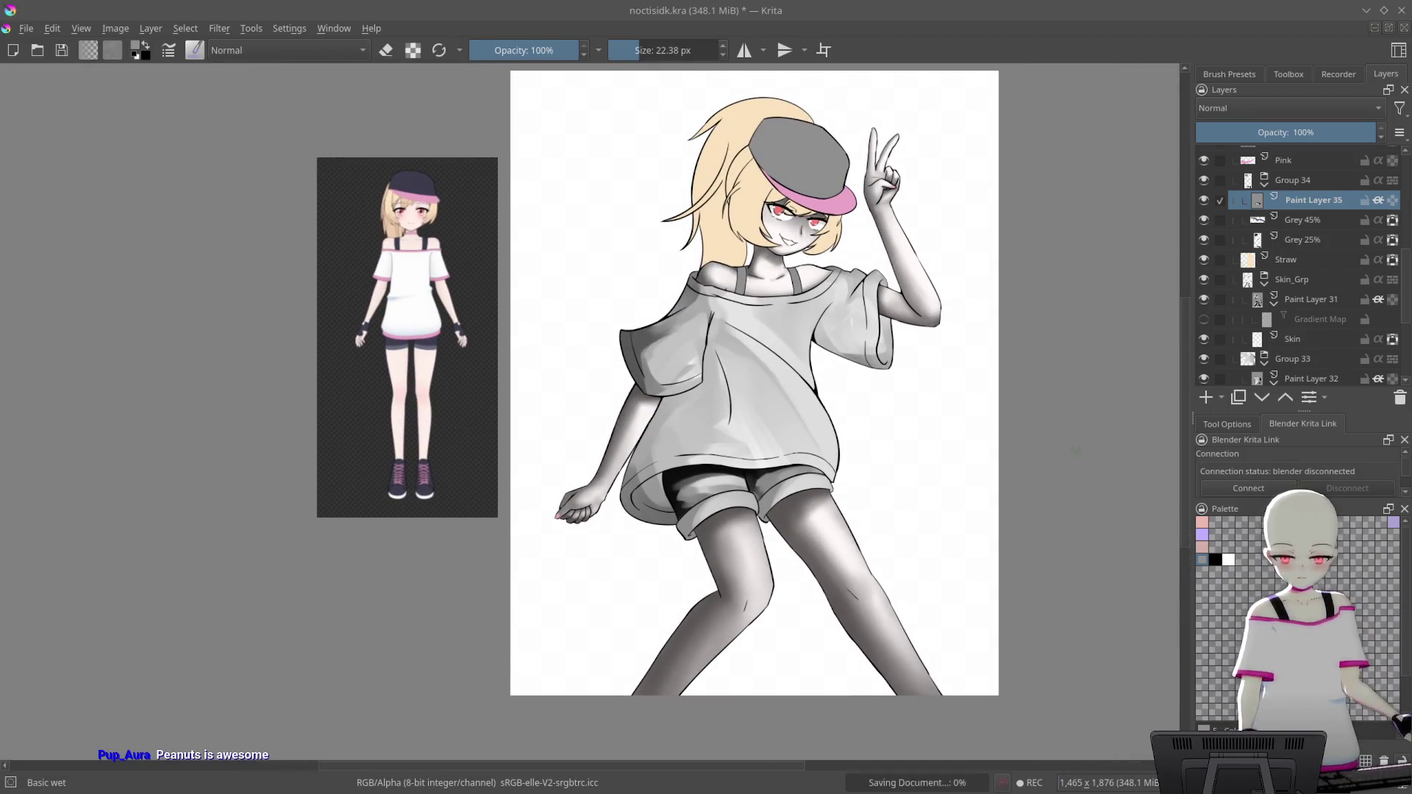
{"action": "key", "text": "minus"}
{"action": "key", "text": "minus"}
{"action": "key", "text": "minus"}
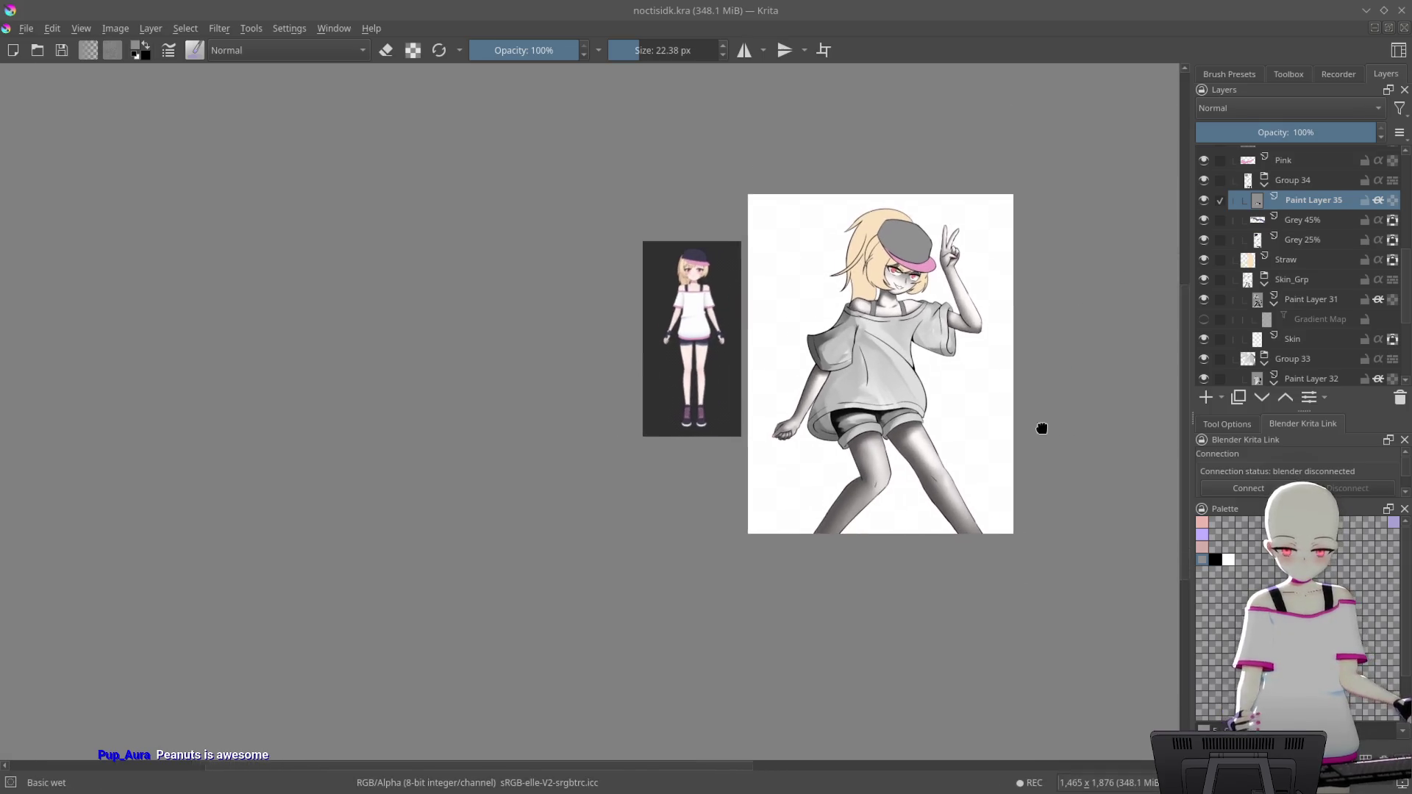
{"action": "mouse_move", "coordinate": [1111, 500]}
{"action": "left_mouse_down"}
{"action": "mouse_move", "coordinate": [1022, 457]}
{"action": "mouse_move", "coordinate": [997, 417]}
{"action": "left_mouse_up"}
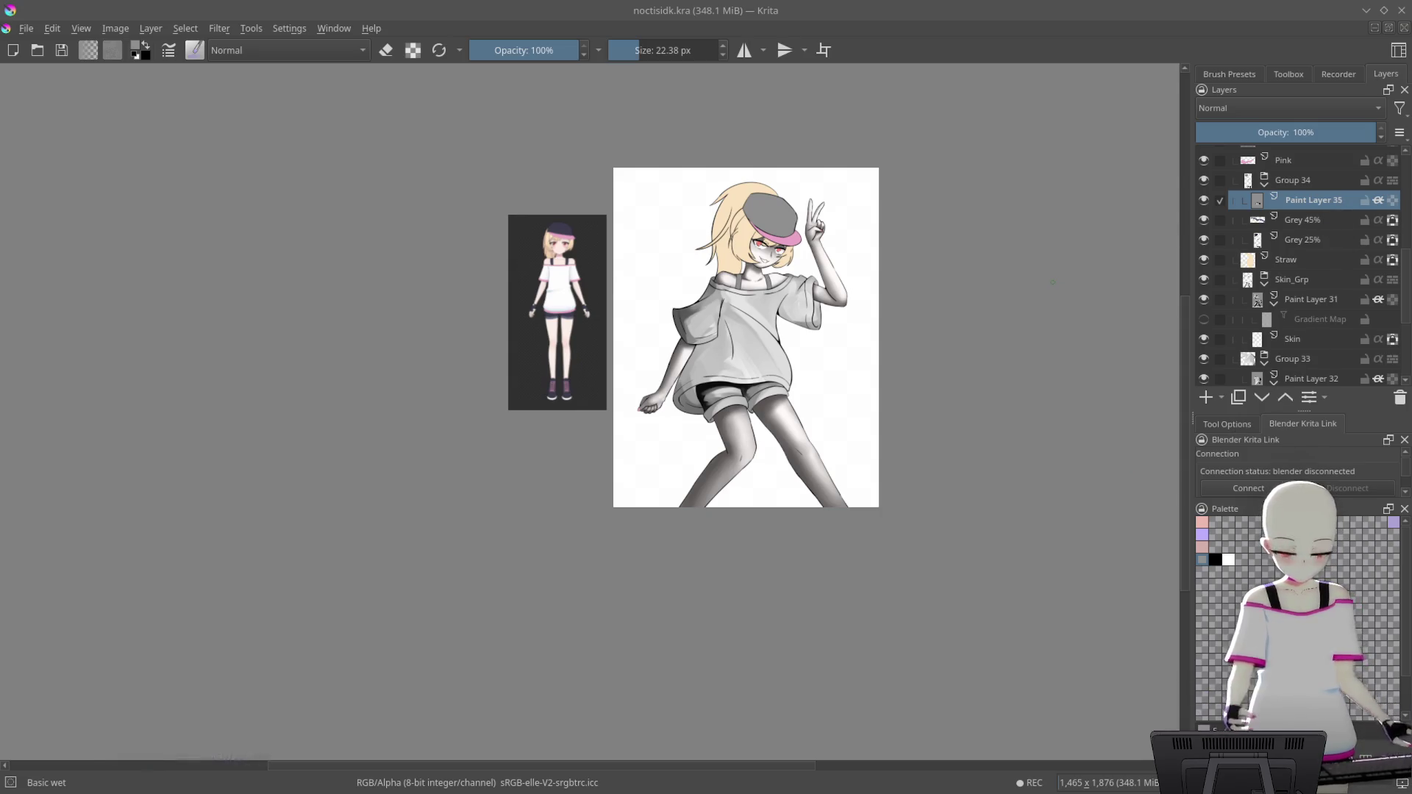
{"action": "left_click_drag", "start_coordinate": [619, 454], "coordinate": [747, 482]}
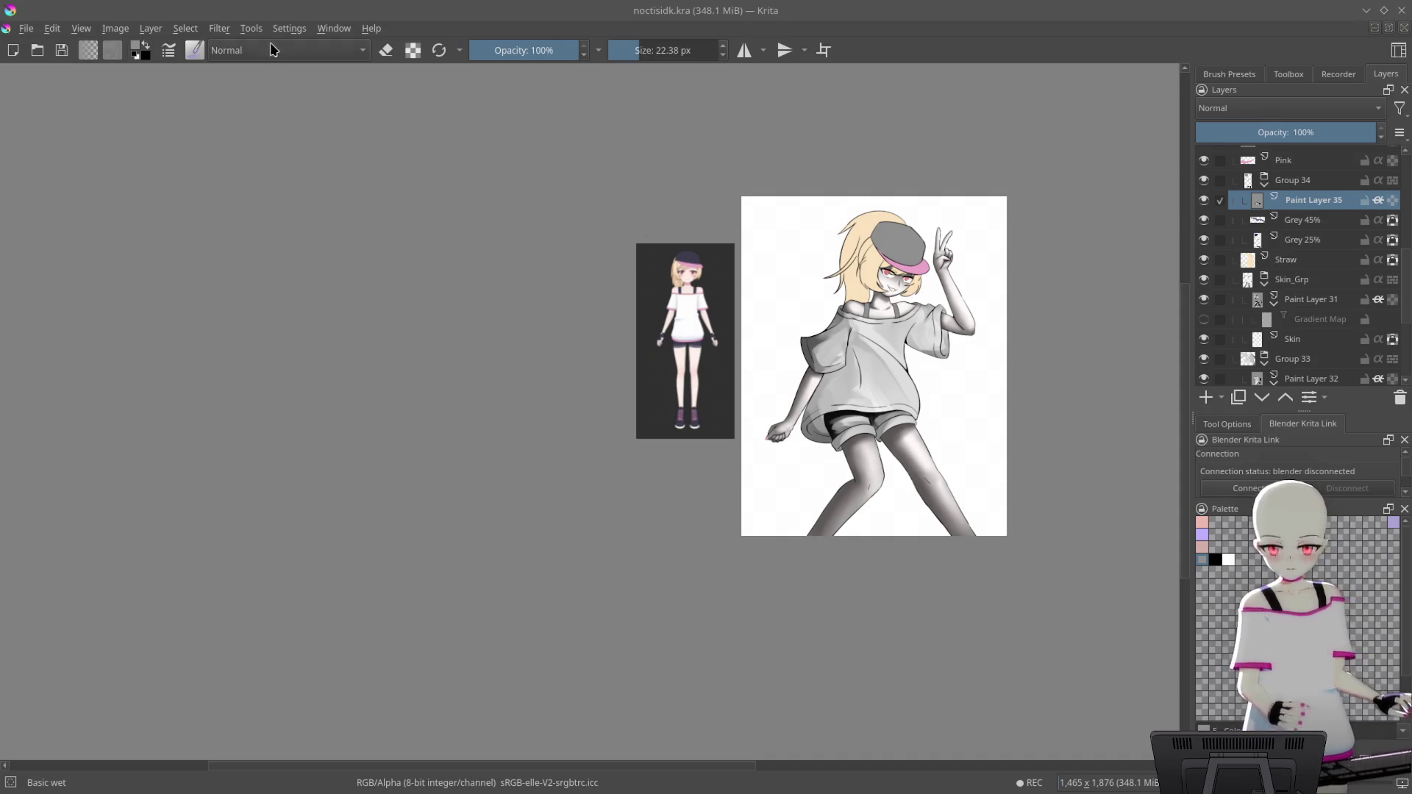
{"action": "mouse_move", "coordinate": [992, 362]}
{"action": "left_mouse_down"}
{"action": "mouse_move", "coordinate": [902, 341]}
{"action": "mouse_move", "coordinate": [933, 205]}
{"action": "left_mouse_up"}
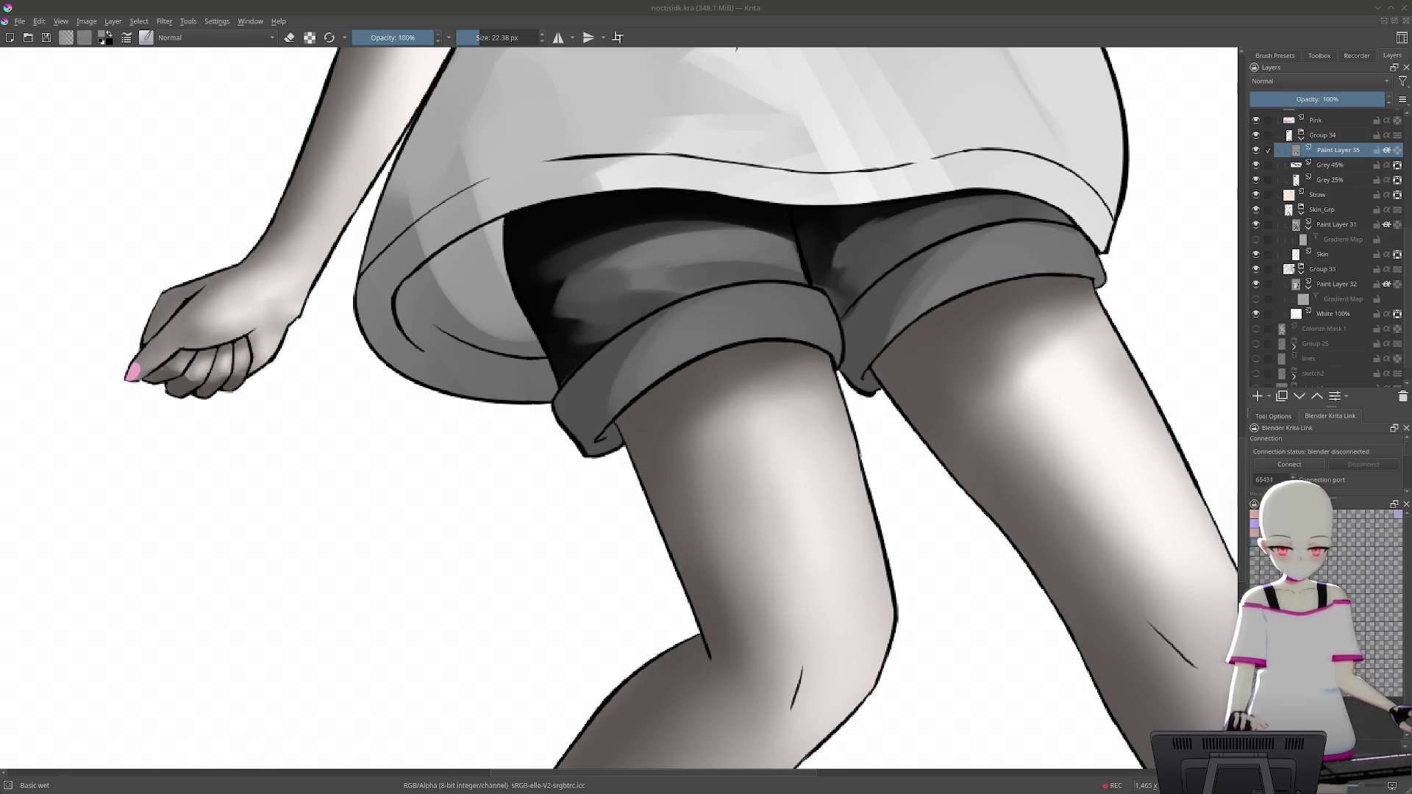
{"action": "mouse_move", "coordinate": [845, 302]}
{"action": "left_mouse_down"}
{"action": "mouse_move", "coordinate": [789, 412]}
{"action": "mouse_move", "coordinate": [721, 345]}
{"action": "left_mouse_up"}
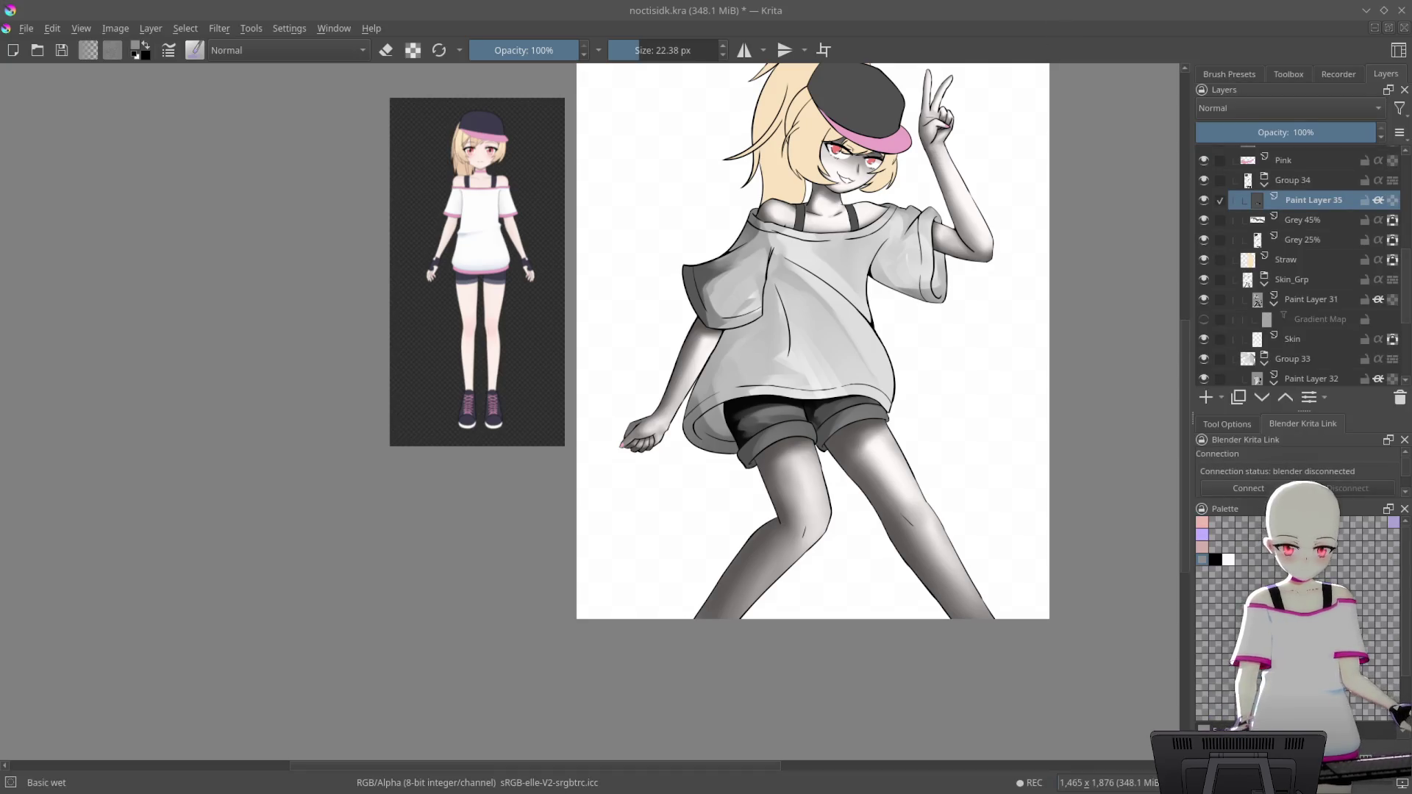
Save the drawing and zoom in on the reference figure's navy shorts
{"action": "key", "text": "ctrl+s"}
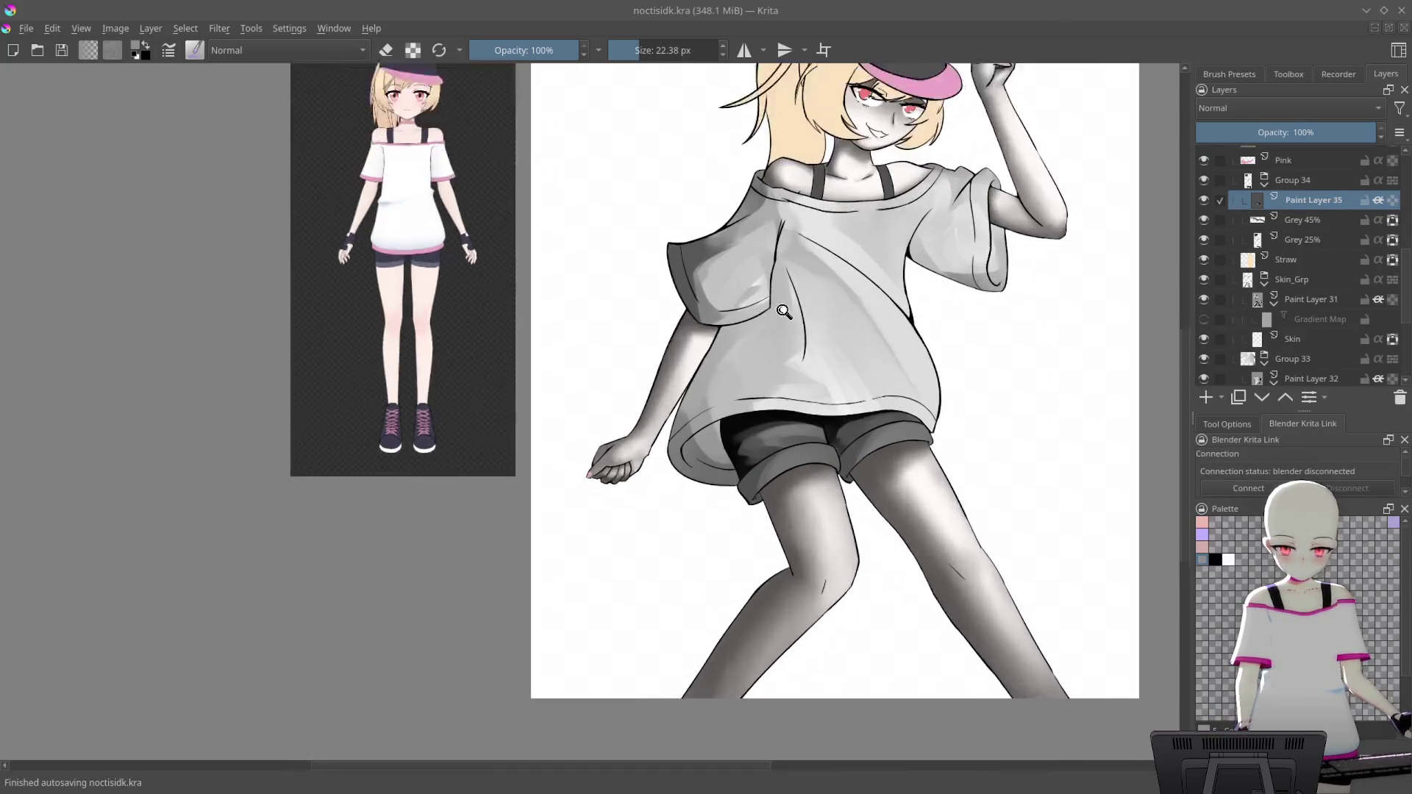
{"action": "mouse_move", "coordinate": [737, 344]}
{"action": "left_mouse_down"}
{"action": "mouse_move", "coordinate": [1014, 354]}
{"action": "mouse_move", "coordinate": [1153, 444]}
{"action": "left_mouse_up"}
{"action": "mouse_move", "coordinate": [721, 359]}
{"action": "left_mouse_down"}
{"action": "mouse_move", "coordinate": [621, 378]}
{"action": "mouse_move", "coordinate": [1014, 285]}
{"action": "left_mouse_up"}
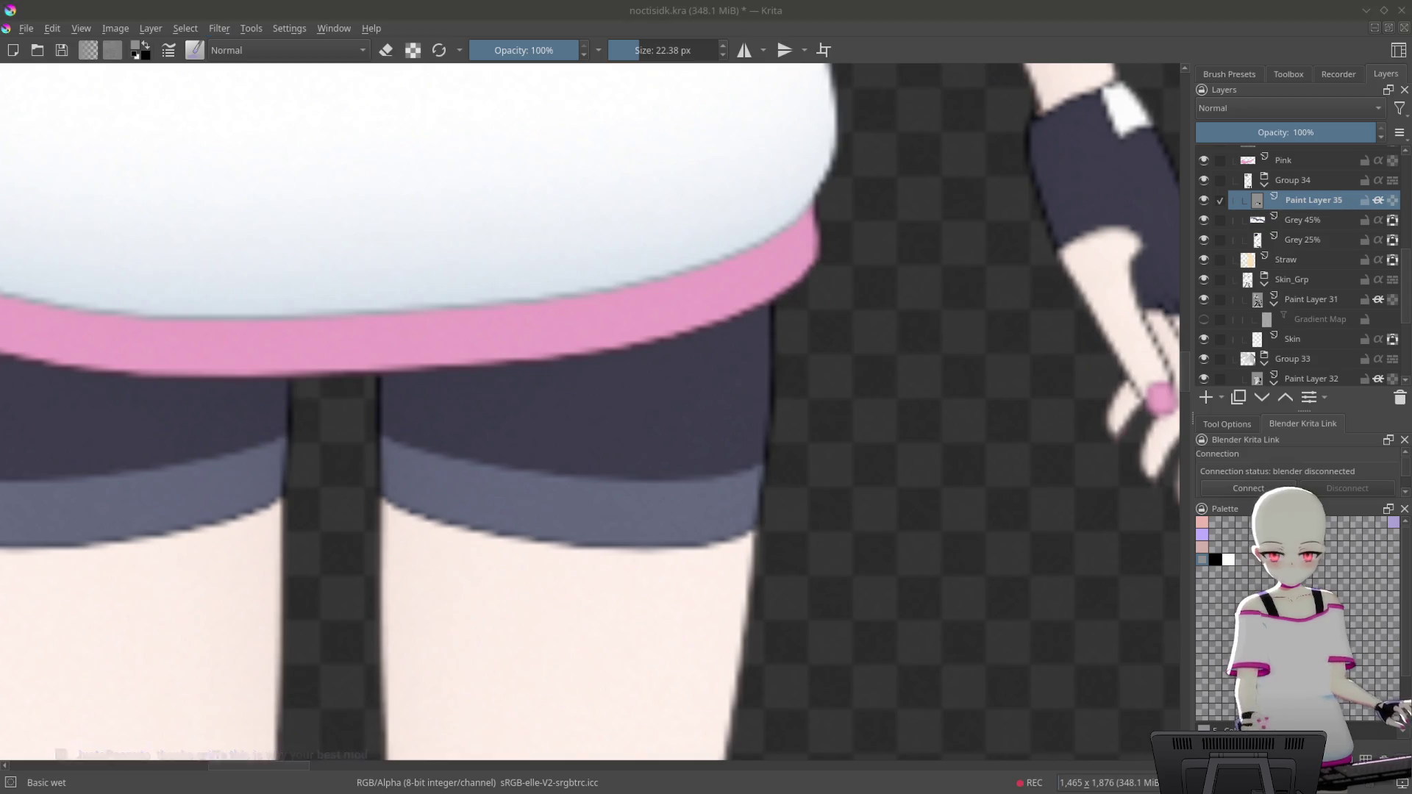
Add a navy-purple Gradient Map filter layer under Paint Layer 35 to darken the grey shorts
{"action": "key", "text": "ctrl+shift+g"}
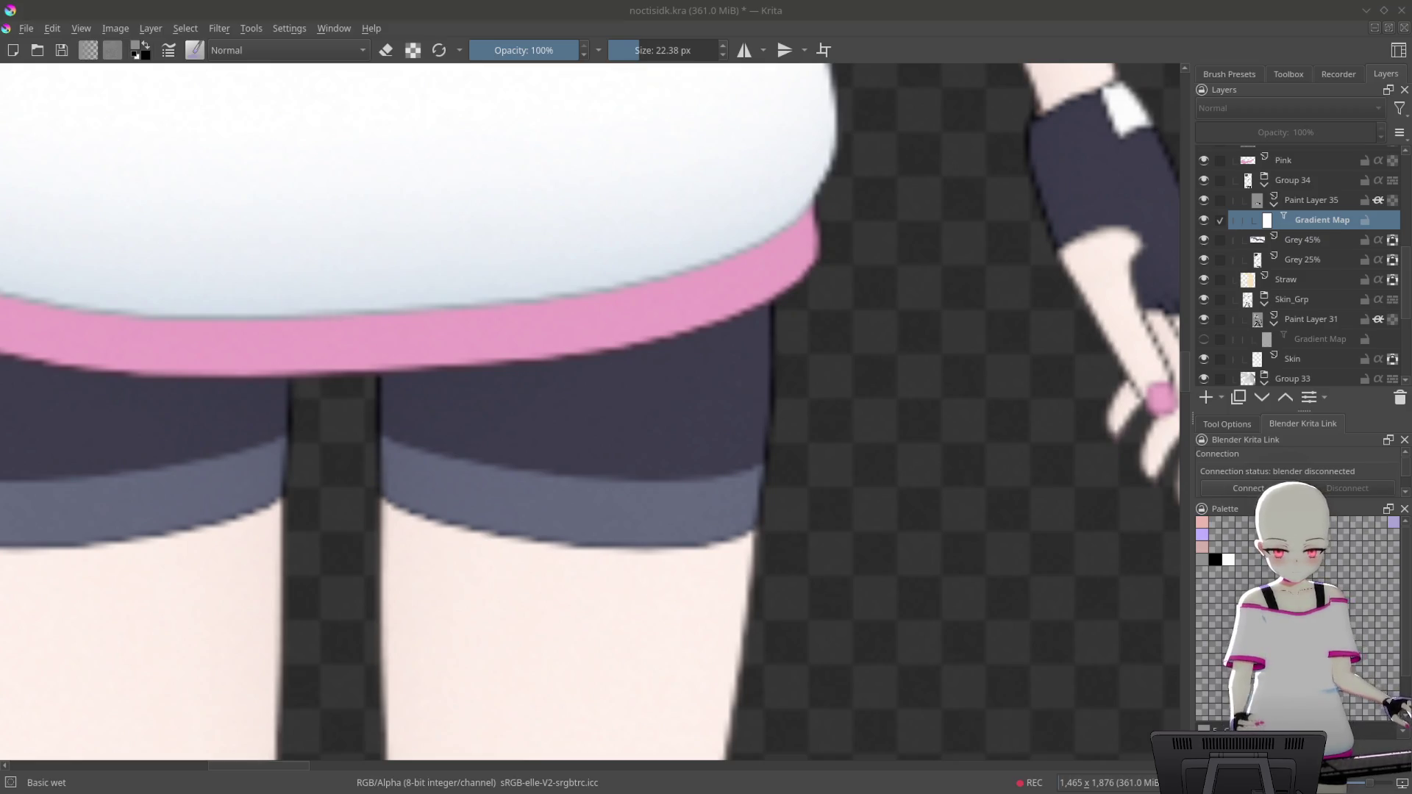
{"action": "mouse_move", "coordinate": [889, 441]}
{"action": "left_mouse_down"}
{"action": "mouse_move", "coordinate": [879, 593]}
{"action": "mouse_move", "coordinate": [959, 412]}
{"action": "mouse_move", "coordinate": [904, 390]}
{"action": "left_mouse_up"}
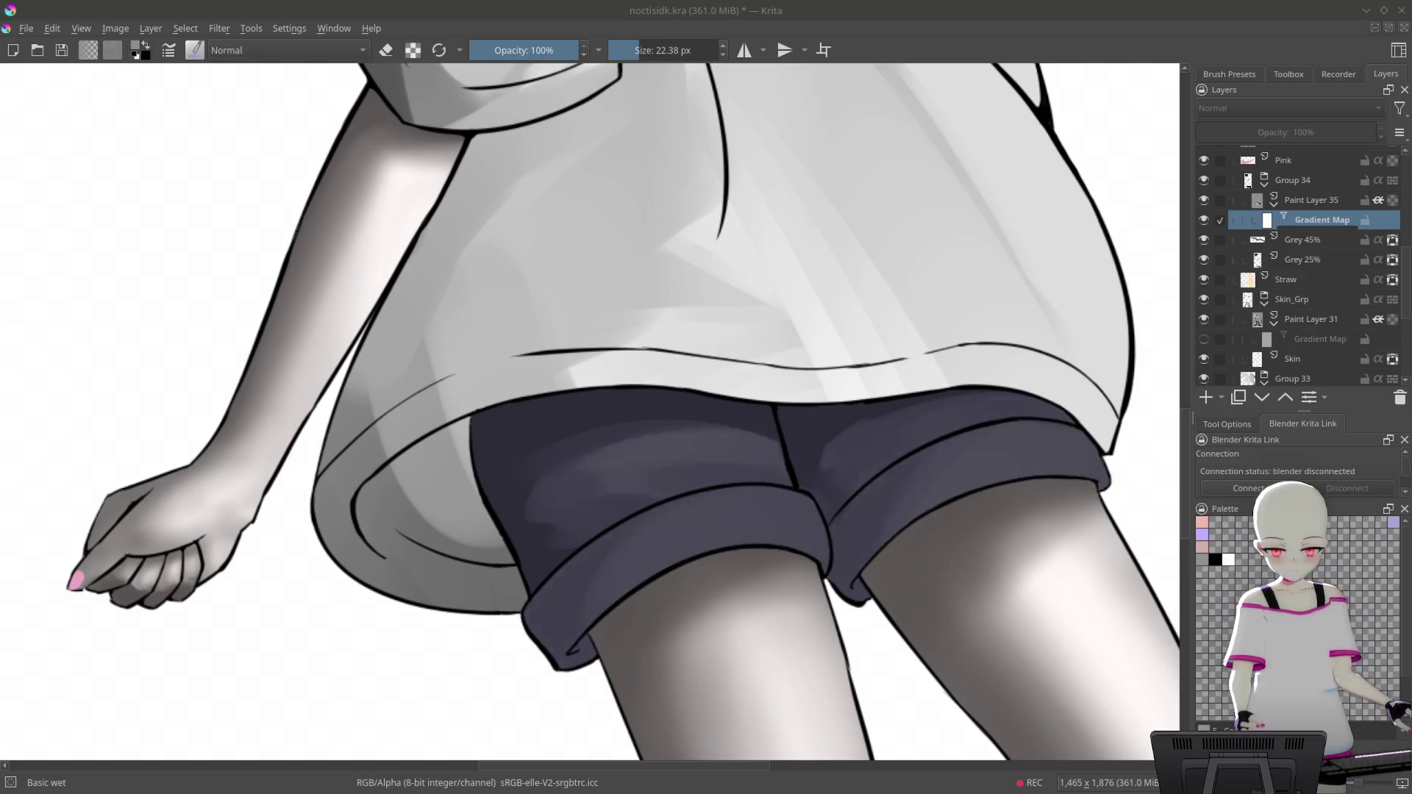
Undo to restore the brighter highlight patches on the shorts
{"action": "key", "text": "ctrl+z"}
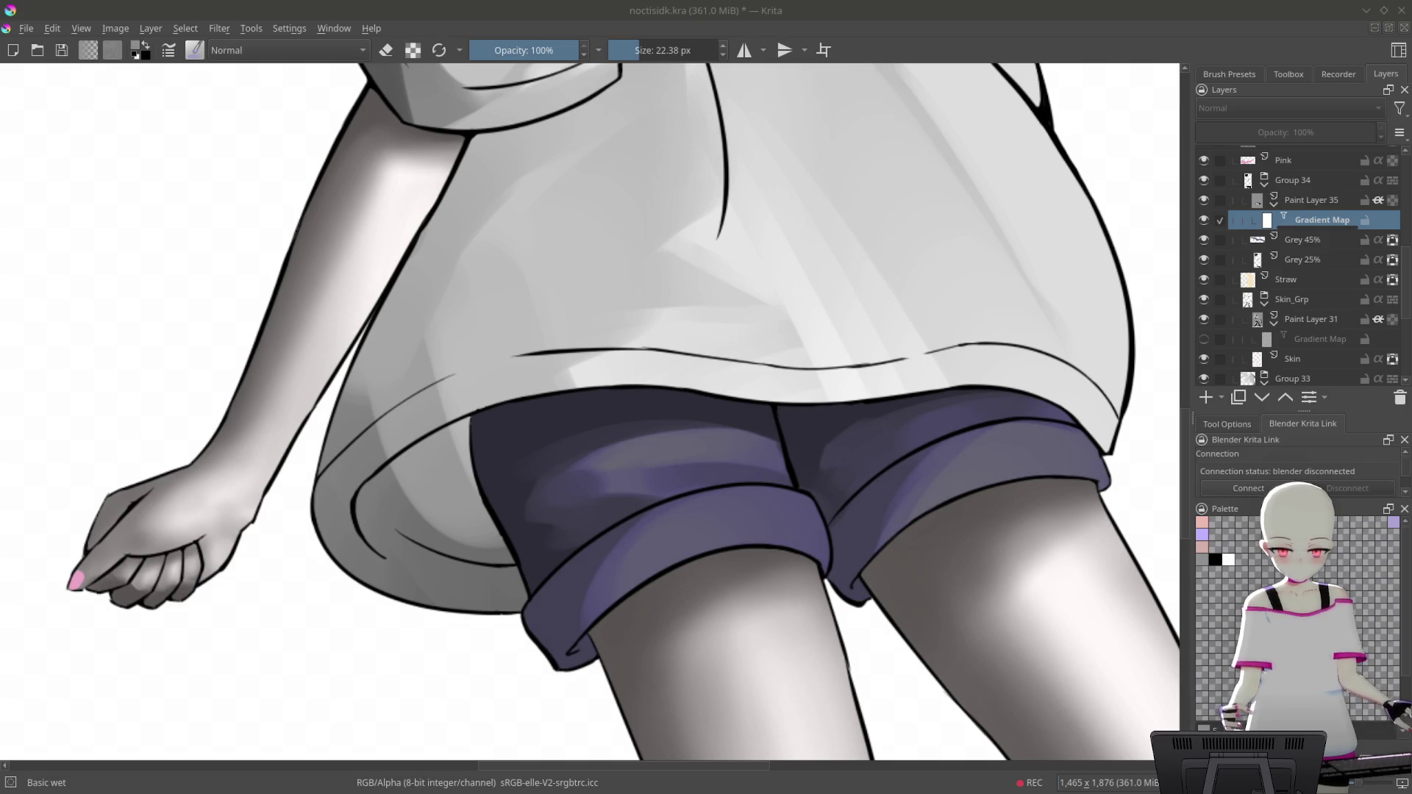
{"action": "scroll", "coordinate": [1112, 196], "scroll_direction": "down", "scroll_amount": 5}
{"action": "mouse_move", "coordinate": [1113, 195]}
{"action": "left_mouse_down"}
{"action": "mouse_move", "coordinate": [1077, 476]}
{"action": "mouse_move", "coordinate": [956, 295]}
{"action": "left_mouse_up"}
{"action": "scroll", "coordinate": [714, 206], "scroll_direction": "up", "scroll_amount": 10}
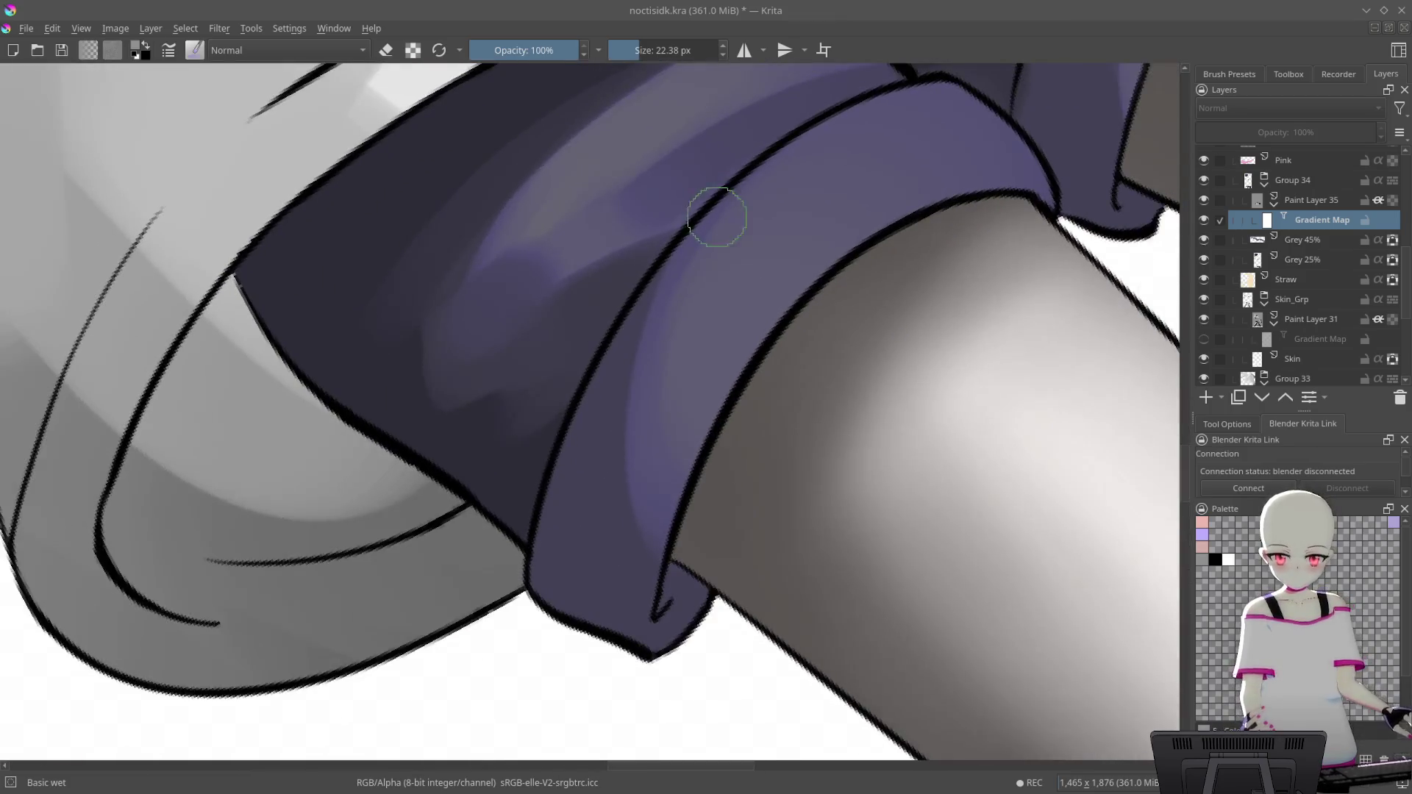
{"action": "scroll", "coordinate": [713, 207], "scroll_direction": "up", "scroll_amount": 2}
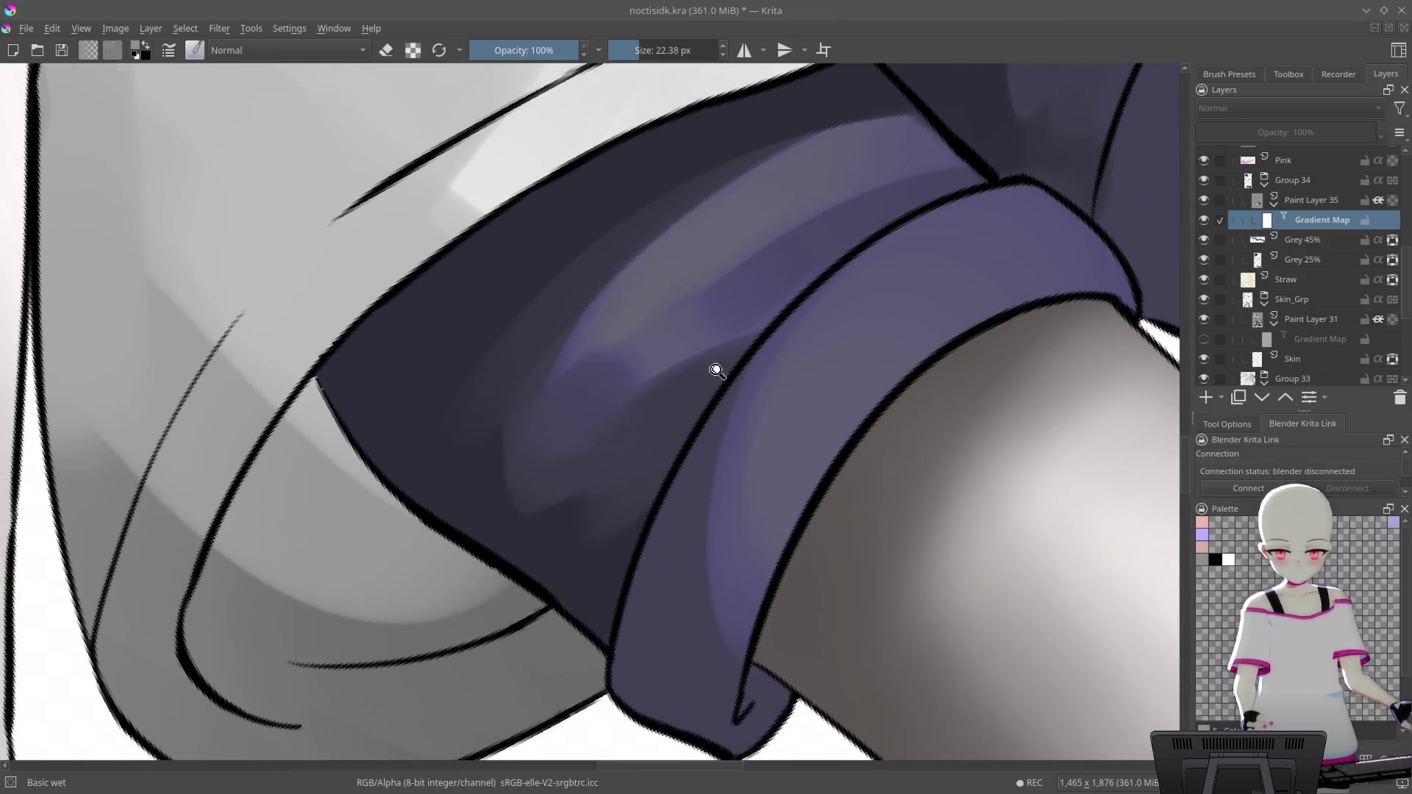
{"action": "scroll", "coordinate": [766, 290], "scroll_direction": "up", "scroll_amount": 3}
{"action": "scroll", "coordinate": [766, 290], "scroll_direction": "up", "scroll_amount": 1}
Enlarge the brush to 30.94 px and switch to Paint Layer 35
{"action": "key", "text": "bracketright"}
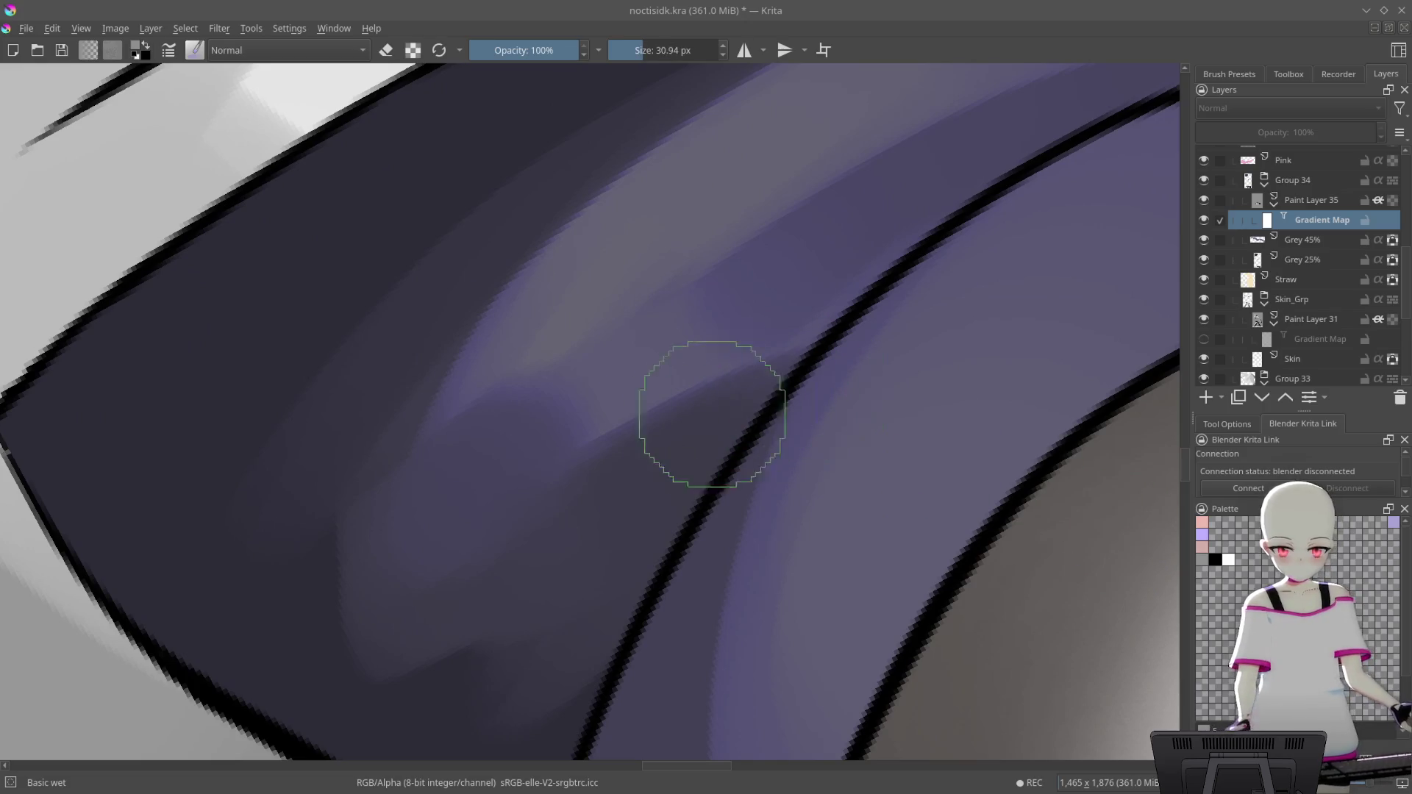
{"action": "key", "text": "Page_Up"}
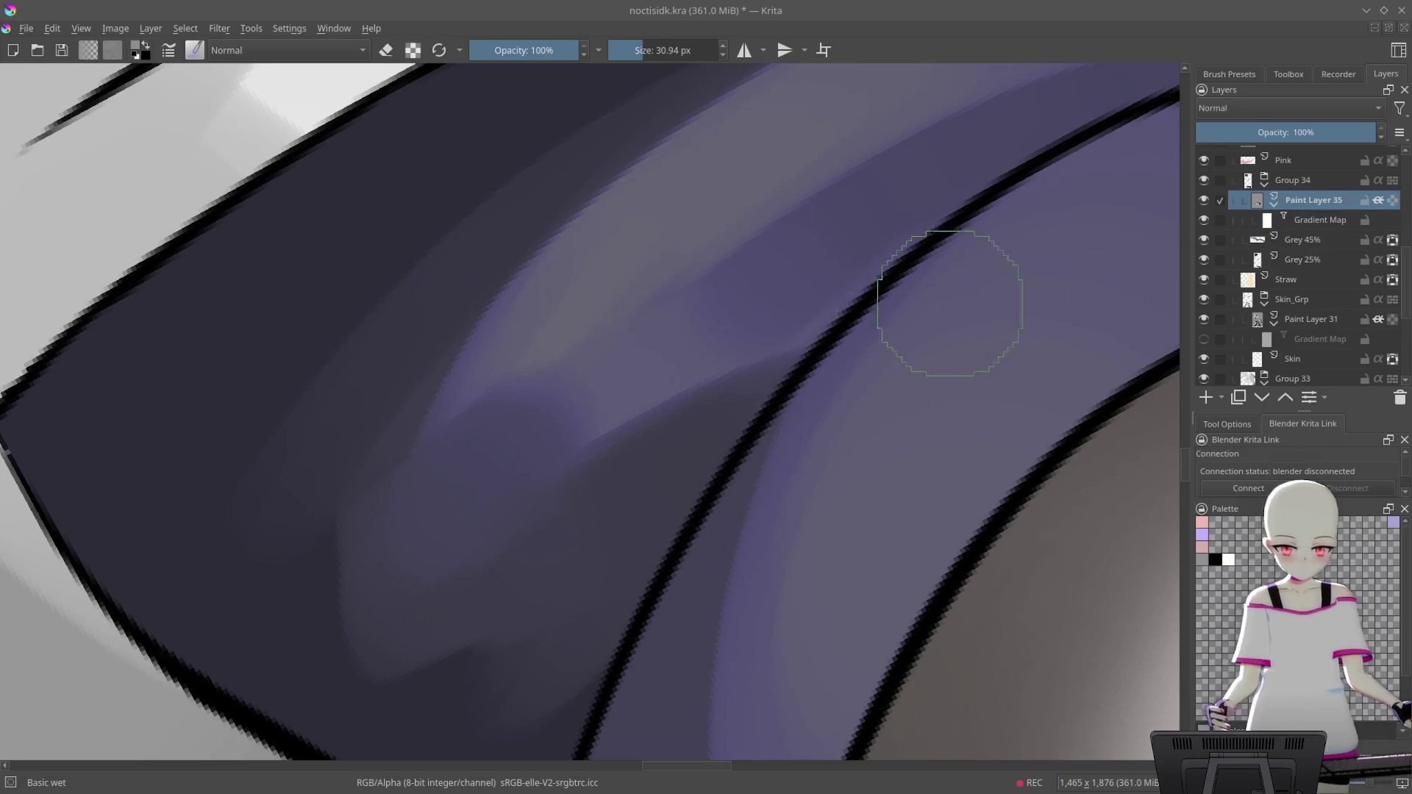
{"action": "scroll", "coordinate": [930, 196], "scroll_direction": "down", "scroll_amount": 5}
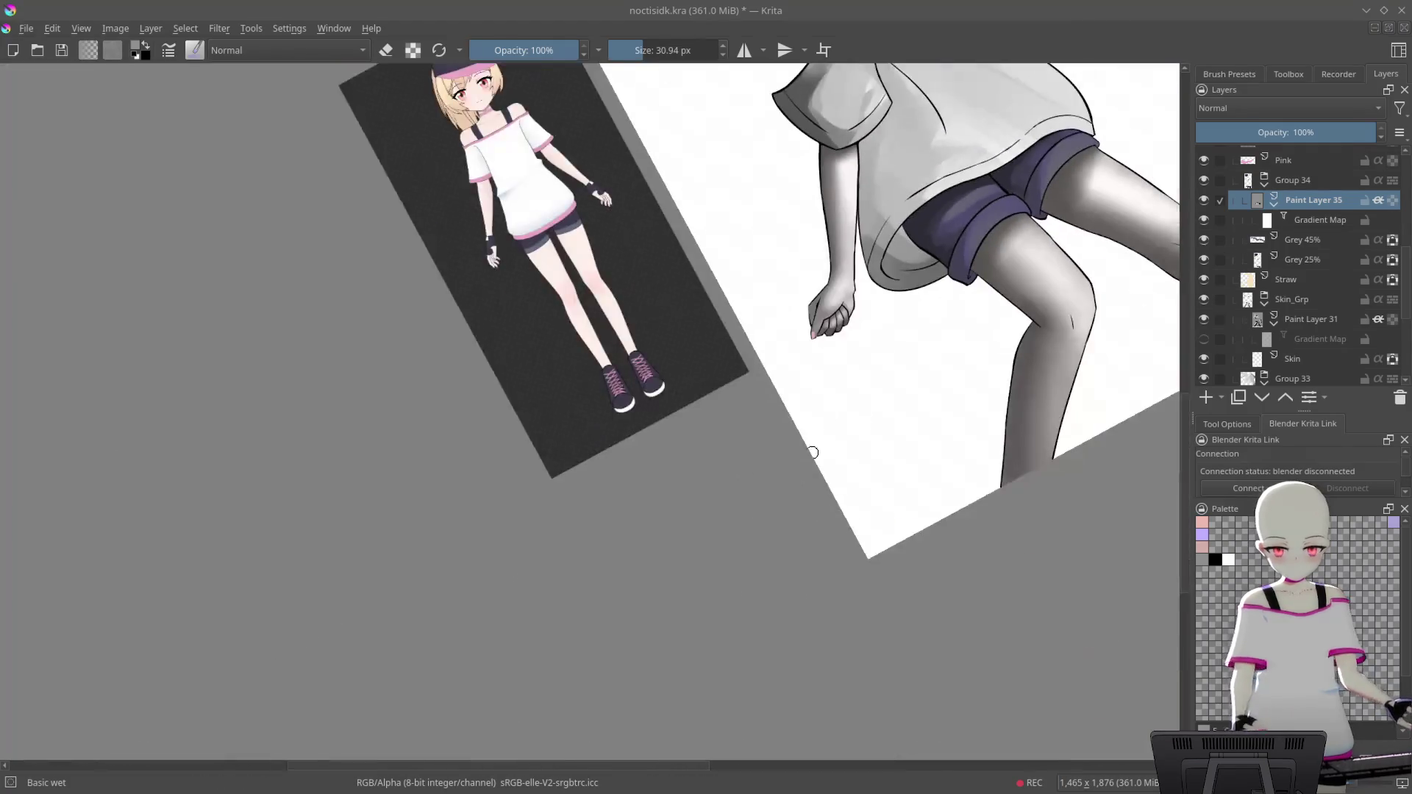
{"action": "left_click_drag", "start_coordinate": [808, 452], "coordinate": [1101, 535]}
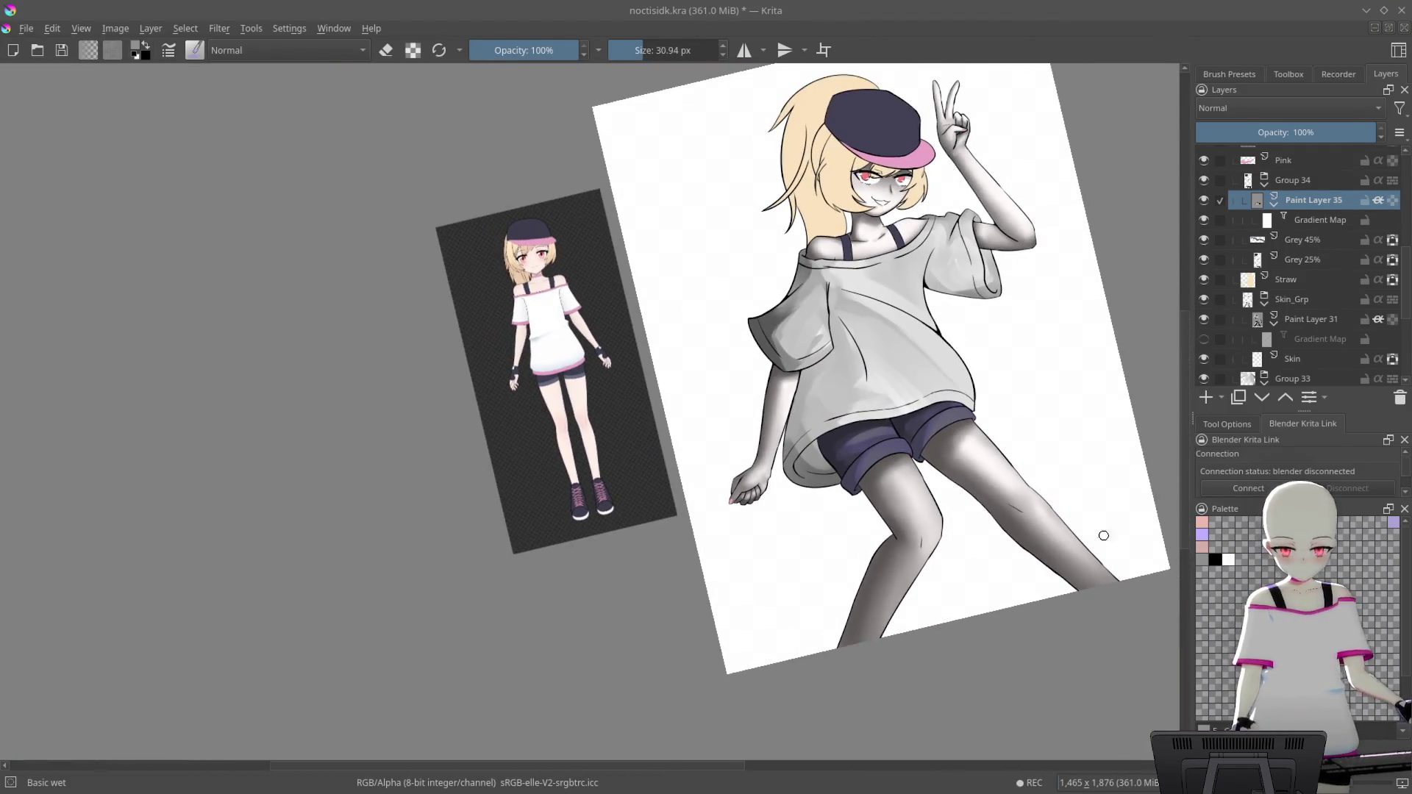
Straighten the canvas rotation and zoom in close on the shorts' rolled cuffs
{"action": "key", "text": "5"}
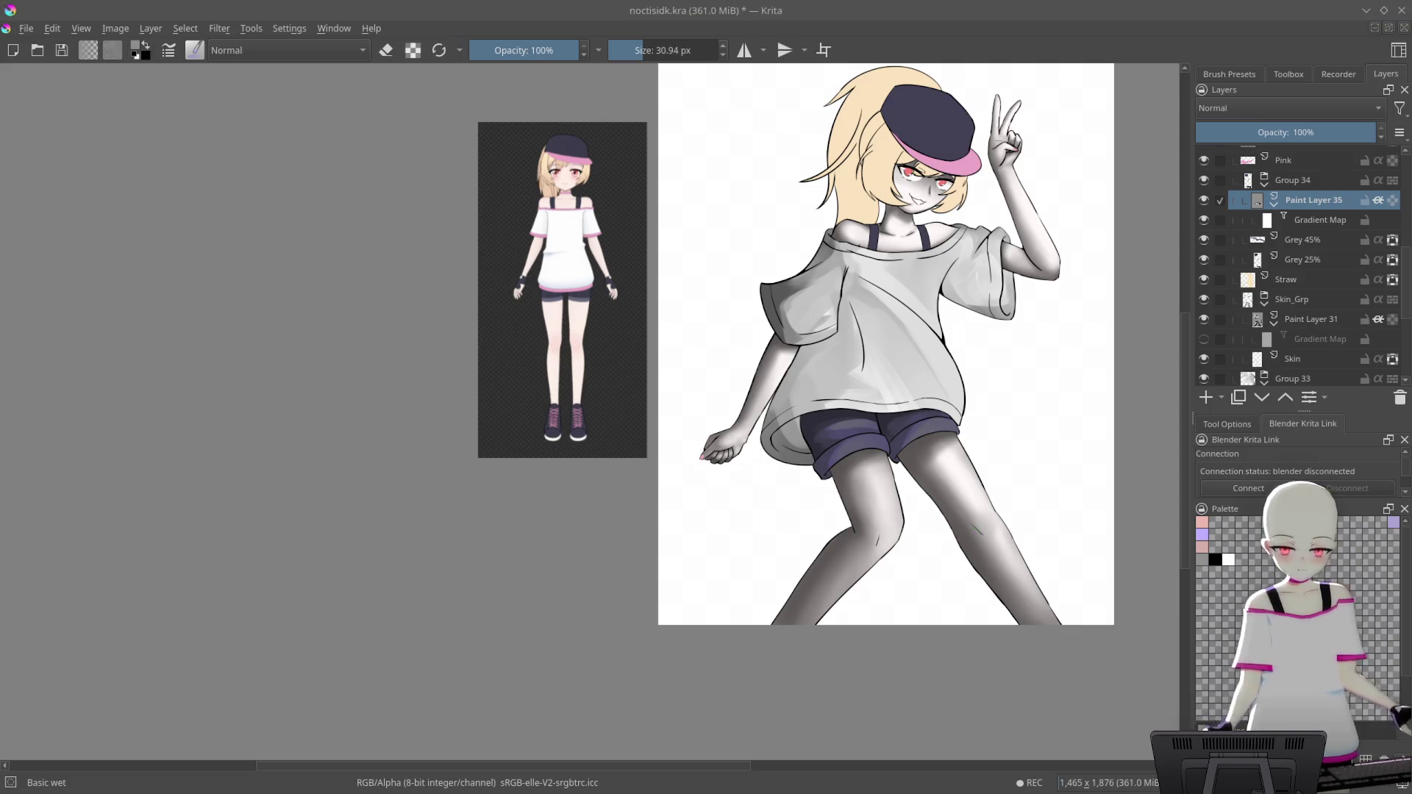
{"action": "scroll", "coordinate": [985, 398], "scroll_direction": "up", "scroll_amount": 5}
{"action": "scroll", "coordinate": [985, 397], "scroll_direction": "up", "scroll_amount": 2}
{"action": "scroll", "coordinate": [1015, 353], "scroll_direction": "up", "scroll_amount": 2}
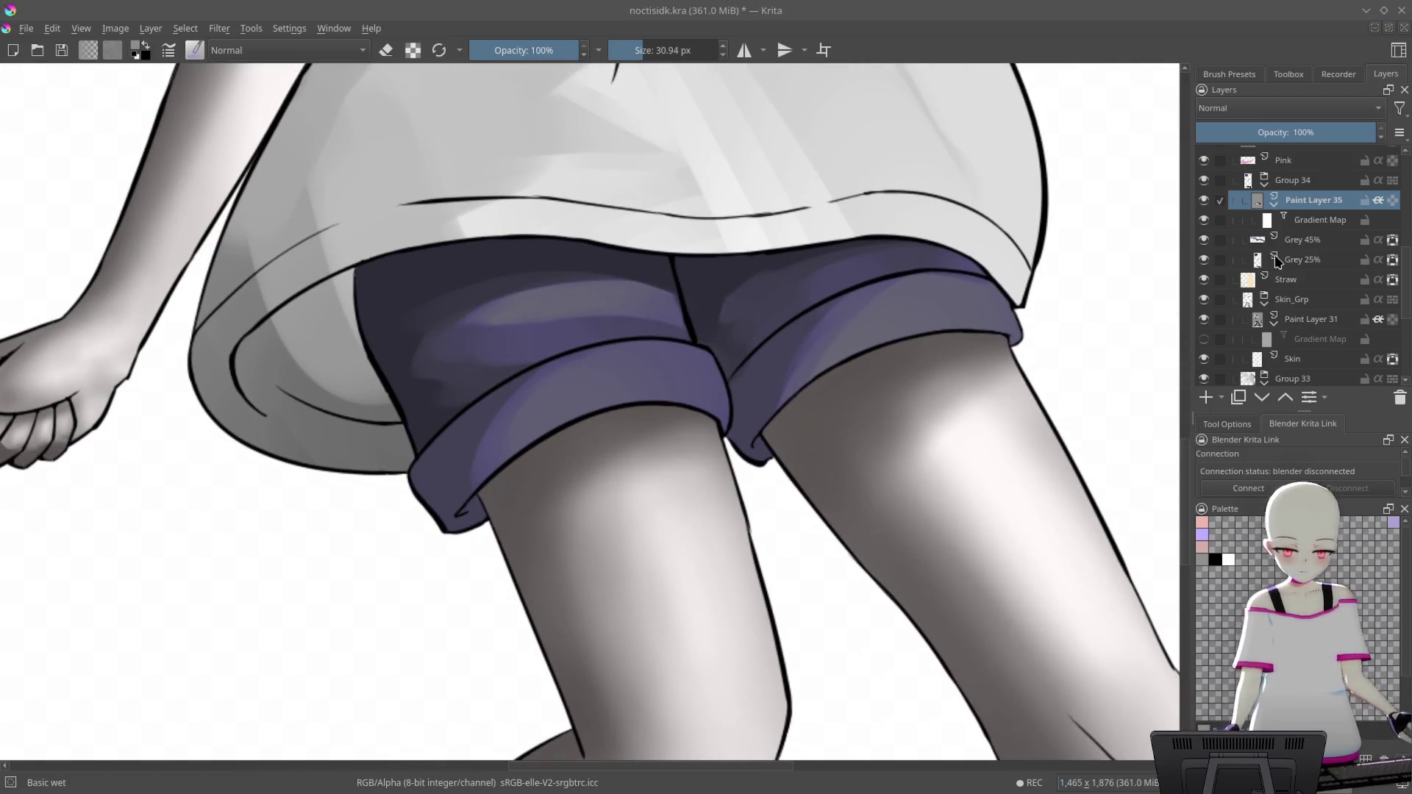
Group Paint Layer 35 and Grey 45% together into Group 36
{"action": "left_click", "coordinate": [1328, 236], "text": "shift"}
{"action": "left_click", "coordinate": [1273, 203]}
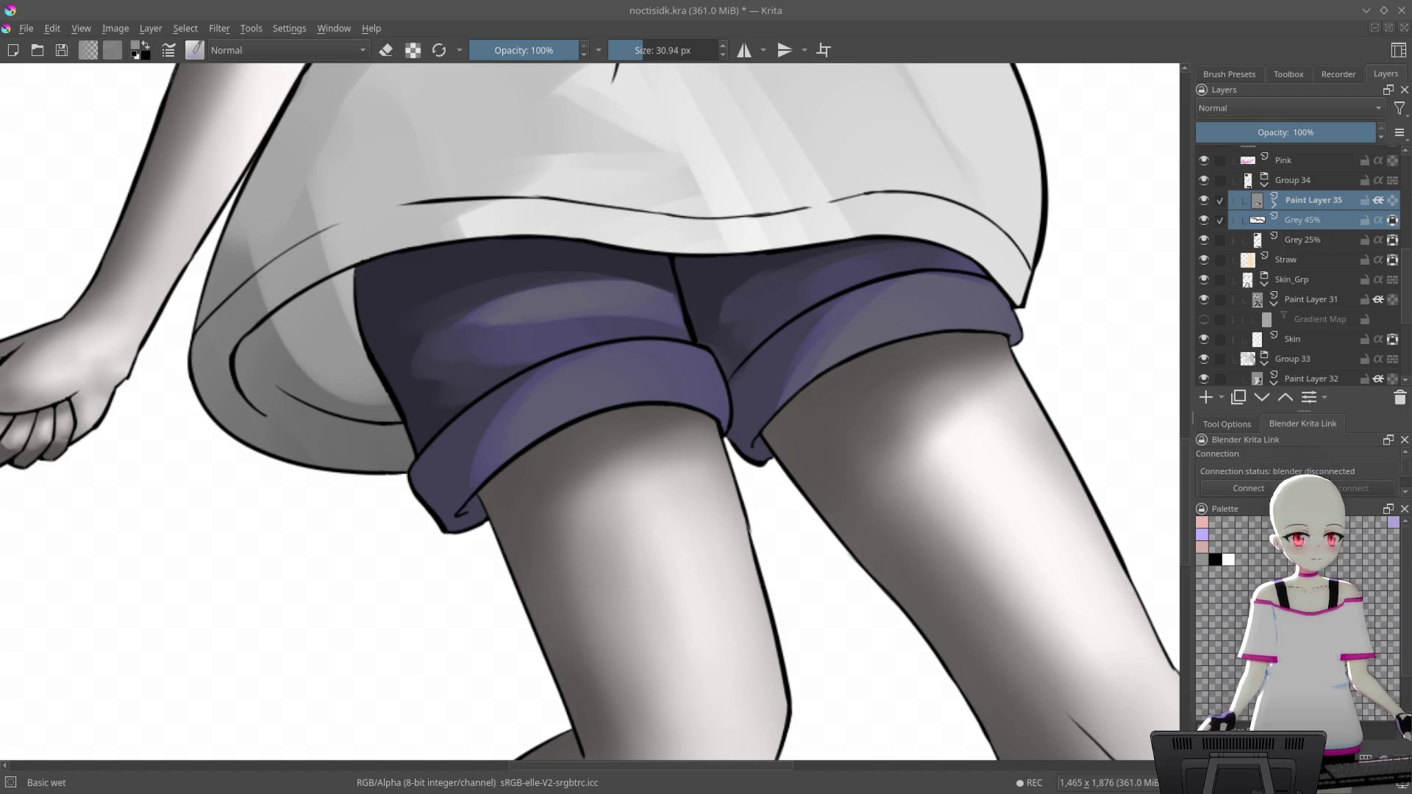
{"action": "key", "text": "ctrl+g"}
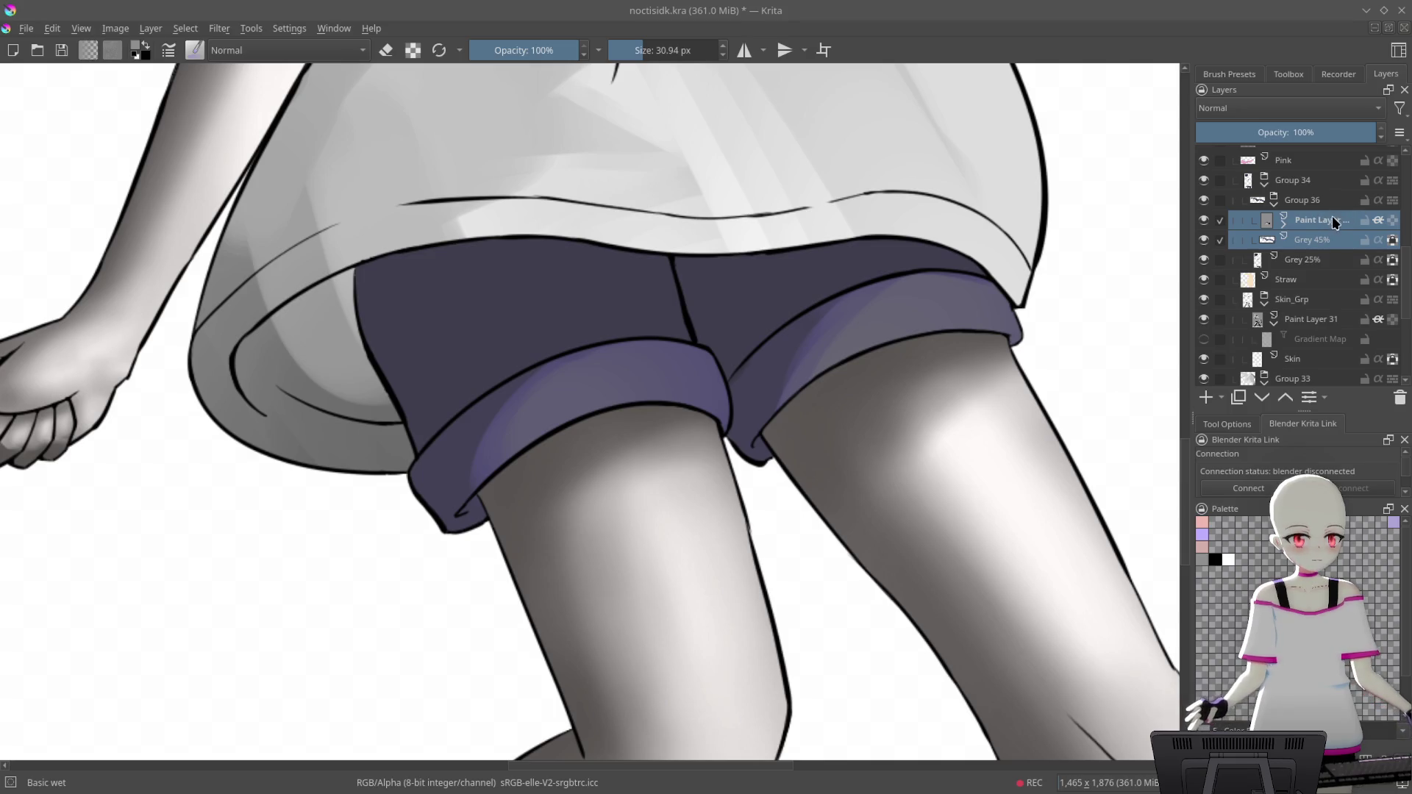
{"action": "left_click", "coordinate": [1339, 220]}
{"action": "left_click", "coordinate": [1278, 198]}
Duplicate Paint Layer 35 above Grey 25% and group the pair as Group 37
{"action": "left_click", "coordinate": [1300, 219]}
{"action": "left_click", "coordinate": [1275, 201]}
{"action": "left_click", "coordinate": [1306, 220]}
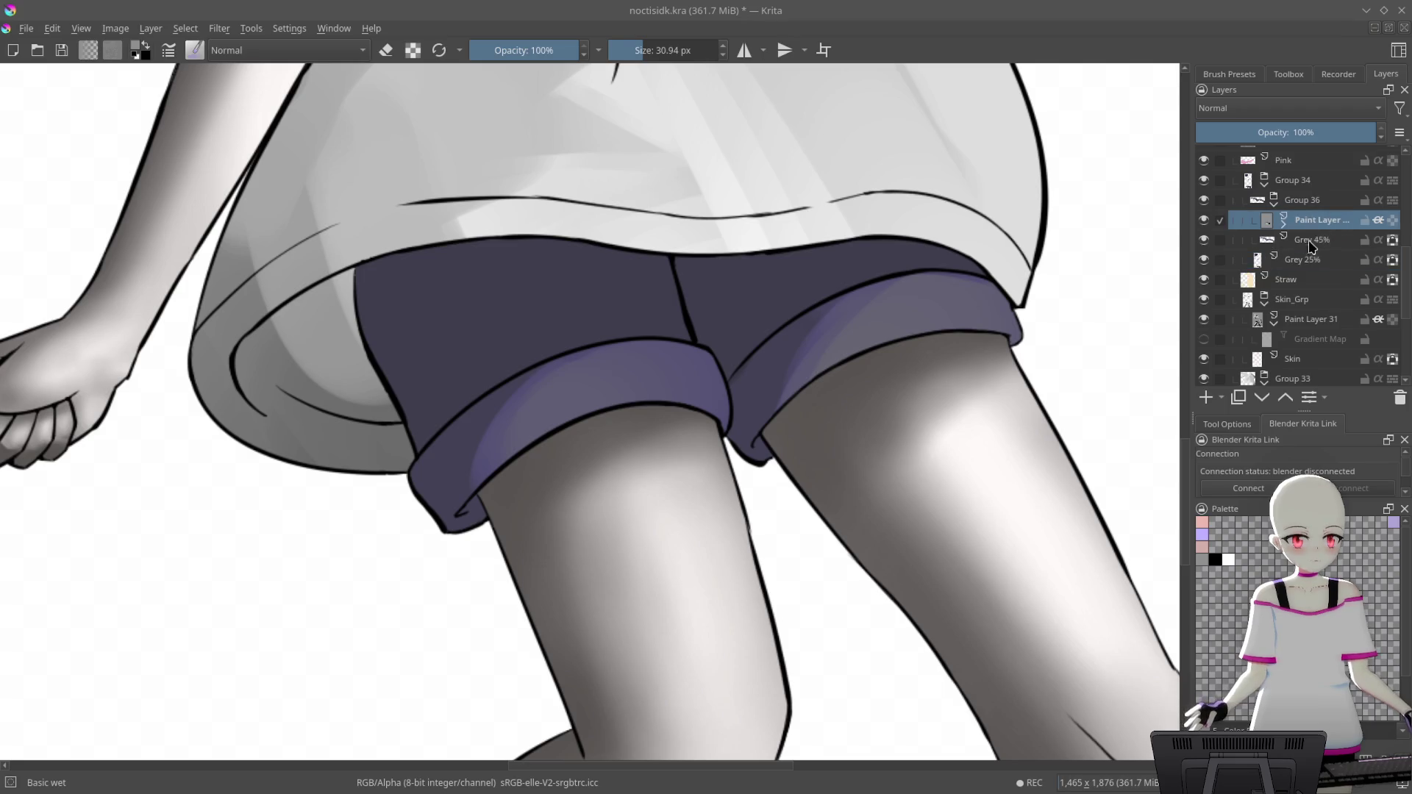
{"action": "left_click_drag", "start_coordinate": [1305, 219], "coordinate": [1306, 257]}
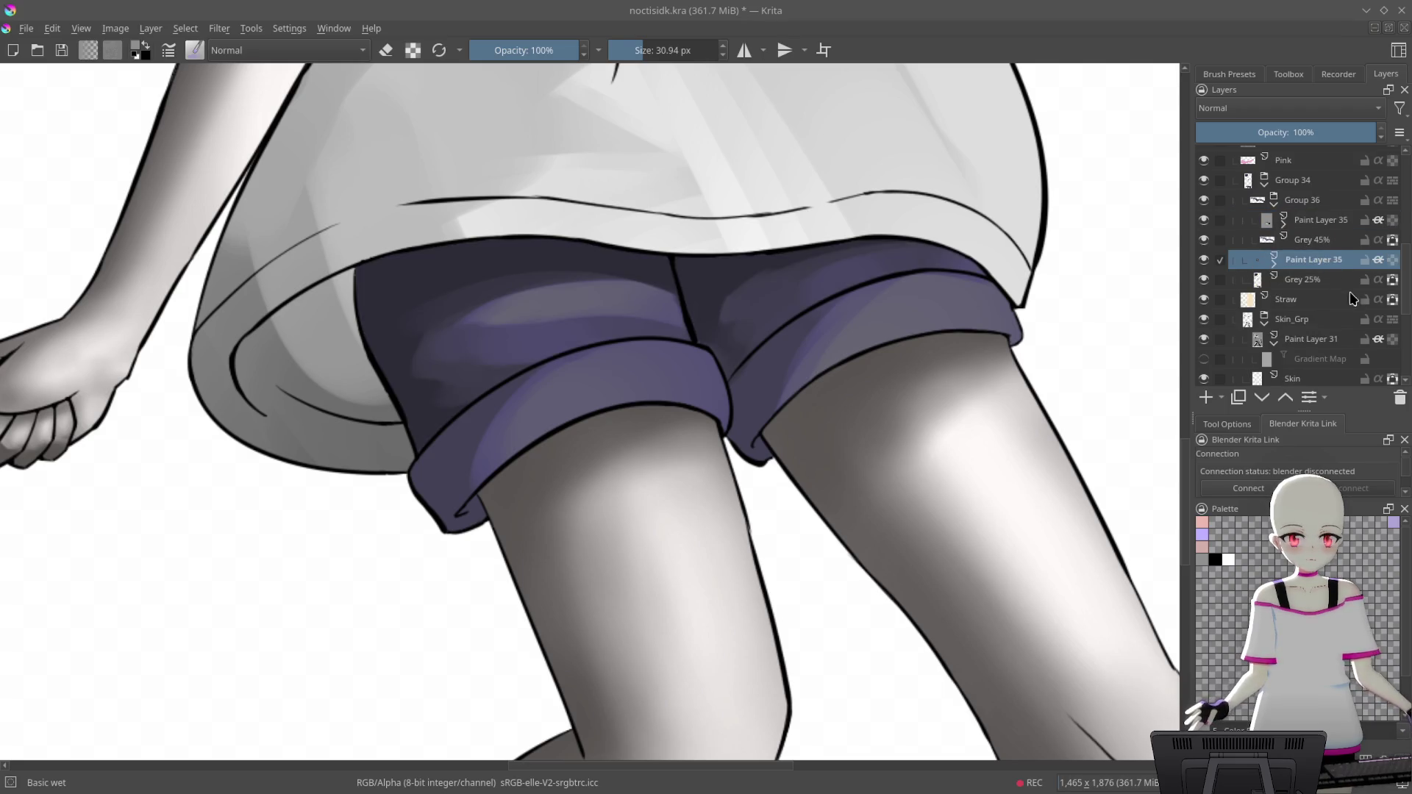
{"action": "left_click", "coordinate": [1307, 283], "text": "ctrl"}
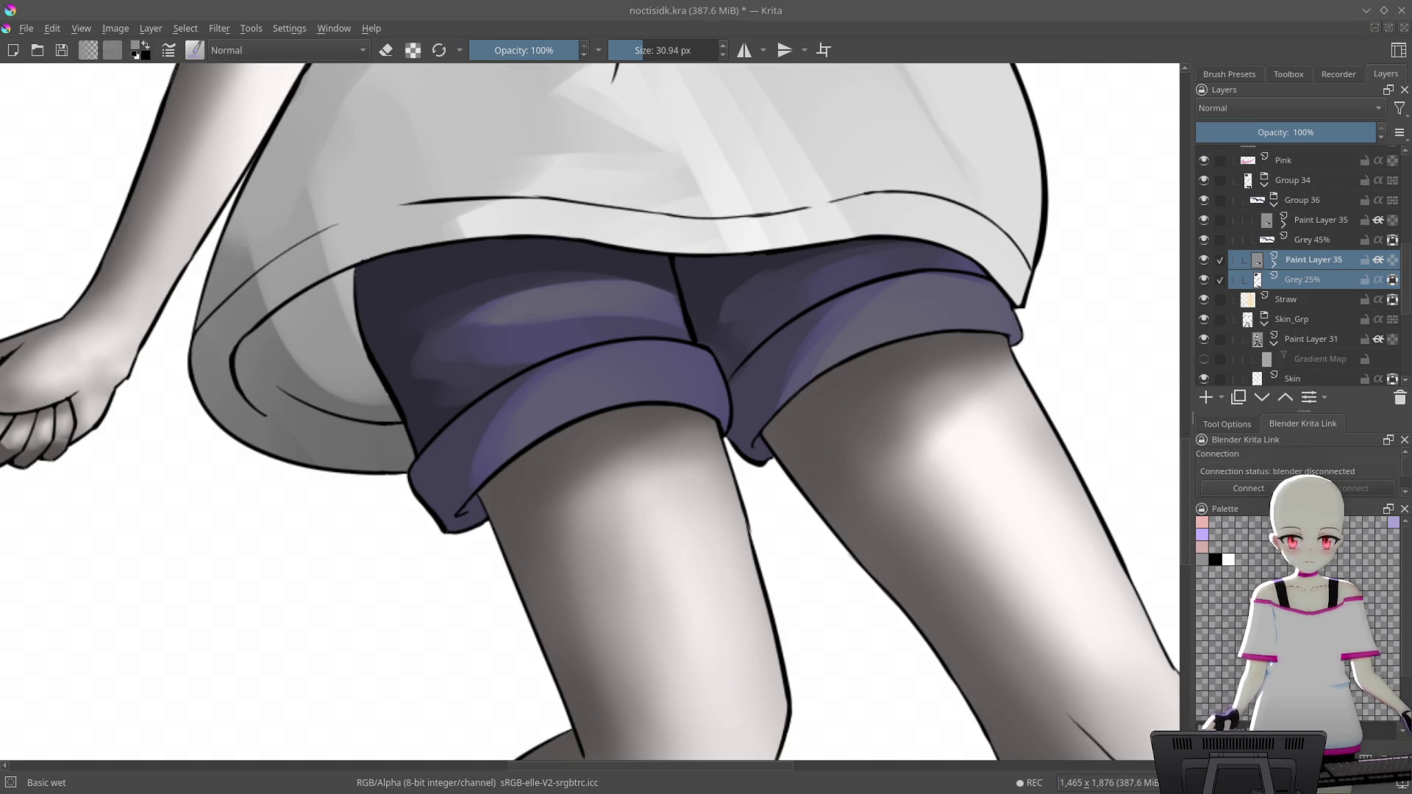
{"action": "key", "text": "ctrl+g"}
{"action": "left_click", "coordinate": [1316, 286]}
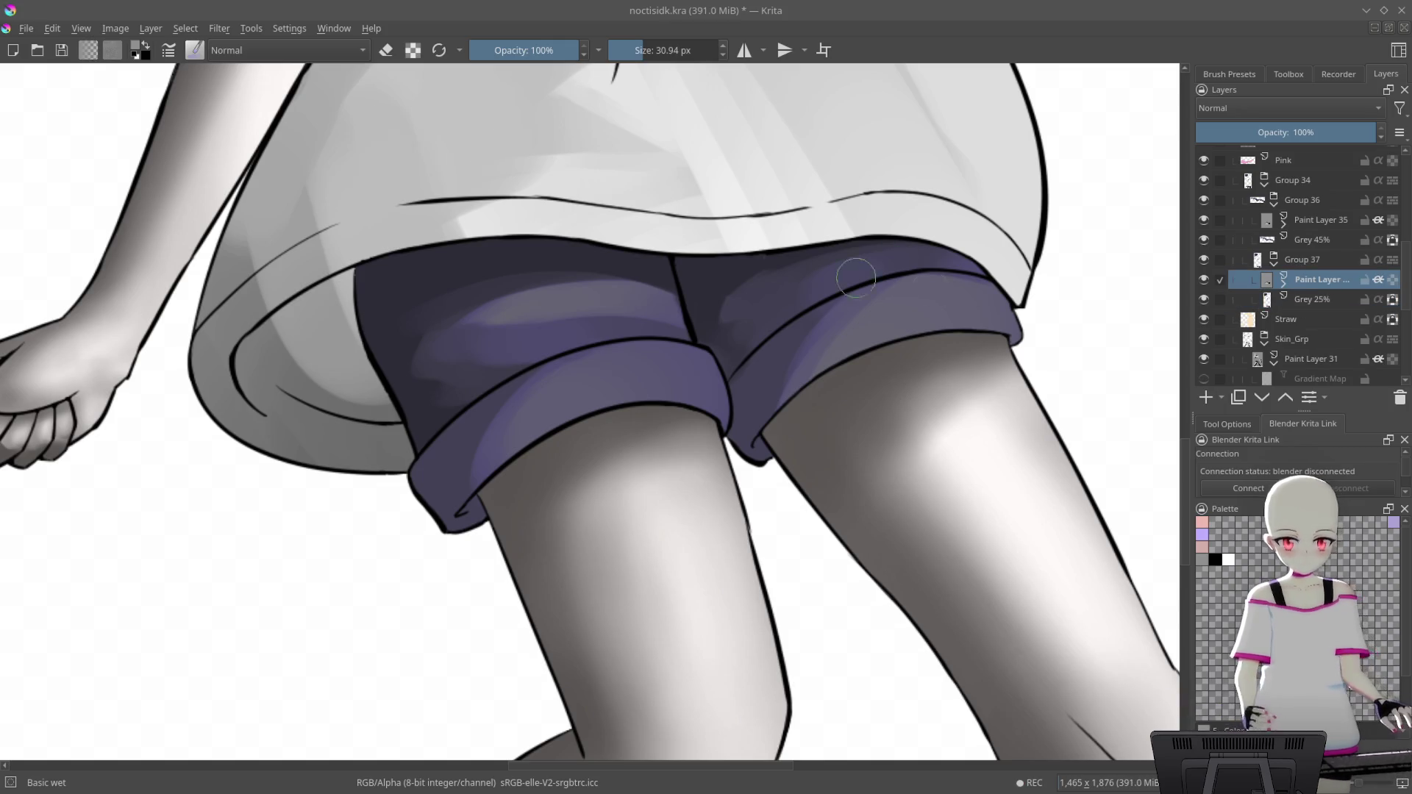
{"action": "scroll", "coordinate": [783, 262], "scroll_direction": "down", "scroll_amount": 5}
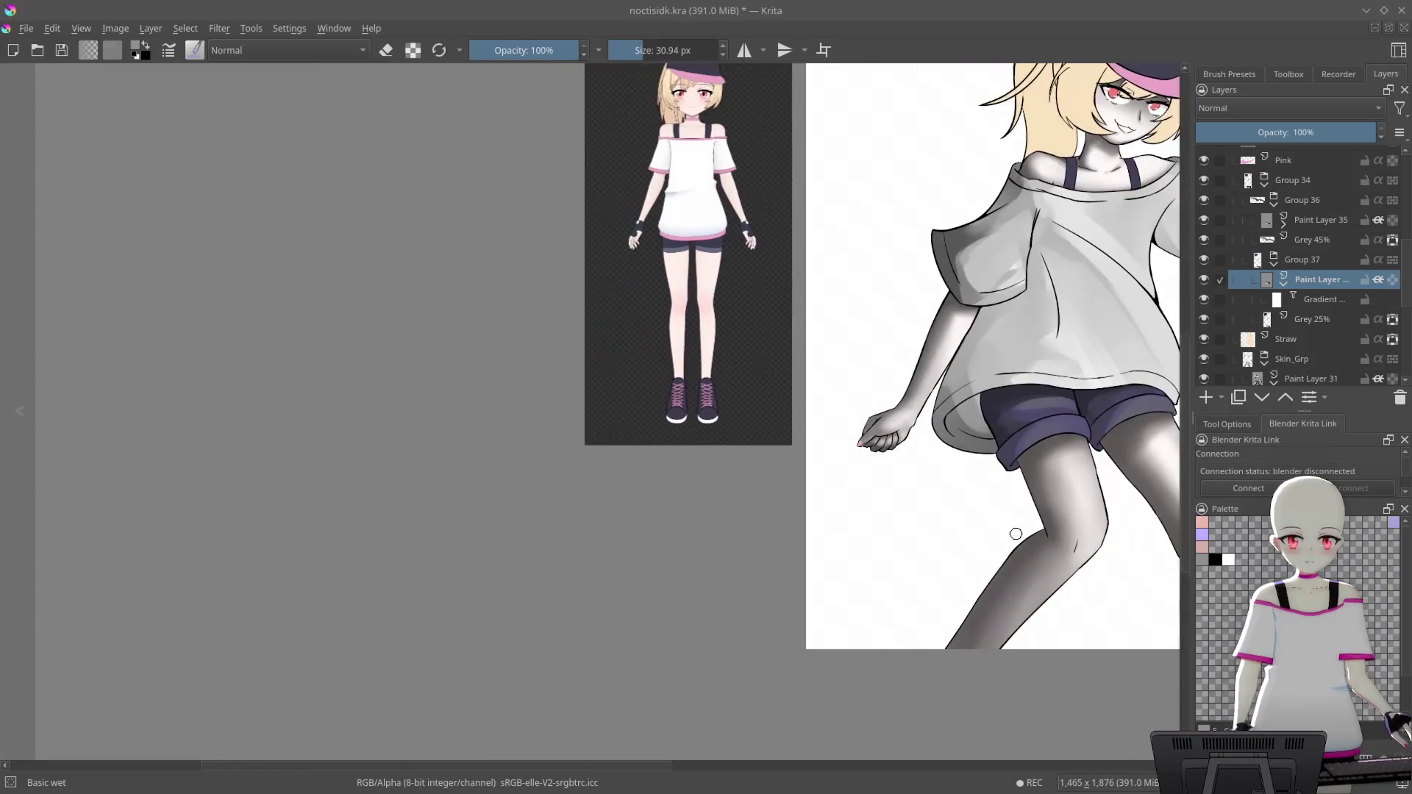
Toggle Paint Layer 35 and Grey 25% visibility to compare the shorts' shading
{"action": "scroll", "coordinate": [691, 279], "scroll_direction": "up", "scroll_amount": 10}
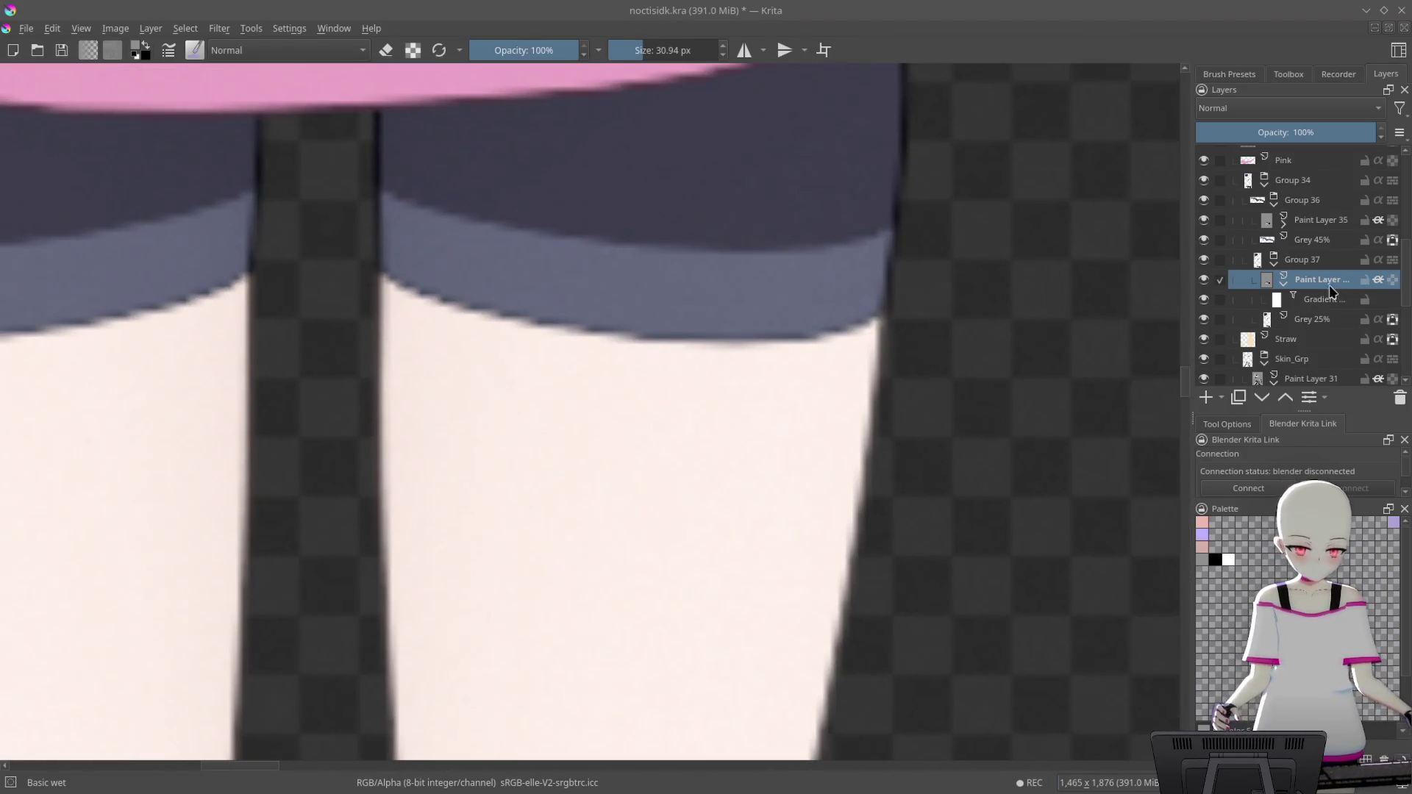
{"action": "left_click", "coordinate": [1323, 298]}
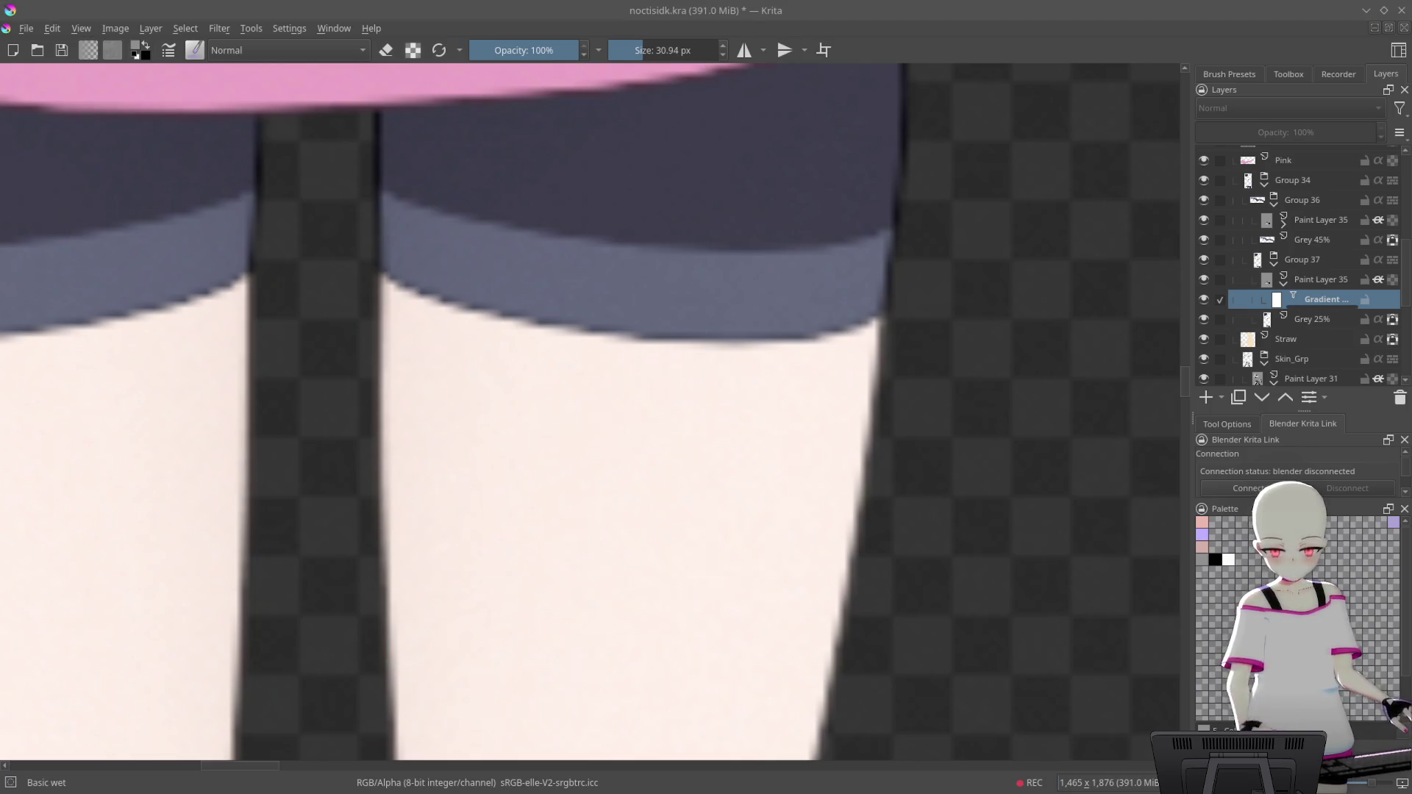
{"action": "scroll", "coordinate": [693, 457], "scroll_direction": "down", "scroll_amount": 5}
{"action": "scroll", "coordinate": [413, 422], "scroll_direction": "down", "scroll_amount": 3}
{"action": "scroll", "coordinate": [970, 594], "scroll_direction": "down", "scroll_amount": 2}
{"action": "scroll", "coordinate": [1050, 479], "scroll_direction": "up", "scroll_amount": 2}
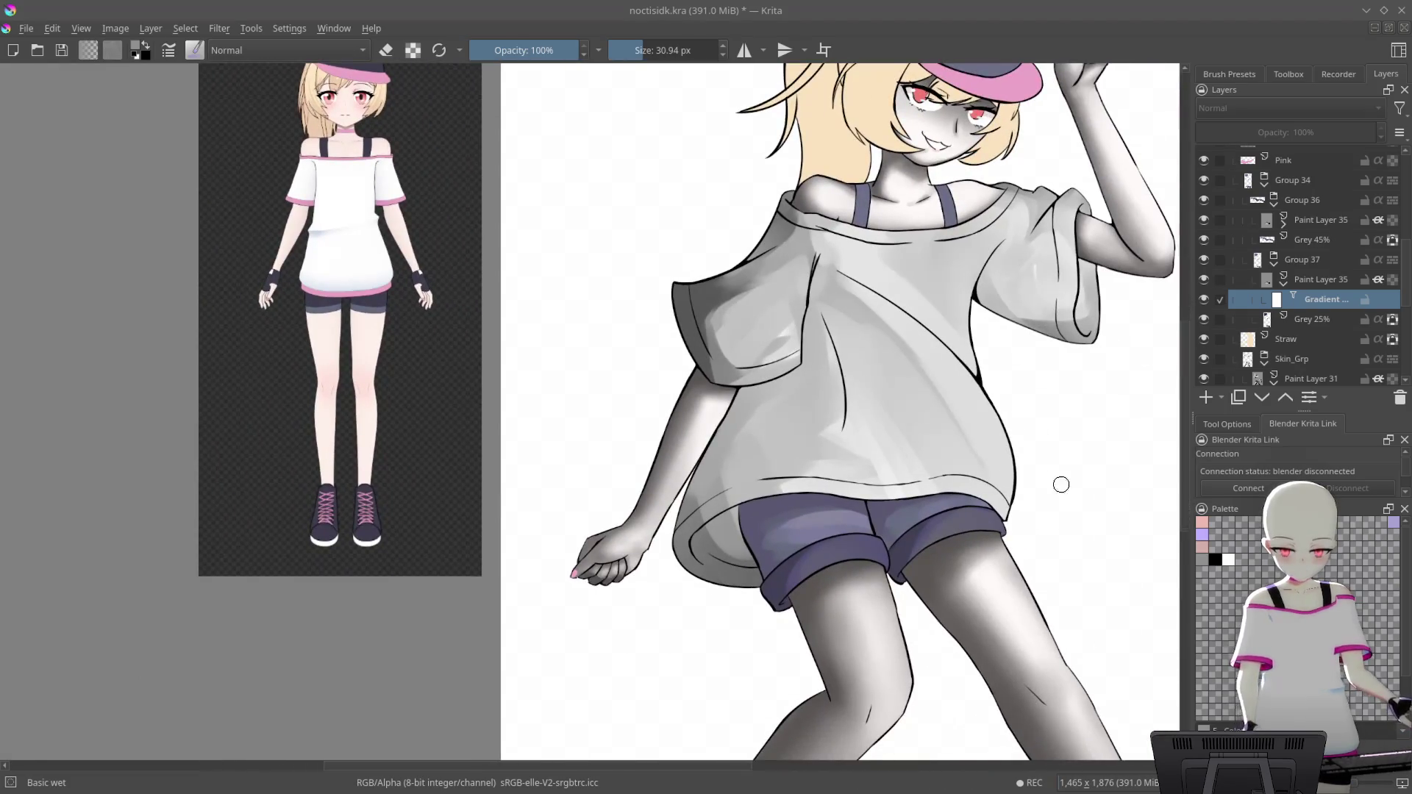
{"action": "scroll", "coordinate": [1025, 448], "scroll_direction": "up", "scroll_amount": 1}
{"action": "key", "text": "4"}
{"action": "scroll", "coordinate": [1048, 347], "scroll_direction": "up", "scroll_amount": 2}
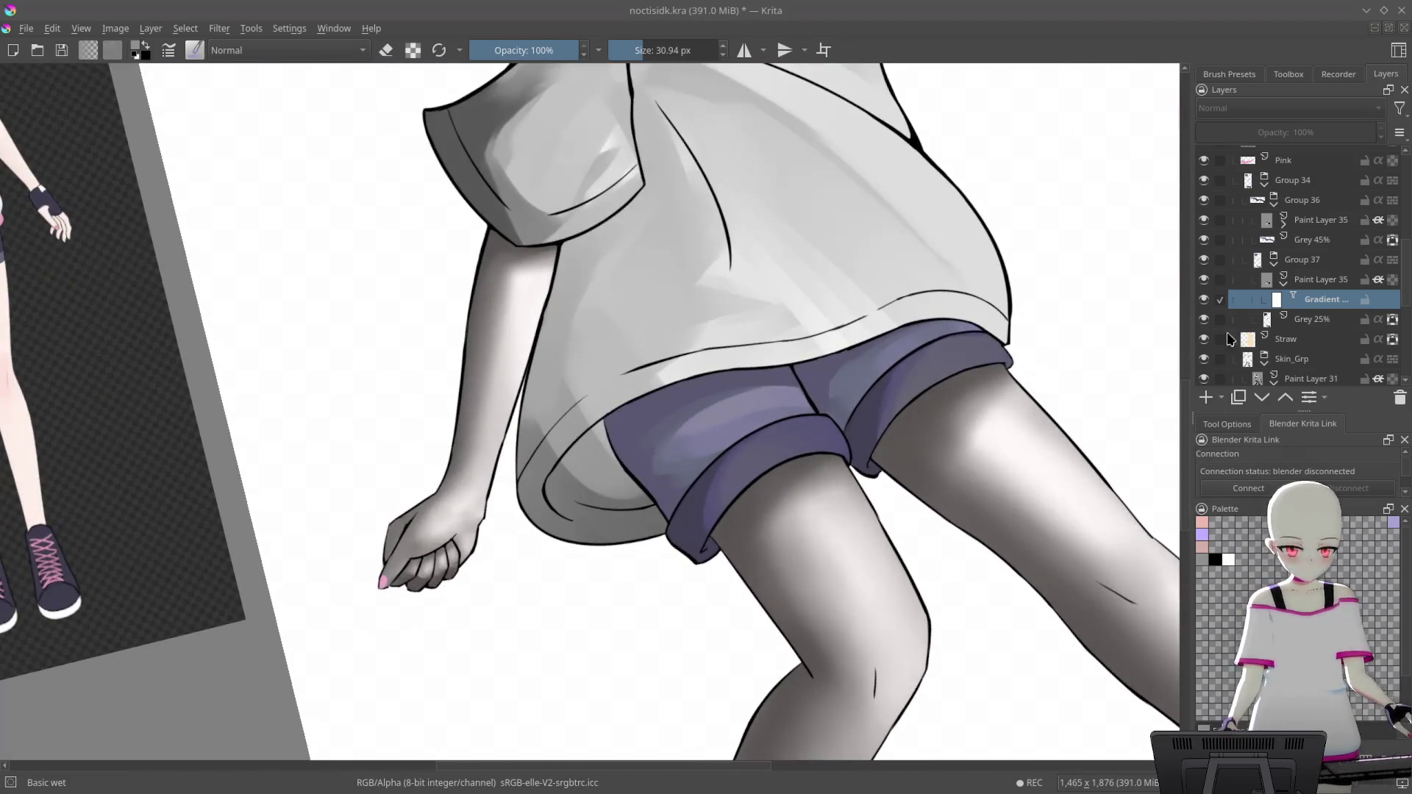
{"action": "left_click", "coordinate": [1204, 281]}
{"action": "left_click", "coordinate": [1206, 280]}
{"action": "left_click", "coordinate": [1208, 281]}
{"action": "left_click", "coordinate": [1206, 321]}
{"action": "left_click", "coordinate": [1206, 323]}
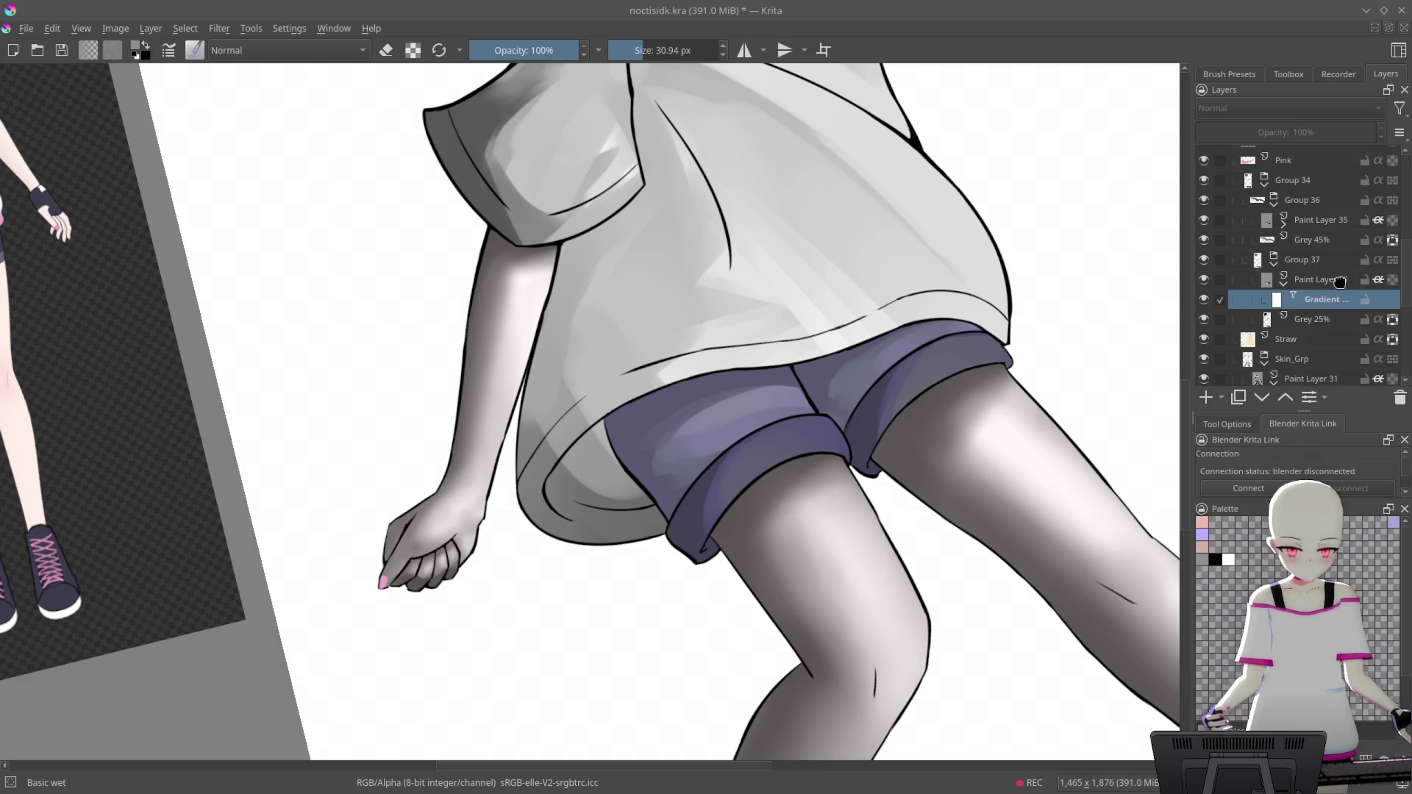
Move the Gradient Map into Group 36 above Grey 45% and select Paint Layer 35
{"action": "left_click_drag", "start_coordinate": [1376, 230], "coordinate": [1360, 288]}
{"action": "left_click", "coordinate": [1307, 224]}
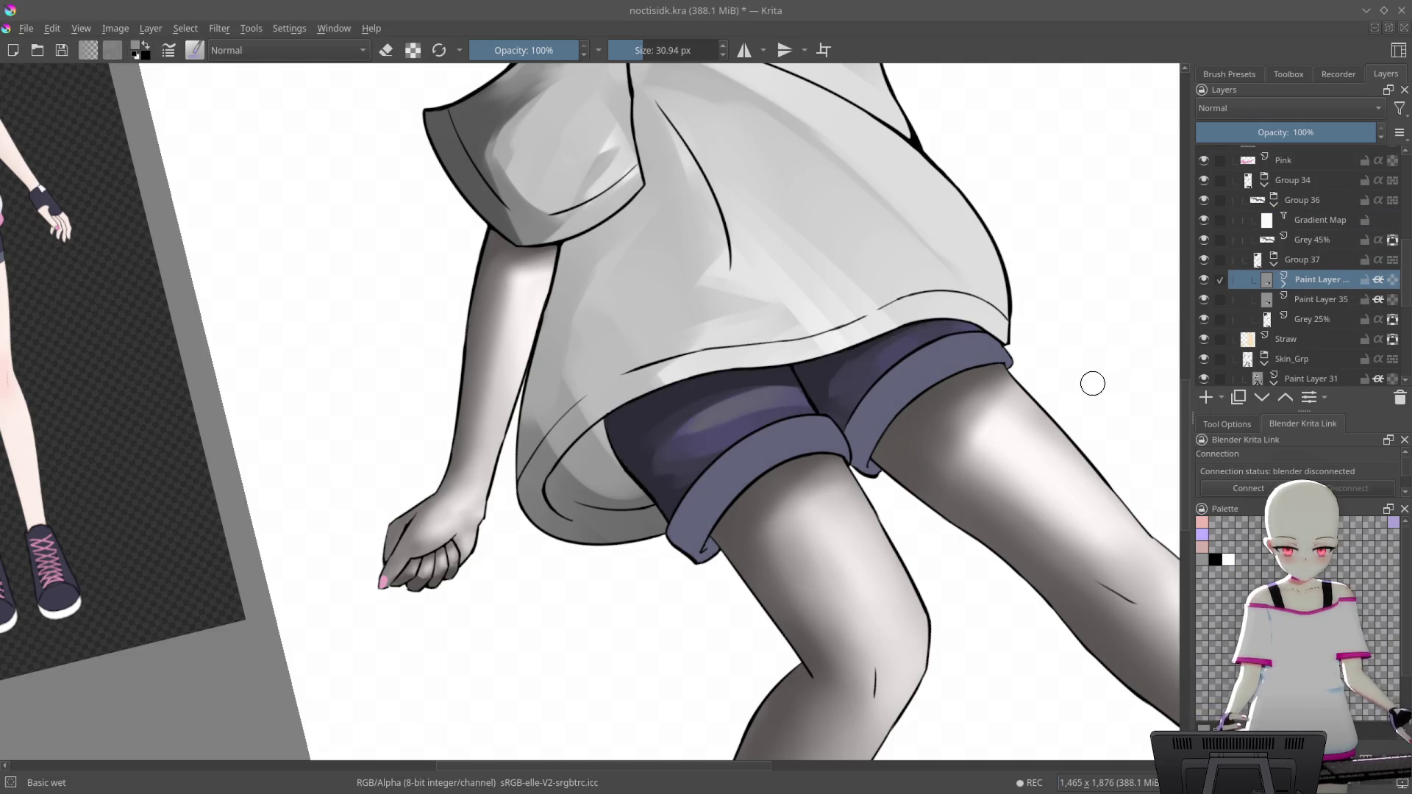
{"action": "scroll", "coordinate": [940, 404], "scroll_direction": "up", "scroll_amount": 3}
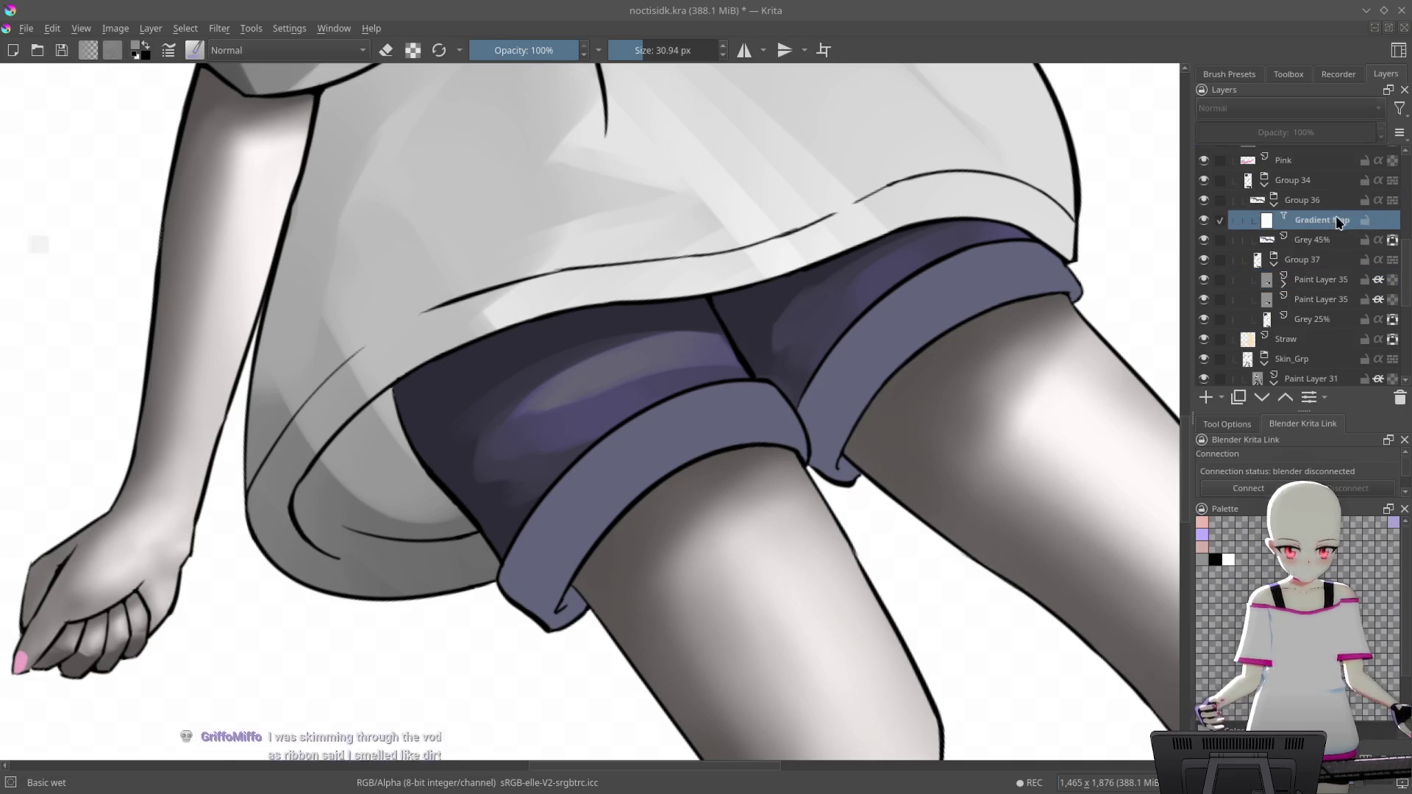
Rearrange the paint layer and Gradient Map so Group 37 holds one Paint Layer 35 copy above Grey 25%
{"action": "key", "text": "ctrl+z"}
{"action": "mouse_move", "coordinate": [1364, 243]}
{"action": "left_mouse_down"}
{"action": "mouse_move", "coordinate": [1342, 281]}
{"action": "mouse_move", "coordinate": [1361, 211]}
{"action": "left_mouse_up"}
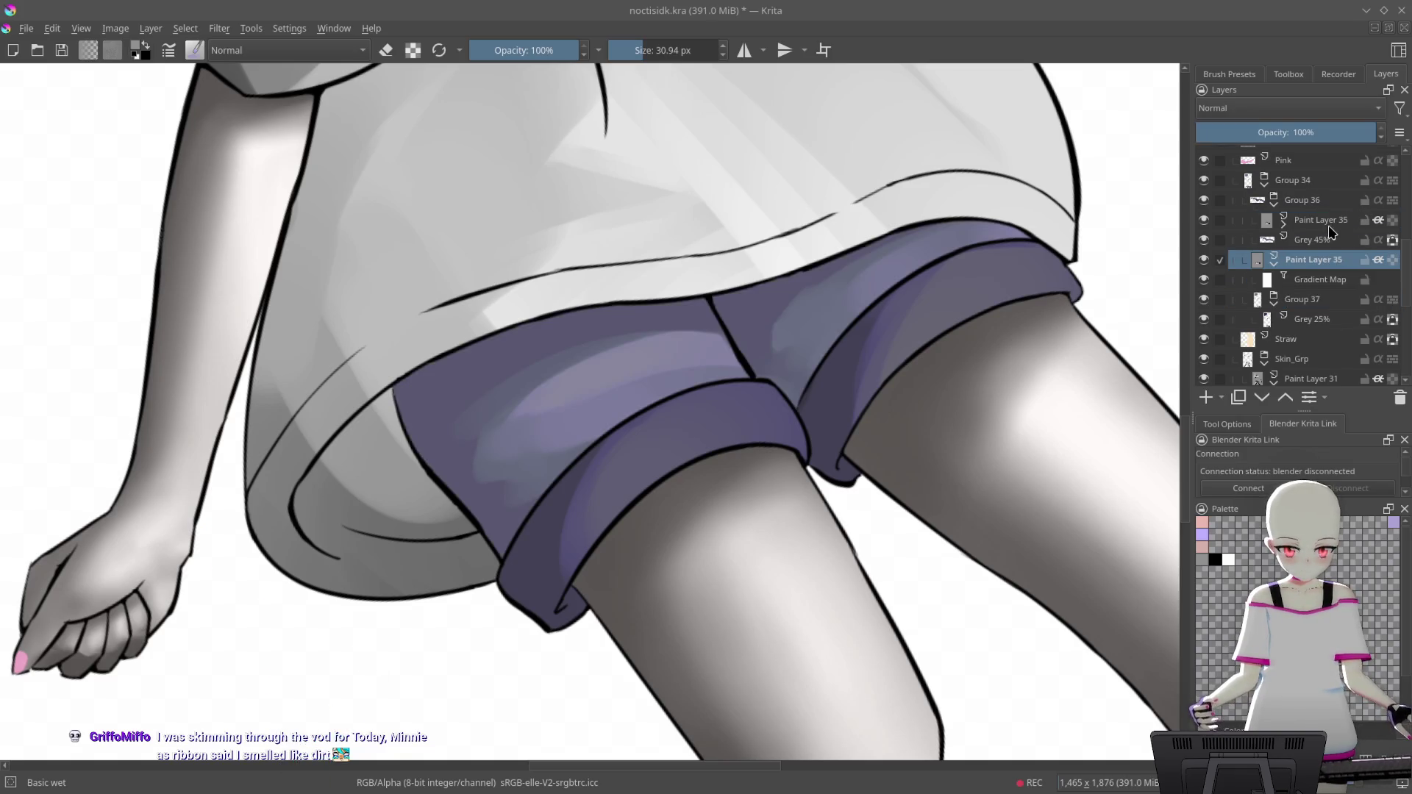
{"action": "left_click_drag", "start_coordinate": [1316, 267], "coordinate": [1327, 215]}
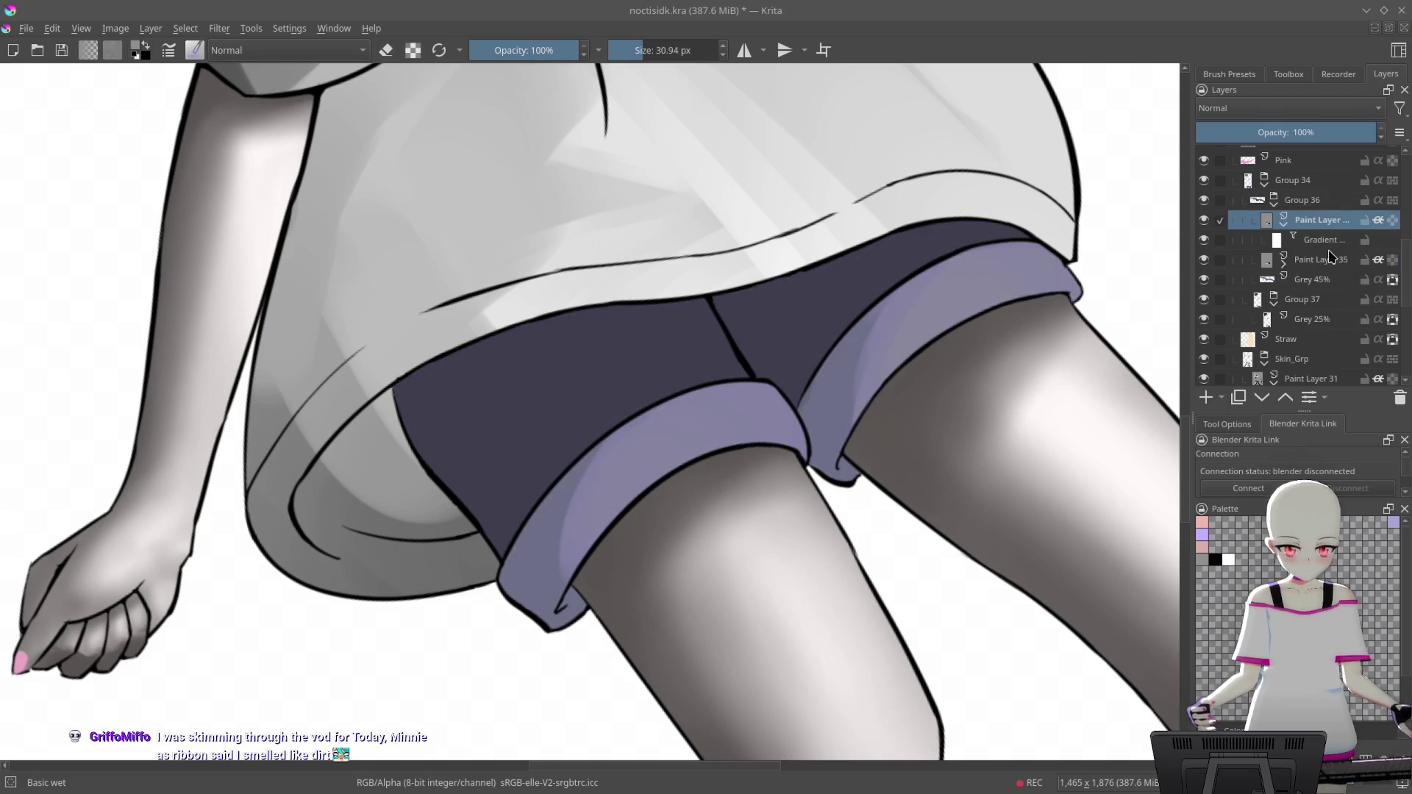
{"action": "left_click", "coordinate": [1335, 264]}
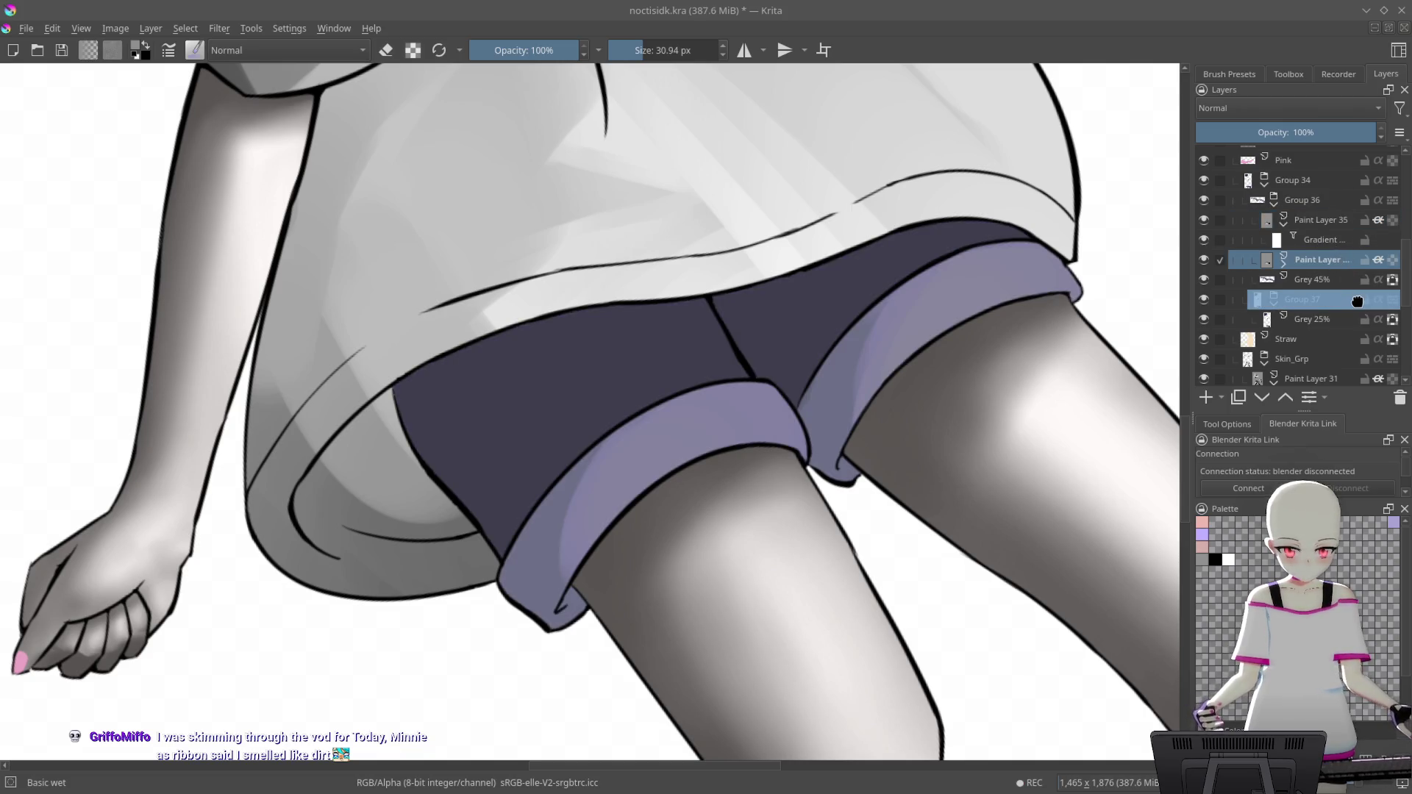
{"action": "left_click_drag", "start_coordinate": [1353, 307], "coordinate": [1360, 302]}
{"action": "scroll", "coordinate": [992, 460], "scroll_direction": "down", "scroll_amount": 6}
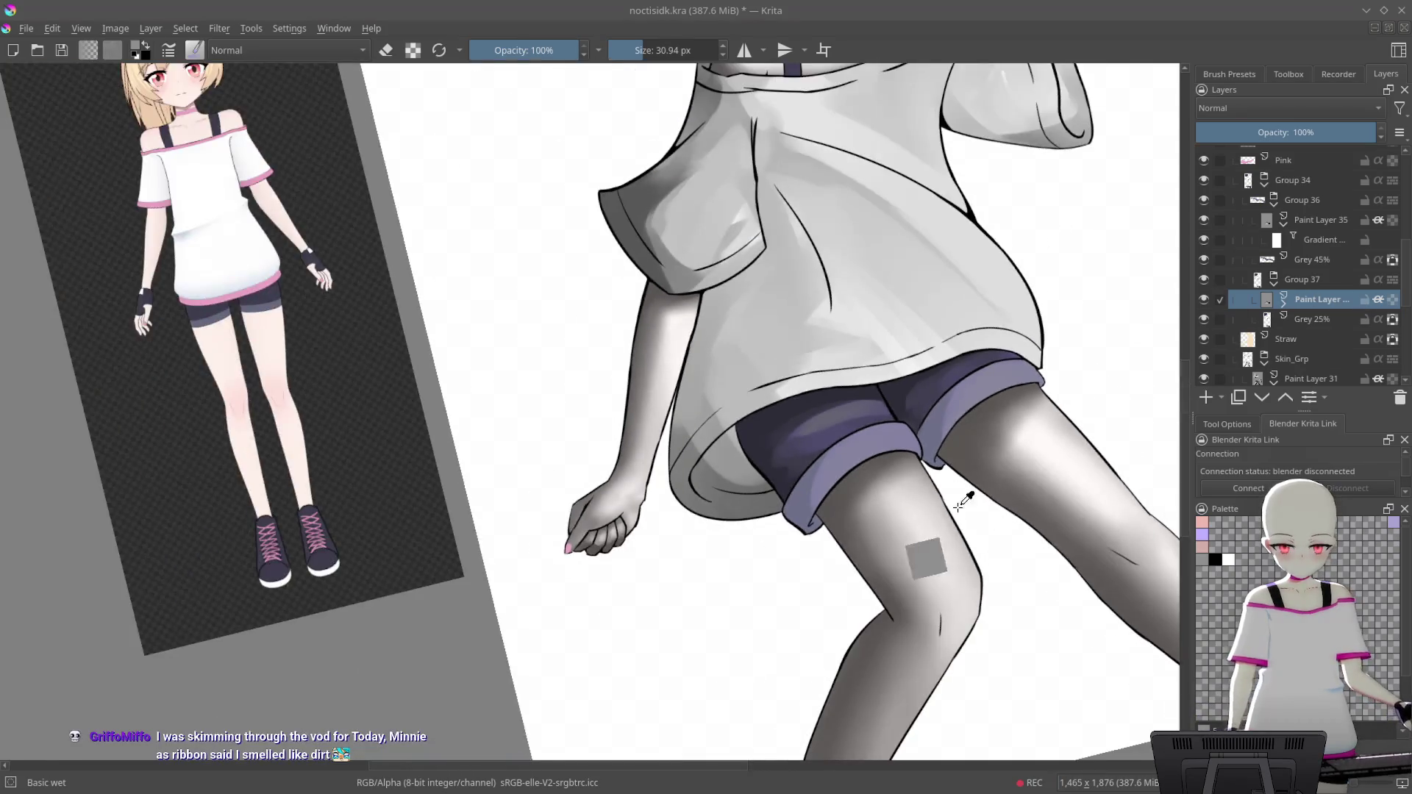
{"action": "key", "text": "5"}
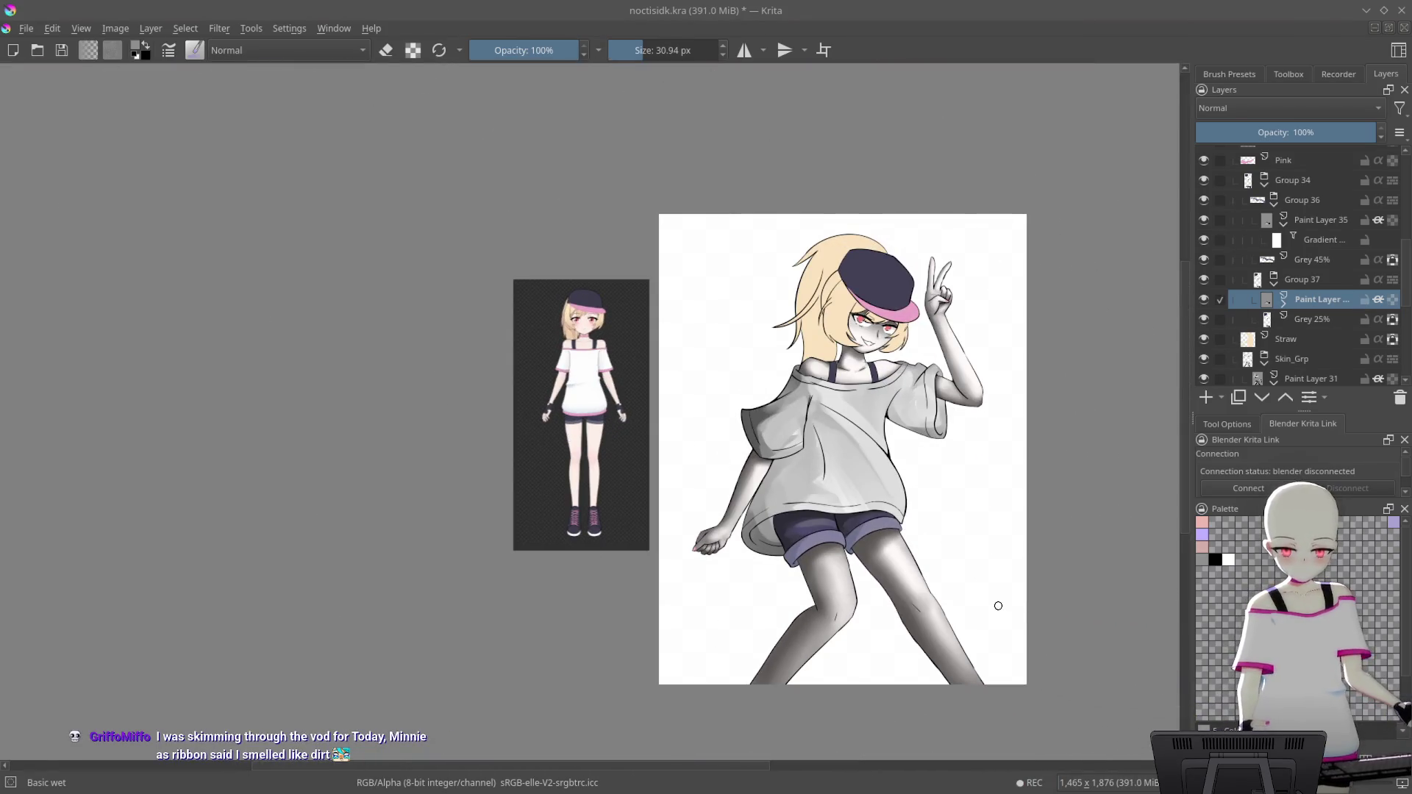
{"action": "key", "text": "4"}
{"action": "key", "text": "4"}
{"action": "scroll", "coordinate": [1015, 283], "scroll_direction": "up", "scroll_amount": 10}
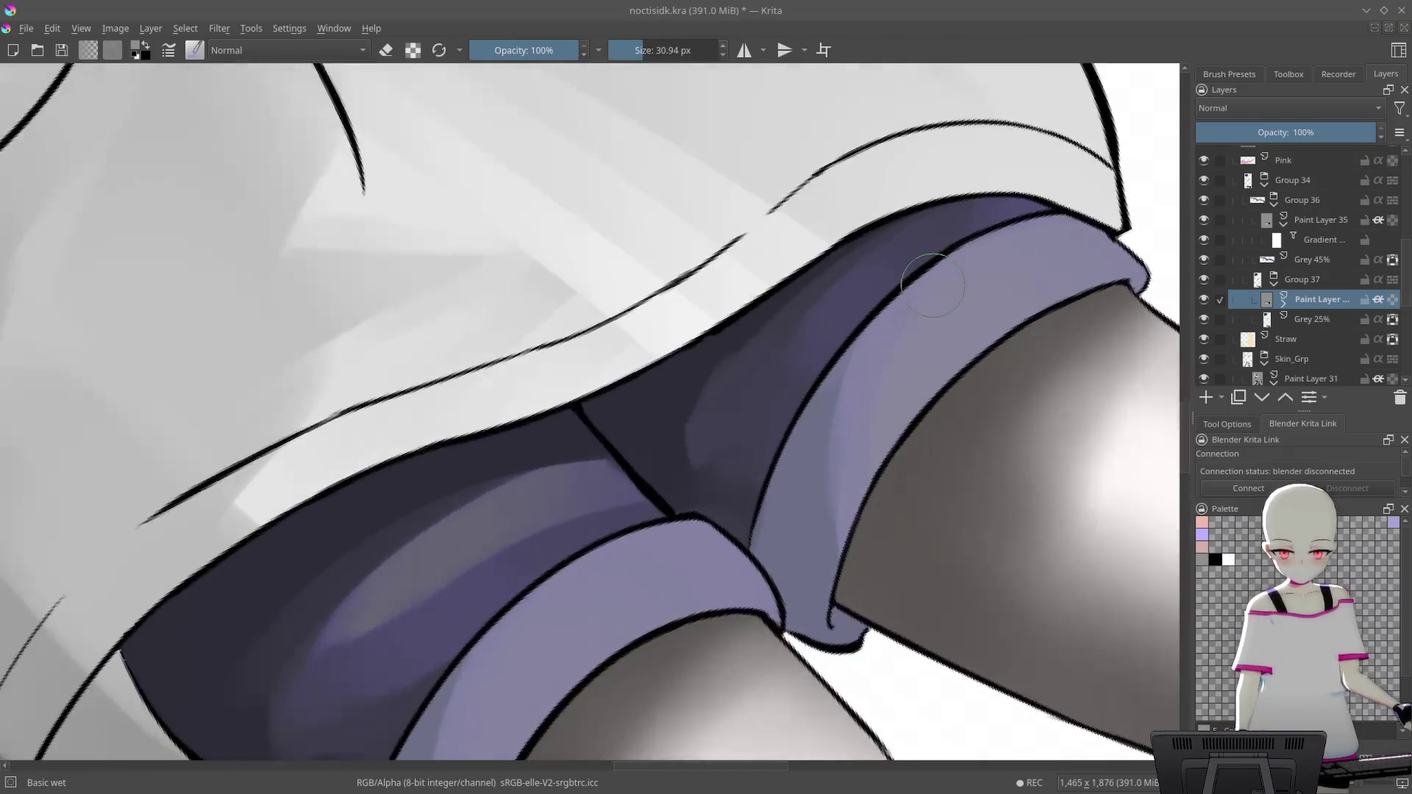
Pick a light palette colour and blend a light purple stroke across the shorts band
{"action": "scroll", "coordinate": [932, 286], "scroll_direction": "up", "scroll_amount": 2}
{"action": "scroll", "coordinate": [897, 305], "scroll_direction": "up", "scroll_amount": 2}
{"action": "scroll", "coordinate": [904, 367], "scroll_direction": "up", "scroll_amount": 1}
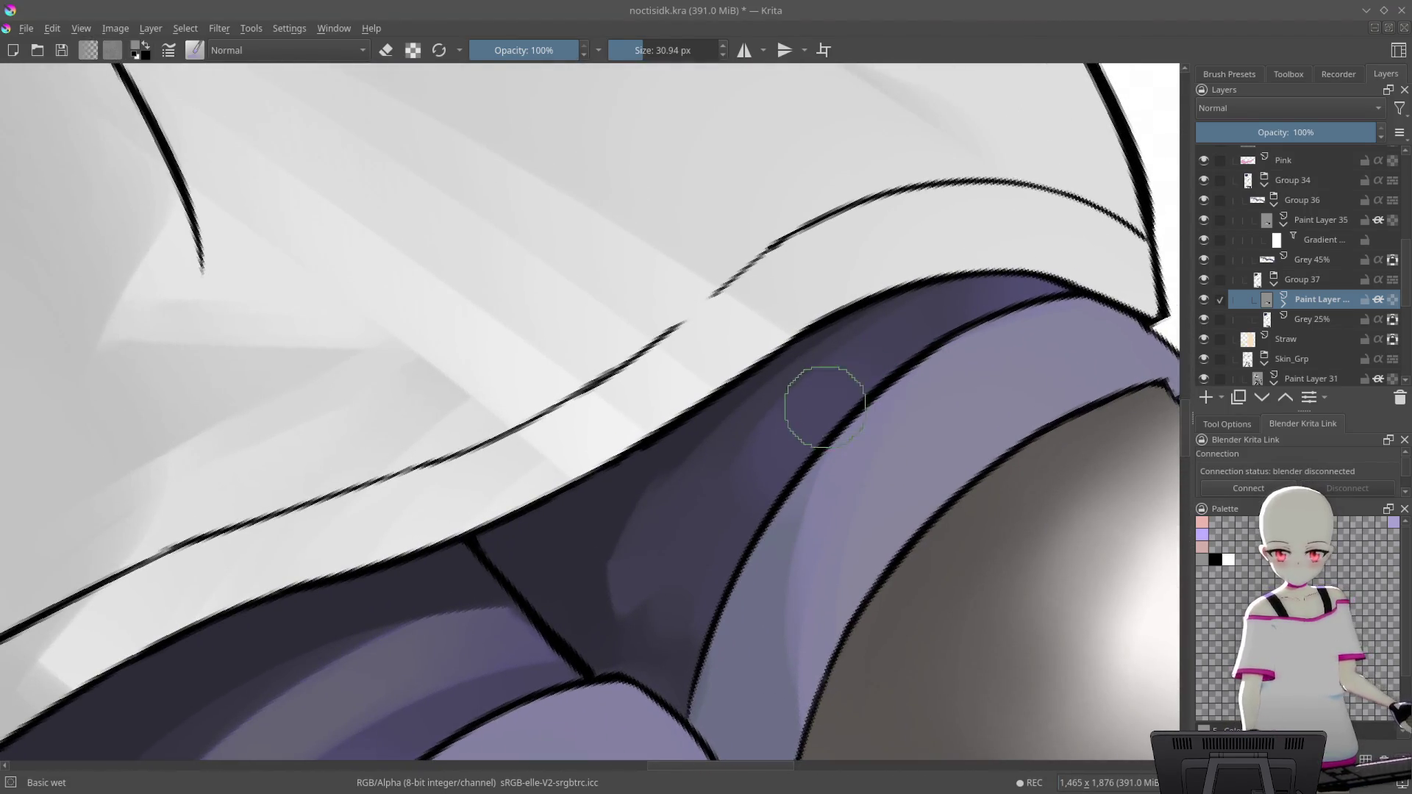
{"action": "left_click", "coordinate": [1228, 561]}
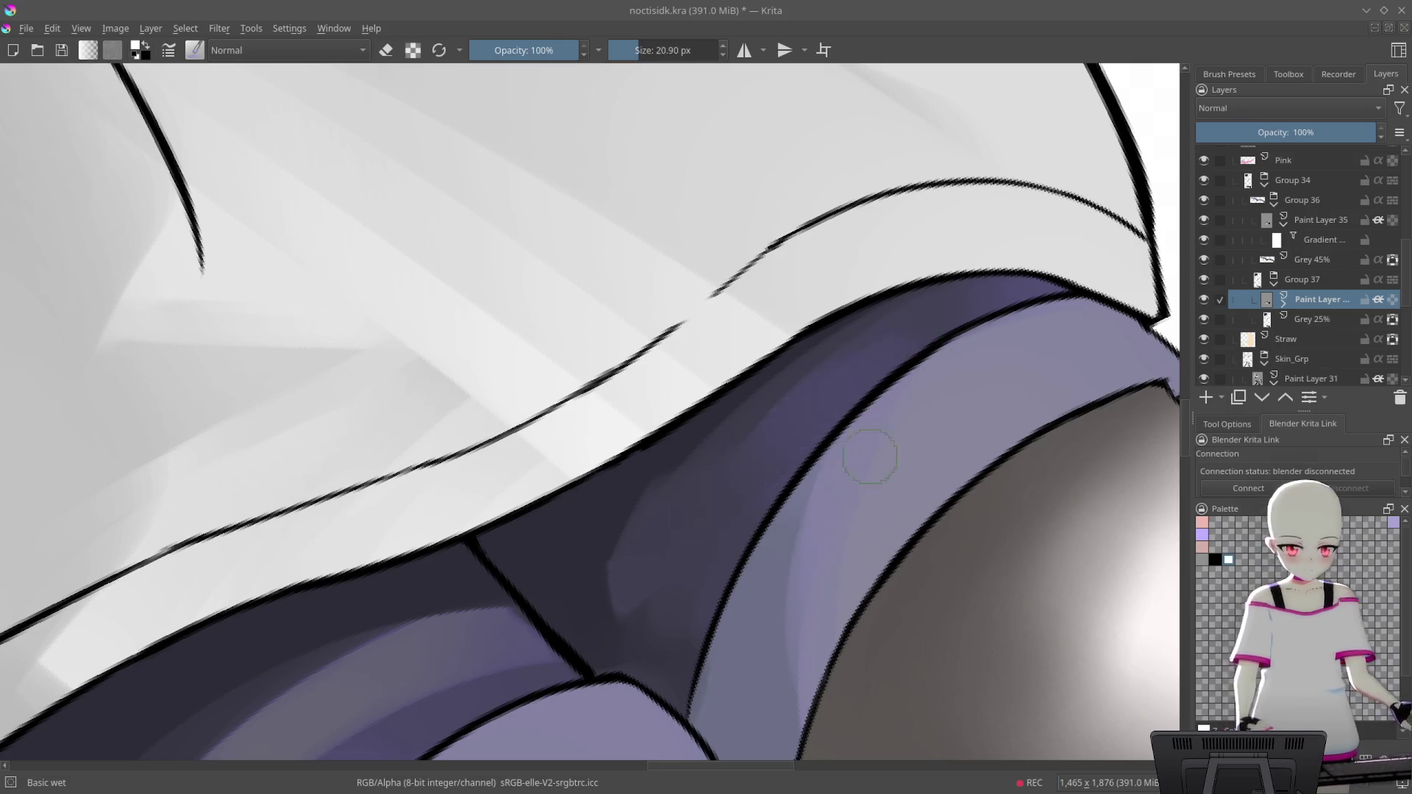
{"action": "left_click", "coordinate": [1204, 300]}
{"action": "left_click", "coordinate": [1204, 300]}
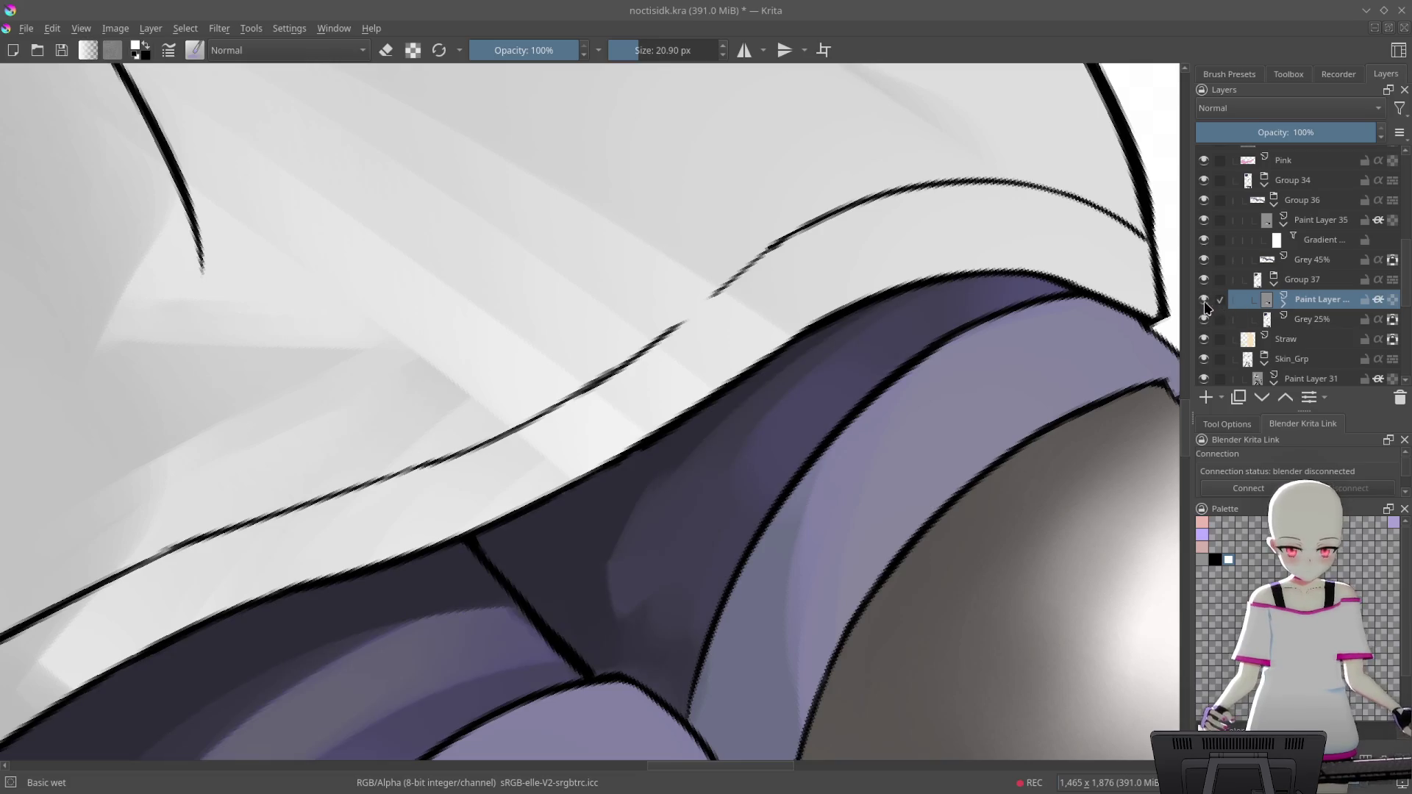
{"action": "mouse_move", "coordinate": [1006, 361]}
{"action": "left_mouse_down"}
{"action": "mouse_move", "coordinate": [1062, 292]}
{"action": "mouse_move", "coordinate": [915, 419]}
{"action": "left_mouse_up"}
{"action": "scroll", "coordinate": [915, 419], "scroll_direction": "up", "scroll_amount": 5}
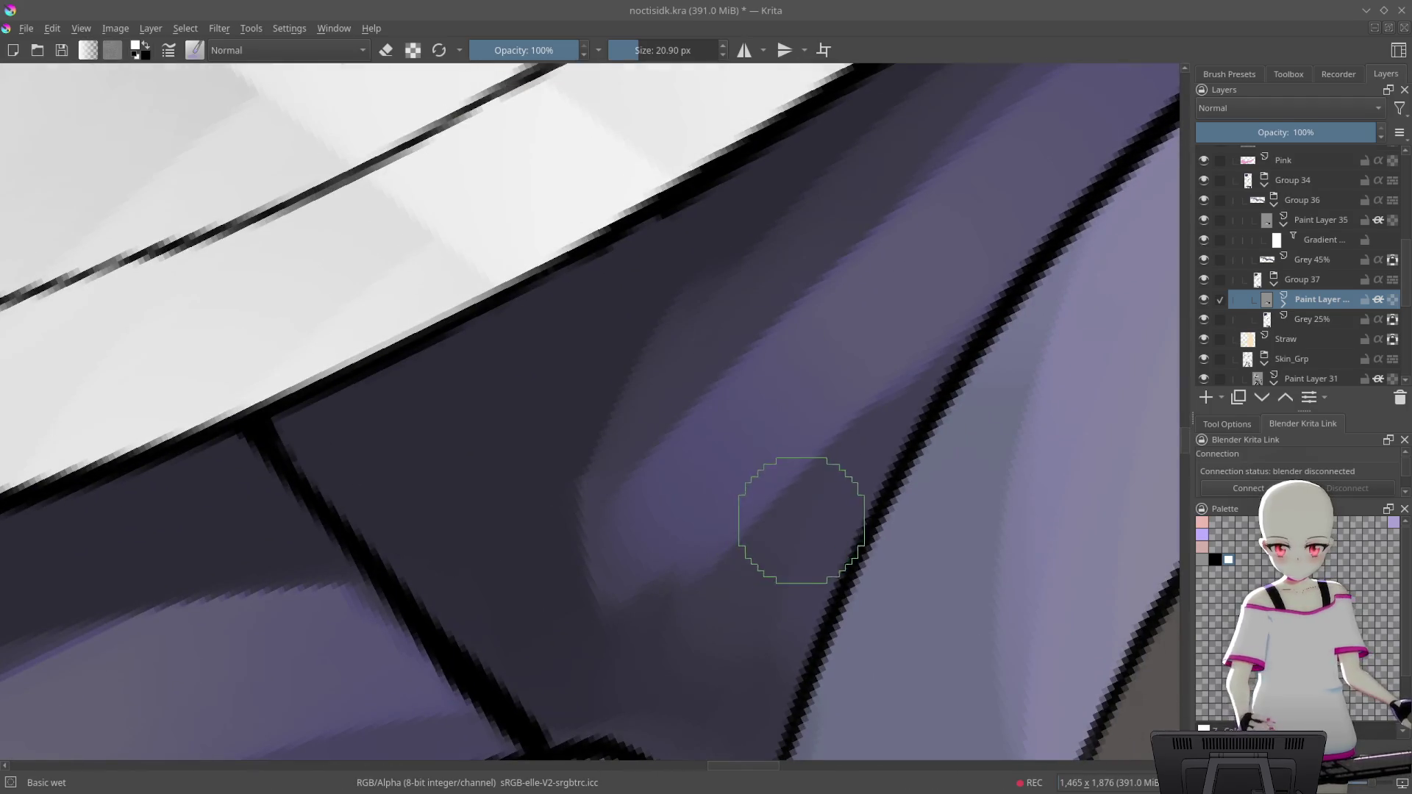
{"action": "left_click_drag", "start_coordinate": [706, 605], "coordinate": [1062, 110]}
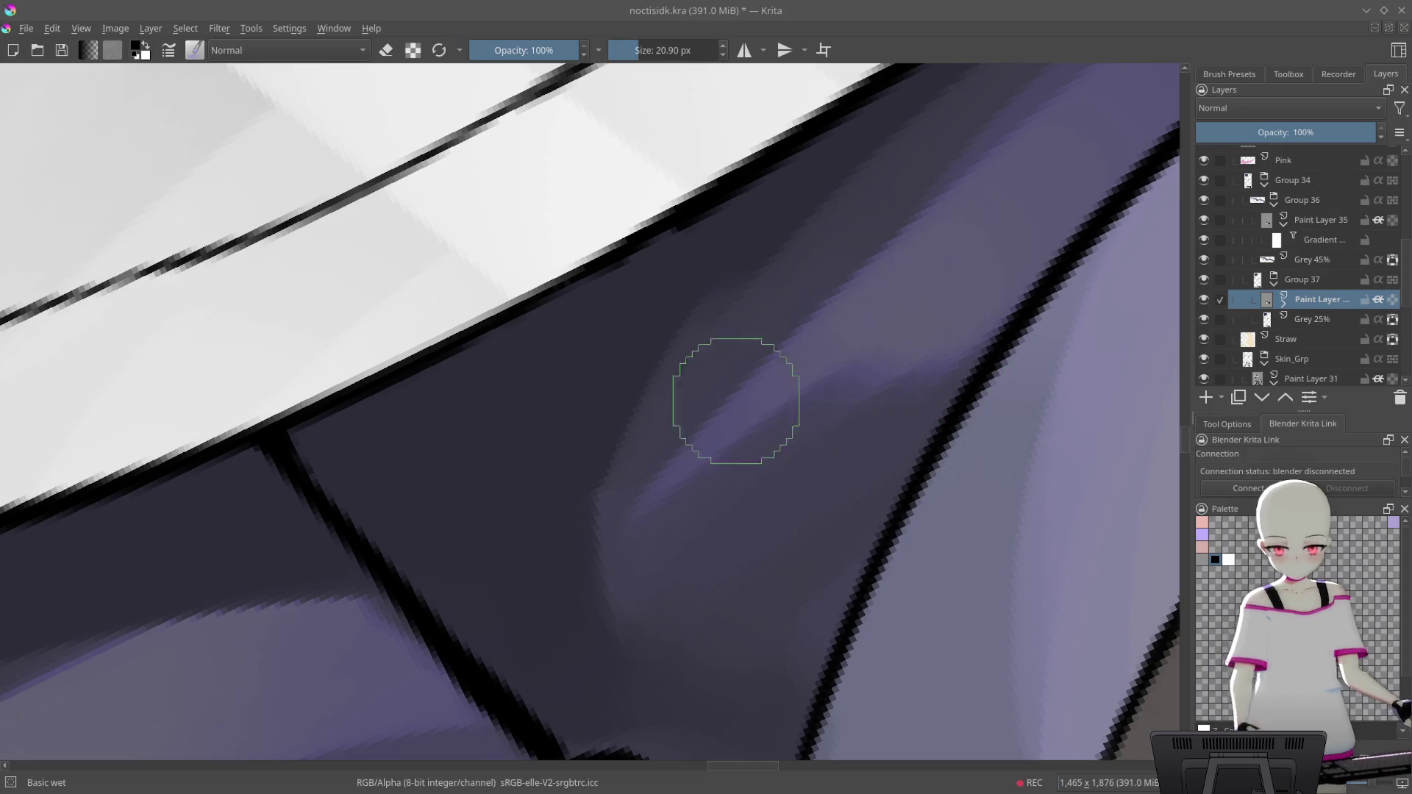
Blend a white highlight and darker purple into the shorts' purple band
{"action": "scroll", "coordinate": [706, 561], "scroll_direction": "down", "scroll_amount": 8}
{"action": "scroll", "coordinate": [799, 477], "scroll_direction": "up", "scroll_amount": 6}
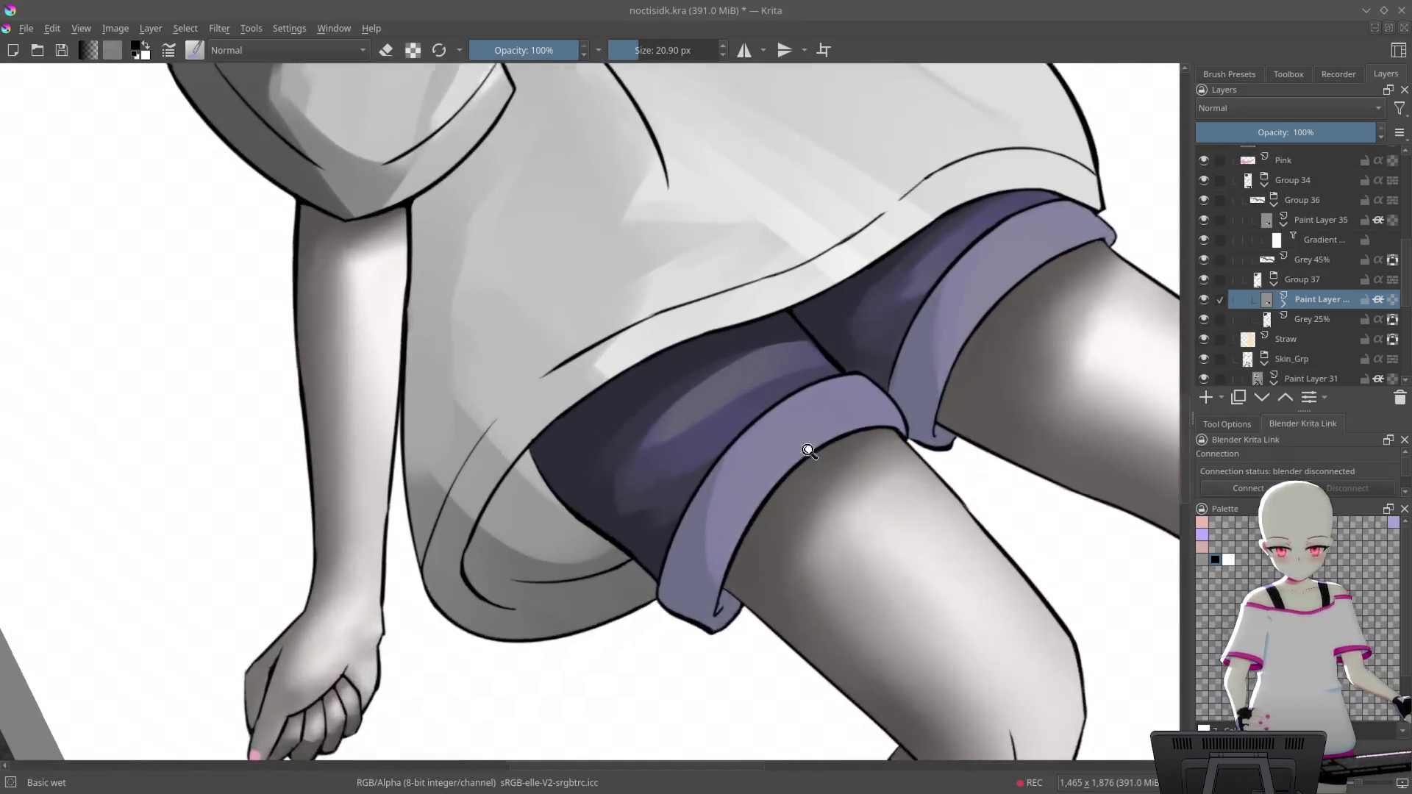
{"action": "scroll", "coordinate": [799, 477], "scroll_direction": "up", "scroll_amount": 4}
{"action": "scroll", "coordinate": [747, 451], "scroll_direction": "up", "scroll_amount": 4}
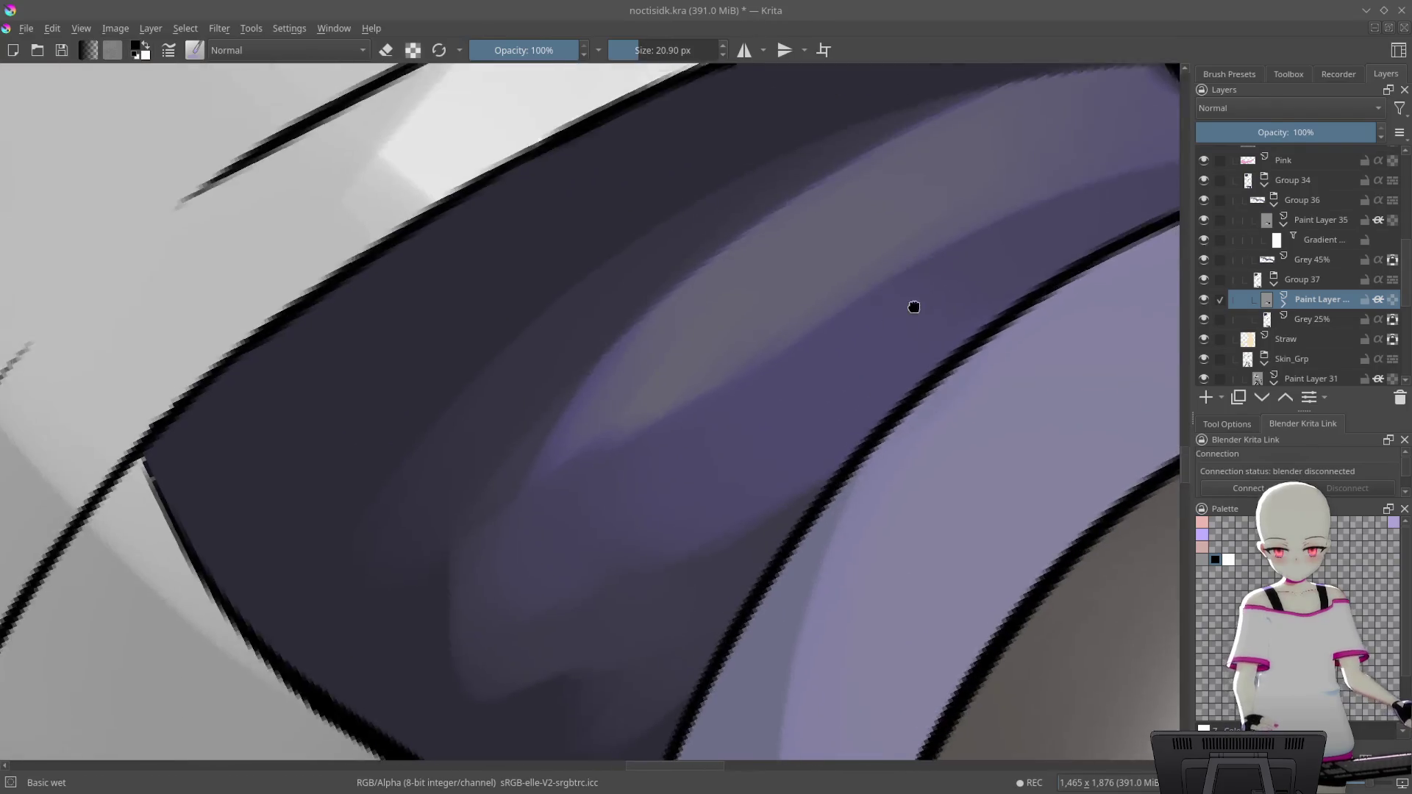
{"action": "key", "text": "x"}
{"action": "mouse_move", "coordinate": [1012, 231]}
{"action": "left_mouse_down"}
{"action": "mouse_move", "coordinate": [946, 290]}
{"action": "mouse_move", "coordinate": [971, 242]}
{"action": "mouse_move", "coordinate": [692, 457]}
{"action": "left_mouse_up"}
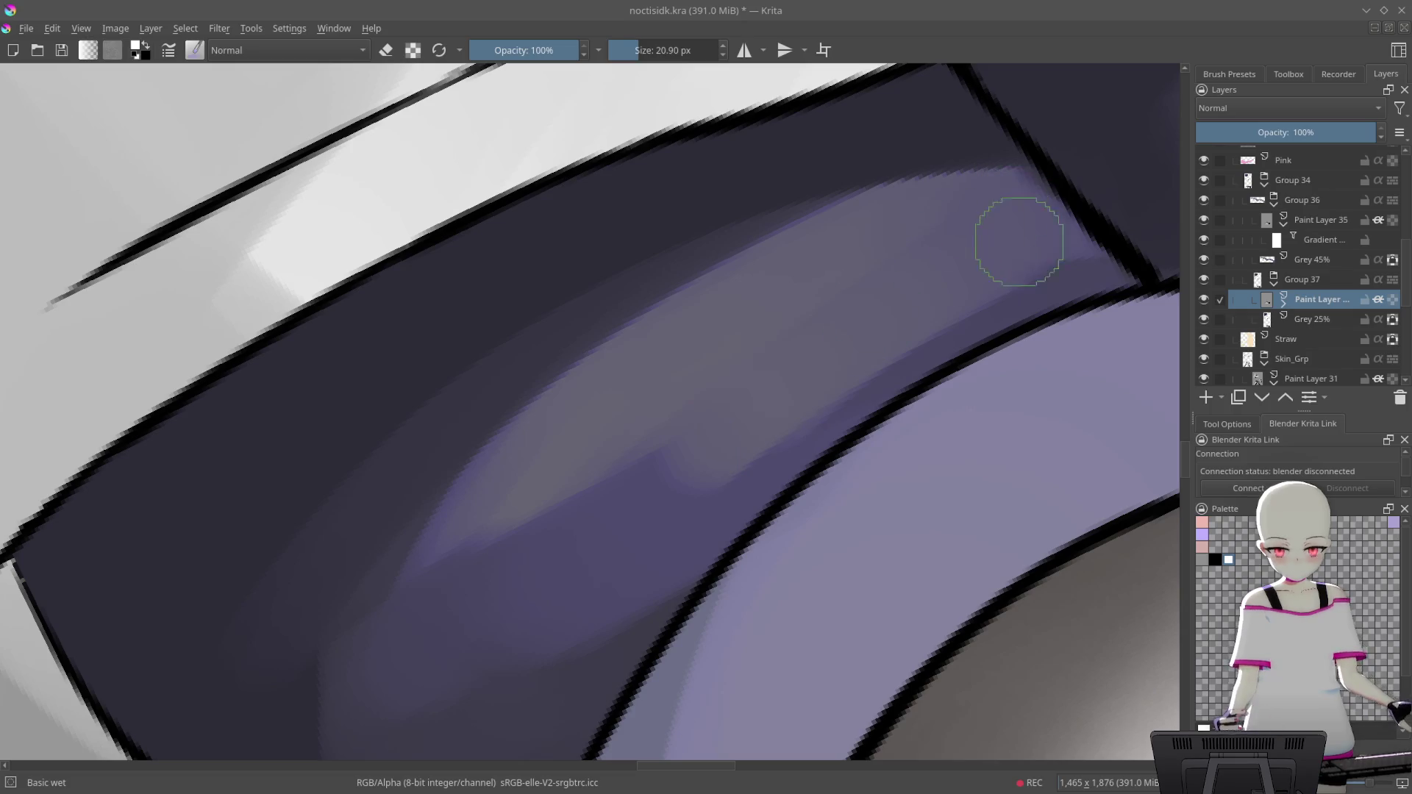
{"action": "key", "text": "4"}
{"action": "mouse_move", "coordinate": [611, 514]}
{"action": "left_mouse_down"}
{"action": "mouse_move", "coordinate": [986, 199]}
{"action": "mouse_move", "coordinate": [672, 466]}
{"action": "mouse_move", "coordinate": [620, 455]}
{"action": "mouse_move", "coordinate": [883, 293]}
{"action": "left_mouse_up"}
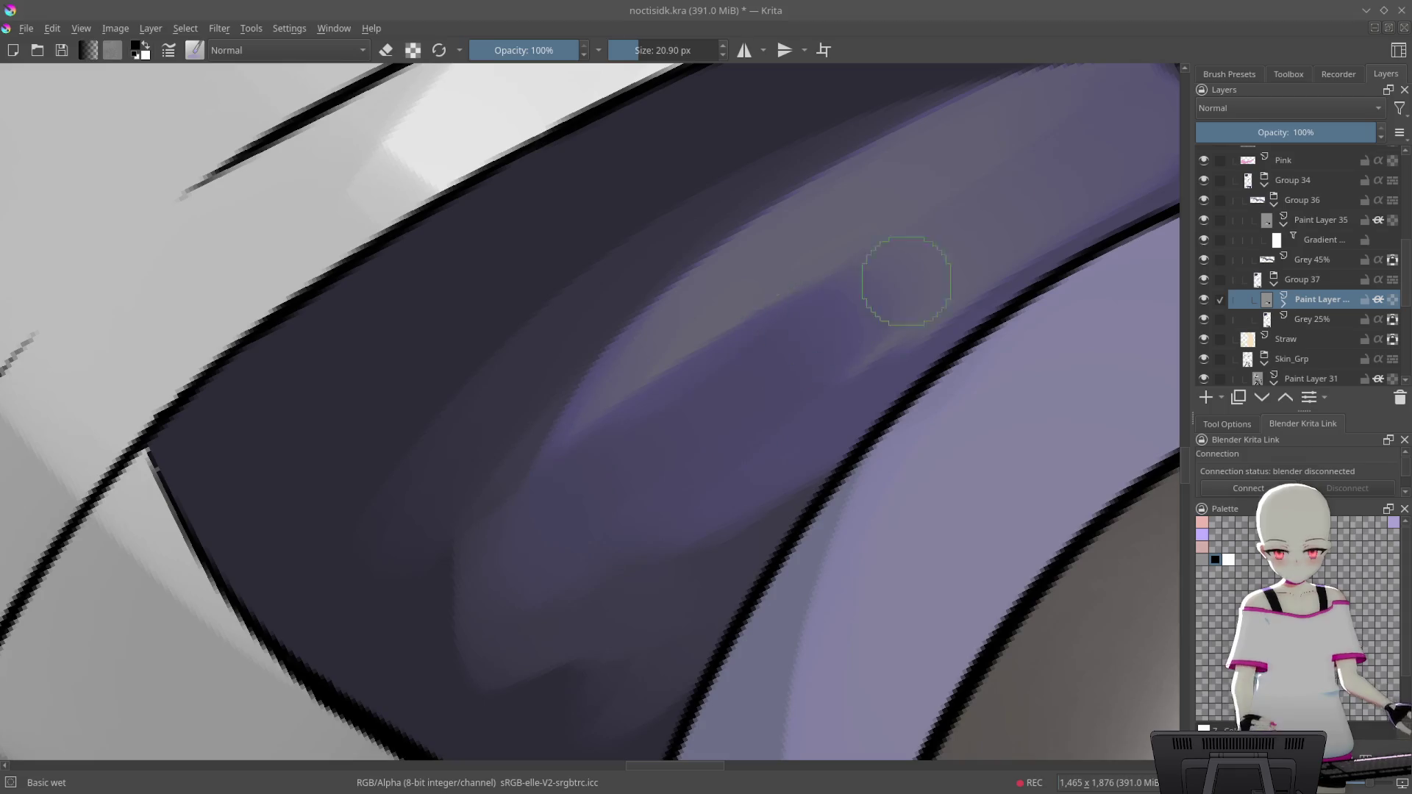
{"action": "key", "text": "6"}
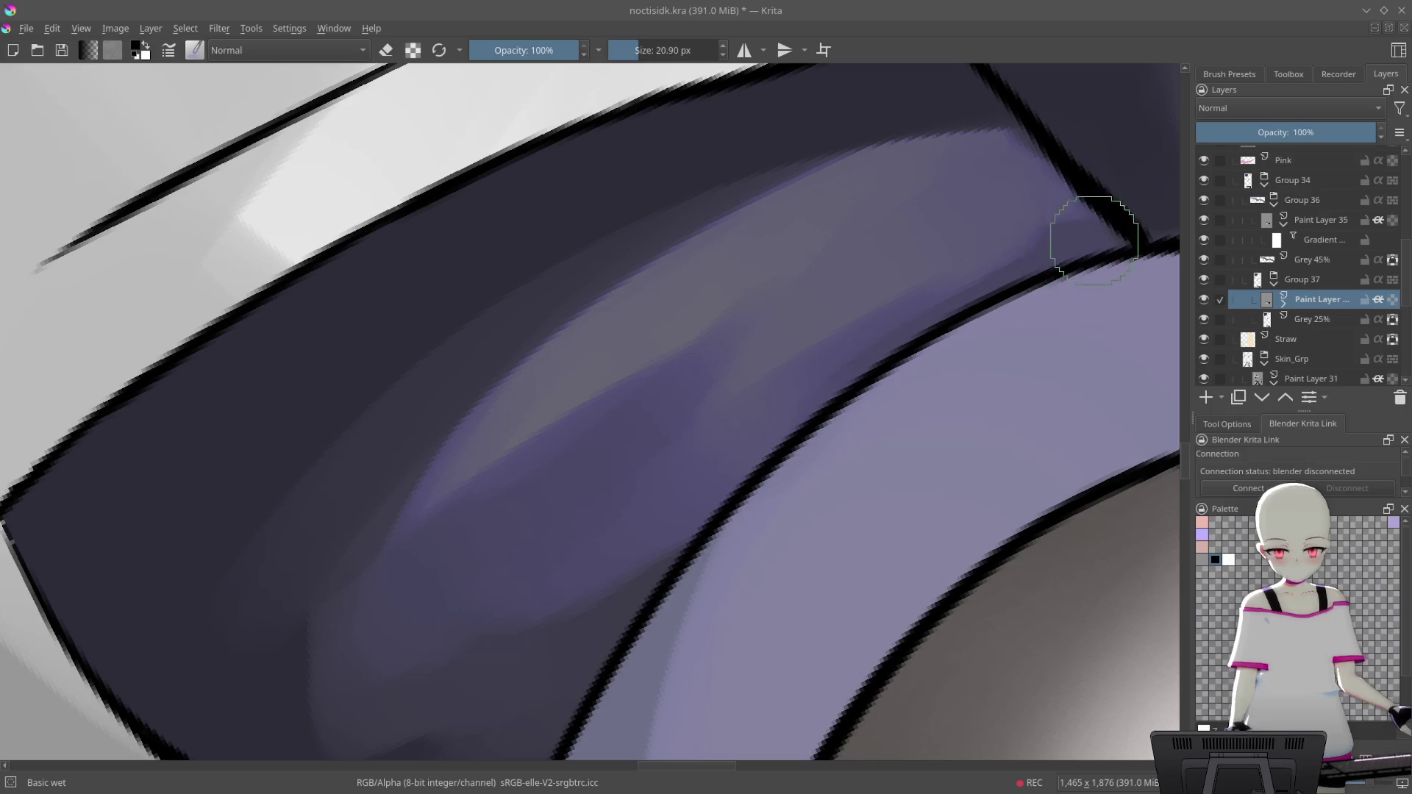
Smooth and darken the edge along the shorts' seam
{"action": "scroll", "coordinate": [891, 495], "scroll_direction": "down", "scroll_amount": 10}
{"action": "scroll", "coordinate": [765, 554], "scroll_direction": "up", "scroll_amount": 2}
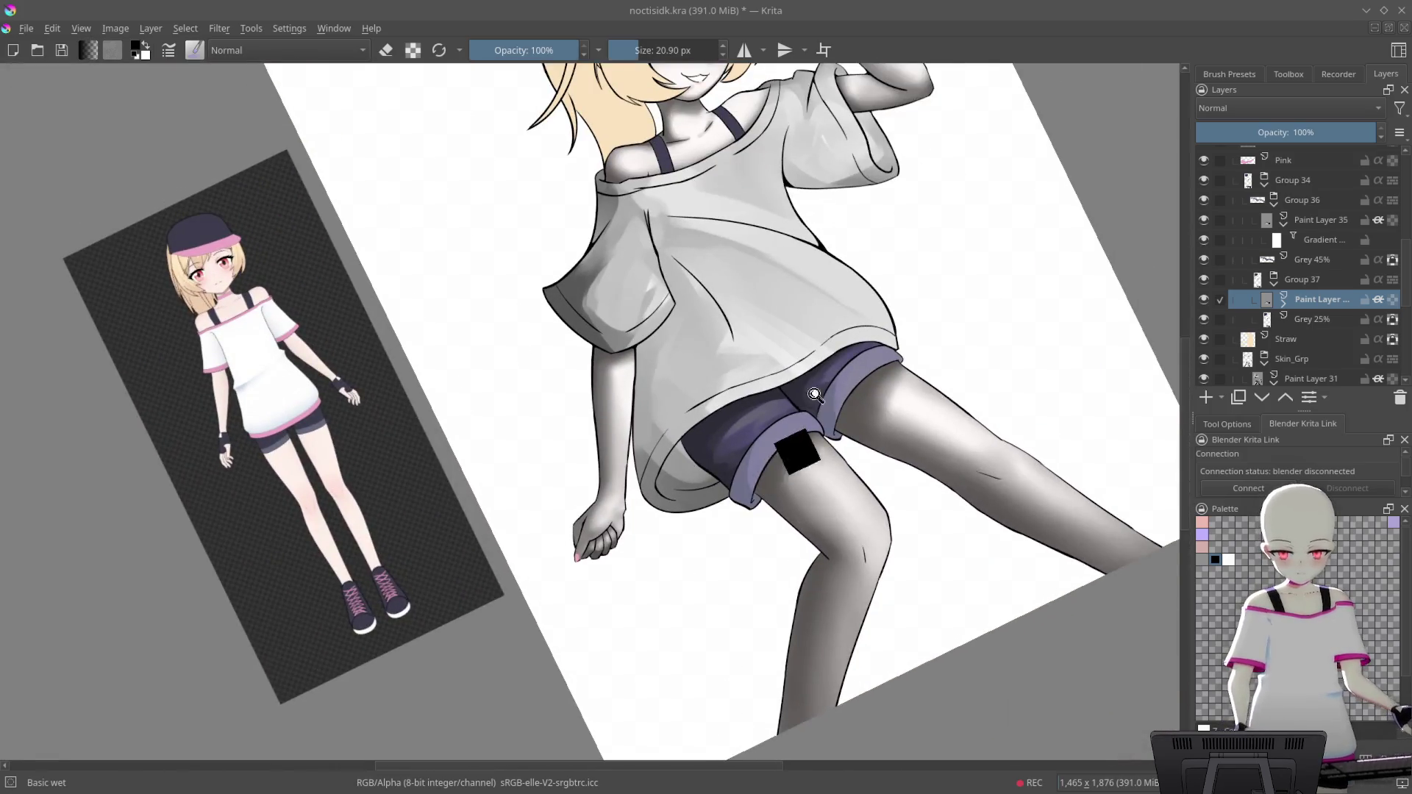
{"action": "scroll", "coordinate": [802, 320], "scroll_direction": "up", "scroll_amount": 8}
{"action": "key", "text": "5"}
{"action": "scroll", "coordinate": [826, 362], "scroll_direction": "up", "scroll_amount": 3}
{"action": "mouse_move", "coordinate": [766, 446]}
{"action": "left_mouse_down"}
{"action": "mouse_move", "coordinate": [620, 262]}
{"action": "mouse_move", "coordinate": [787, 419]}
{"action": "mouse_move", "coordinate": [614, 292]}
{"action": "mouse_move", "coordinate": [754, 442]}
{"action": "left_mouse_up"}
{"action": "key", "text": "4"}
{"action": "key", "text": "4"}
{"action": "key", "text": "4"}
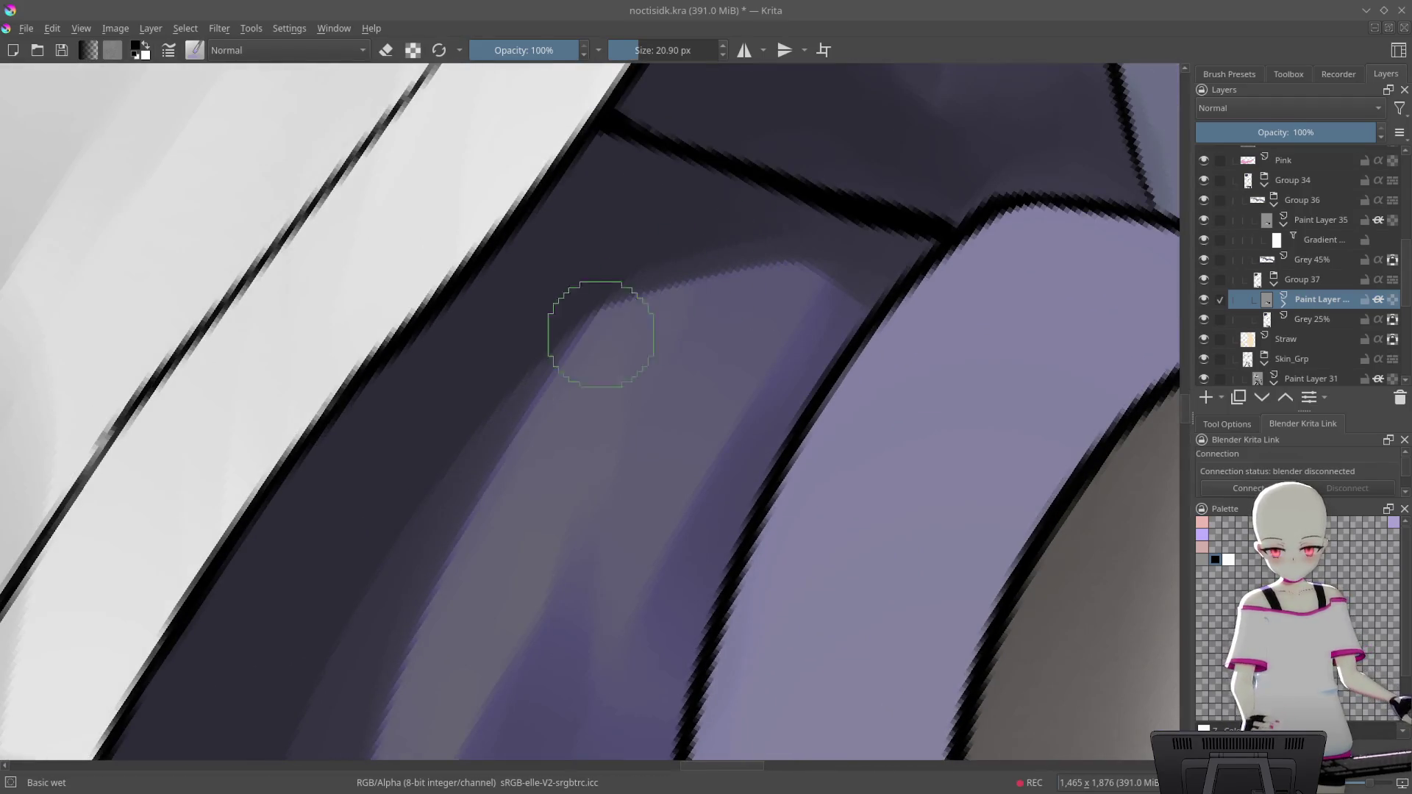
{"action": "scroll", "coordinate": [782, 316], "scroll_direction": "down", "scroll_amount": 10}
{"action": "left_click_drag", "start_coordinate": [1024, 441], "coordinate": [936, 611]}
{"action": "scroll", "coordinate": [883, 340], "scroll_direction": "up", "scroll_amount": 8}
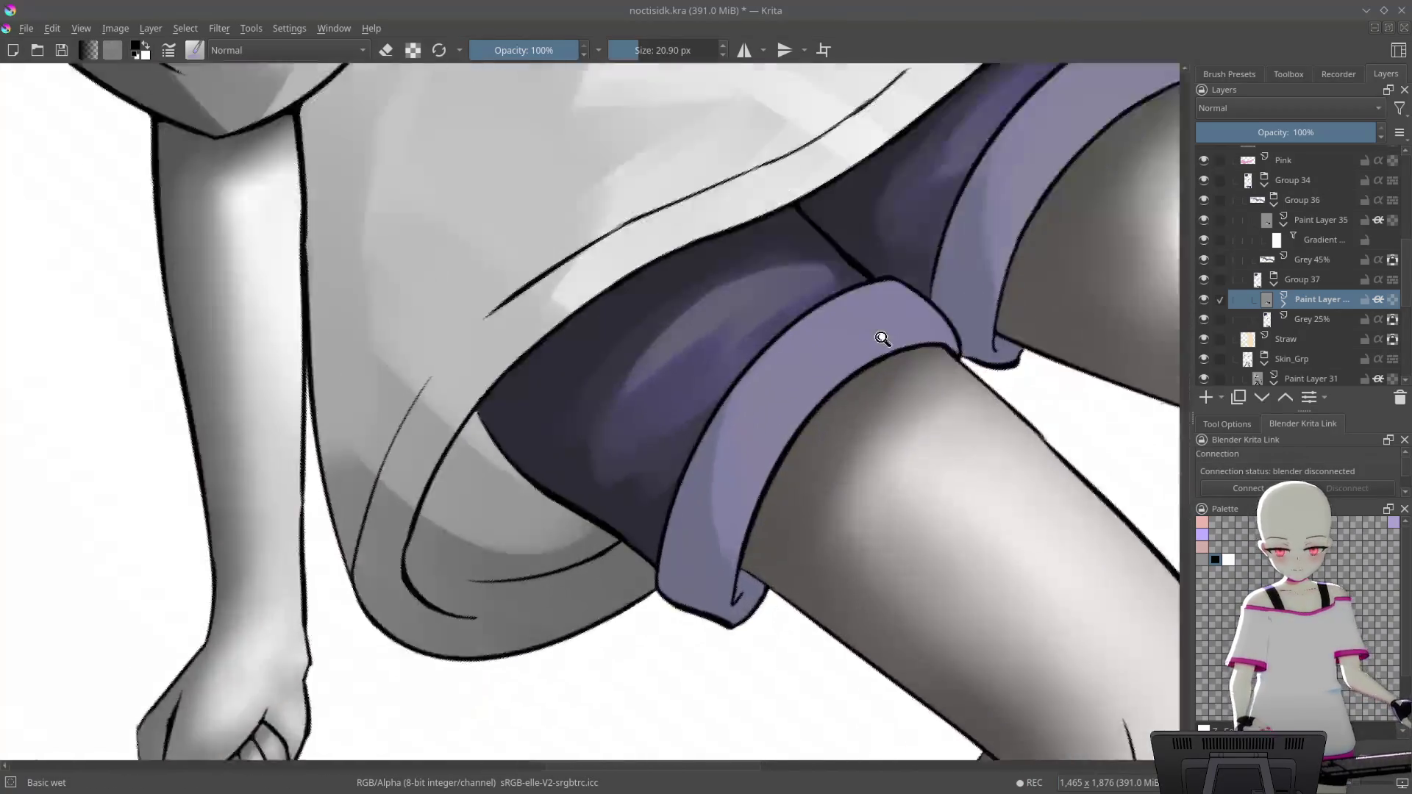
{"action": "scroll", "coordinate": [736, 243], "scroll_direction": "up", "scroll_amount": 2}
{"action": "key", "text": "x"}
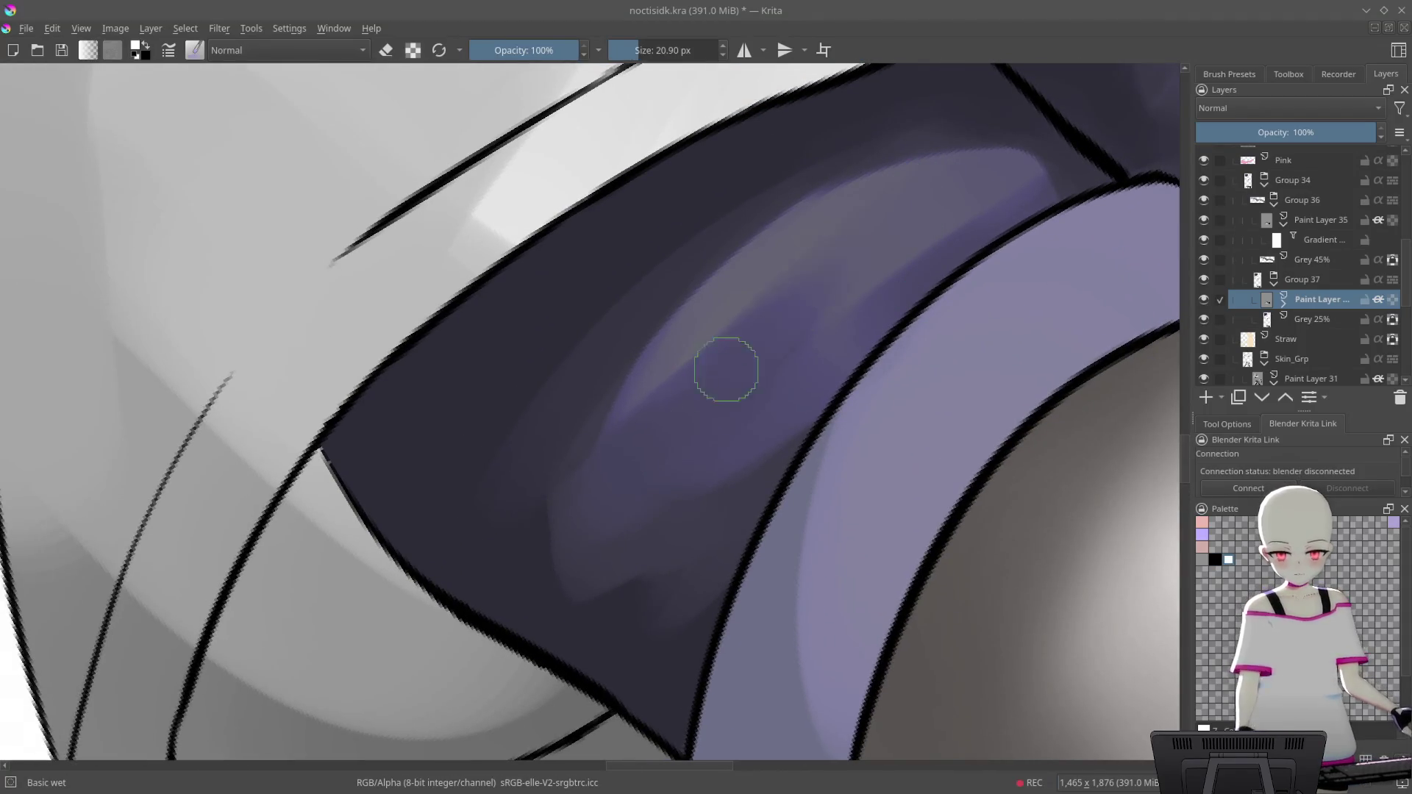
Zoom out to the whole drawing, set the canvas upright and save
{"action": "mouse_move", "coordinate": [900, 196]}
{"action": "left_mouse_down"}
{"action": "mouse_move", "coordinate": [819, 390]}
{"action": "mouse_move", "coordinate": [809, 453]}
{"action": "mouse_move", "coordinate": [905, 488]}
{"action": "left_mouse_up"}
{"action": "key", "text": "5"}
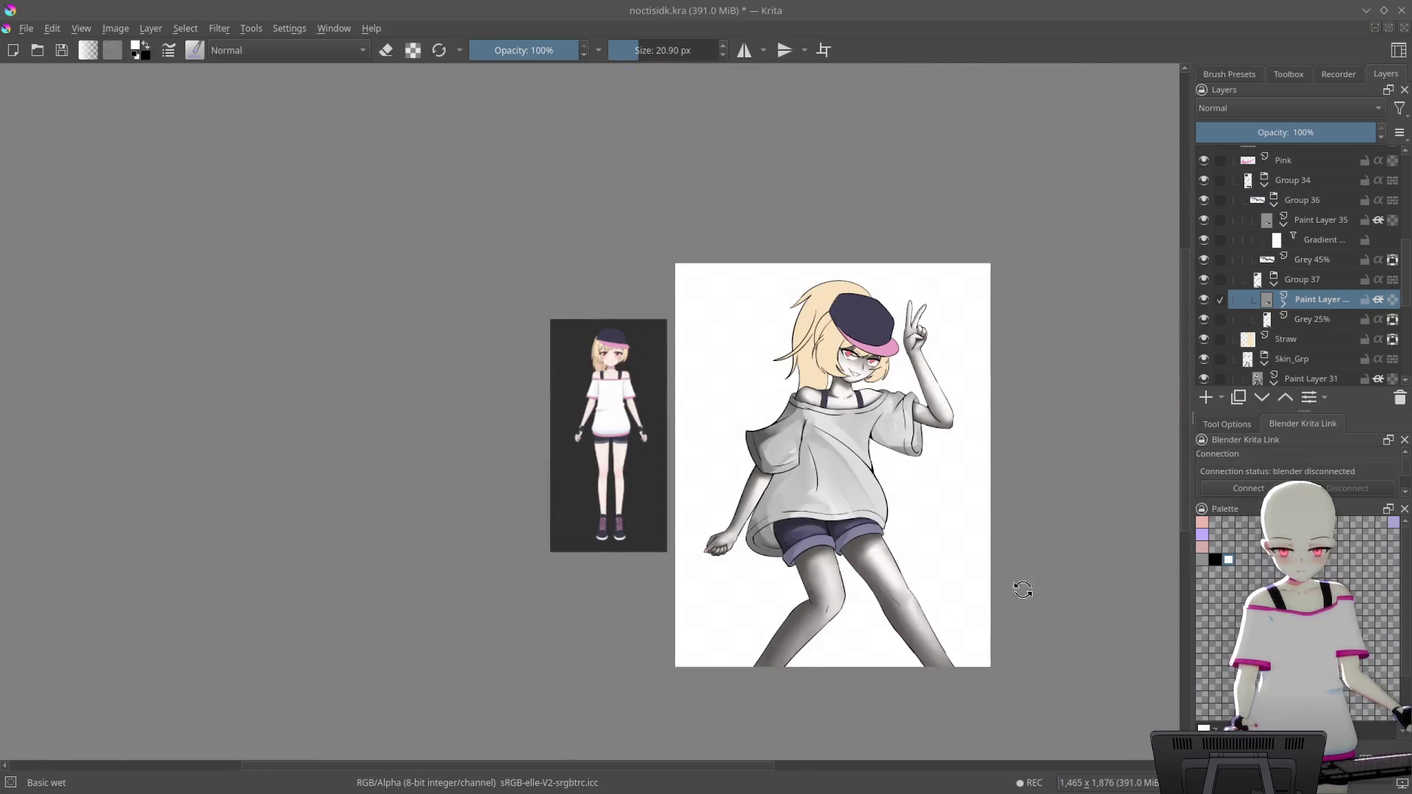
{"action": "key", "text": "4"}
{"action": "key", "text": "4"}
{"action": "key", "text": "5"}
{"action": "left_click_drag", "start_coordinate": [970, 544], "coordinate": [996, 442]}
{"action": "key", "text": "ctrl+s"}
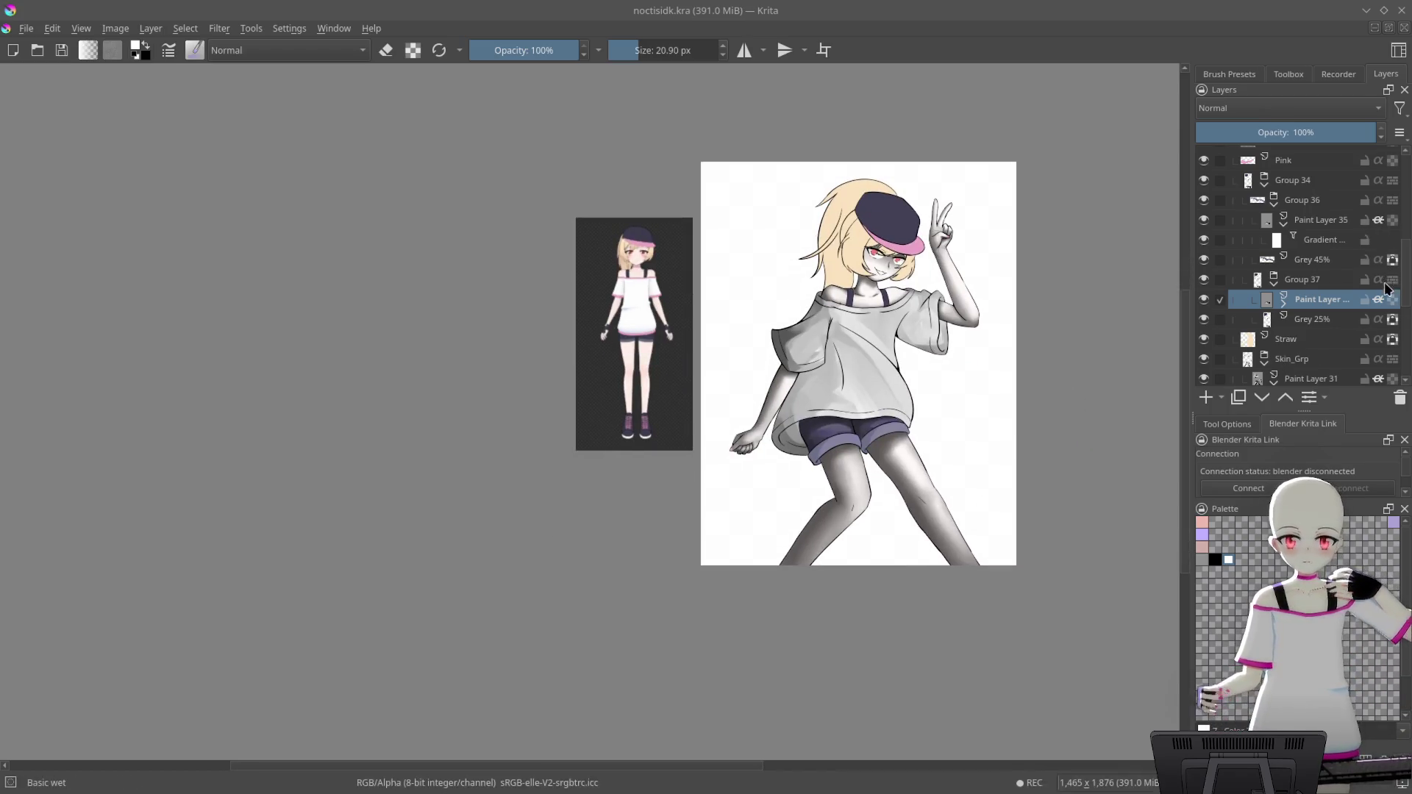
Show the Gradient Map under Skin_Grp so the figure's skin appears in colour
{"action": "scroll", "coordinate": [1346, 279], "scroll_direction": "down", "scroll_amount": 3}
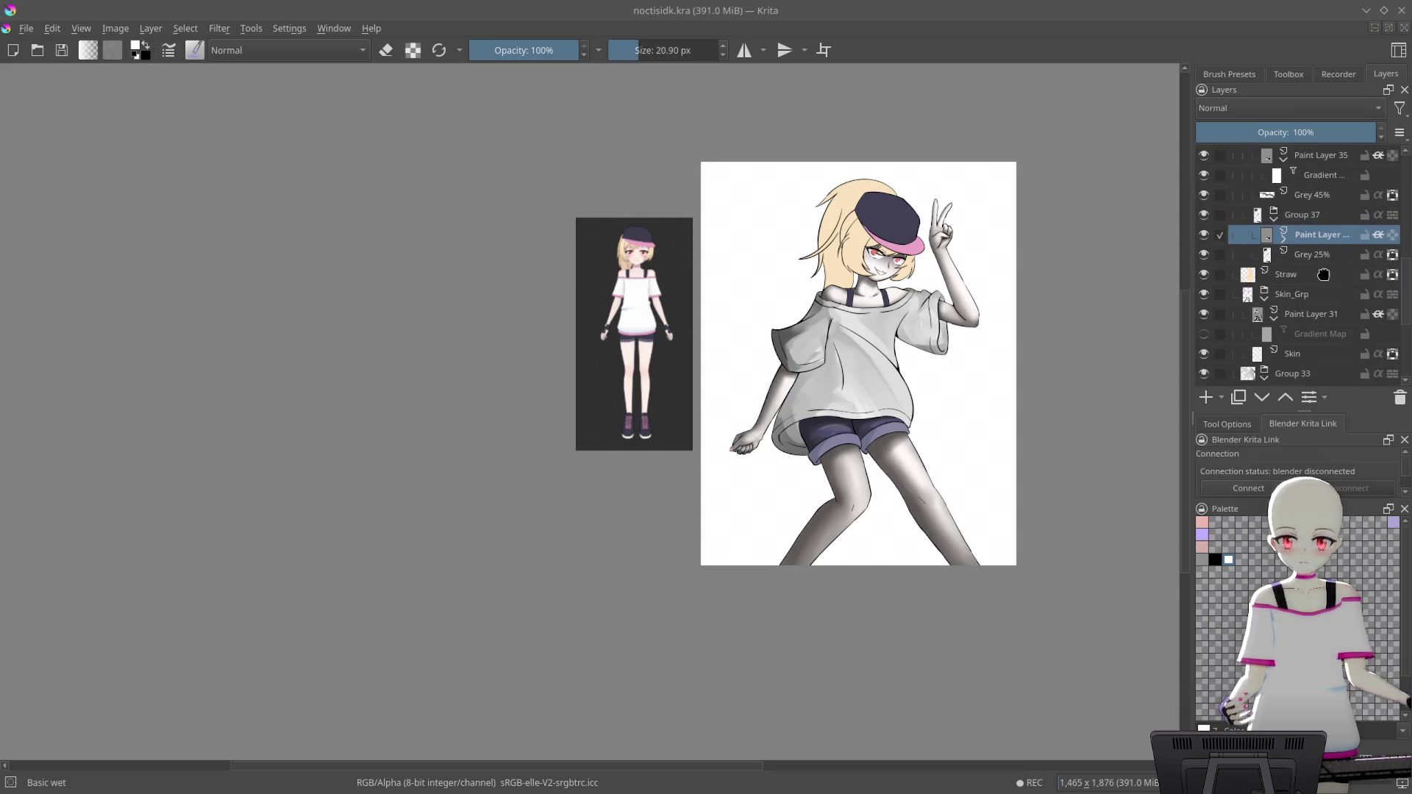
{"action": "left_click", "coordinate": [1199, 339]}
{"action": "scroll", "coordinate": [1316, 316], "scroll_direction": "up", "scroll_amount": 3}
{"action": "scroll", "coordinate": [1321, 313], "scroll_direction": "up", "scroll_amount": 3}
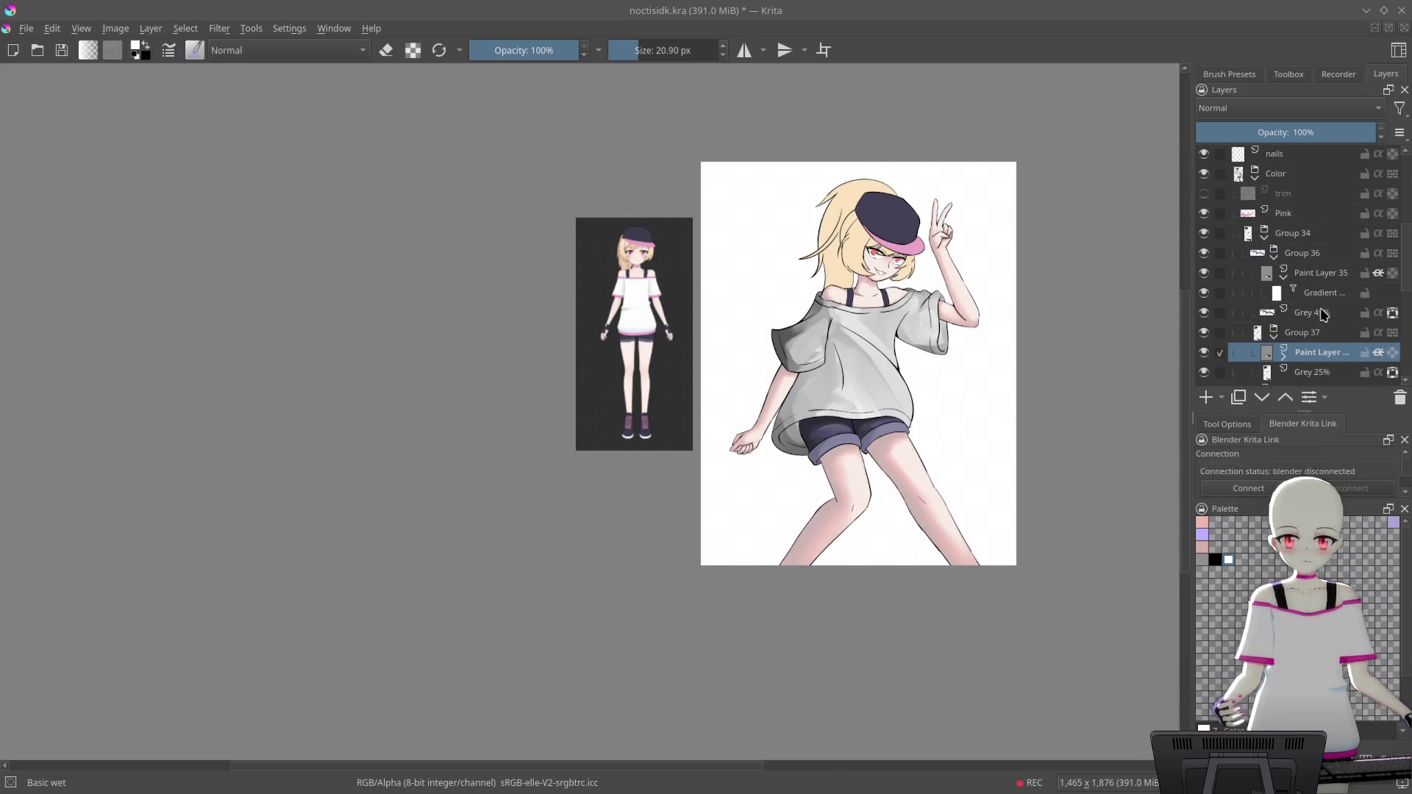
Toggle the pink trim layer's visibility, leave it hidden, and drag within the Layers docker
{"action": "left_click", "coordinate": [1206, 194]}
{"action": "left_click", "coordinate": [1206, 194]}
{"action": "left_click", "coordinate": [1206, 194]}
{"action": "left_click", "coordinate": [1207, 194]}
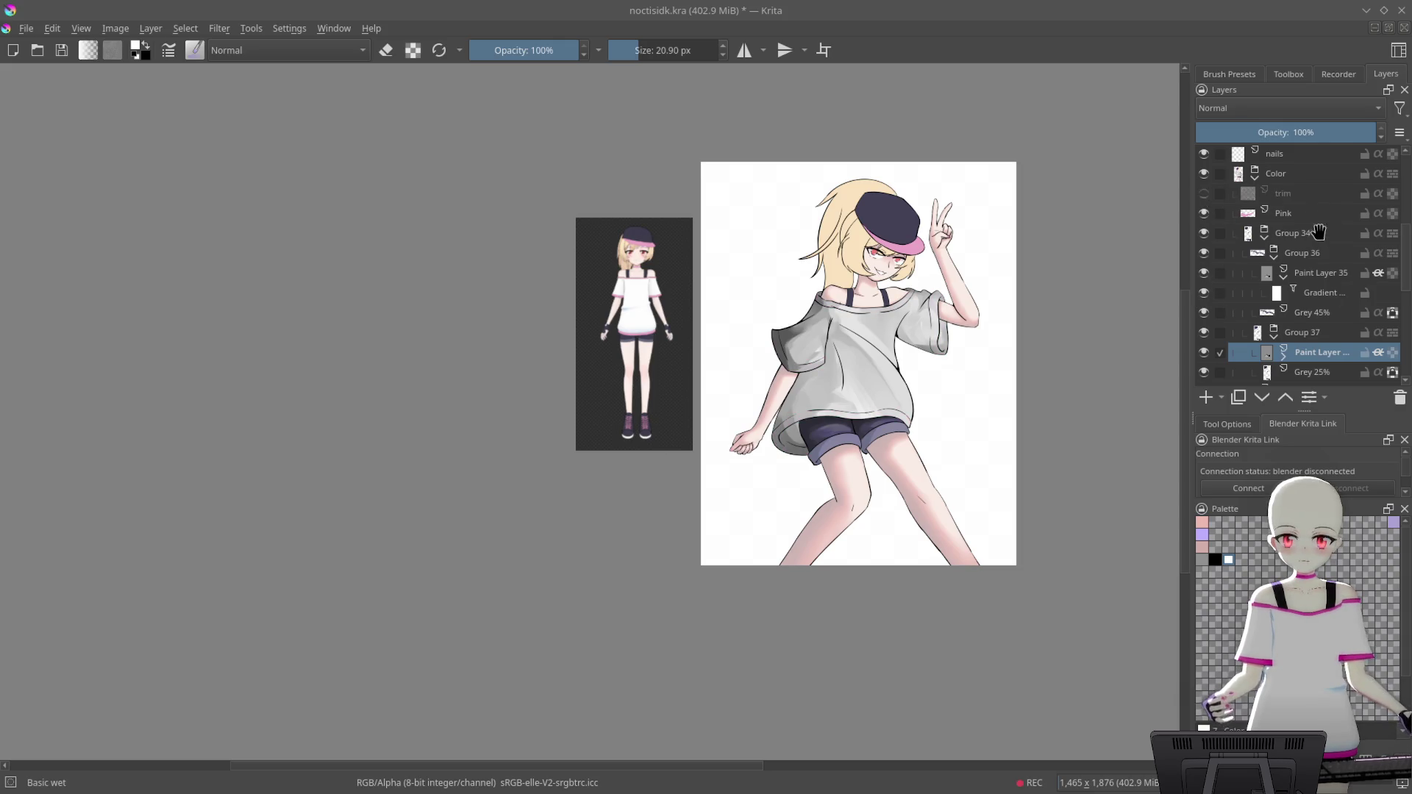
{"action": "left_click_drag", "start_coordinate": [1322, 236], "coordinate": [1321, 281]}
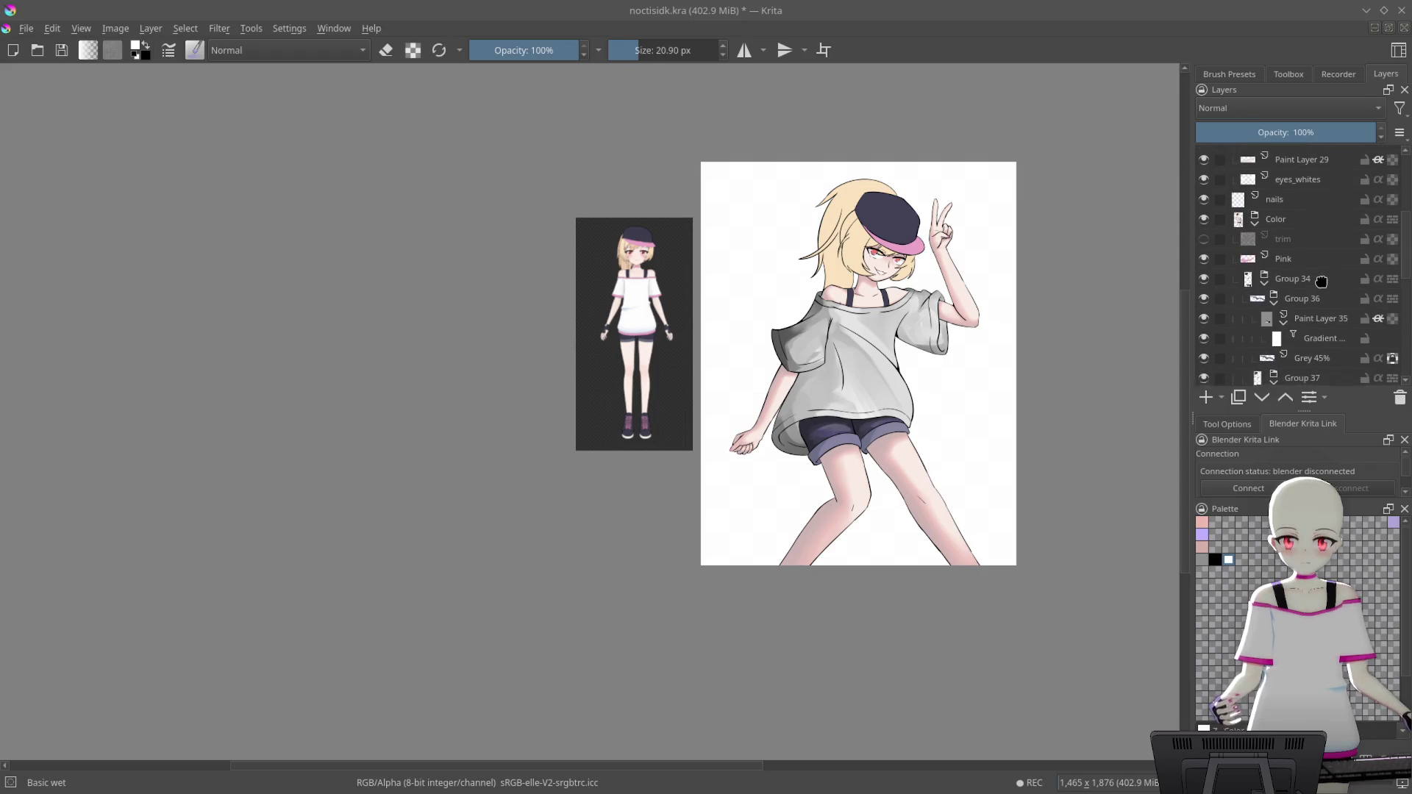
{"action": "mouse_move", "coordinate": [1322, 280]}
{"action": "left_mouse_down"}
{"action": "mouse_move", "coordinate": [1315, 193]}
{"action": "mouse_move", "coordinate": [1303, 289]}
{"action": "left_mouse_up"}
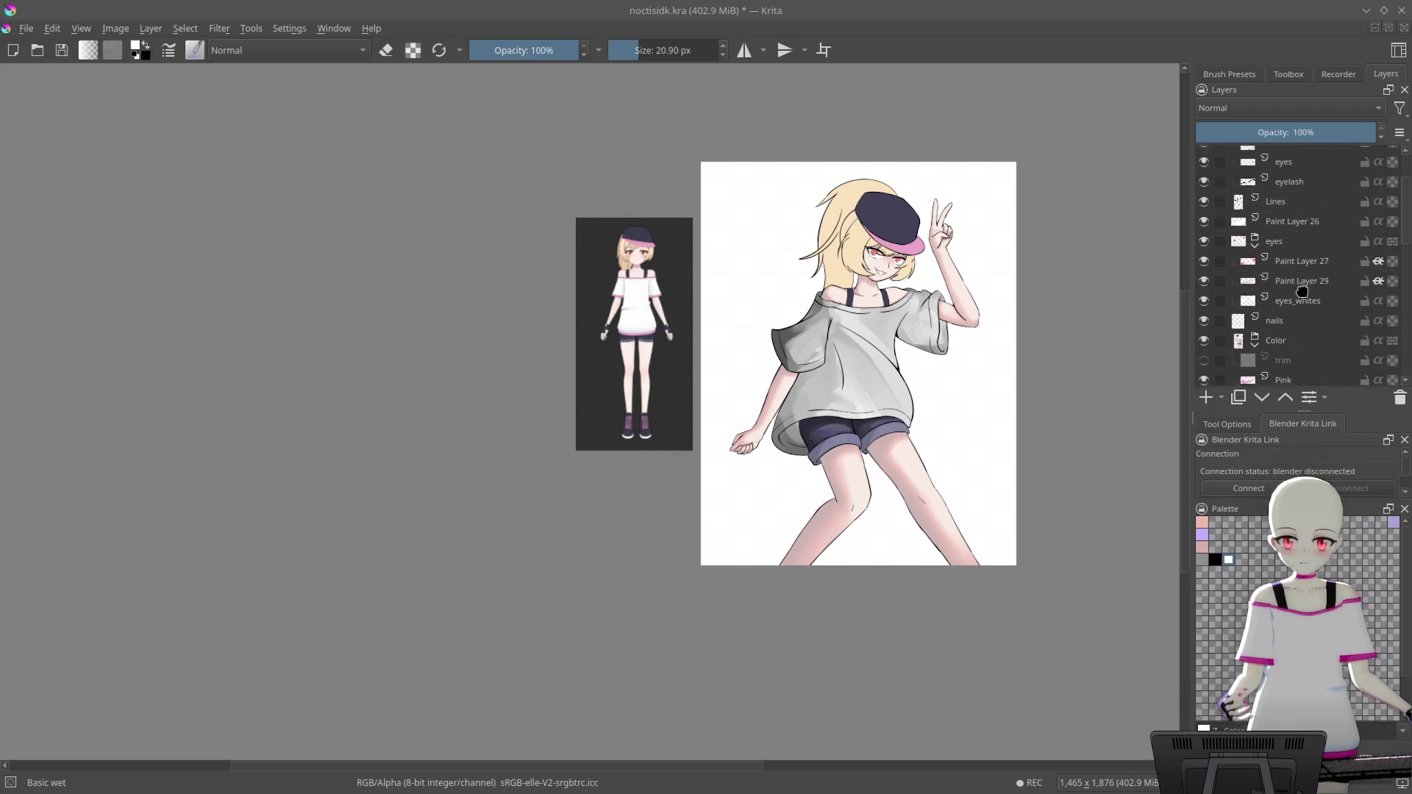
{"action": "left_click_drag", "start_coordinate": [1303, 289], "coordinate": [1301, 216]}
{"action": "left_click_drag", "start_coordinate": [1323, 368], "coordinate": [1340, 188]}
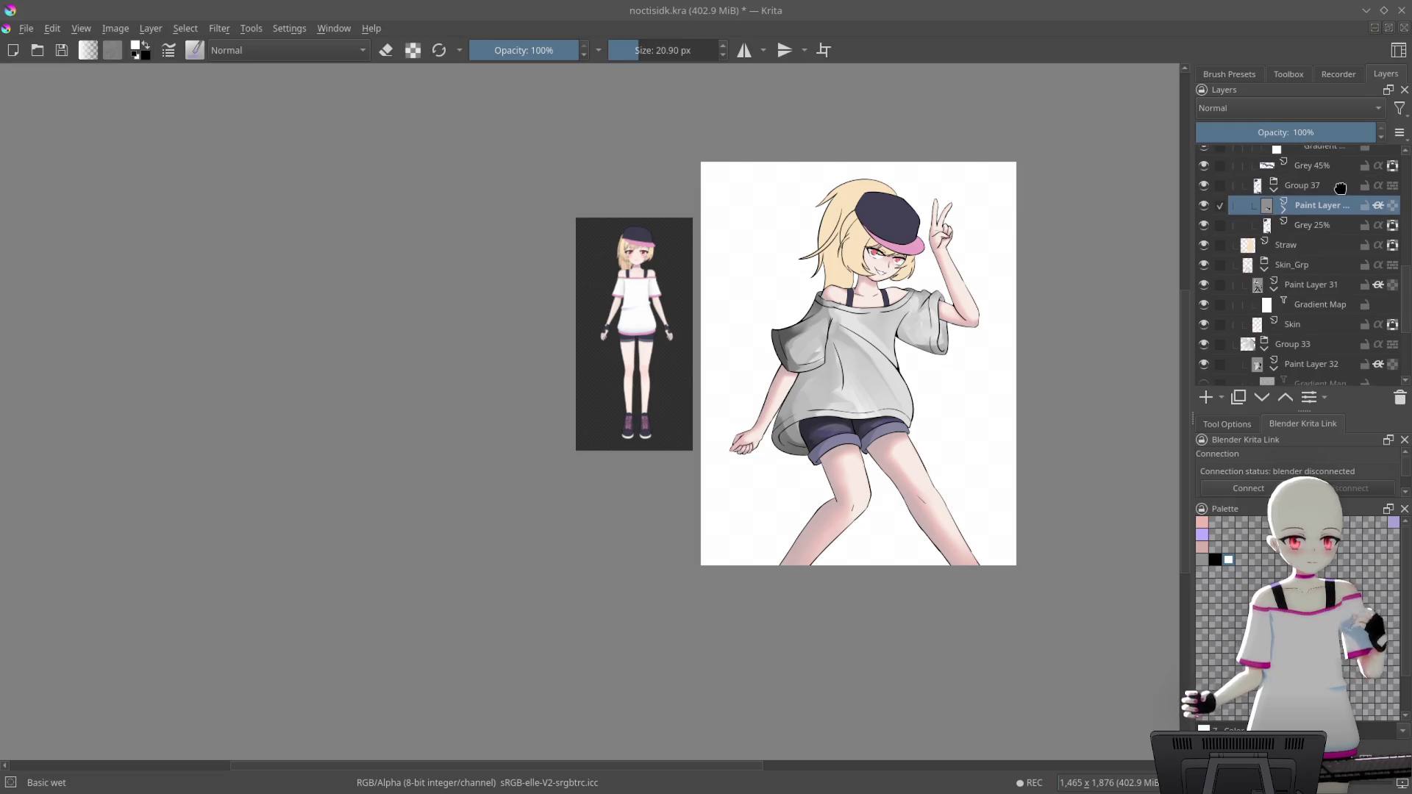
Rename Group 33 to 'shirt' and show its Gradient Map to turn the shirt white
{"action": "double_click", "coordinate": [1306, 315]}
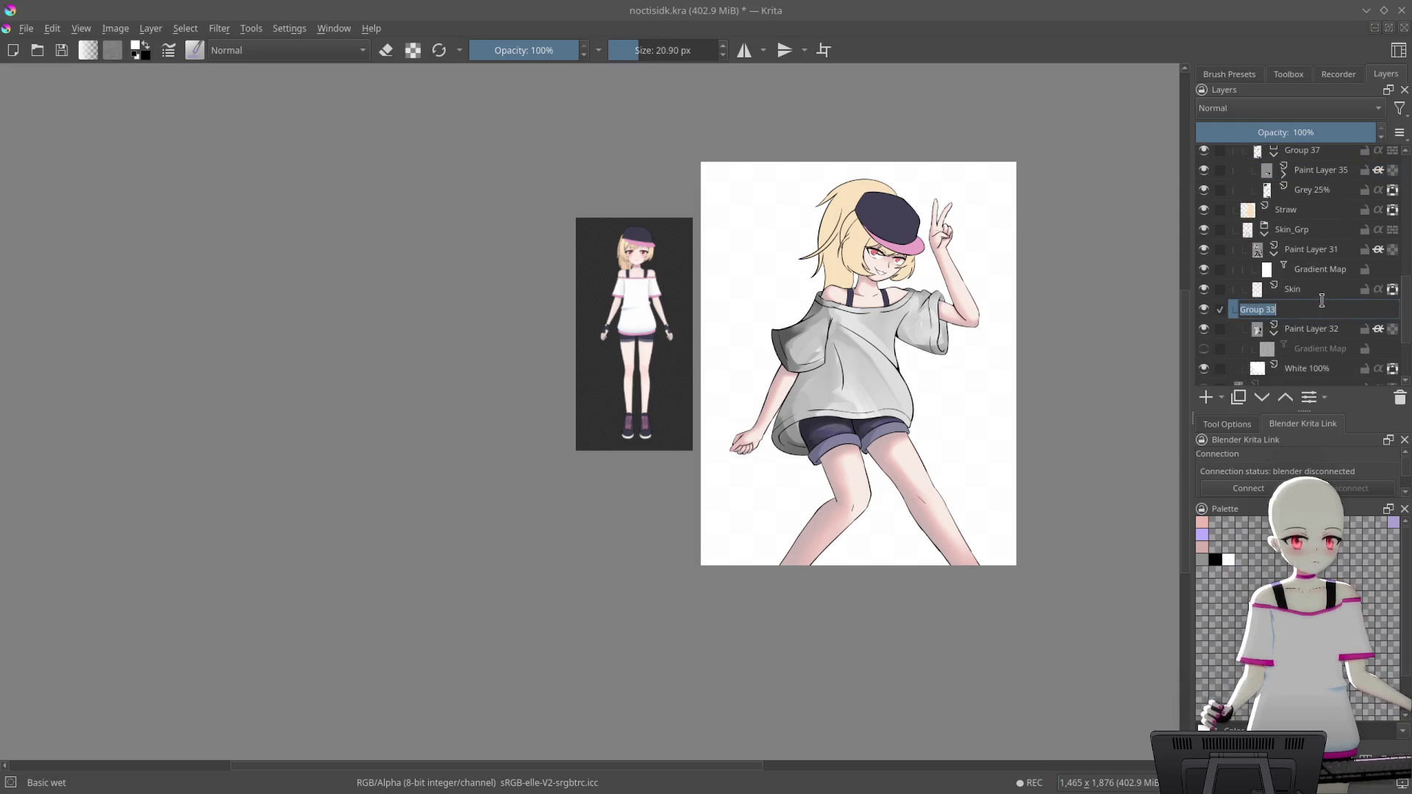
{"action": "type", "text": "shi"}
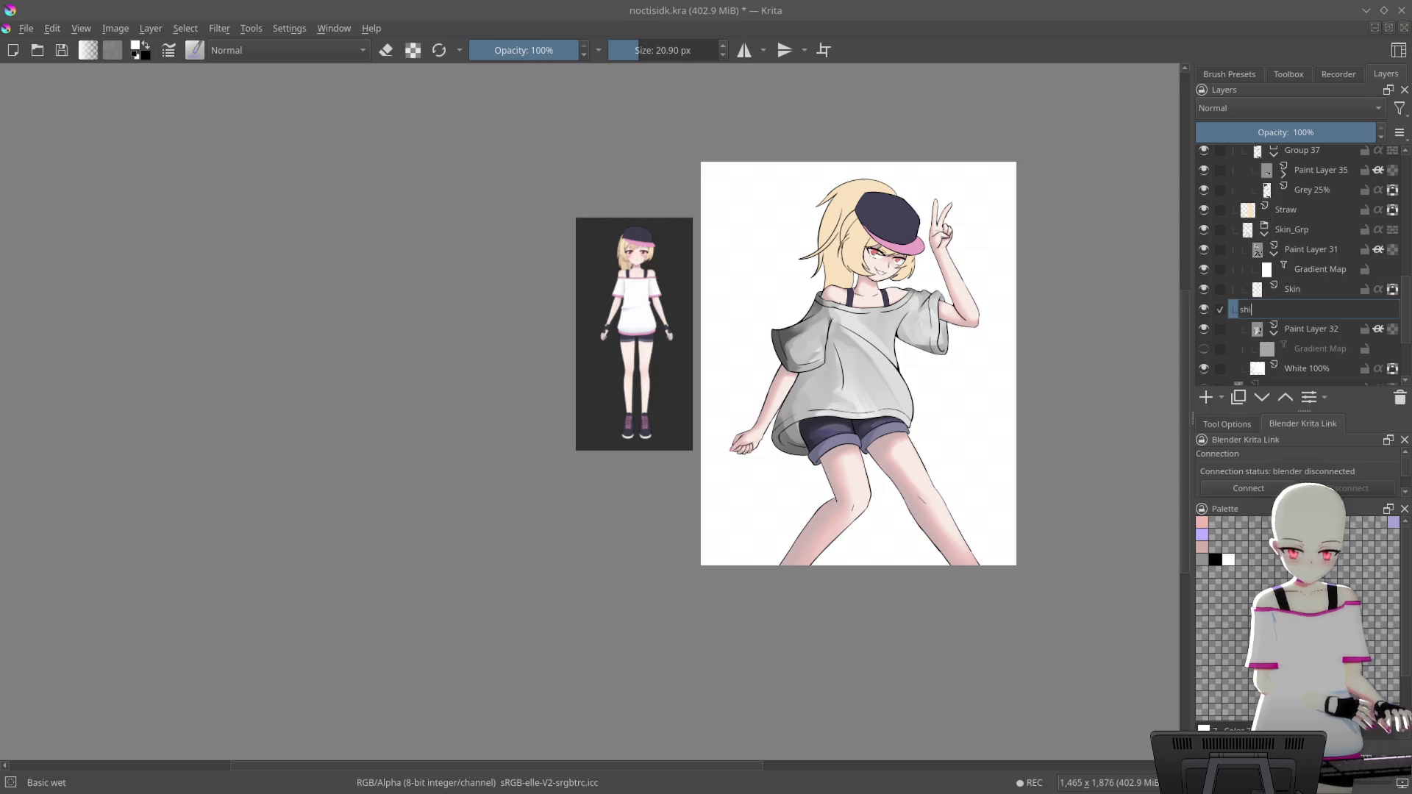
{"action": "type", "text": "rt"}
{"action": "key", "text": "Return"}
{"action": "left_click", "coordinate": [1203, 348]}
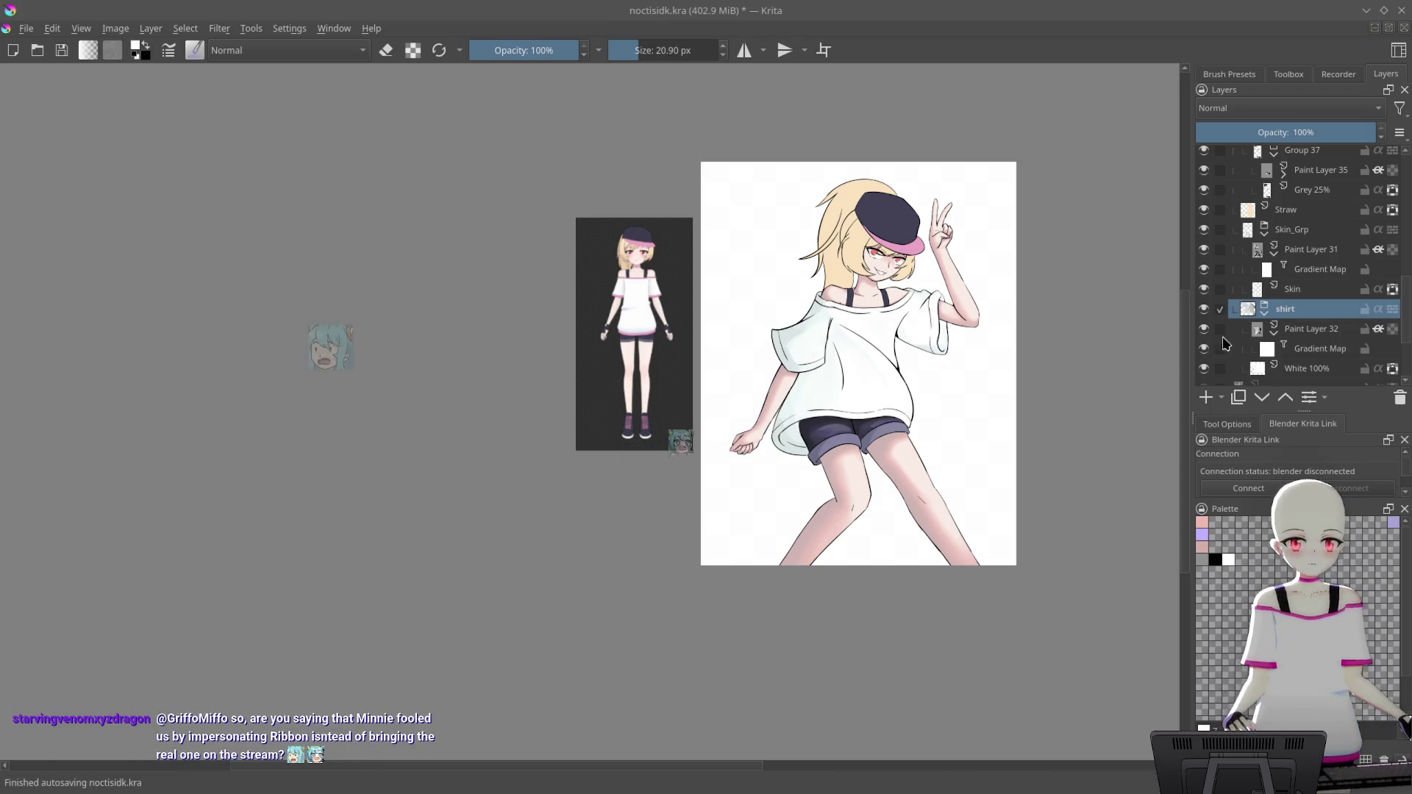
{"action": "scroll", "coordinate": [870, 456], "scroll_direction": "down", "scroll_amount": 1}
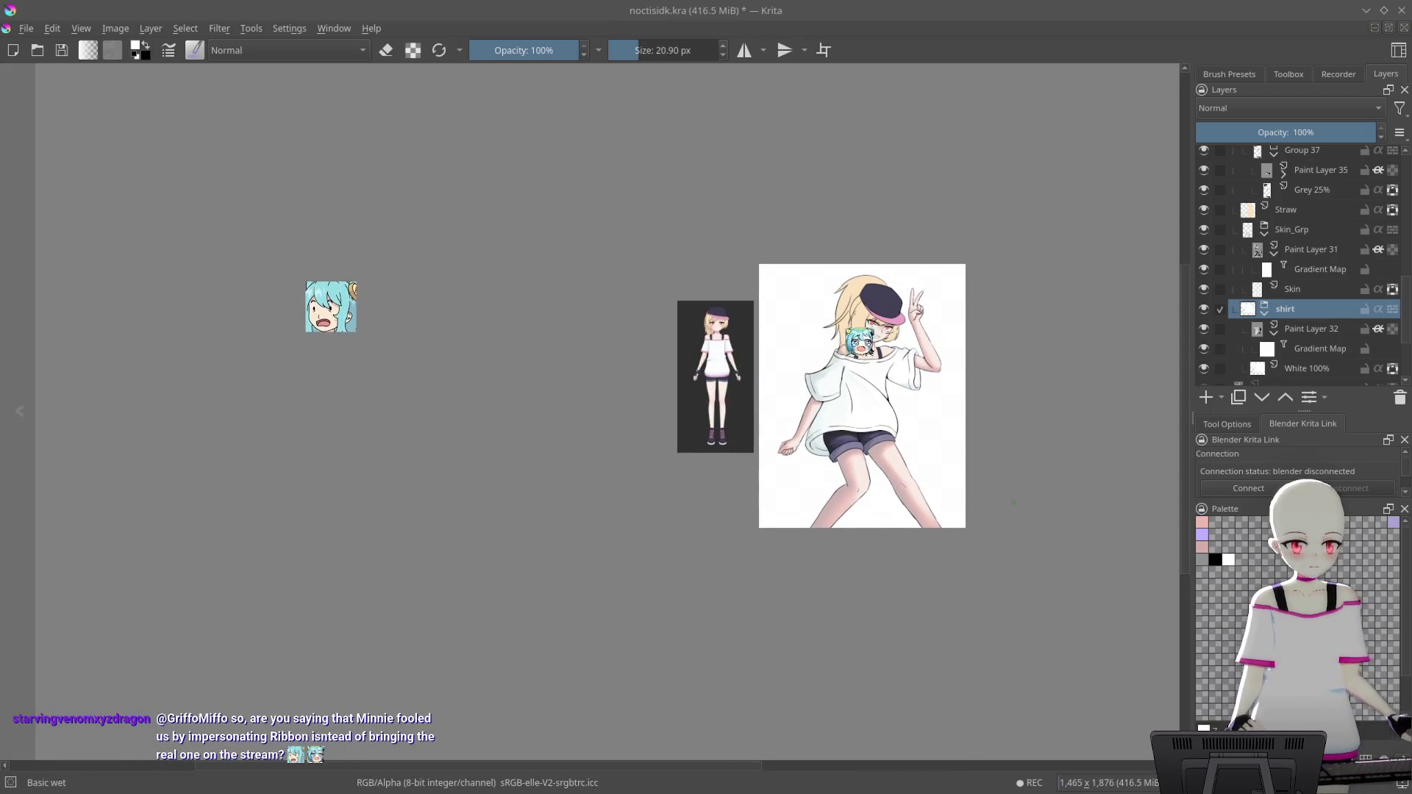
Set Paint Layer 32 to 75% opacity and save the drawing
{"action": "left_click", "coordinate": [1326, 332]}
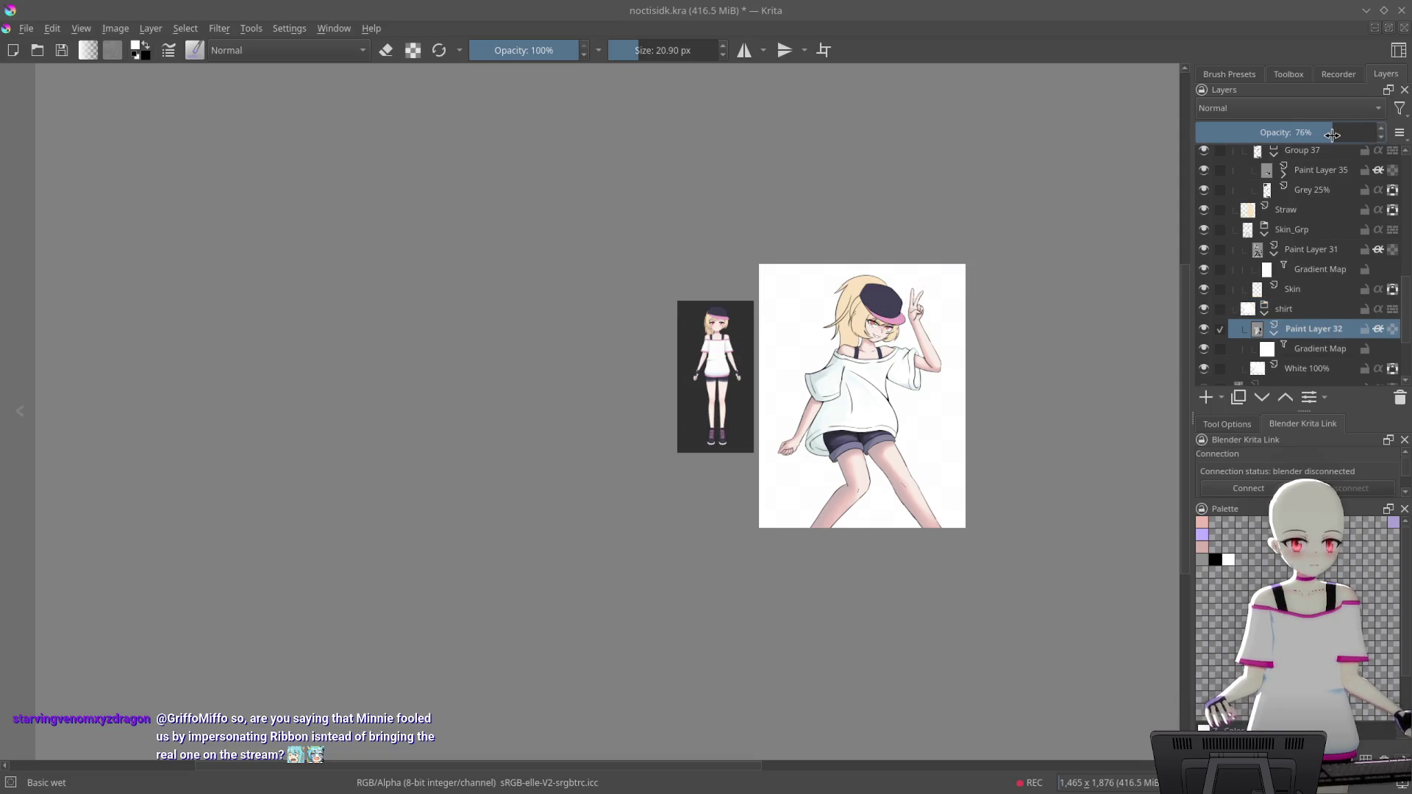
{"action": "left_click_drag", "start_coordinate": [1332, 134], "coordinate": [1329, 134]}
{"action": "scroll", "coordinate": [956, 442], "scroll_direction": "up", "scroll_amount": 3}
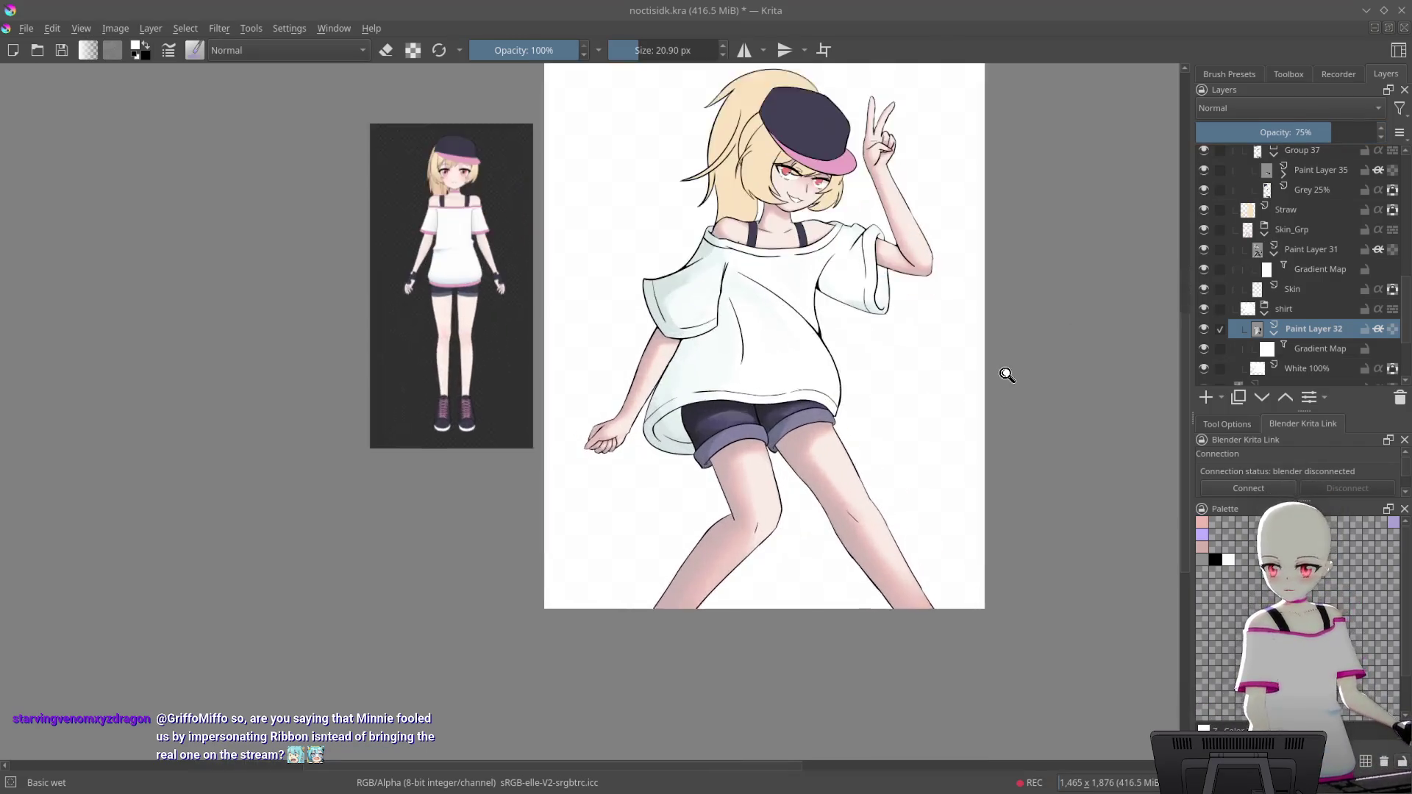
{"action": "key", "text": "ctrl+s"}
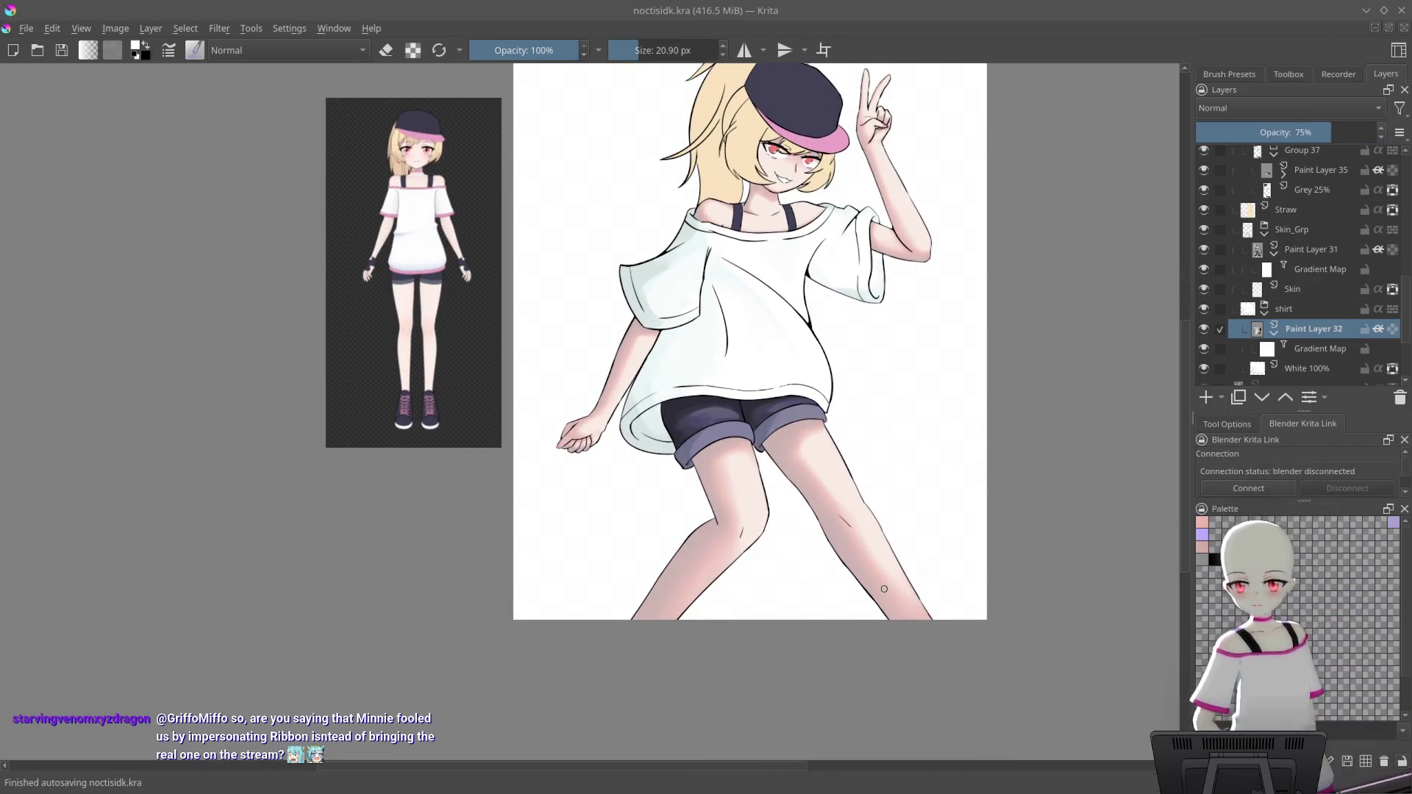
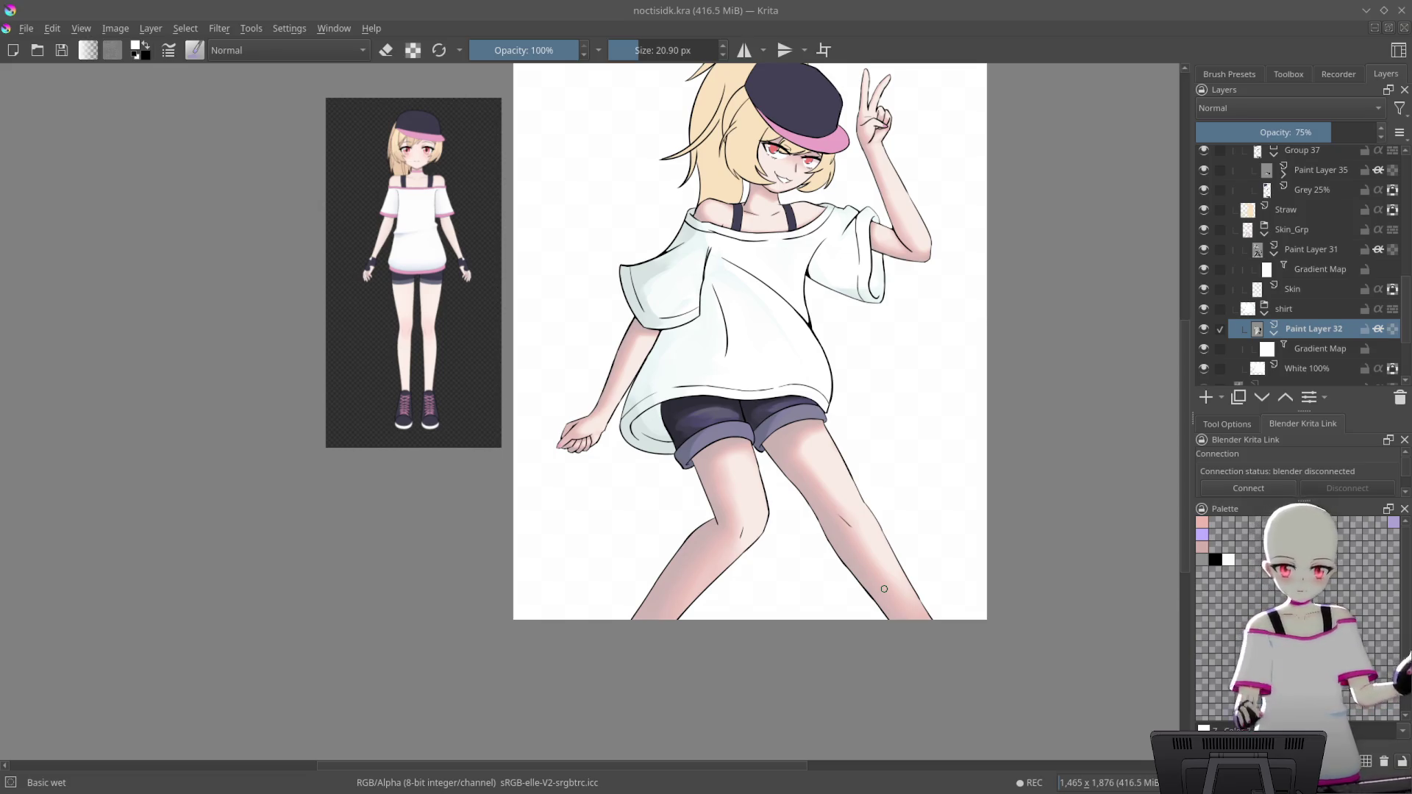
Zoom out to fit the whole drawing and pan across it
{"action": "scroll", "coordinate": [954, 447], "scroll_direction": "down", "scroll_amount": 2}
{"action": "scroll", "coordinate": [1008, 350], "scroll_direction": "down", "scroll_amount": 2}
{"action": "key", "text": "minus"}
{"action": "key", "text": "minus"}
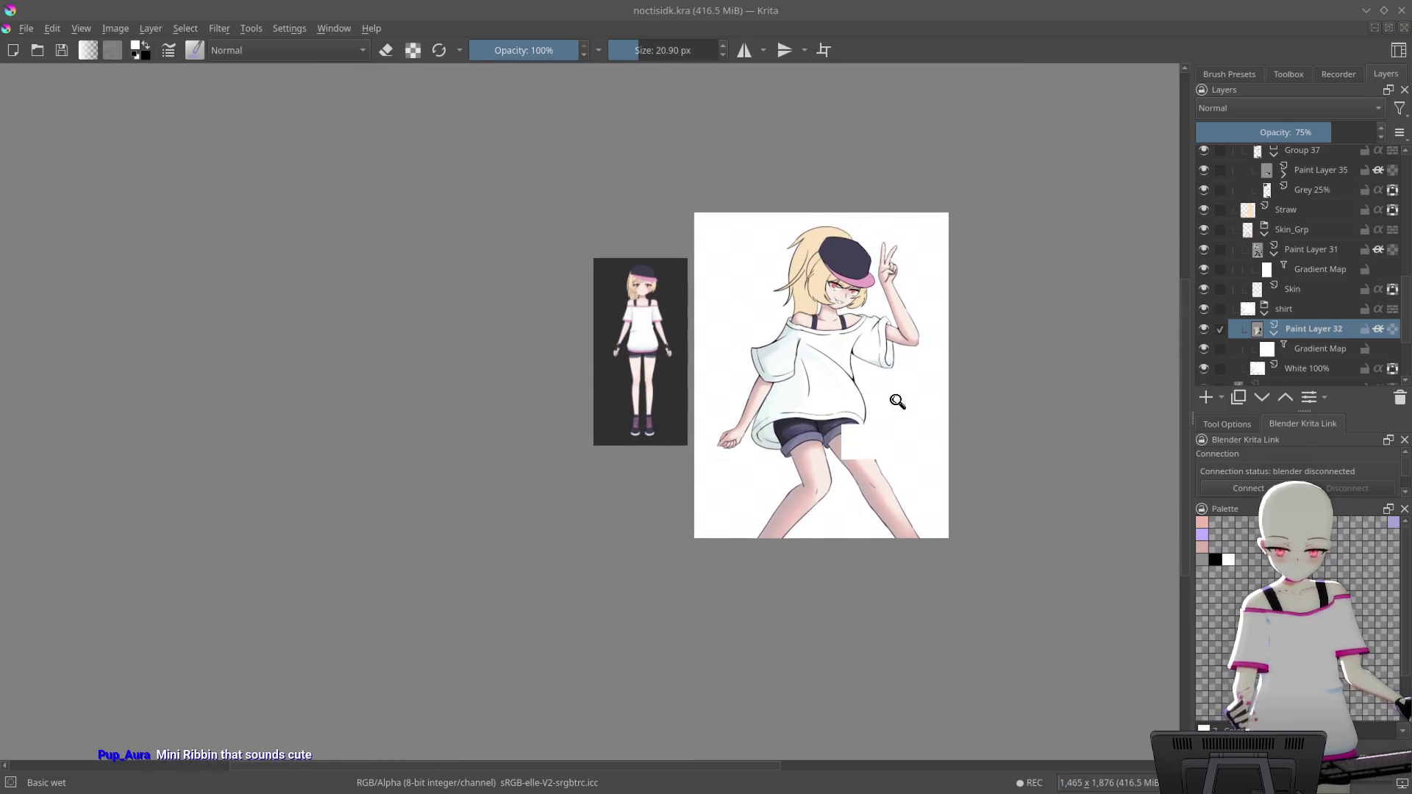
{"action": "scroll", "coordinate": [908, 390], "scroll_direction": "up", "scroll_amount": 3}
{"action": "mouse_move", "coordinate": [895, 346]}
{"action": "left_mouse_down"}
{"action": "mouse_move", "coordinate": [923, 293]}
{"action": "mouse_move", "coordinate": [903, 393]}
{"action": "left_mouse_up"}
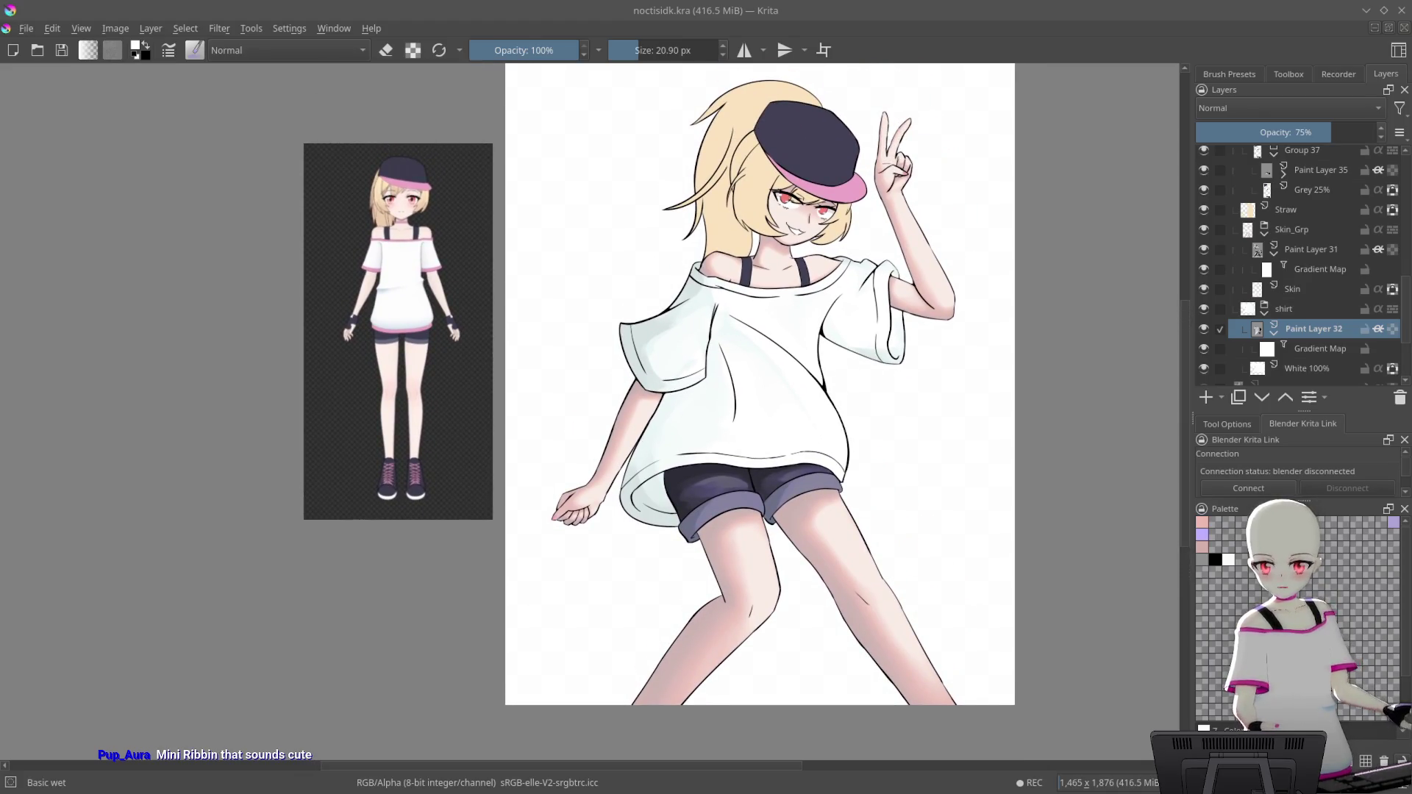
Rotate the canvas and zoom in close on the shorts and legs
{"action": "scroll", "coordinate": [813, 554], "scroll_direction": "down", "scroll_amount": 2}
{"action": "scroll", "coordinate": [977, 331], "scroll_direction": "up", "scroll_amount": 4}
{"action": "scroll", "coordinate": [955, 451], "scroll_direction": "up", "scroll_amount": 1}
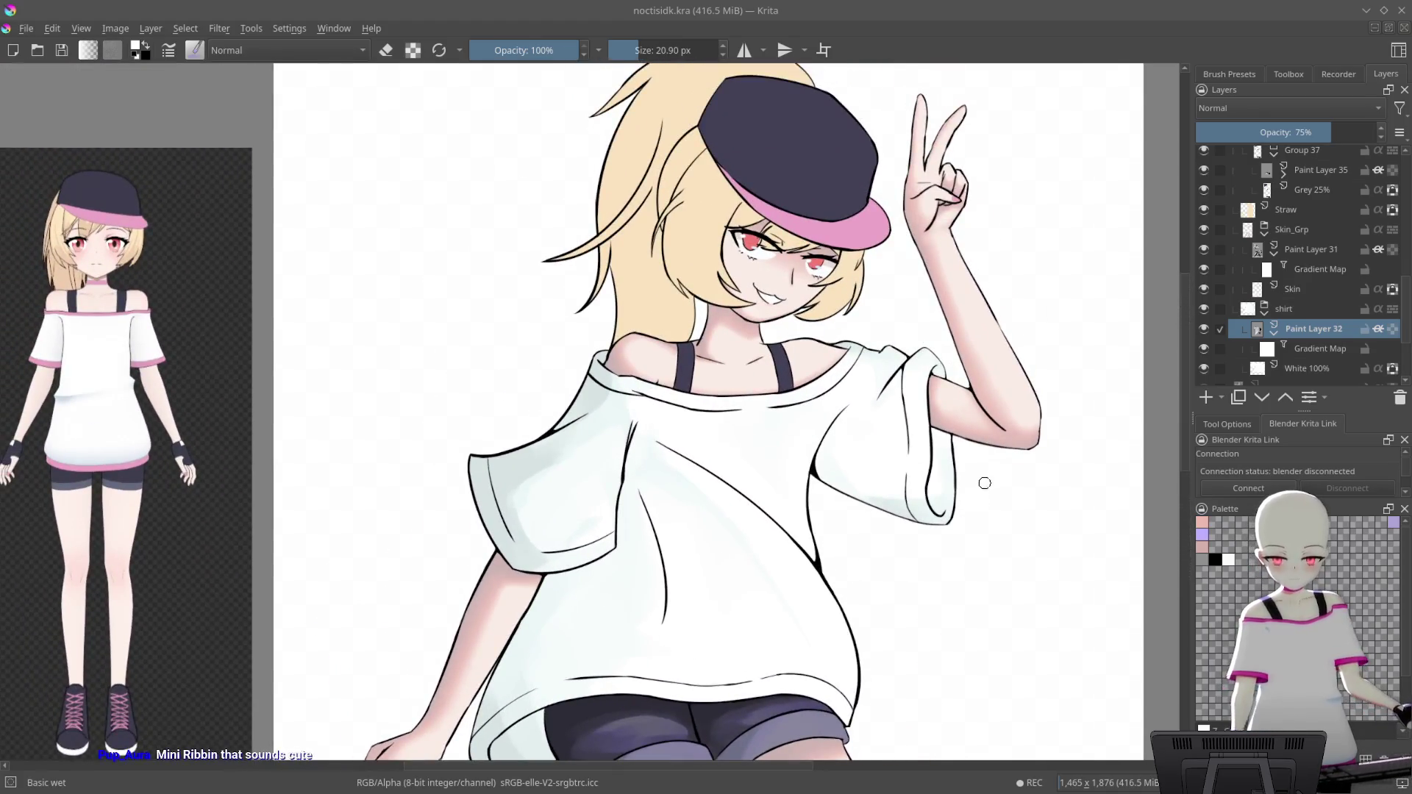
{"action": "left_click_drag", "start_coordinate": [985, 485], "coordinate": [1114, 286]}
{"action": "left_click_drag", "start_coordinate": [1032, 418], "coordinate": [919, 529]}
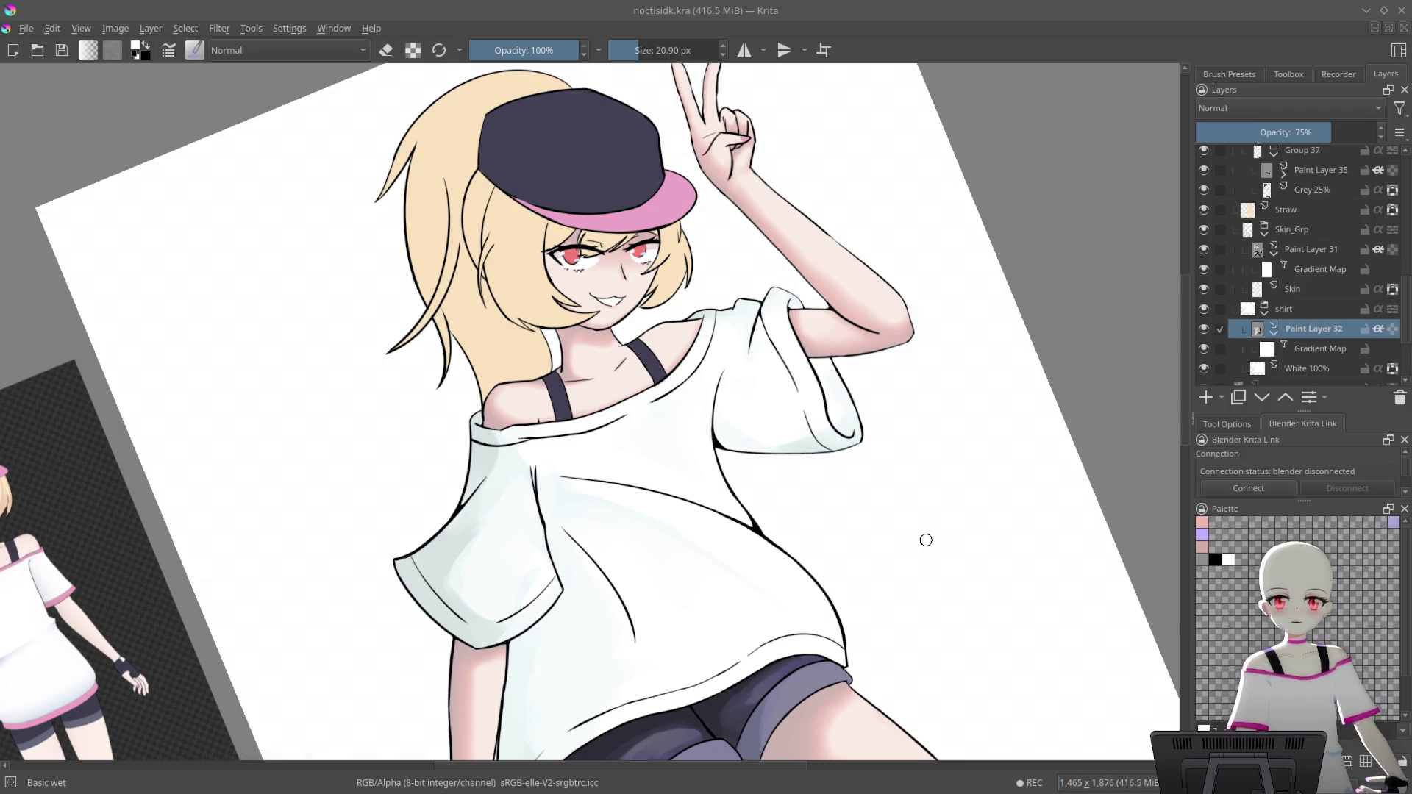
{"action": "mouse_move", "coordinate": [926, 540]}
{"action": "left_mouse_down"}
{"action": "mouse_move", "coordinate": [877, 473]}
{"action": "mouse_move", "coordinate": [965, 265]}
{"action": "mouse_move", "coordinate": [1018, 347]}
{"action": "mouse_move", "coordinate": [934, 450]}
{"action": "mouse_move", "coordinate": [1034, 246]}
{"action": "left_mouse_up"}
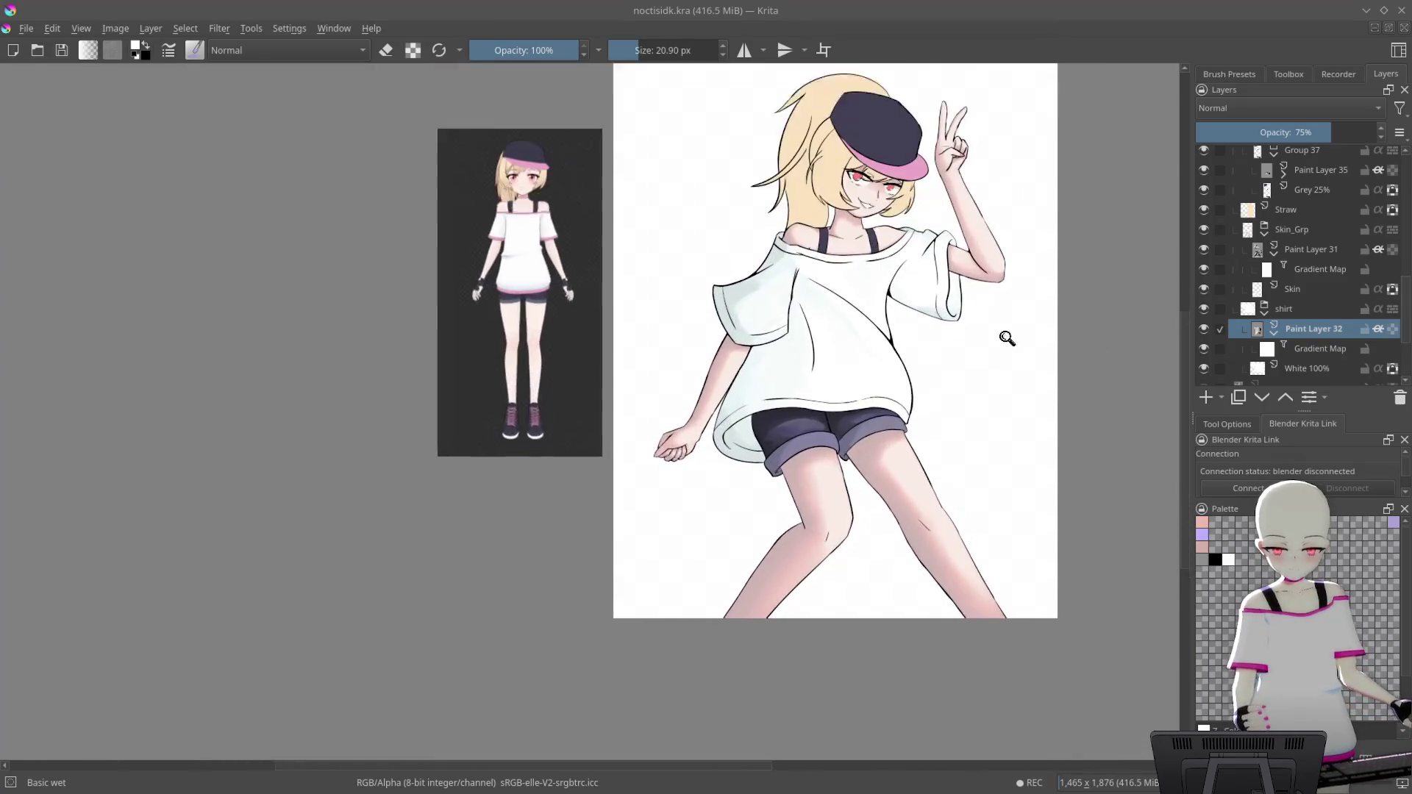
{"action": "mouse_move", "coordinate": [923, 346]}
{"action": "left_mouse_down"}
{"action": "mouse_move", "coordinate": [951, 310]}
{"action": "mouse_move", "coordinate": [965, 323]}
{"action": "mouse_move", "coordinate": [994, 260]}
{"action": "left_mouse_up"}
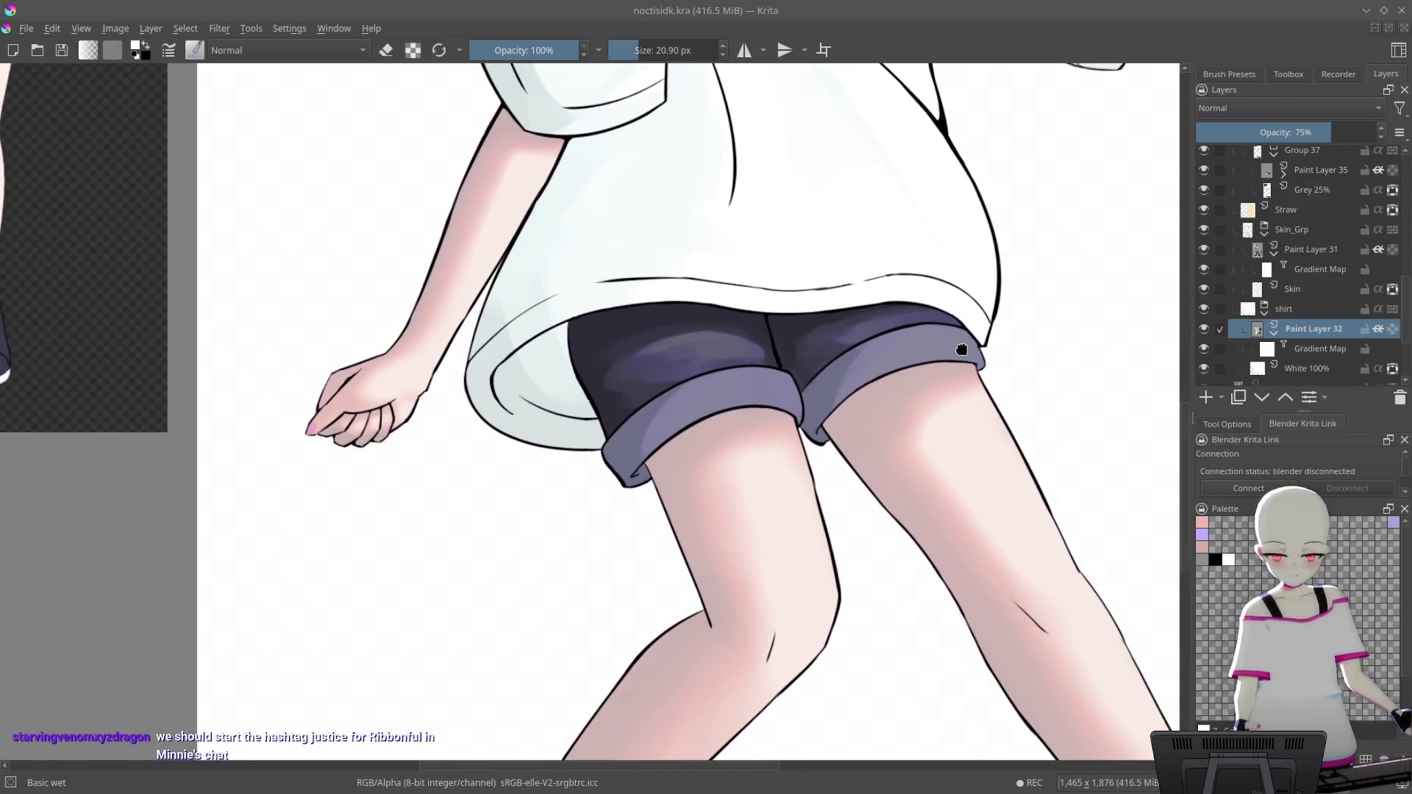
Zoom in on the shorts' rolled cuff and set the brush to 38.25 px
{"action": "scroll", "coordinate": [688, 385], "scroll_direction": "up", "scroll_amount": 2}
{"action": "scroll", "coordinate": [688, 385], "scroll_direction": "up", "scroll_amount": 2}
{"action": "scroll", "coordinate": [689, 385], "scroll_direction": "up", "scroll_amount": 1}
{"action": "left_click_drag", "start_coordinate": [689, 385], "coordinate": [697, 403]}
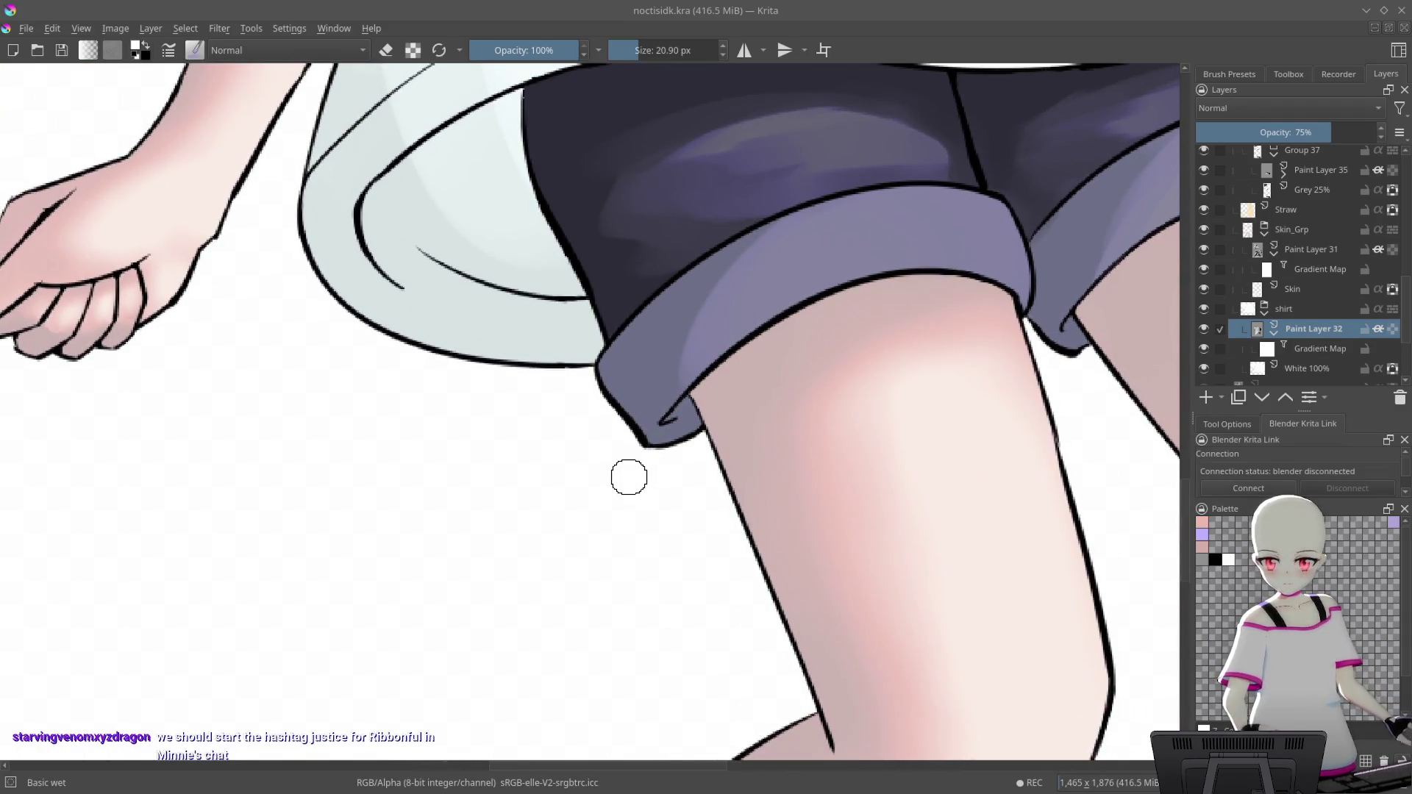
{"action": "key", "text": "bracketright"}
{"action": "key", "text": "bracketright"}
{"action": "key", "text": "bracketright"}
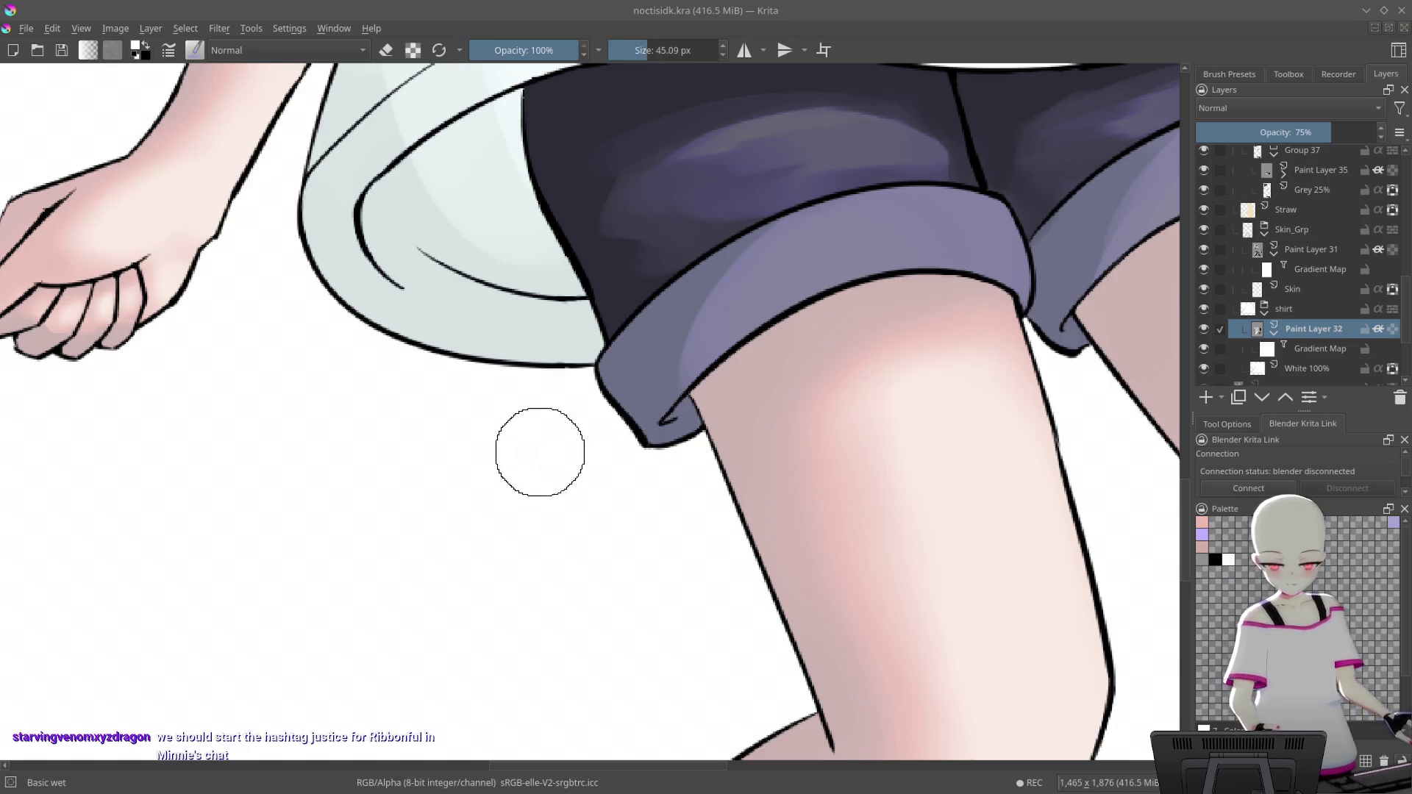
{"action": "scroll", "coordinate": [600, 466], "scroll_direction": "up", "scroll_amount": 2}
{"action": "key", "text": "bracketleft"}
Toggle the Gradient Map layer off and back on to compare the skin colour
{"action": "scroll", "coordinate": [657, 388], "scroll_direction": "down", "scroll_amount": 1}
{"action": "scroll", "coordinate": [625, 433], "scroll_direction": "down", "scroll_amount": 1}
{"action": "left_click", "coordinate": [1204, 268]}
{"action": "left_click", "coordinate": [1204, 269]}
{"action": "scroll", "coordinate": [1319, 348], "scroll_direction": "up", "scroll_amount": 4}
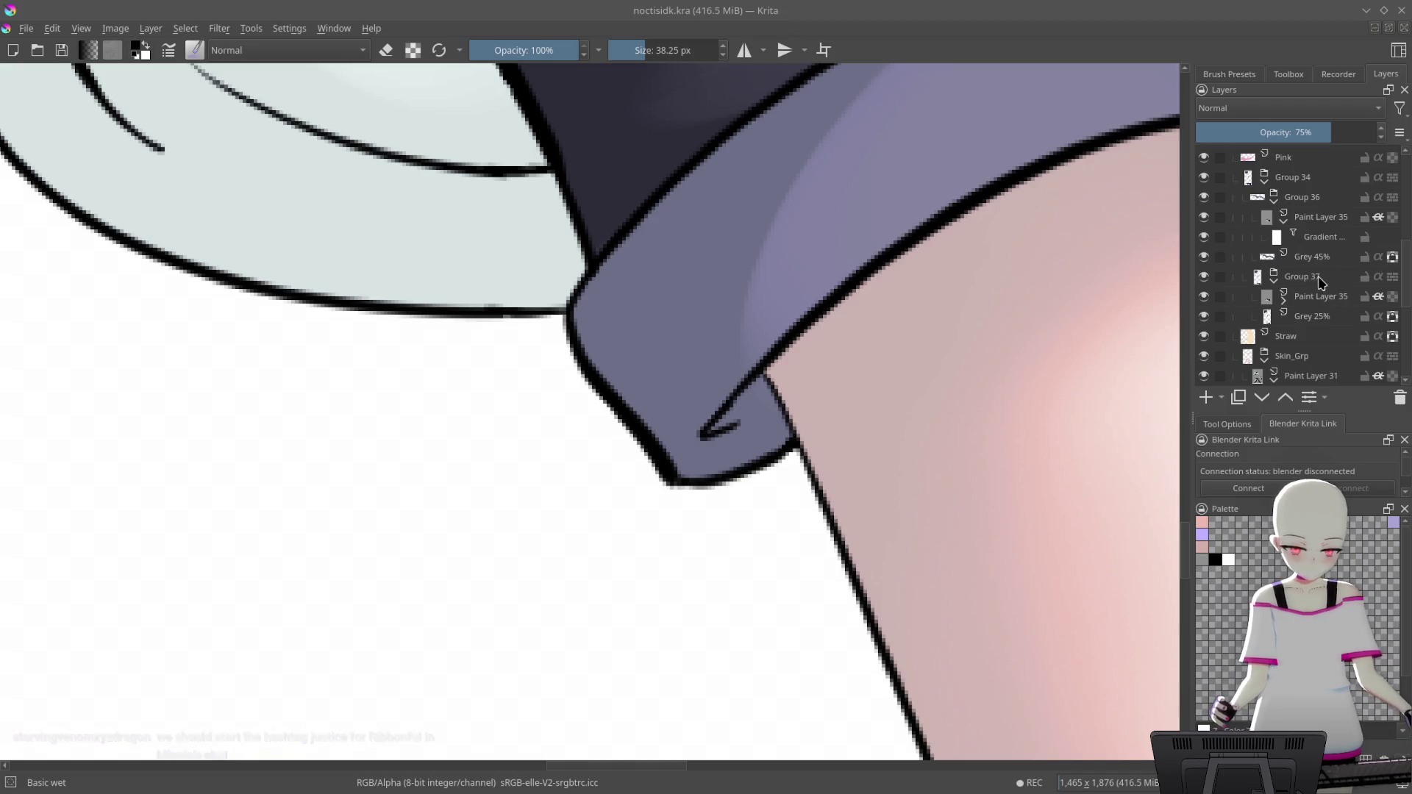
Rename Group 34 to 'shorts' and make Paint Layer 35 visible again
{"action": "double_click", "coordinate": [1293, 178]}
{"action": "type", "text": "sha"}
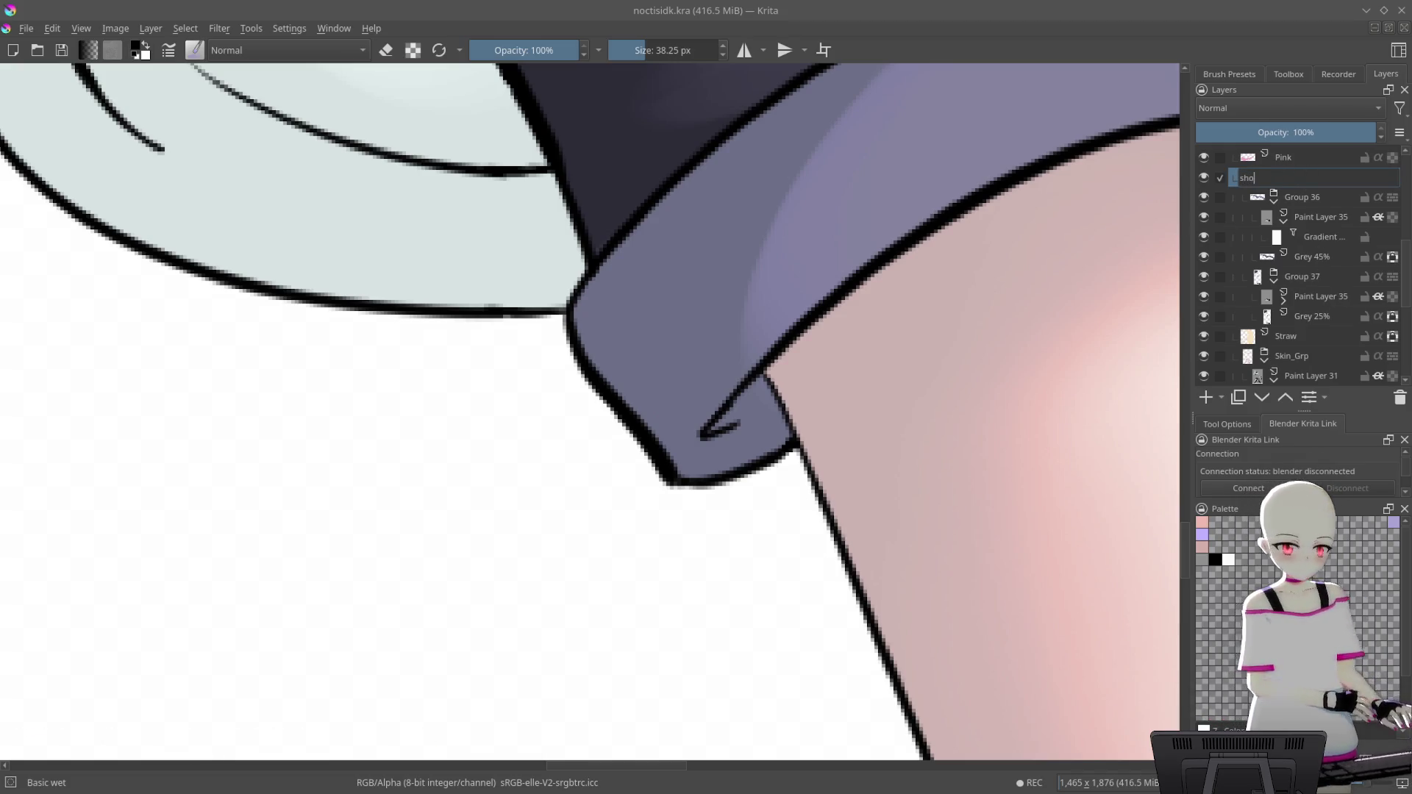
{"action": "type", "text": "rts"}
{"action": "key", "text": "Return"}
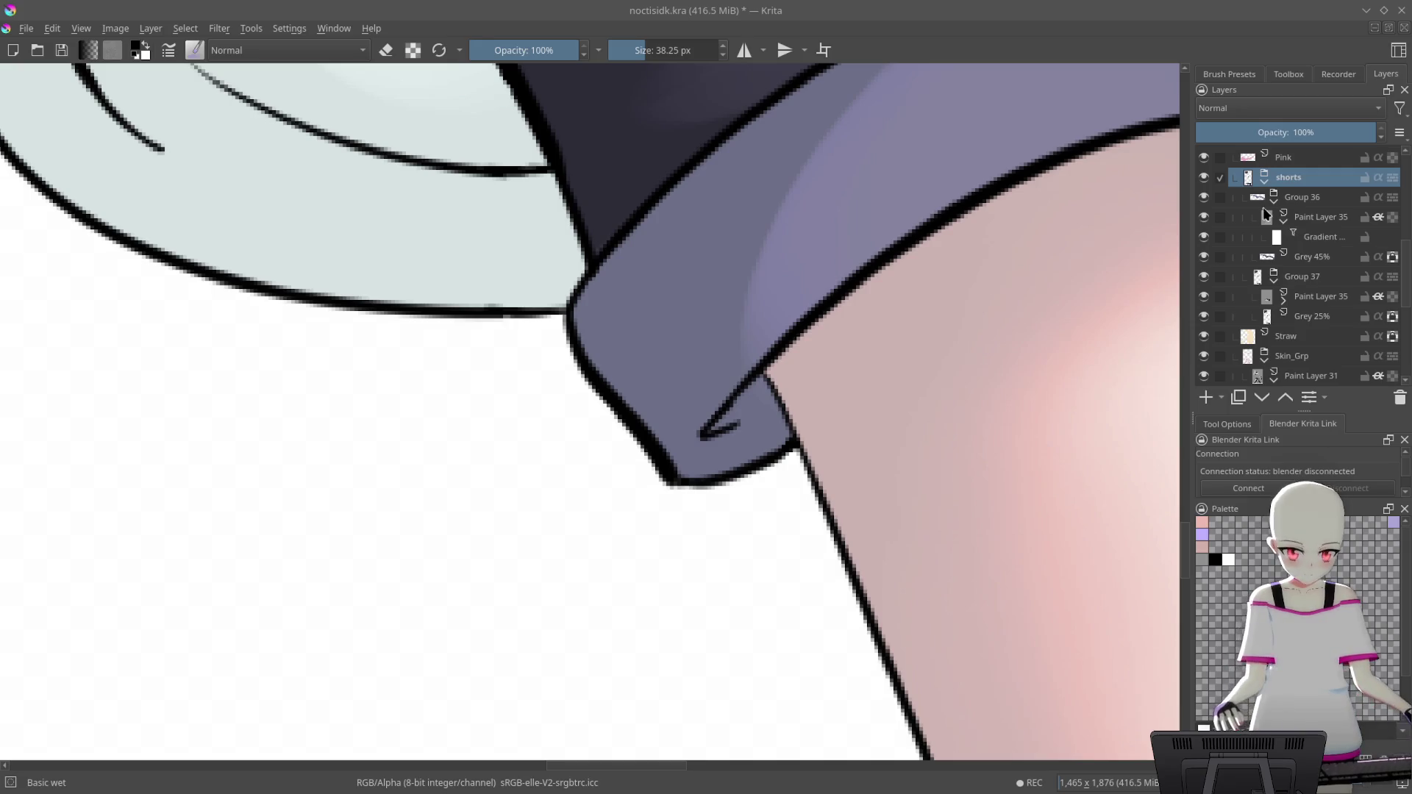
{"action": "left_click", "coordinate": [1202, 219]}
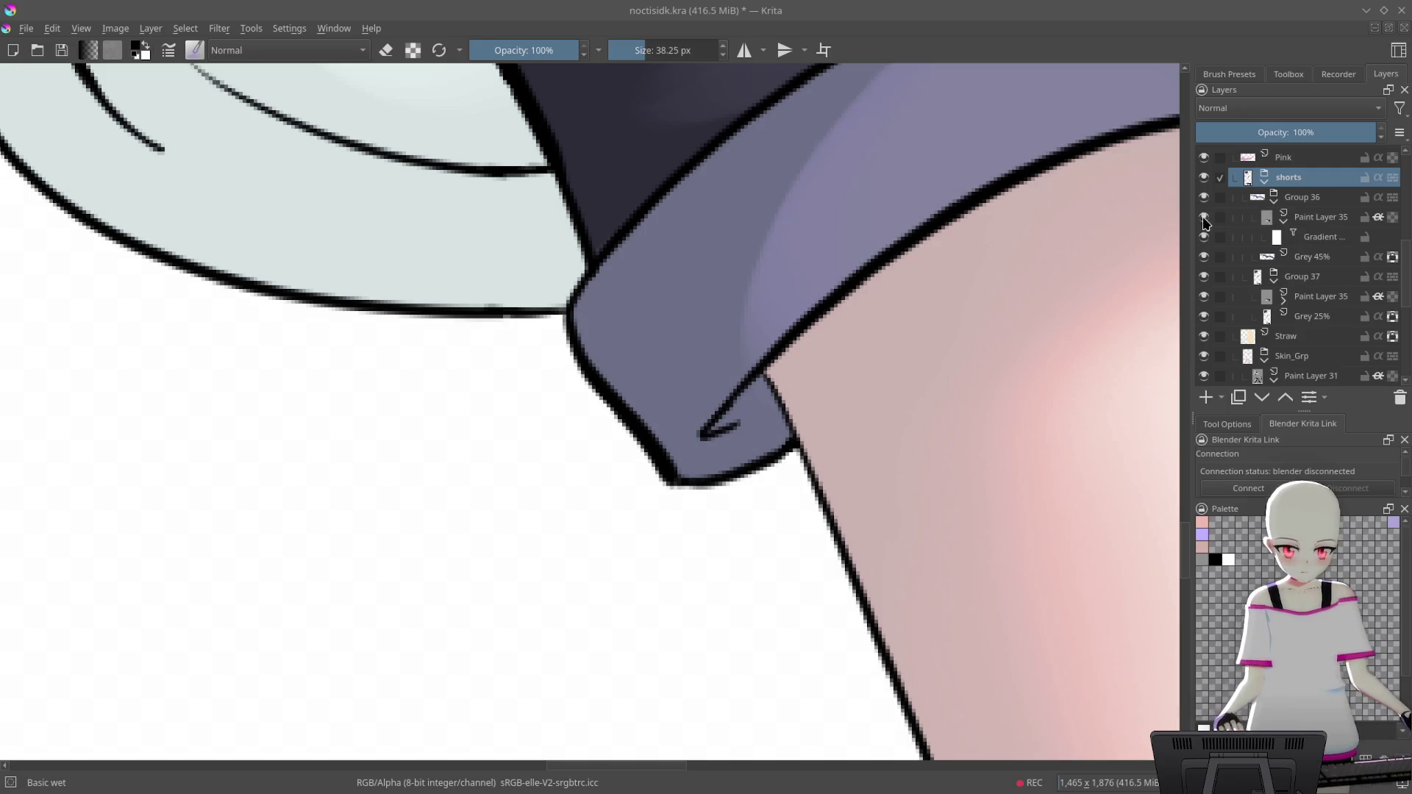
Rename the inner group 'trim', select Paint Layer 35, and shrink the brush to 20.19 px
{"action": "double_click", "coordinate": [1316, 197]}
{"action": "type", "text": "trim"}
{"action": "key", "text": "Return"}
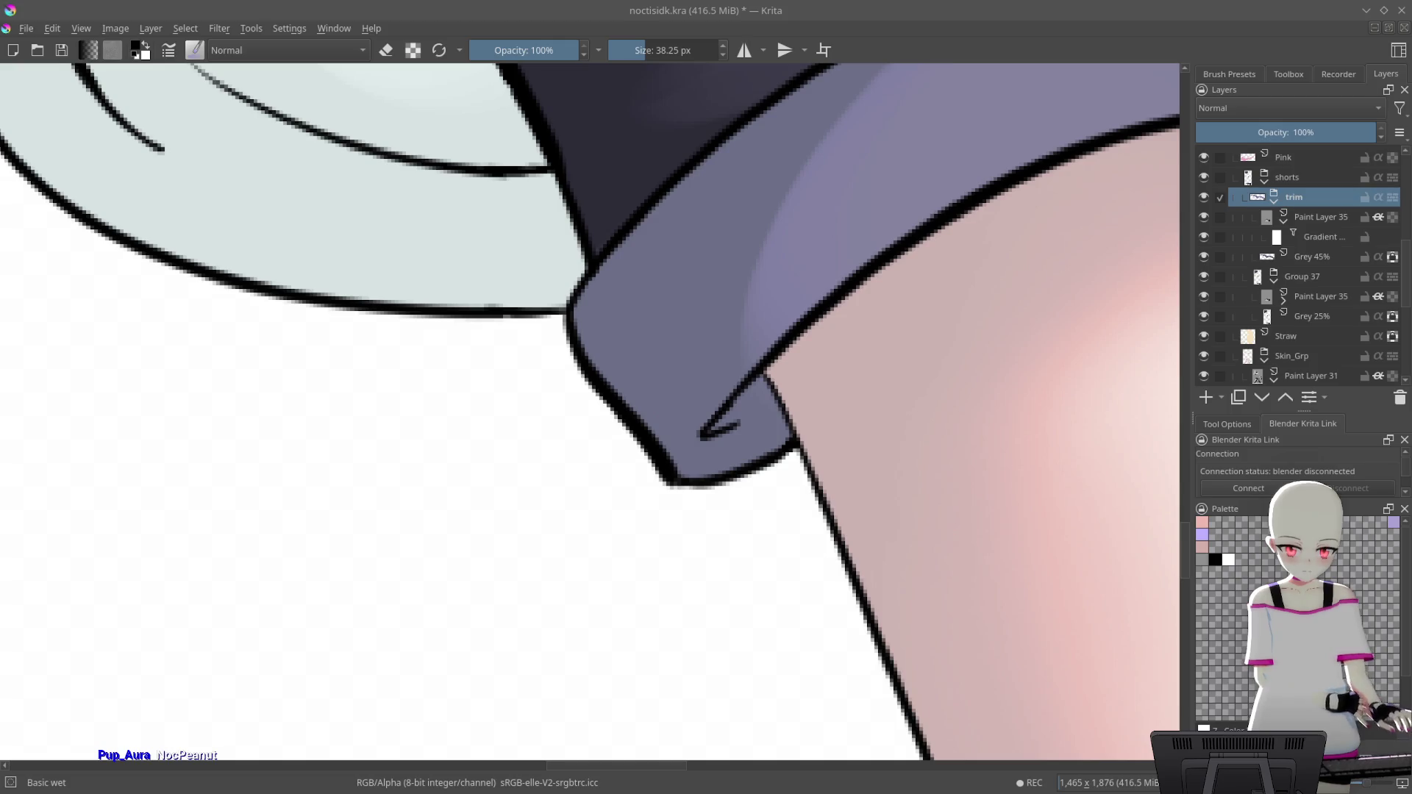
{"action": "left_click", "coordinate": [1324, 218]}
{"action": "key", "text": "bracketleft"}
{"action": "key", "text": "bracketleft"}
{"action": "key", "text": "bracketleft"}
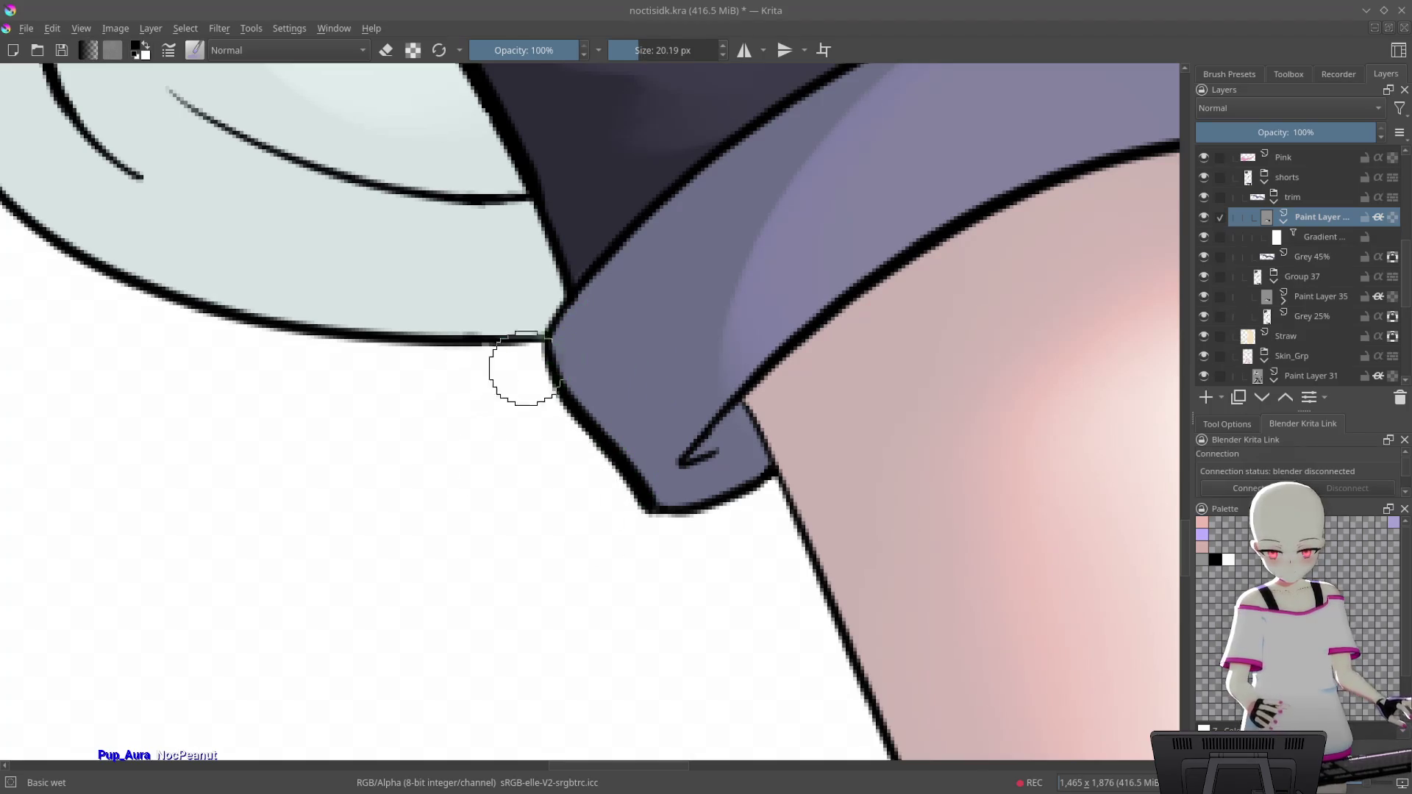
Paint lighter highlights along the cuff's top edge and repaint light and dark shading inside
{"action": "mouse_move", "coordinate": [626, 220]}
{"action": "left_mouse_down"}
{"action": "mouse_move", "coordinate": [559, 331]}
{"action": "mouse_move", "coordinate": [662, 225]}
{"action": "left_mouse_up"}
{"action": "left_click_drag", "start_coordinate": [562, 331], "coordinate": [684, 180]}
{"action": "left_click_drag", "start_coordinate": [581, 408], "coordinate": [691, 302]}
{"action": "left_click_drag", "start_coordinate": [588, 389], "coordinate": [658, 316]}
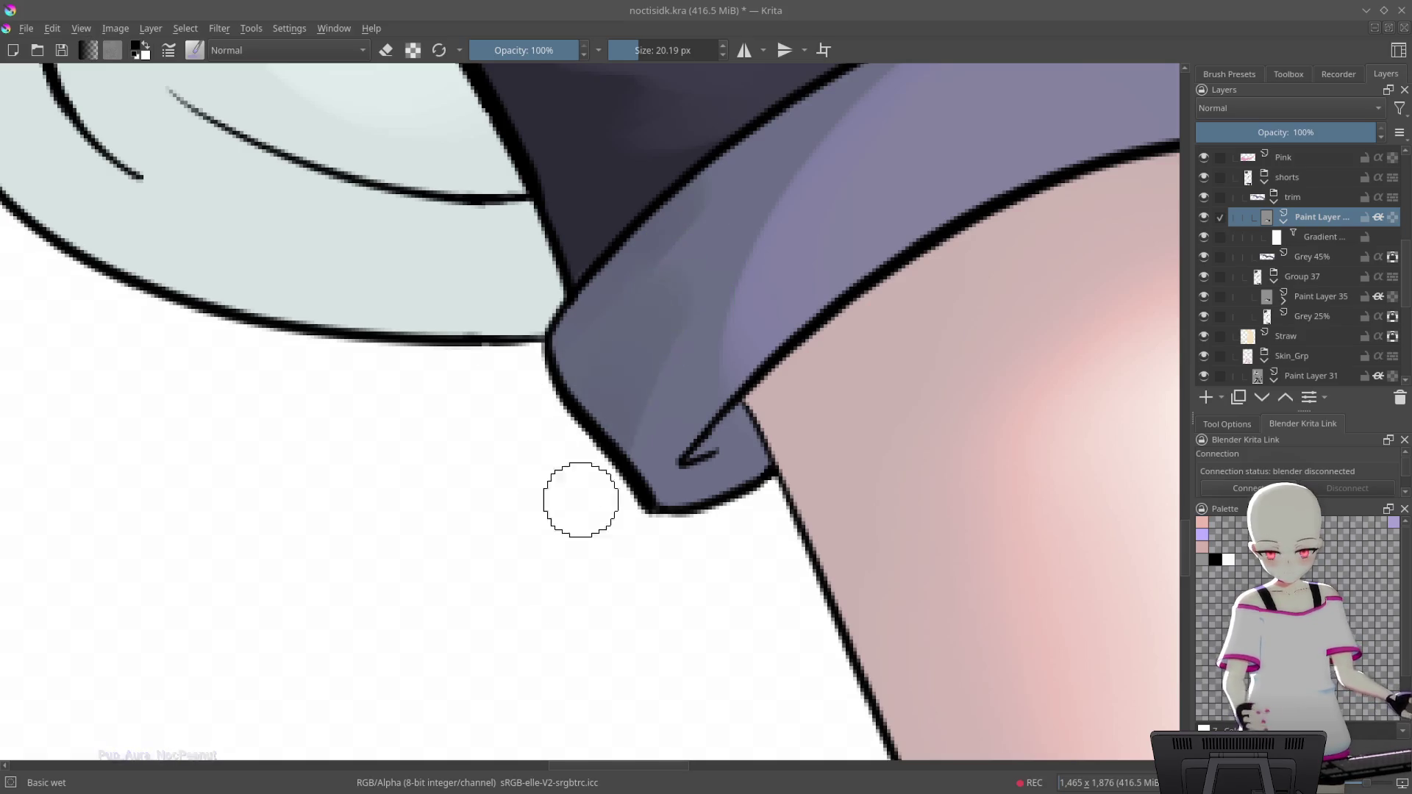
{"action": "left_click_drag", "start_coordinate": [713, 478], "coordinate": [739, 459]}
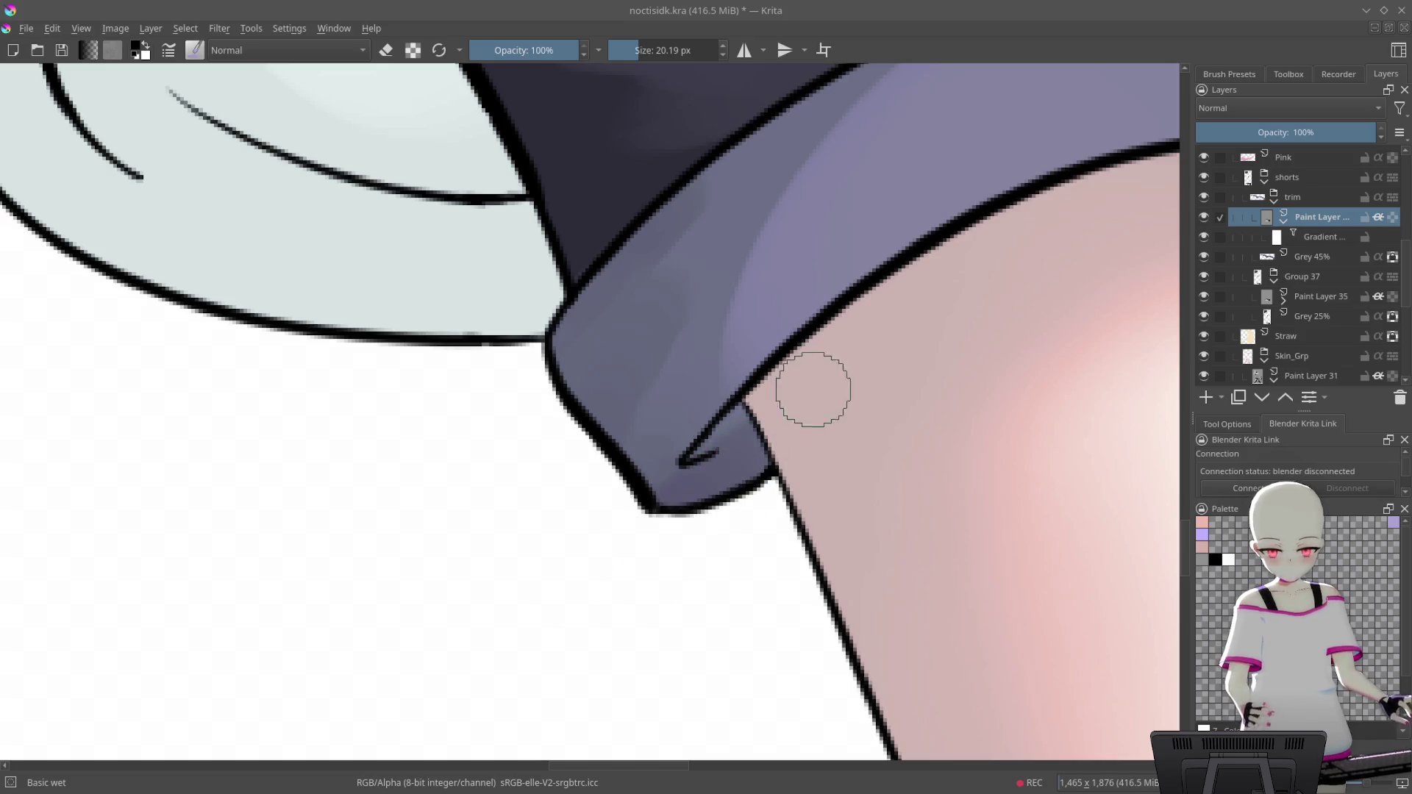
Rotate the view onto the shorts' inner edge, undo a too-dark stroke, and begin a freehand outline there
{"action": "mouse_move", "coordinate": [782, 451]}
{"action": "left_mouse_down"}
{"action": "mouse_move", "coordinate": [696, 230]}
{"action": "mouse_move", "coordinate": [668, 289]}
{"action": "left_mouse_up"}
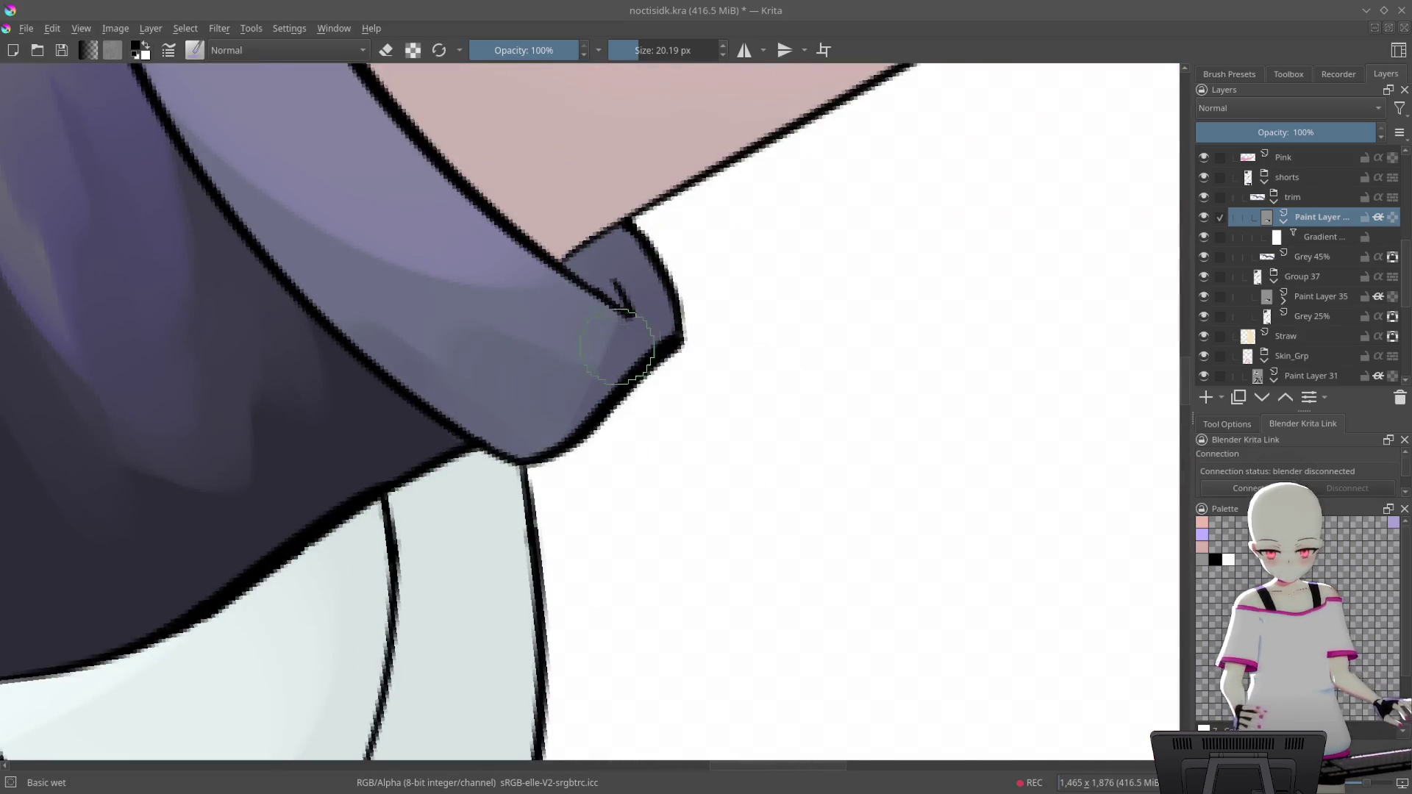
{"action": "mouse_move", "coordinate": [600, 491]}
{"action": "left_mouse_down"}
{"action": "mouse_move", "coordinate": [709, 438]}
{"action": "mouse_move", "coordinate": [556, 633]}
{"action": "left_mouse_up"}
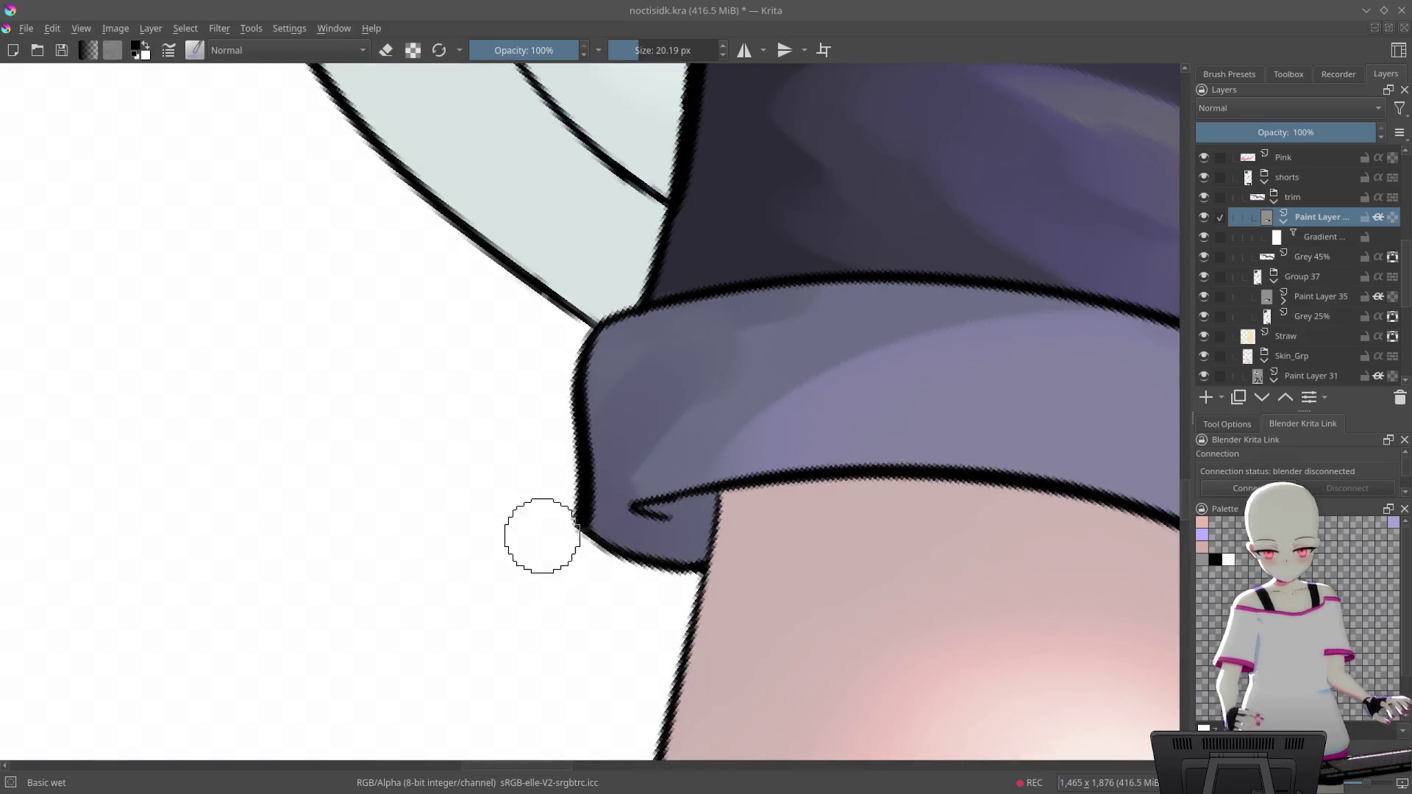
{"action": "left_click_drag", "start_coordinate": [787, 284], "coordinate": [818, 101]}
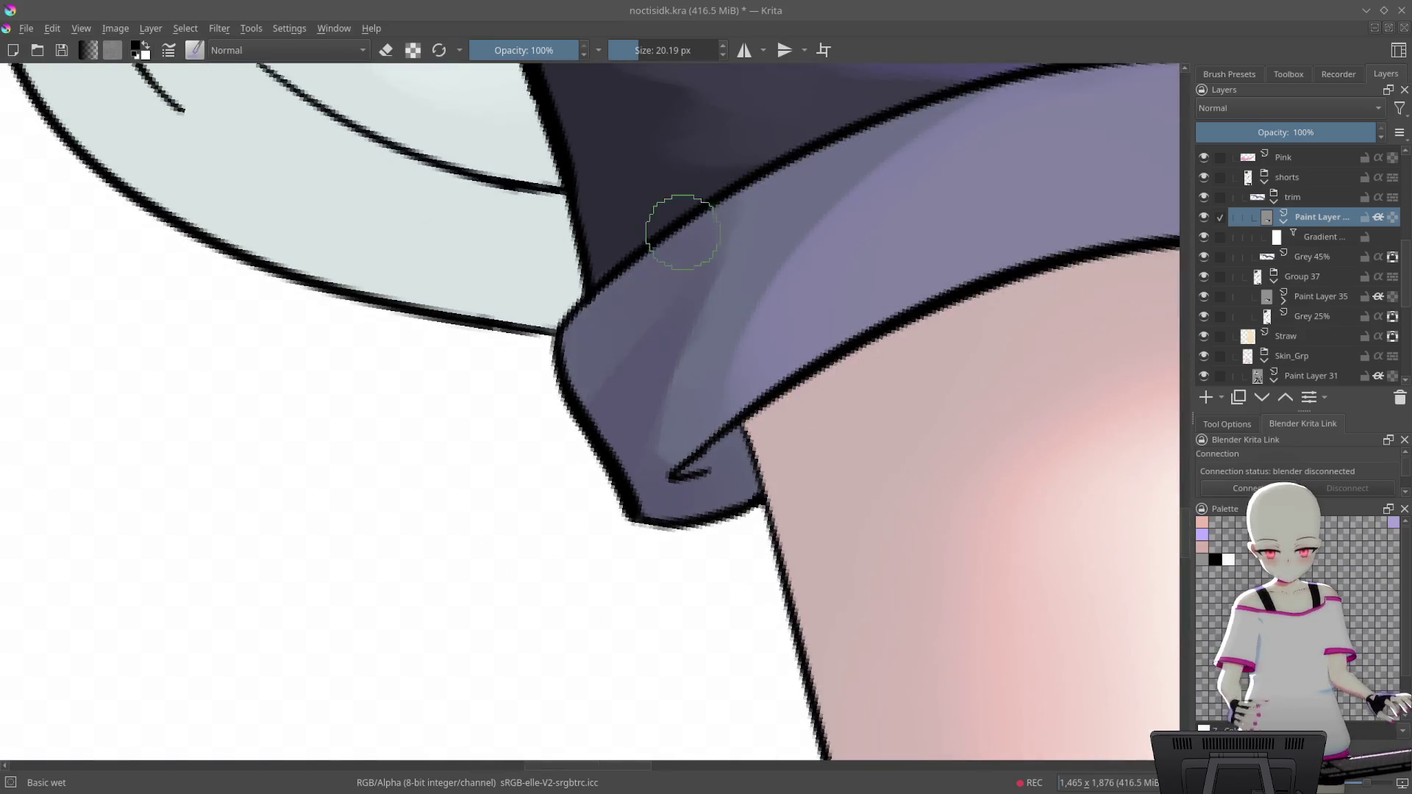
{"action": "mouse_move", "coordinate": [594, 414]}
{"action": "left_mouse_down"}
{"action": "mouse_move", "coordinate": [608, 515]}
{"action": "mouse_move", "coordinate": [748, 356]}
{"action": "mouse_move", "coordinate": [820, 410]}
{"action": "mouse_move", "coordinate": [910, 167]}
{"action": "mouse_move", "coordinate": [876, 277]}
{"action": "mouse_move", "coordinate": [841, 183]}
{"action": "mouse_move", "coordinate": [746, 239]}
{"action": "left_mouse_up"}
{"action": "left_click_drag", "start_coordinate": [647, 221], "coordinate": [622, 355]}
{"action": "key", "text": "ctrl+z"}
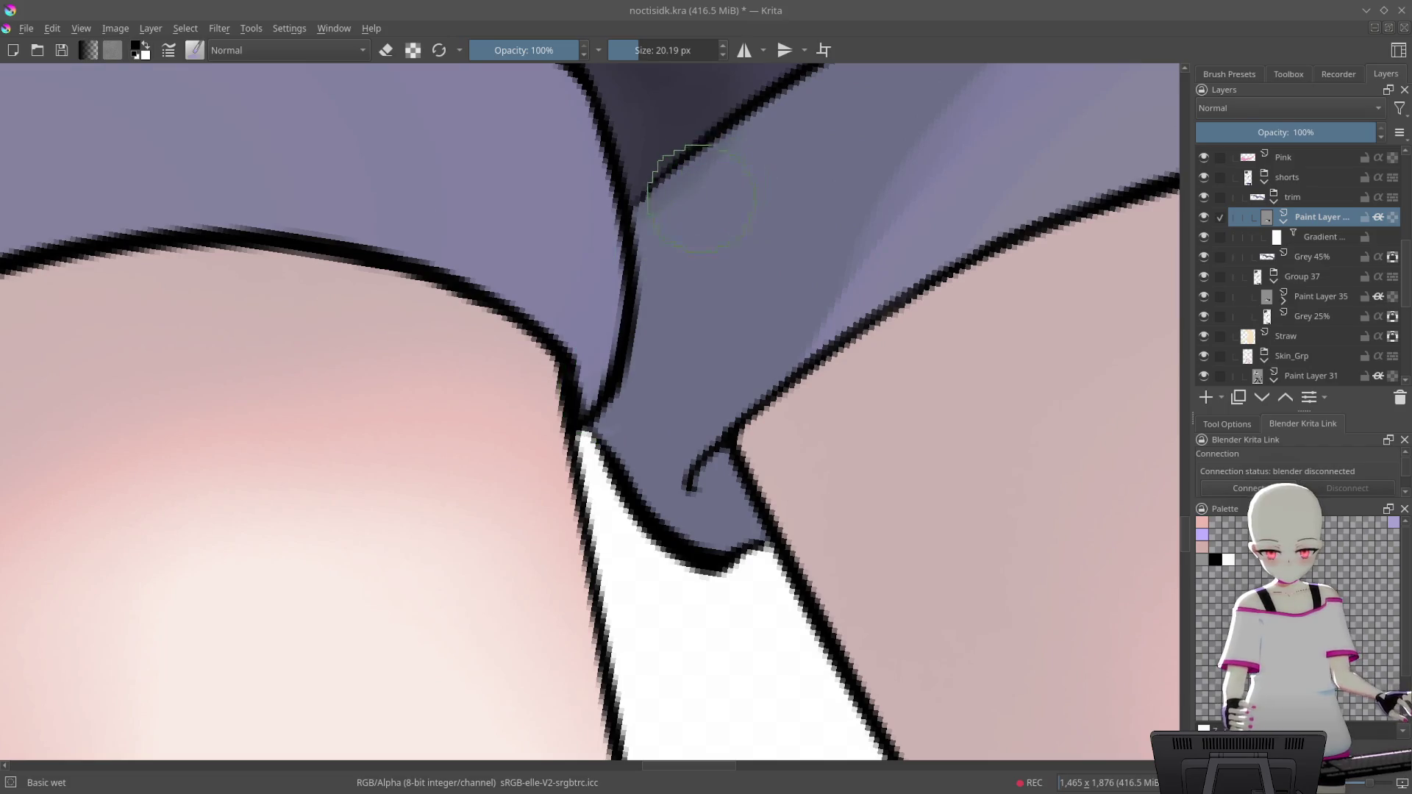
{"action": "left_click_drag", "start_coordinate": [635, 230], "coordinate": [601, 415]}
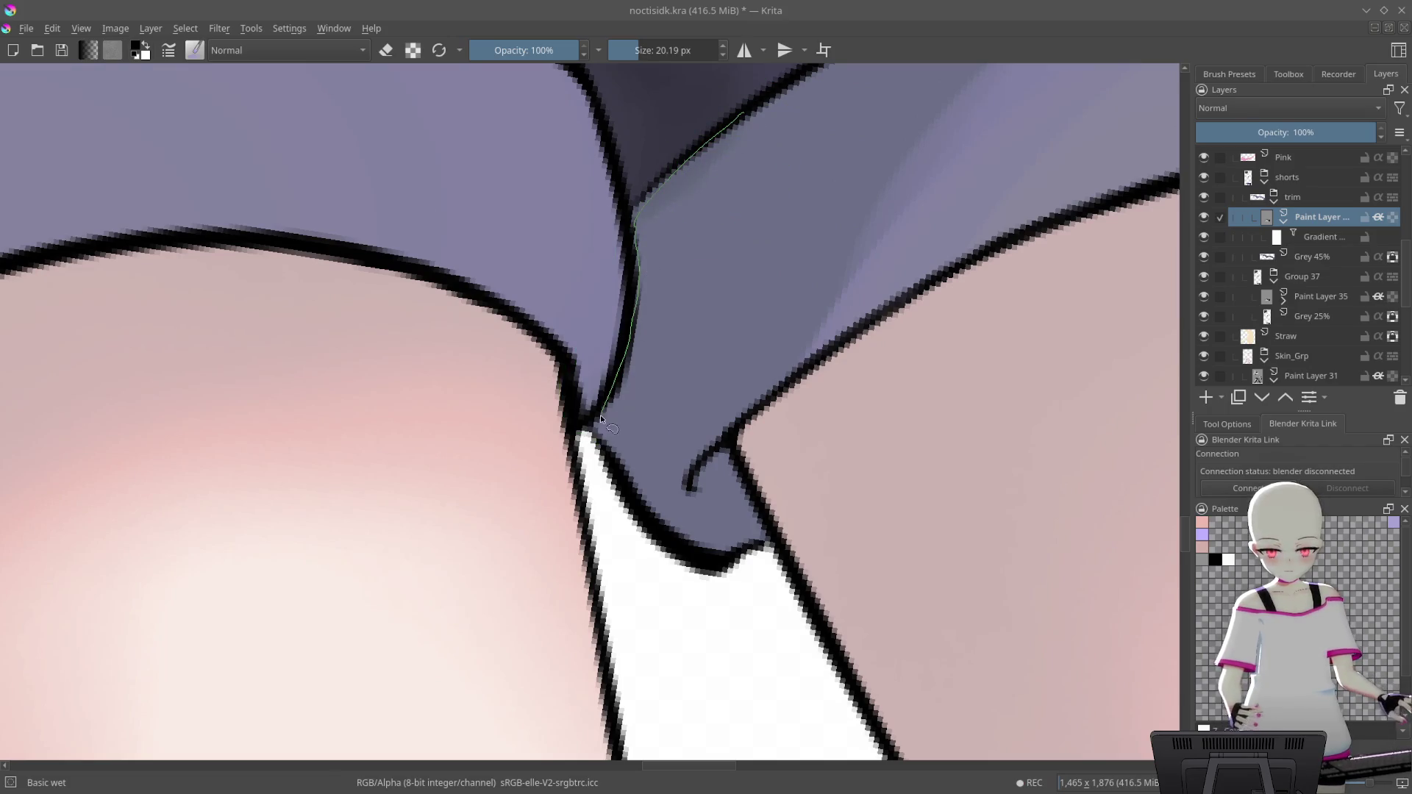
Close a freehand selection along the shorts' inner edge, brush darker shading inside, and zoom out
{"action": "left_click_drag", "start_coordinate": [928, 105], "coordinate": [717, 107]}
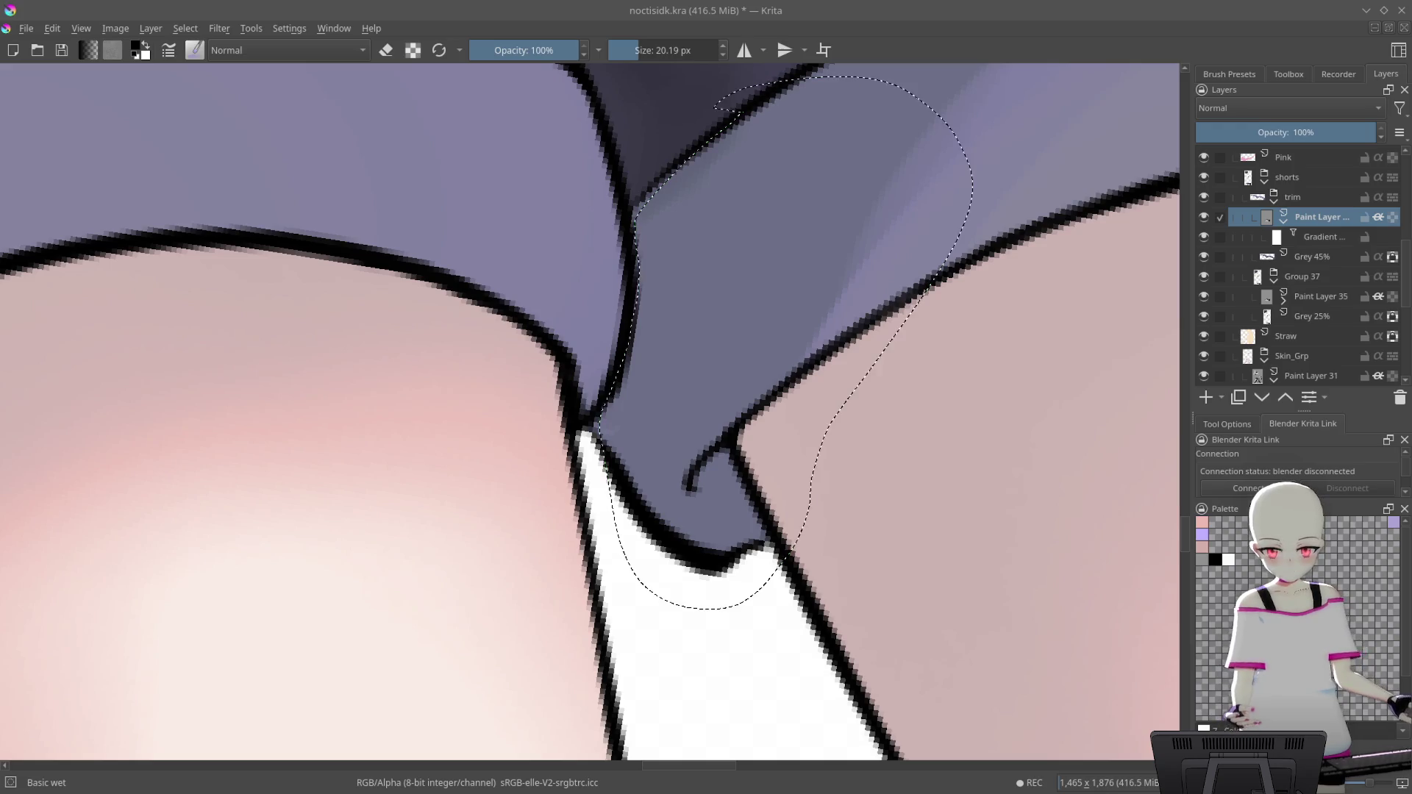
{"action": "mouse_move", "coordinate": [677, 261]}
{"action": "left_mouse_down"}
{"action": "mouse_move", "coordinate": [727, 189]}
{"action": "mouse_move", "coordinate": [622, 586]}
{"action": "left_mouse_up"}
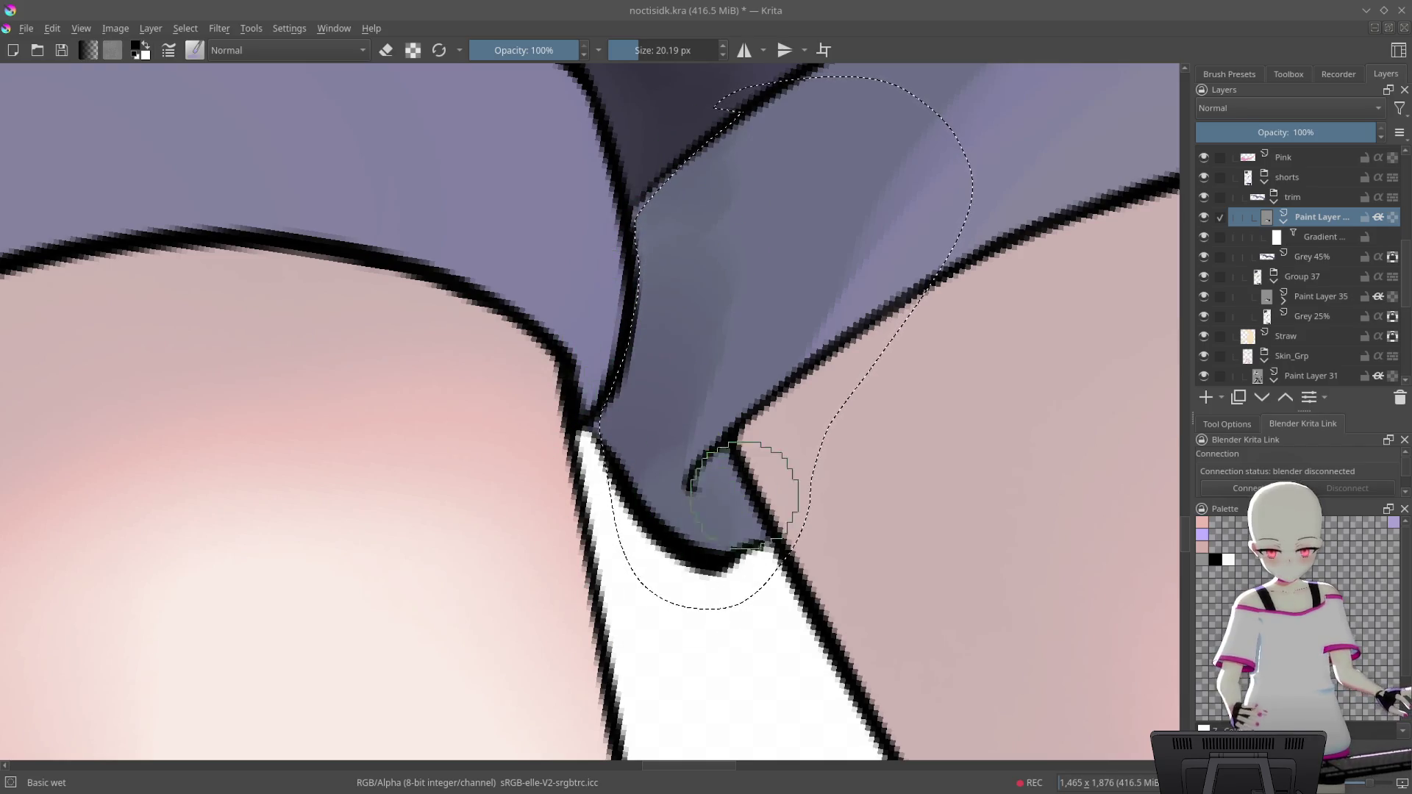
{"action": "mouse_move", "coordinate": [665, 544]}
{"action": "left_mouse_down"}
{"action": "mouse_move", "coordinate": [636, 265]}
{"action": "mouse_move", "coordinate": [588, 496]}
{"action": "mouse_move", "coordinate": [772, 228]}
{"action": "left_mouse_up"}
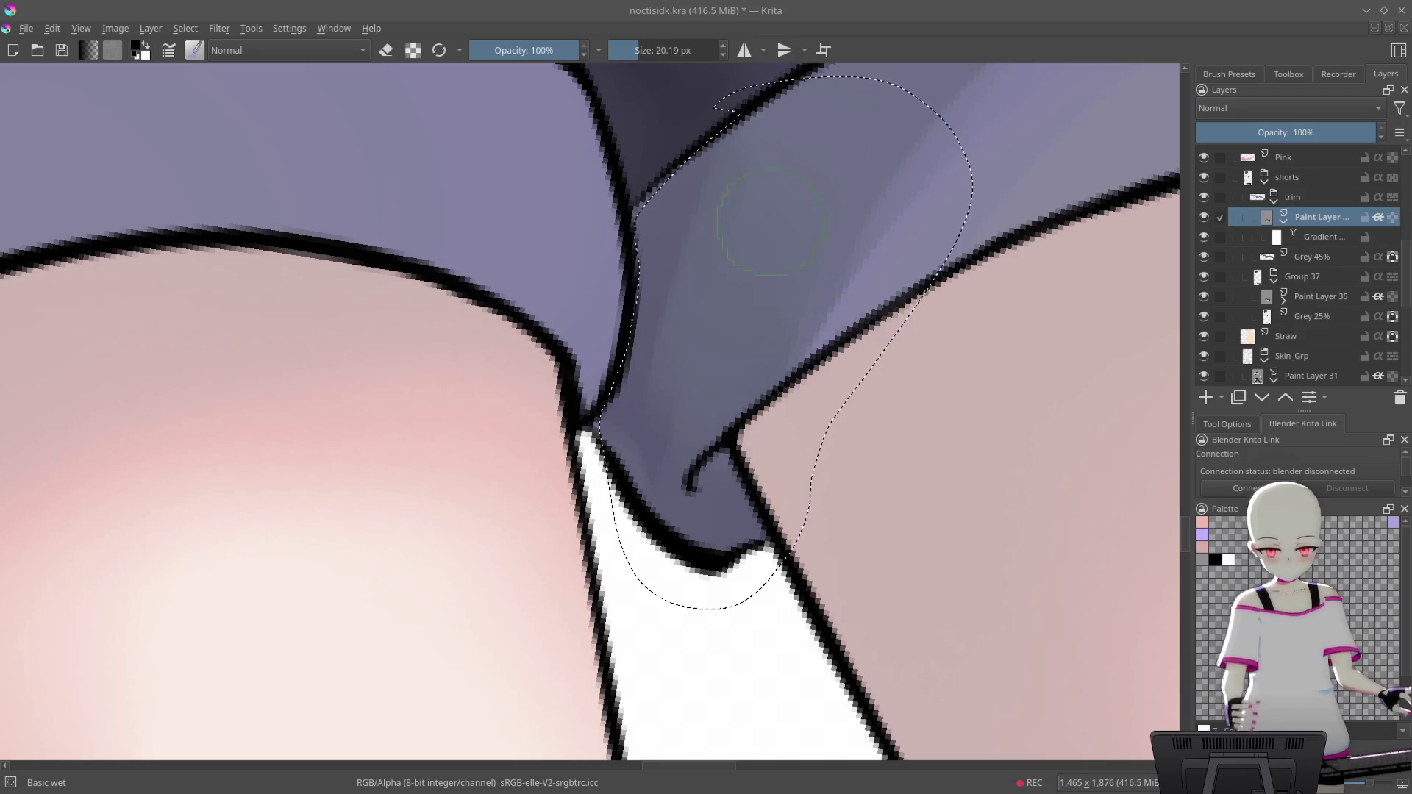
{"action": "left_click_drag", "start_coordinate": [616, 461], "coordinate": [759, 297]}
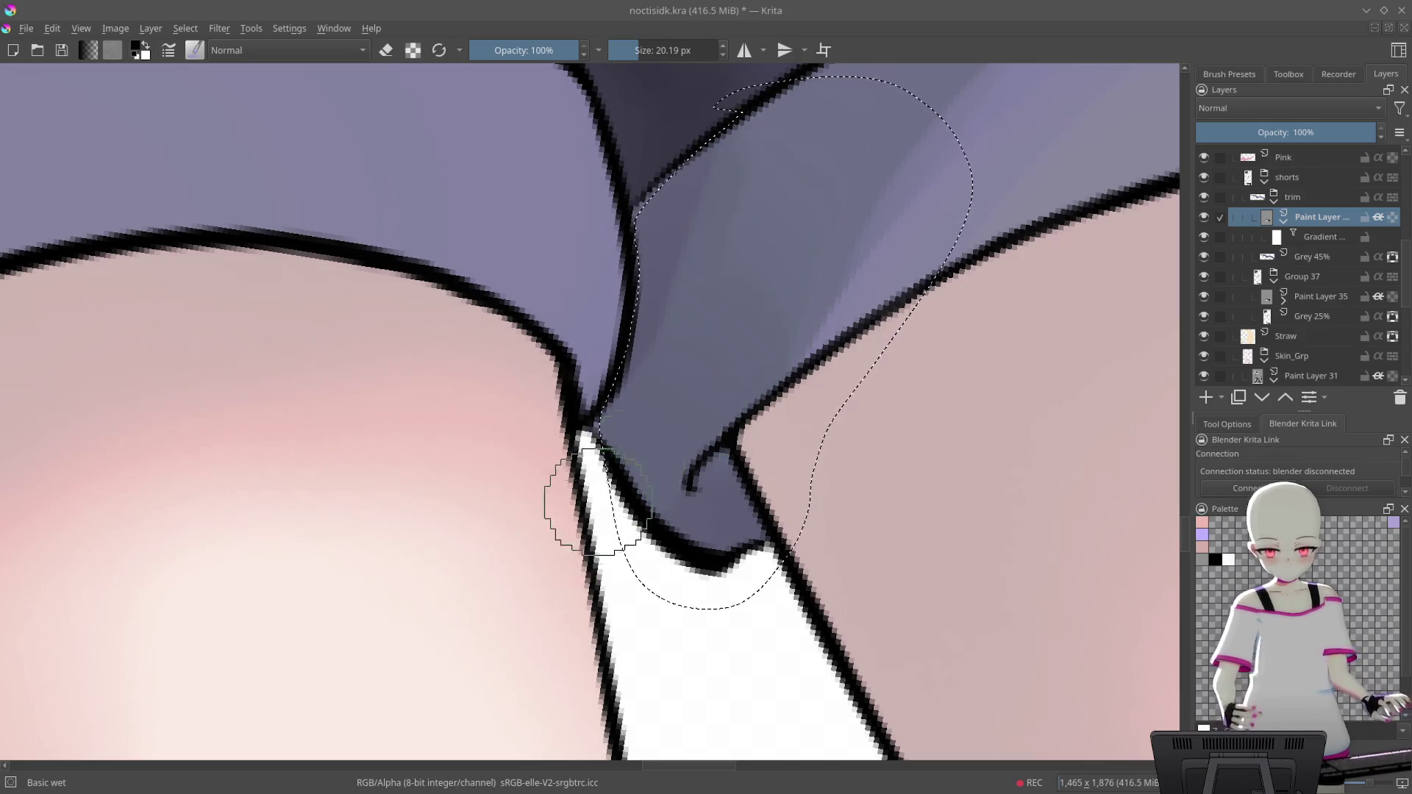
{"action": "scroll", "coordinate": [764, 375], "scroll_direction": "down", "scroll_amount": 6}
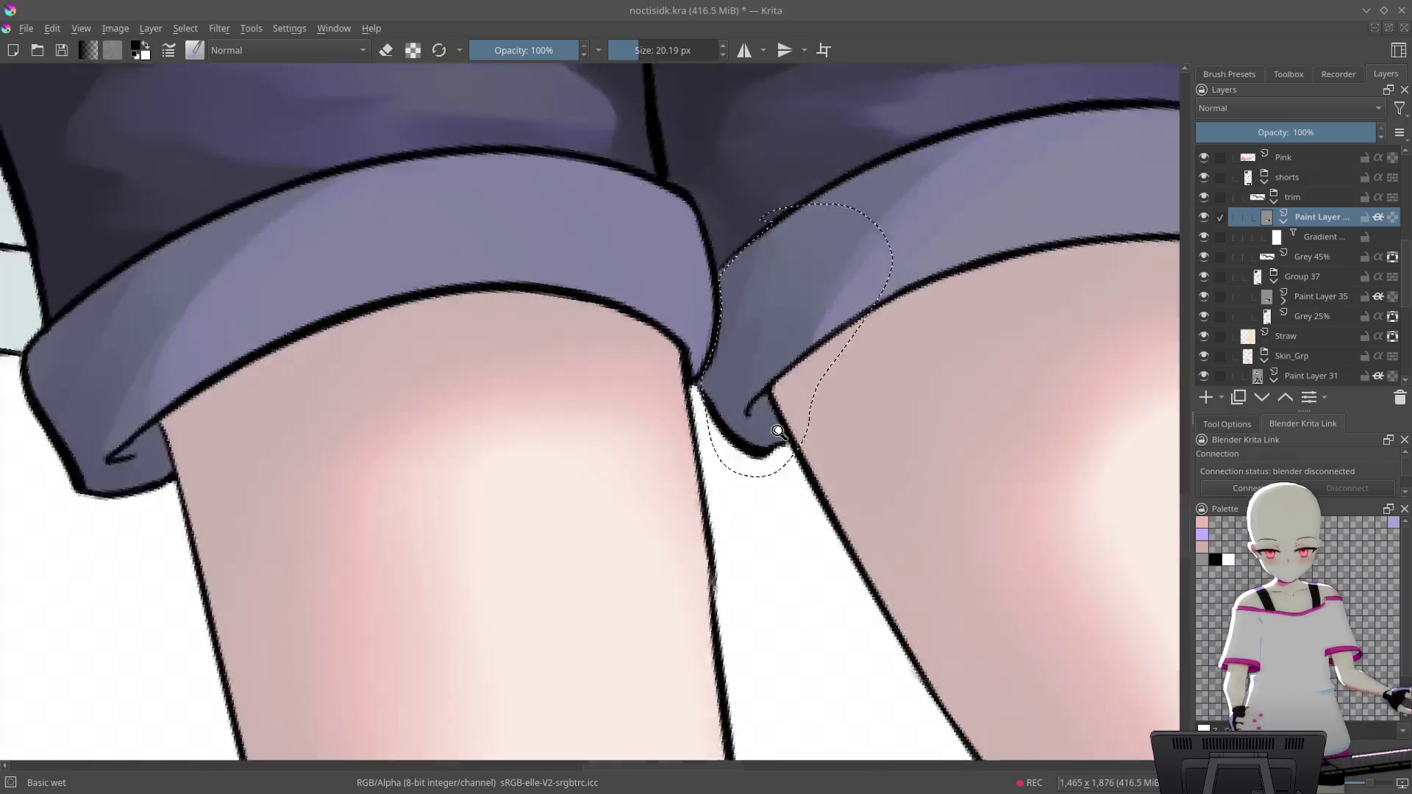
{"action": "scroll", "coordinate": [870, 426], "scroll_direction": "down", "scroll_amount": 3}
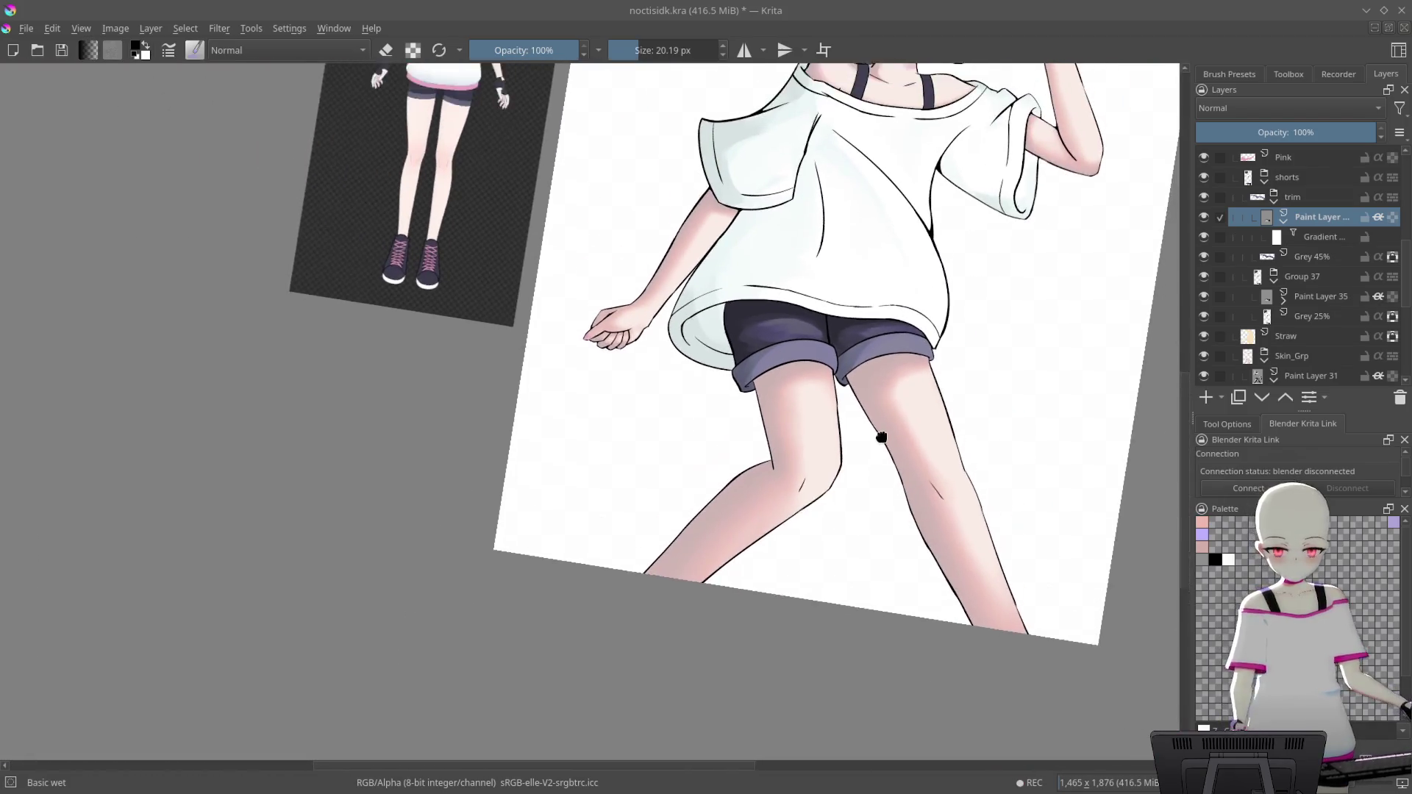
Save the painting with Ctrl+S and reframe the upright view on the shorts
{"action": "key", "text": "5"}
{"action": "left_click_drag", "start_coordinate": [1030, 419], "coordinate": [945, 526]}
{"action": "key", "text": "ctrl+s"}
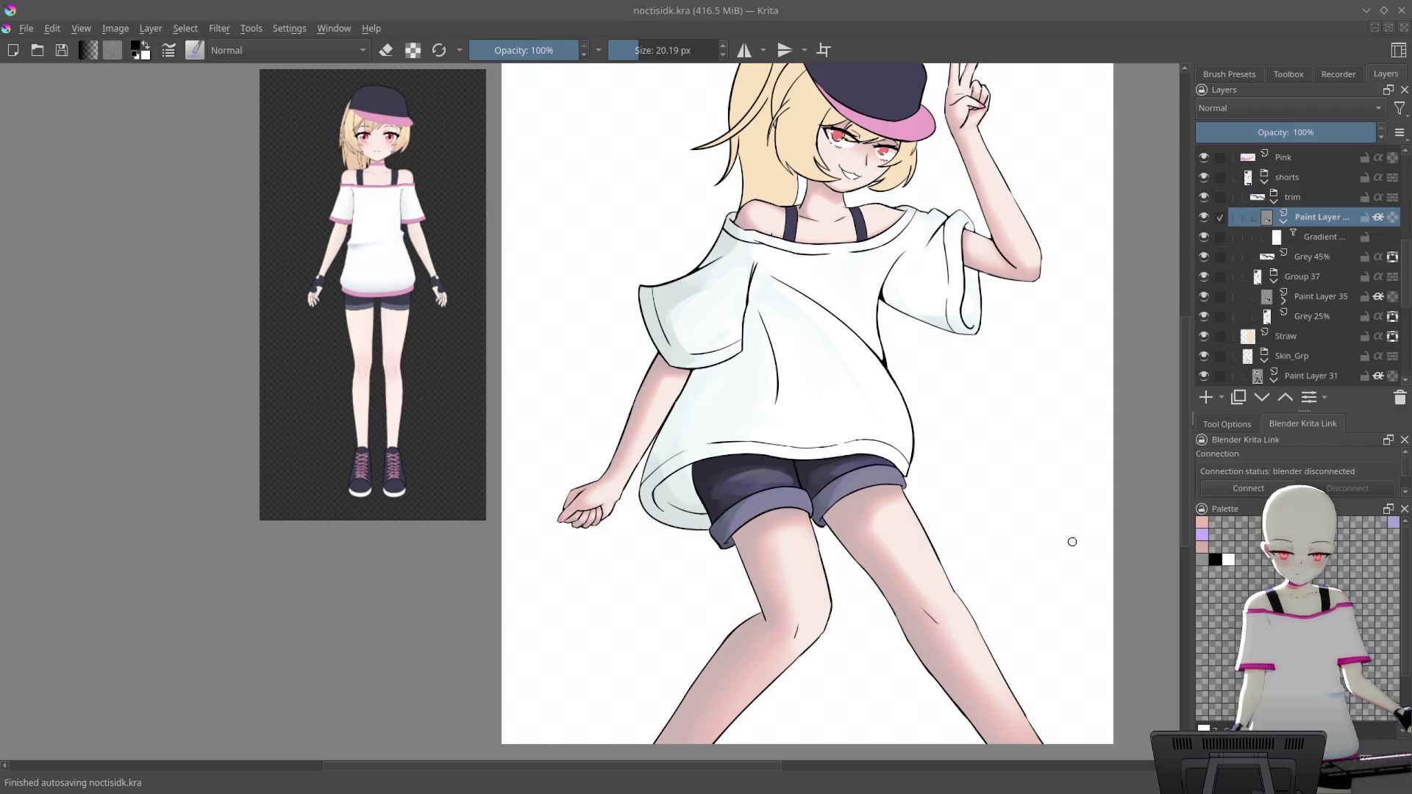
{"action": "scroll", "coordinate": [1066, 577], "scroll_direction": "down", "scroll_amount": 2}
{"action": "scroll", "coordinate": [1066, 577], "scroll_direction": "down", "scroll_amount": 1}
{"action": "scroll", "coordinate": [1050, 583], "scroll_direction": "down", "scroll_amount": 1}
{"action": "left_click_drag", "start_coordinate": [1031, 554], "coordinate": [1090, 444]}
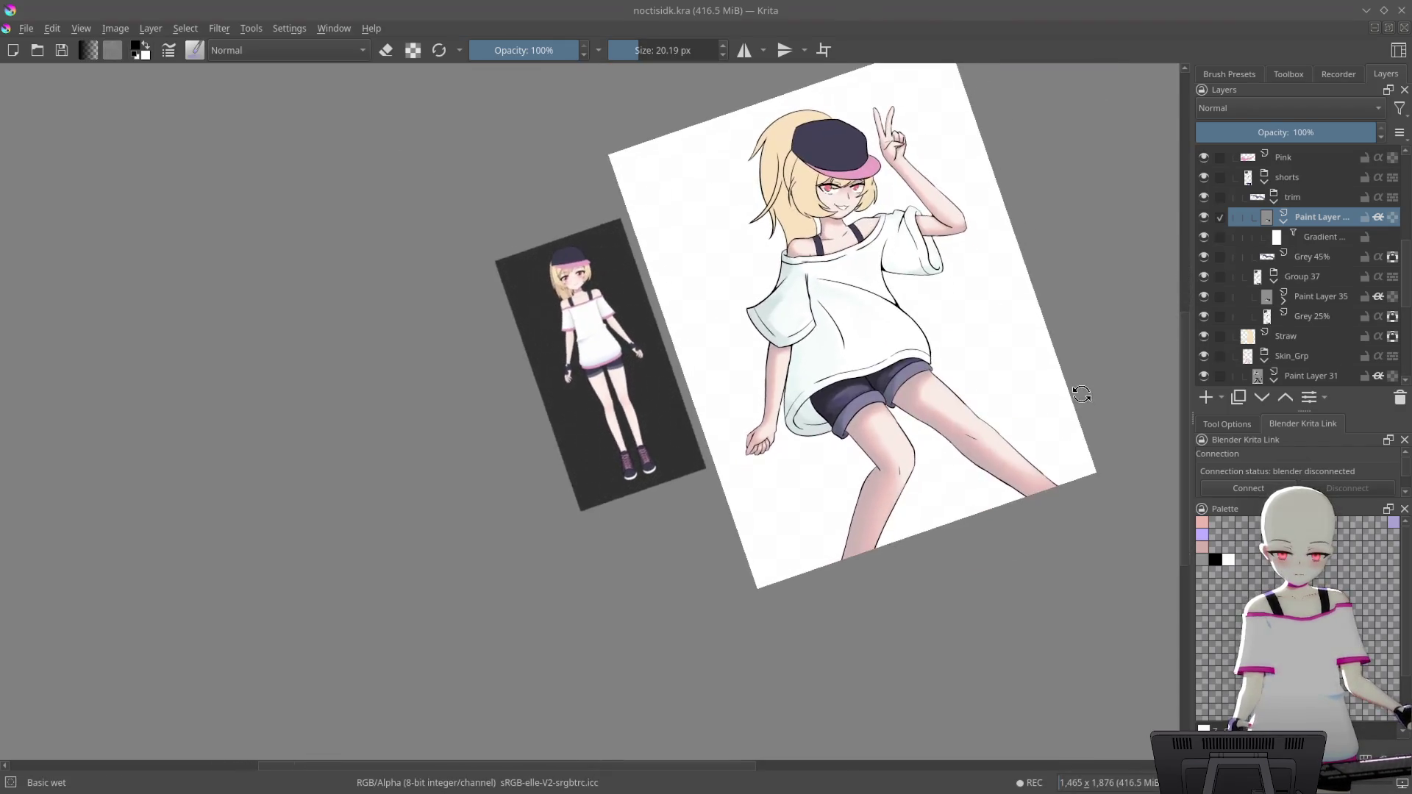
{"action": "key", "text": "5"}
{"action": "scroll", "coordinate": [959, 258], "scroll_direction": "up", "scroll_amount": 5}
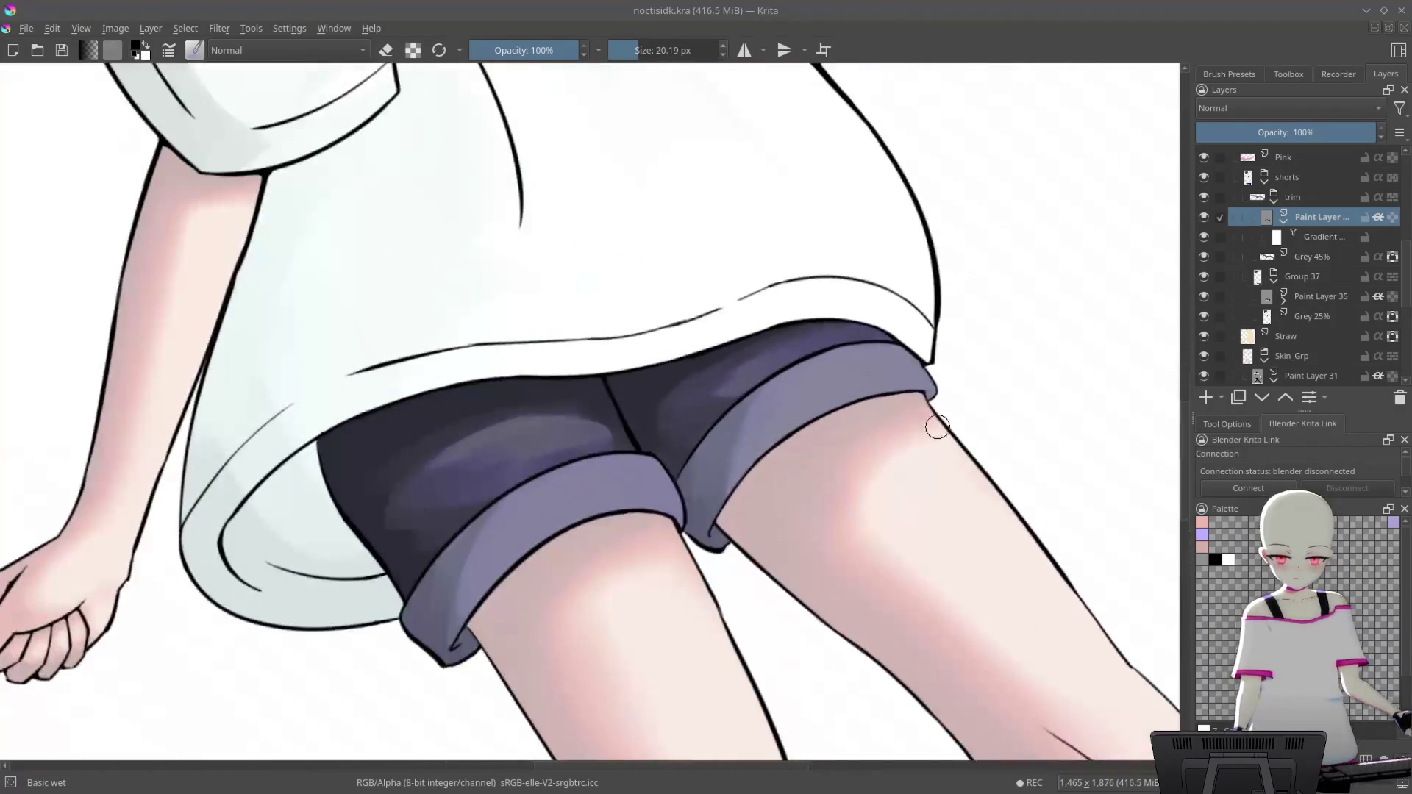
{"action": "scroll", "coordinate": [978, 350], "scroll_direction": "up", "scroll_amount": 1}
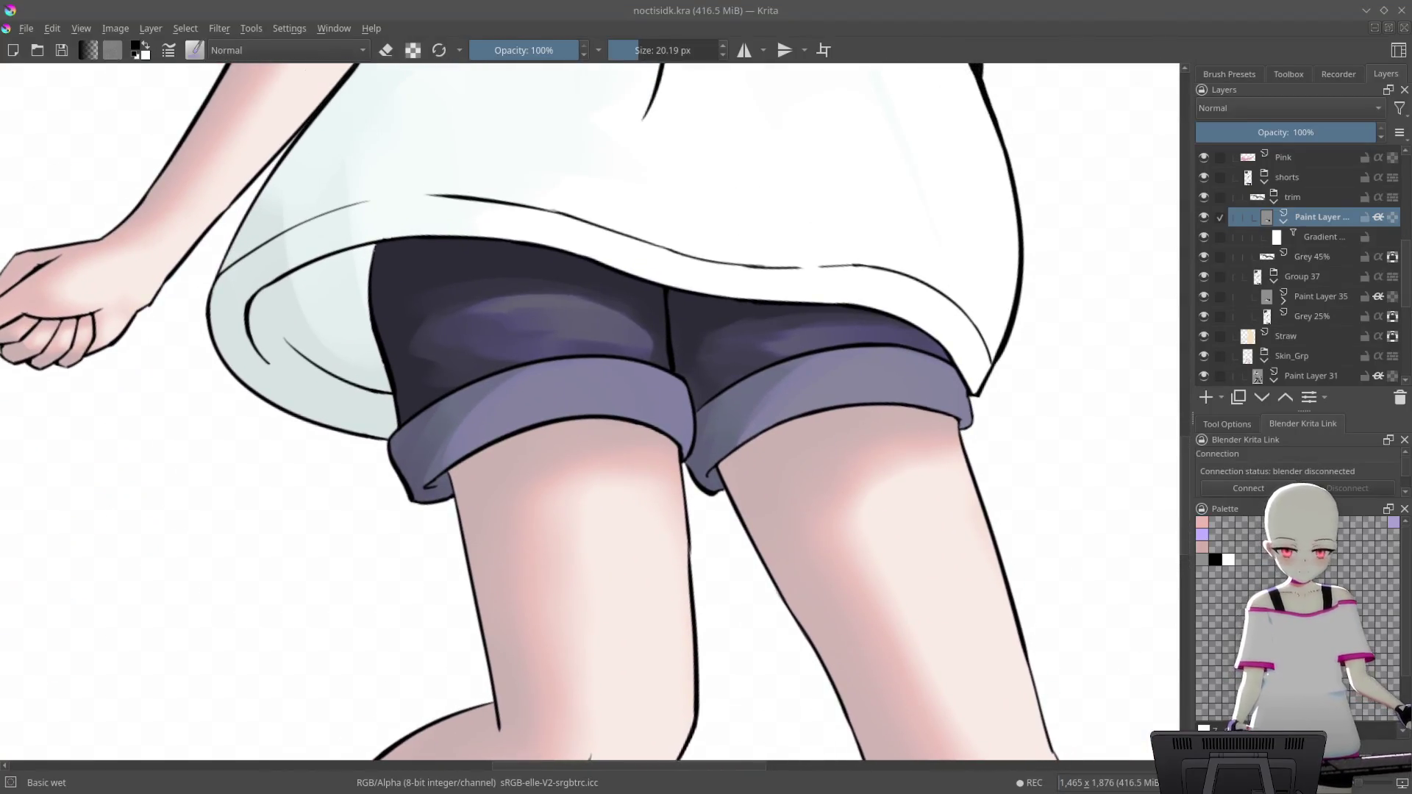
{"action": "scroll", "coordinate": [936, 308], "scroll_direction": "up", "scroll_amount": 2}
{"action": "scroll", "coordinate": [721, 426], "scroll_direction": "up", "scroll_amount": 2}
{"action": "scroll", "coordinate": [825, 392], "scroll_direction": "up", "scroll_amount": 2}
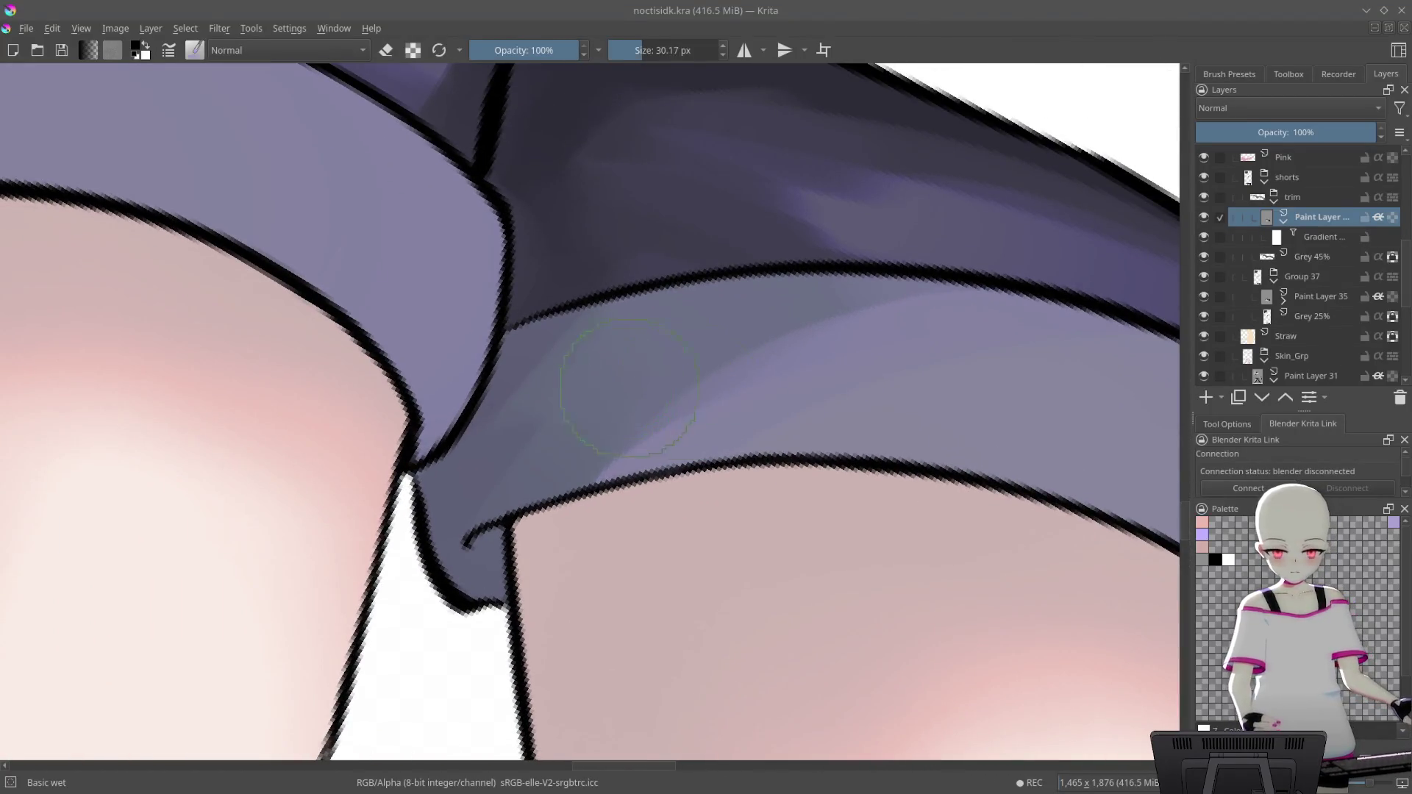
Add a darker shading stroke to the shorts cuff, then zoom out to the shirt and legs
{"action": "left_click_drag", "start_coordinate": [629, 388], "coordinate": [660, 367]}
{"action": "scroll", "coordinate": [720, 324], "scroll_direction": "down", "scroll_amount": 5}
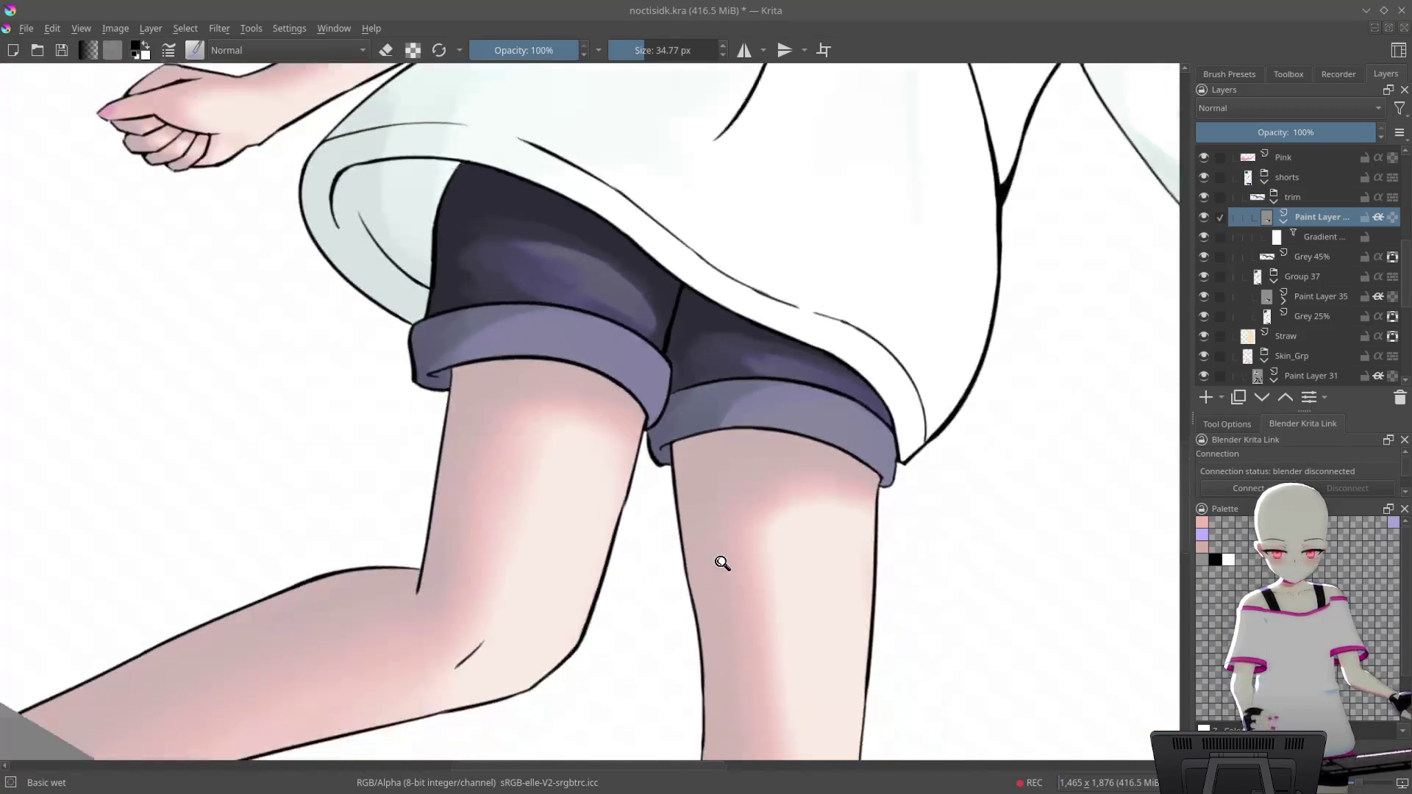
{"action": "scroll", "coordinate": [719, 558], "scroll_direction": "down", "scroll_amount": 1}
{"action": "left_click_drag", "start_coordinate": [1002, 438], "coordinate": [910, 434]}
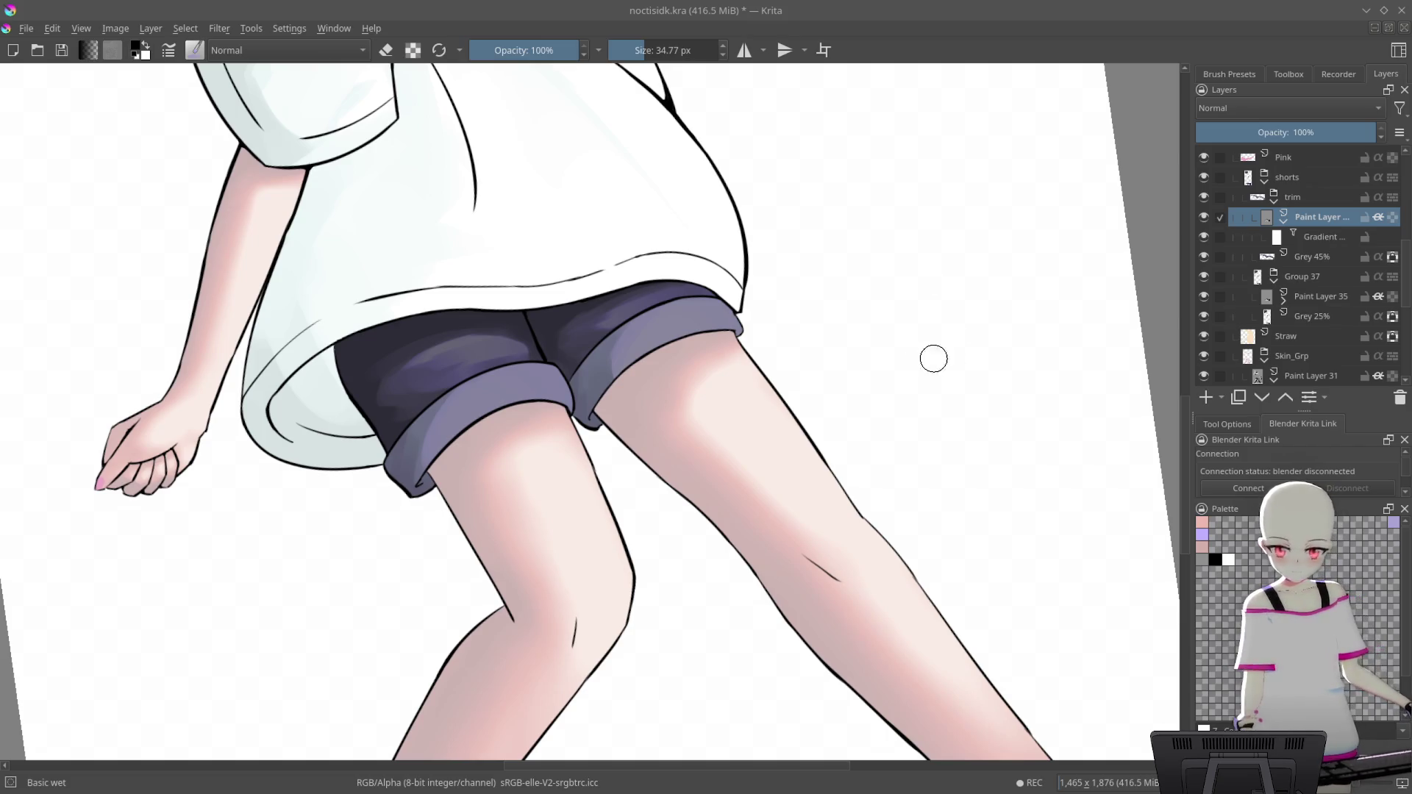
{"action": "right_click", "coordinate": [948, 328]}
Load the b) Airbrush Soft brush, select Paint Layer 31 under Skin_Grp, and enlarge the brush
{"action": "left_click", "coordinate": [882, 235]}
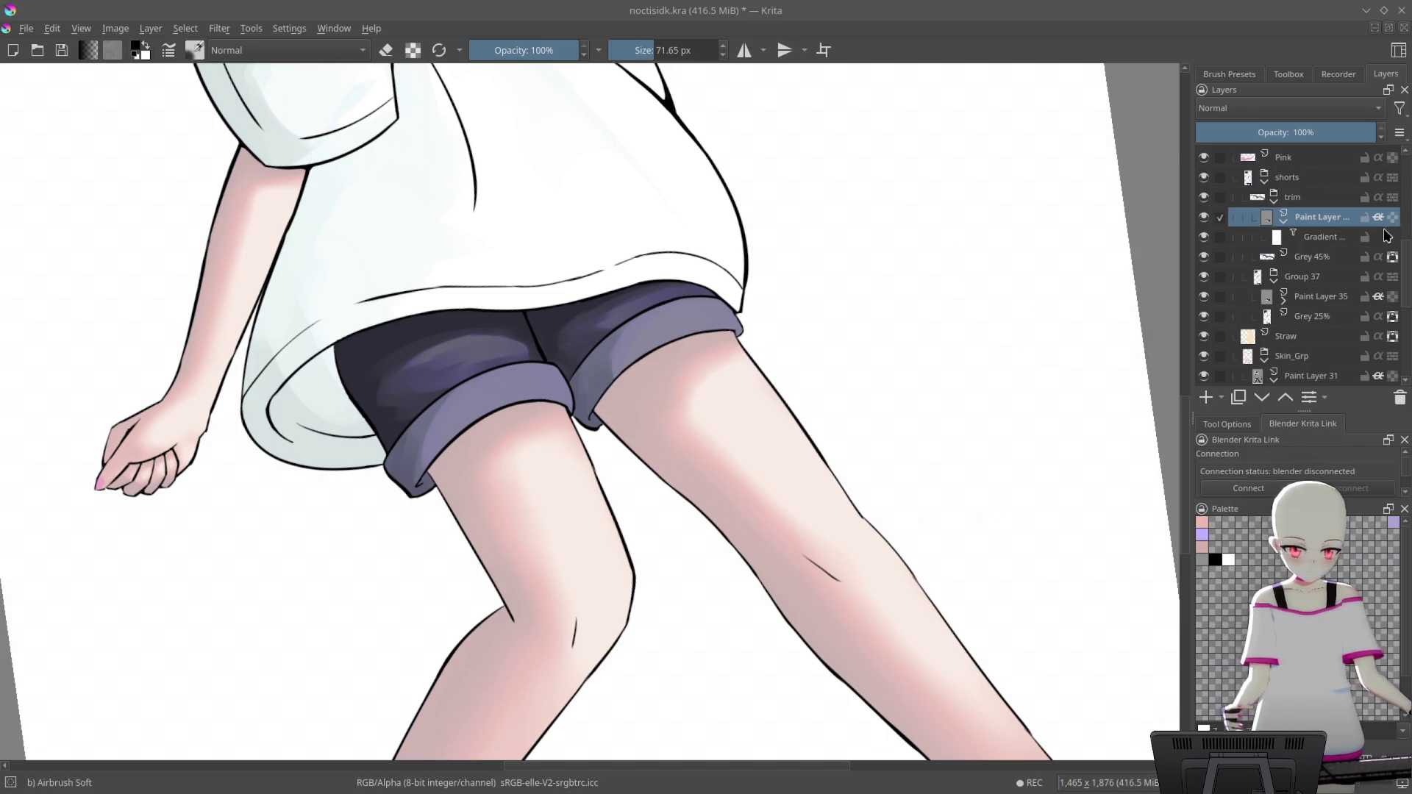
{"action": "left_click_drag", "start_coordinate": [1330, 218], "coordinate": [1322, 371]}
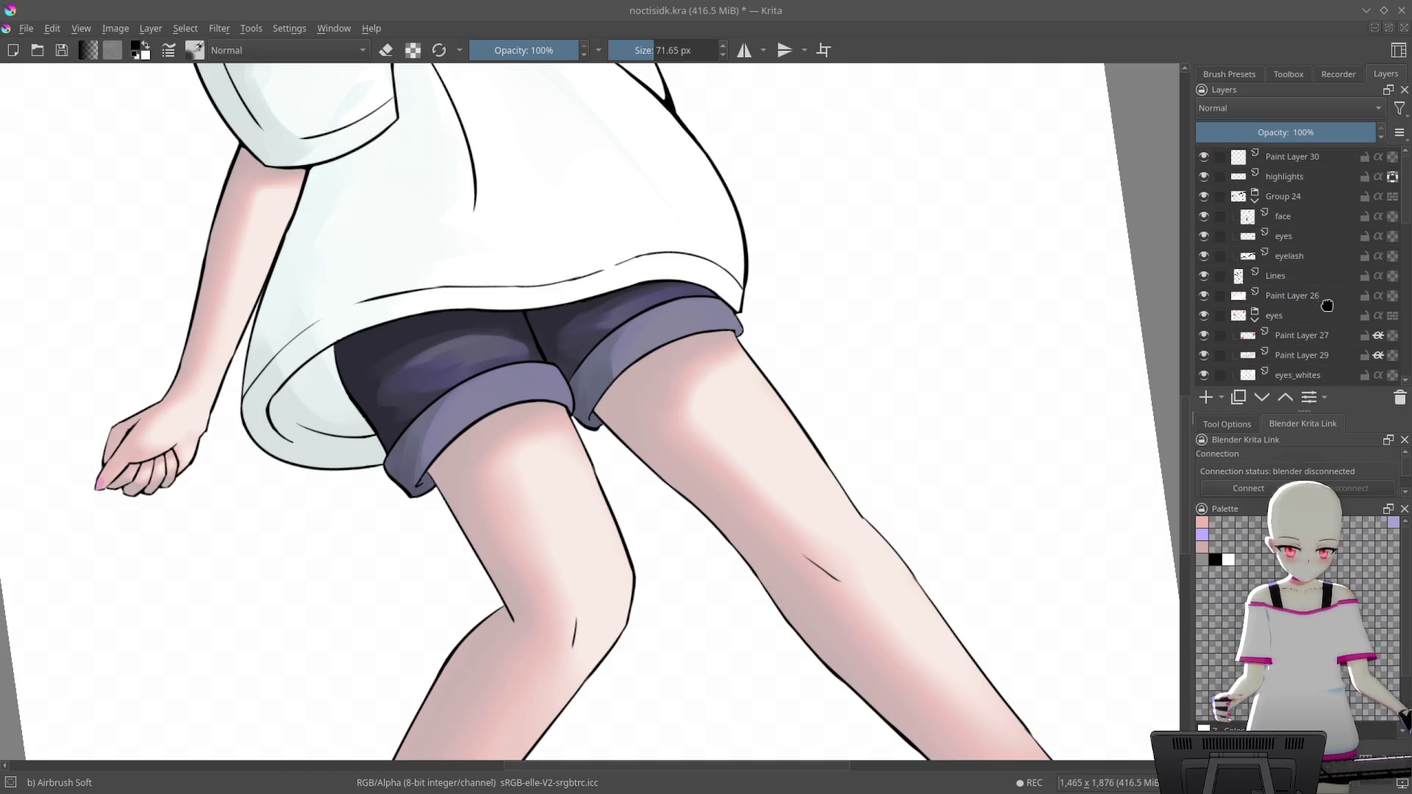
{"action": "left_click_drag", "start_coordinate": [1321, 370], "coordinate": [1324, 265]}
{"action": "scroll", "coordinate": [1335, 279], "scroll_direction": "down", "scroll_amount": 1}
{"action": "scroll", "coordinate": [1335, 280], "scroll_direction": "down", "scroll_amount": 1}
{"action": "scroll", "coordinate": [1338, 220], "scroll_direction": "down", "scroll_amount": 1}
{"action": "scroll", "coordinate": [1340, 196], "scroll_direction": "down", "scroll_amount": 1}
{"action": "left_click", "coordinate": [1325, 277]}
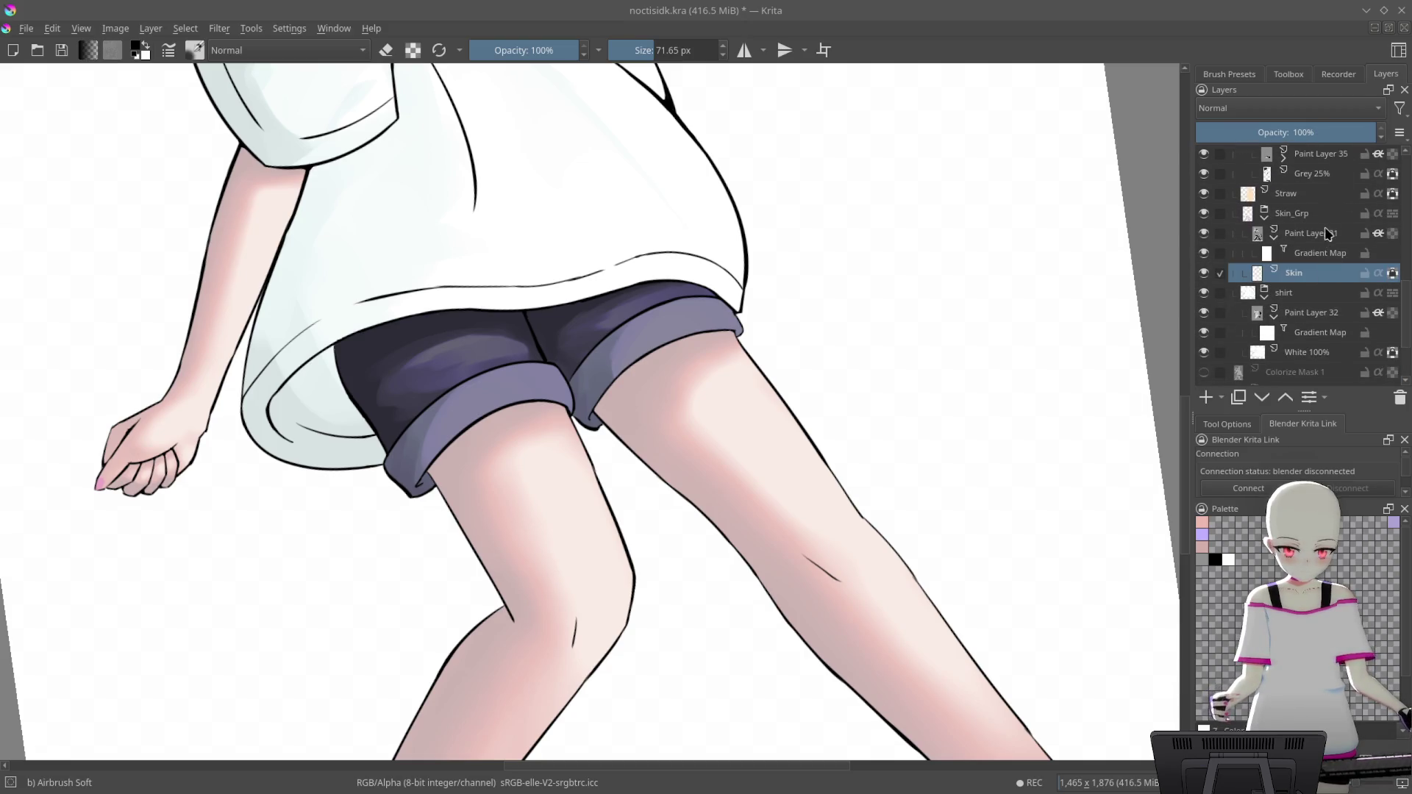
{"action": "left_click", "coordinate": [1327, 236]}
{"action": "key", "text": "]"}
{"action": "scroll", "coordinate": [772, 394], "scroll_direction": "up", "scroll_amount": 3}
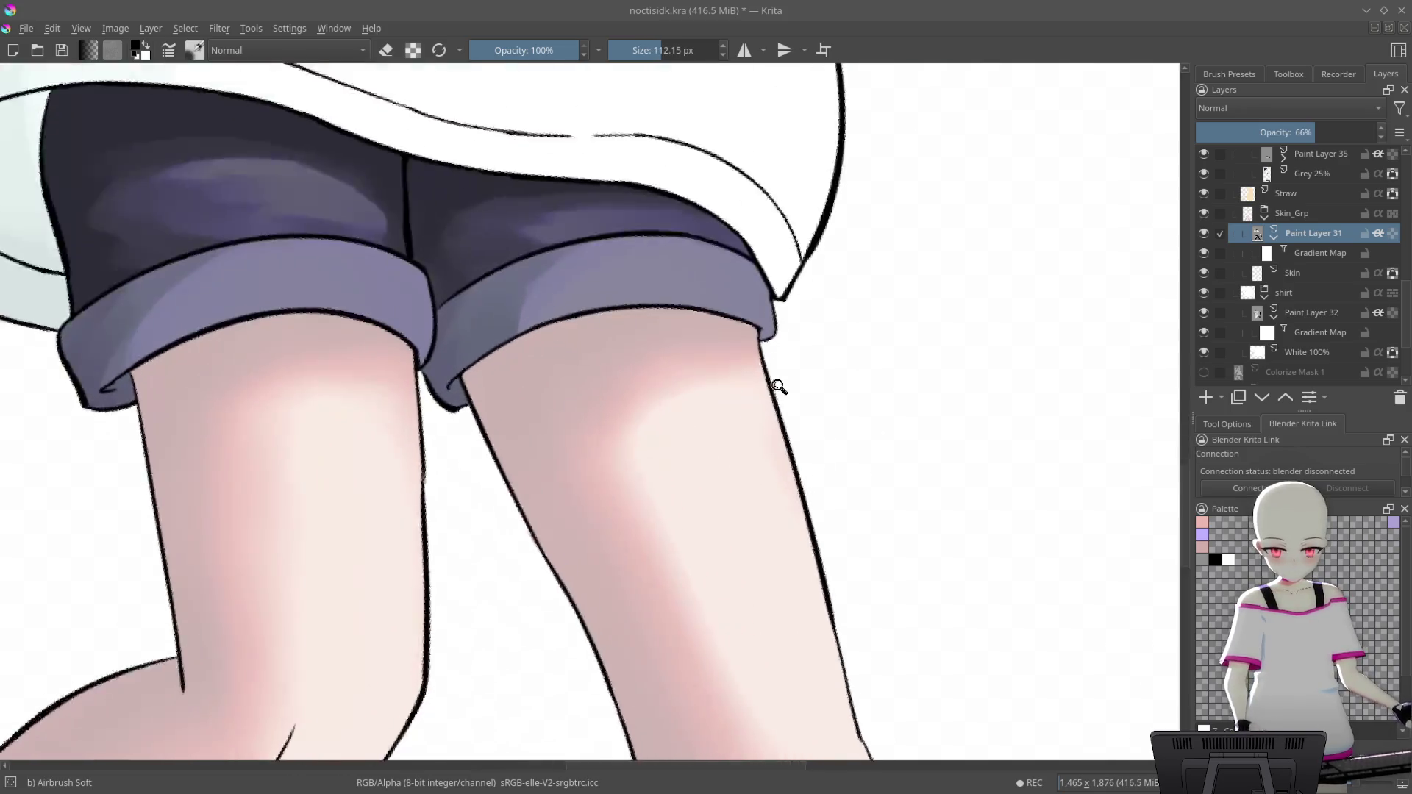
Resize the airbrush to about 86 px, rotate and straighten the view, and save the painting
{"action": "right_click", "coordinate": [710, 404]}
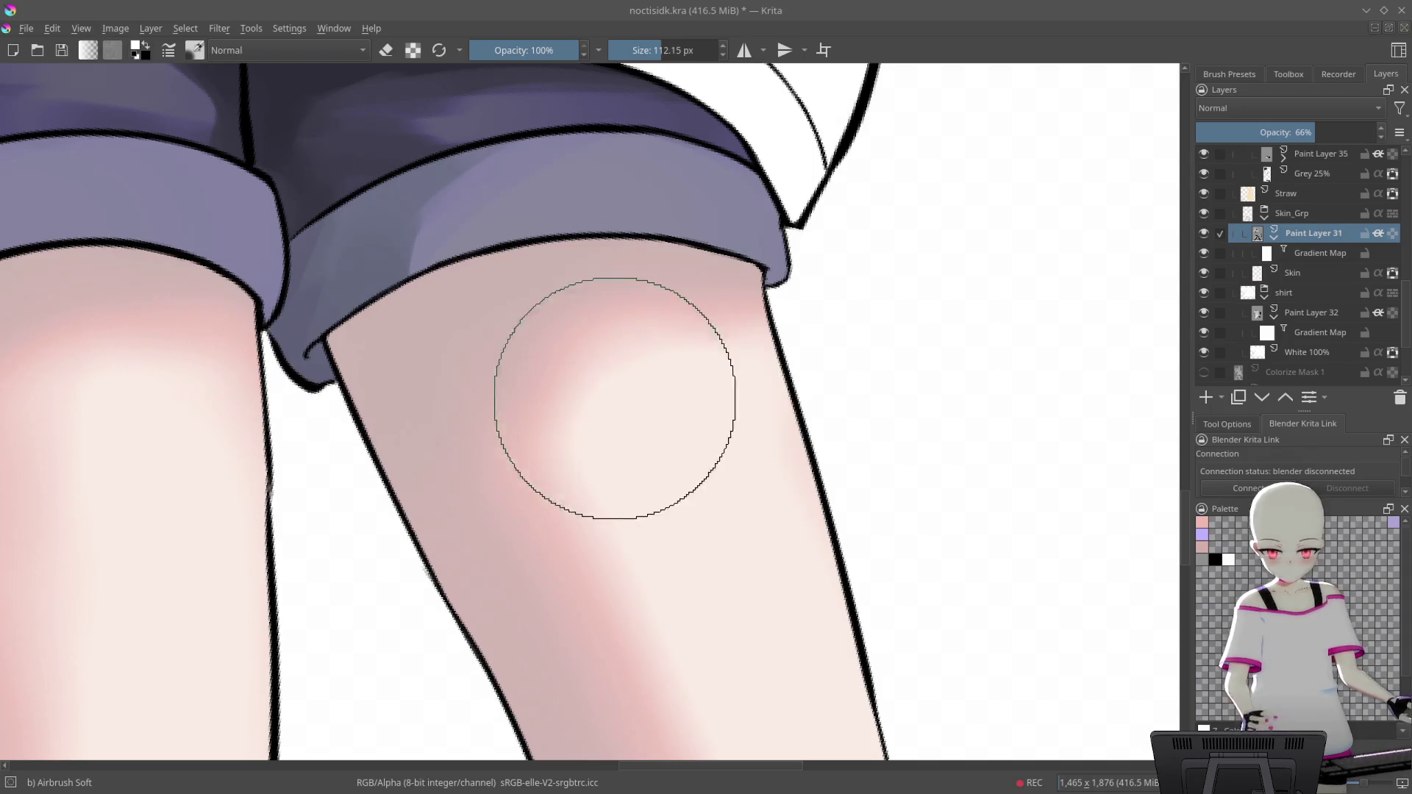
{"action": "key", "text": "bracketleft"}
{"action": "key", "text": "bracketleft"}
{"action": "key", "text": "bracketleft"}
{"action": "key", "text": "bracketleft"}
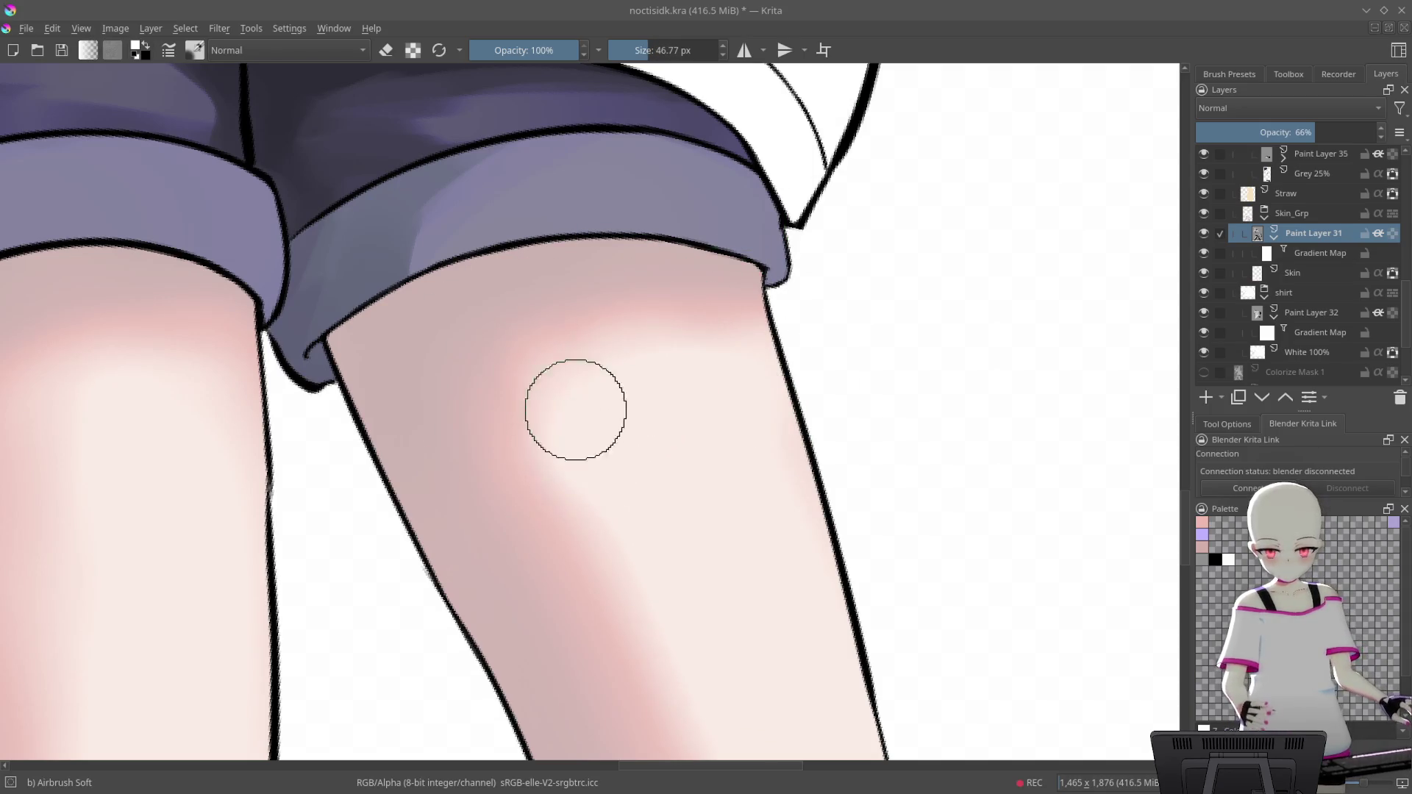
{"action": "left_click_drag", "start_coordinate": [577, 340], "coordinate": [839, 205]}
{"action": "key", "text": "bracketright"}
{"action": "key", "text": "bracketright"}
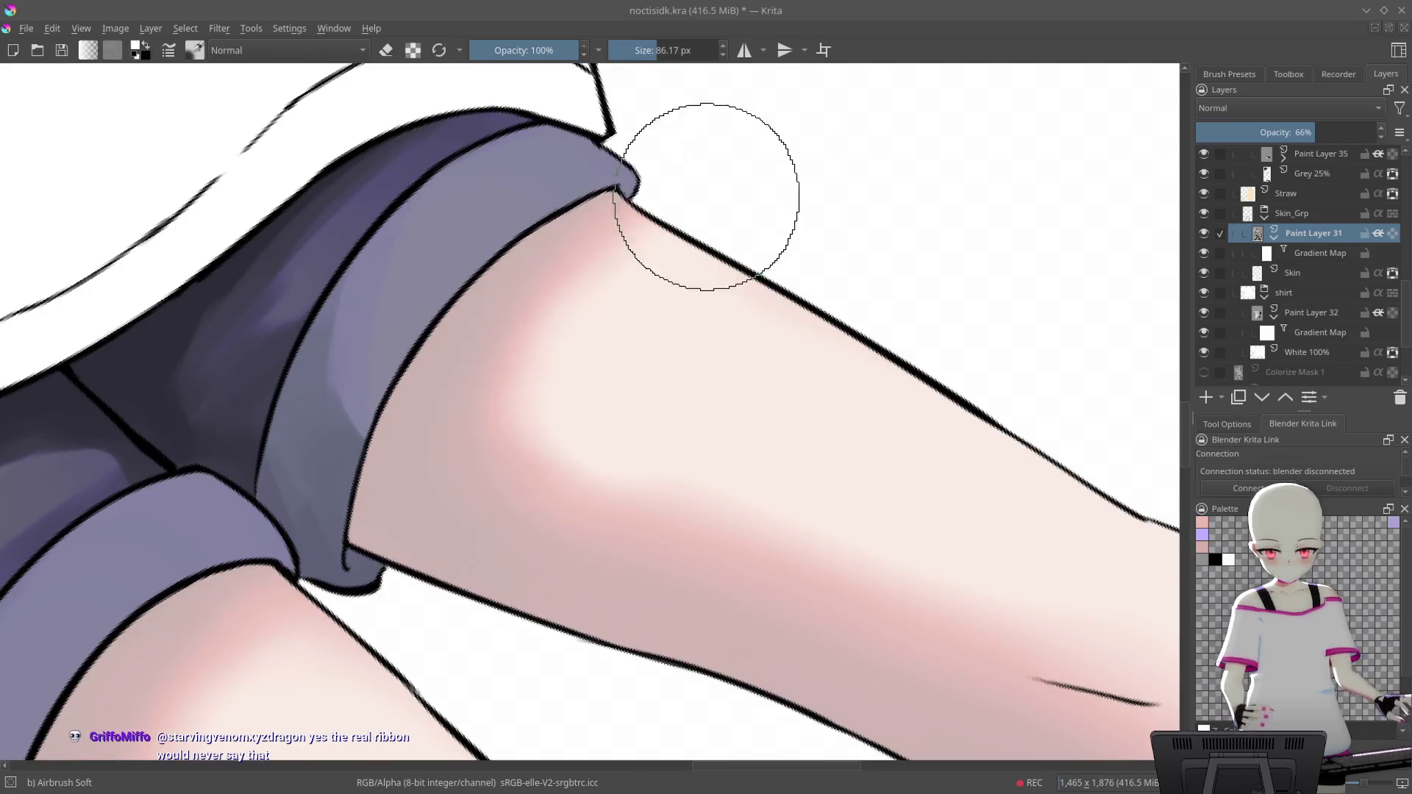
{"action": "left_click_drag", "start_coordinate": [672, 236], "coordinate": [897, 192]}
{"action": "key", "text": "bracketright"}
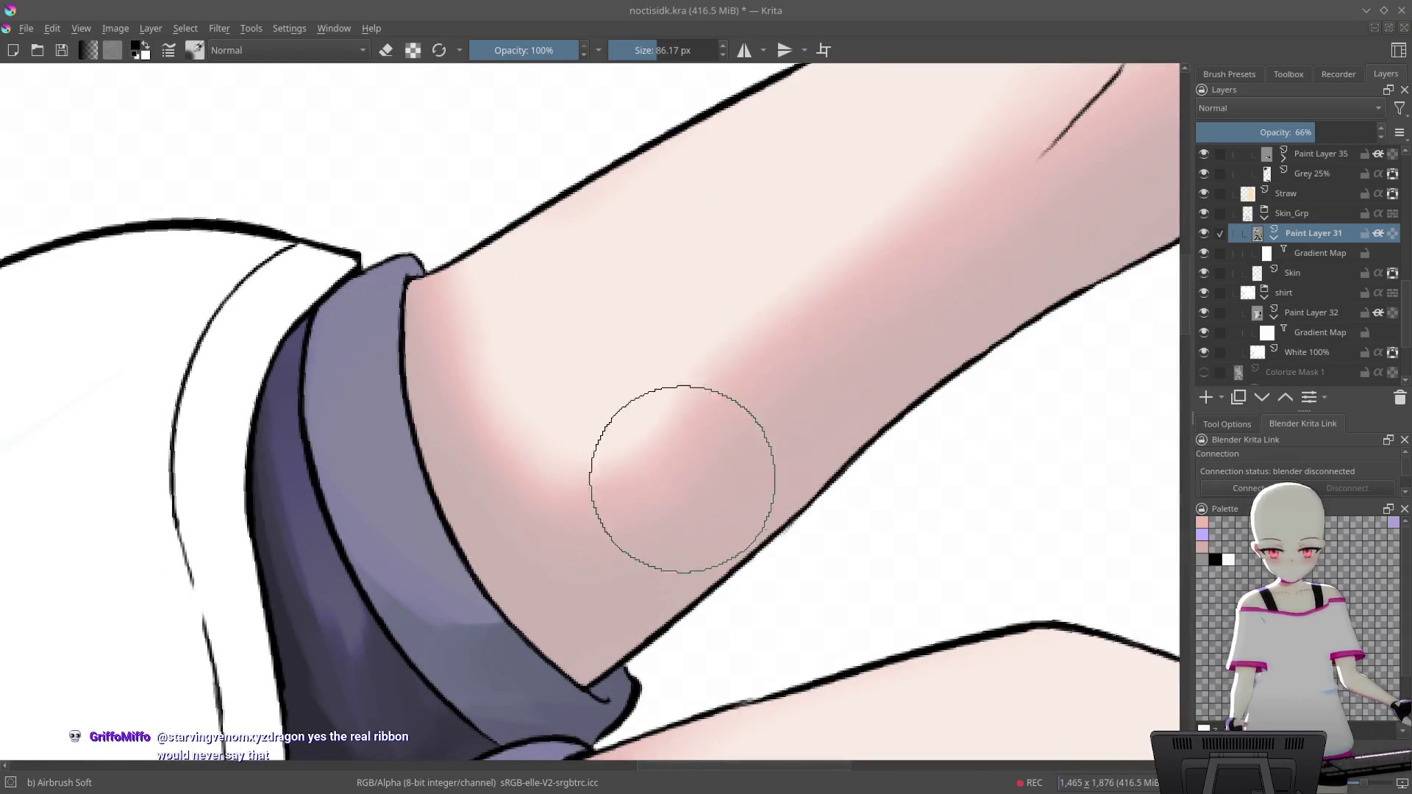
{"action": "mouse_move", "coordinate": [594, 525]}
{"action": "left_mouse_down"}
{"action": "mouse_move", "coordinate": [763, 557]}
{"action": "mouse_move", "coordinate": [445, 333]}
{"action": "mouse_move", "coordinate": [577, 561]}
{"action": "mouse_move", "coordinate": [765, 450]}
{"action": "mouse_move", "coordinate": [808, 470]}
{"action": "mouse_move", "coordinate": [957, 476]}
{"action": "left_mouse_up"}
{"action": "key", "text": "5"}
{"action": "key", "text": "5"}
{"action": "key", "text": "ctrl+s"}
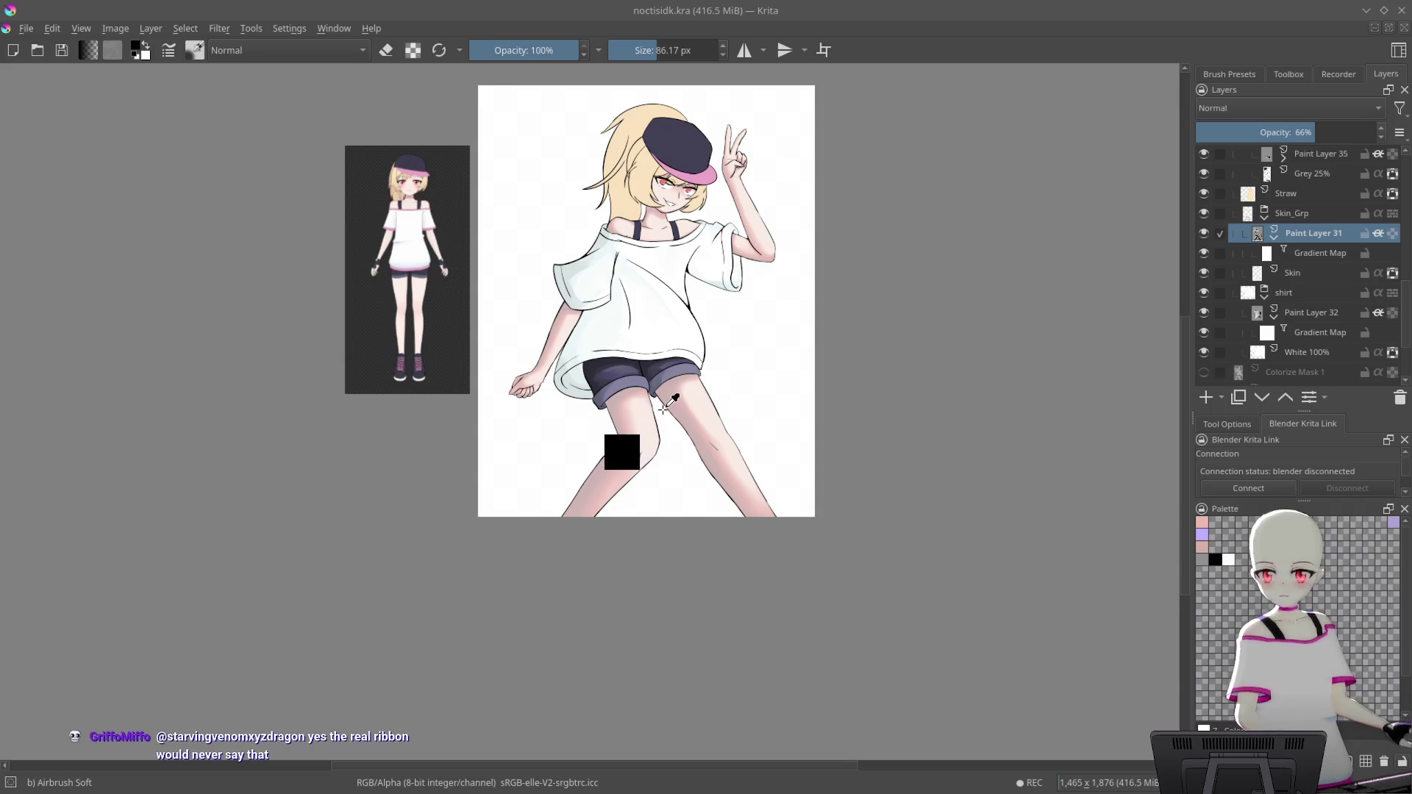
Zoom in on the thigh and airbrush a soft pink shadow just below the shorts cuff
{"action": "mouse_move", "coordinate": [678, 386]}
{"action": "left_mouse_down"}
{"action": "mouse_move", "coordinate": [777, 259]}
{"action": "mouse_move", "coordinate": [857, 334]}
{"action": "mouse_move", "coordinate": [787, 189]}
{"action": "left_mouse_up"}
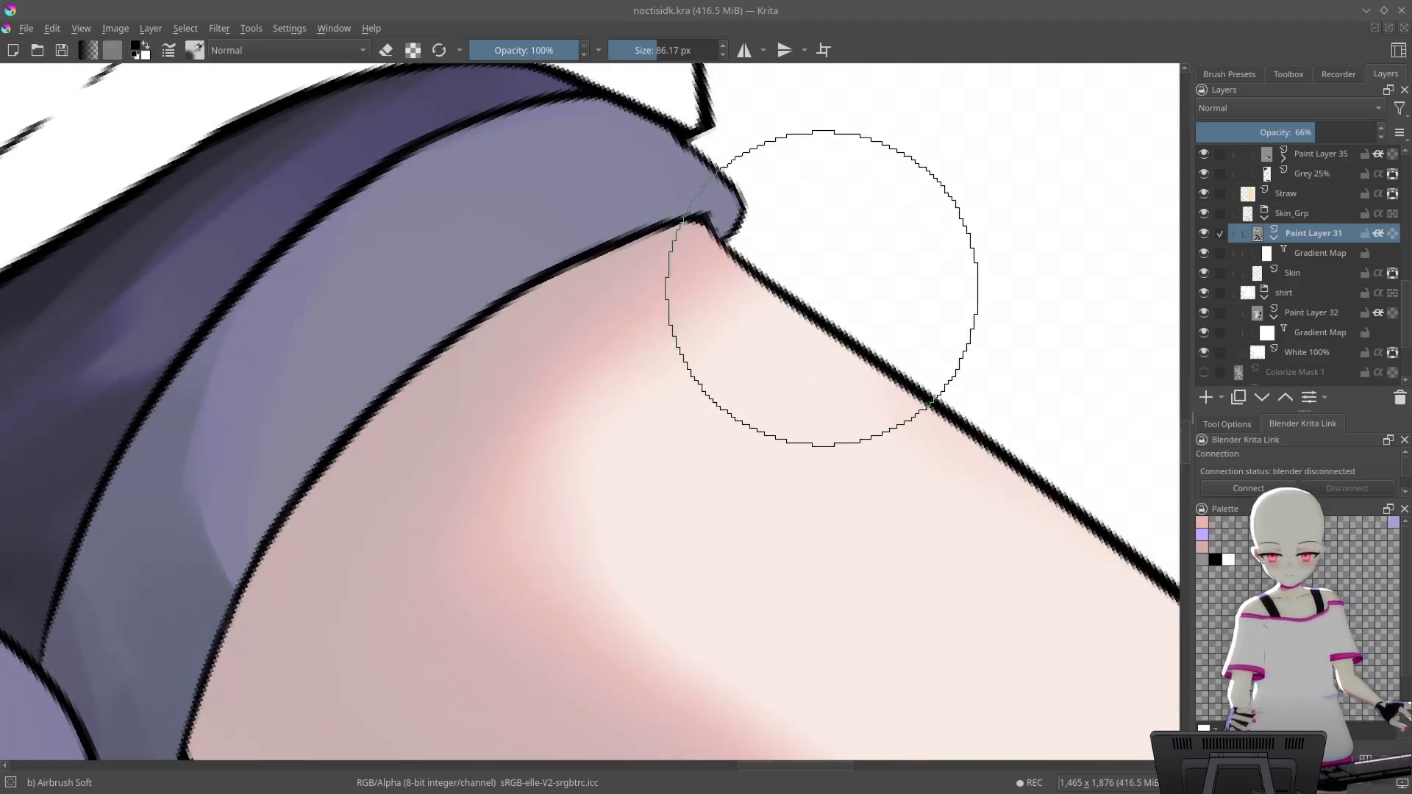
{"action": "mouse_move", "coordinate": [693, 378]}
{"action": "left_mouse_down"}
{"action": "mouse_move", "coordinate": [615, 438]}
{"action": "mouse_move", "coordinate": [615, 479]}
{"action": "mouse_move", "coordinate": [889, 227]}
{"action": "mouse_move", "coordinate": [671, 422]}
{"action": "mouse_move", "coordinate": [861, 219]}
{"action": "mouse_move", "coordinate": [554, 505]}
{"action": "mouse_move", "coordinate": [911, 227]}
{"action": "left_mouse_up"}
{"action": "scroll", "coordinate": [889, 283], "scroll_direction": "down", "scroll_amount": 3}
{"action": "scroll", "coordinate": [831, 404], "scroll_direction": "down", "scroll_amount": 3}
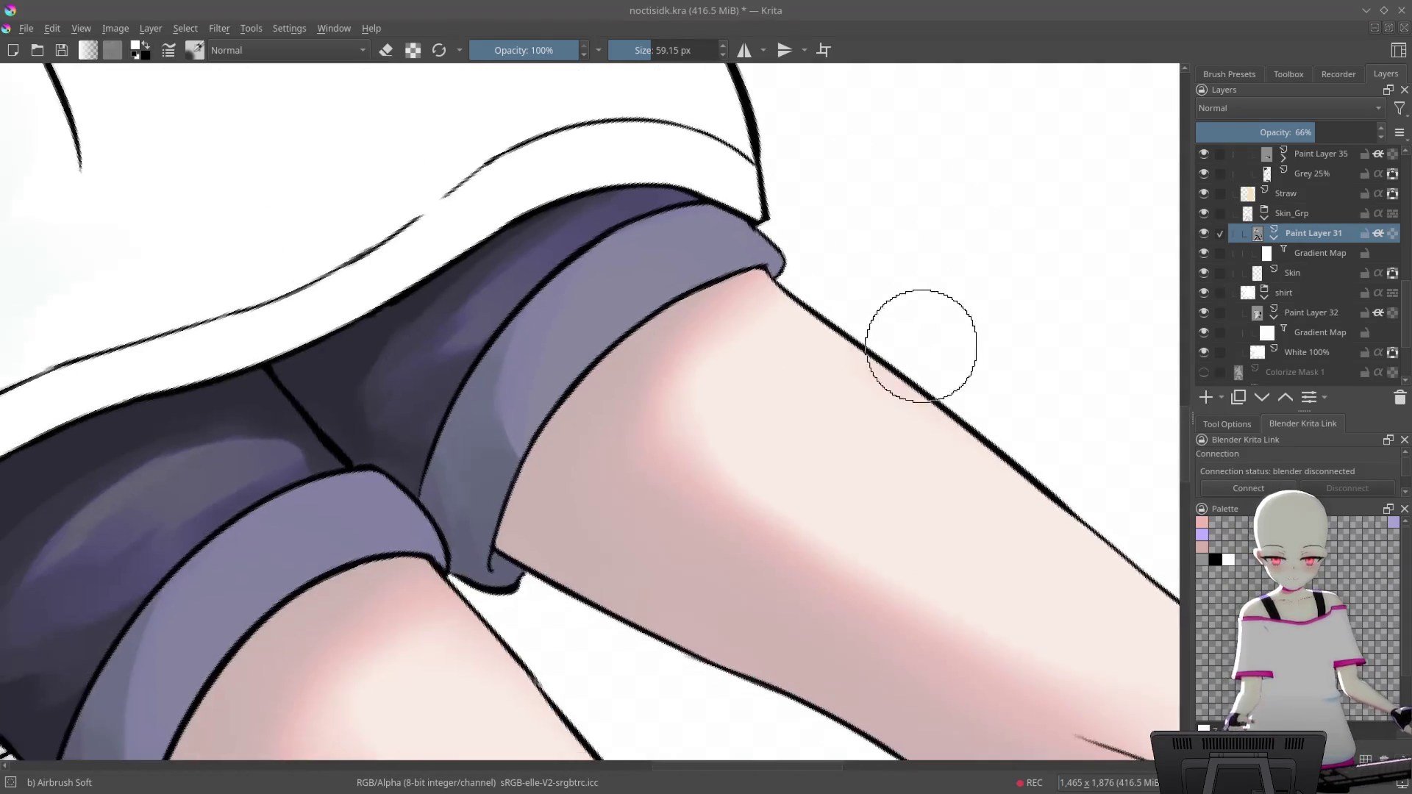
{"action": "scroll", "coordinate": [772, 519], "scroll_direction": "down", "scroll_amount": 2}
{"action": "scroll", "coordinate": [705, 382], "scroll_direction": "up", "scroll_amount": 2}
{"action": "left_click_drag", "start_coordinate": [694, 394], "coordinate": [630, 246]}
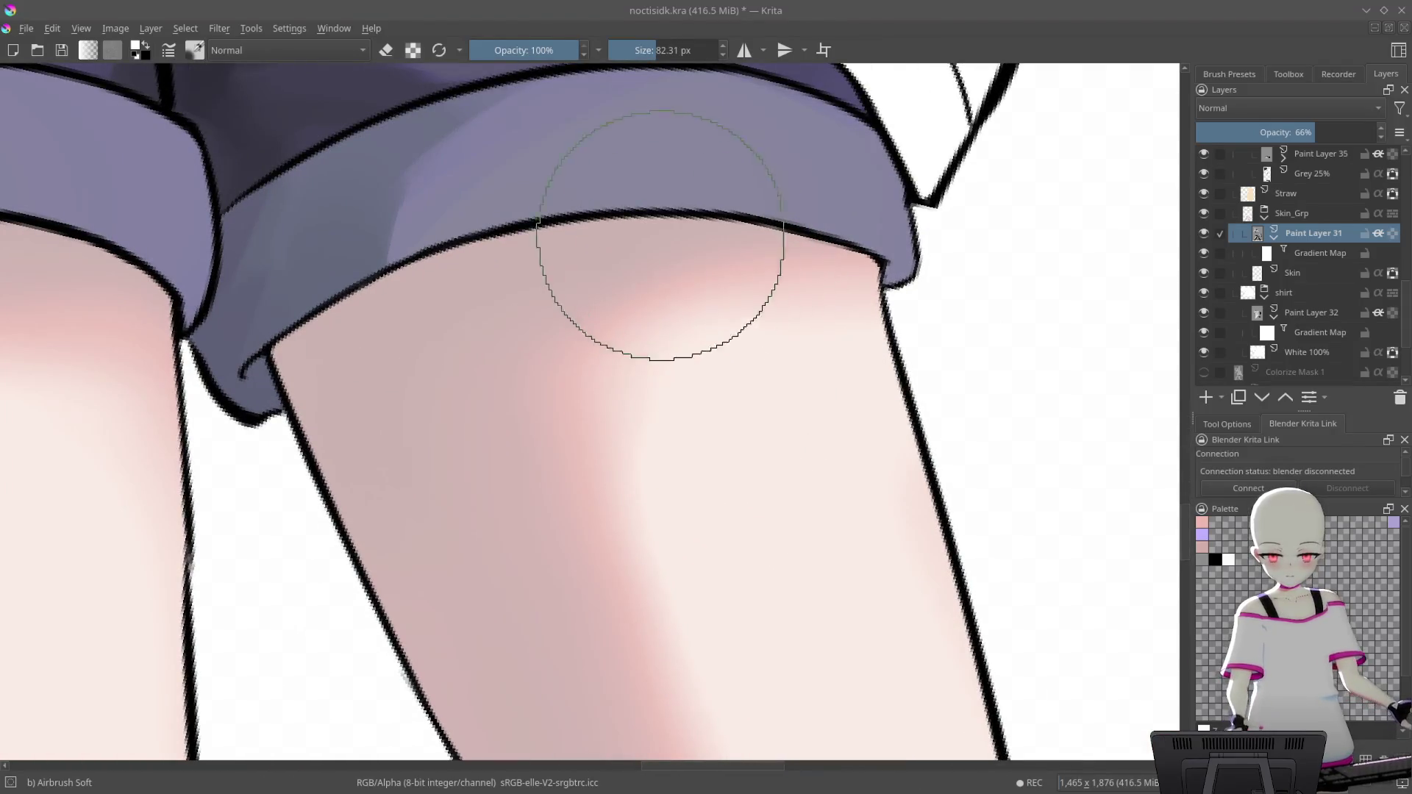
{"action": "scroll", "coordinate": [537, 336], "scroll_direction": "down", "scroll_amount": 2}
{"action": "mouse_move", "coordinate": [614, 520]}
{"action": "left_mouse_down"}
{"action": "mouse_move", "coordinate": [920, 582]}
{"action": "mouse_move", "coordinate": [1055, 203]}
{"action": "left_mouse_up"}
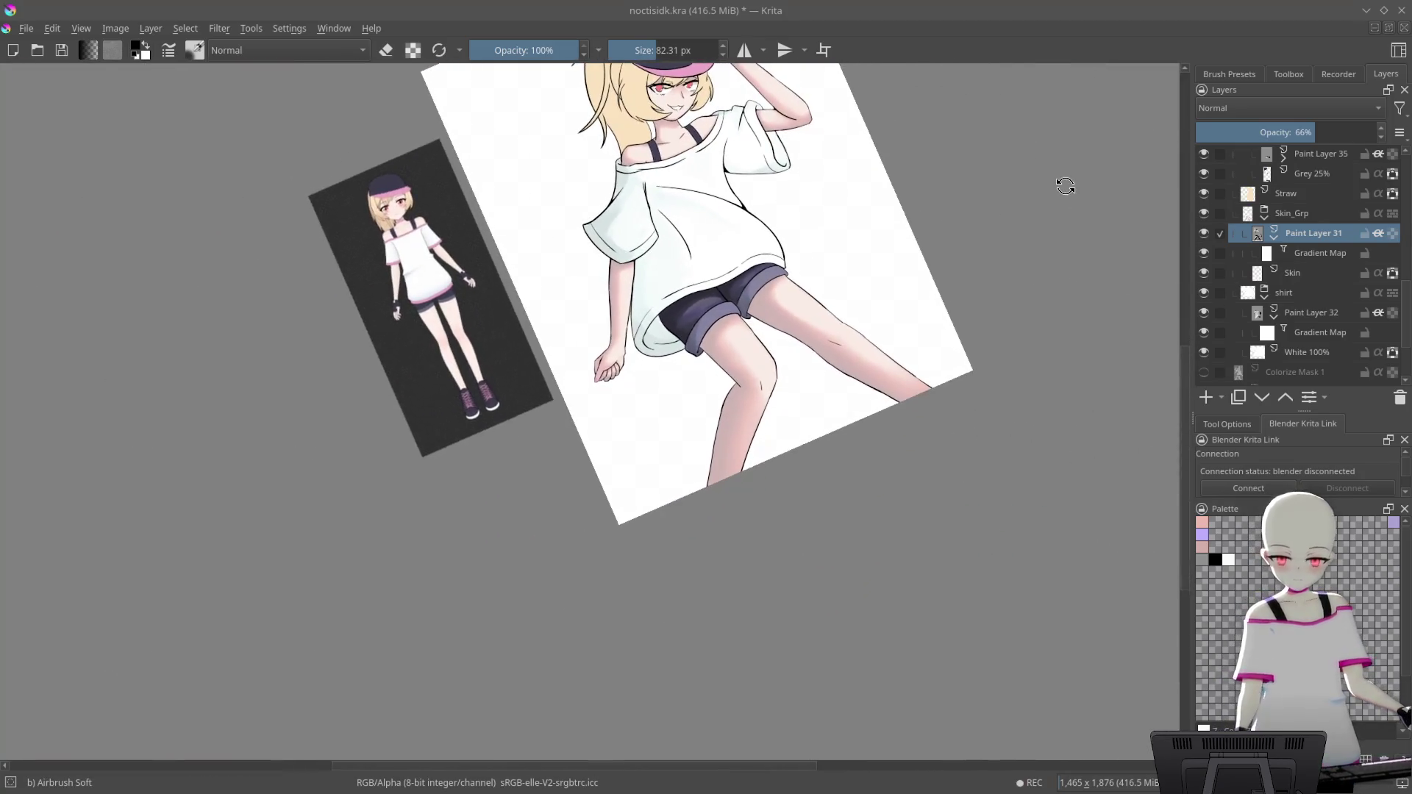
{"action": "key", "text": "5"}
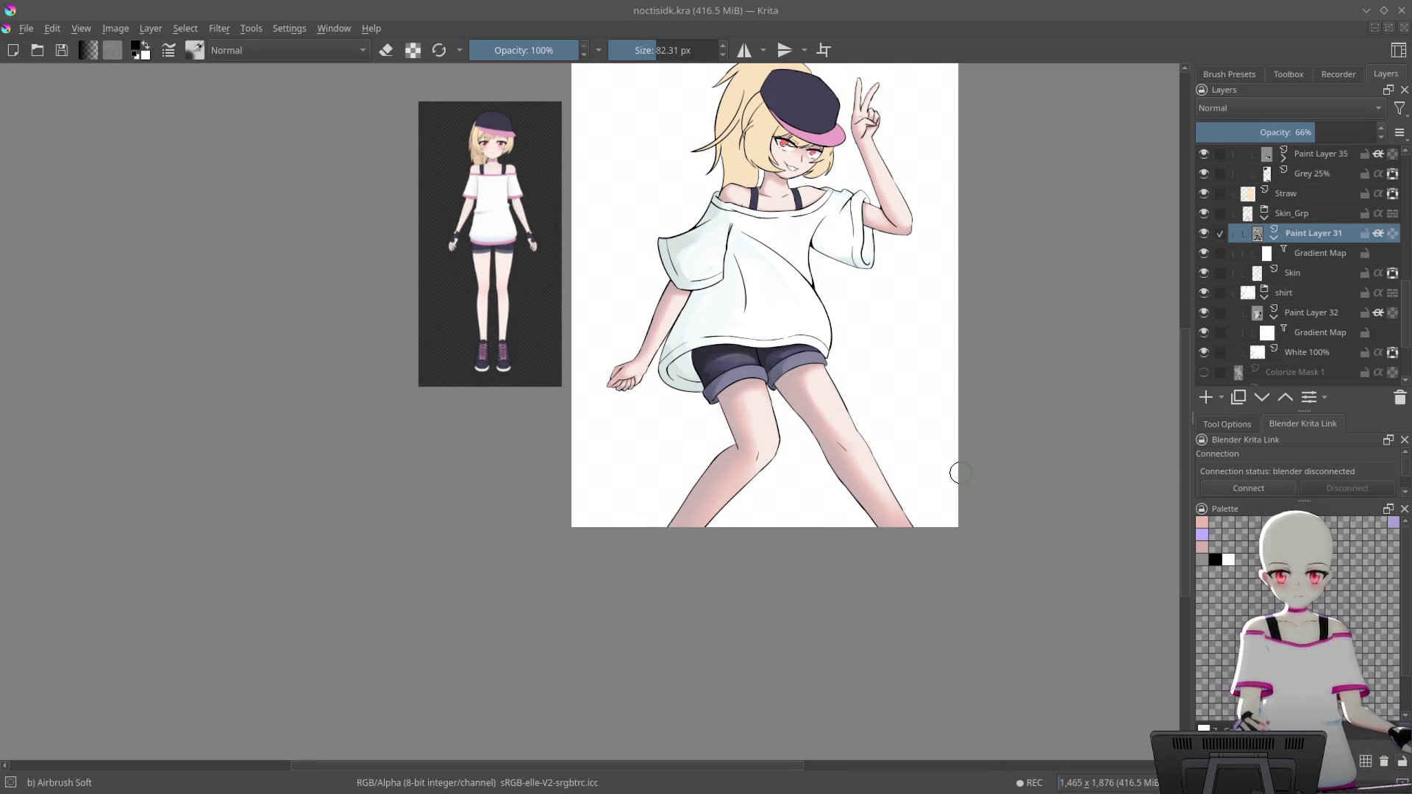
{"action": "scroll", "coordinate": [853, 242], "scroll_direction": "up", "scroll_amount": 3}
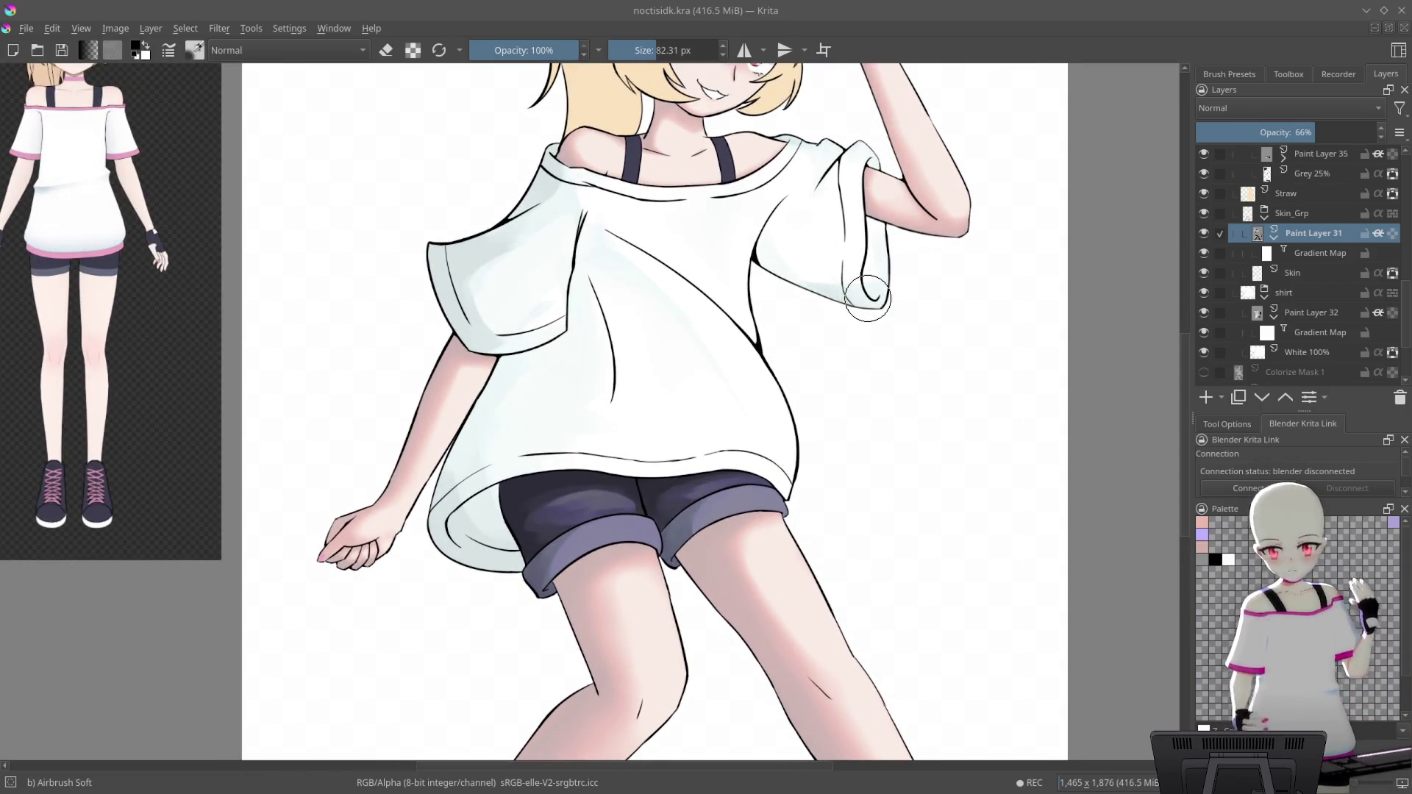
{"action": "scroll", "coordinate": [886, 367], "scroll_direction": "up", "scroll_amount": 3}
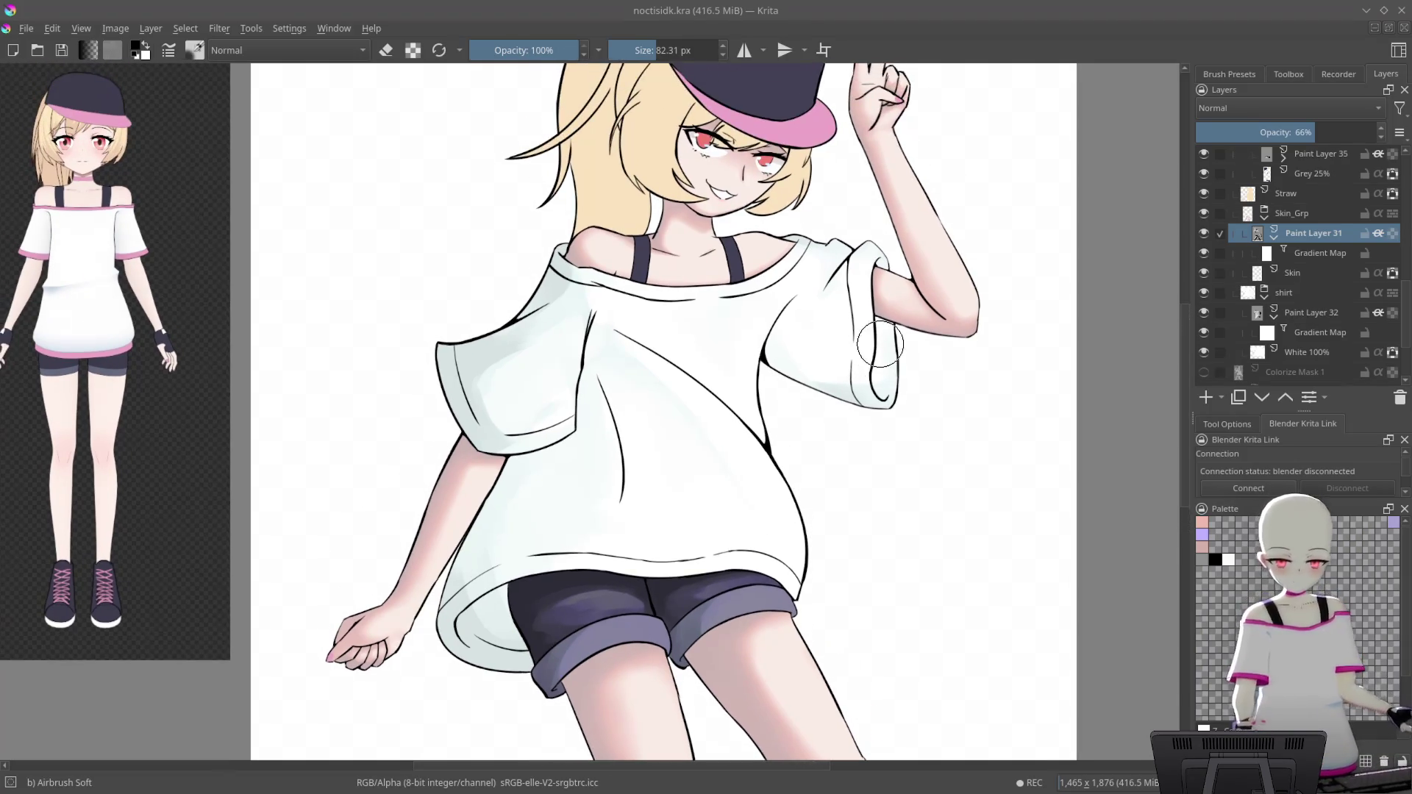
{"action": "scroll", "coordinate": [916, 352], "scroll_direction": "up", "scroll_amount": 1}
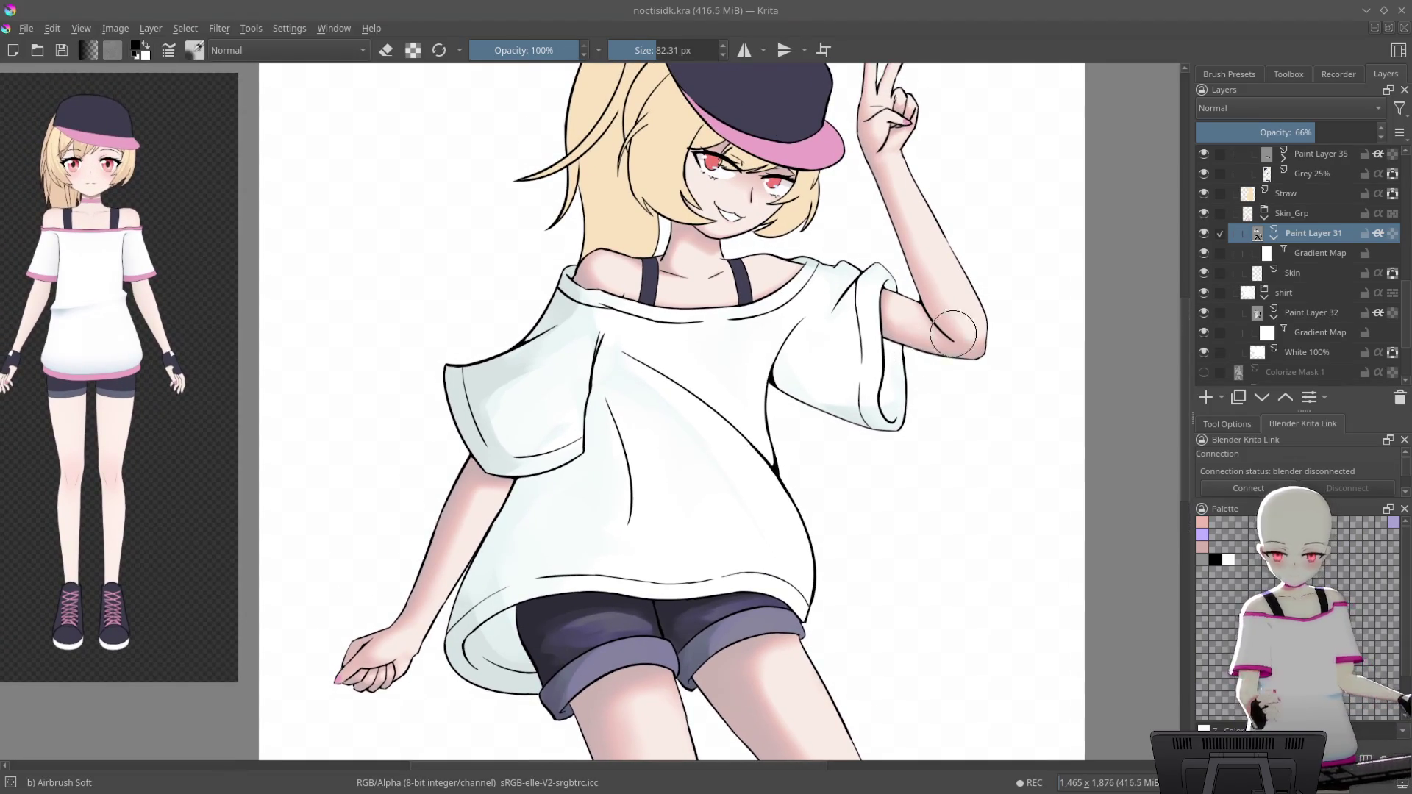
{"action": "scroll", "coordinate": [917, 352], "scroll_direction": "down", "scroll_amount": 2}
{"action": "scroll", "coordinate": [1102, 387], "scroll_direction": "down", "scroll_amount": 2}
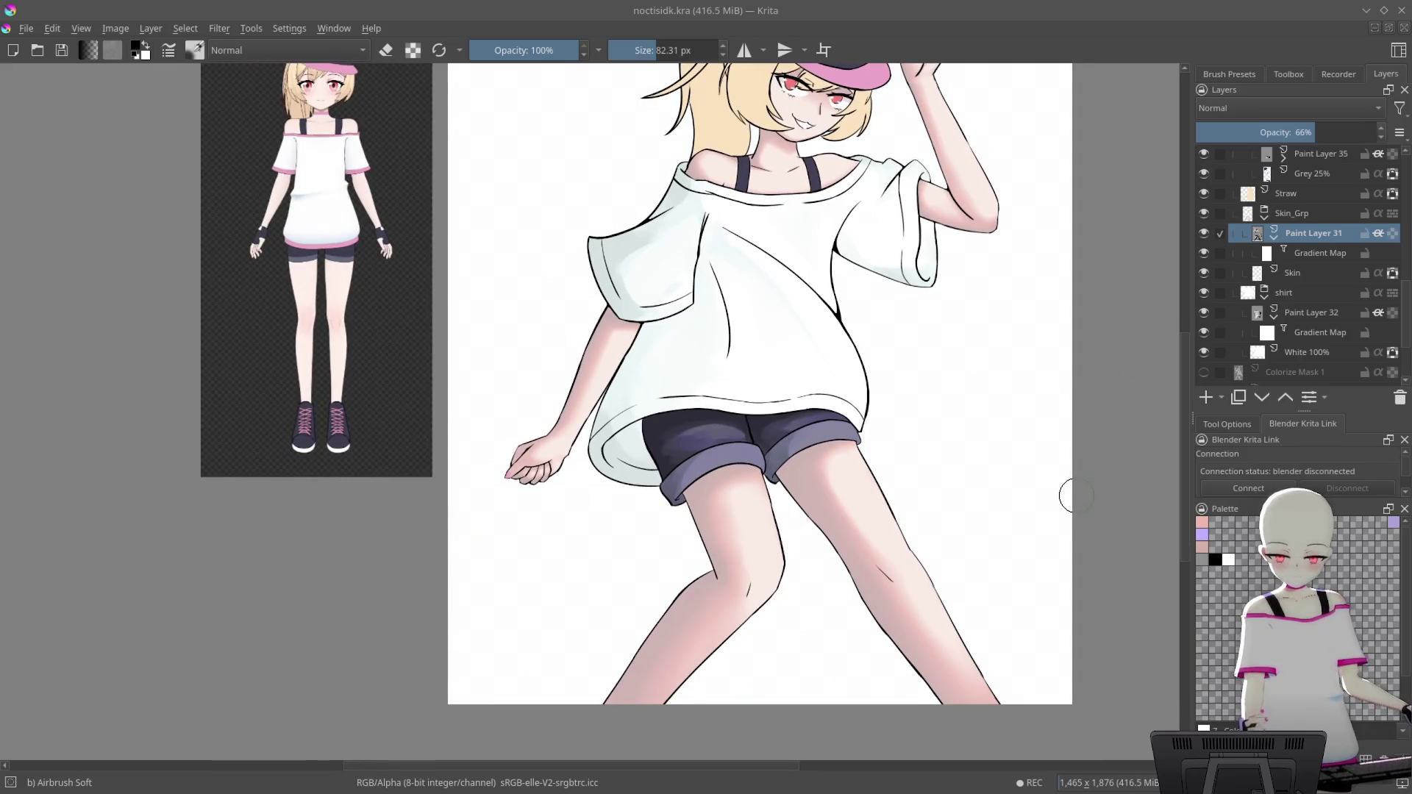
{"action": "scroll", "coordinate": [1028, 488], "scroll_direction": "up", "scroll_amount": 2}
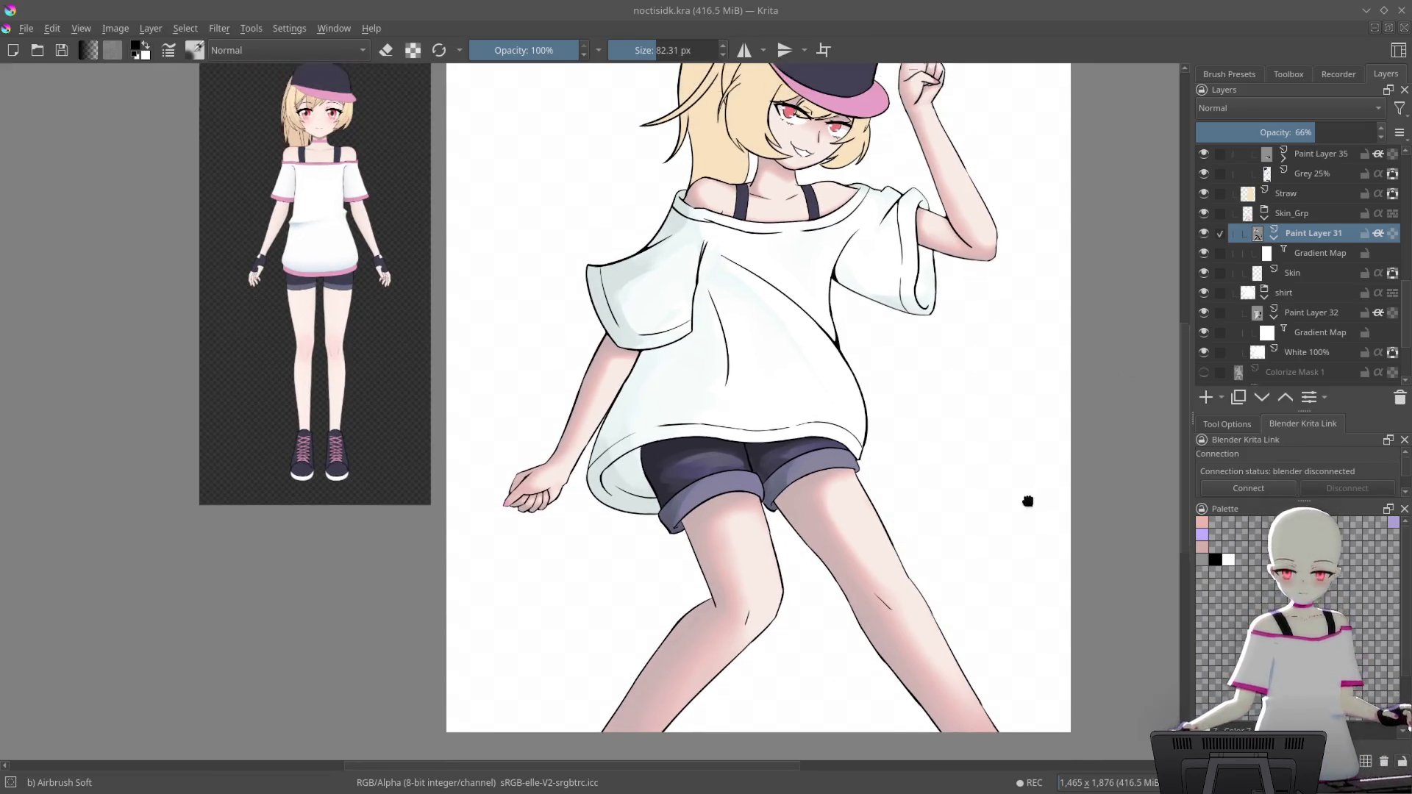
{"action": "scroll", "coordinate": [1015, 384], "scroll_direction": "up", "scroll_amount": 2}
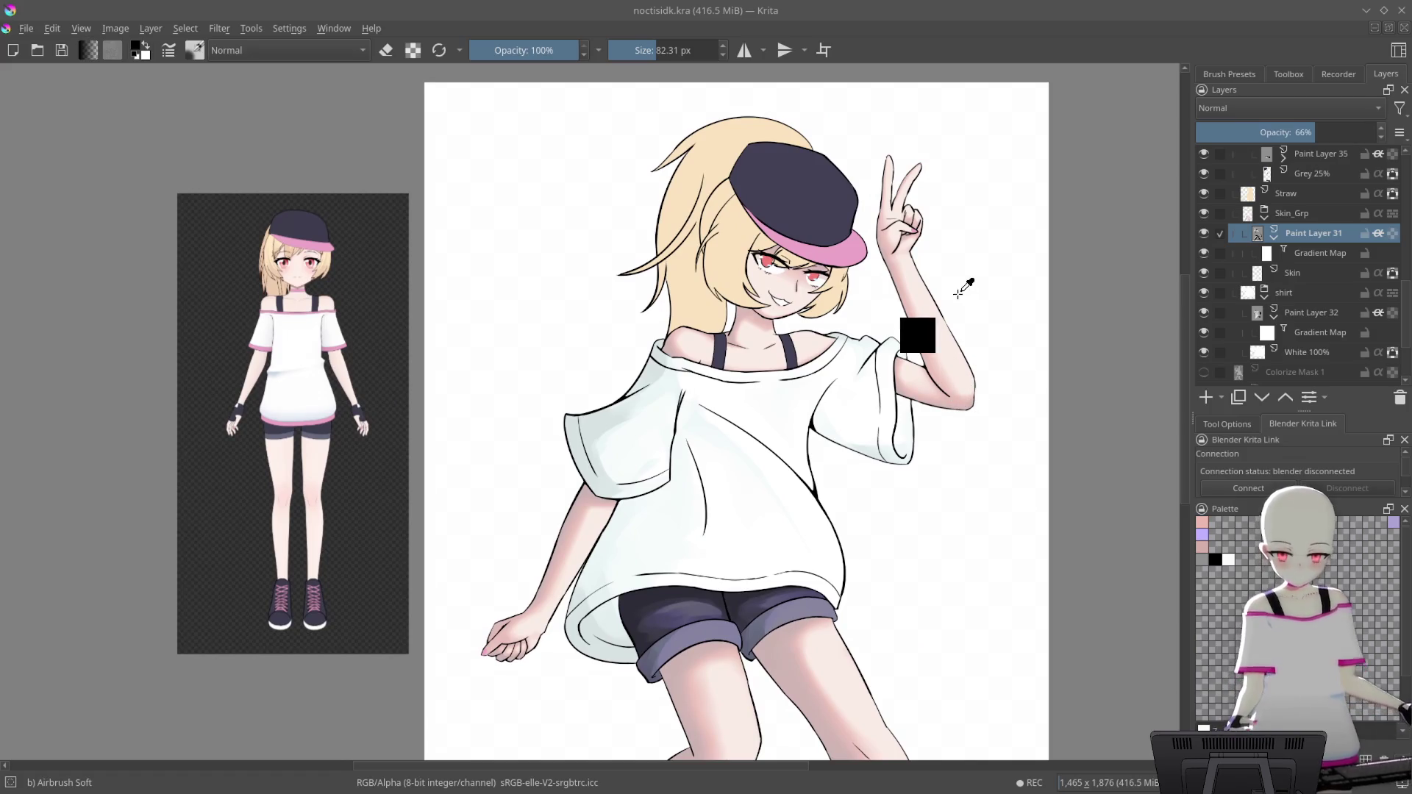
{"action": "scroll", "coordinate": [958, 290], "scroll_direction": "down", "scroll_amount": 1}
{"action": "scroll", "coordinate": [958, 290], "scroll_direction": "up", "scroll_amount": 2}
{"action": "scroll", "coordinate": [955, 267], "scroll_direction": "up", "scroll_amount": 1}
{"action": "scroll", "coordinate": [953, 268], "scroll_direction": "up", "scroll_amount": 1}
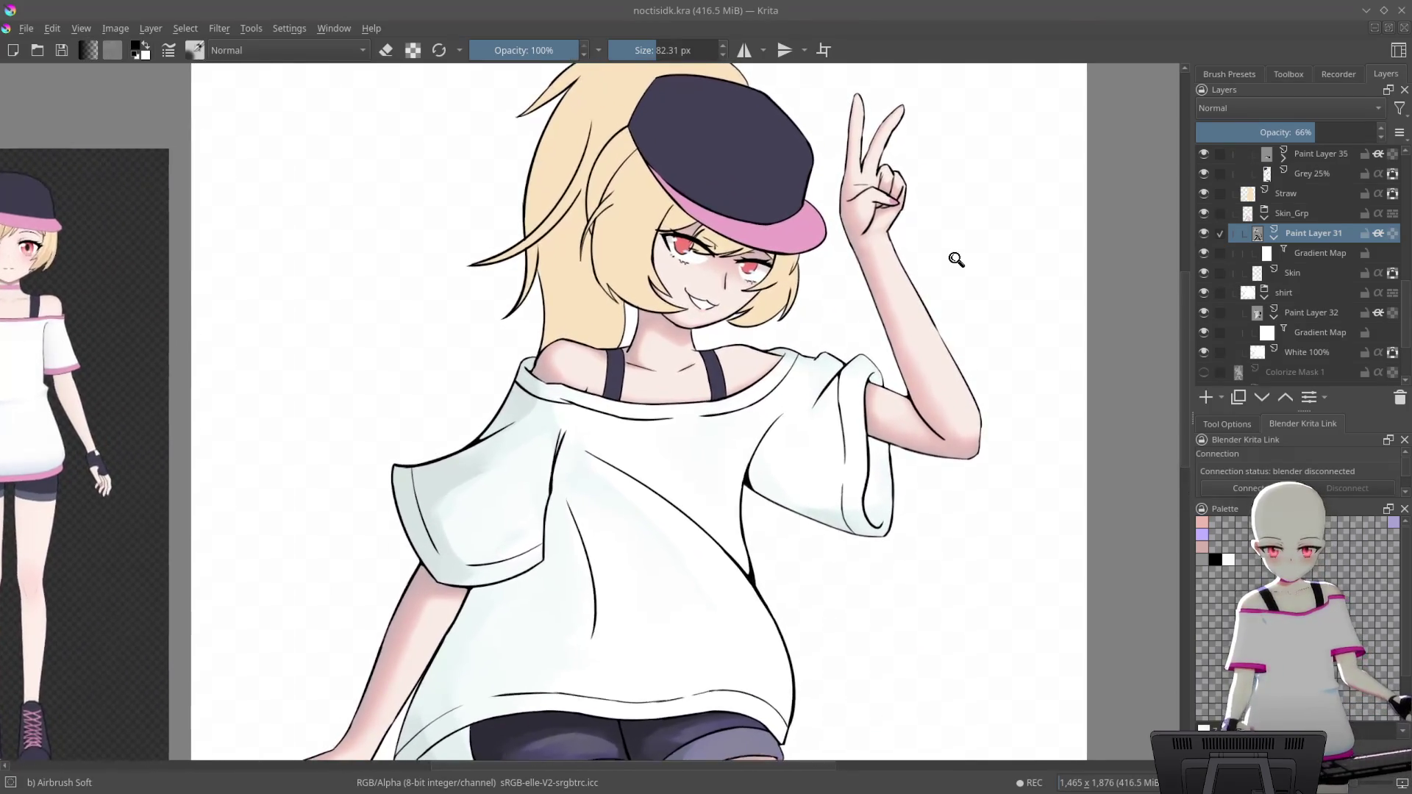
{"action": "left_click_drag", "start_coordinate": [952, 261], "coordinate": [906, 350]}
{"action": "scroll", "coordinate": [744, 215], "scroll_direction": "up", "scroll_amount": 1}
{"action": "scroll", "coordinate": [972, 243], "scroll_direction": "up", "scroll_amount": 1}
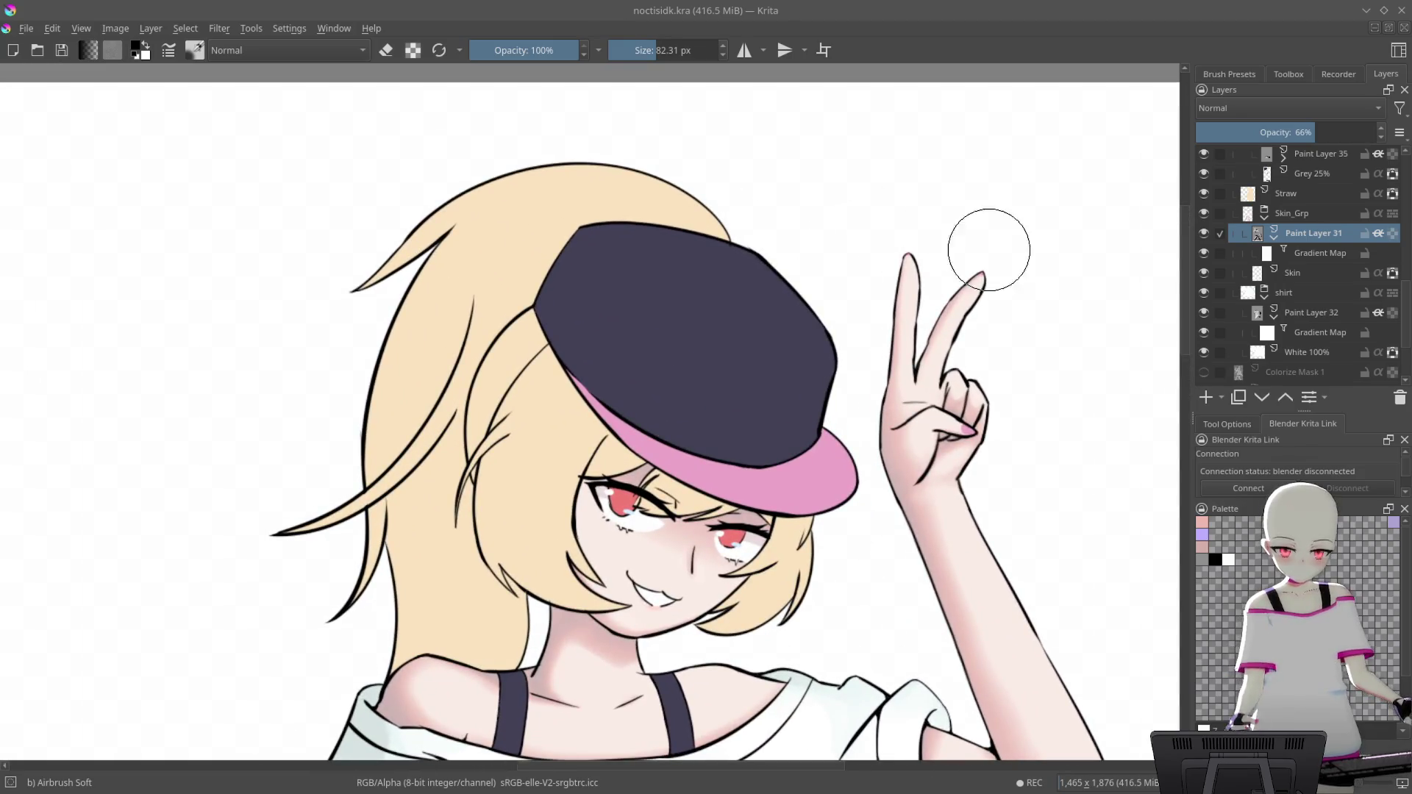
{"action": "key", "text": "minus"}
{"action": "key", "text": "minus"}
{"action": "key", "text": "minus"}
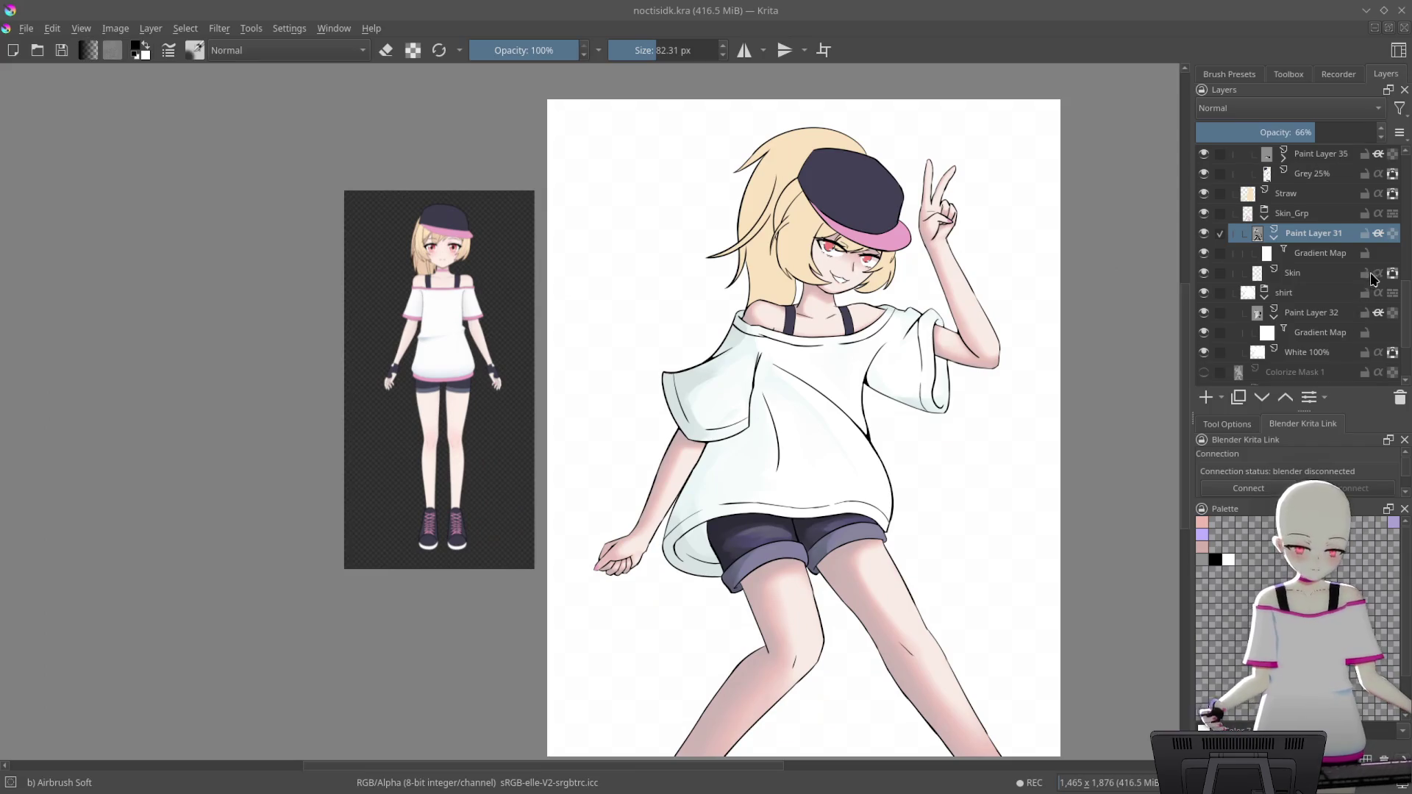
{"action": "scroll", "coordinate": [1357, 321], "scroll_direction": "up", "scroll_amount": 2}
{"action": "scroll", "coordinate": [1336, 315], "scroll_direction": "up", "scroll_amount": 1}
{"action": "scroll", "coordinate": [1335, 290], "scroll_direction": "up", "scroll_amount": 1}
{"action": "left_click", "coordinate": [1318, 202]}
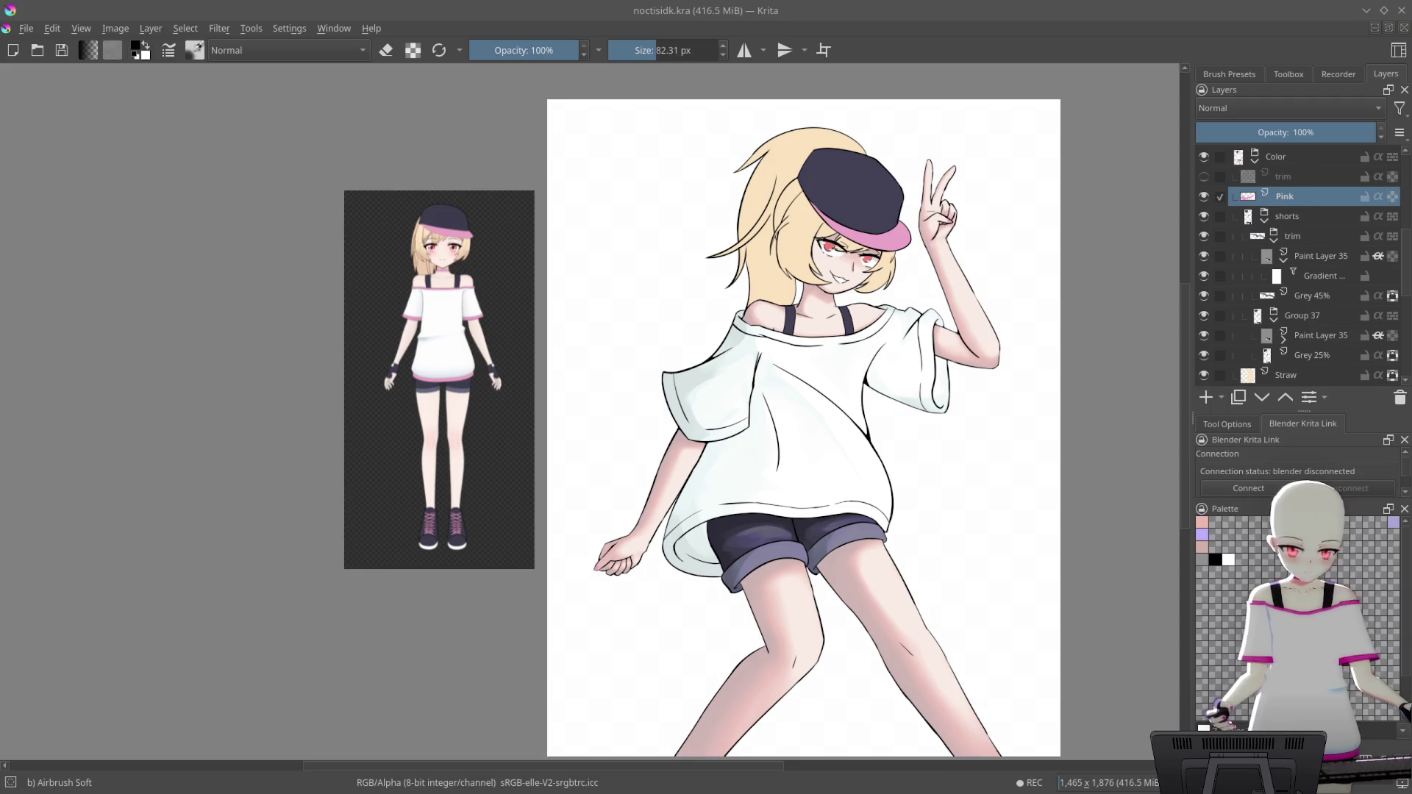
Group the Pink layer with Ctrl+G, collapse trim and Group 37, and rename Group 37 'blues'
{"action": "key", "text": "ctrl+g"}
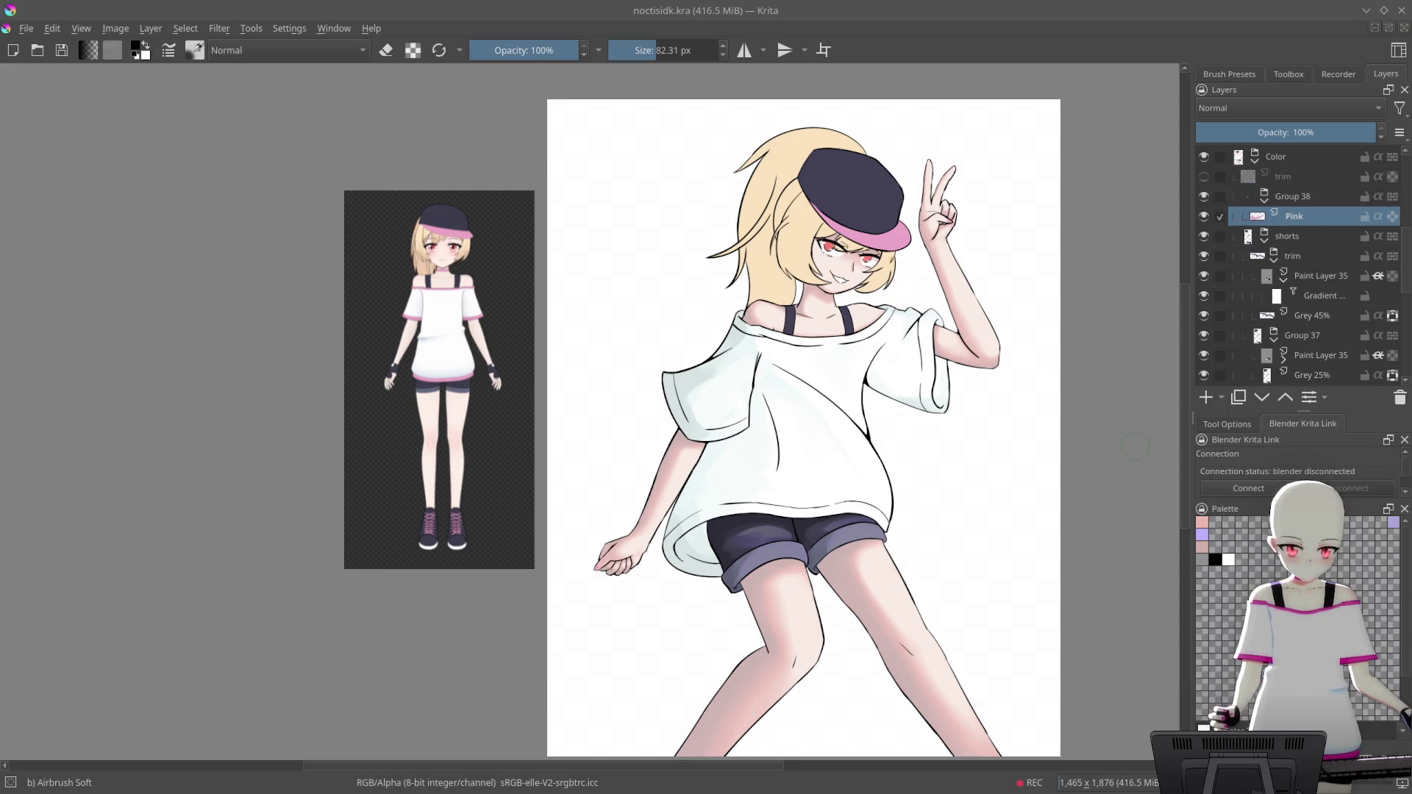
{"action": "left_click", "coordinate": [1346, 237]}
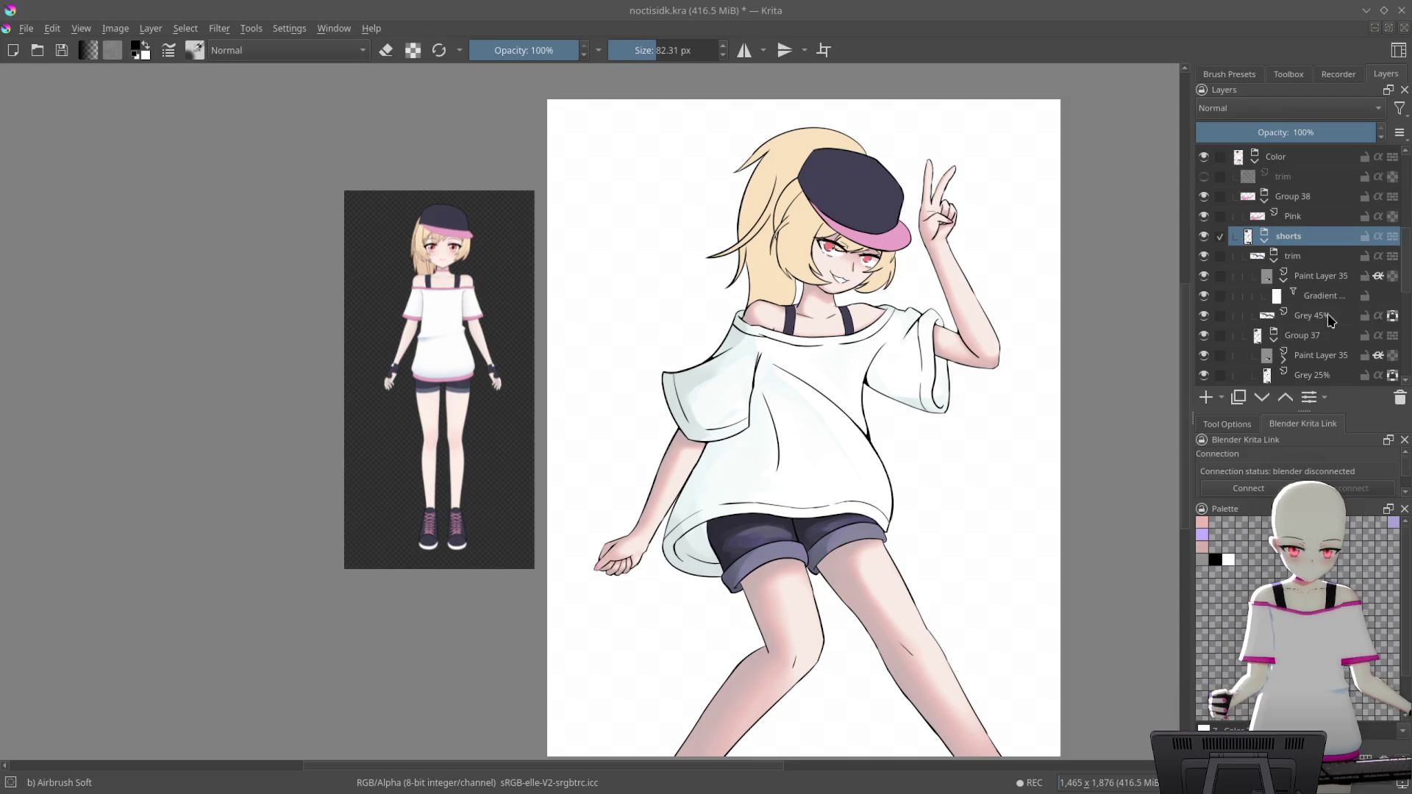
{"action": "scroll", "coordinate": [1335, 294], "scroll_direction": "down", "scroll_amount": 4}
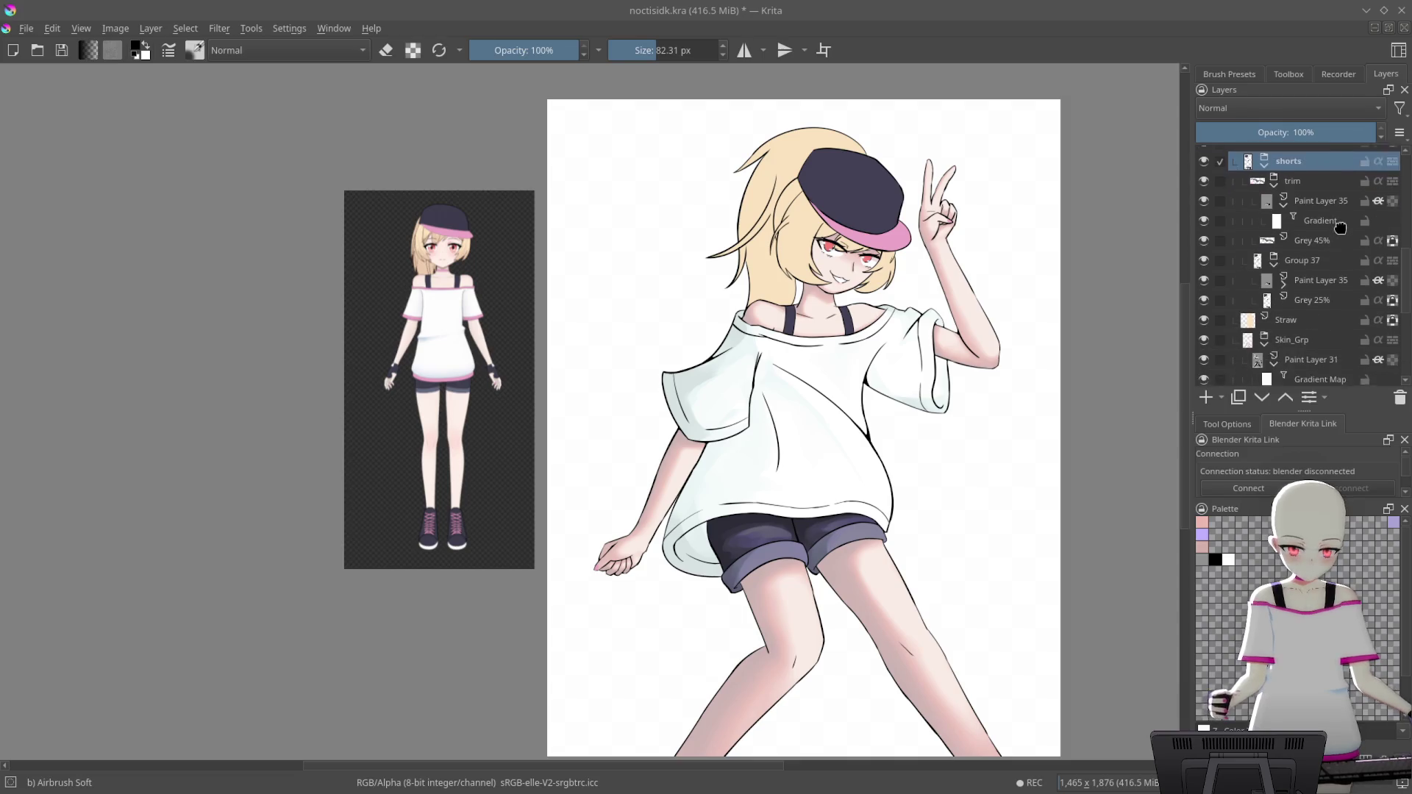
{"action": "left_click", "coordinate": [1275, 184]}
{"action": "left_click", "coordinate": [1275, 205]}
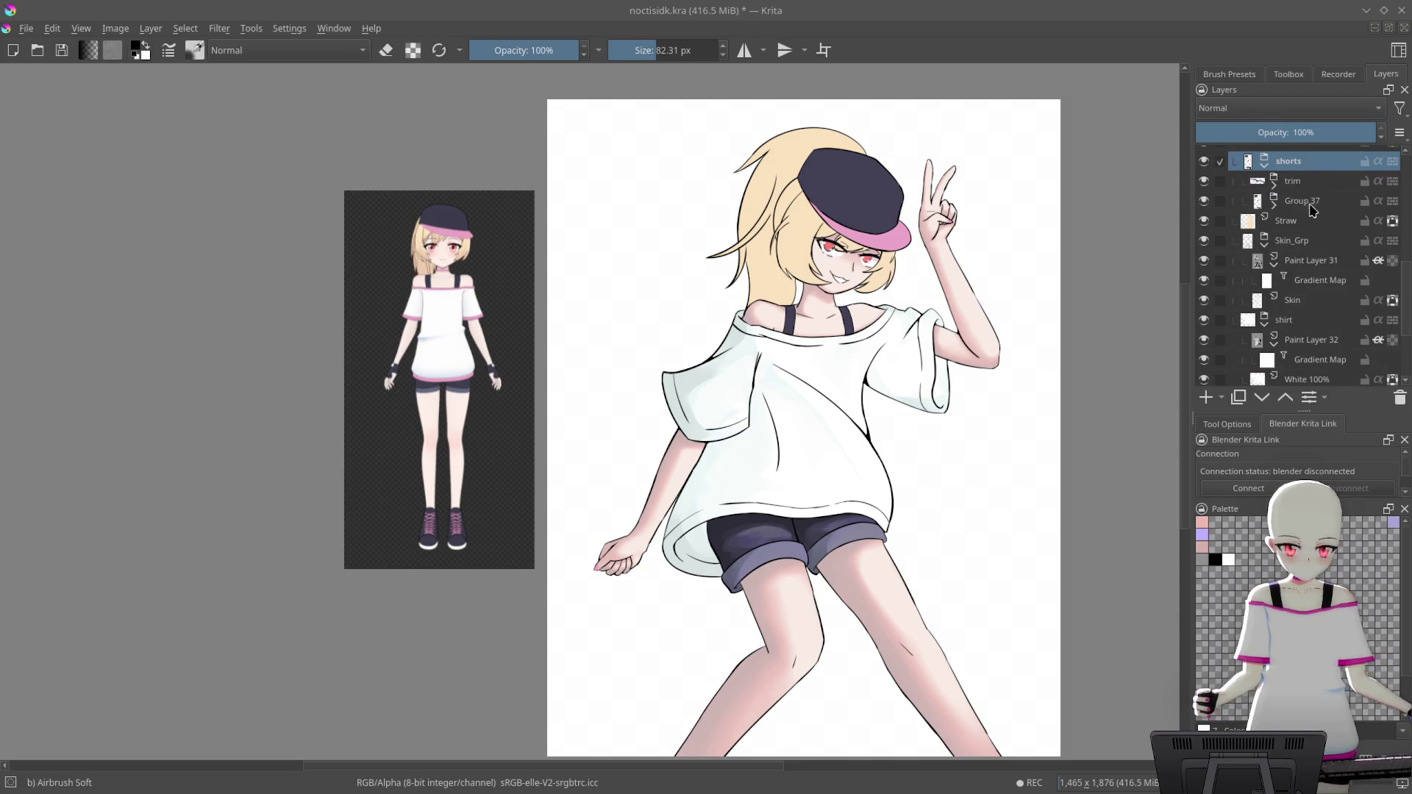
{"action": "double_click", "coordinate": [1309, 204]}
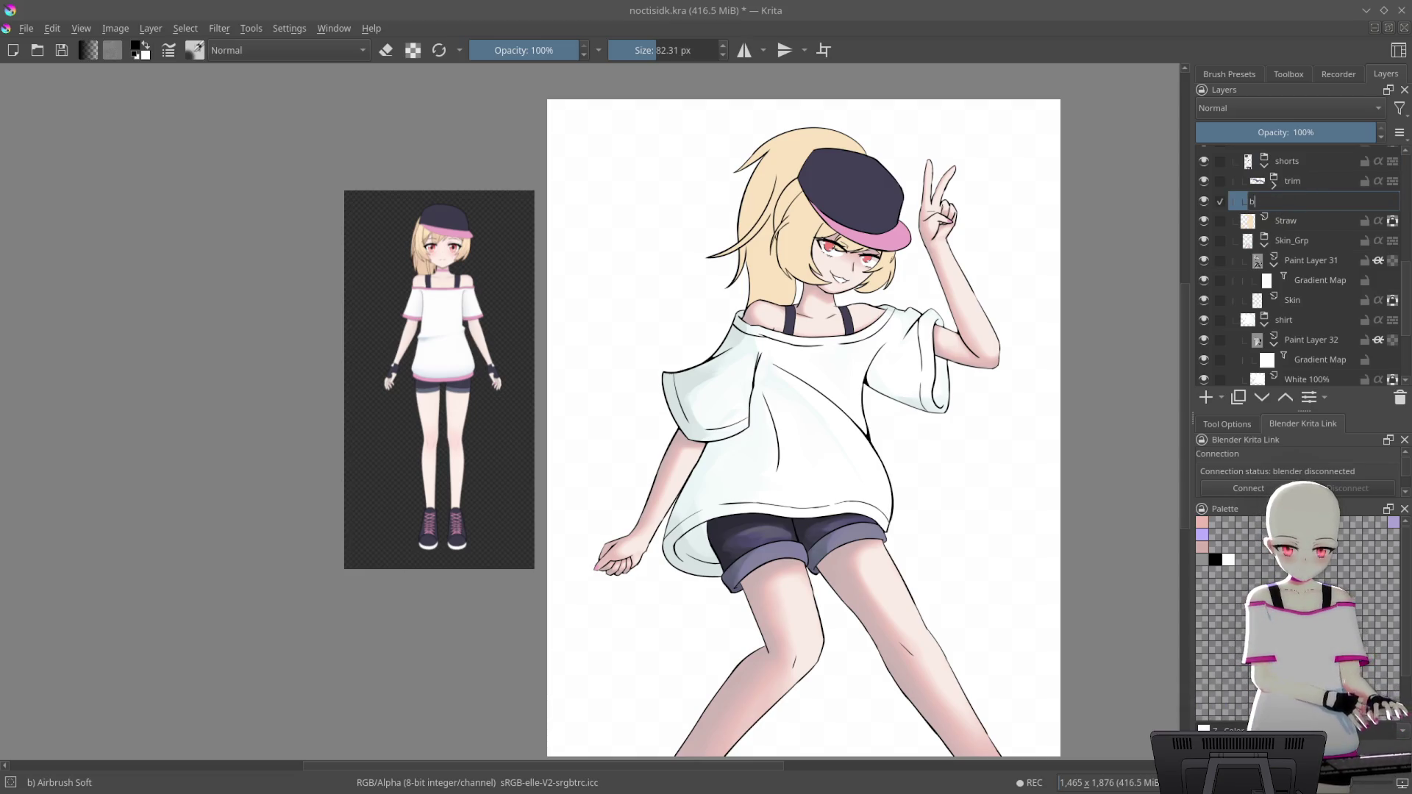
{"action": "type", "text": "llues"}
{"action": "key", "text": "Return"}
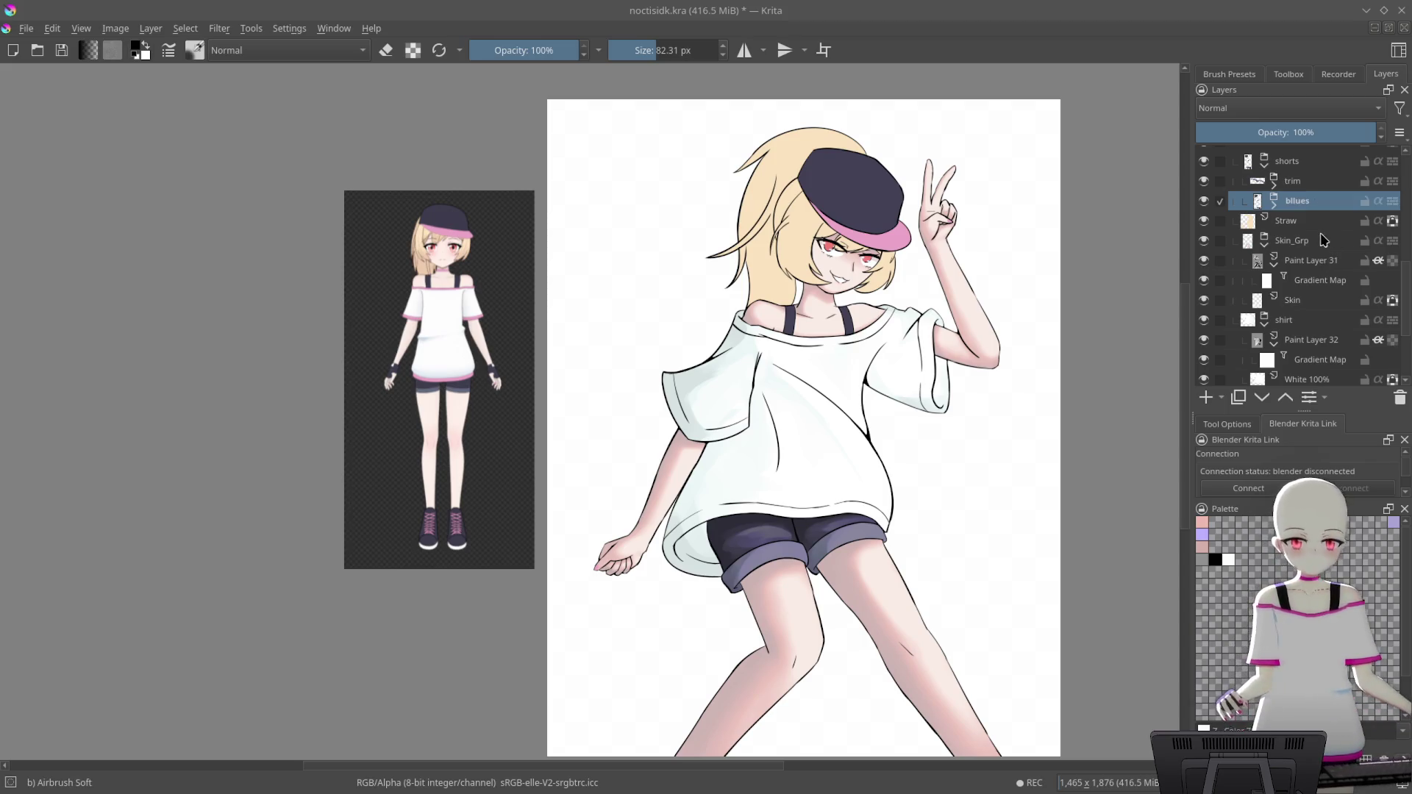
Select Paint Layer 32 from Skin_Grp and drag it into Group 38 above Pink
{"action": "left_click", "coordinate": [1321, 239]}
{"action": "scroll", "coordinate": [1330, 254], "scroll_direction": "down", "scroll_amount": 1}
{"action": "left_click", "coordinate": [1320, 325]}
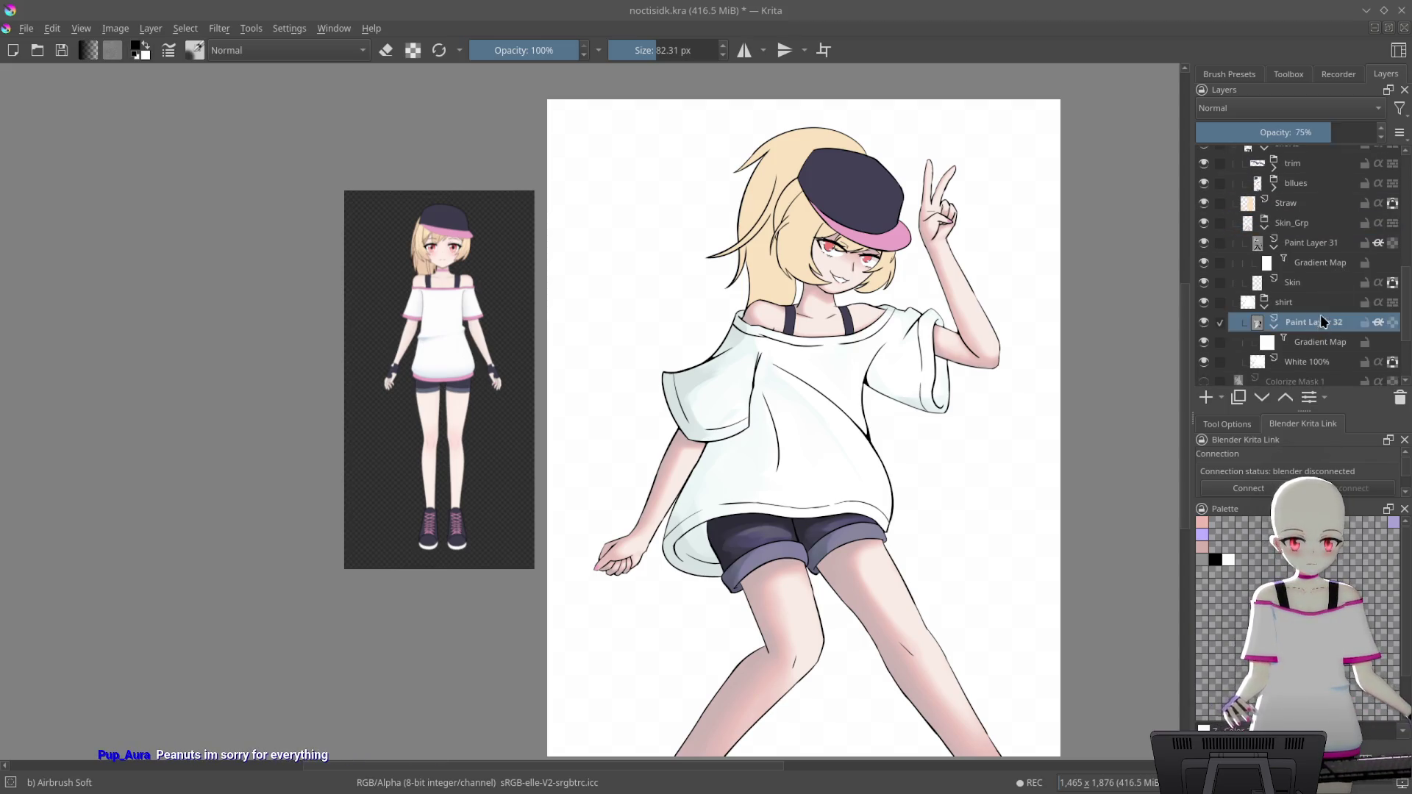
{"action": "scroll", "coordinate": [1321, 193], "scroll_direction": "up", "scroll_amount": 7}
{"action": "left_click", "coordinate": [1324, 248]}
{"action": "left_click_drag", "start_coordinate": [1326, 269], "coordinate": [1329, 273]}
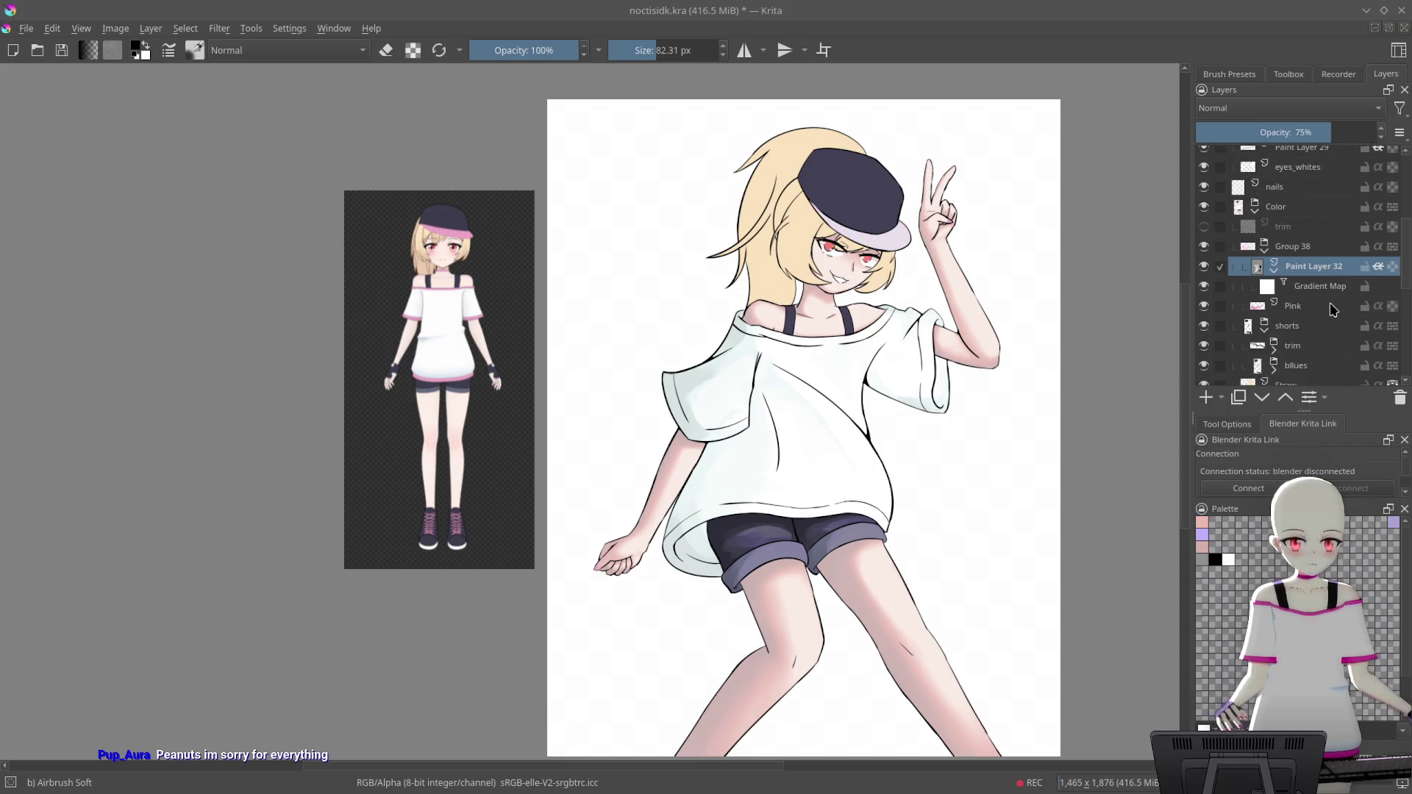
Zoom in on the reference figure's waist and raise Paint Layer 32's opacity to 100%
{"action": "left_click_drag", "start_coordinate": [1048, 449], "coordinate": [1058, 400]}
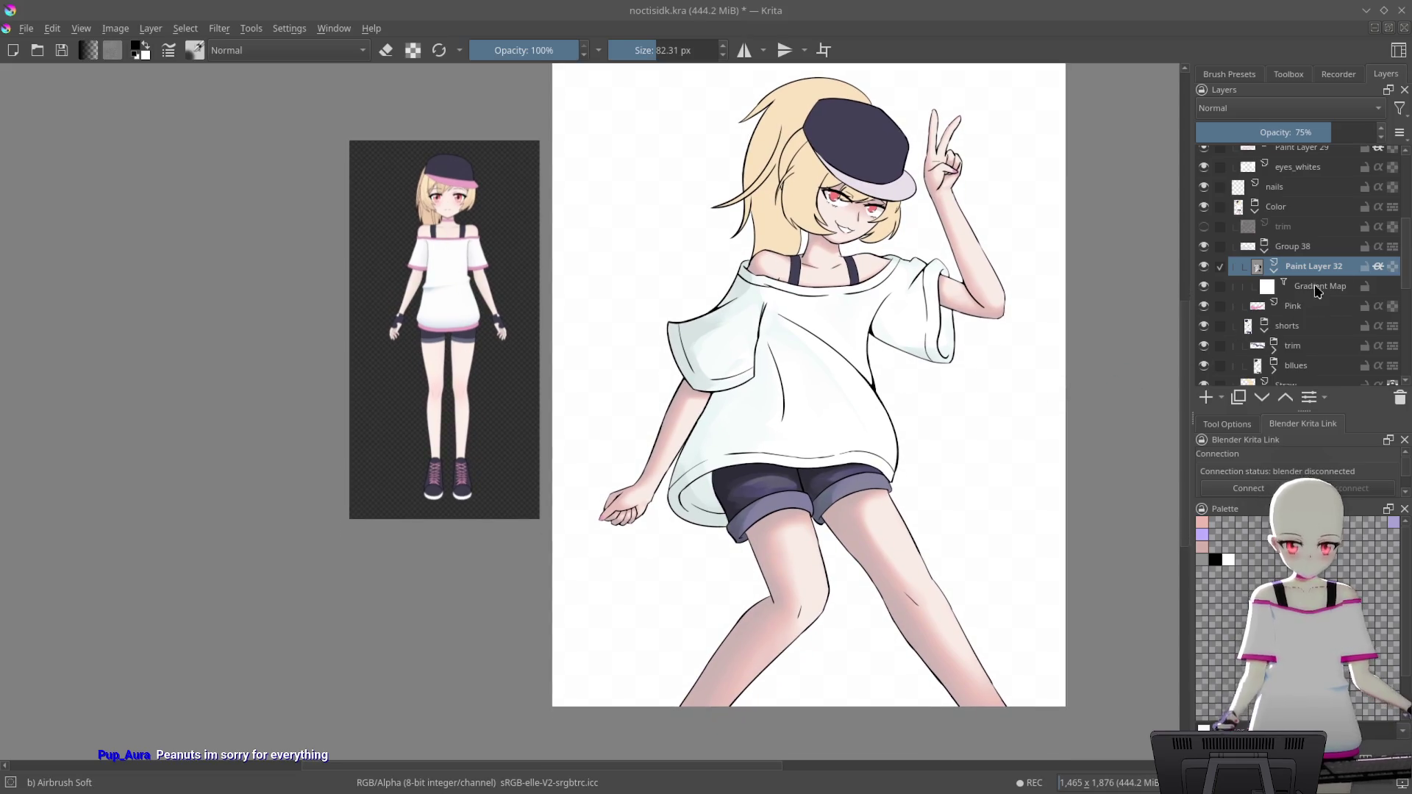
{"action": "left_click_drag", "start_coordinate": [478, 356], "coordinate": [744, 303]}
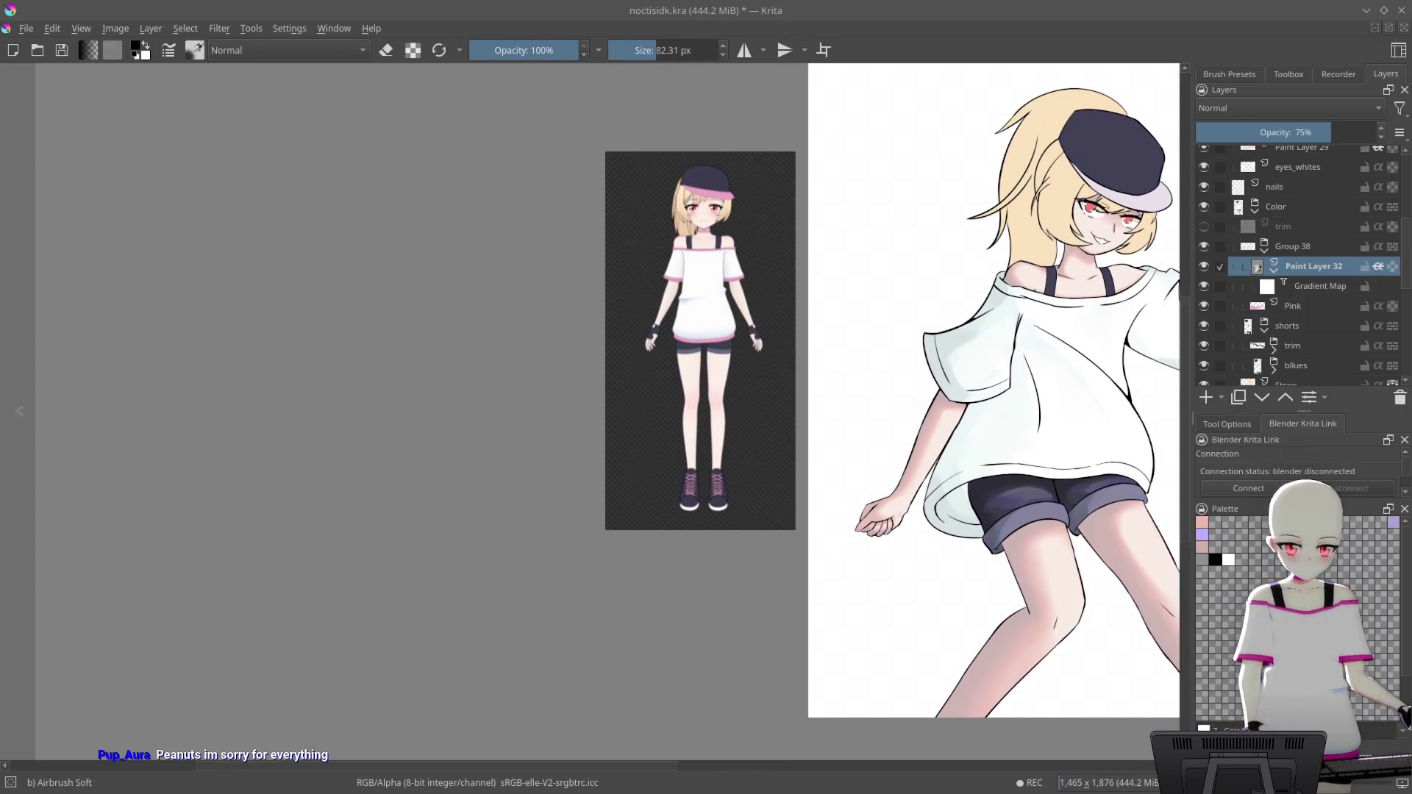
{"action": "scroll", "coordinate": [744, 303], "scroll_direction": "up", "scroll_amount": 2}
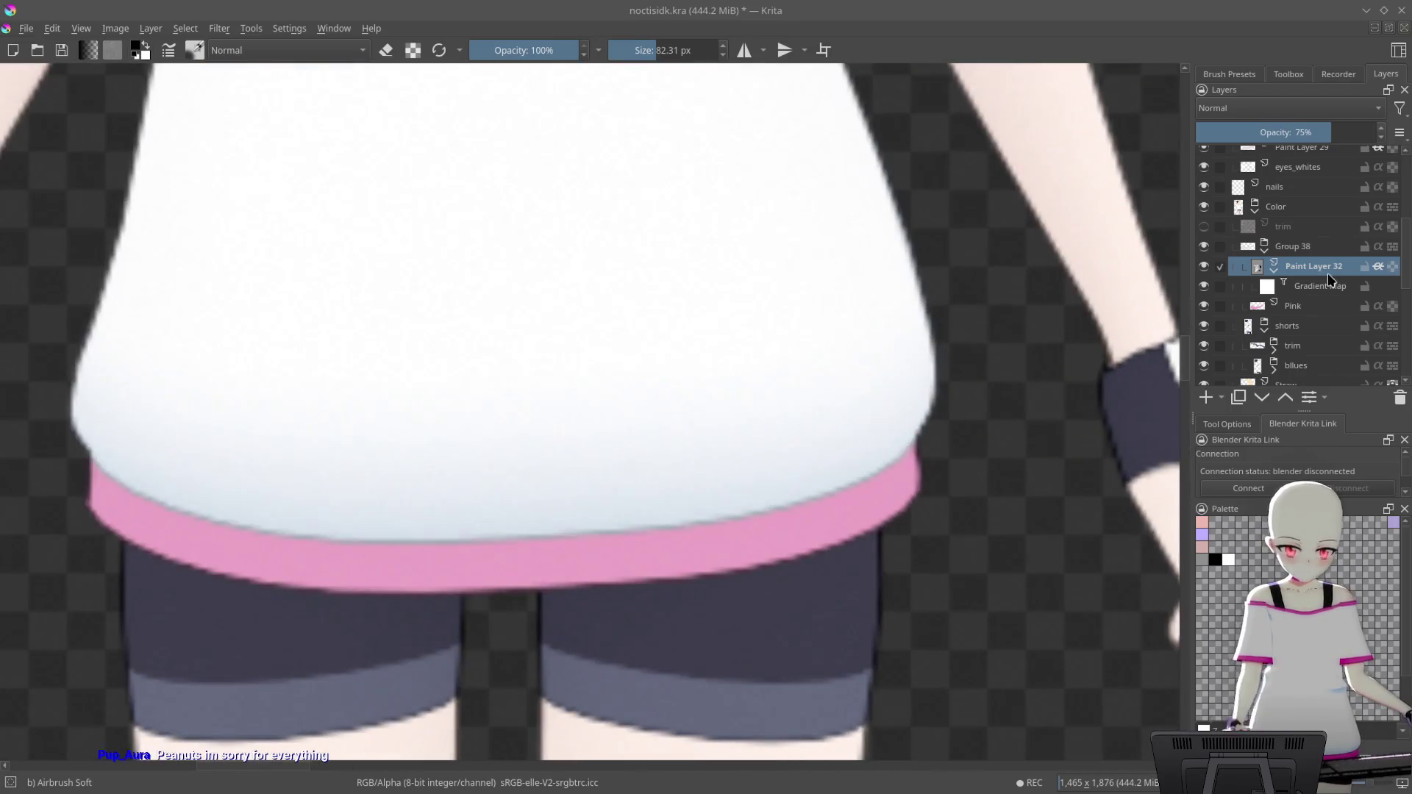
{"action": "left_click", "coordinate": [1326, 291]}
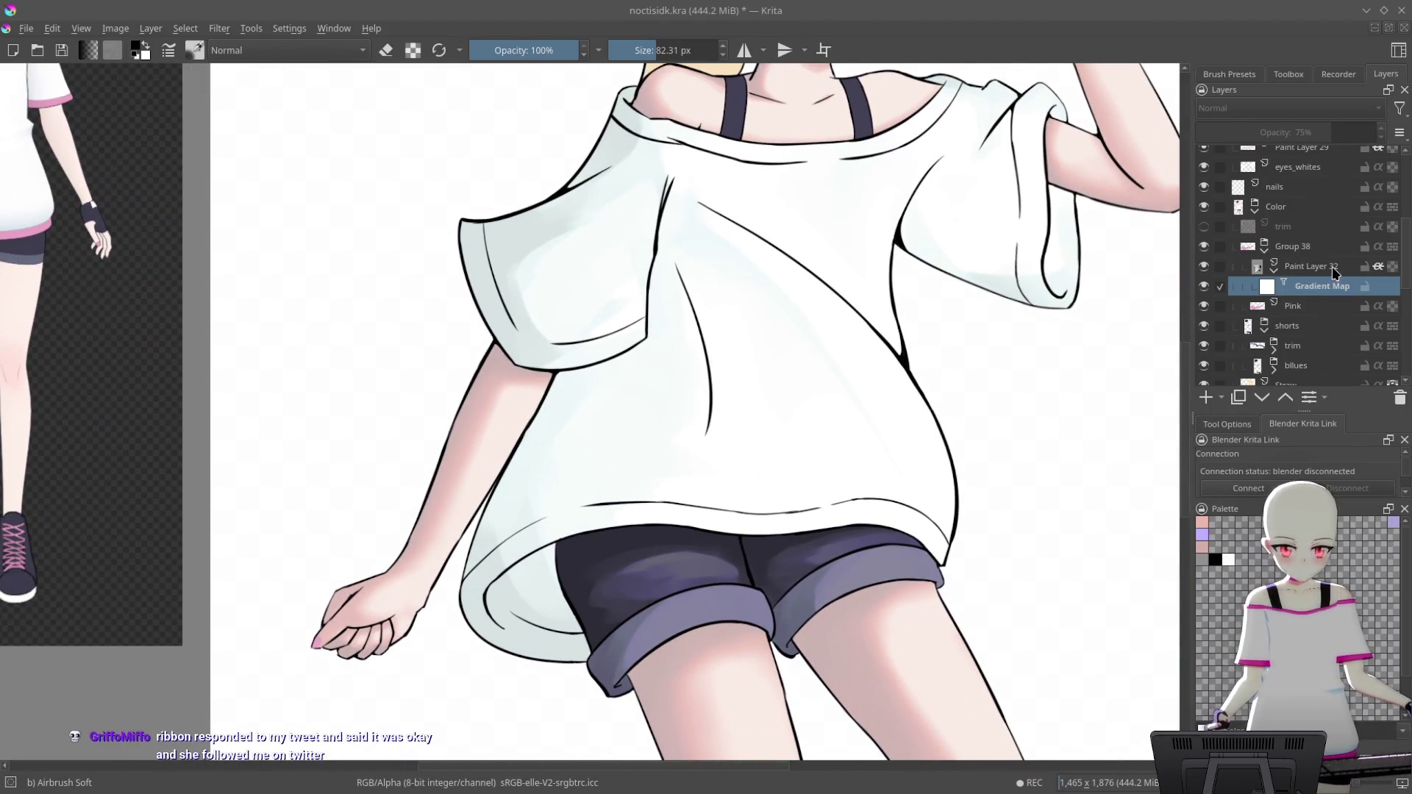
{"action": "left_click", "coordinate": [1332, 269]}
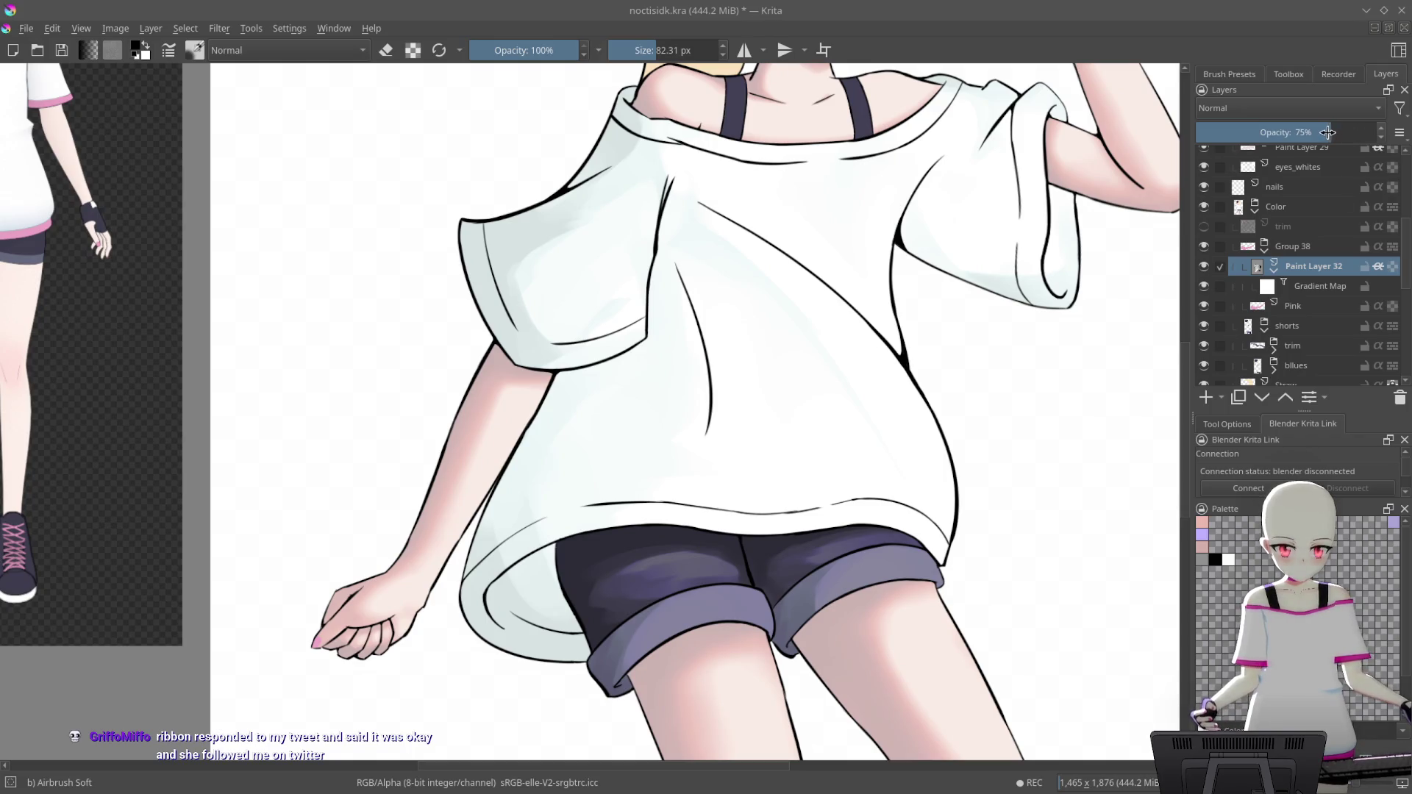
{"action": "left_click_drag", "start_coordinate": [1327, 133], "coordinate": [1400, 138]}
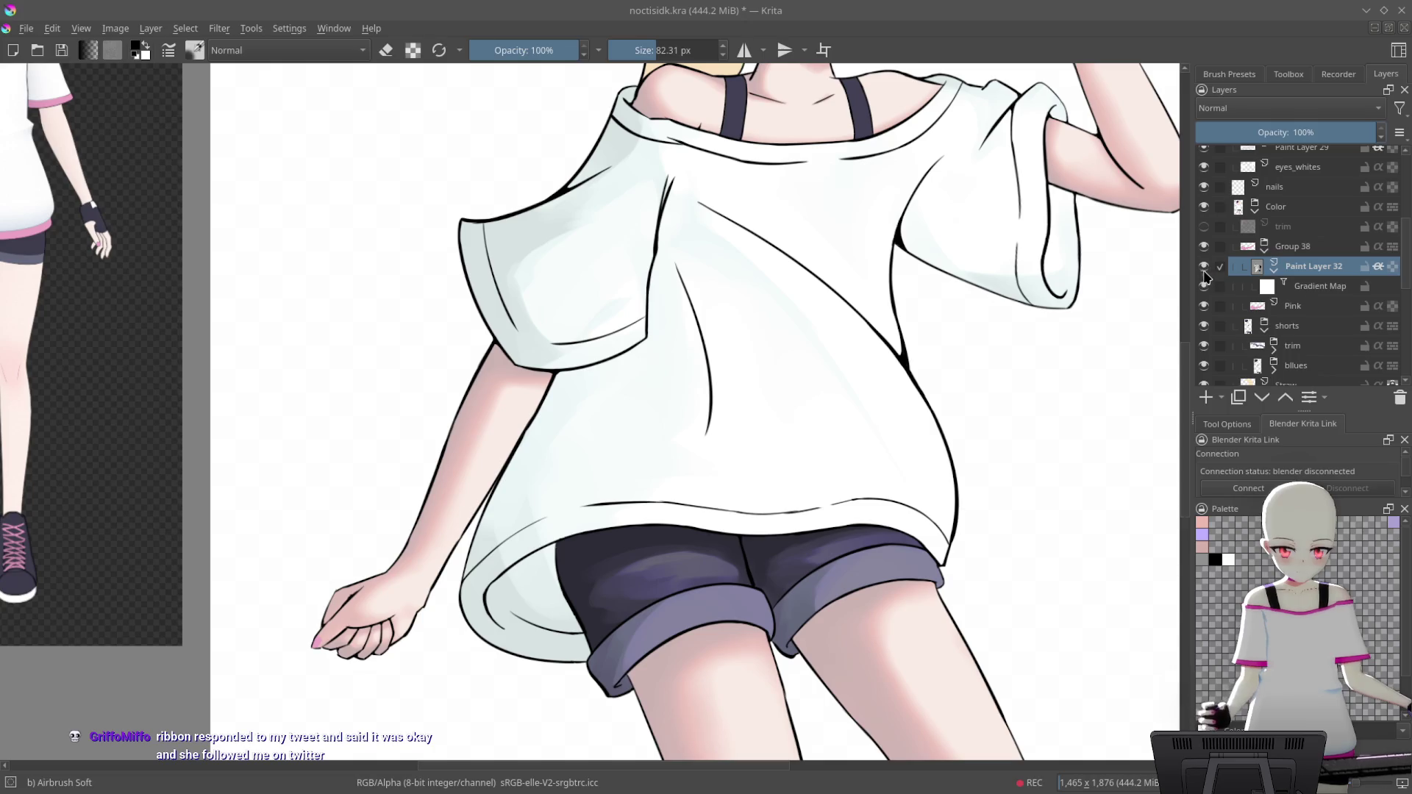
Hide Paint Layer 32, select Group 38 with the Color layer, and zoom out to the whole figure
{"action": "scroll", "coordinate": [1316, 287], "scroll_direction": "up", "scroll_amount": 2}
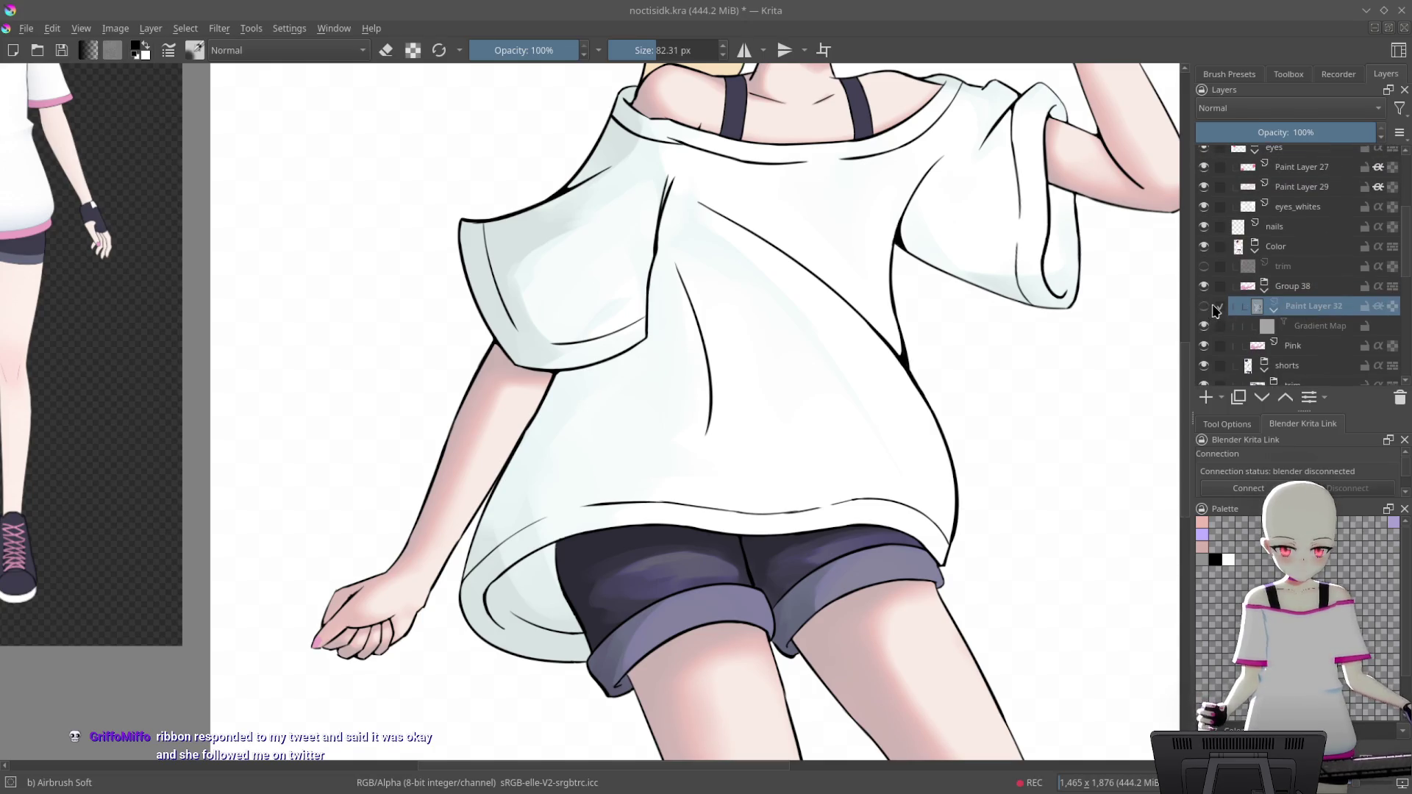
{"action": "scroll", "coordinate": [1352, 300], "scroll_direction": "down", "scroll_amount": 2}
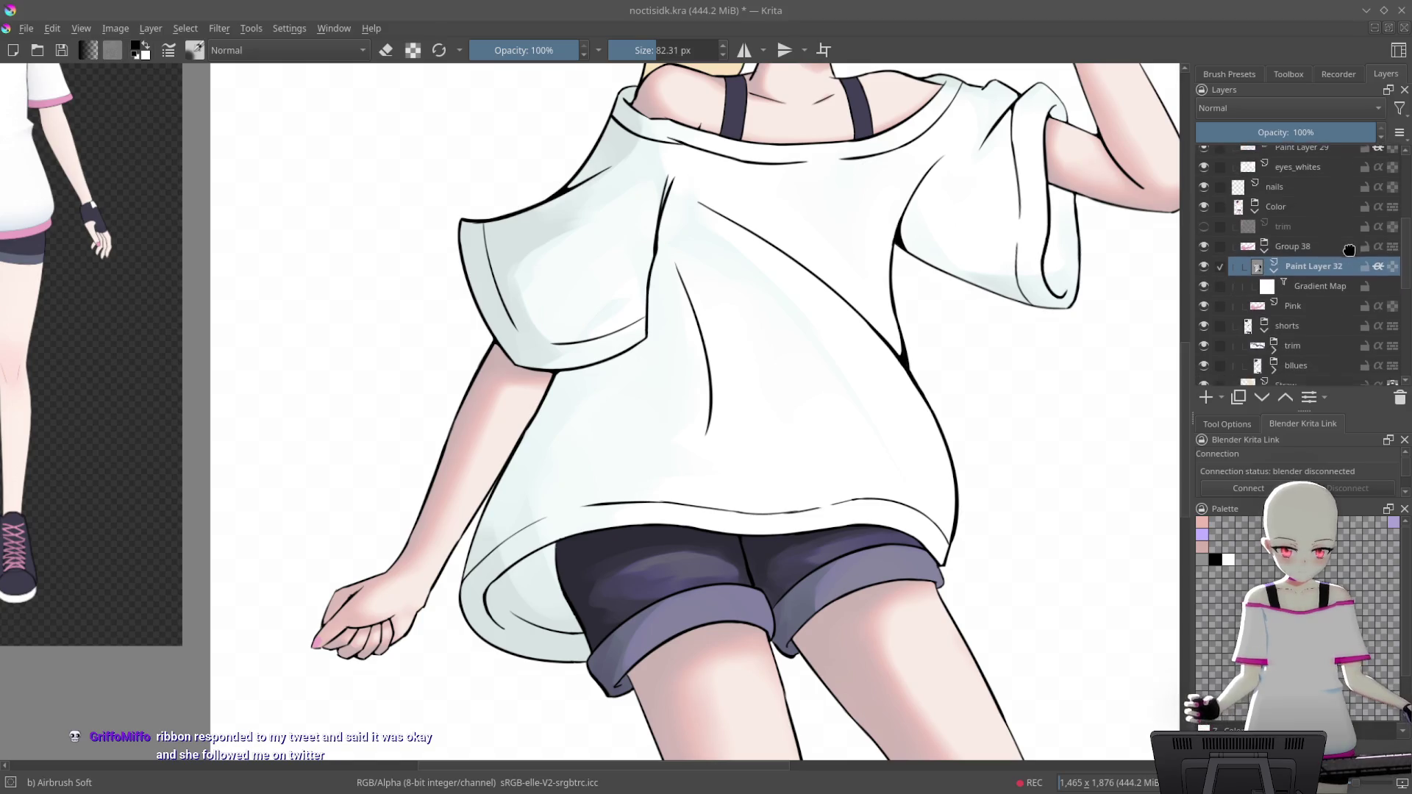
{"action": "left_click", "coordinate": [1203, 267]}
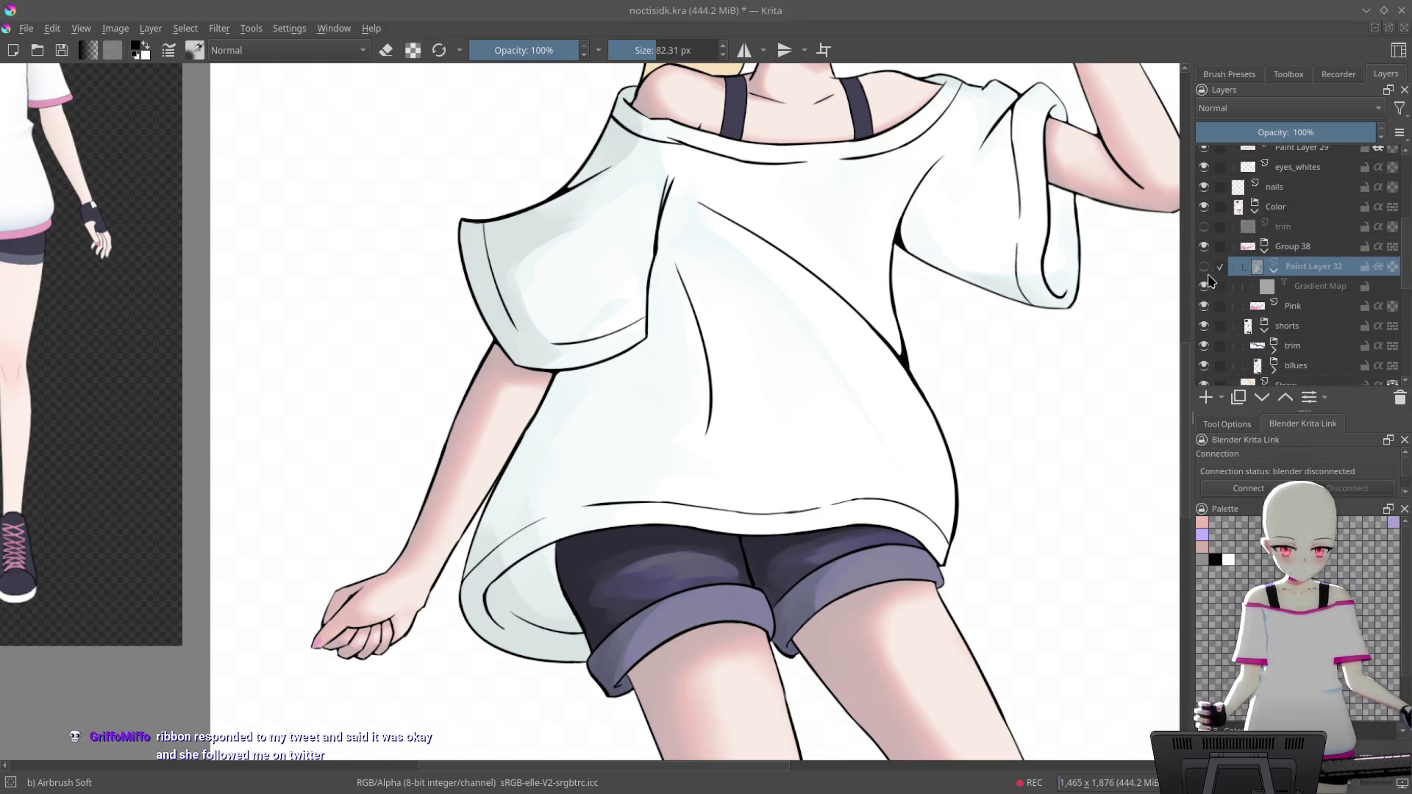
{"action": "left_click", "coordinate": [1220, 266]}
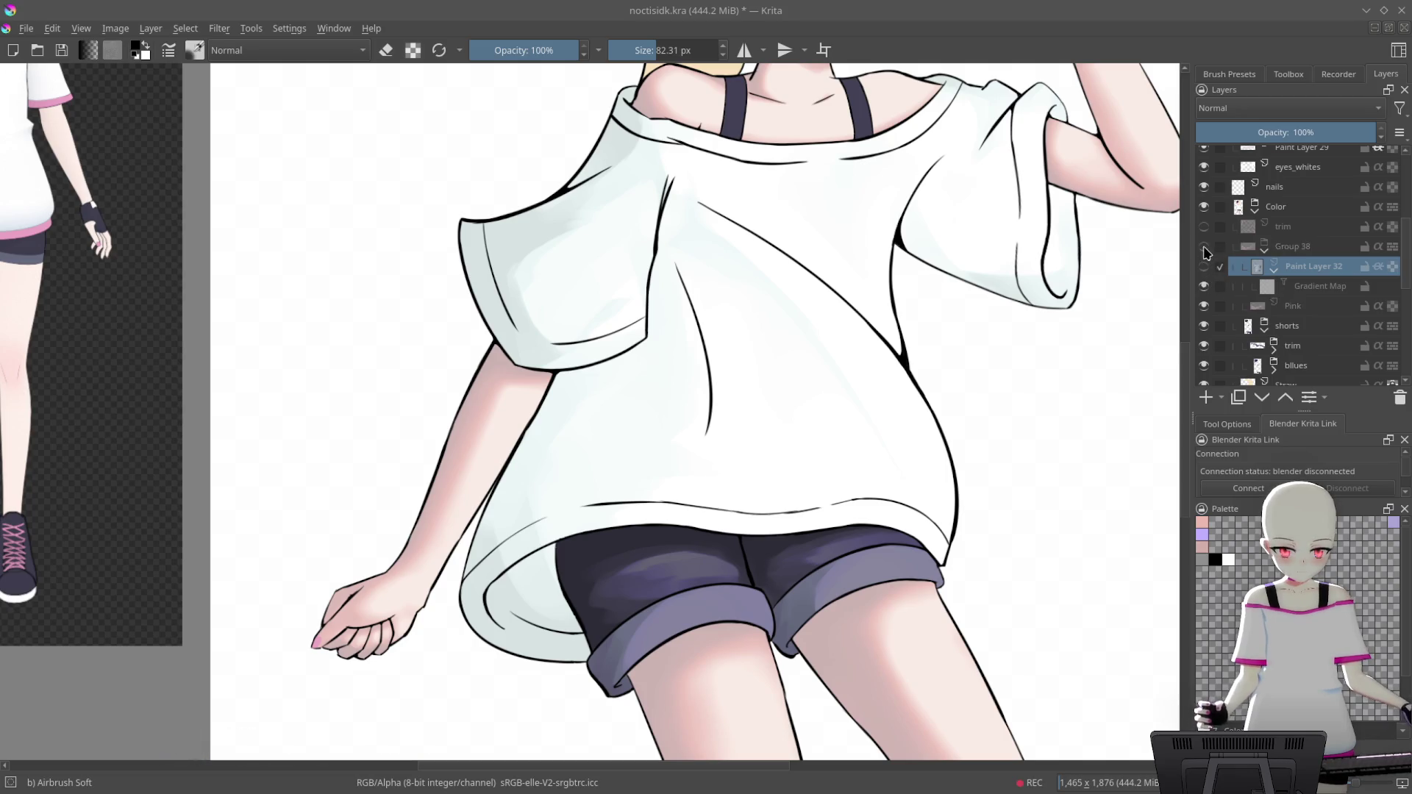
{"action": "left_click", "coordinate": [1308, 250]}
{"action": "scroll", "coordinate": [1306, 254], "scroll_direction": "up", "scroll_amount": 4}
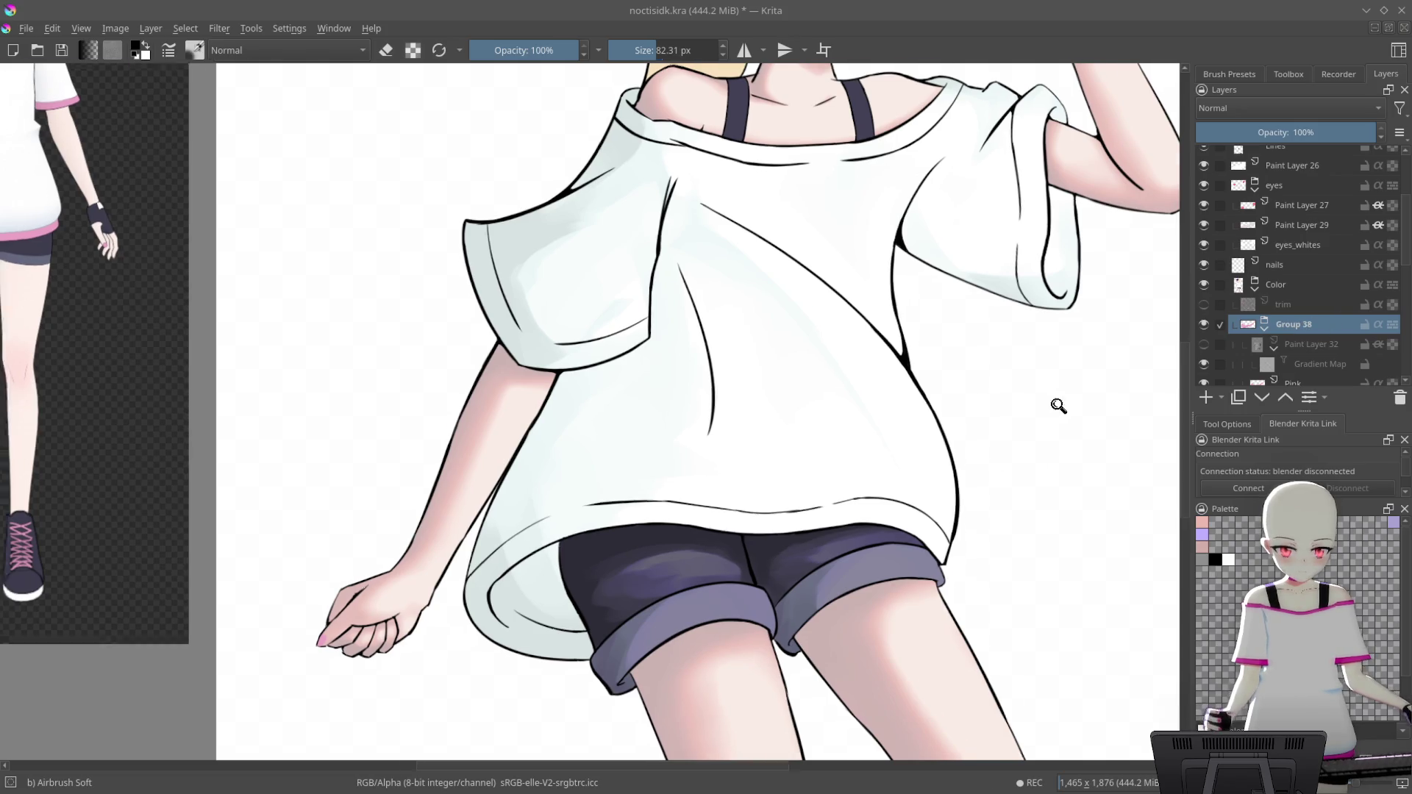
{"action": "left_click_drag", "start_coordinate": [1058, 404], "coordinate": [1024, 489]}
{"action": "left_click", "coordinate": [1375, 286], "text": "ctrl"}
{"action": "scroll", "coordinate": [1331, 299], "scroll_direction": "down", "scroll_amount": 2}
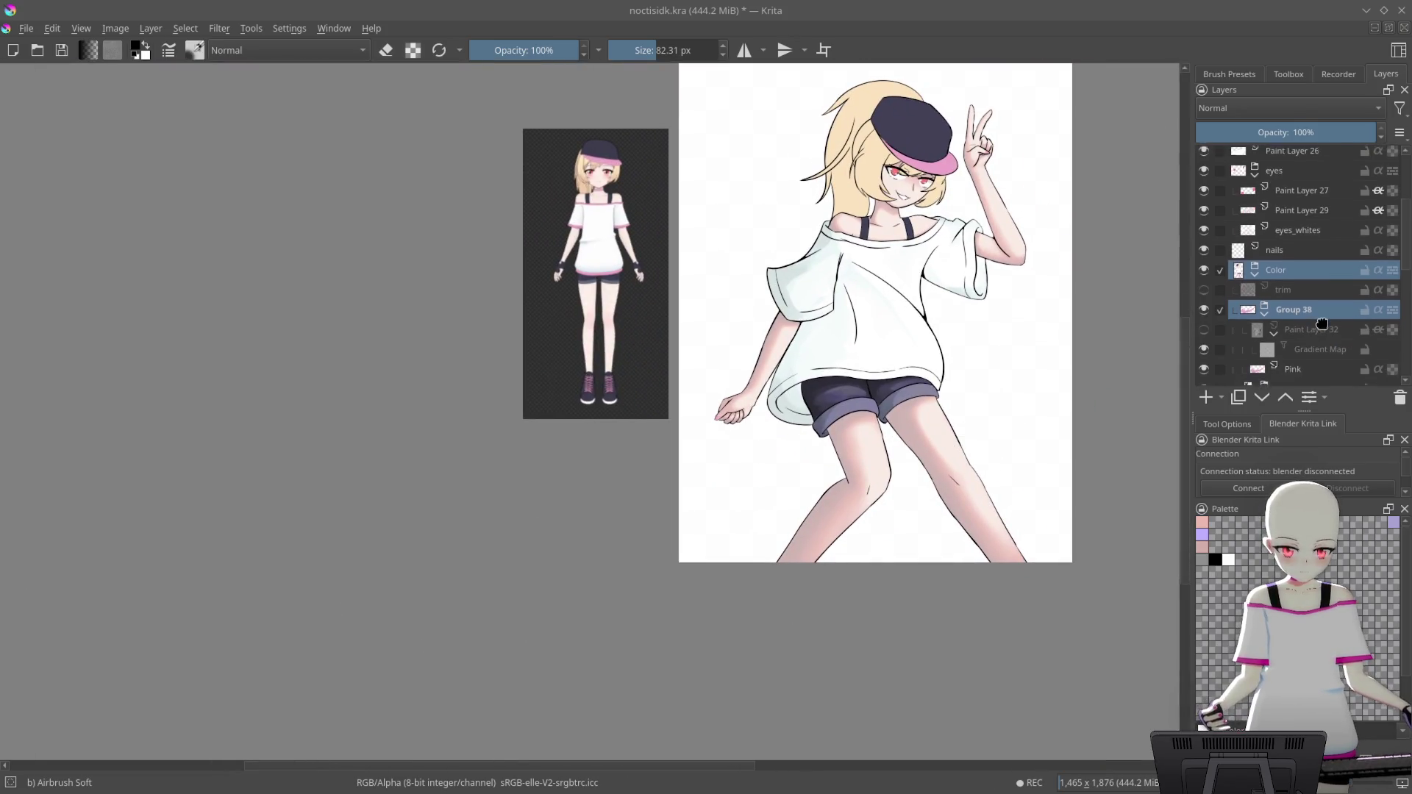
Select the Pink layer and toggle its visibility off and on to compare the brim
{"action": "left_click", "coordinate": [1303, 348]}
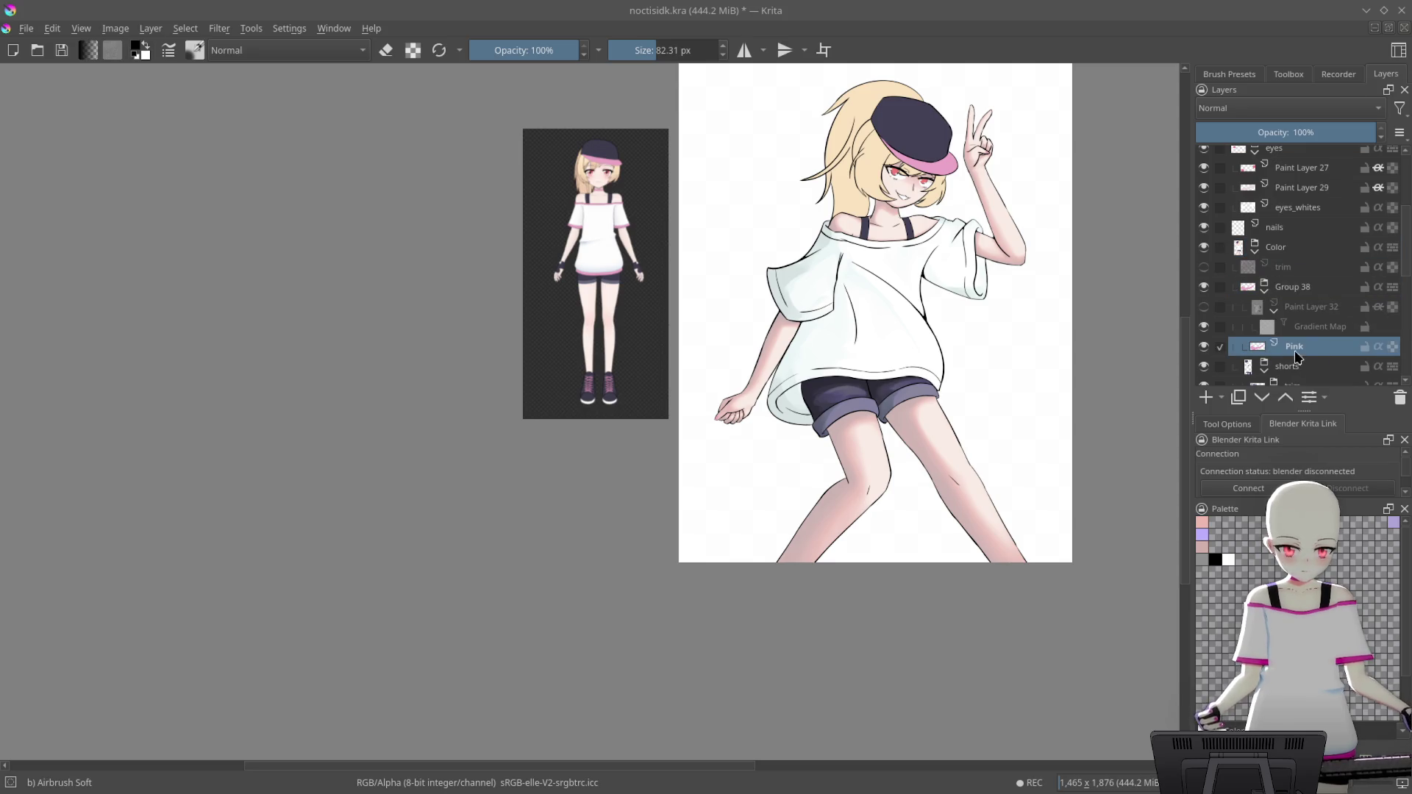
{"action": "left_click", "coordinate": [1203, 349]}
{"action": "left_click", "coordinate": [1203, 349]}
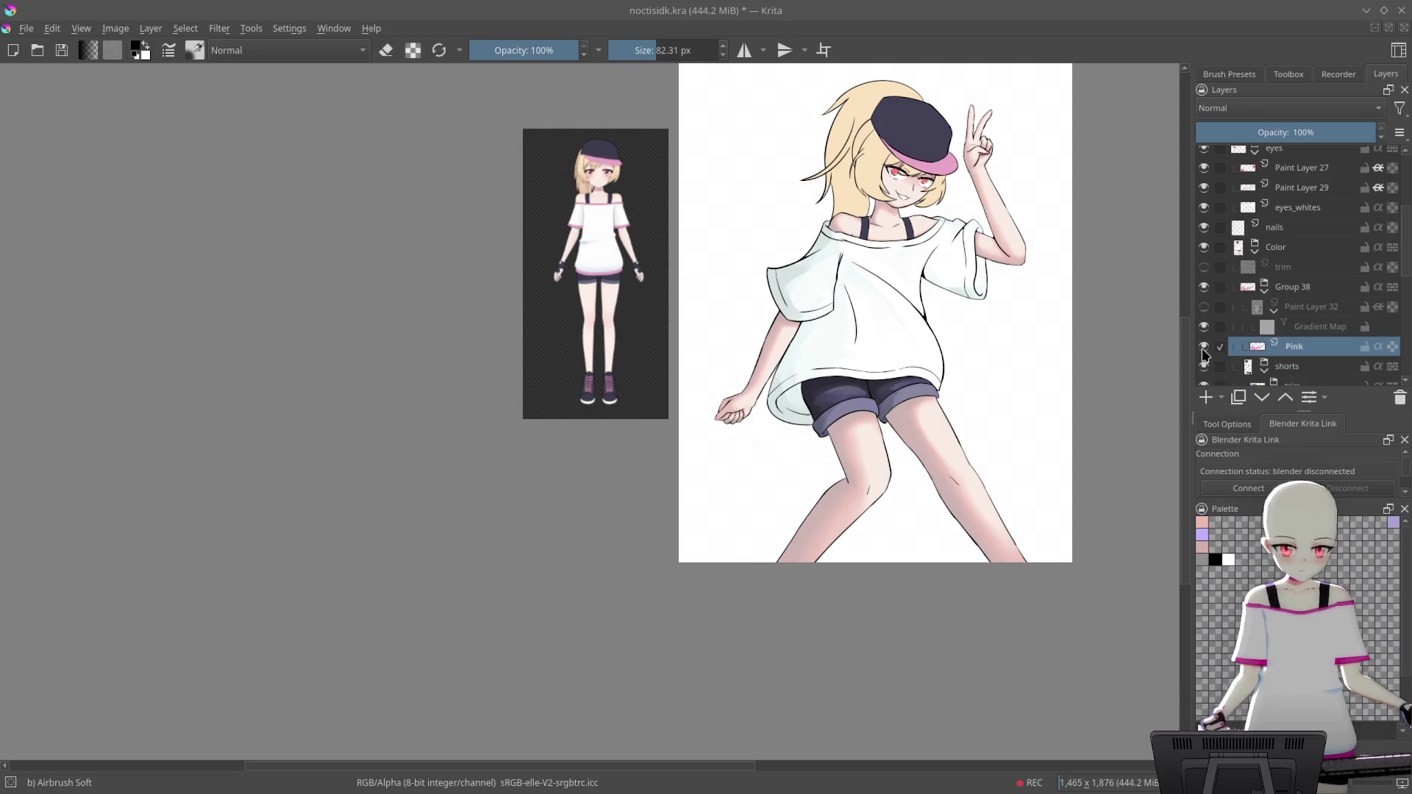
Scroll the Layers docker to the hidden trim layer and make it visible
{"action": "left_click_drag", "start_coordinate": [1337, 320], "coordinate": [1335, 242]}
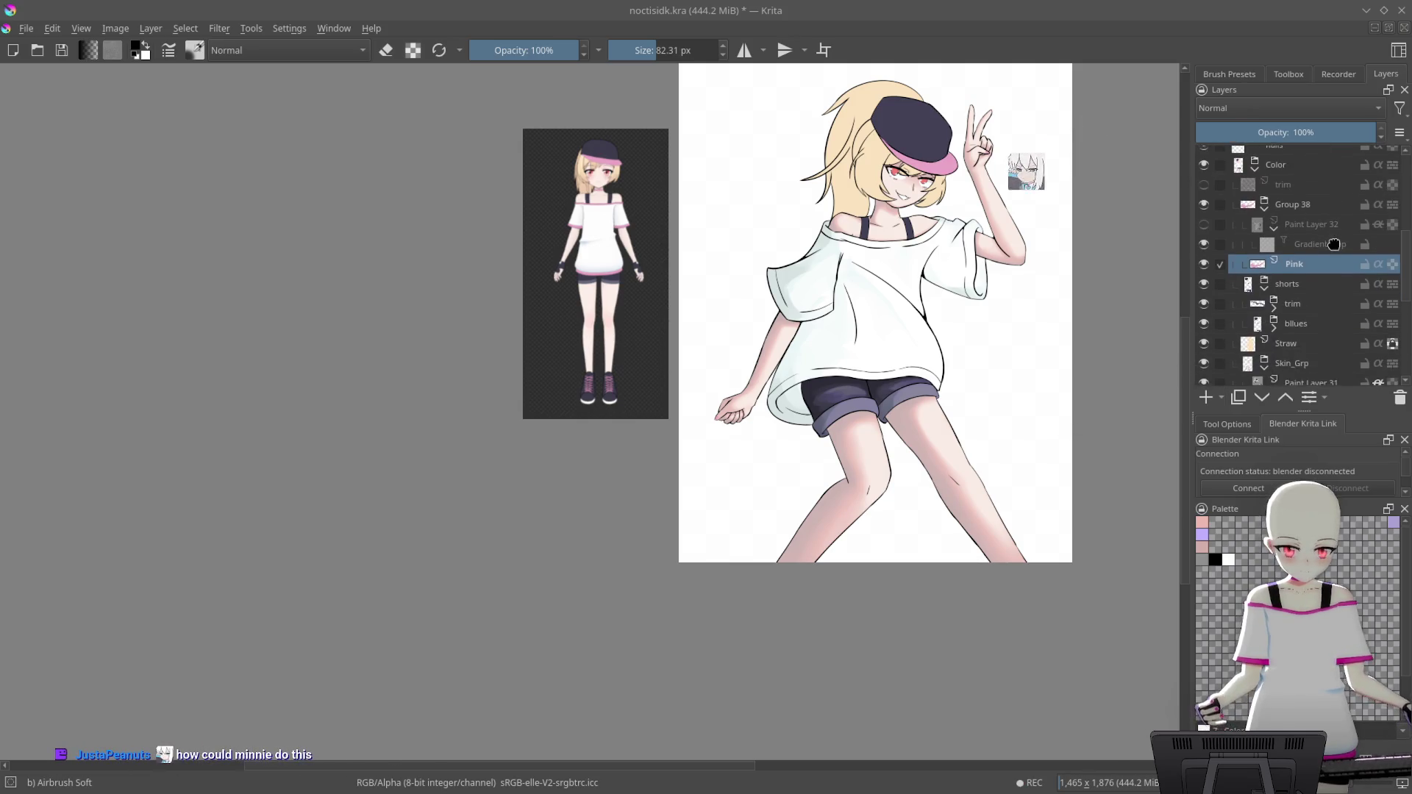
{"action": "left_click_drag", "start_coordinate": [1322, 324], "coordinate": [1326, 168]}
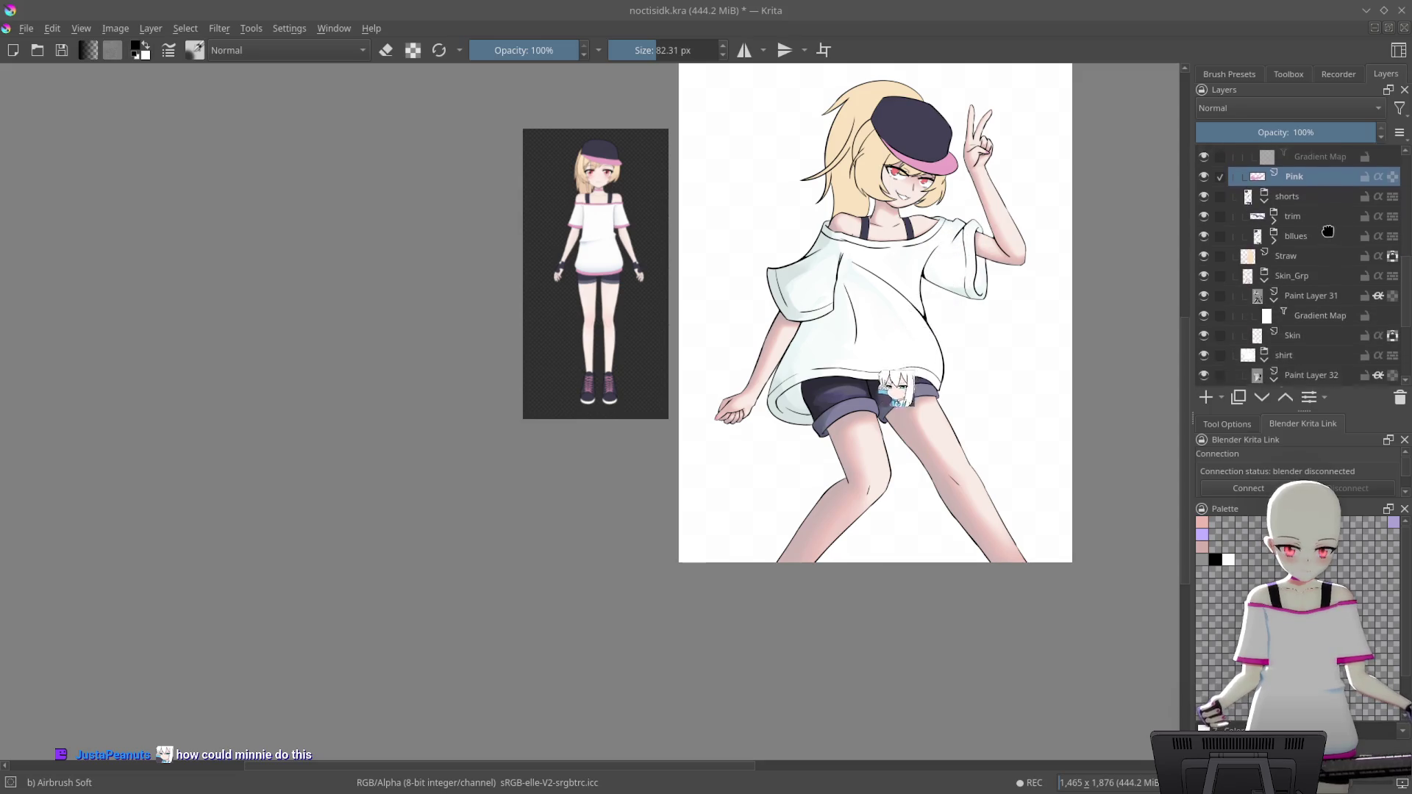
{"action": "mouse_move", "coordinate": [1322, 306]}
{"action": "left_mouse_down"}
{"action": "mouse_move", "coordinate": [1332, 192]}
{"action": "mouse_move", "coordinate": [1317, 329]}
{"action": "left_mouse_up"}
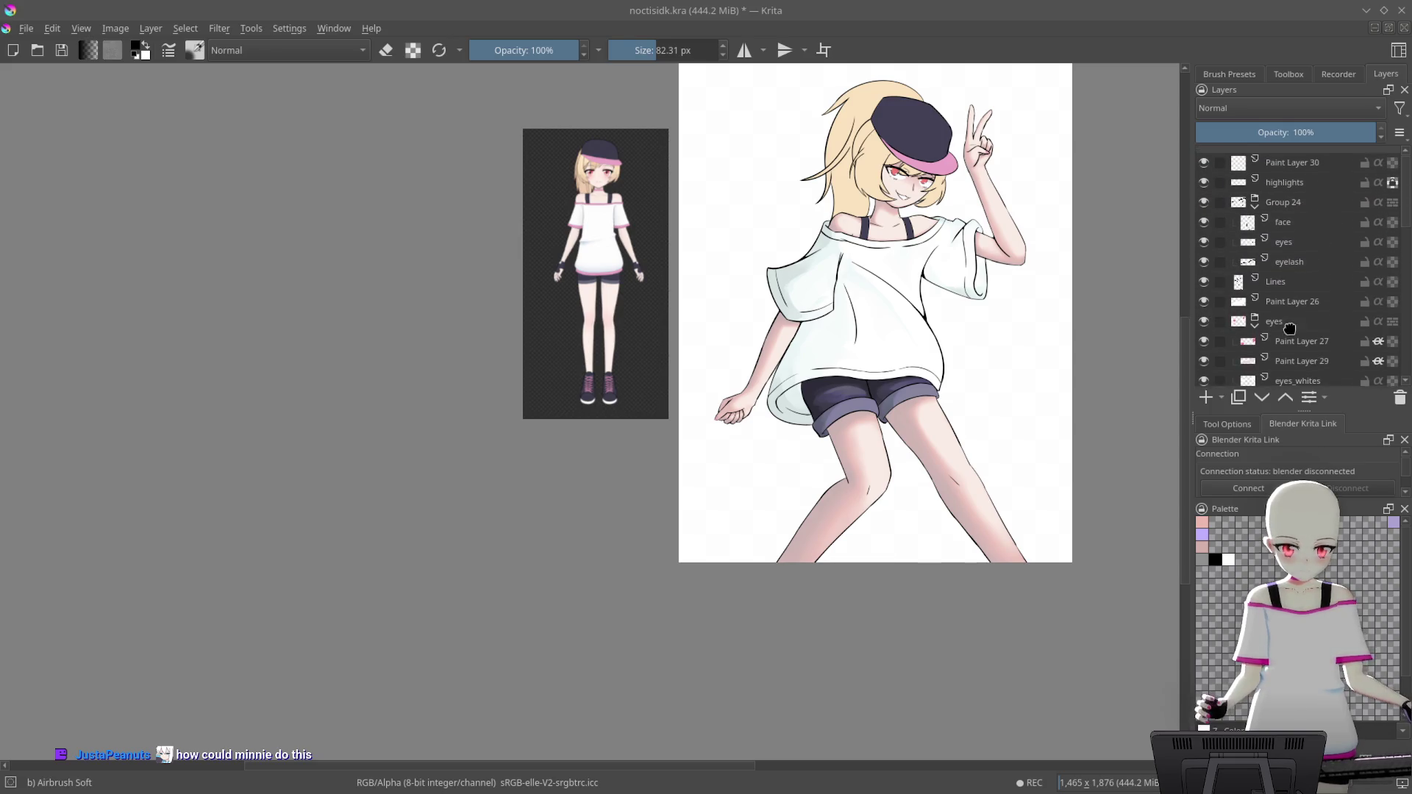
{"action": "left_click_drag", "start_coordinate": [1308, 340], "coordinate": [1307, 222]}
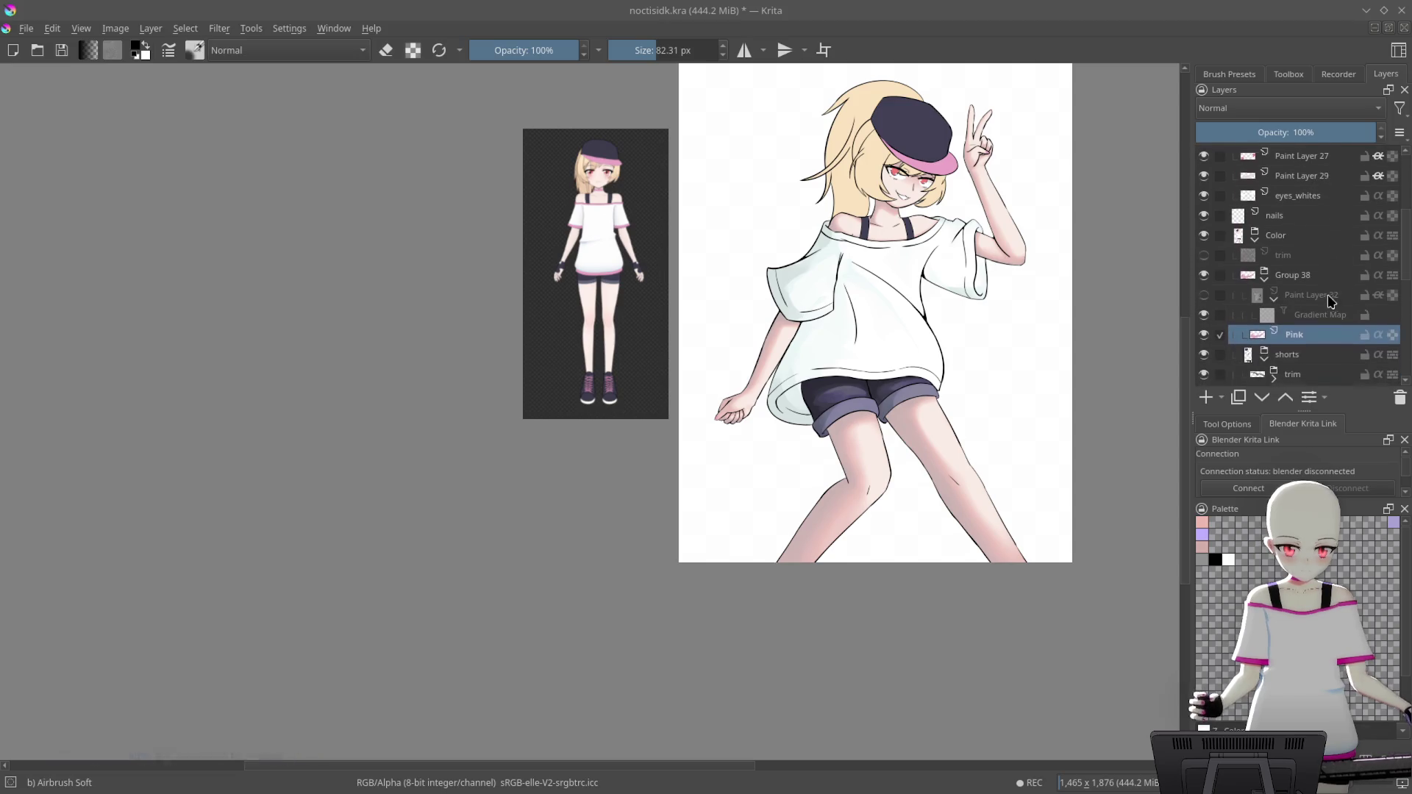
{"action": "left_click", "coordinate": [1203, 255]}
Move the trim layer below the Gradient Map and turn on Paint Layer 32's visibility
{"action": "left_click_drag", "start_coordinate": [1330, 255], "coordinate": [1356, 318]}
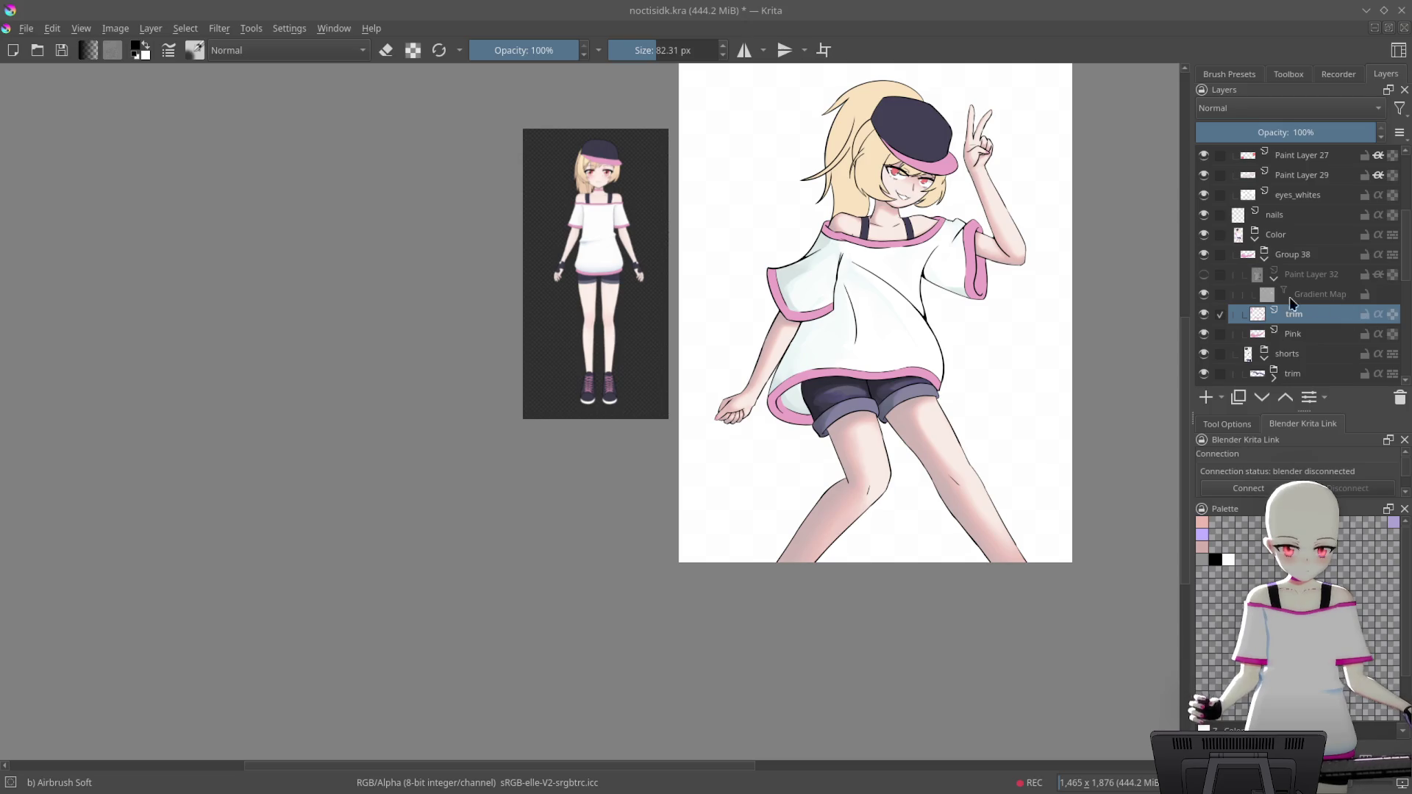
{"action": "left_click", "coordinate": [1204, 274]}
{"action": "key", "text": "plus"}
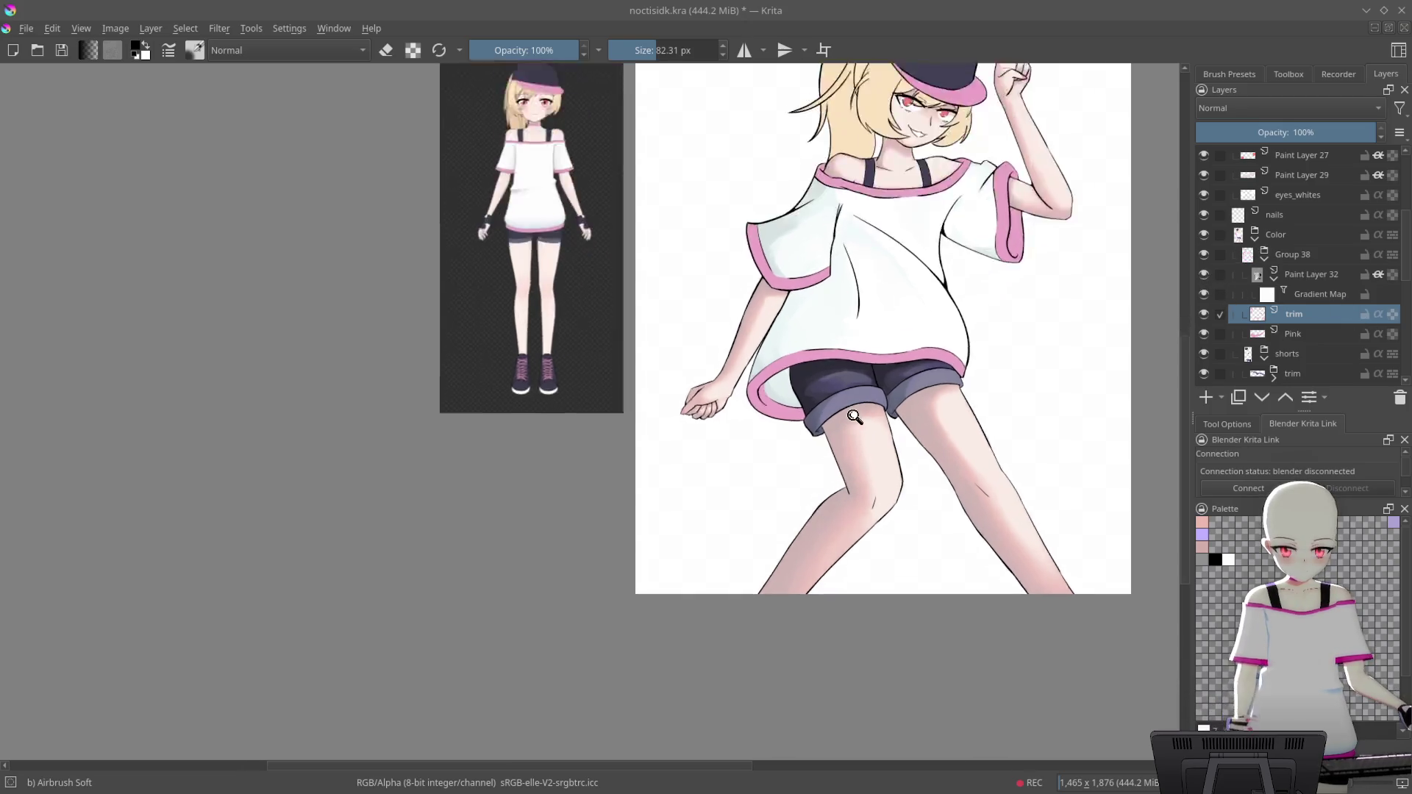
{"action": "key", "text": "plus"}
{"action": "key", "text": "plus"}
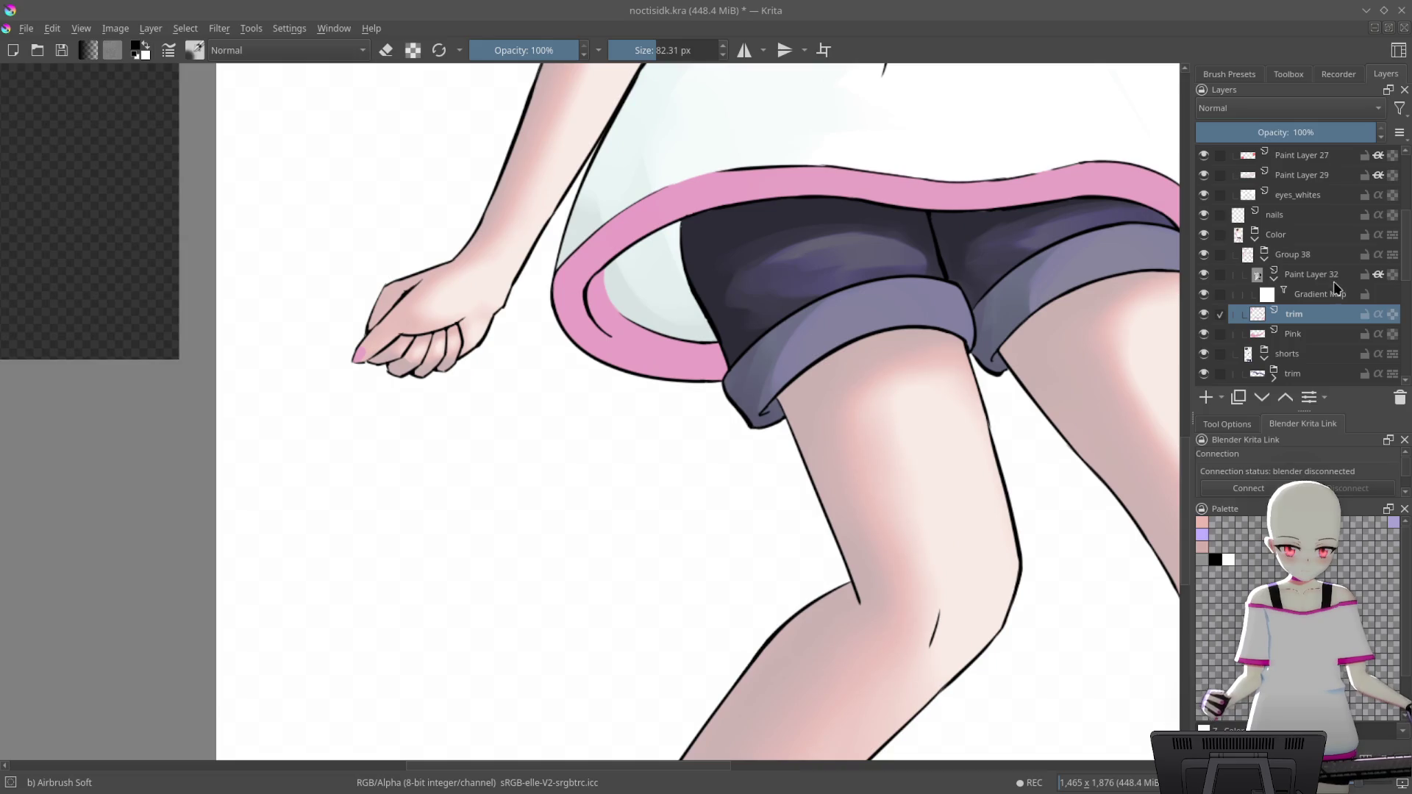
{"action": "left_click", "coordinate": [1327, 274]}
{"action": "left_click", "coordinate": [1327, 295]}
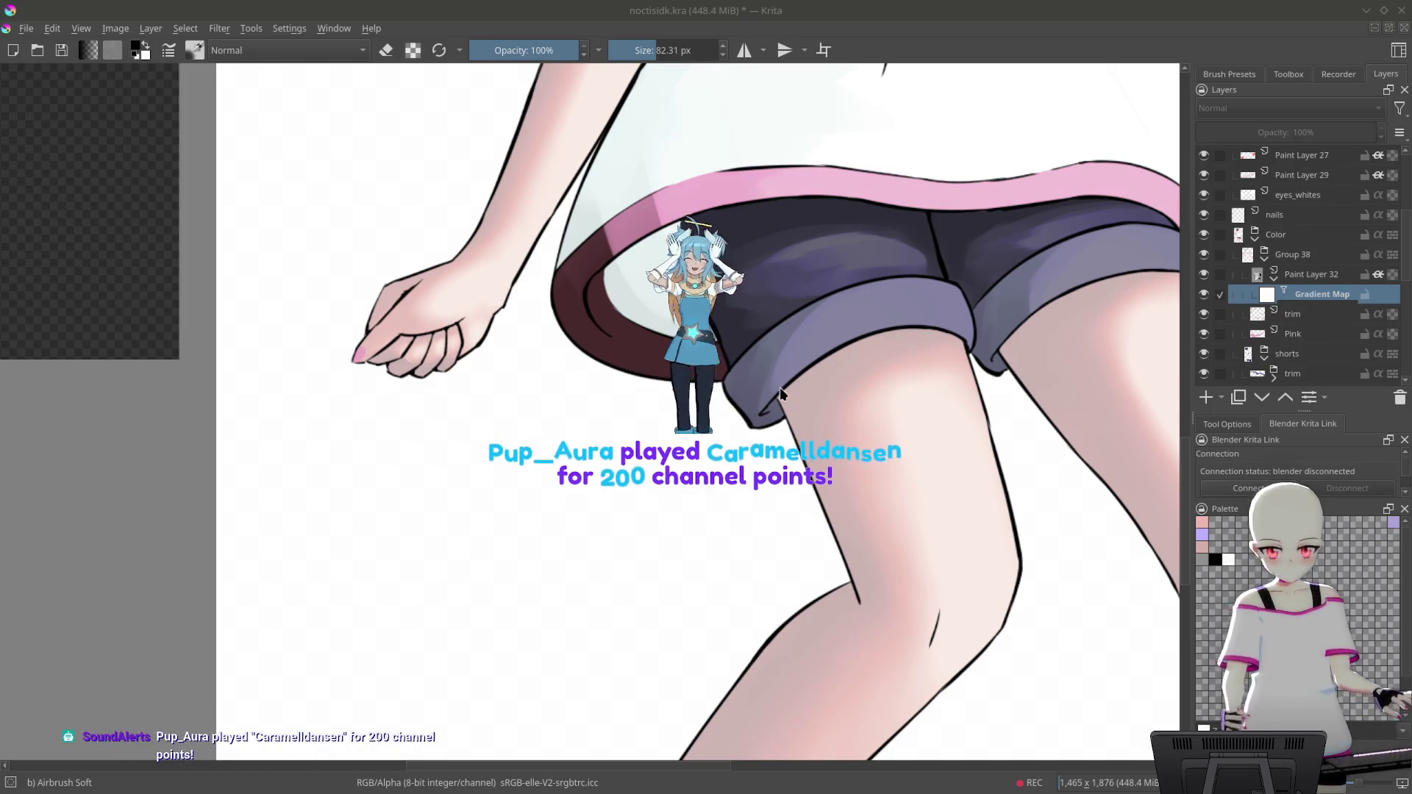
Undo twice to remove the dark maroon trim shading, restoring lighter pink
{"action": "scroll", "coordinate": [840, 414], "scroll_direction": "down", "scroll_amount": 1}
{"action": "scroll", "coordinate": [840, 414], "scroll_direction": "down", "scroll_amount": 3}
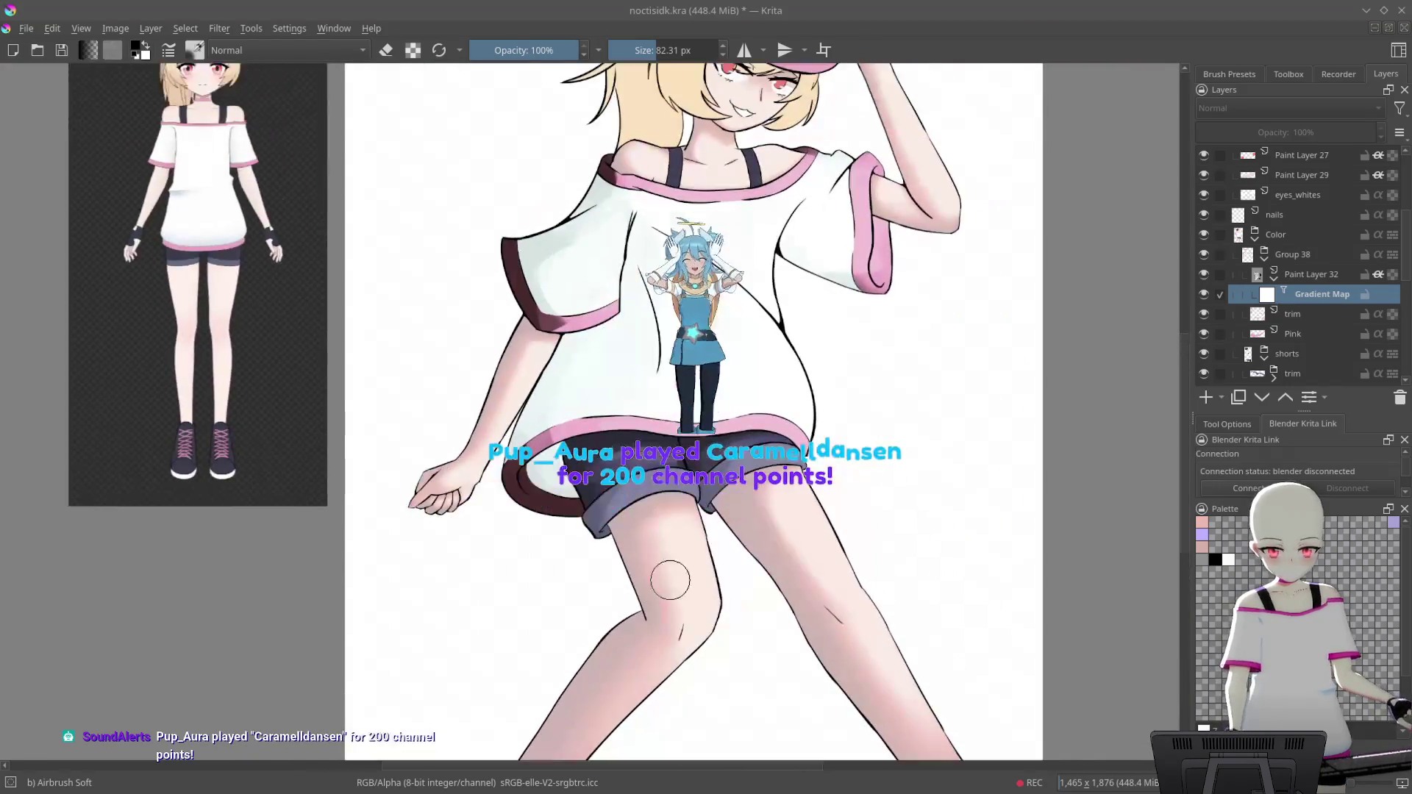
{"action": "left_click_drag", "start_coordinate": [908, 511], "coordinate": [1032, 439]}
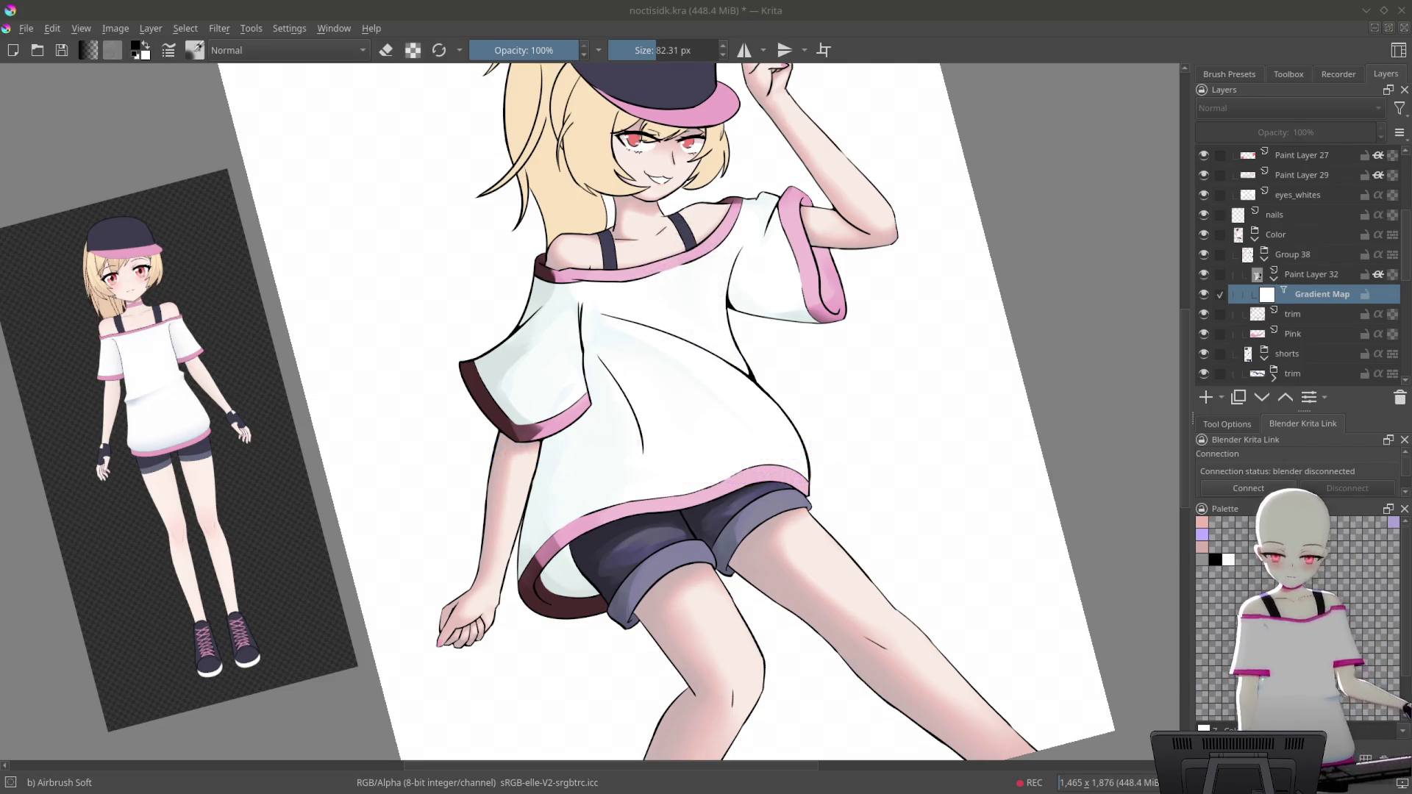
{"action": "key", "text": "ctrl+z"}
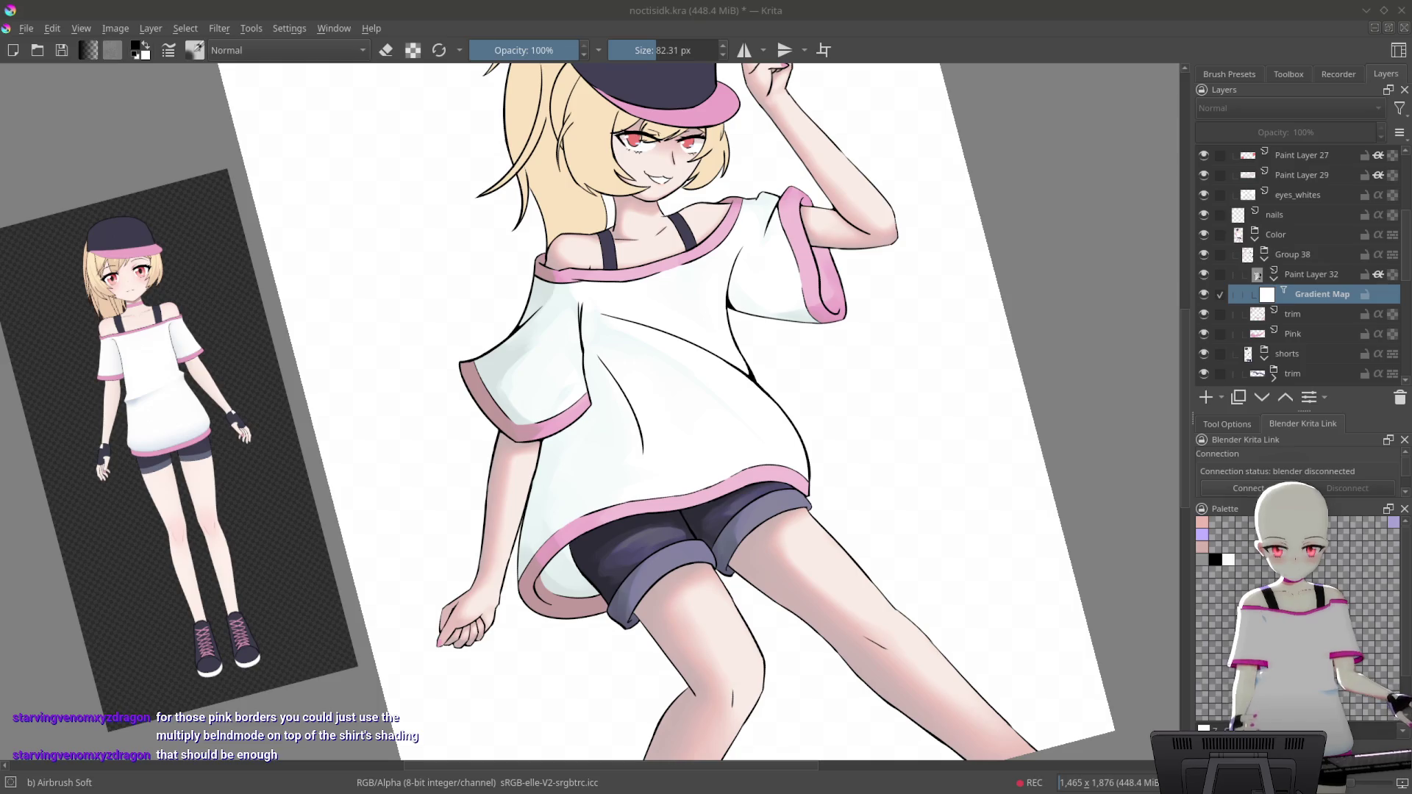
{"action": "key", "text": "ctrl+z"}
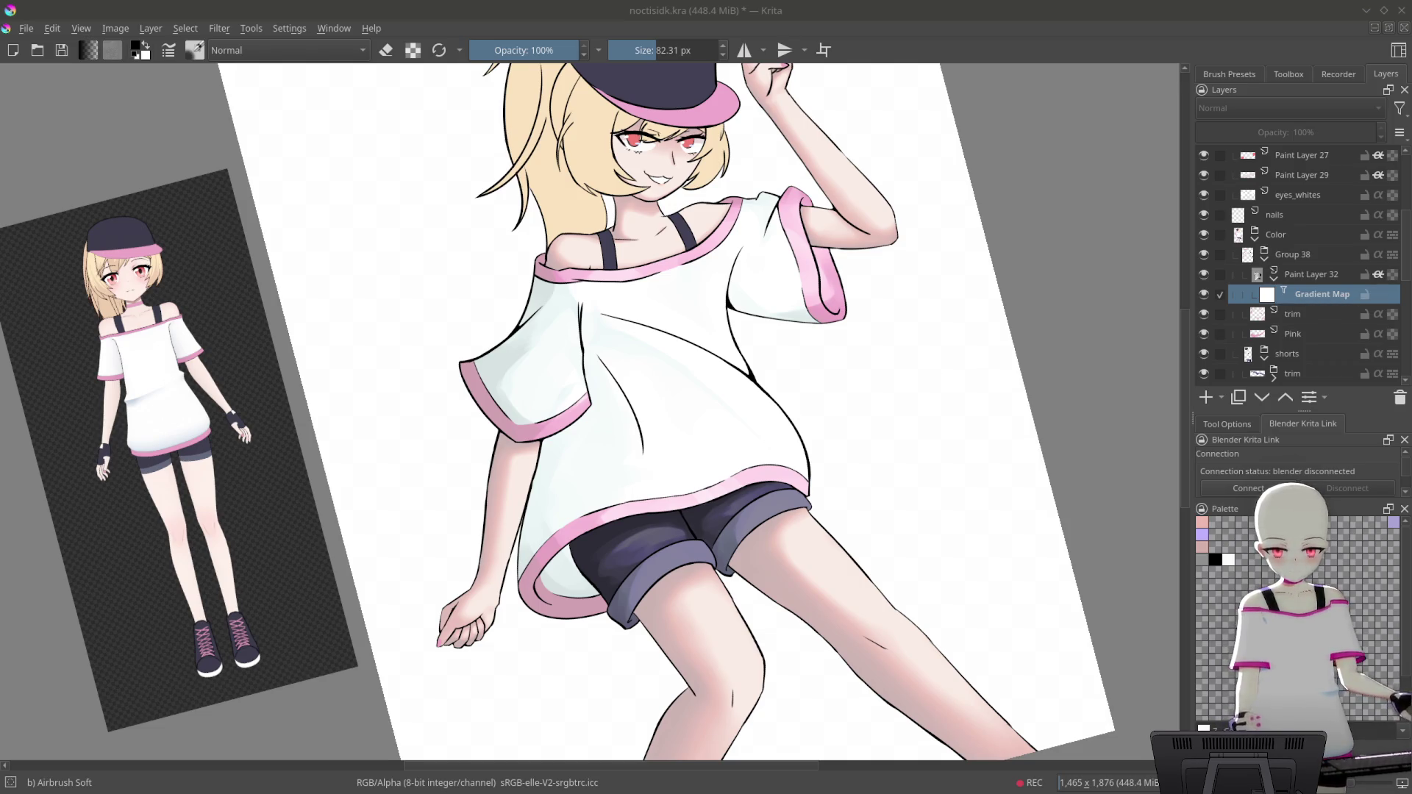
Reset the view upright to the whole page and save the drawing
{"action": "key", "text": "5"}
{"action": "scroll", "coordinate": [987, 400], "scroll_direction": "down", "scroll_amount": 5}
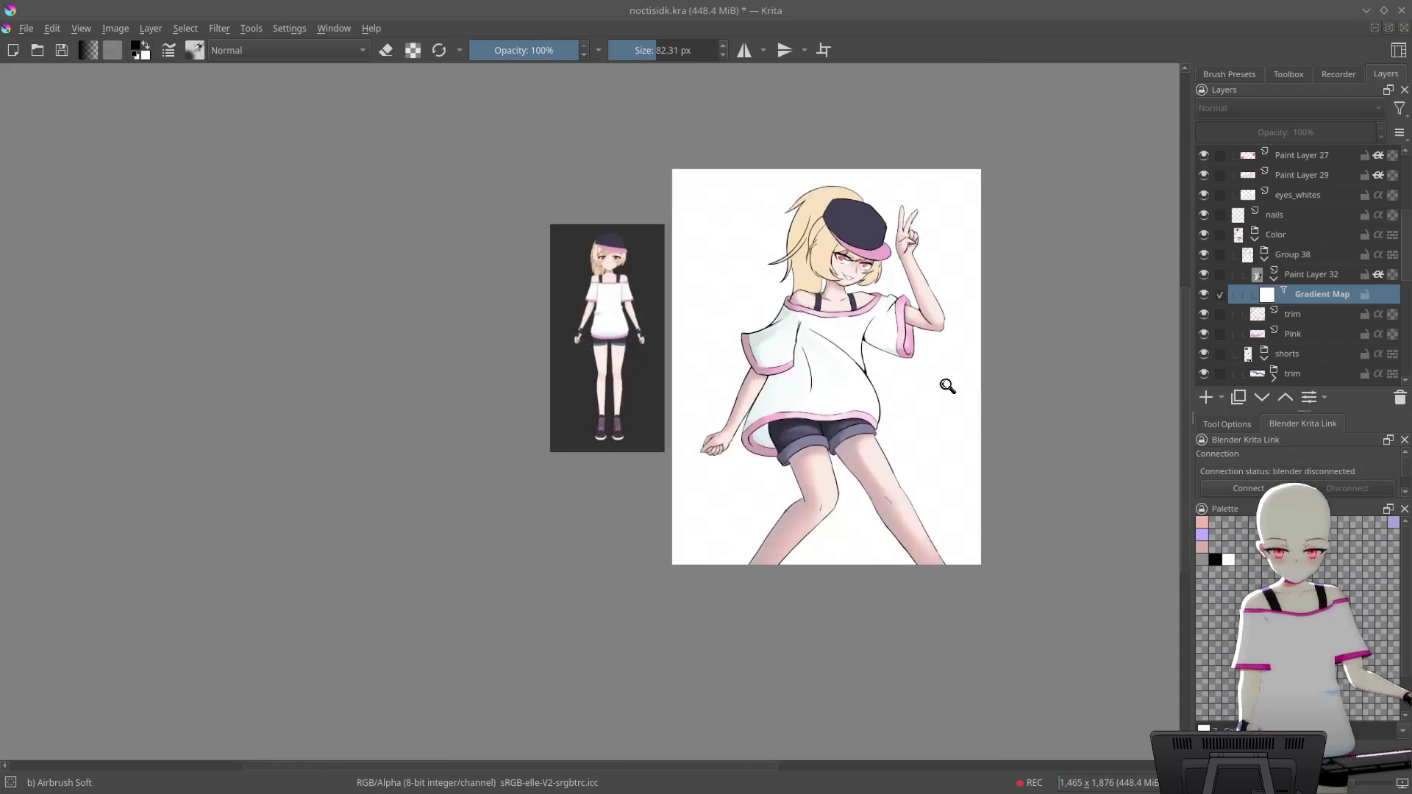
{"action": "key", "text": "ctrl+s"}
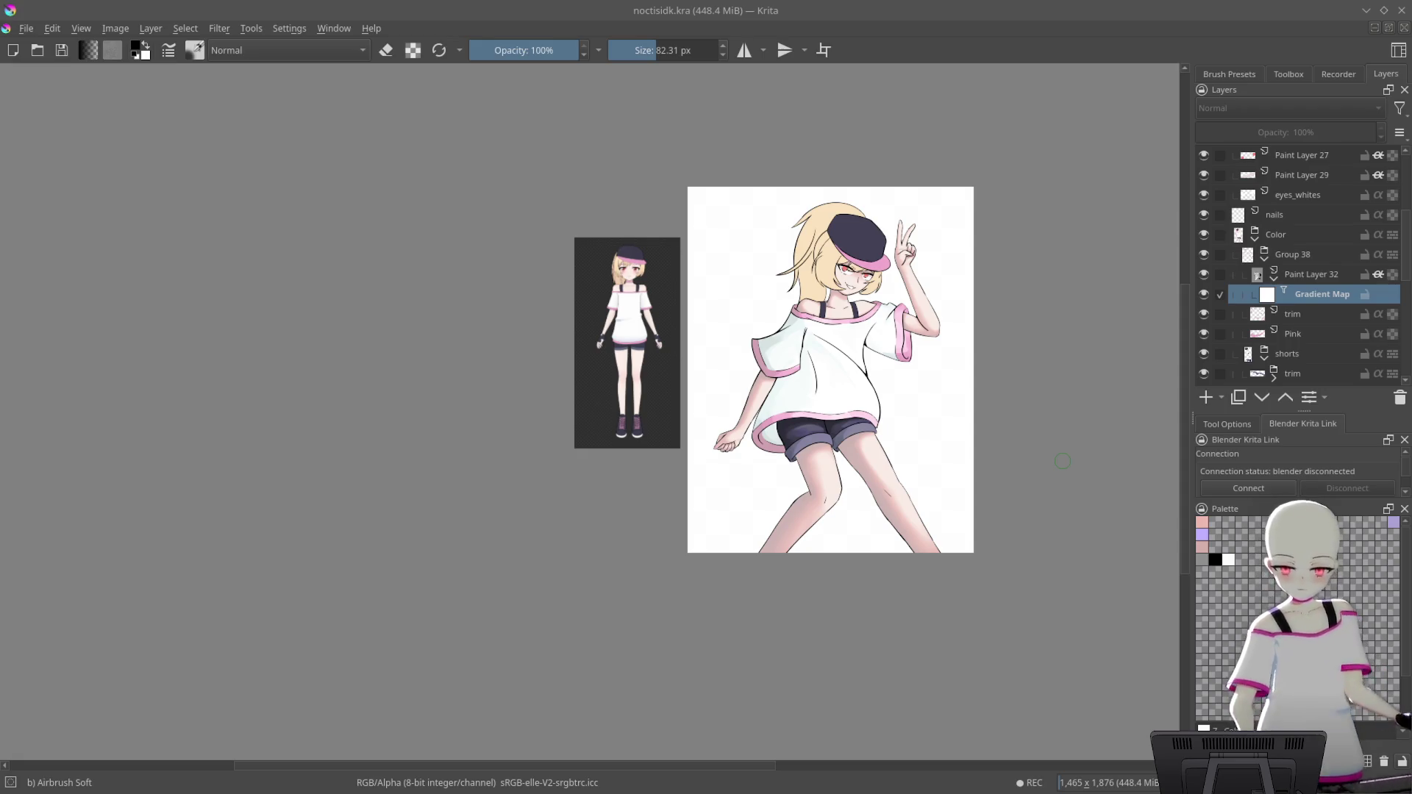
Pan and zoom the view to frame the raised arm's sleeve
{"action": "scroll", "coordinate": [919, 412], "scroll_direction": "up", "scroll_amount": 5}
{"action": "scroll", "coordinate": [910, 448], "scroll_direction": "down", "scroll_amount": 2}
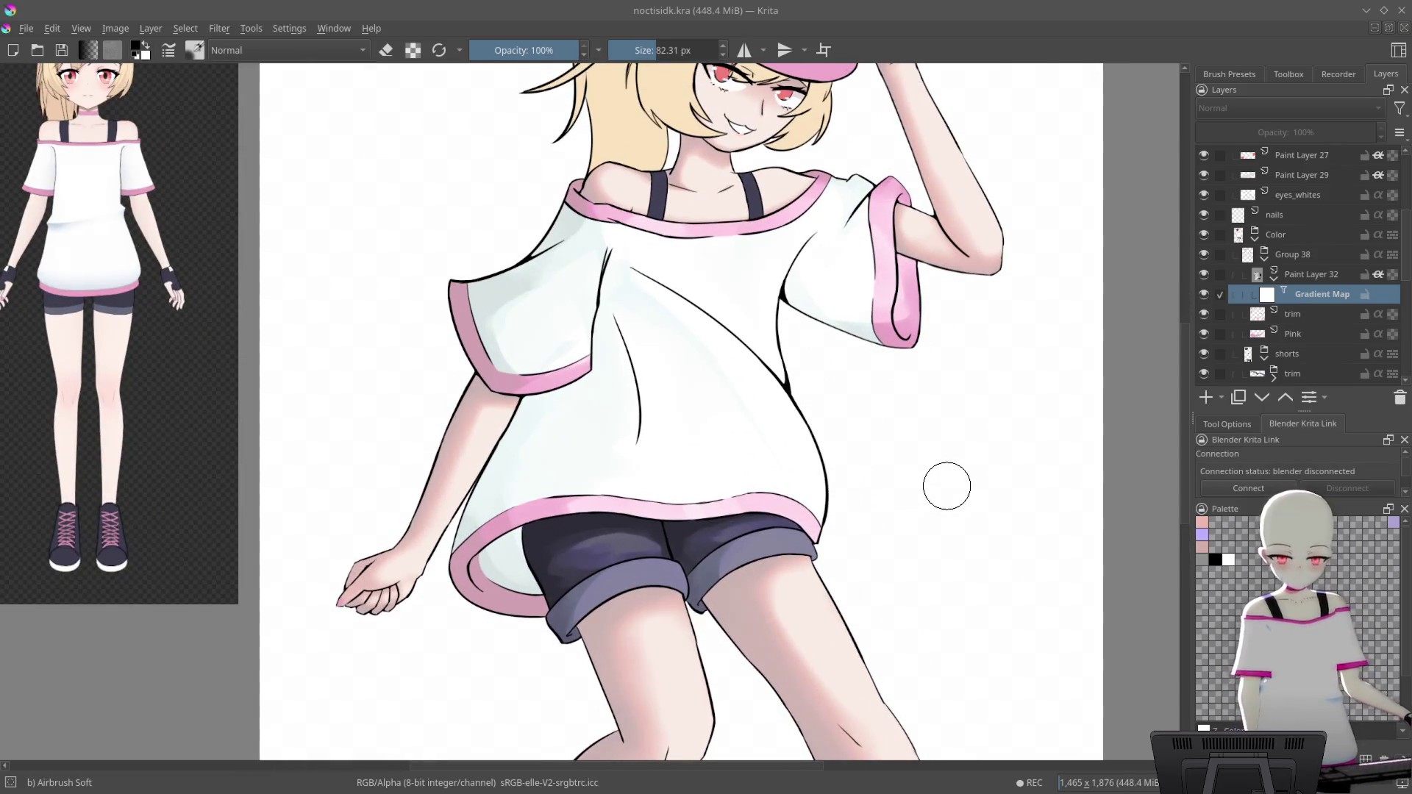
{"action": "scroll", "coordinate": [949, 508], "scroll_direction": "down", "scroll_amount": 2}
{"action": "scroll", "coordinate": [975, 527], "scroll_direction": "down", "scroll_amount": 1}
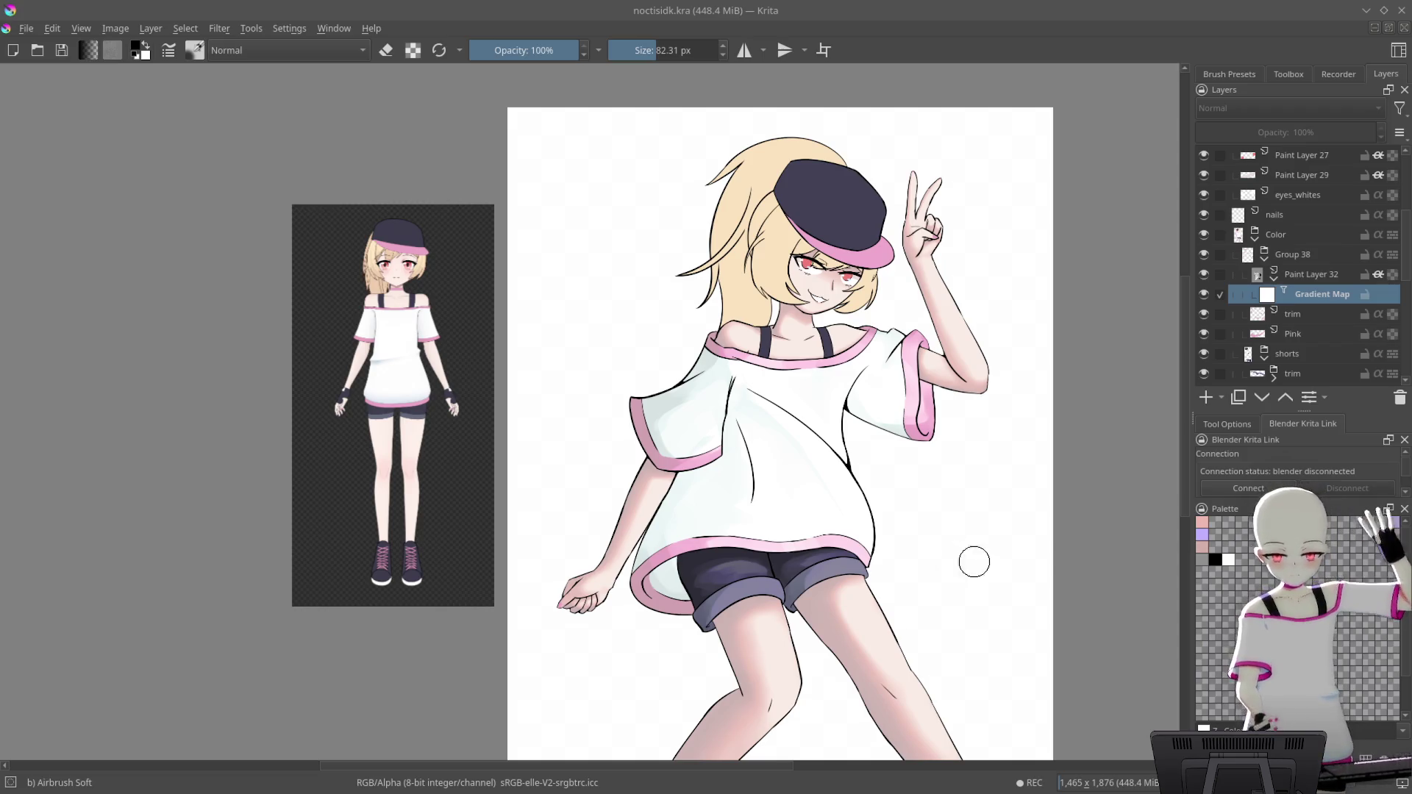
{"action": "left_click_drag", "start_coordinate": [980, 564], "coordinate": [978, 480]}
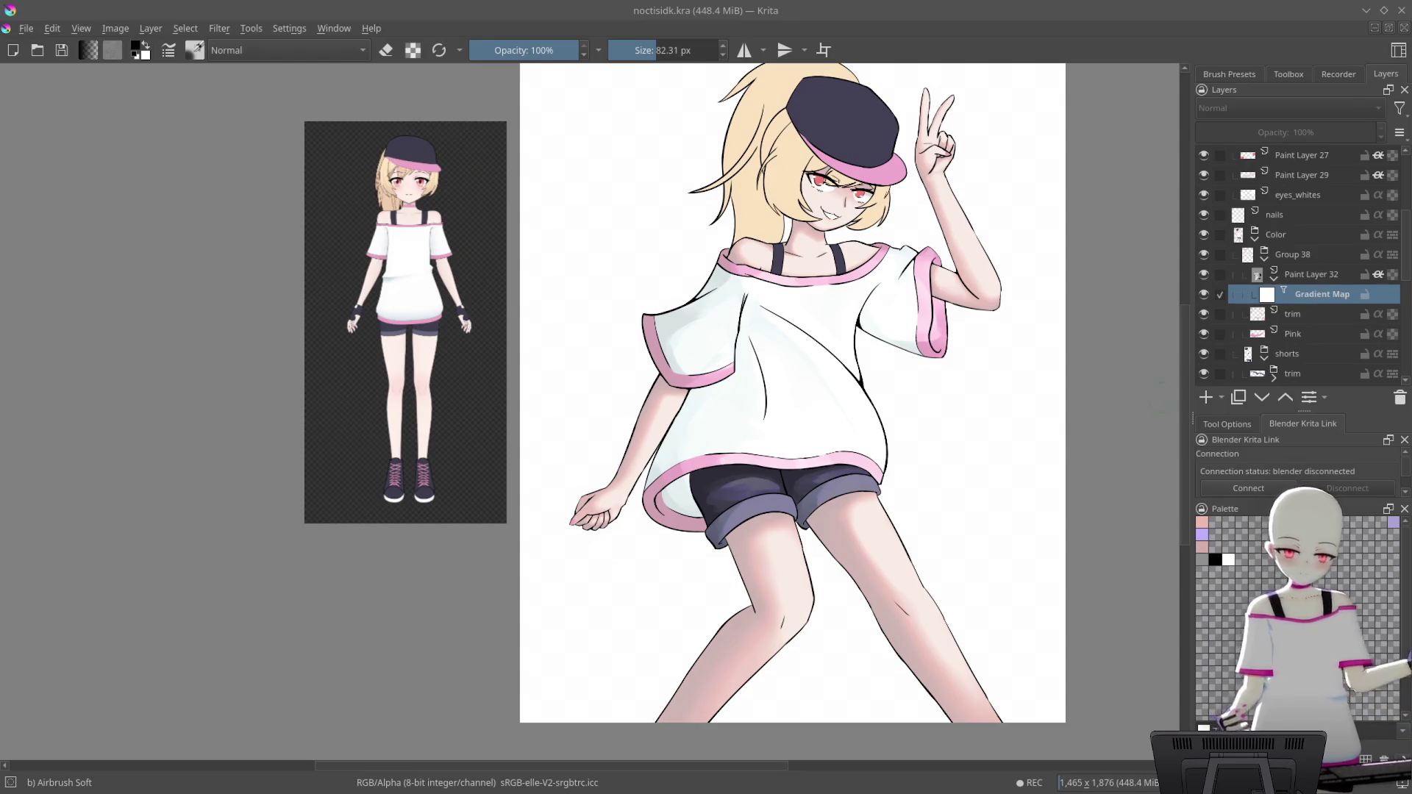
{"action": "left_click_drag", "start_coordinate": [1136, 445], "coordinate": [1105, 485]}
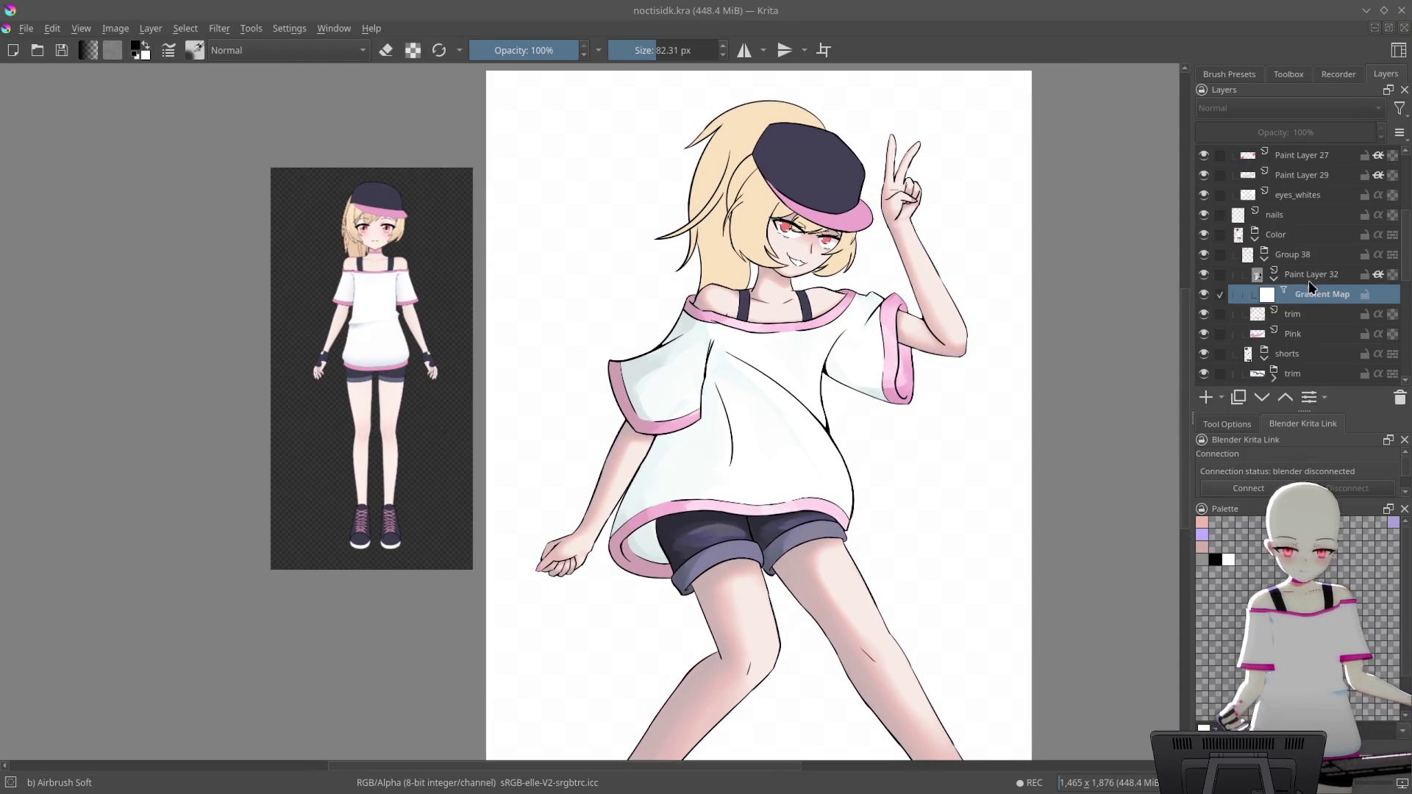
{"action": "mouse_move", "coordinate": [1027, 507]}
{"action": "left_mouse_down"}
{"action": "mouse_move", "coordinate": [1062, 542]}
{"action": "mouse_move", "coordinate": [1025, 421]}
{"action": "mouse_move", "coordinate": [1022, 331]}
{"action": "left_mouse_up"}
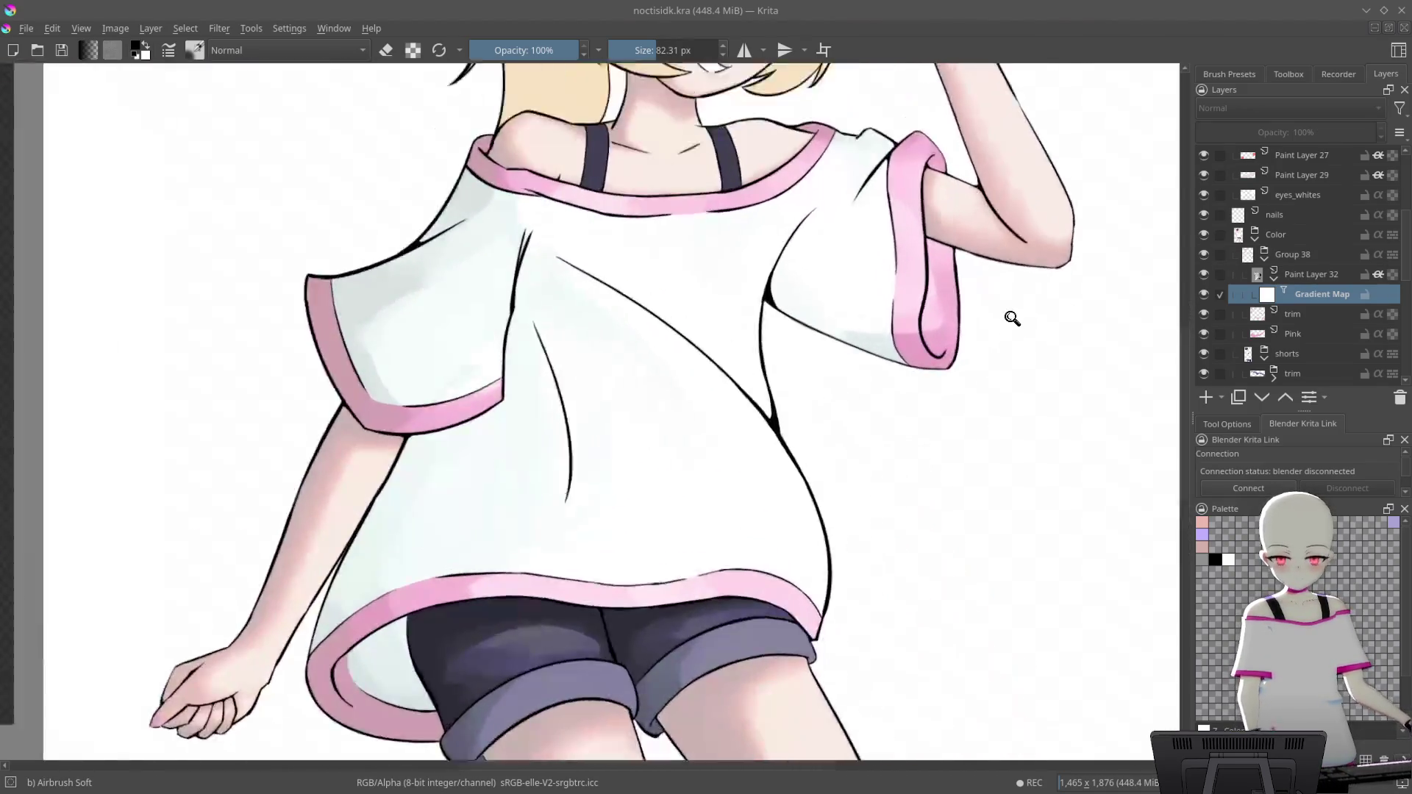
{"action": "mouse_move", "coordinate": [1023, 331]}
{"action": "left_mouse_down"}
{"action": "mouse_move", "coordinate": [1005, 309]}
{"action": "mouse_move", "coordinate": [983, 456]}
{"action": "mouse_move", "coordinate": [914, 404]}
{"action": "mouse_move", "coordinate": [914, 372]}
{"action": "left_mouse_up"}
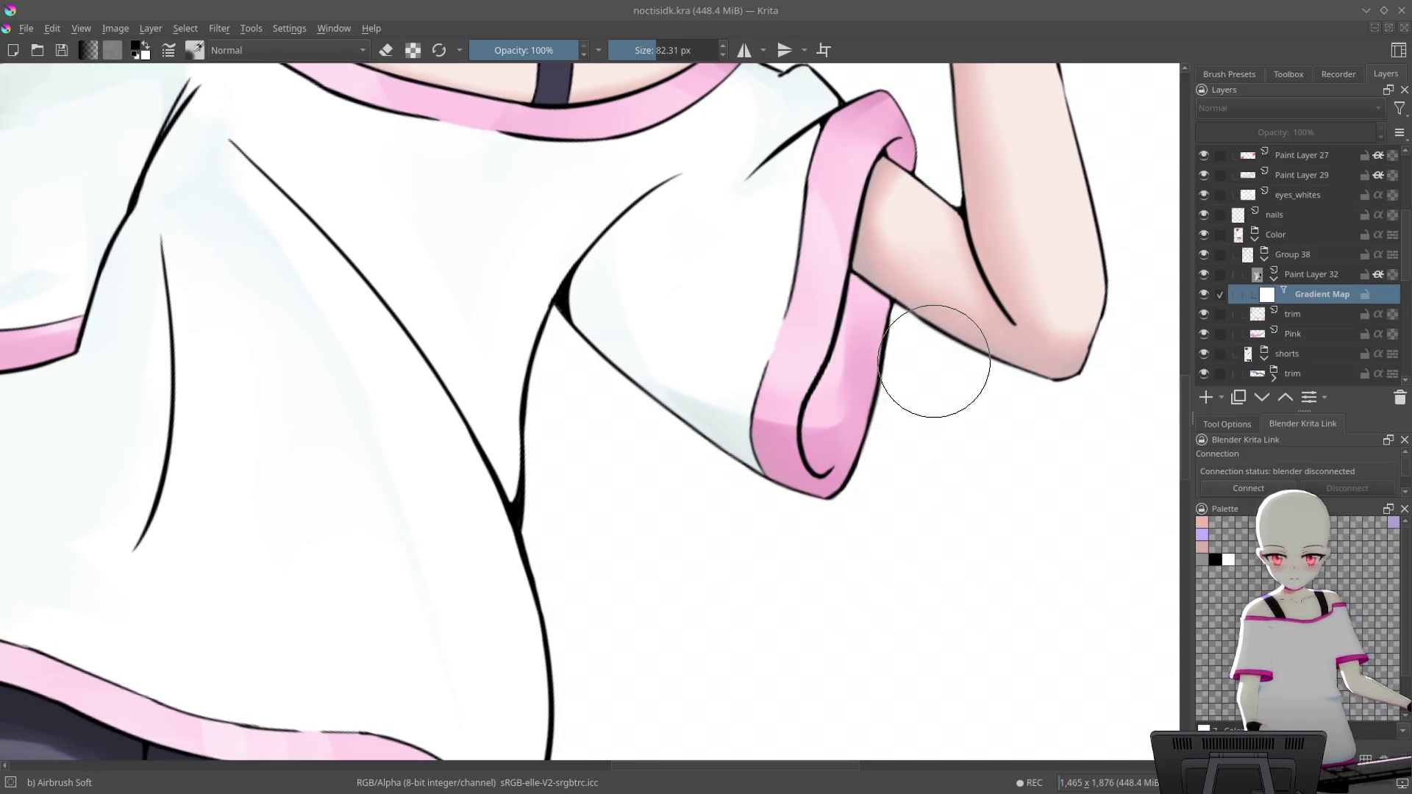
Switch to the Airbrush Soft brush, pick a new pink, and select Paint Layer 32
{"action": "right_click", "coordinate": [858, 368]}
{"action": "left_click", "coordinate": [945, 358]}
{"action": "mouse_move", "coordinate": [882, 277]}
{"action": "left_mouse_down"}
{"action": "mouse_move", "coordinate": [880, 252]}
{"action": "mouse_move", "coordinate": [823, 253]}
{"action": "left_mouse_up"}
{"action": "left_click", "coordinate": [764, 375], "text": "ctrl"}
{"action": "left_click", "coordinate": [1228, 559]}
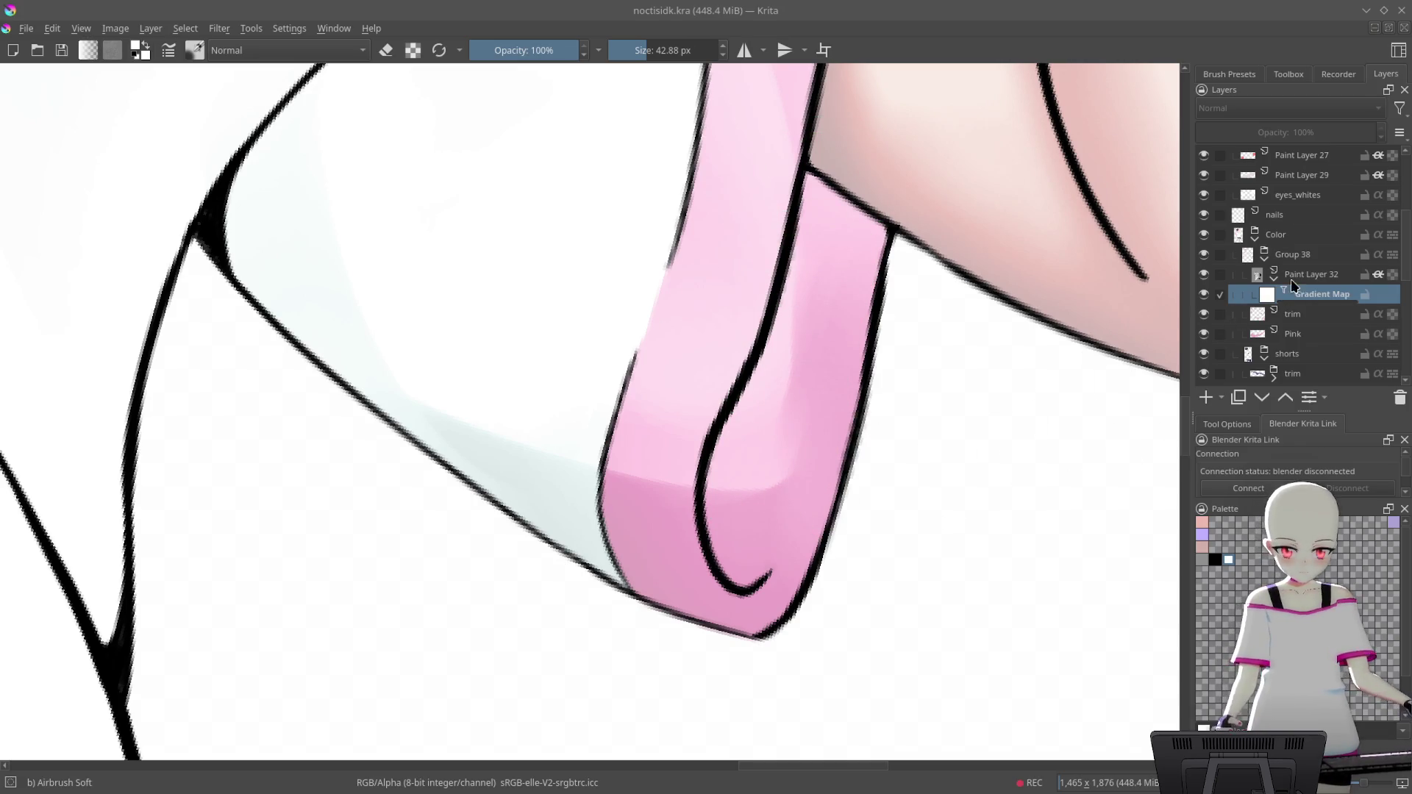
{"action": "left_click", "coordinate": [1311, 275]}
Airbrush darker pink and magenta shading along the sleeve cuff with a smaller brush
{"action": "left_click_drag", "start_coordinate": [821, 230], "coordinate": [823, 244]}
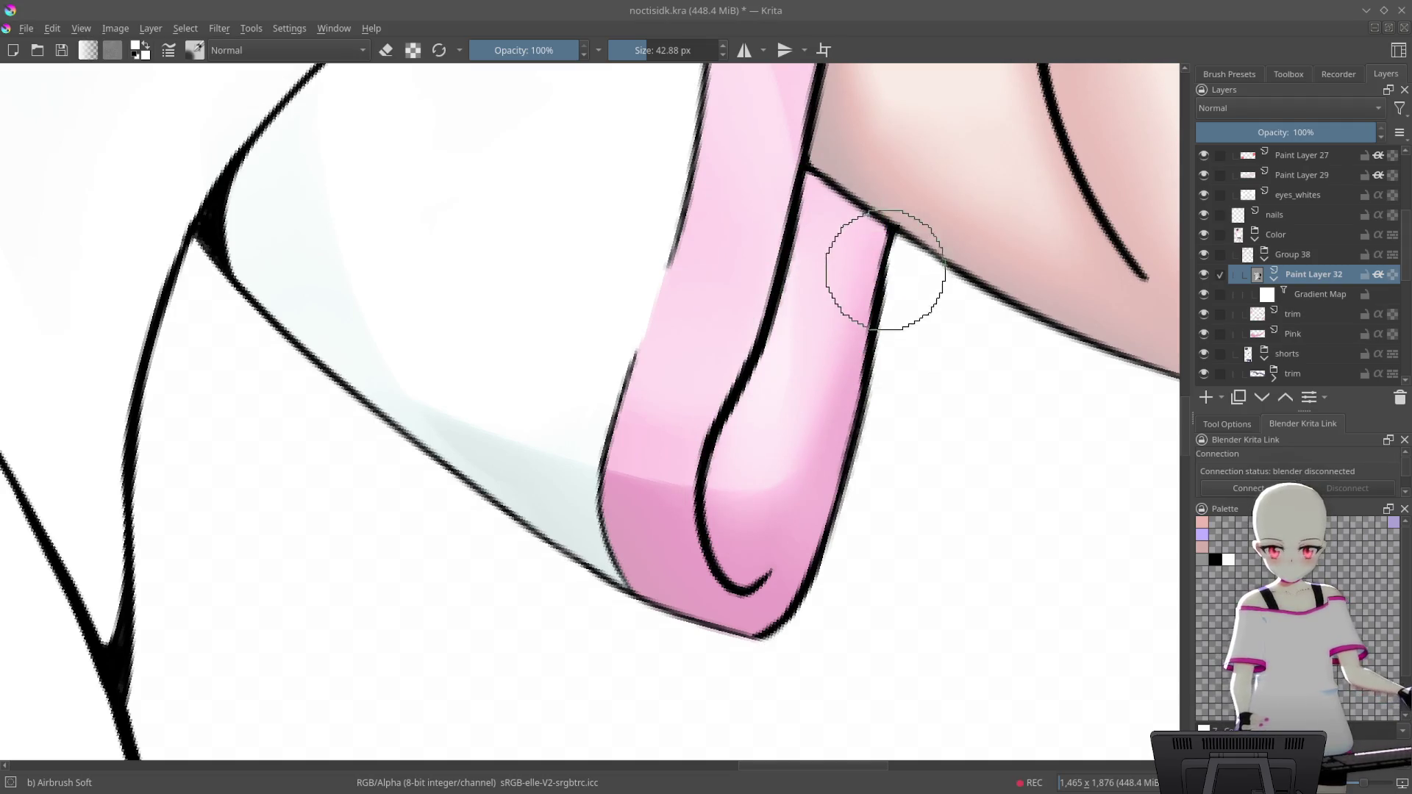
{"action": "left_click_drag", "start_coordinate": [857, 220], "coordinate": [761, 534]}
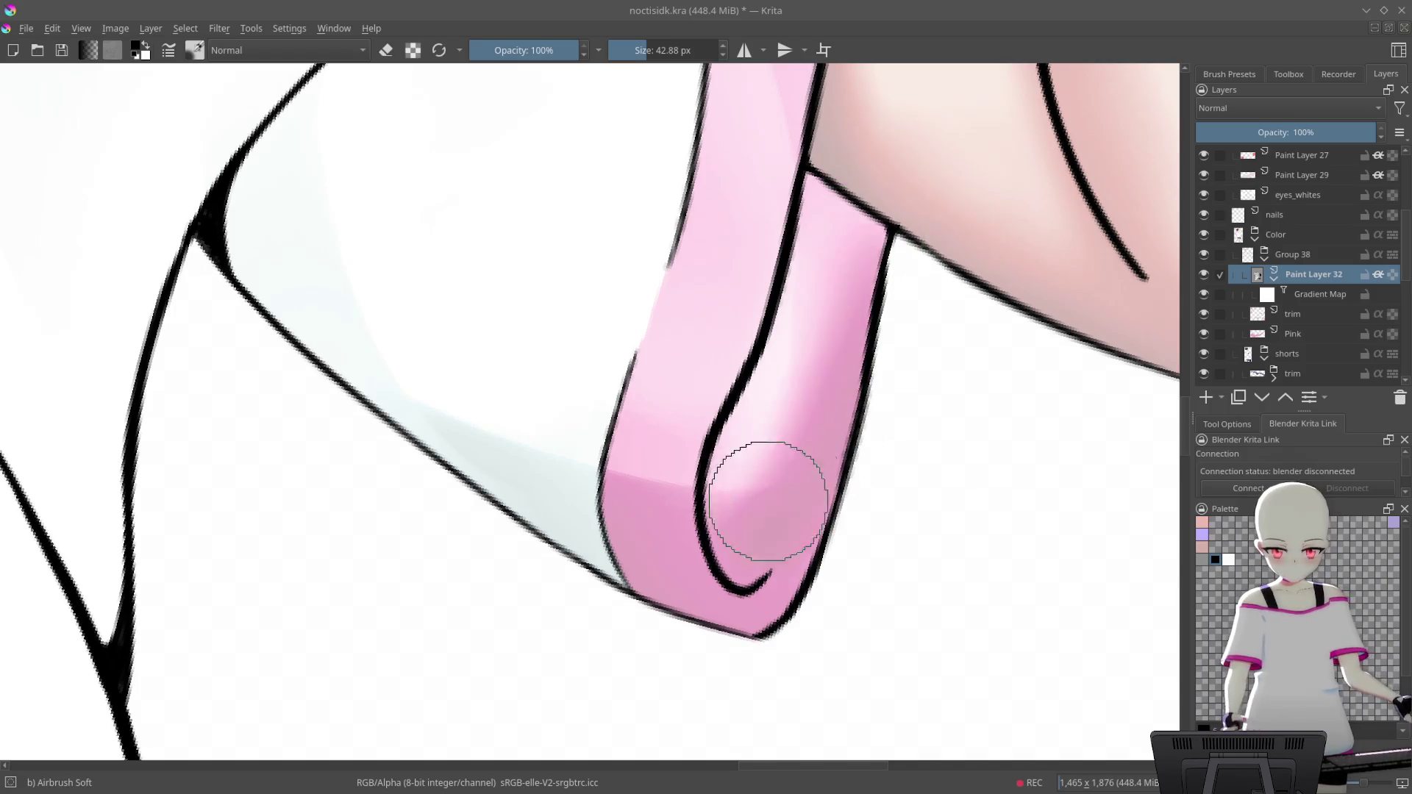
{"action": "scroll", "coordinate": [814, 451], "scroll_direction": "down", "scroll_amount": 10}
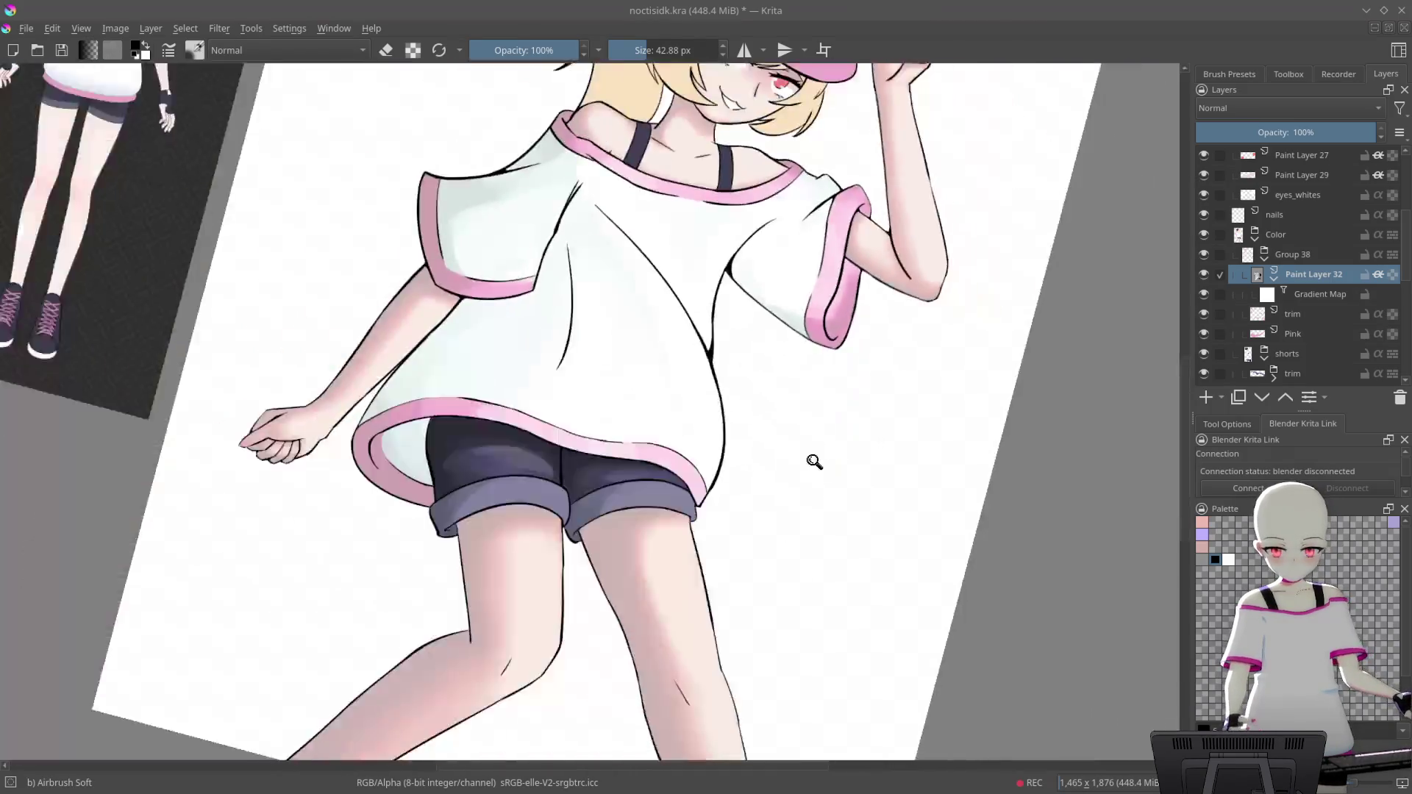
{"action": "scroll", "coordinate": [871, 304], "scroll_direction": "up", "scroll_amount": 5}
{"action": "scroll", "coordinate": [844, 278], "scroll_direction": "up", "scroll_amount": 2}
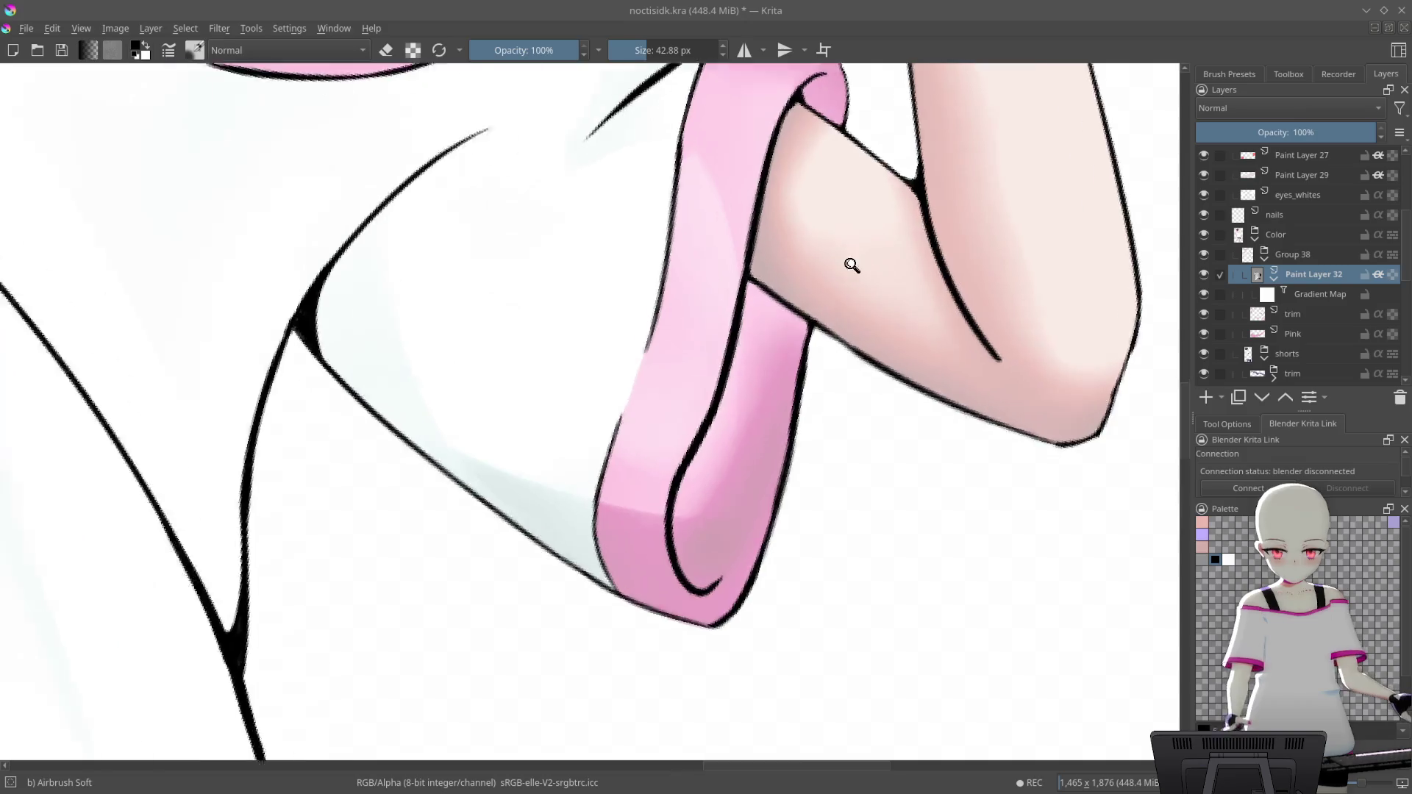
{"action": "scroll", "coordinate": [892, 277], "scroll_direction": "up", "scroll_amount": 2}
{"action": "scroll", "coordinate": [691, 298], "scroll_direction": "up", "scroll_amount": 2}
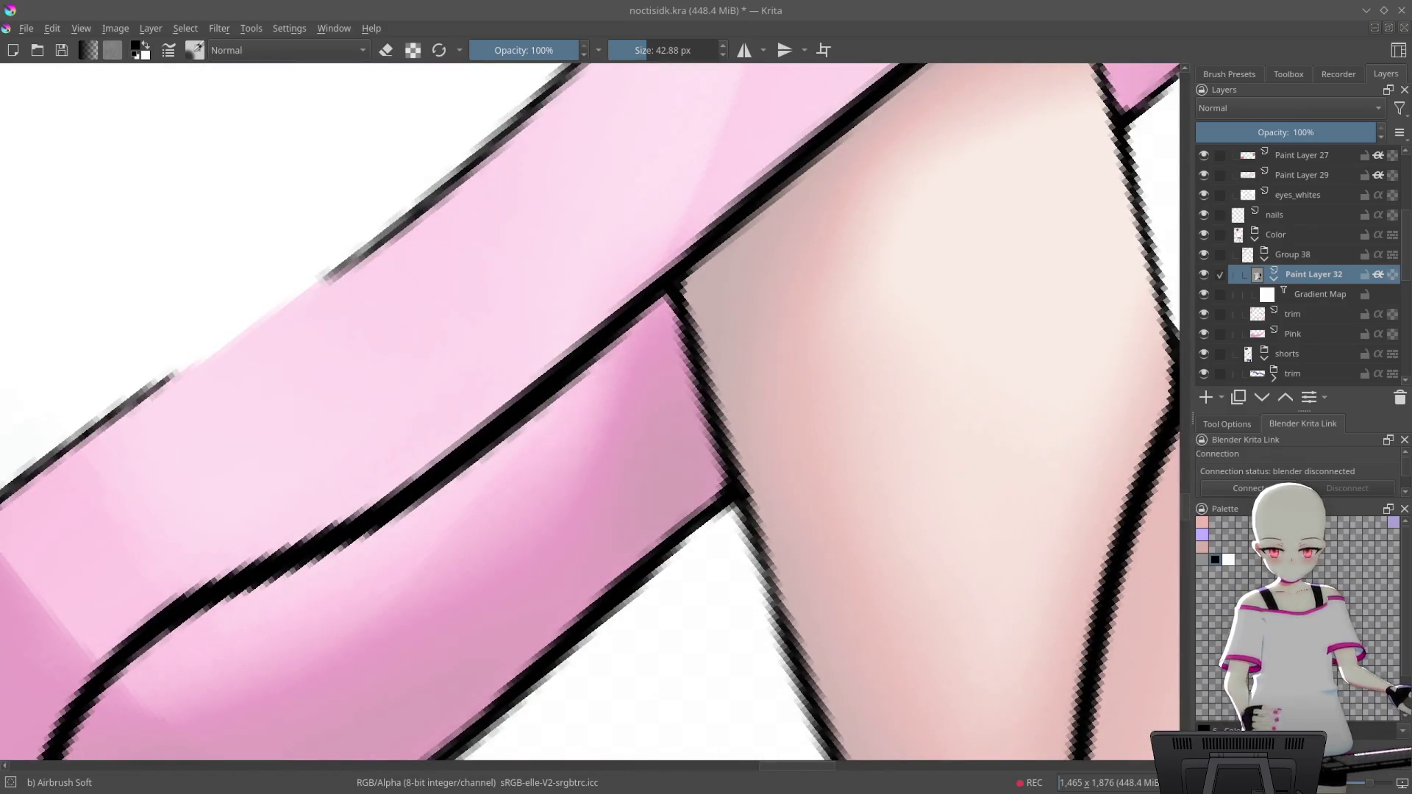
{"action": "left_click_drag", "start_coordinate": [728, 323], "coordinate": [667, 432]}
{"action": "mouse_move", "coordinate": [688, 343]}
{"action": "left_mouse_down"}
{"action": "mouse_move", "coordinate": [687, 542]}
{"action": "mouse_move", "coordinate": [636, 512]}
{"action": "left_mouse_up"}
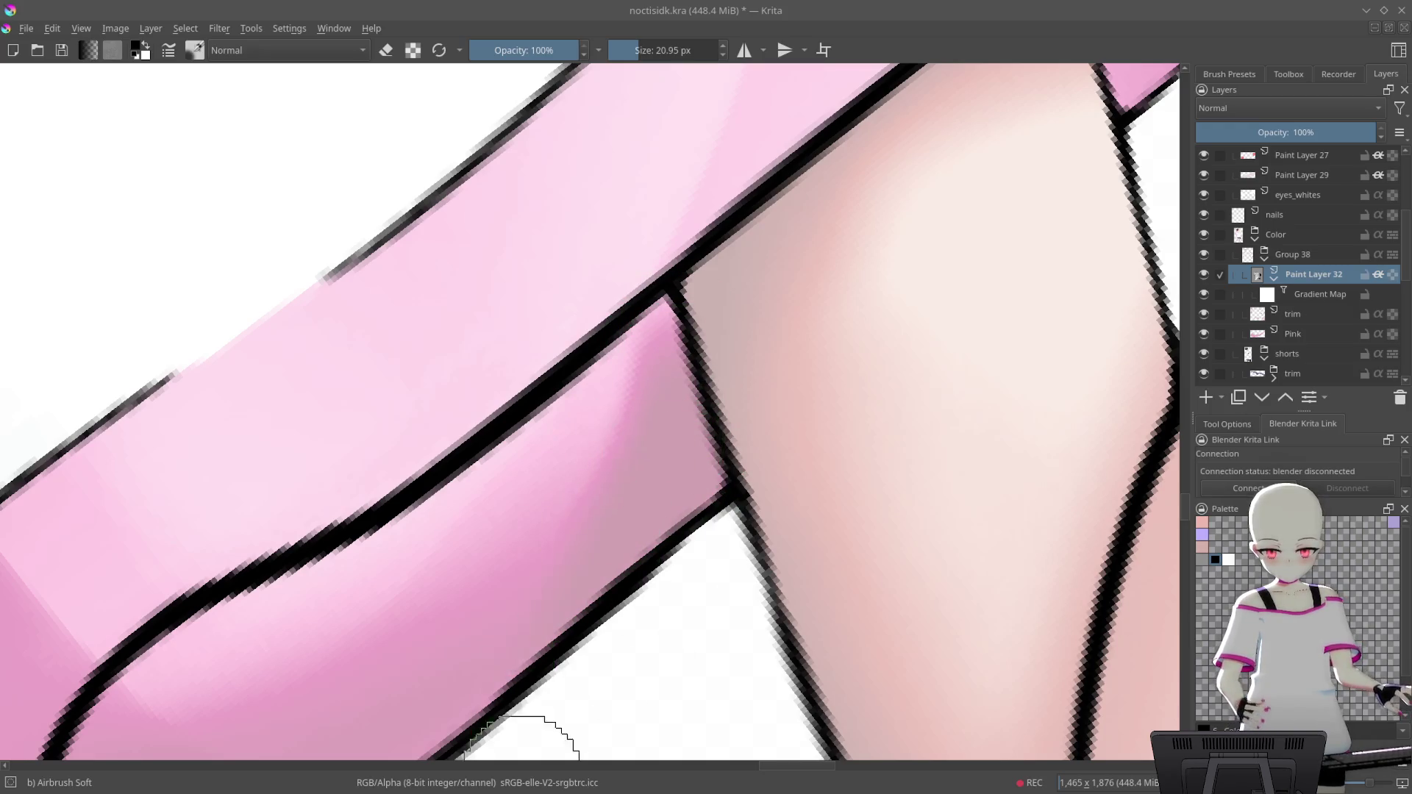
{"action": "left_click_drag", "start_coordinate": [660, 314], "coordinate": [574, 511]}
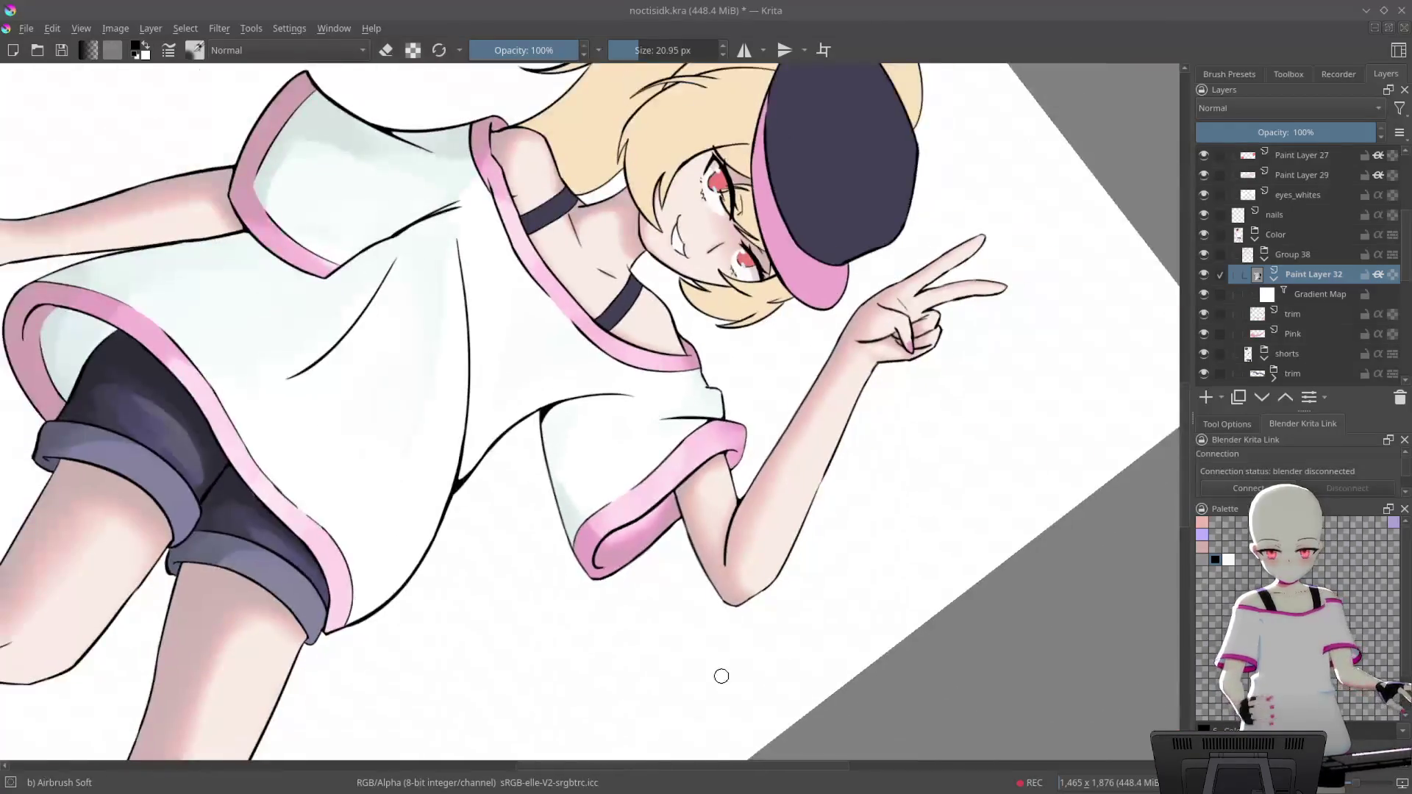
Touch up the cuff's left edge with pink, then reset to the whole upright canvas
{"action": "left_click_drag", "start_coordinate": [690, 704], "coordinate": [864, 437]}
{"action": "key", "text": "5"}
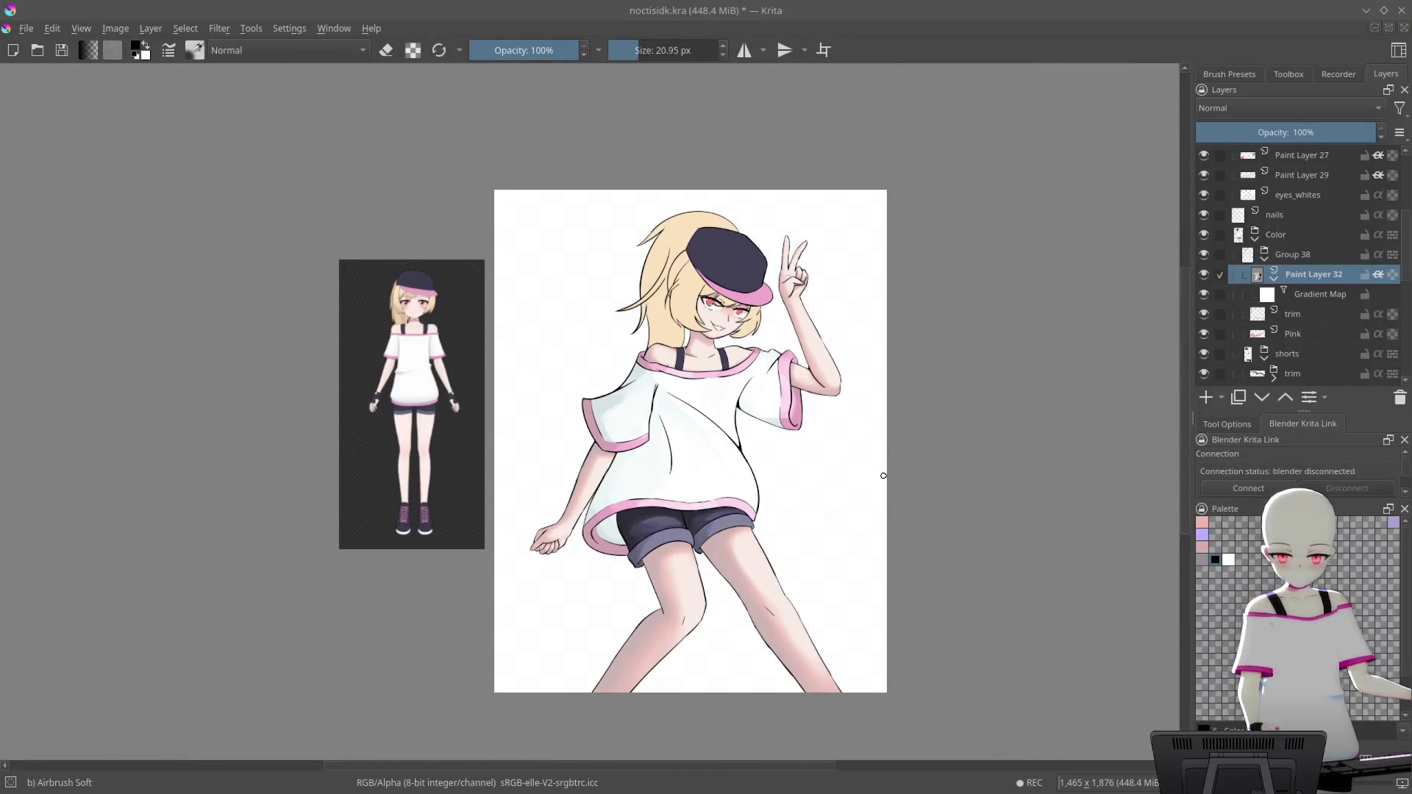
{"action": "mouse_move", "coordinate": [898, 417]}
{"action": "left_mouse_down"}
{"action": "mouse_move", "coordinate": [864, 386]}
{"action": "mouse_move", "coordinate": [855, 416]}
{"action": "left_mouse_up"}
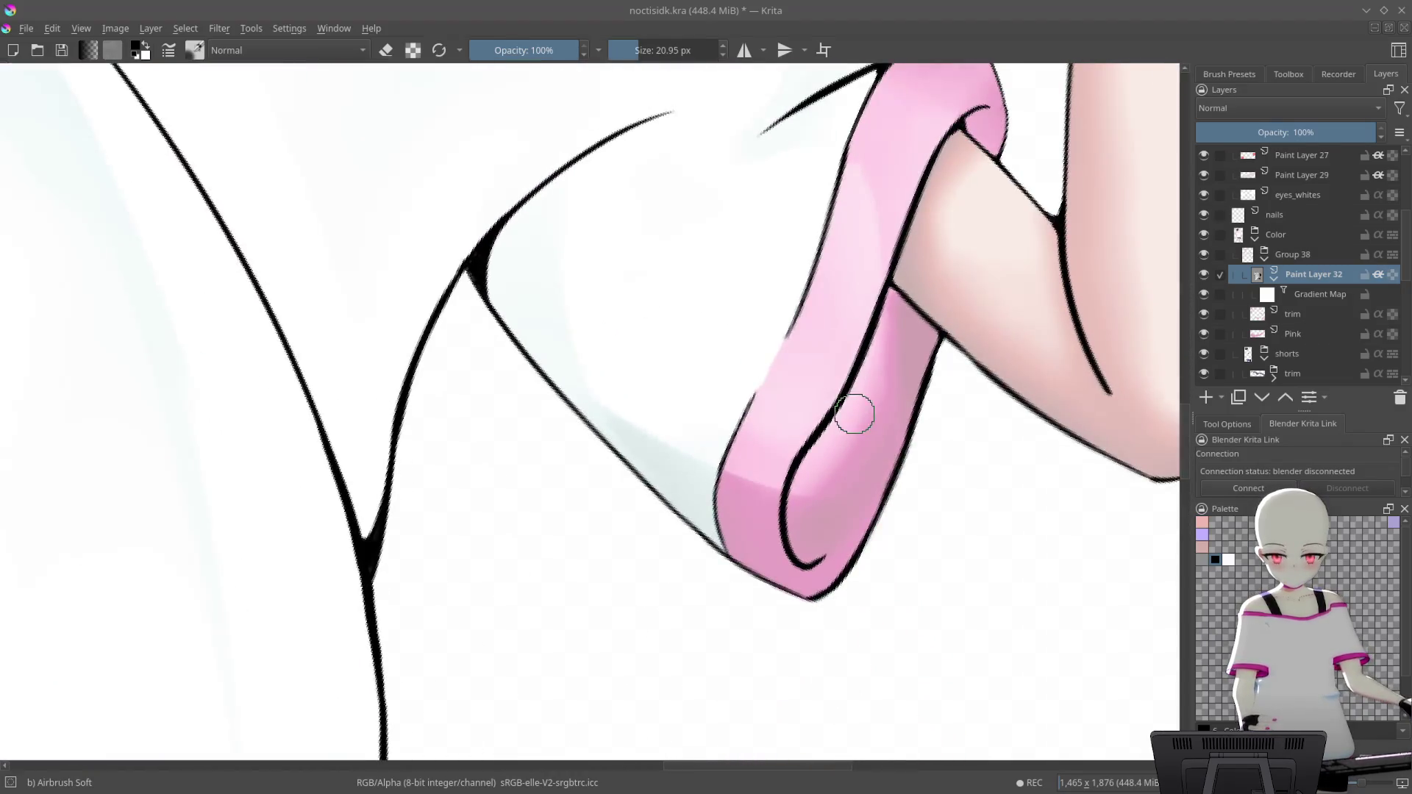
{"action": "left_click_drag", "start_coordinate": [807, 296], "coordinate": [798, 348]}
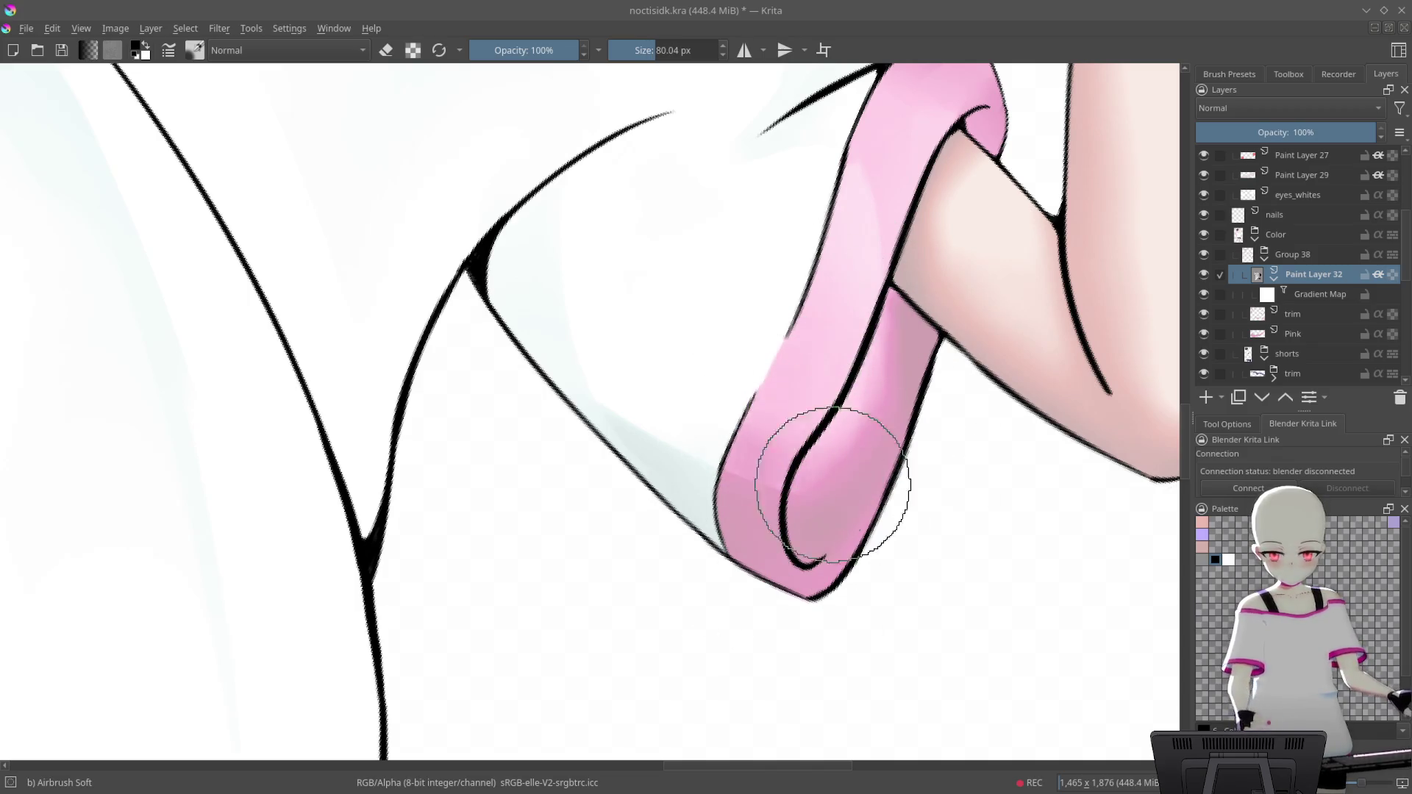
{"action": "left_click_drag", "start_coordinate": [909, 331], "coordinate": [923, 466]}
{"action": "key", "text": "5"}
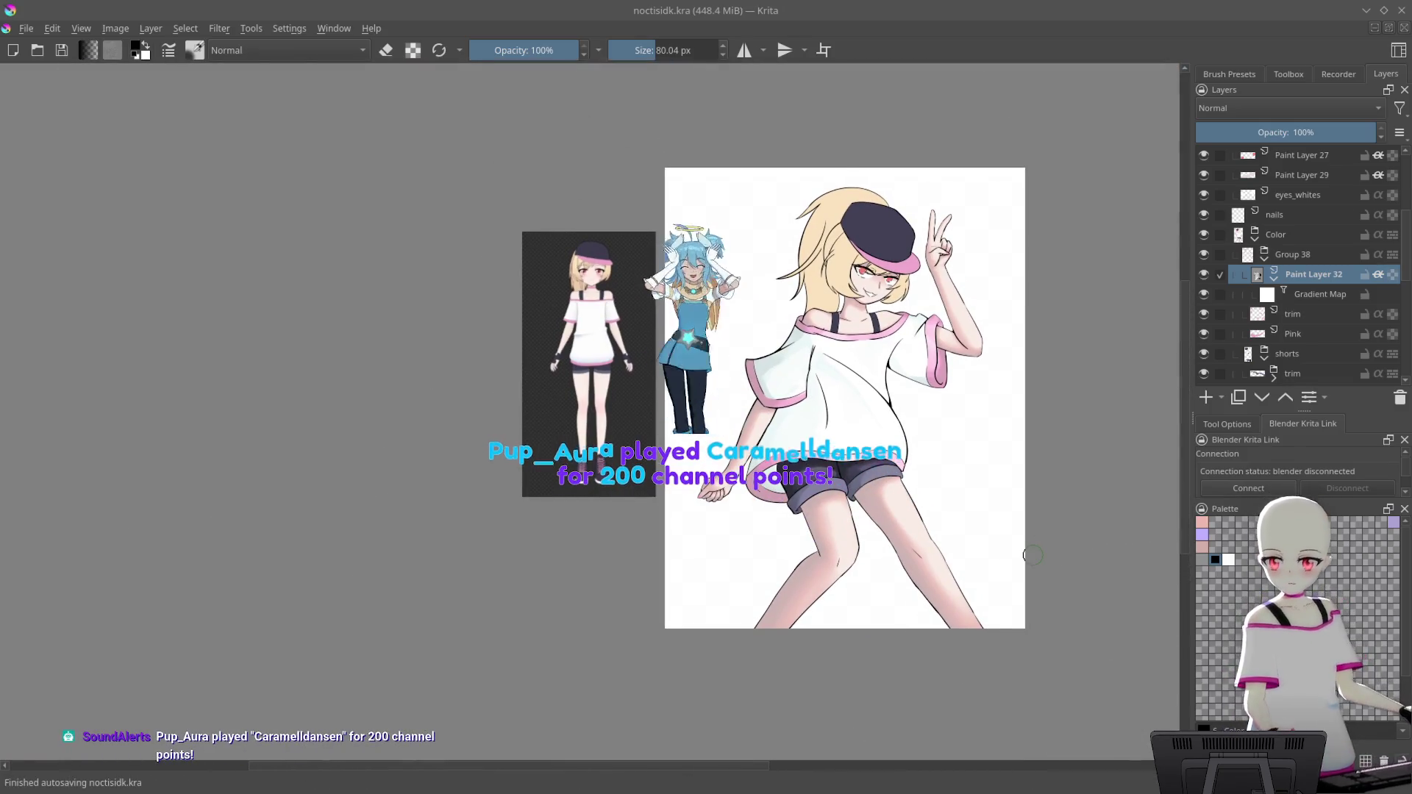
{"action": "left_click_drag", "start_coordinate": [907, 375], "coordinate": [889, 355]}
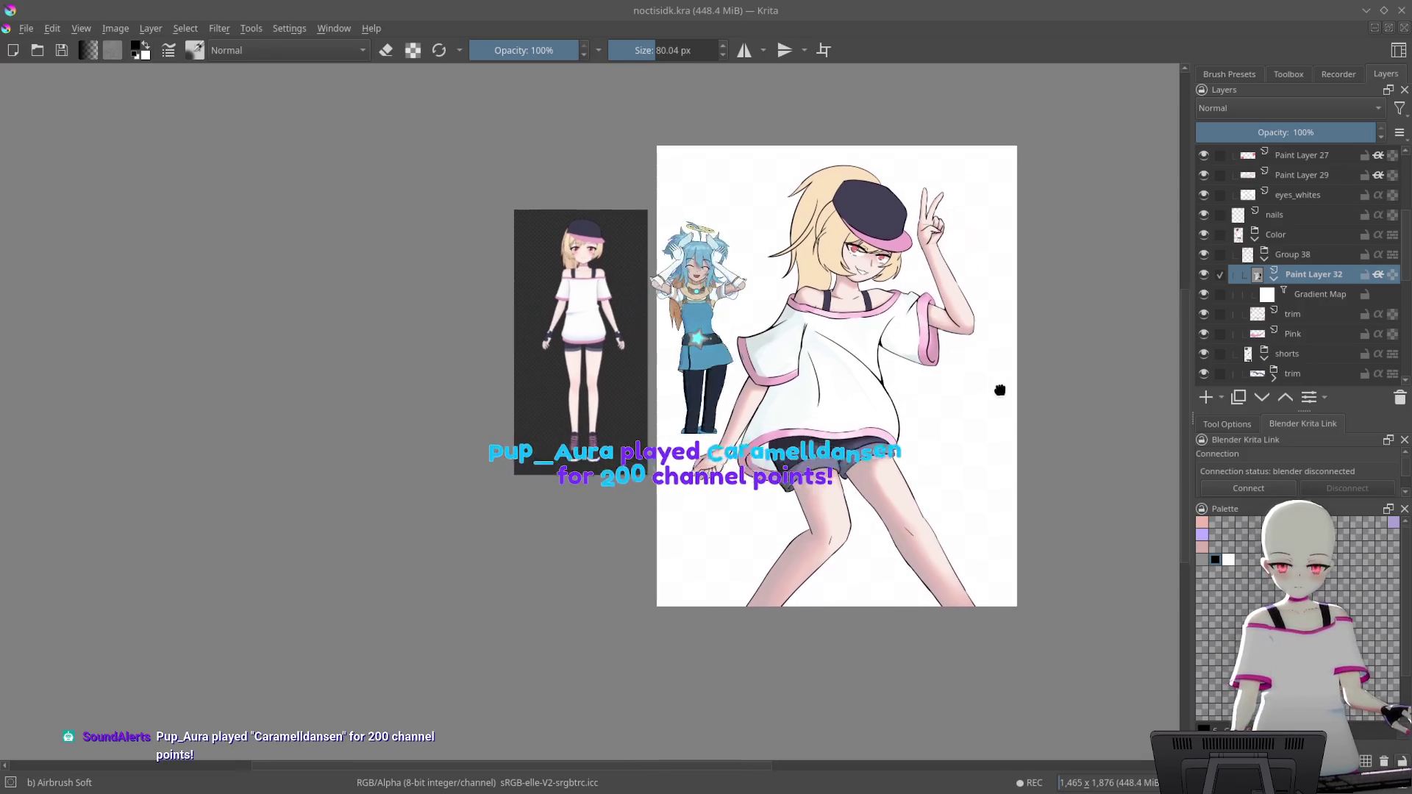
{"action": "left_click_drag", "start_coordinate": [1037, 548], "coordinate": [1004, 540]}
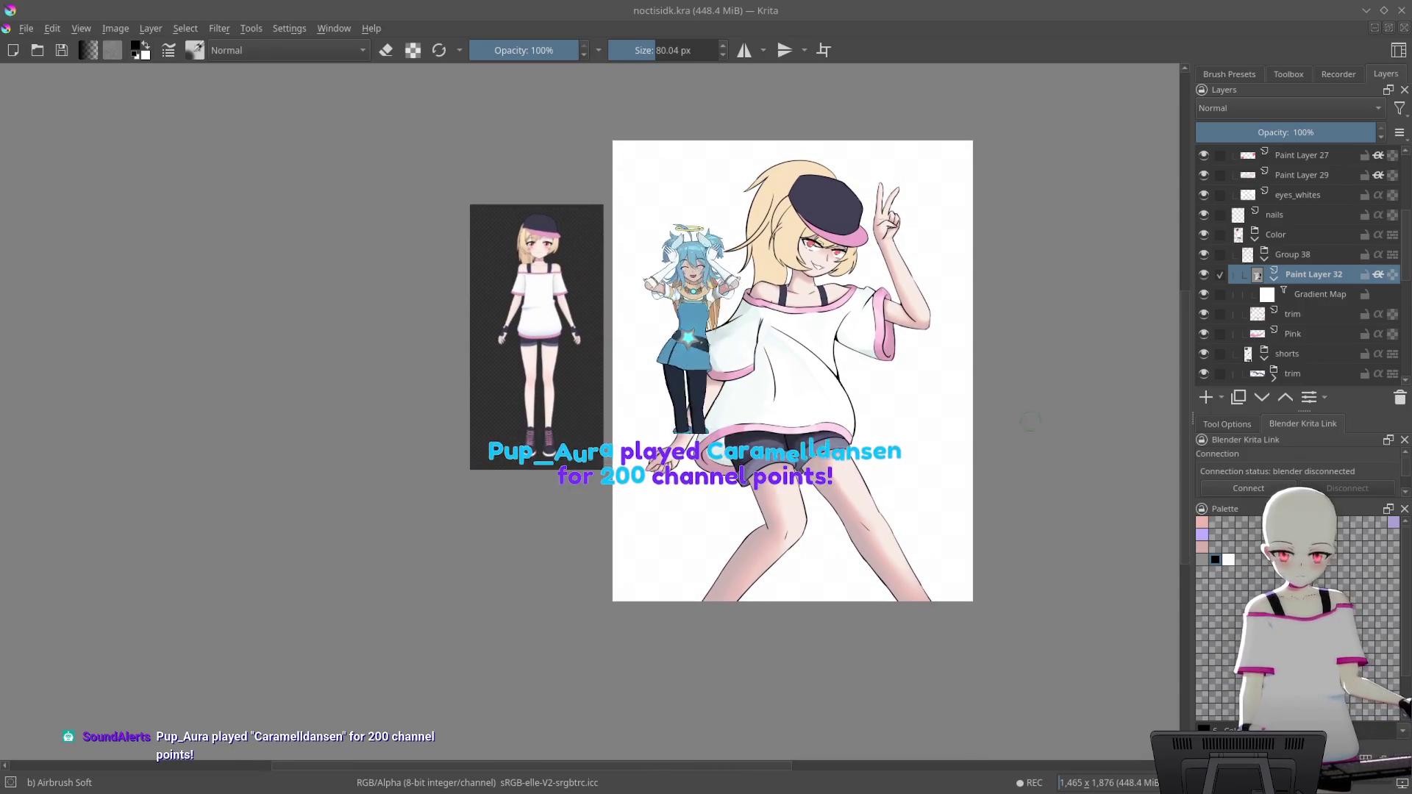
{"action": "mouse_move", "coordinate": [877, 209]}
{"action": "left_mouse_down"}
{"action": "mouse_move", "coordinate": [877, 176]}
{"action": "mouse_move", "coordinate": [703, 362]}
{"action": "left_mouse_up"}
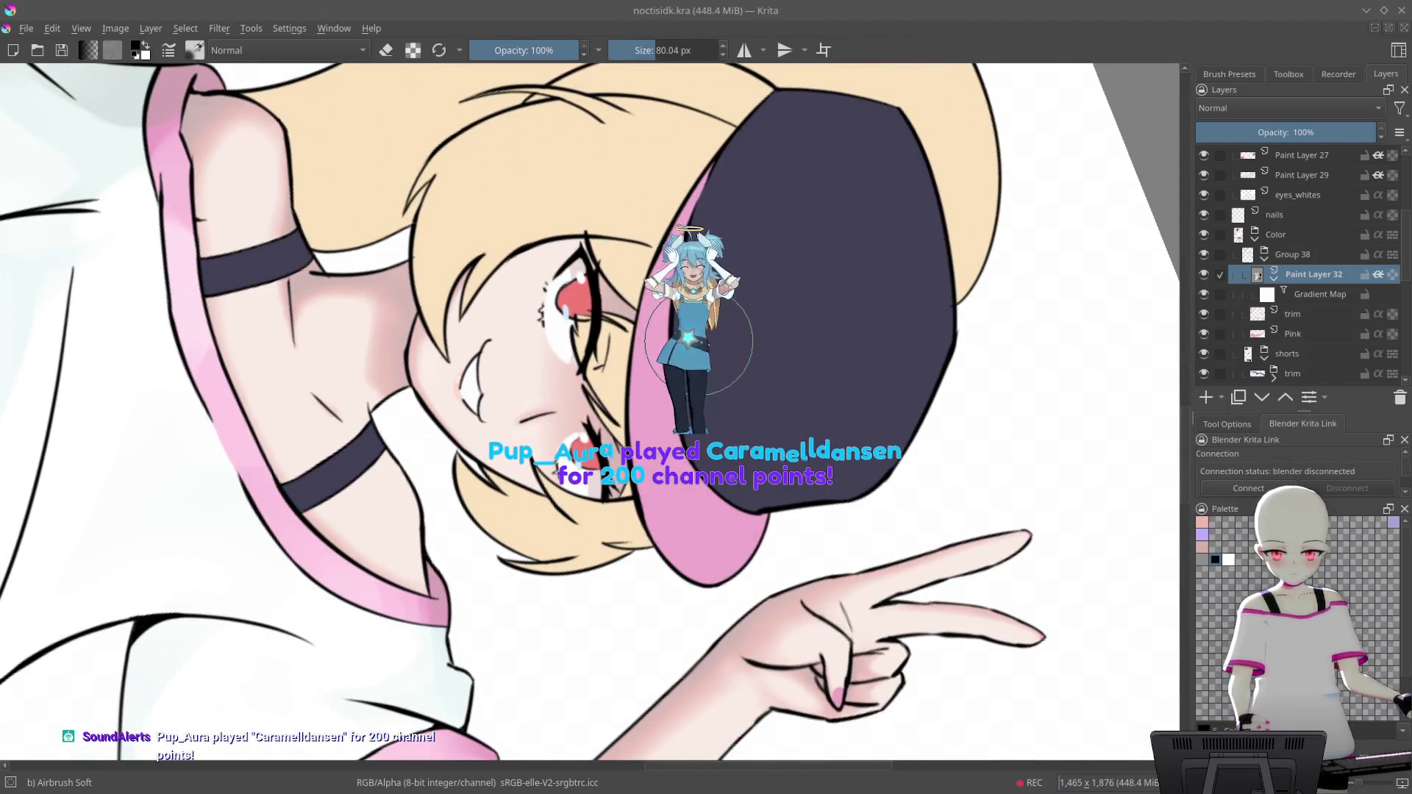
{"action": "left_click_drag", "start_coordinate": [663, 457], "coordinate": [715, 561]}
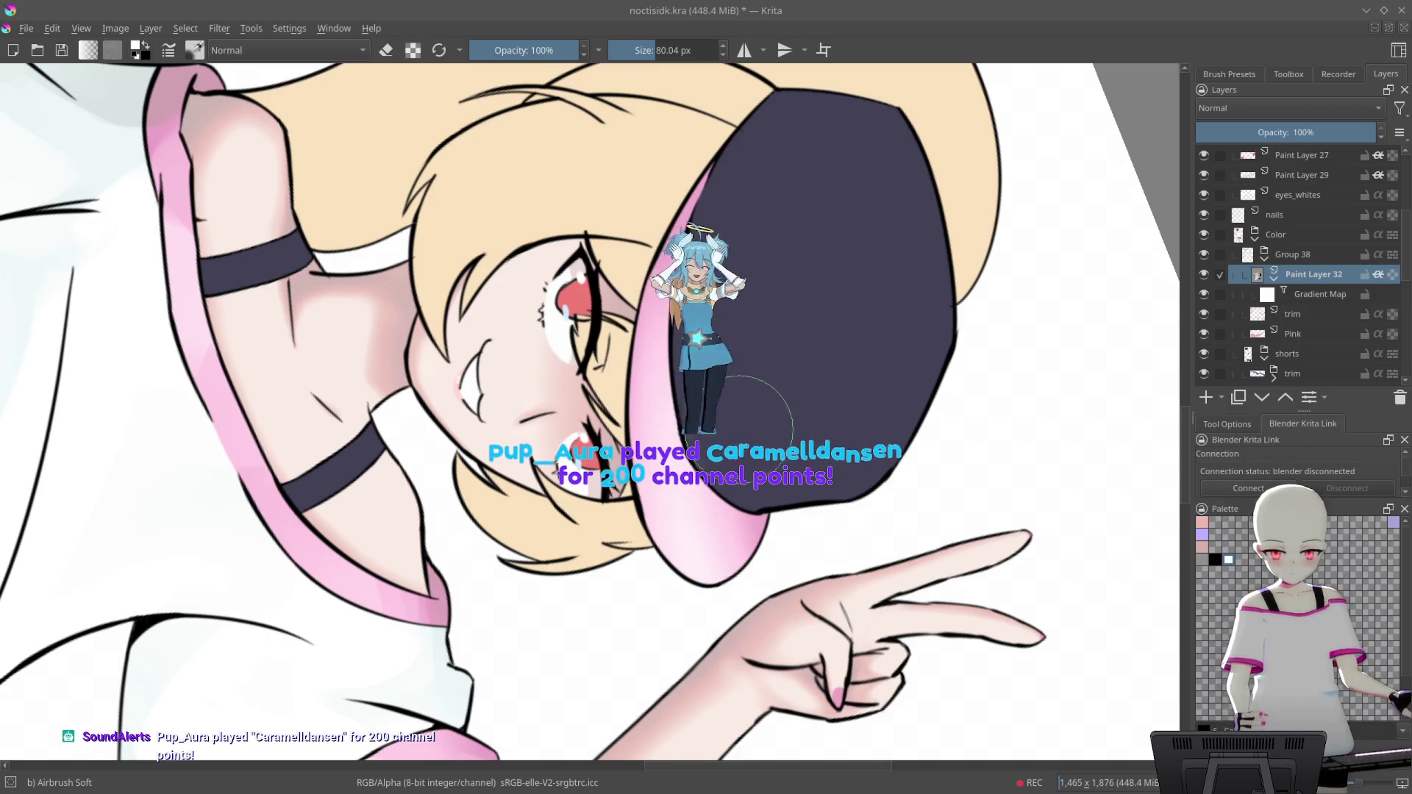
{"action": "key", "text": "ctrl+z"}
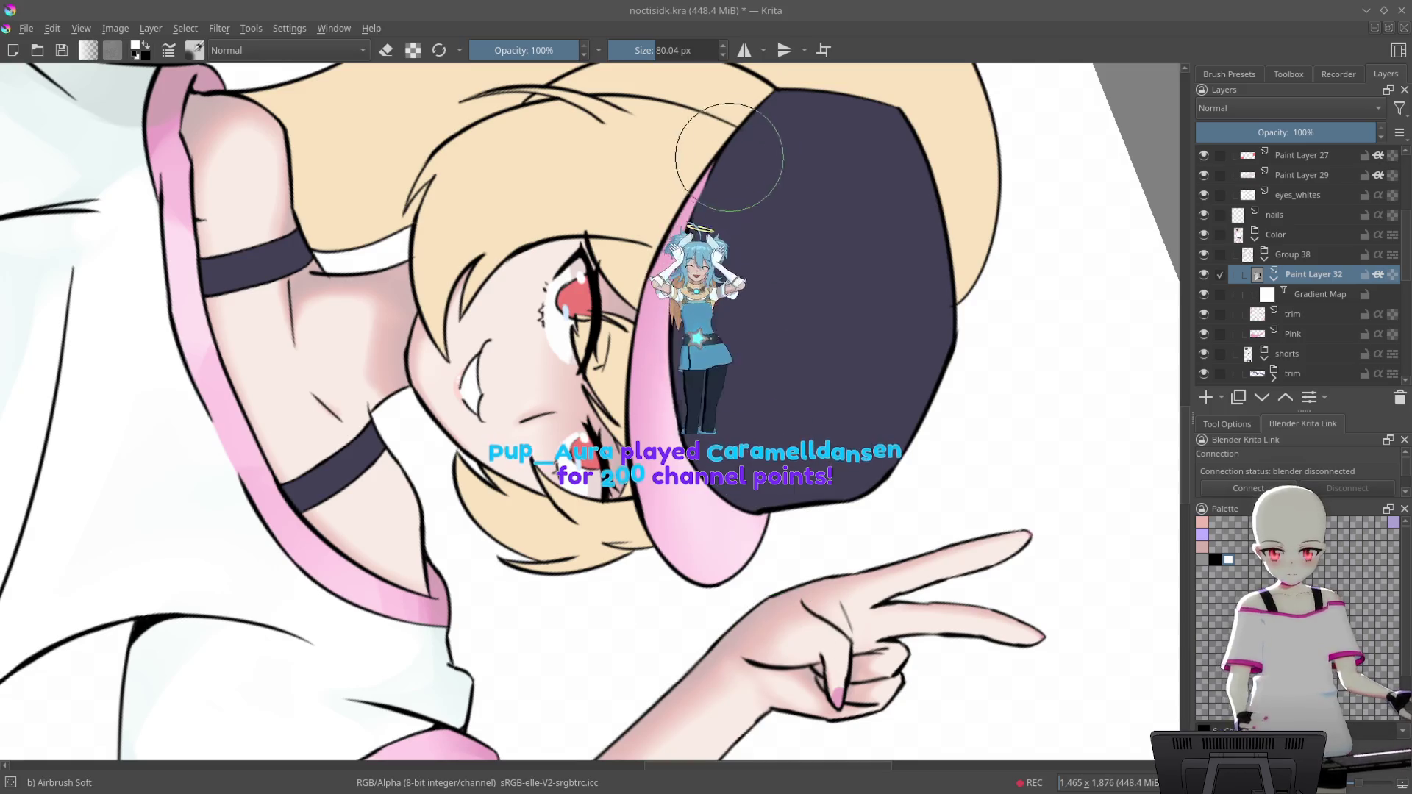
{"action": "left_click_drag", "start_coordinate": [726, 160], "coordinate": [827, 159]}
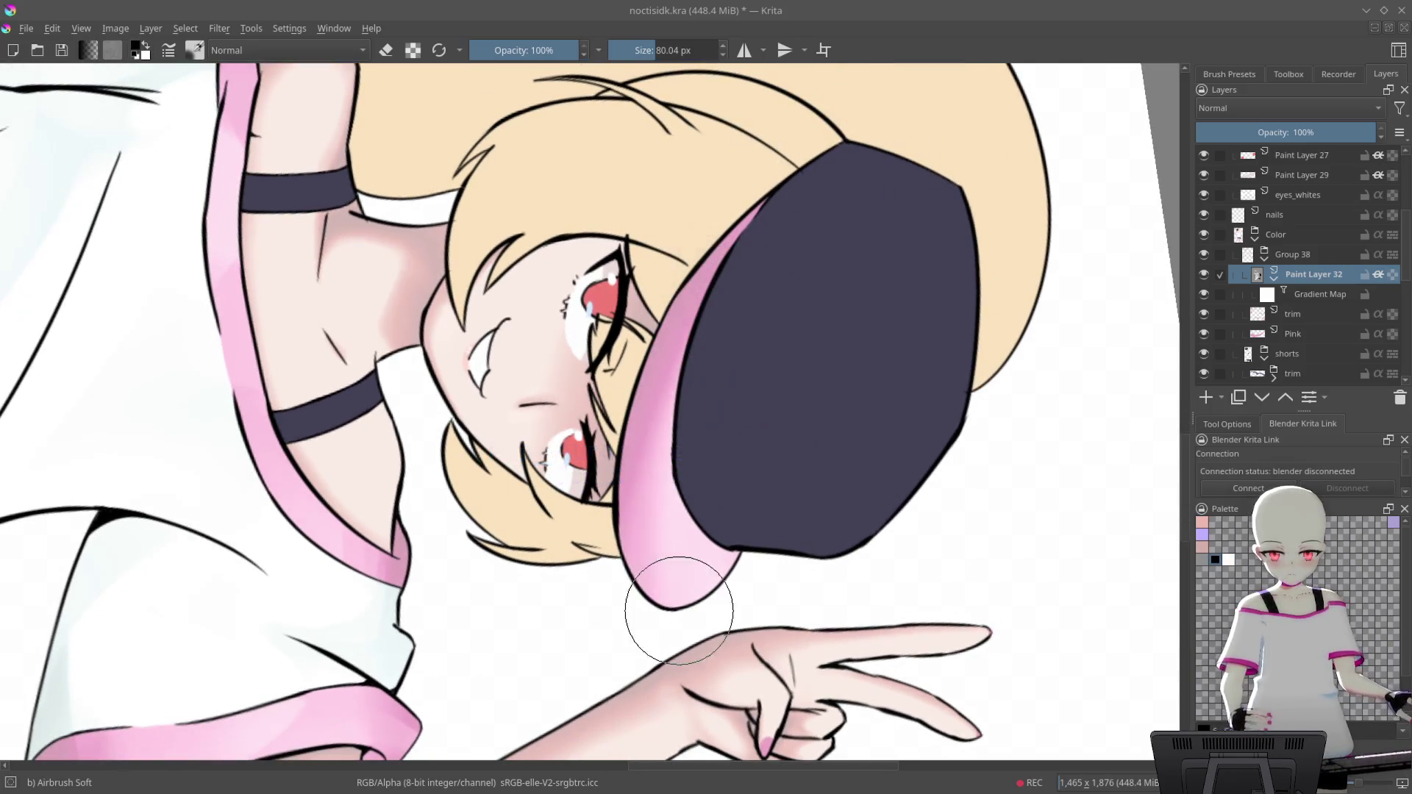
{"action": "left_click_drag", "start_coordinate": [792, 308], "coordinate": [815, 345]}
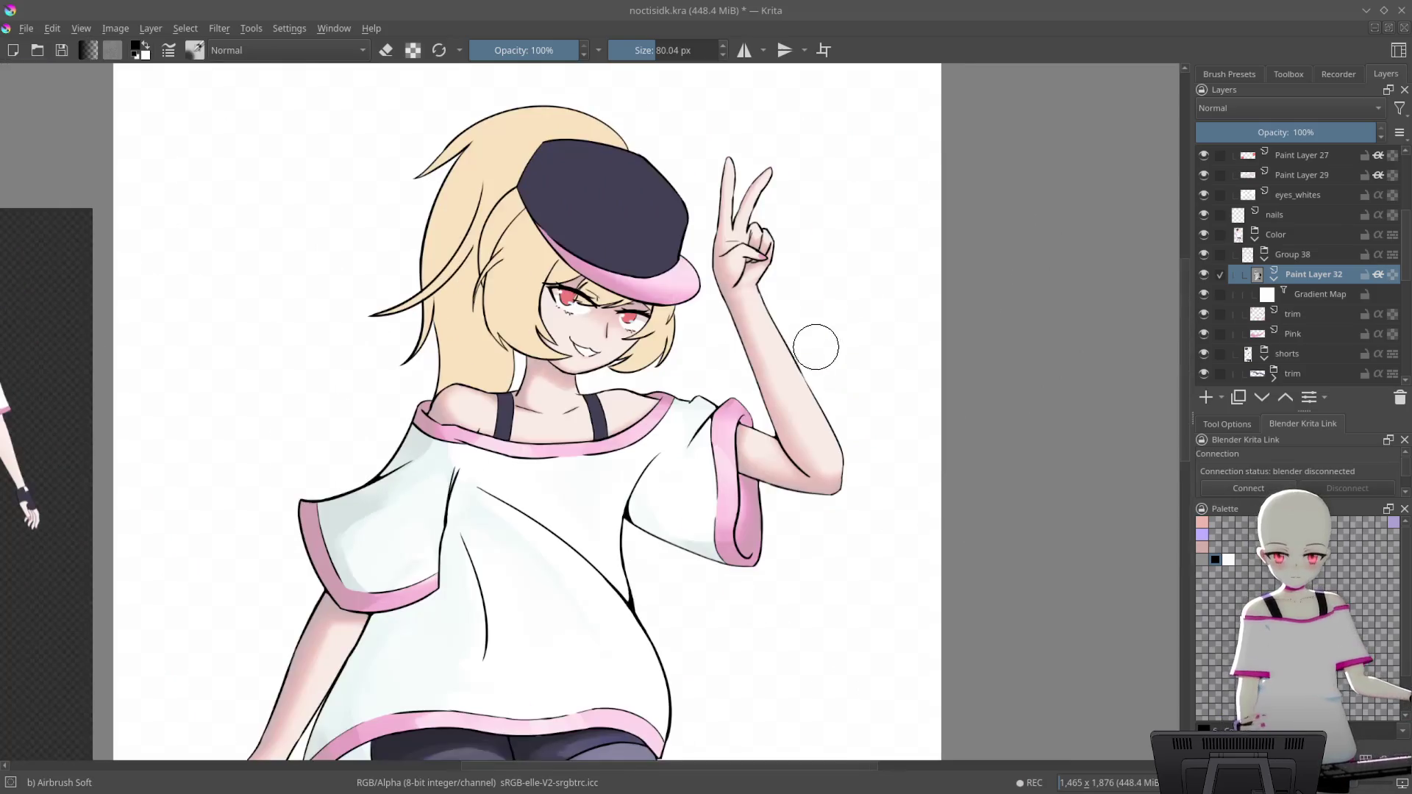
{"action": "left_click_drag", "start_coordinate": [764, 253], "coordinate": [765, 283]}
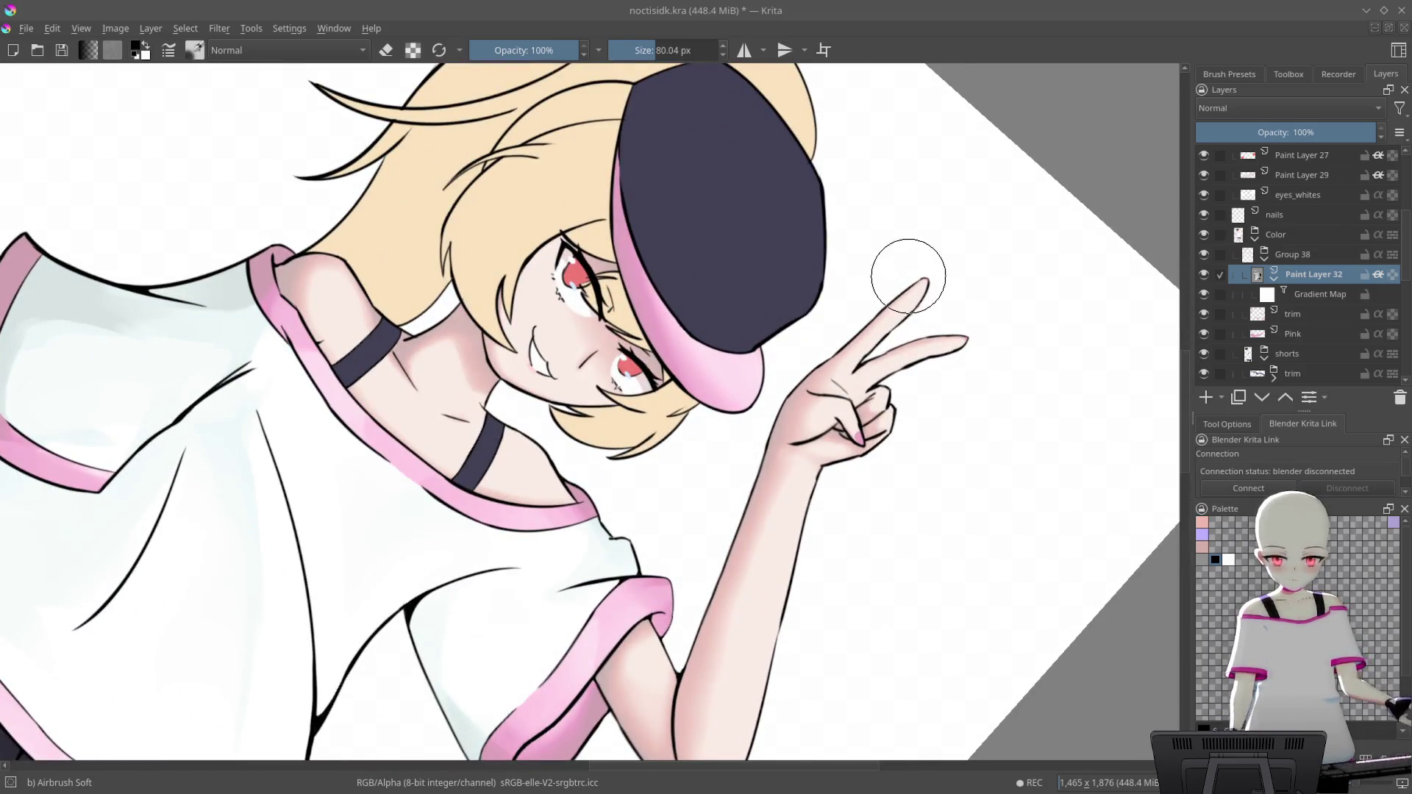
{"action": "right_click", "coordinate": [907, 276]}
Switch to the Basic wet brush and lighten the pink band of the cap brim
{"action": "left_click", "coordinate": [965, 248]}
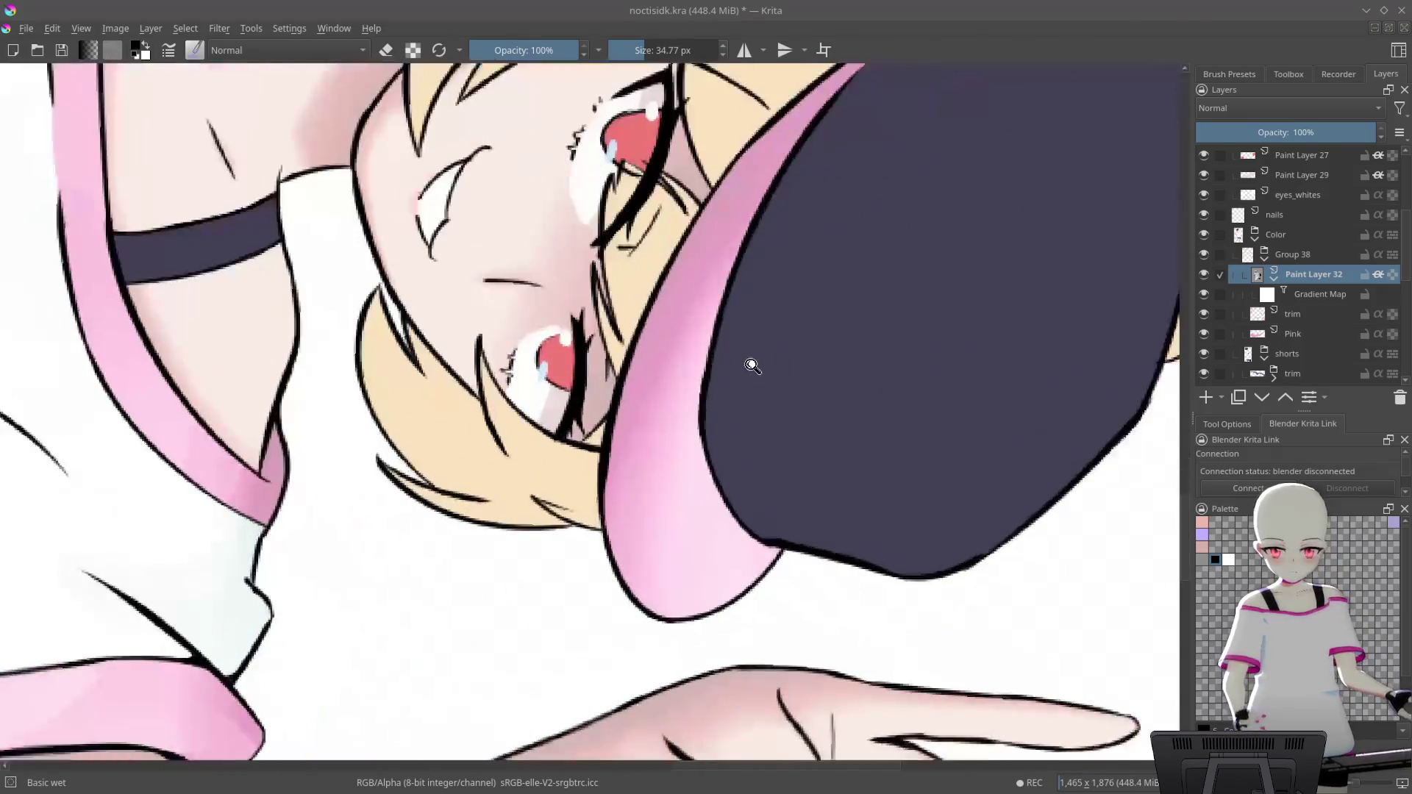
{"action": "mouse_move", "coordinate": [760, 328]}
{"action": "left_mouse_down"}
{"action": "mouse_move", "coordinate": [916, 283]}
{"action": "mouse_move", "coordinate": [928, 206]}
{"action": "left_mouse_up"}
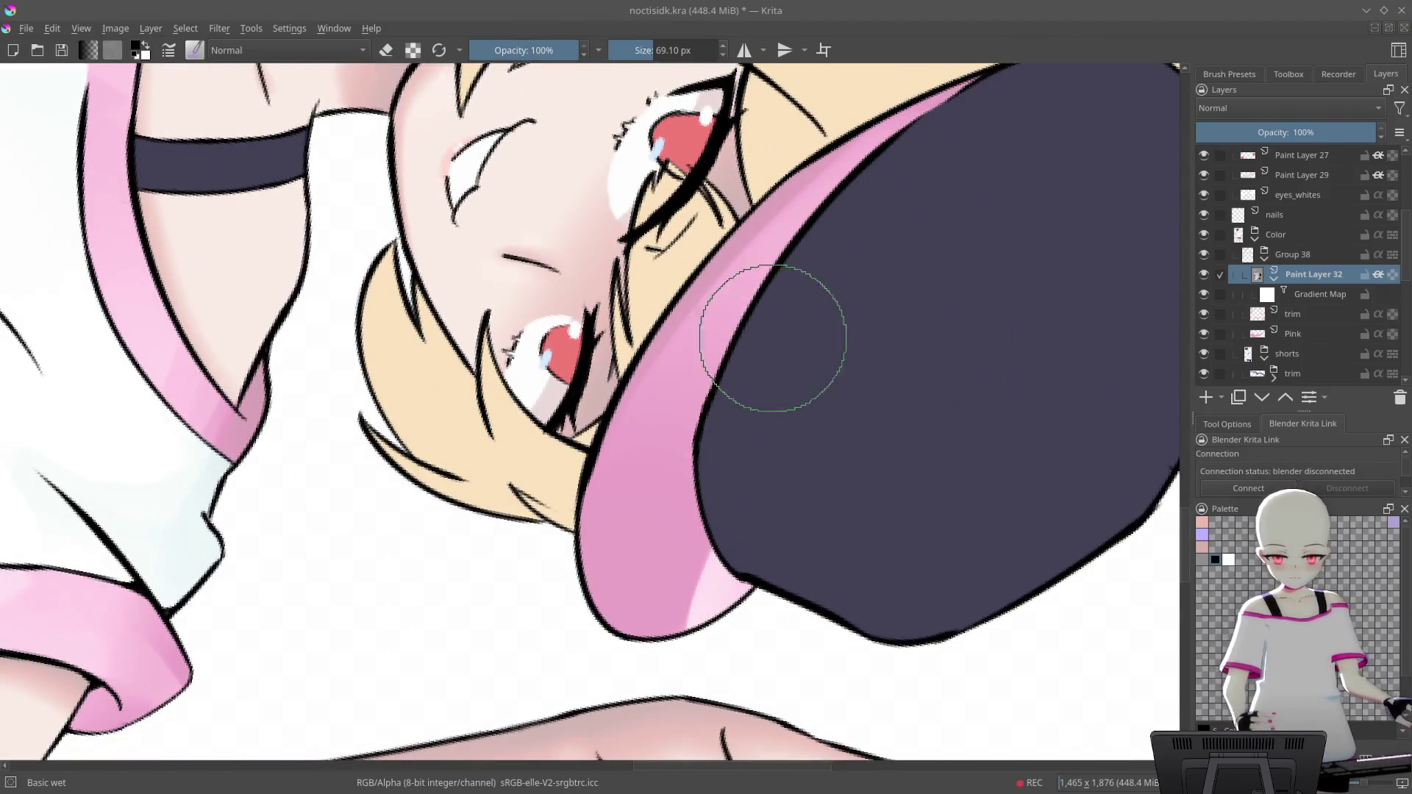
{"action": "left_click_drag", "start_coordinate": [956, 125], "coordinate": [939, 152]}
{"action": "left_click_drag", "start_coordinate": [520, 614], "coordinate": [772, 277]}
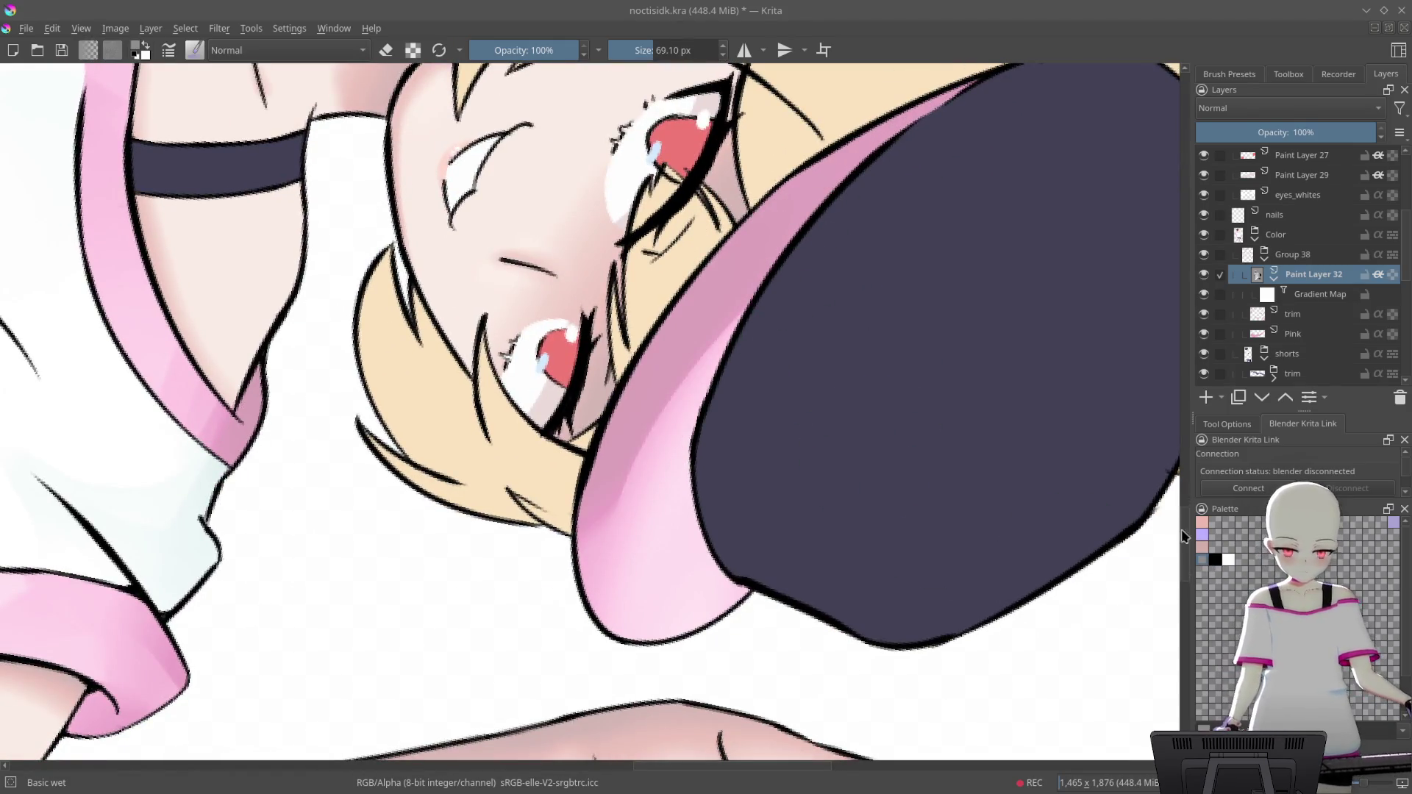
{"action": "left_click_drag", "start_coordinate": [699, 316], "coordinate": [618, 581]}
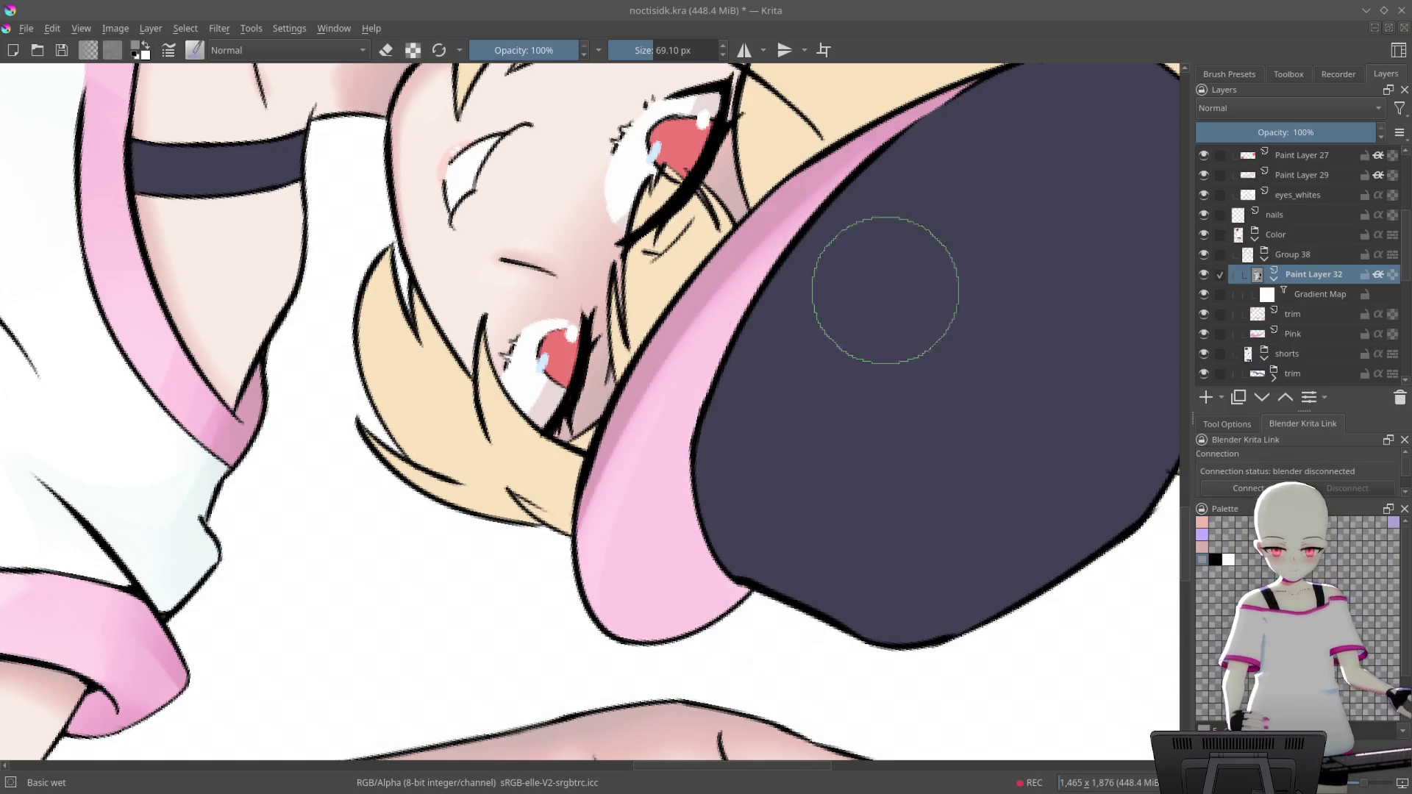
{"action": "left_click_drag", "start_coordinate": [971, 96], "coordinate": [625, 529]}
Cover the brim's jagged edge with the dark cap colour, then view the upper body
{"action": "left_click_drag", "start_coordinate": [913, 252], "coordinate": [929, 189]}
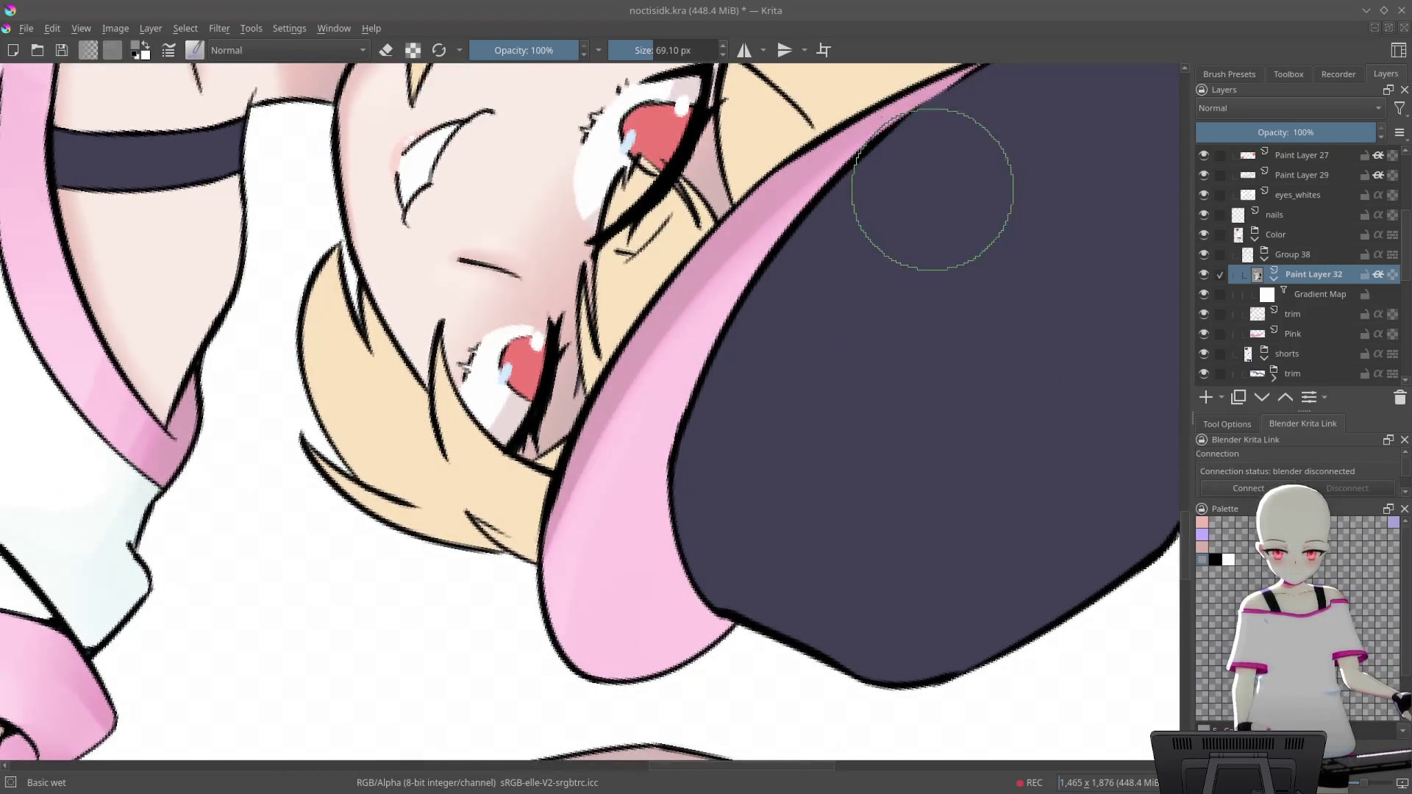
{"action": "left_click_drag", "start_coordinate": [828, 570], "coordinate": [766, 170]}
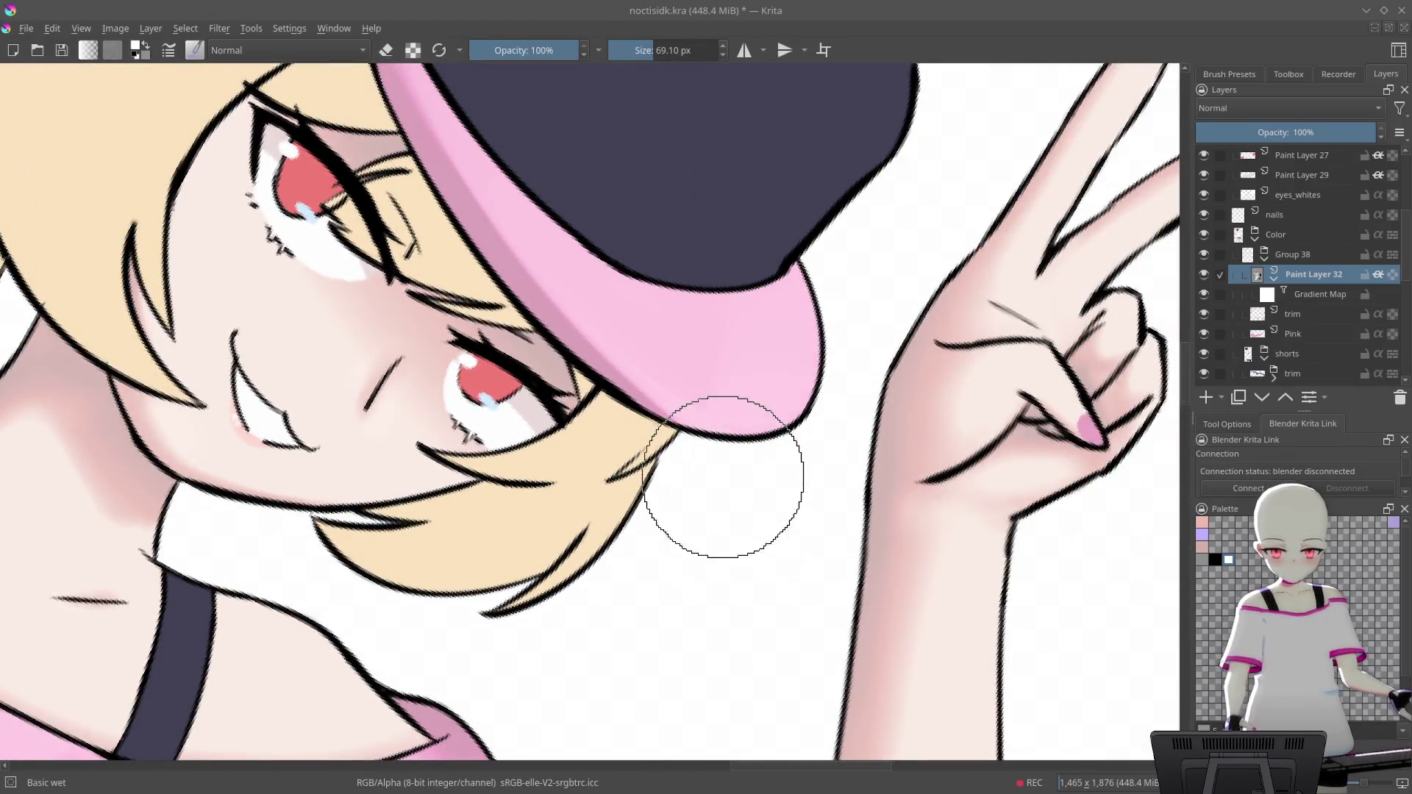
{"action": "left_click_drag", "start_coordinate": [794, 156], "coordinate": [679, 222]}
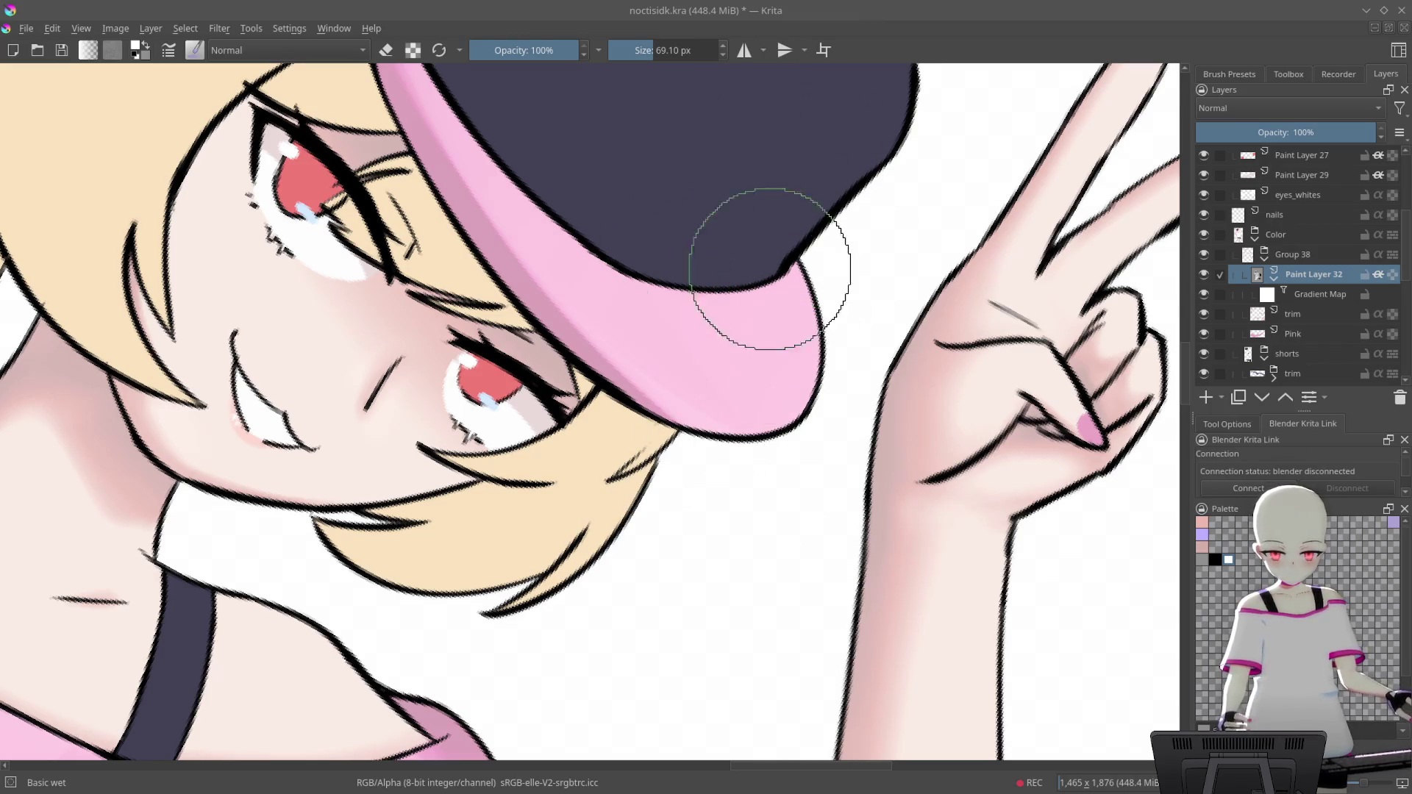
{"action": "left_click_drag", "start_coordinate": [739, 346], "coordinate": [801, 327]}
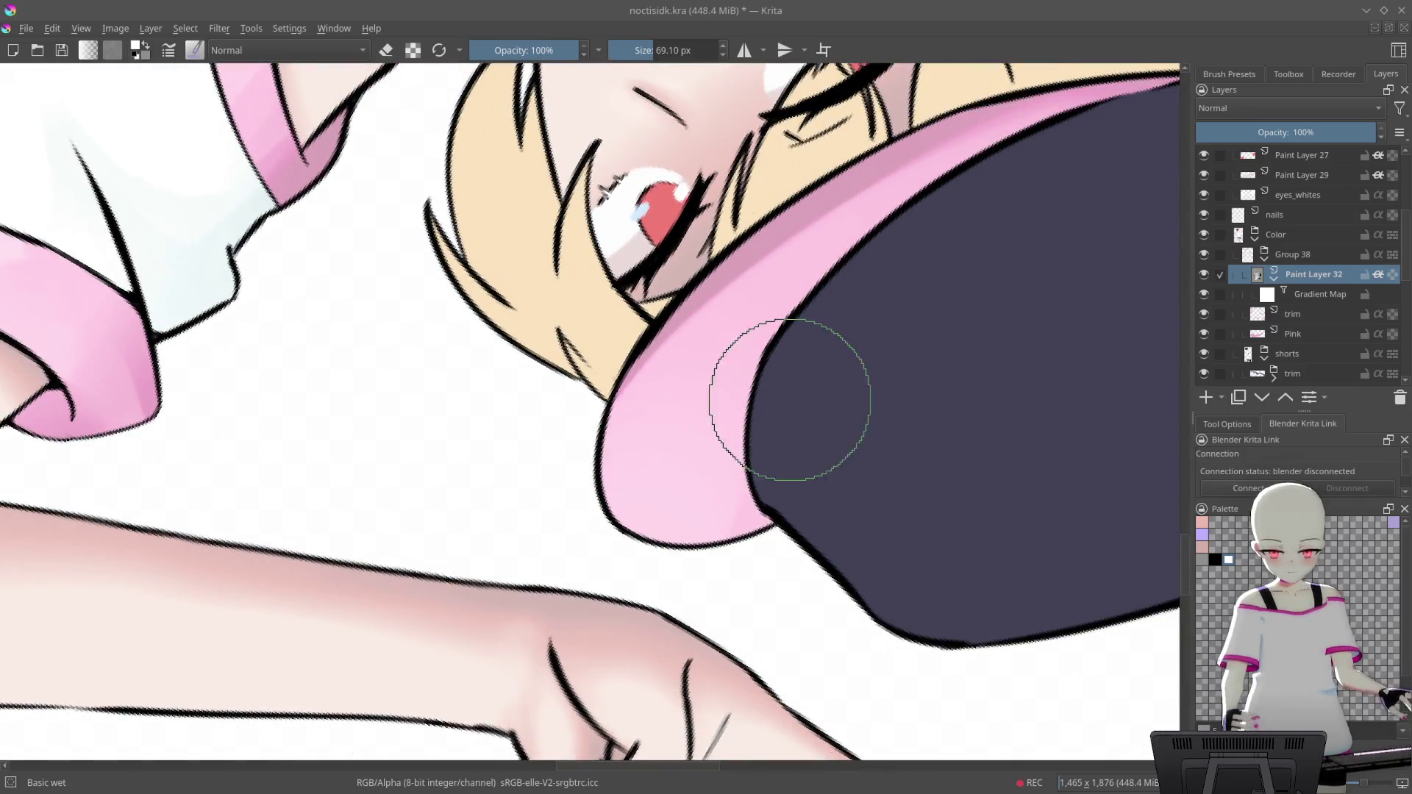
{"action": "left_click_drag", "start_coordinate": [667, 465], "coordinate": [728, 193]}
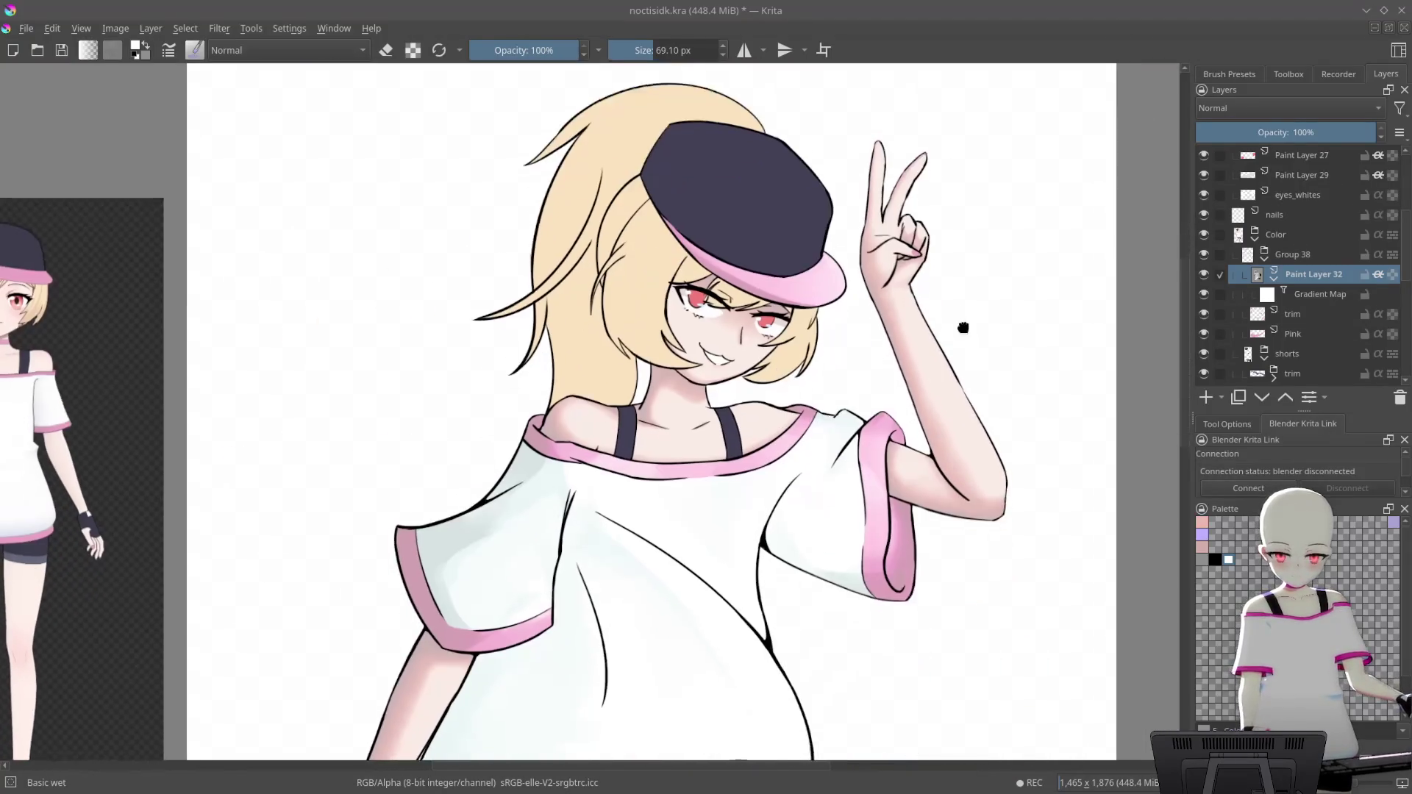
{"action": "mouse_move", "coordinate": [728, 193]}
{"action": "left_mouse_down"}
{"action": "mouse_move", "coordinate": [1005, 361]}
{"action": "mouse_move", "coordinate": [1019, 529]}
{"action": "left_mouse_up"}
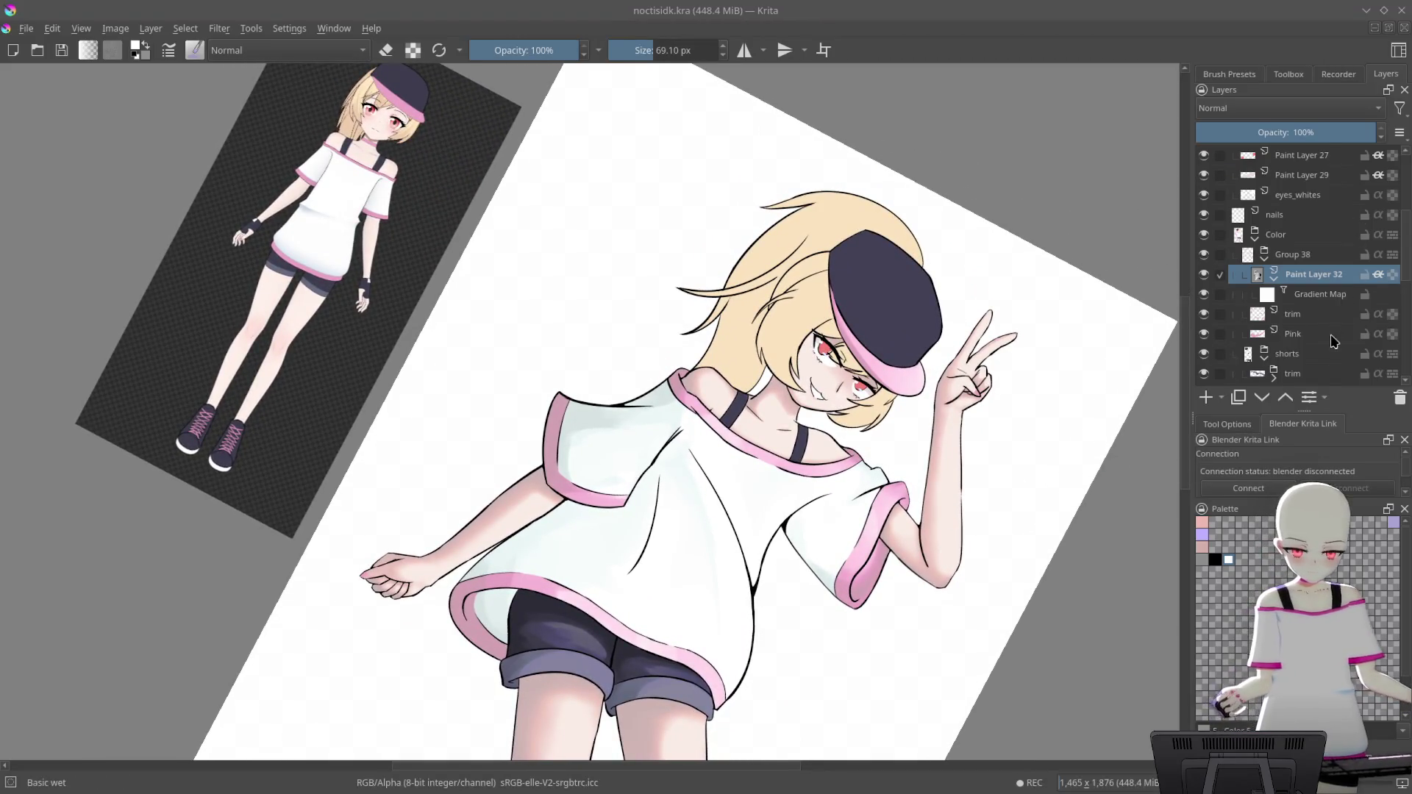
{"action": "scroll", "coordinate": [1309, 265], "scroll_direction": "down", "scroll_amount": 2}
Expand the bllues group, select its paint layer, and add shading strokes on the cap
{"action": "left_click", "coordinate": [1276, 275]}
{"action": "left_click", "coordinate": [1274, 276]}
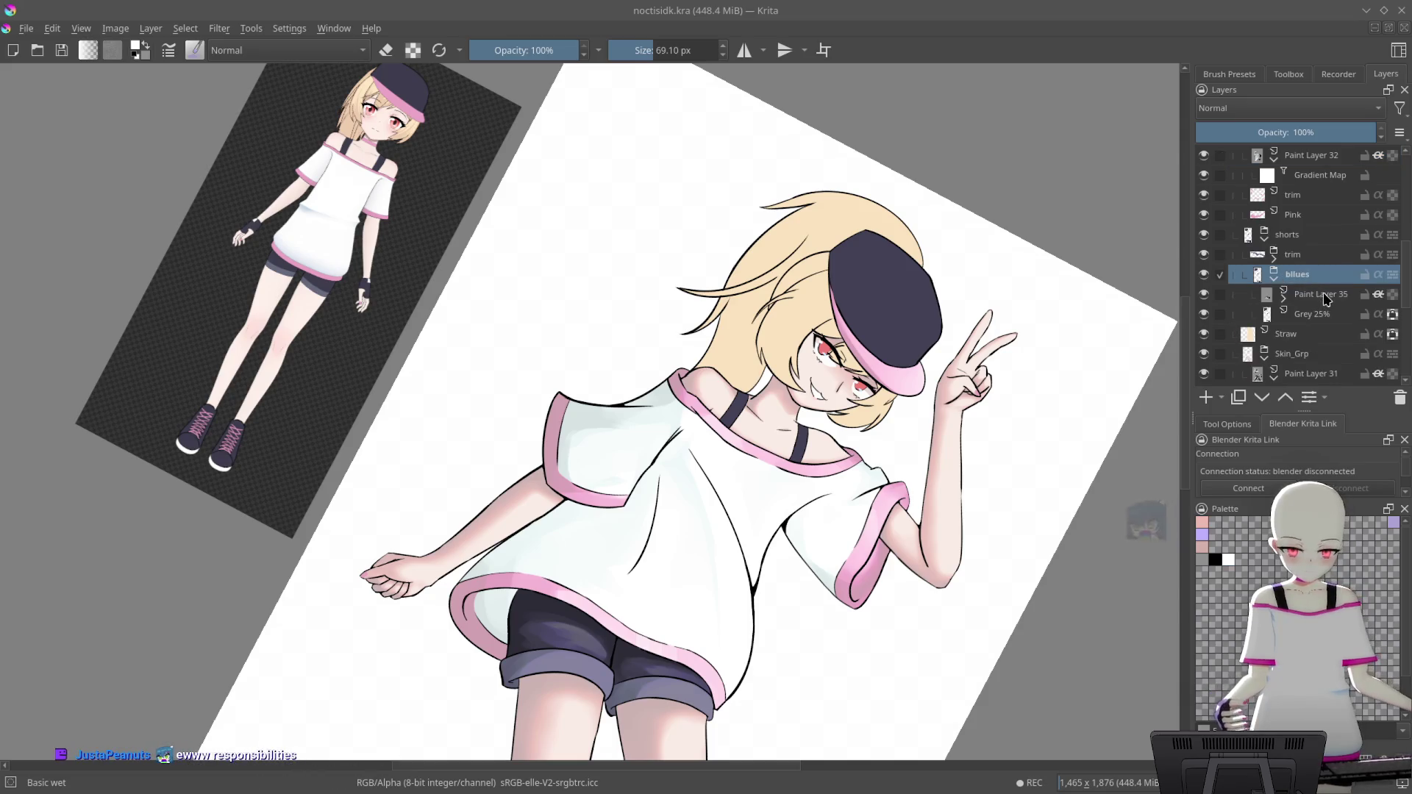
{"action": "left_click", "coordinate": [1316, 294]}
{"action": "mouse_move", "coordinate": [1014, 325]}
{"action": "left_mouse_down"}
{"action": "mouse_move", "coordinate": [938, 457]}
{"action": "mouse_move", "coordinate": [1017, 387]}
{"action": "mouse_move", "coordinate": [868, 340]}
{"action": "left_mouse_up"}
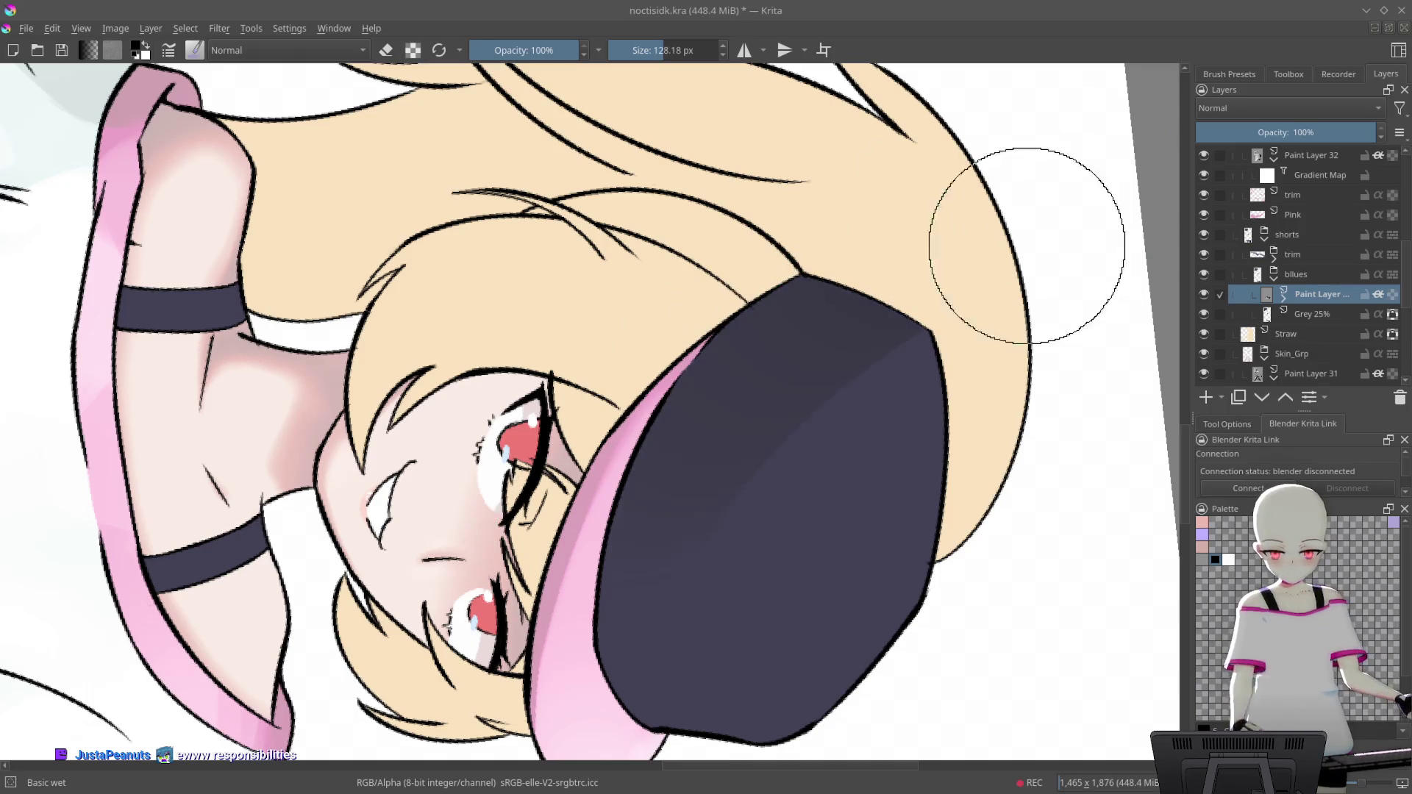
{"action": "left_click_drag", "start_coordinate": [678, 404], "coordinate": [898, 191]}
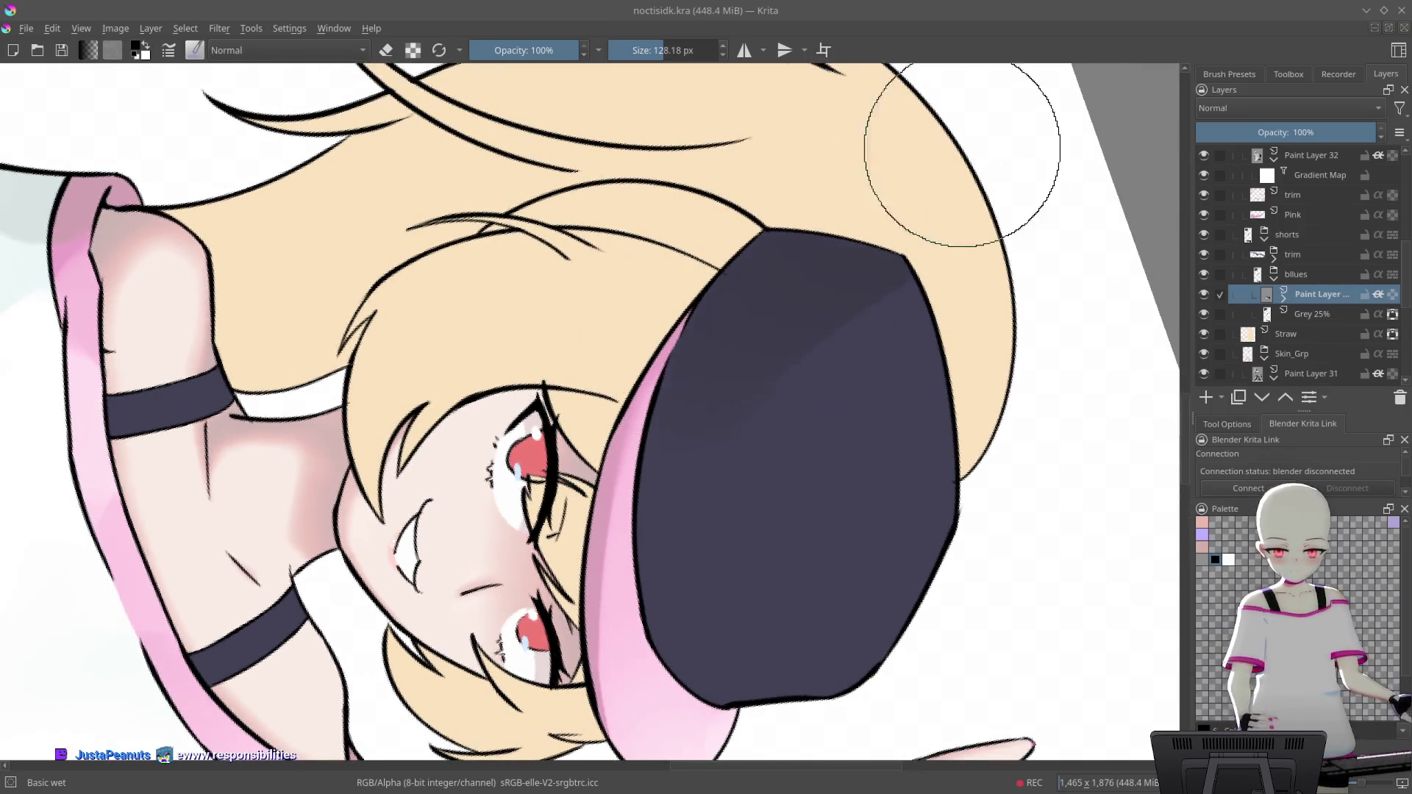
{"action": "mouse_move", "coordinate": [852, 151]}
{"action": "left_mouse_down"}
{"action": "mouse_move", "coordinate": [716, 396]}
{"action": "mouse_move", "coordinate": [665, 398]}
{"action": "left_mouse_up"}
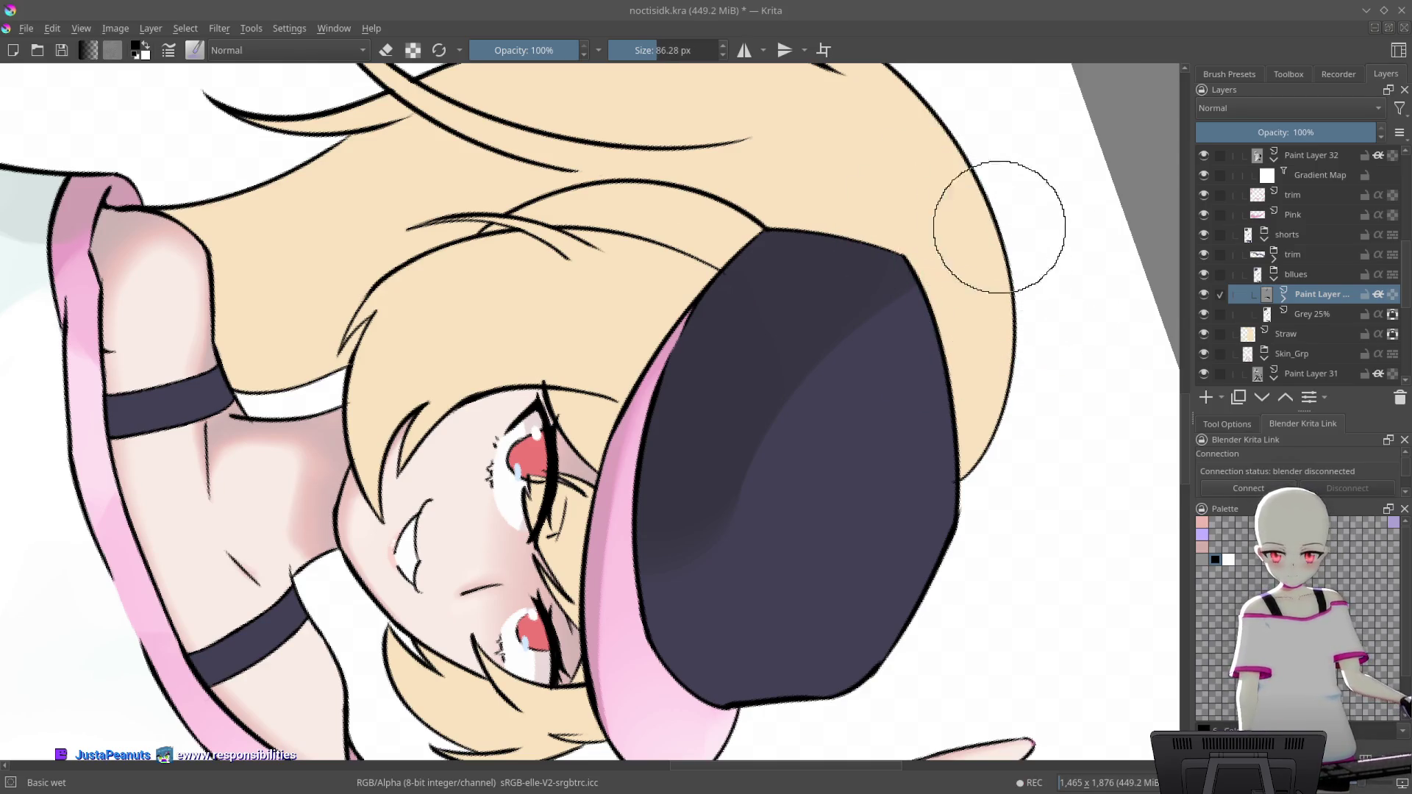
Paint grey-blue highlights across the cap's centre toward the lower left
{"action": "left_click", "coordinate": [1202, 559]}
{"action": "left_click_drag", "start_coordinate": [823, 500], "coordinate": [846, 544]}
{"action": "left_click_drag", "start_coordinate": [934, 286], "coordinate": [718, 504]}
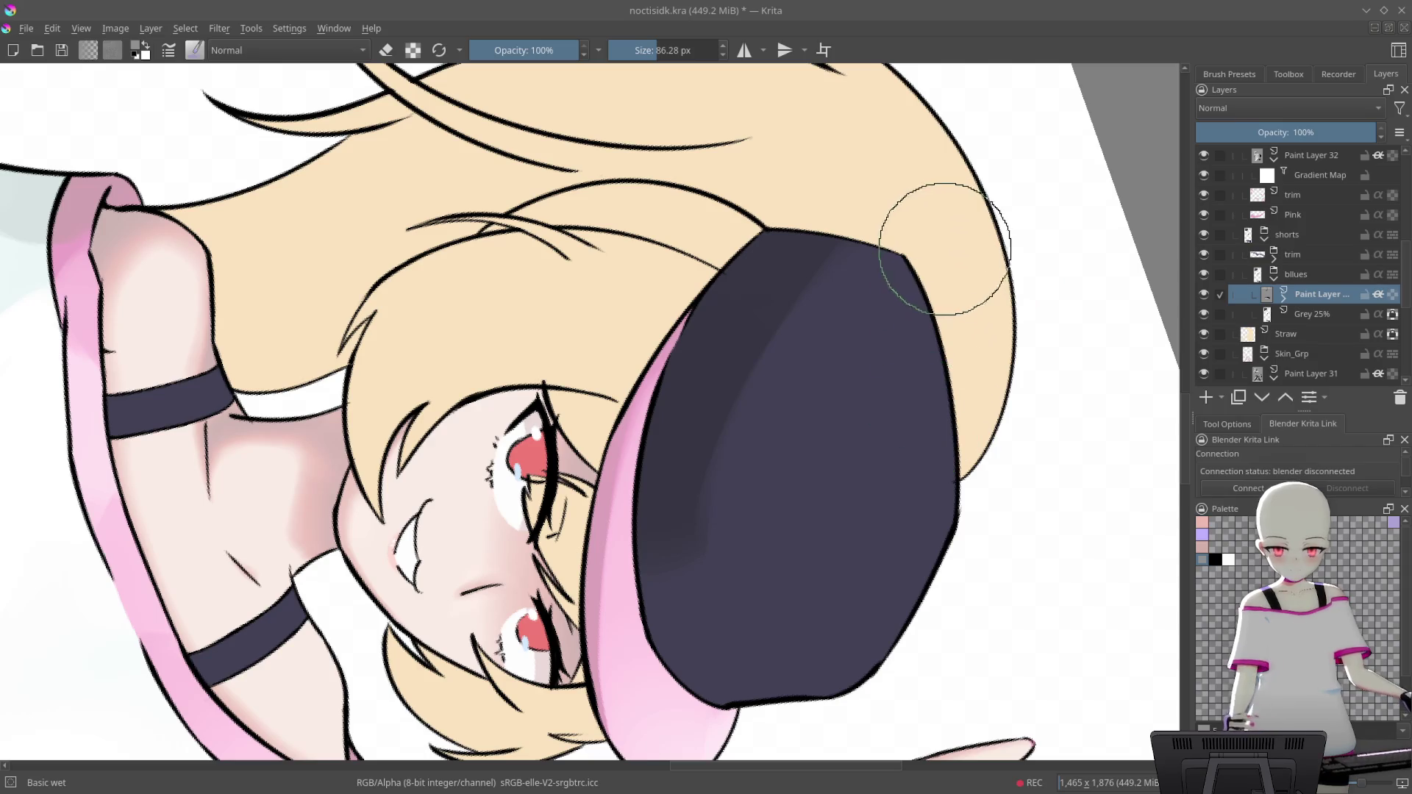
{"action": "left_click_drag", "start_coordinate": [931, 254], "coordinate": [934, 272]}
Carve the grey-blue highlight into a curved band with black
{"action": "left_click", "coordinate": [1216, 562]}
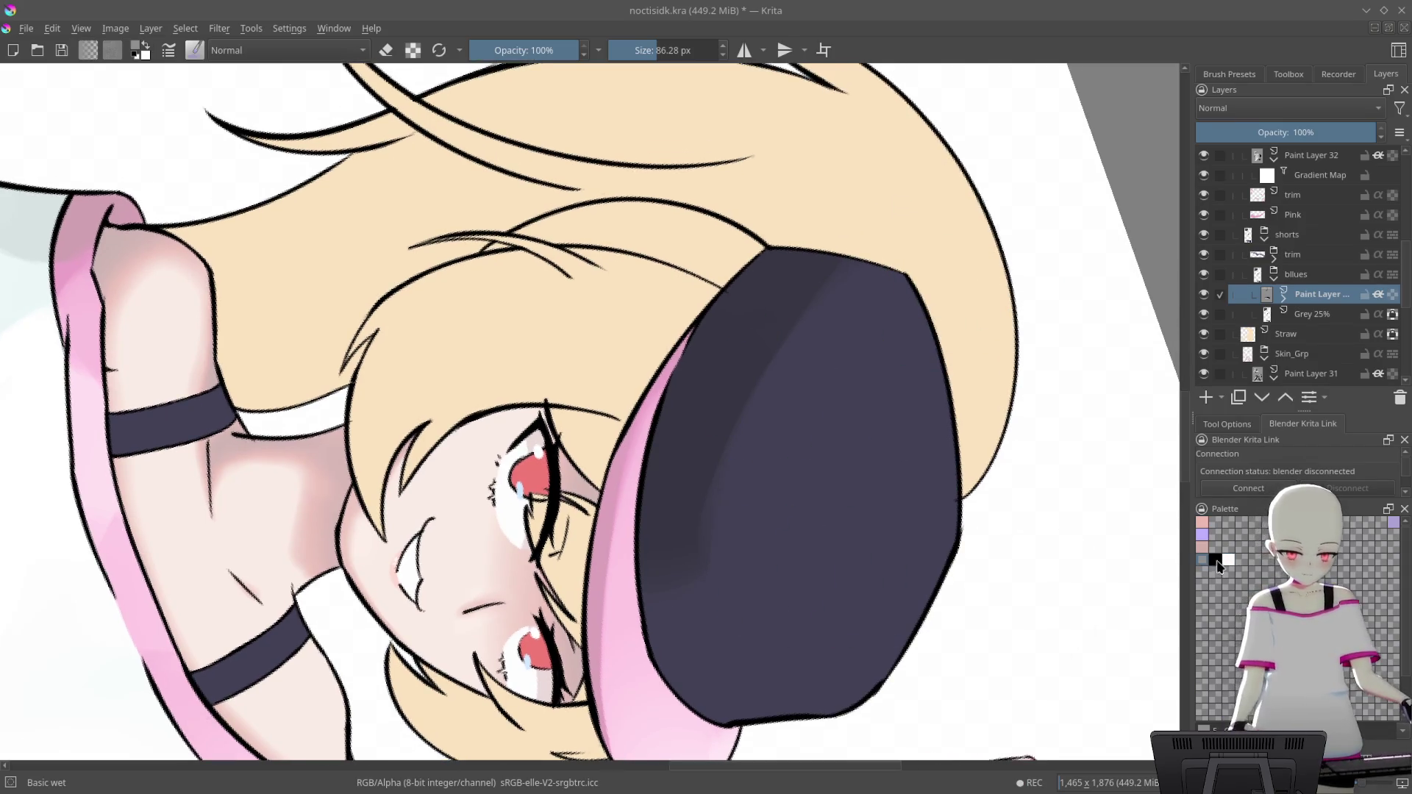
{"action": "left_click_drag", "start_coordinate": [831, 331], "coordinate": [691, 419]}
{"action": "left_click_drag", "start_coordinate": [773, 301], "coordinate": [728, 412]}
{"action": "mouse_move", "coordinate": [853, 497]}
{"action": "left_mouse_down"}
{"action": "mouse_move", "coordinate": [905, 413]}
{"action": "mouse_move", "coordinate": [882, 214]}
{"action": "mouse_move", "coordinate": [708, 513]}
{"action": "left_mouse_up"}
{"action": "left_click_drag", "start_coordinate": [845, 412], "coordinate": [721, 588]}
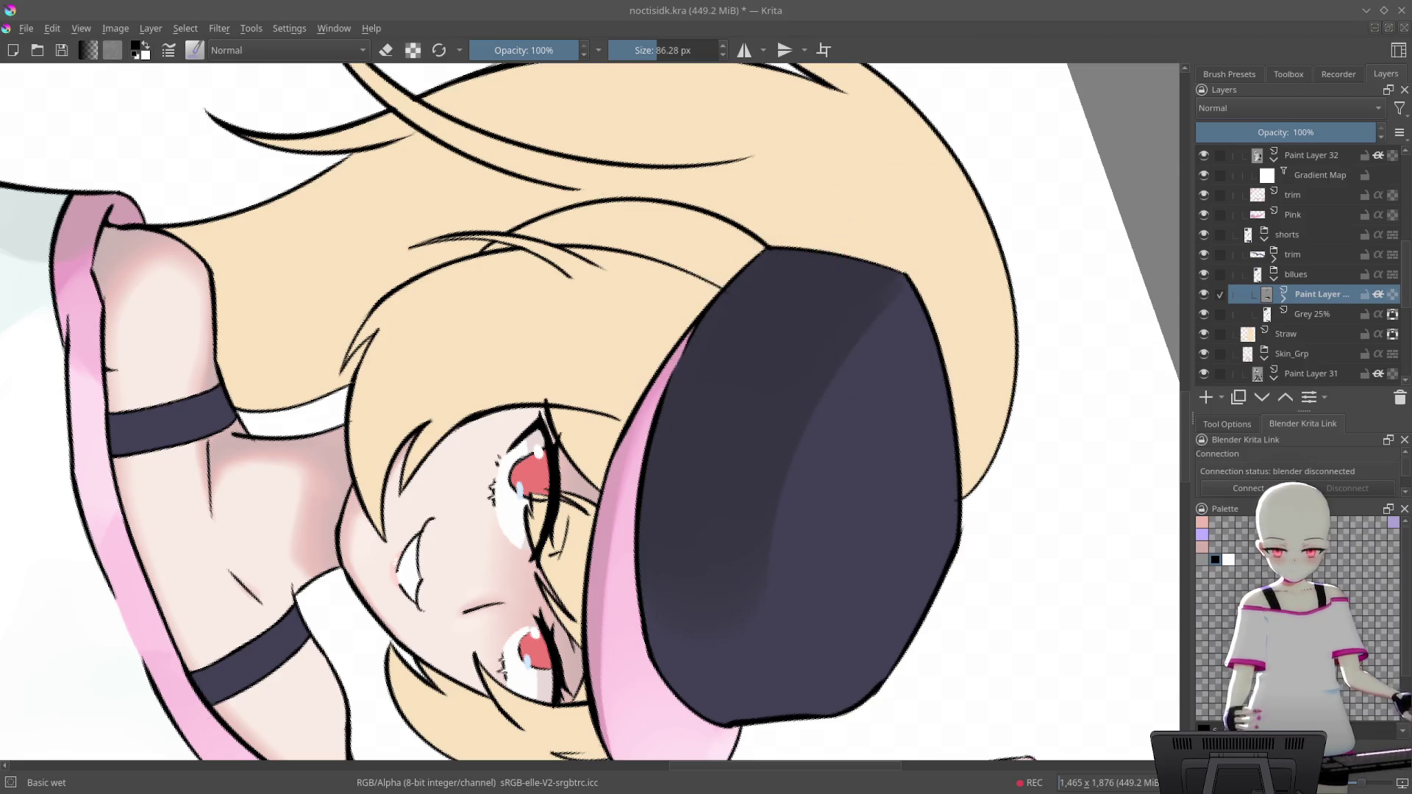